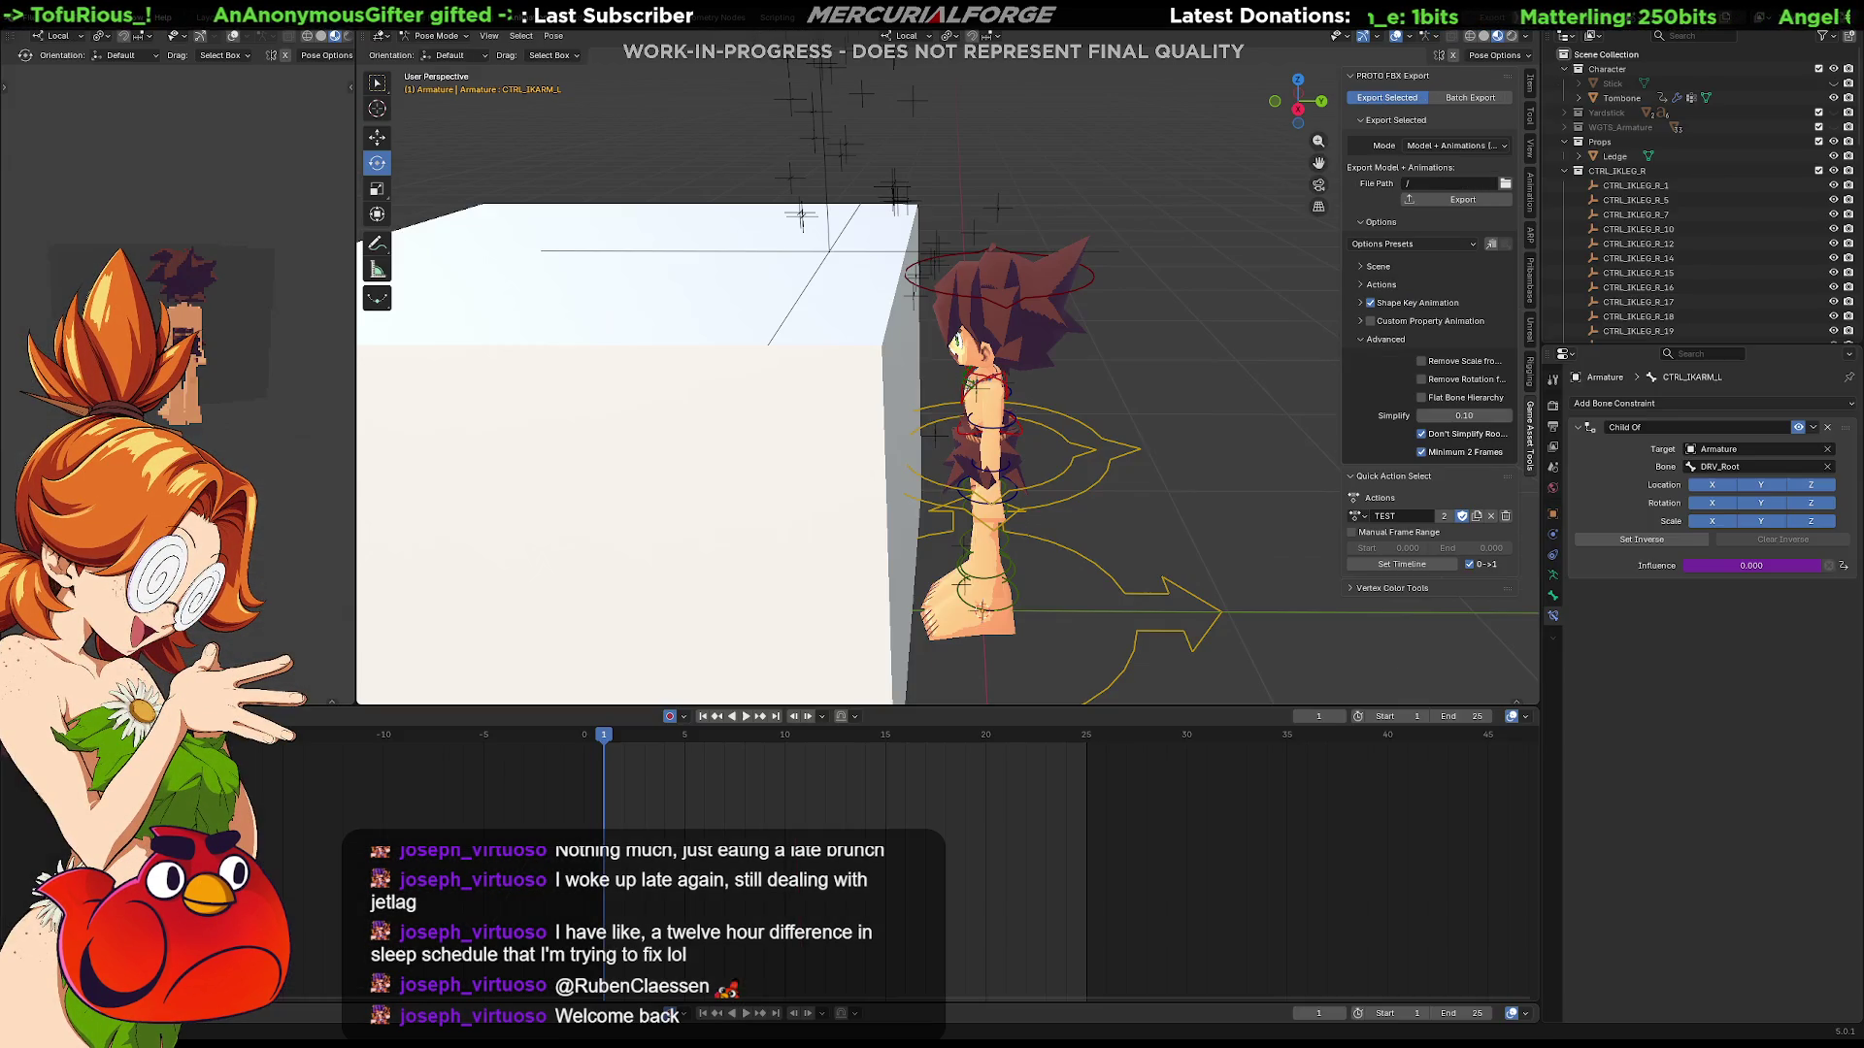
# Step: Hide the Props collection and collapse the CTRL_IKLEG_R and CTRL_IKLEG_L collections
pyautogui.click(1834, 143)
pyautogui.click(1564, 170)
pyautogui.click(1564, 186)
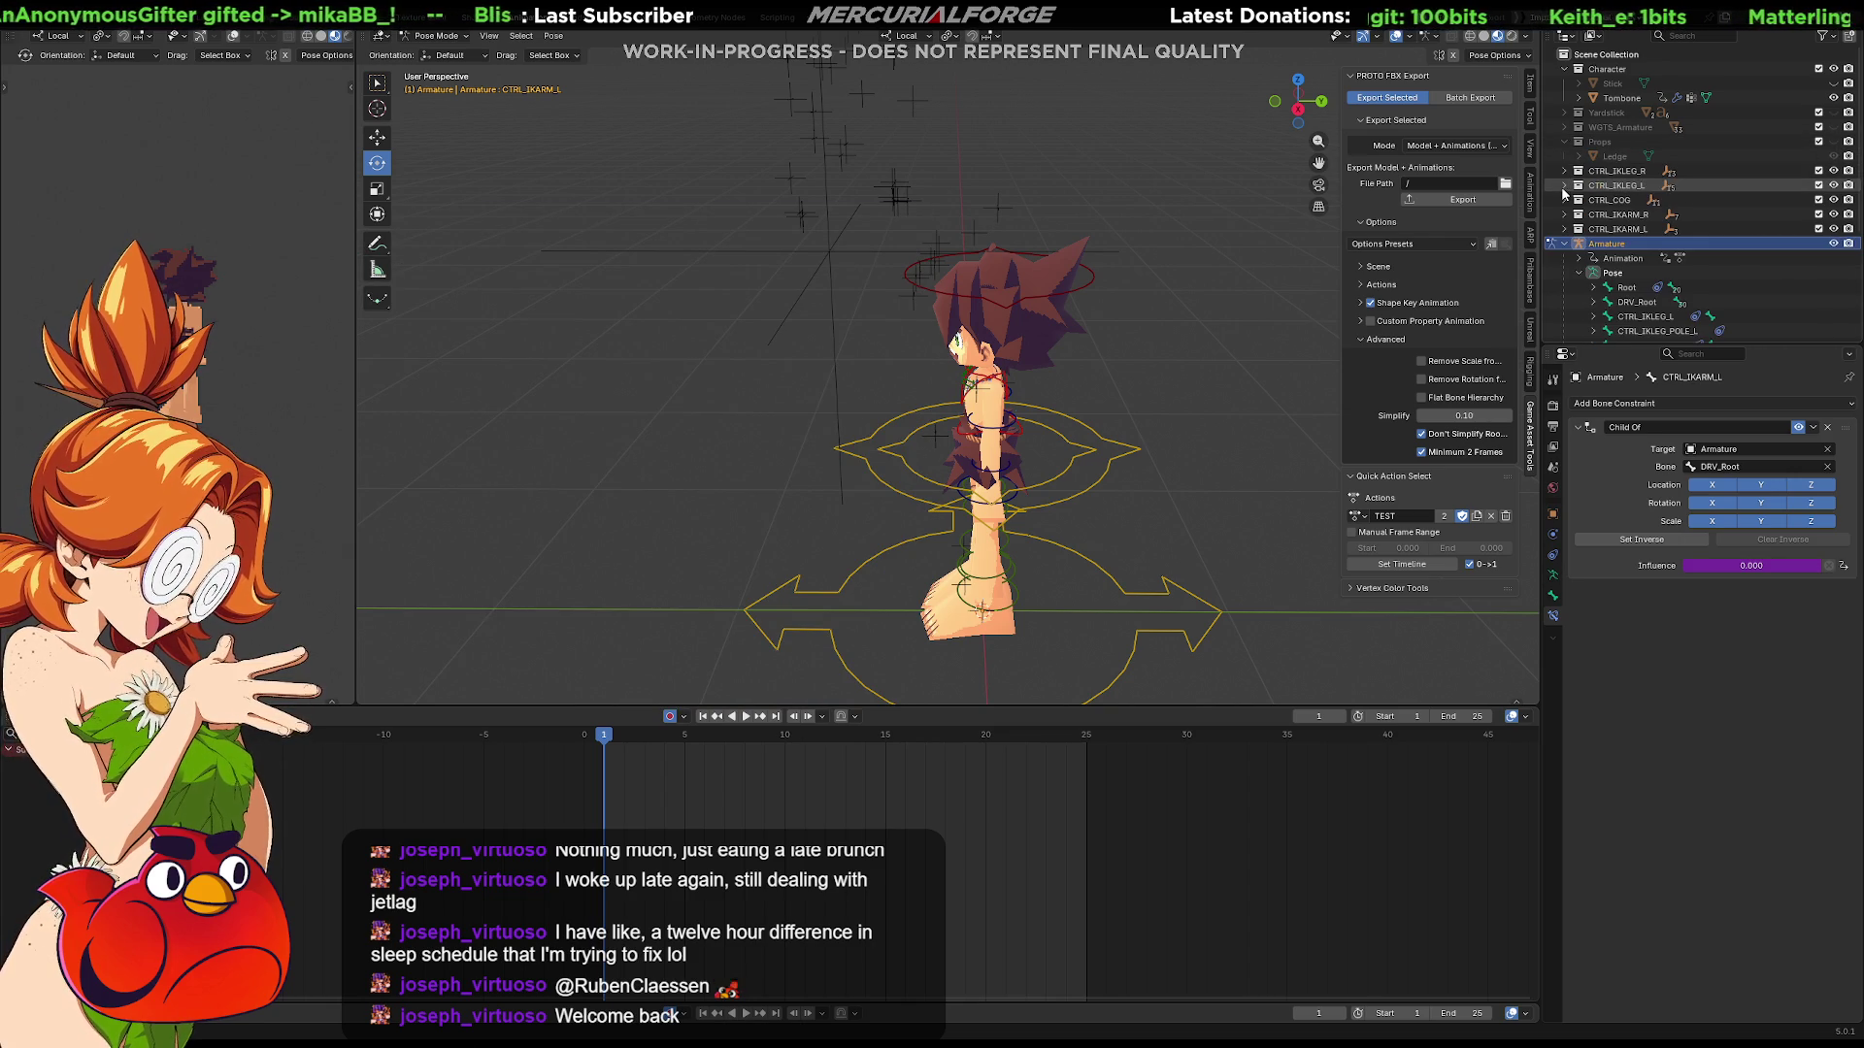
pyautogui.rightClick(1618, 181)
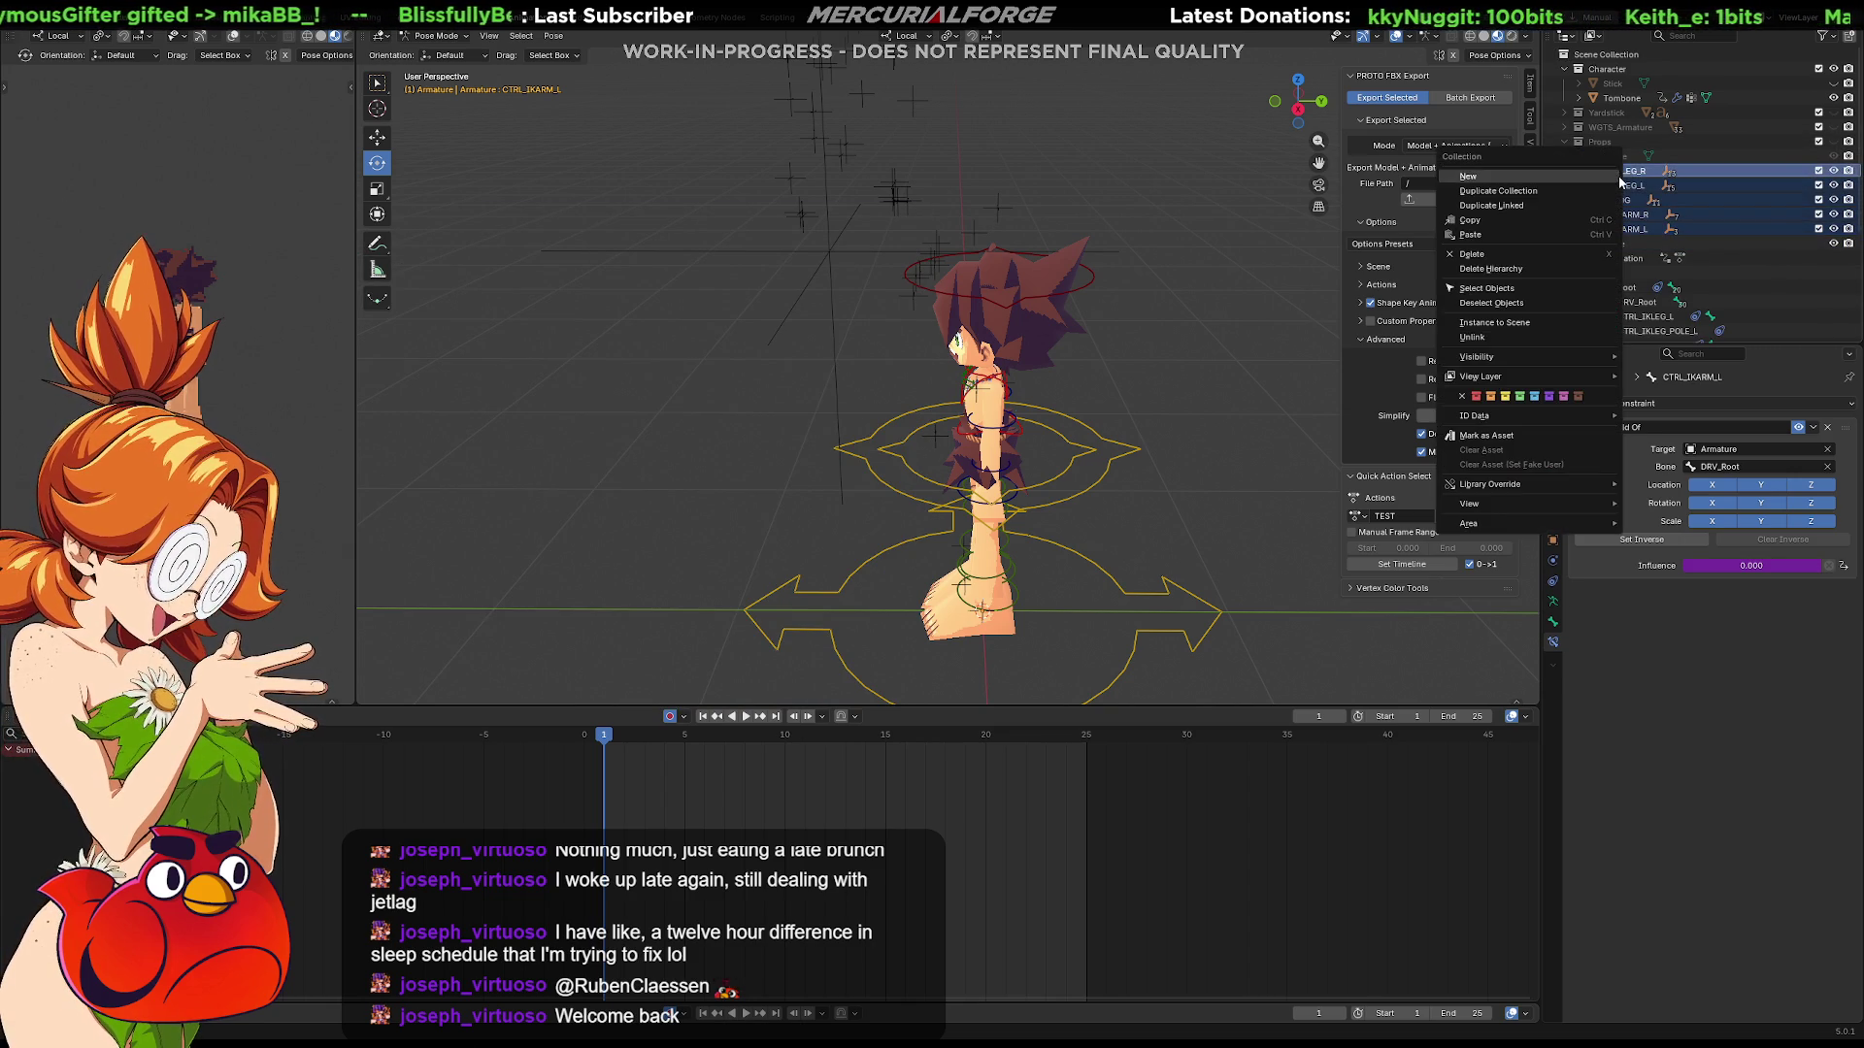
pyautogui.click(1557, 207)
# Step: Delete the five CTRL control collections, CTRL_IKLEG_R through CTRL_IKARM_L
pyautogui.click(1613, 171)
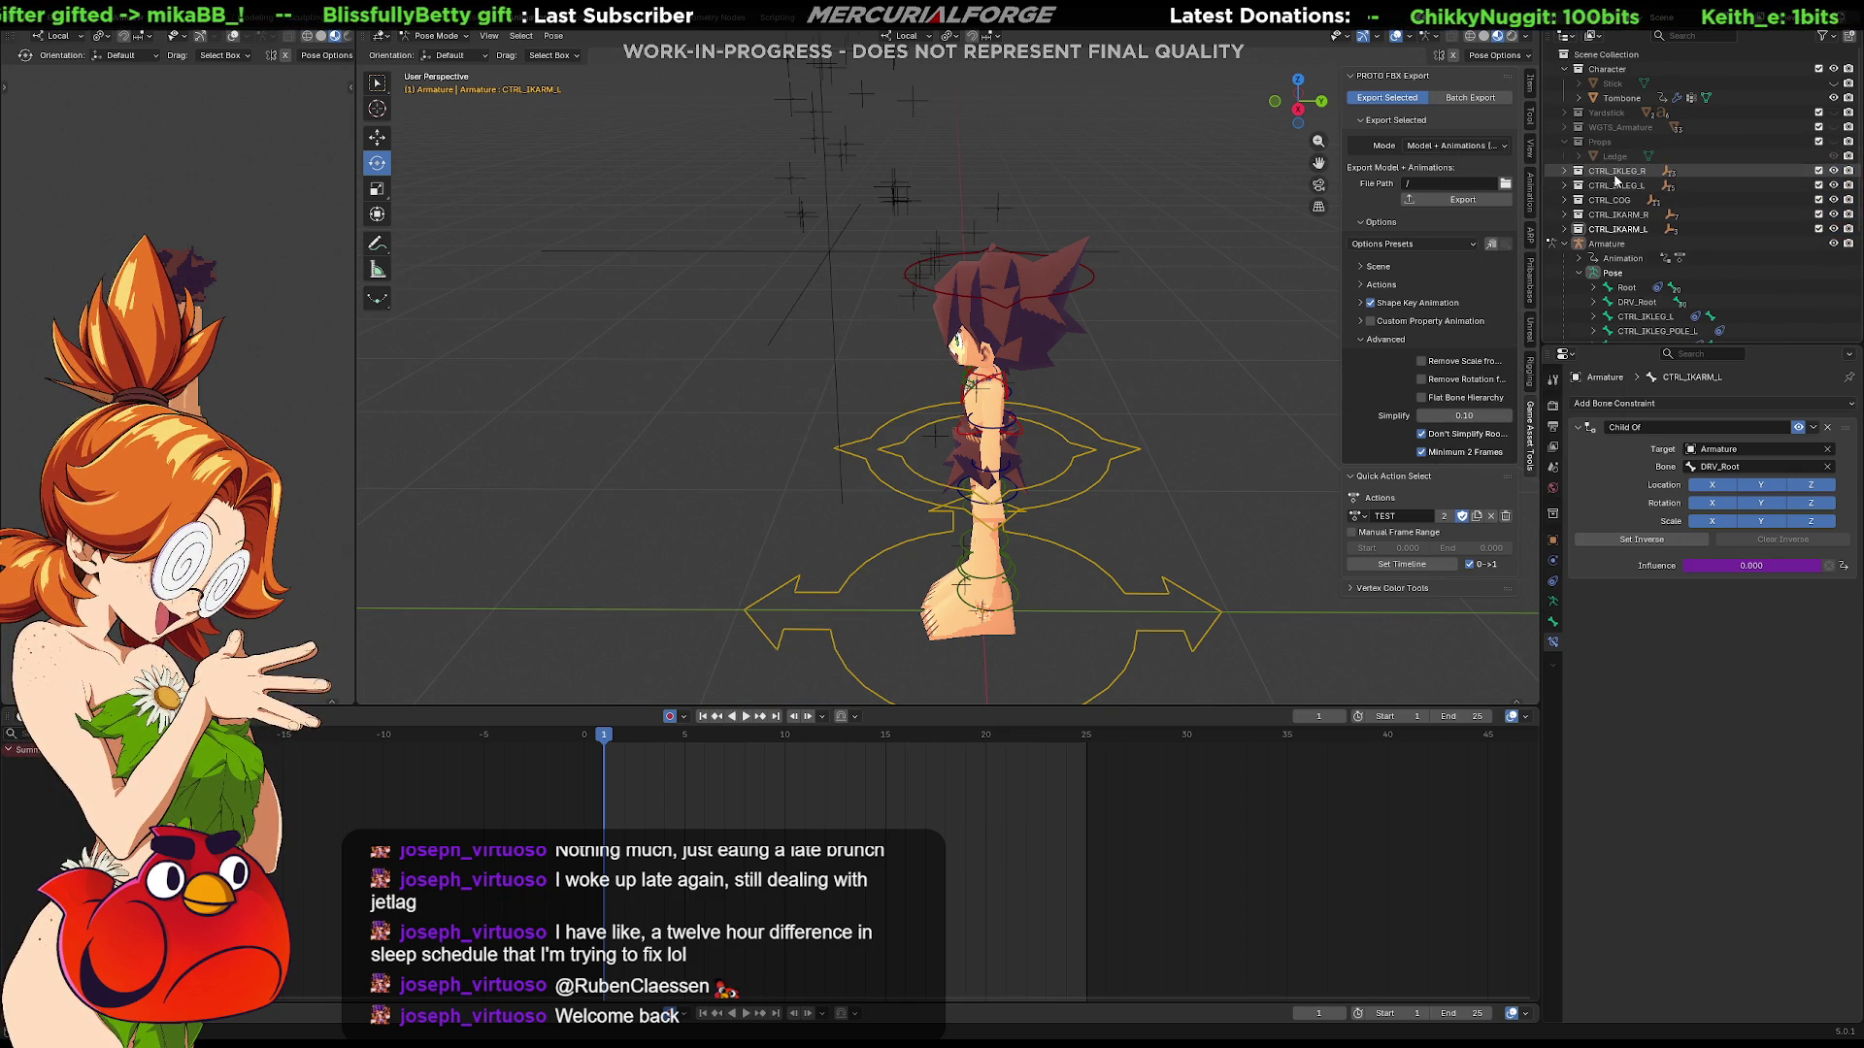
pyautogui.keyDown('shift'); pyautogui.click(1611, 229); pyautogui.keyUp('shift')
pyautogui.rightClick(1610, 215)
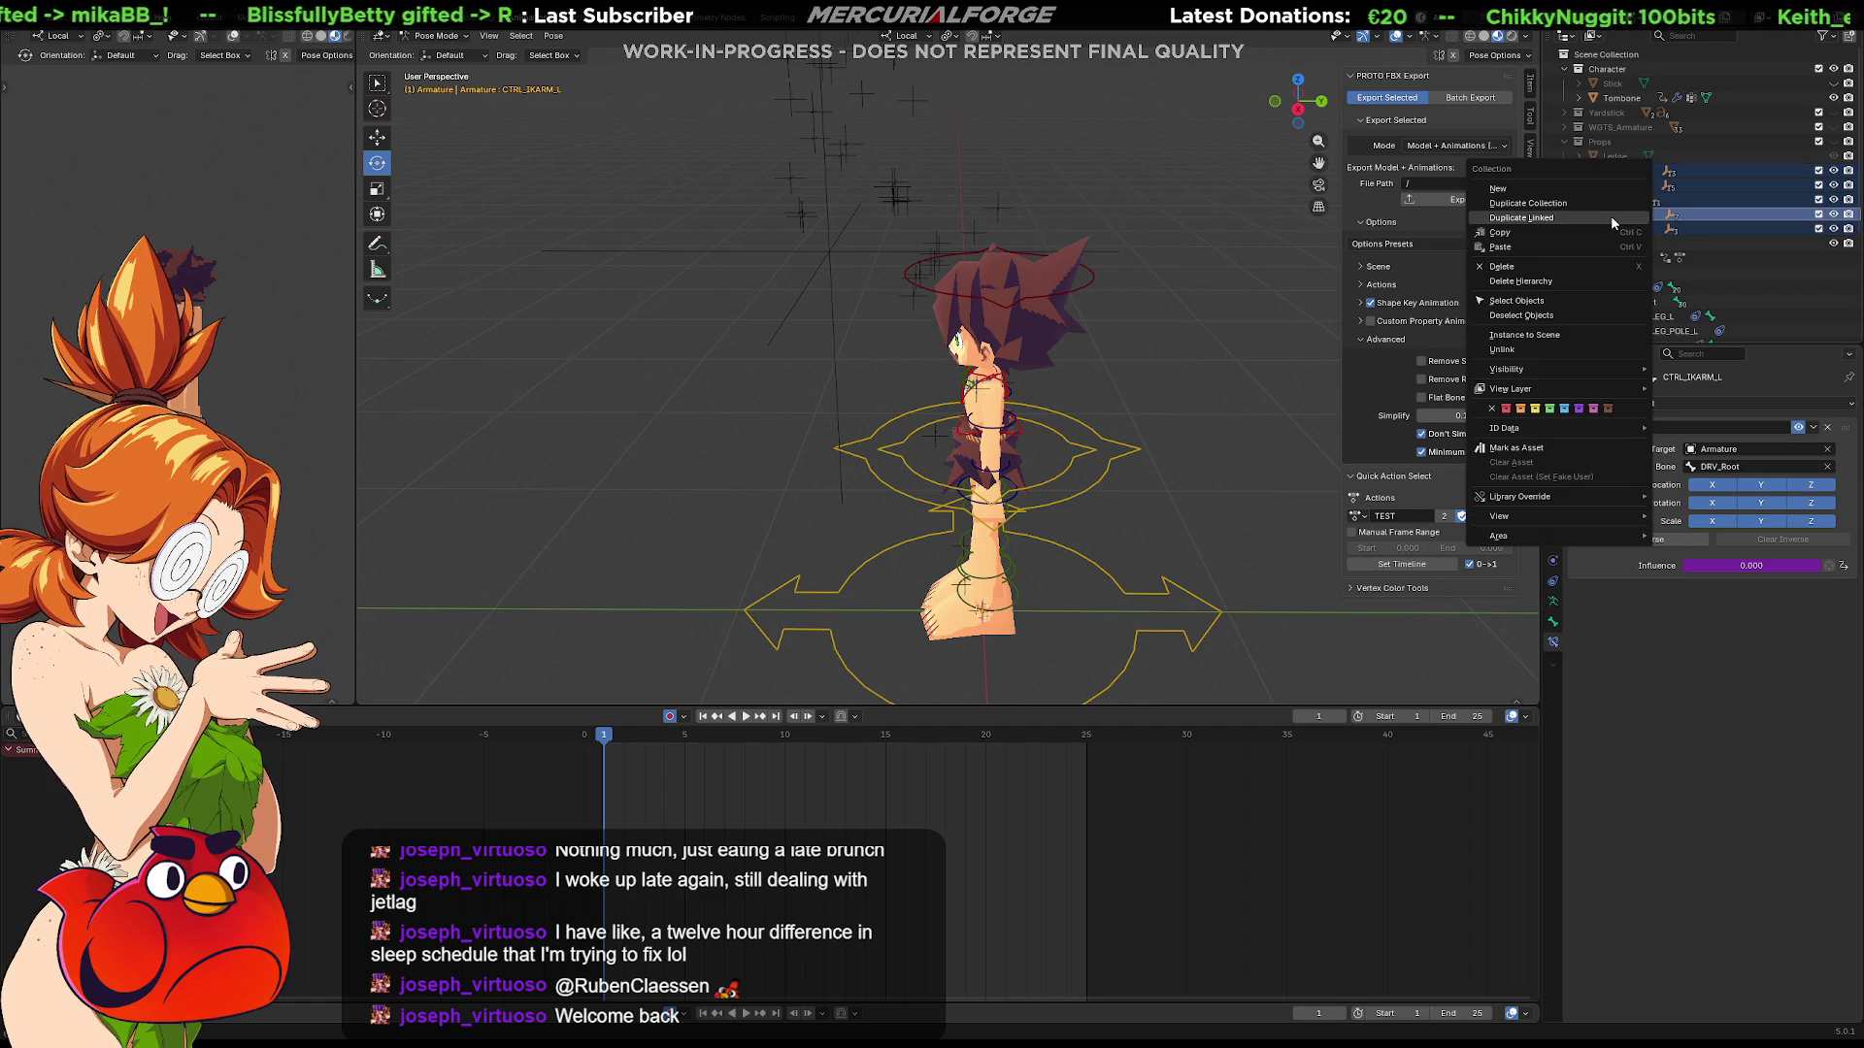
pyautogui.click(1553, 280)
pyautogui.scroll(6, 1052, 367)
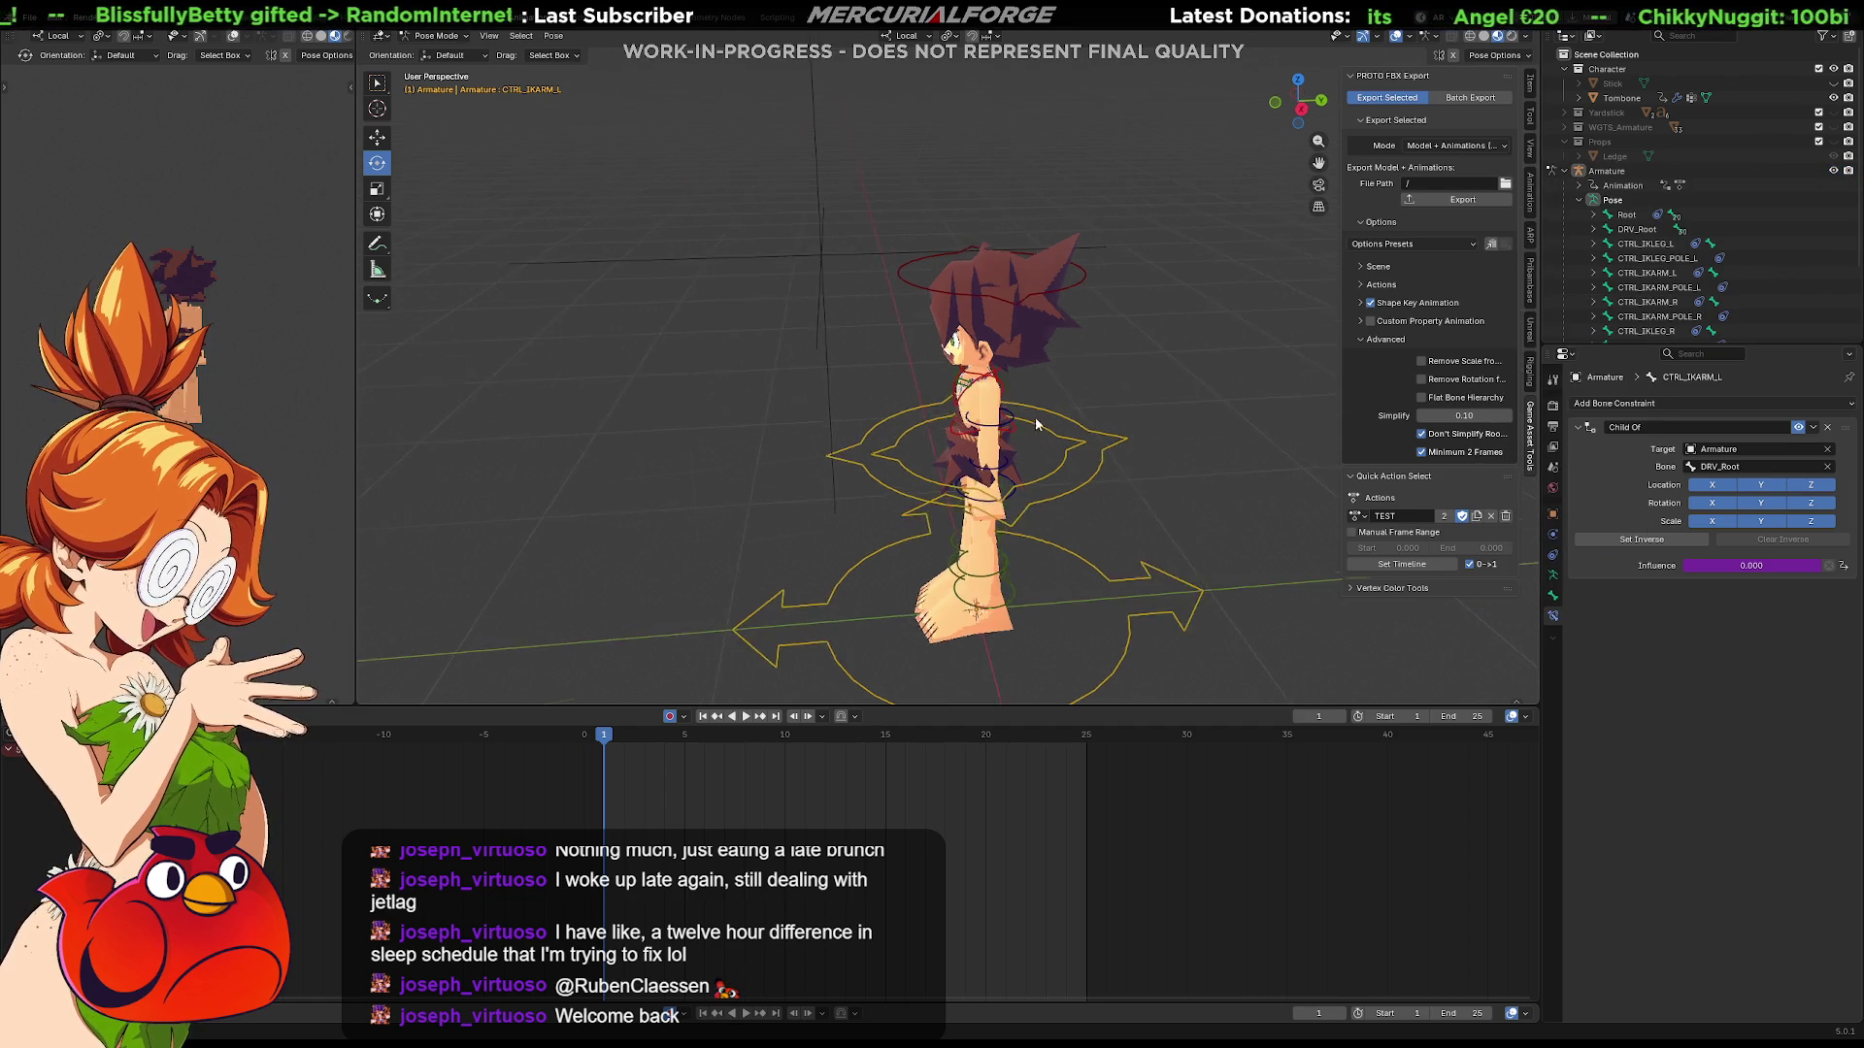
# Step: Make the DEFORM bone collection visible and draw the armature In Front of the mesh
pyautogui.scroll(-2, 1036, 346)
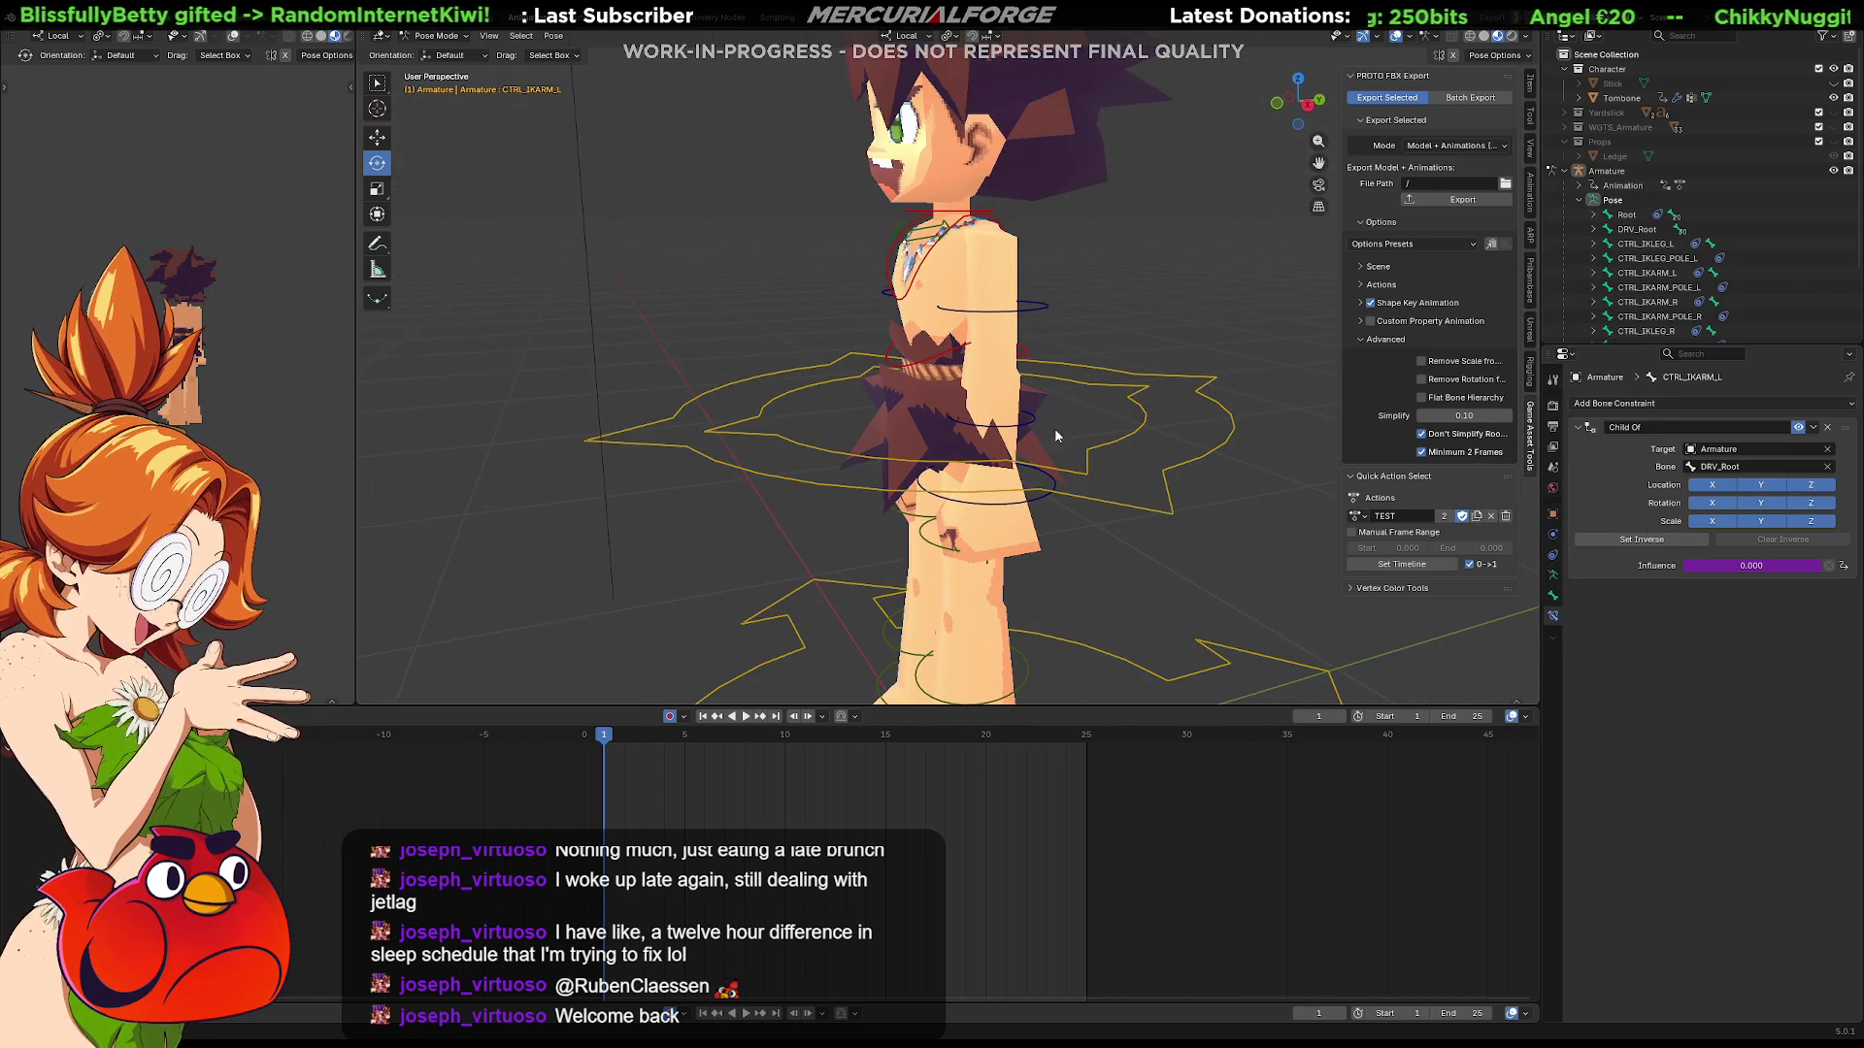
pyautogui.click(1550, 576)
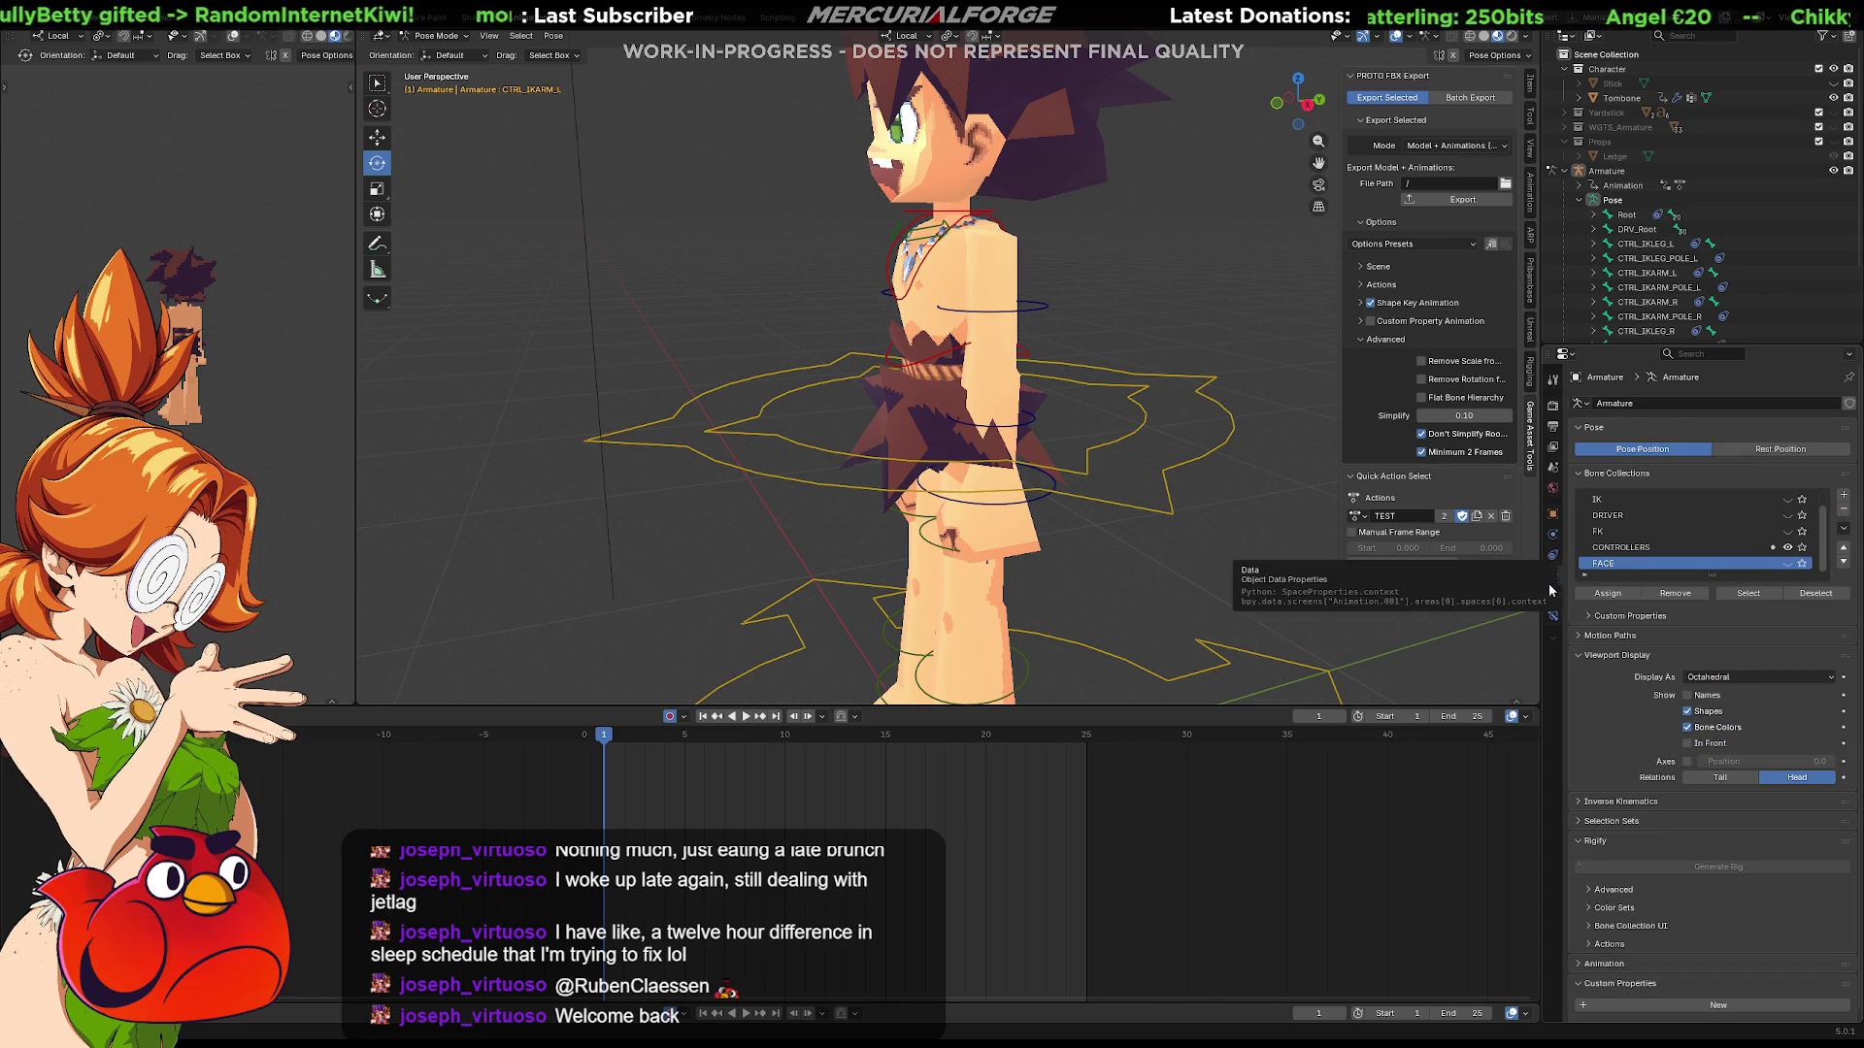
pyautogui.click(1787, 499)
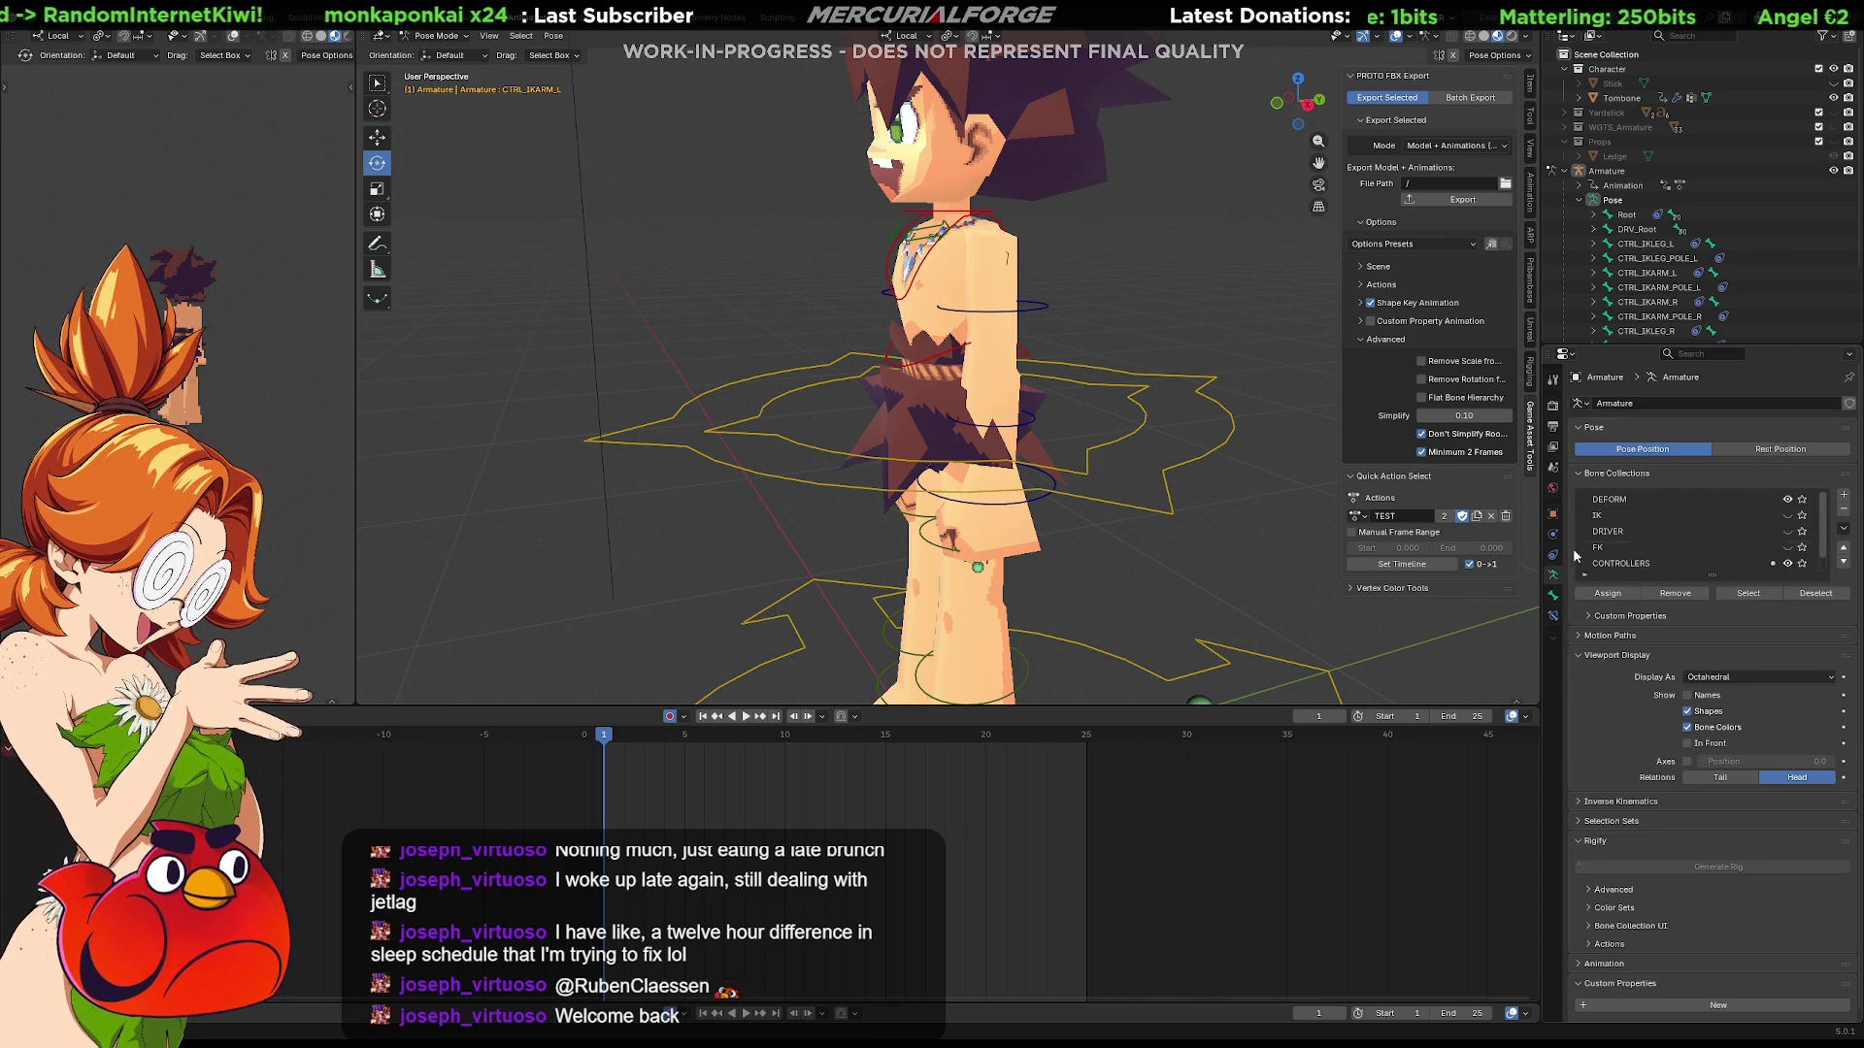
pyautogui.click(1689, 743)
pyautogui.scroll(5, 976, 388)
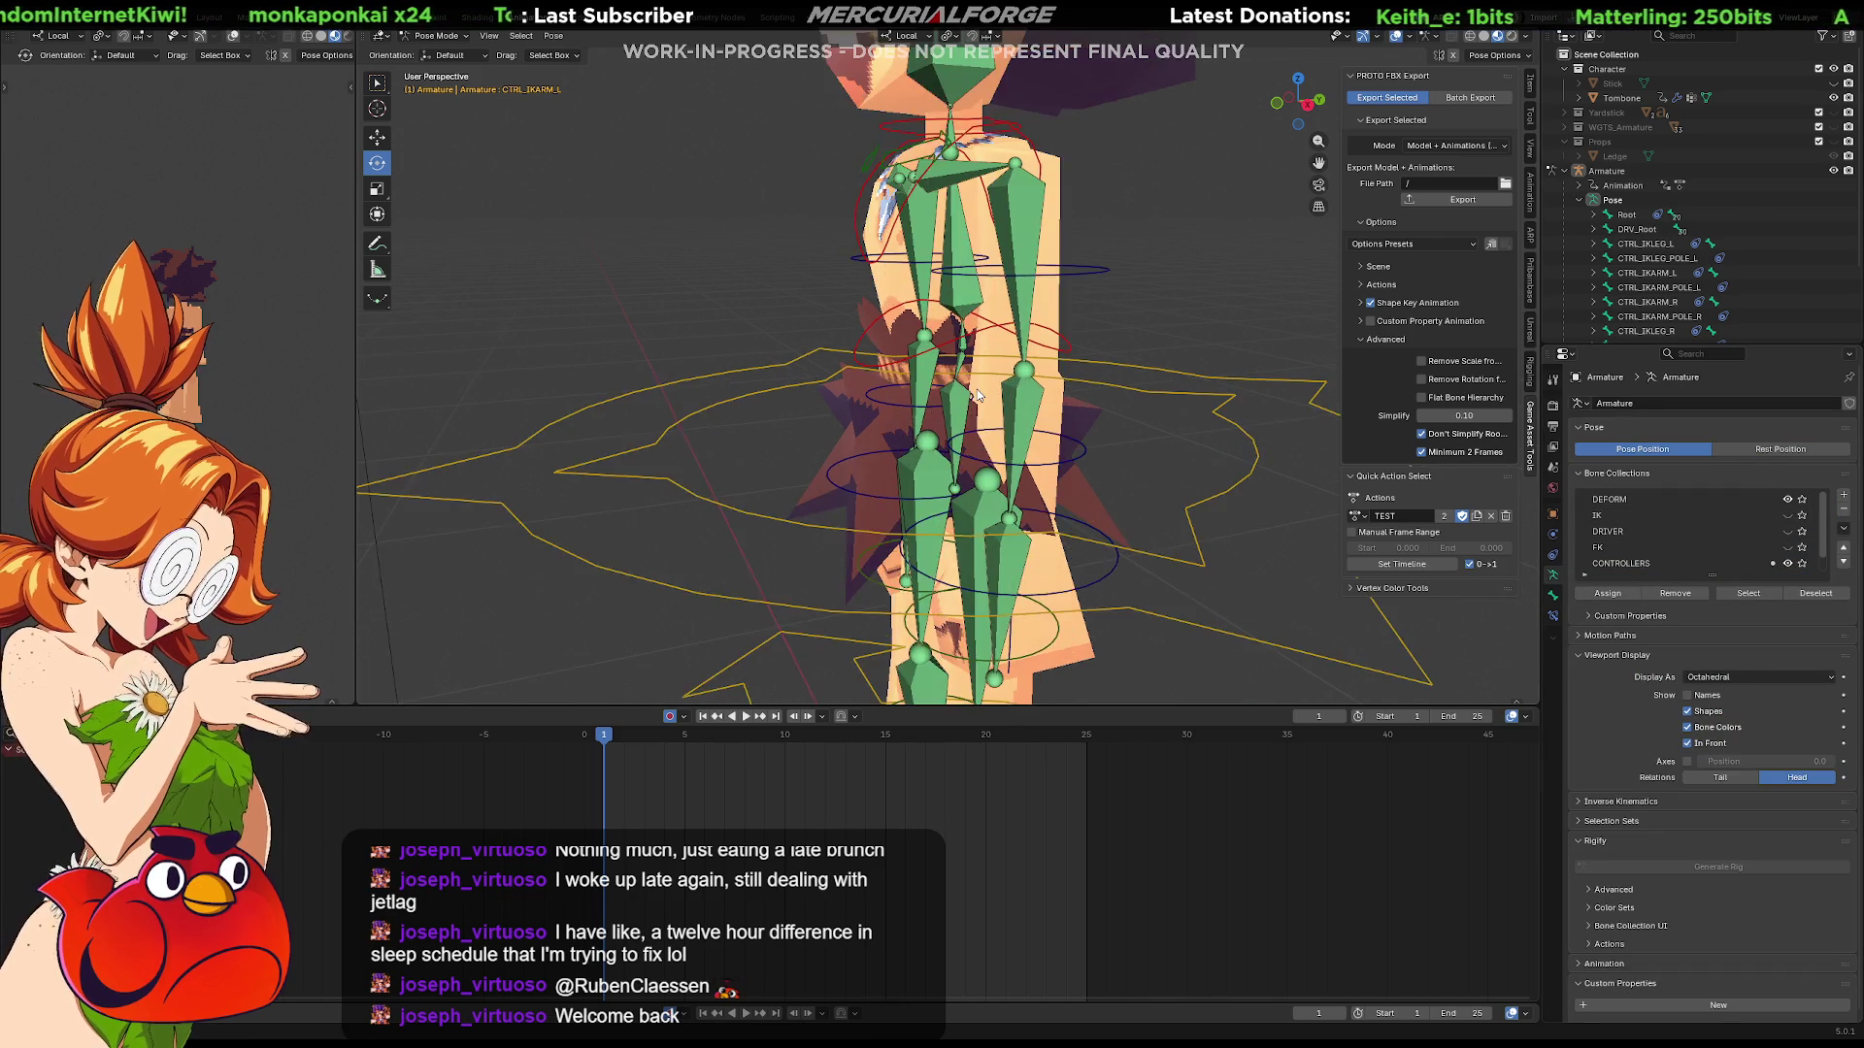
pyautogui.scroll(-5, 982, 316)
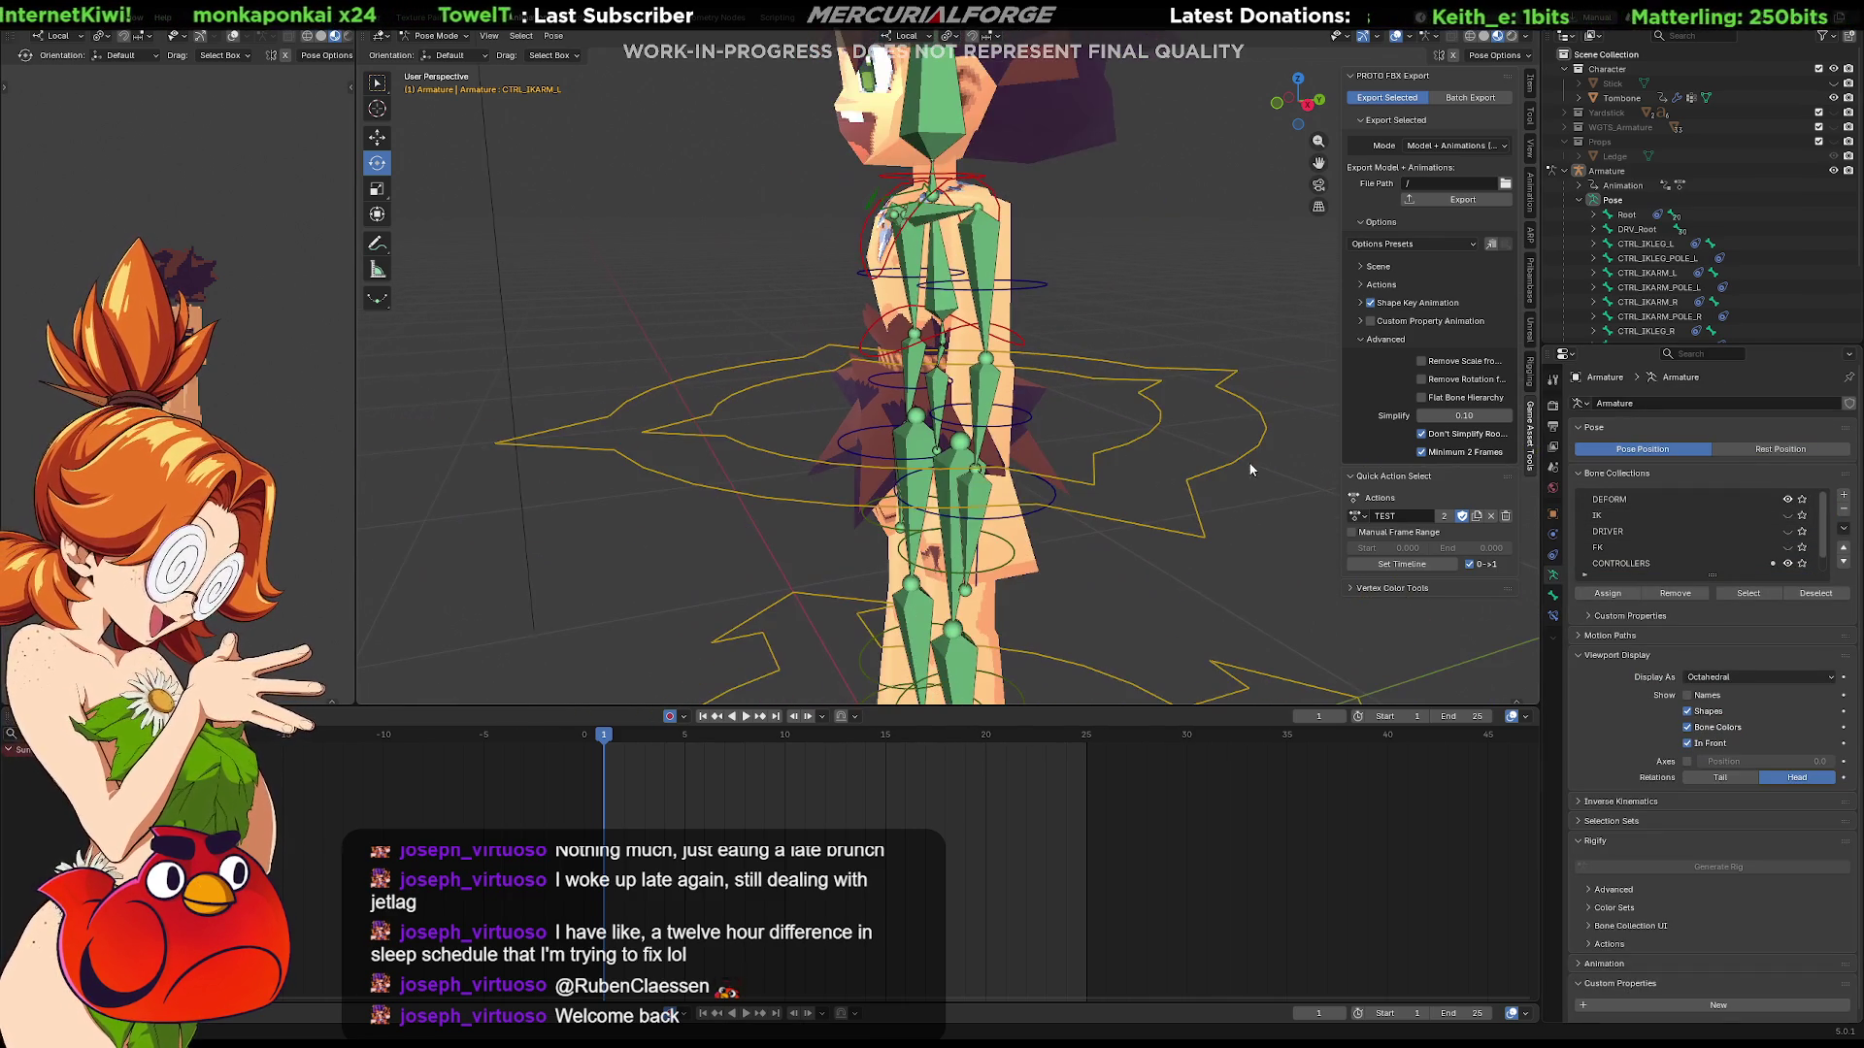
# Step: Test-rotate the CTRL_HIPS control, then cancel to restore the pose
pyautogui.click(1161, 413)
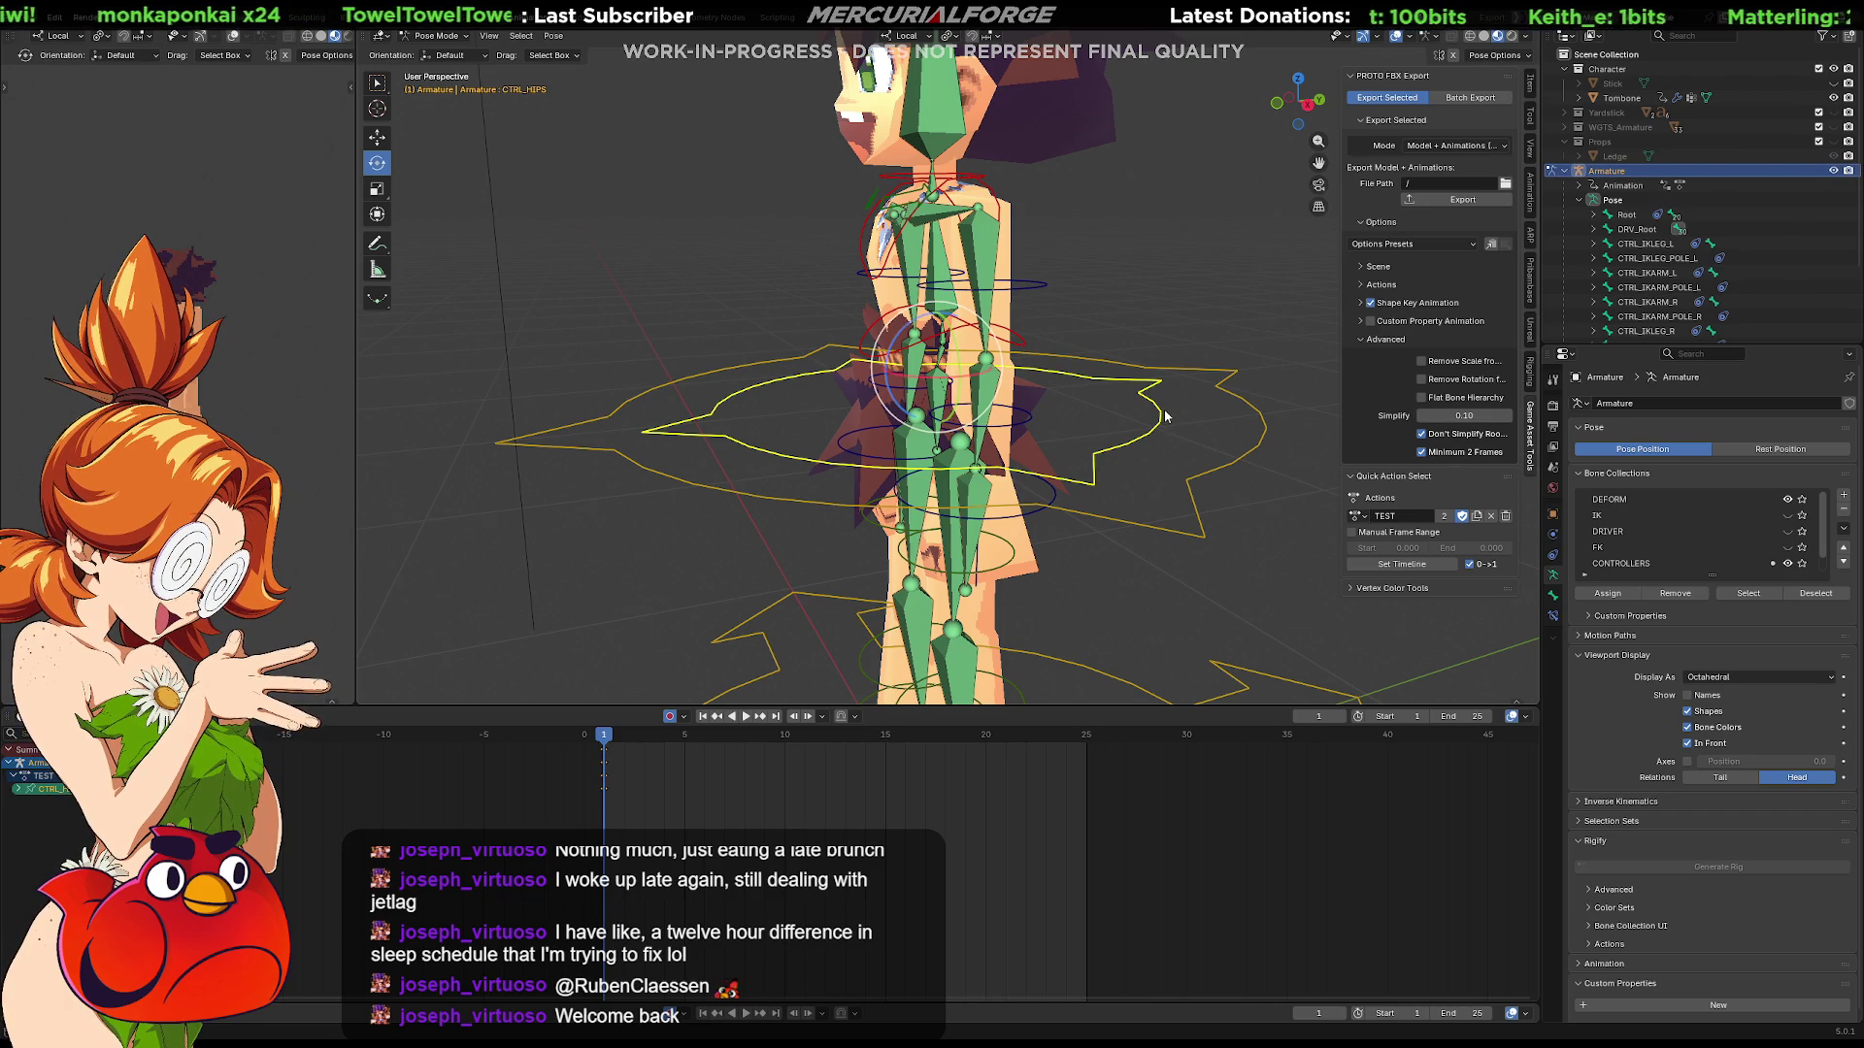
pyautogui.press('r')
pyautogui.rightClick(1176, 428)
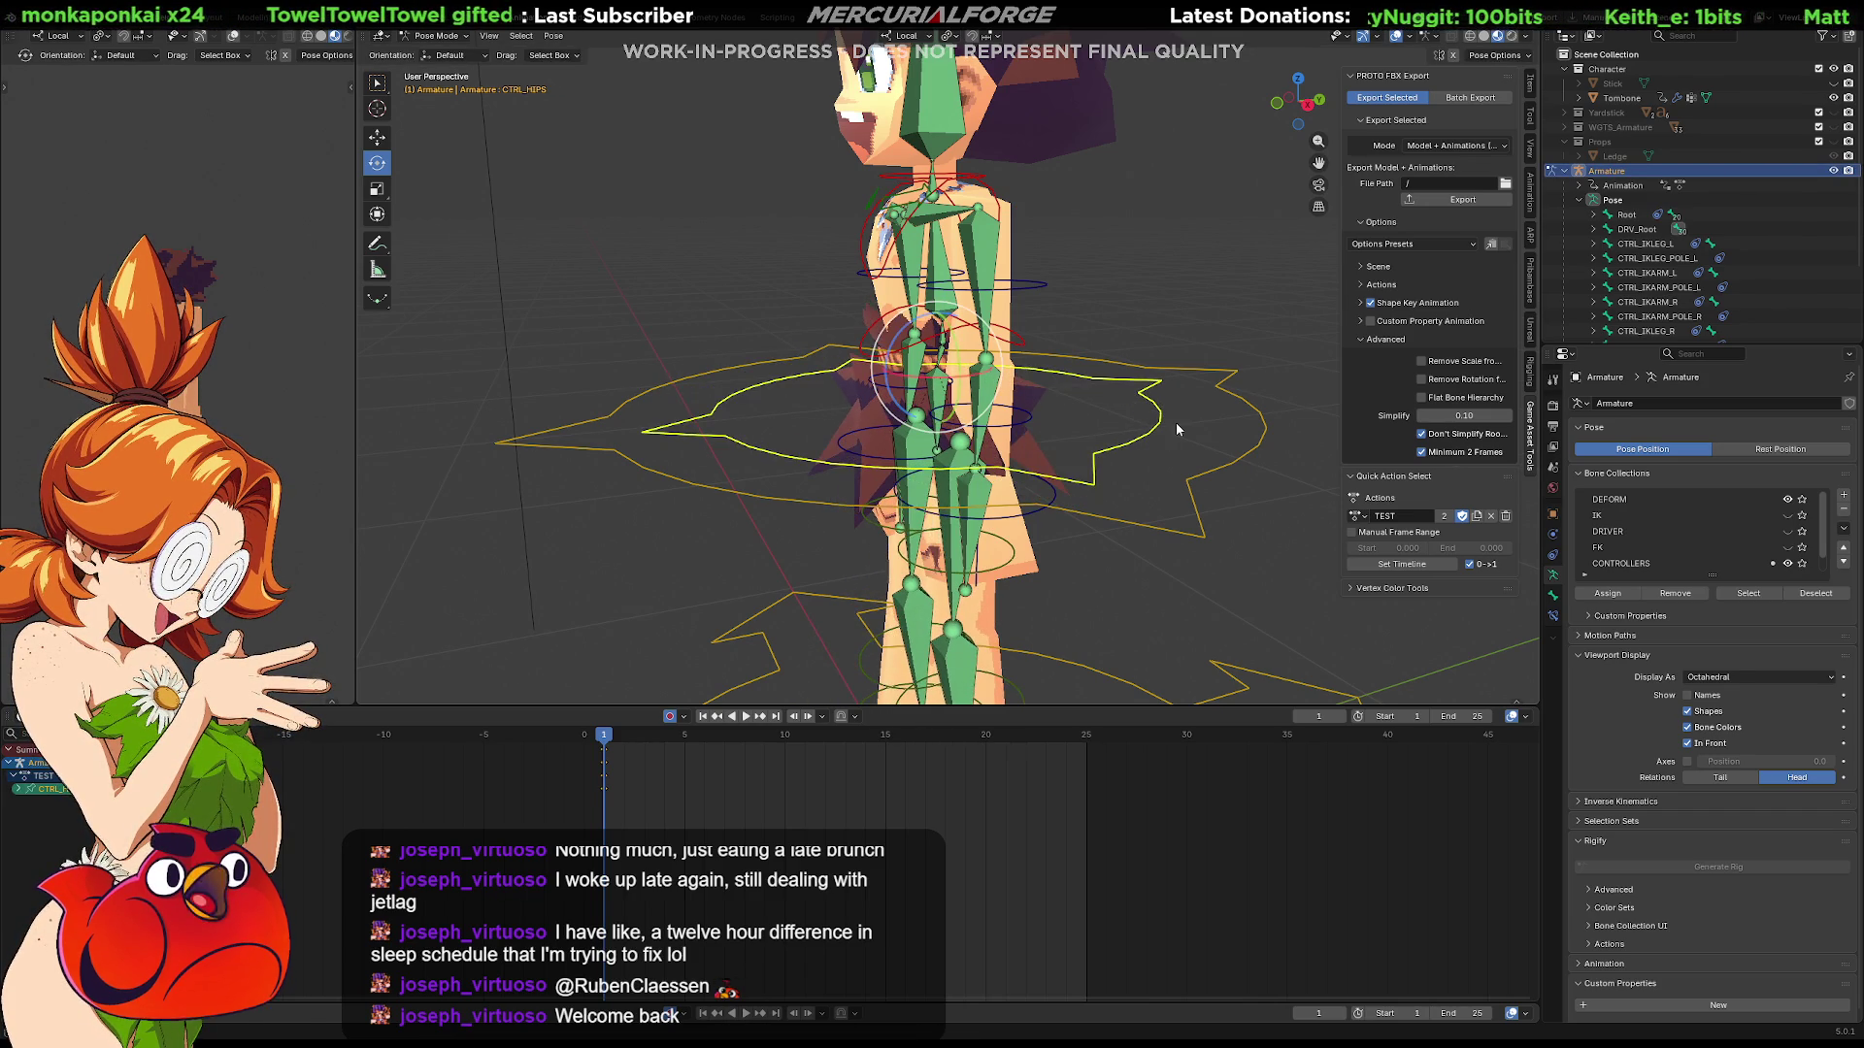
pyautogui.press('r')
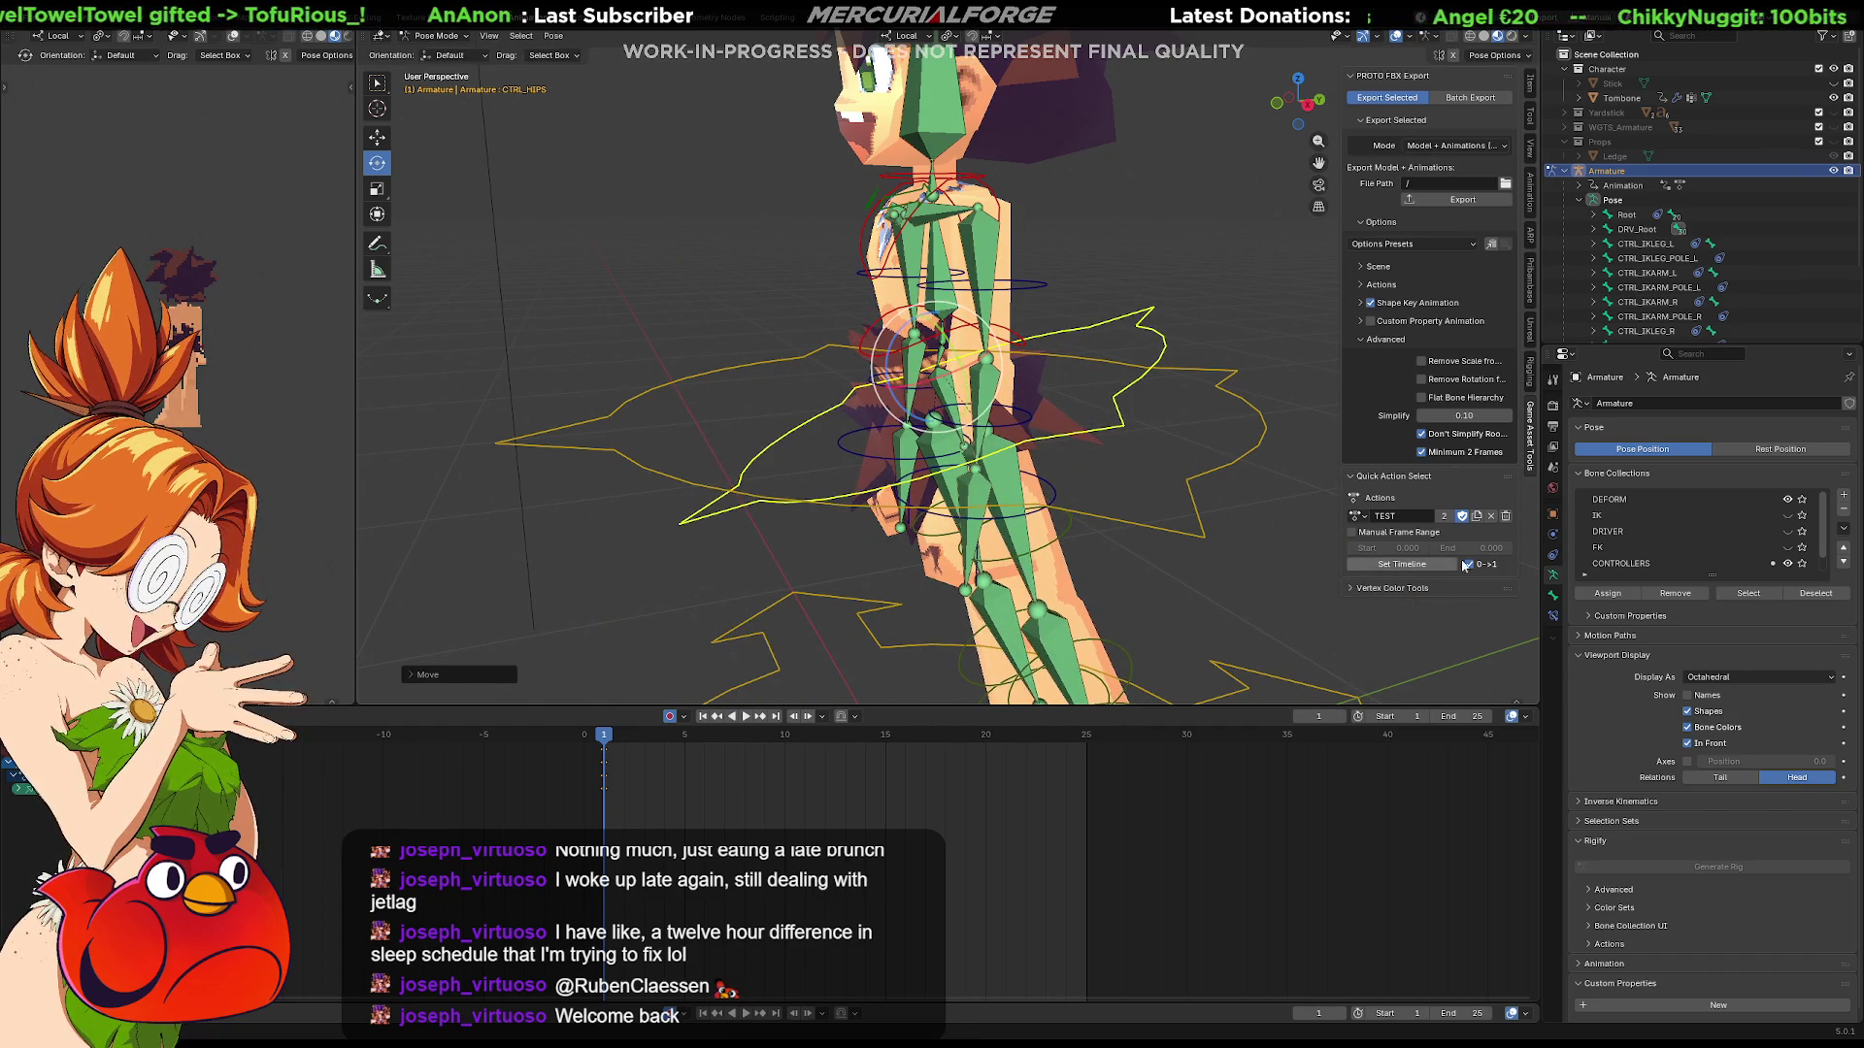
pyautogui.press('Escape')
# Step: Check the CTRL_HIPS bone and object constraints, and switch the armature into Edit Mode
pyautogui.click(1551, 615)
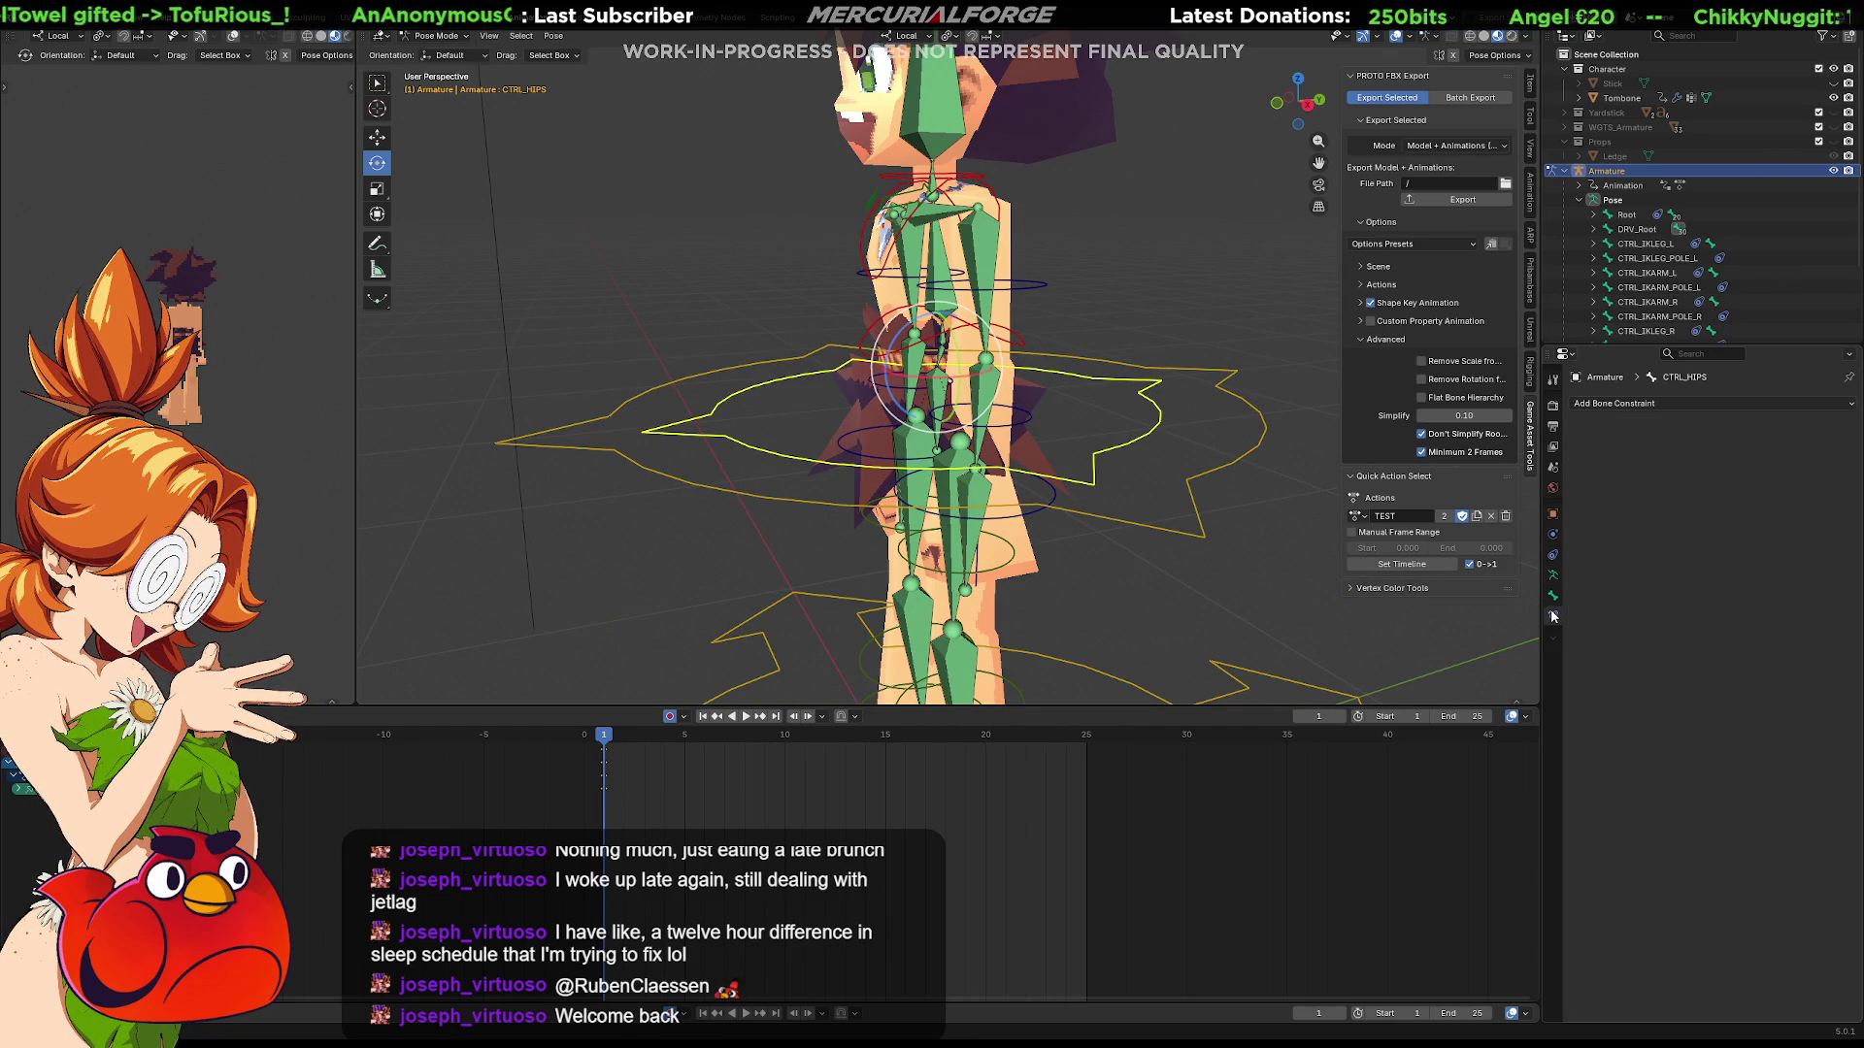
pyautogui.click(1552, 536)
pyautogui.click(1550, 557)
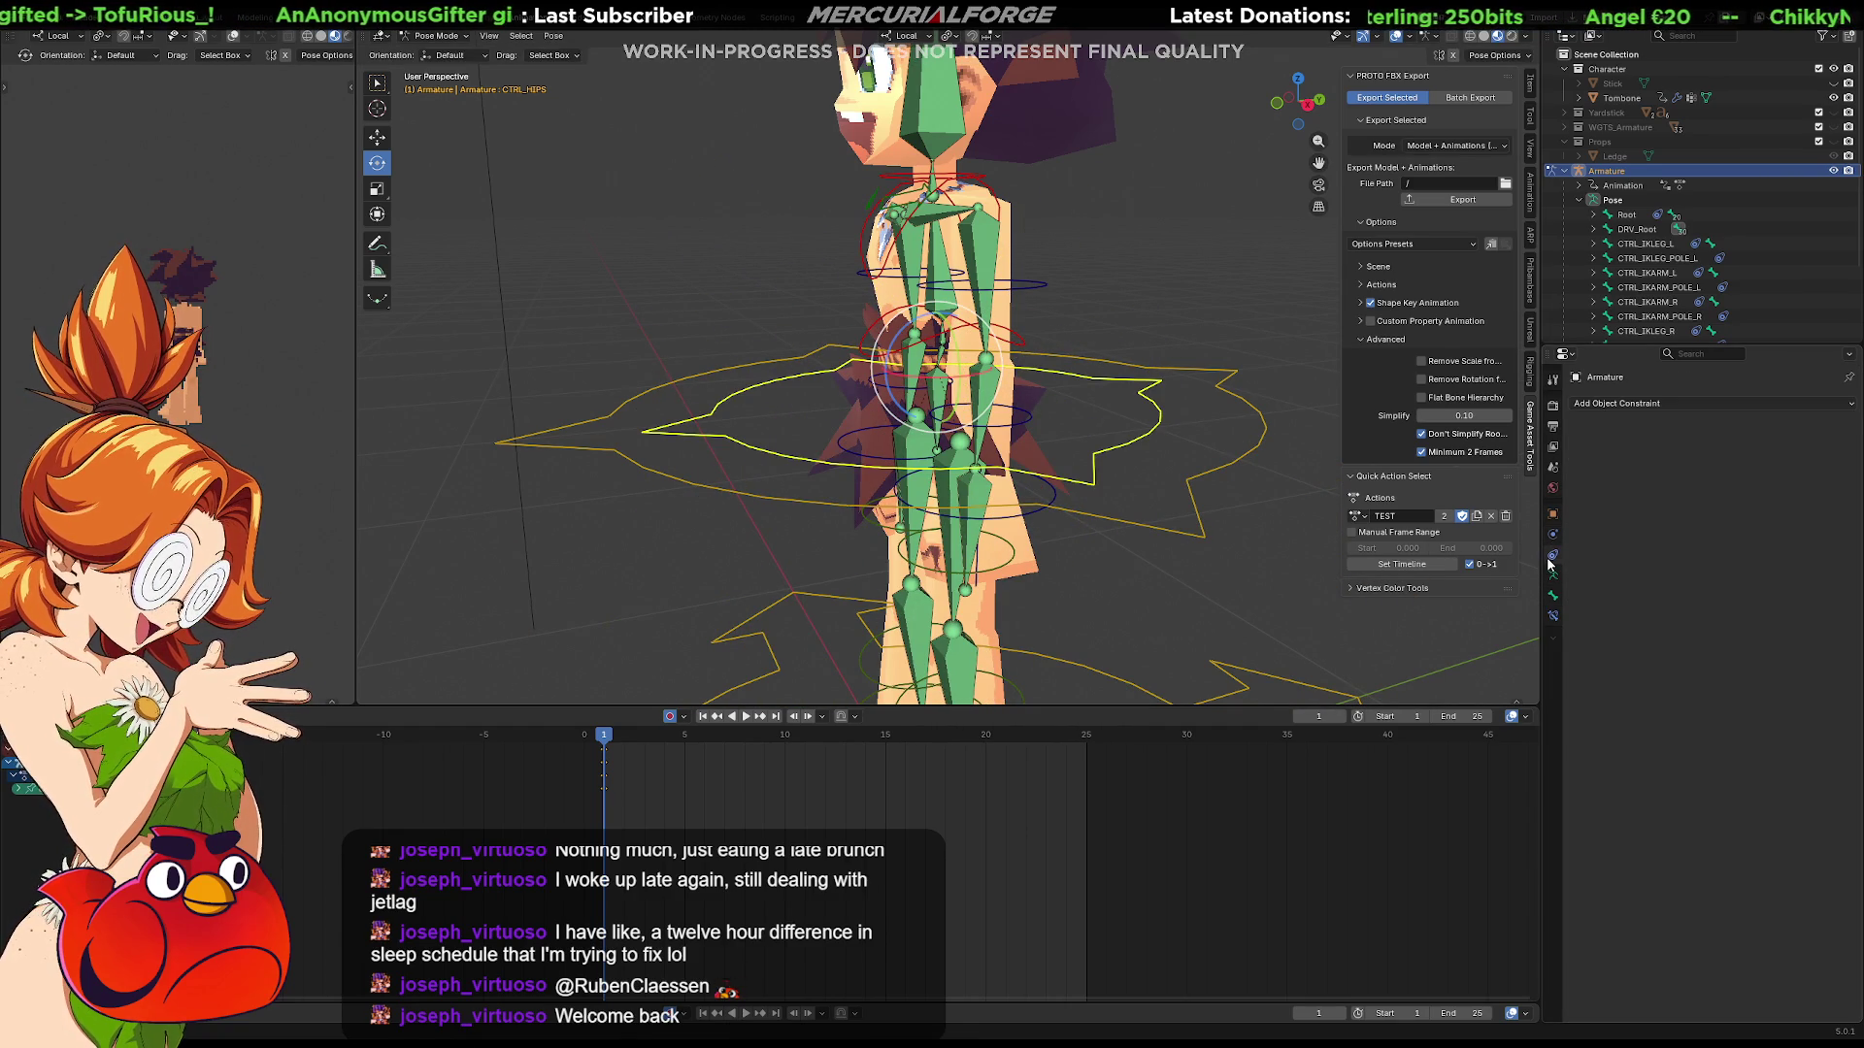
pyautogui.hotkey('ctrl', 'Tab')
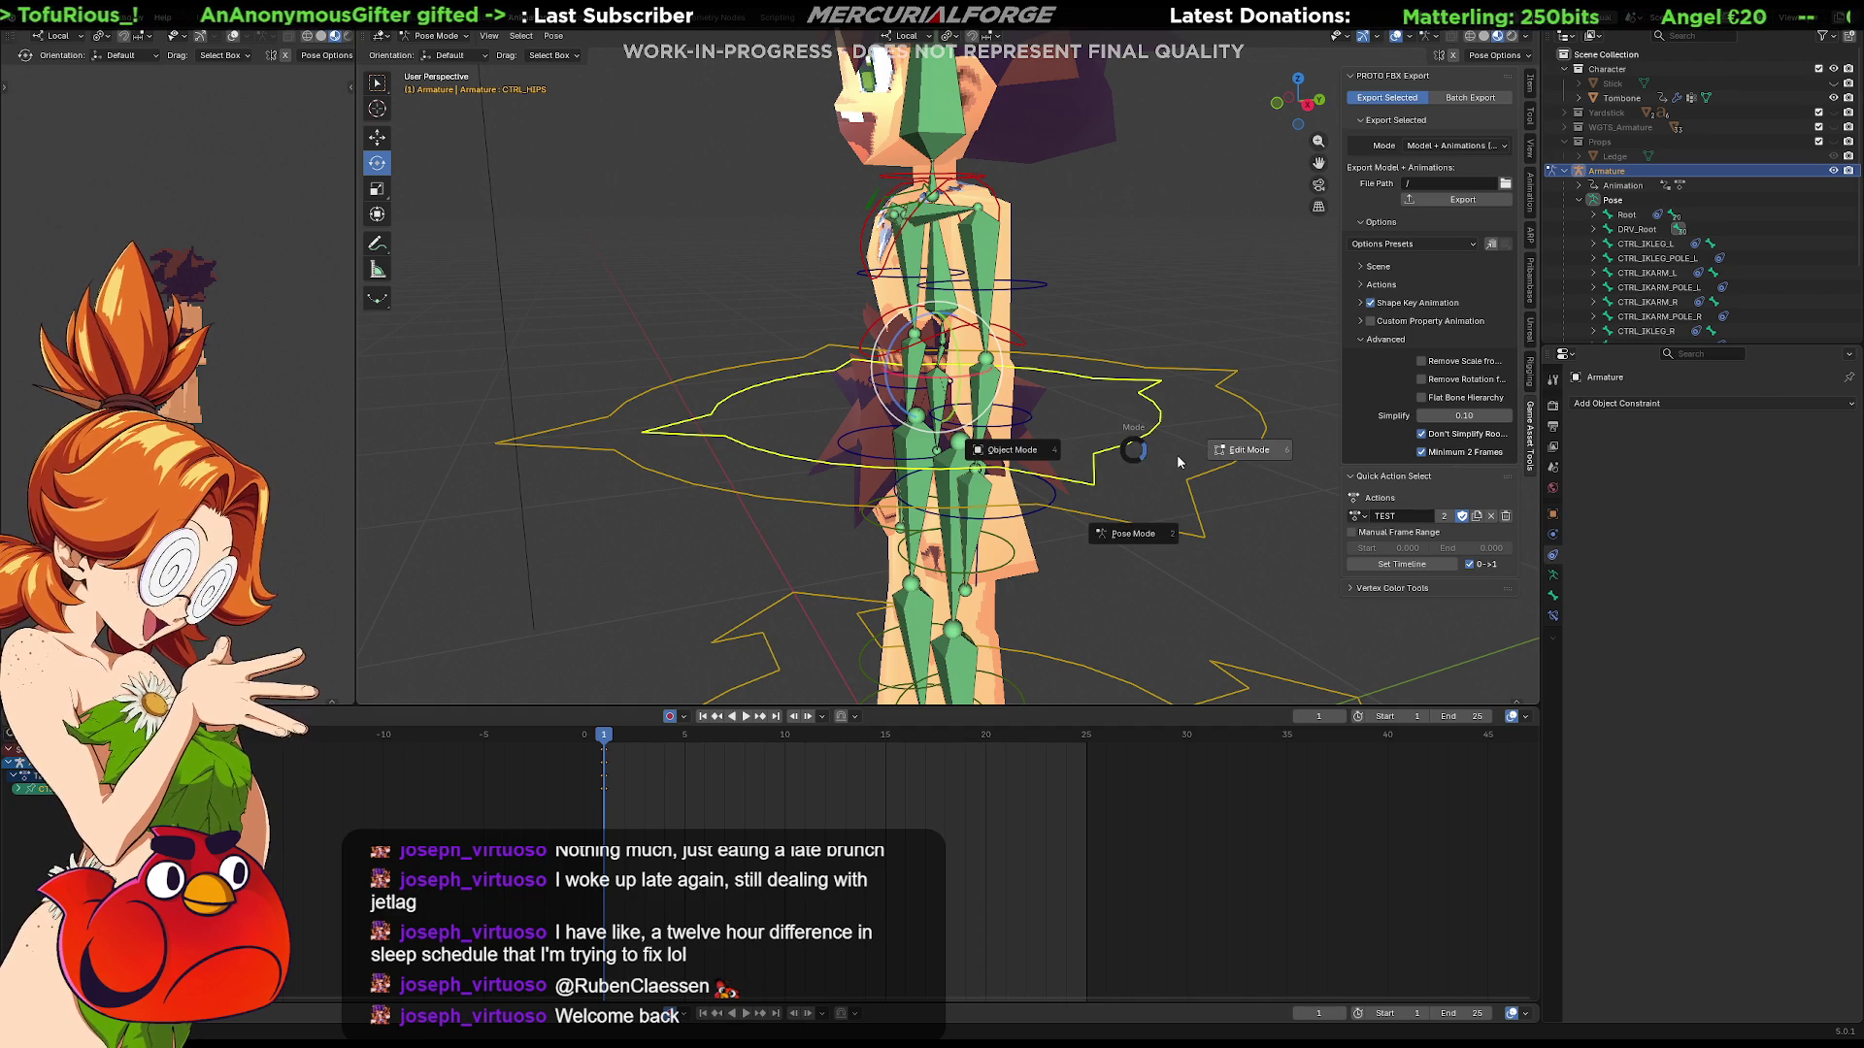
pyautogui.click(1222, 456)
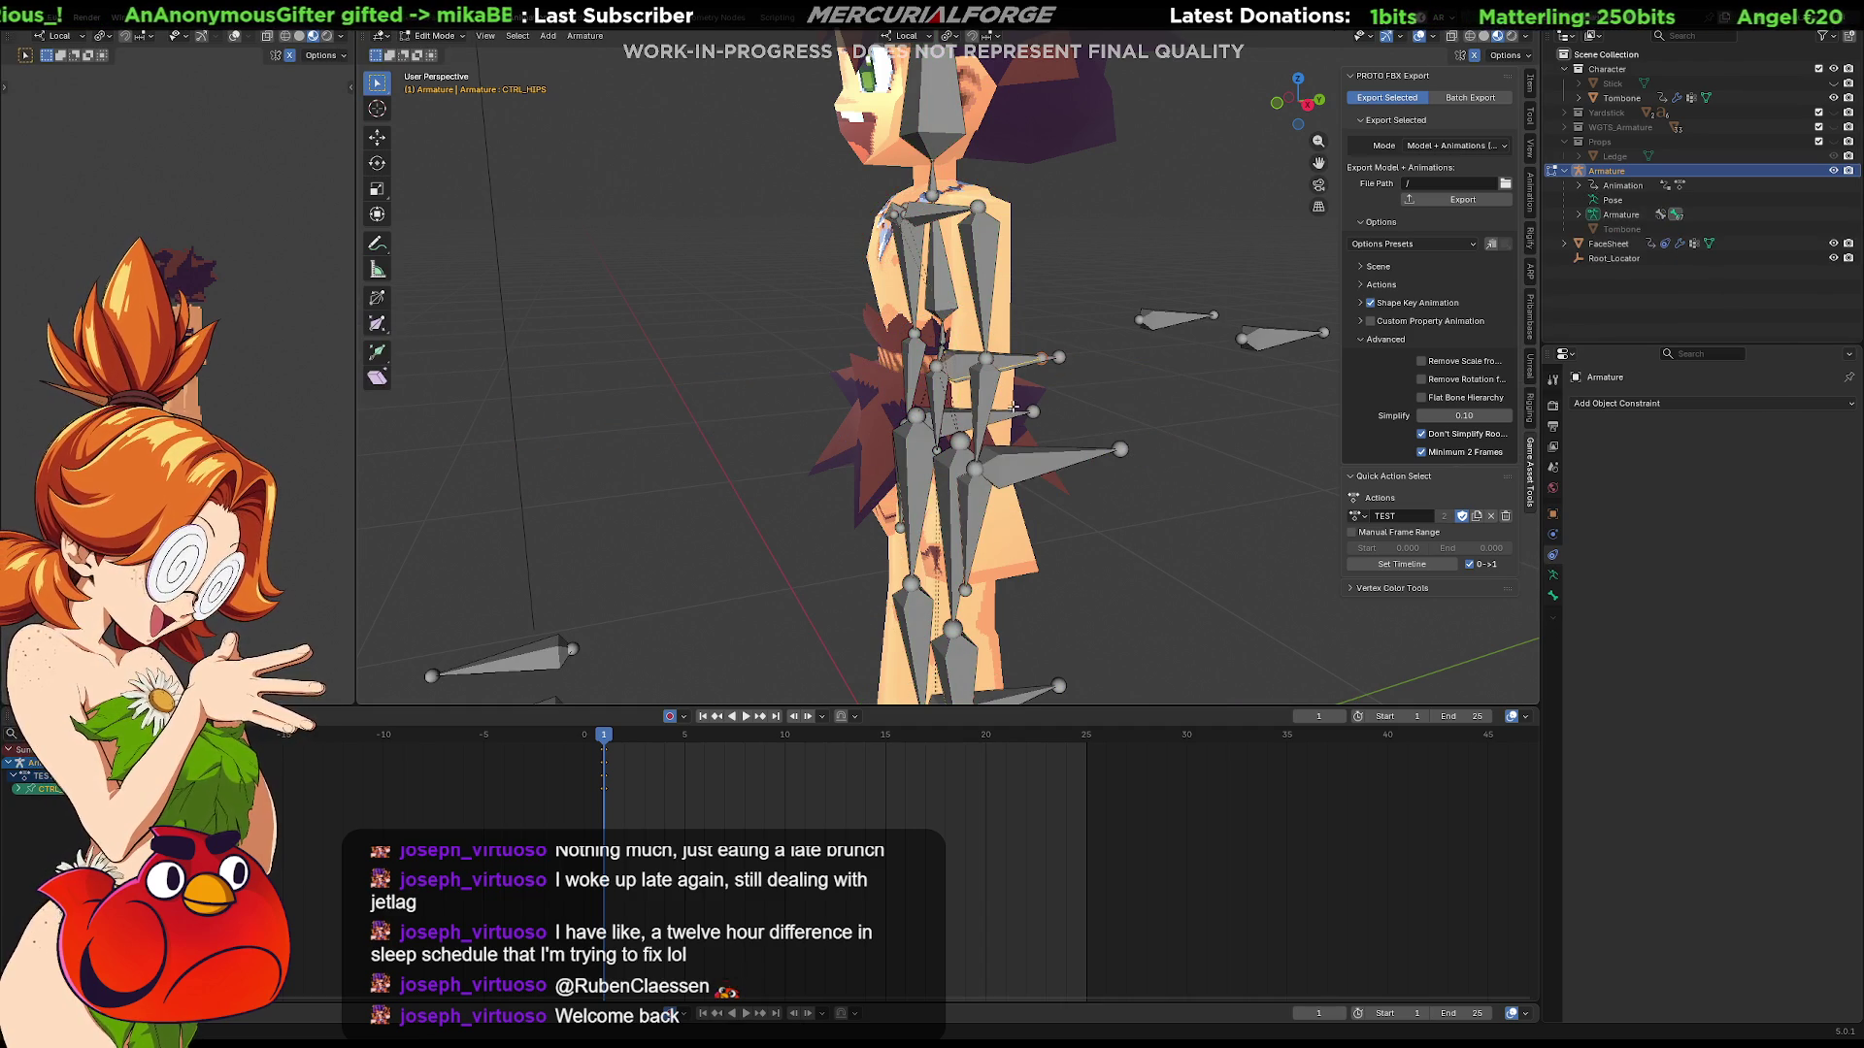
# Step: Select the CTRL_COG bone and show its Bone properties
pyautogui.click(1024, 360)
pyautogui.scroll(4, 1058, 361)
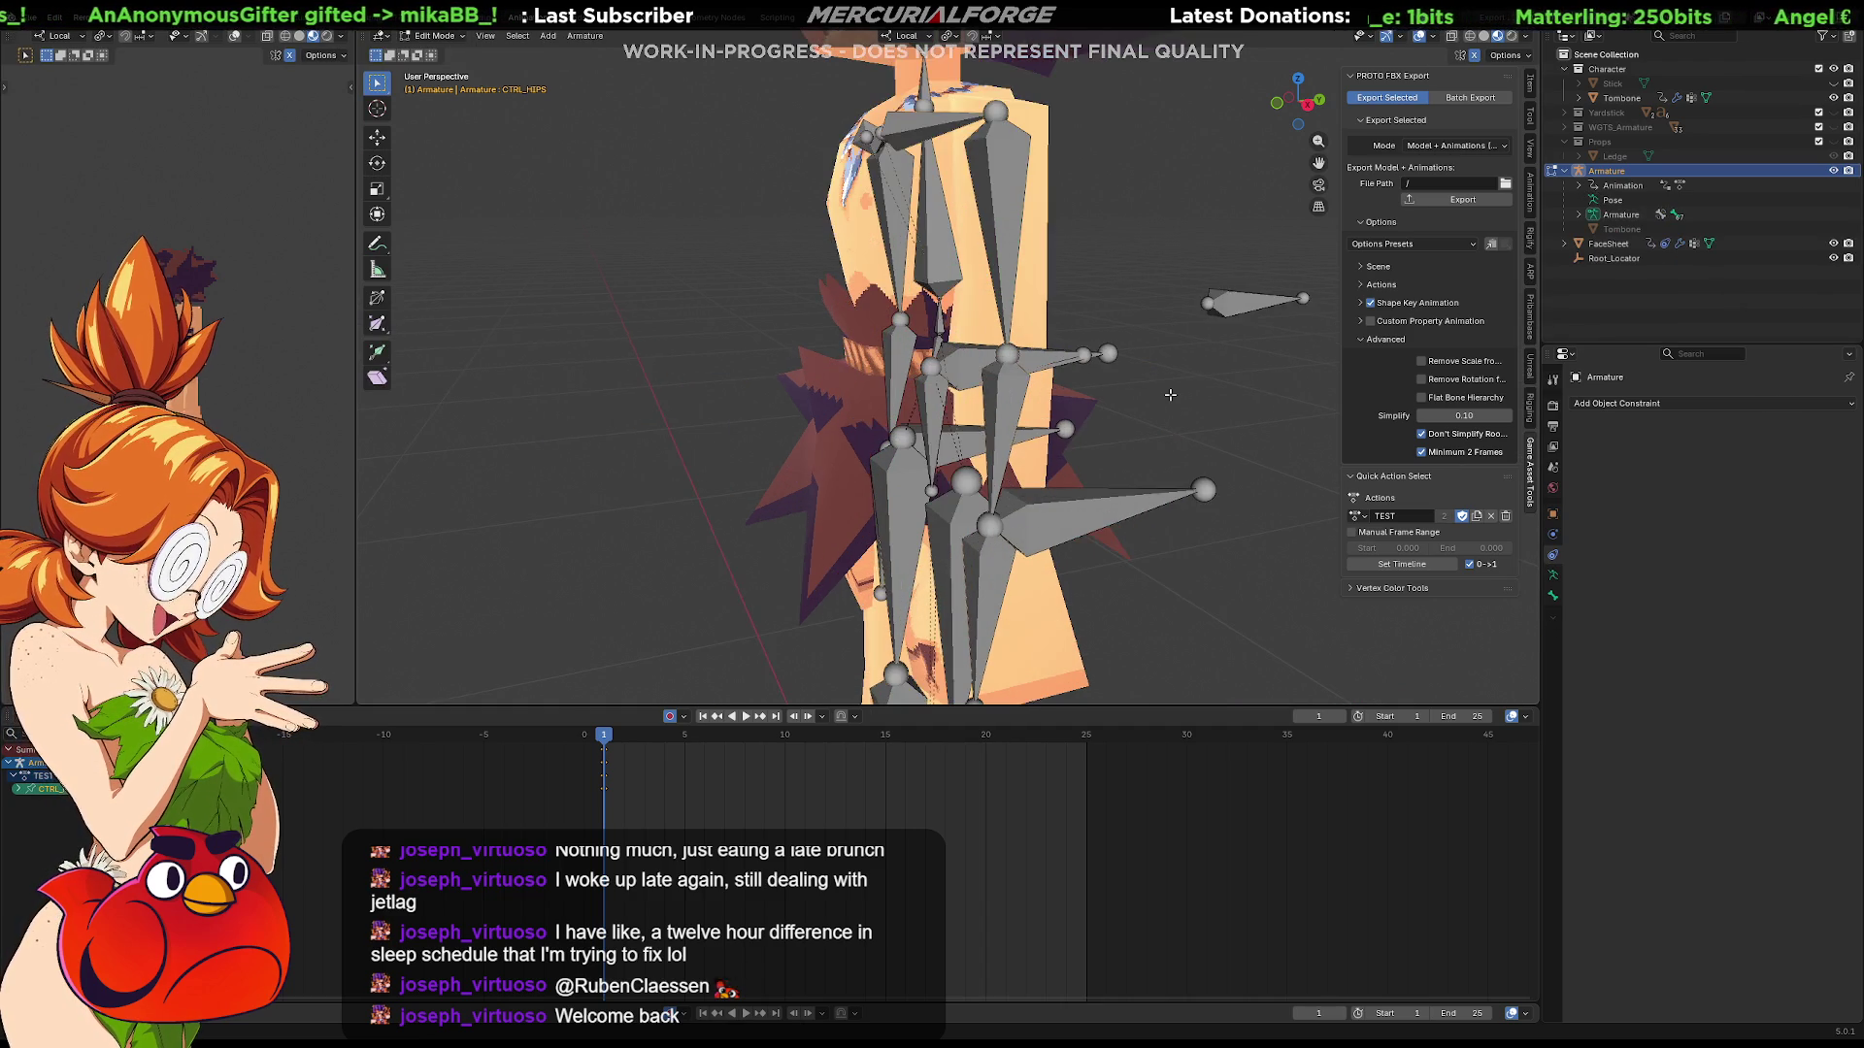
pyautogui.click(1056, 356)
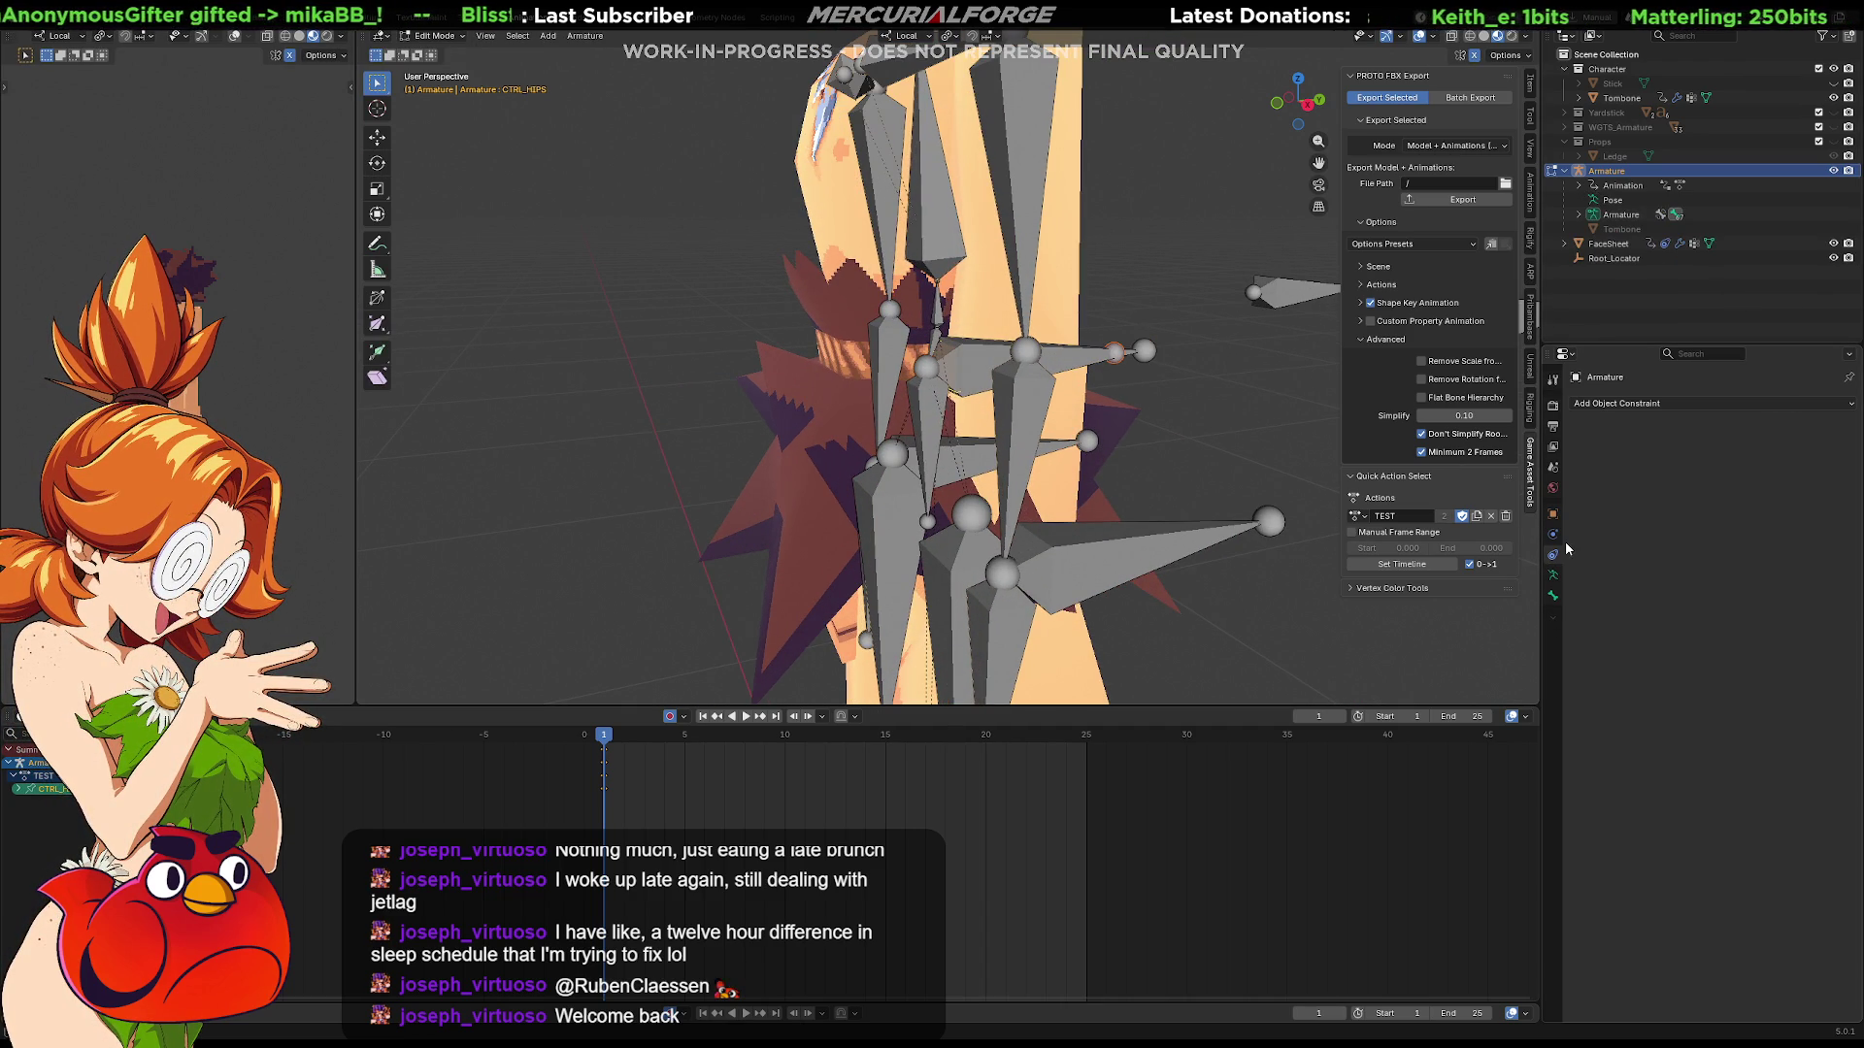
pyautogui.click(1552, 537)
pyautogui.click(1152, 370)
pyautogui.click(1551, 557)
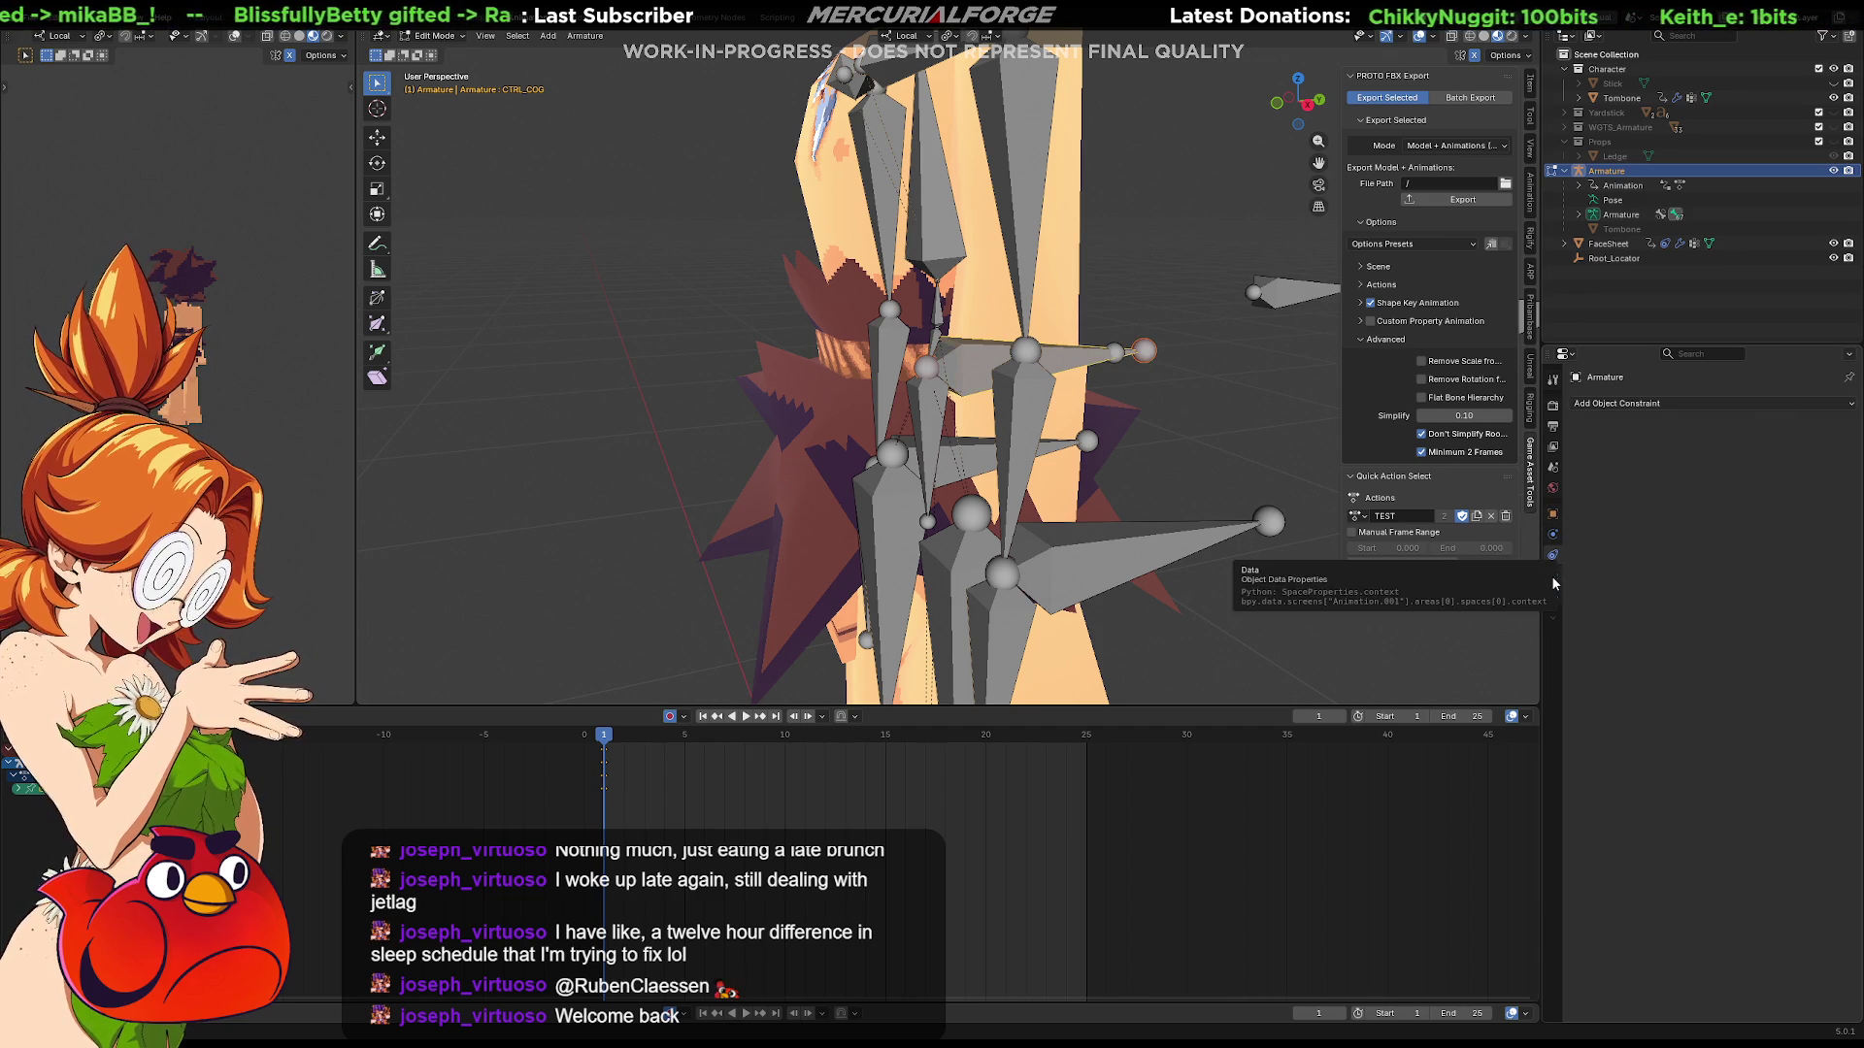
pyautogui.click(1552, 594)
# Step: Switch the armature back into Pose Mode
pyautogui.press('Tab')
pyautogui.press('Tab')
pyautogui.press('Tab')
pyautogui.press('Tab')
pyautogui.press('Tab')
pyautogui.press('Tab')
pyautogui.hotkey('ctrl', 'Tab')
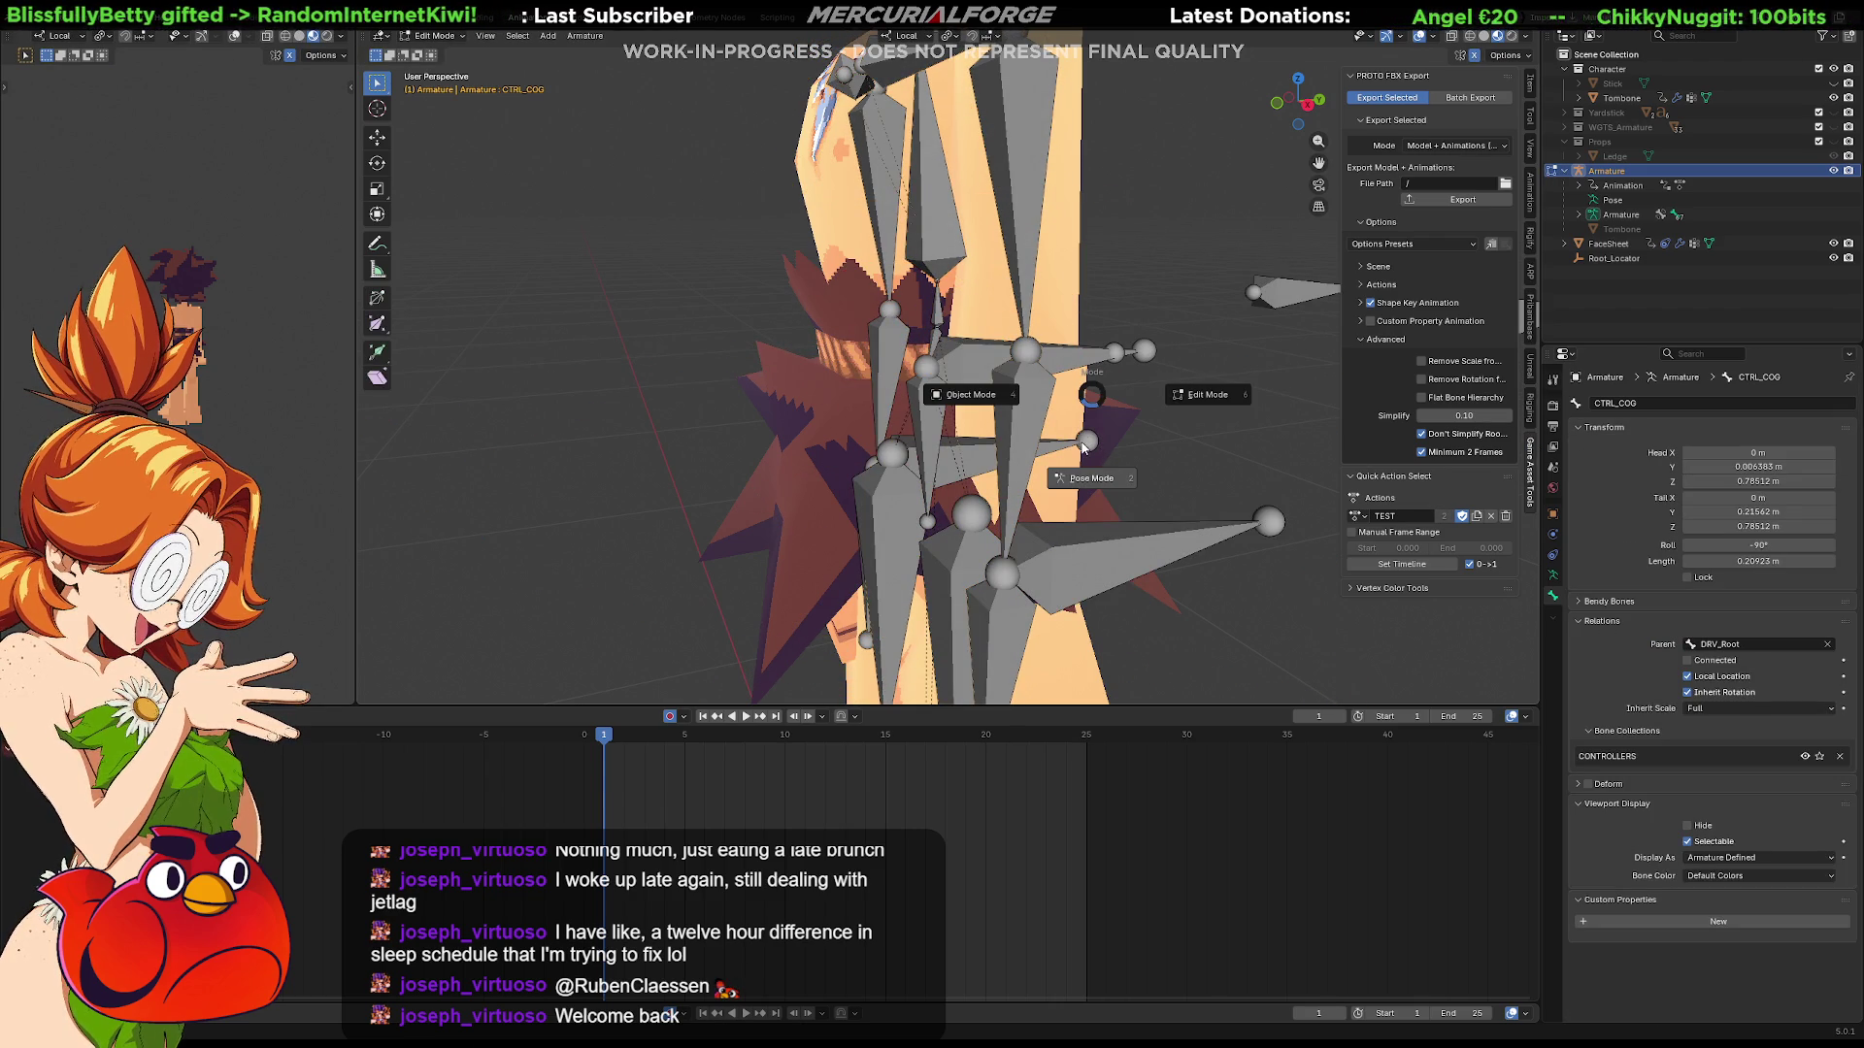
pyautogui.click(1109, 472)
# Step: Frame the rig, test-move CTRL_COG, then reset its location to zero
pyautogui.click(1165, 392)
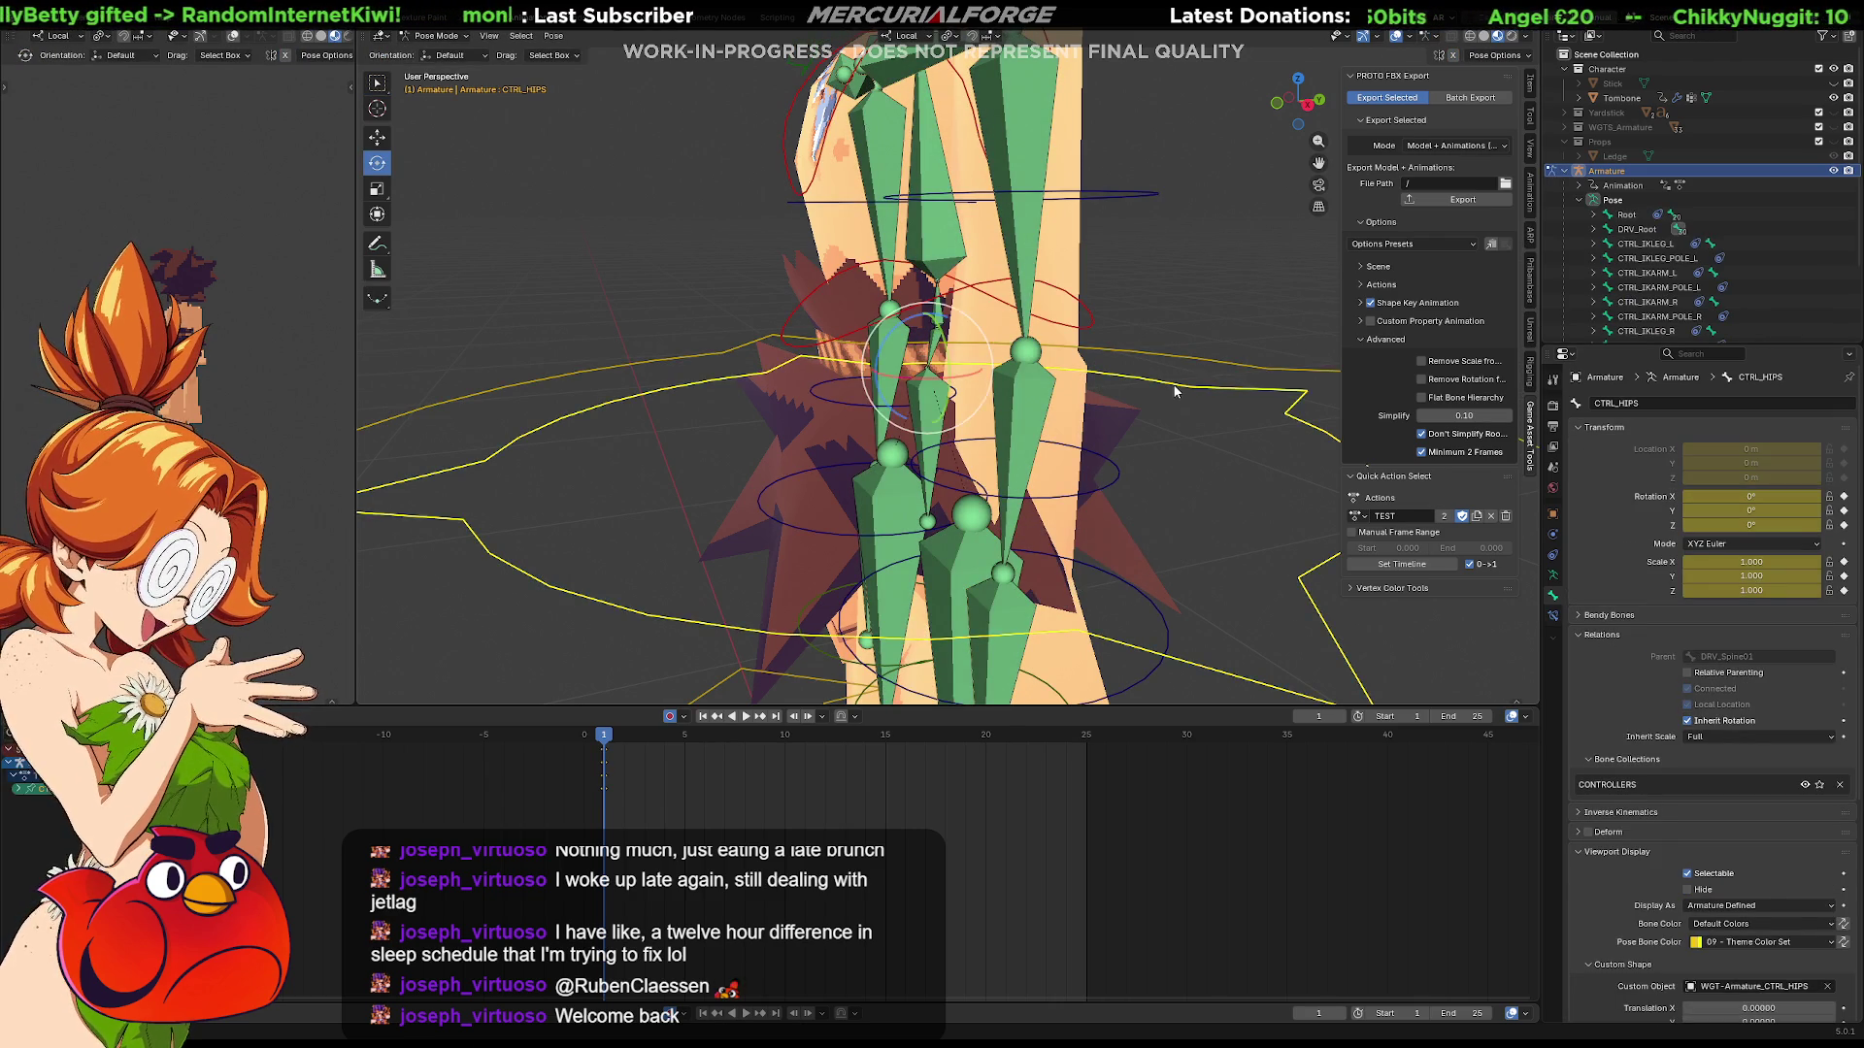
pyautogui.press('KP_Decimal')
pyautogui.click(1188, 365)
pyautogui.press('KP_Decimal')
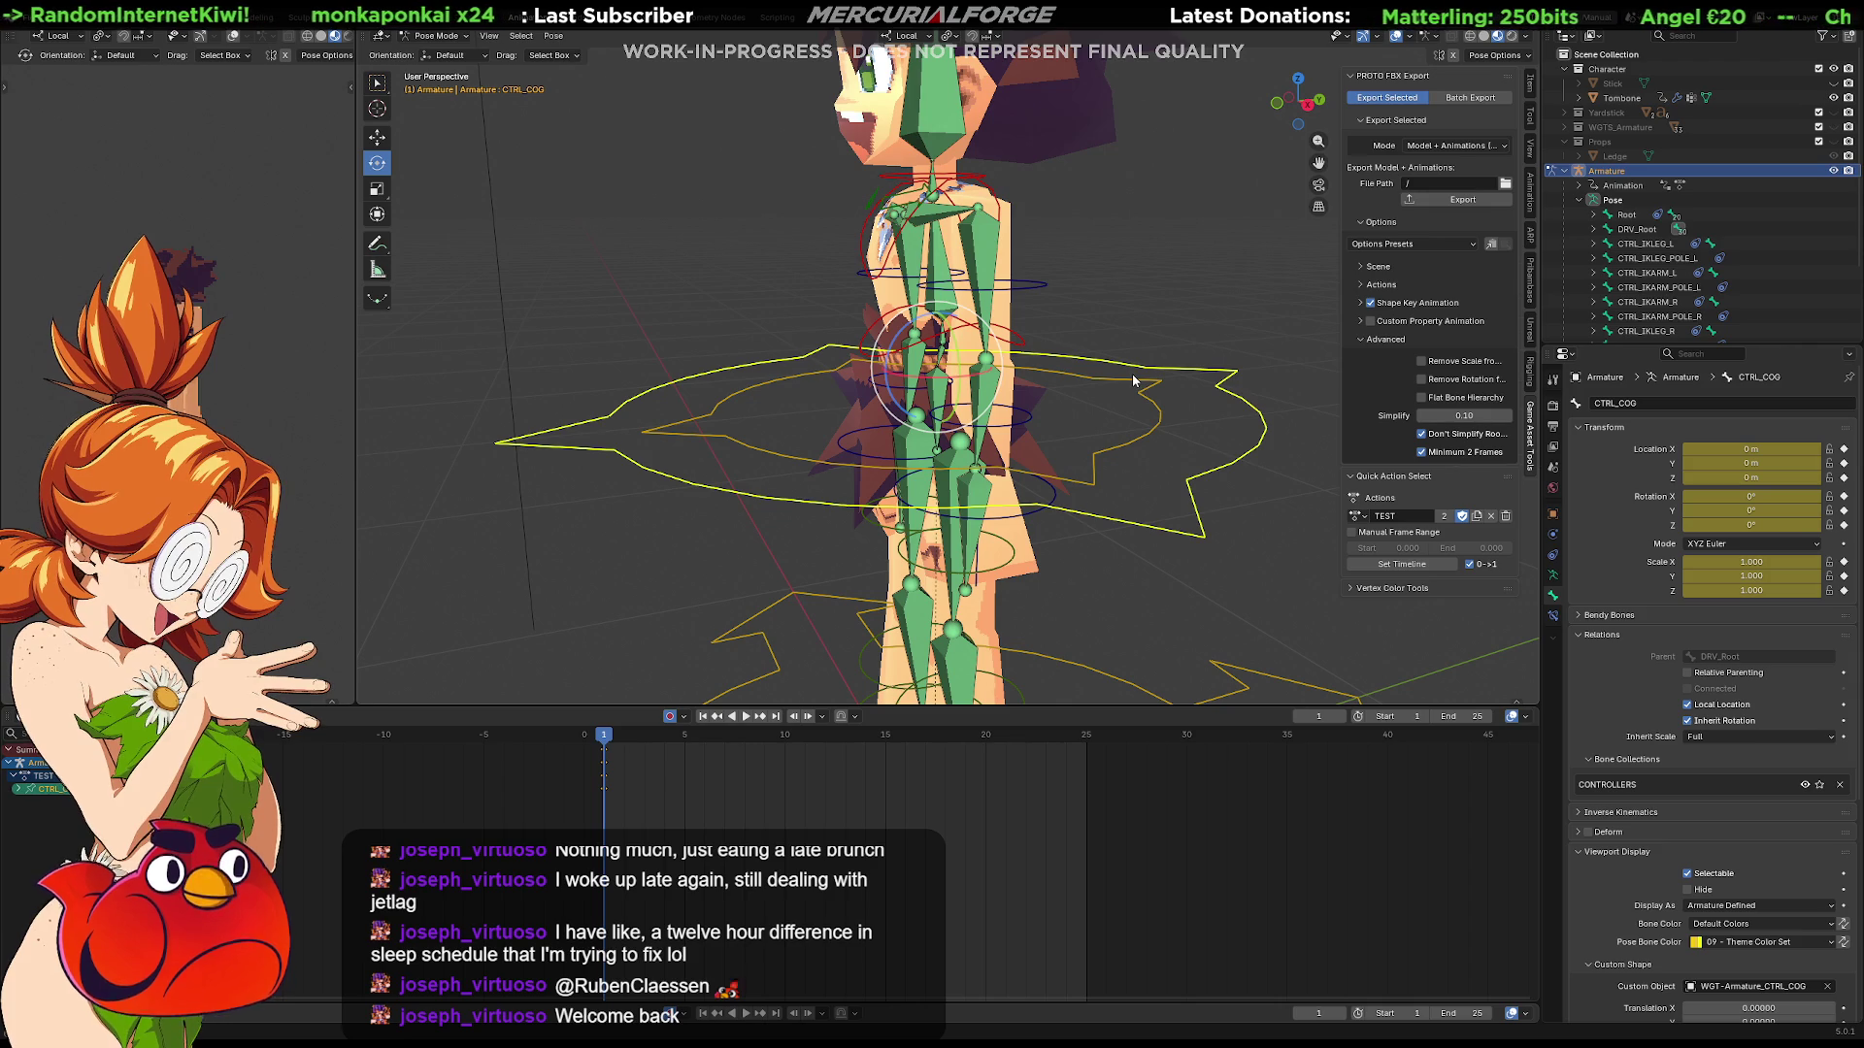
pyautogui.press('g')
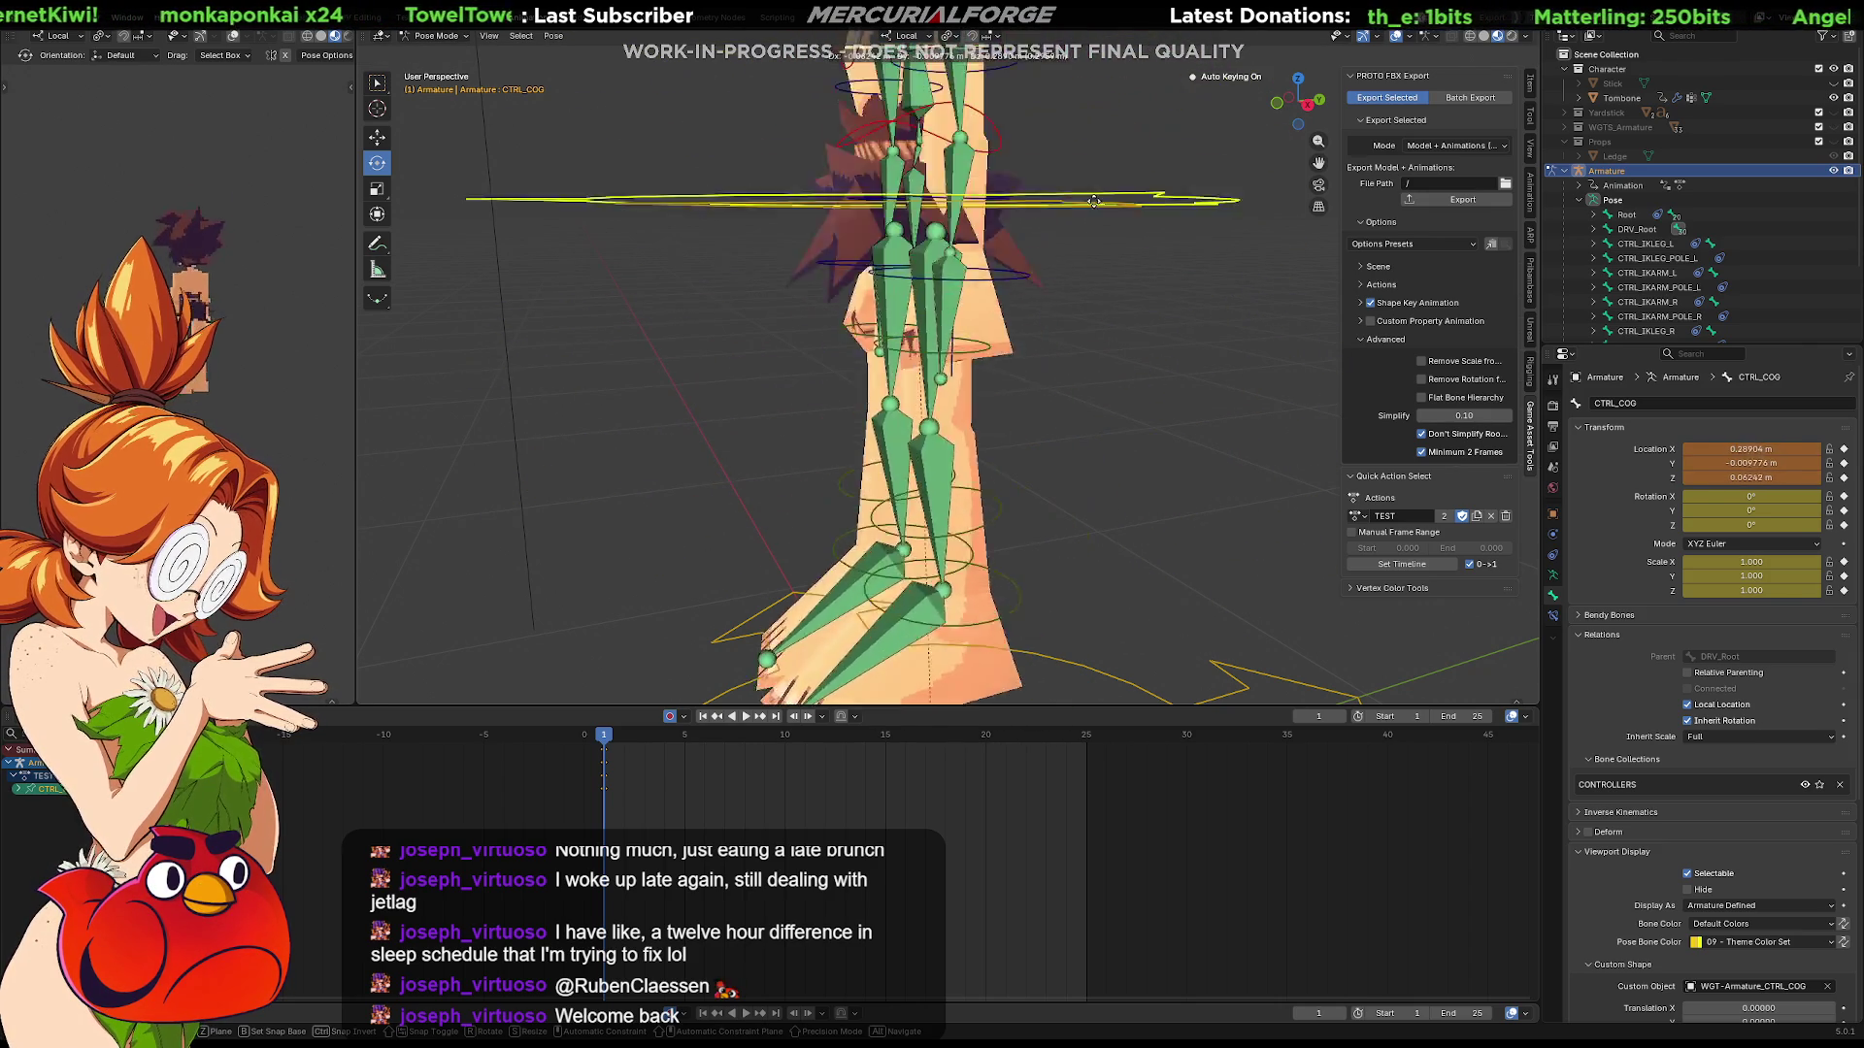
pyautogui.click(1094, 341)
pyautogui.scroll(5, 1091, 340)
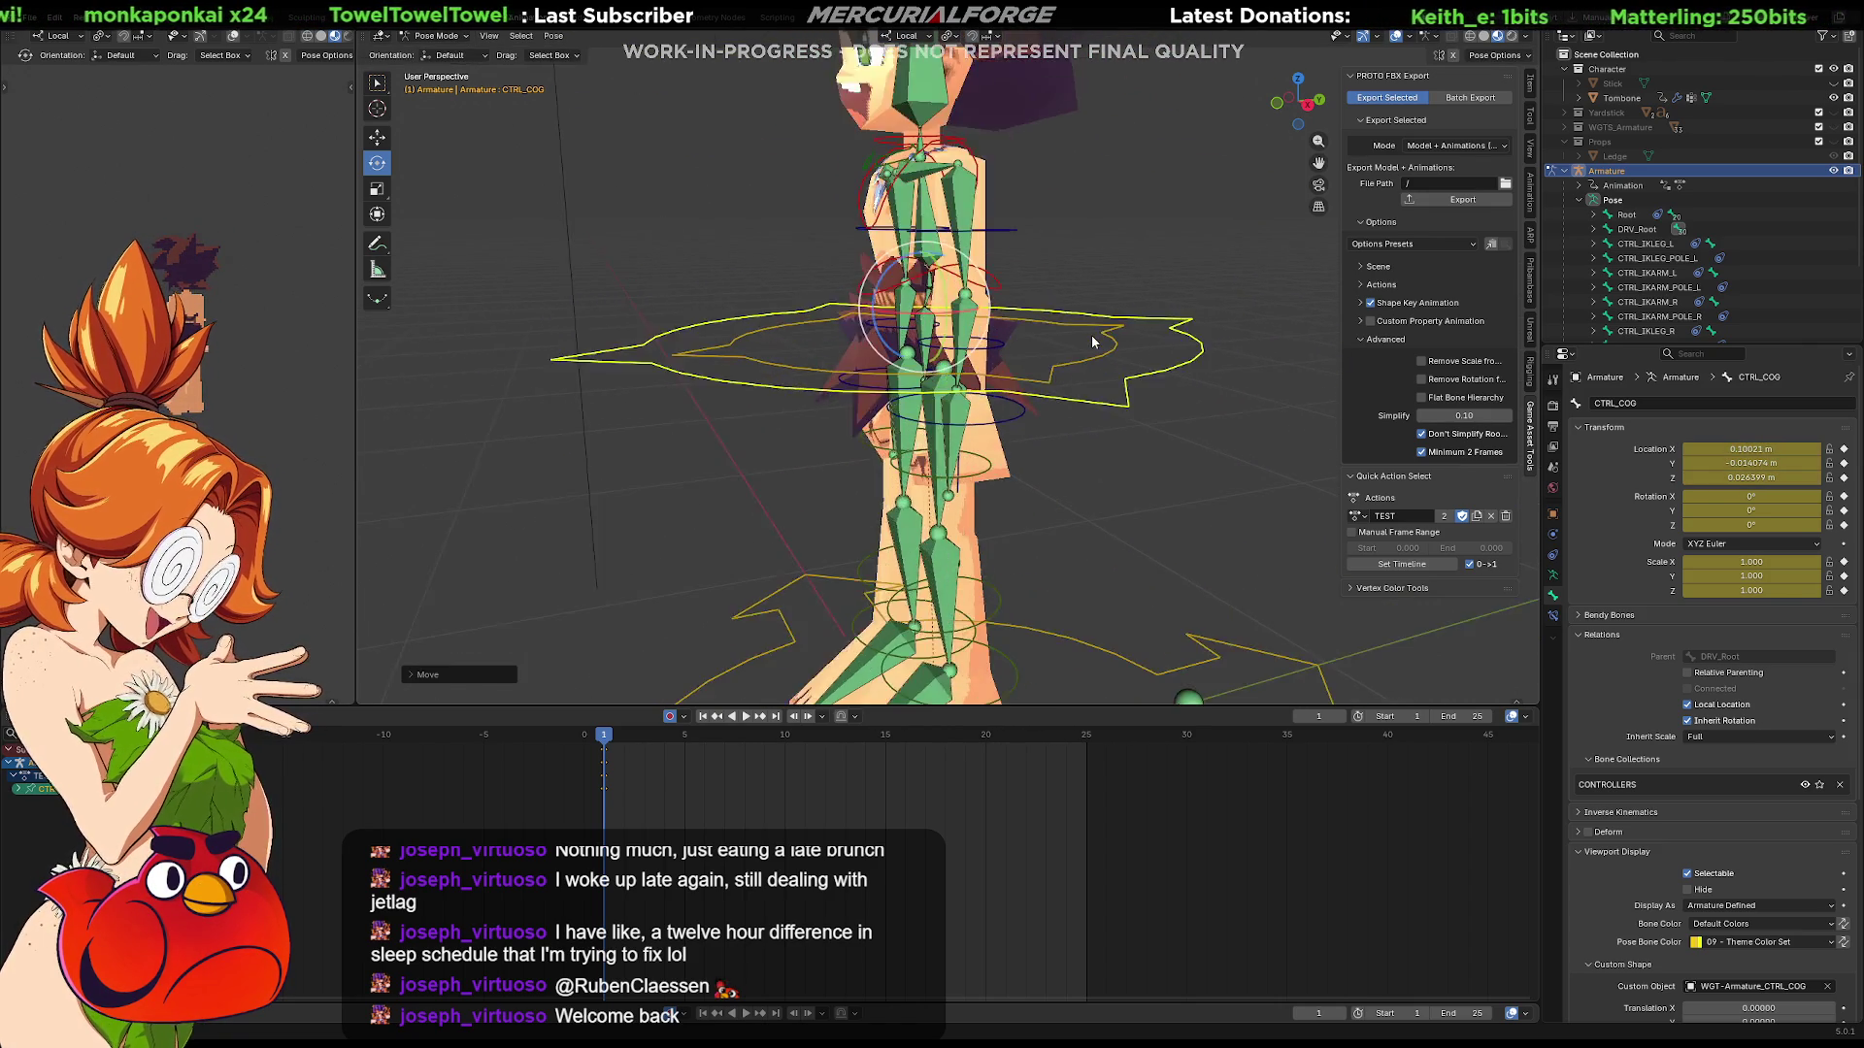
pyautogui.hotkey('alt', 'g')
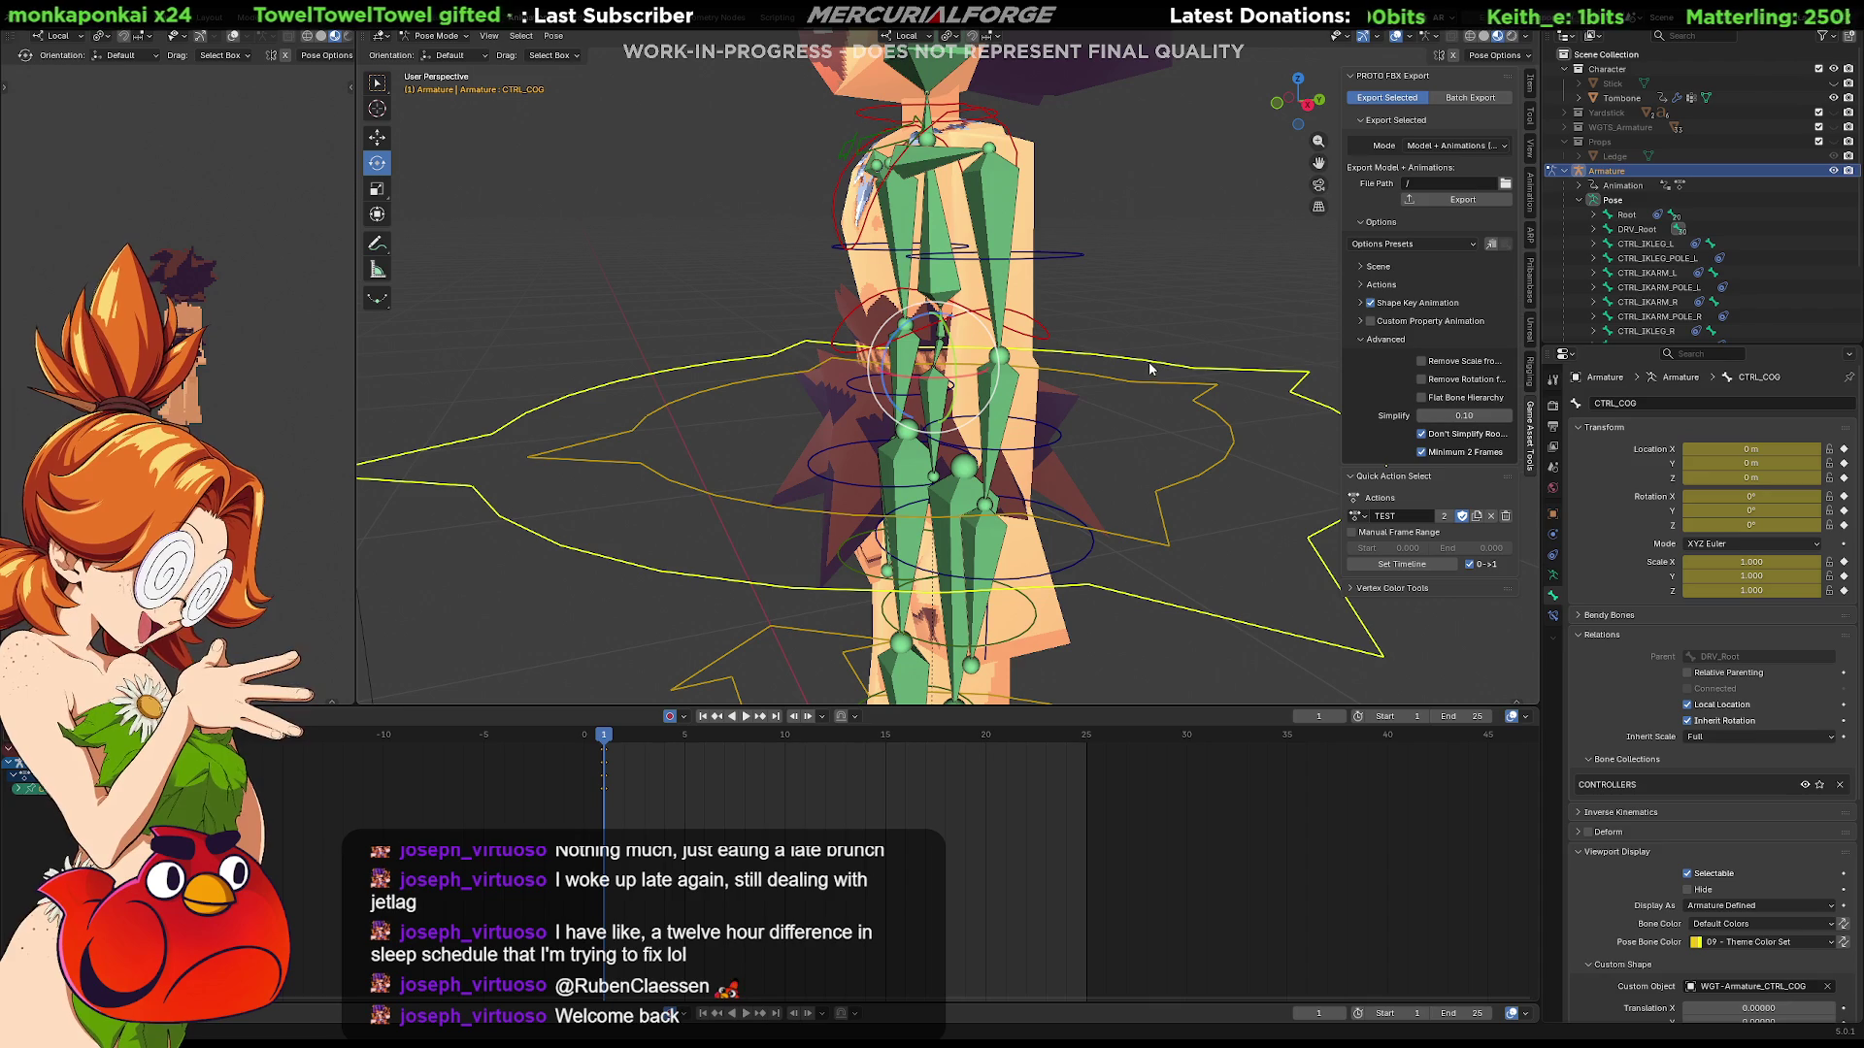
# Step: Test-rotate CTRL_COG and CTRL_HIPS, cancel both, and view the armature's empty object constraints
pyautogui.press('r')
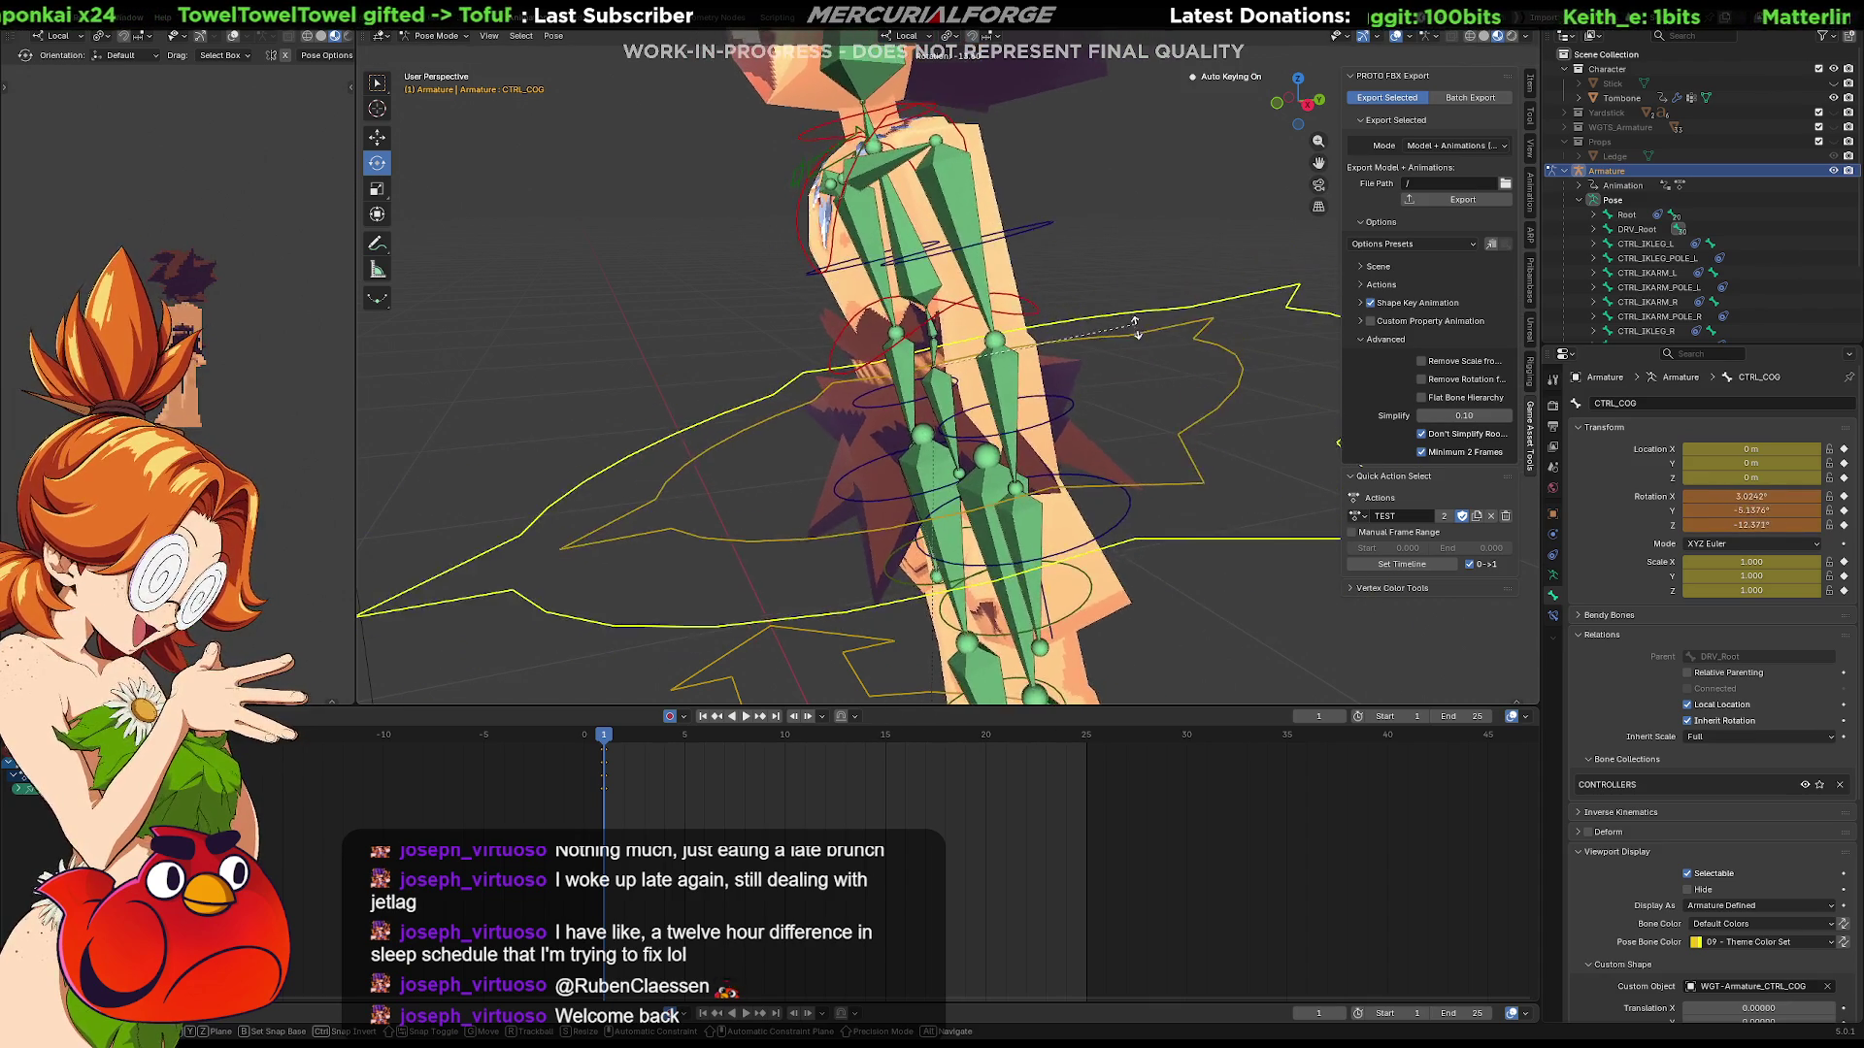
pyautogui.press('Escape')
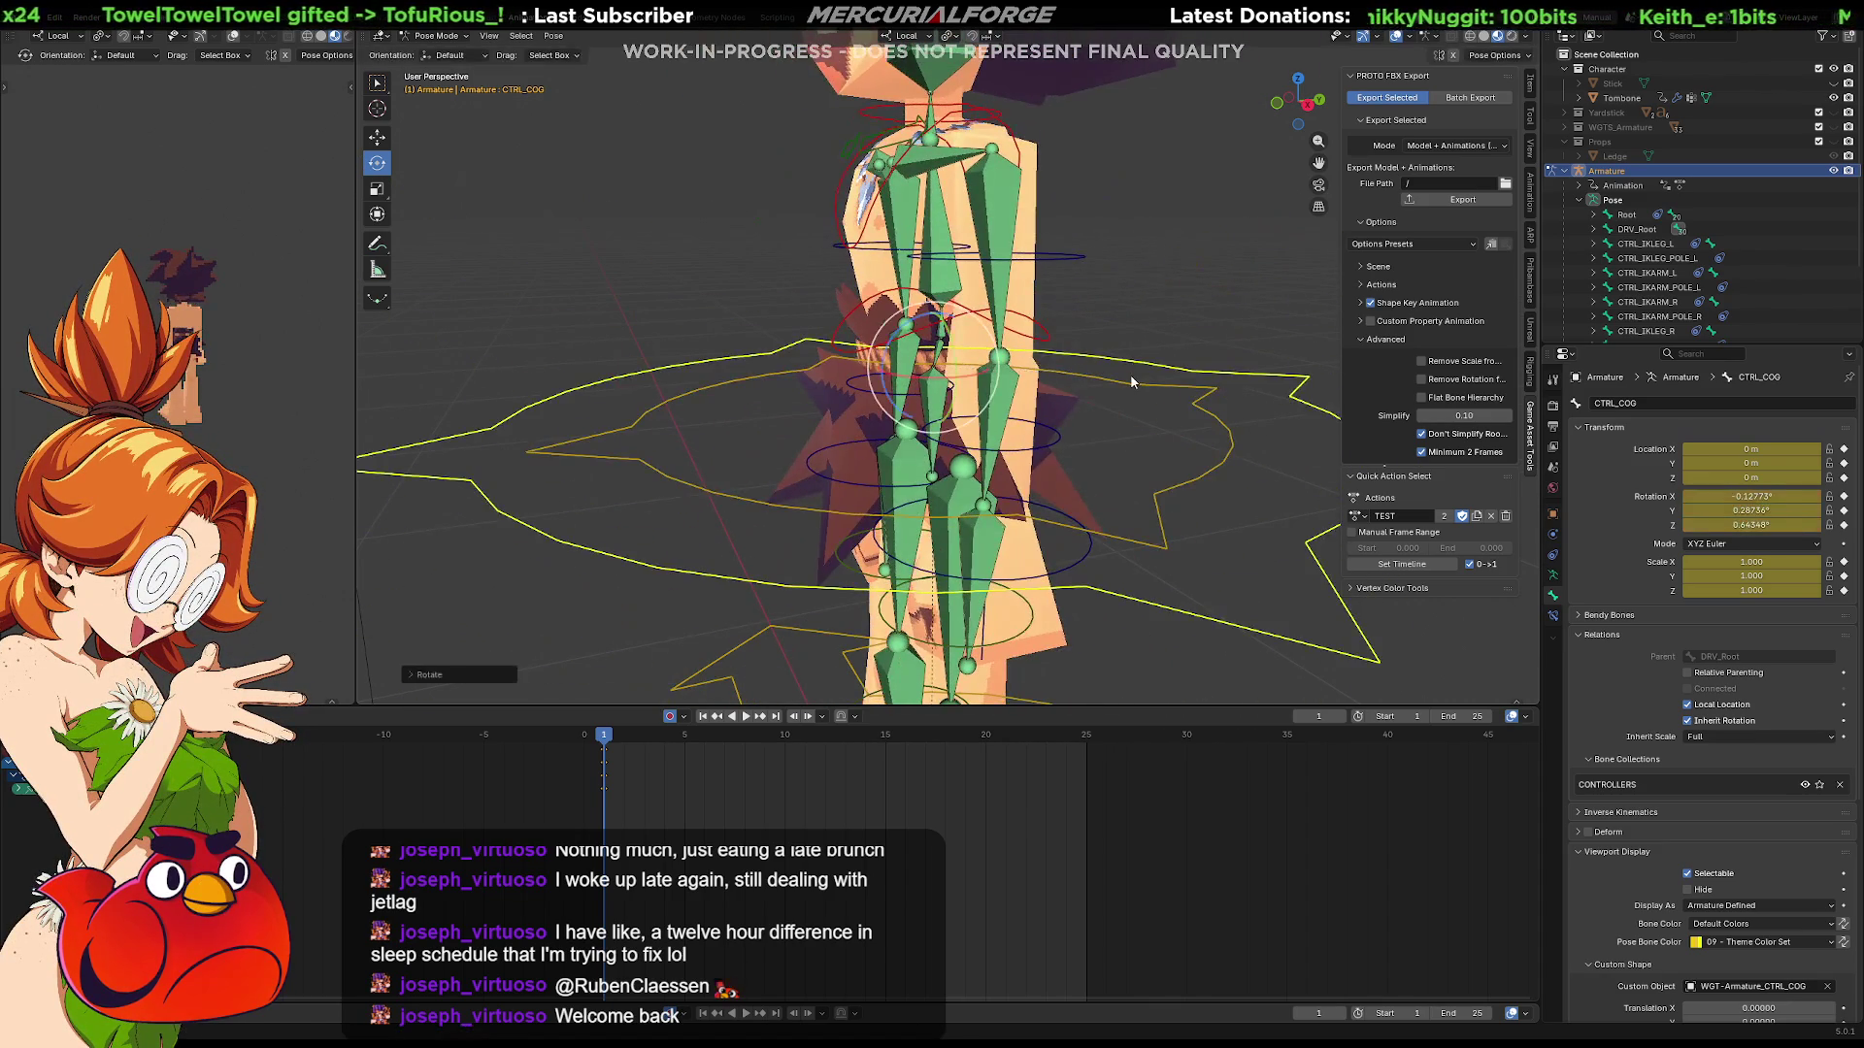
pyautogui.click(1163, 385)
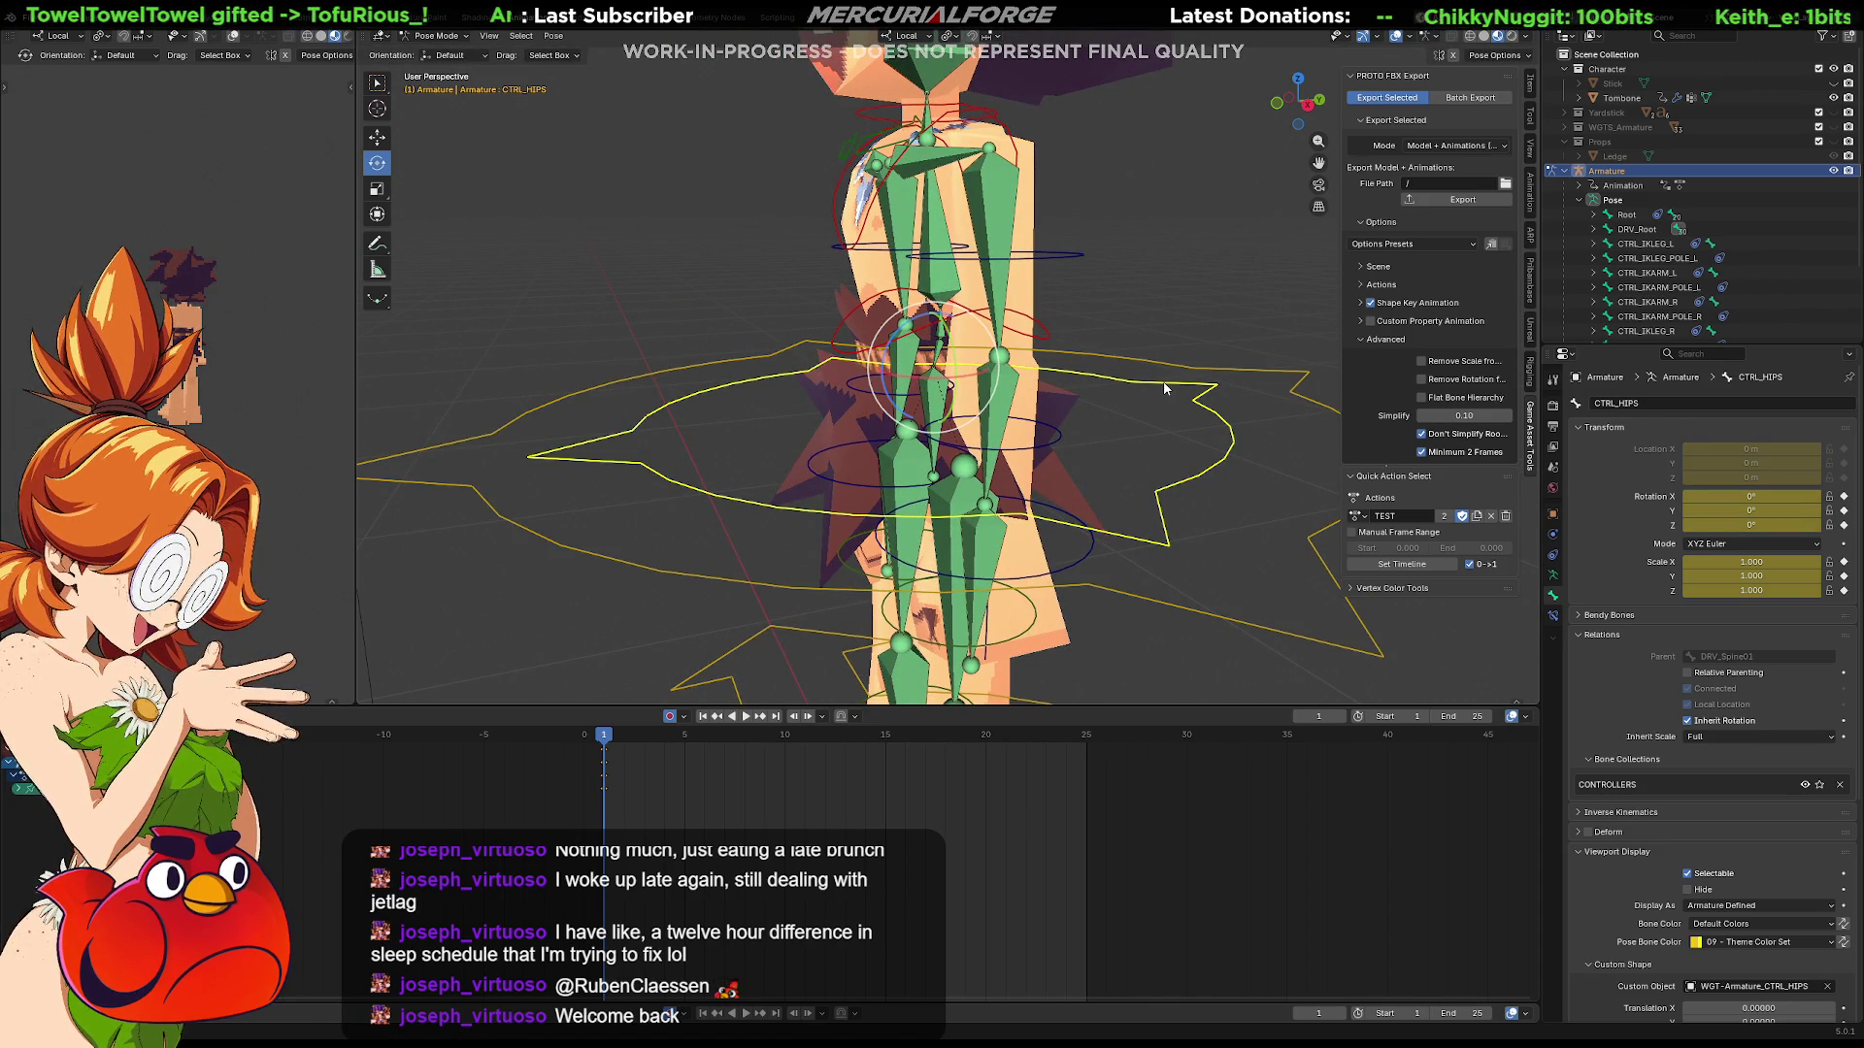
pyautogui.press('r')
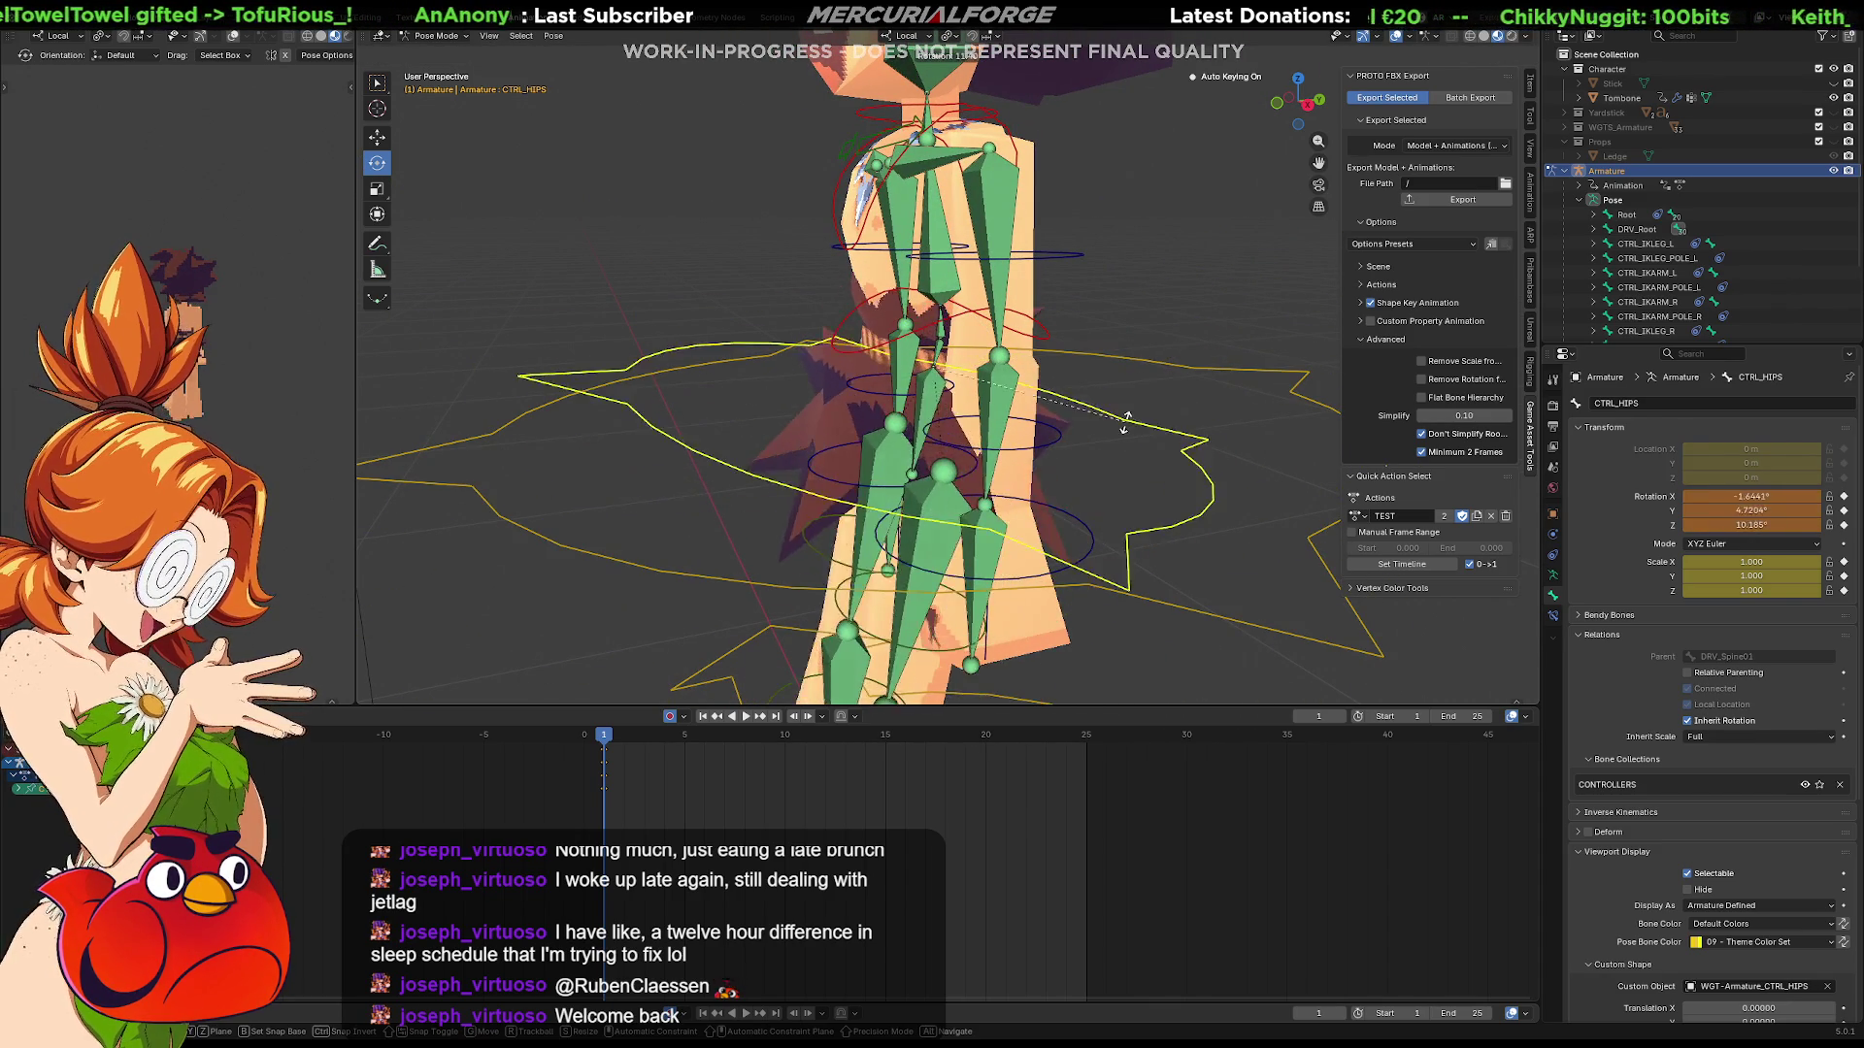
pyautogui.press('Escape')
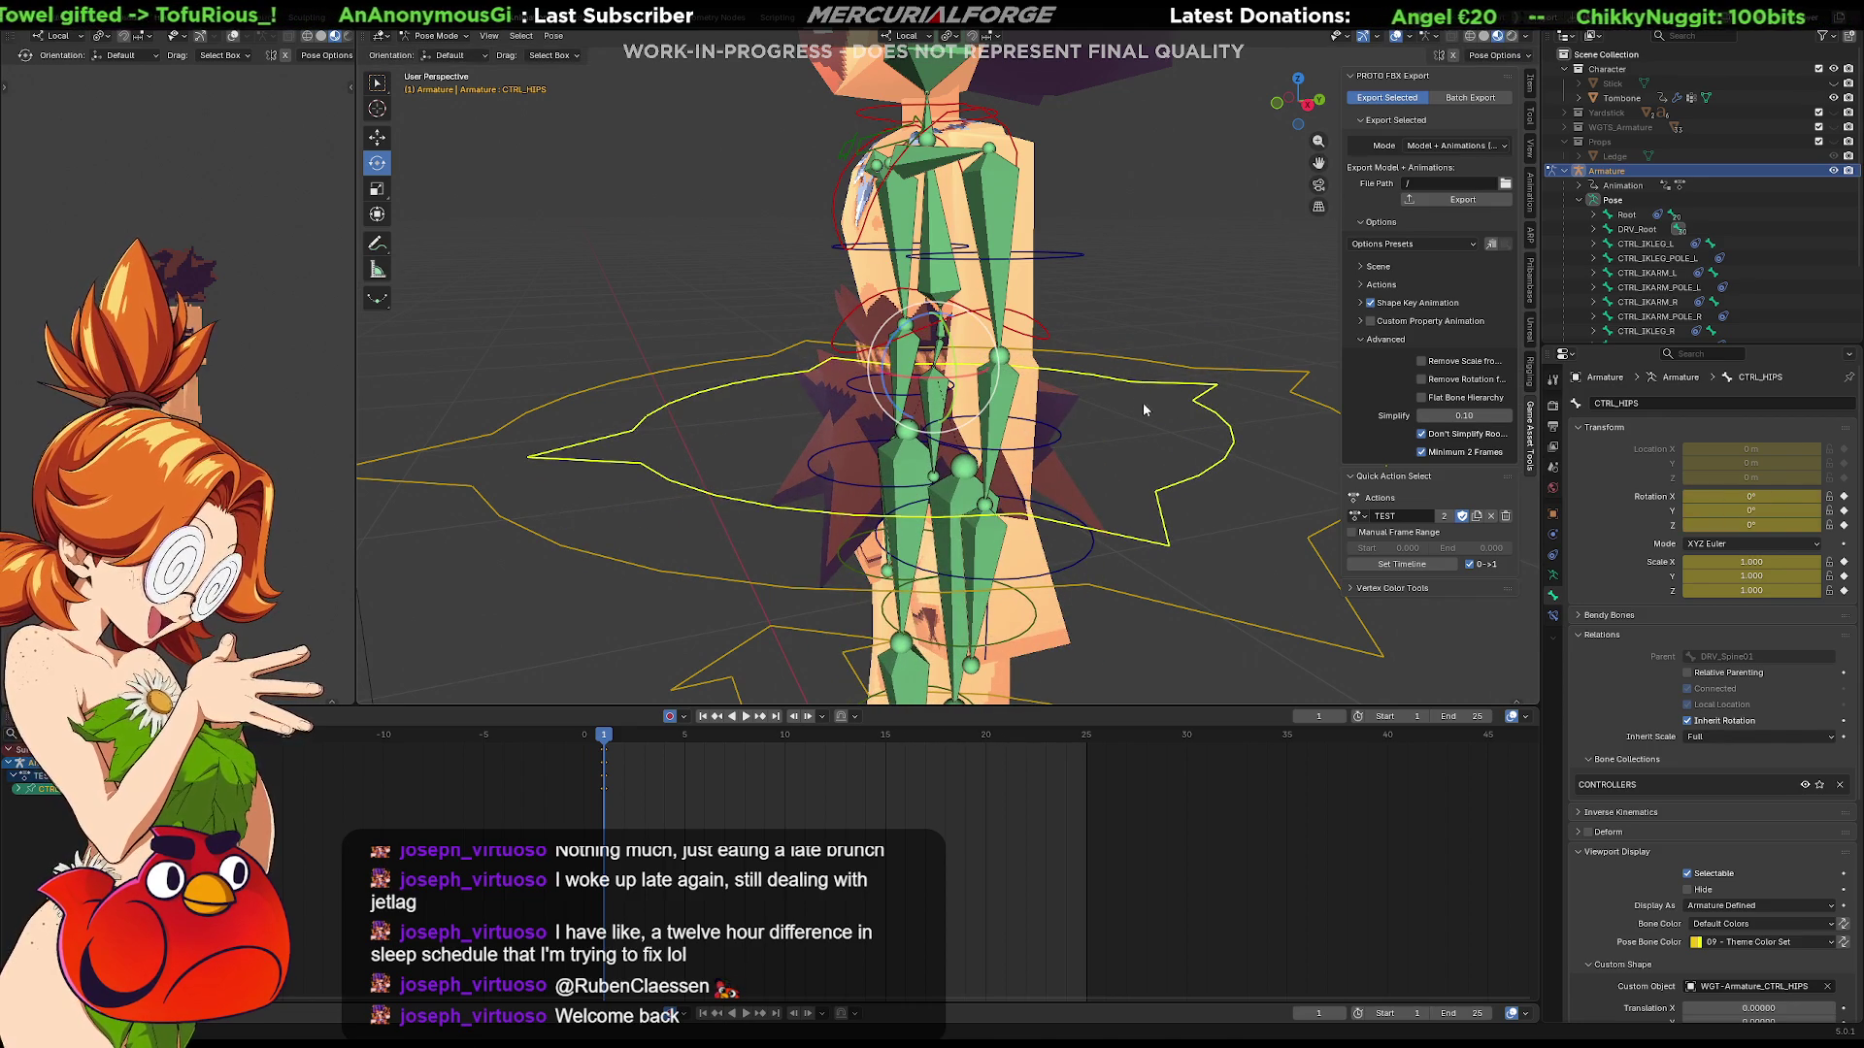
pyautogui.click(1553, 575)
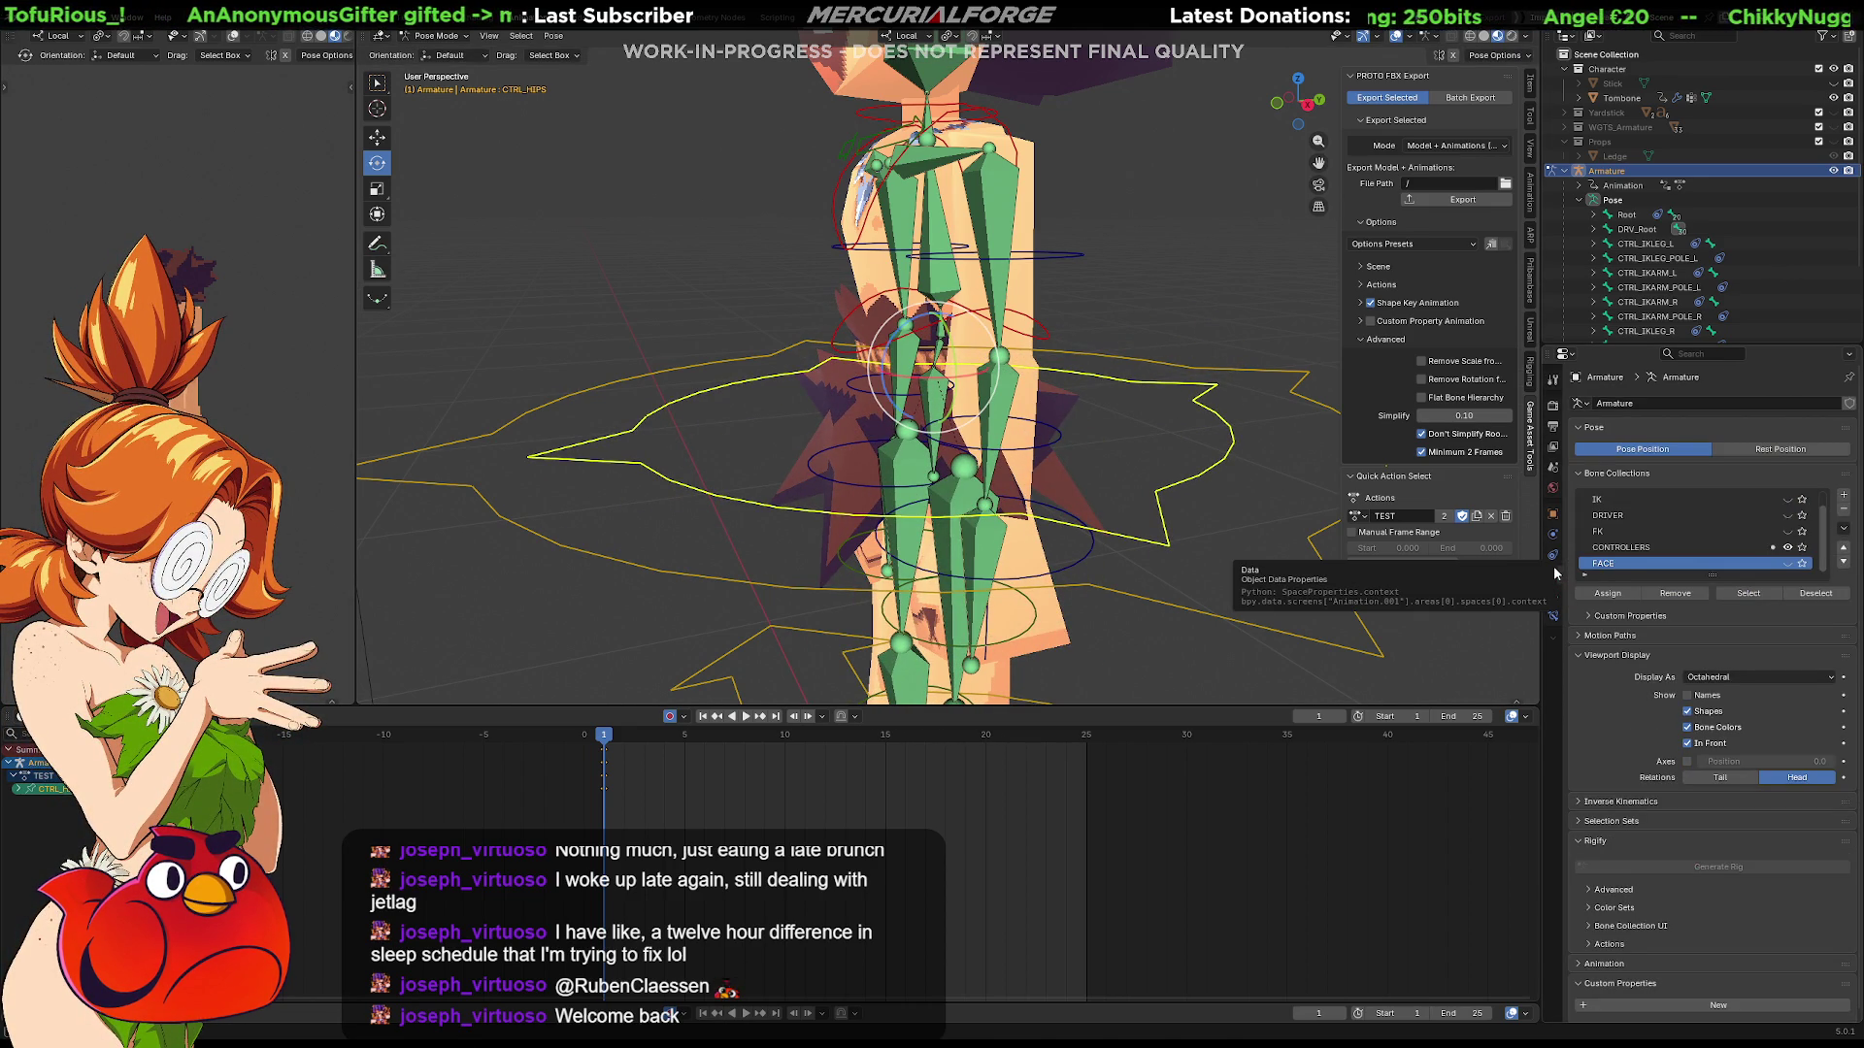
pyautogui.click(1553, 555)
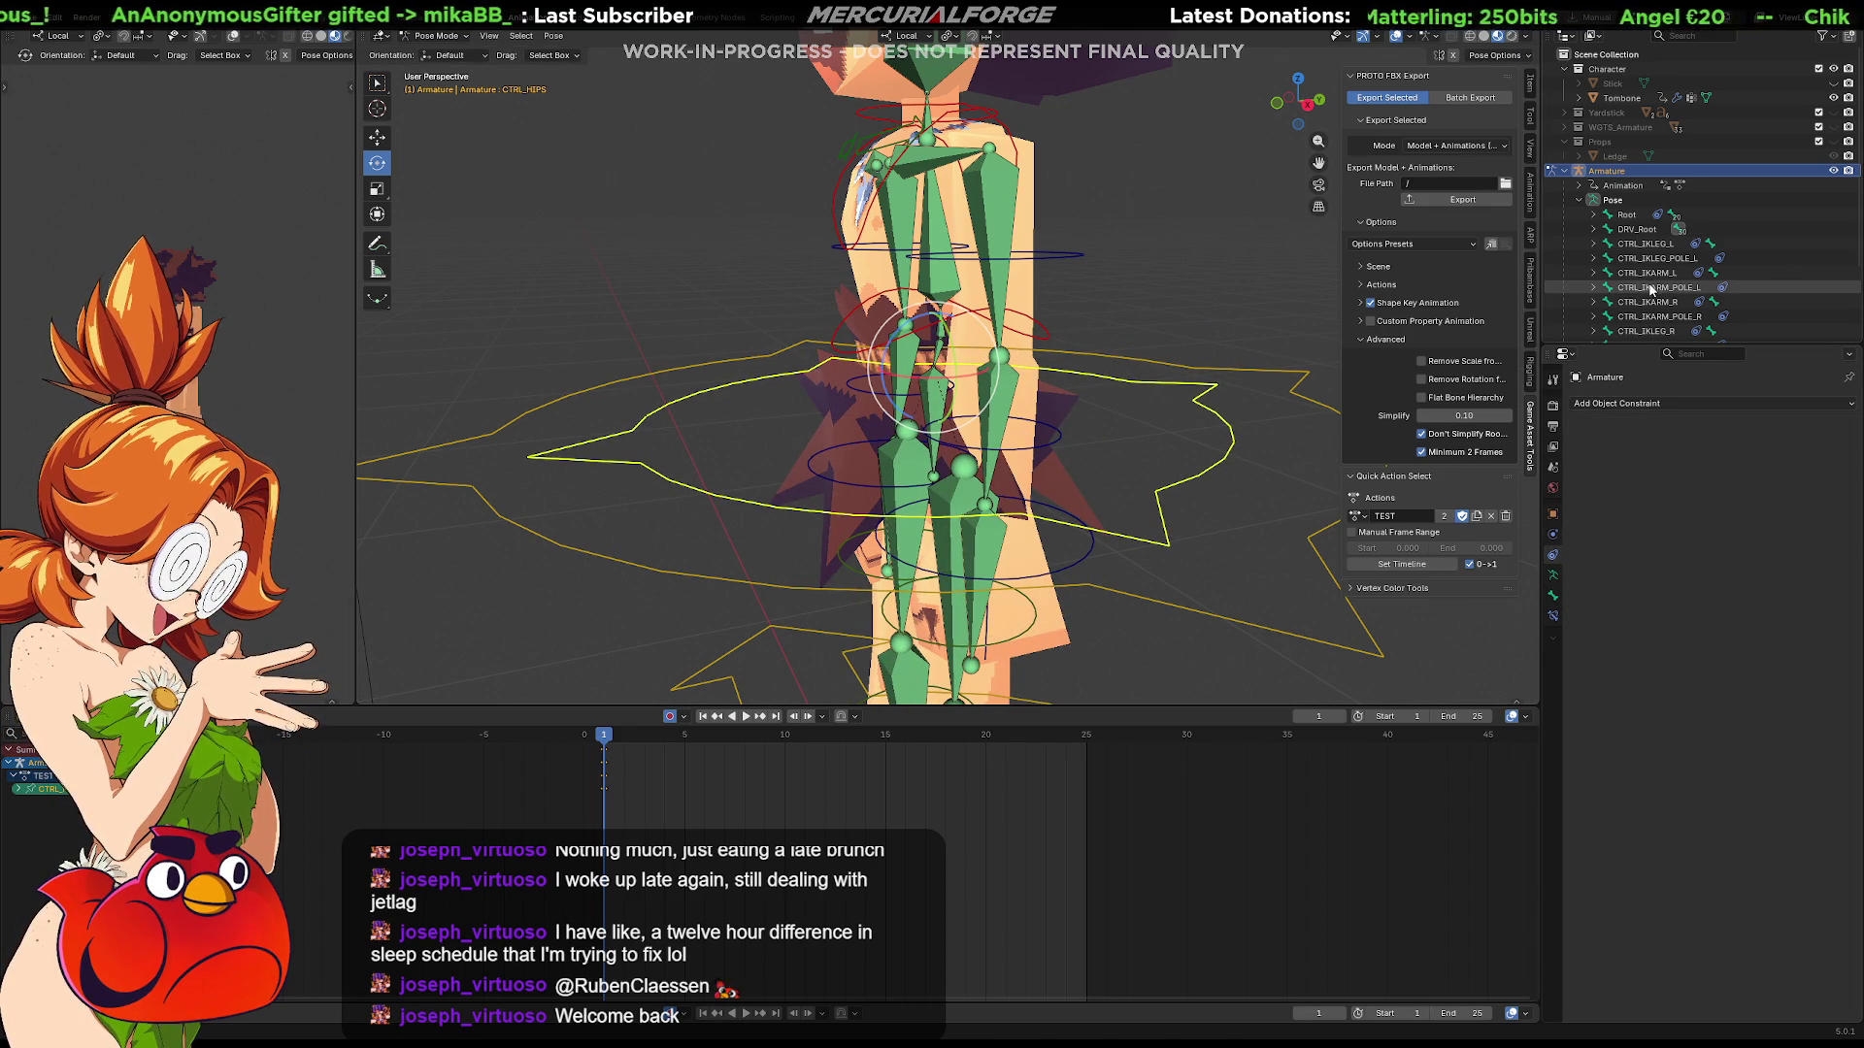
# Step: Unfold the full DRV_Root bone hierarchy and select CTRL_COG
pyautogui.scroll(-3, 1638, 245)
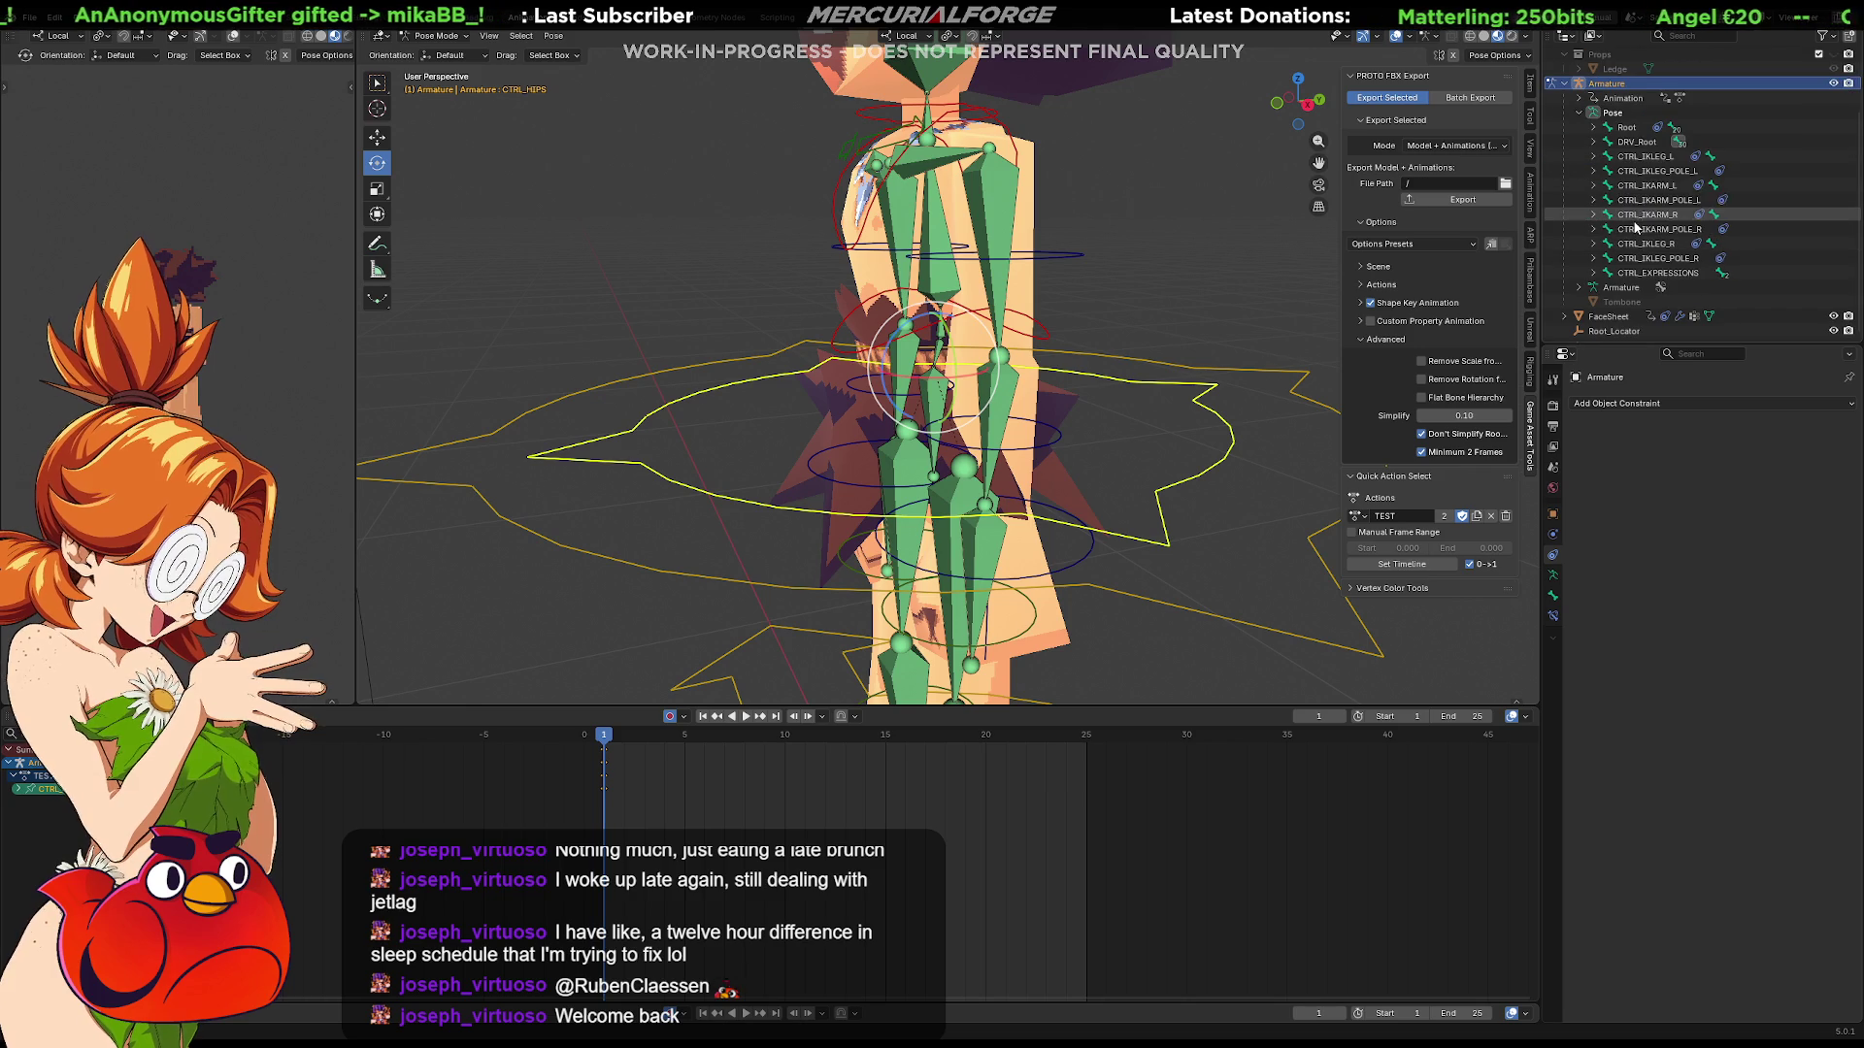
pyautogui.click(1593, 142)
pyautogui.keyDown('shift'); pyautogui.click(1592, 143); pyautogui.keyUp('shift')
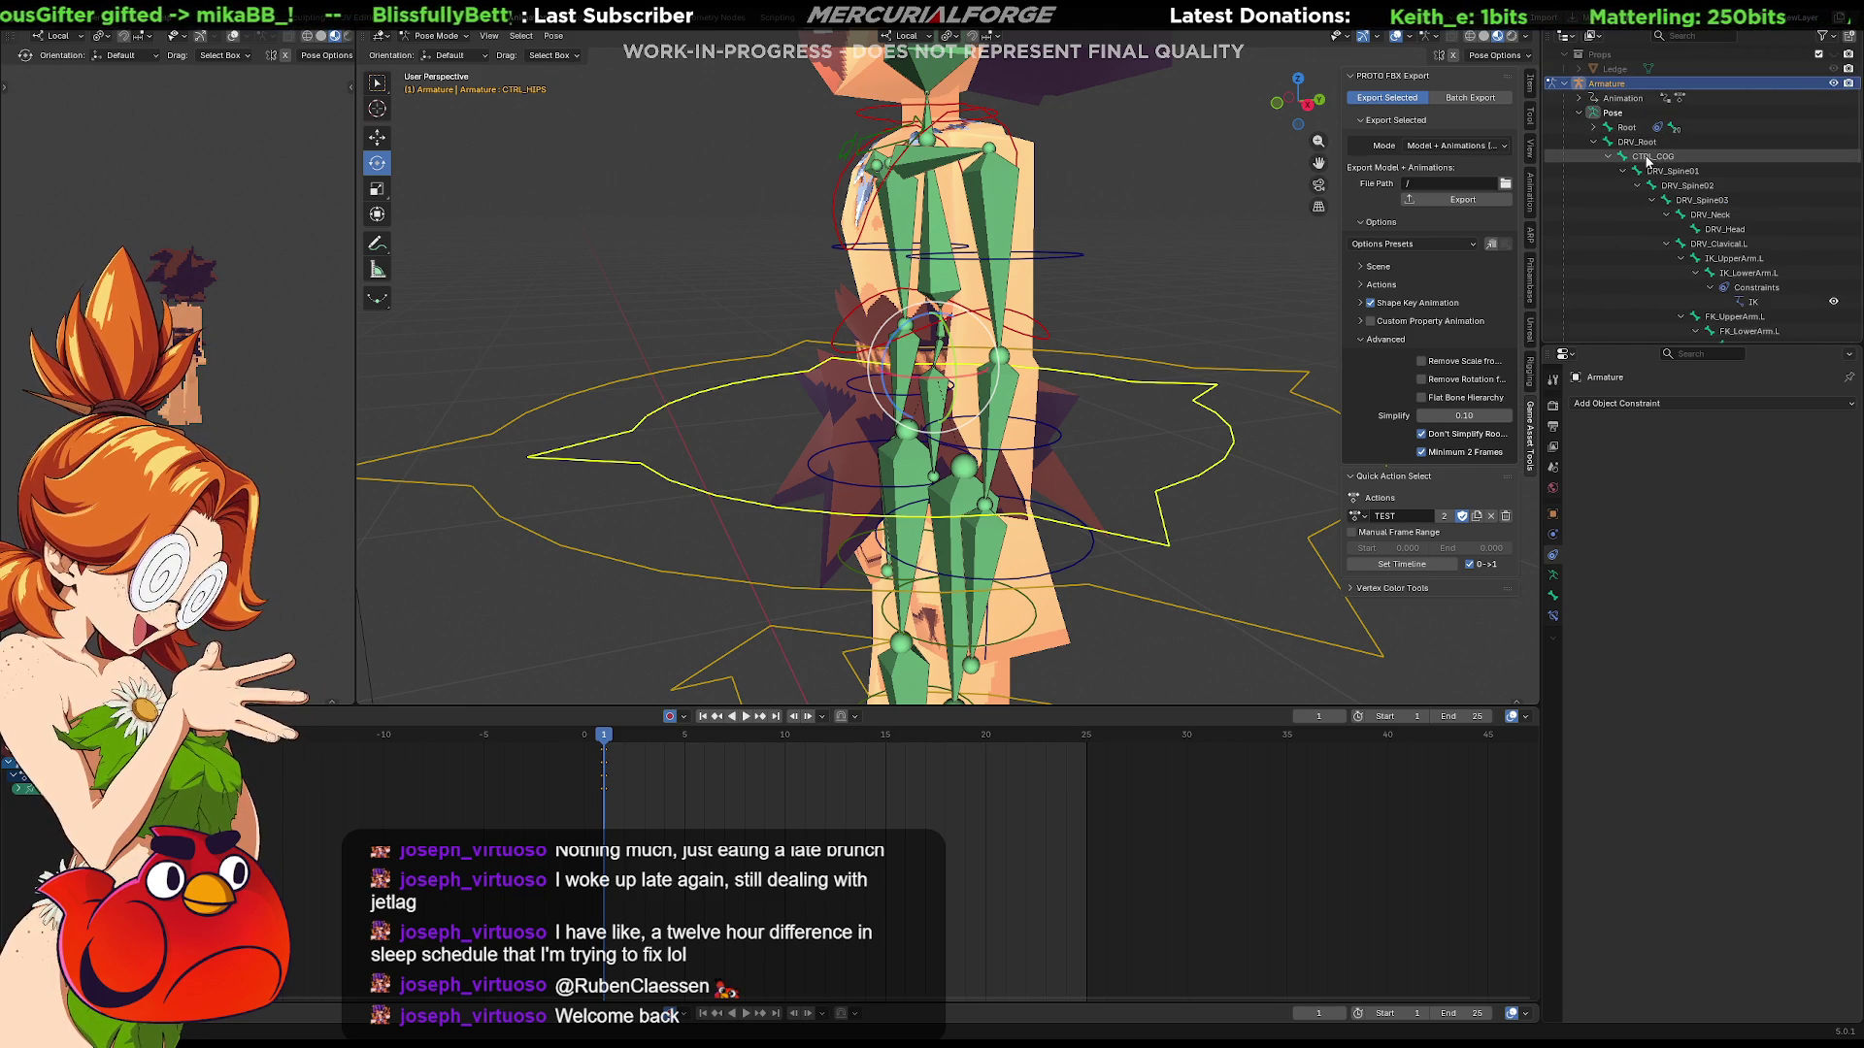
pyautogui.click(1647, 158)
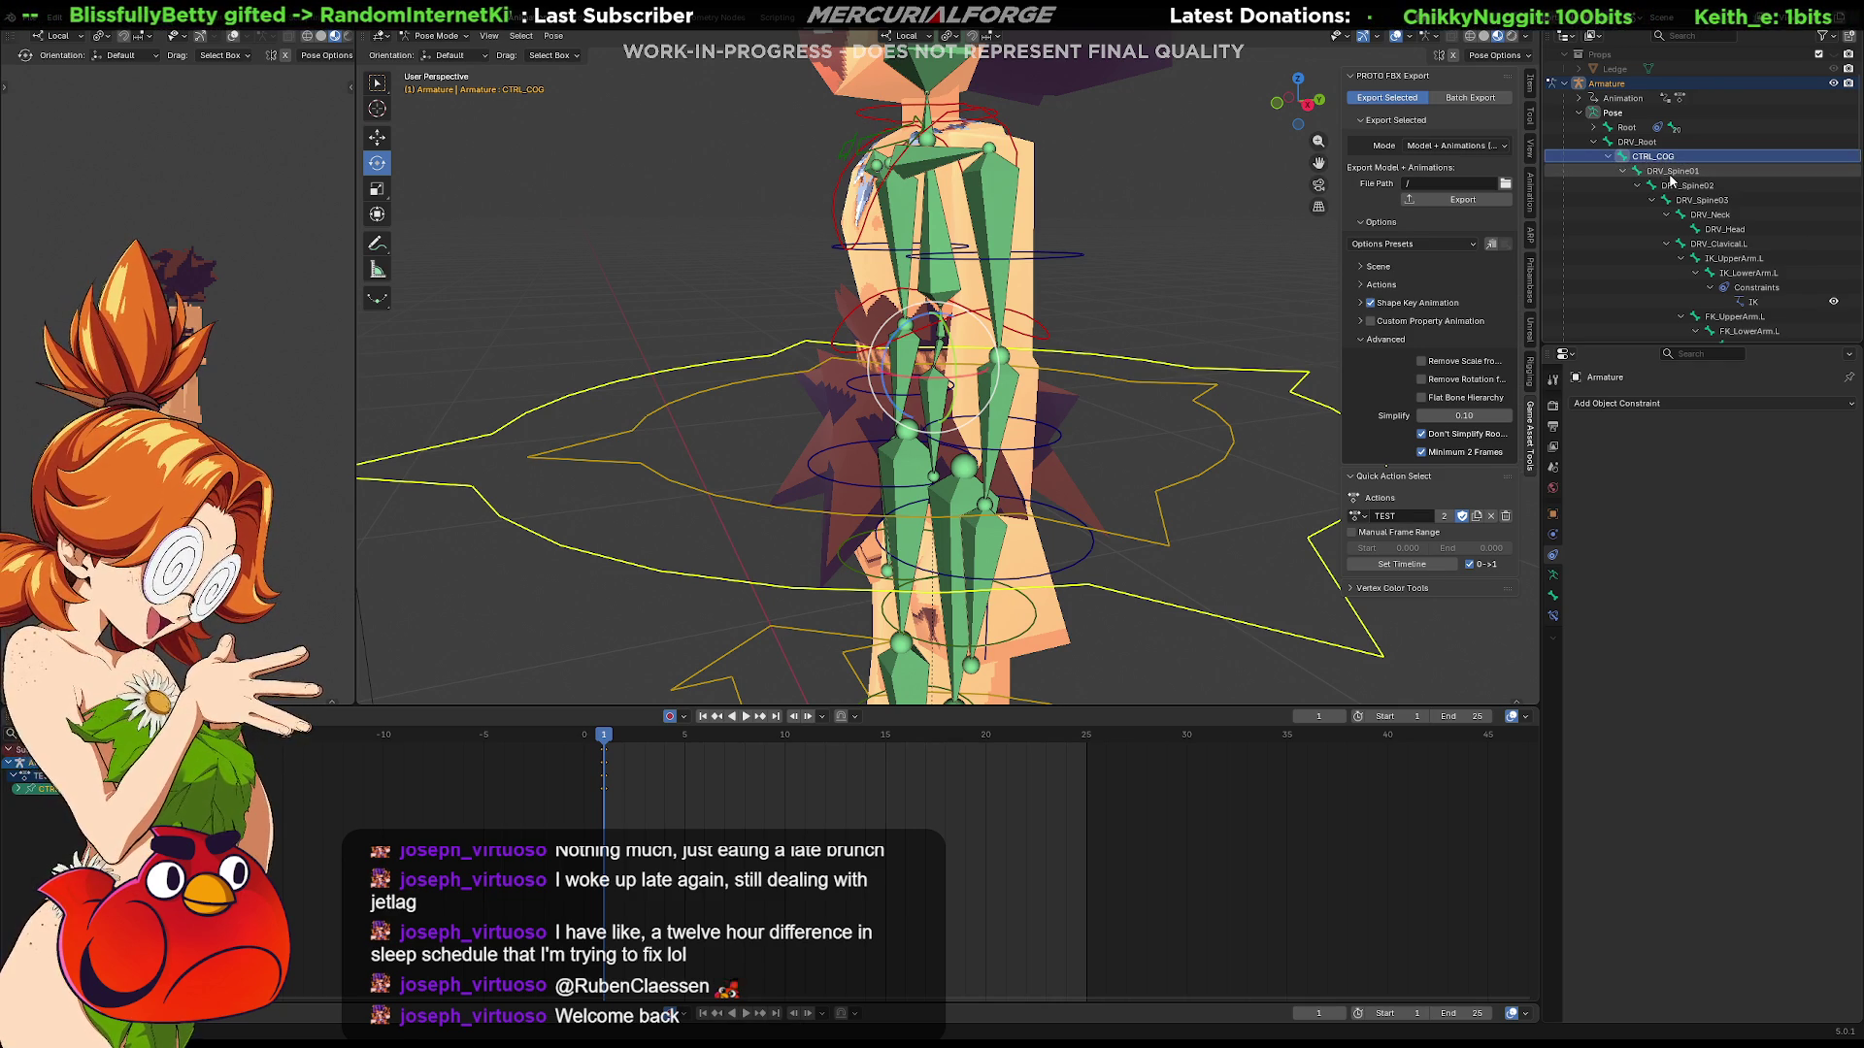
# Step: Show CTRL_COG's Bone properties: head, tail, -90° roll and DRV_Root parent
pyautogui.click(1552, 595)
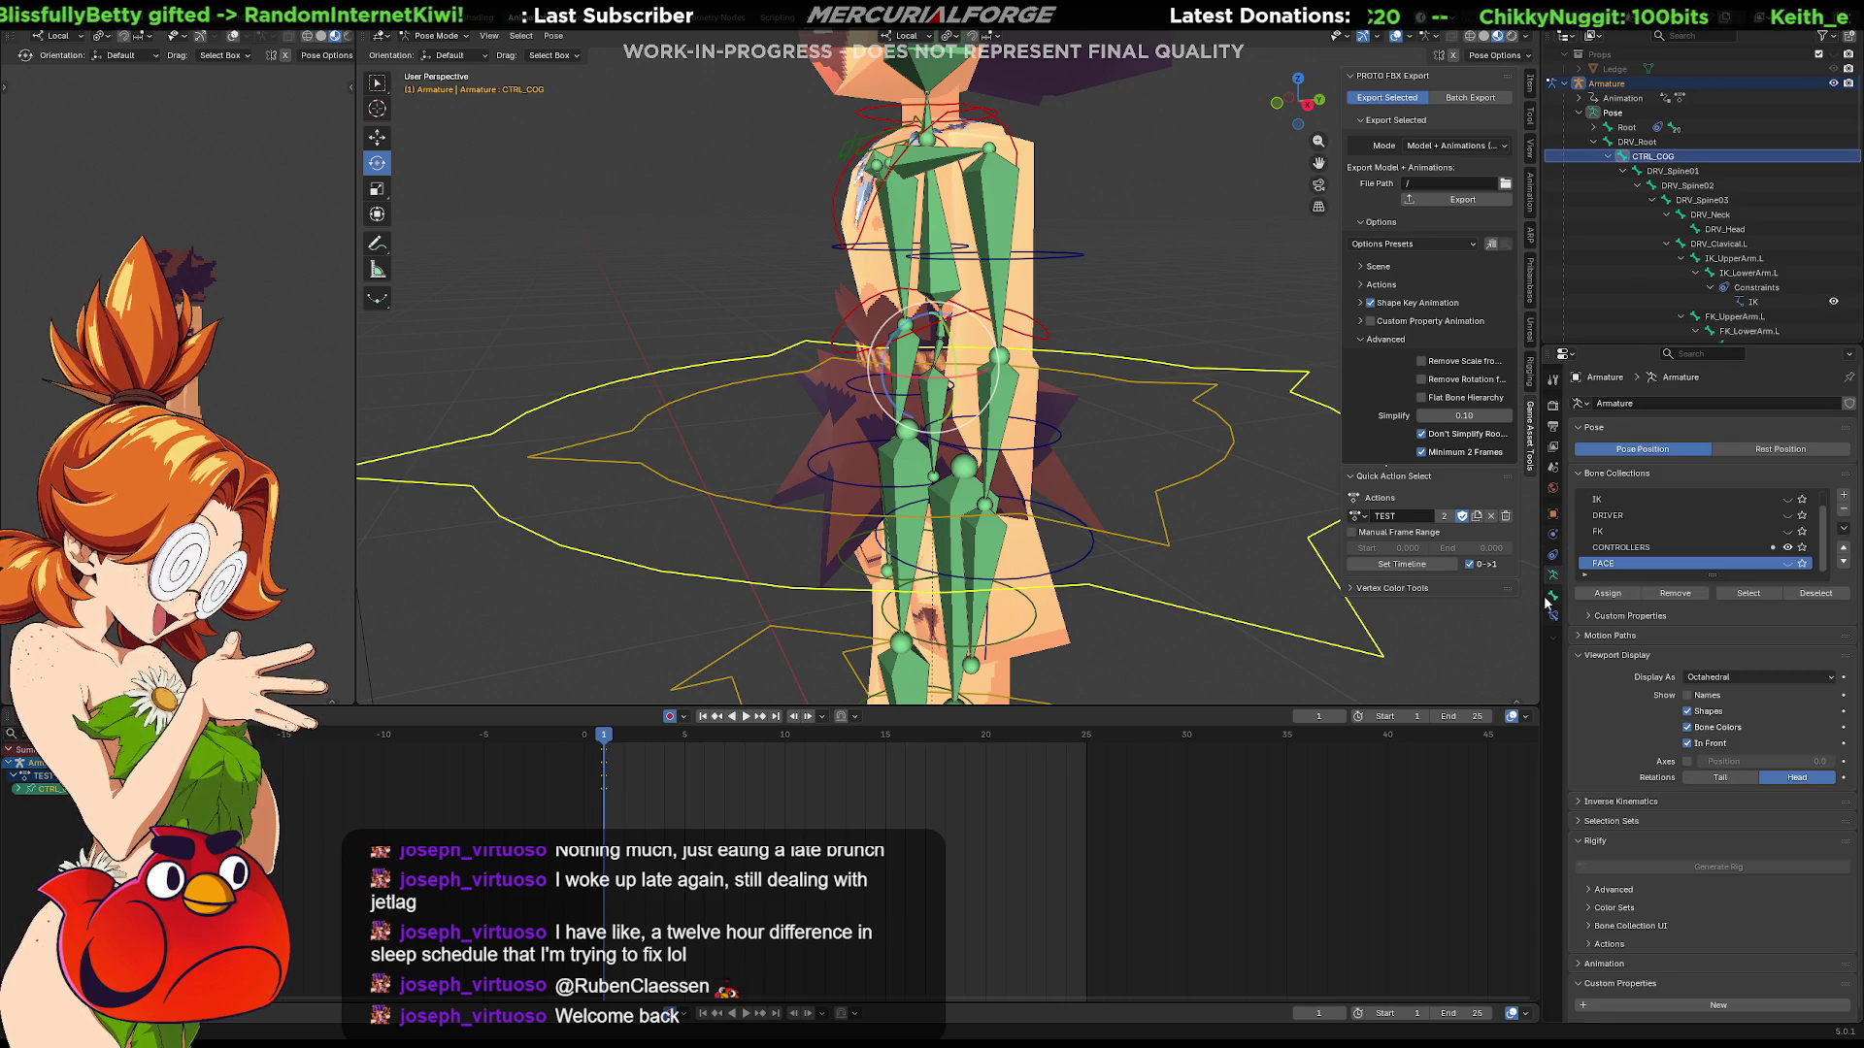
pyautogui.click(1554, 596)
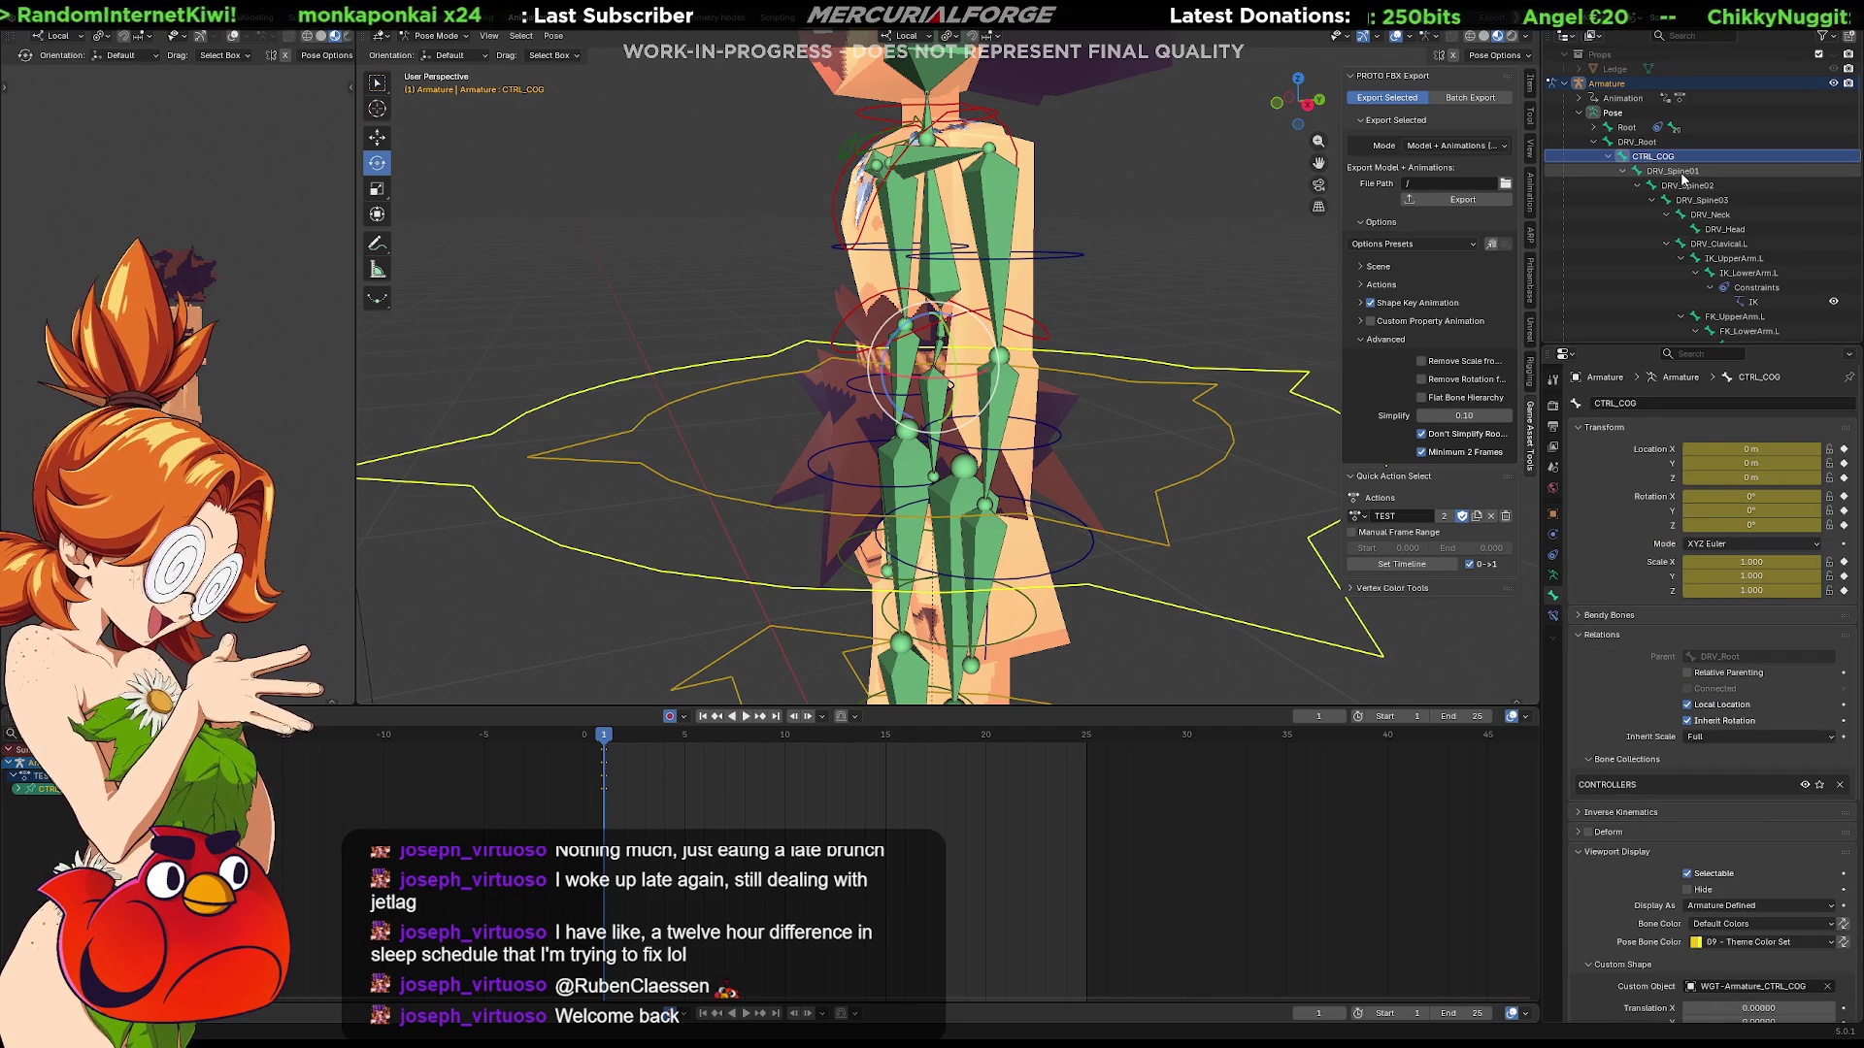
pyautogui.click(1679, 171)
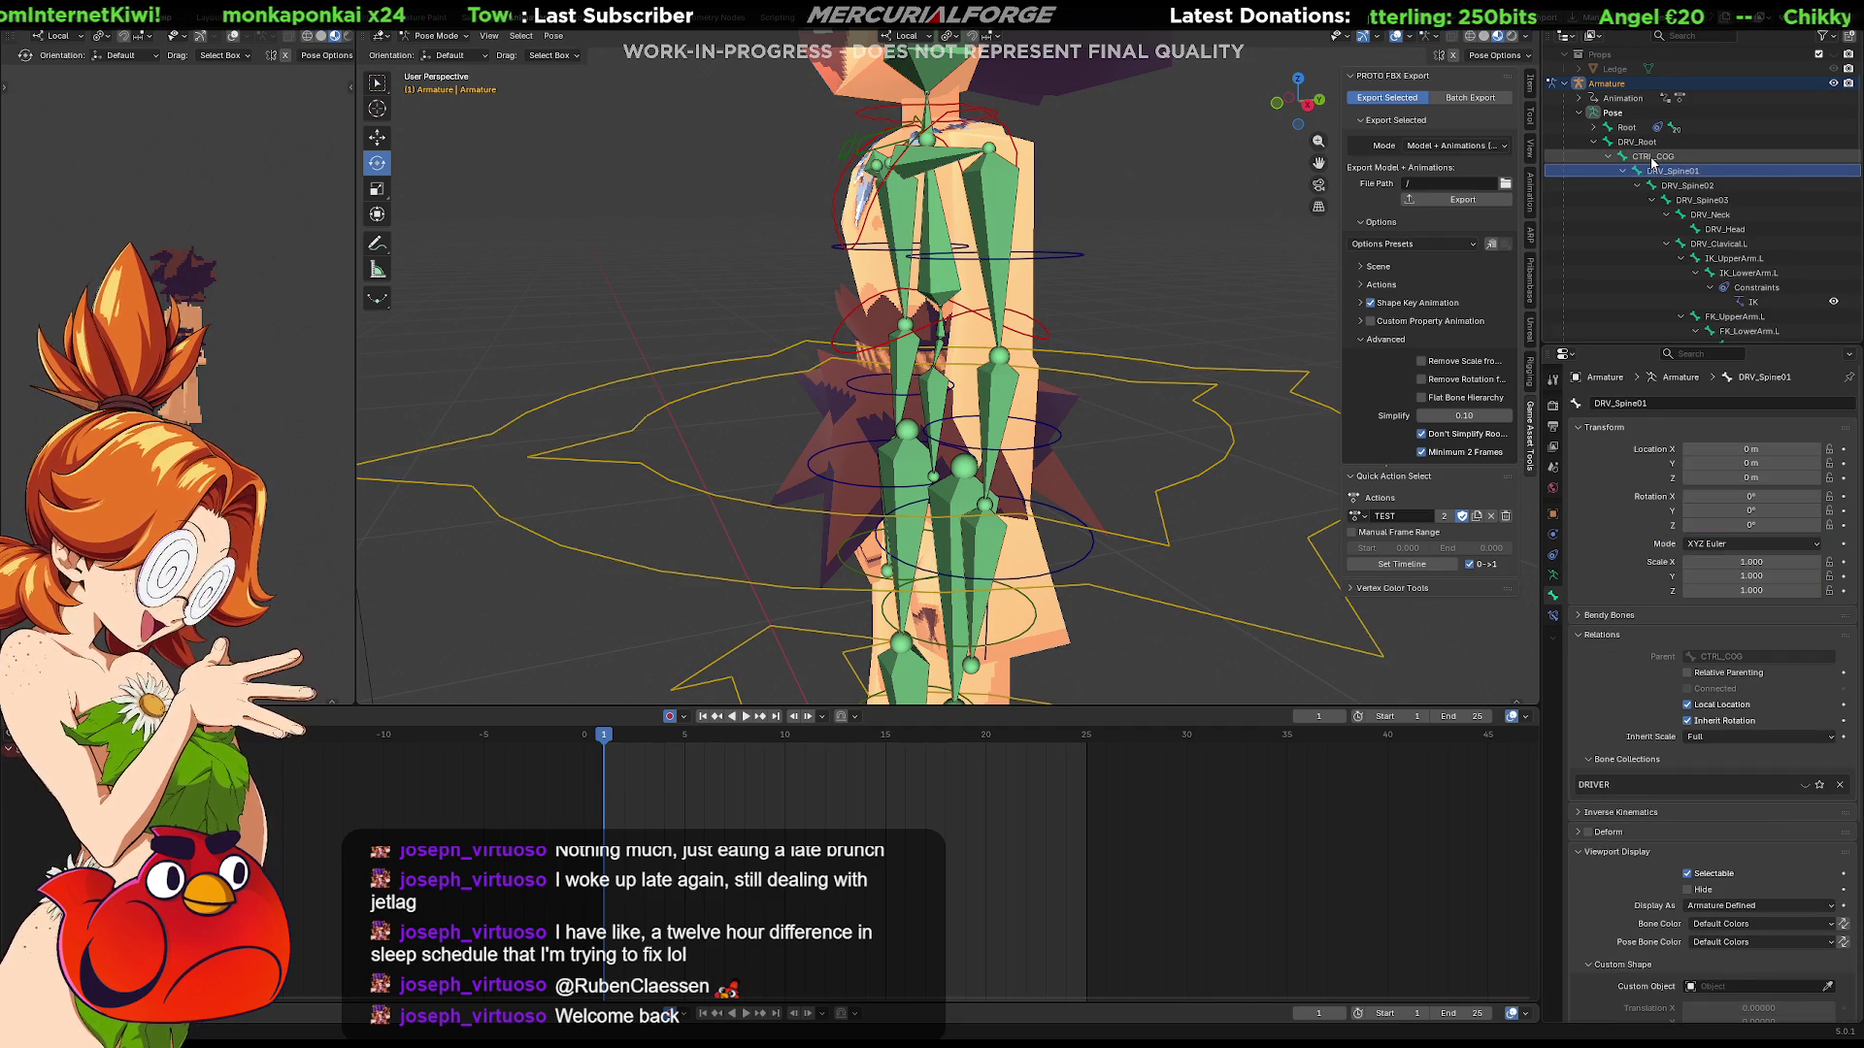
pyautogui.click(1653, 157)
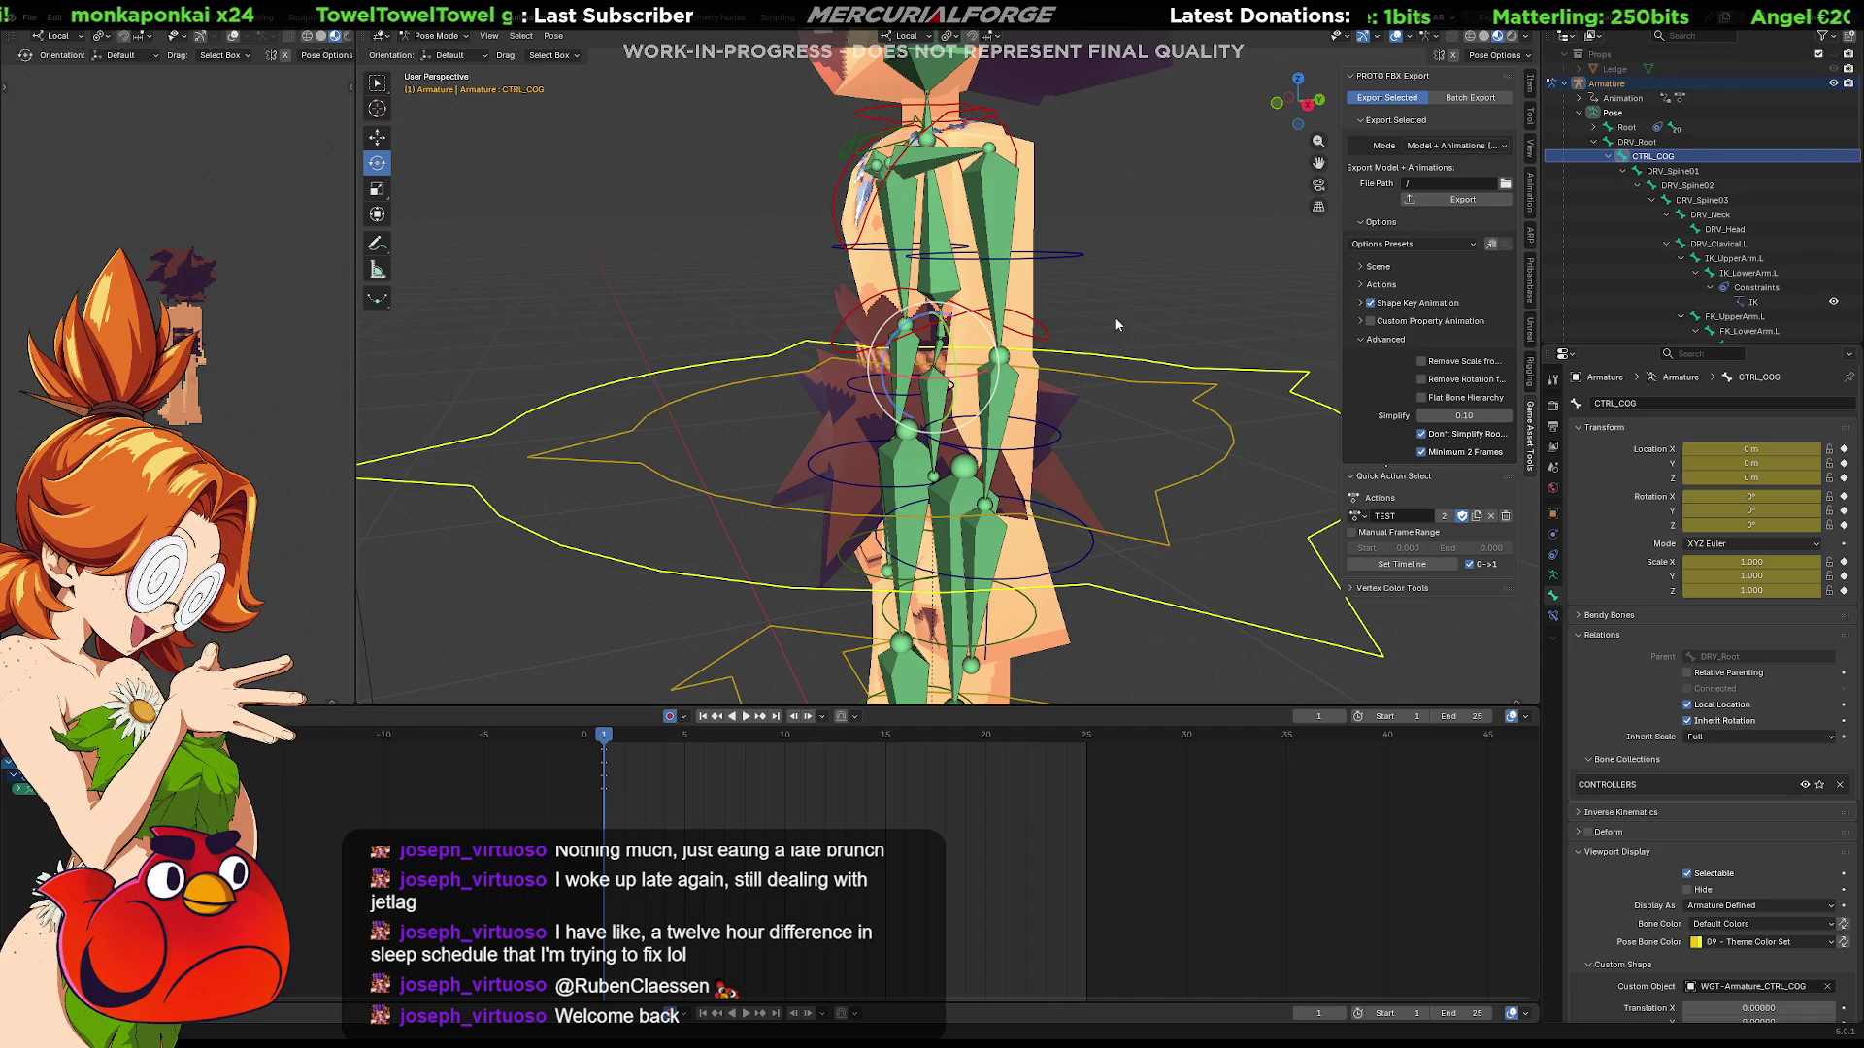
pyautogui.hotkey('ctrl', 'Tab')
pyautogui.click(1300, 354)
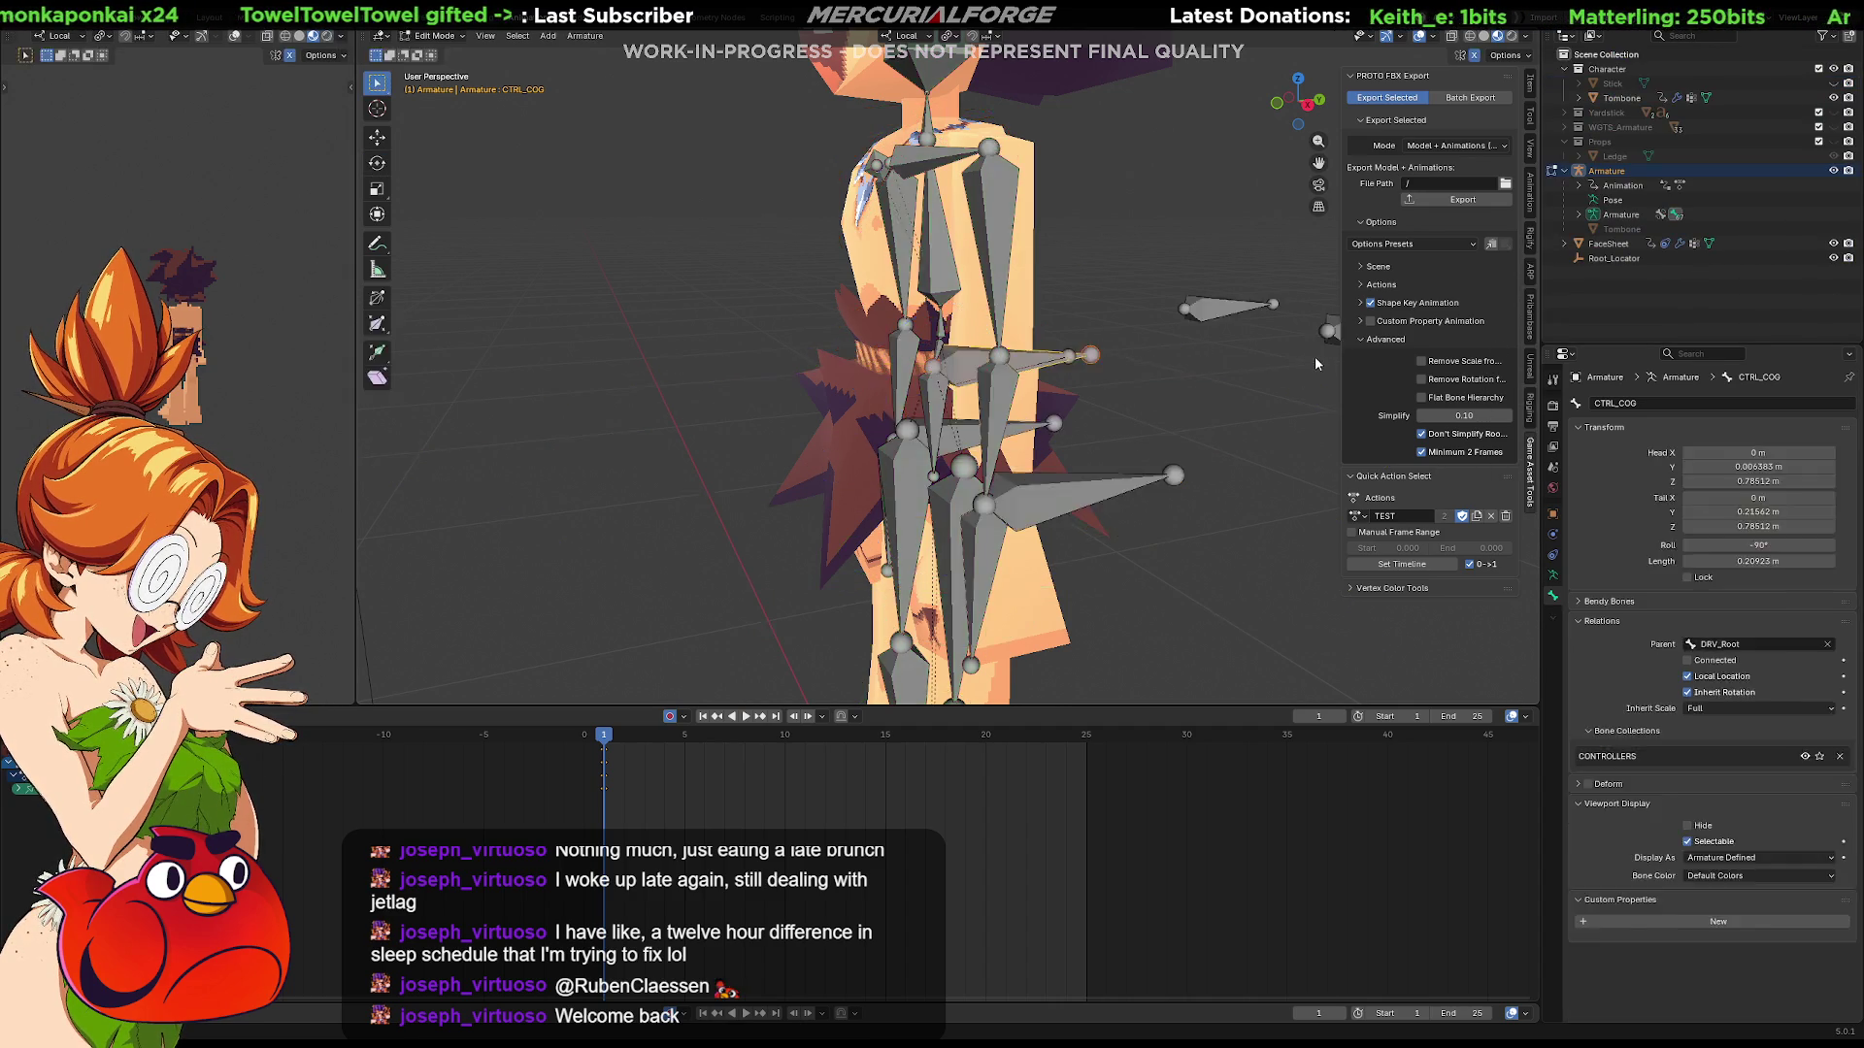
pyautogui.press('Tab')
pyautogui.press('Tab')
pyautogui.scroll(3, 960, 321)
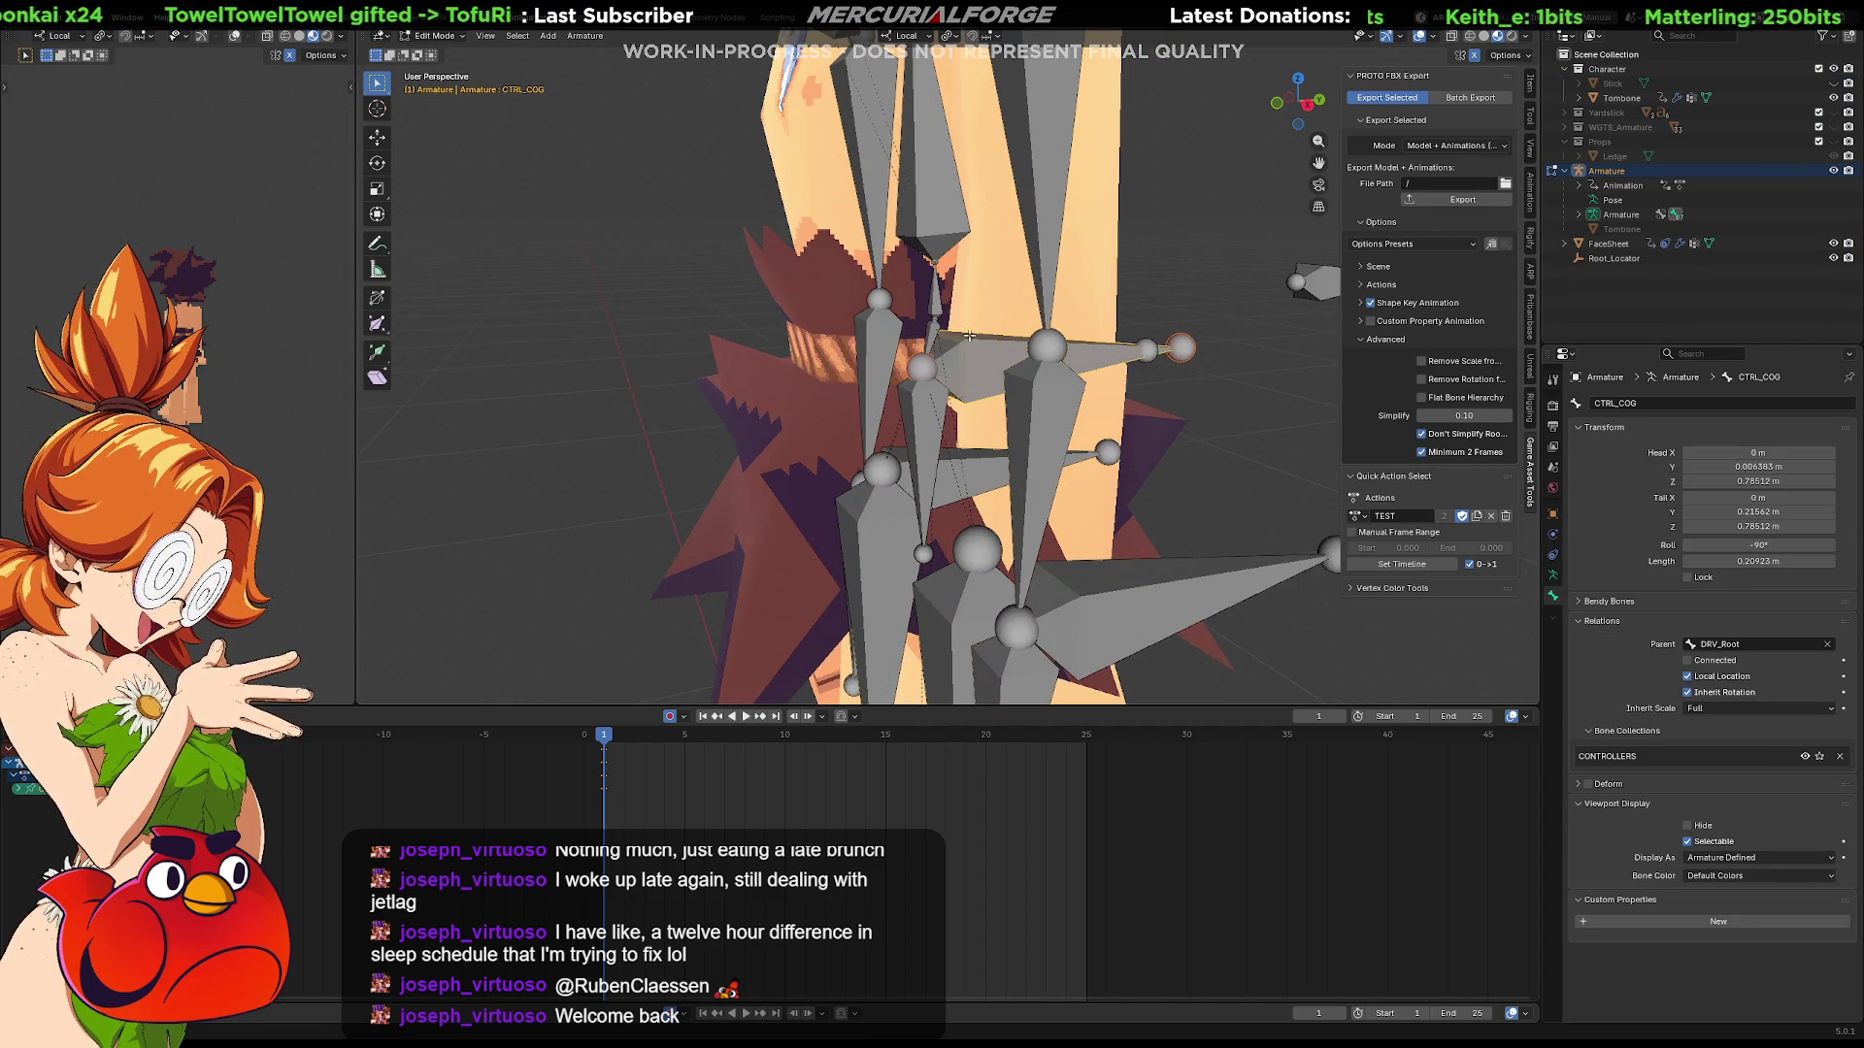
pyautogui.press('g')
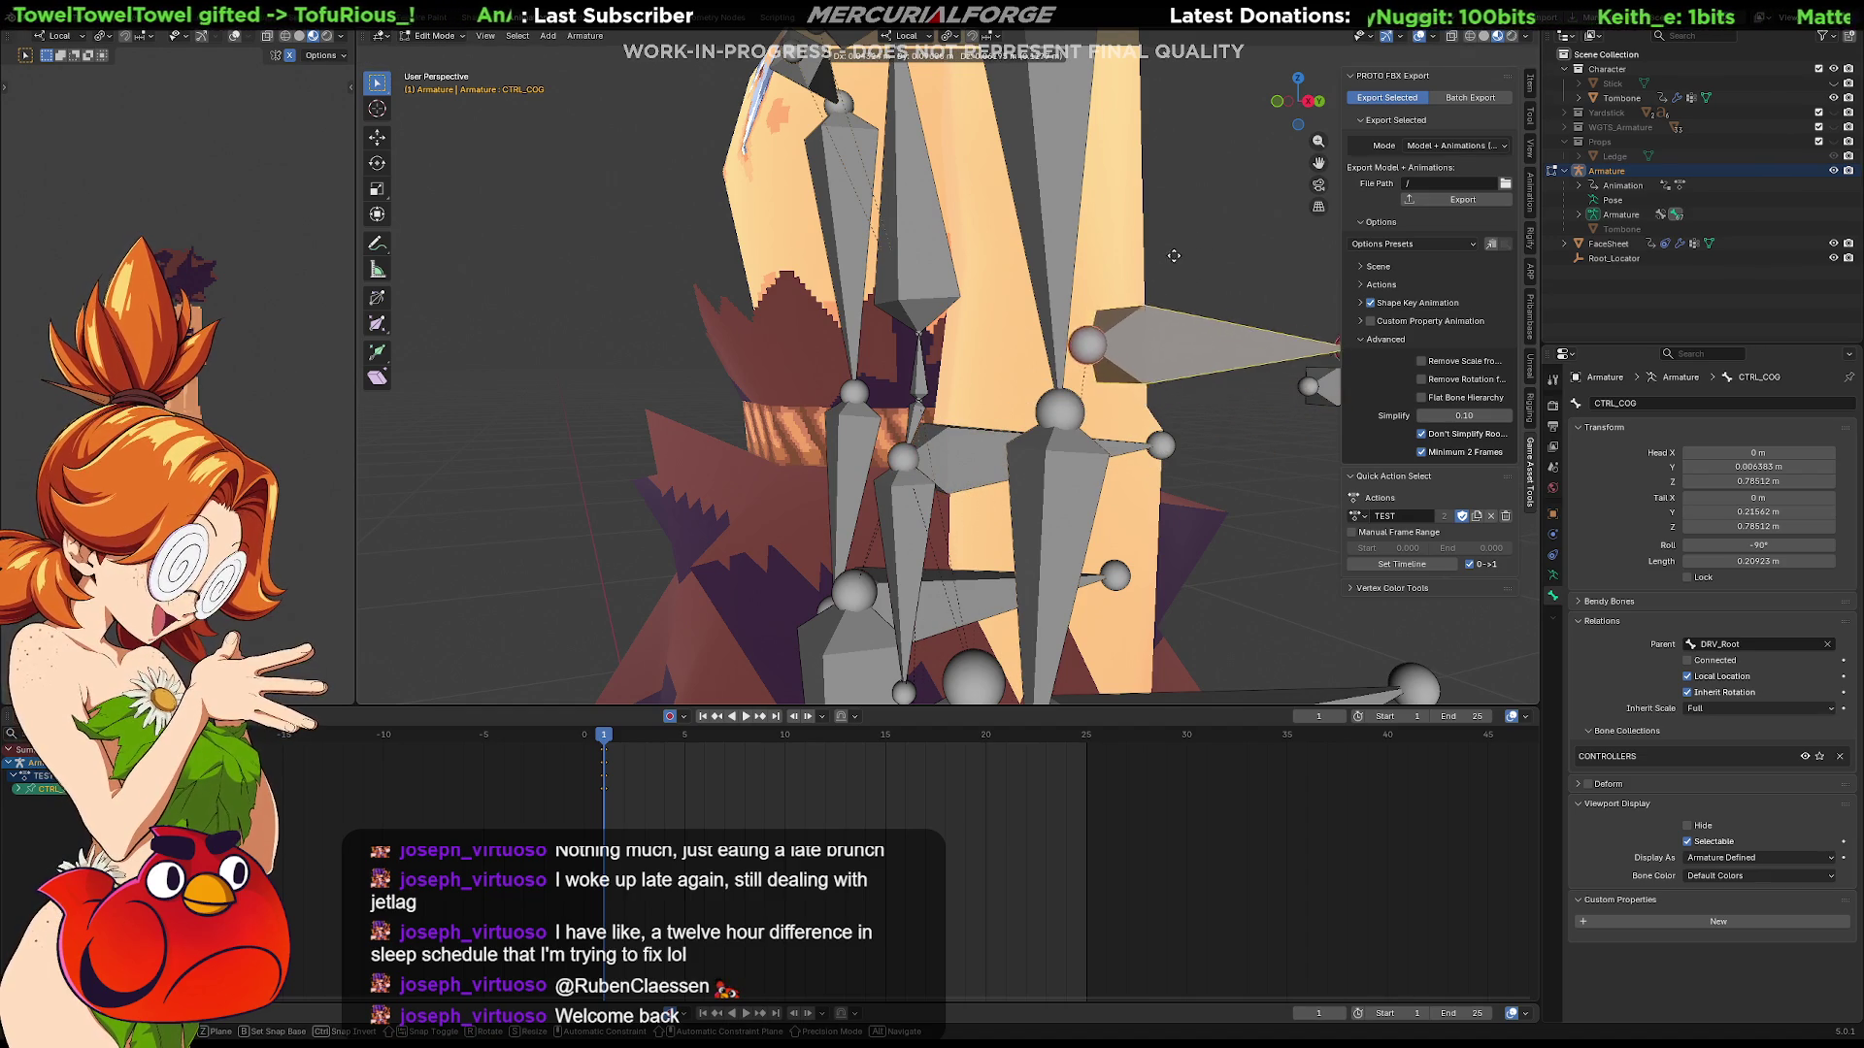
pyautogui.click(1085, 302)
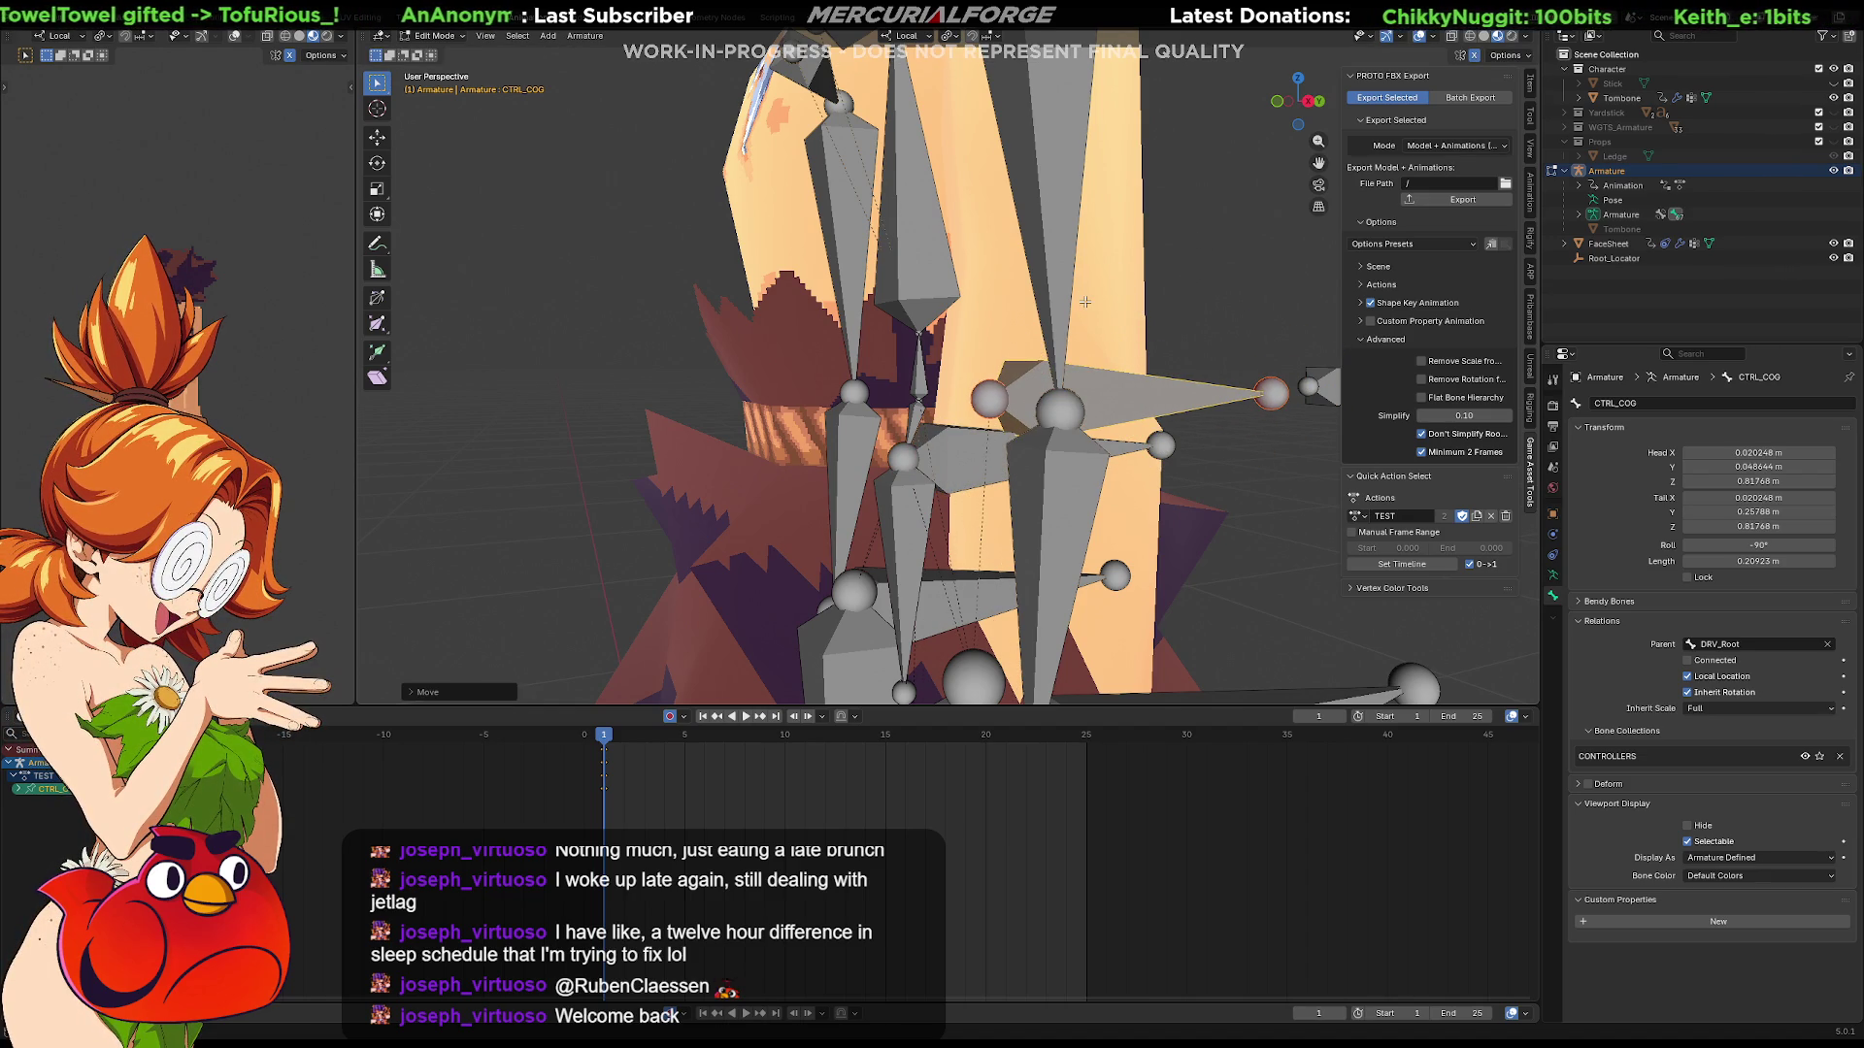
pyautogui.hotkey('ctrl', 'z')
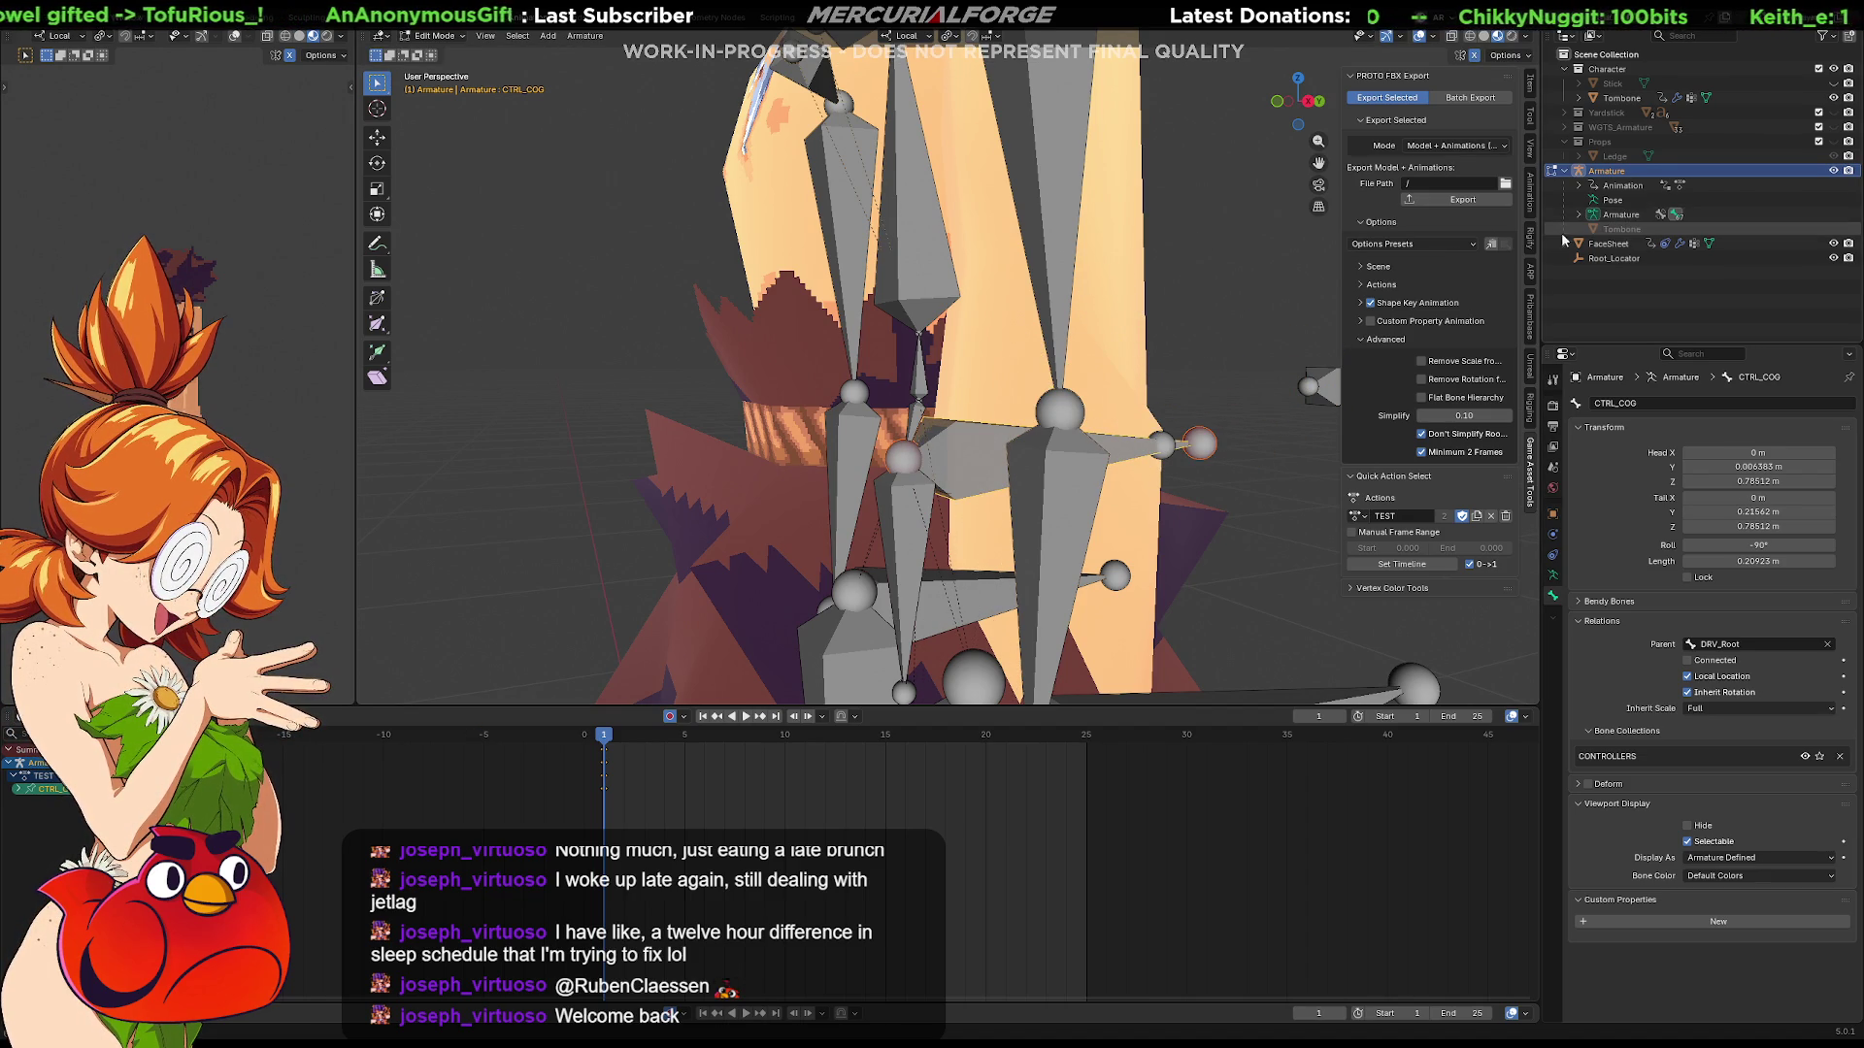
pyautogui.press('Tab')
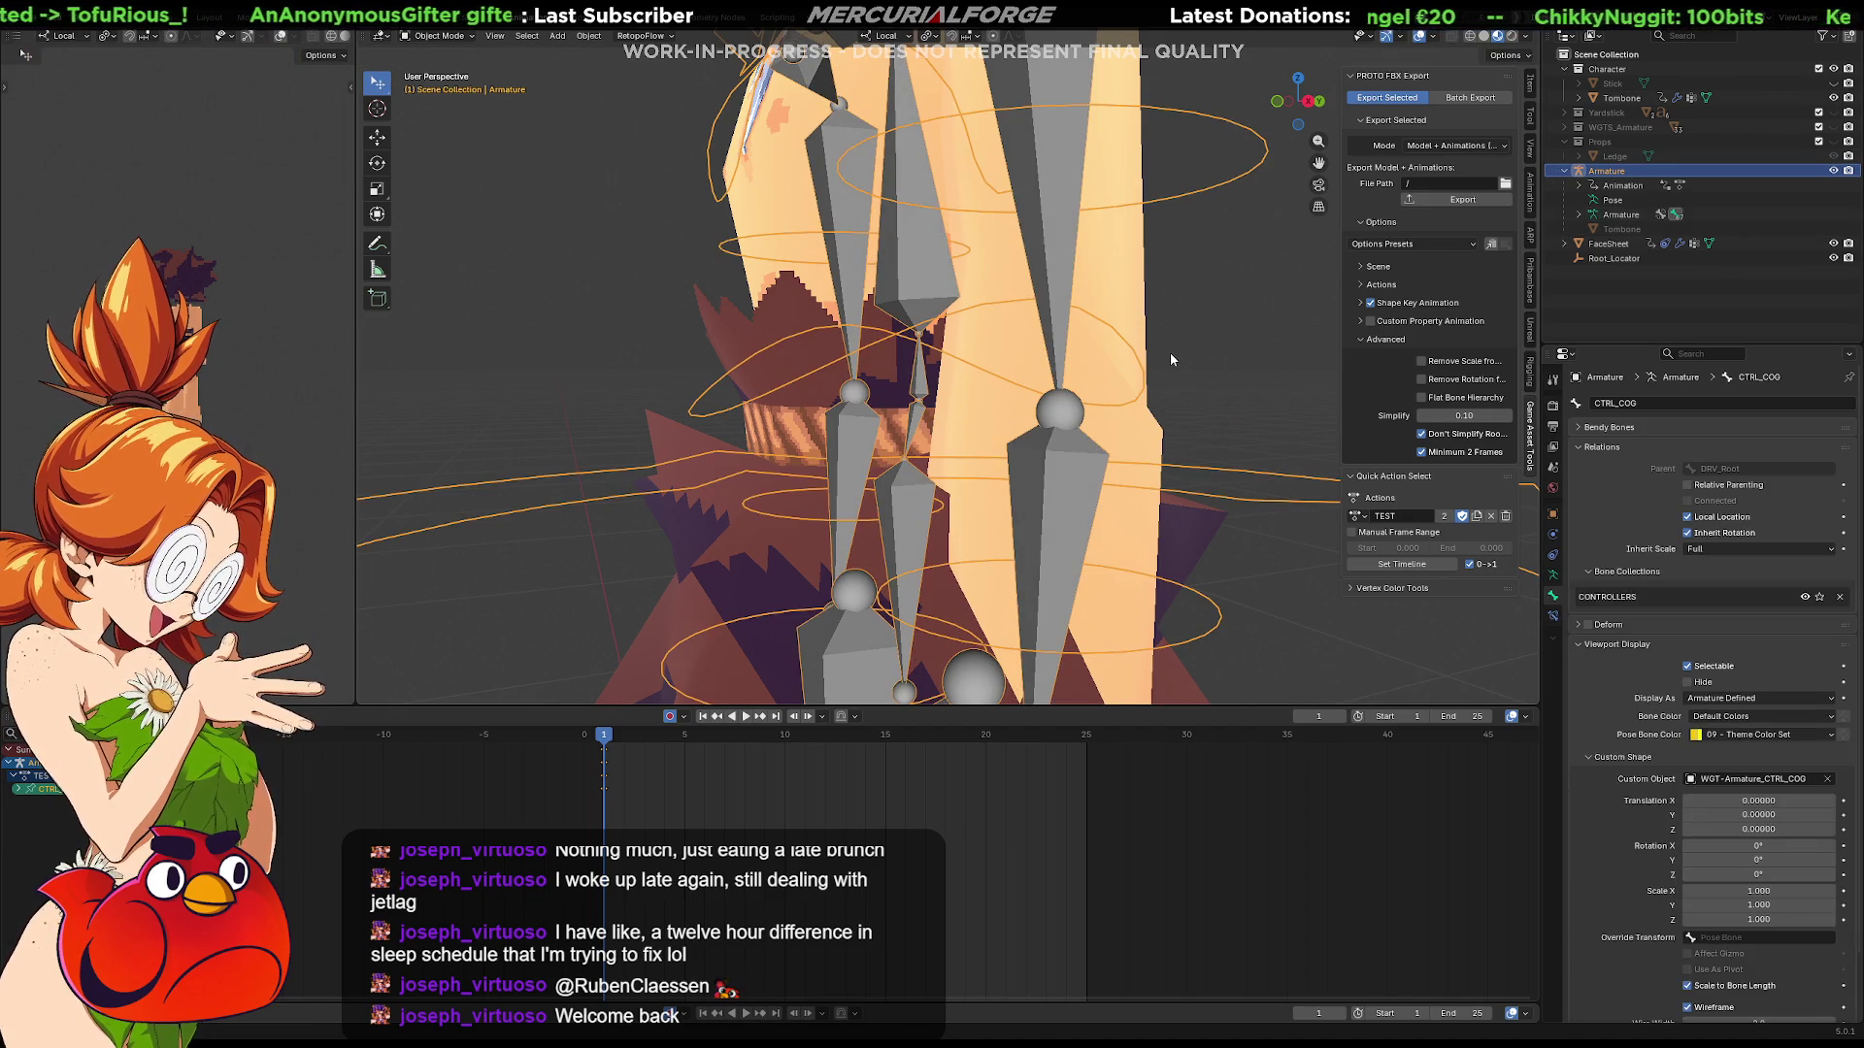
pyautogui.hotkey('ctrl', 'Tab')
pyautogui.click(1228, 353)
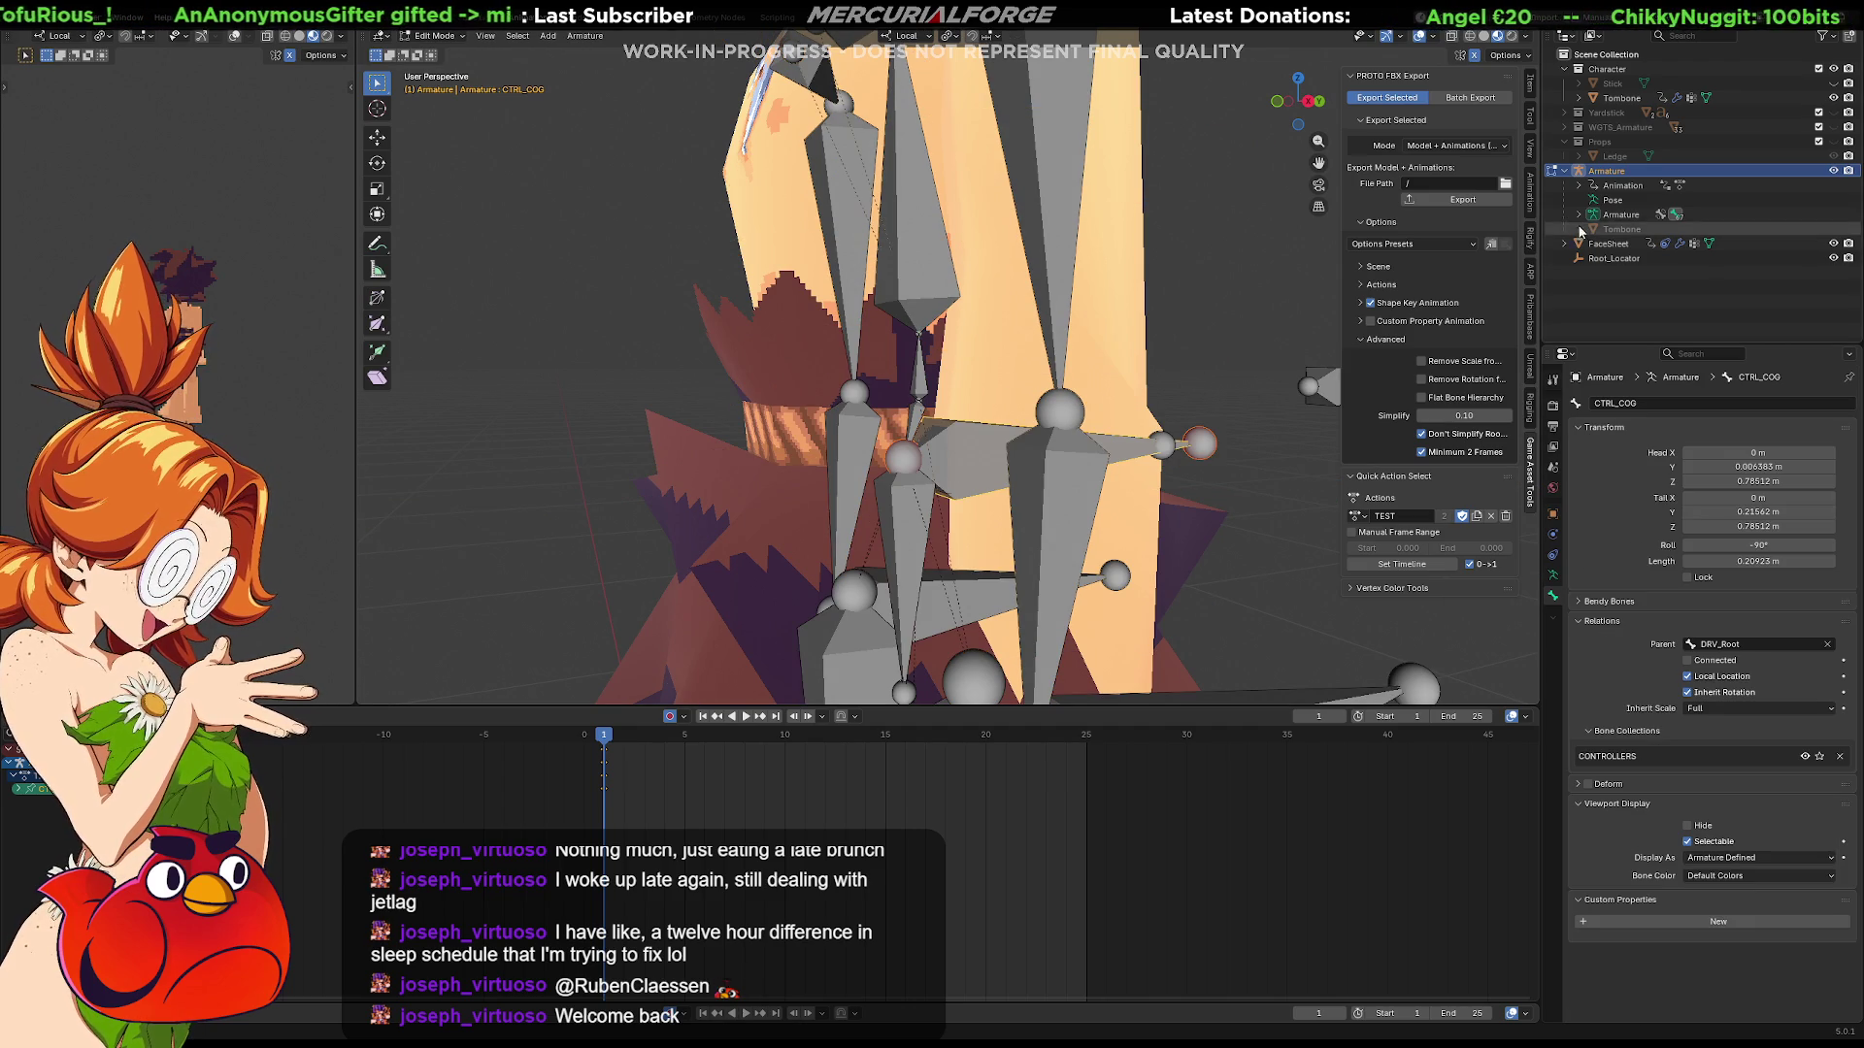
pyautogui.hotkey('ctrl', 'Tab')
pyautogui.click(963, 573)
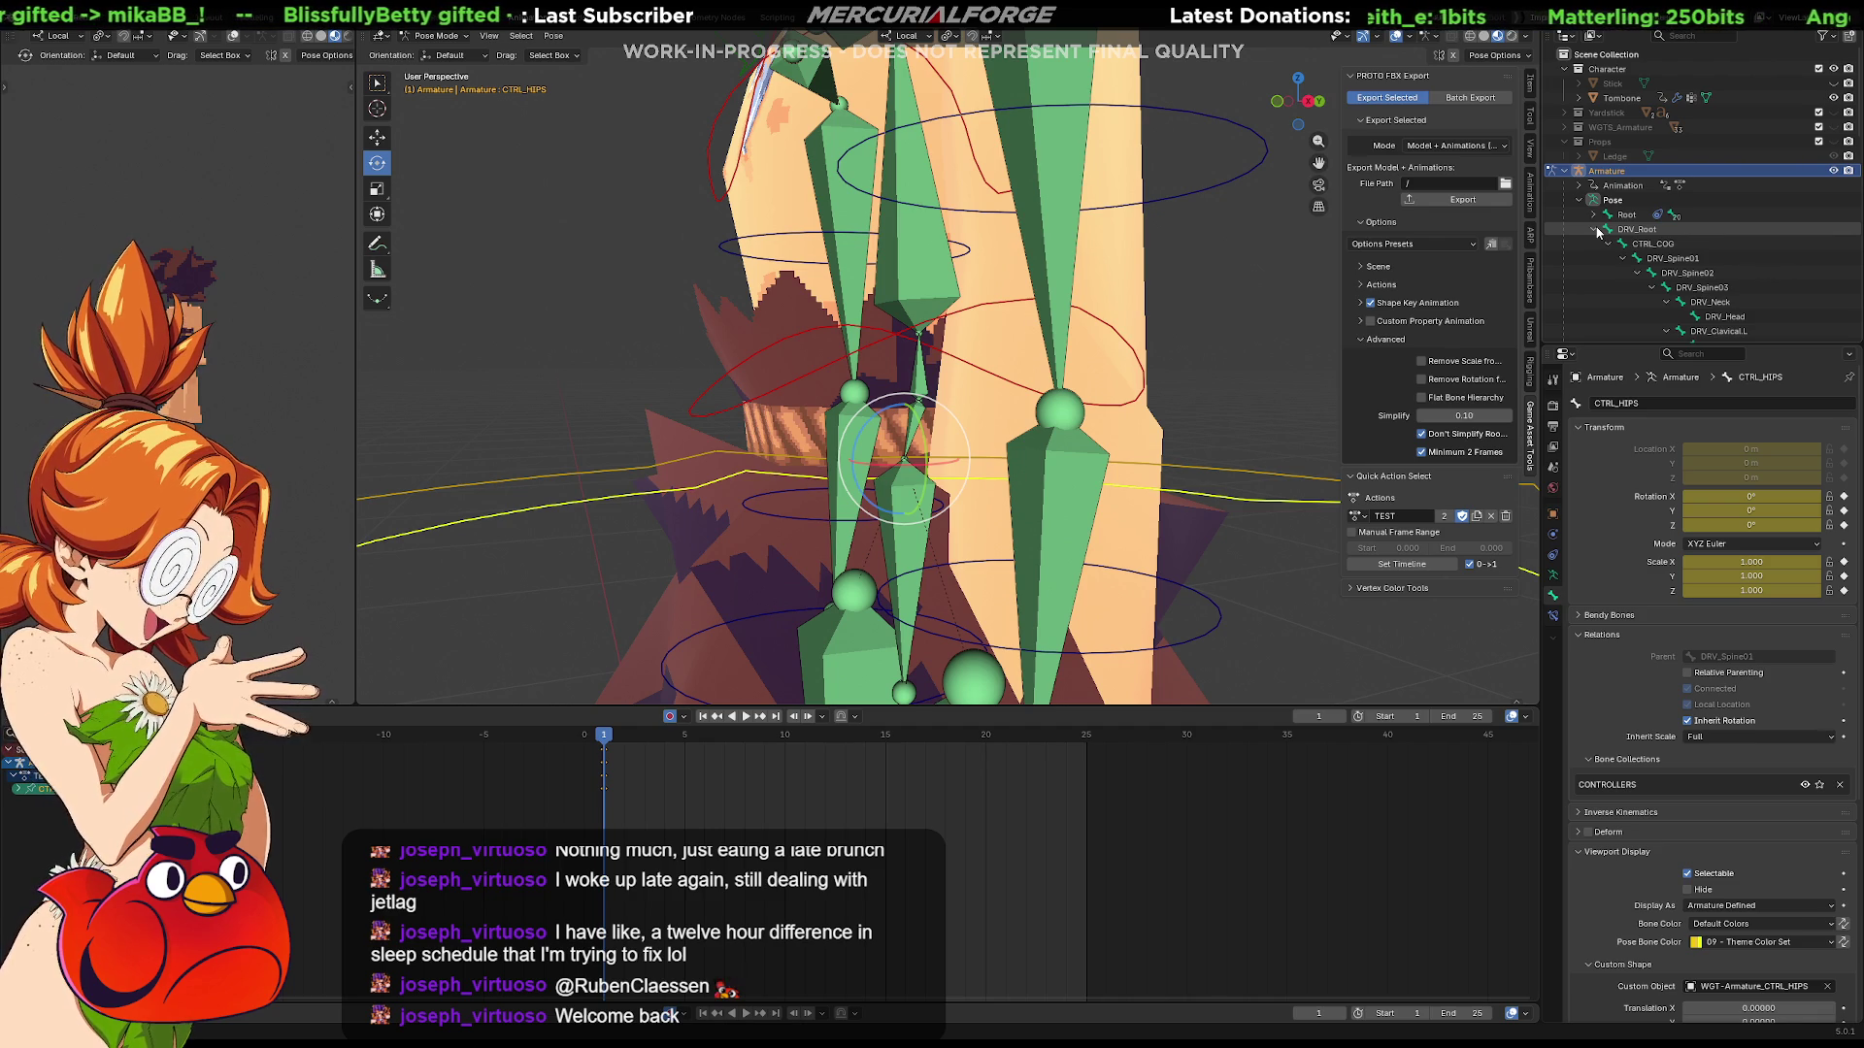
pyautogui.click(1632, 233)
pyautogui.scroll(-8, 979, 560)
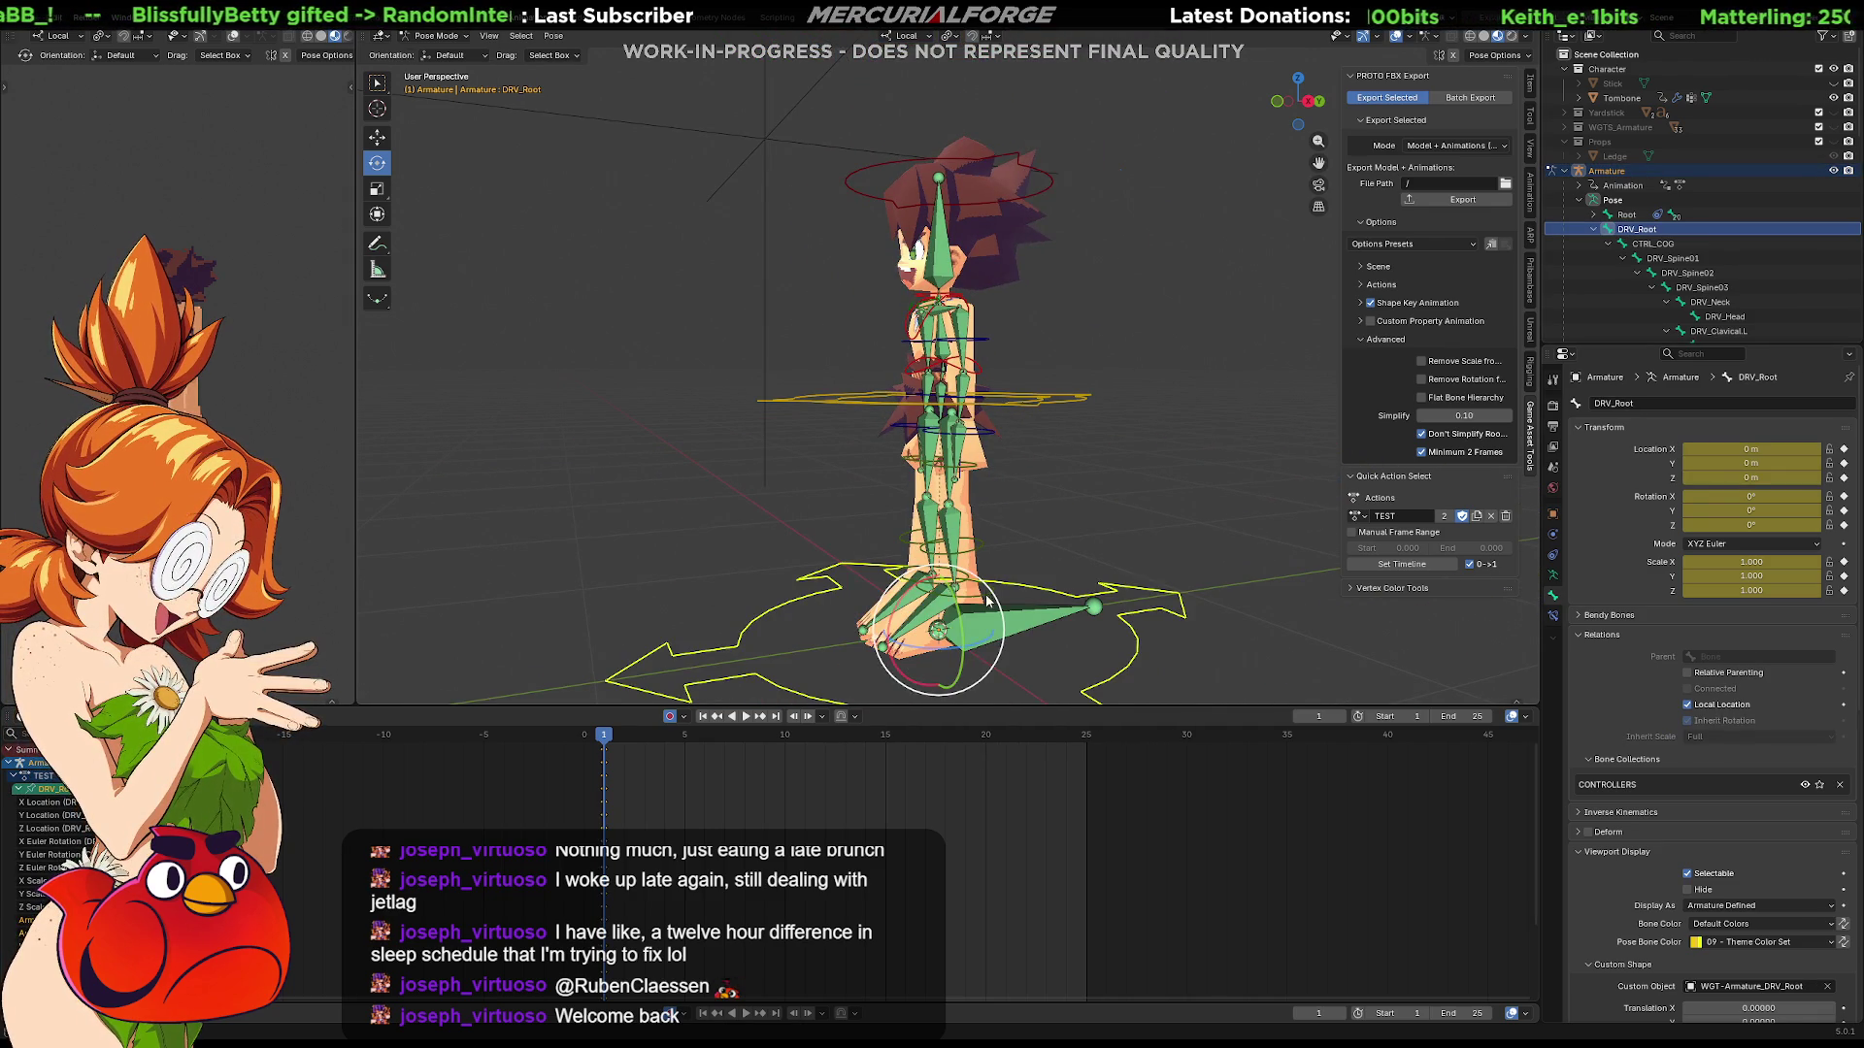
pyautogui.press('g')
pyautogui.press('Escape')
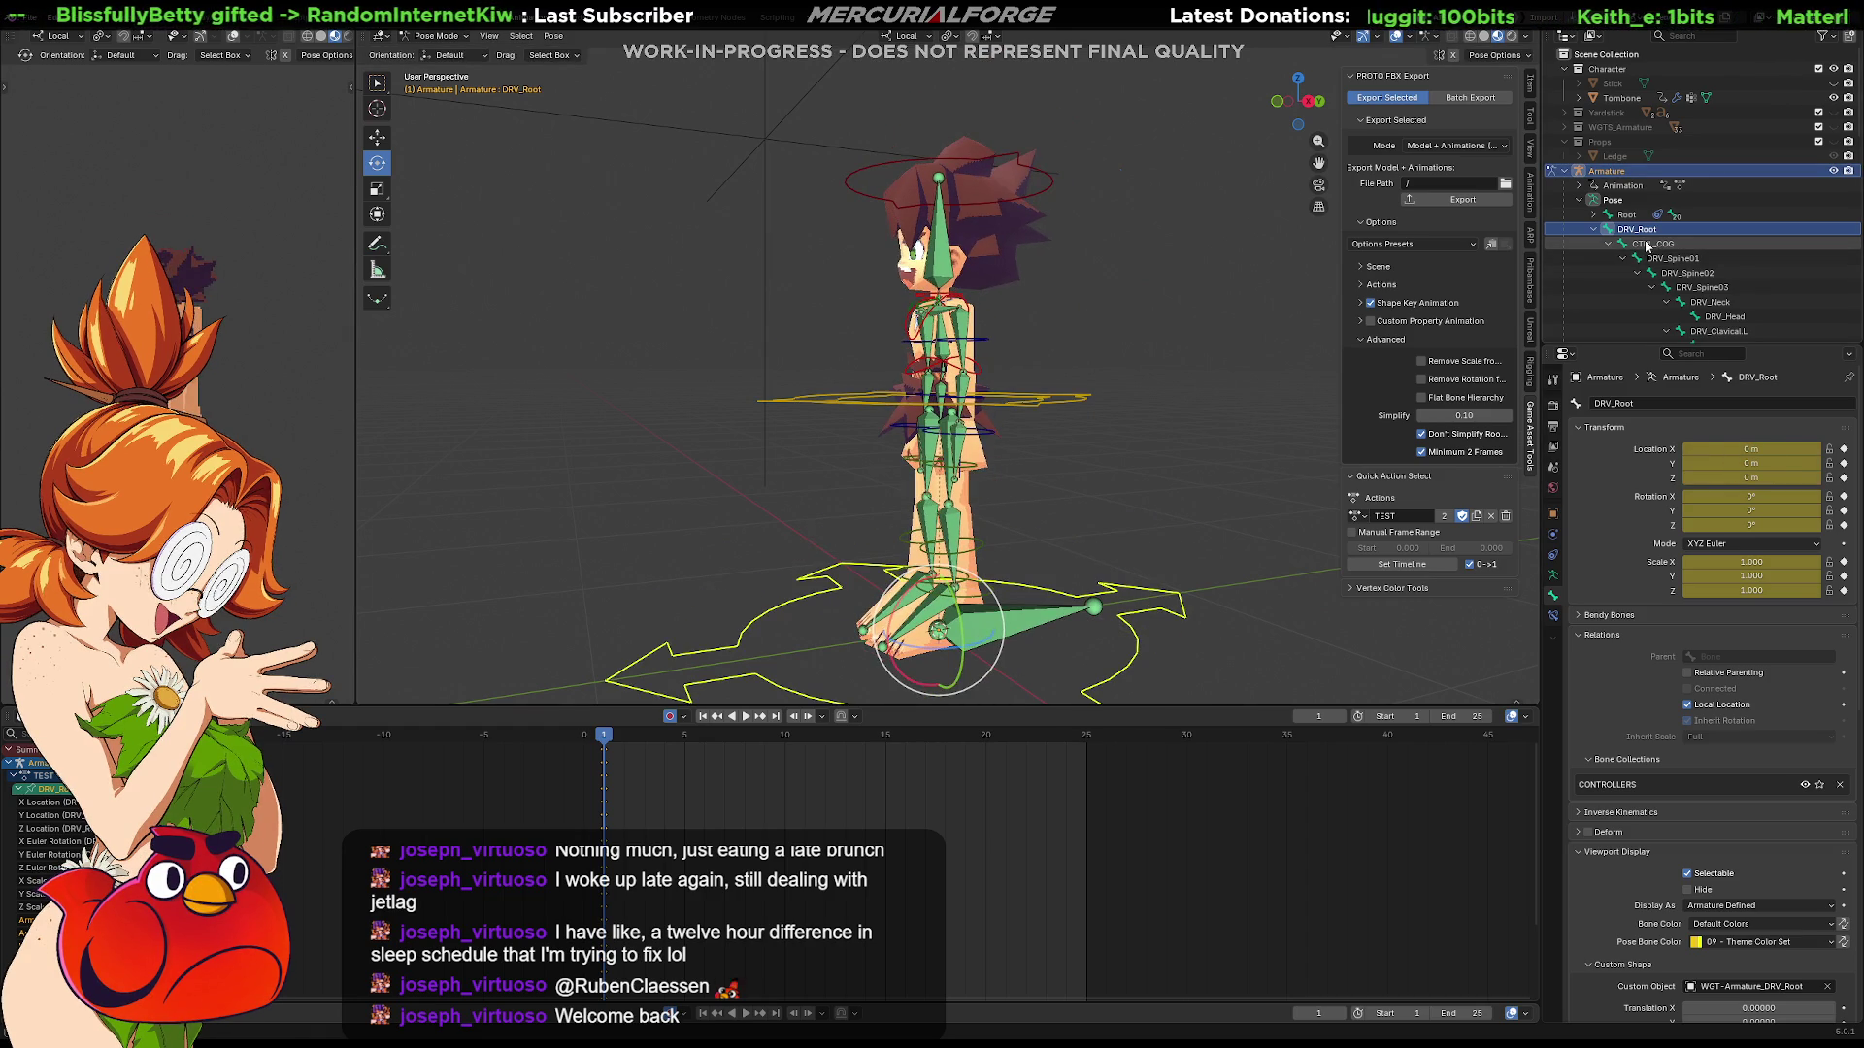
pyautogui.click(1653, 245)
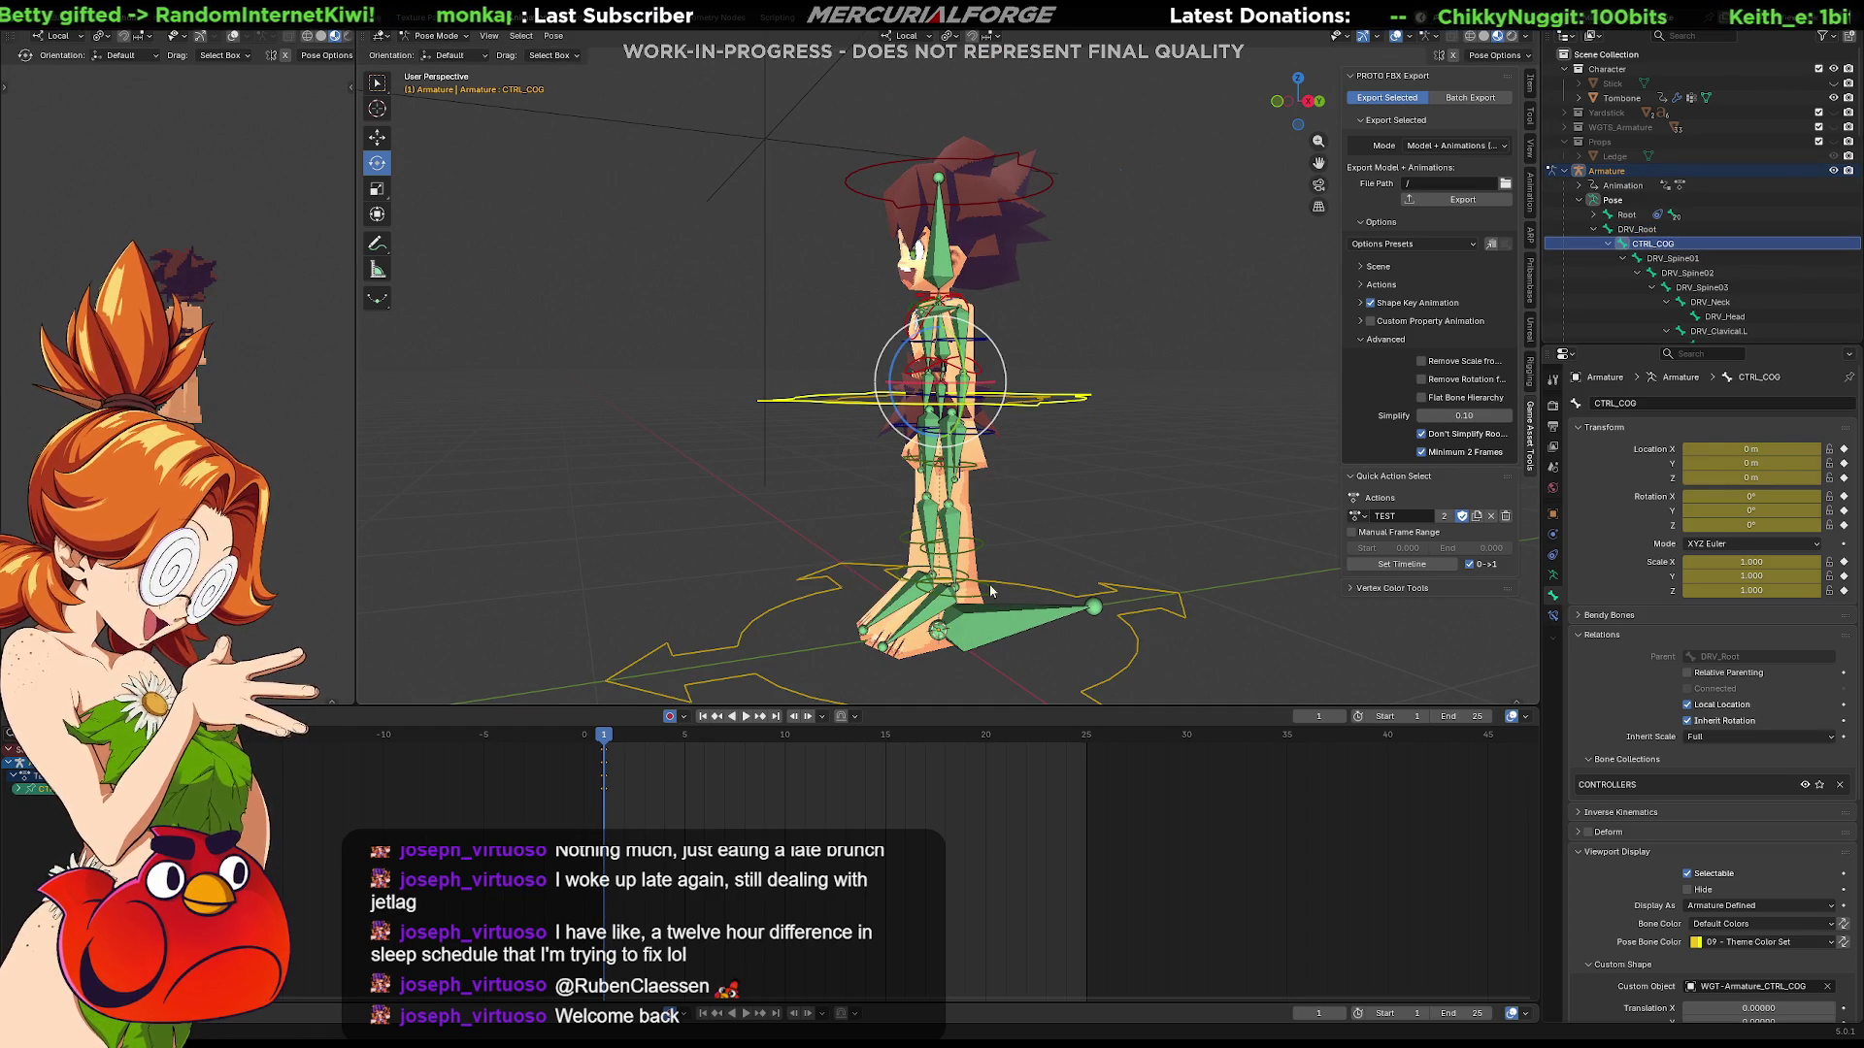
pyautogui.press('g')
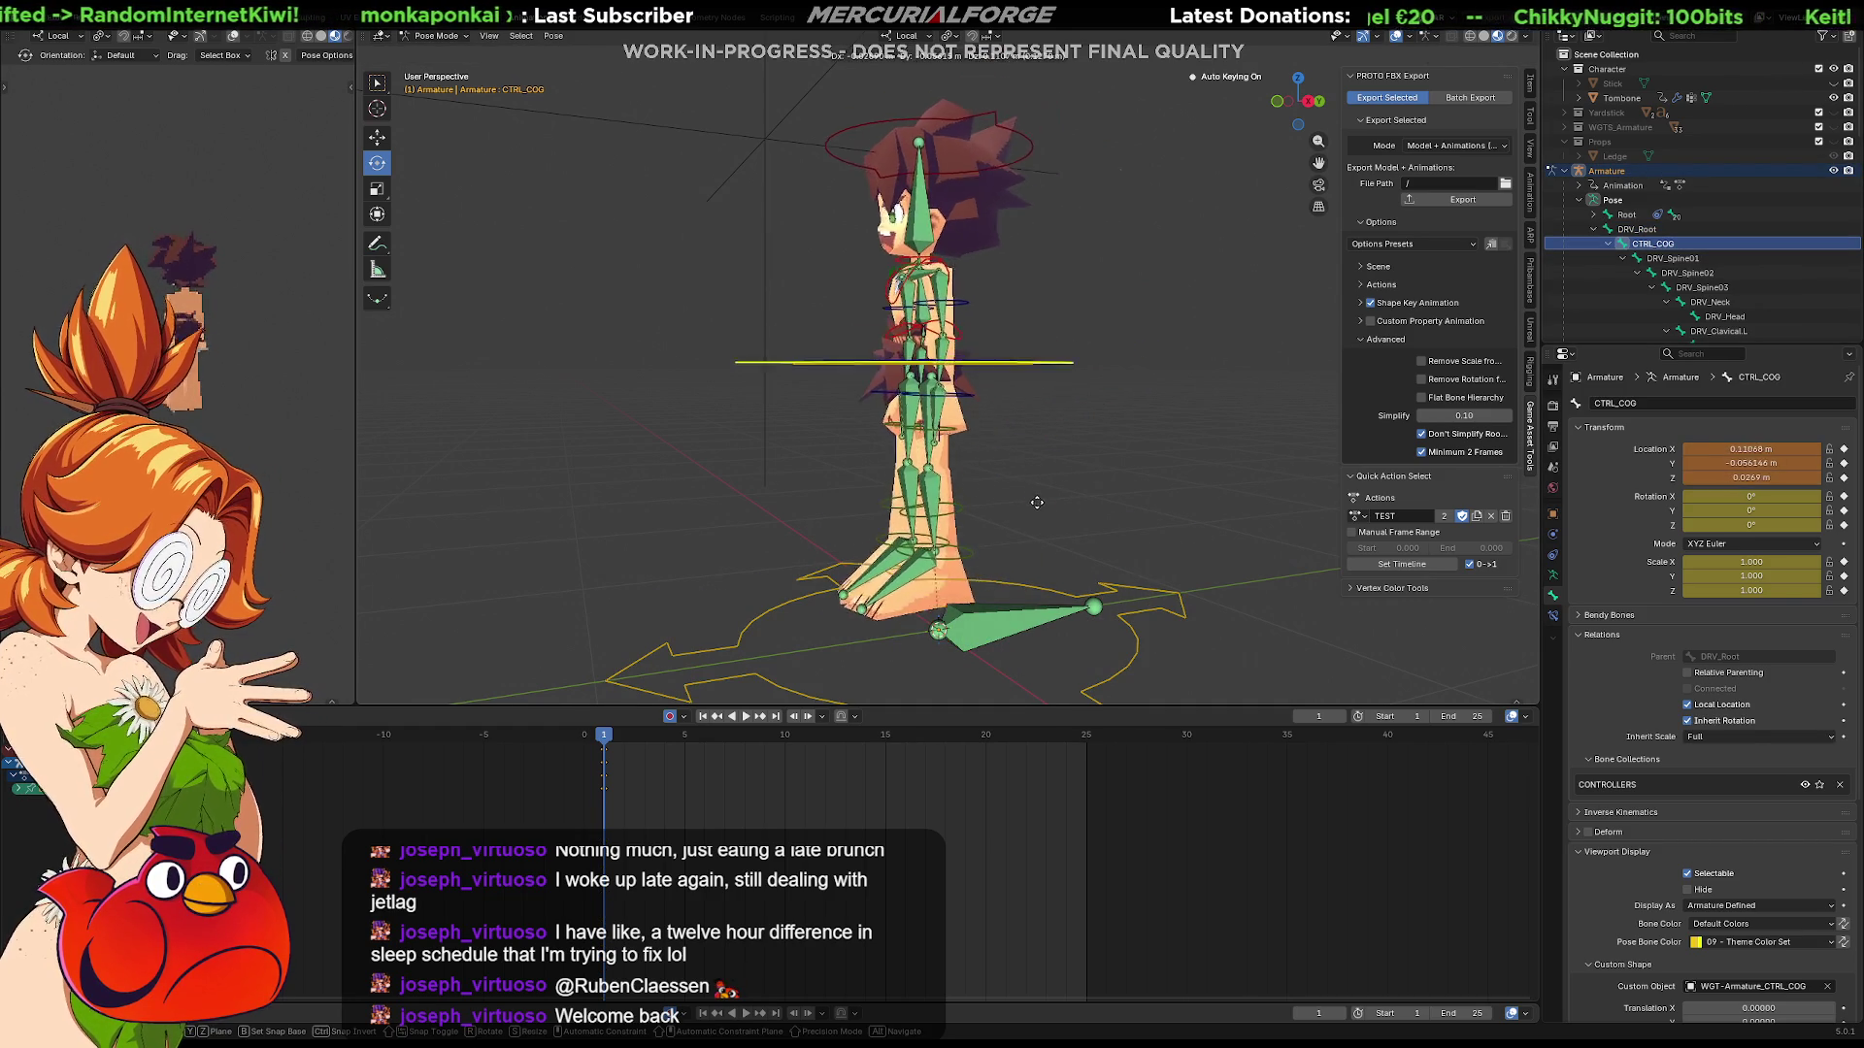
pyautogui.press('Escape')
pyautogui.moveTo(1095, 485)
pyautogui.mouseDown(button='middle')
pyautogui.moveTo(1115, 509)
pyautogui.moveTo(1091, 521)
pyautogui.moveTo(1083, 490)
pyautogui.mouseUp(button='middle')
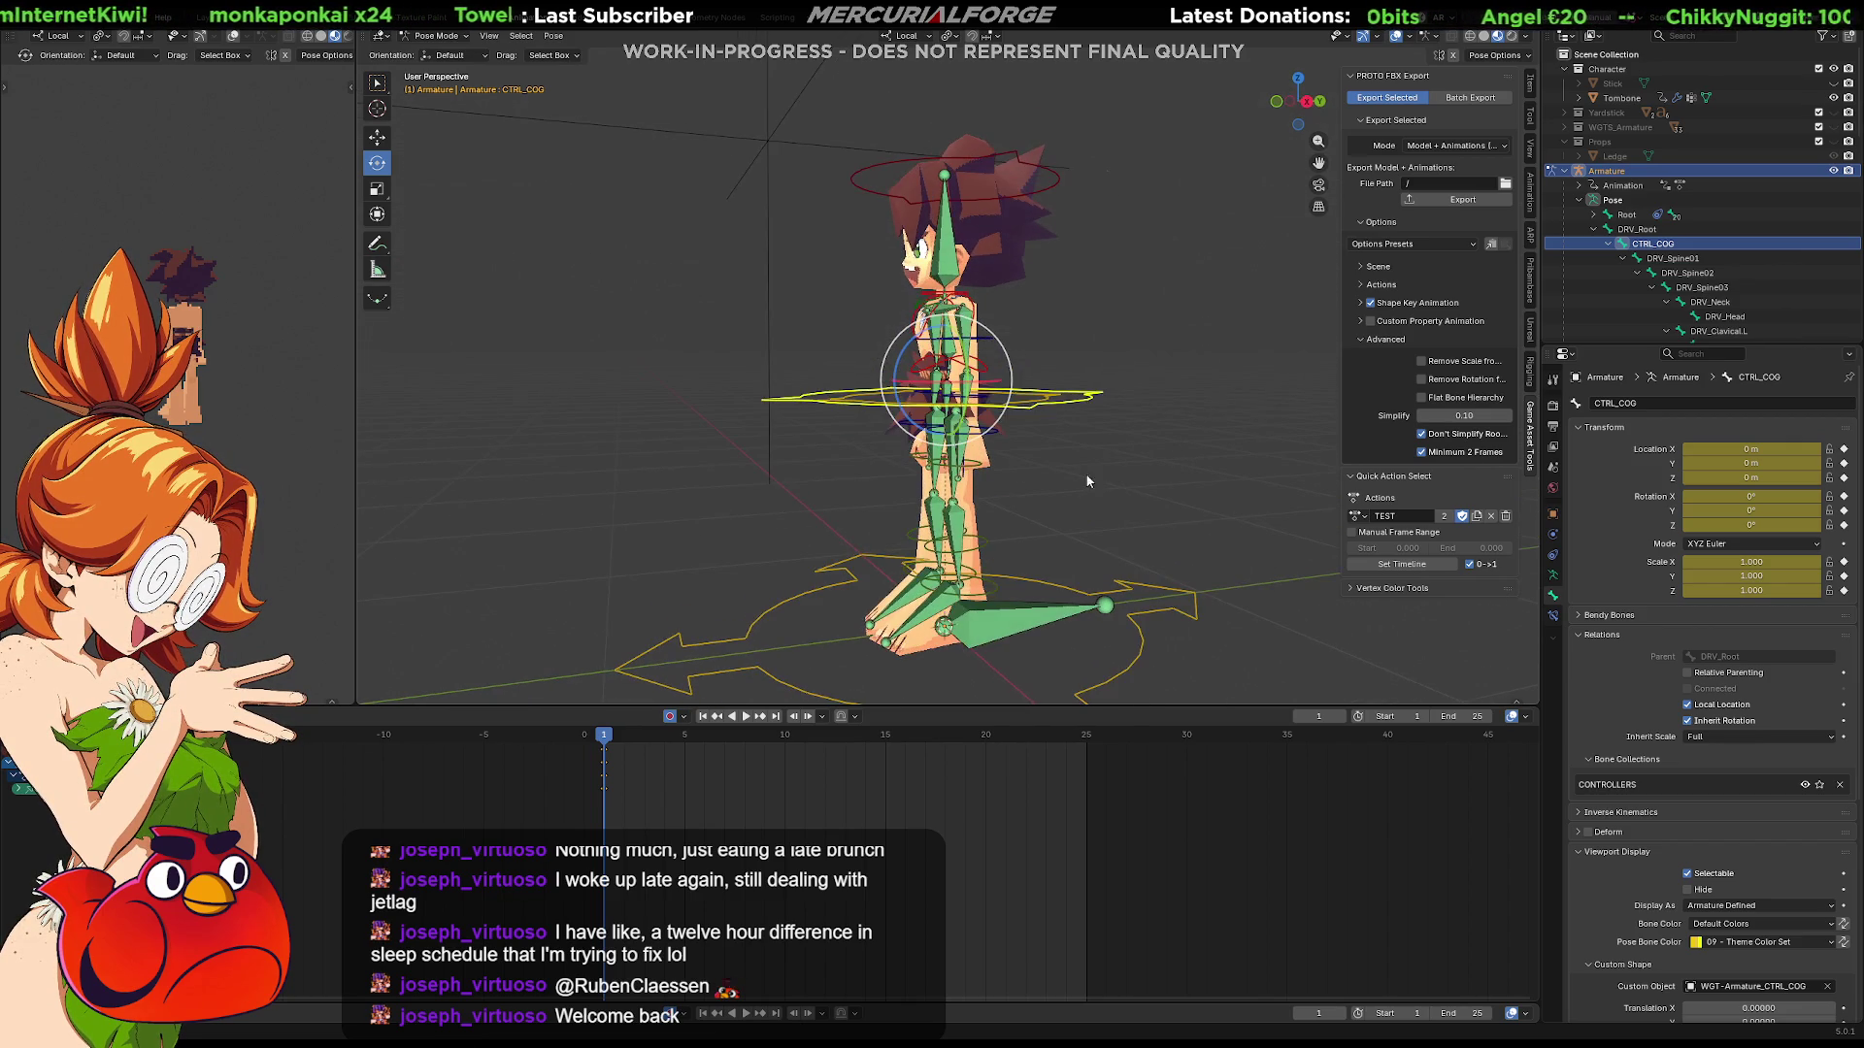
pyautogui.click(1672, 258)
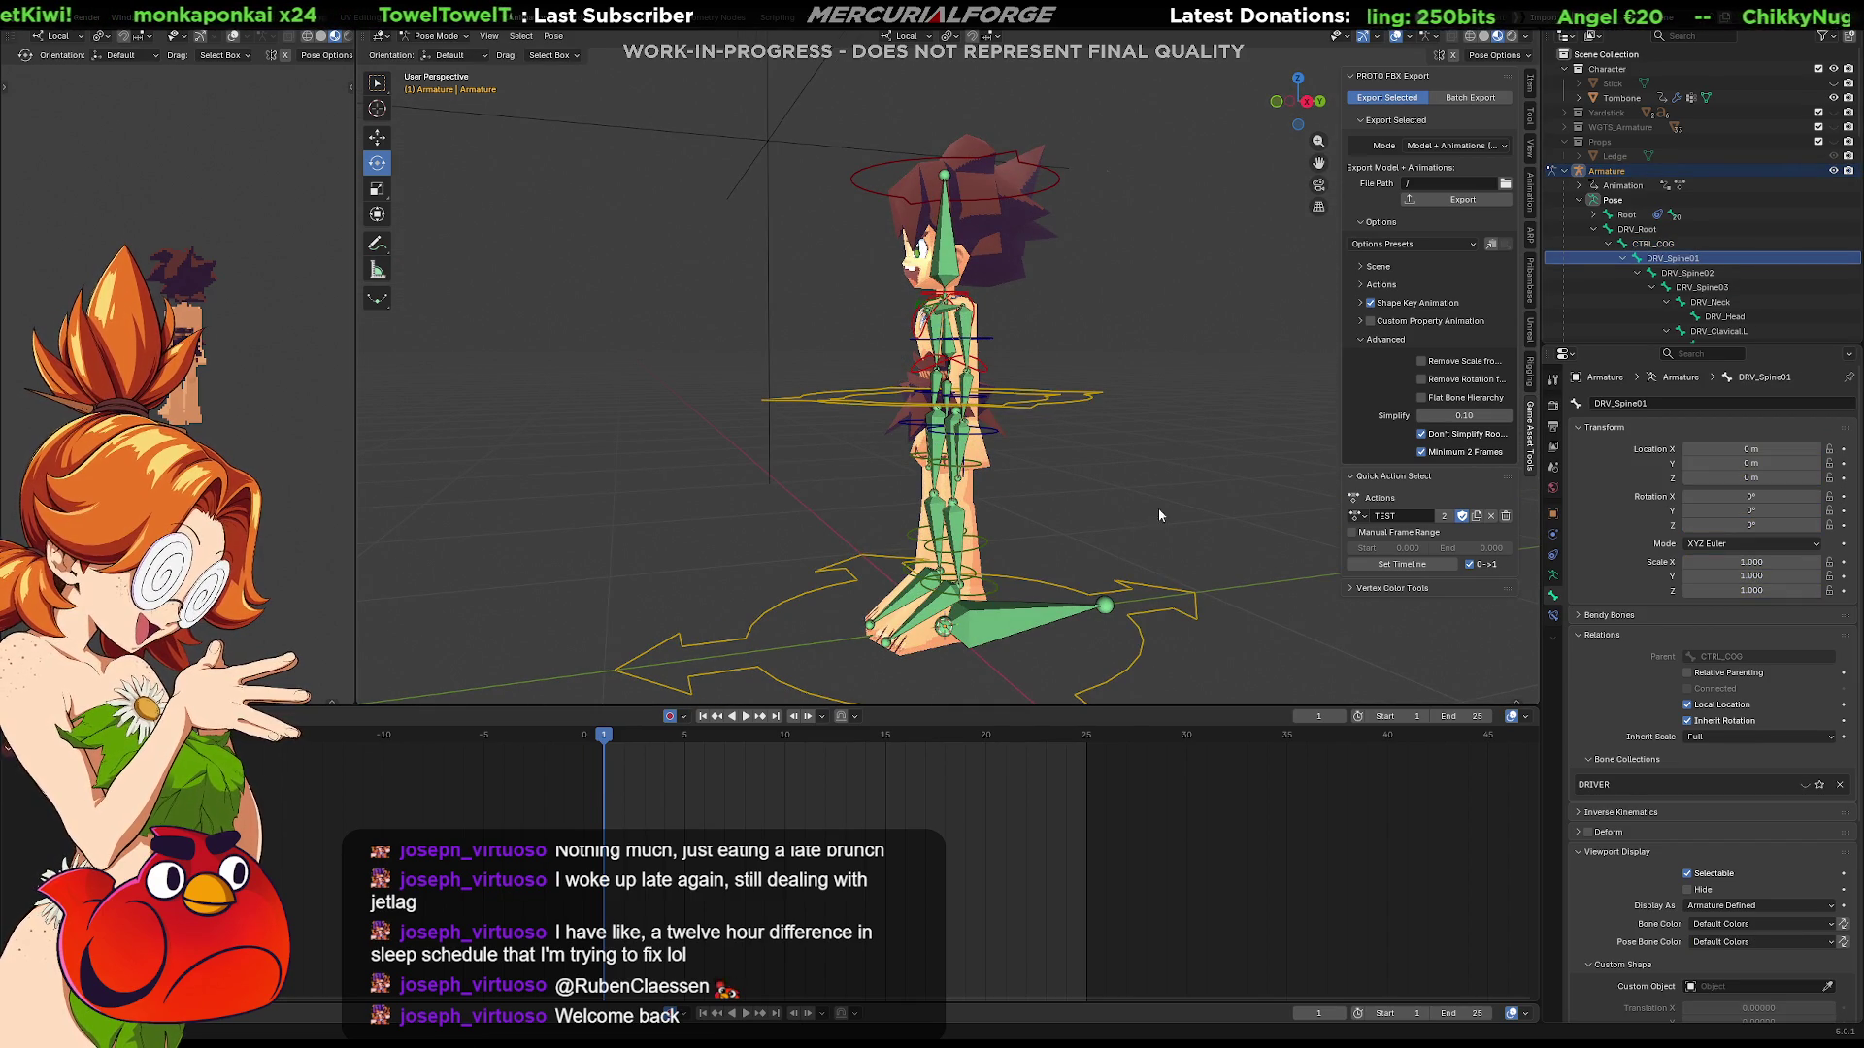
pyautogui.click(1687, 273)
pyautogui.press('g')
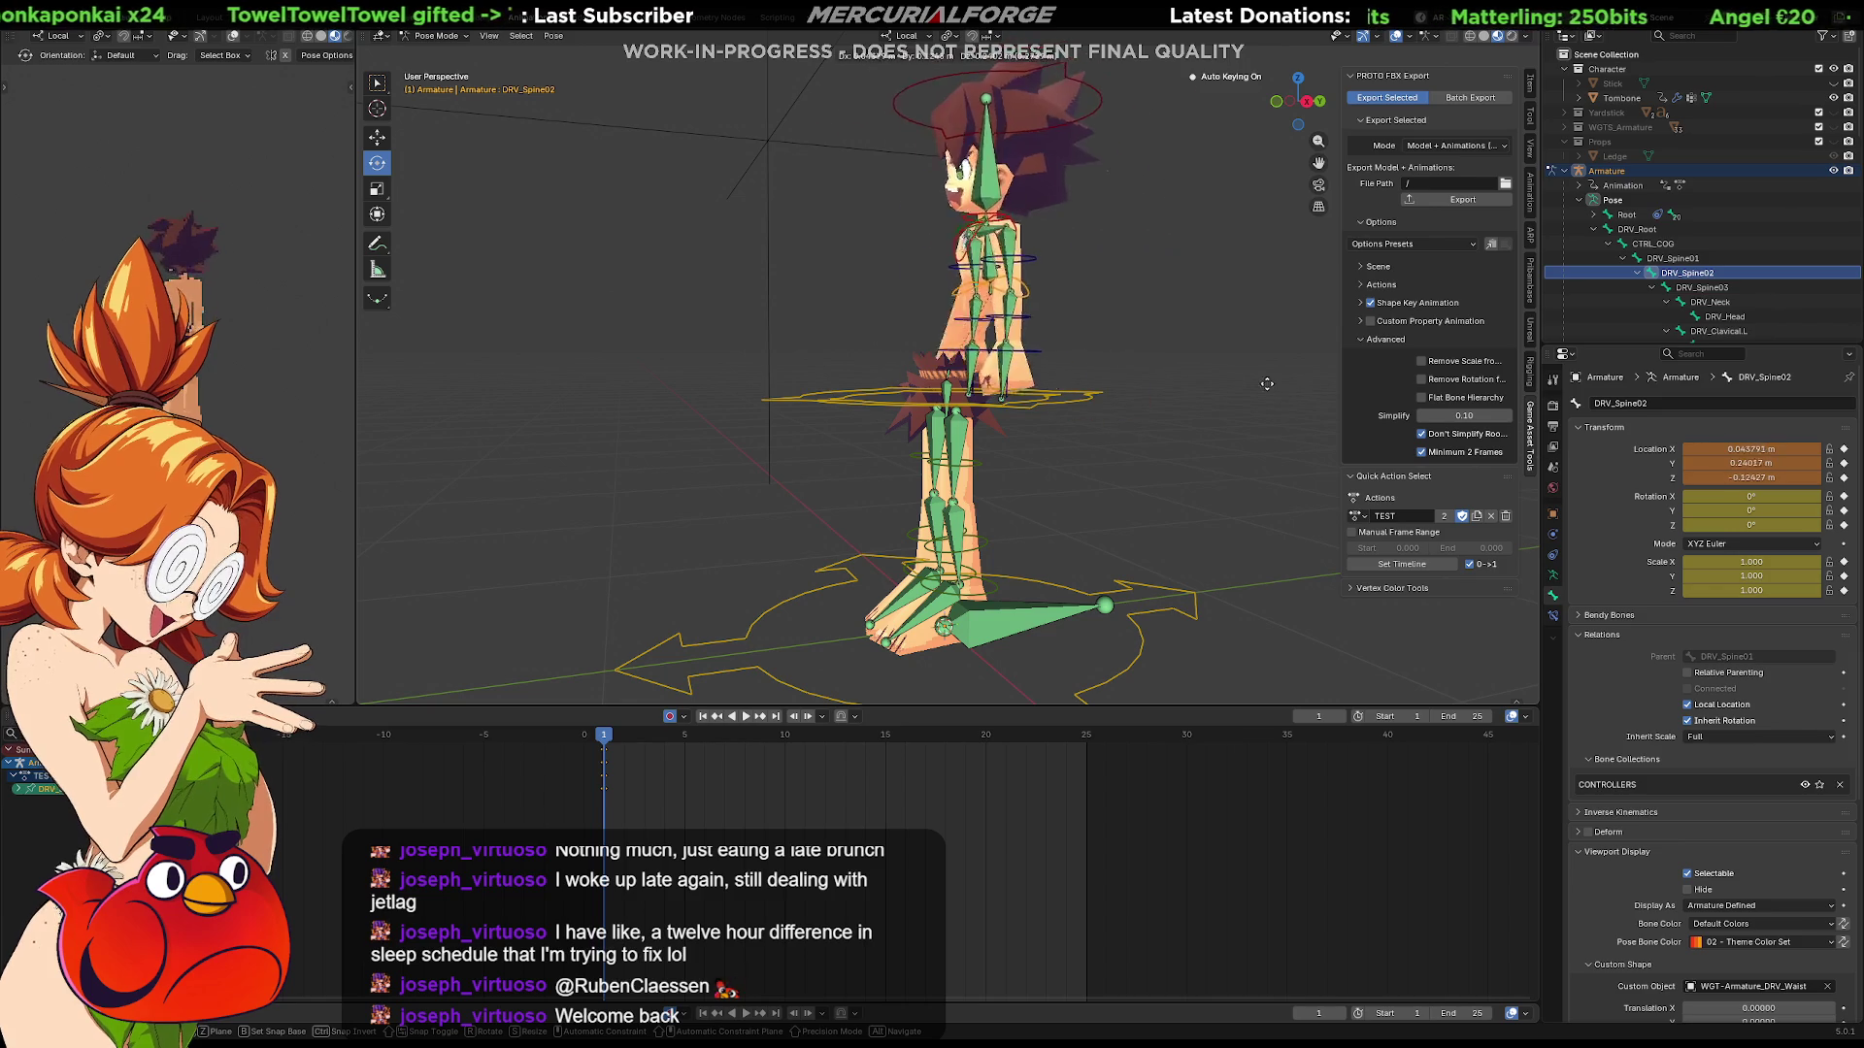
pyautogui.click(1217, 404)
pyautogui.hotkey('ctrl', 'z')
pyautogui.scroll(3, 1216, 396)
pyautogui.moveTo(1214, 396)
pyautogui.mouseDown(button='middle')
pyautogui.moveTo(940, 414)
pyautogui.moveTo(1212, 434)
pyautogui.mouseUp(button='middle')
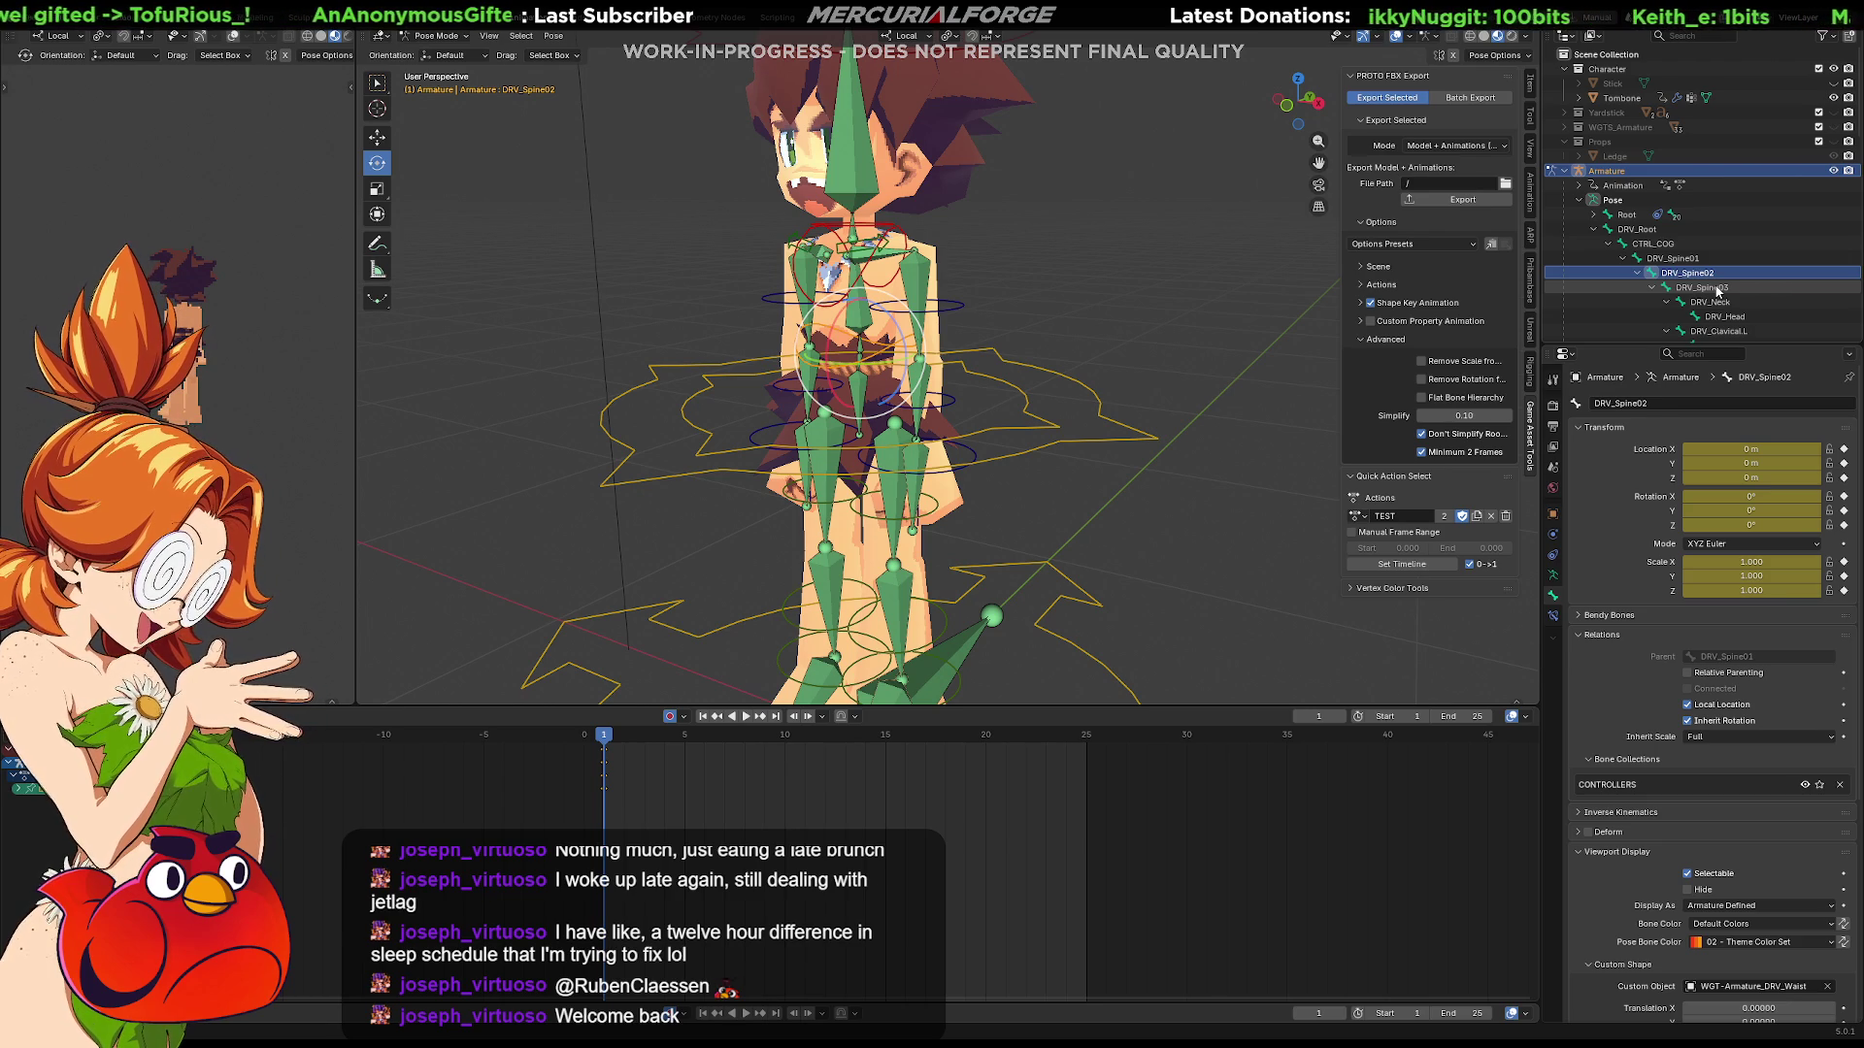
pyautogui.click(1717, 290)
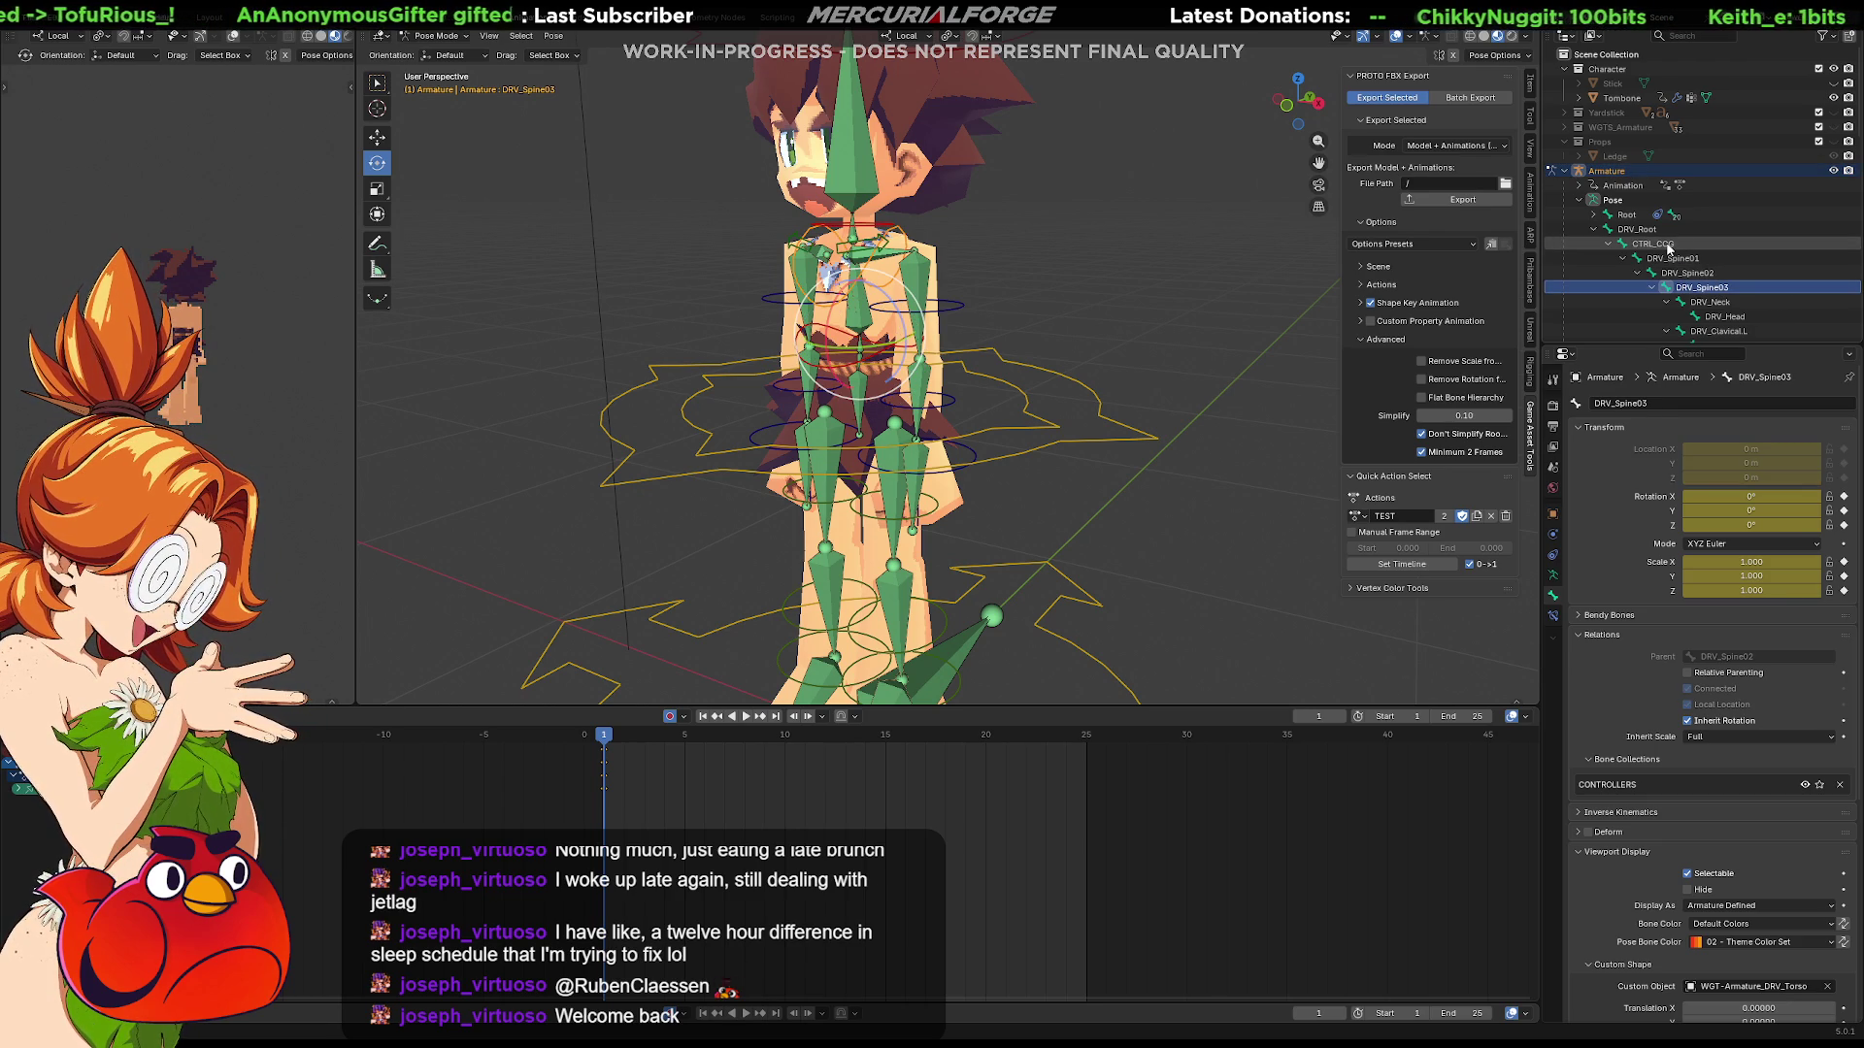
pyautogui.click(1669, 248)
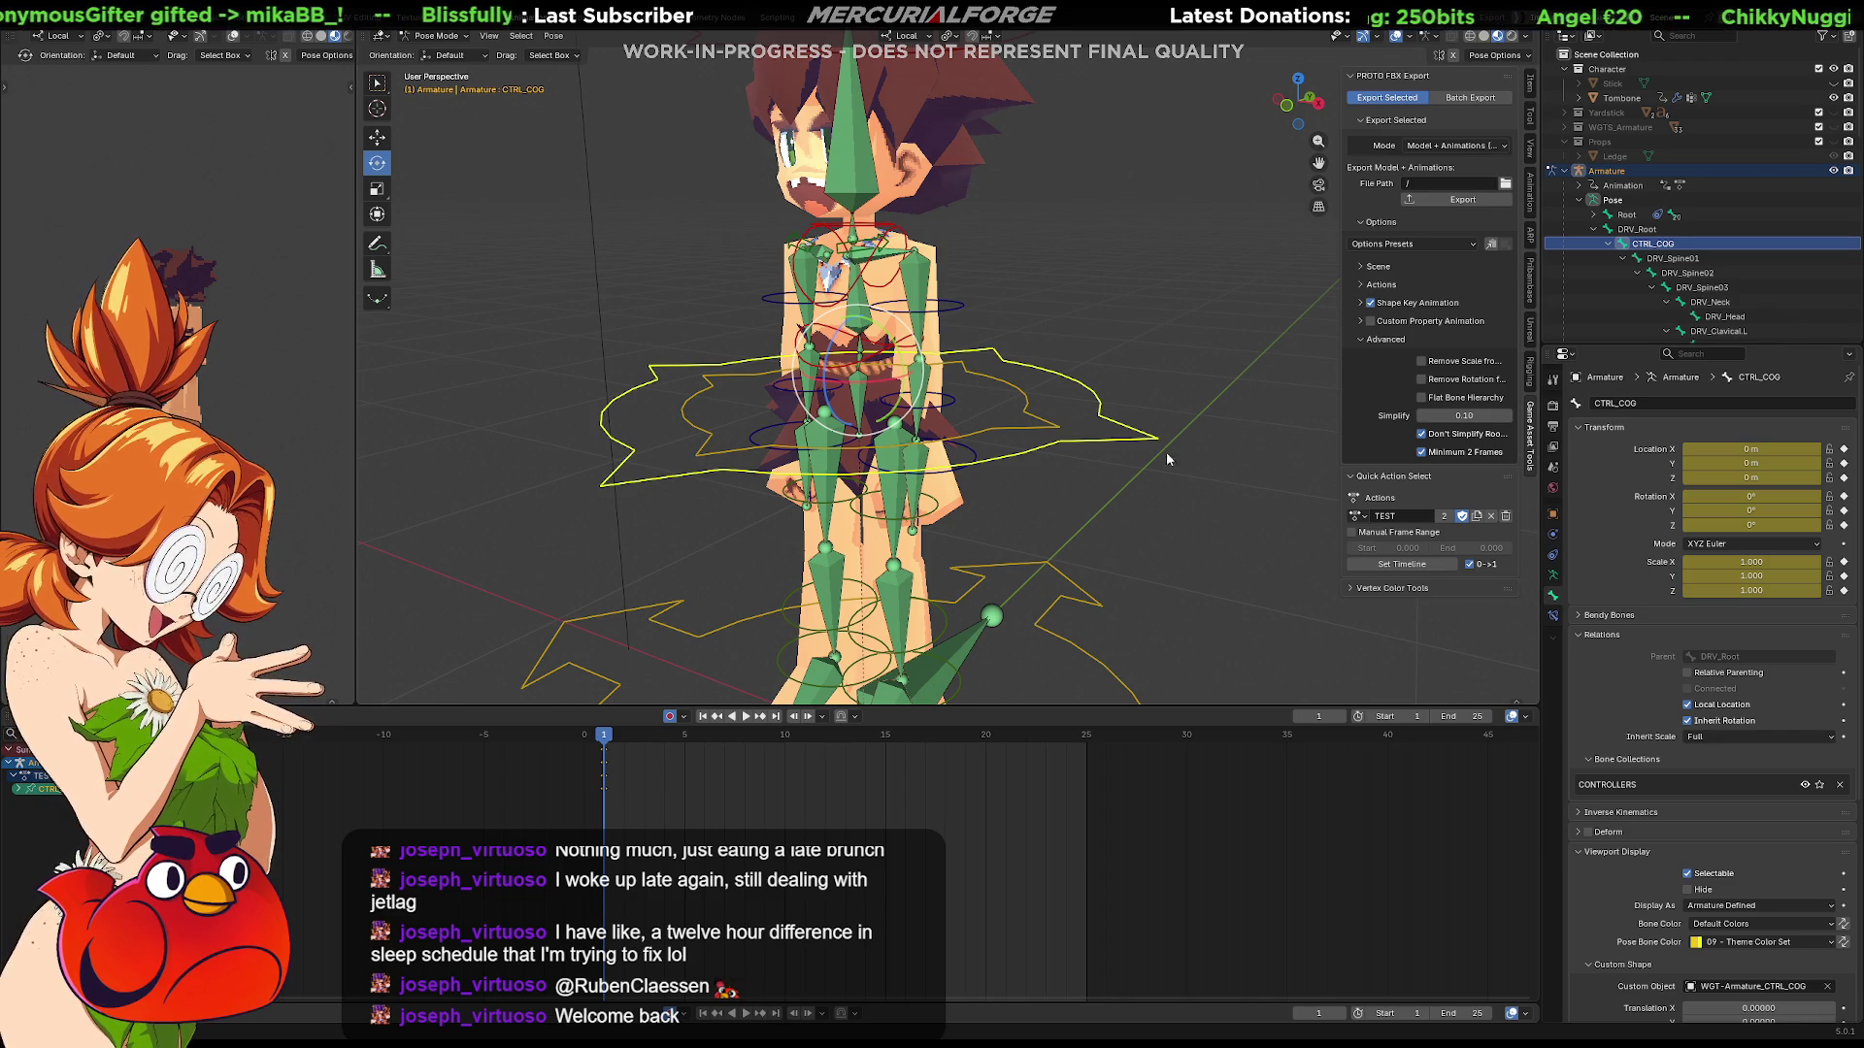
pyautogui.click(1057, 429)
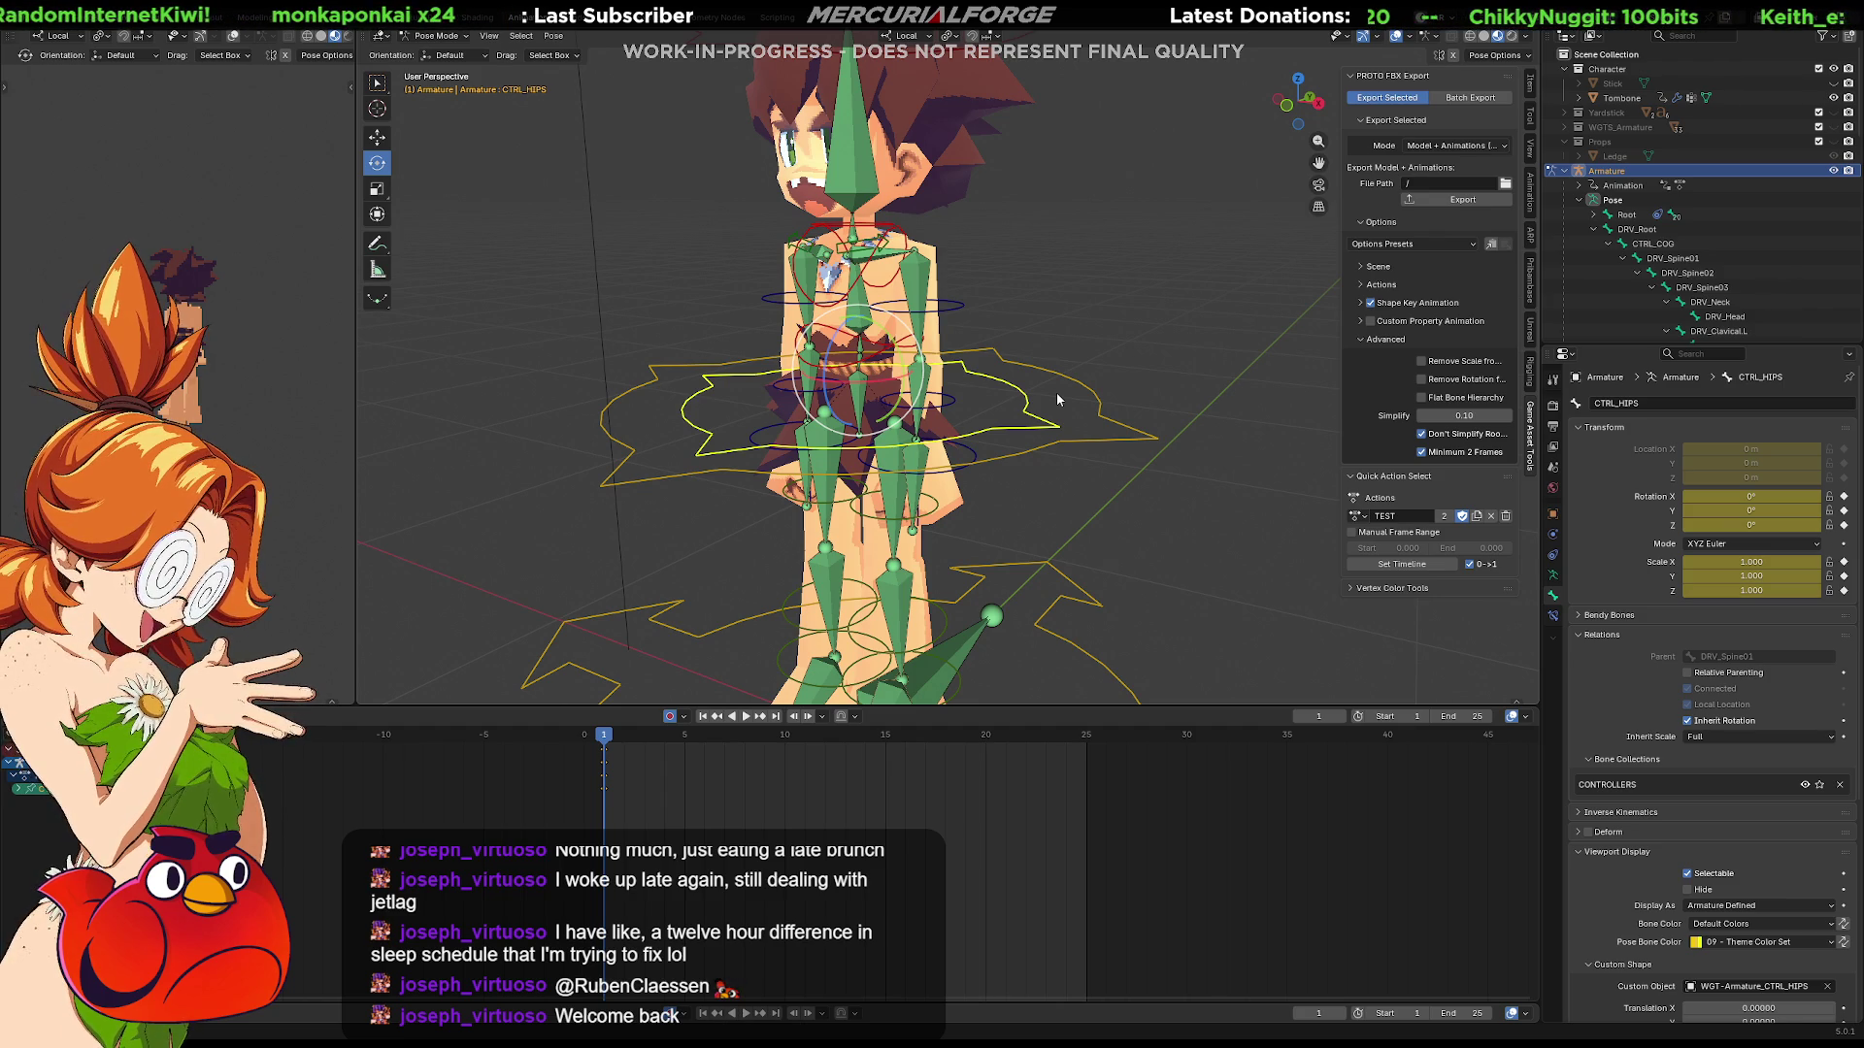
pyautogui.scroll(2, 1058, 399)
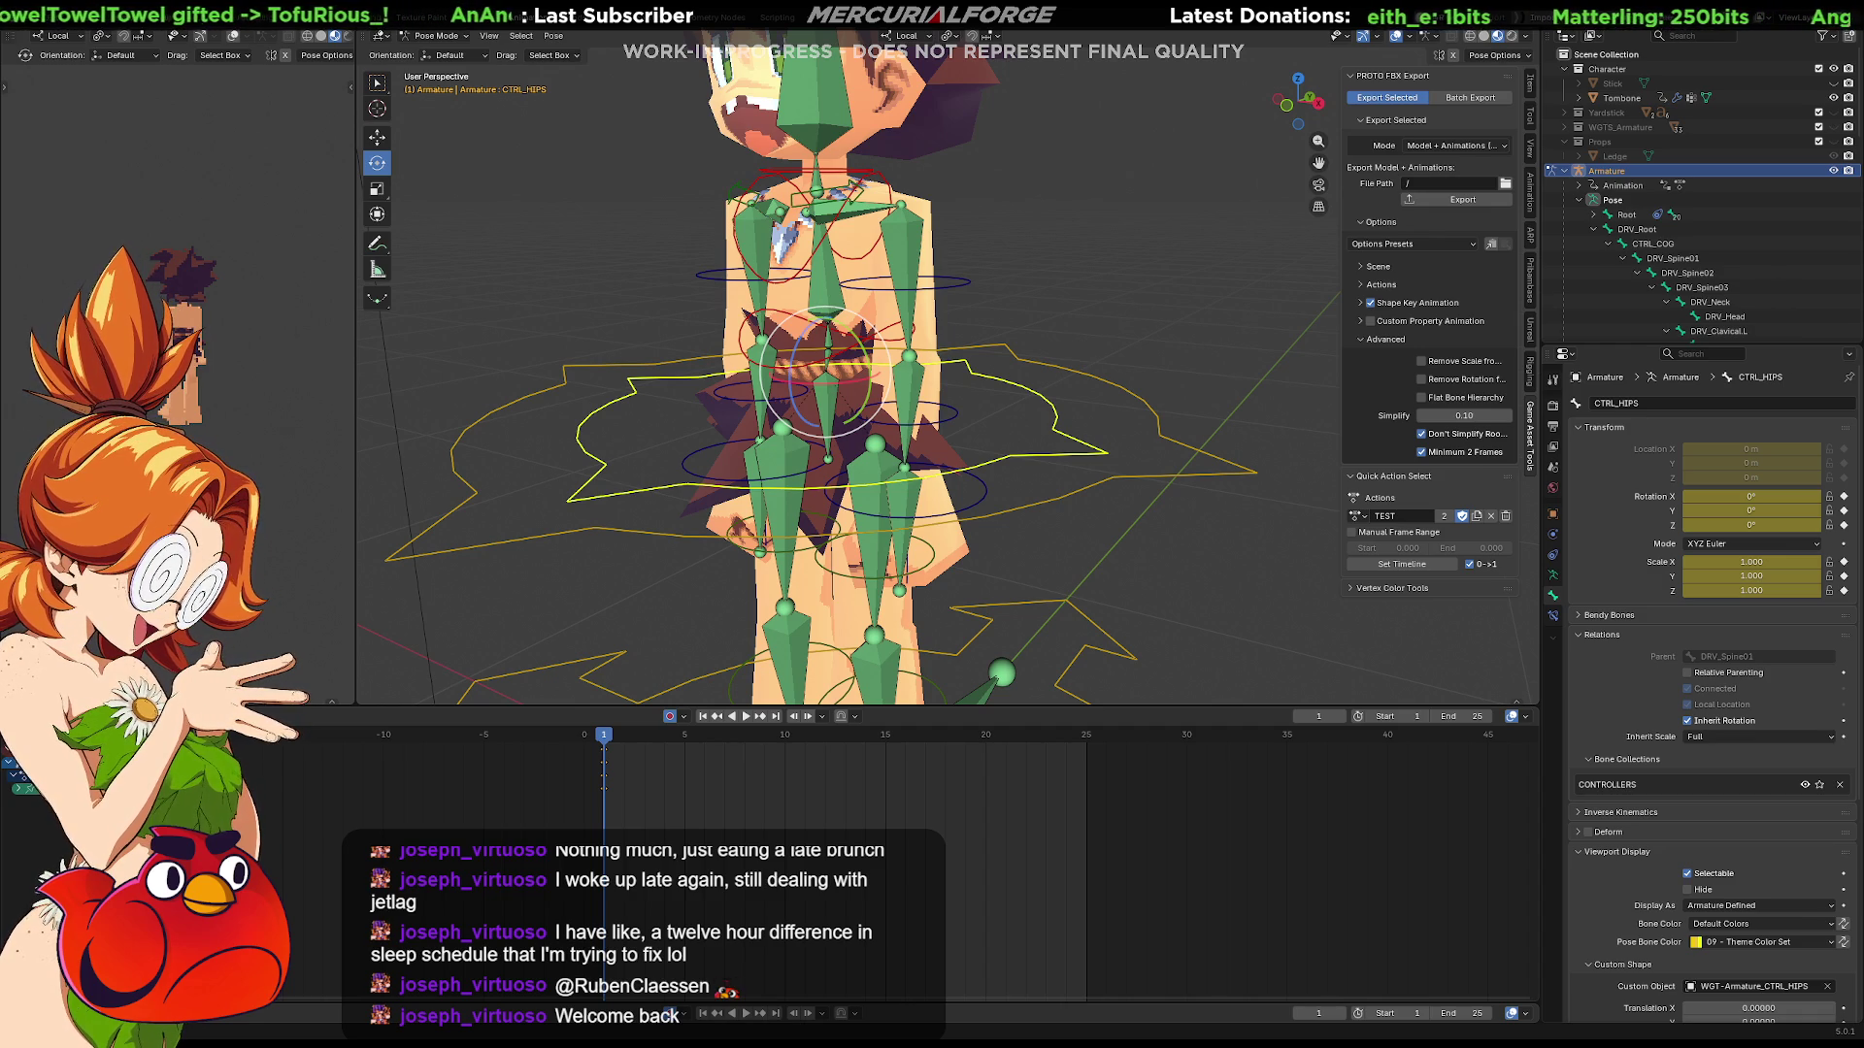
pyautogui.moveTo(1116, 374)
pyautogui.mouseDown(button='middle')
pyautogui.moveTo(789, 376)
pyautogui.moveTo(1025, 371)
pyautogui.mouseUp(button='middle')
pyautogui.scroll(6, 873, 369)
pyautogui.moveTo(735, 359); pyautogui.dragTo(1032, 446, button='middle')
pyautogui.click(1010, 415)
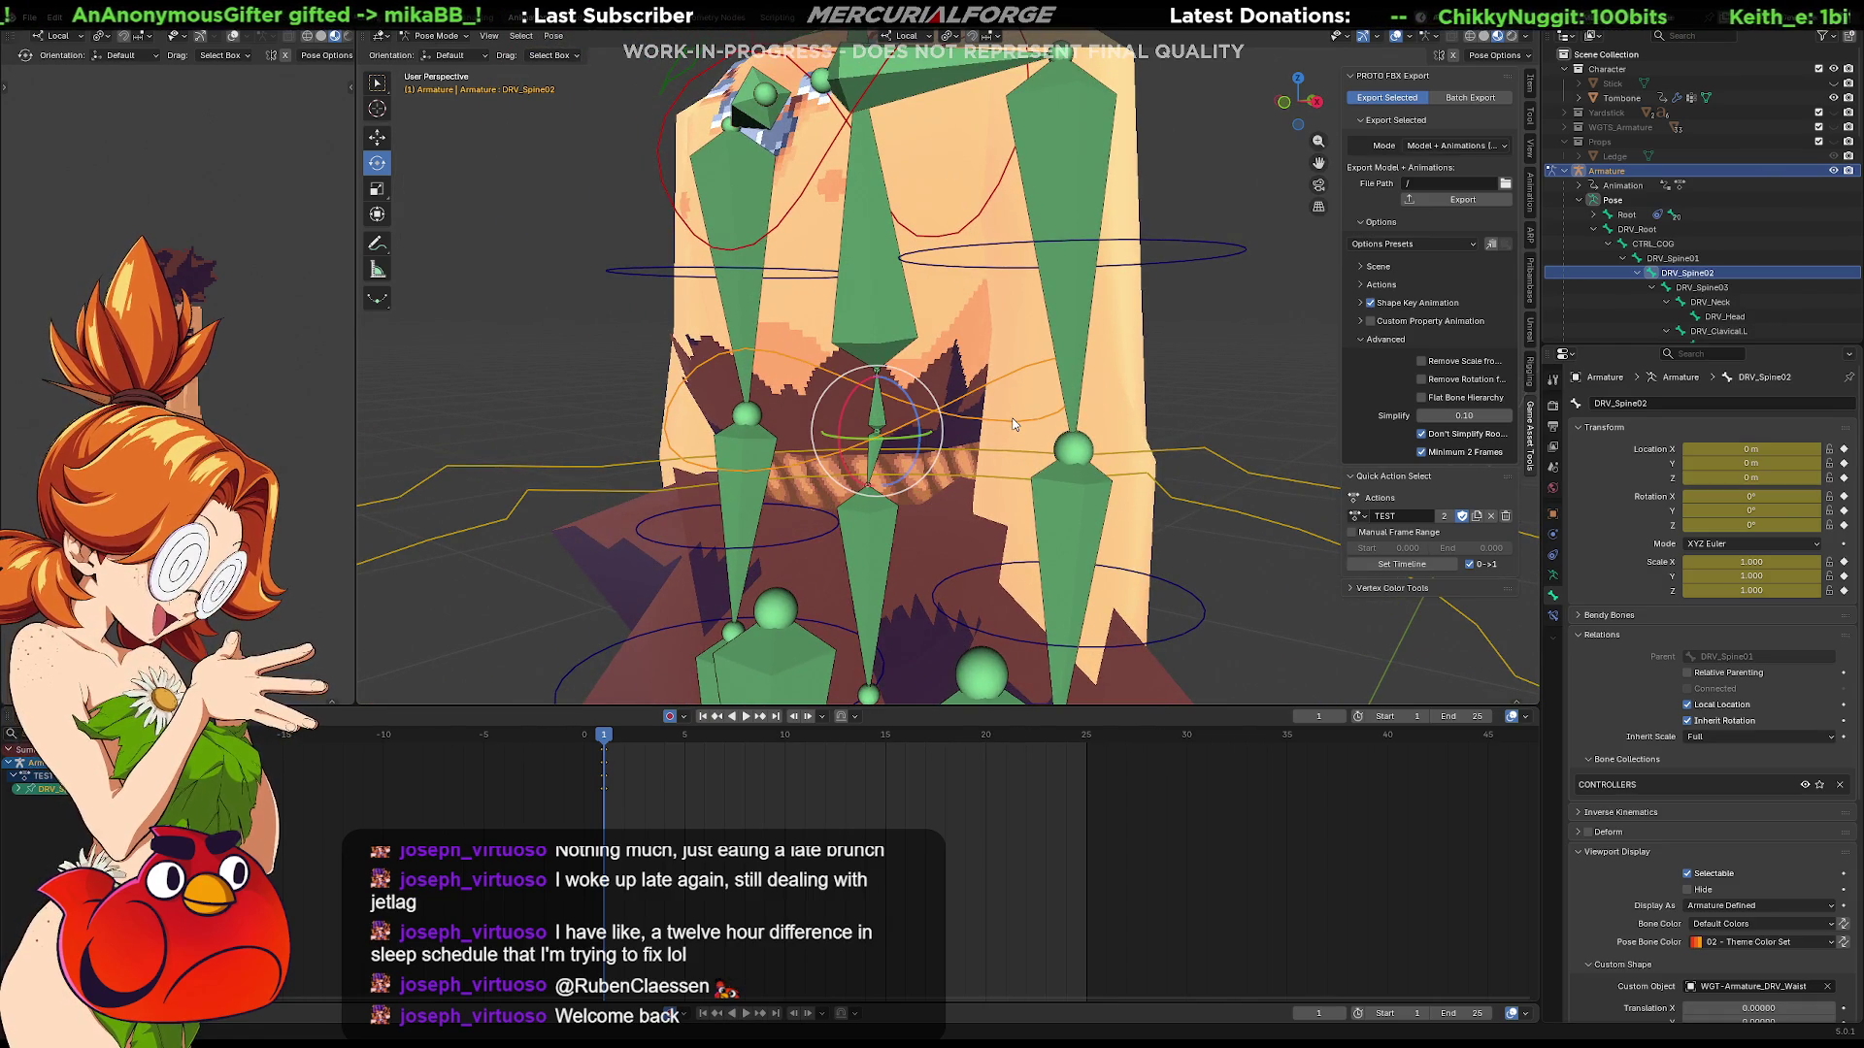
pyautogui.press('r')
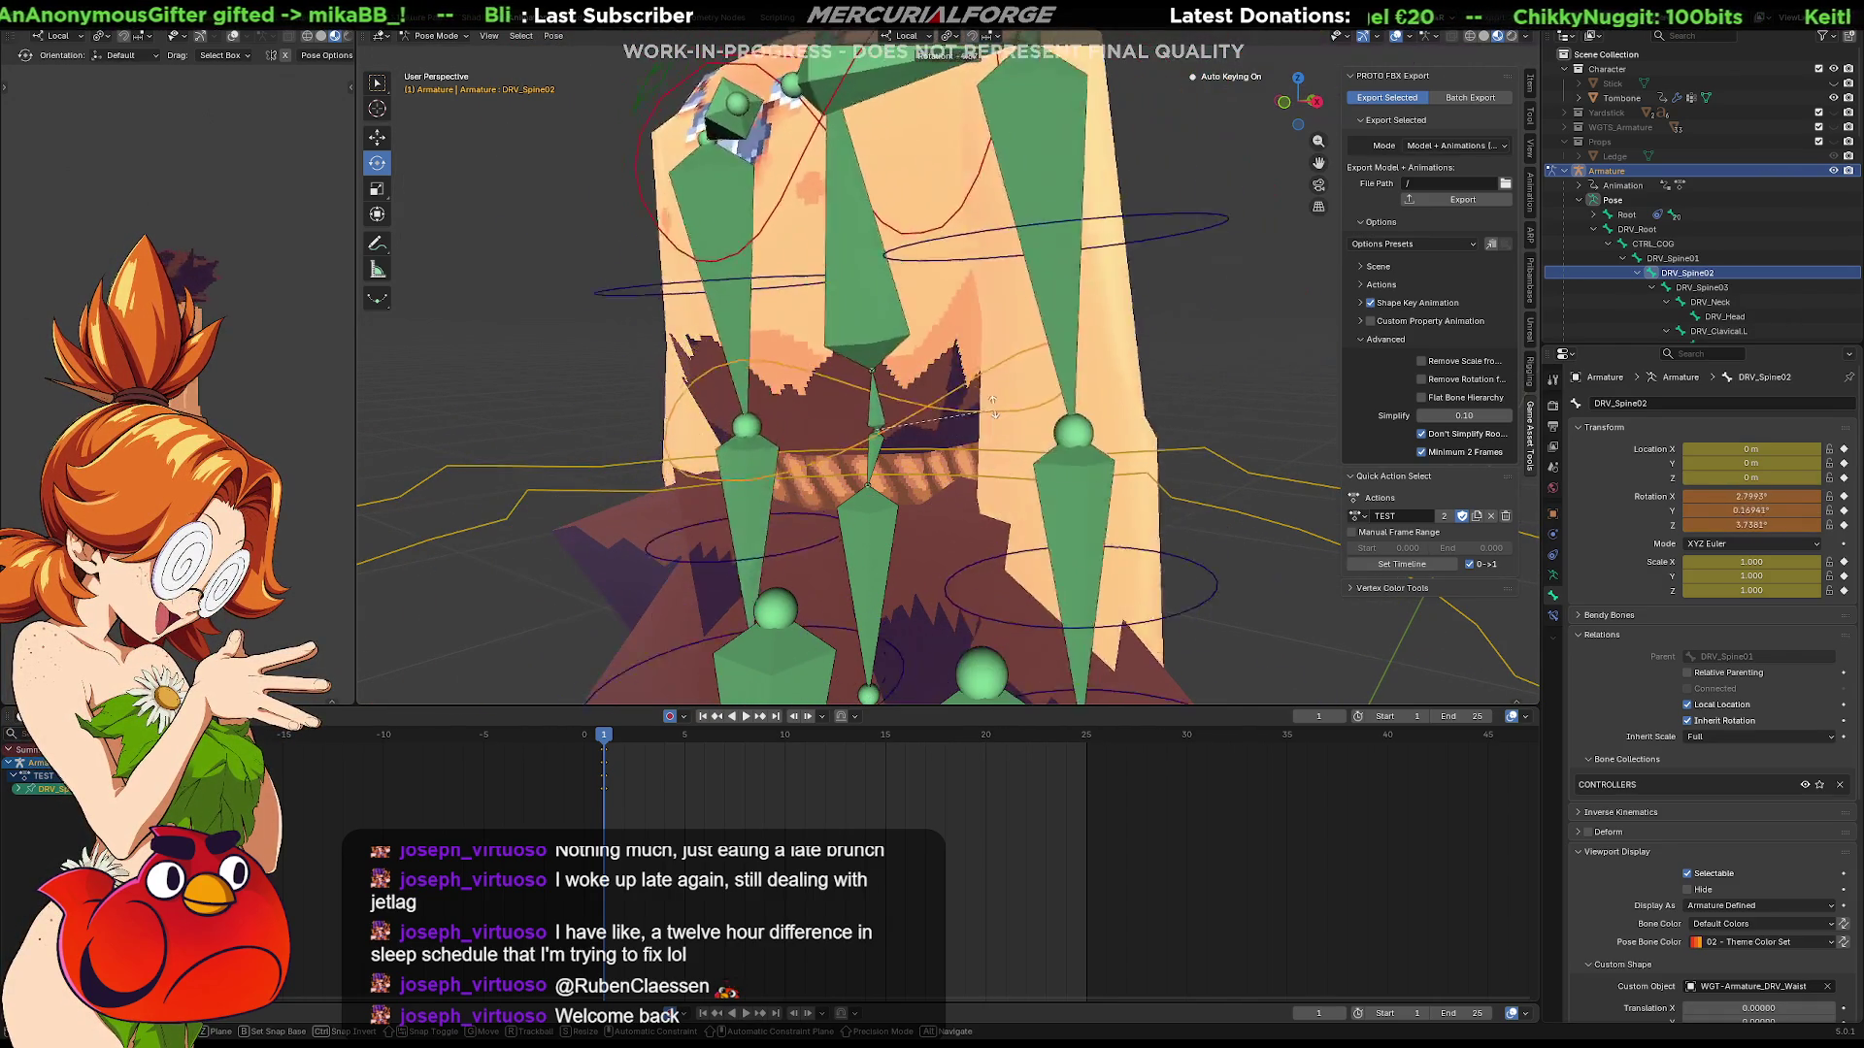
pyautogui.click(1048, 461)
pyautogui.hotkey('alt', 'r')
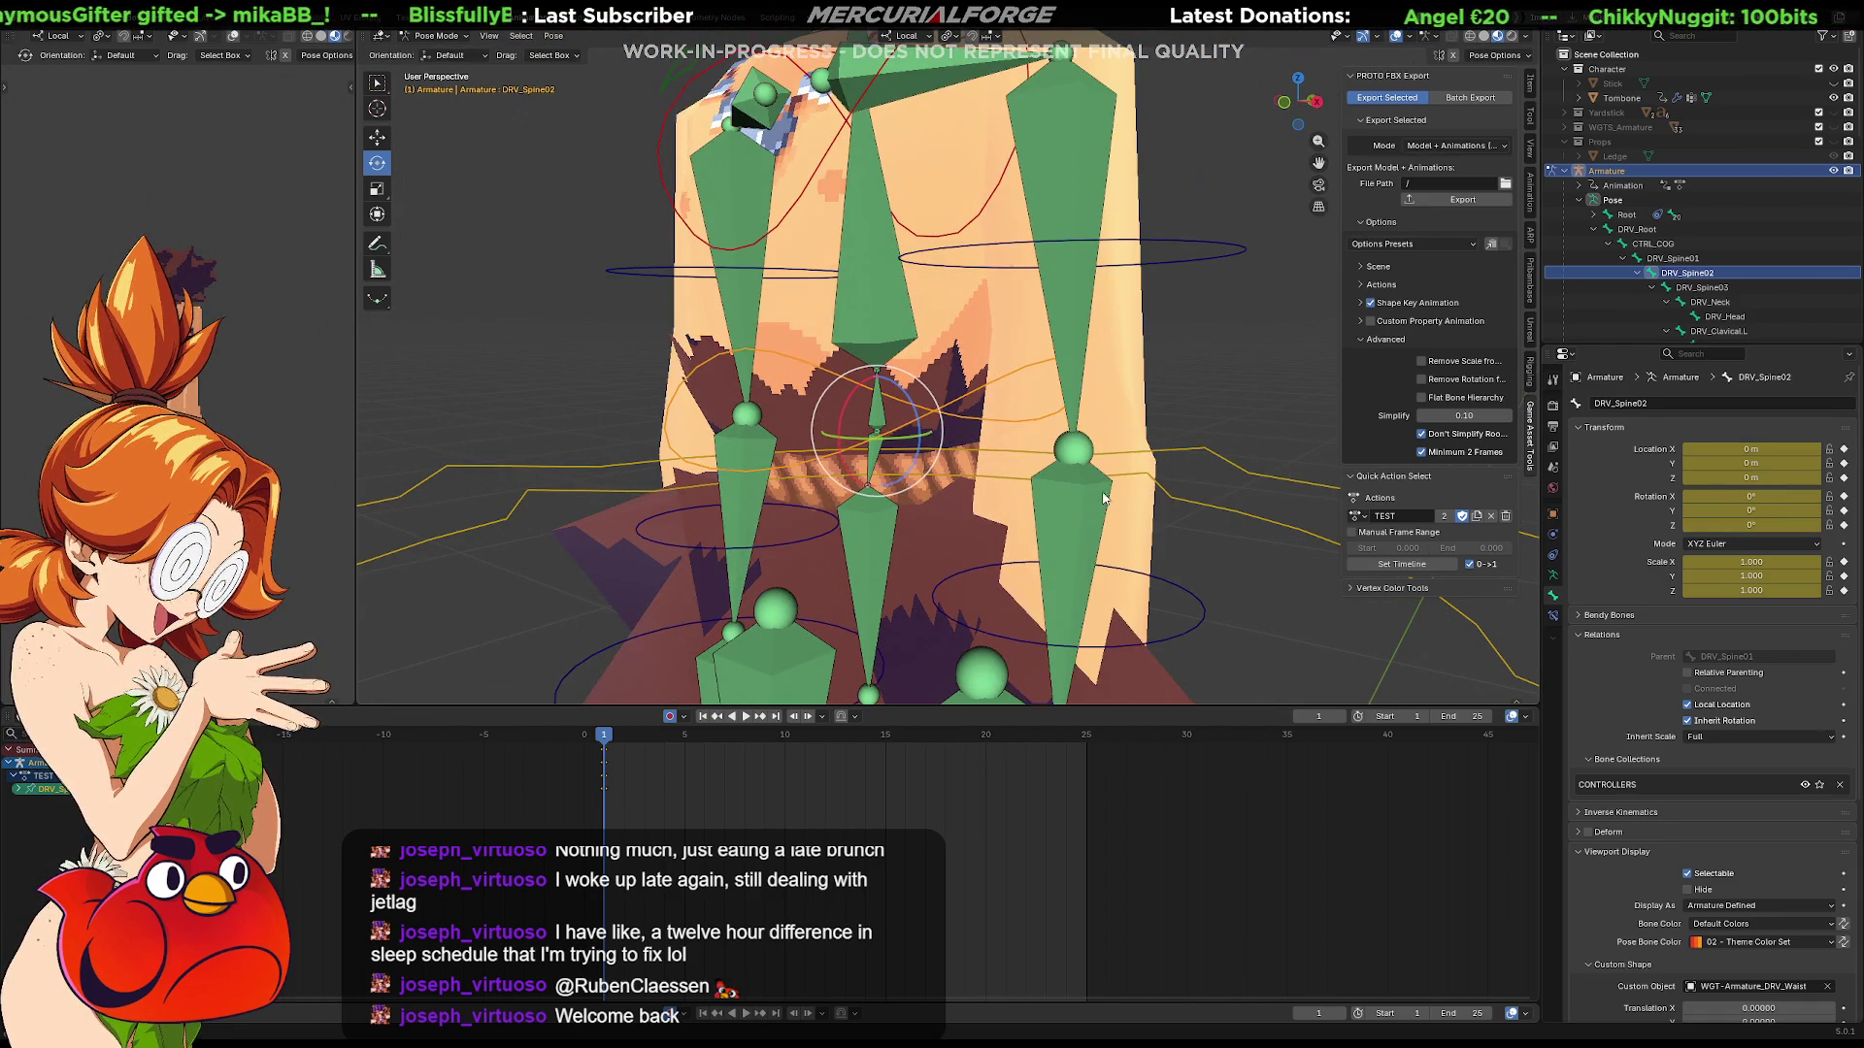
pyautogui.click(1202, 506)
pyautogui.press('r')
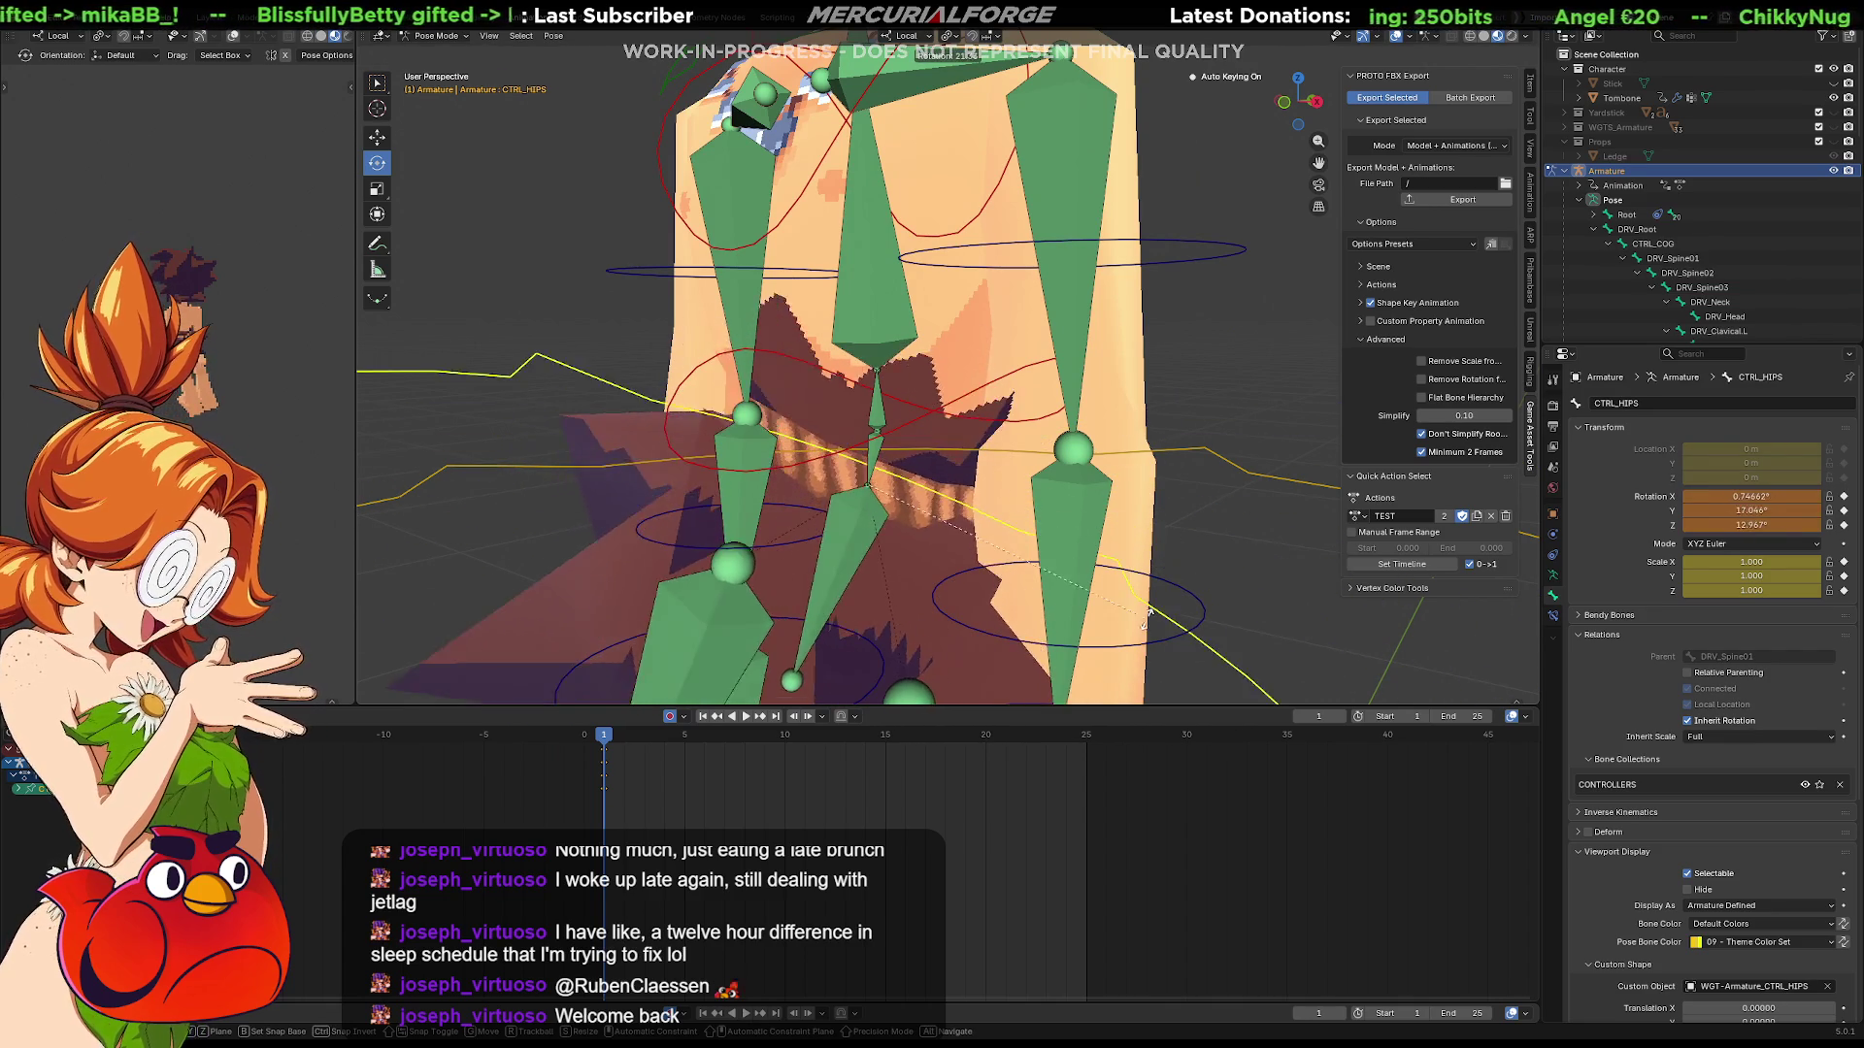
pyautogui.click(893, 445)
pyautogui.hotkey('alt', 'r')
pyautogui.click(897, 427)
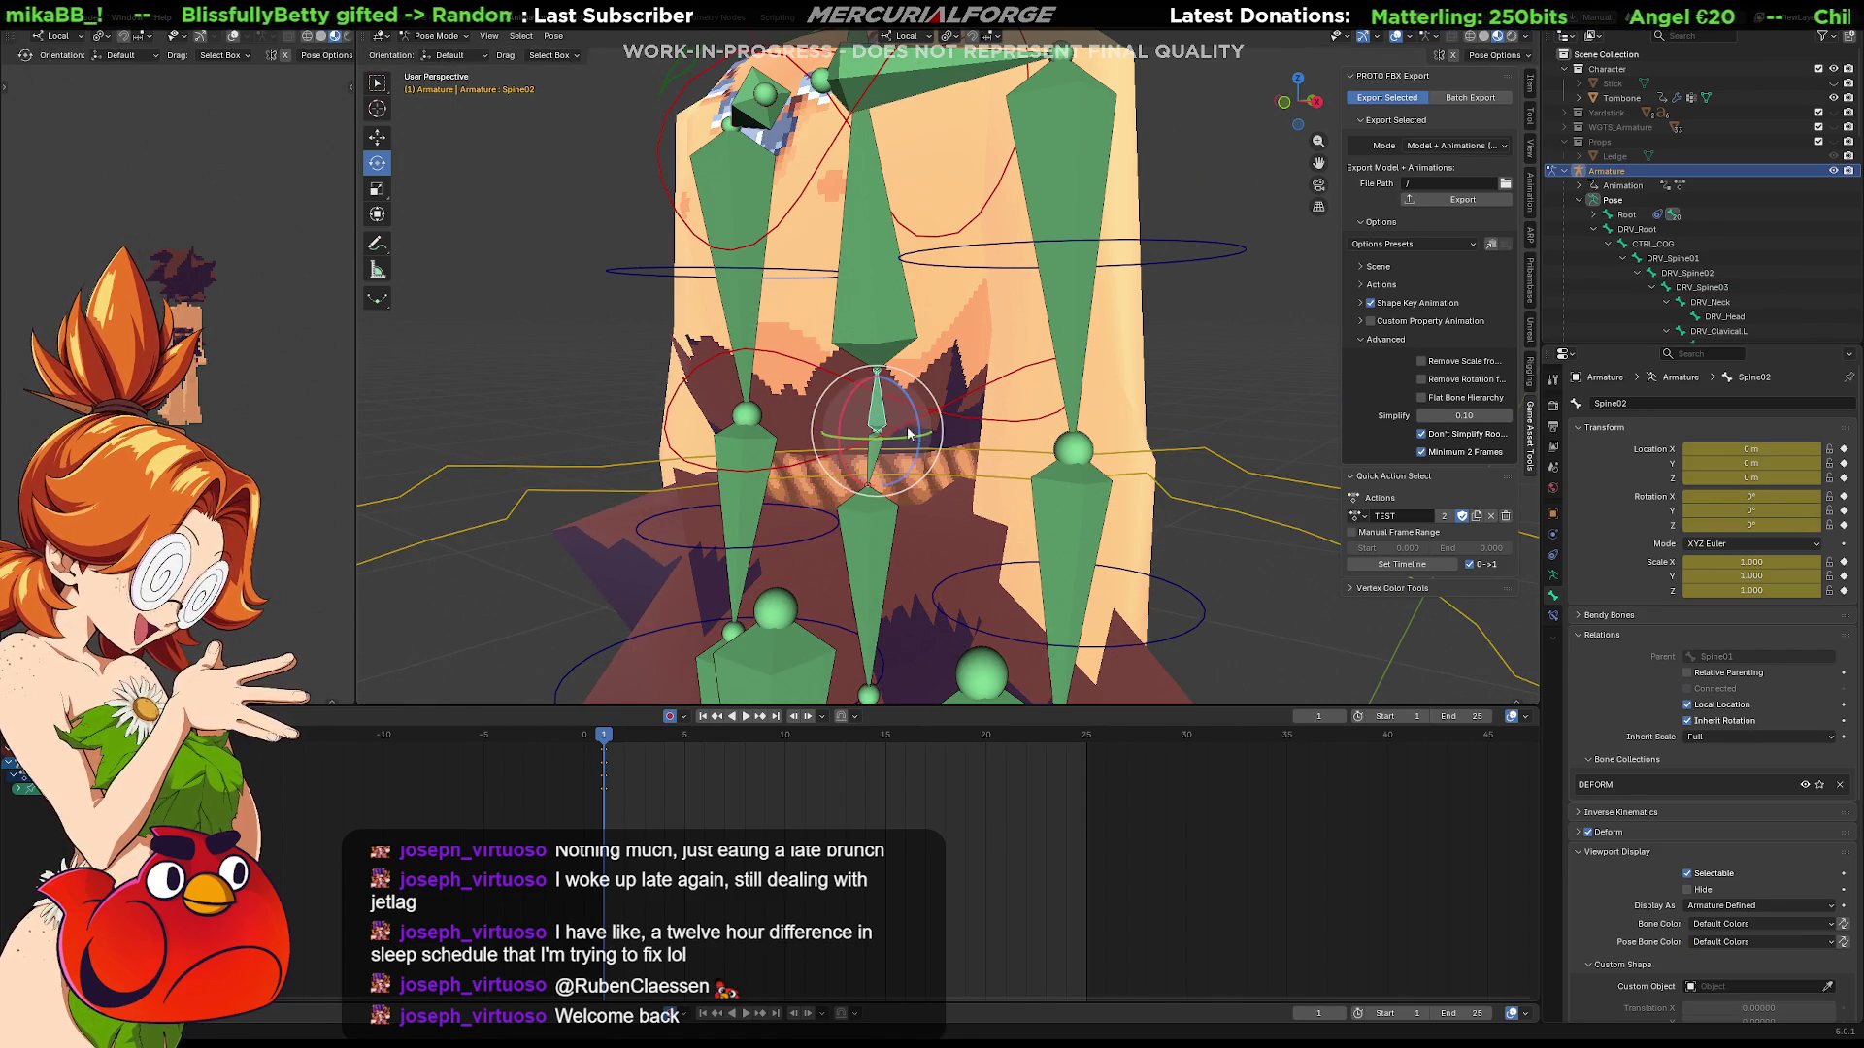
pyautogui.click(1225, 468)
pyautogui.press('r')
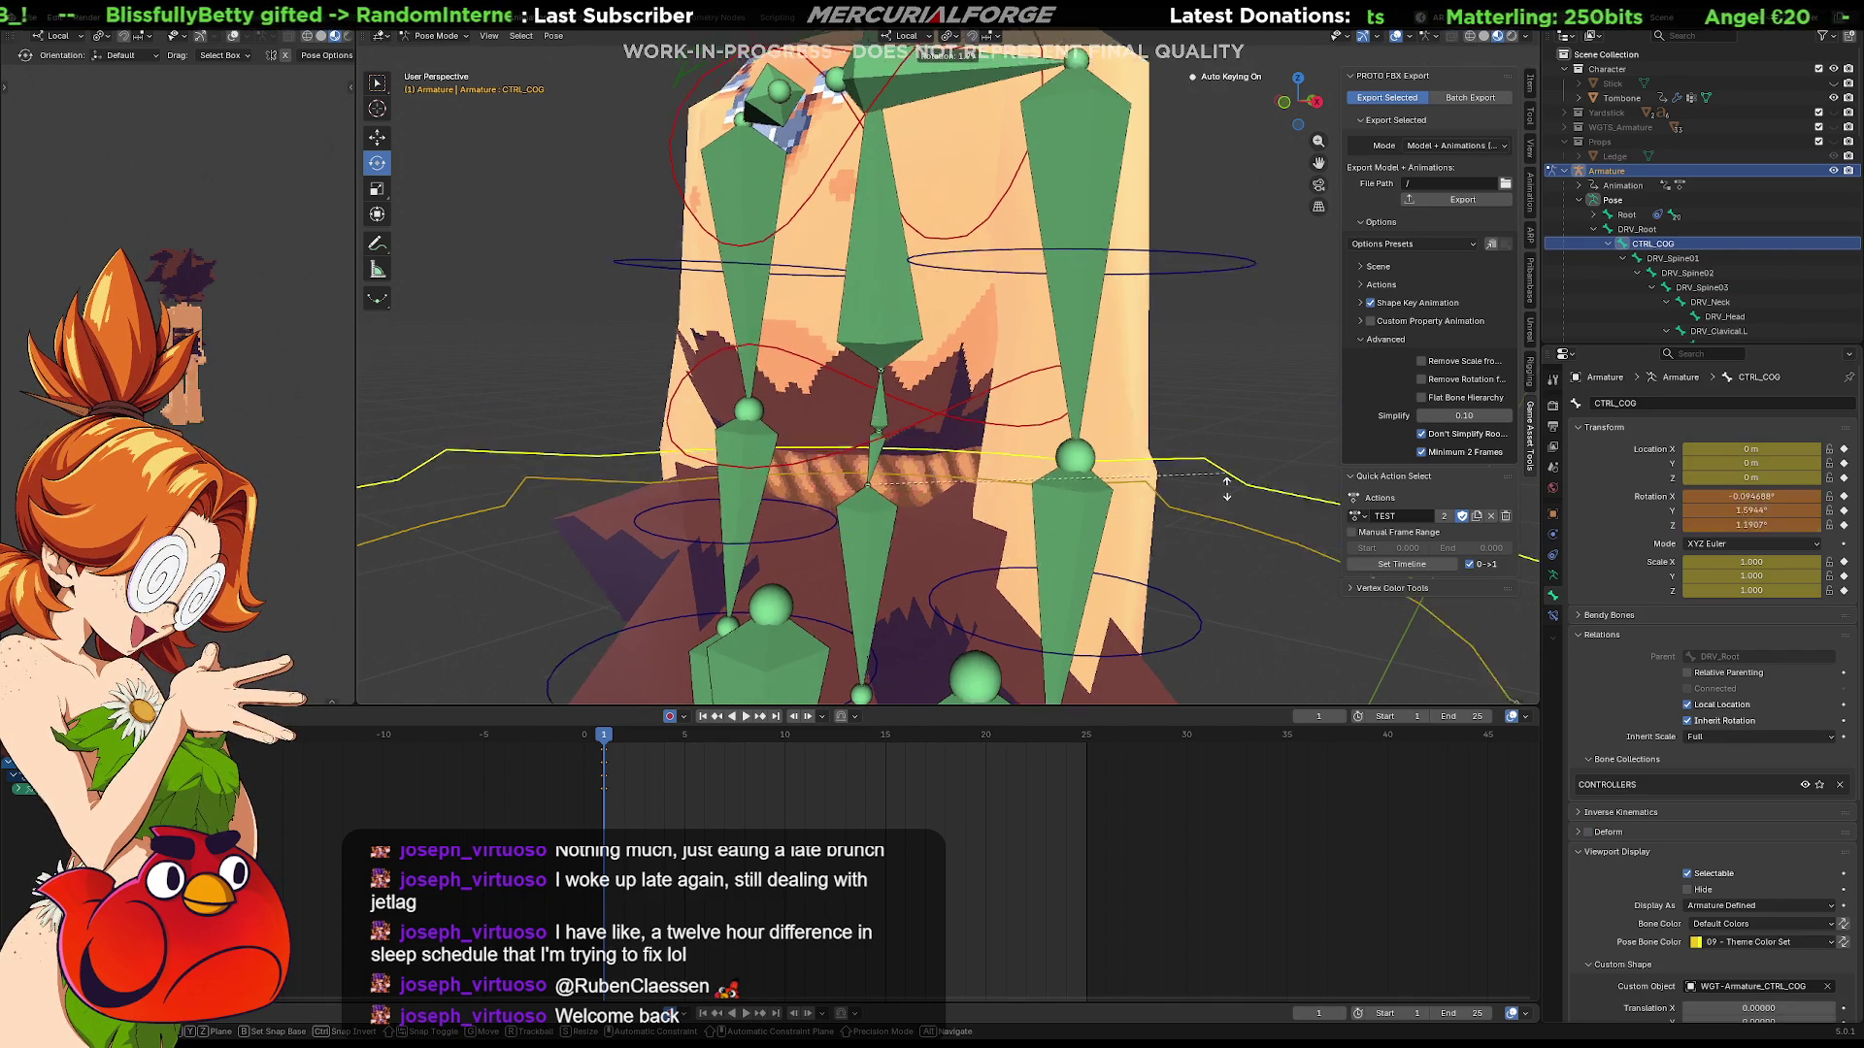
pyautogui.click(1208, 443)
pyautogui.click(1235, 514)
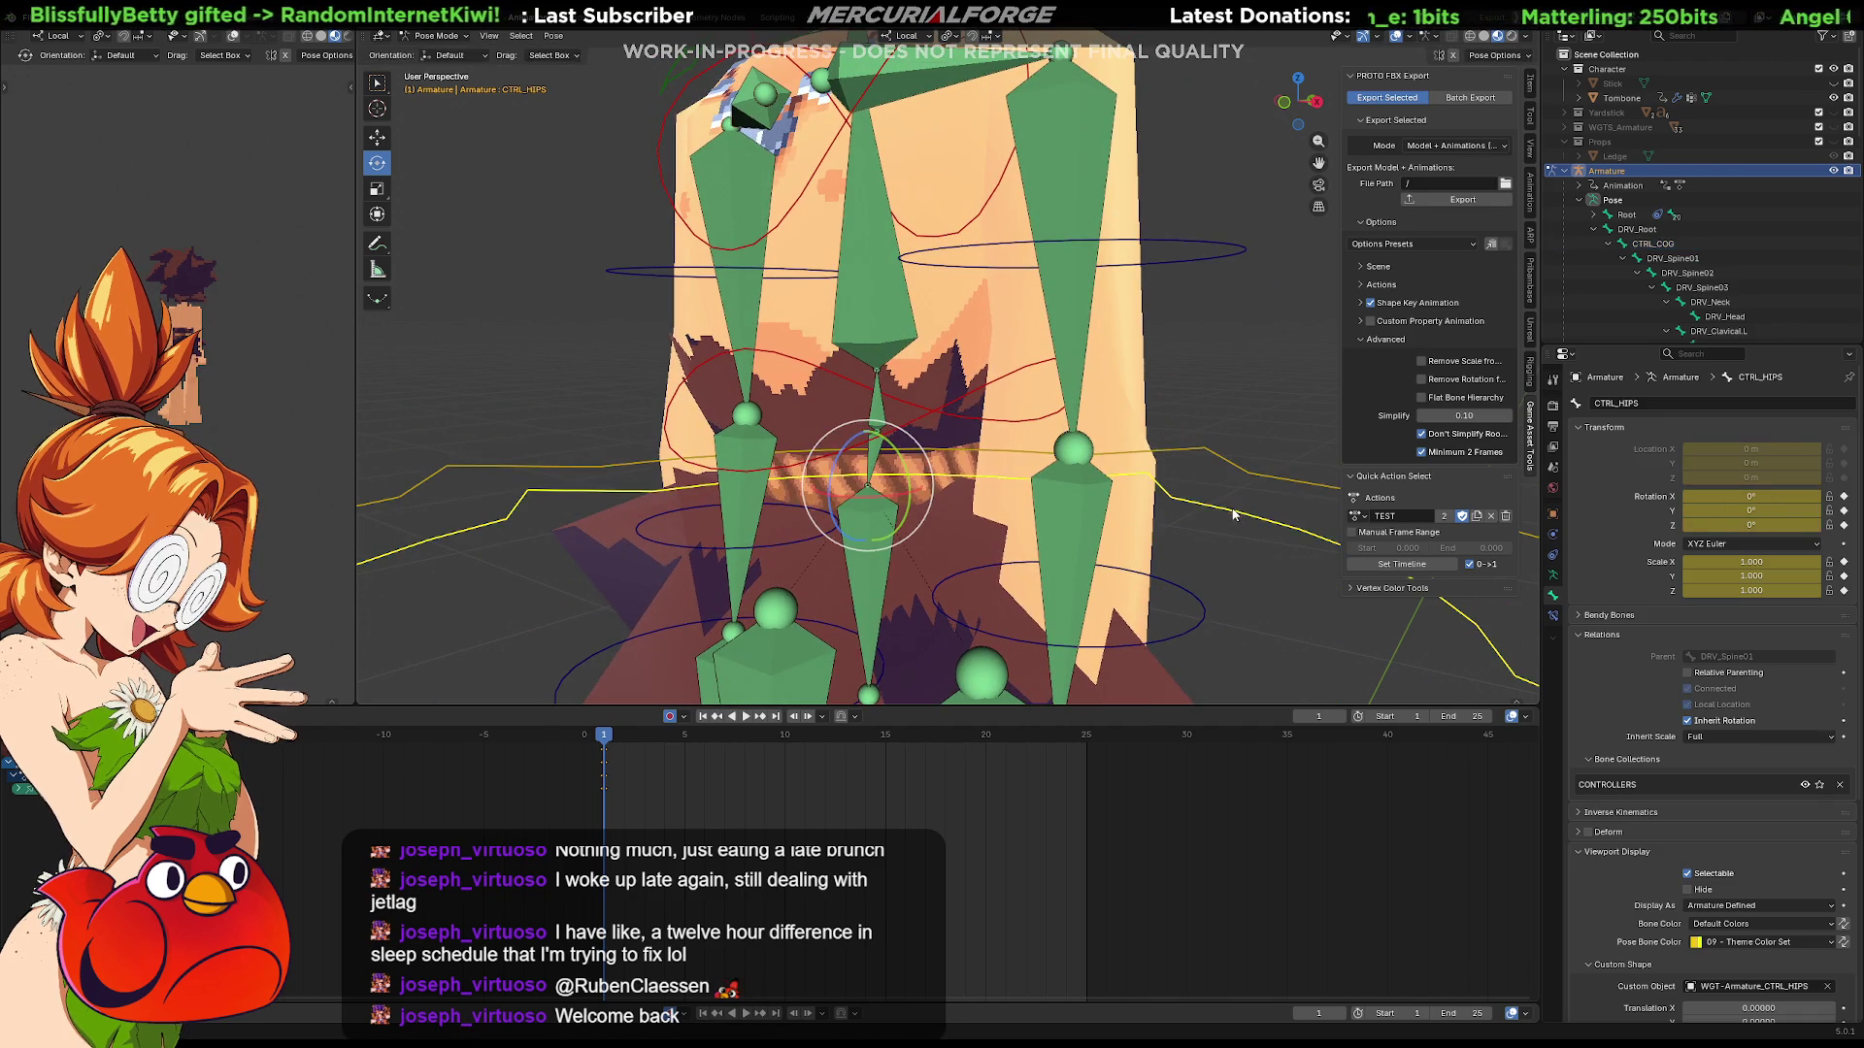
pyautogui.press('r')
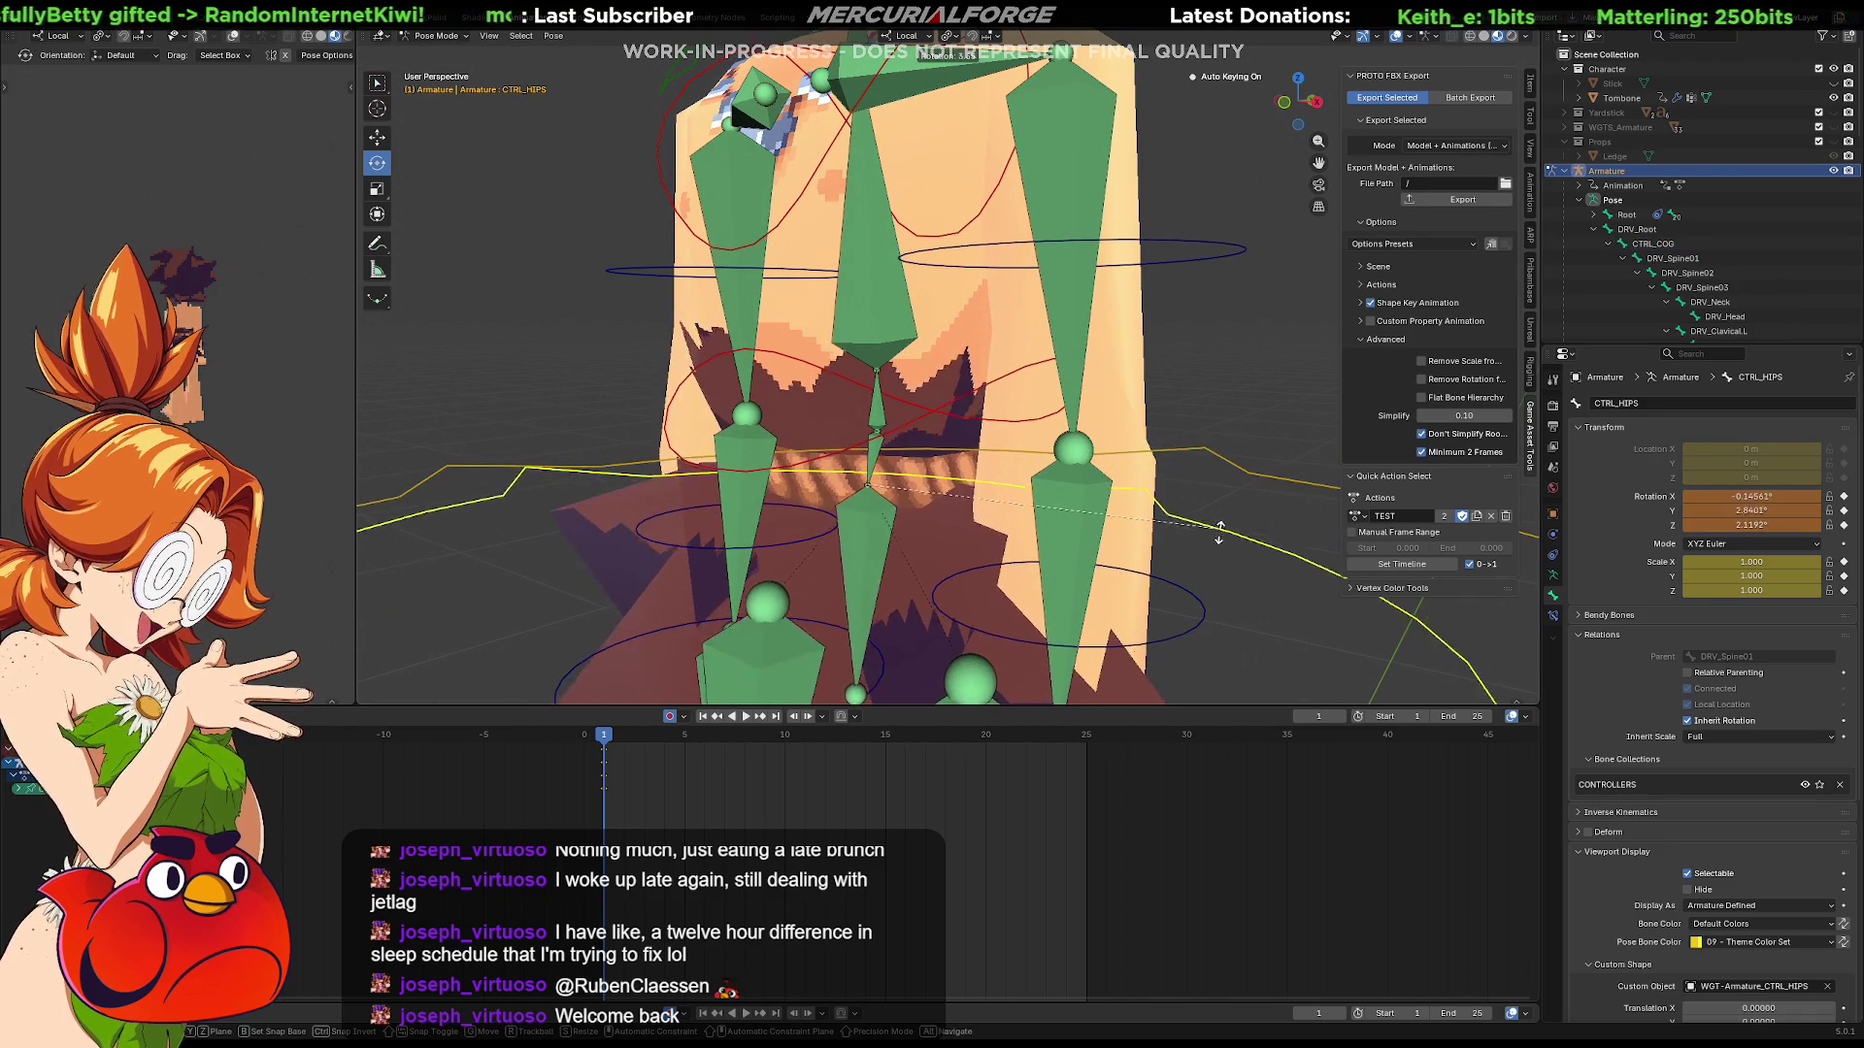
pyautogui.click(1221, 518)
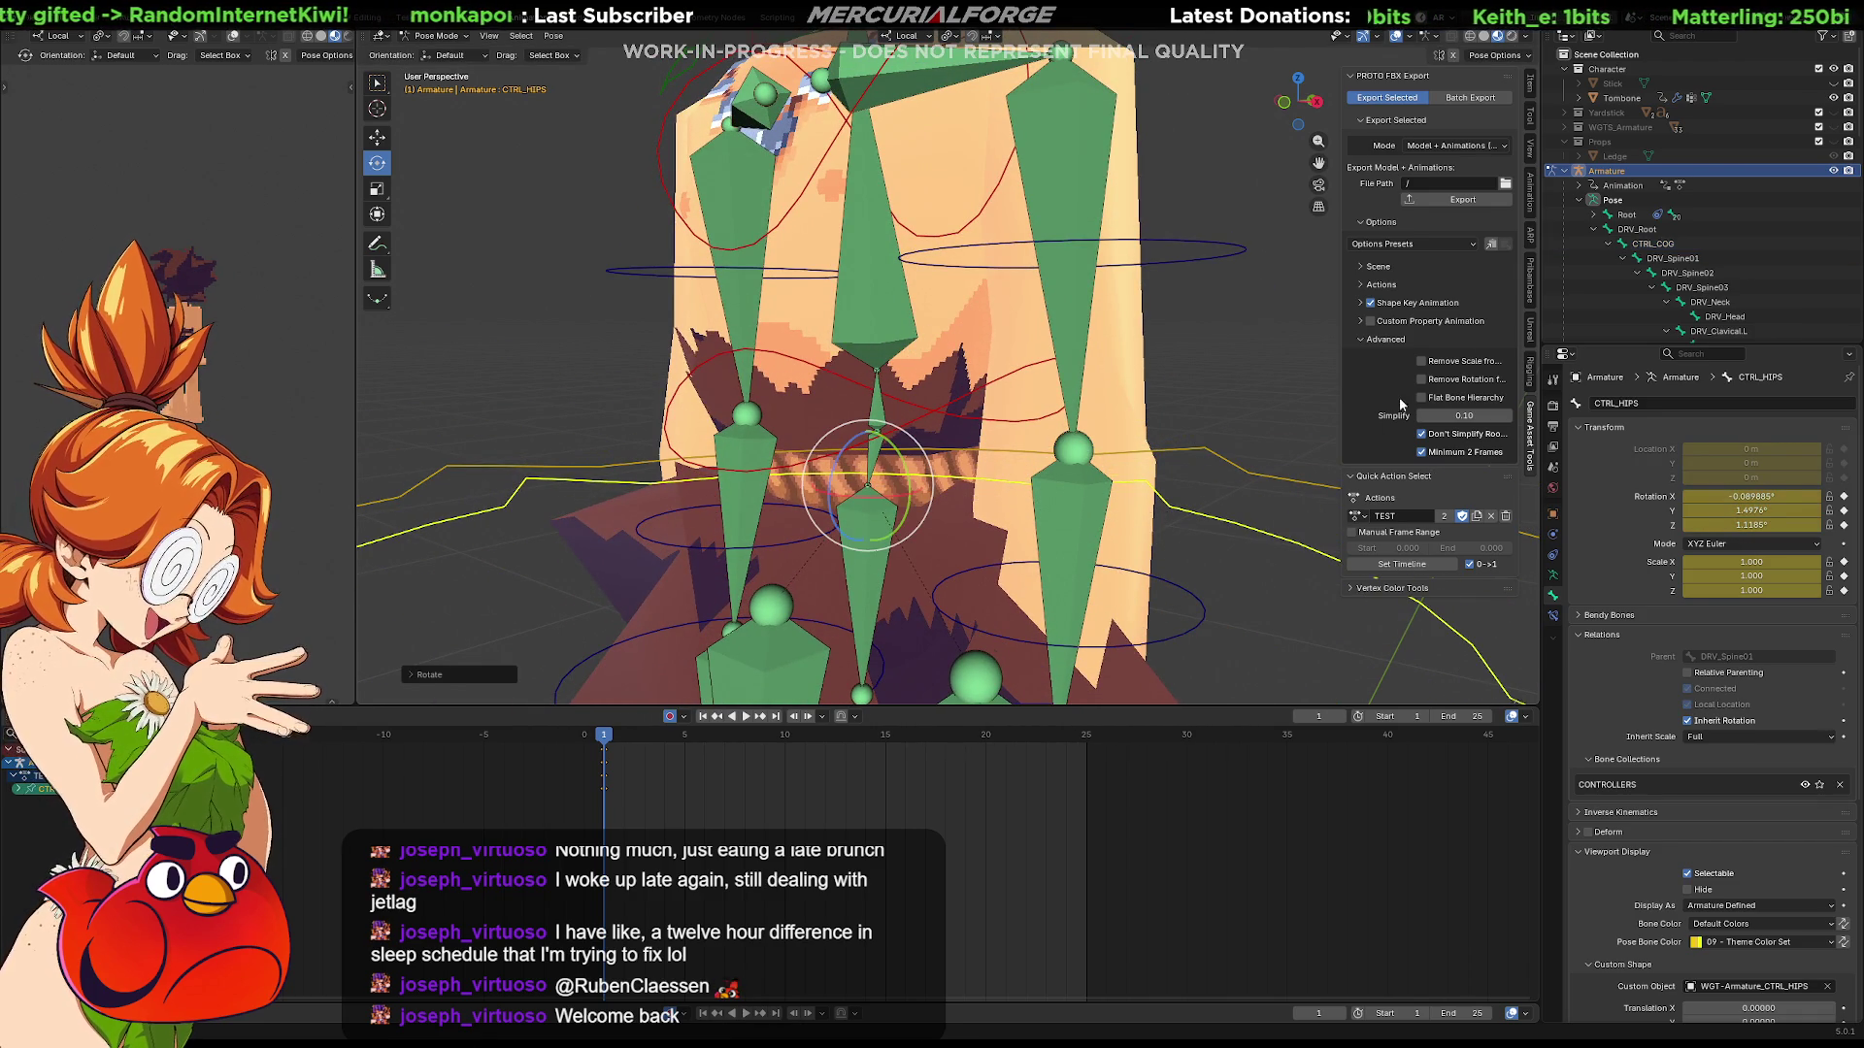
pyautogui.hotkey('ctrl', 'z')
pyautogui.scroll(-5, 1633, 272)
pyautogui.scroll(-5, 1632, 272)
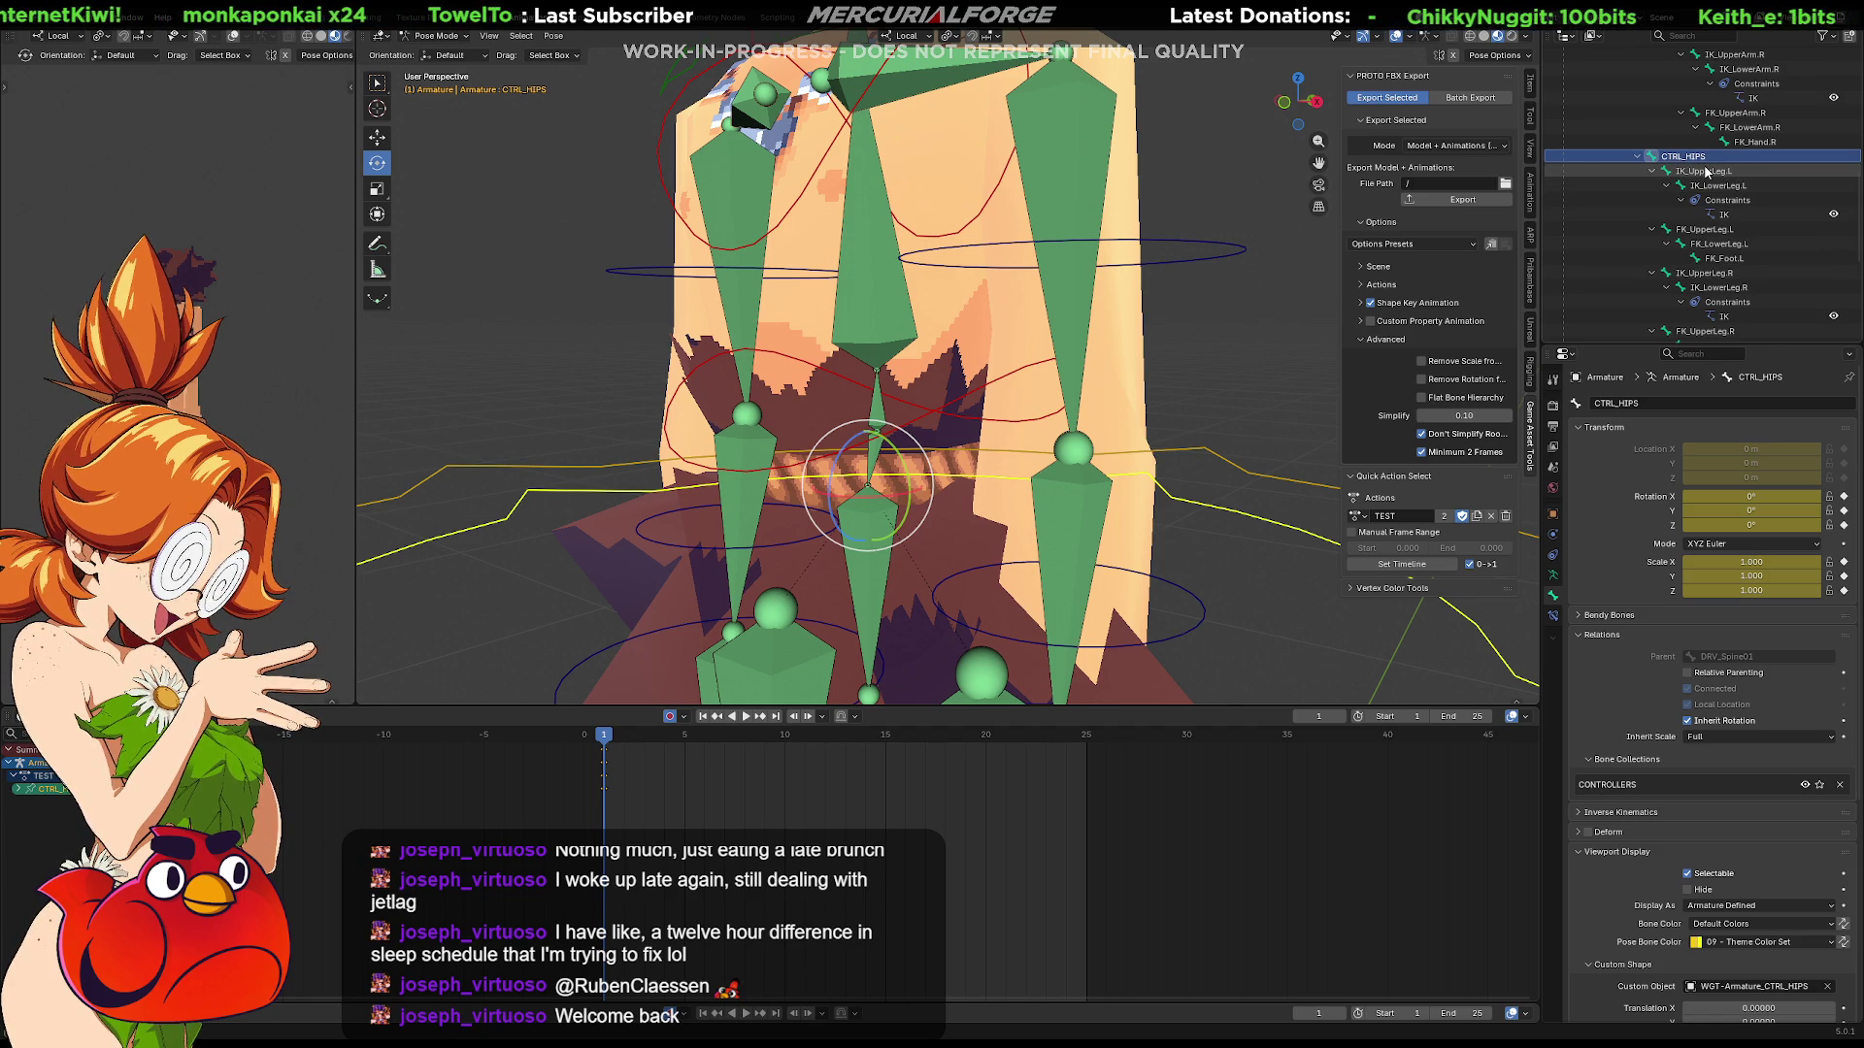
pyautogui.scroll(-3, 1737, 248)
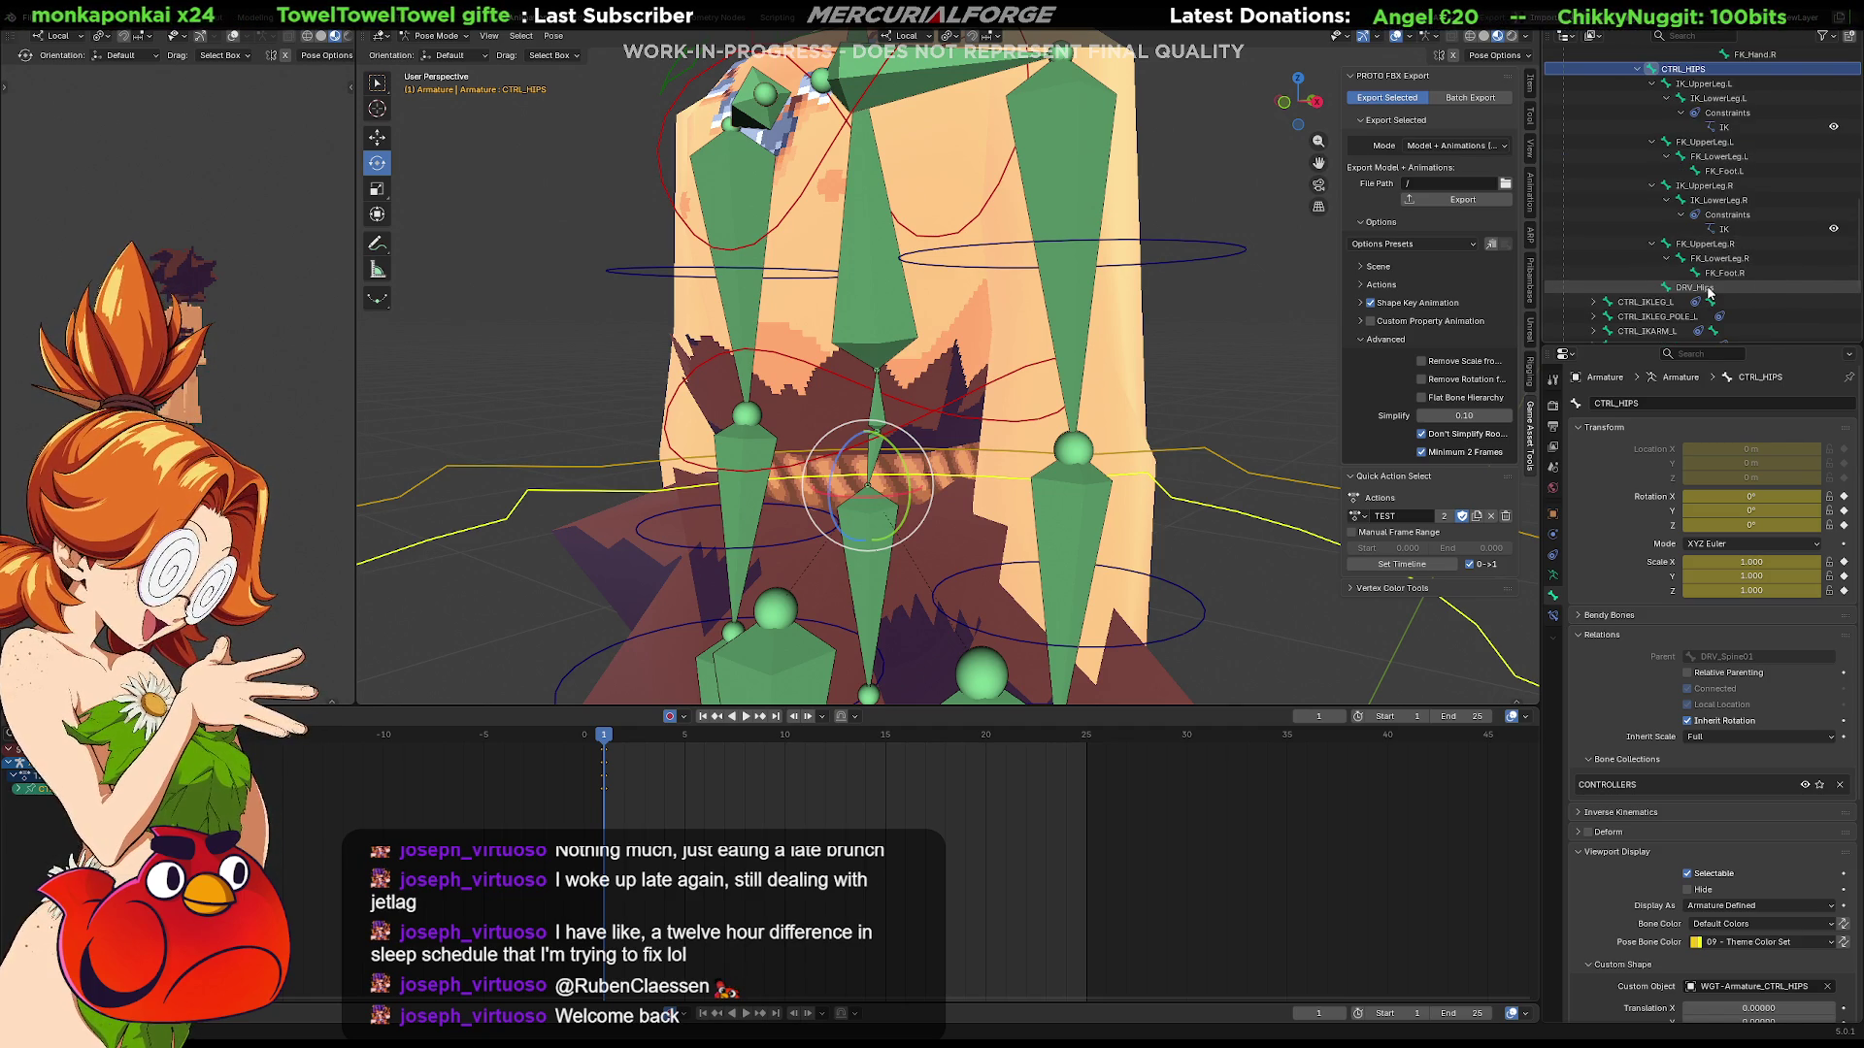
pyautogui.click(1708, 291)
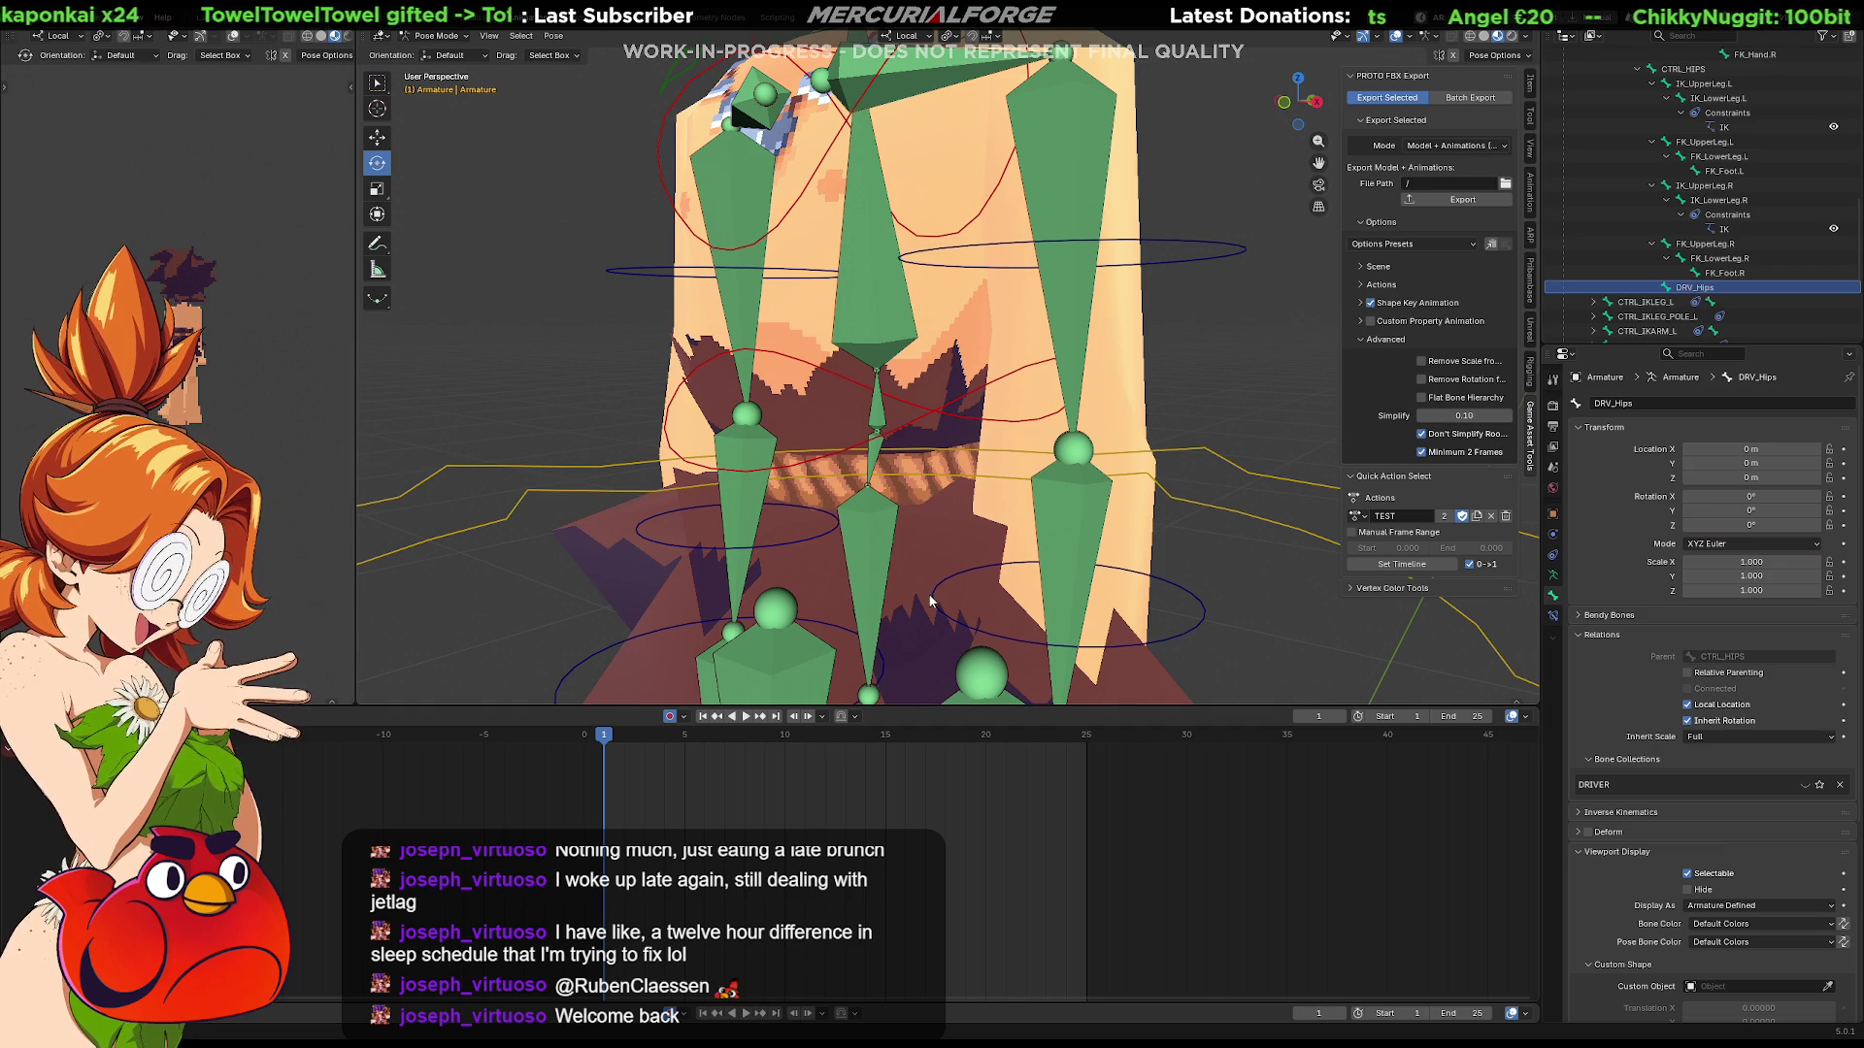
pyautogui.scroll(-10, 942, 431)
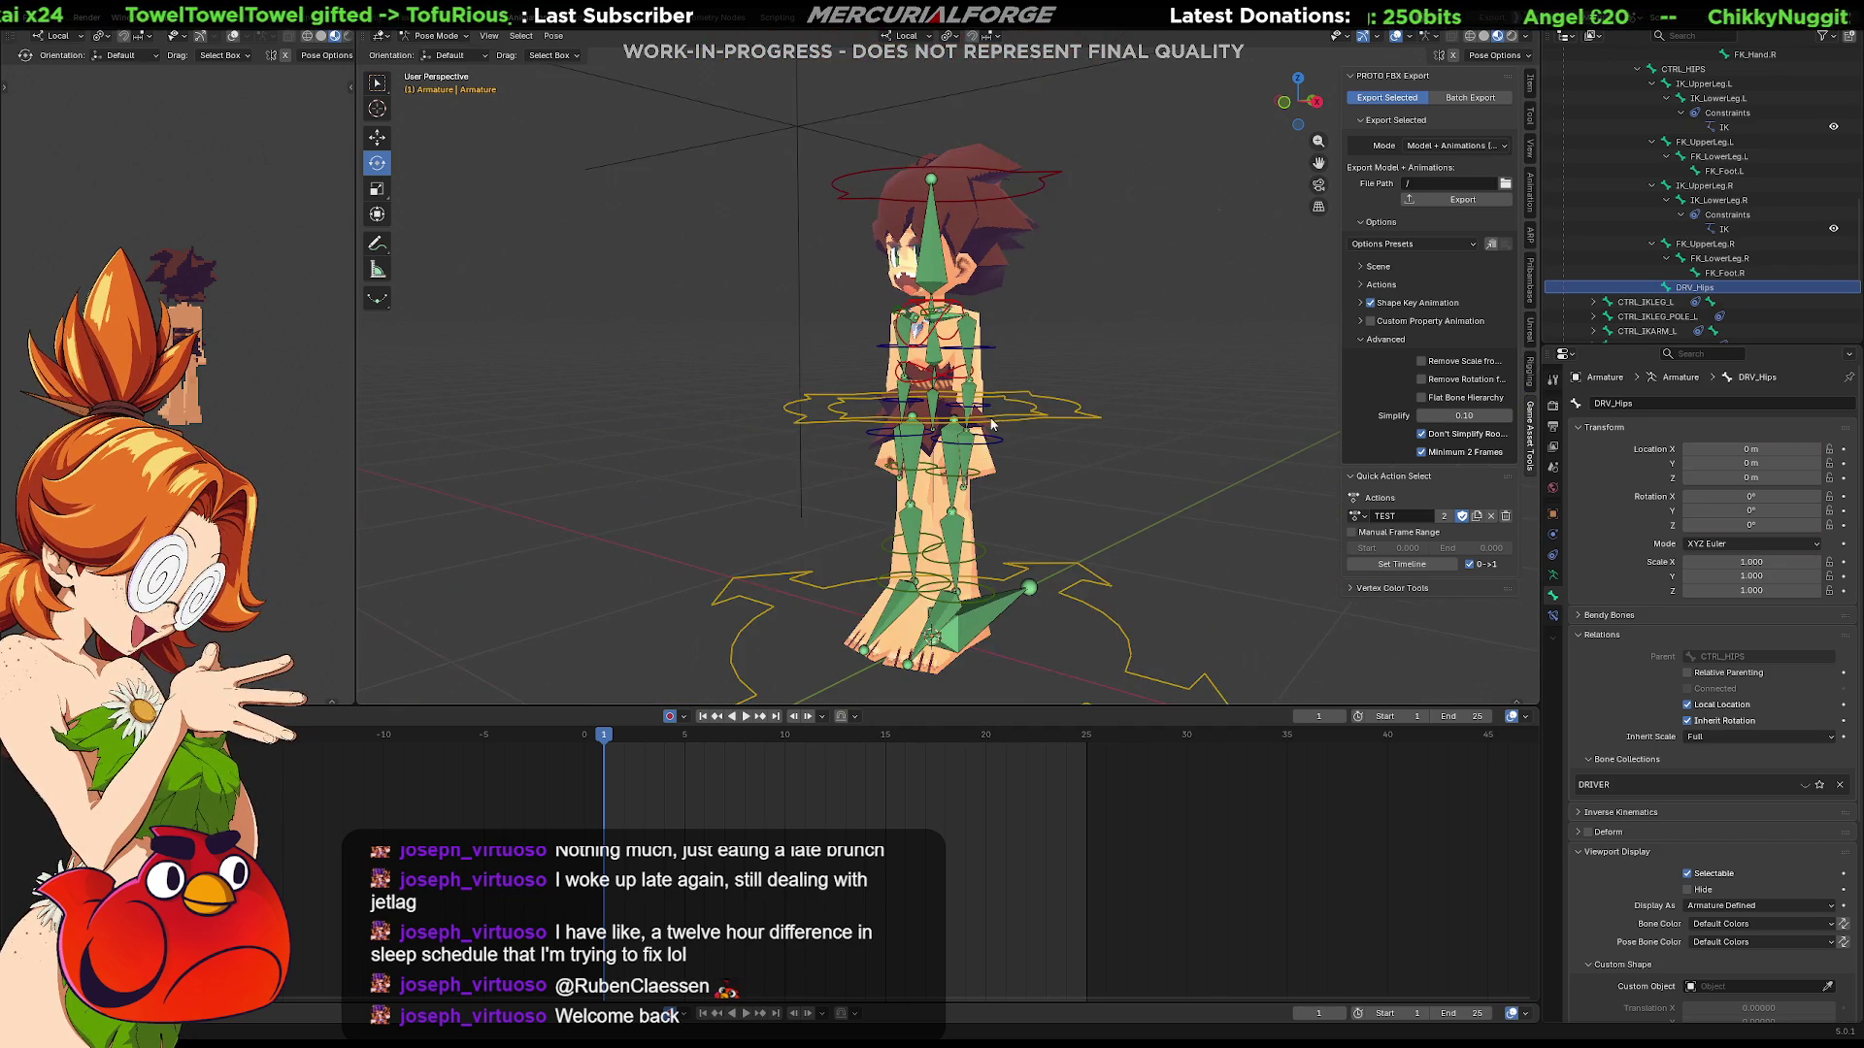
pyautogui.moveTo(993, 436); pyautogui.dragTo(1019, 433, button='middle')
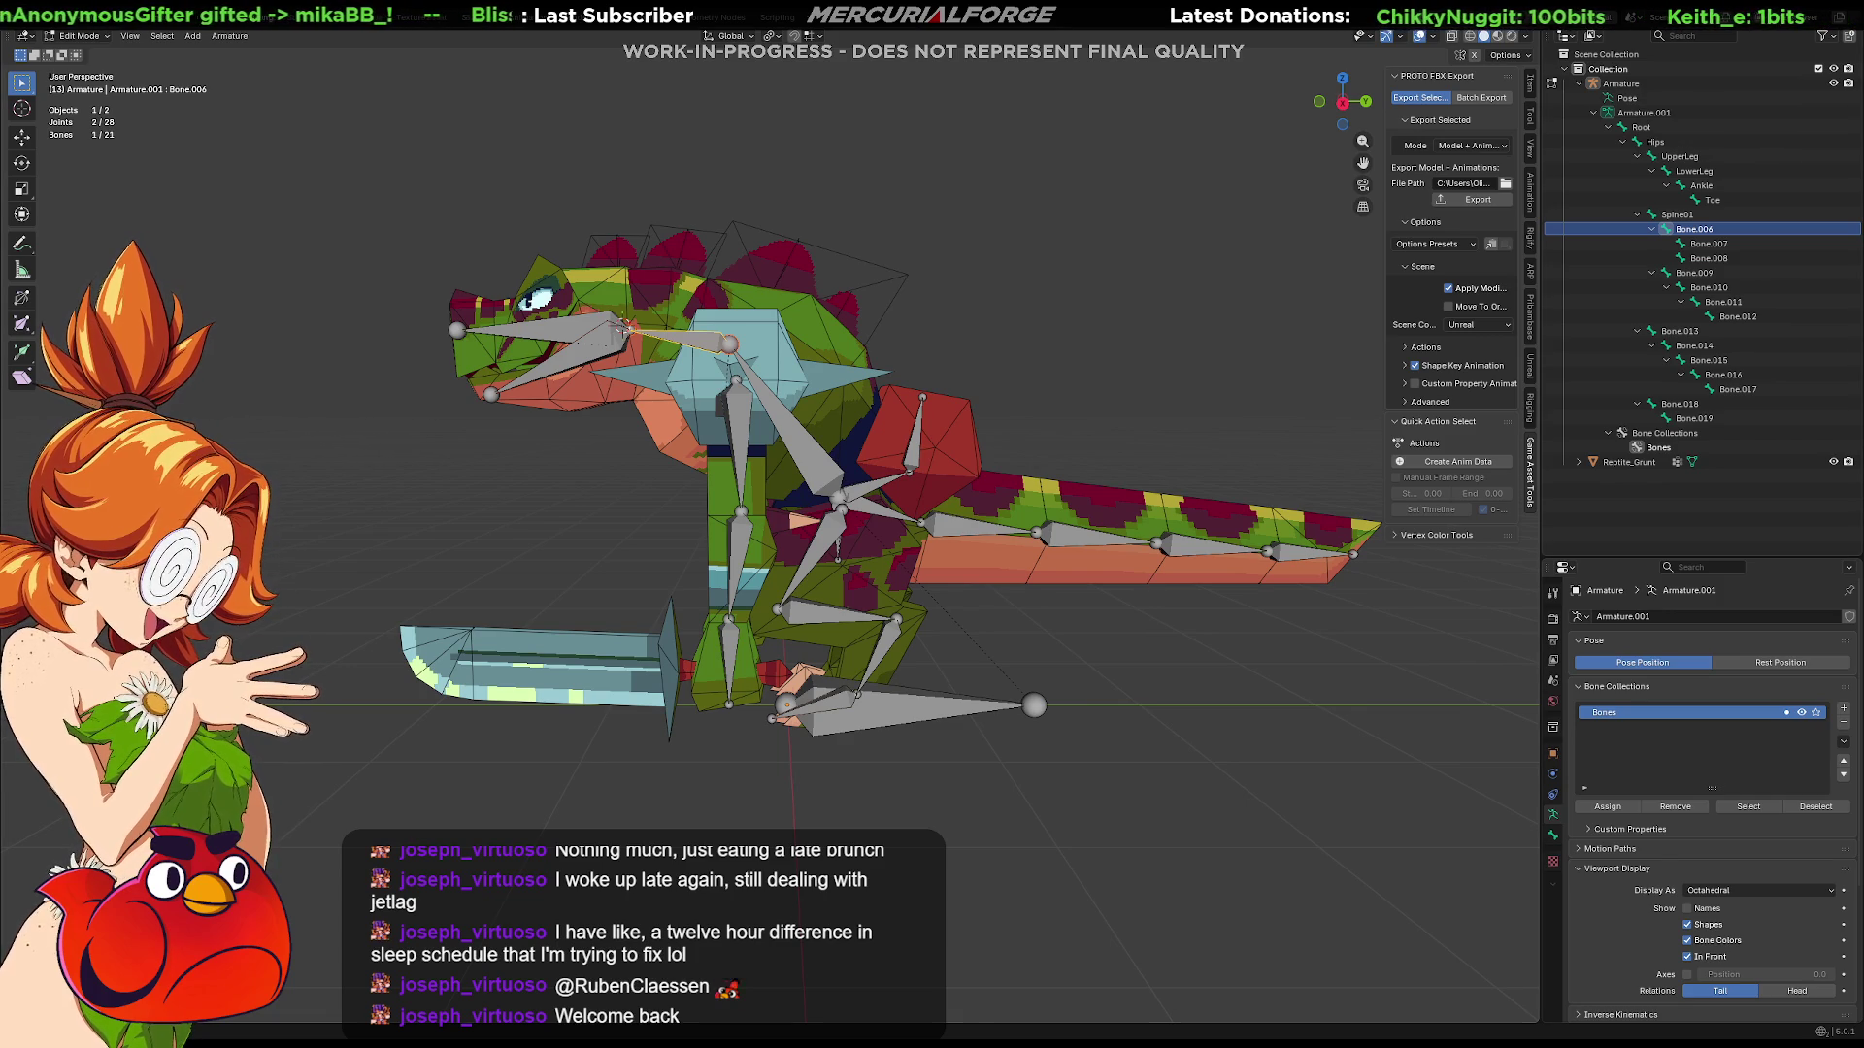
# Step: Deselect all bones, save Grunt.blend, and select the Spine01 bone
pyautogui.hotkey('alt', 'a')
pyautogui.hotkey('ctrl', 's')
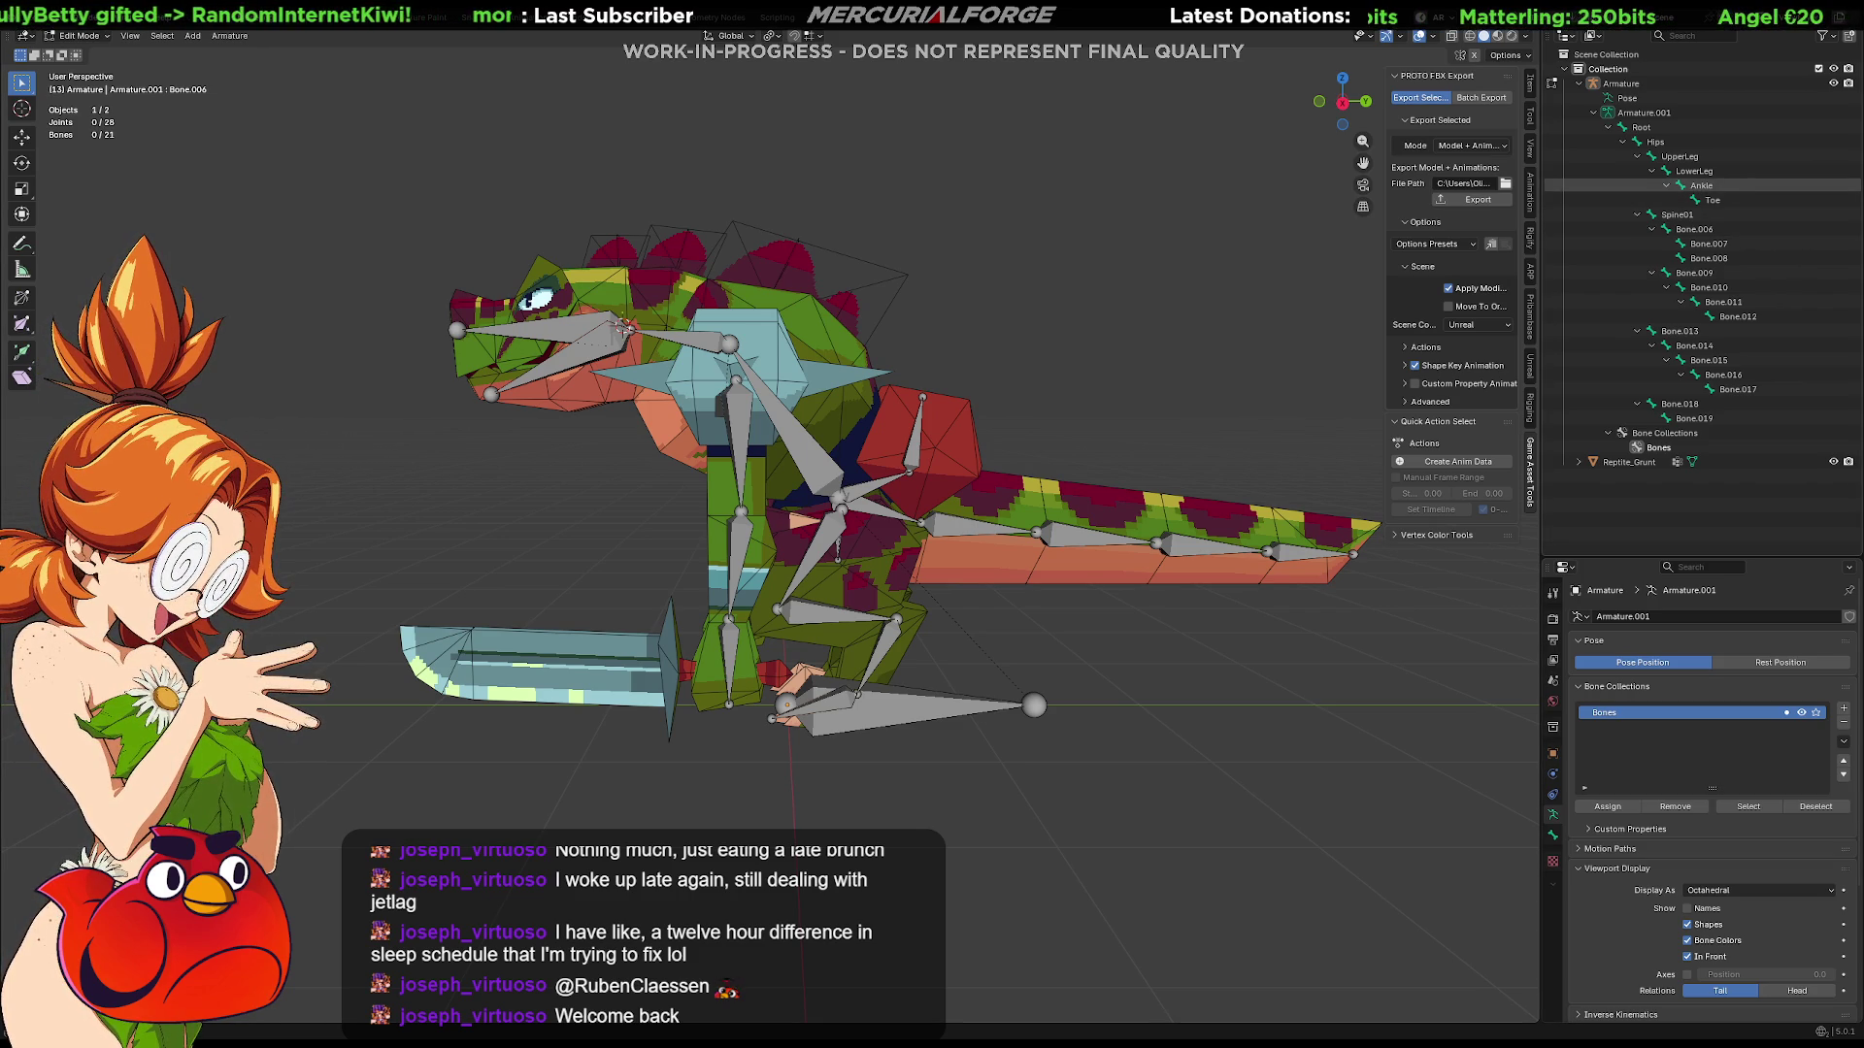
pyautogui.click(1709, 216)
pyautogui.scroll(4, 924, 494)
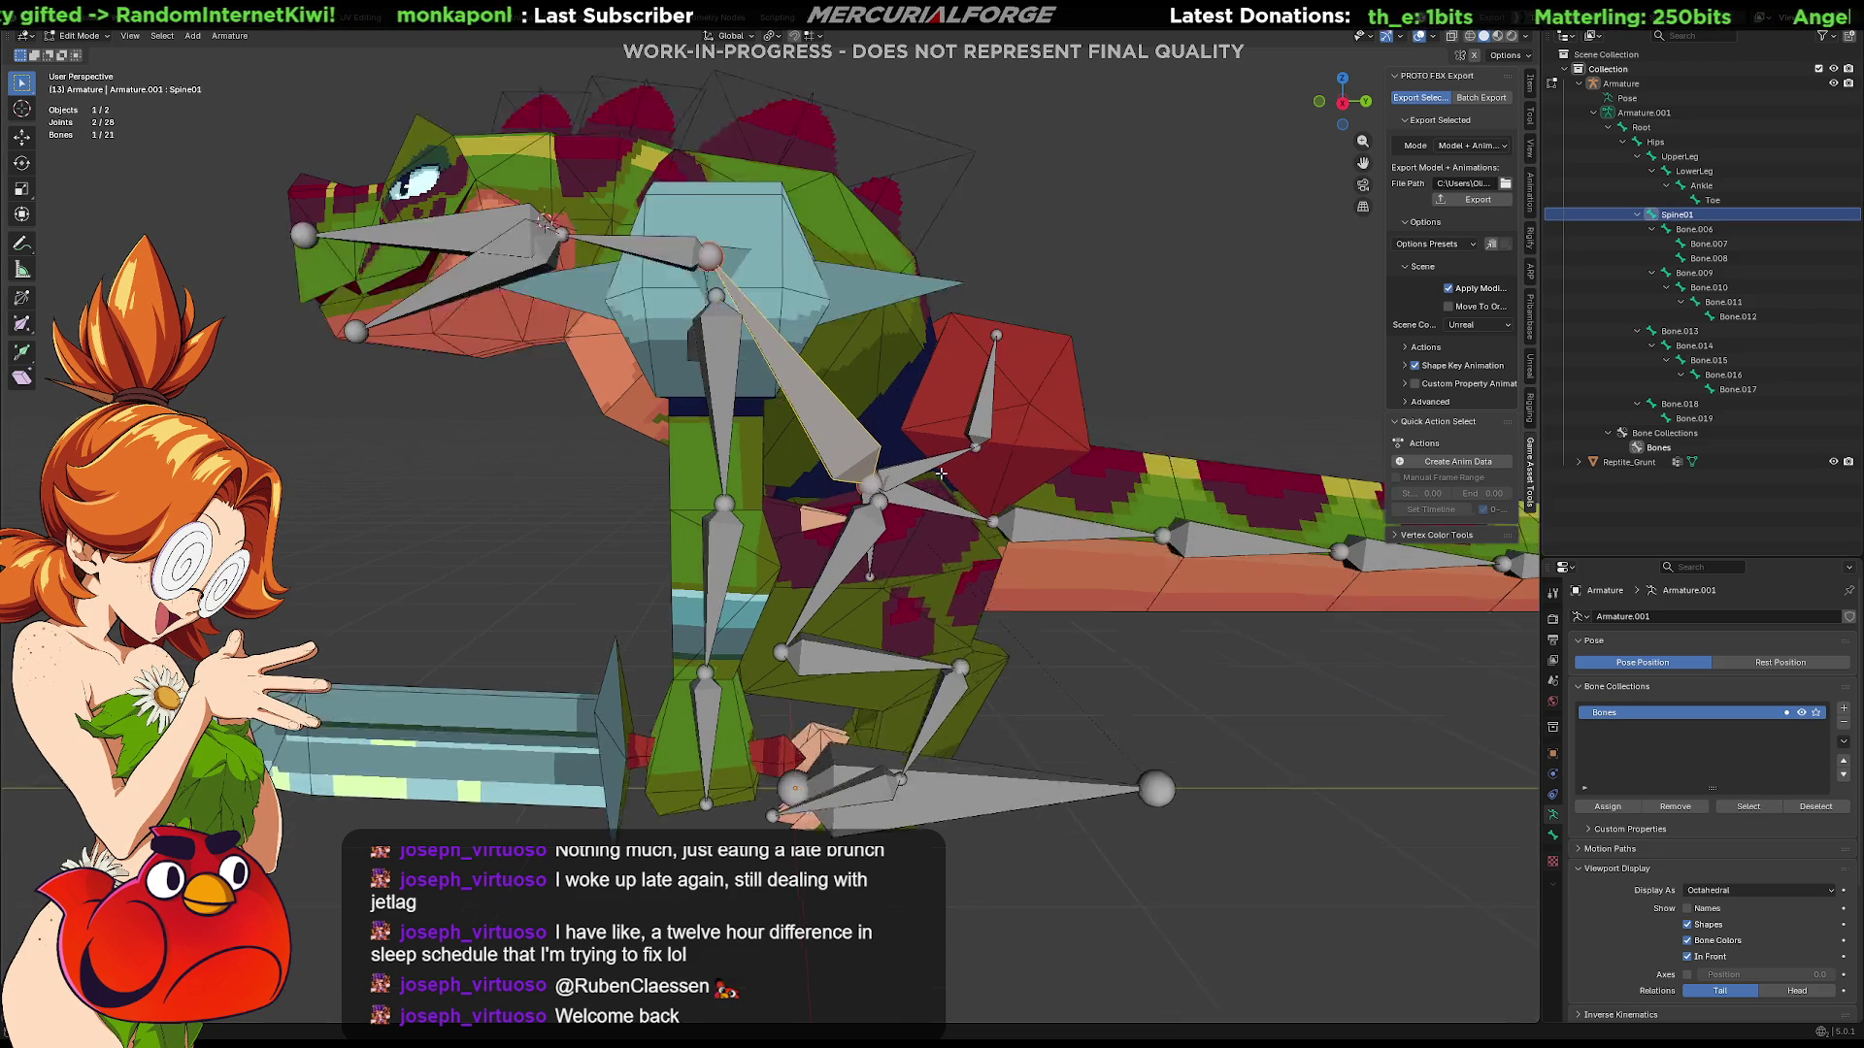
# Step: Try extruding and moving bones from Spine01, undoing each attempt
pyautogui.moveTo(924, 494); pyautogui.dragTo(903, 533, button='middle')
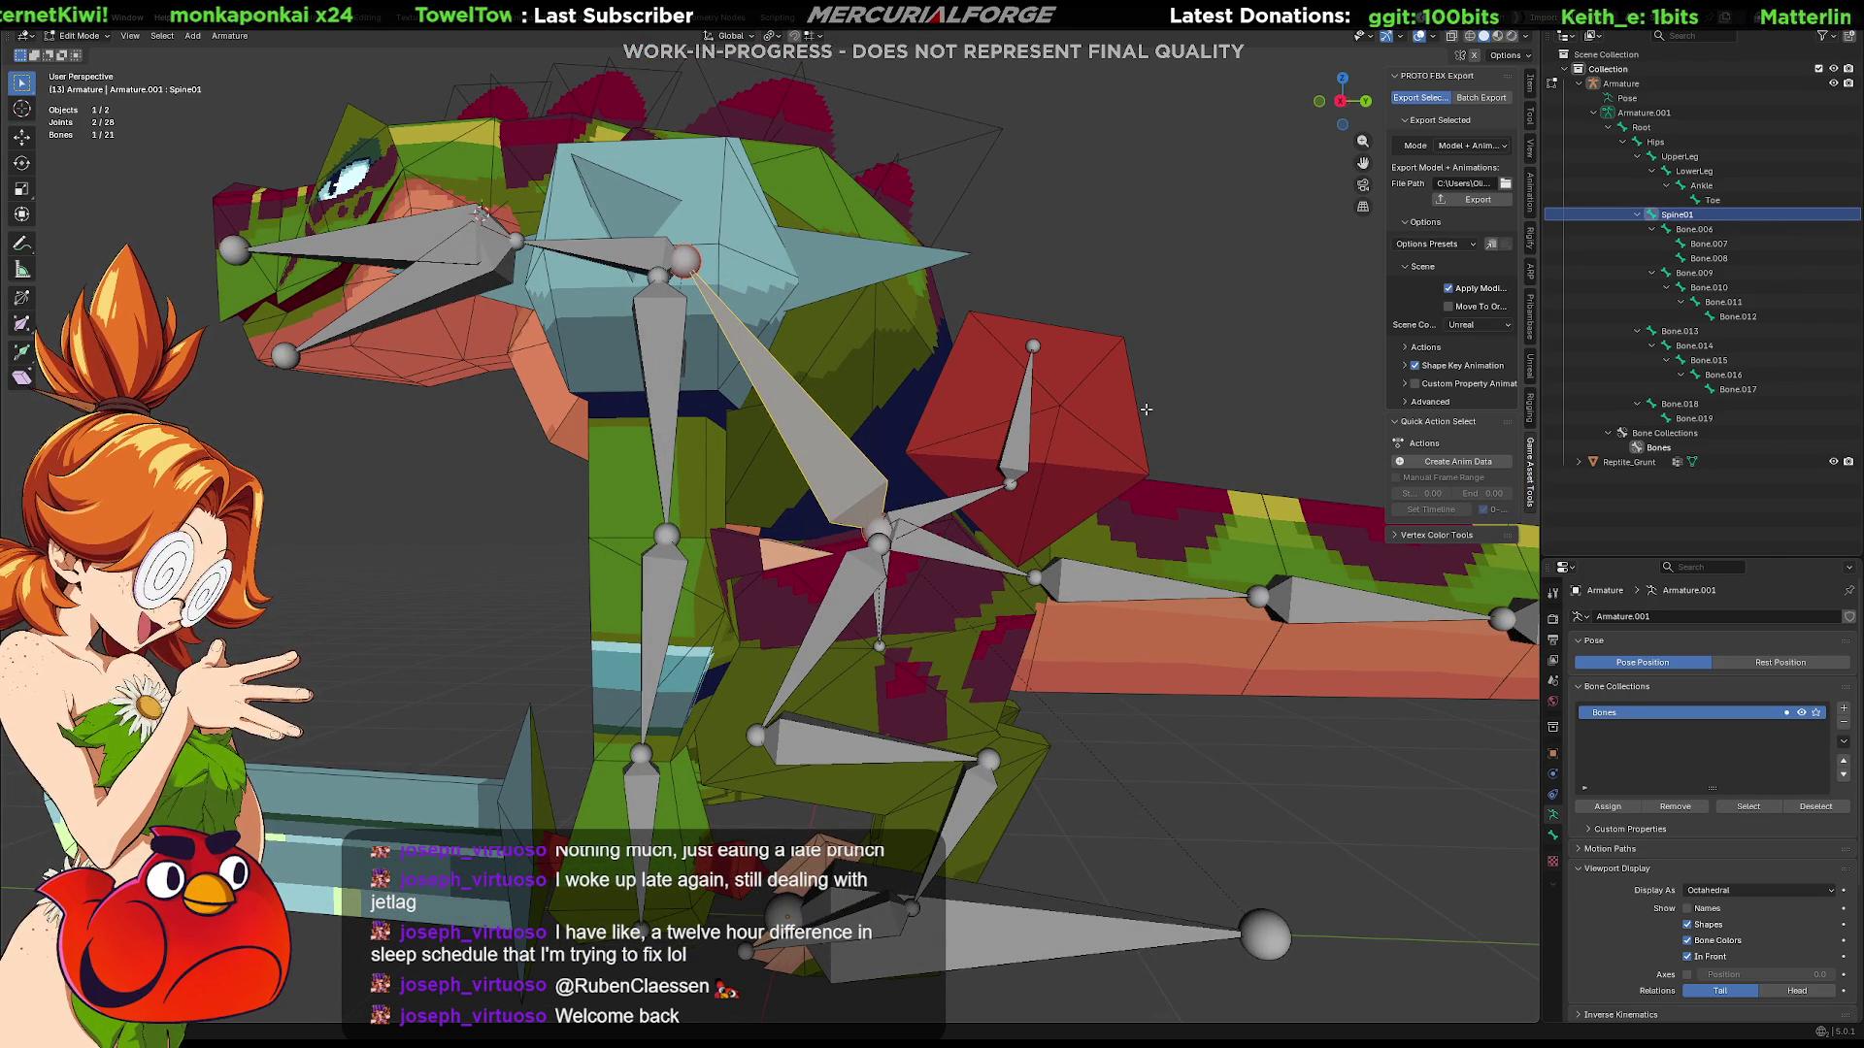
pyautogui.press('e')
pyautogui.hotkey('ctrl', 'z')
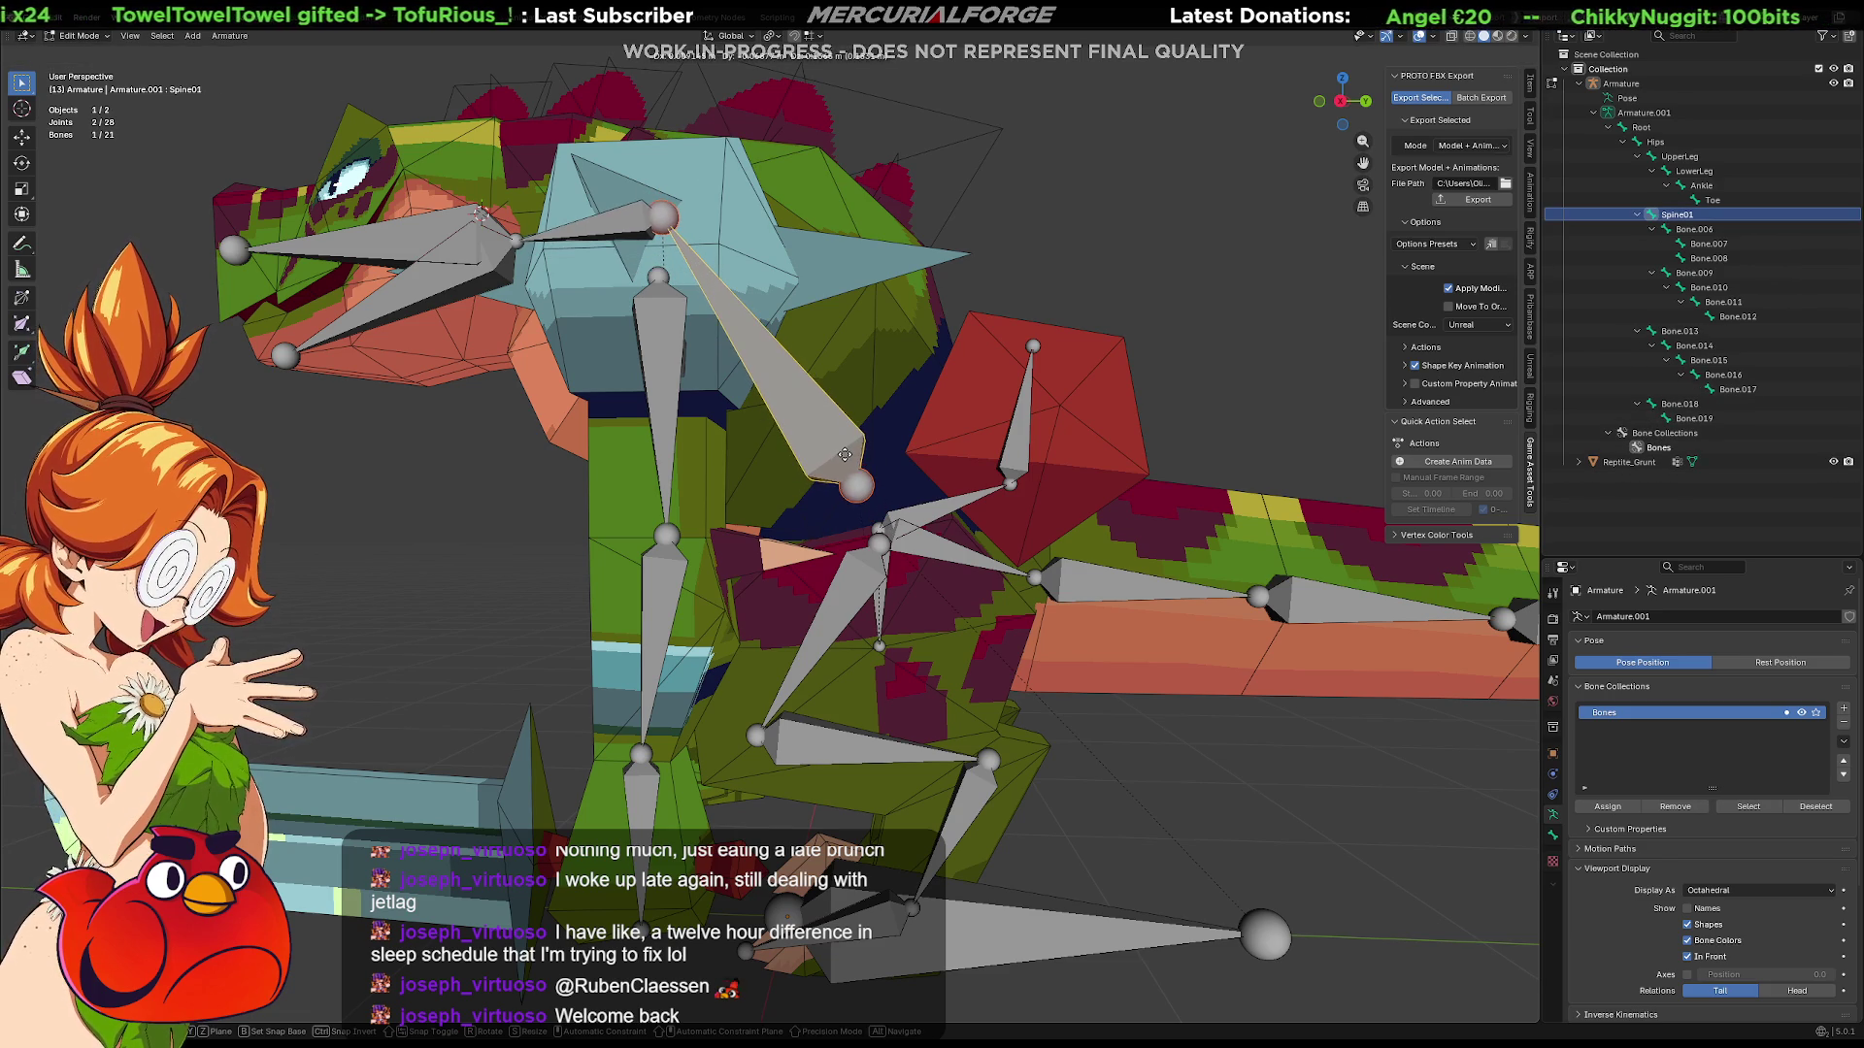
pyautogui.click(869, 533)
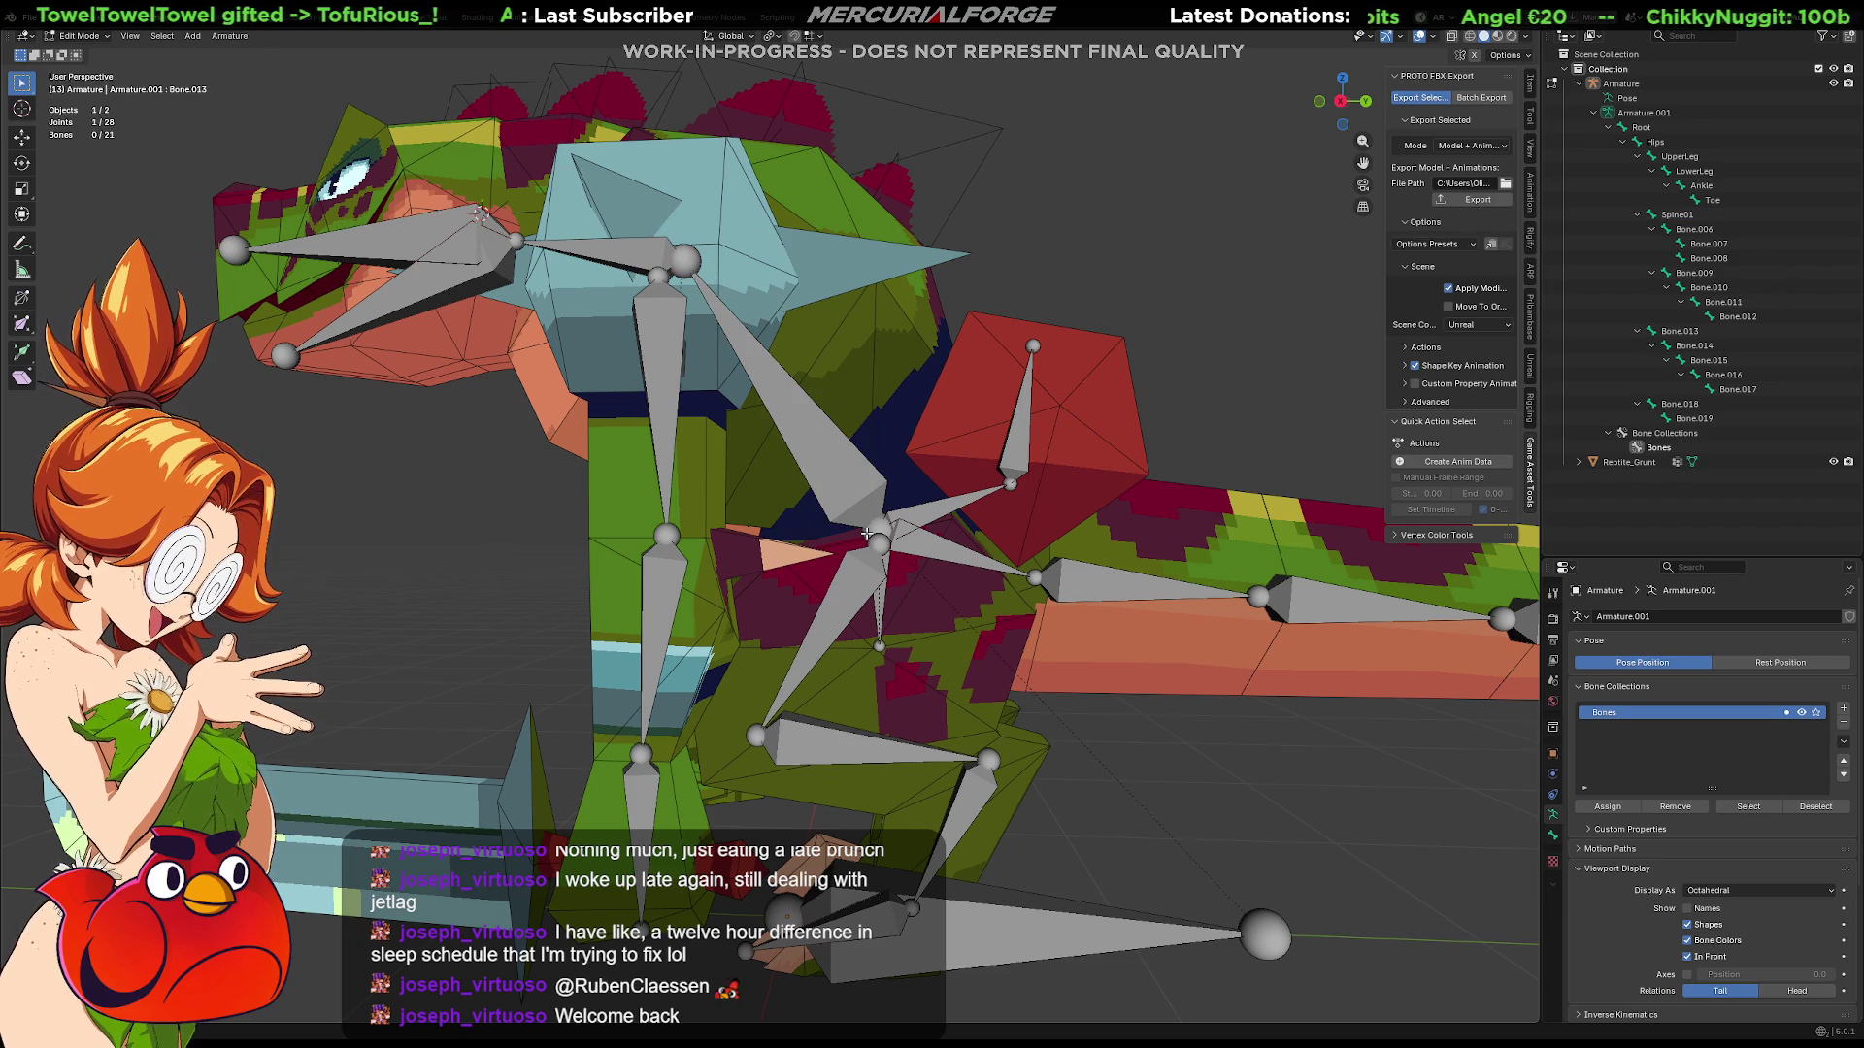
pyautogui.press('g')
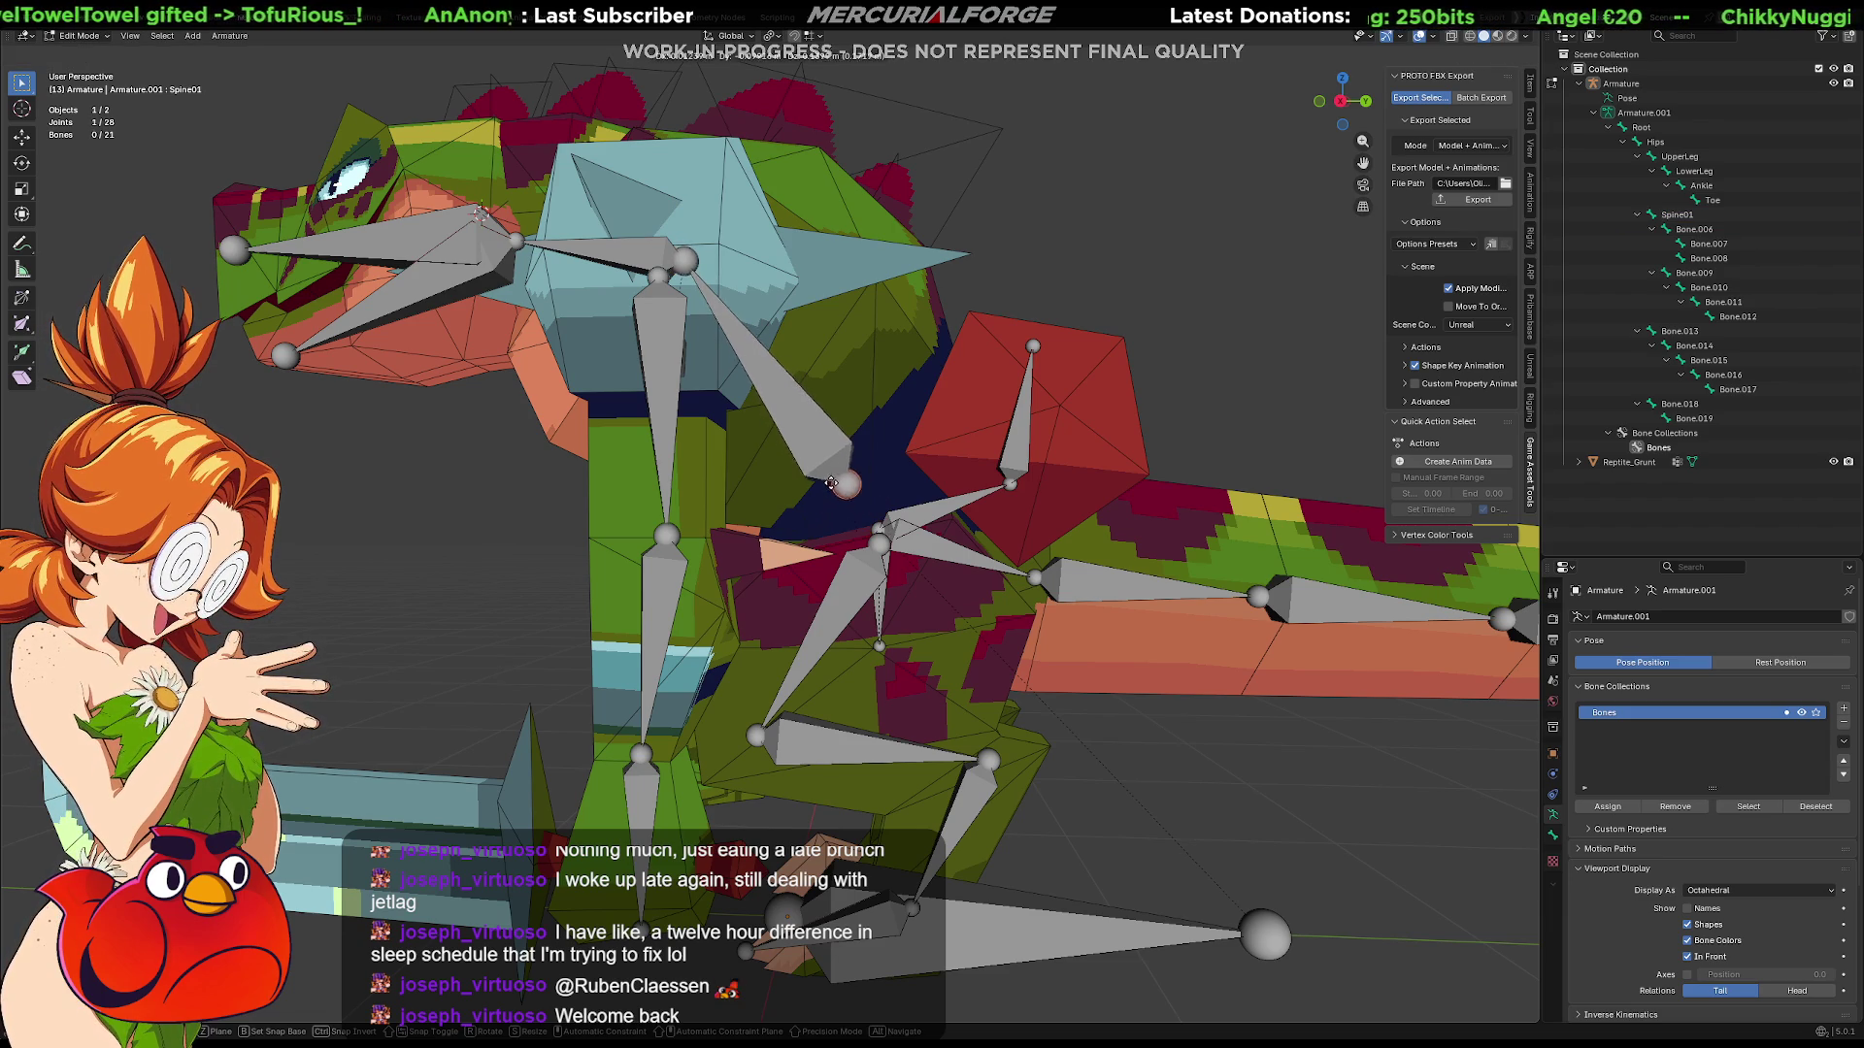
pyautogui.click(796, 416)
pyautogui.press('e')
pyautogui.hotkey('ctrl', 'z')
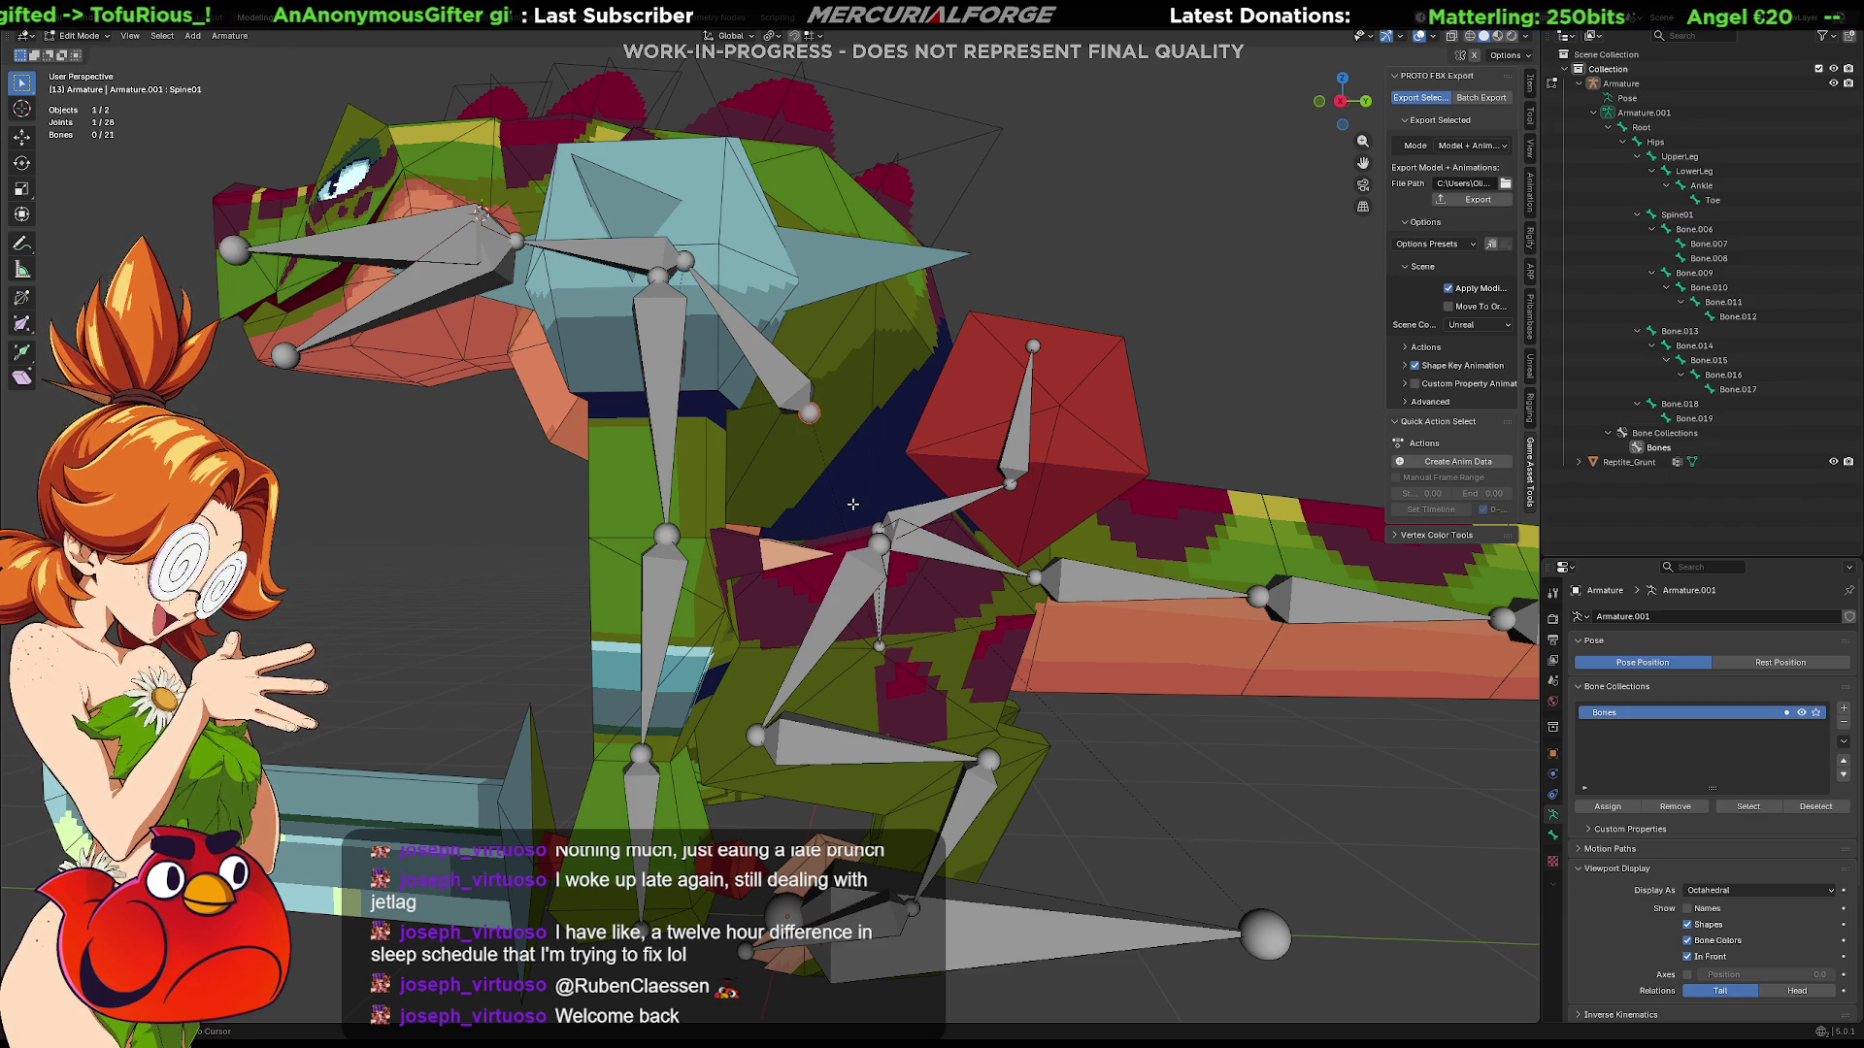
pyautogui.hotkey('ctrl', 'z')
# Step: Subdivide Spine01 into two bones, creating Spine01.001
pyautogui.click(813, 425)
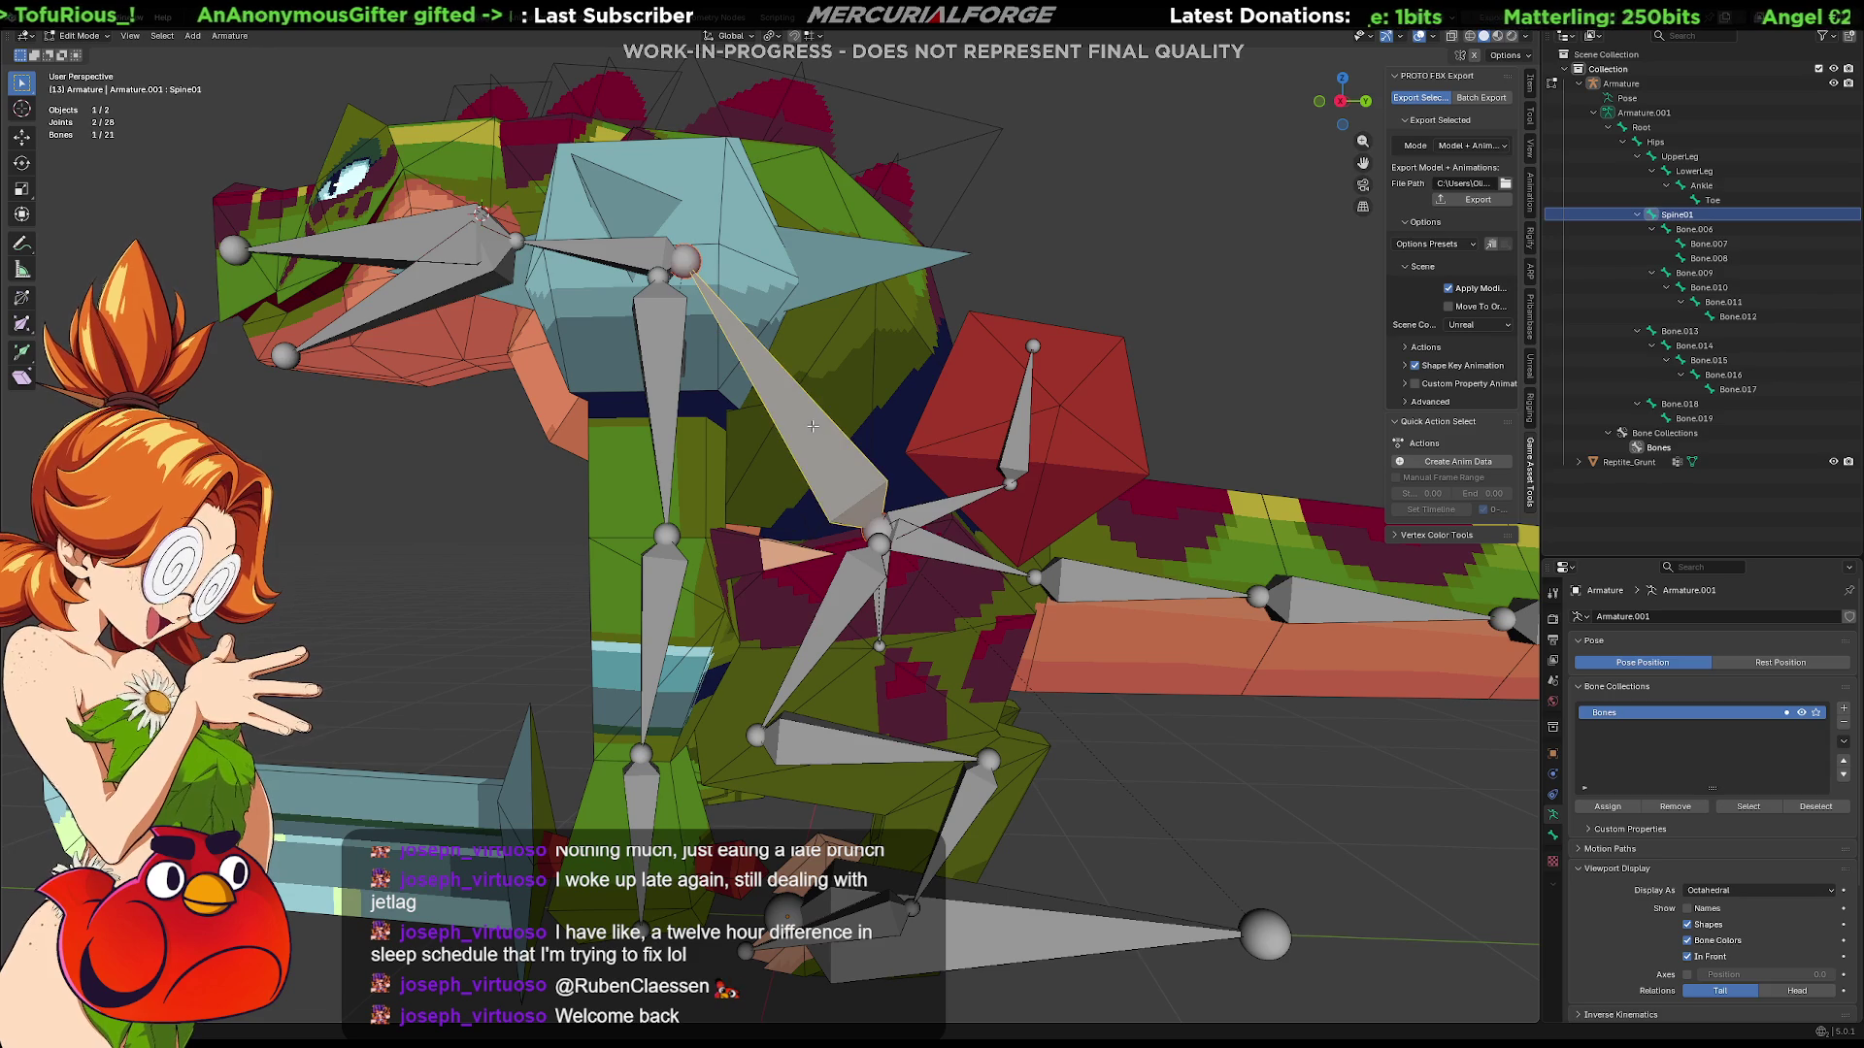
pyautogui.rightClick(814, 427)
pyautogui.click(812, 427)
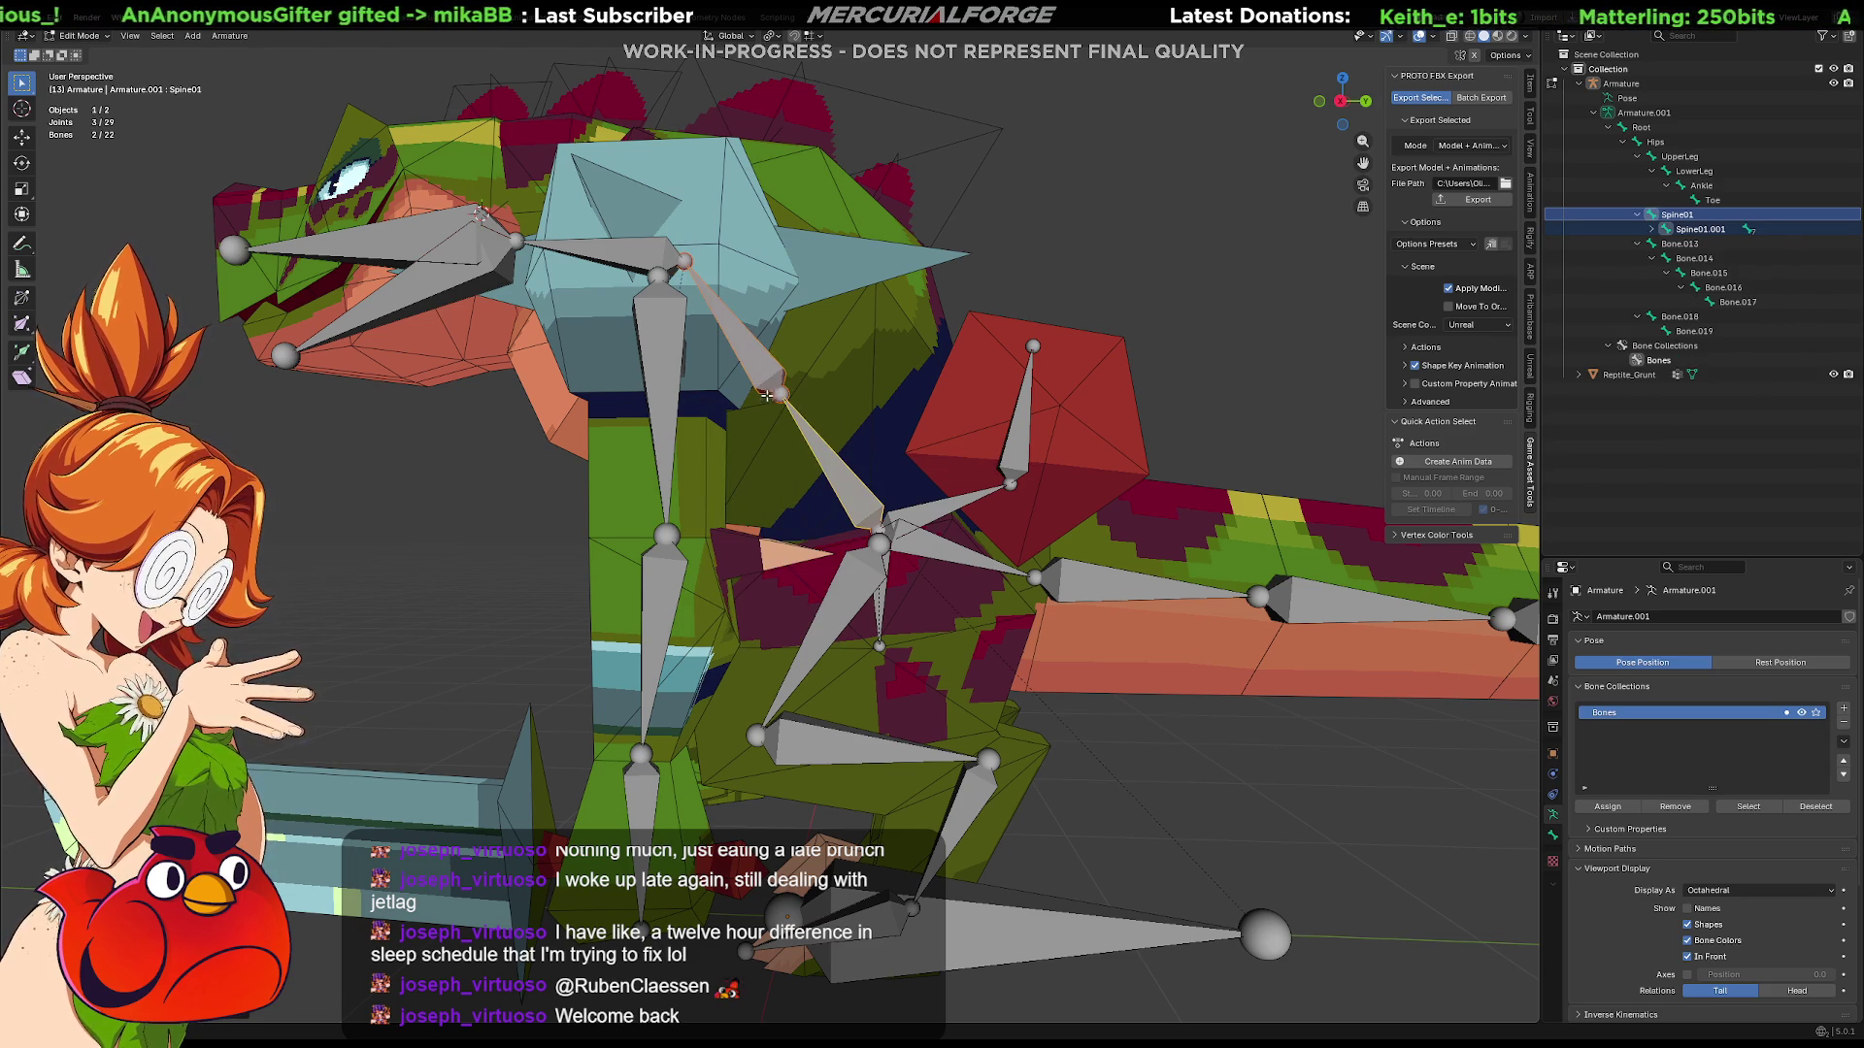
# Step: Switch to orthographic right view and reposition the Spine01 tail joint
pyautogui.click(782, 395)
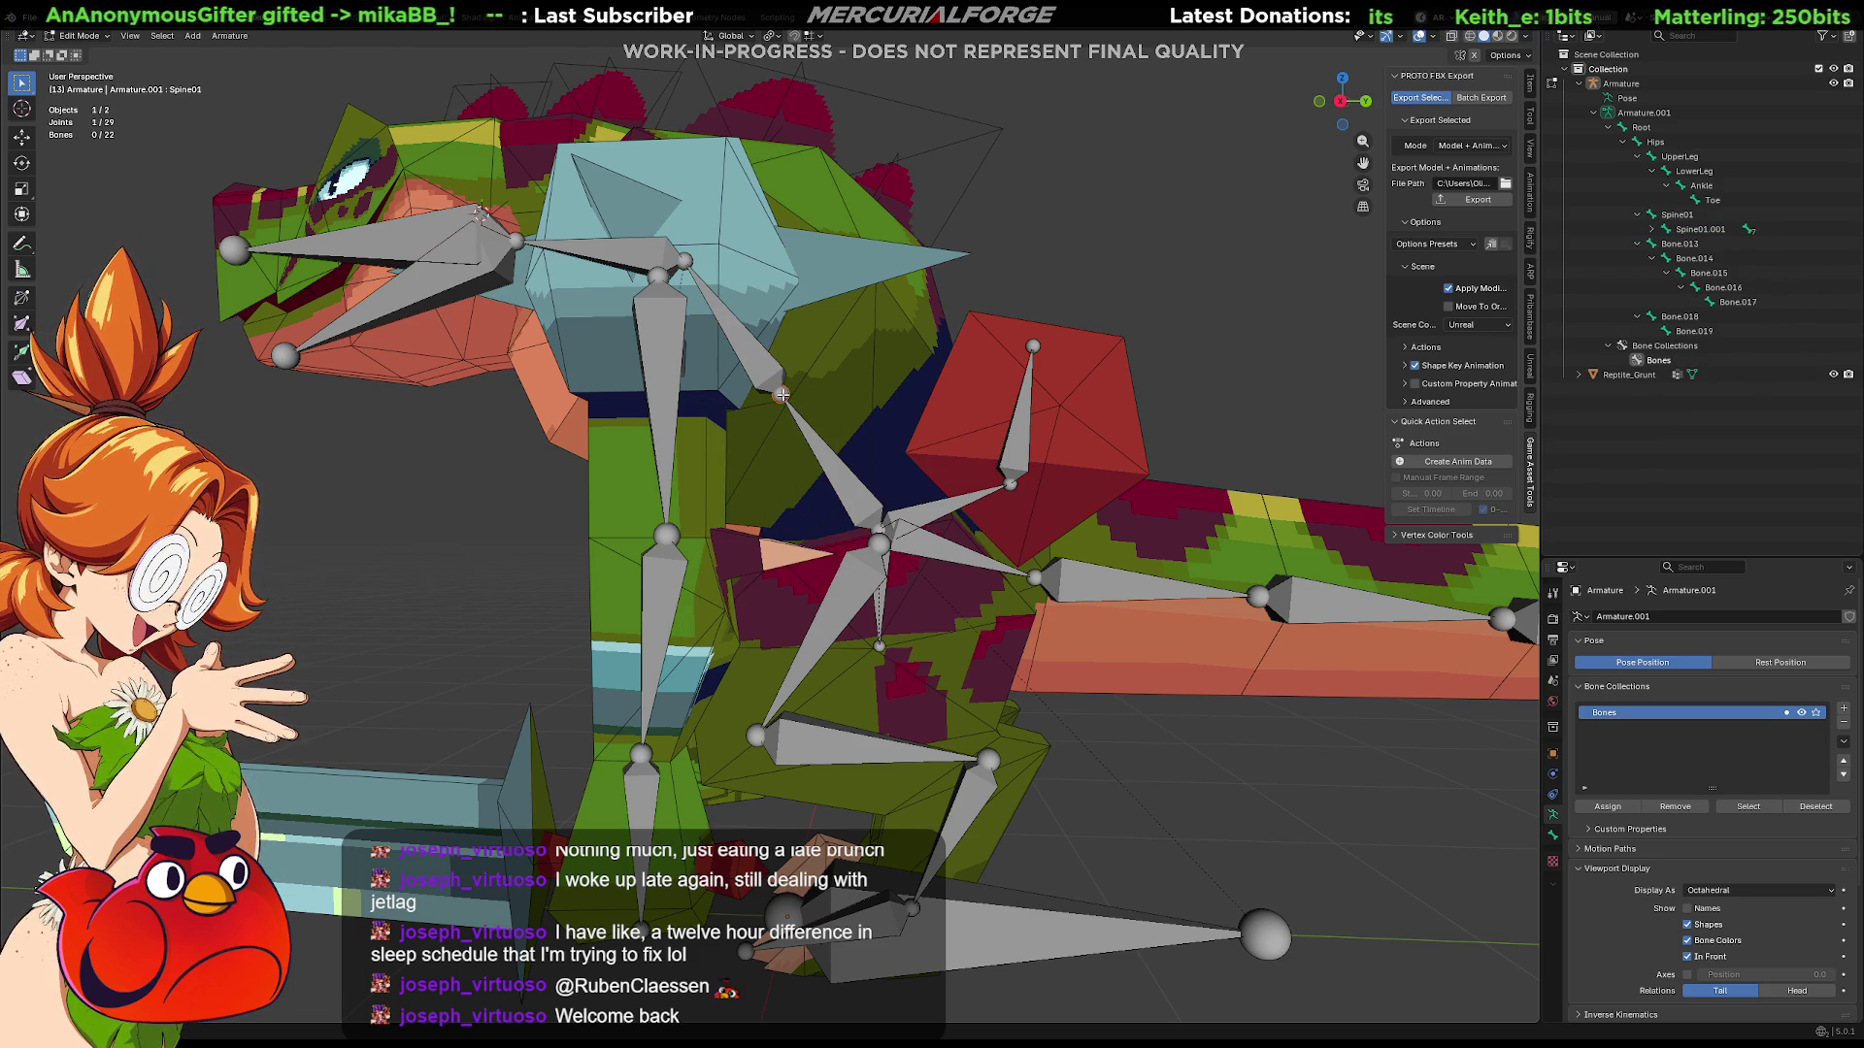
pyautogui.press('KP_1')
pyautogui.press('KP_3')
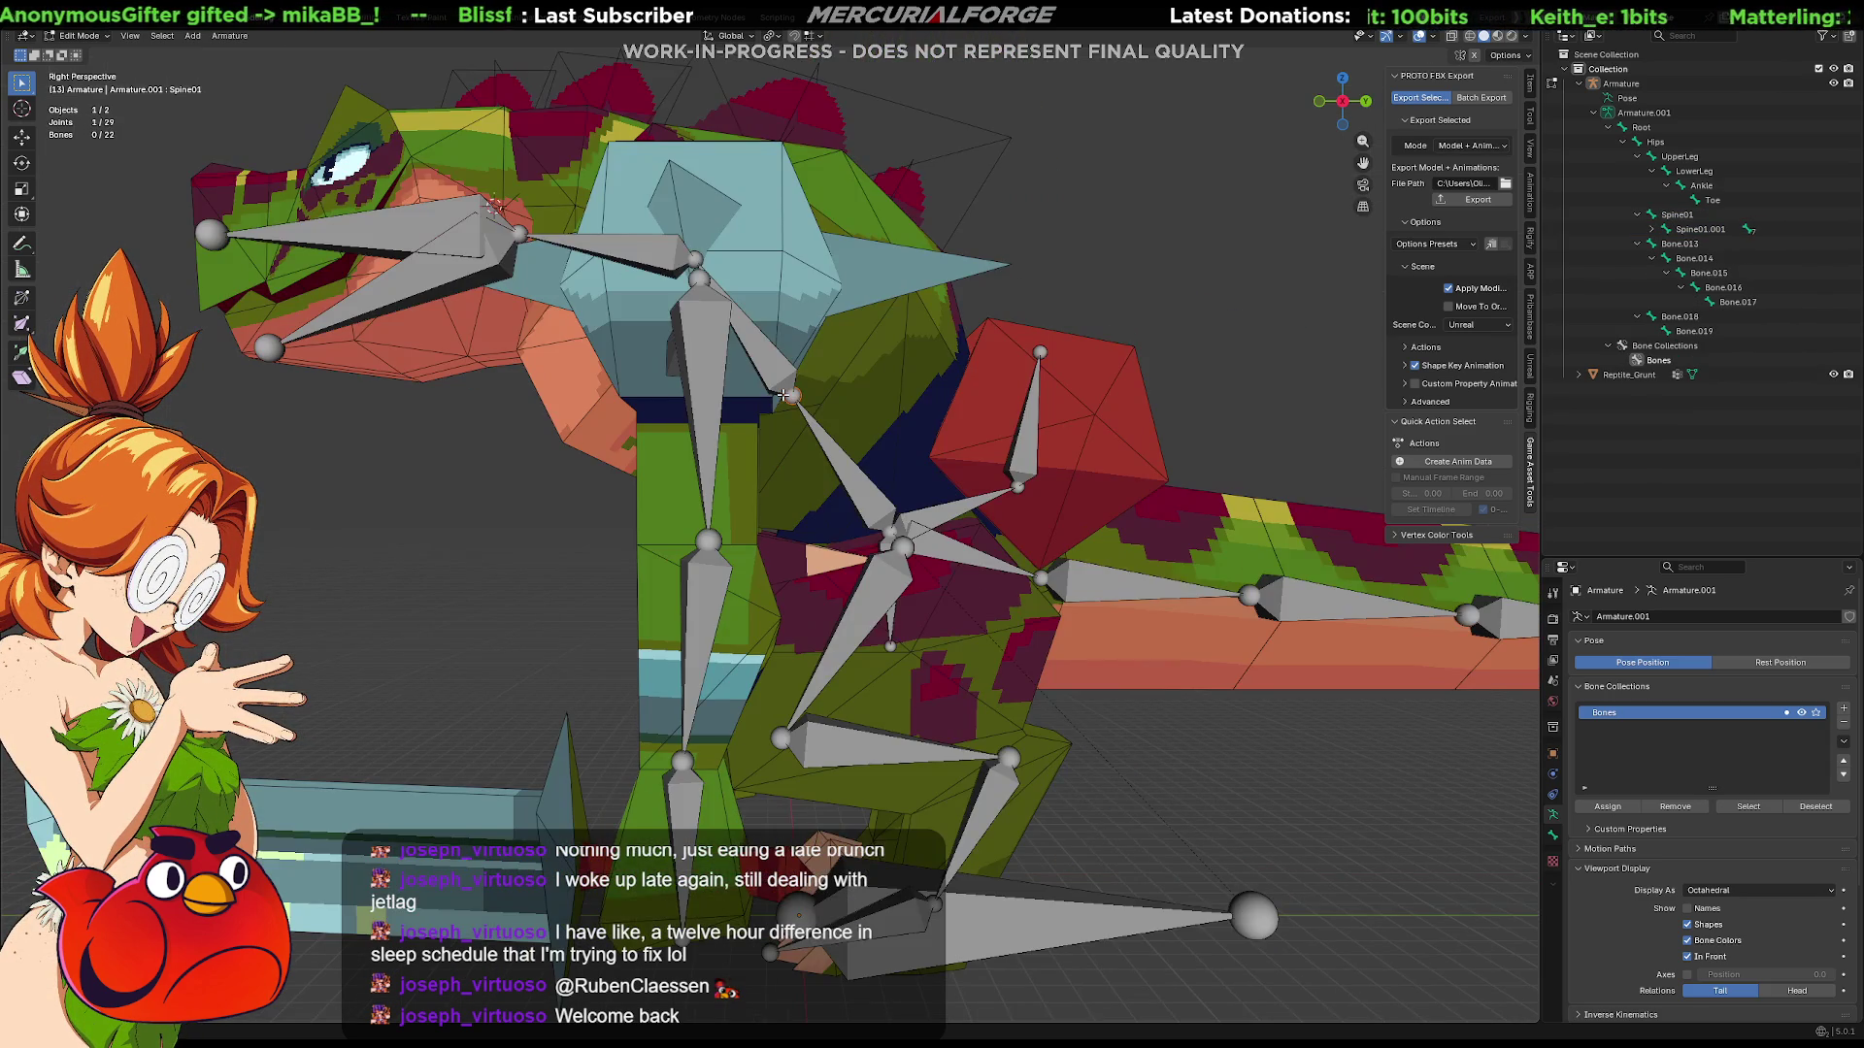
pyautogui.press('KP_5')
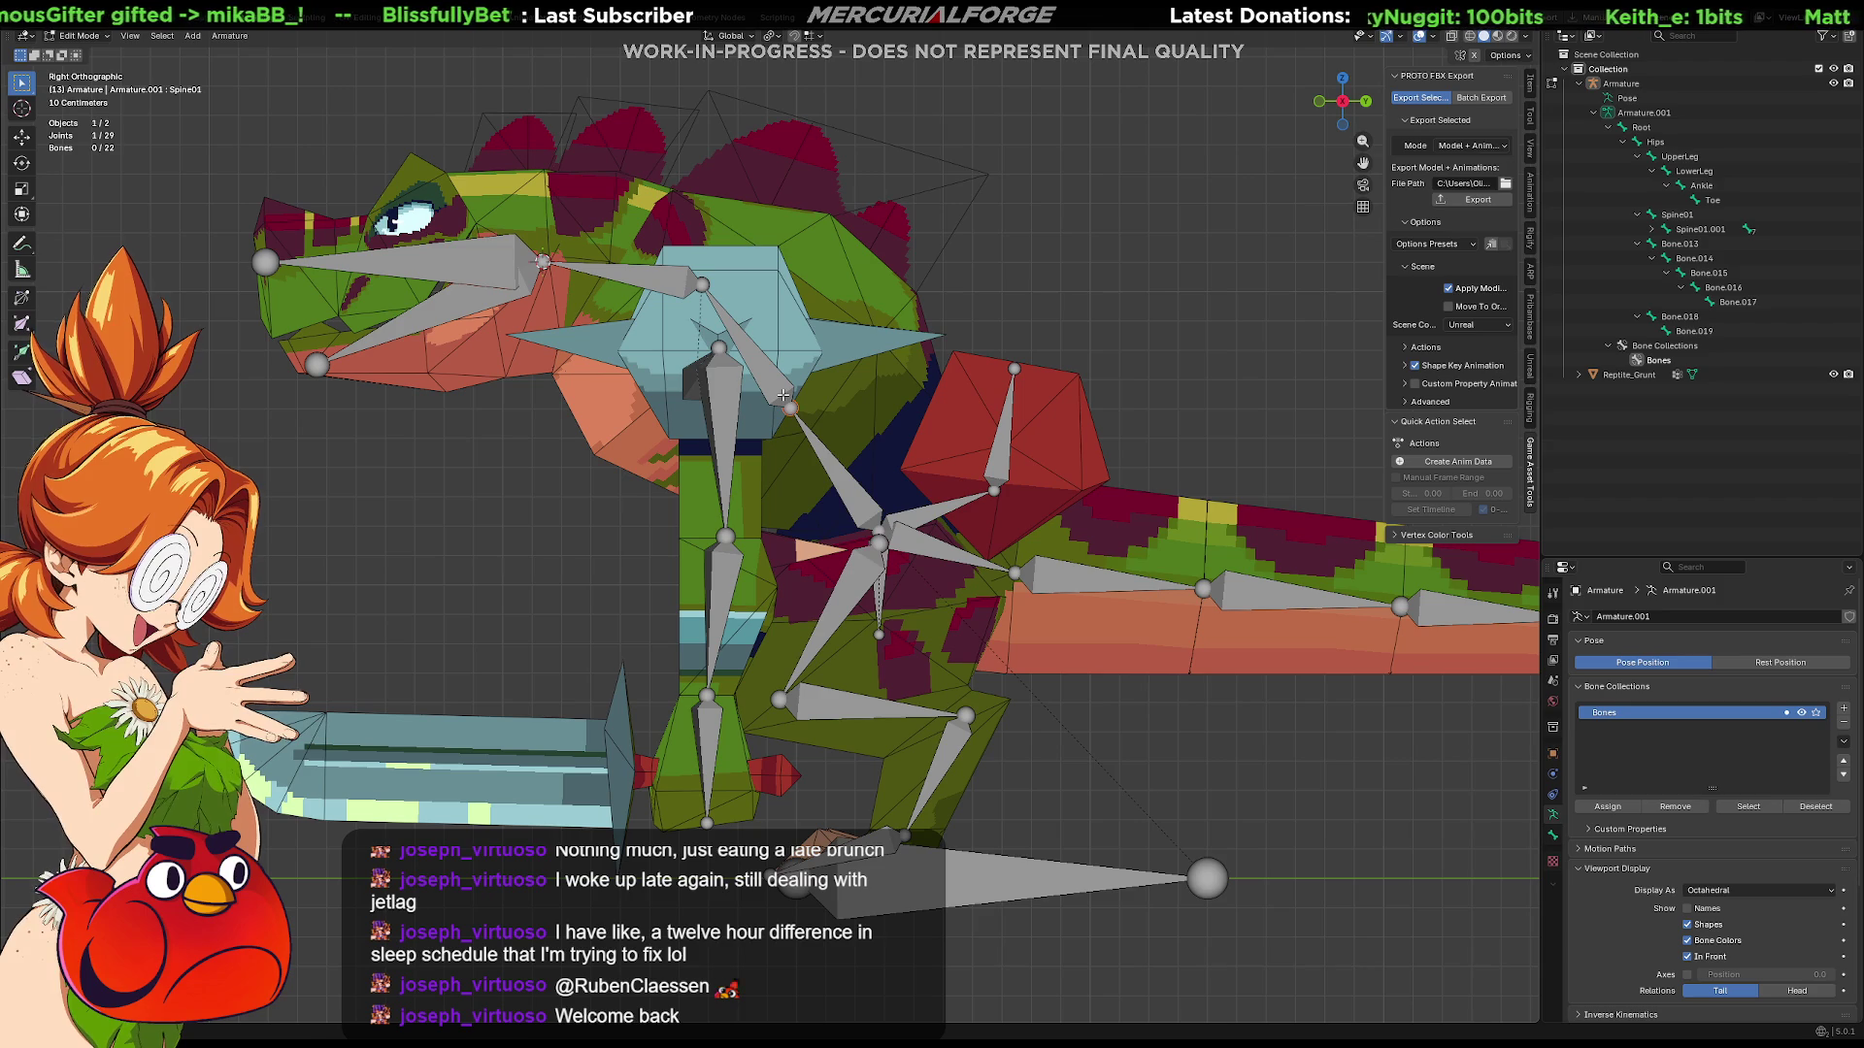
pyautogui.press('g')
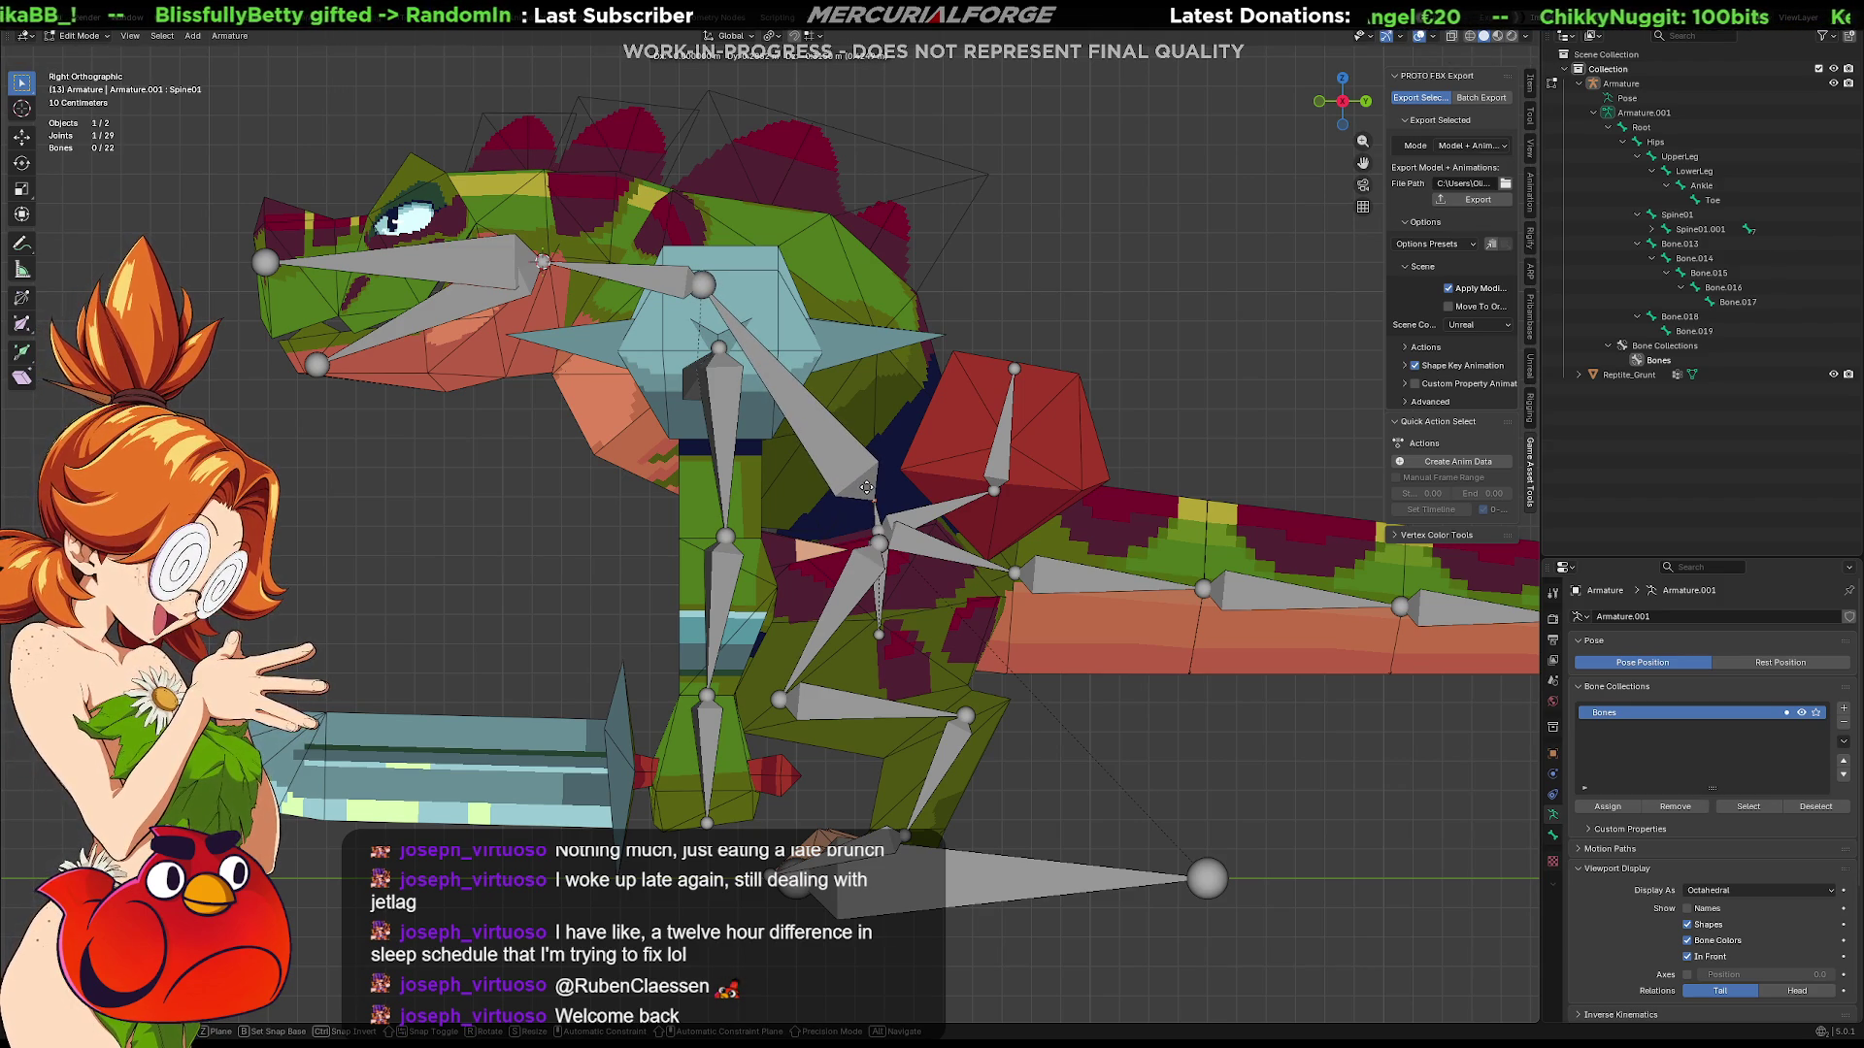
pyautogui.click(867, 487)
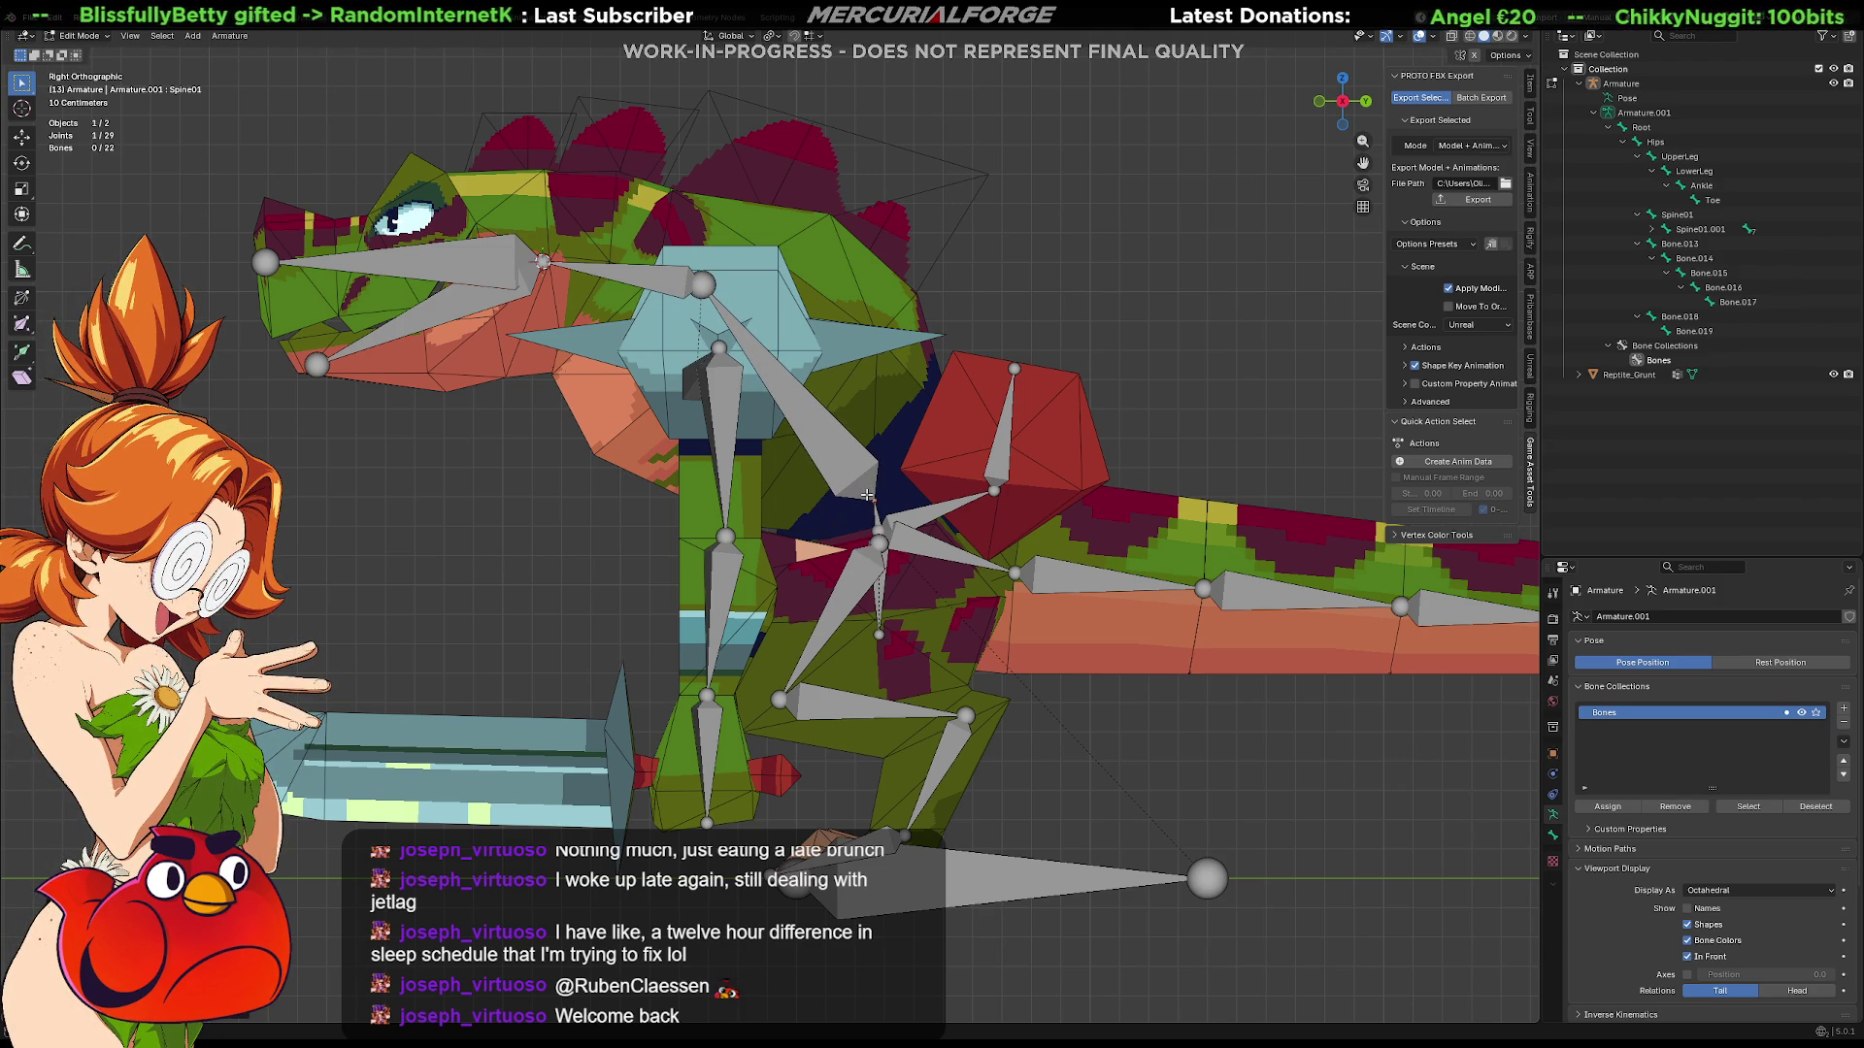
# Step: Expand Spine01.001 in the Outliner to show its children and start renaming it
pyautogui.click(1694, 218)
pyautogui.click(1694, 231)
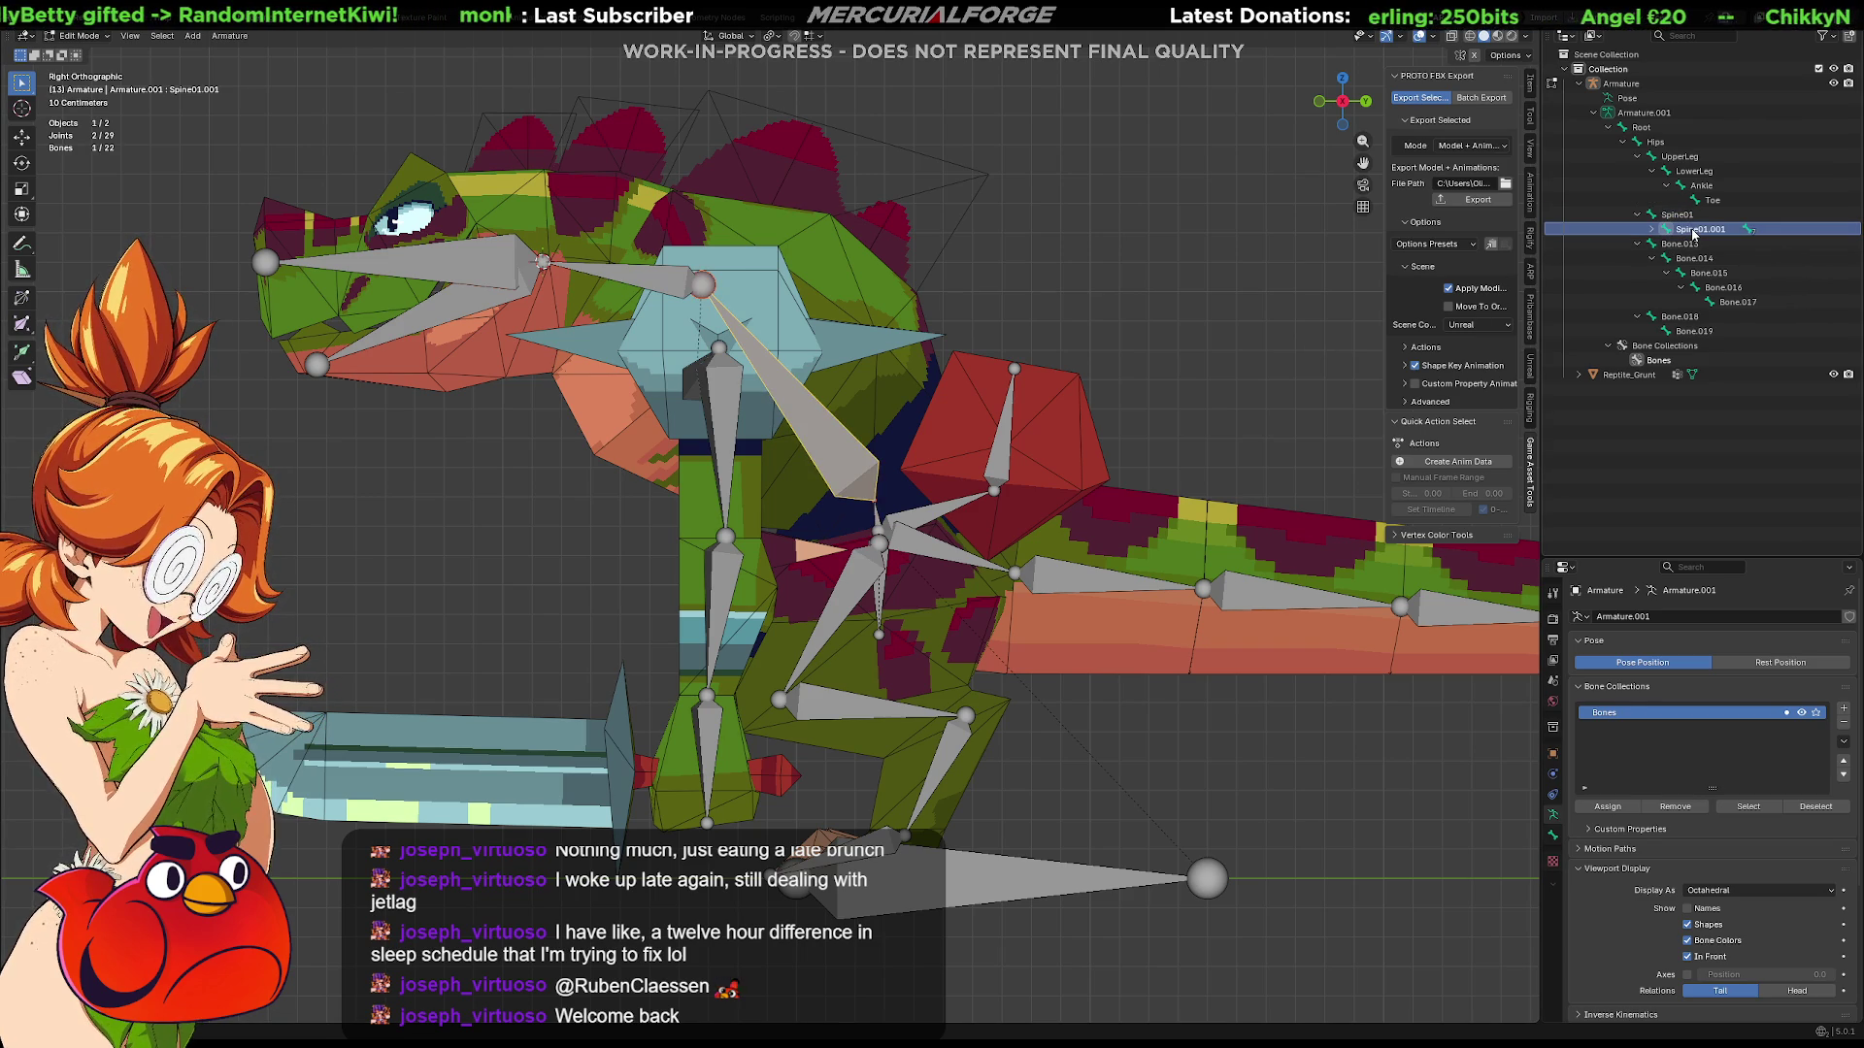
pyautogui.click(1682, 246)
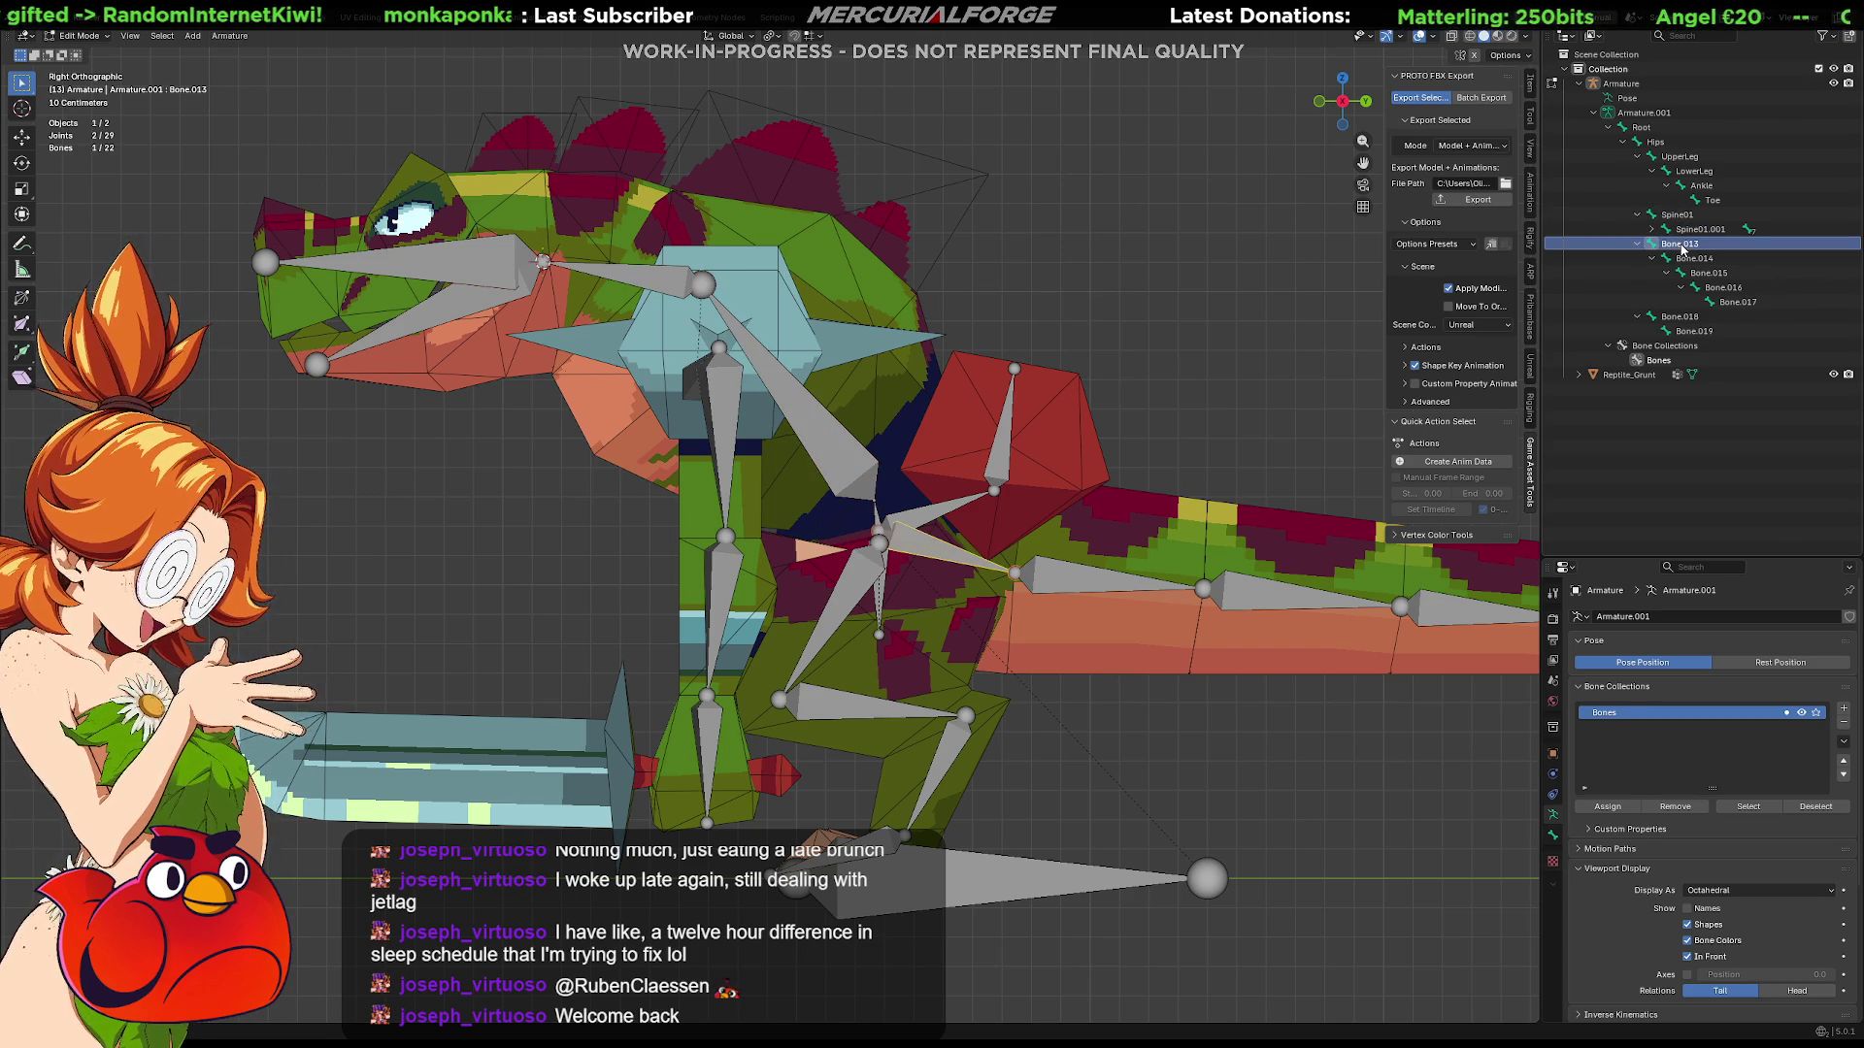
pyautogui.click(1653, 230)
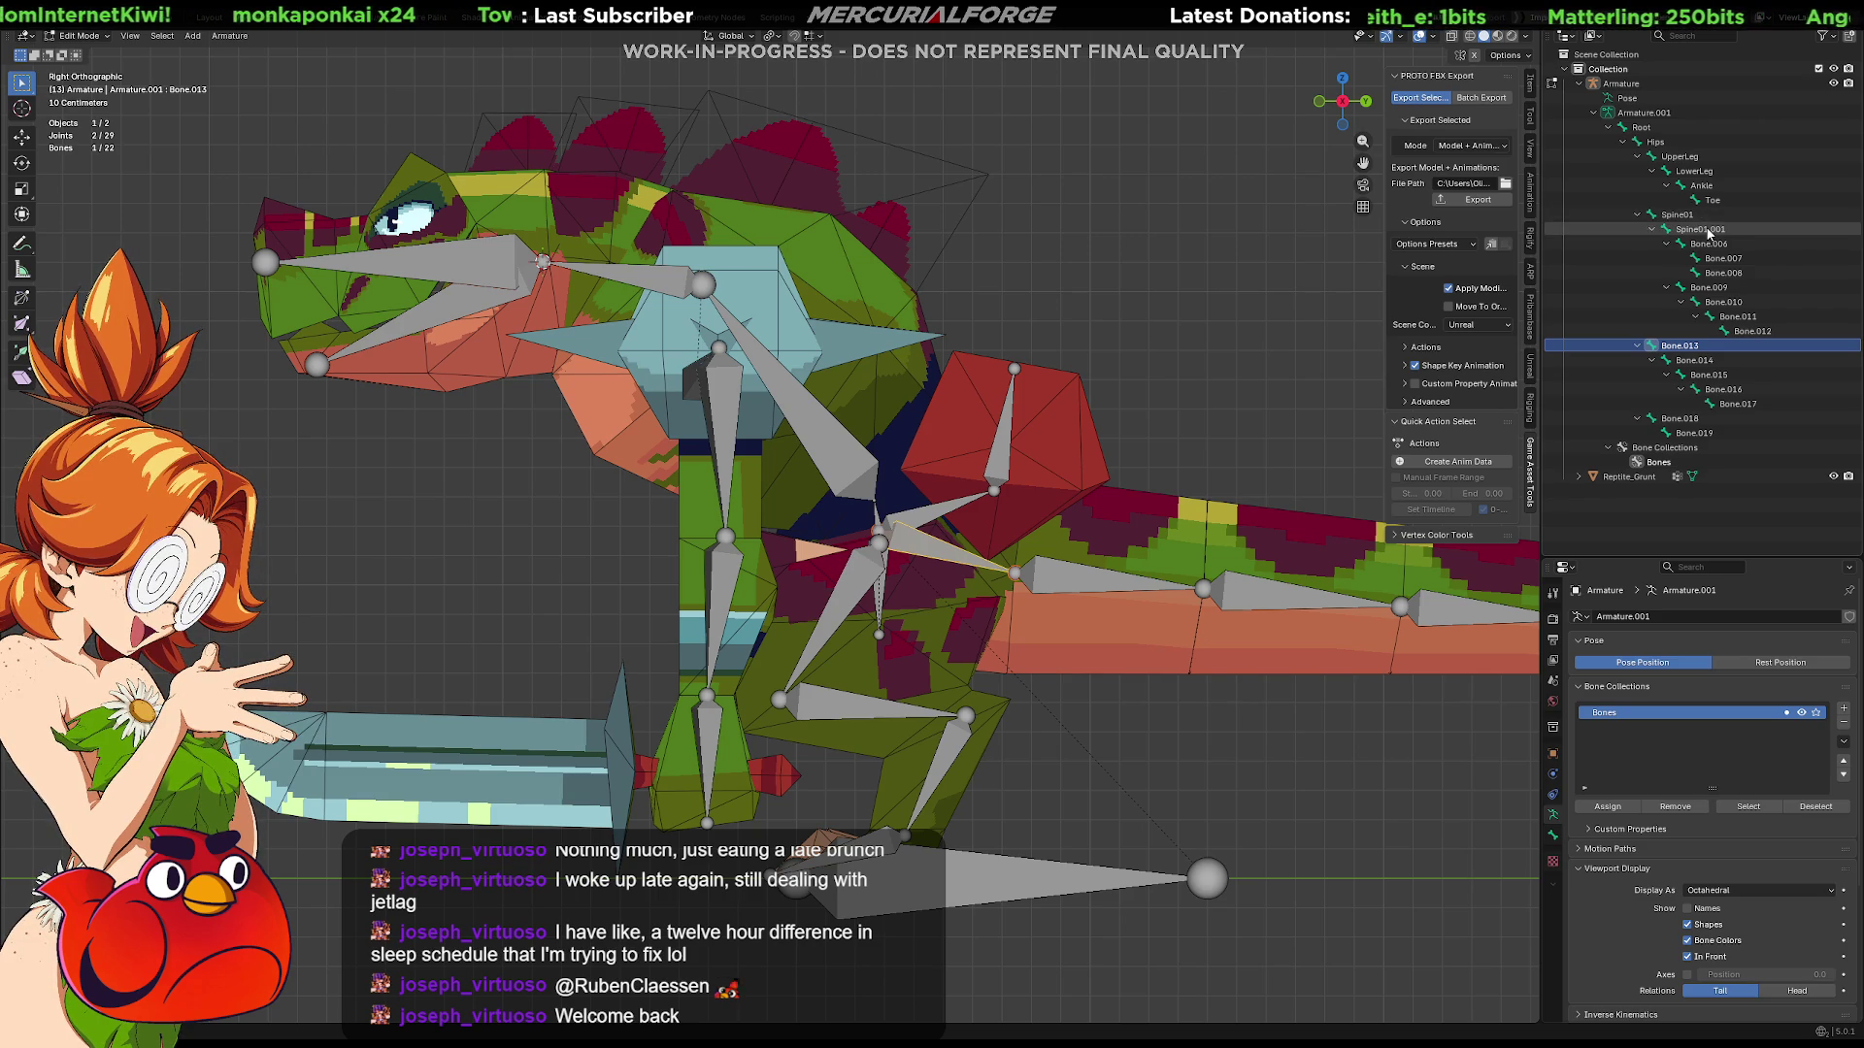
pyautogui.click(1708, 230)
pyautogui.doubleClick(1705, 223)
pyautogui.press('End')
pyautogui.press('BackSpace')
pyautogui.press('BackSpace')
pyautogui.press('BackSpace')
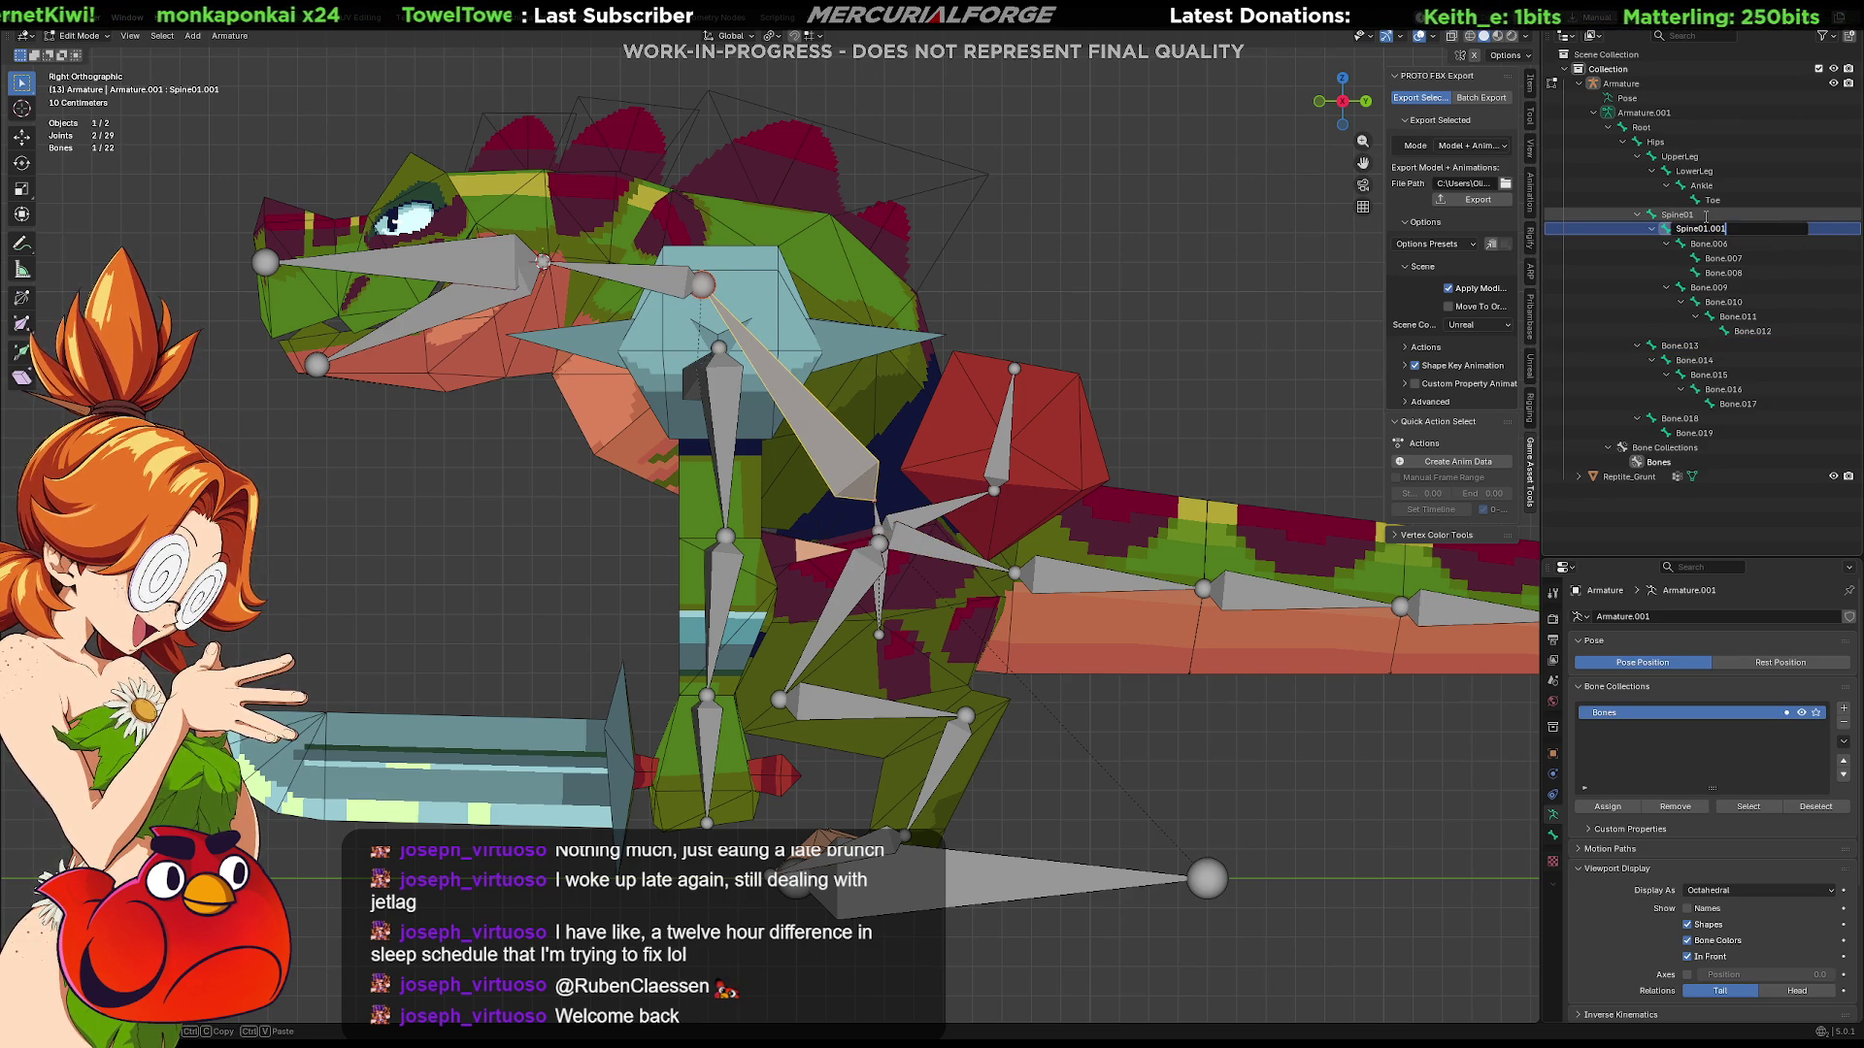
# Step: Rename Spine01.001 to Spine02 and Bone.006 to Neck
pyautogui.write('2')
pyautogui.press('Return')
pyautogui.press('Down')
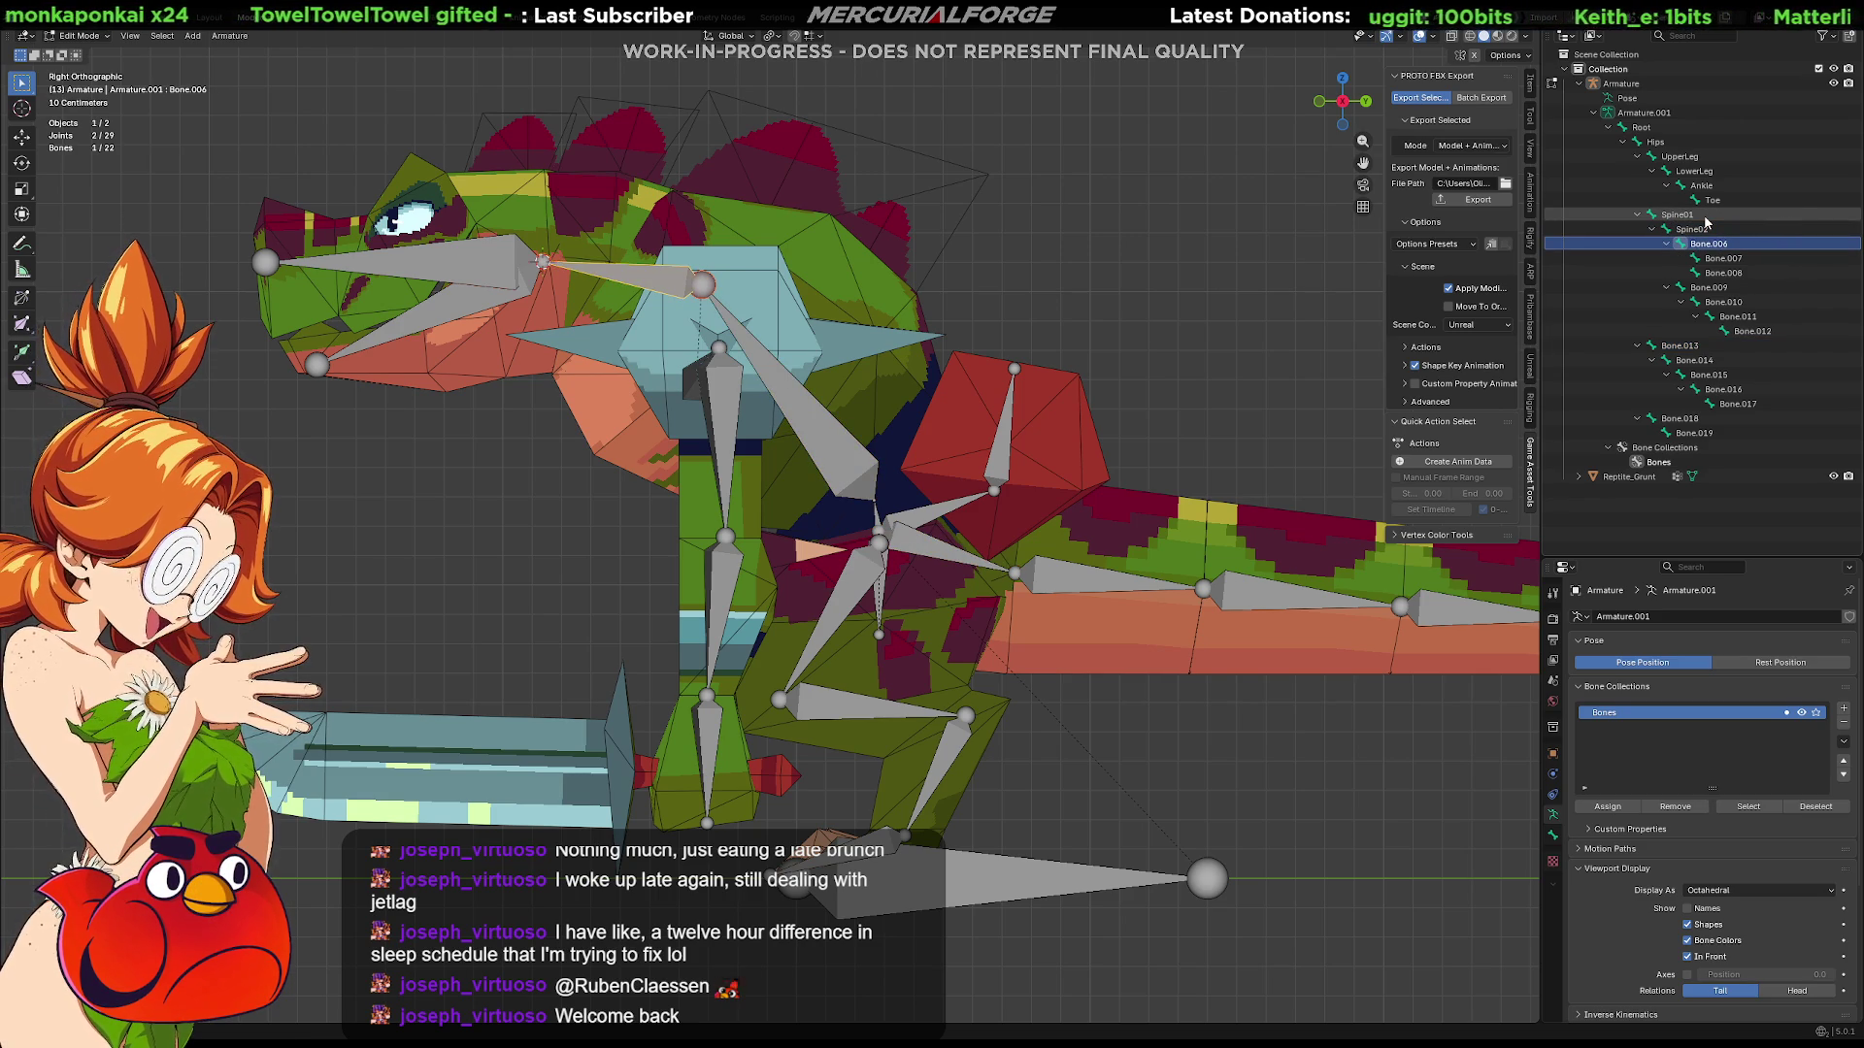
pyautogui.press('F2')
pyautogui.press('End')
pyautogui.press('BackSpace')
pyautogui.press('BackSpace')
pyautogui.press('BackSpace')
pyautogui.press('BackSpace')
pyautogui.press('BackSpace')
pyautogui.write('Neck')
pyautogui.press('Return')
# Step: Rename the next bones Head, Jaw and Clavical
pyautogui.press('Down')
pyautogui.press('F2')
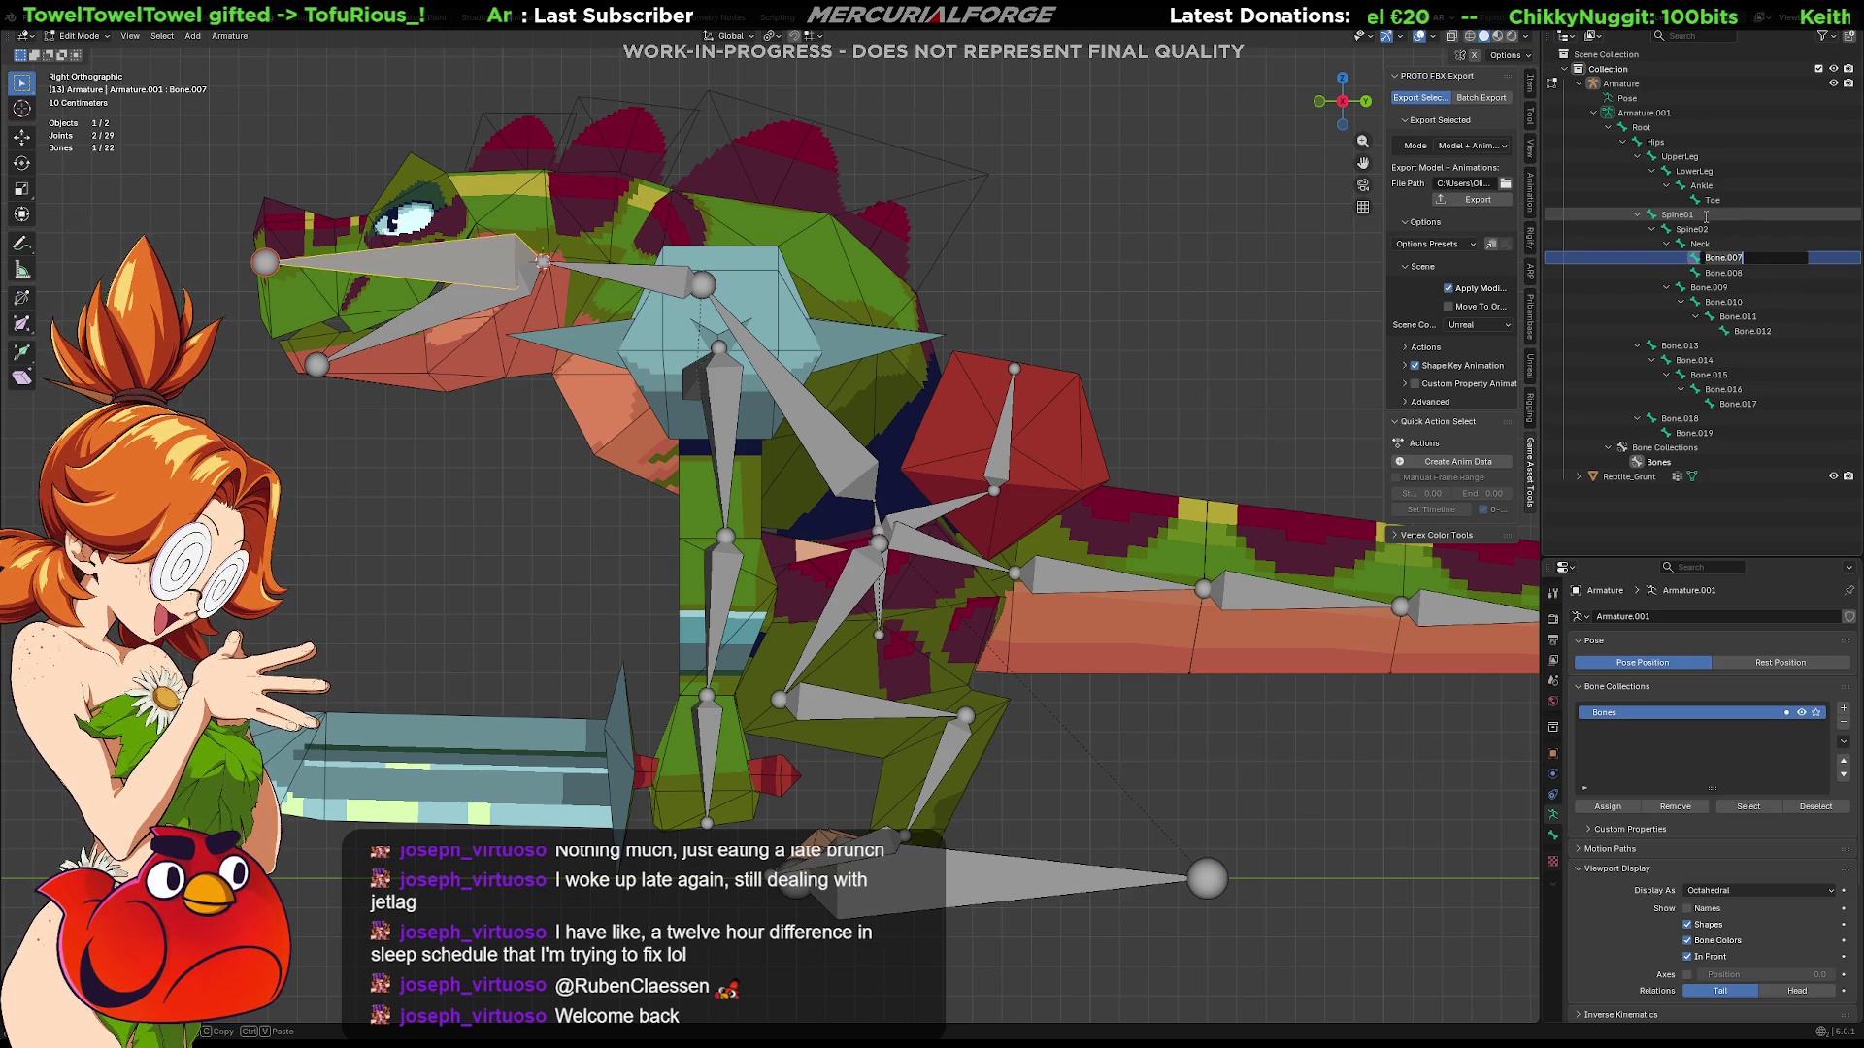
pyautogui.write('Head')
pyautogui.press('Return')
pyautogui.press('Down')
pyautogui.press('F2')
pyautogui.write('Jaw')
pyautogui.press('Return')
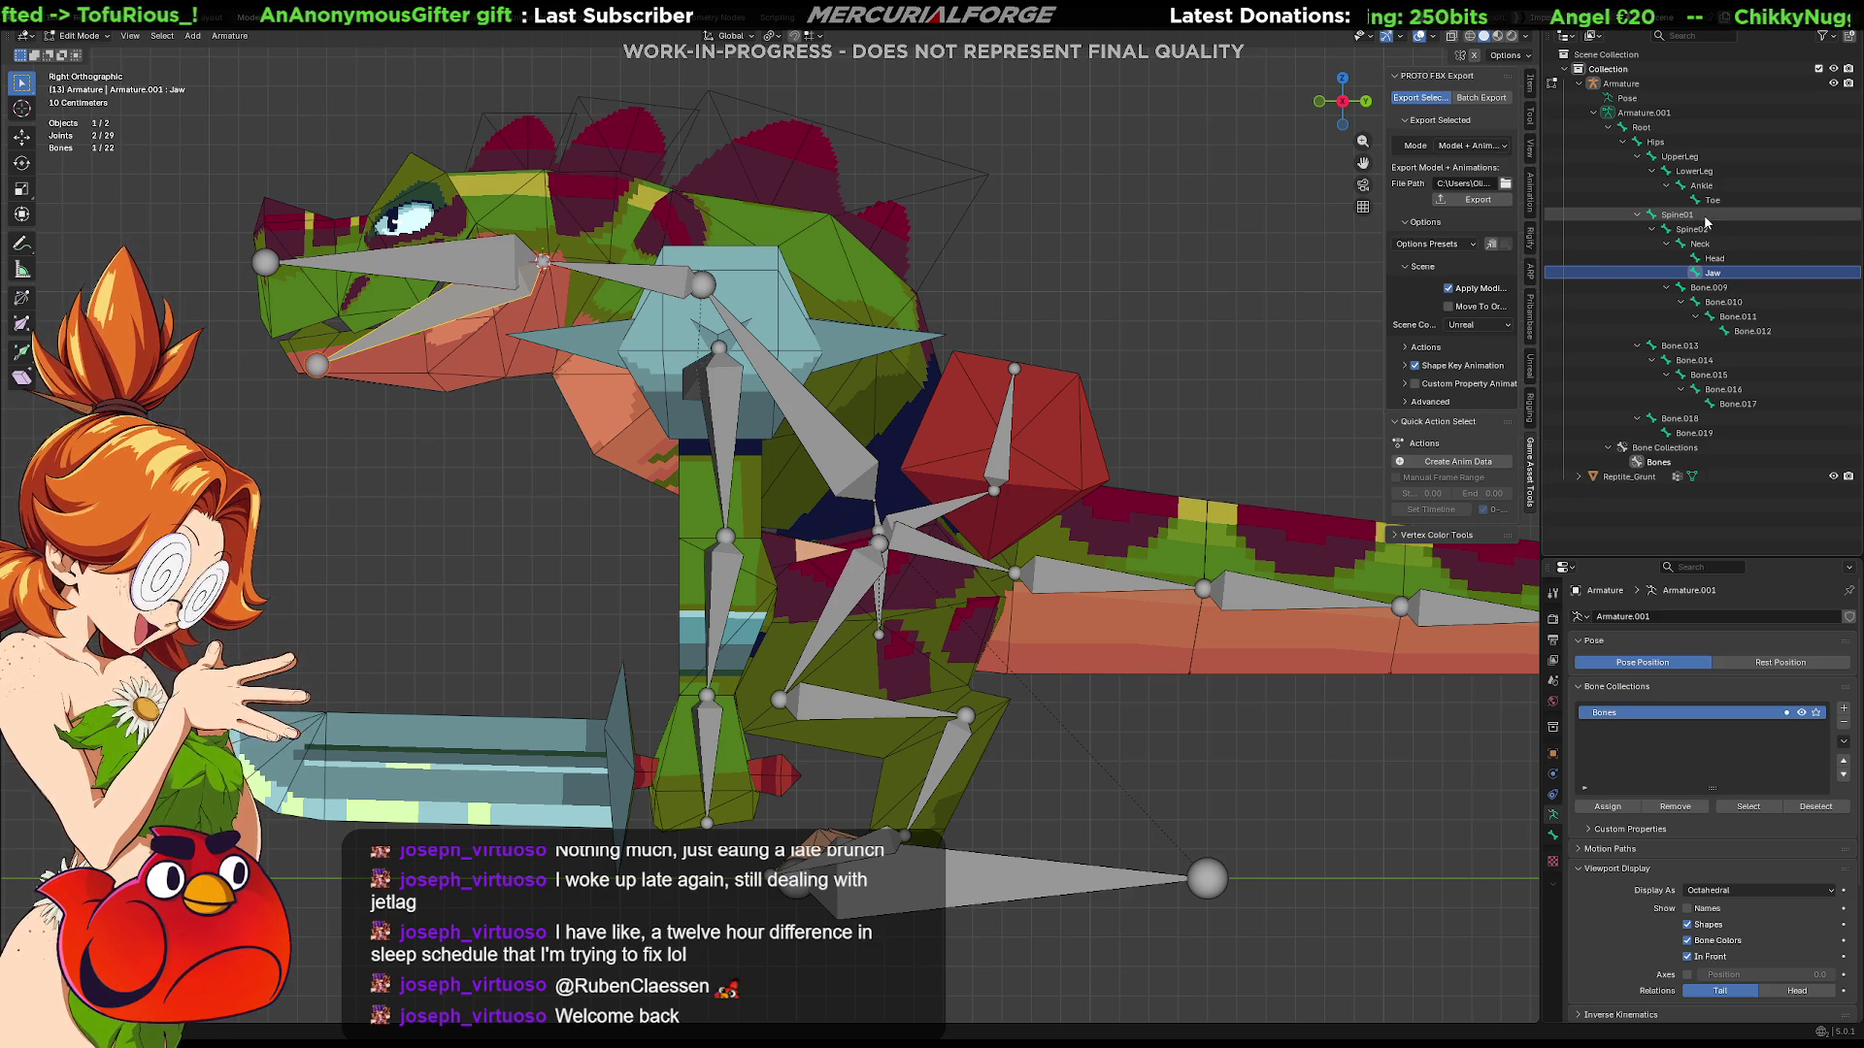
pyautogui.press('Down')
pyautogui.press('F2')
pyautogui.write('Clavical')
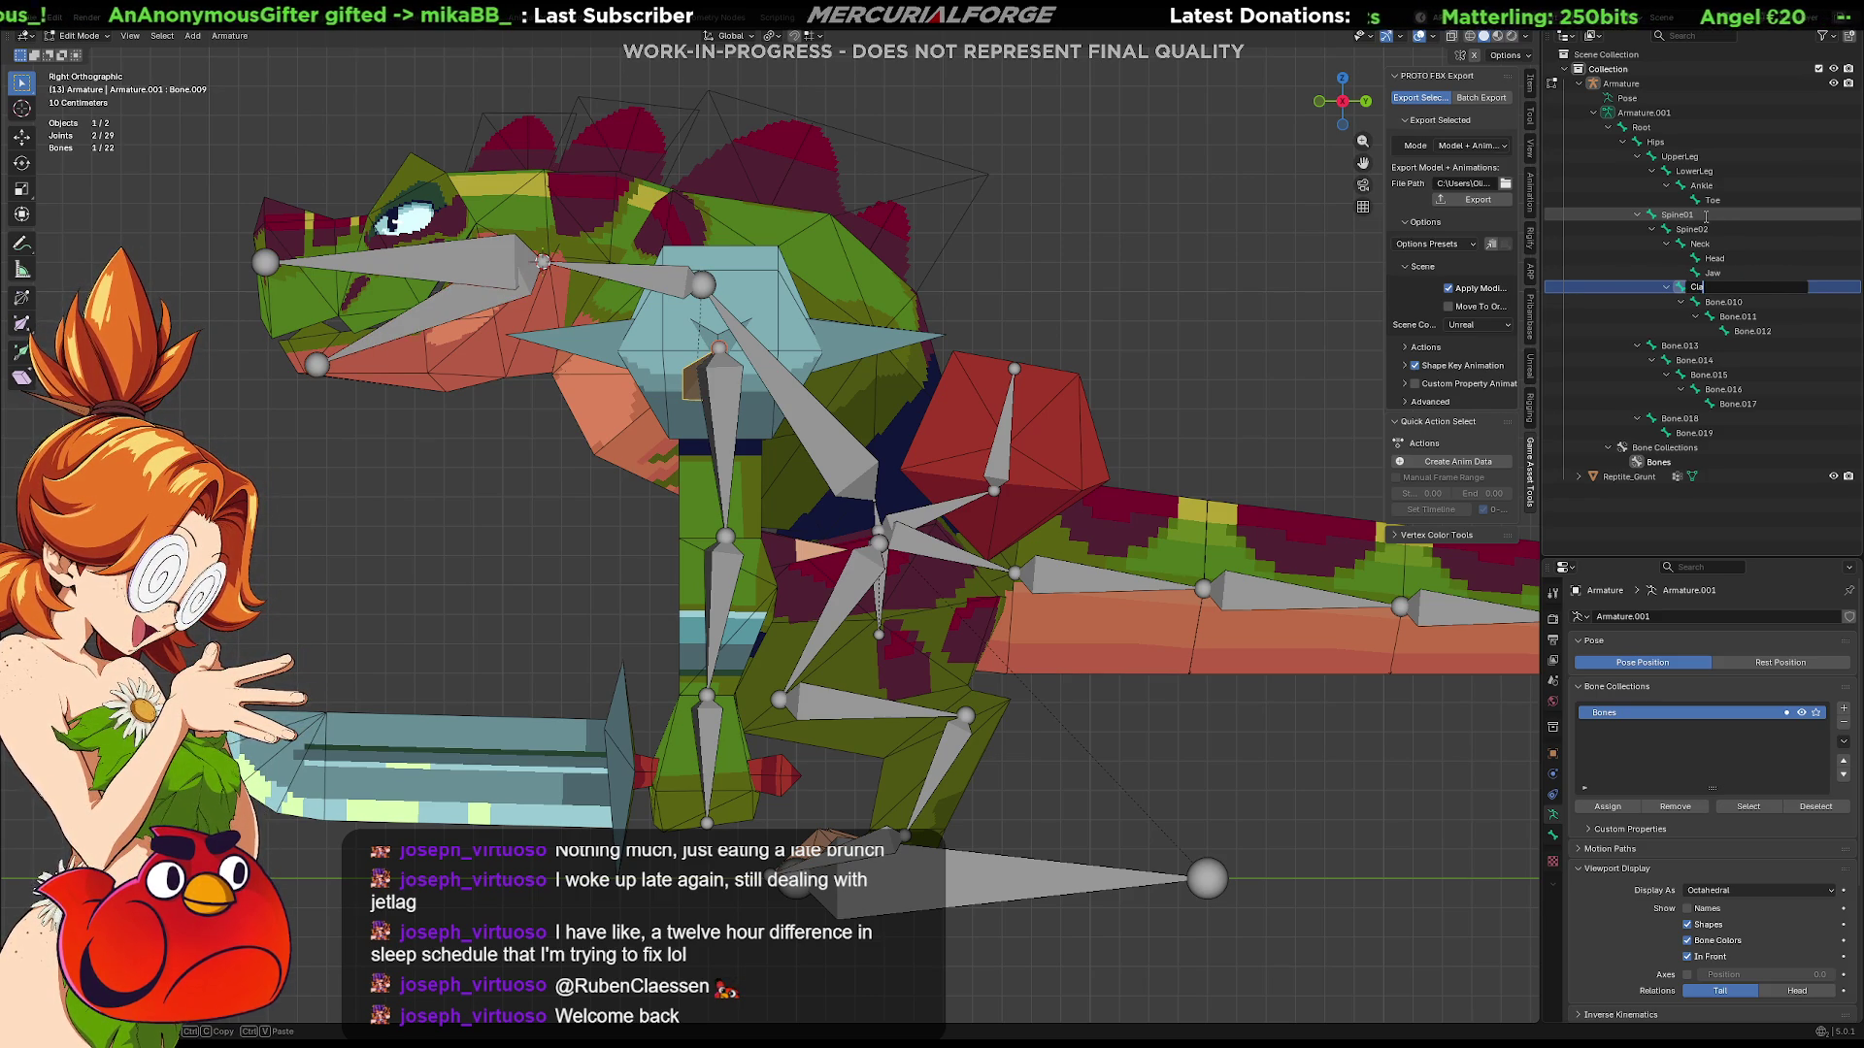
pyautogui.press('Return')
# Step: Rename the arm bones UpperArm, LowerArm and Hand, then select the first tail bone
pyautogui.press('Down')
pyautogui.press('F2')
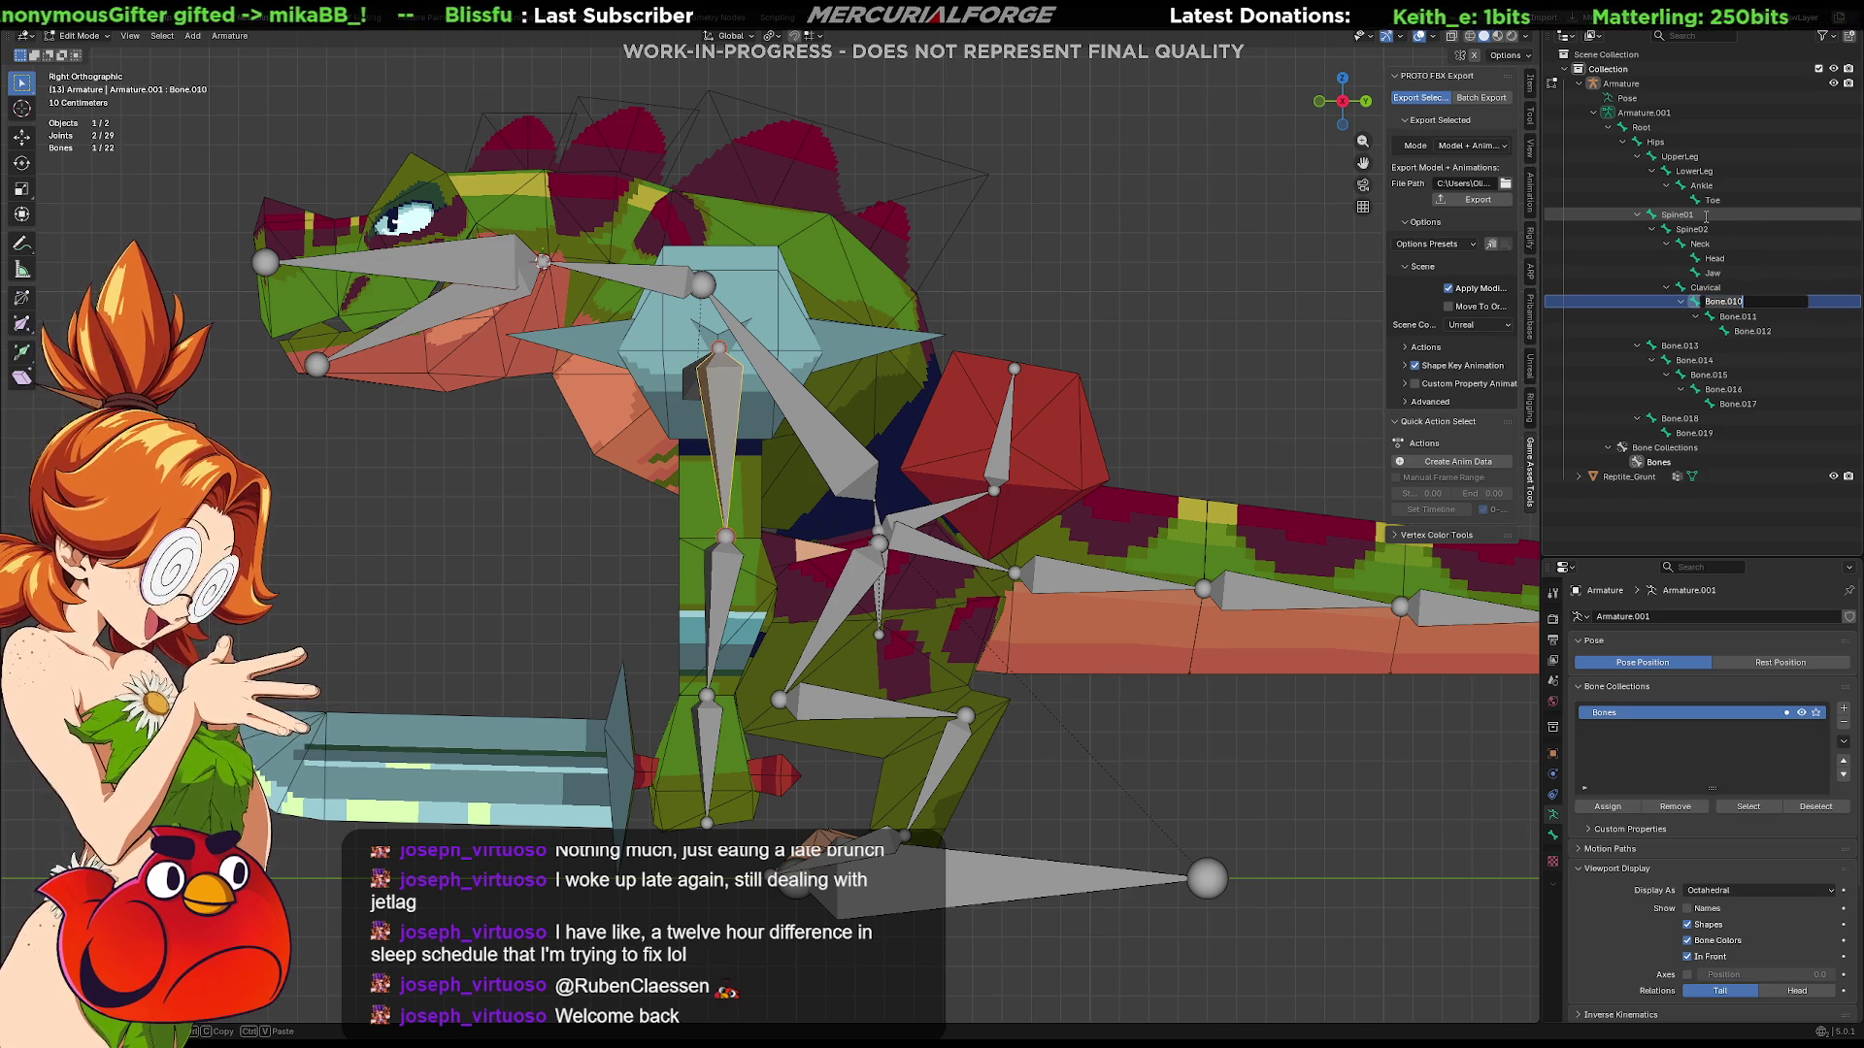
pyautogui.write('UpperArm')
pyautogui.press('Return')
pyautogui.press('Down')
pyautogui.press('F2')
pyautogui.write('L')
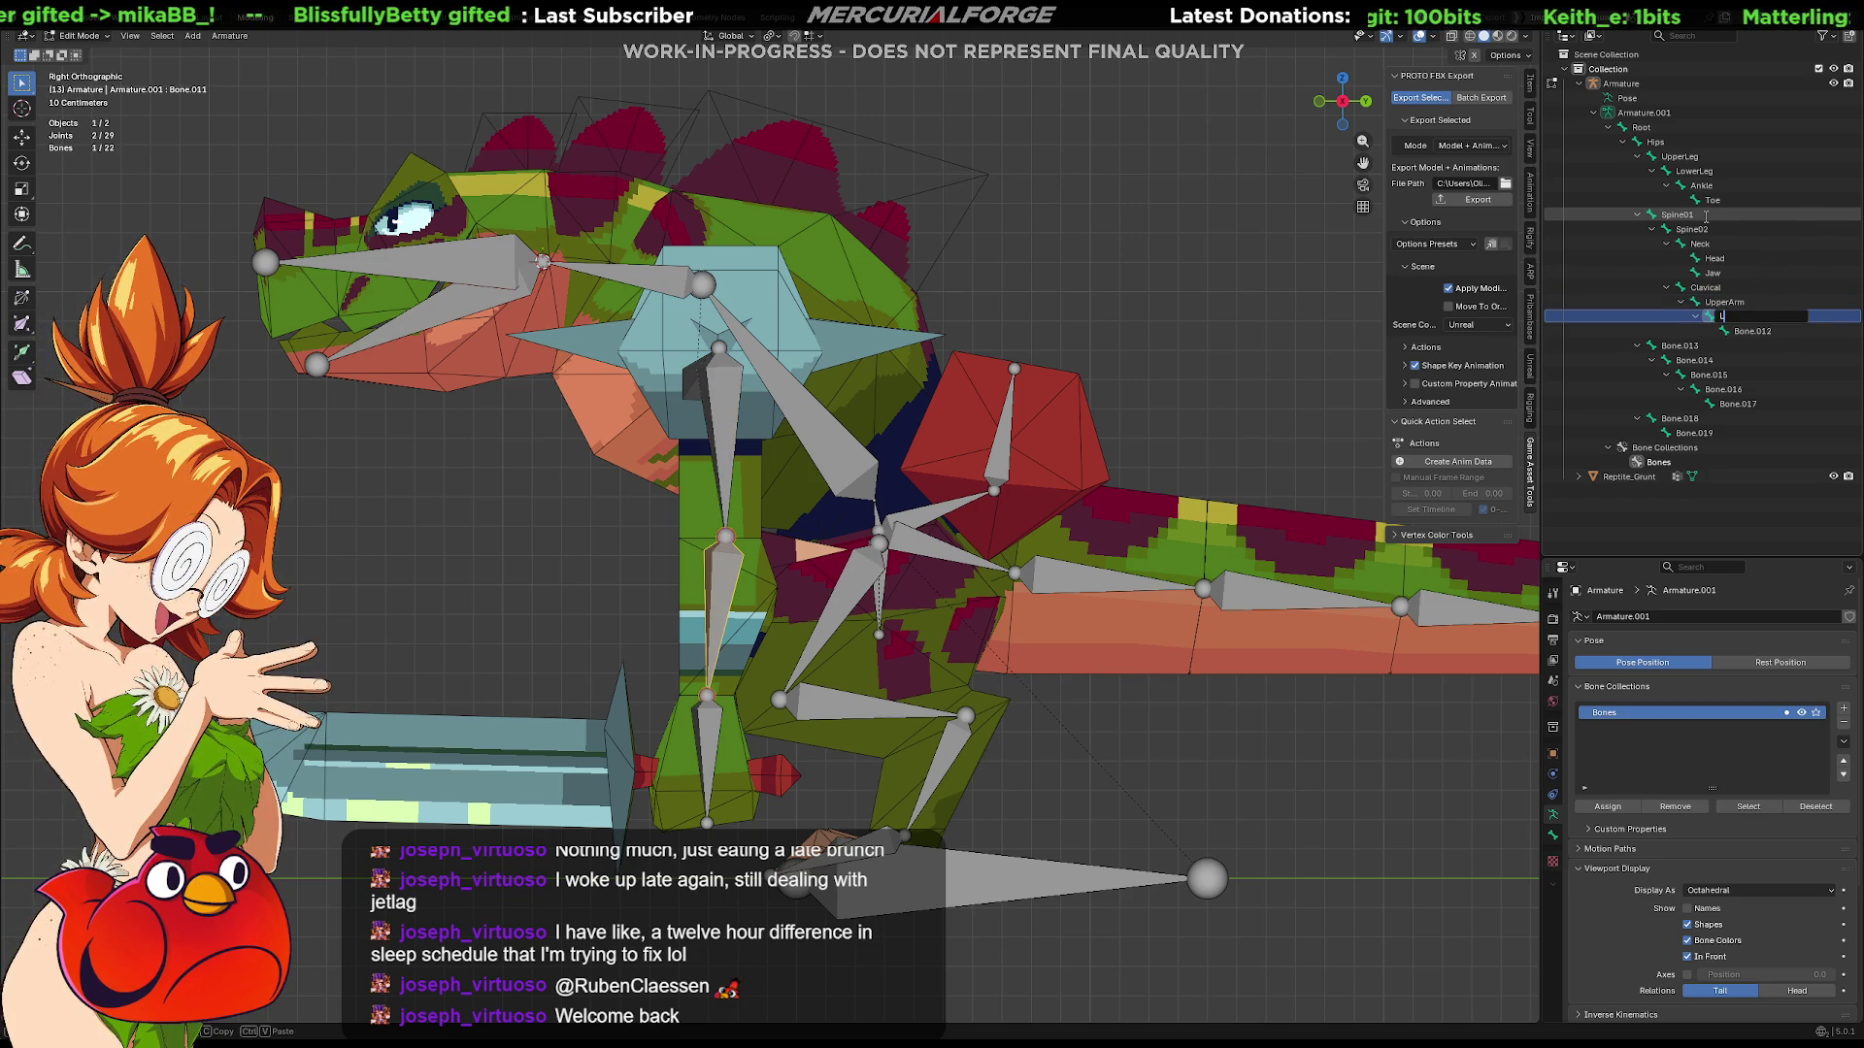
pyautogui.write('owerArm')
pyautogui.press('Return')
pyautogui.press('Down')
pyautogui.press('F2')
pyautogui.write('Hand')
pyautogui.press('Return')
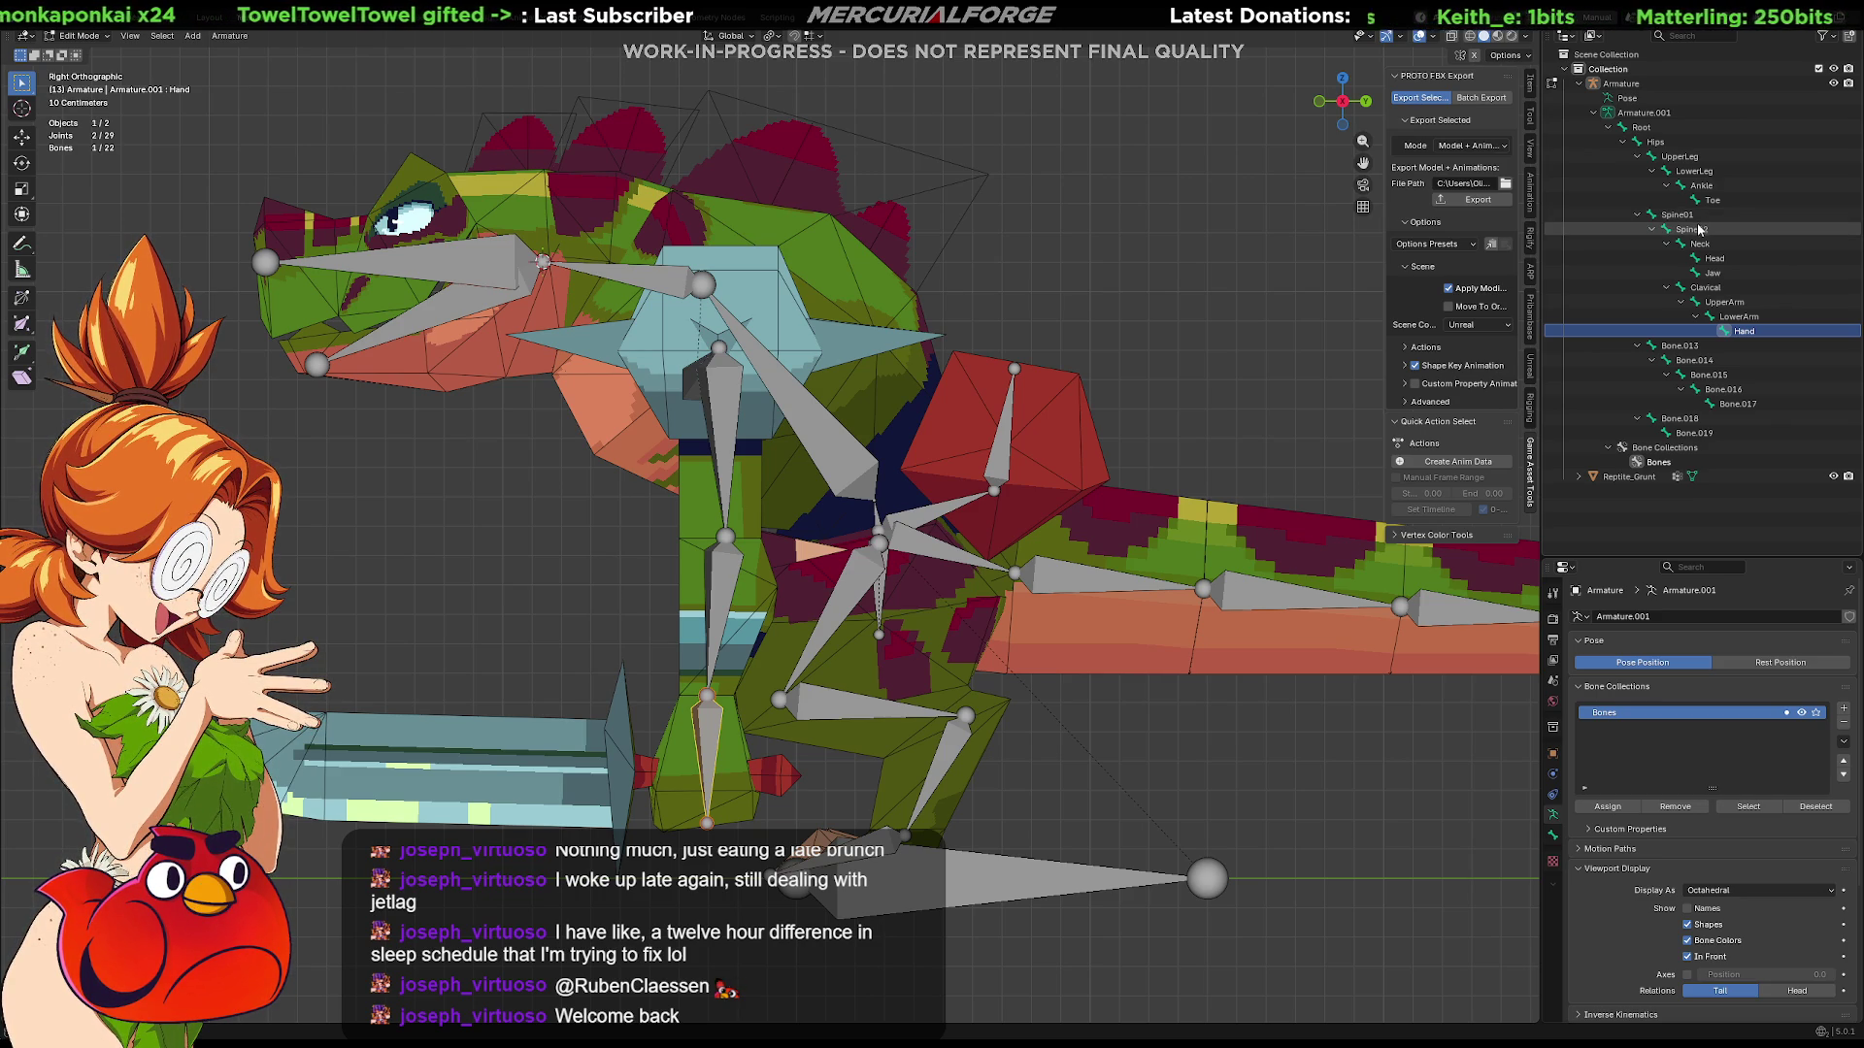
pyautogui.click(1716, 347)
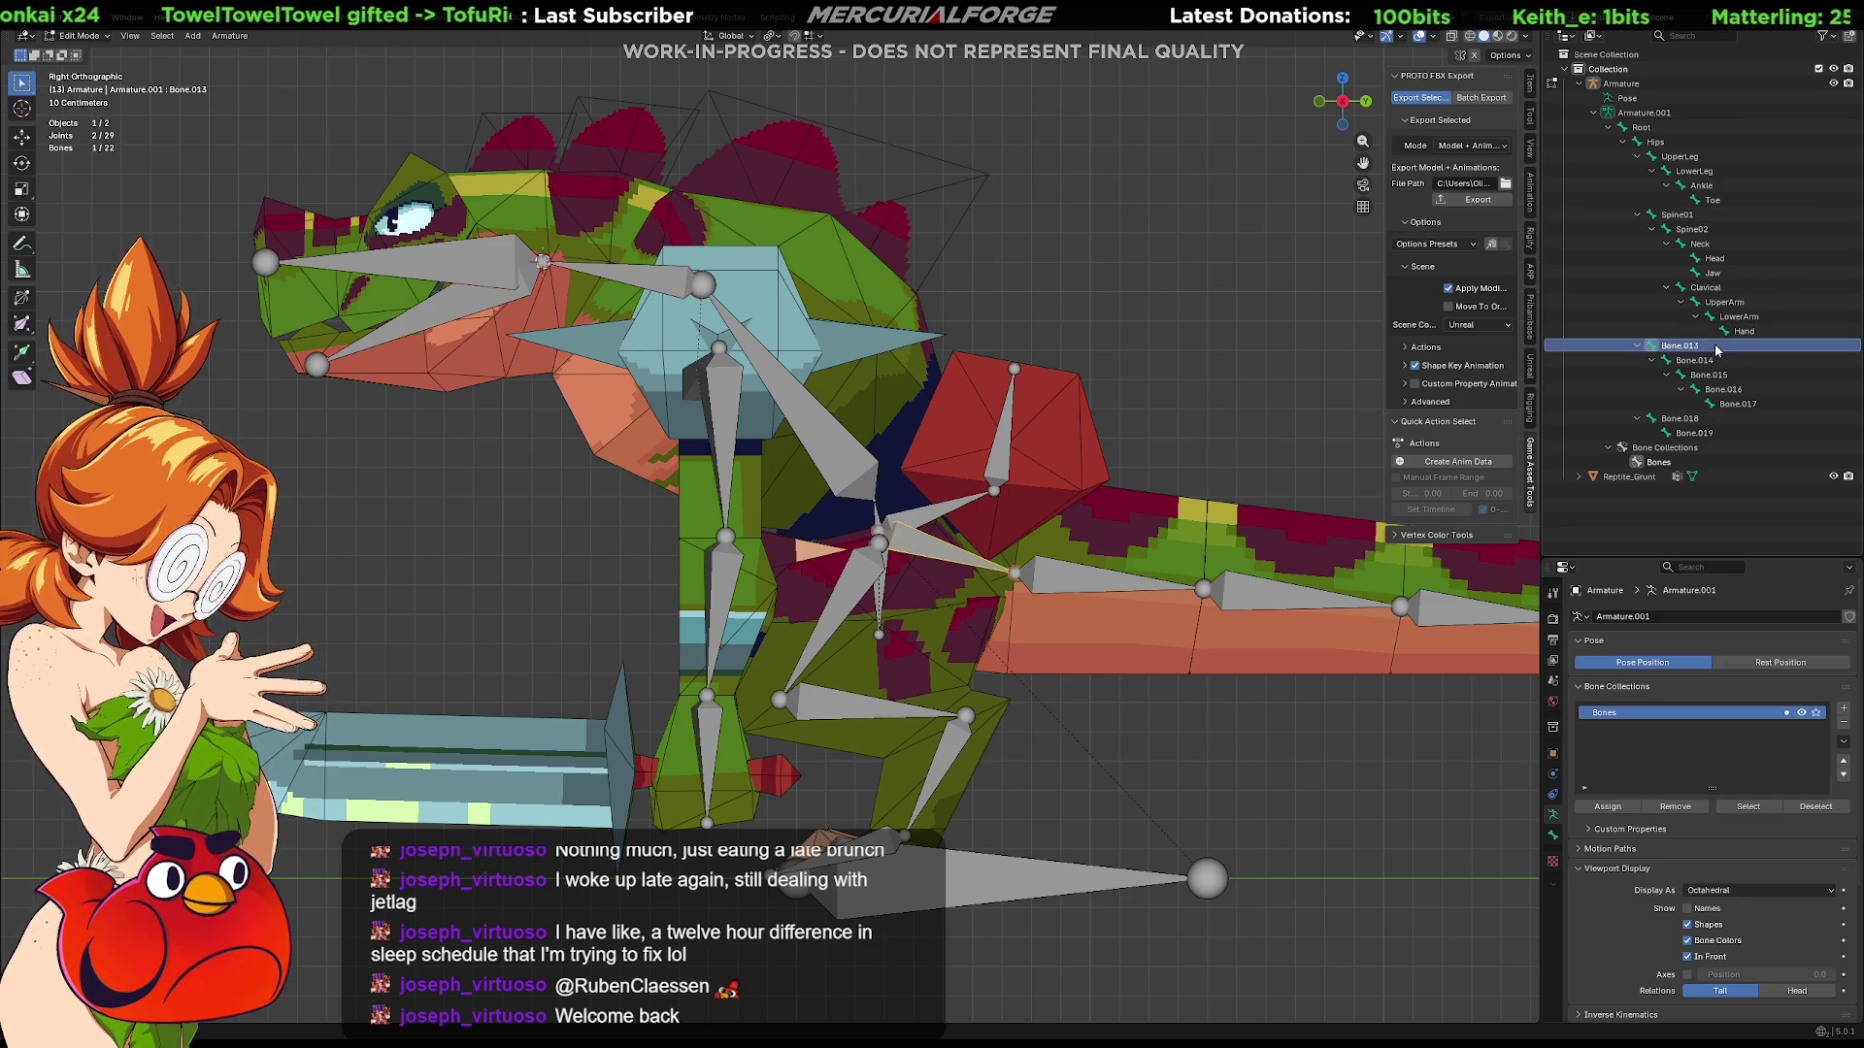
# Step: Rename the first two tail bones Tail01 and Tail02 in the Outliner
pyautogui.hotkey('ctrl', 'z')
pyautogui.click(1719, 350)
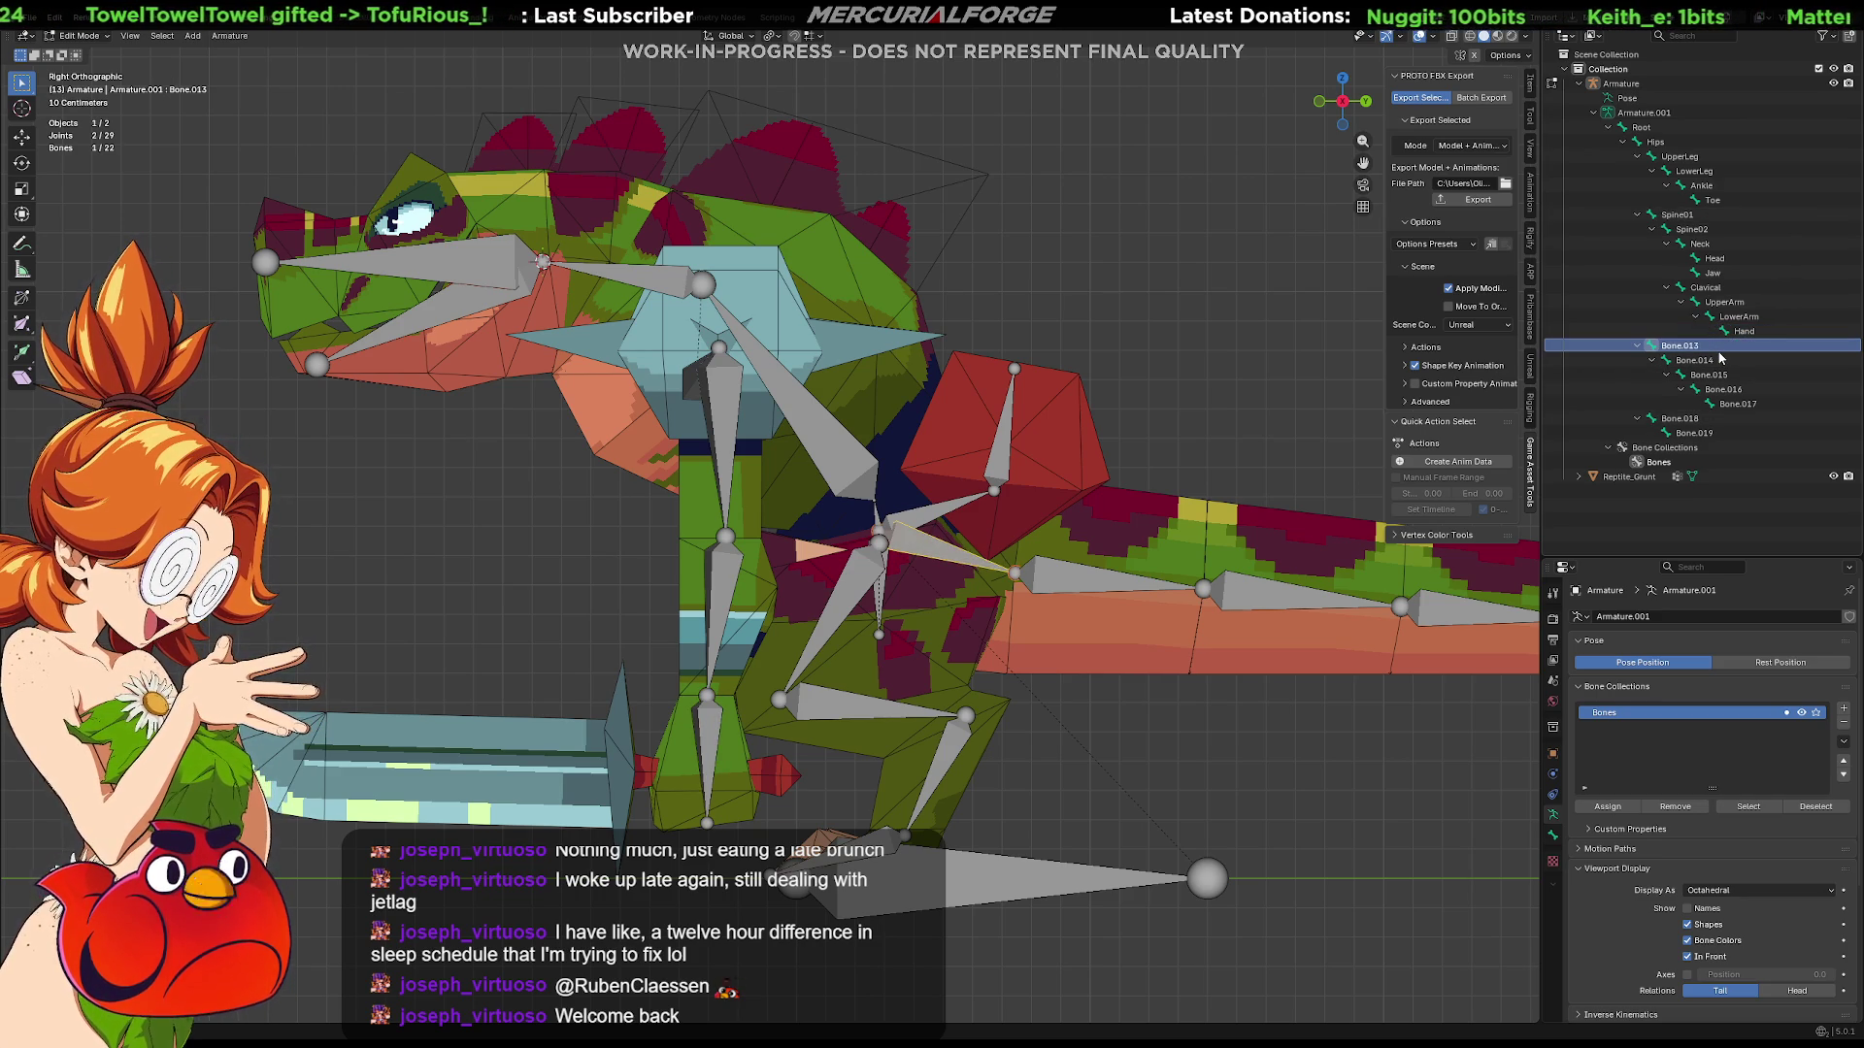
pyautogui.doubleClick(1719, 352)
pyautogui.write('Tail')
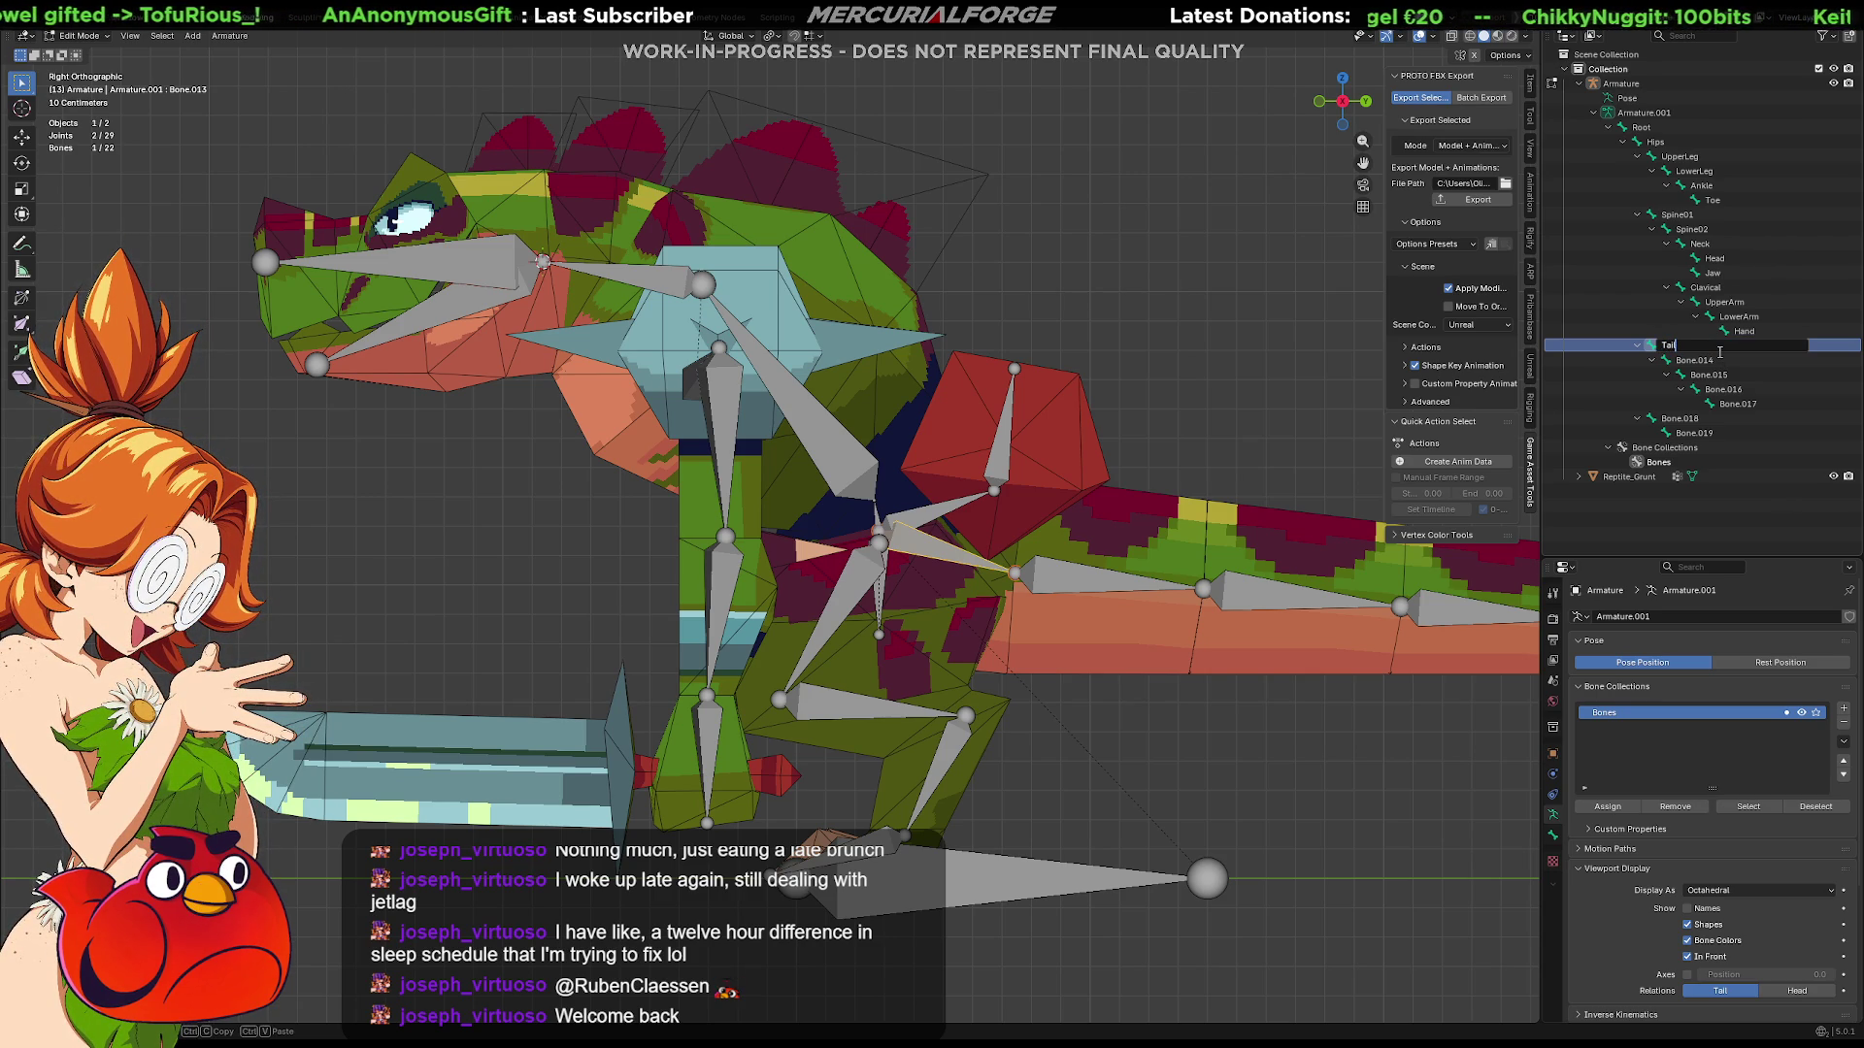
pyautogui.write('01')
pyautogui.press('Return')
pyautogui.click(1721, 358)
pyautogui.doubleClick(1720, 359)
pyautogui.write('Tail02')
pyautogui.press('Return')
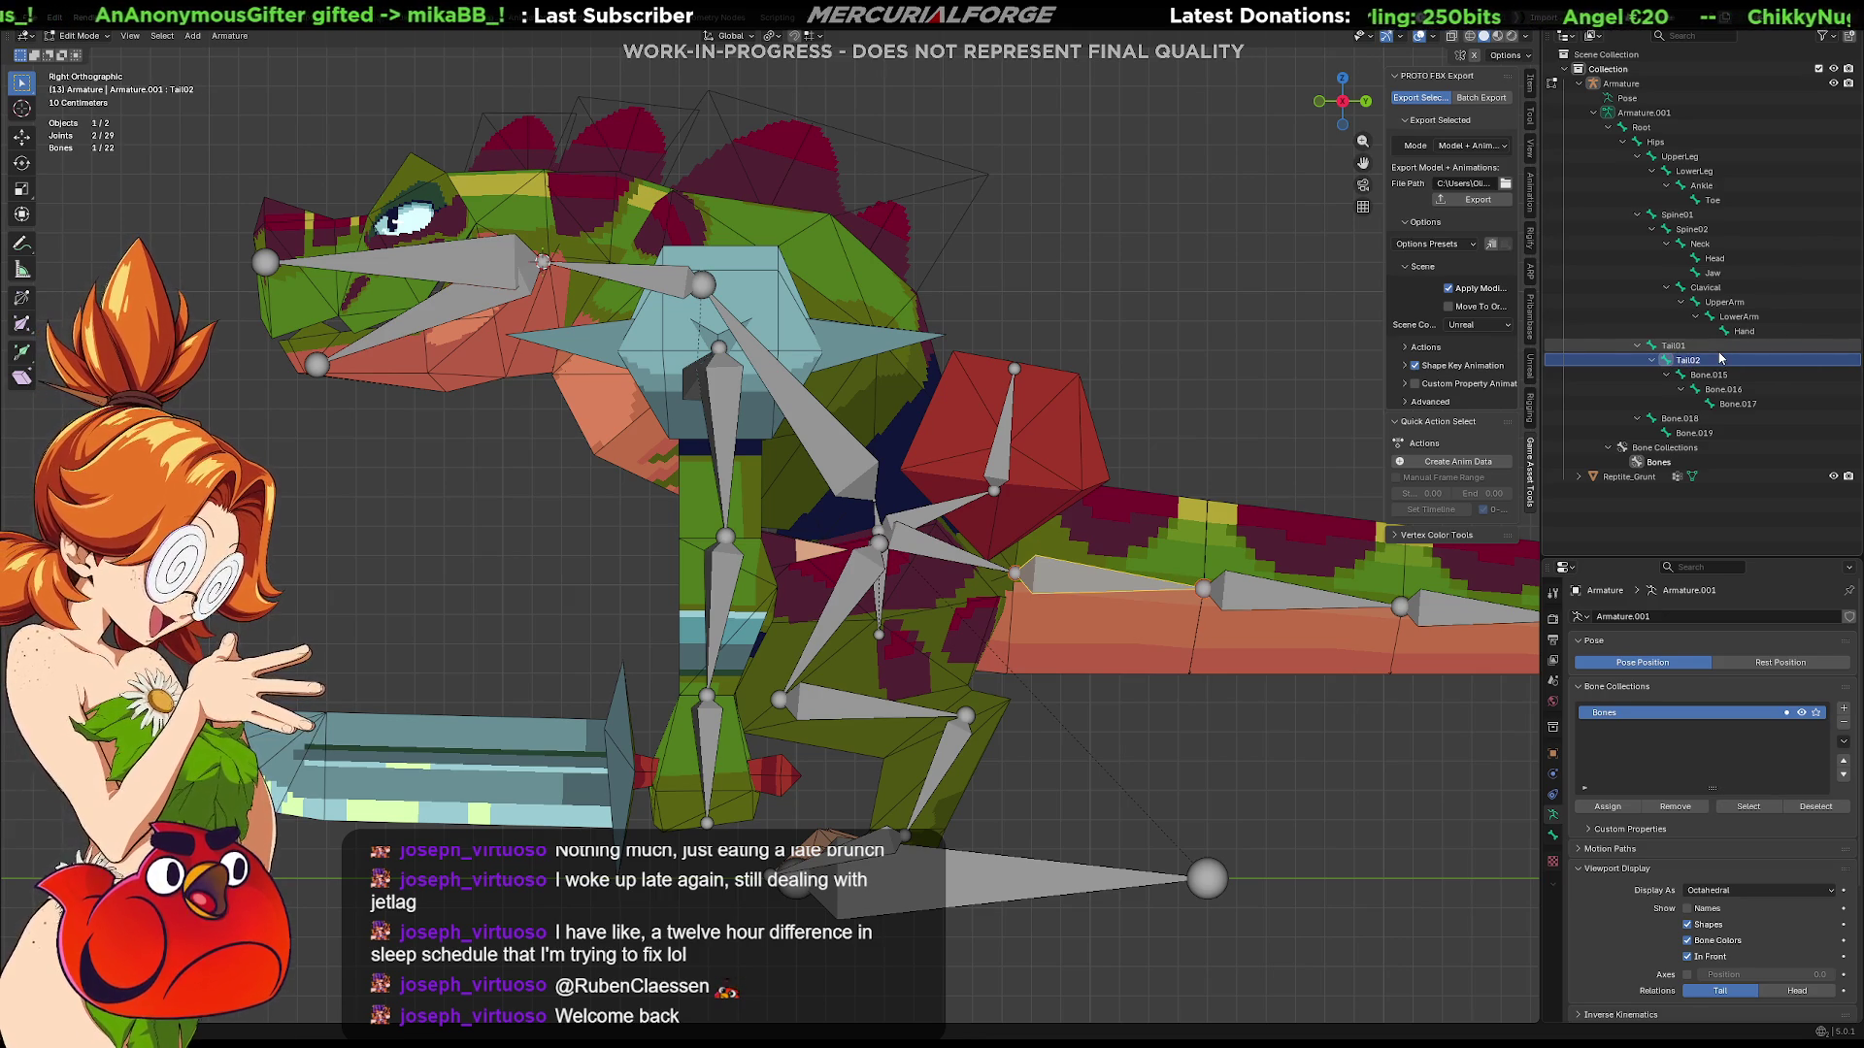
# Step: Rename the next three tail bones Tail03, Tail04 and TailTip
pyautogui.press('Down')
pyautogui.press('F2')
pyautogui.write('Tail04')
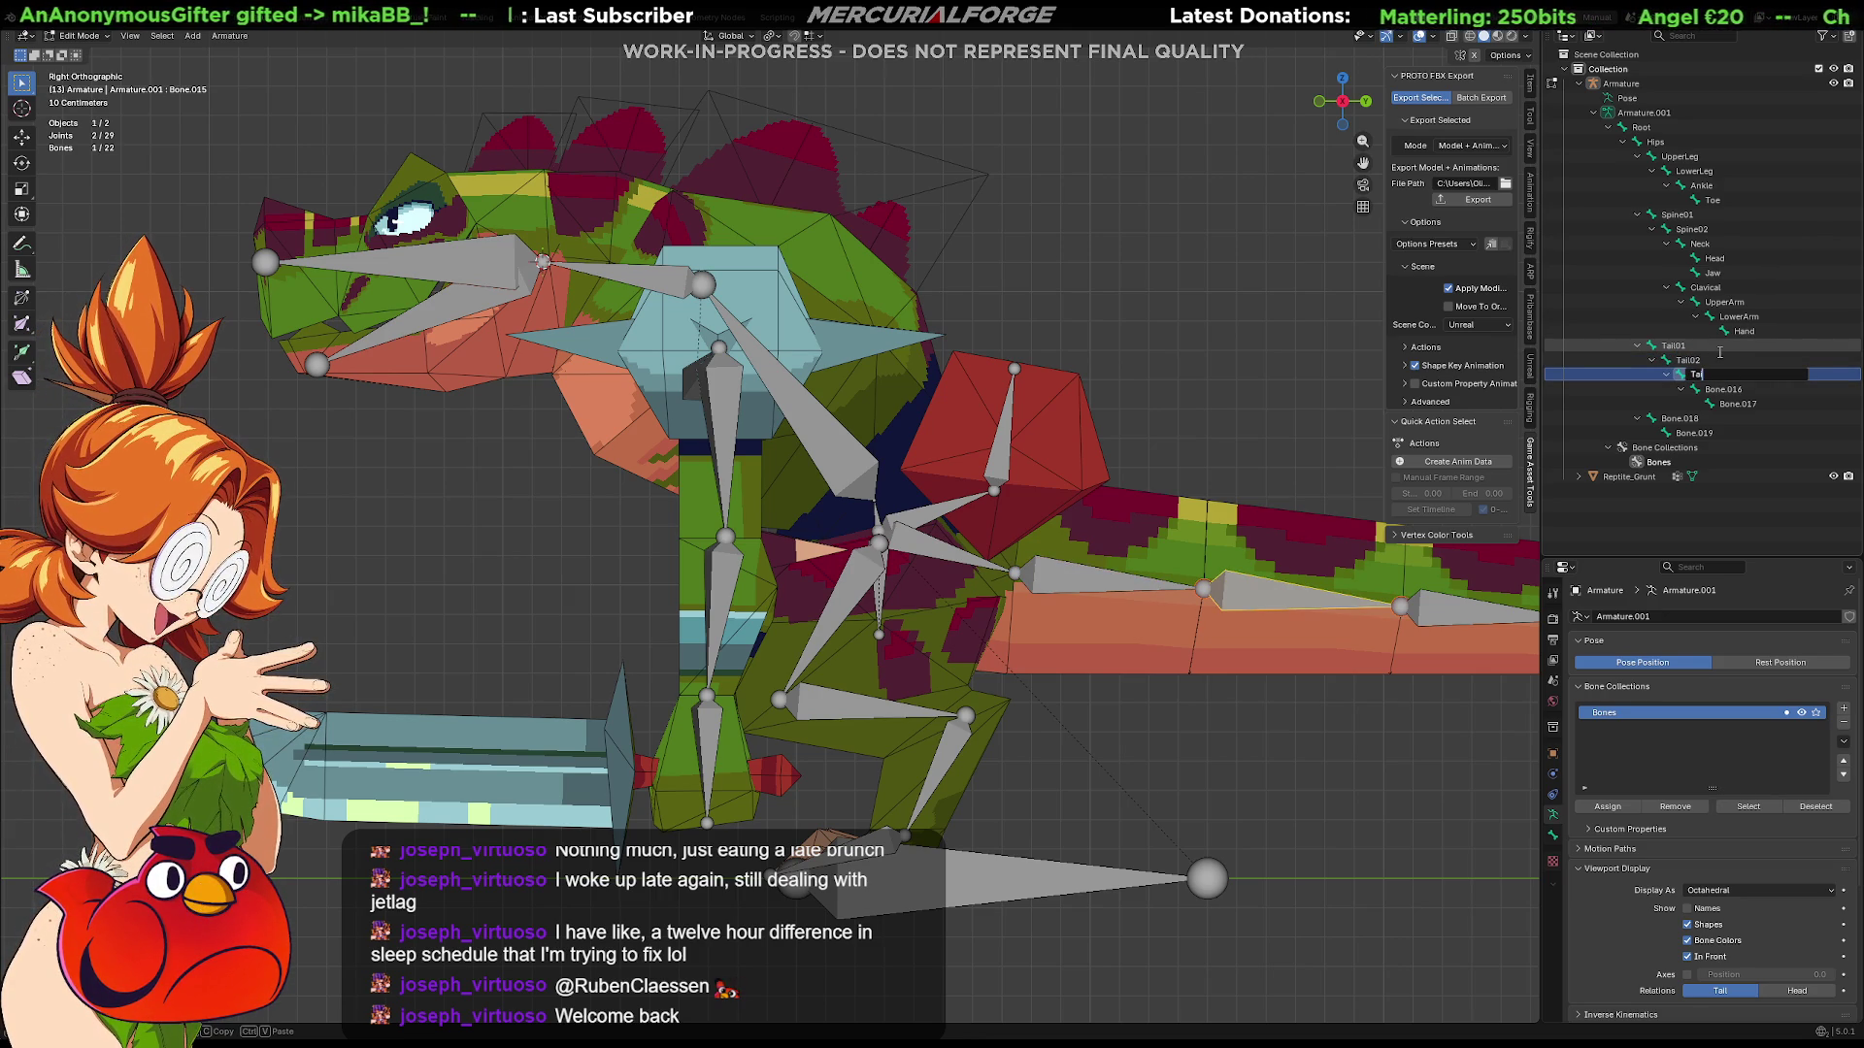
pyautogui.press('BackSpace')
pyautogui.write('3')
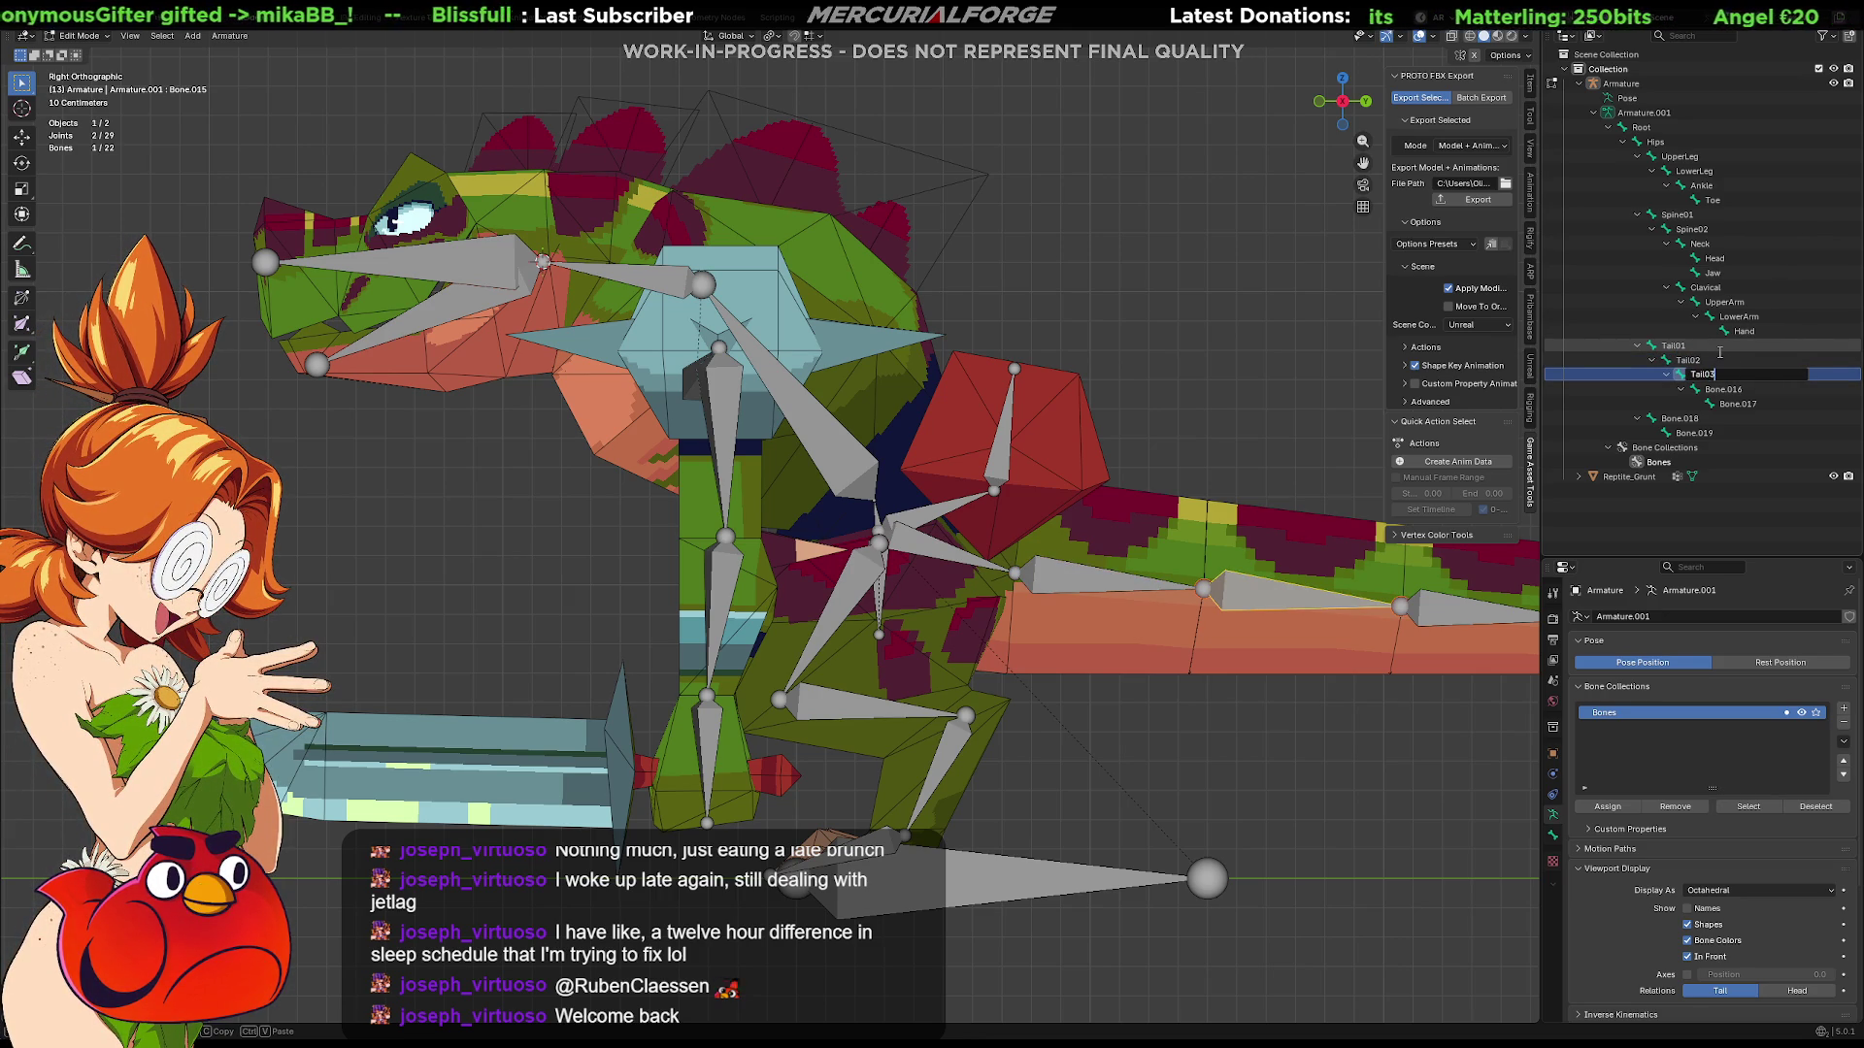
pyautogui.press('Return')
pyautogui.press('Down')
pyautogui.press('F2')
pyautogui.write('Tai')
pyautogui.write('04')
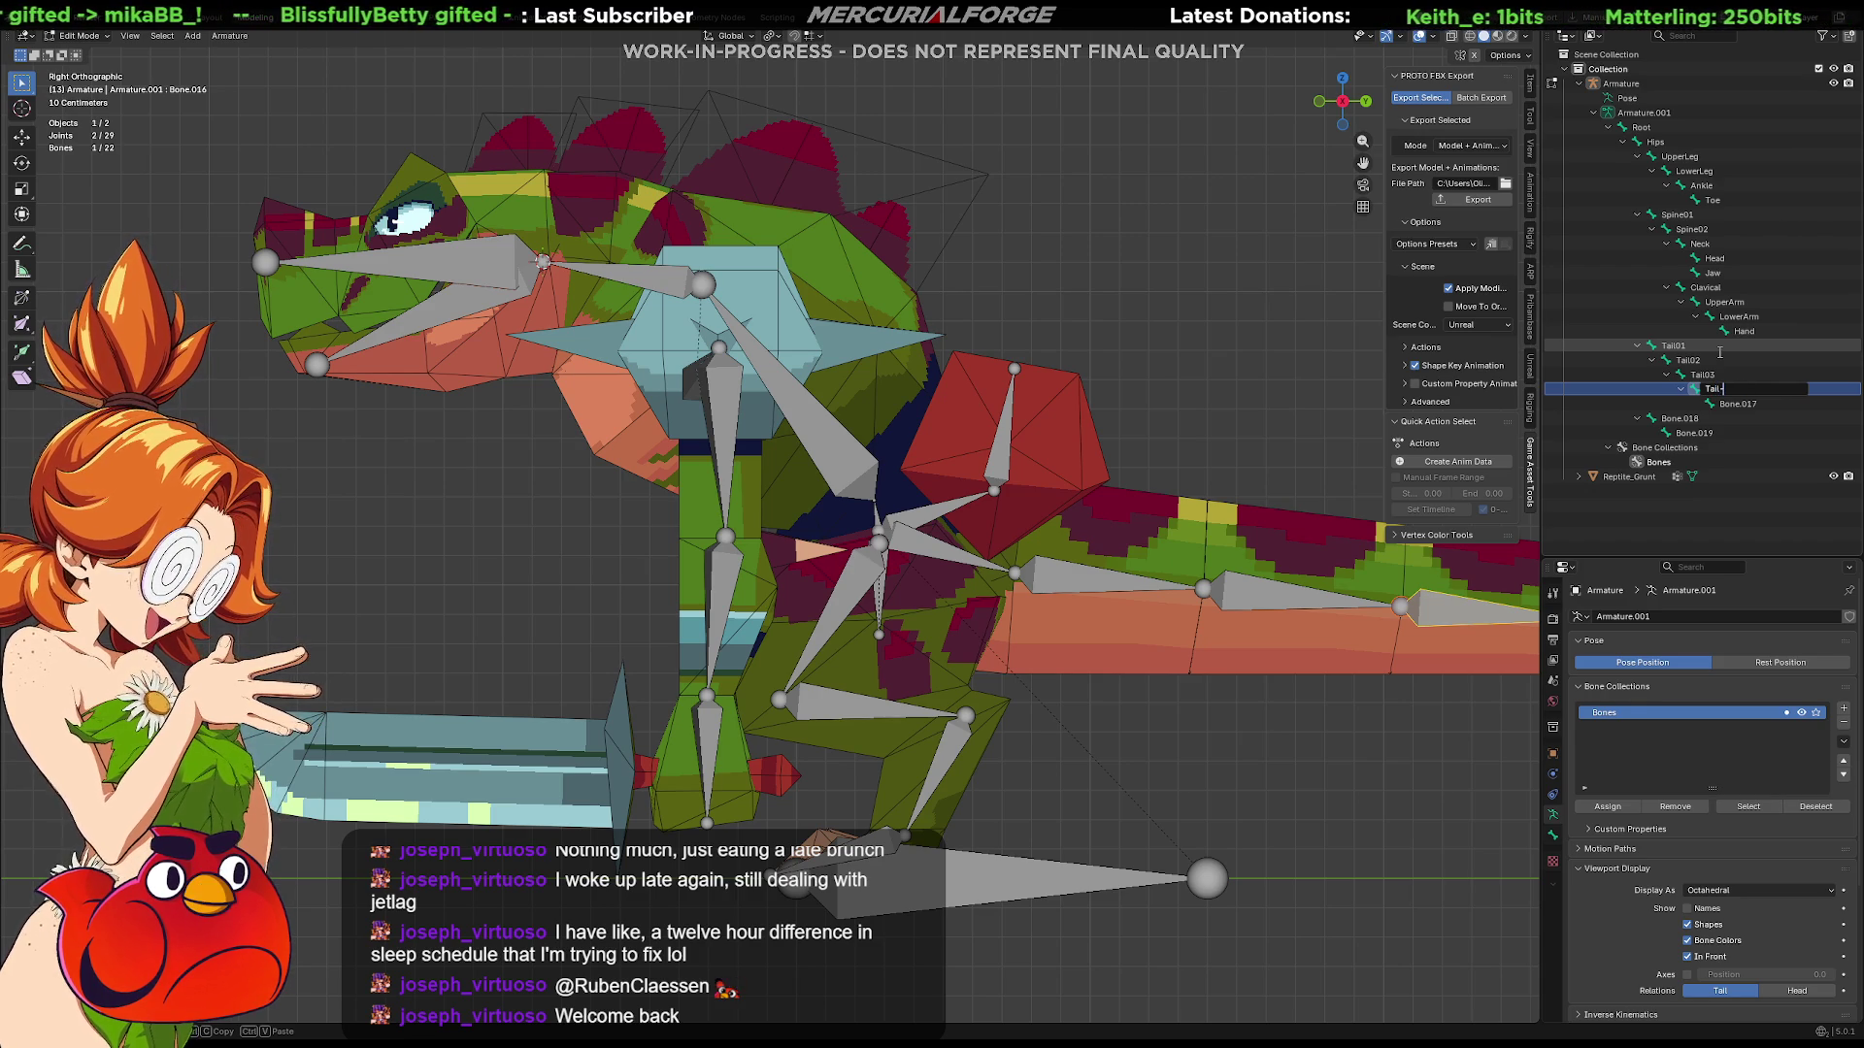
pyautogui.write('04')
pyautogui.press('Return')
pyautogui.press('Down')
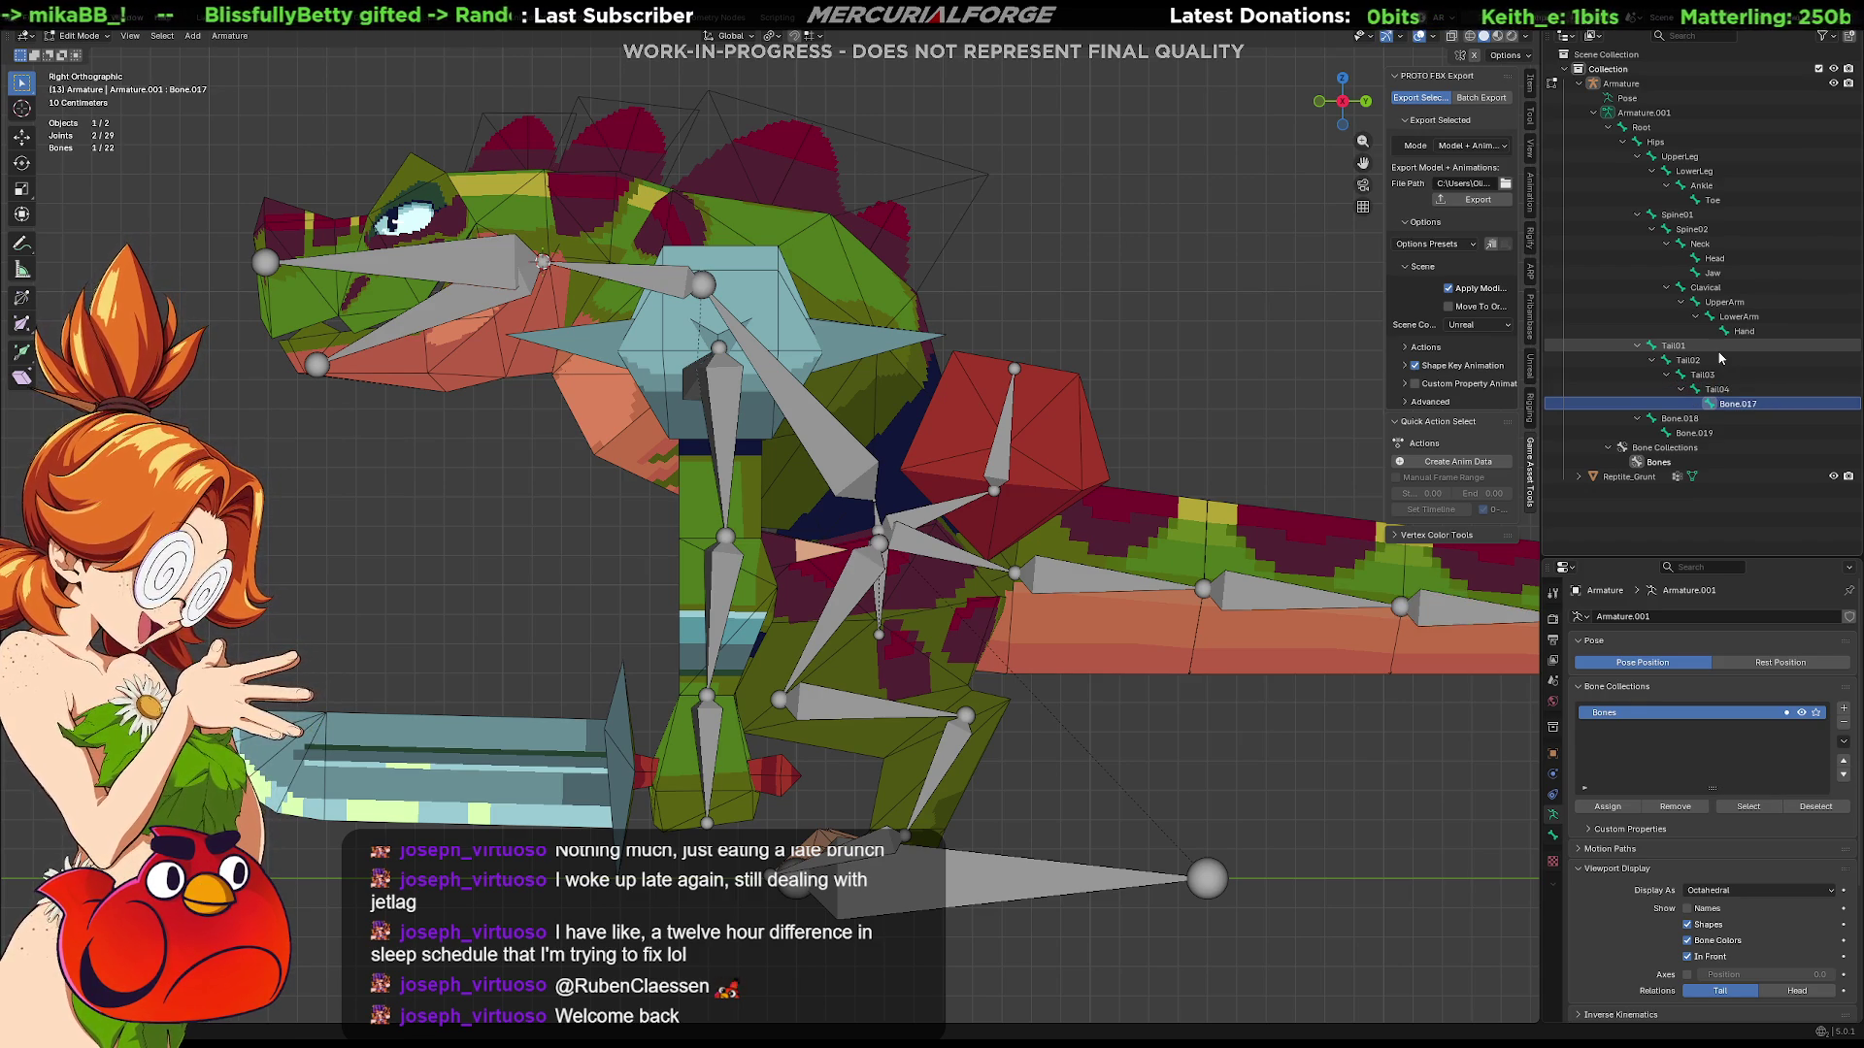
pyautogui.press('F2')
pyautogui.write('Tail')
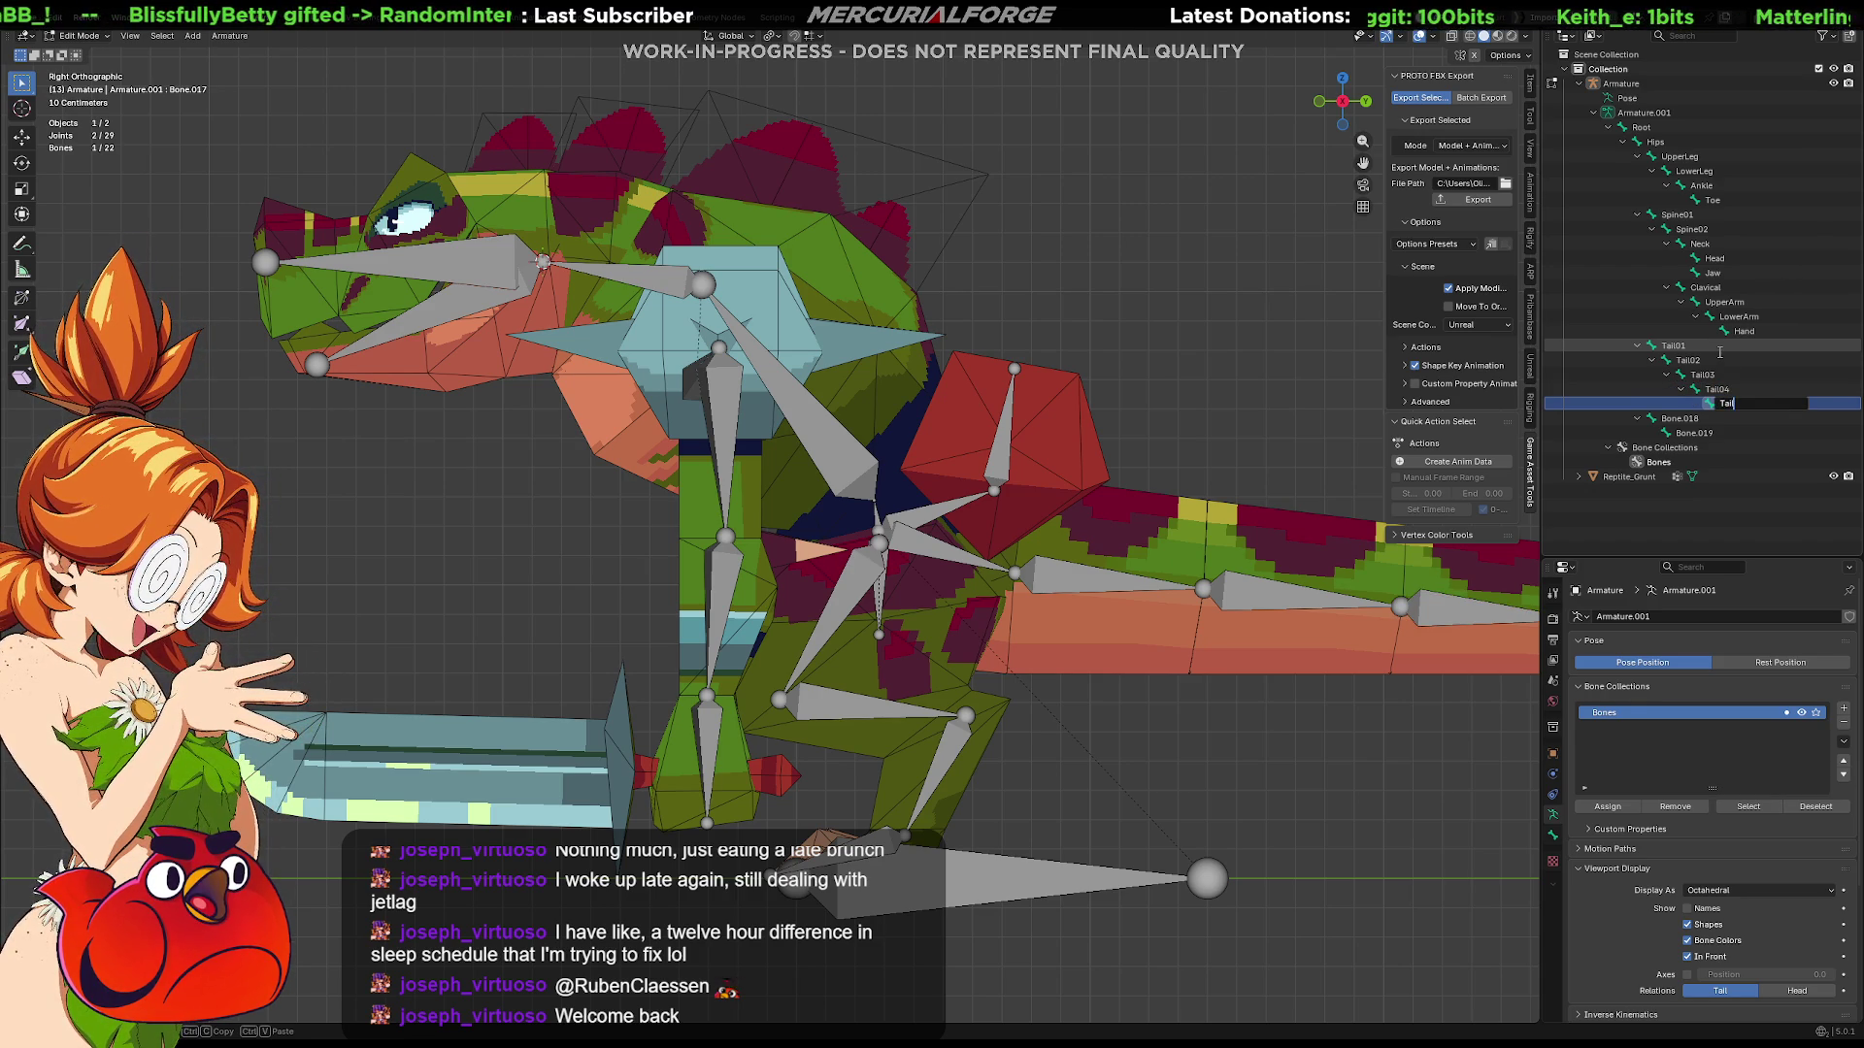
pyautogui.write('Tip')
pyautogui.press('Return')
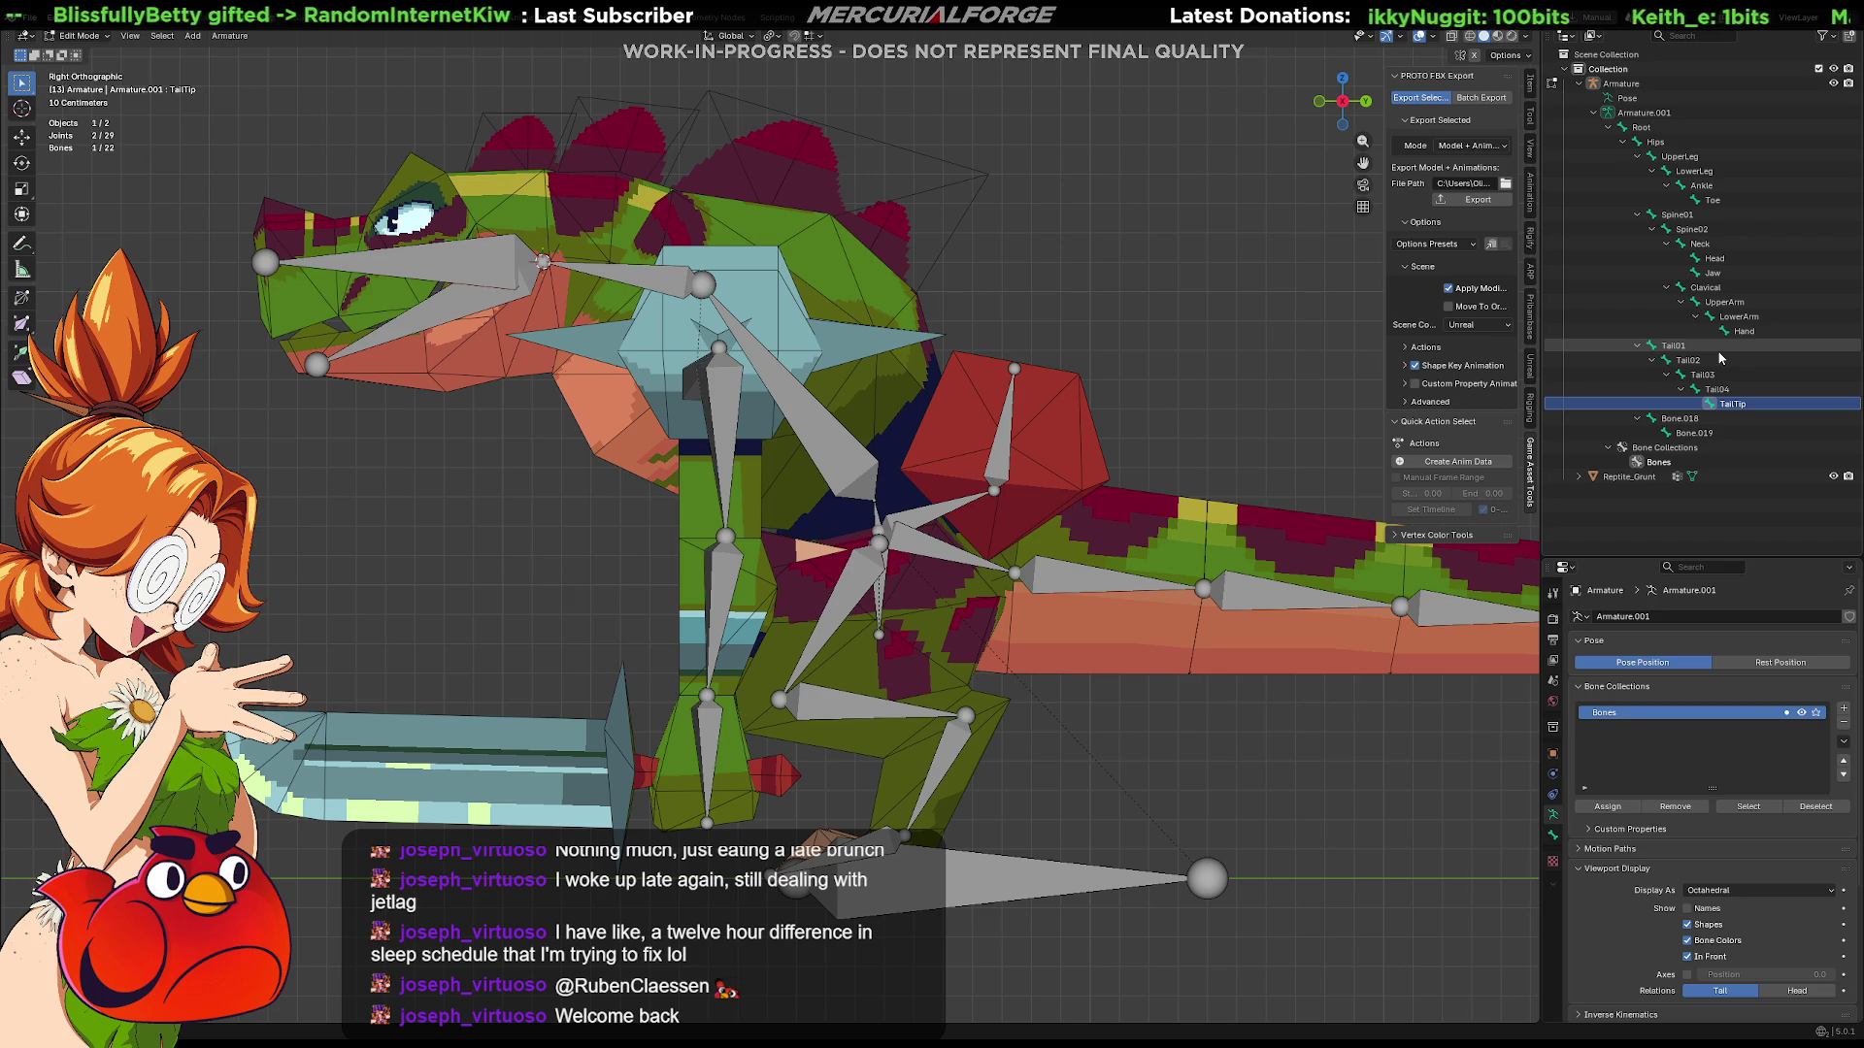
# Step: Correct the last tail bone's name from TailTip to Tail05, then select the chest bone
pyautogui.scroll(-3, 771, 524)
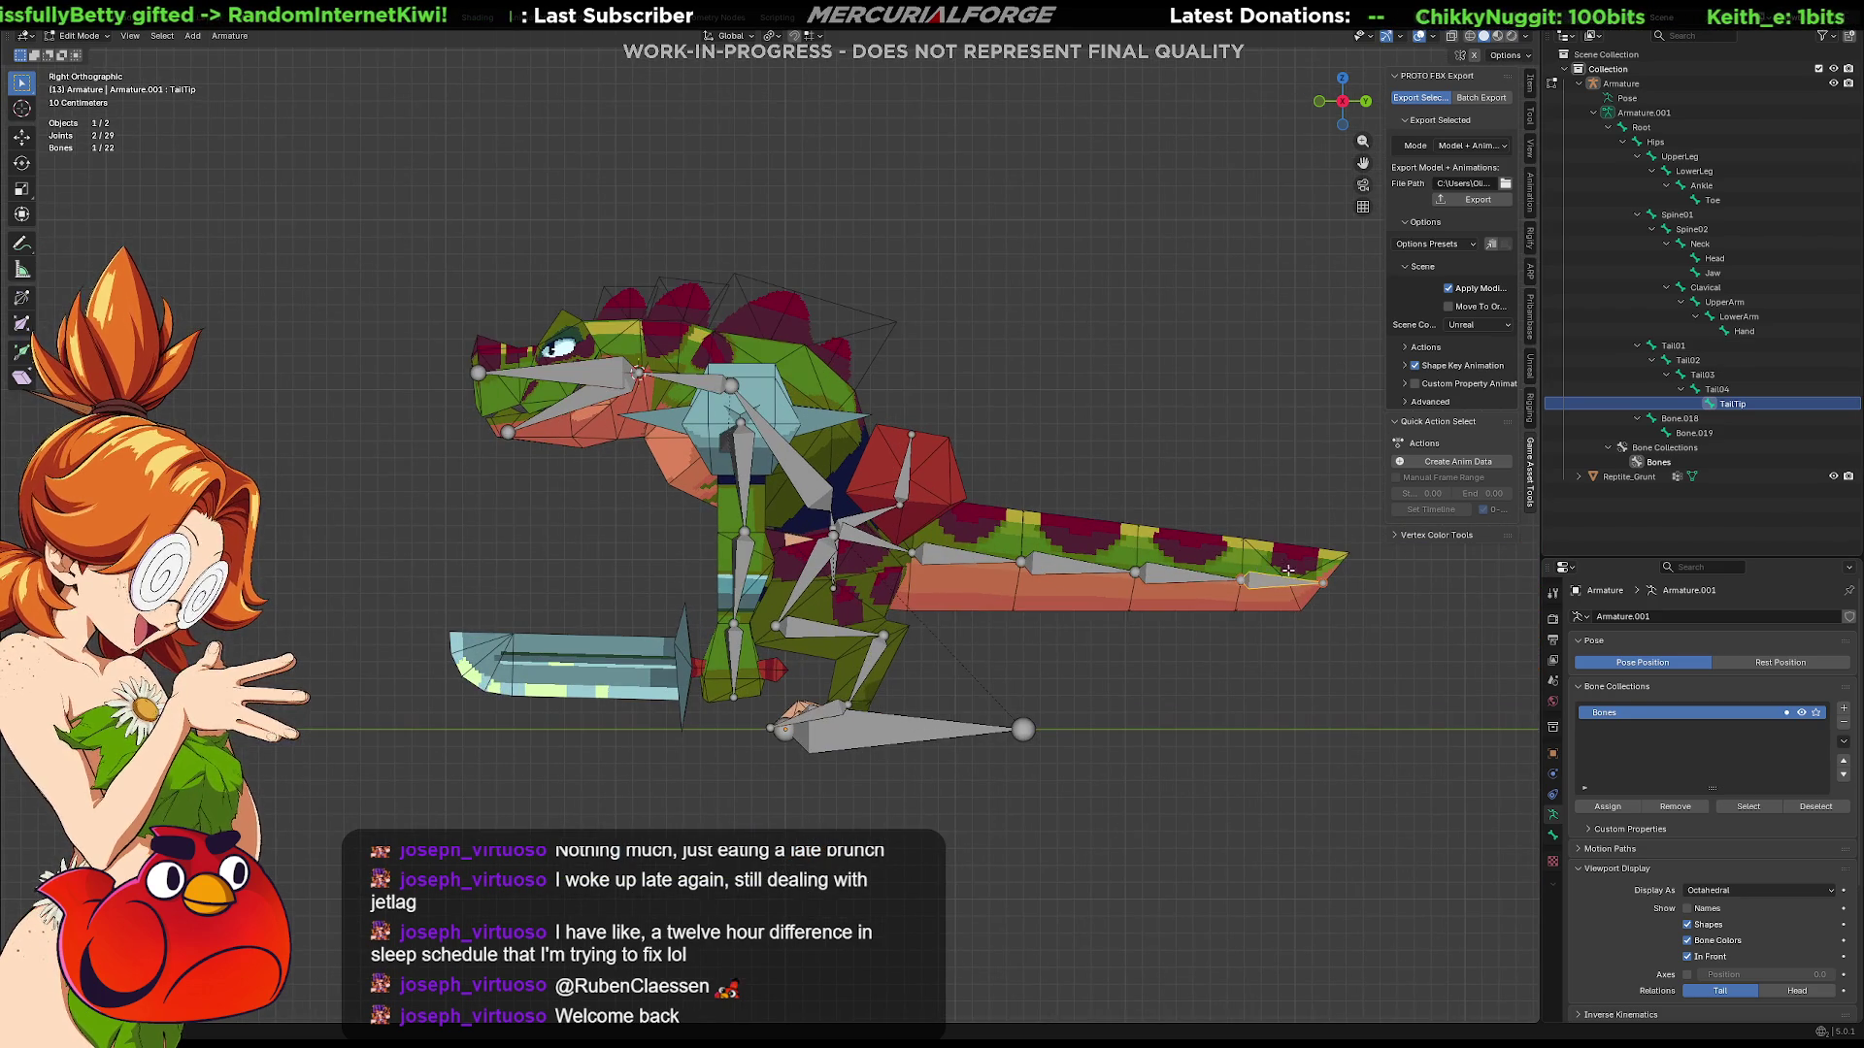
pyautogui.doubleClick(1734, 404)
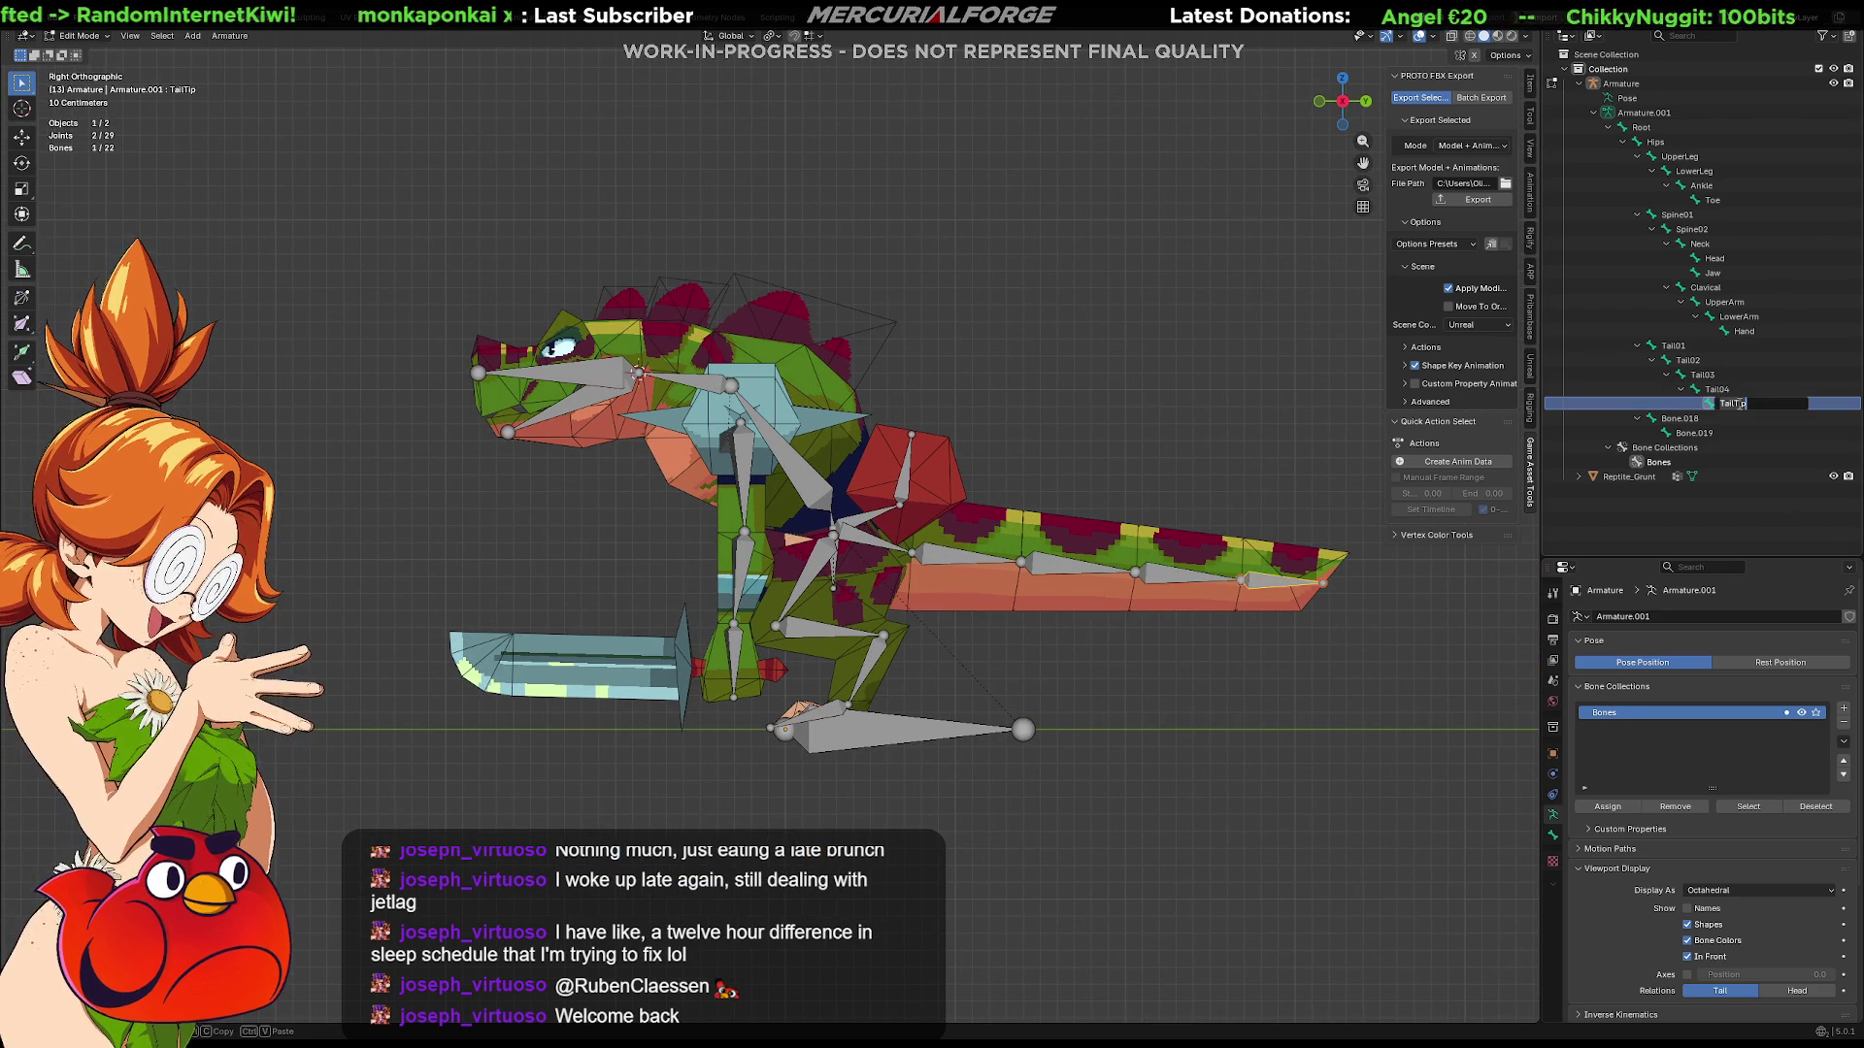
pyautogui.press('BackSpace')
pyautogui.press('BackSpace')
pyautogui.press('BackSpace')
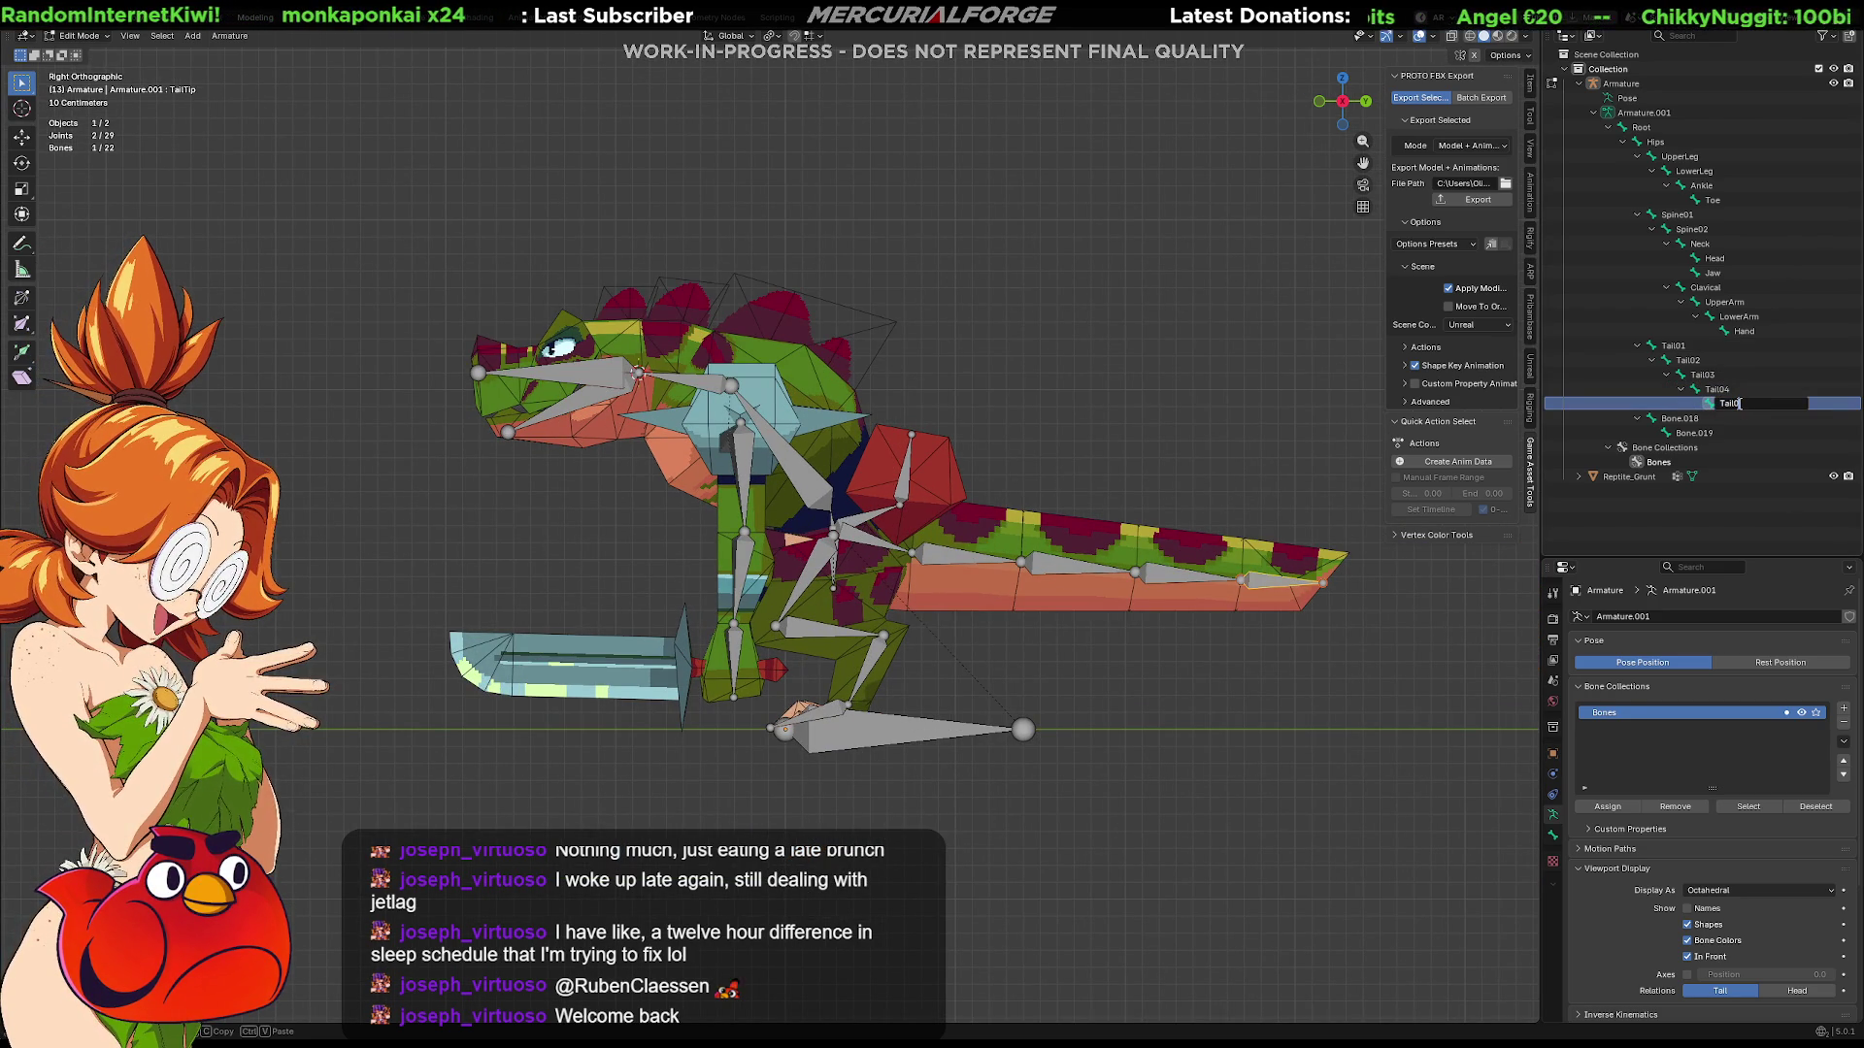
pyautogui.press('Return')
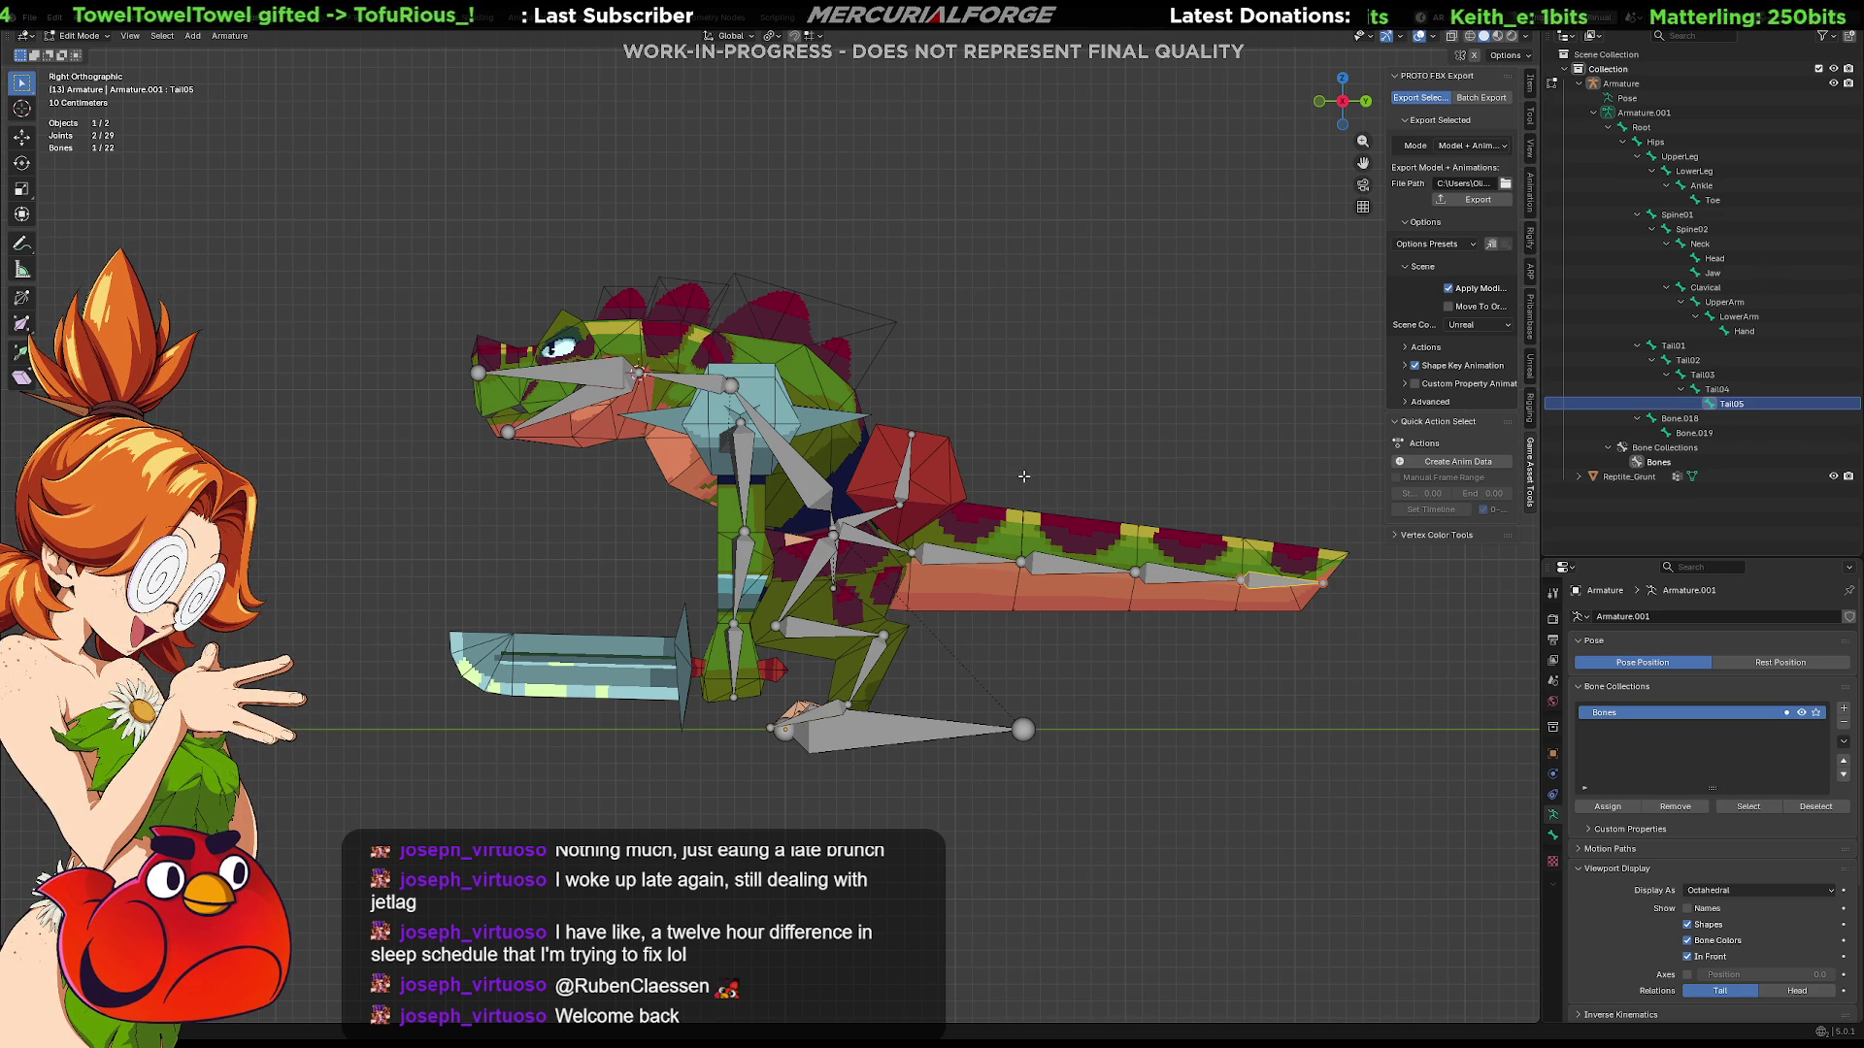
pyautogui.moveTo(1025, 474)
pyautogui.mouseDown(button='middle')
pyautogui.moveTo(1190, 469)
pyautogui.moveTo(1077, 464)
pyautogui.moveTo(1178, 443)
pyautogui.moveTo(1171, 430)
pyautogui.mouseUp(button='middle')
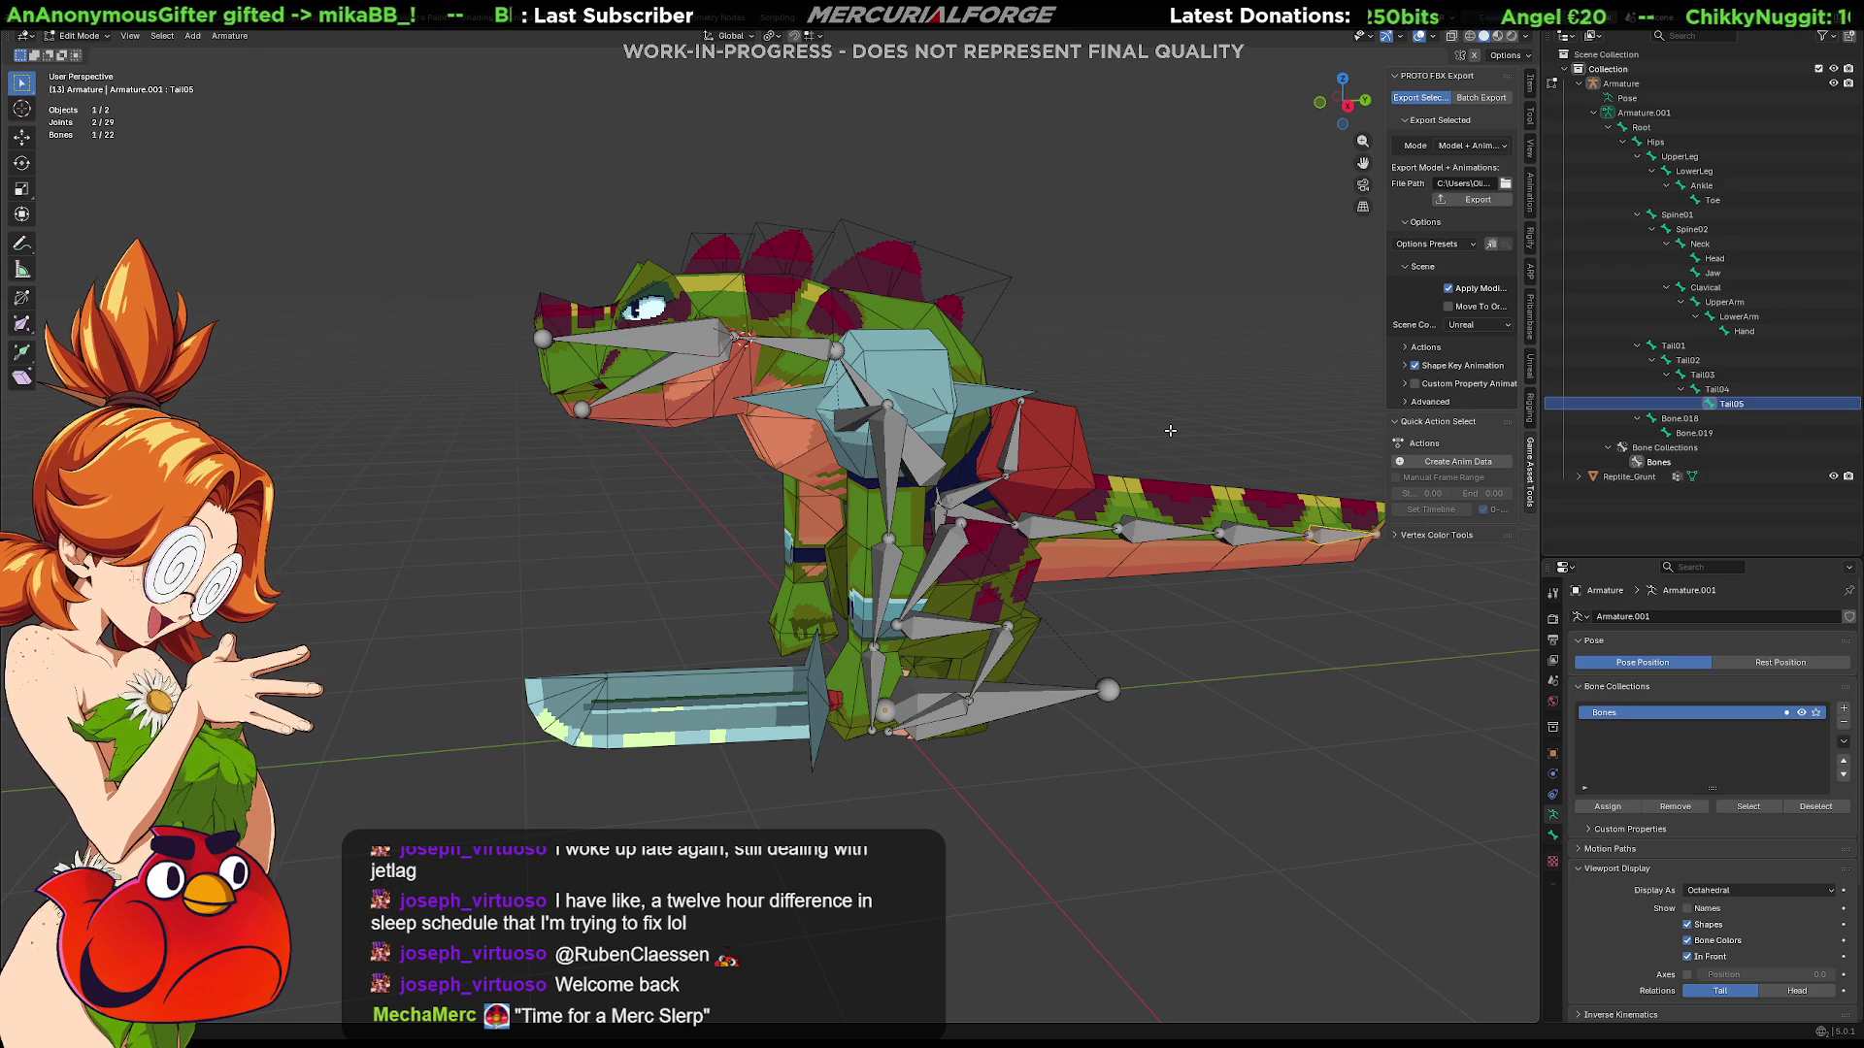
pyautogui.click(967, 491)
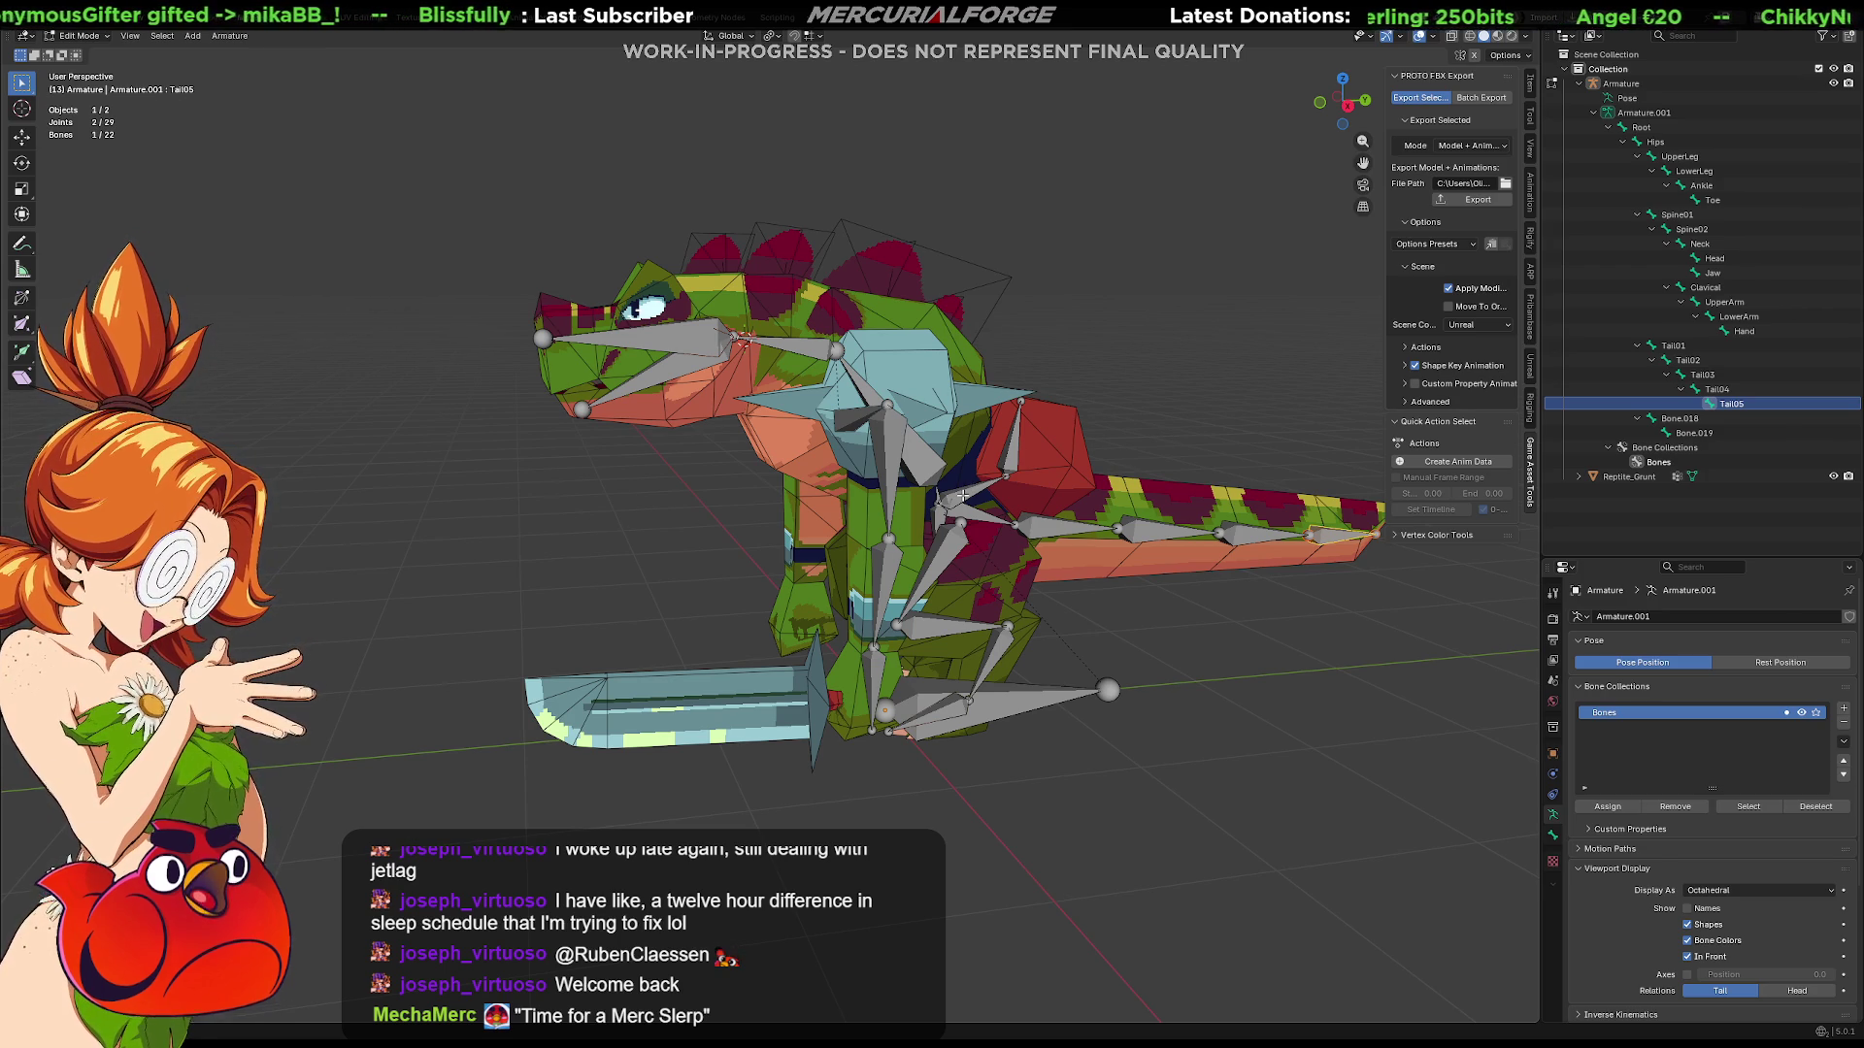
# Step: Rename the selected chest bone to Bag01
pyautogui.press('F2')
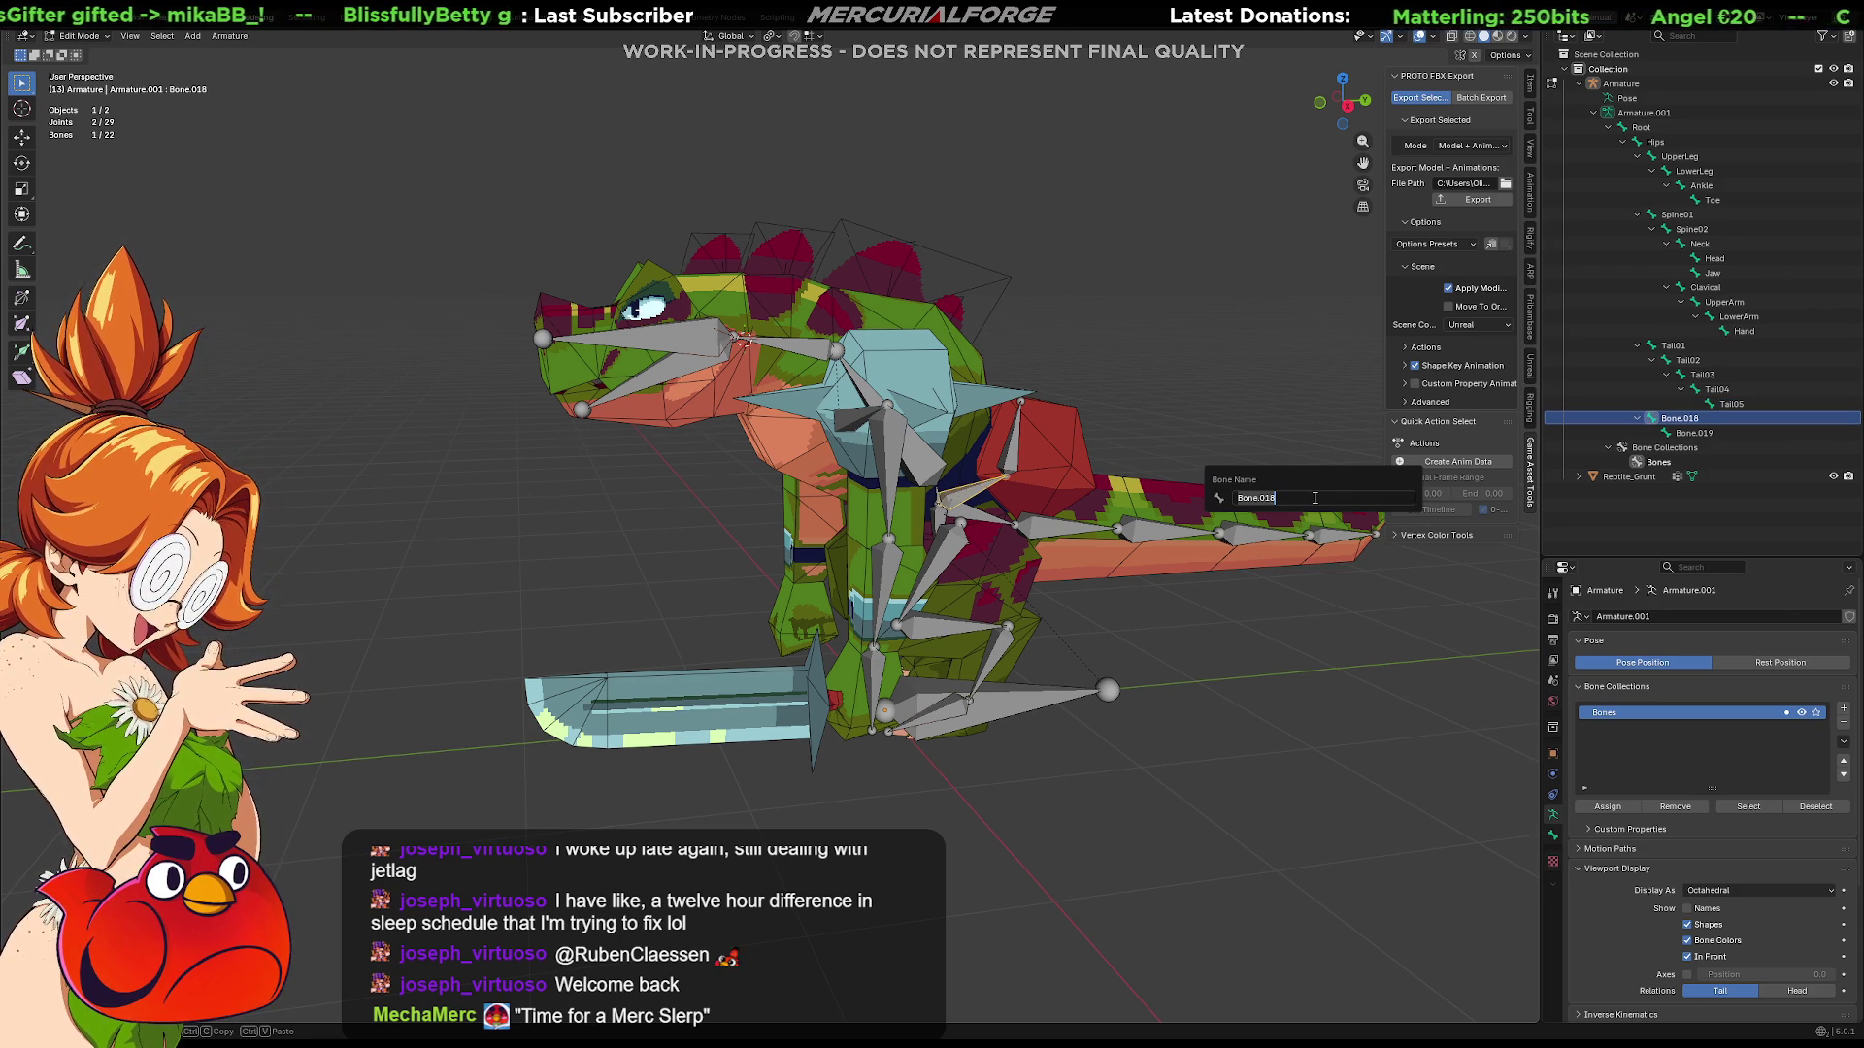
pyautogui.write('Bac')
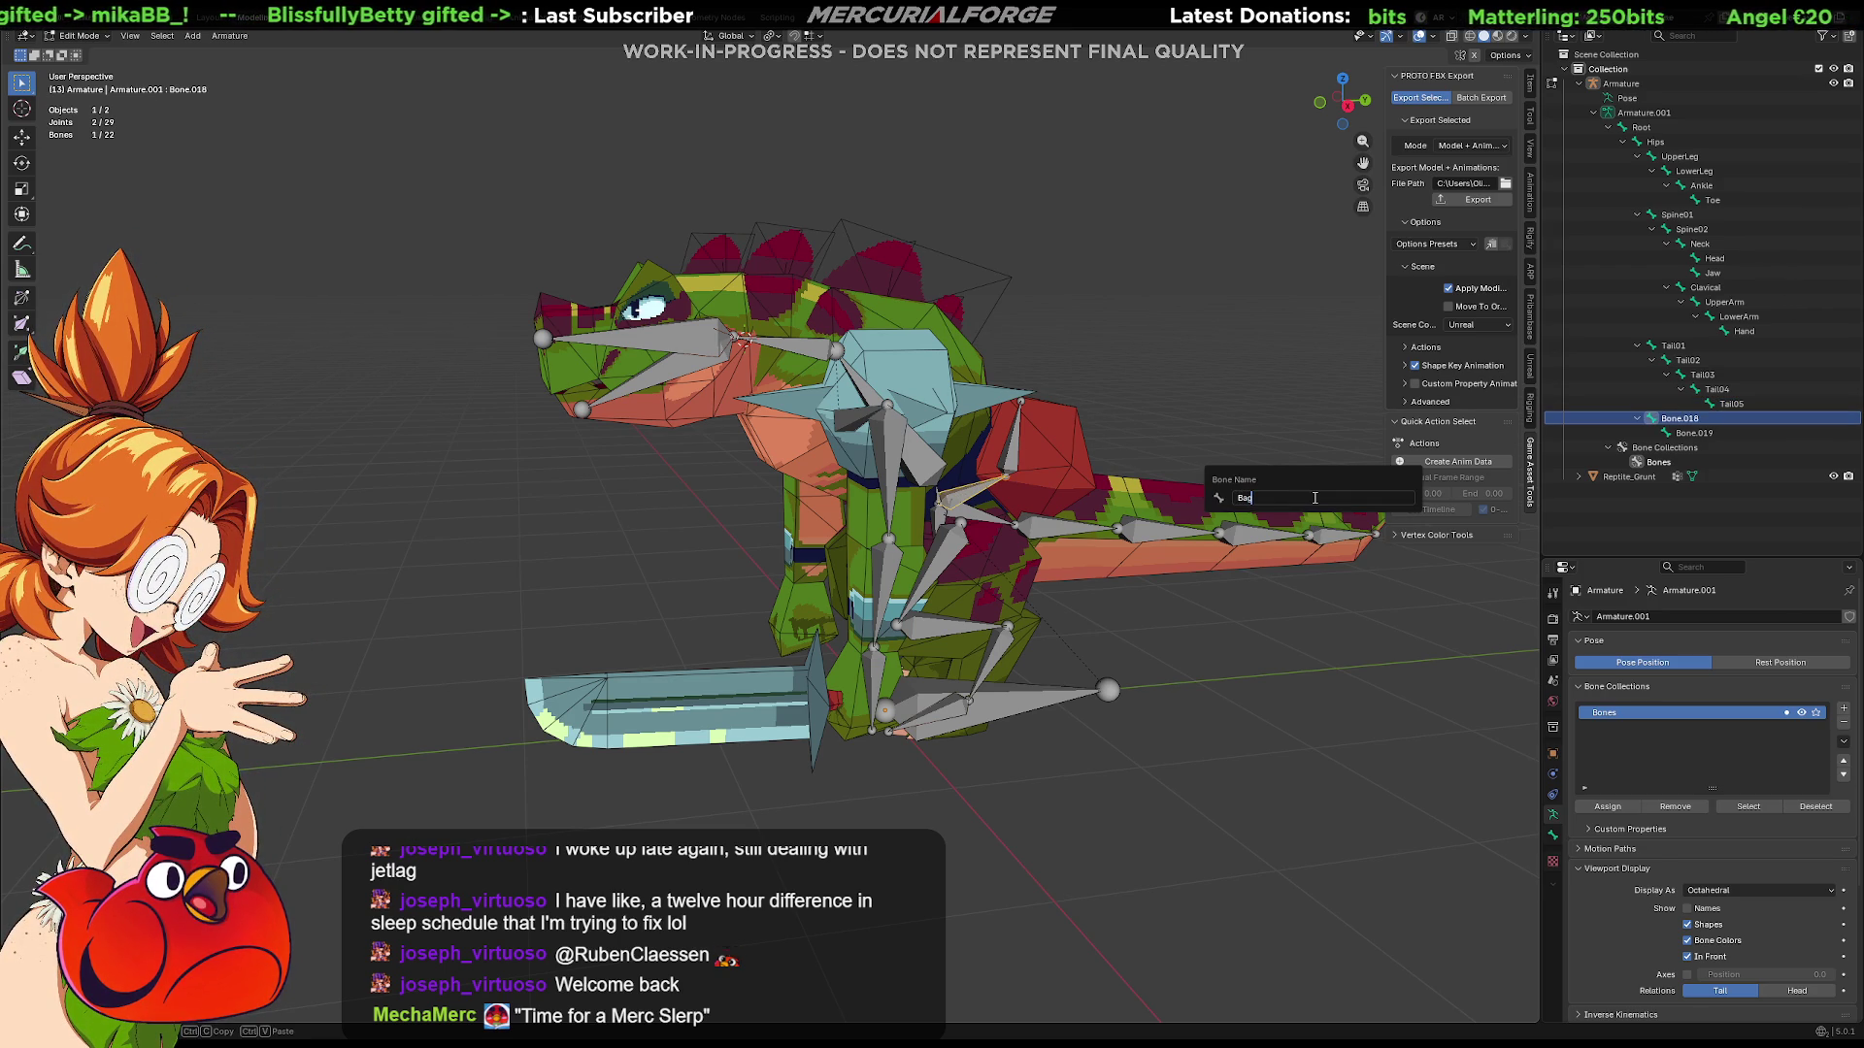
pyautogui.write('01')
pyautogui.press('Return')
pyautogui.press('Up')
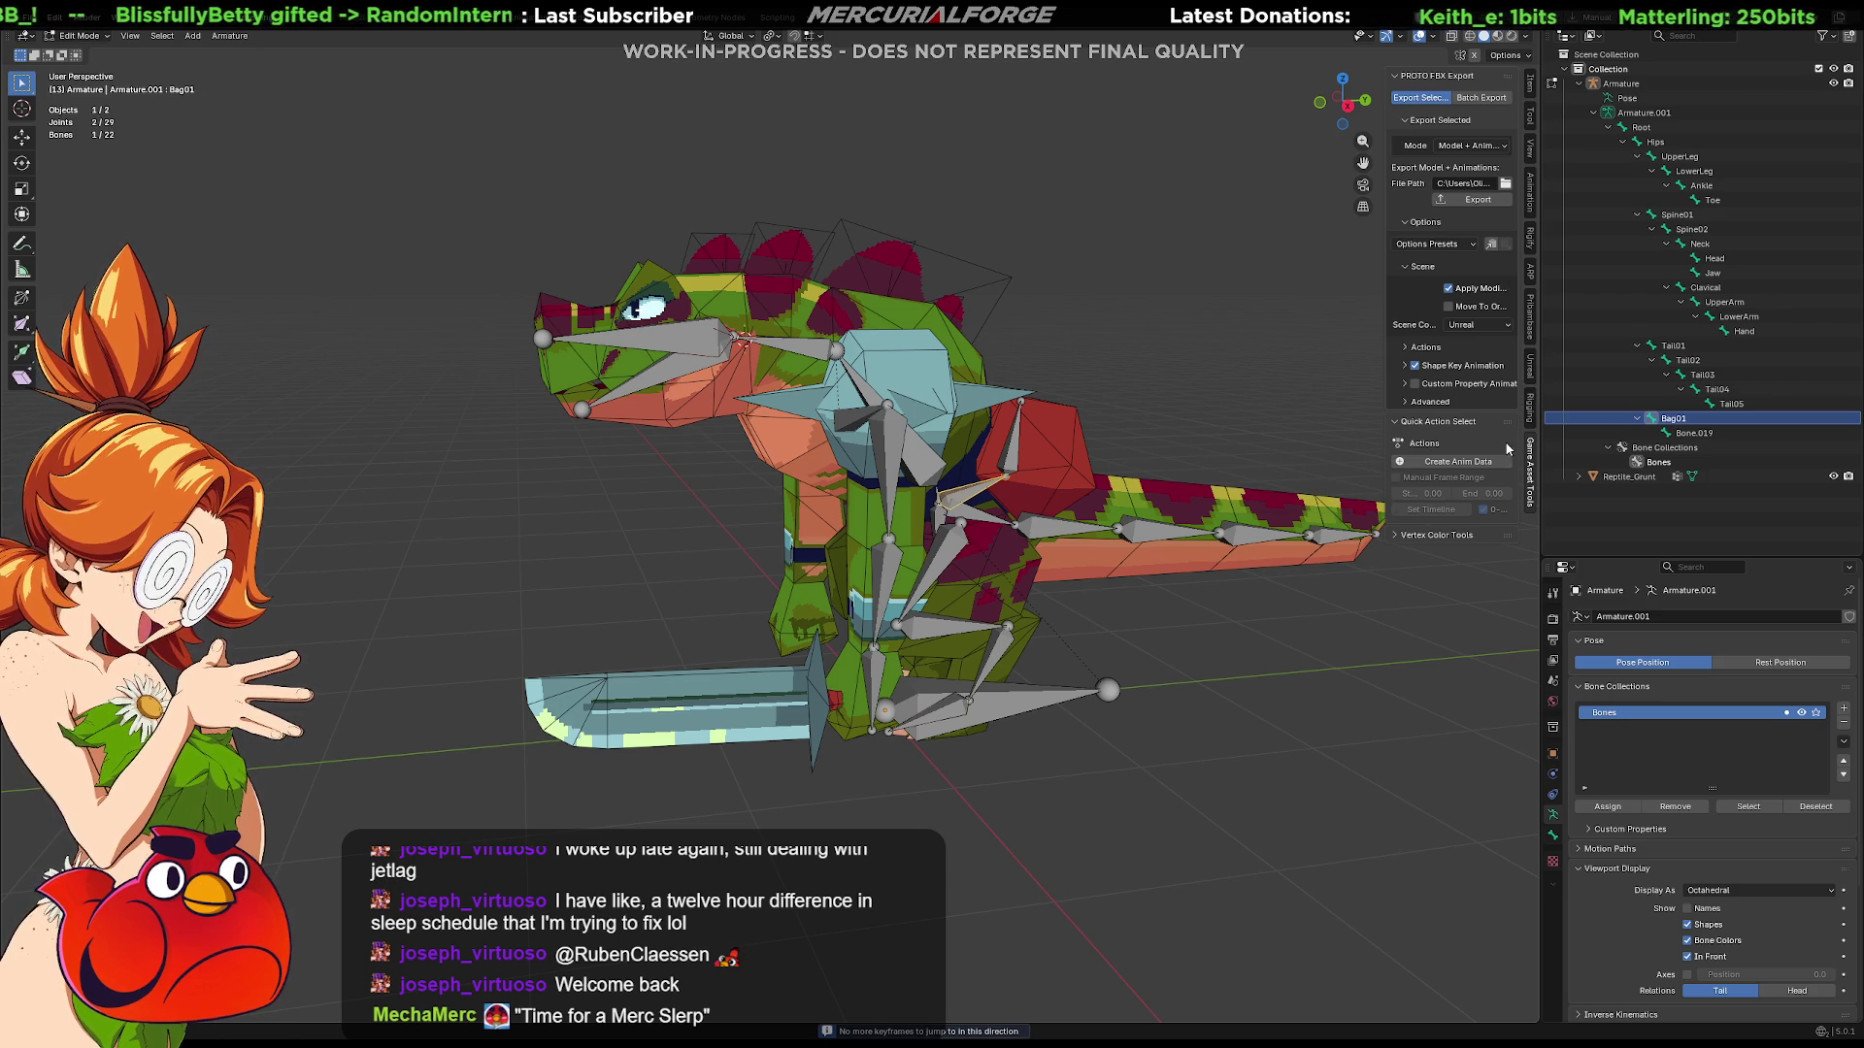
# Step: Rename the last unnamed bone Bag02 and switch to front orthographic view
pyautogui.click(1691, 436)
pyautogui.doubleClick(1692, 434)
pyautogui.write('Bag02')
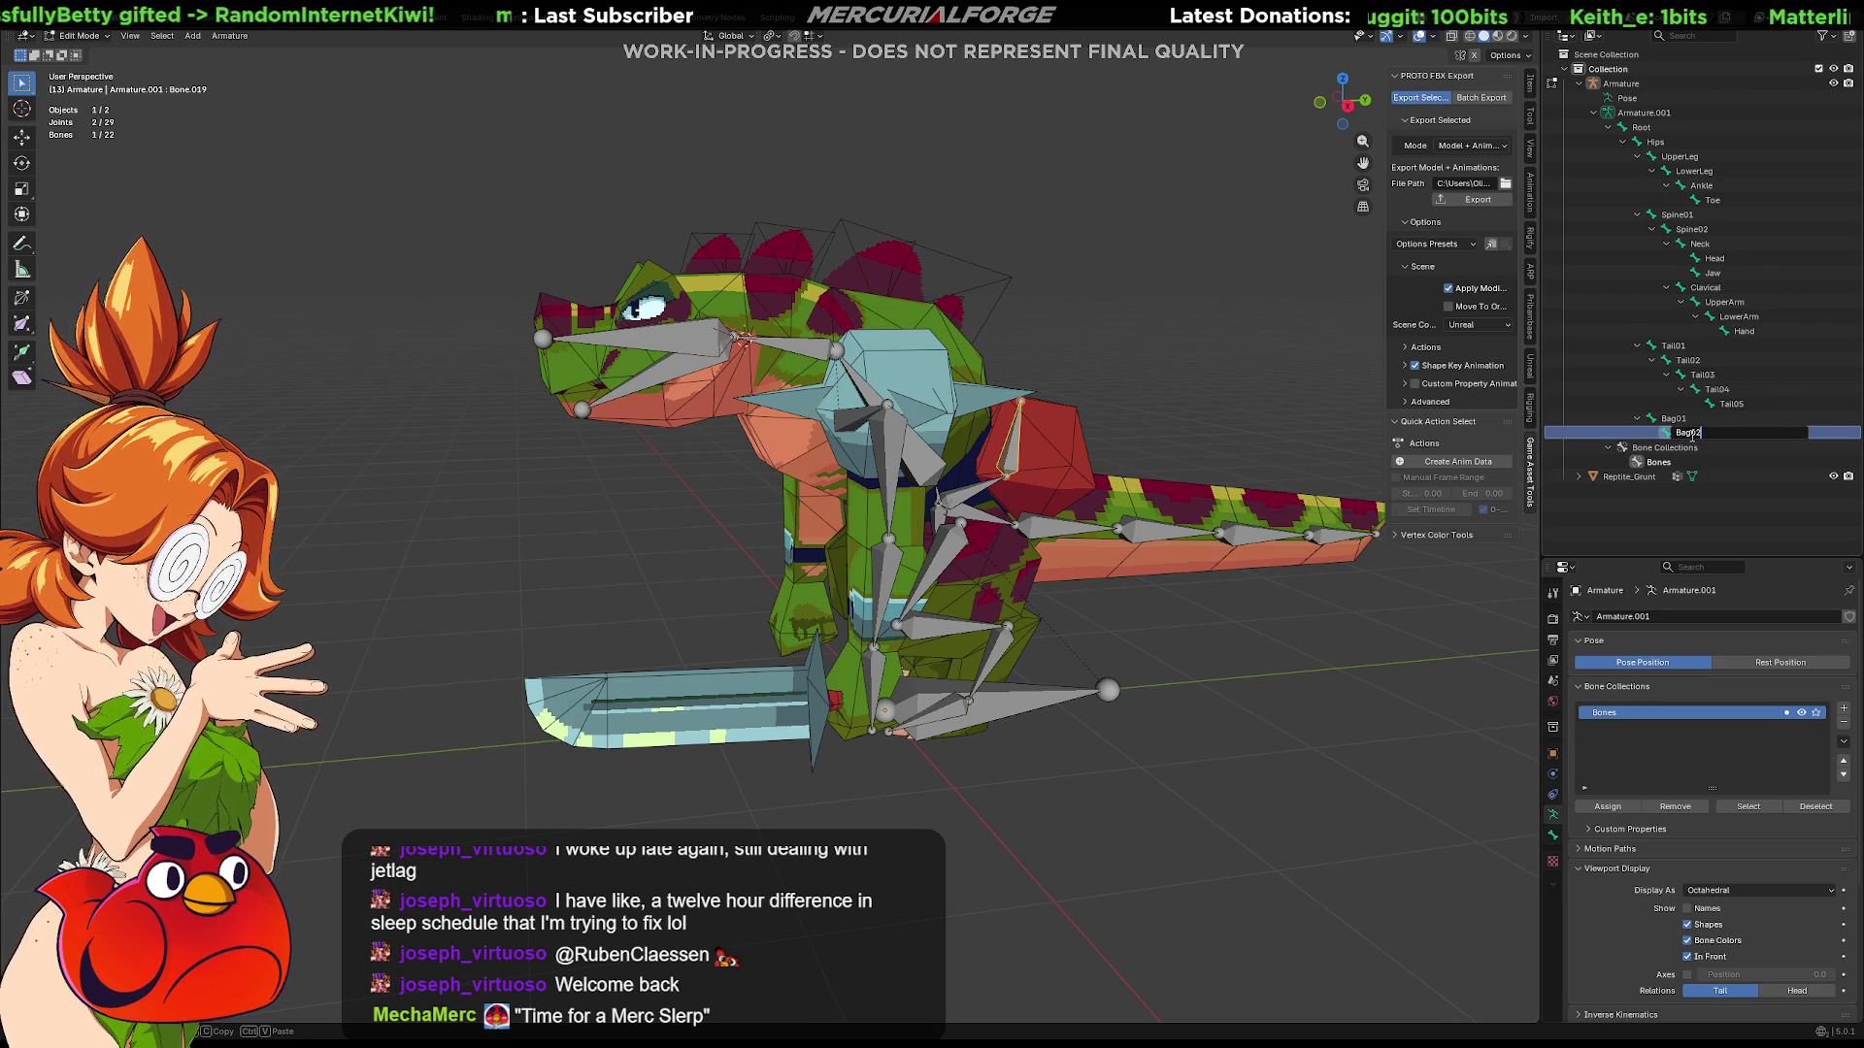
pyautogui.press('Return')
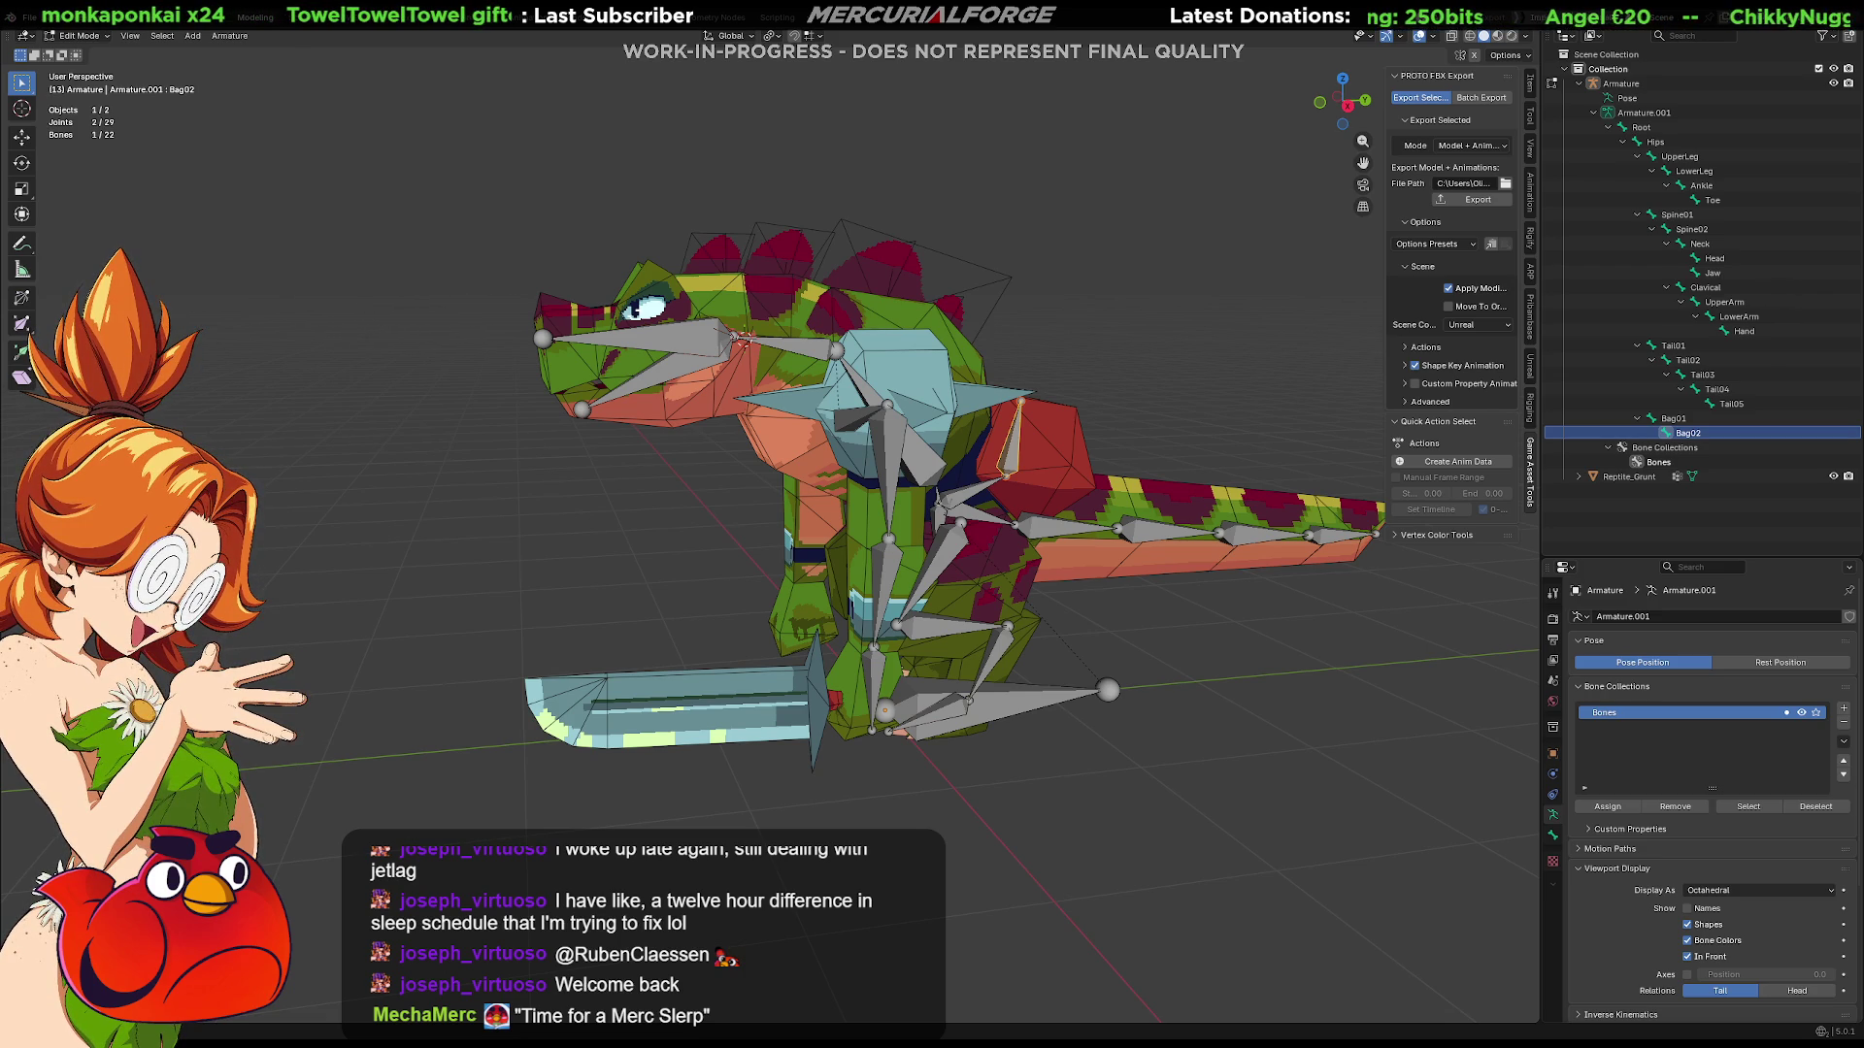
pyautogui.moveTo(912, 495); pyautogui.dragTo(955, 496, button='middle')
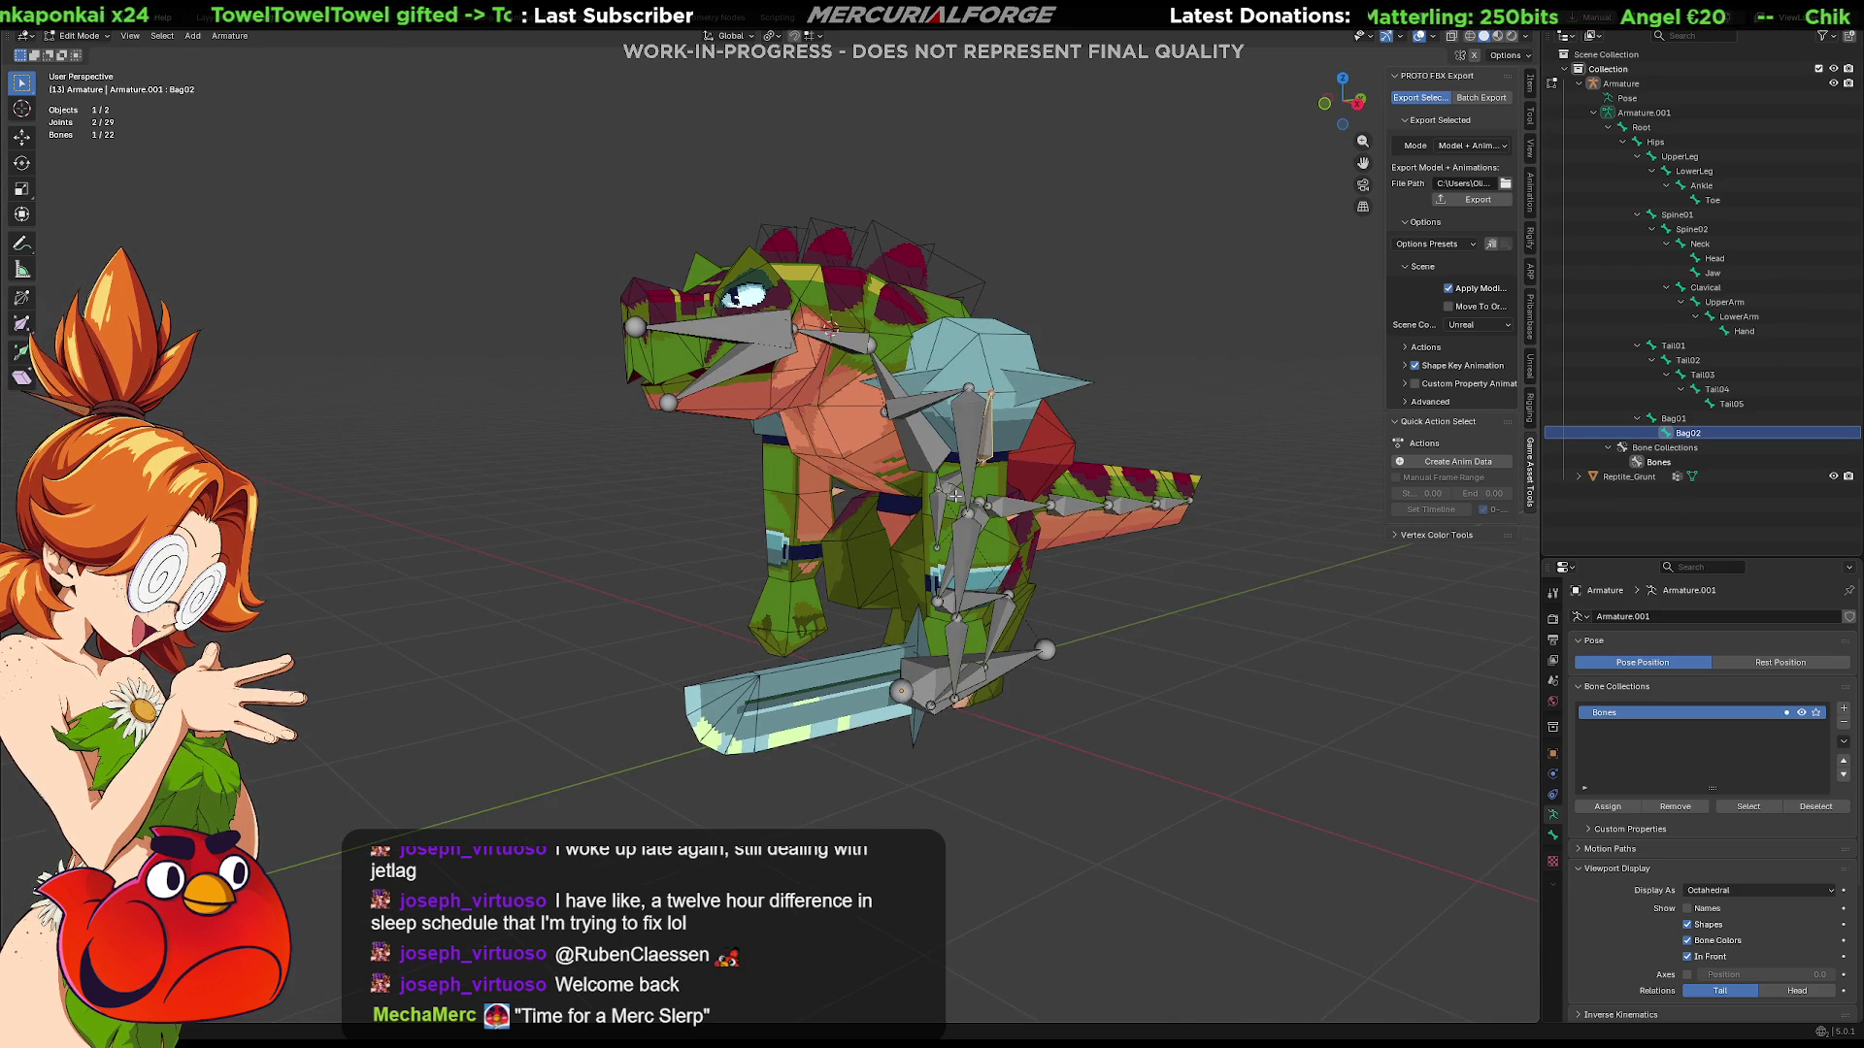
pyautogui.press('KP_3')
pyautogui.press('KP_1')
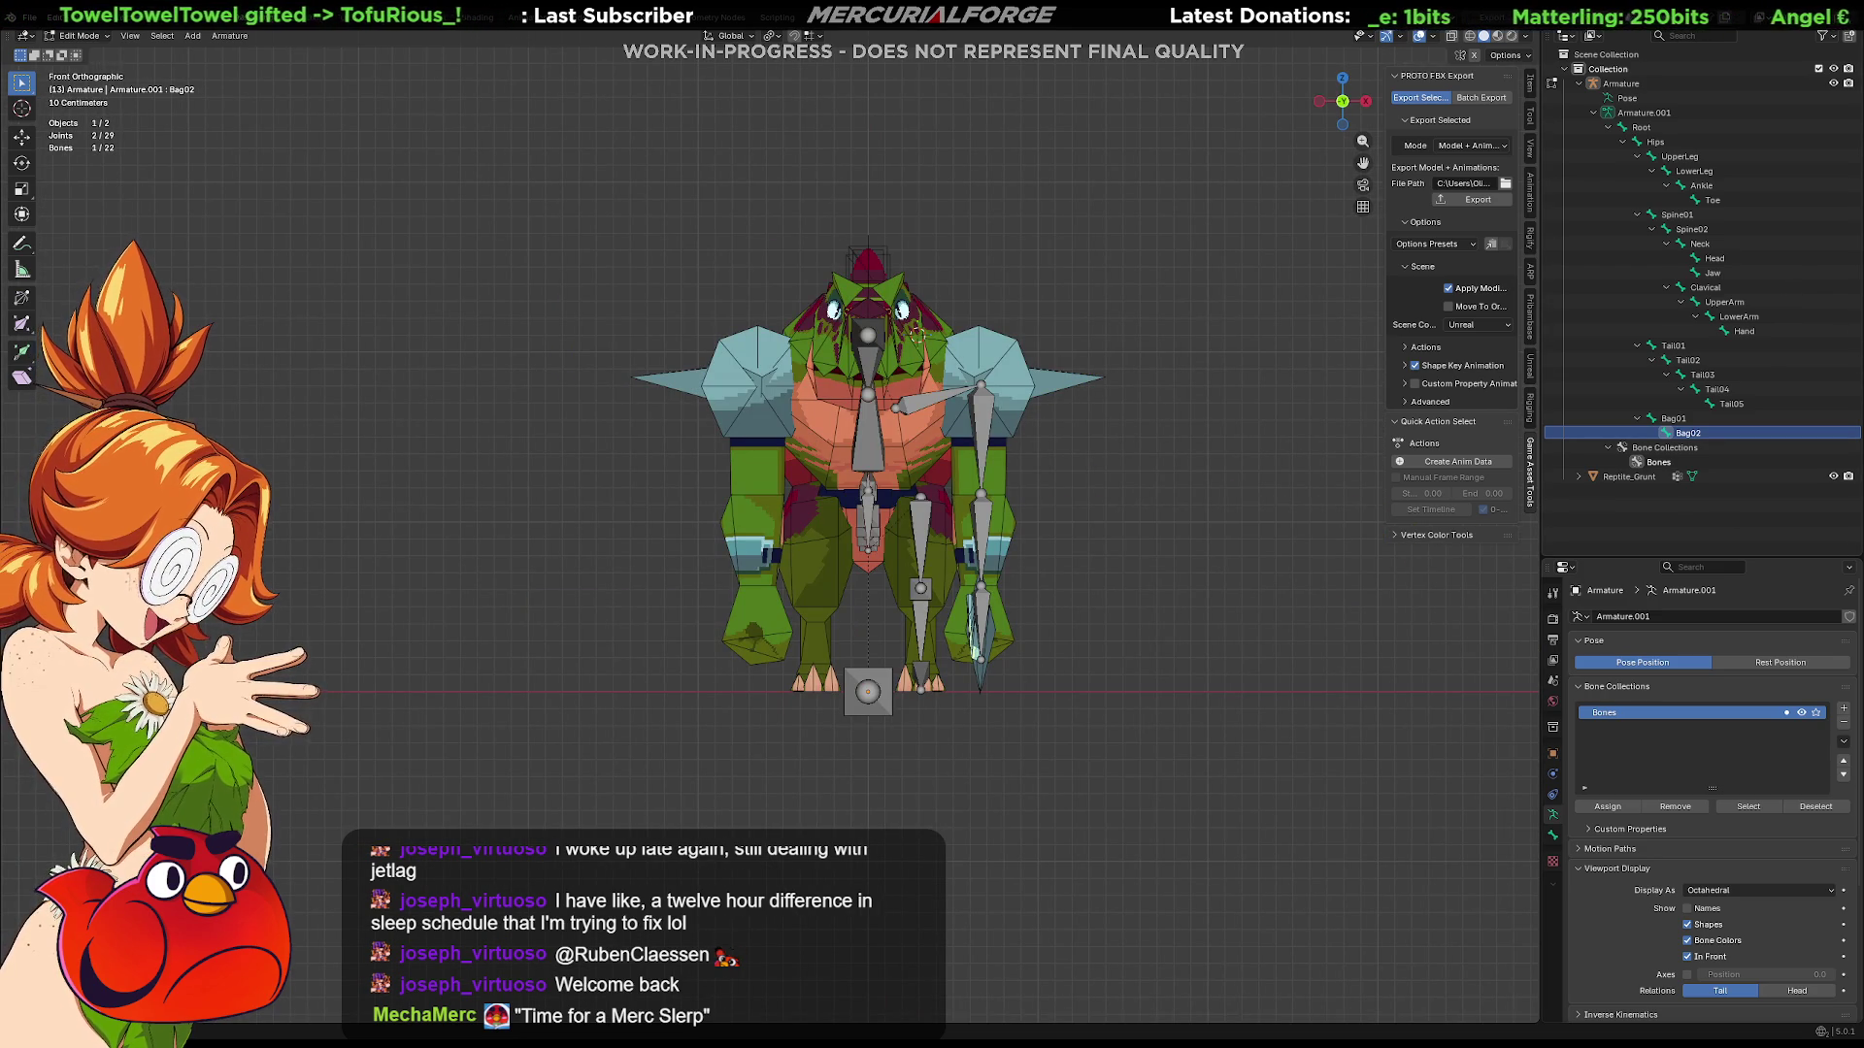
# Step: Select the Clavical-to-Hand and UpperLeg-to-Toe bone chains on one side of the armature
pyautogui.moveTo(1092, 308)
pyautogui.mouseDown()
pyautogui.moveTo(938, 815)
pyautogui.moveTo(903, 861)
pyautogui.mouseUp()
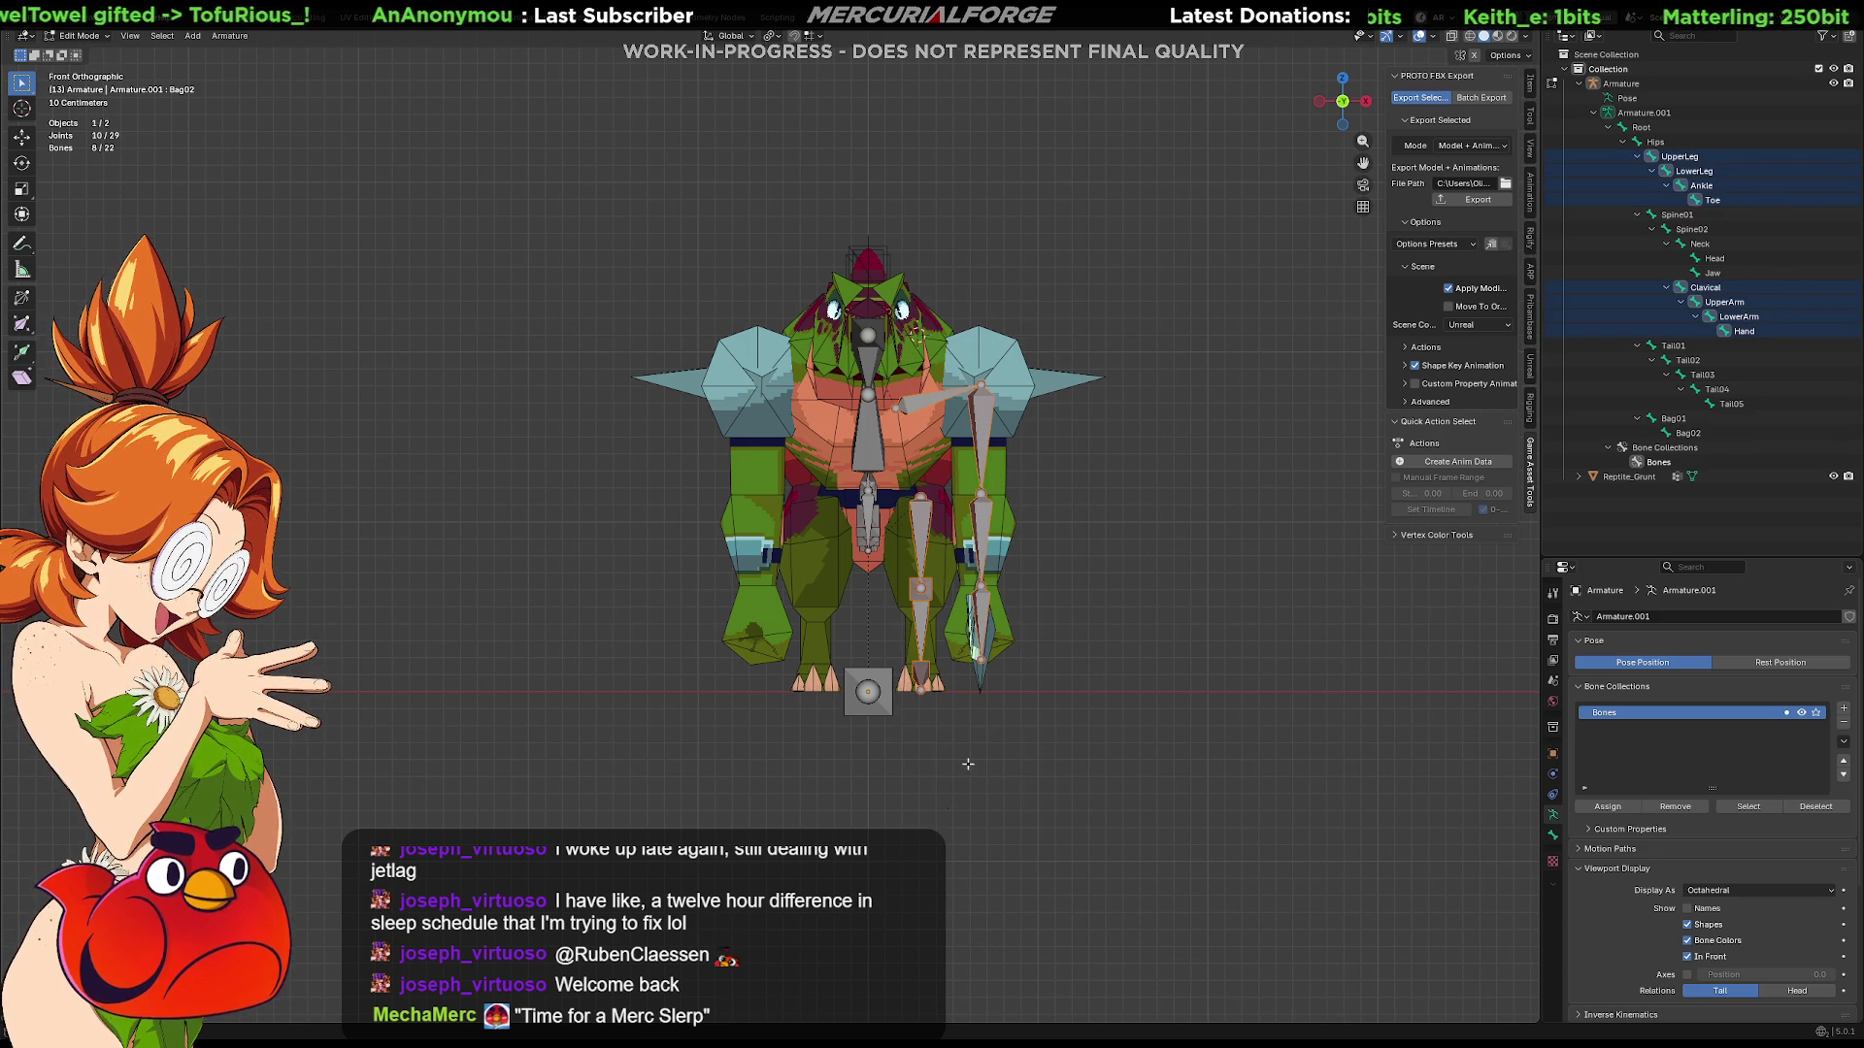
pyautogui.scroll(1, 950, 445)
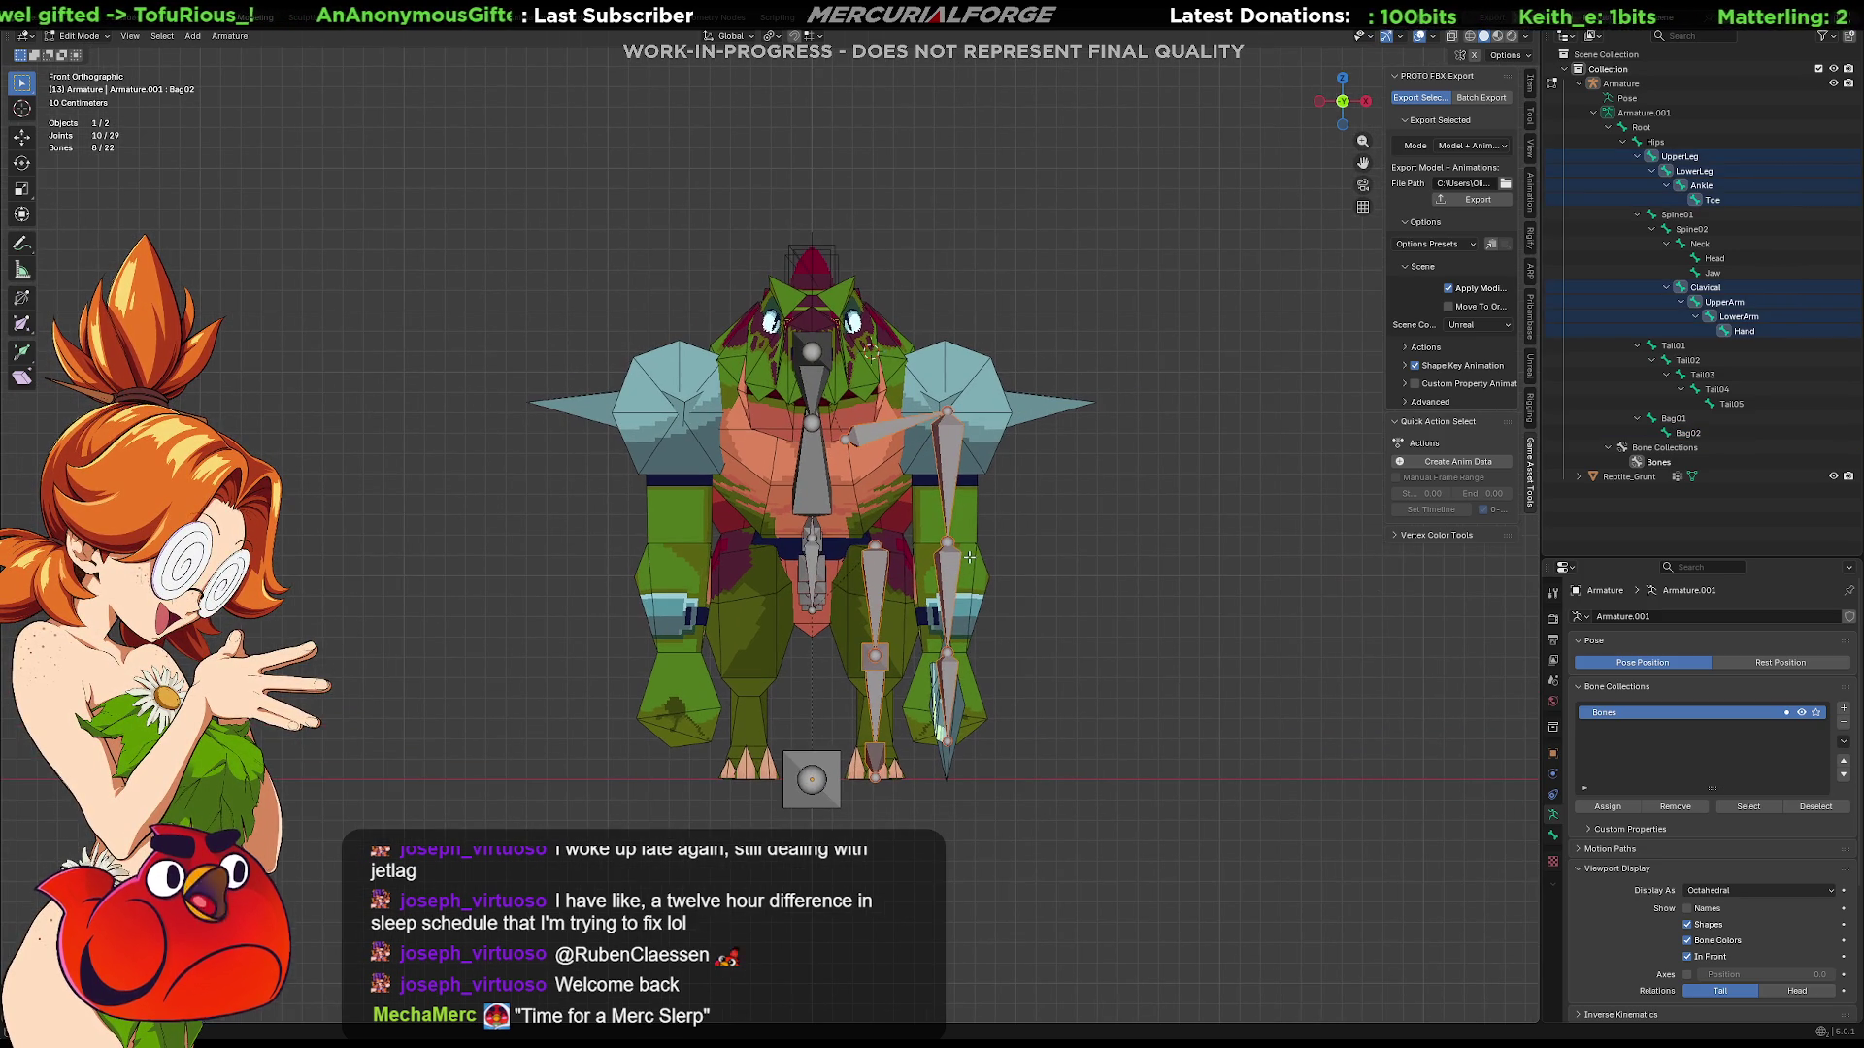
pyautogui.rightClick(950, 445)
pyautogui.click(898, 538)
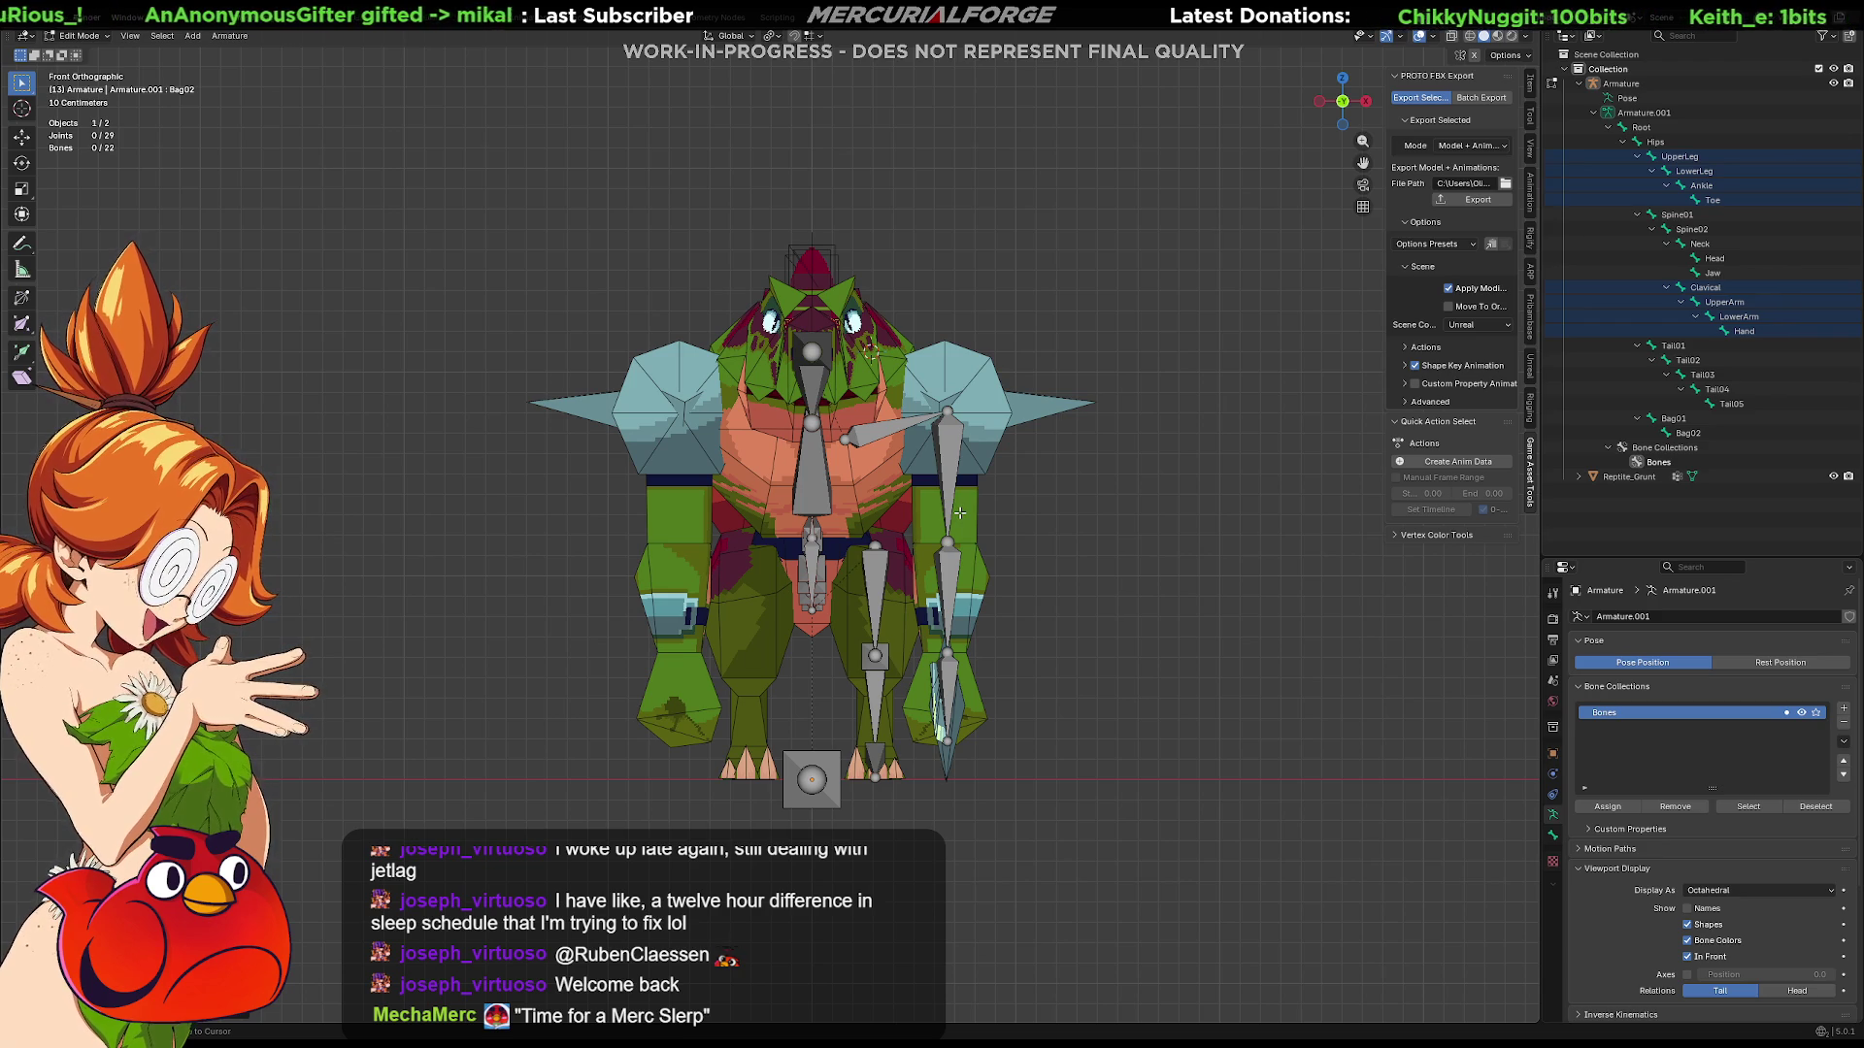
pyautogui.hotkey('ctrl', 'z')
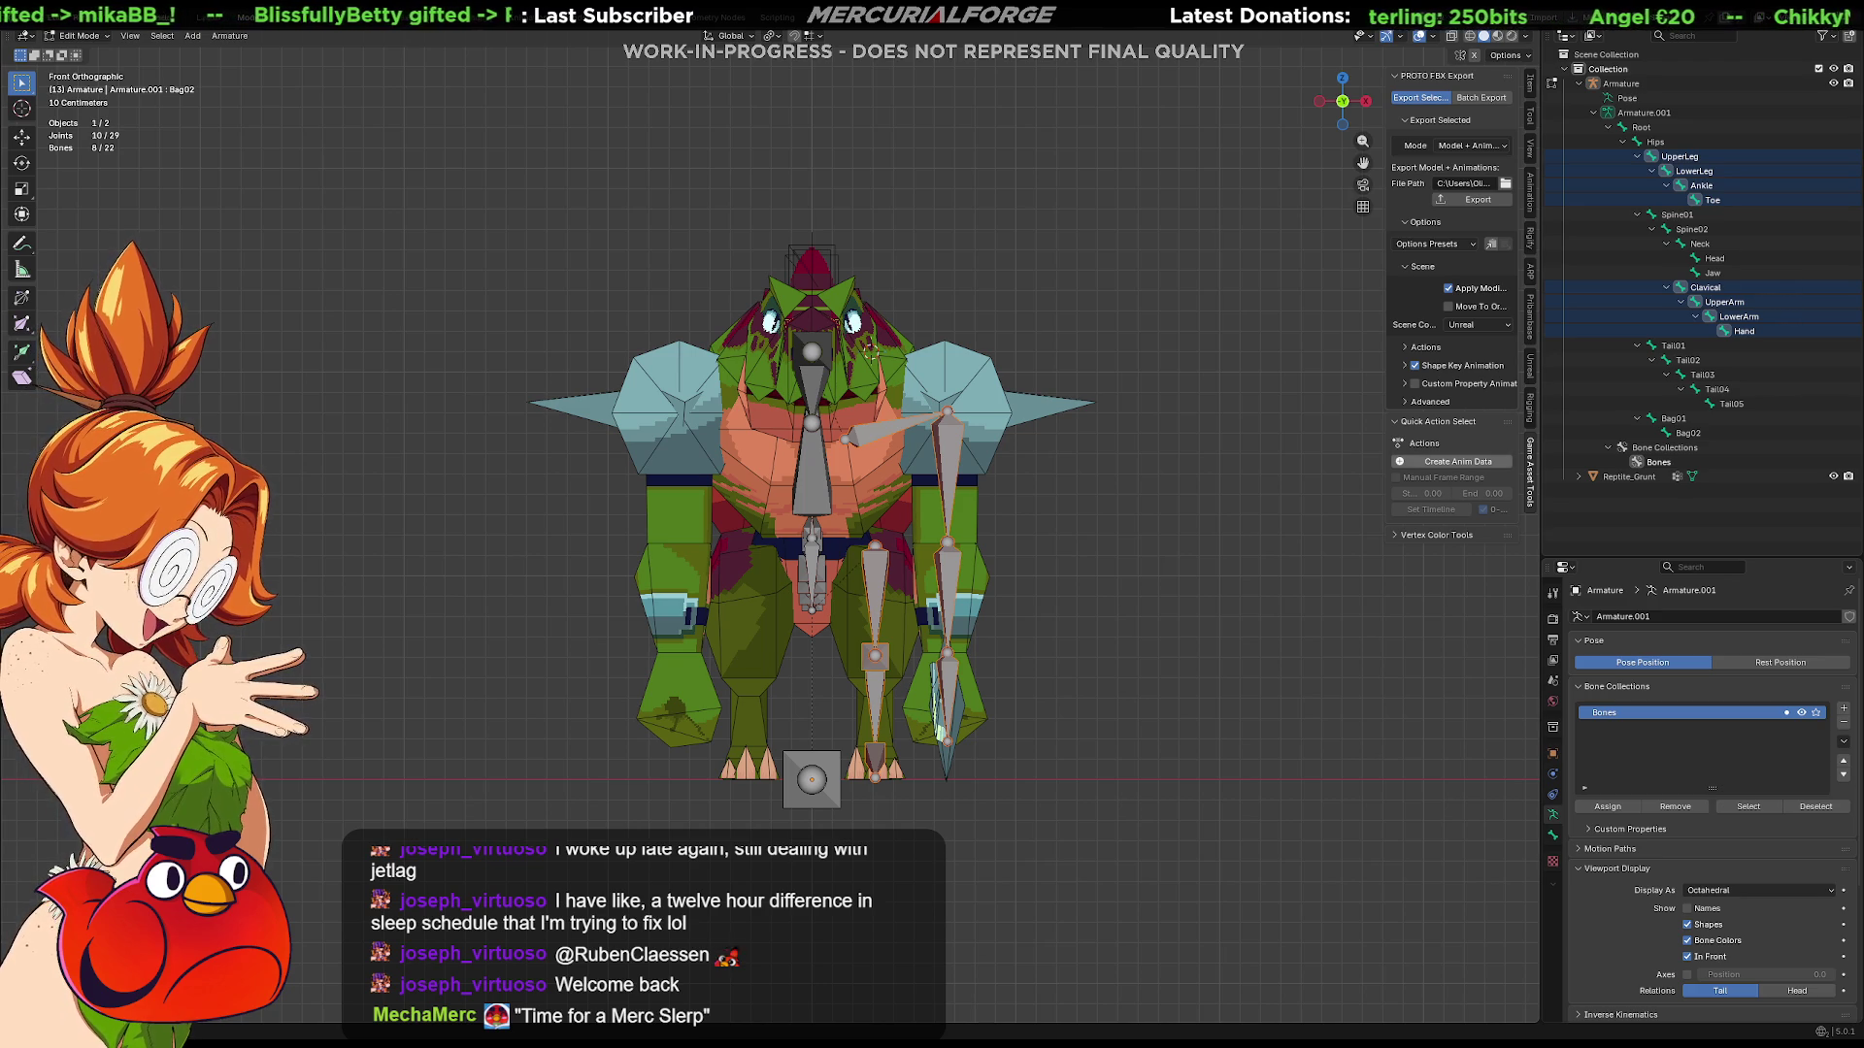
pyautogui.rightClick(871, 356)
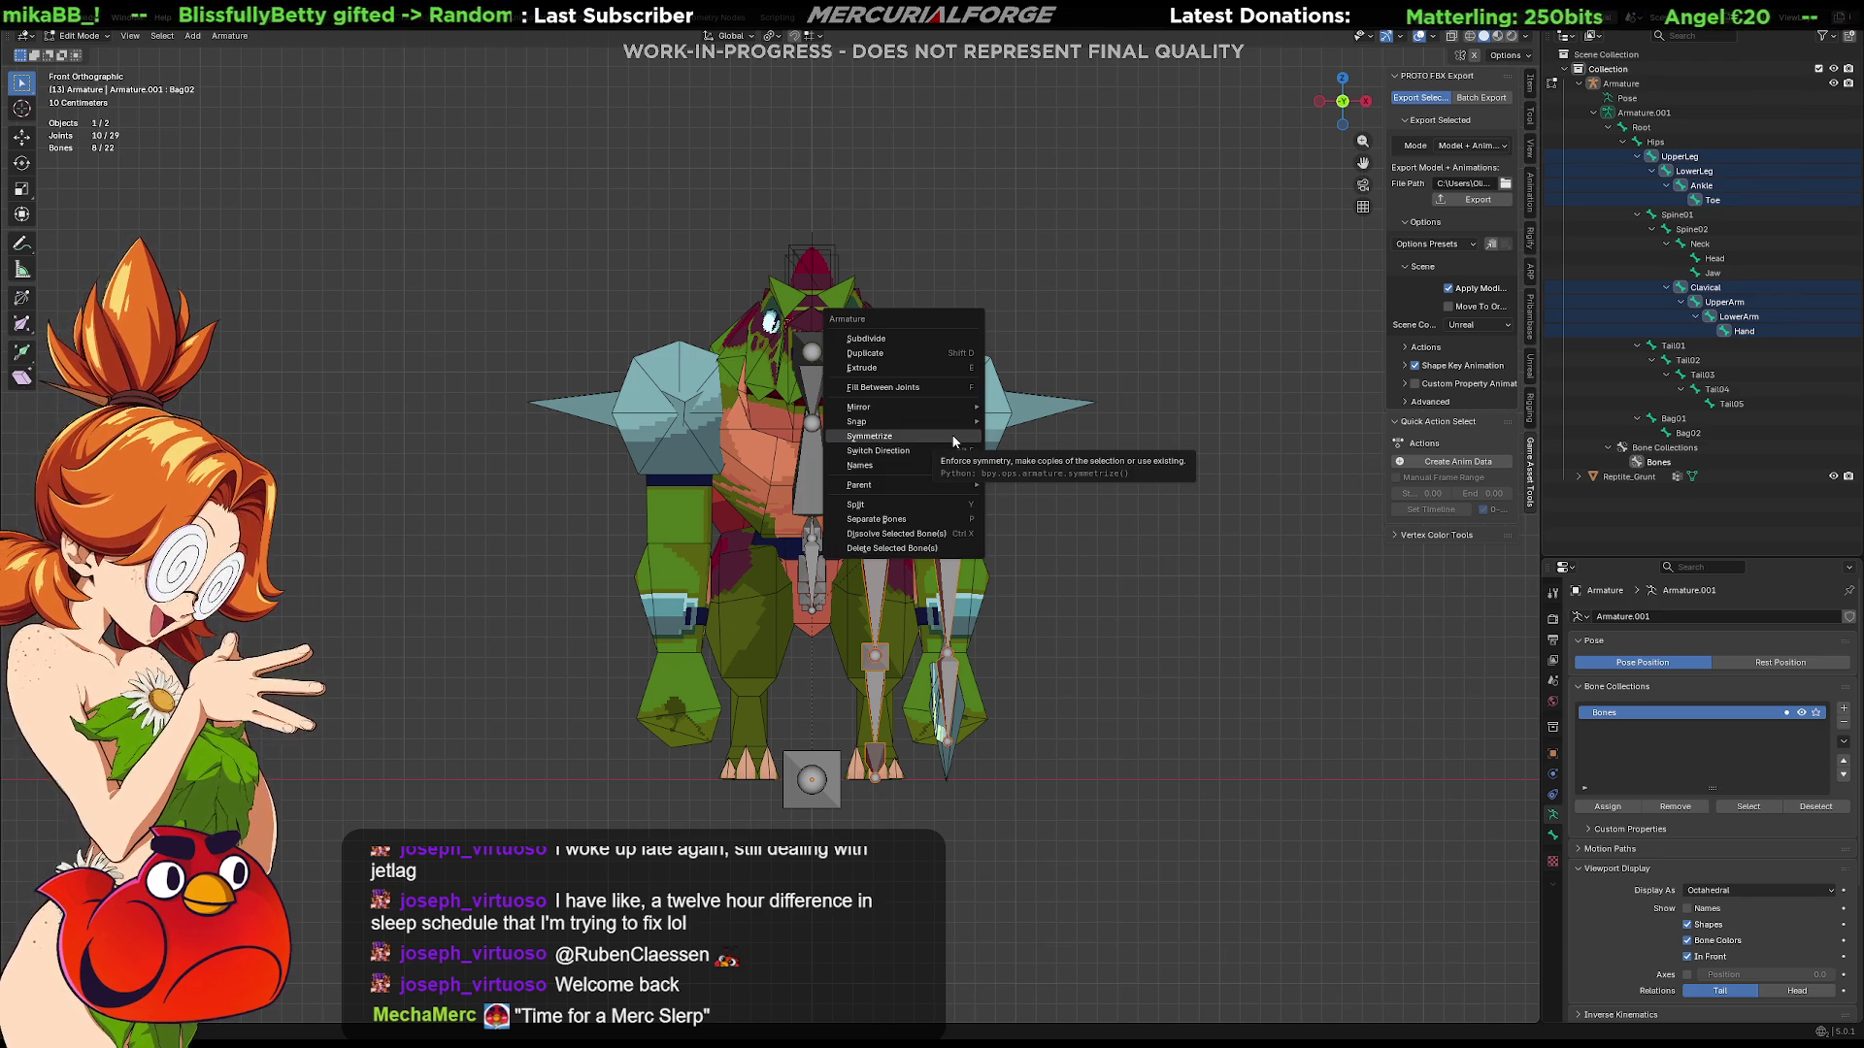
# Step: Add .L suffixes to the selected limb bones and symmetrize them into .R copies
pyautogui.moveTo(952, 464)
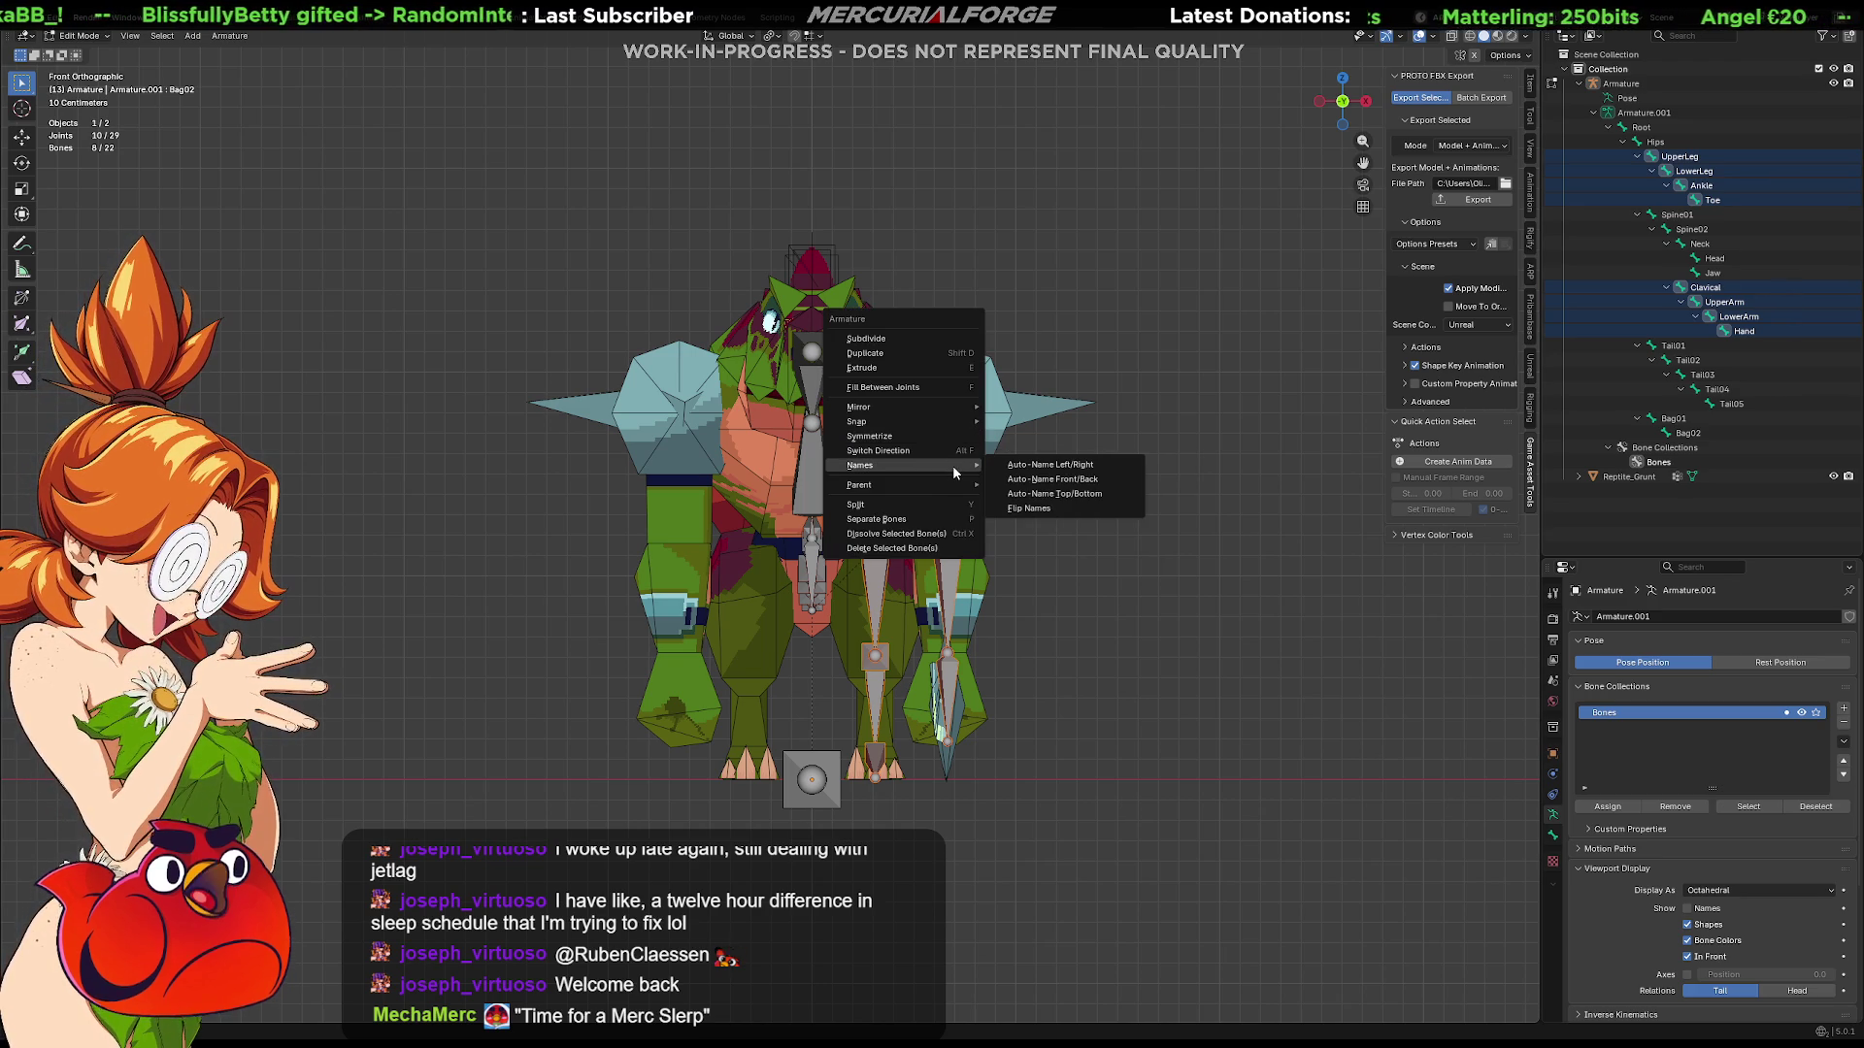
pyautogui.click(1065, 467)
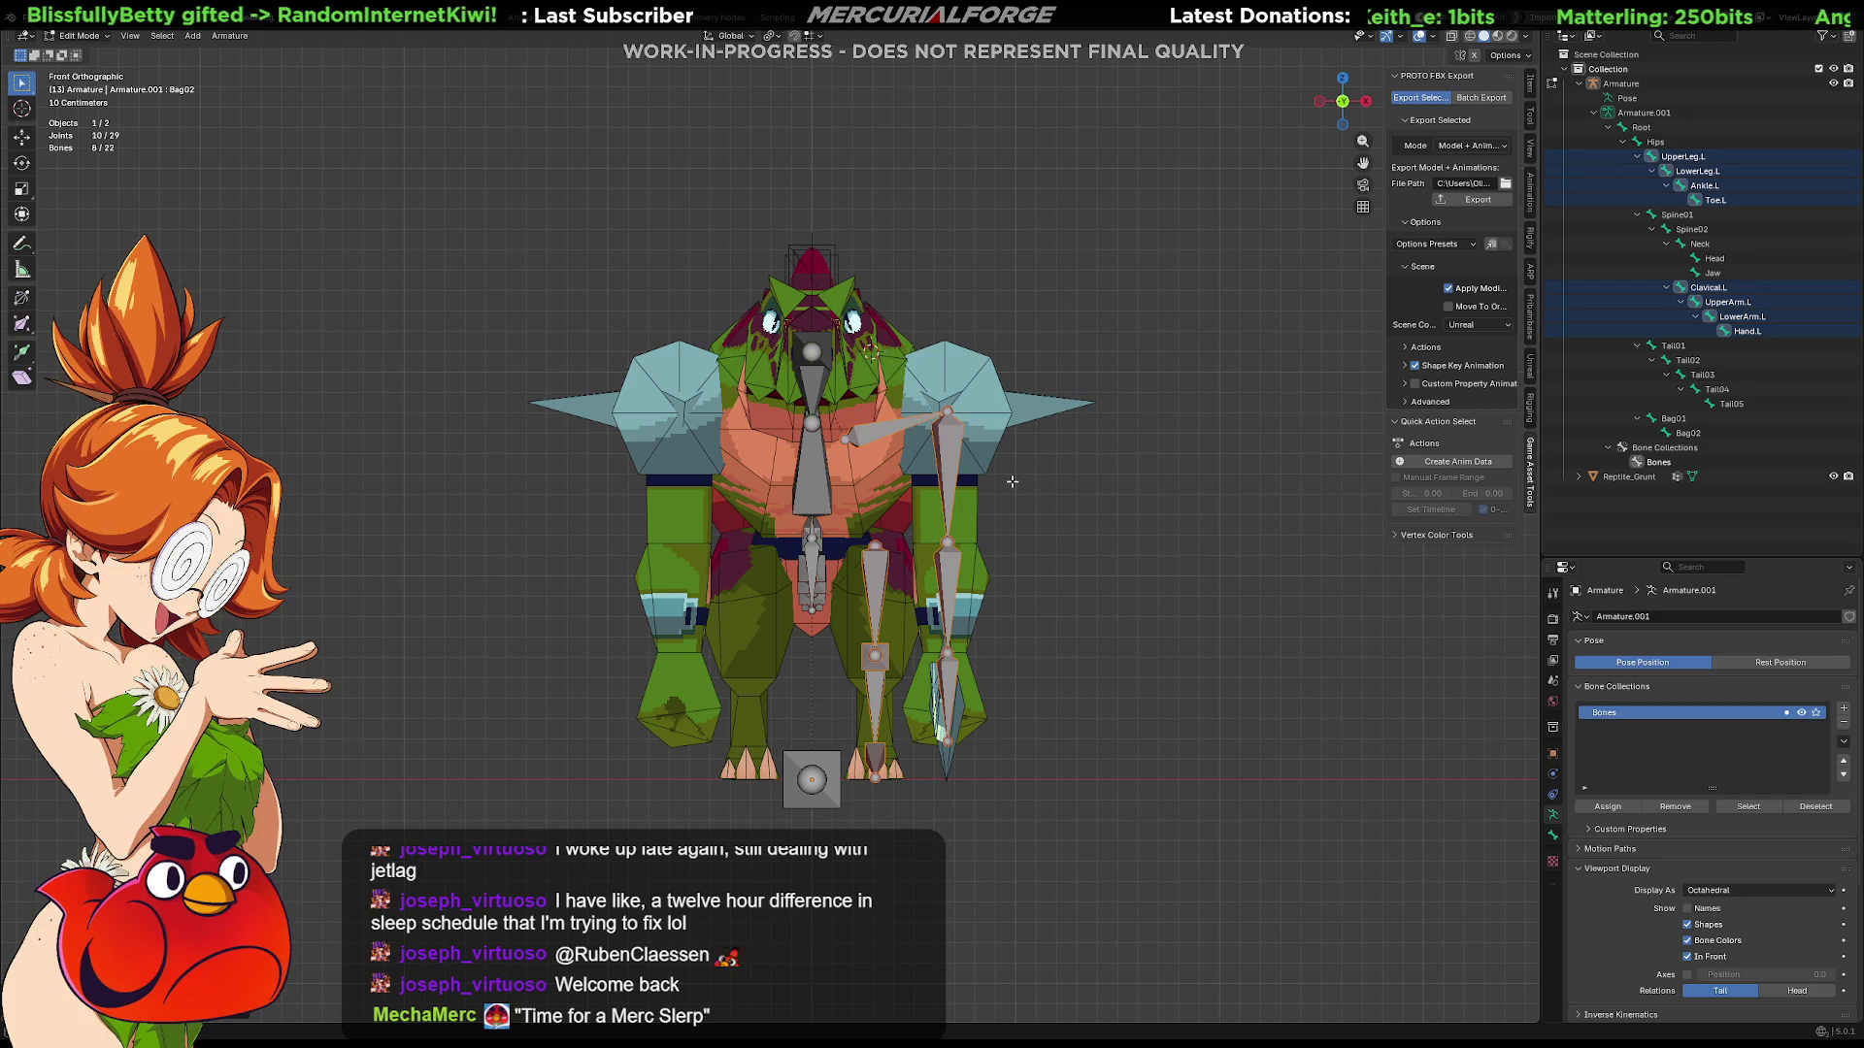
pyautogui.rightClick(952, 450)
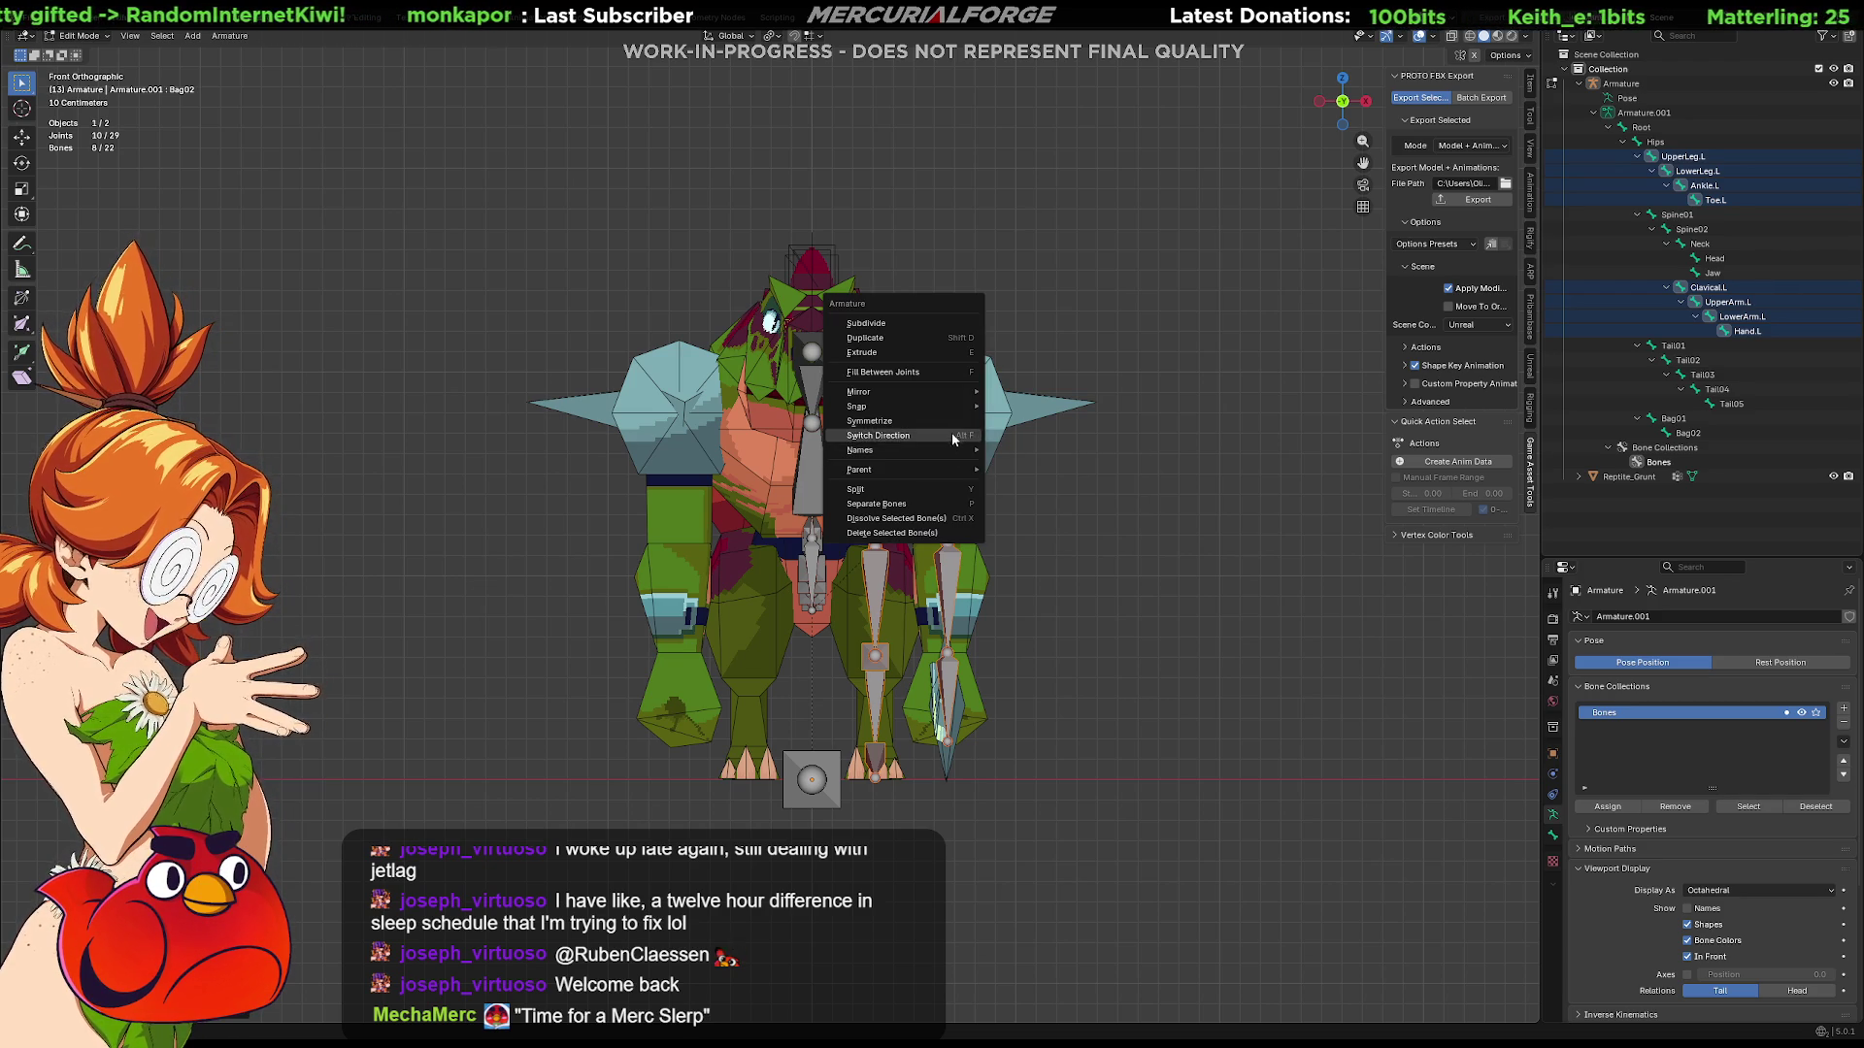
pyautogui.click(952, 422)
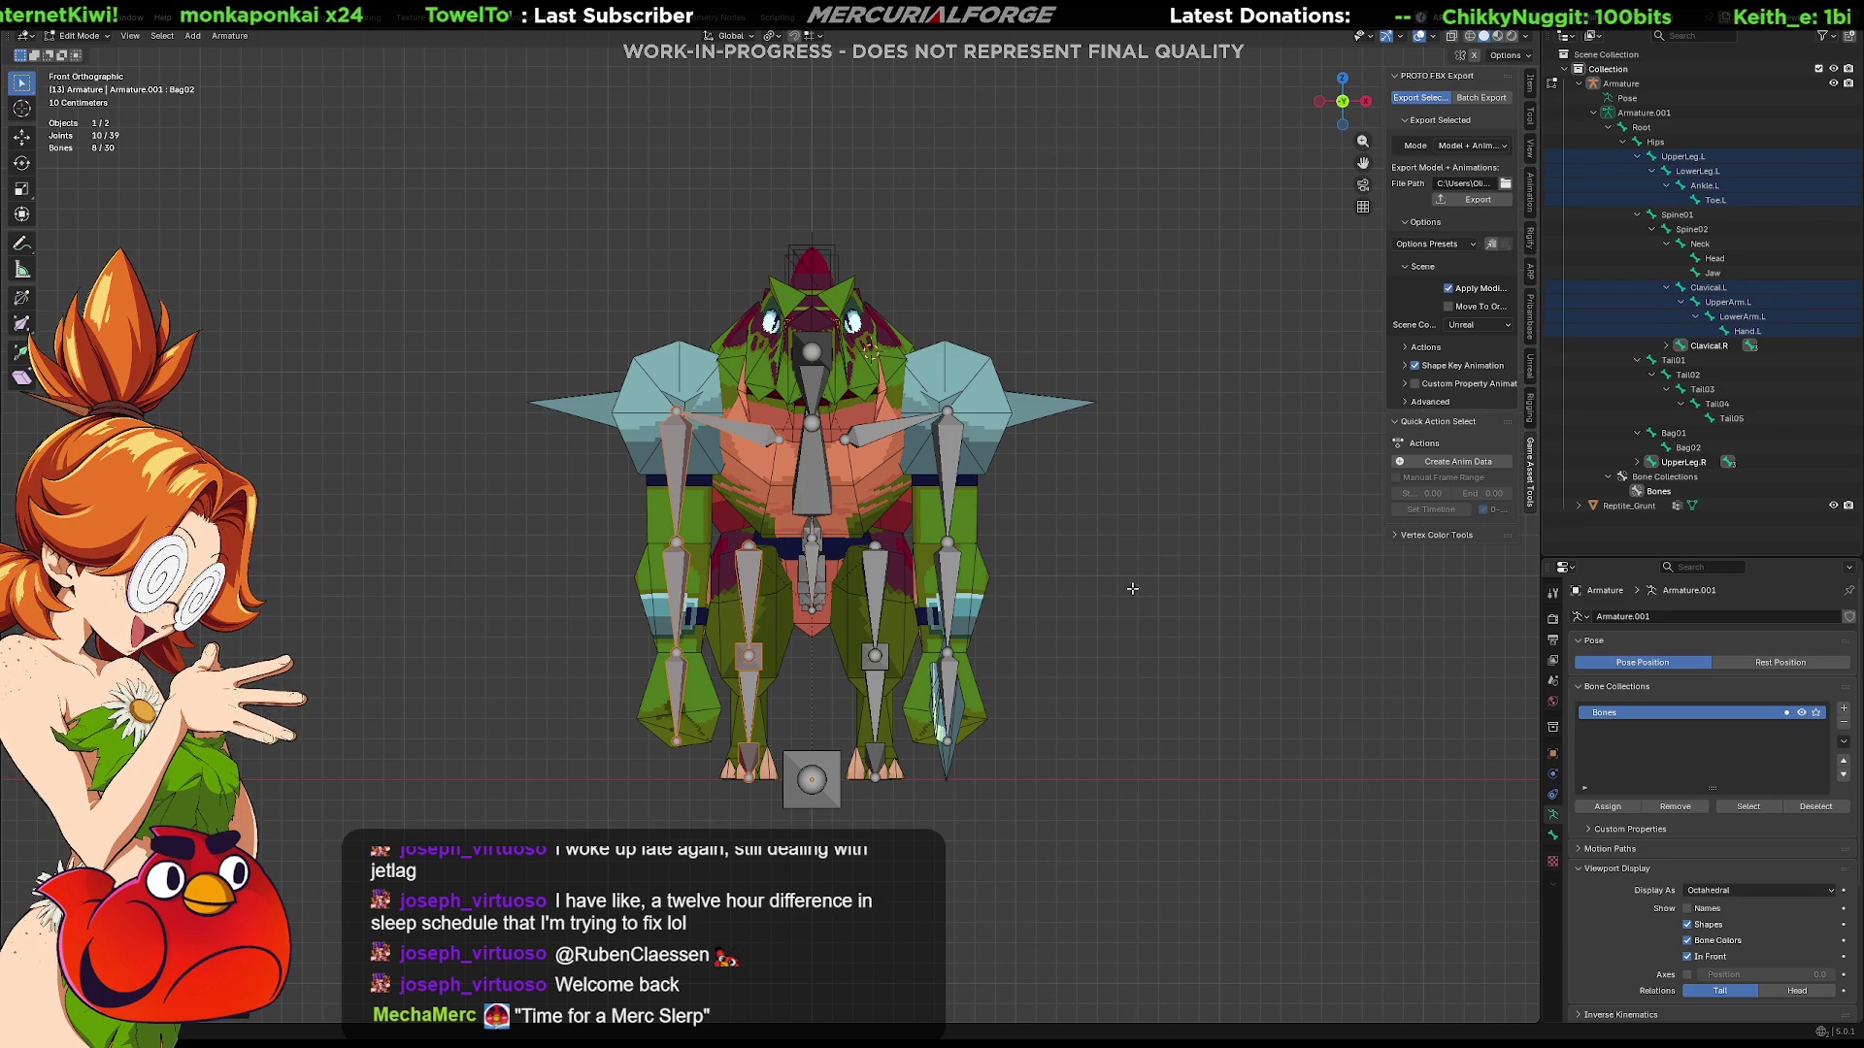
# Step: Expand Clavical.R and UpperLeg.R in the Outliner and show bone names in the viewport
pyautogui.click(1666, 345)
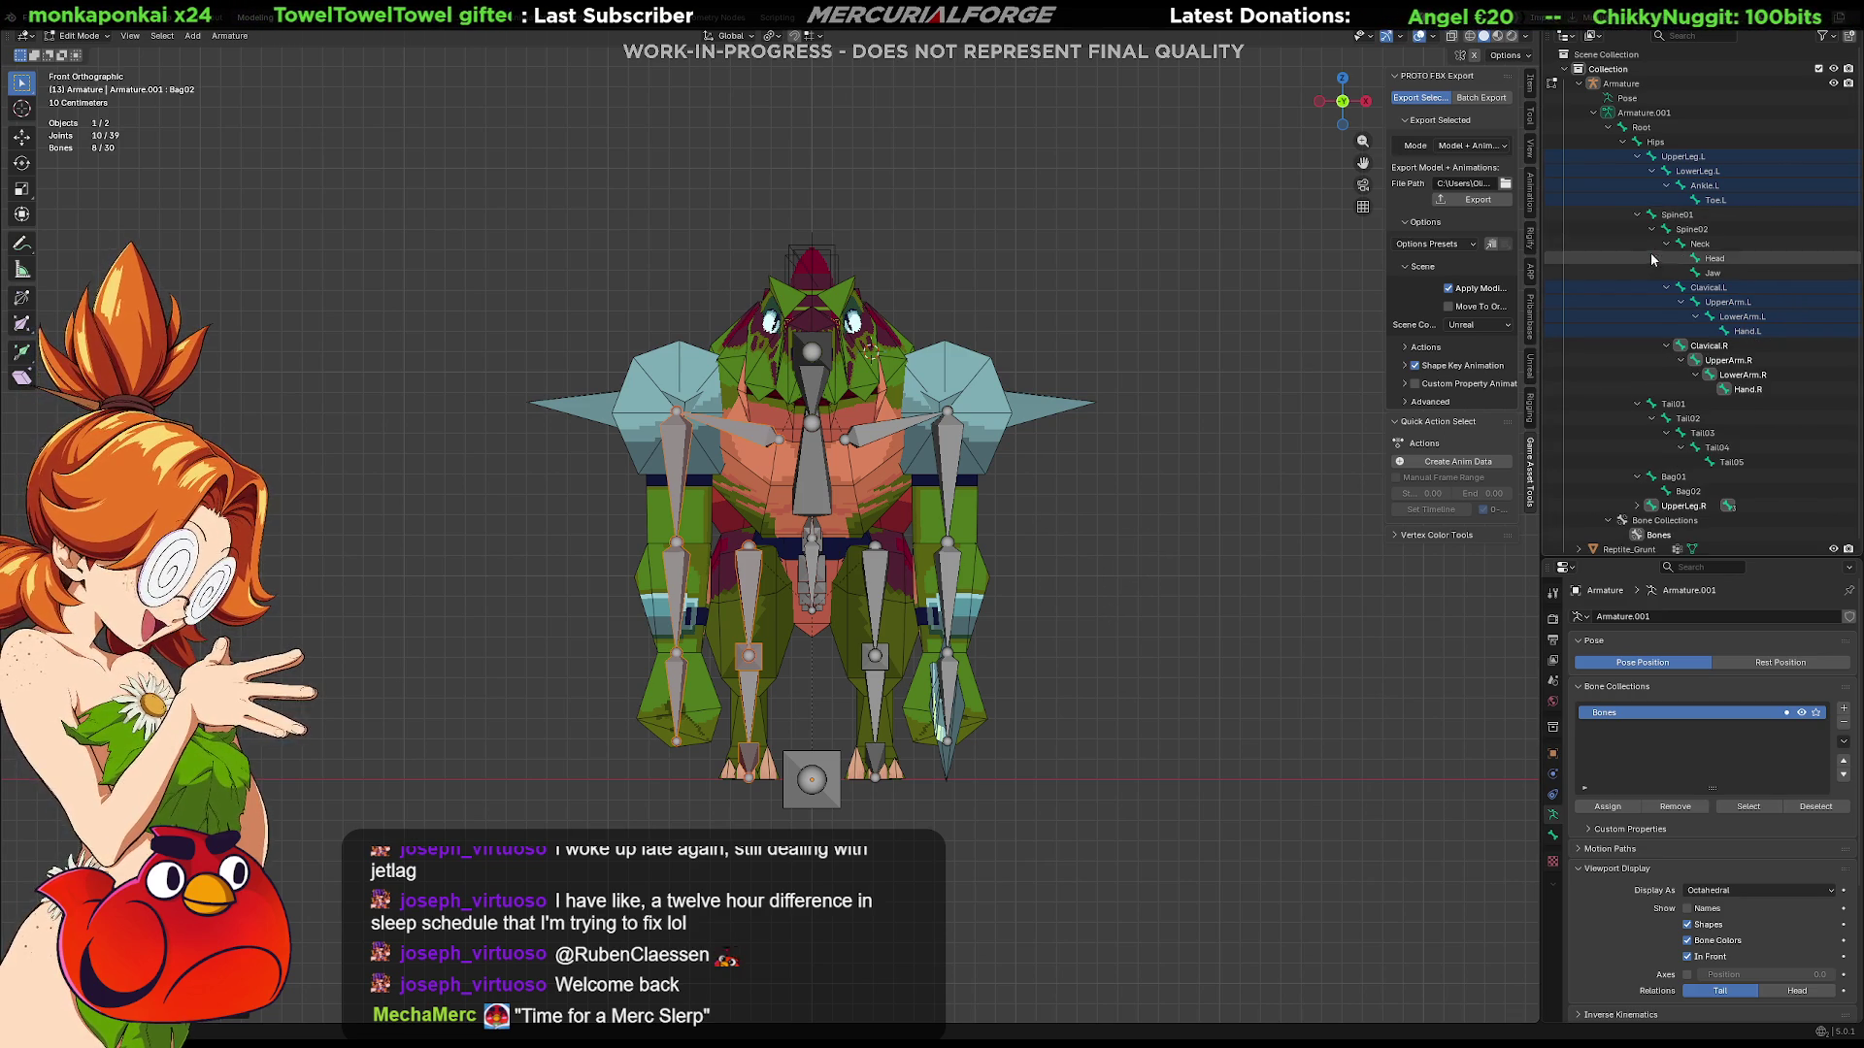
pyautogui.click(1637, 506)
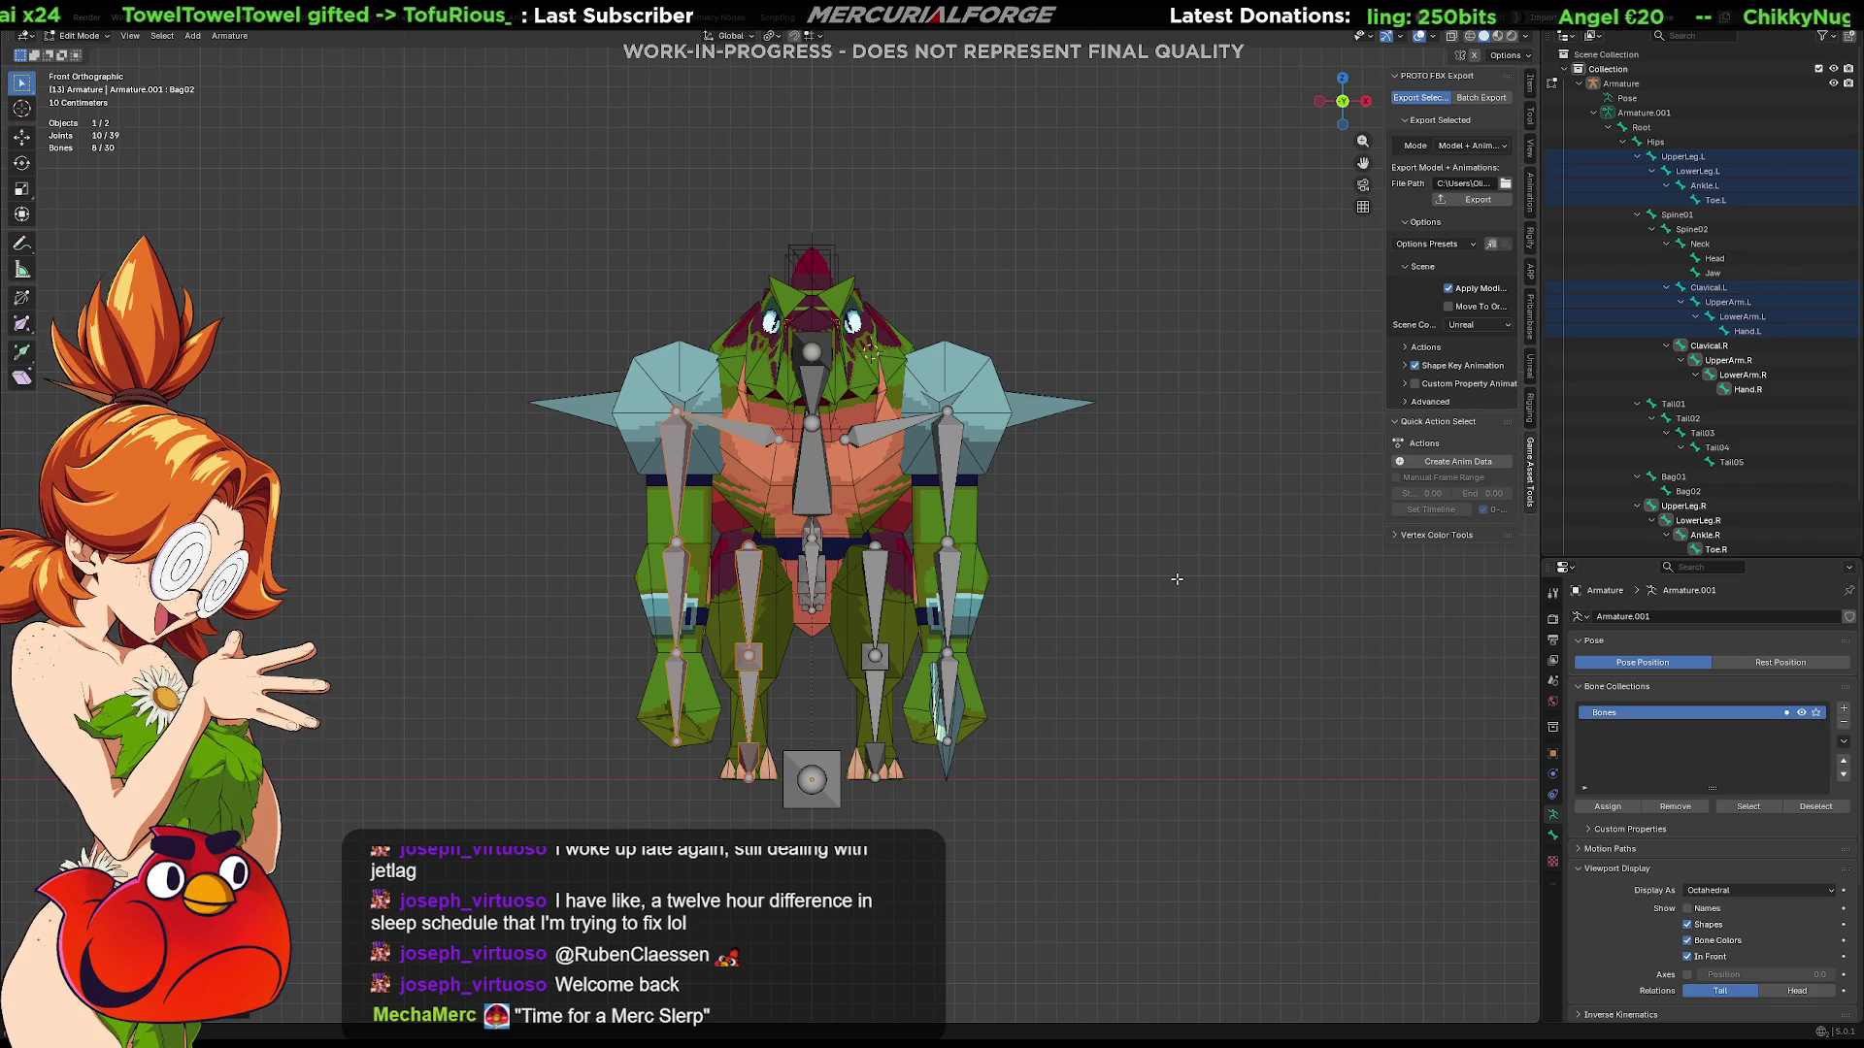
pyautogui.click(1687, 909)
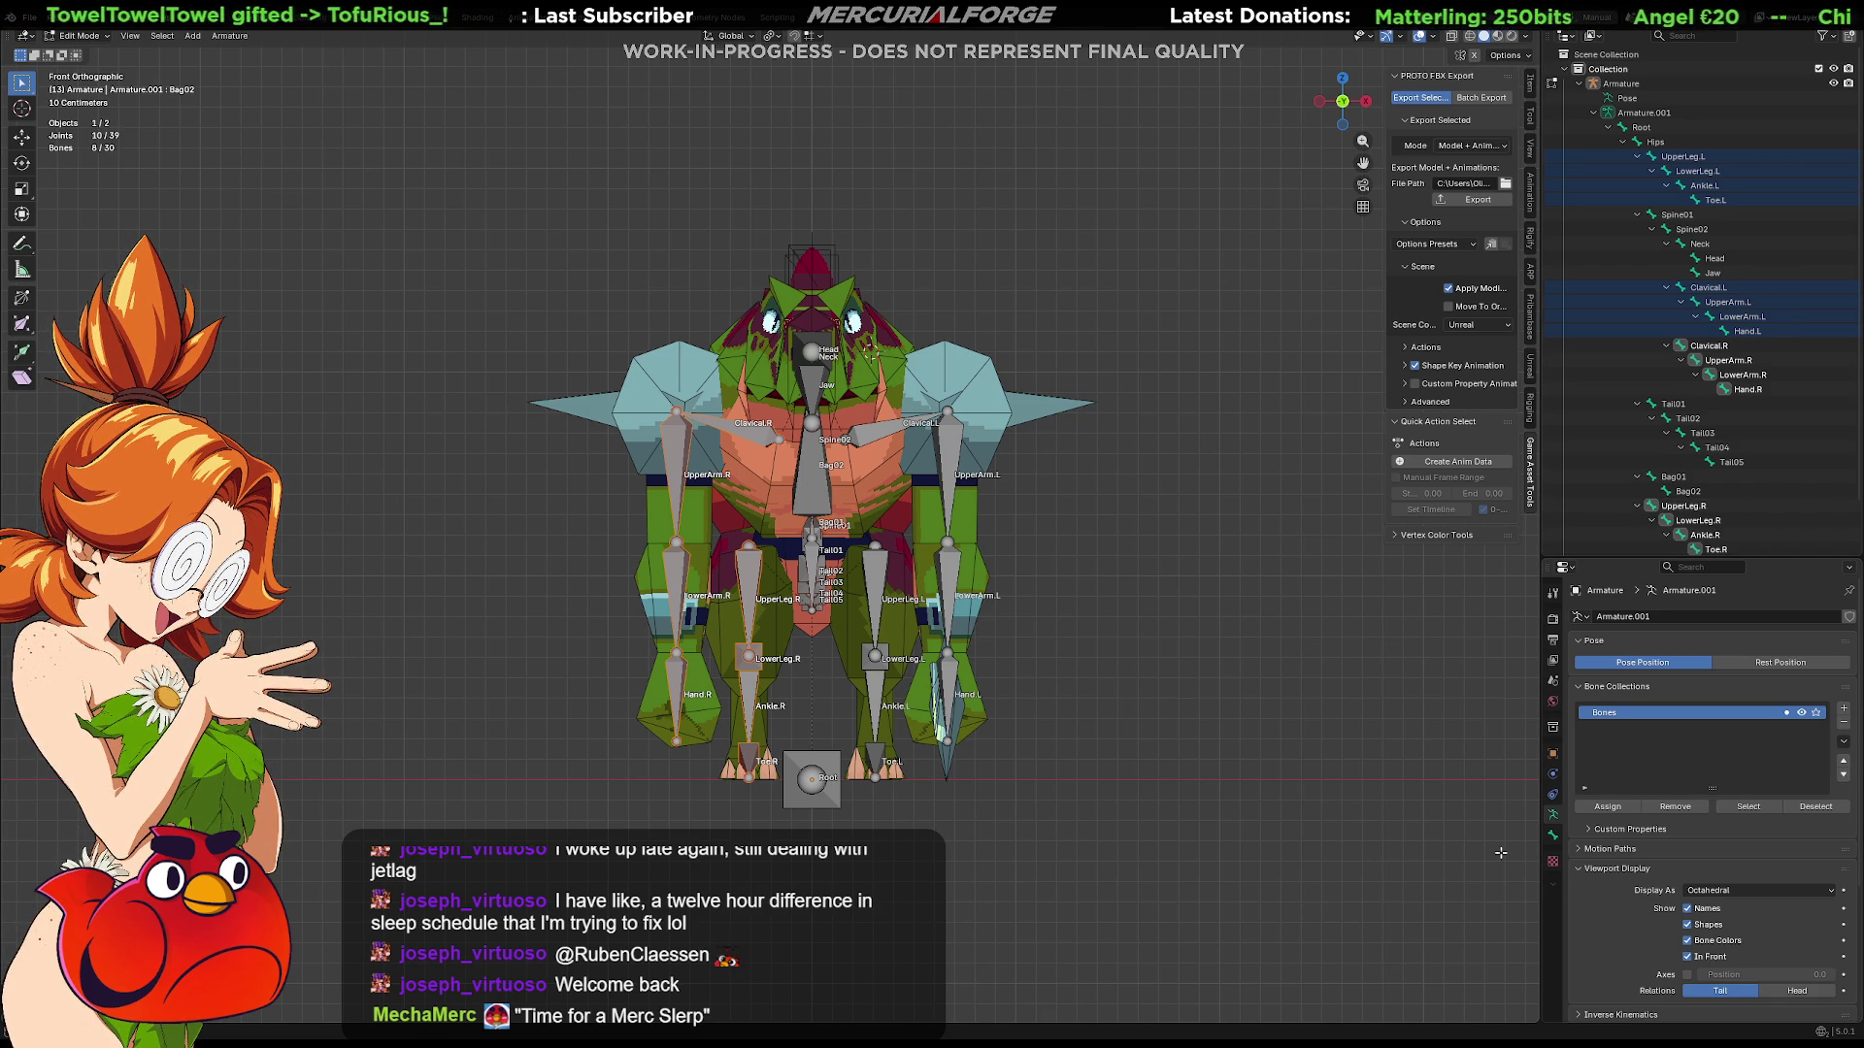
pyautogui.click(1097, 594)
pyautogui.moveTo(1116, 593); pyautogui.dragTo(1050, 601, button='middle')
pyautogui.press('KP_5')
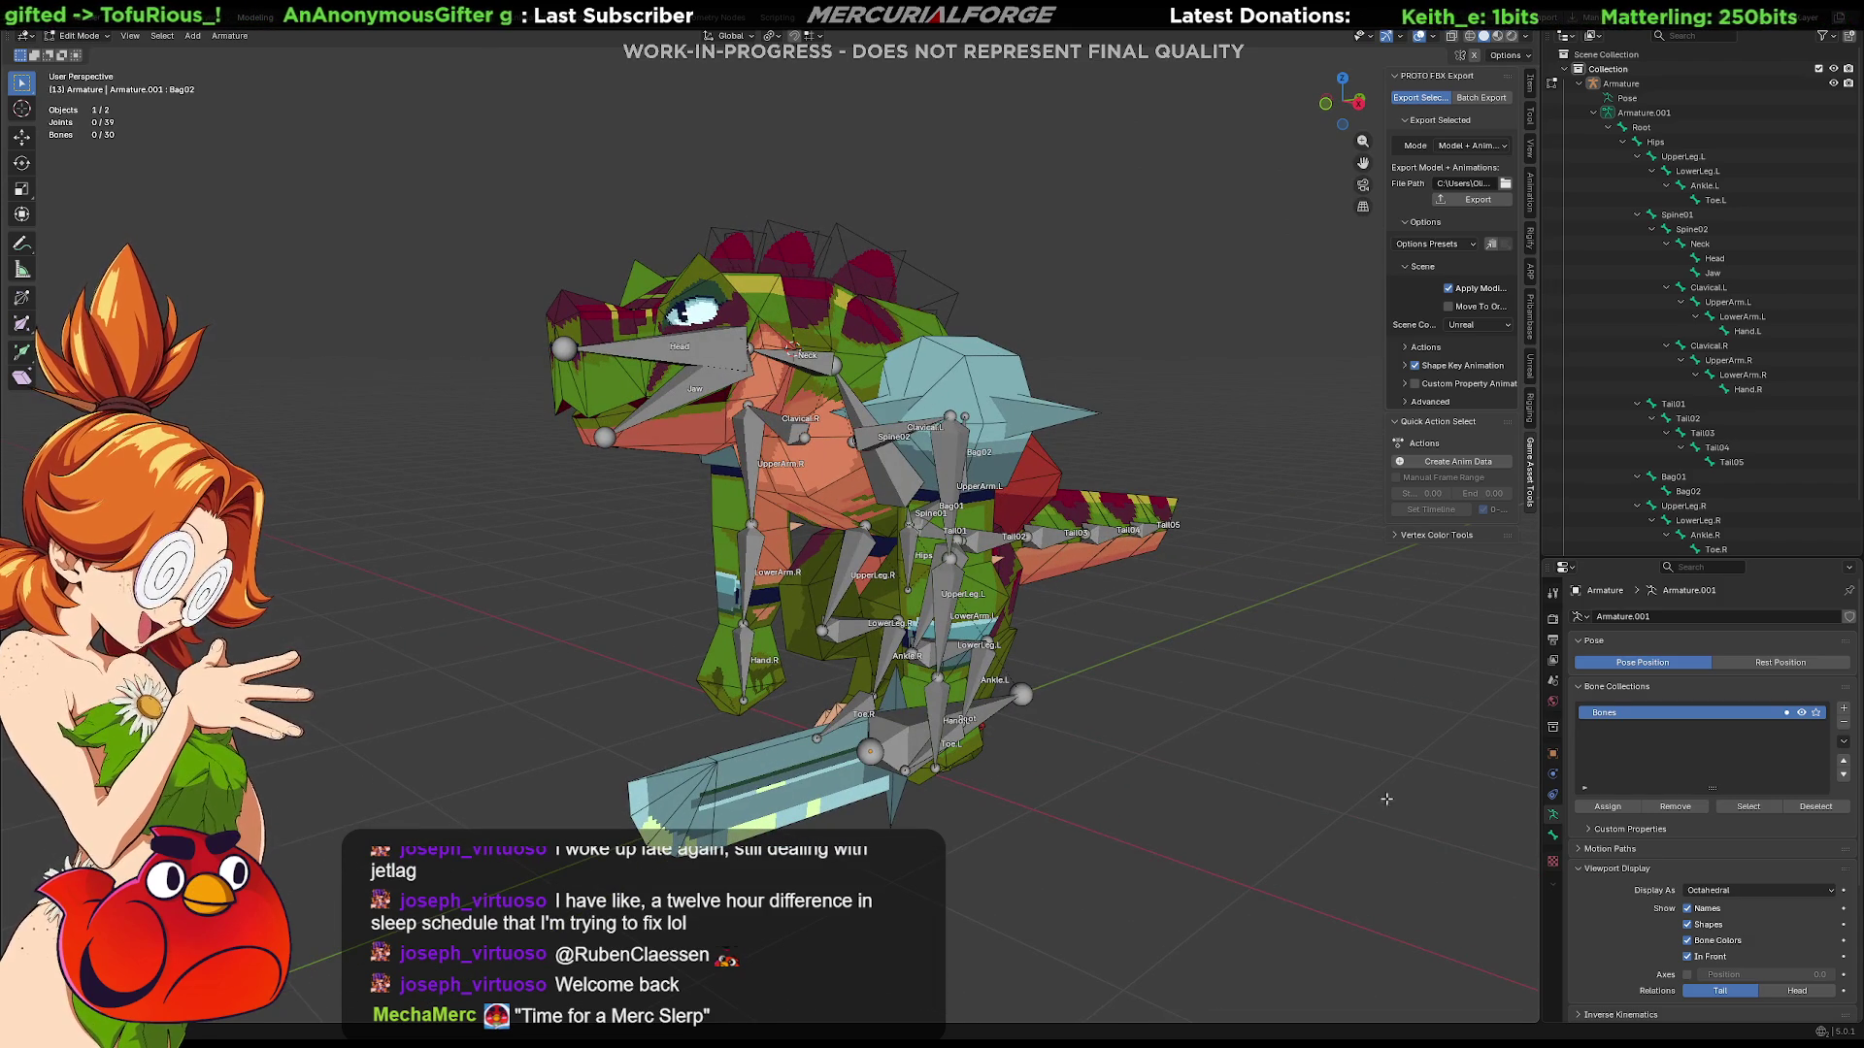
pyautogui.click(1694, 927)
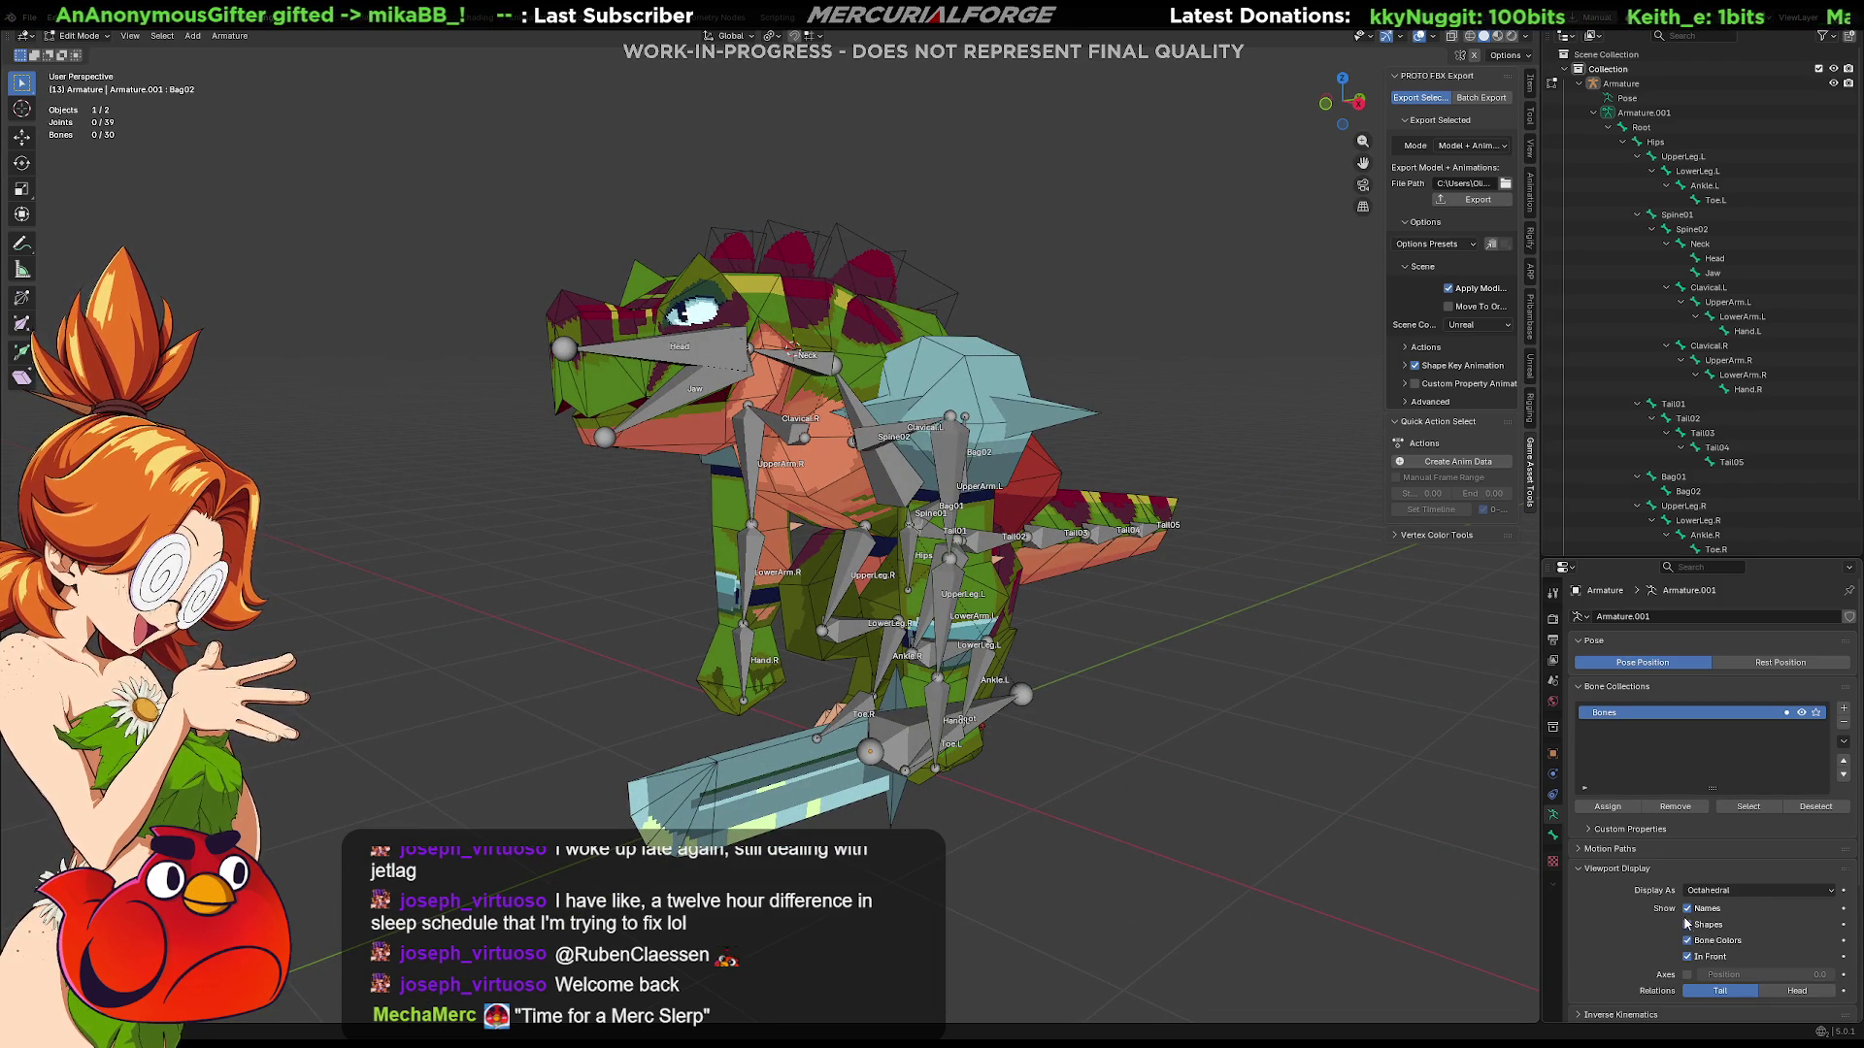
pyautogui.click(1688, 957)
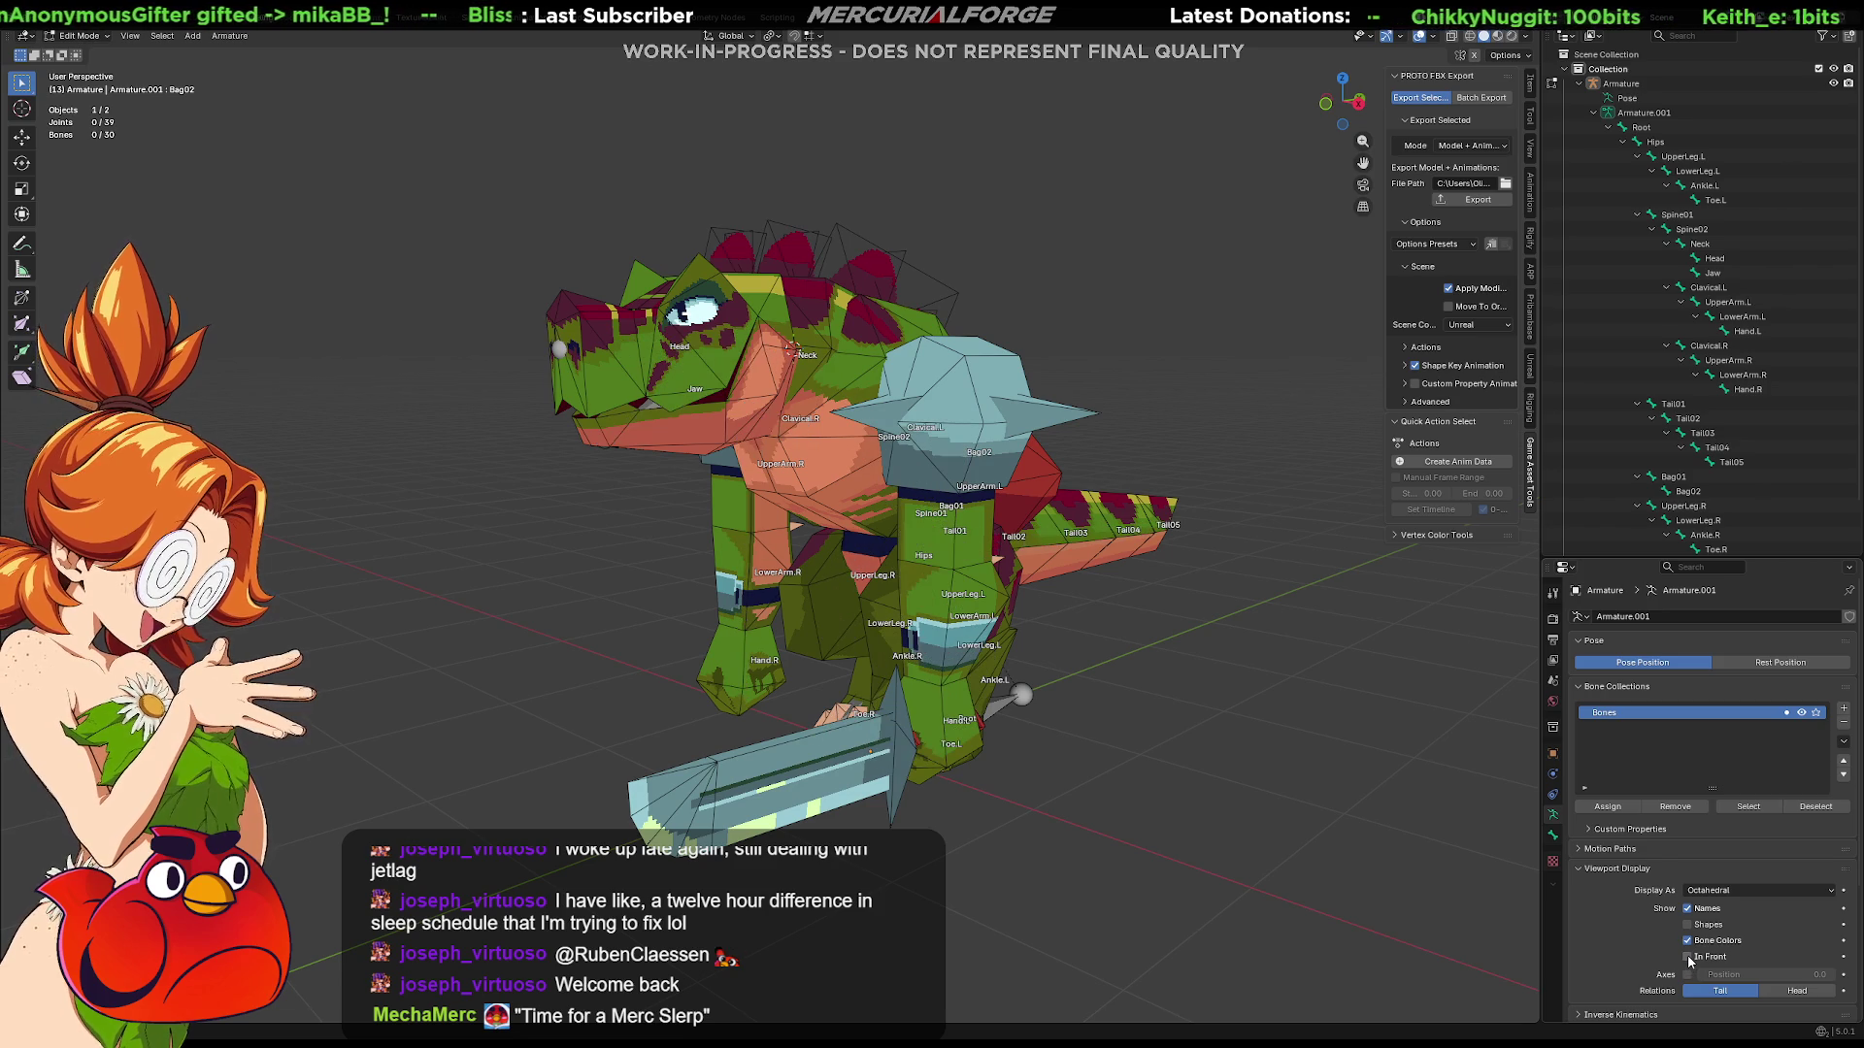
pyautogui.moveTo(1465, 793)
pyautogui.mouseDown(button='middle')
pyautogui.moveTo(1280, 789)
pyautogui.moveTo(1238, 814)
pyautogui.moveTo(1535, 801)
pyautogui.moveTo(58, 797)
pyautogui.moveTo(1514, 816)
pyautogui.mouseUp(button='middle')
pyautogui.click(1687, 924)
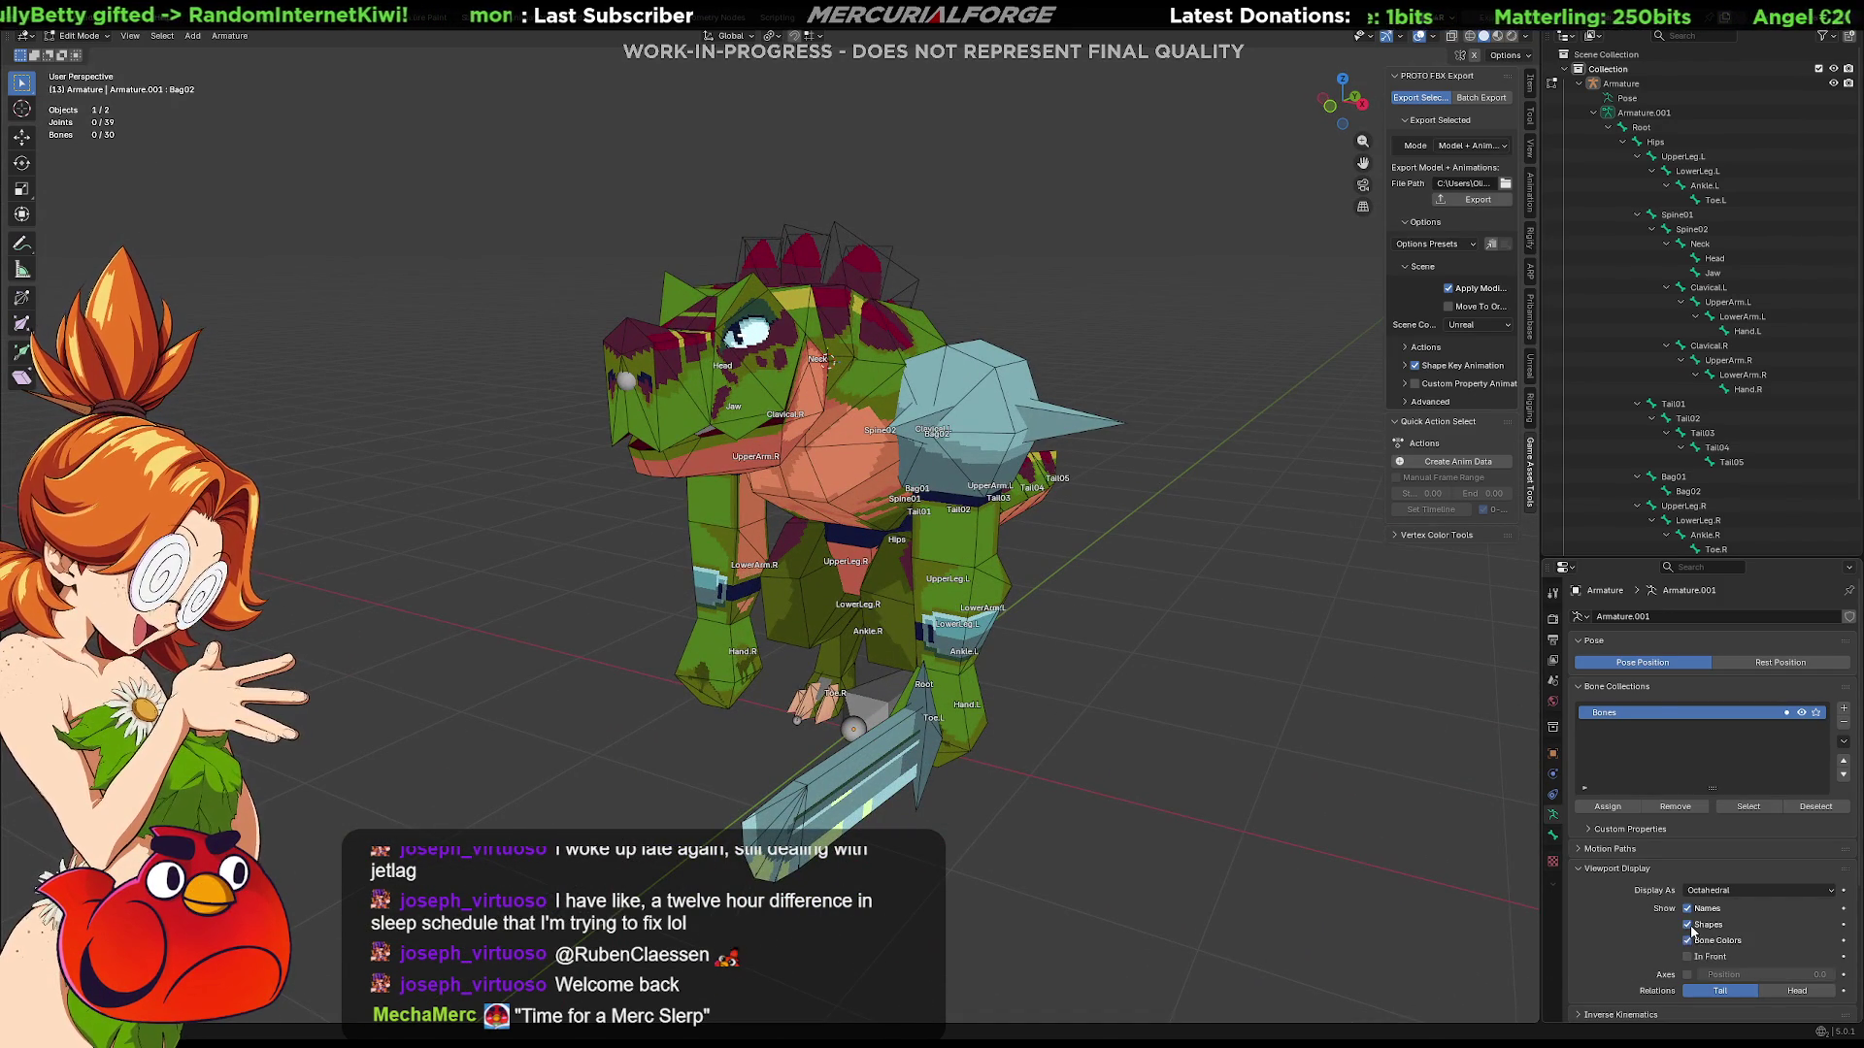
pyautogui.click(1688, 957)
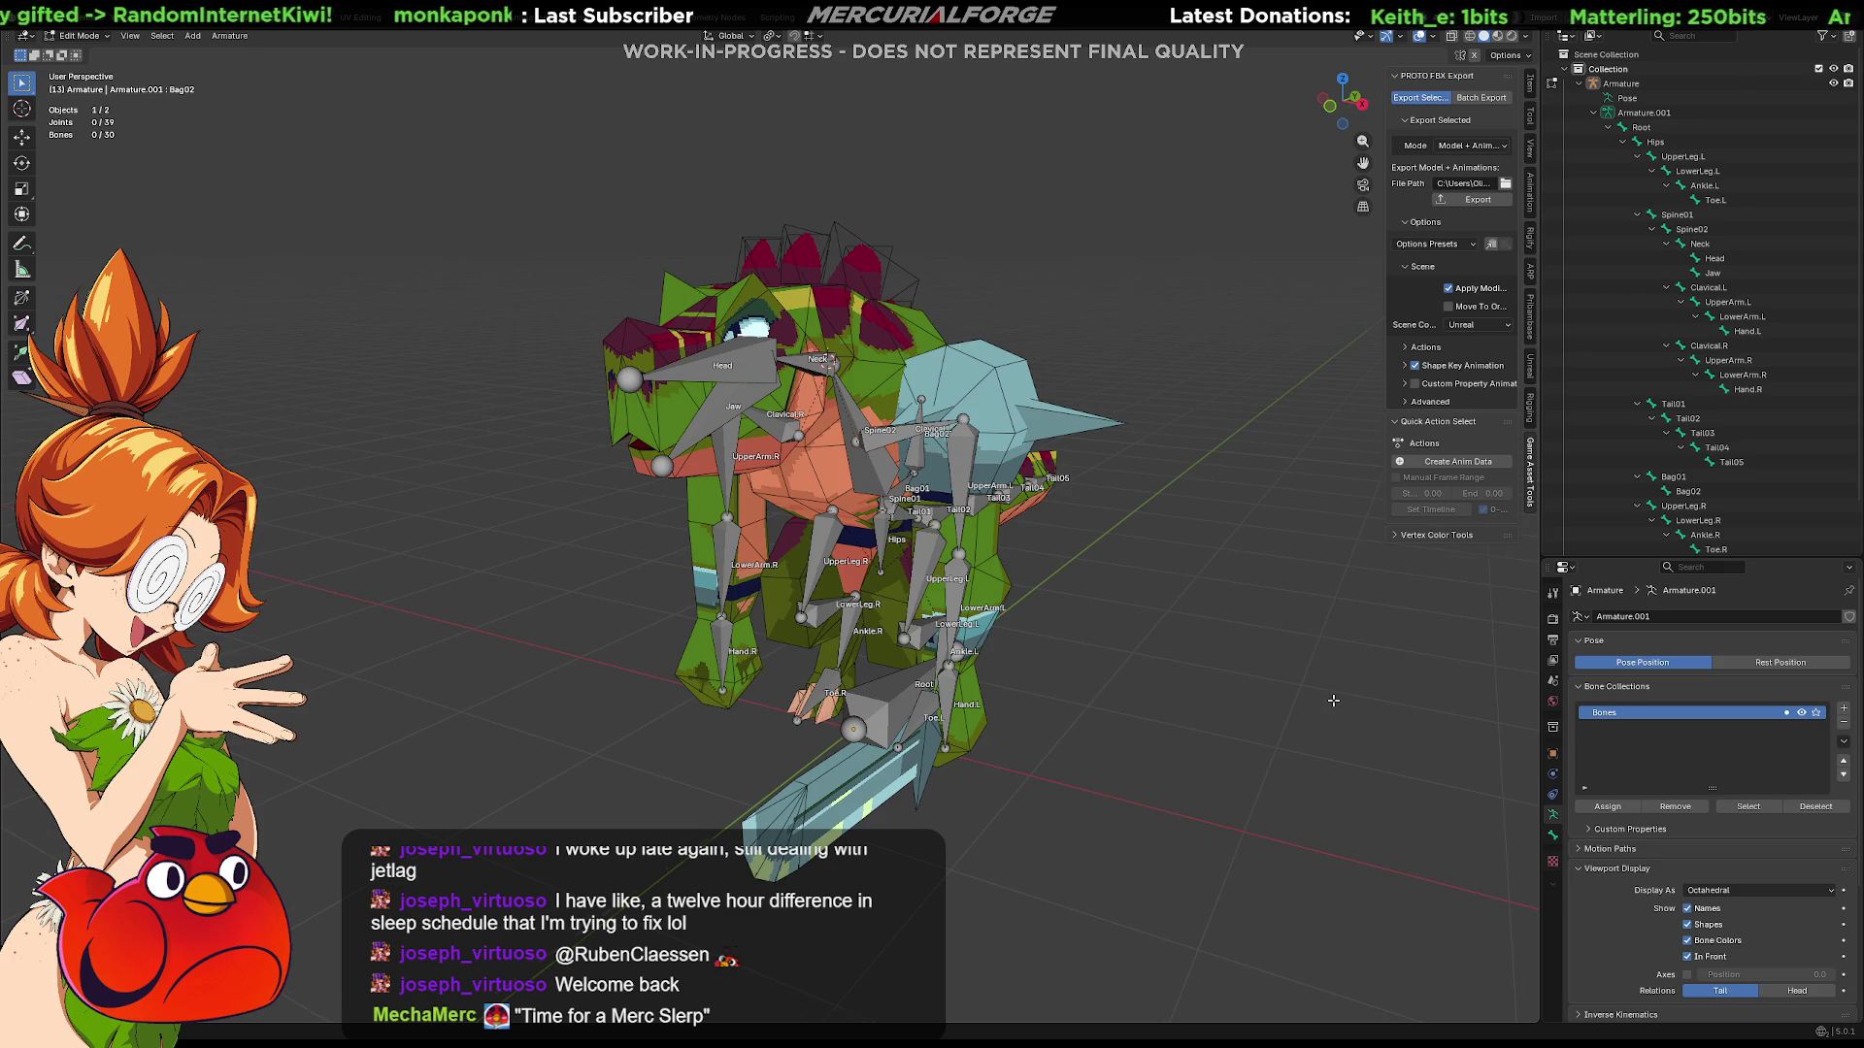
pyautogui.moveTo(1332, 700); pyautogui.dragTo(1320, 693, button='middle')
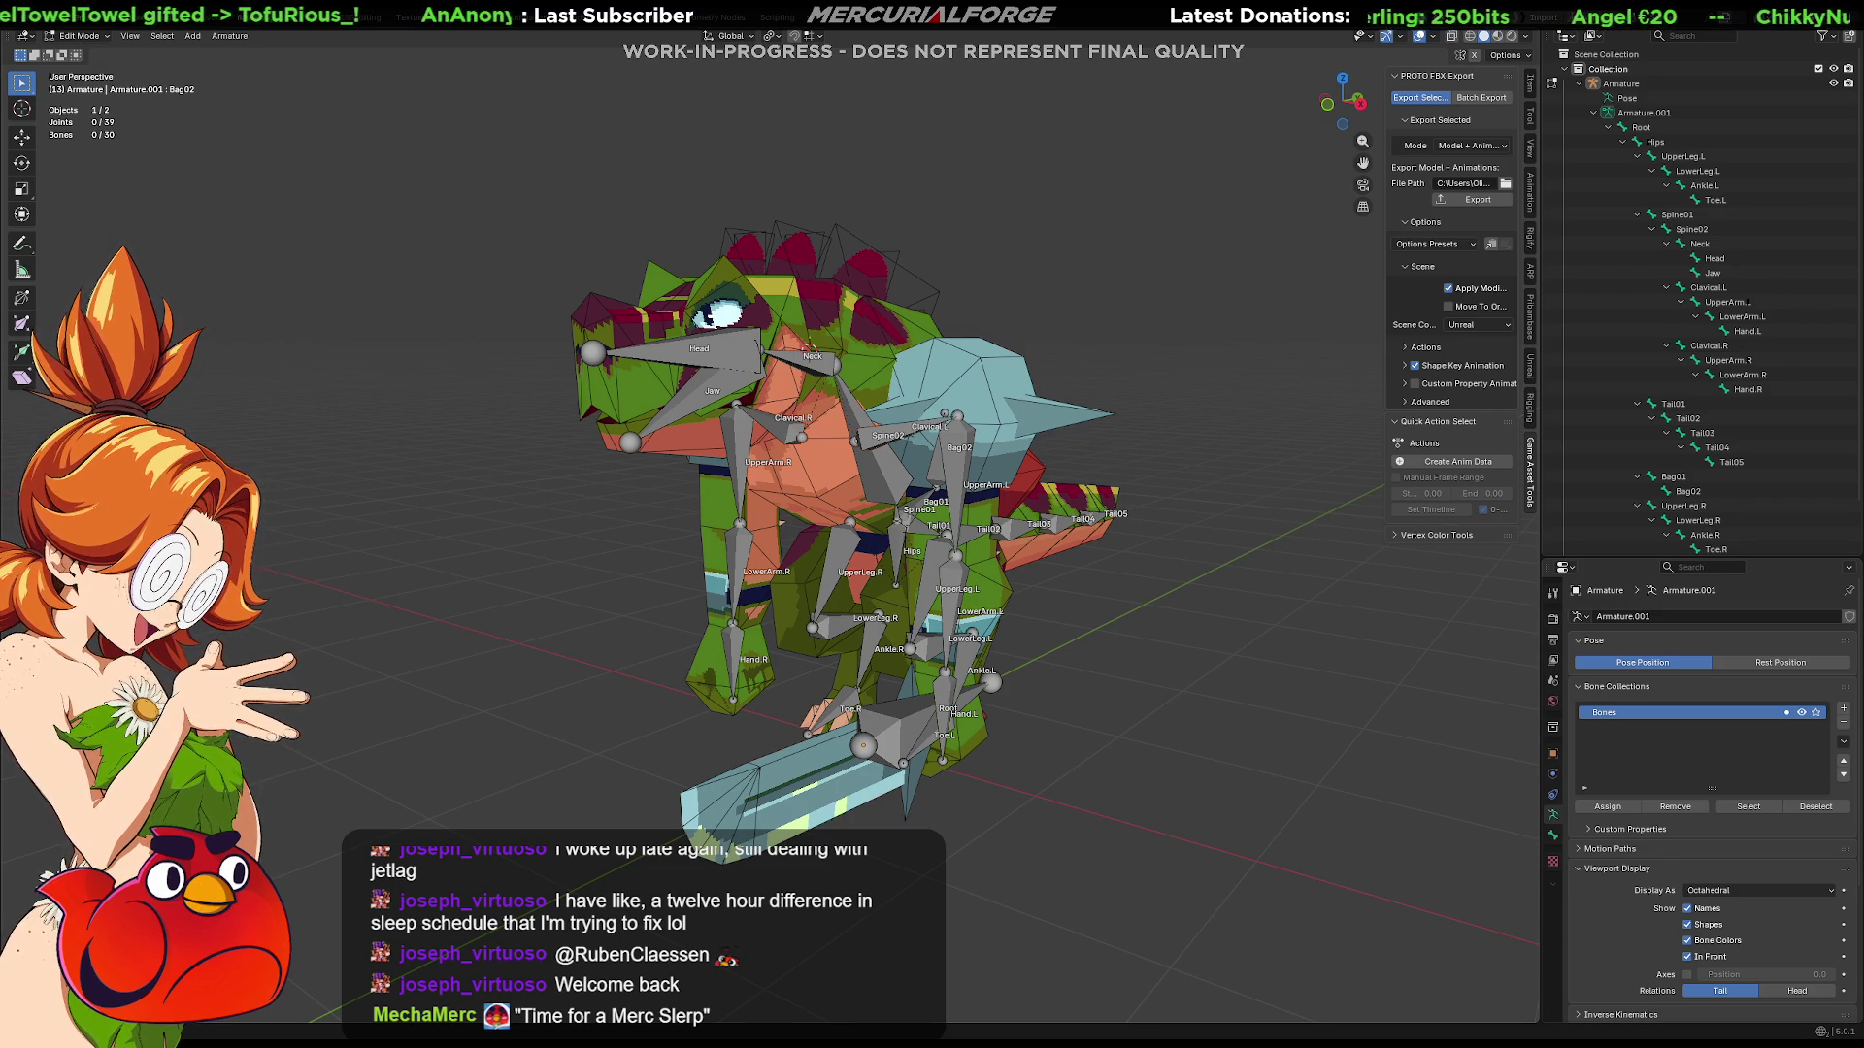
# Step: Put the armature in Pose Mode, save Grunt.blend, and select the Spine02 bone
pyautogui.hotkey('ctrl', 'Tab')
pyautogui.hotkey('ctrl', 's')
pyautogui.moveTo(1093, 590)
pyautogui.mouseDown(button='middle')
pyautogui.moveTo(1144, 573)
pyautogui.moveTo(1170, 537)
pyautogui.moveTo(1155, 529)
pyautogui.moveTo(1180, 542)
pyautogui.moveTo(958, 453)
pyautogui.moveTo(1062, 422)
pyautogui.moveTo(832, 487)
pyautogui.moveTo(1411, 422)
pyautogui.moveTo(796, 437)
pyautogui.moveTo(1027, 351)
pyautogui.moveTo(1024, 405)
pyautogui.mouseUp(button='middle')
pyautogui.click(1013, 456)
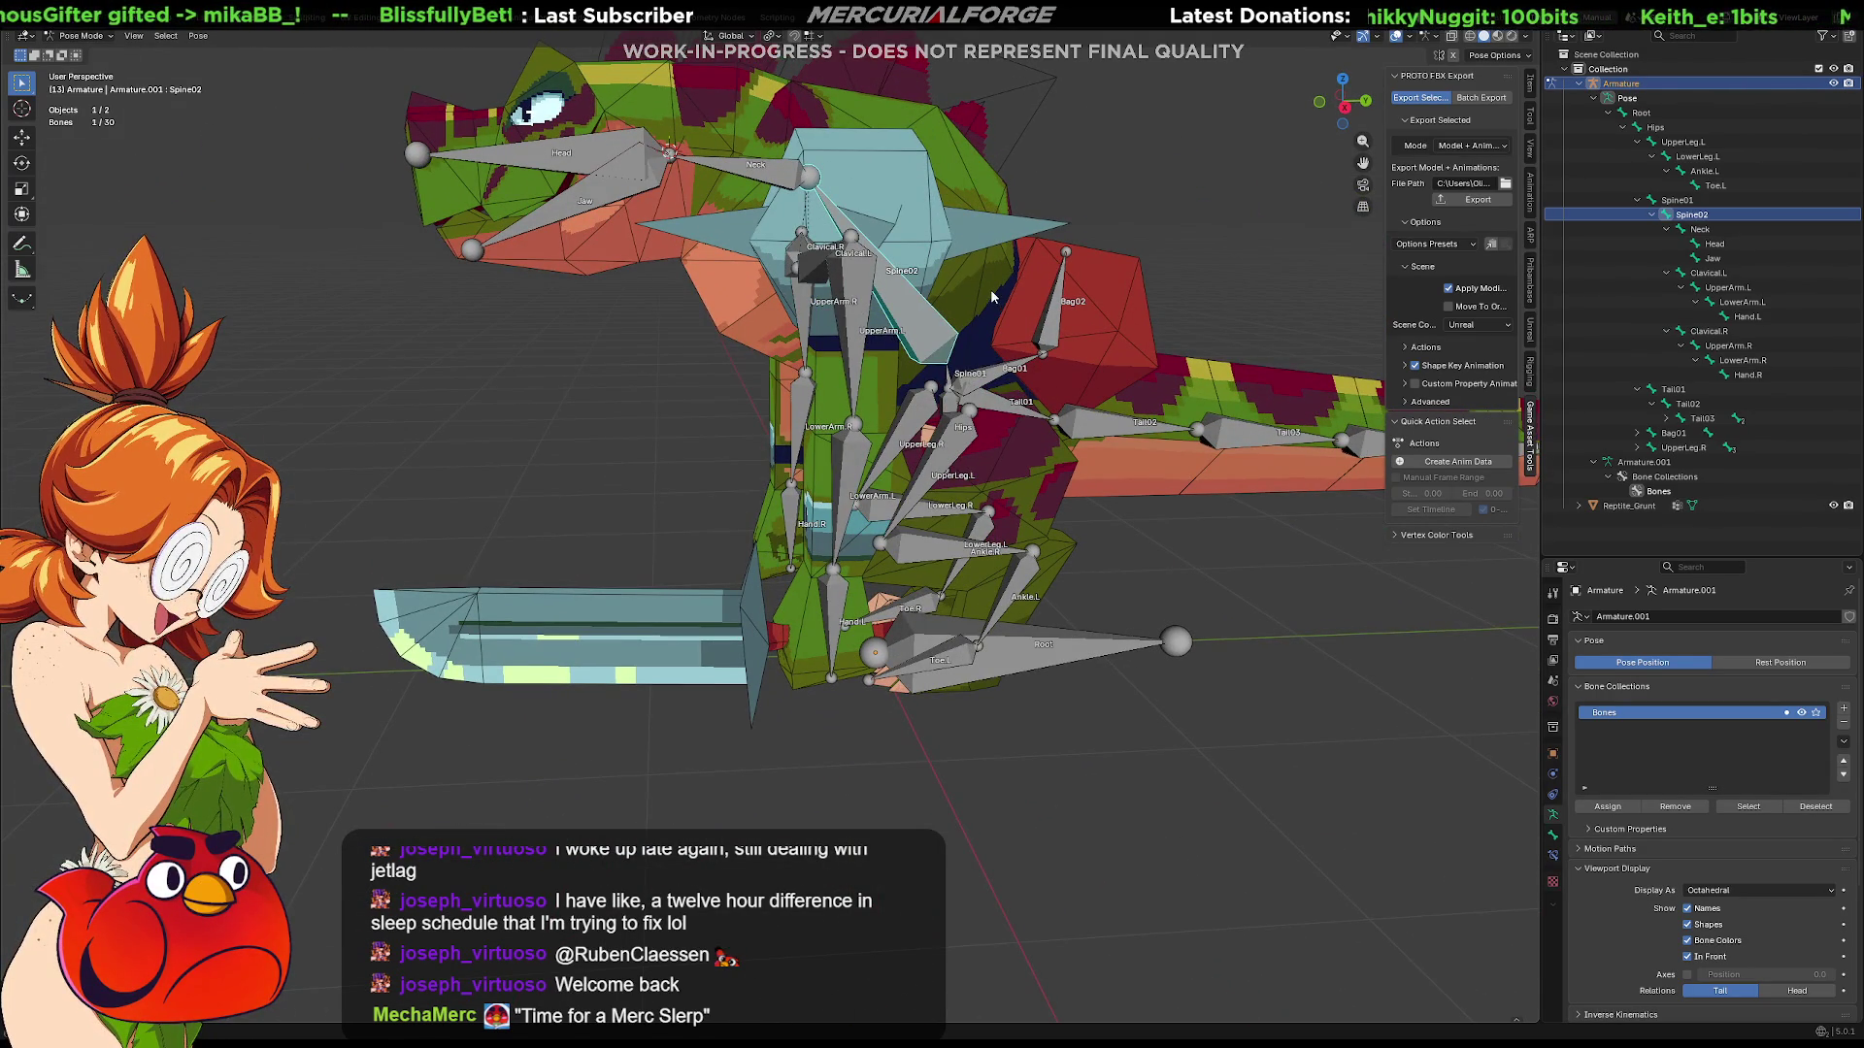
# Step: Select the Reptile_Grunt mesh and enter Edit Mode
pyautogui.moveTo(992, 296); pyautogui.dragTo(899, 289, button='middle')
pyautogui.press('Tab')
pyautogui.press('Tab')
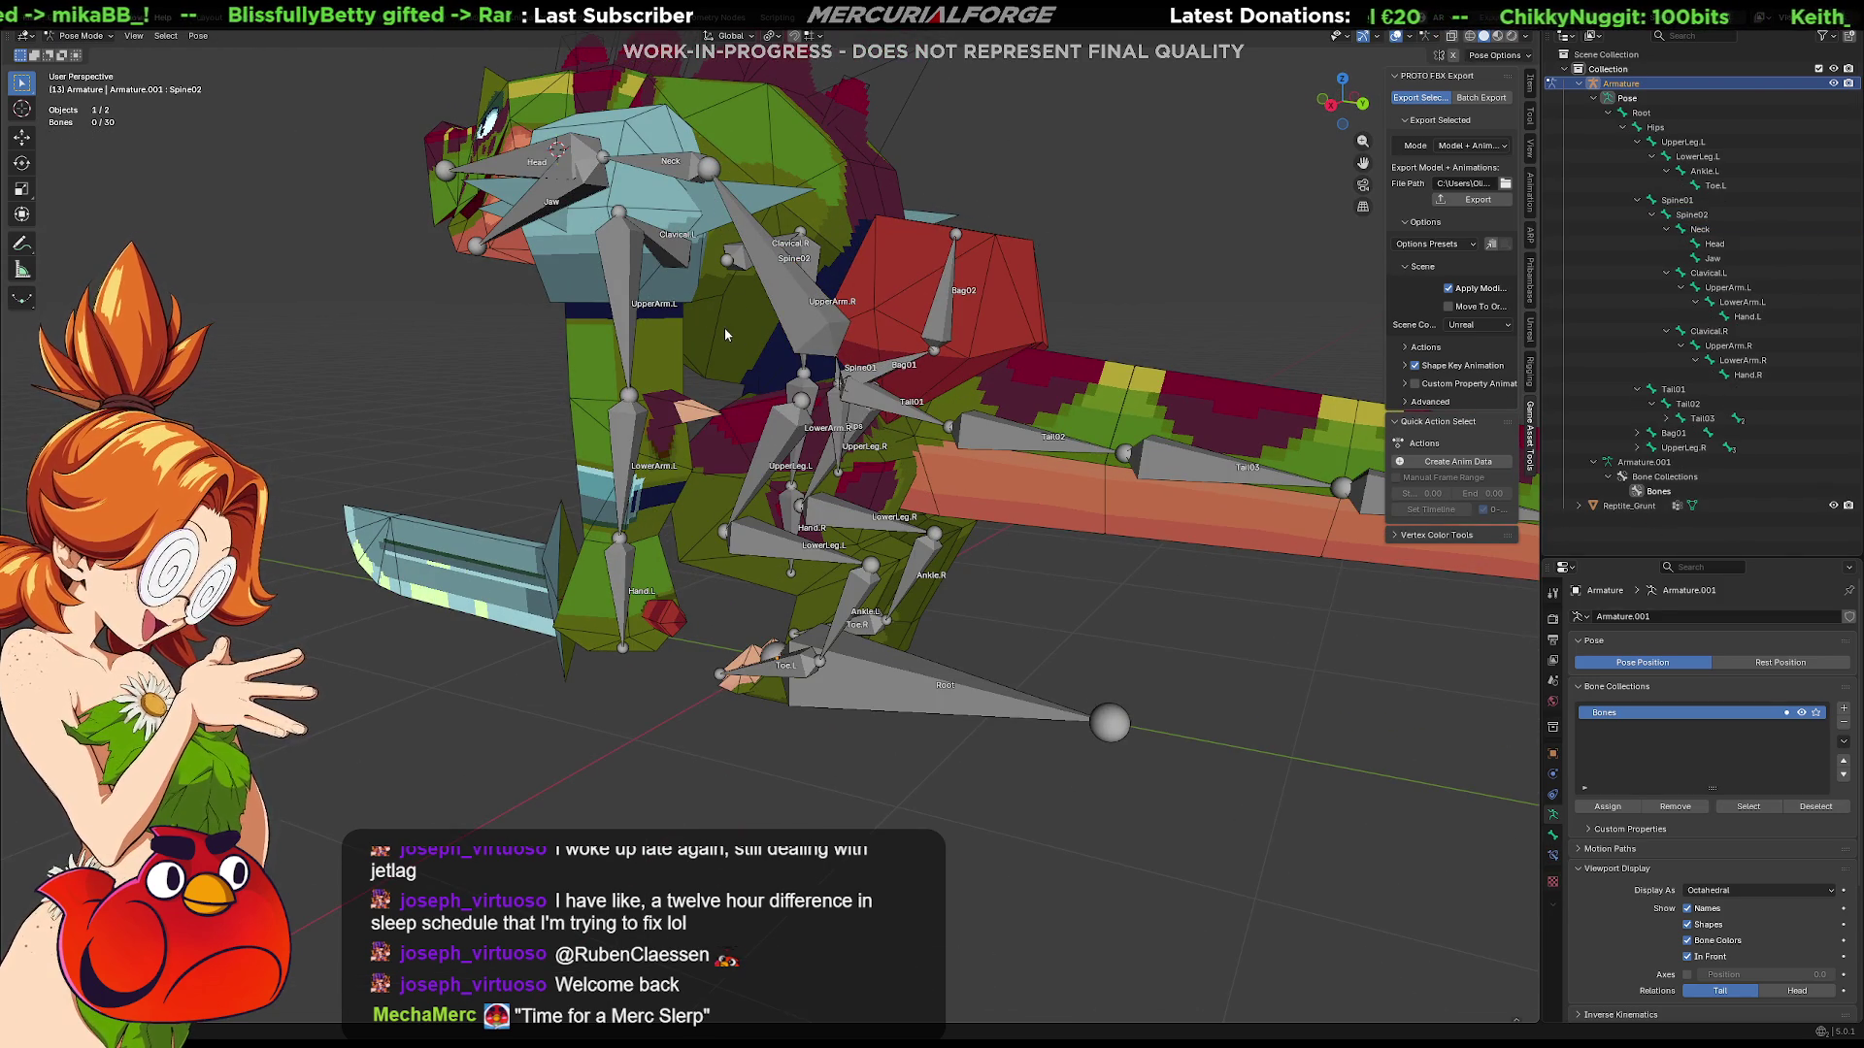
pyautogui.click(728, 329)
pyautogui.press('Tab')
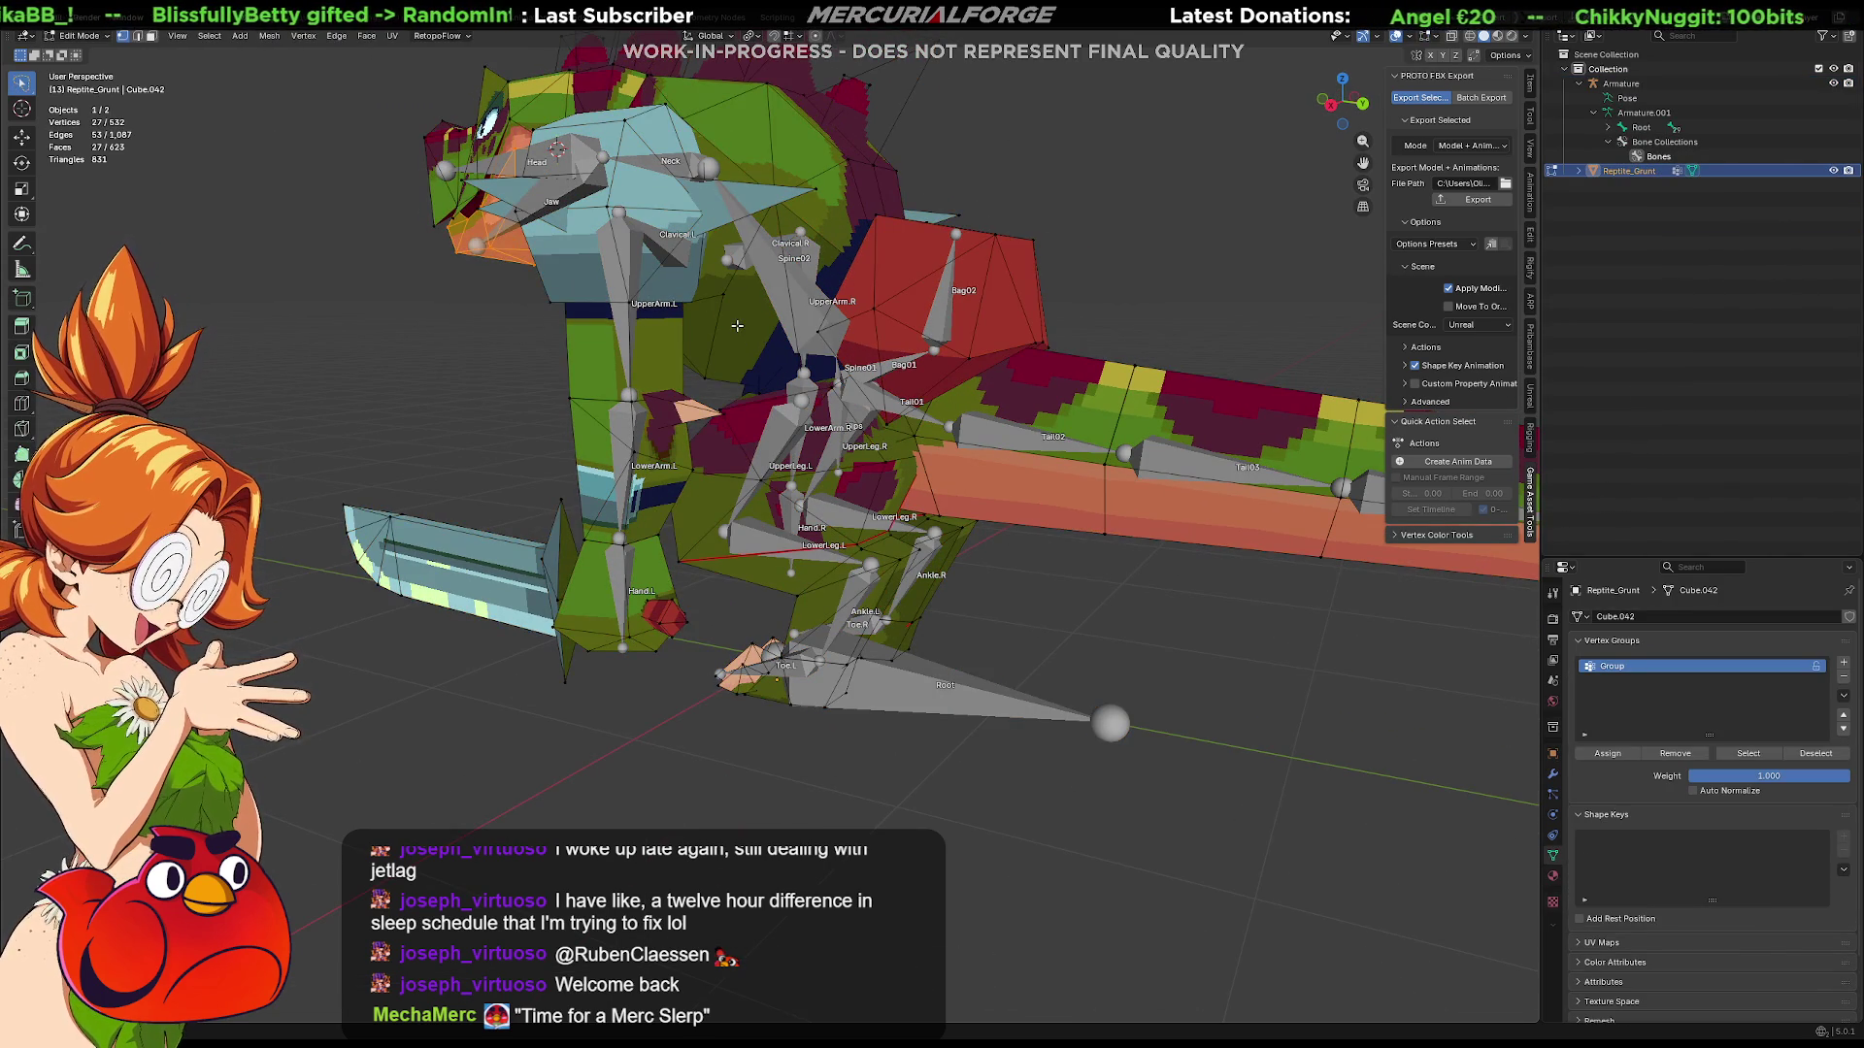
# Step: Select the linked chest piece, hide and unhide it, and isolate the mesh in Local View
pyautogui.click(728, 295)
pyautogui.moveTo(728, 294)
pyautogui.mouseDown(button='middle')
pyautogui.moveTo(680, 292)
pyautogui.moveTo(746, 299)
pyautogui.mouseUp(button='middle')
pyautogui.press('Tab')
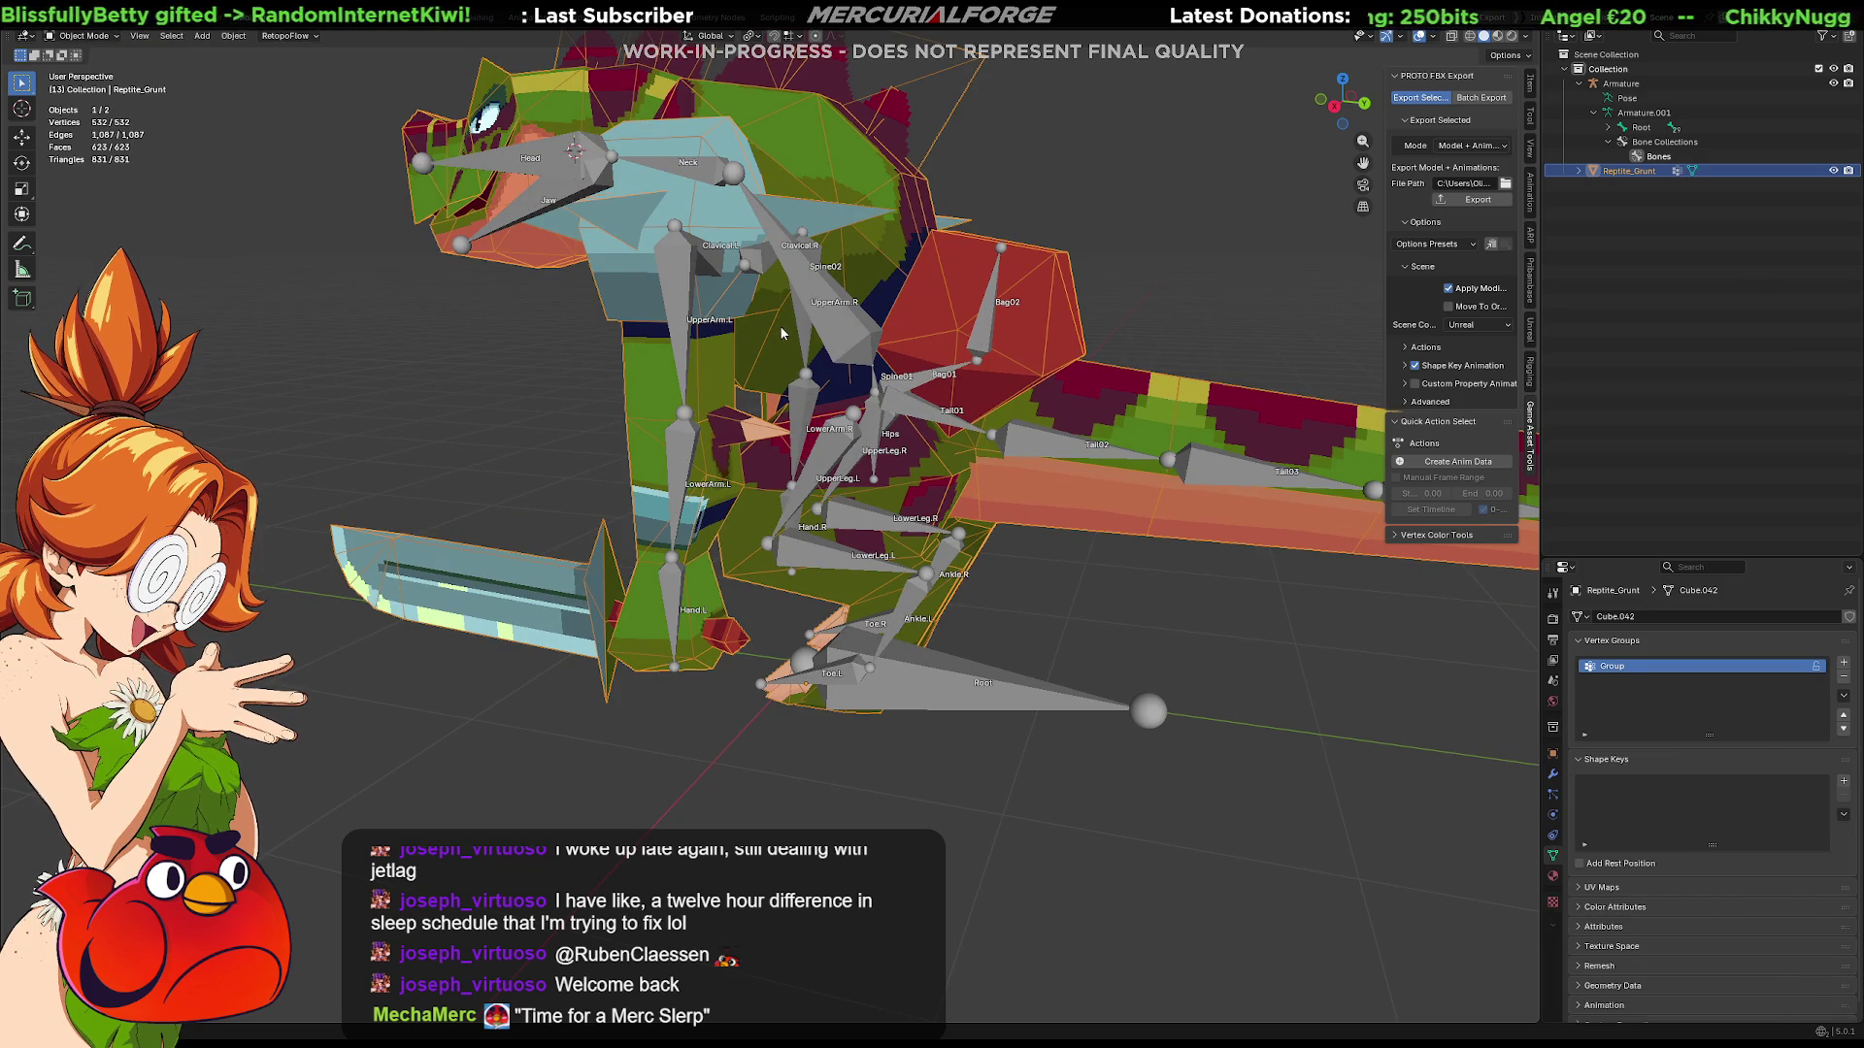
pyautogui.press('Tab')
pyautogui.press('l')
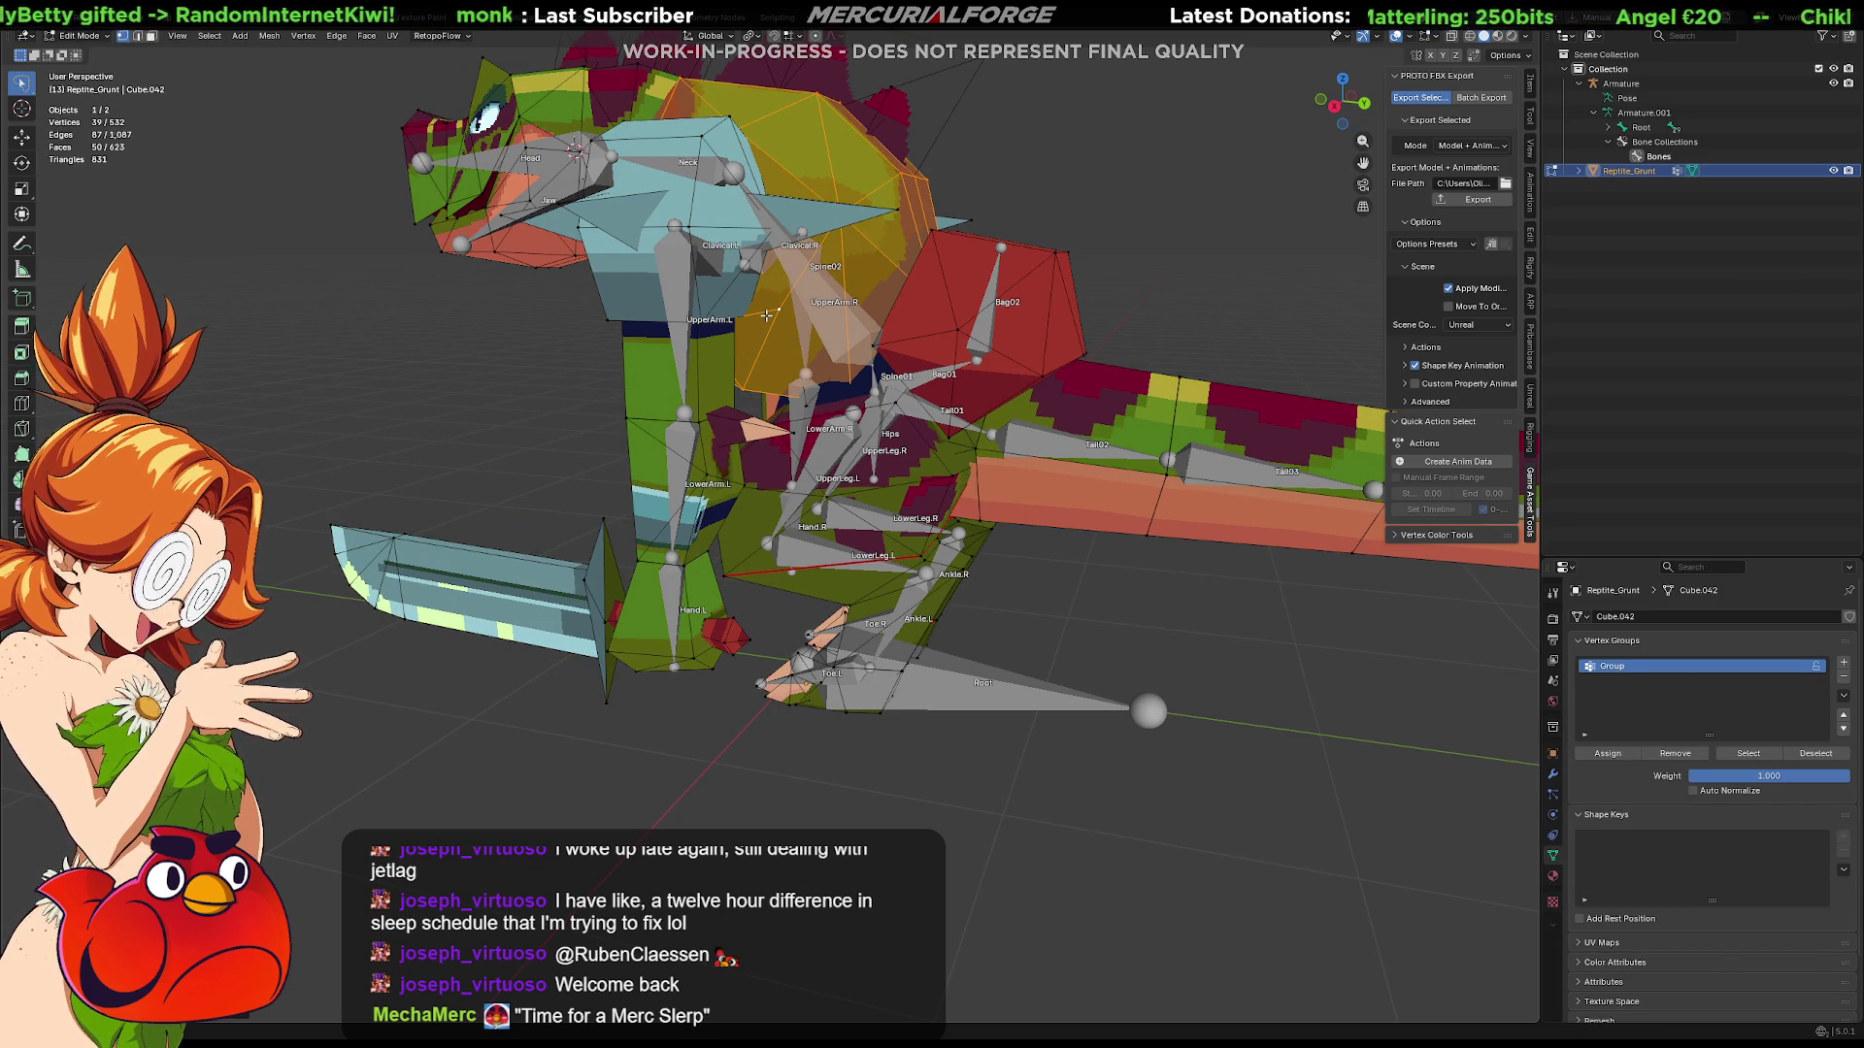
pyautogui.press('h')
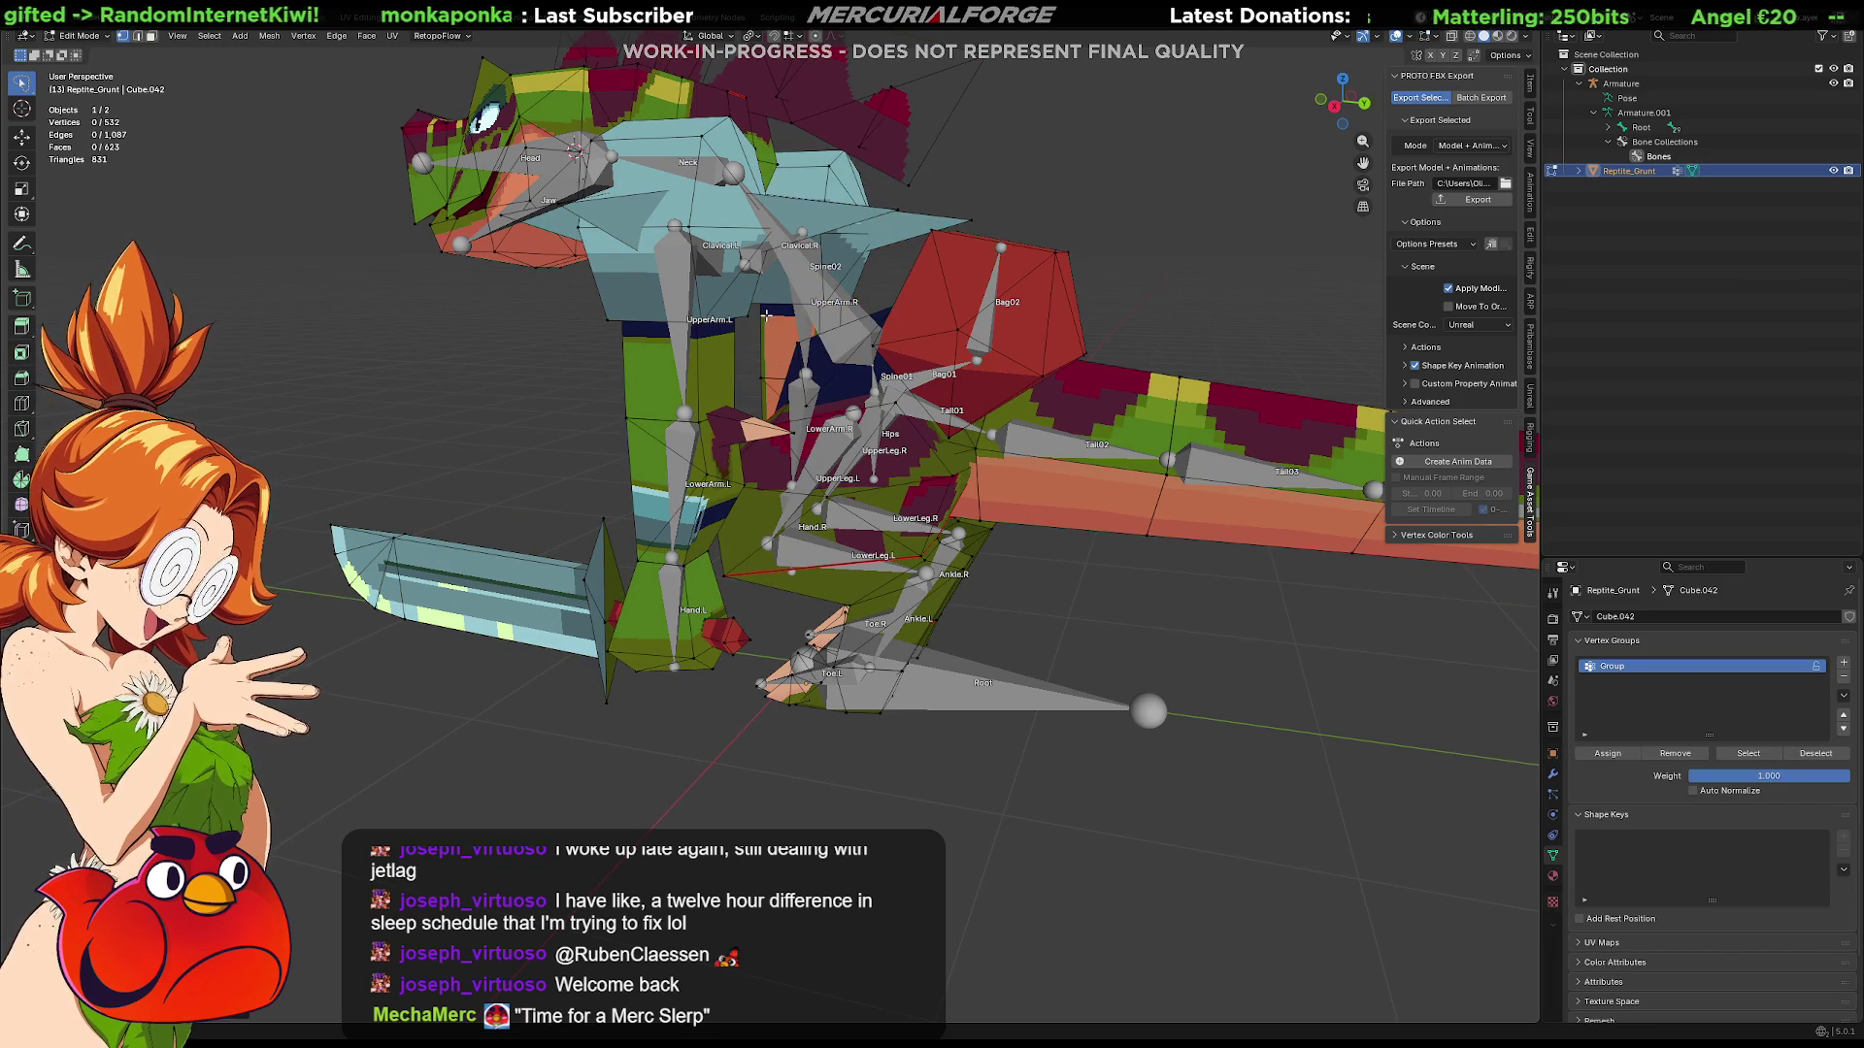
pyautogui.hotkey('alt', 'h')
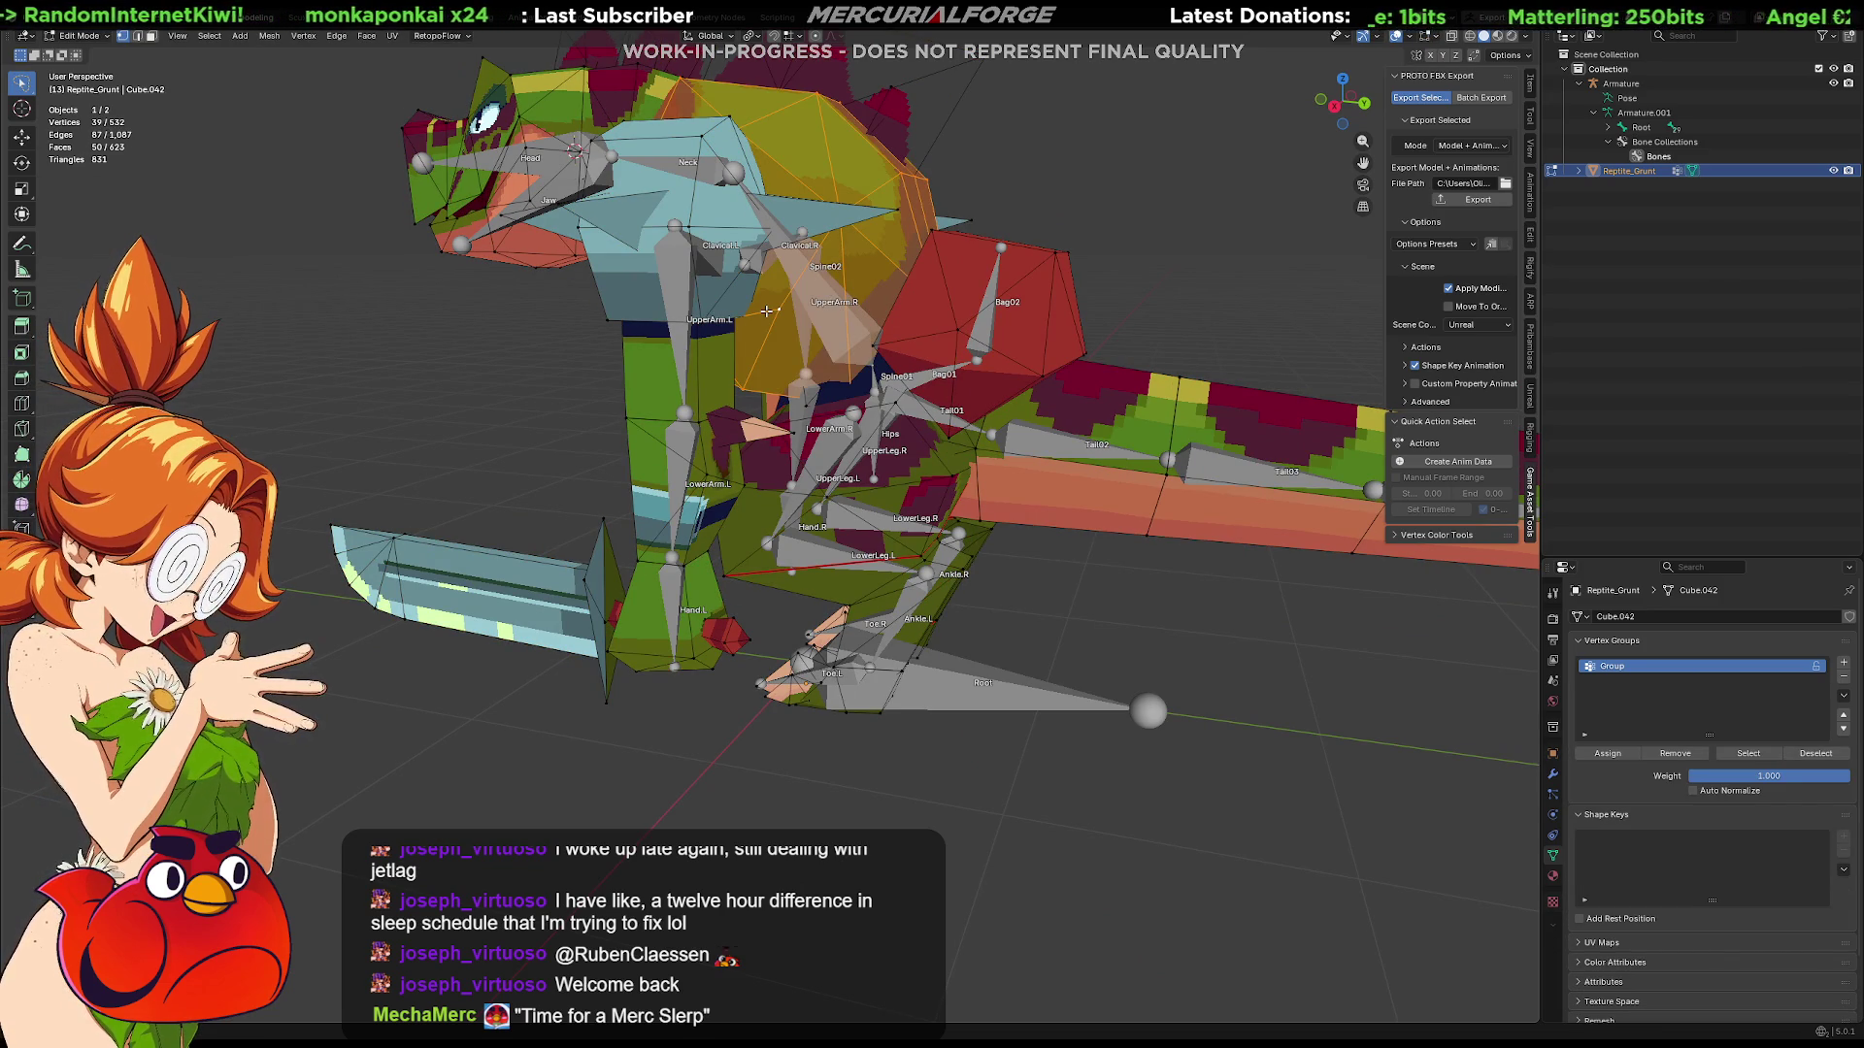
pyautogui.press('KP_Divide')
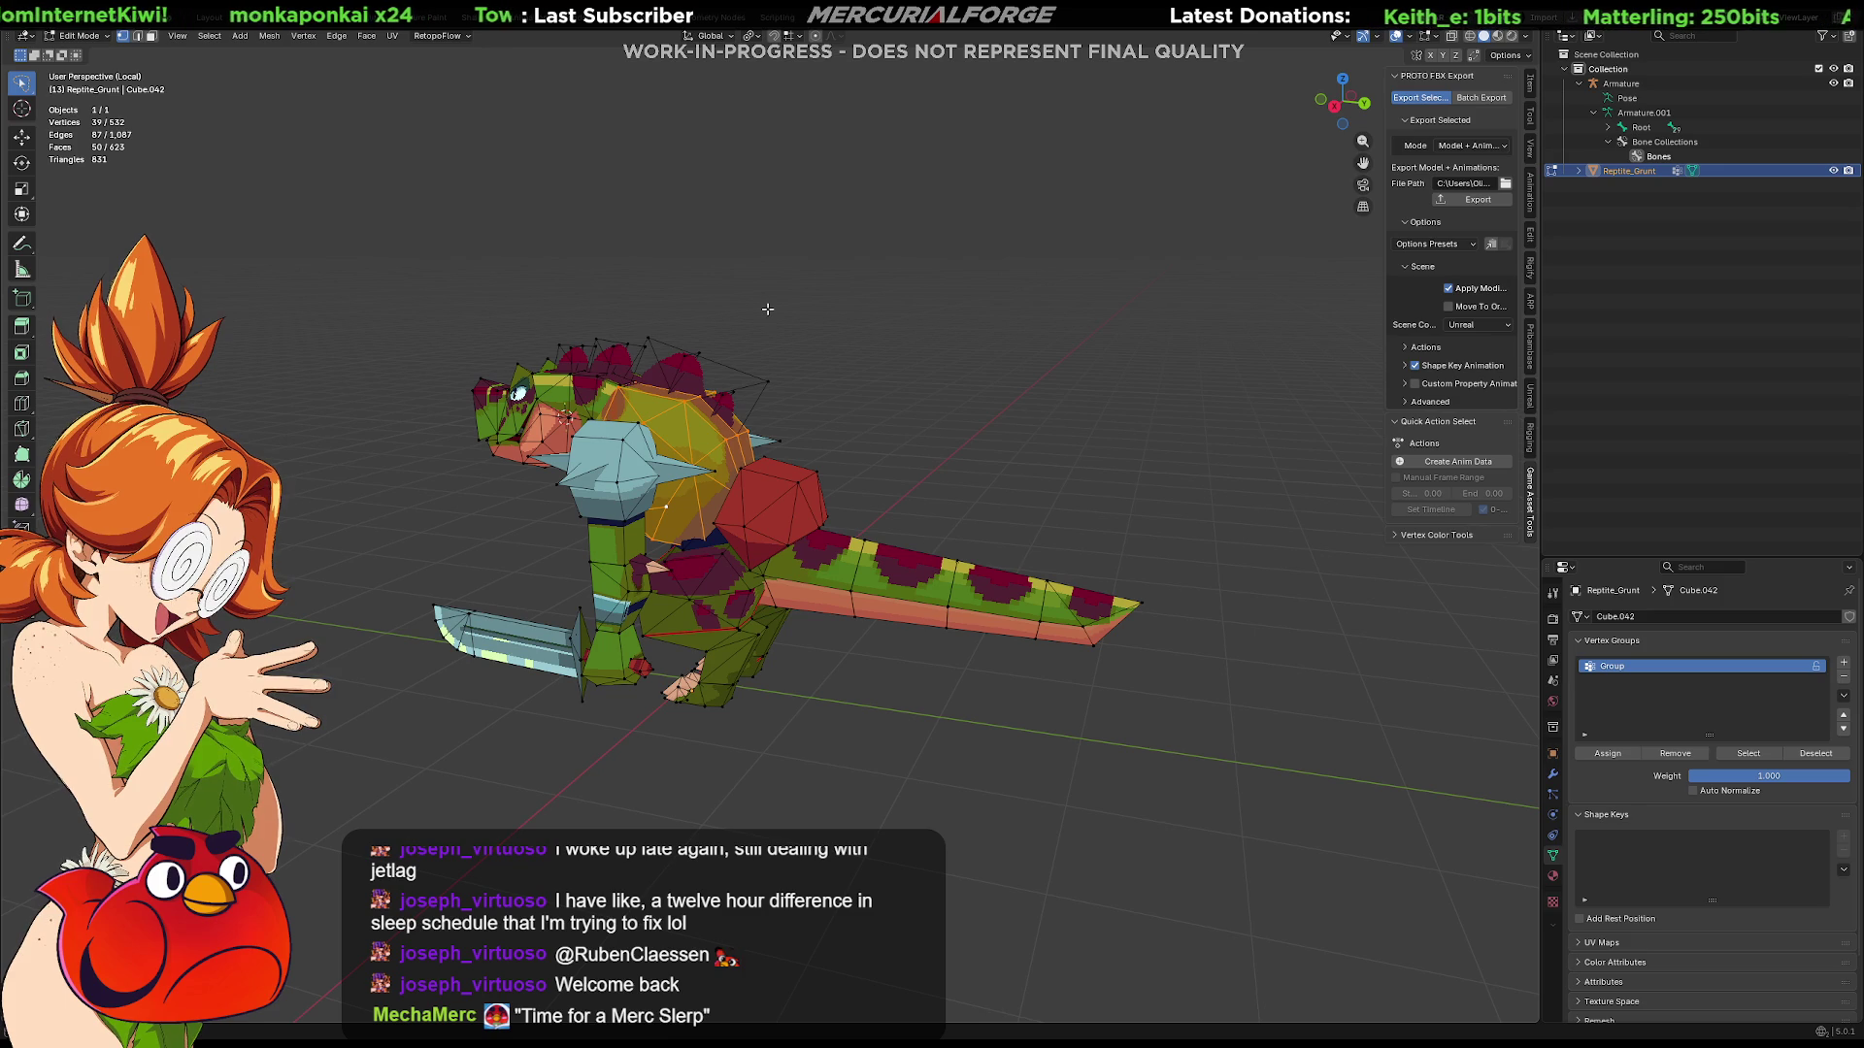
pyautogui.scroll(5, 767, 308)
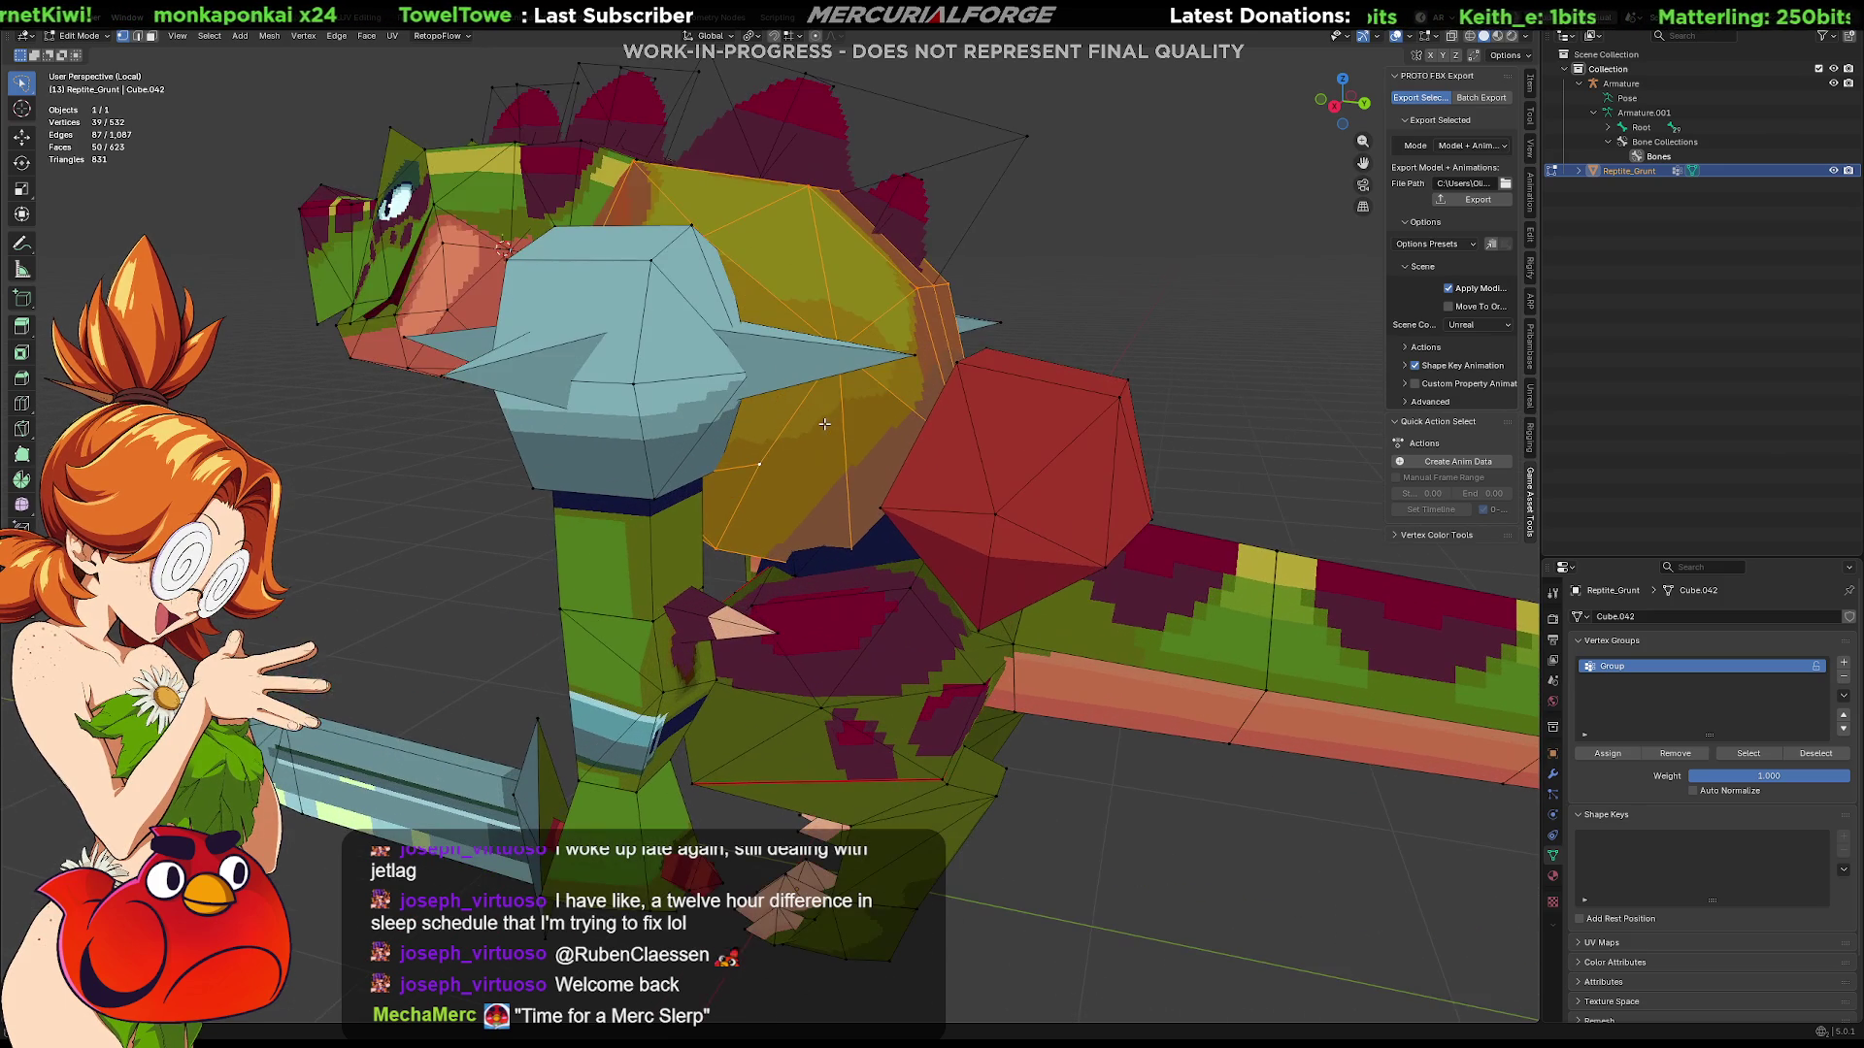
# Step: Inspect individual torso vertices from front, rear and side views
pyautogui.hotkey('alt', 'a')
pyautogui.moveTo(1035, 380)
pyautogui.mouseDown(button='middle')
pyautogui.moveTo(939, 330)
pyautogui.moveTo(816, 492)
pyautogui.moveTo(734, 336)
pyautogui.mouseUp(button='middle')
pyautogui.click(730, 296)
pyautogui.keyDown('shift'); pyautogui.click(832, 409); pyautogui.keyUp('shift')
pyautogui.keyDown('shift'); pyautogui.click(824, 412); pyautogui.keyUp('shift')
pyautogui.moveTo(824, 413); pyautogui.dragTo(865, 449, button='middle')
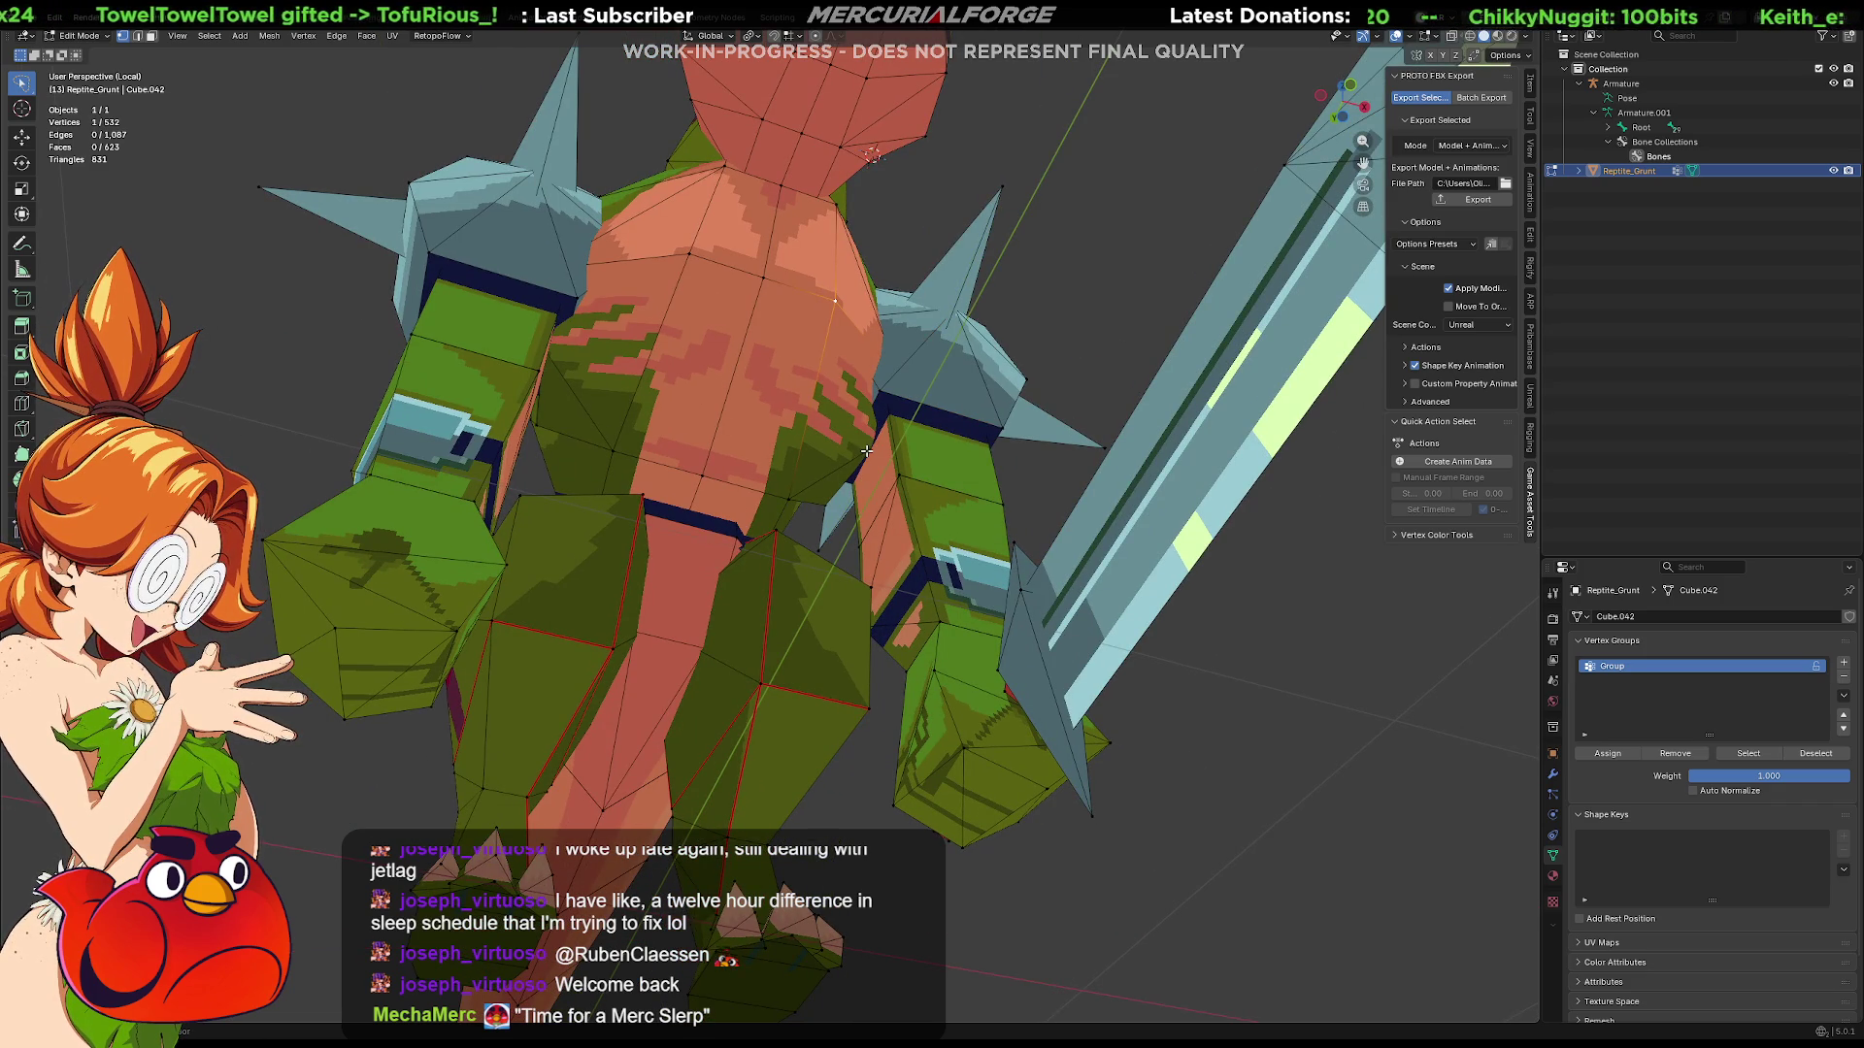
pyautogui.click(1107, 286)
pyautogui.moveTo(1107, 287)
pyautogui.mouseDown(button='middle')
pyautogui.moveTo(948, 402)
pyautogui.moveTo(687, 402)
pyautogui.moveTo(663, 380)
pyautogui.mouseUp(button='middle')
pyautogui.moveTo(815, 462); pyautogui.dragTo(919, 464, button='middle')
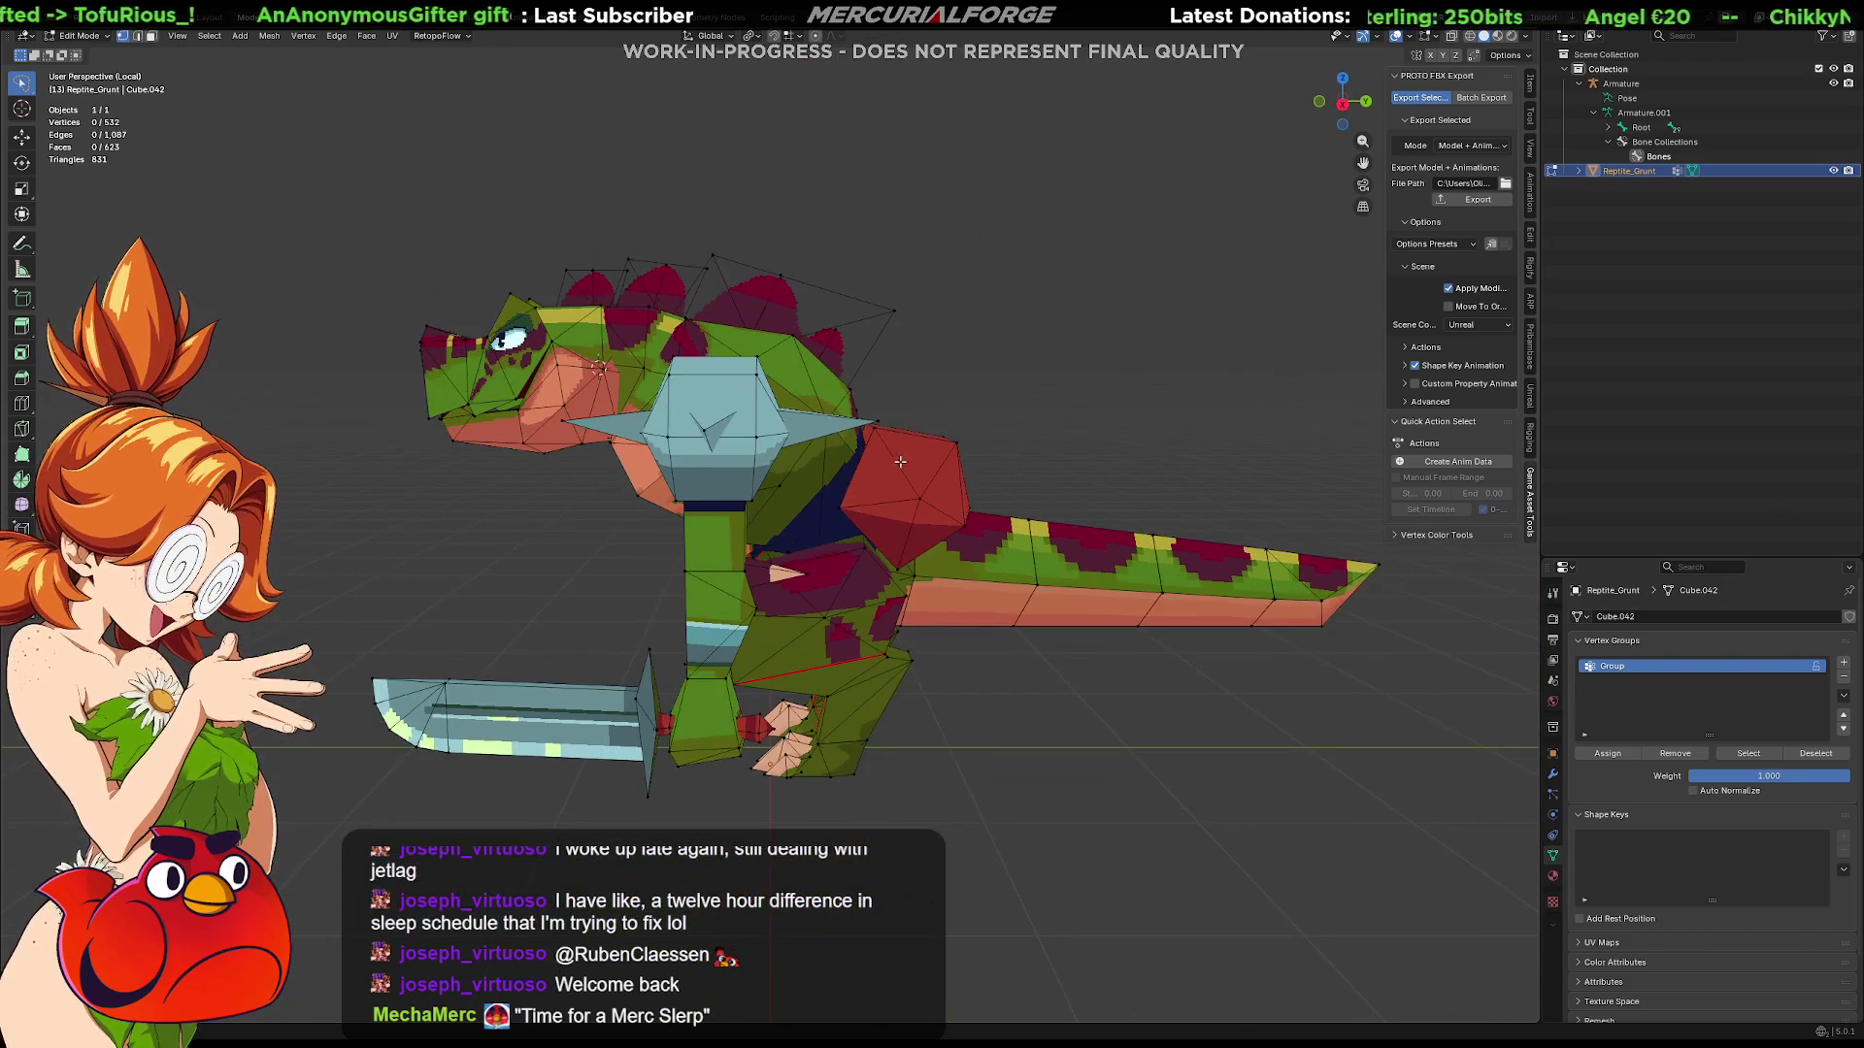
# Step: Return the Reptile_Grunt mesh to Object Mode via the mode pie menu and deselect it
pyautogui.press('Tab')
pyautogui.press('KP_Decimal')
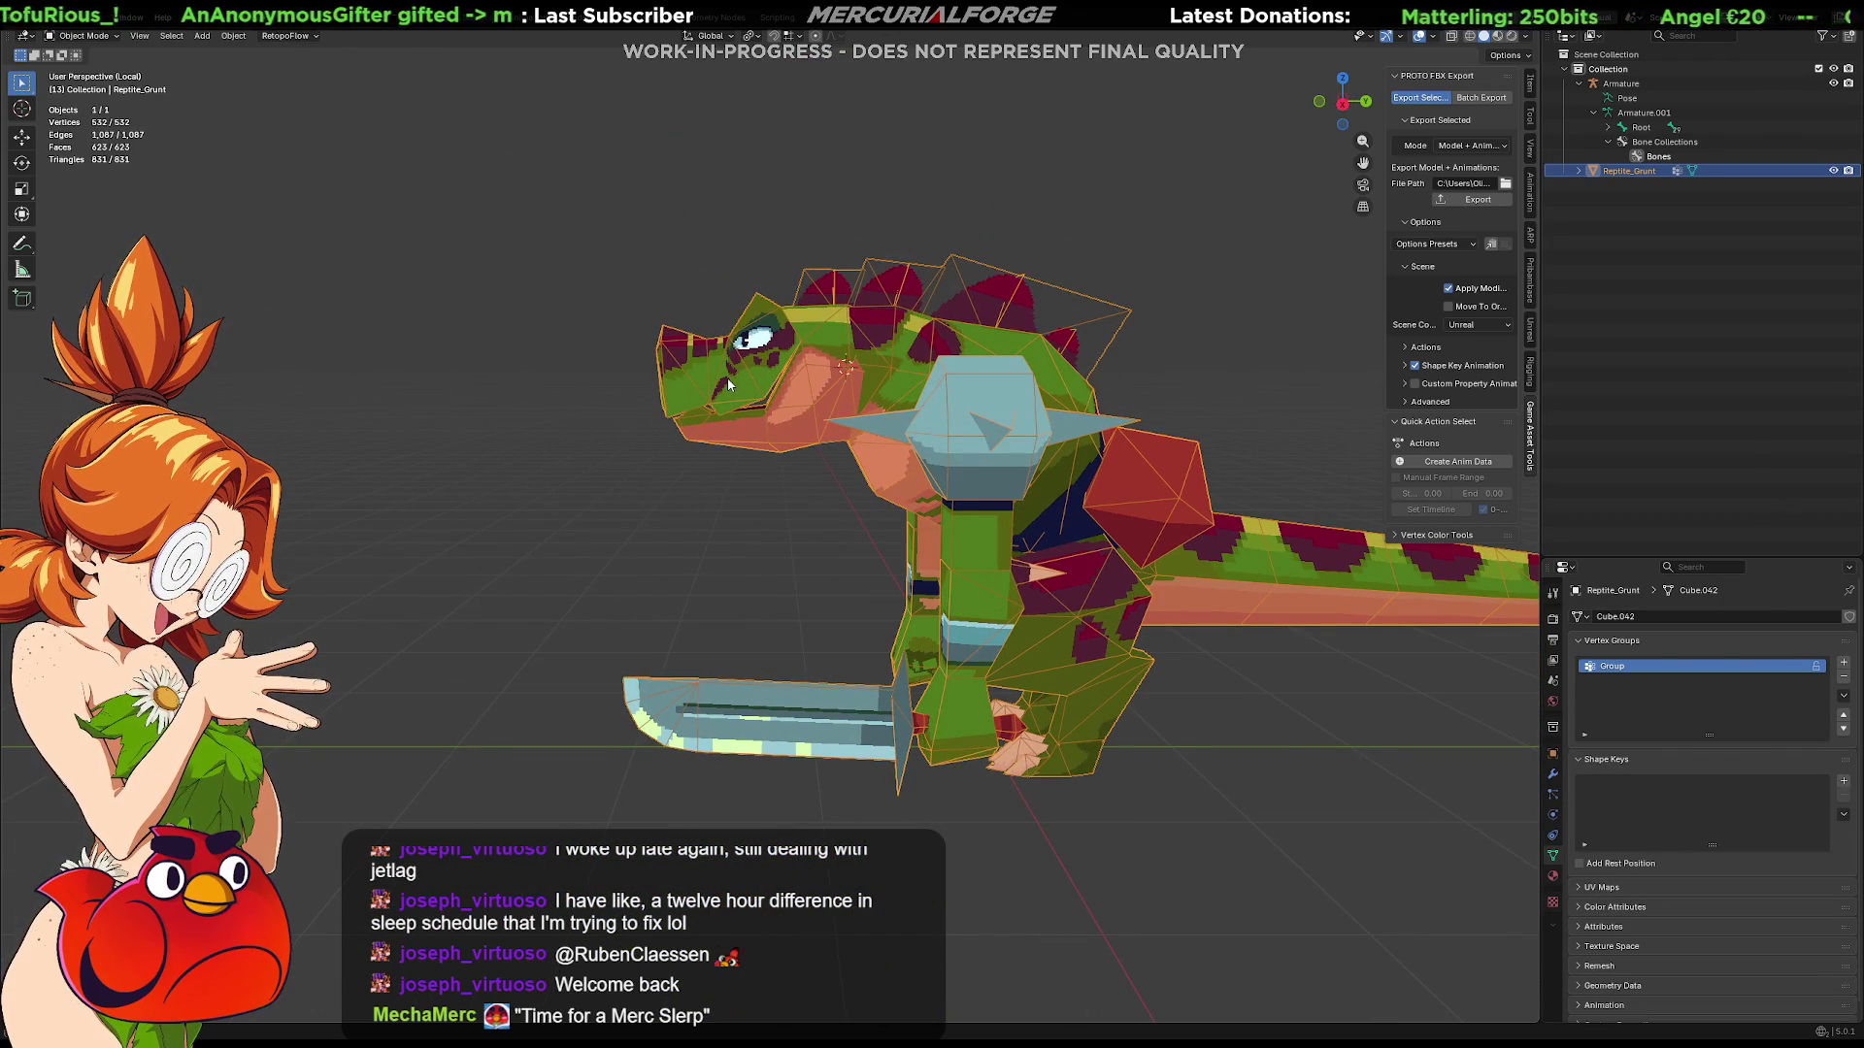
pyautogui.press('Tab')
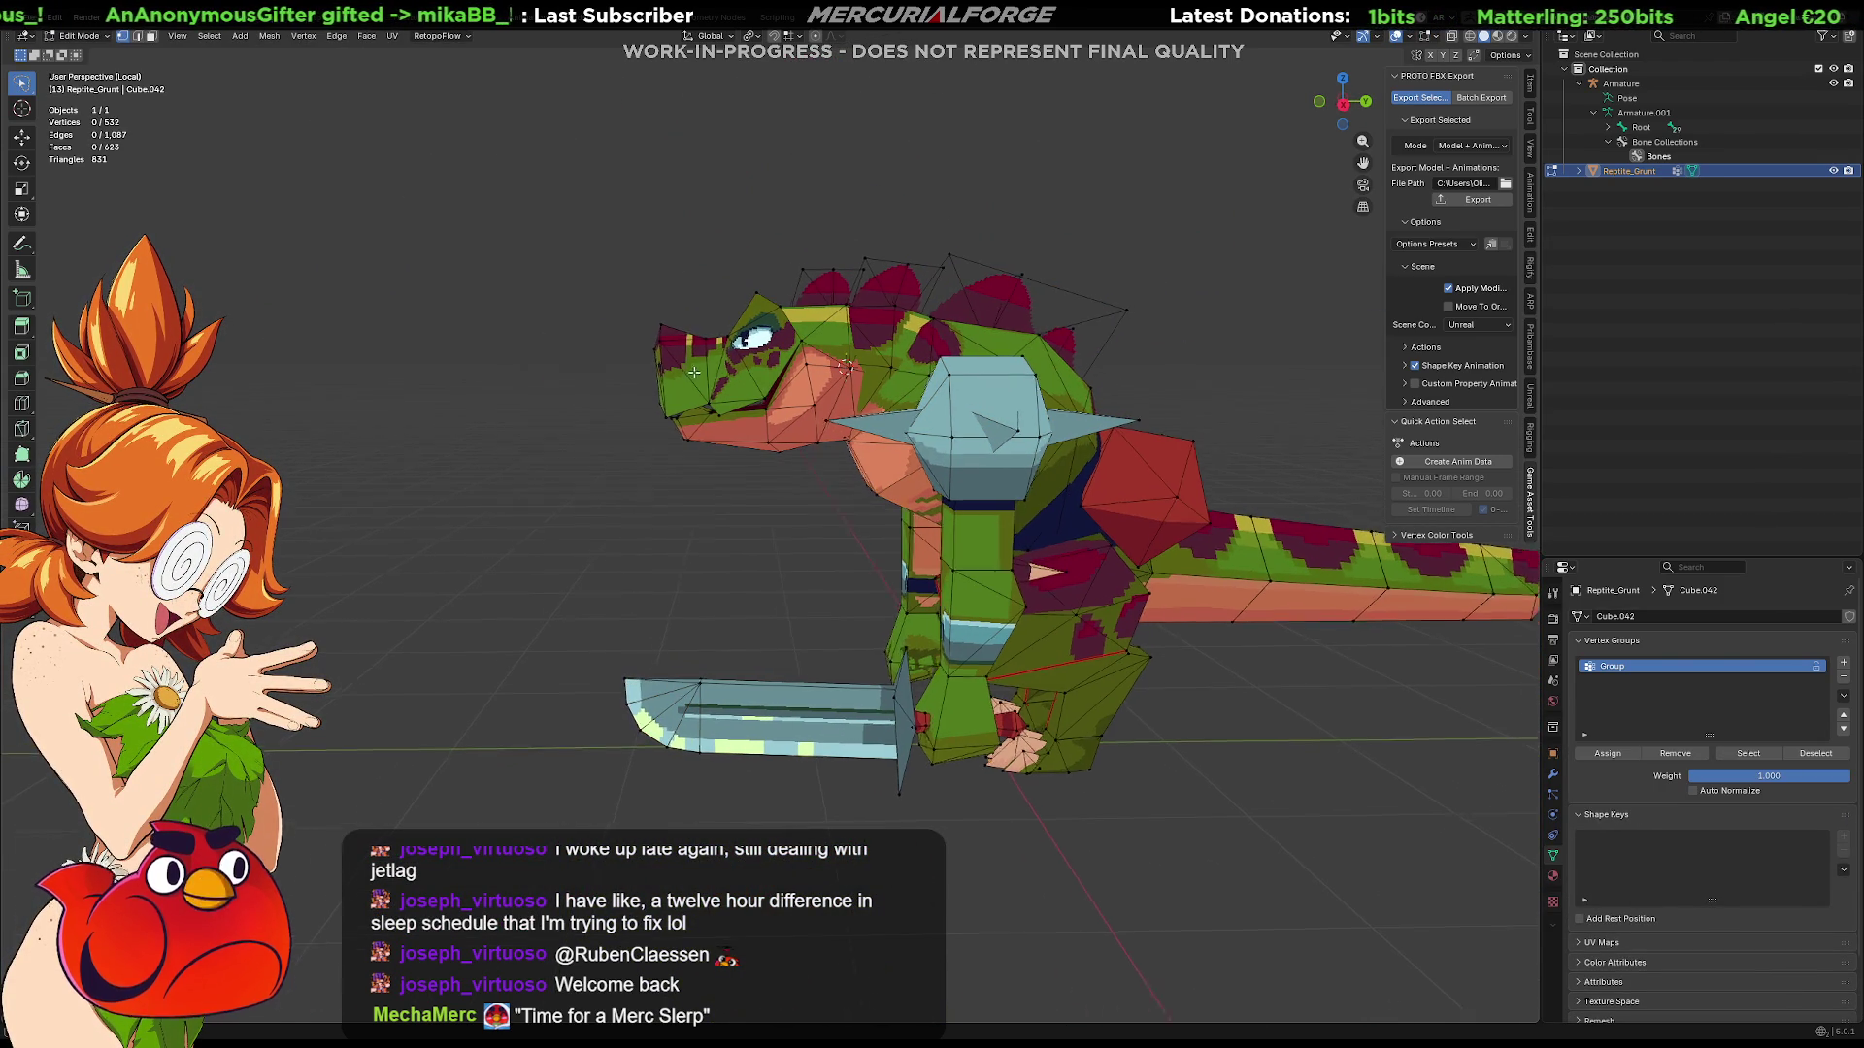
pyautogui.moveTo(727, 379); pyautogui.dragTo(781, 394, button='middle')
pyautogui.press('Tab')
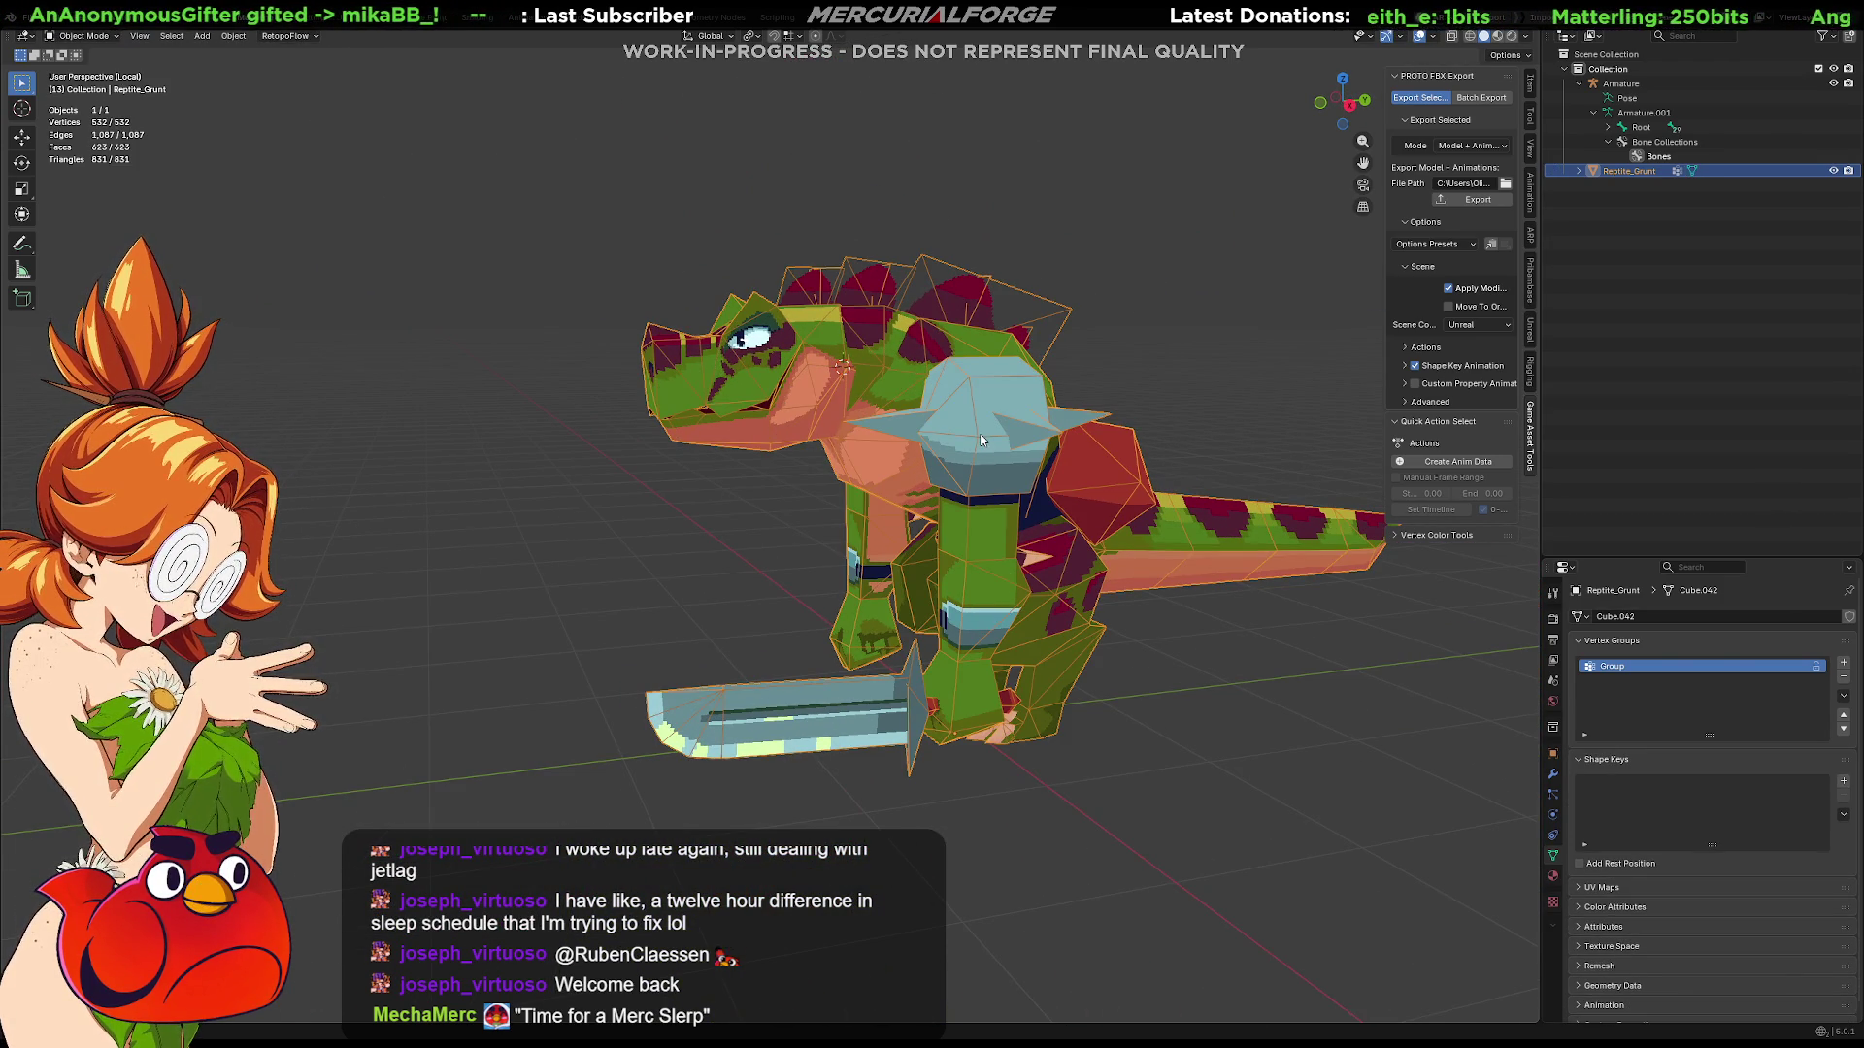
pyautogui.hotkey('ctrl', 'Tab')
pyautogui.click(841, 434)
pyautogui.click(675, 495)
pyautogui.moveTo(690, 531); pyautogui.dragTo(980, 482, button='middle')
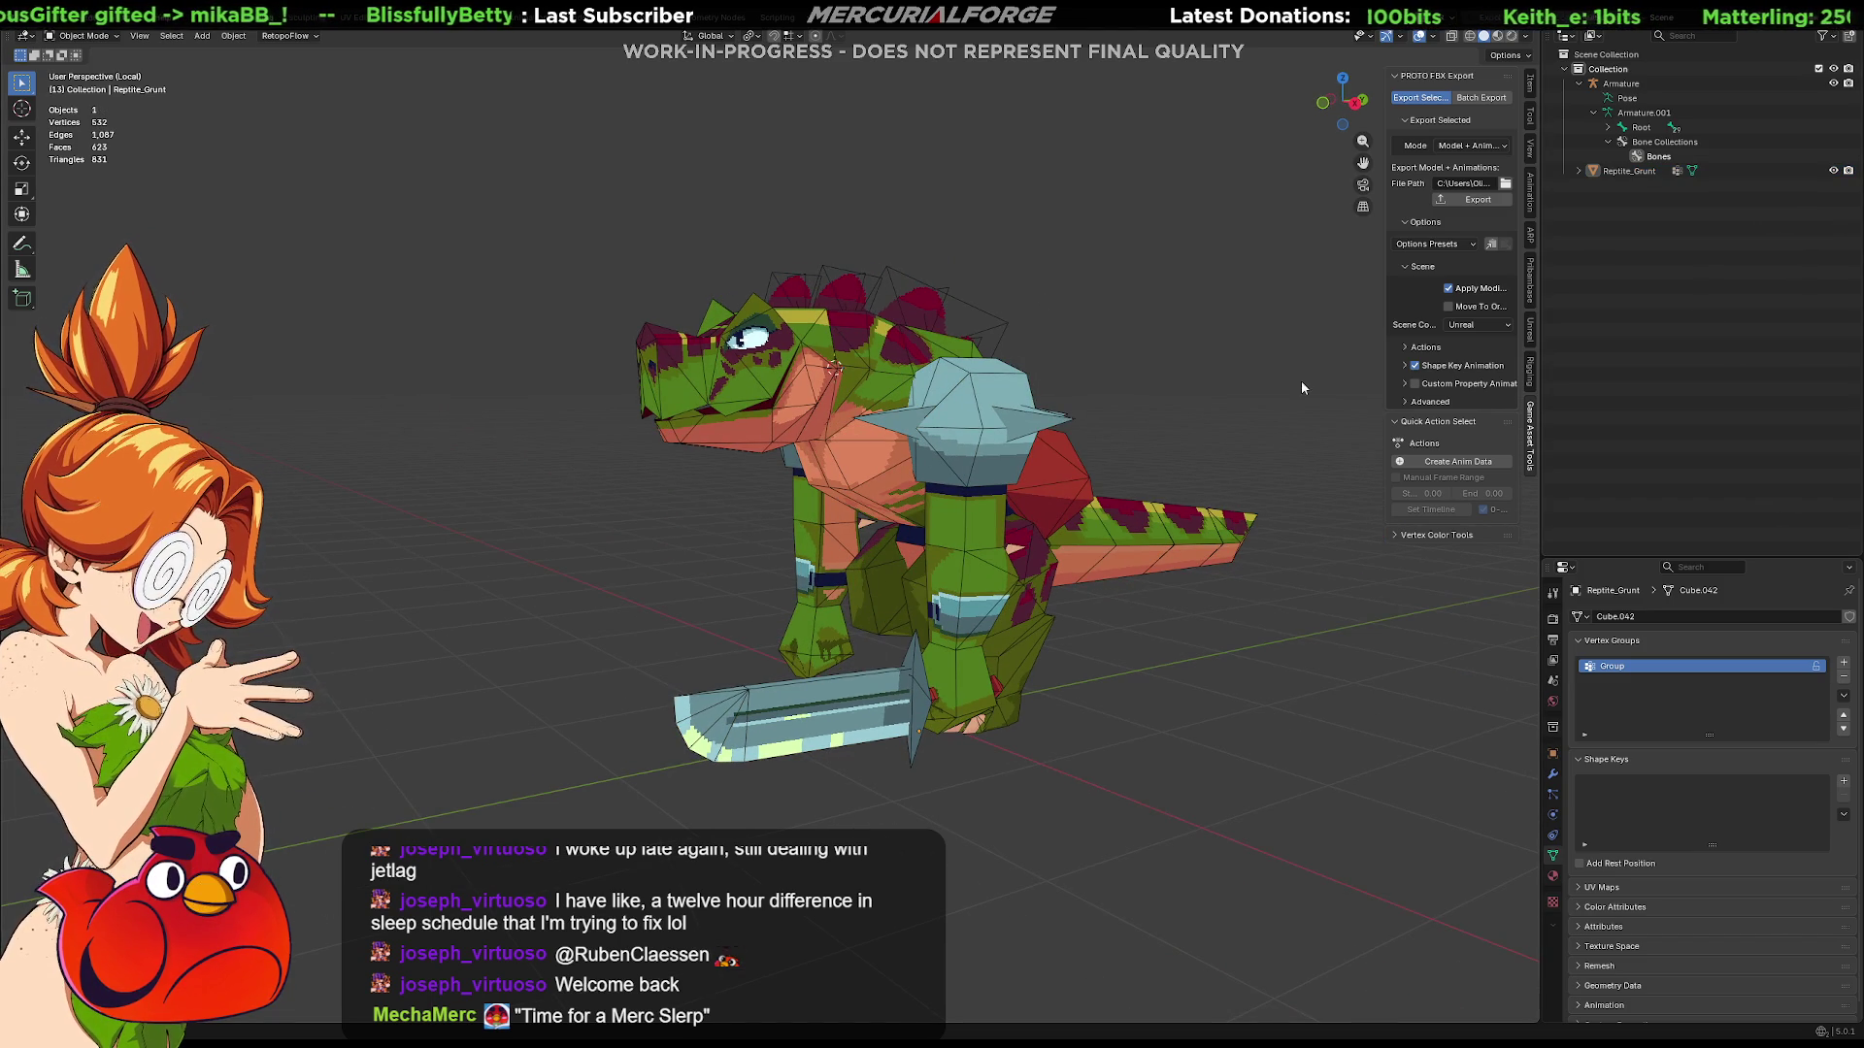
# Step: Leave Local View and parent the mesh to the armature With Empty Groups
pyautogui.press('KP_Divide')
pyautogui.scroll(-1, 874, 442)
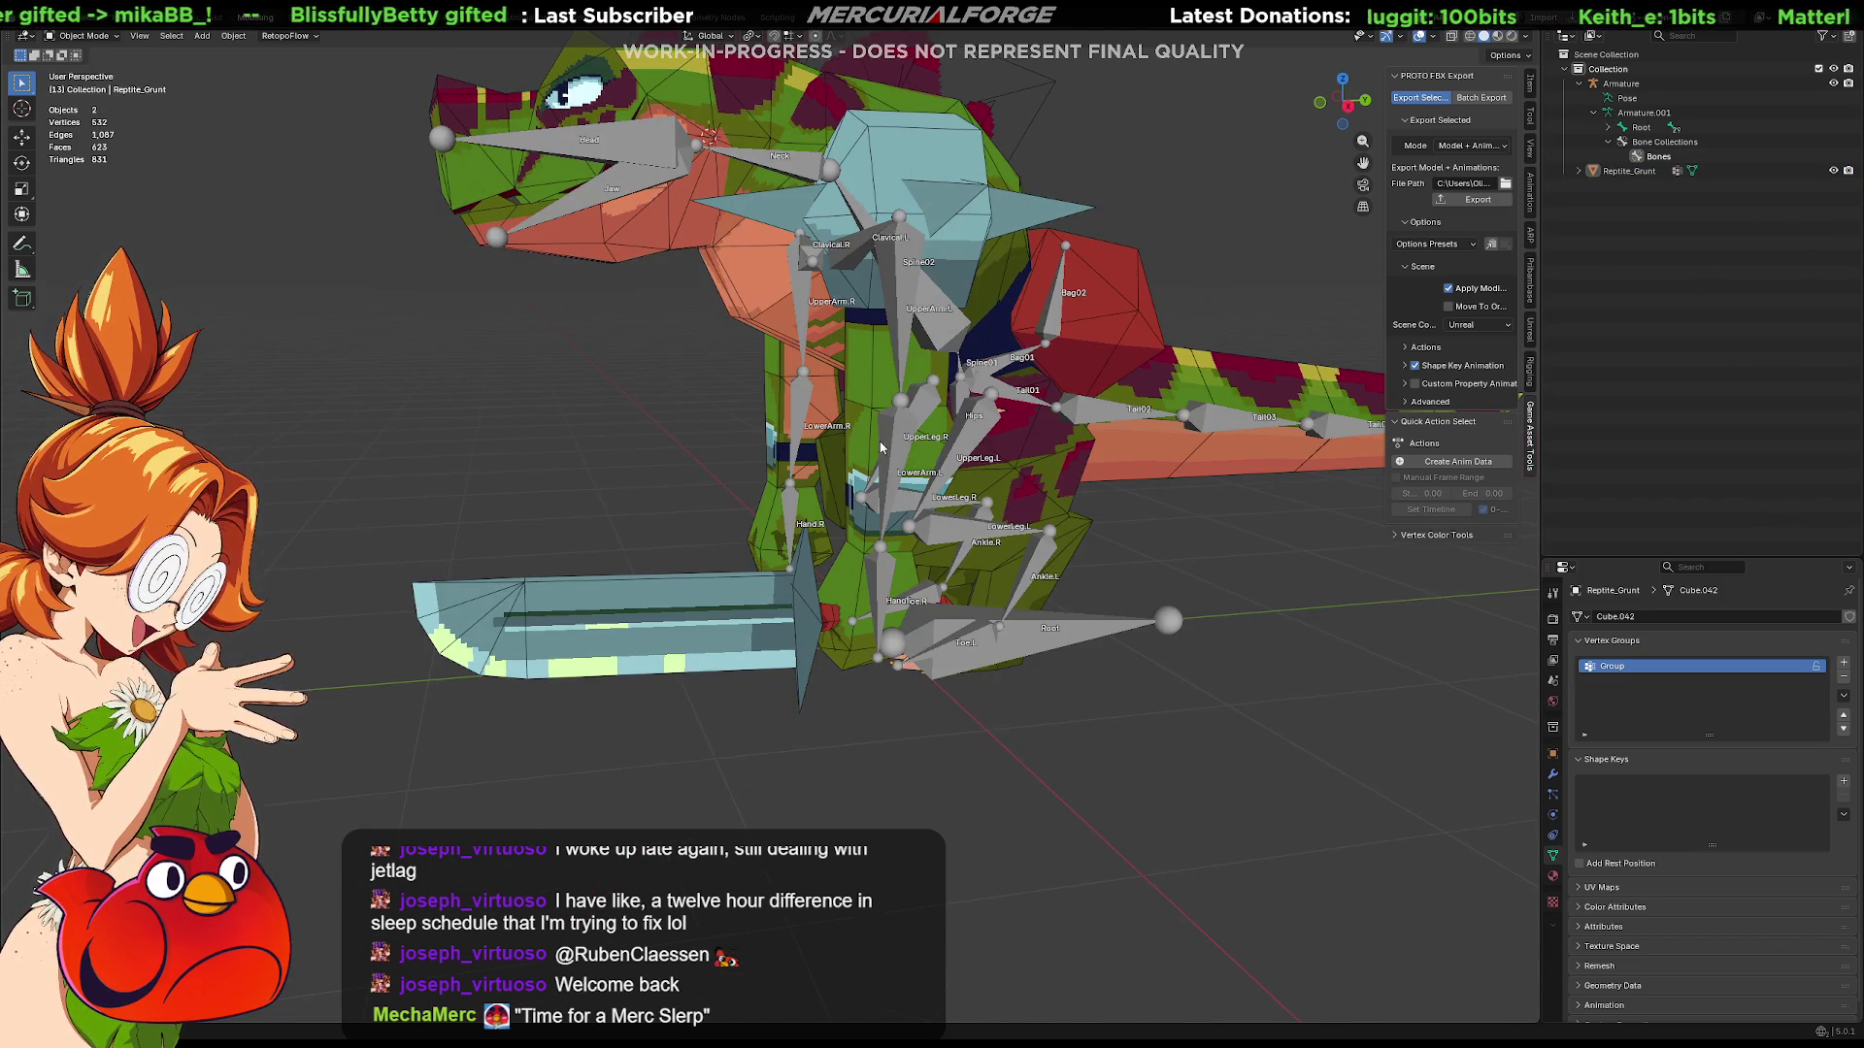
pyautogui.press('a')
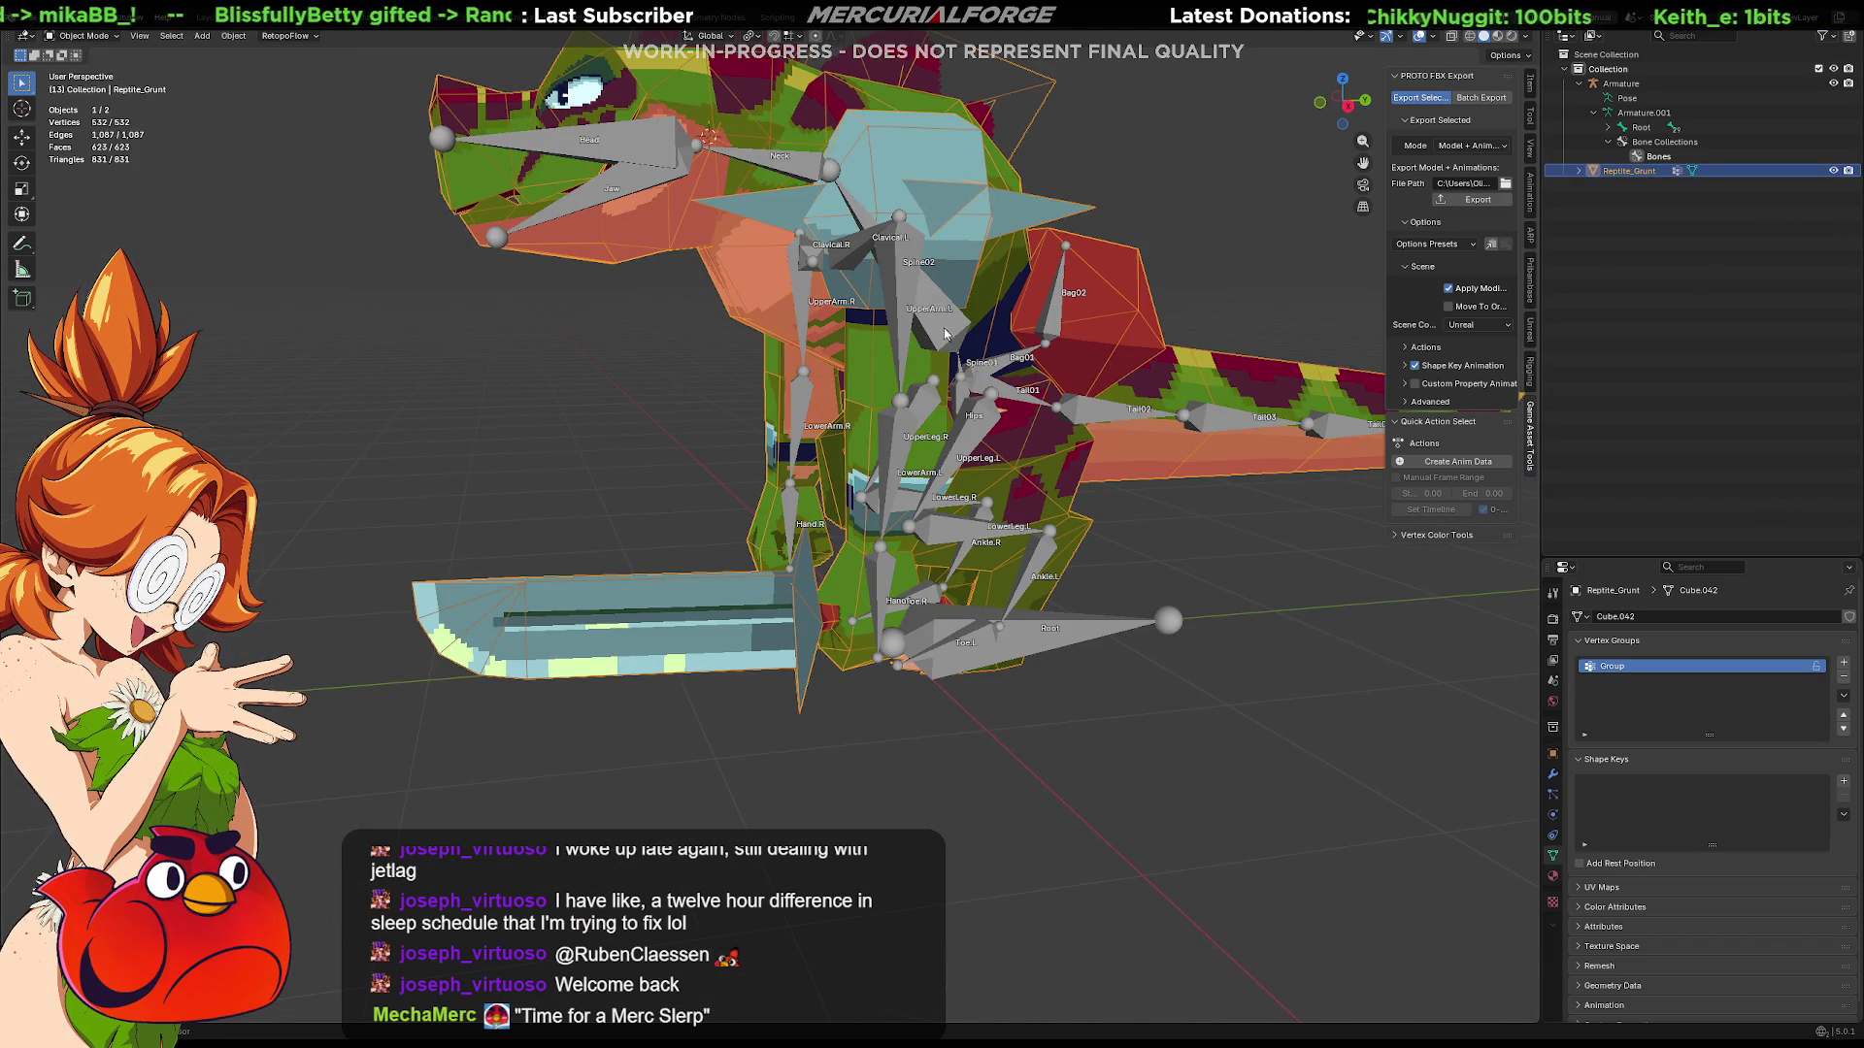
pyautogui.keyDown('shift'); pyautogui.click(947, 328); pyautogui.keyUp('shift')
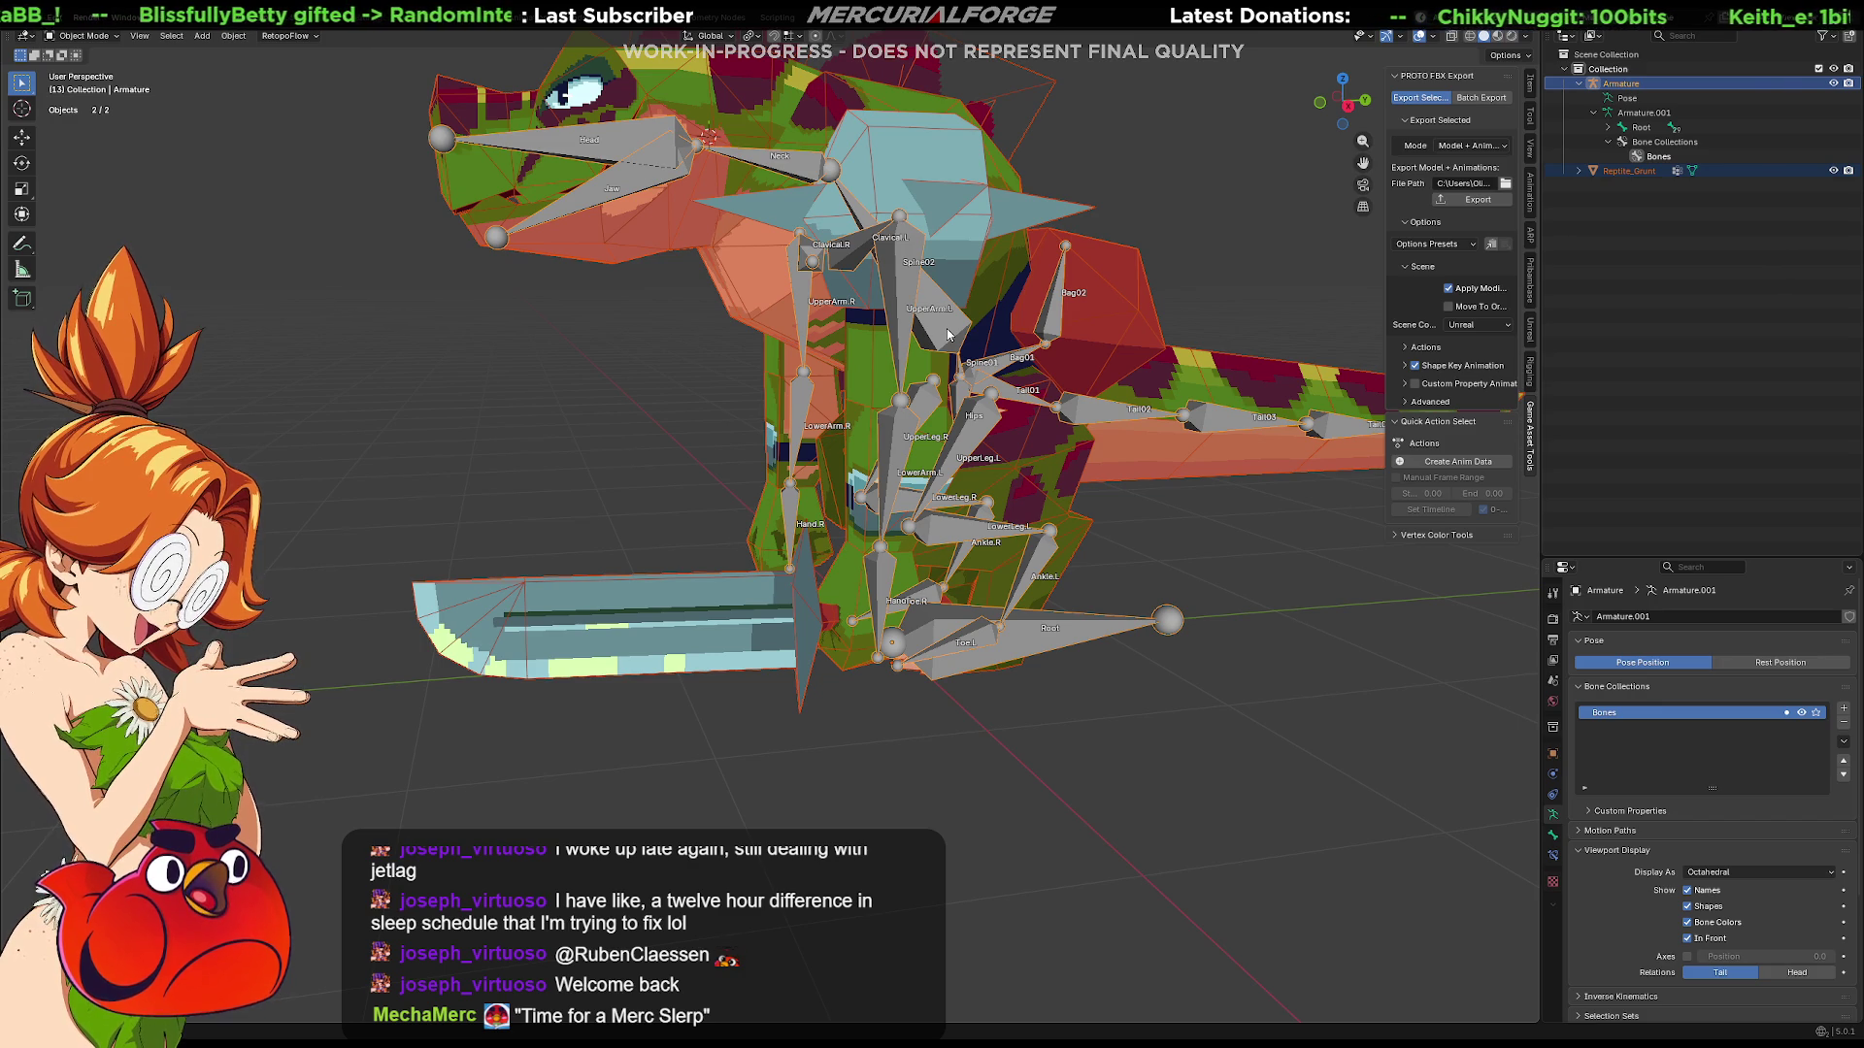
pyautogui.hotkey('ctrl', 'p')
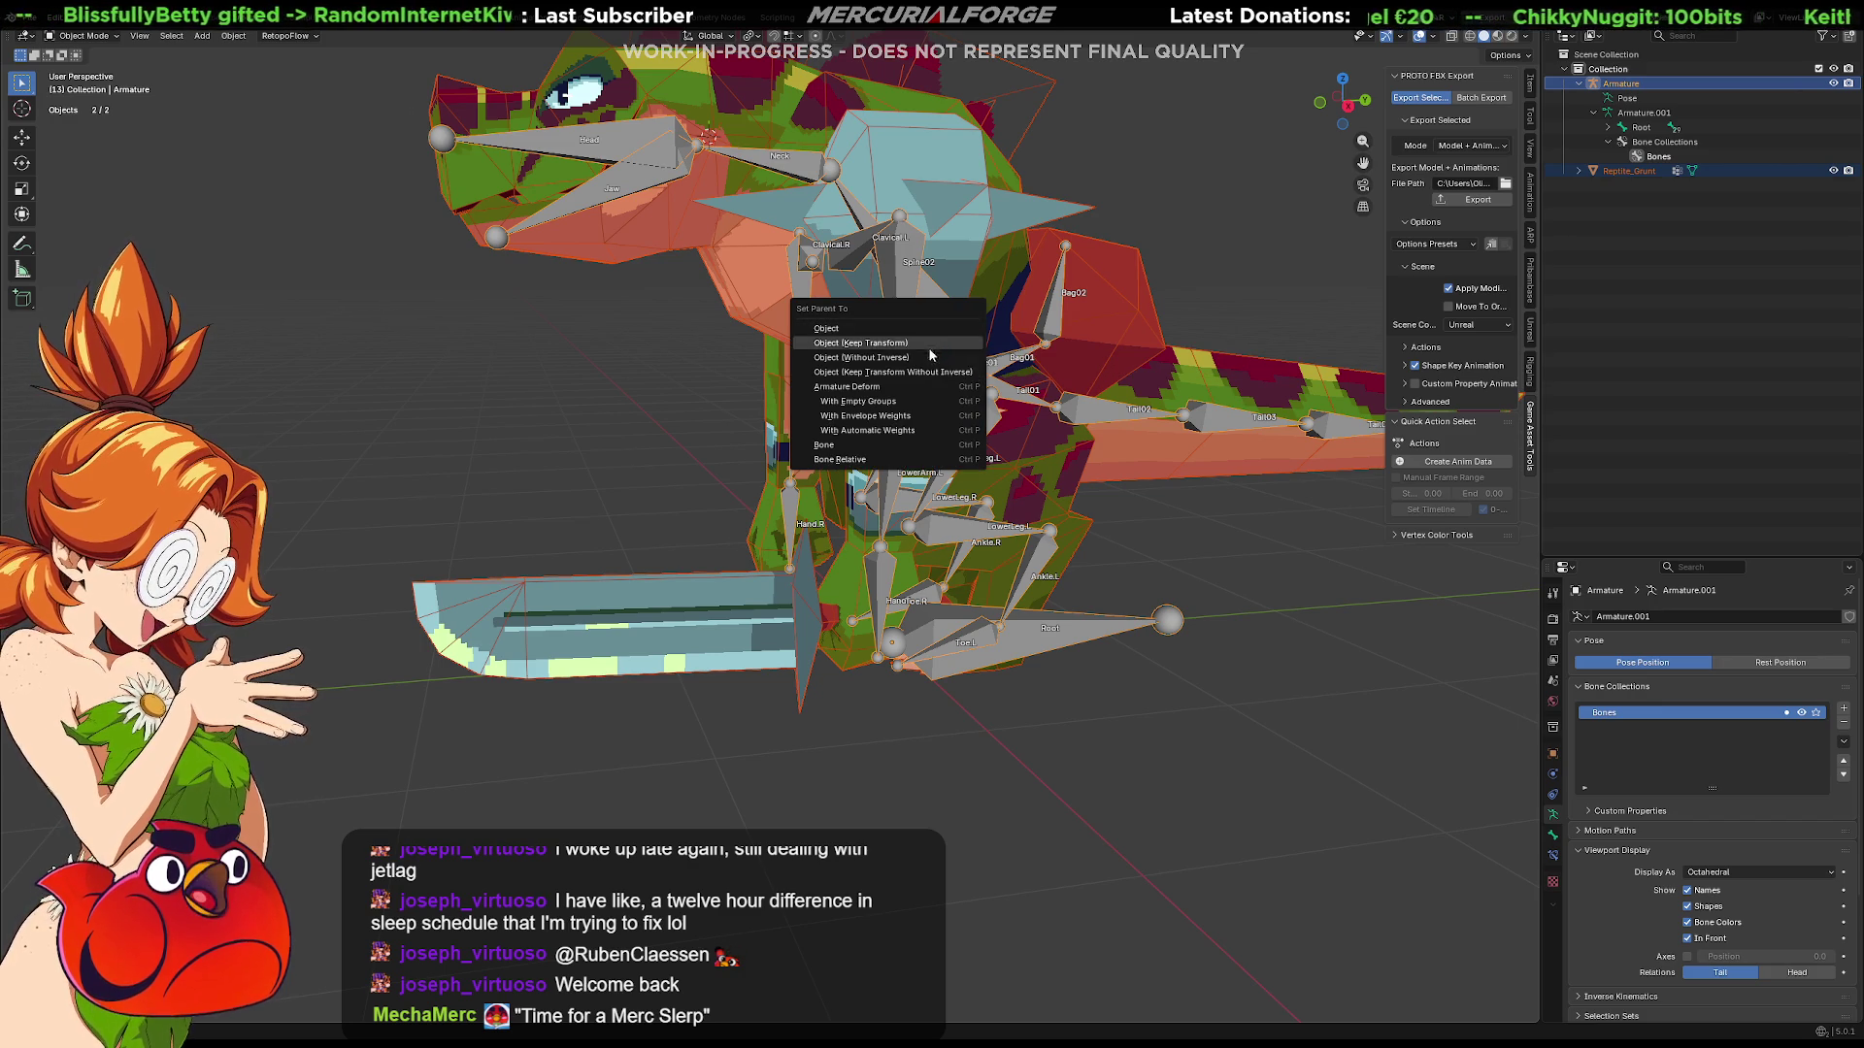
pyautogui.click(898, 402)
# Step: Select only the Reptile_Grunt mesh and enter Edit Mode
pyautogui.moveTo(898, 401)
pyautogui.mouseDown(button='middle')
pyautogui.moveTo(971, 415)
pyautogui.moveTo(749, 413)
pyautogui.mouseUp(button='middle')
pyautogui.click(718, 400)
pyautogui.press('Tab')
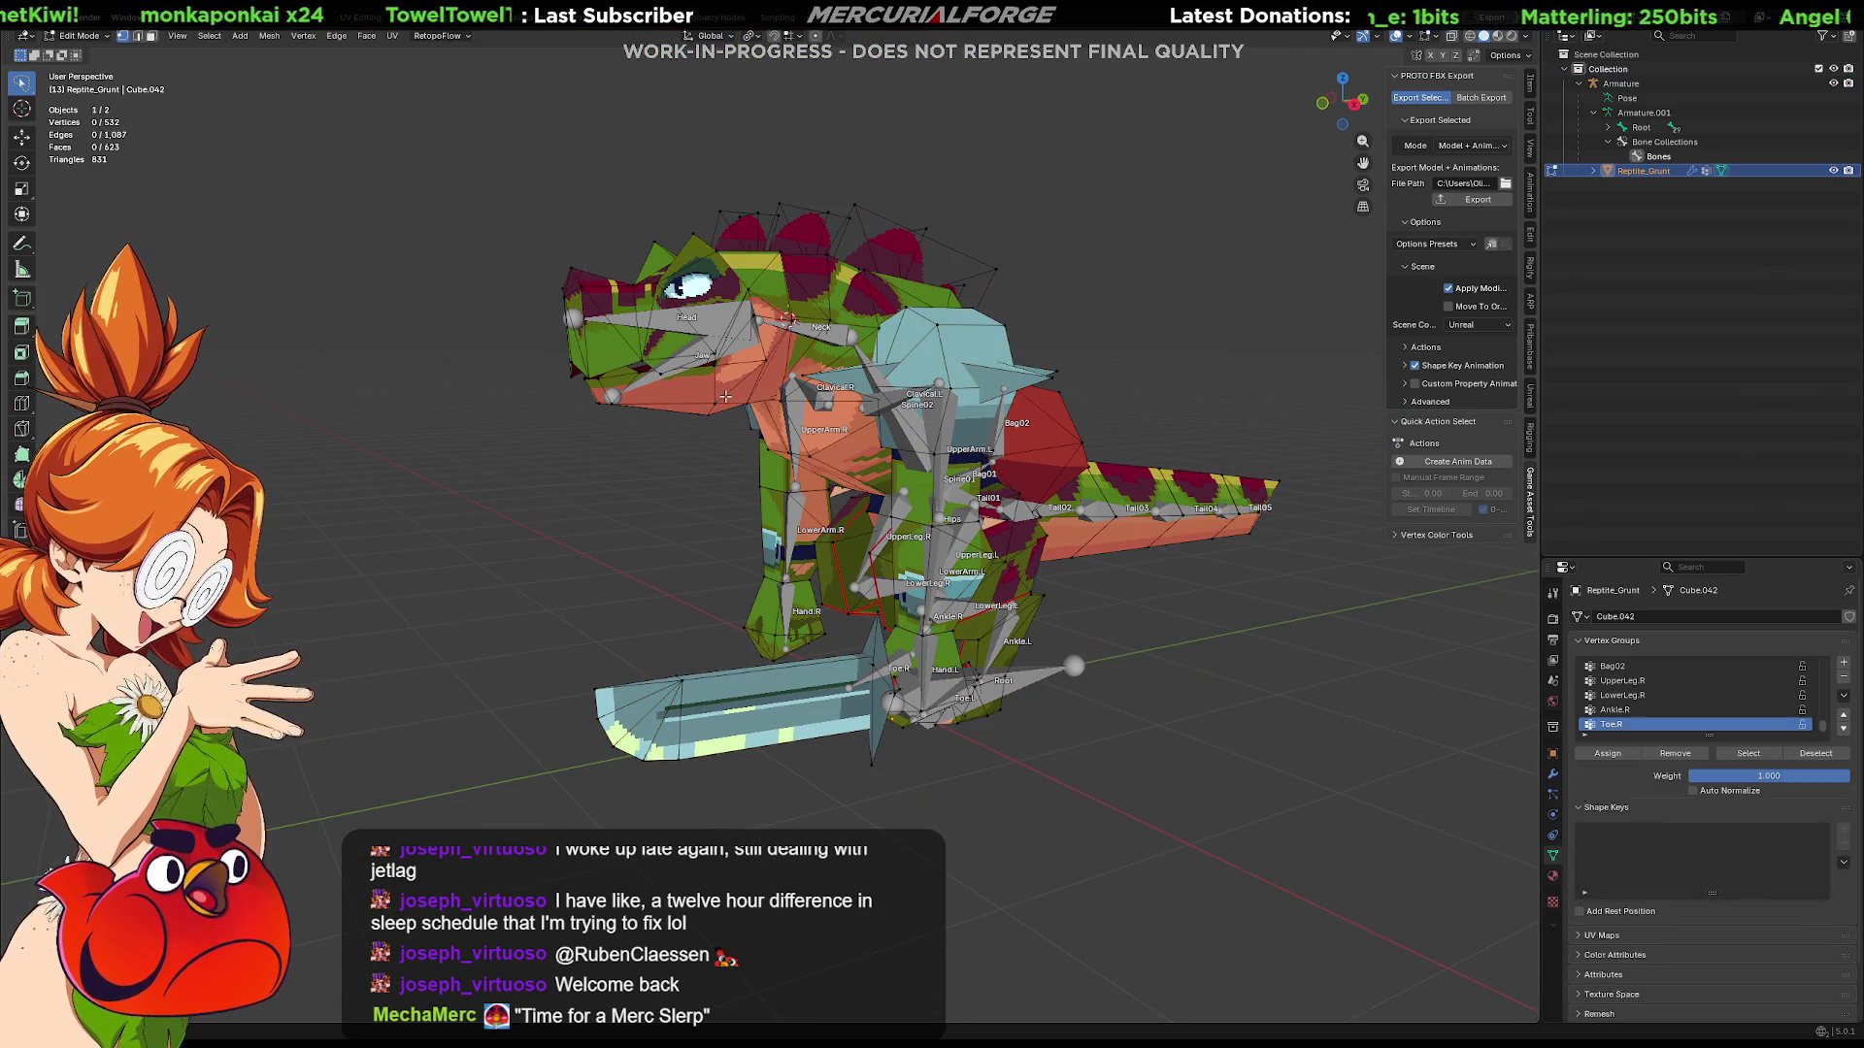
# Step: Enlarge the Vertex Groups list and assign the linked head mesh to the Head group
pyautogui.press('KP_Divide')
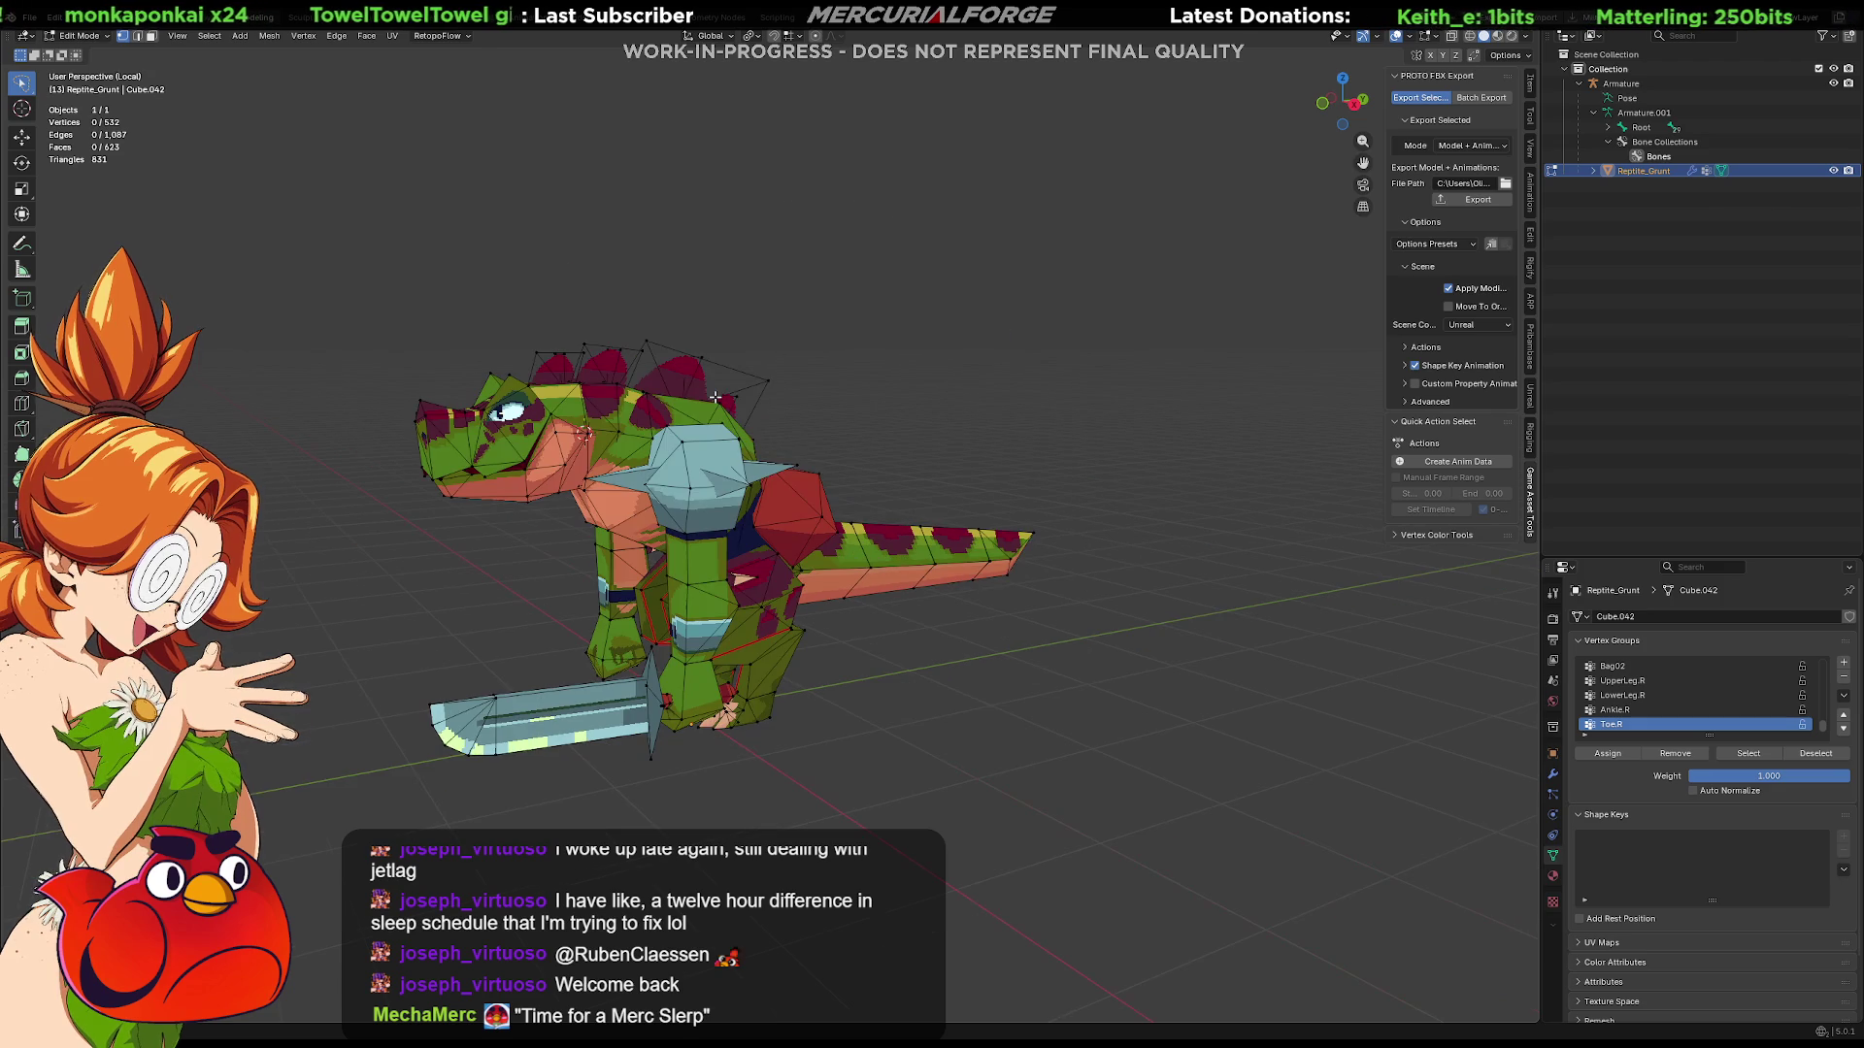
pyautogui.scroll(6, 960, 460)
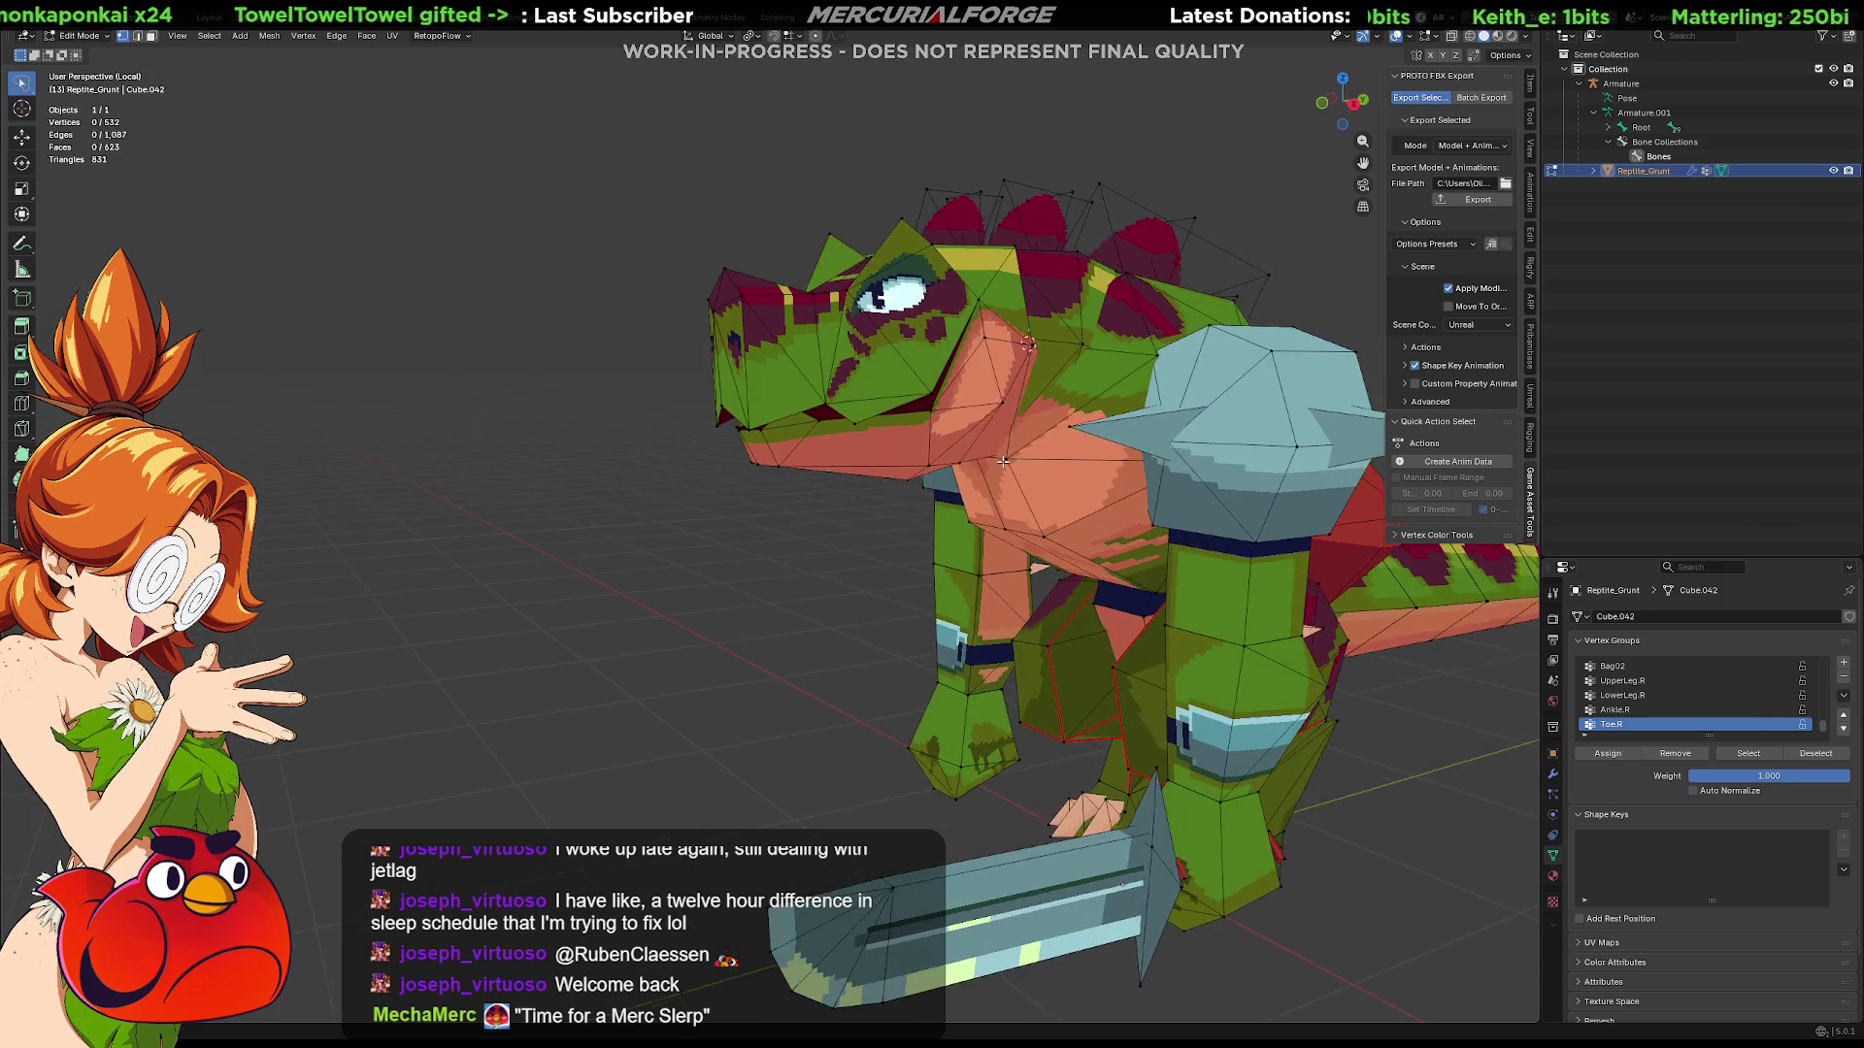
pyautogui.press('KP_Divide')
pyautogui.moveTo(718, 377)
pyautogui.mouseDown(button='middle')
pyautogui.moveTo(690, 433)
pyautogui.moveTo(798, 421)
pyautogui.moveTo(779, 376)
pyautogui.moveTo(691, 351)
pyautogui.mouseUp(button='middle')
pyautogui.press('l')
pyautogui.moveTo(1719, 556); pyautogui.dragTo(1705, 227)
pyautogui.moveTo(1701, 405)
pyautogui.mouseDown()
pyautogui.moveTo(1702, 873)
pyautogui.moveTo(1699, 808)
pyautogui.mouseUp()
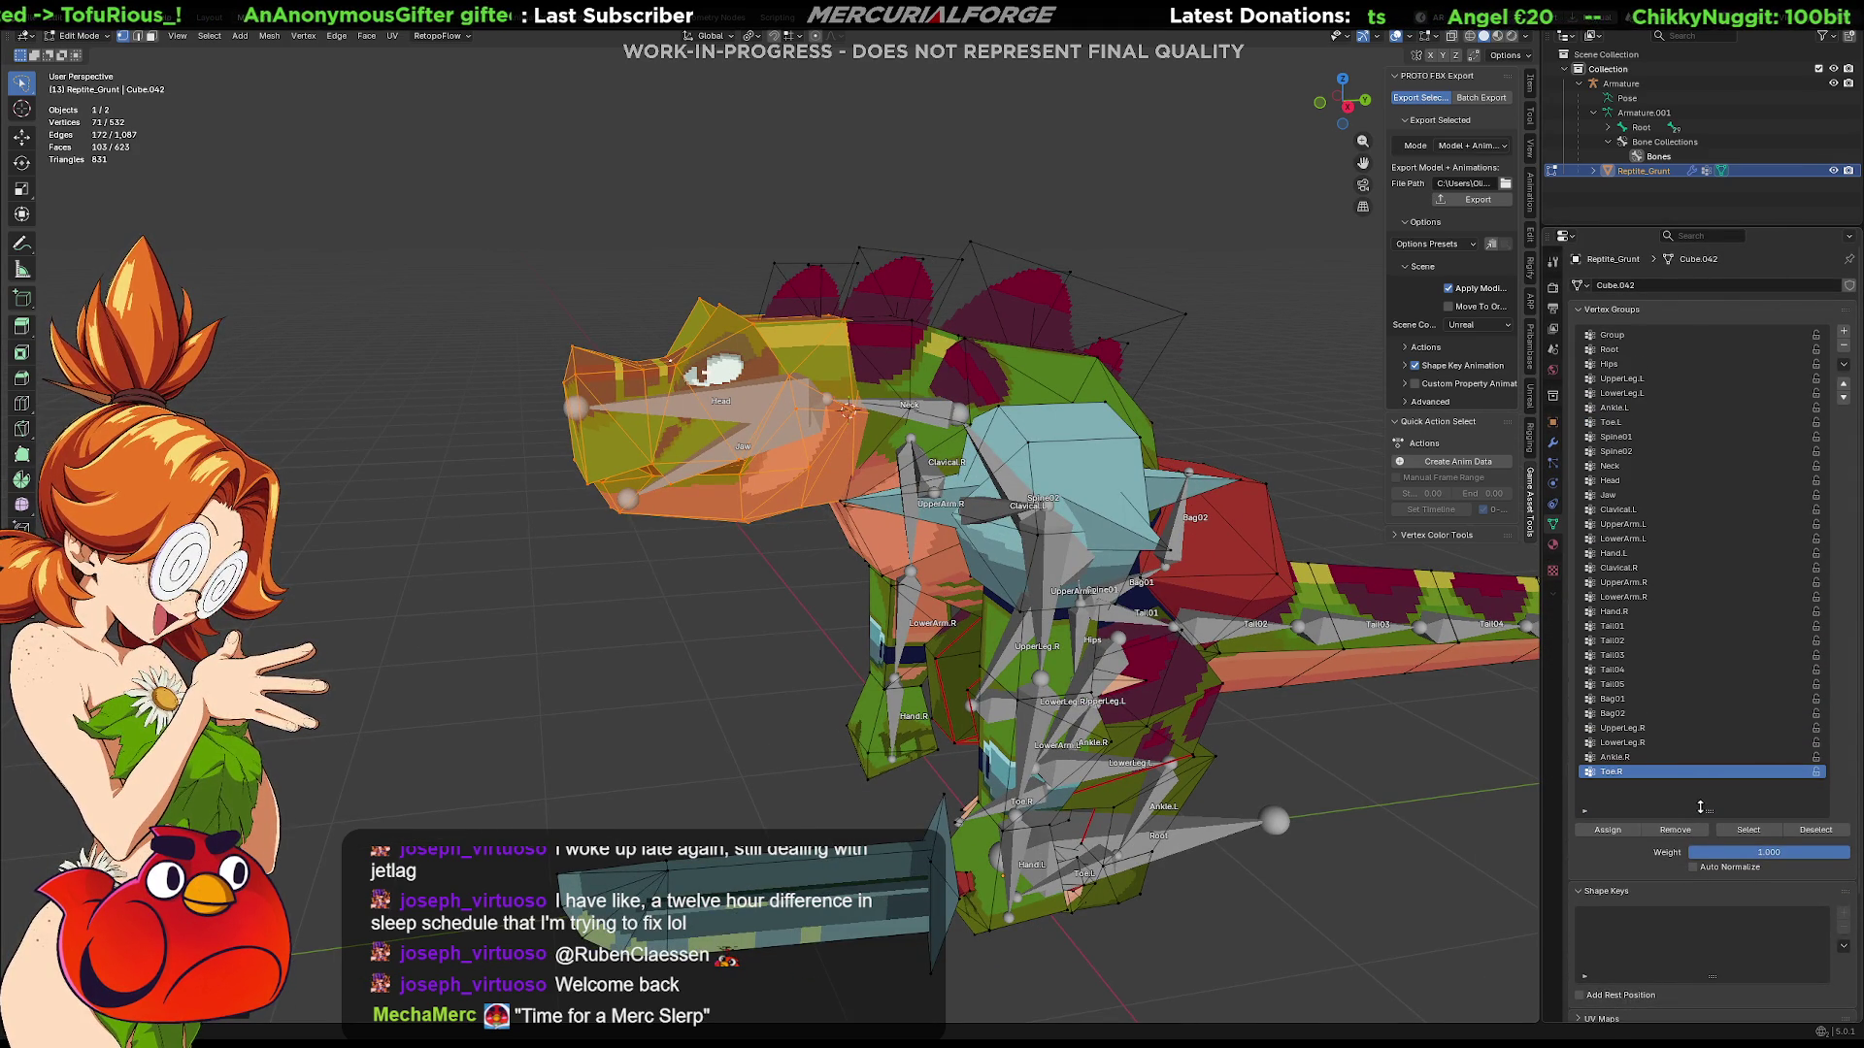
pyautogui.click(1650, 480)
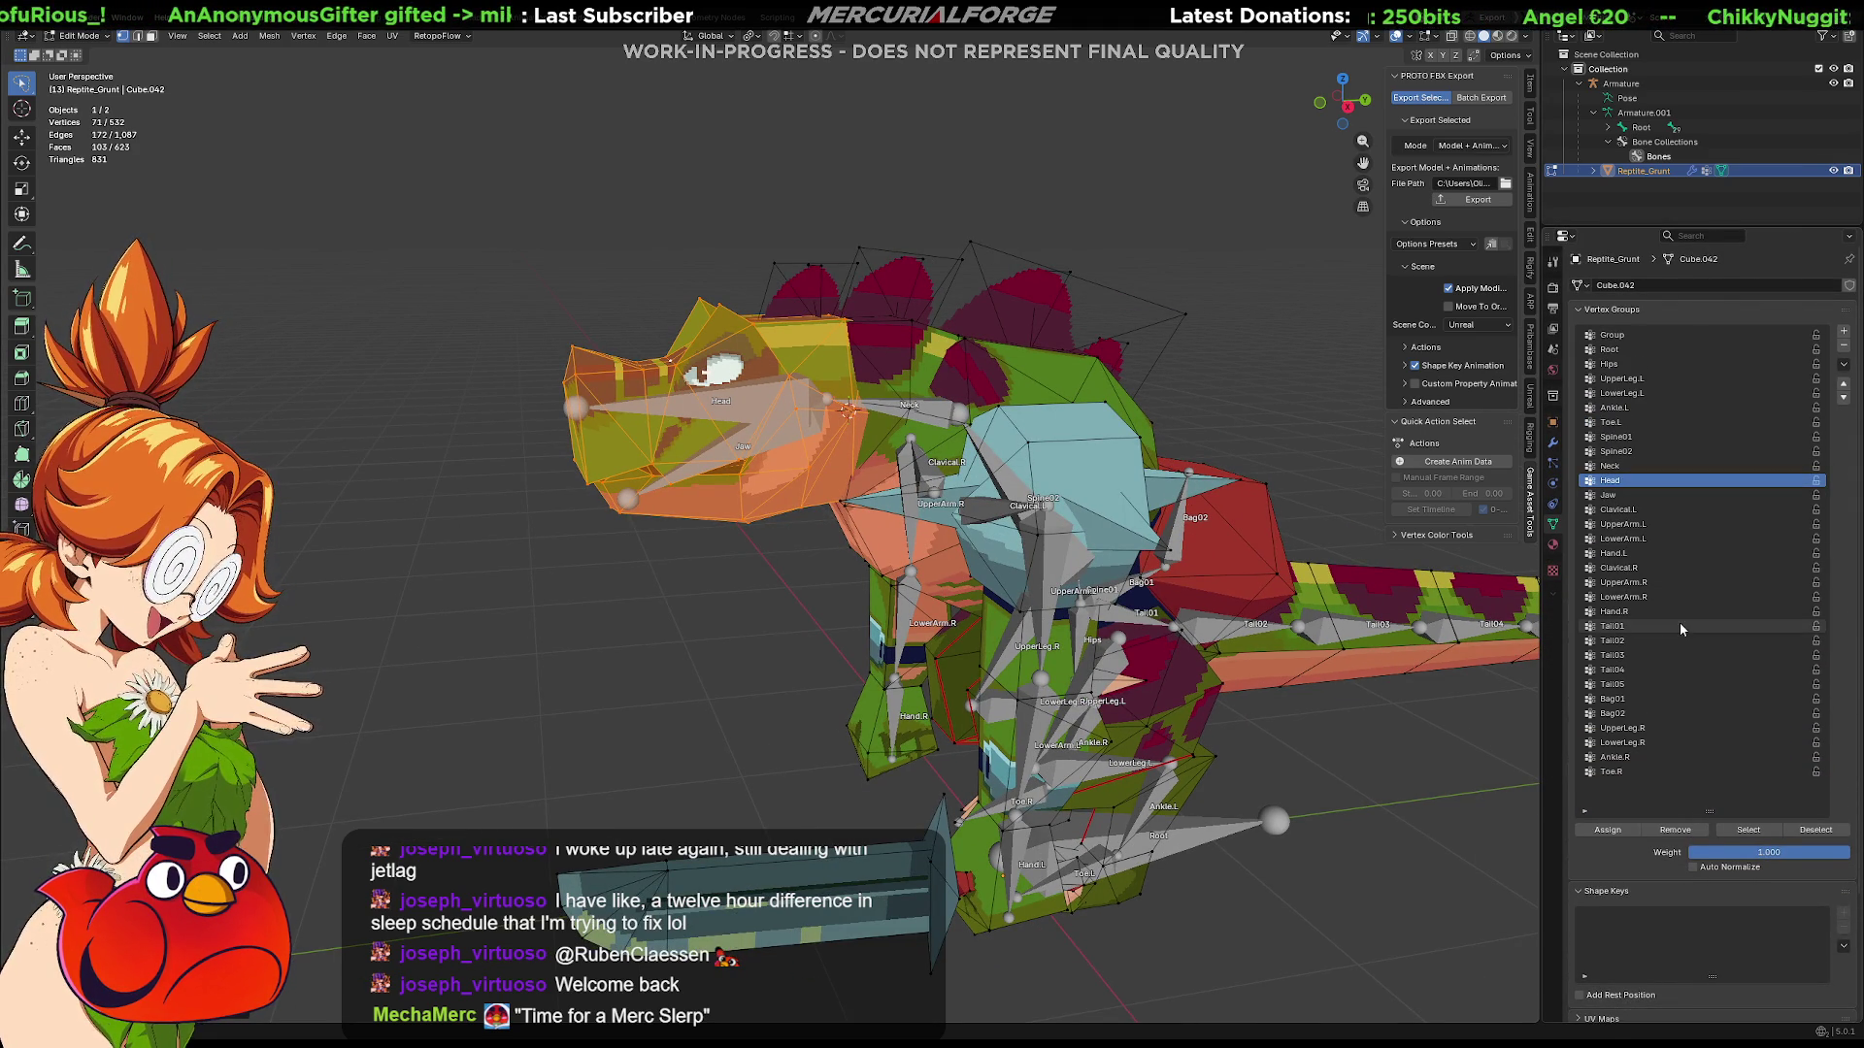
pyautogui.click(1608, 831)
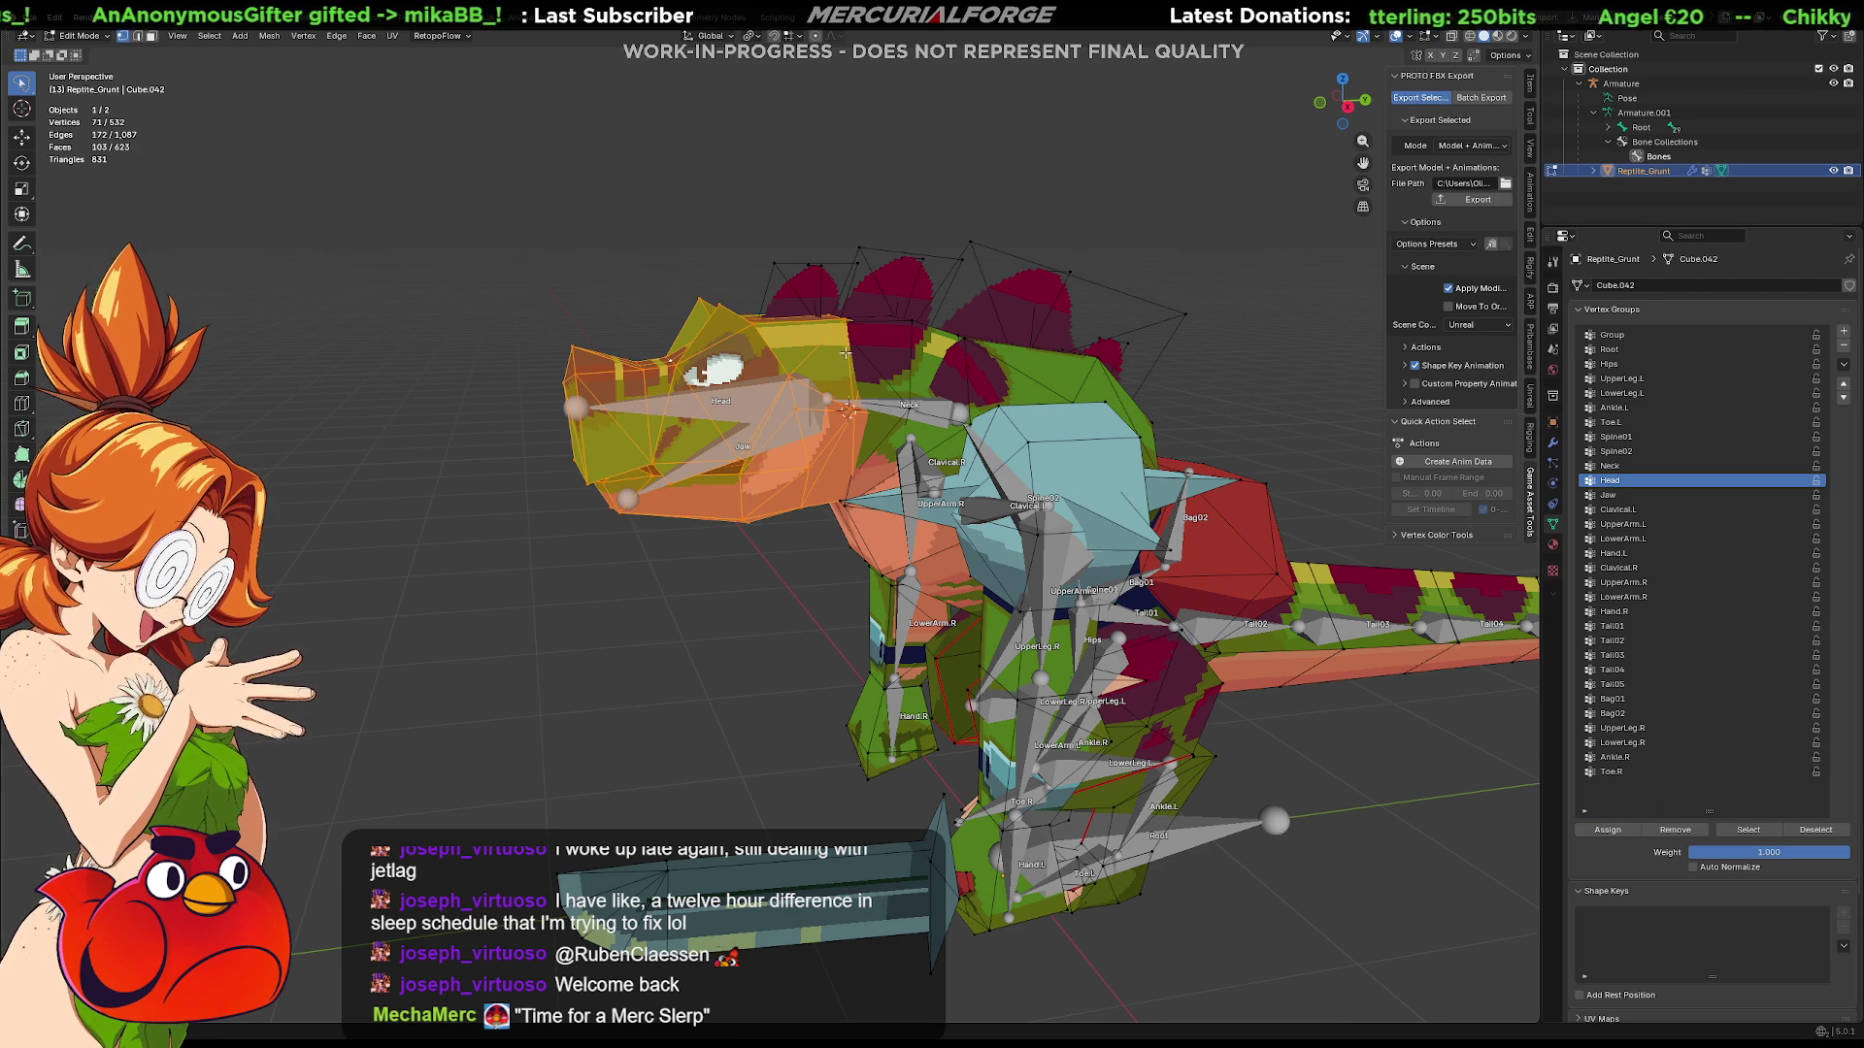
# Step: Assign a head spike to Head, then select the next spike and neck region with Neck active
pyautogui.hotkey('alt', 'a')
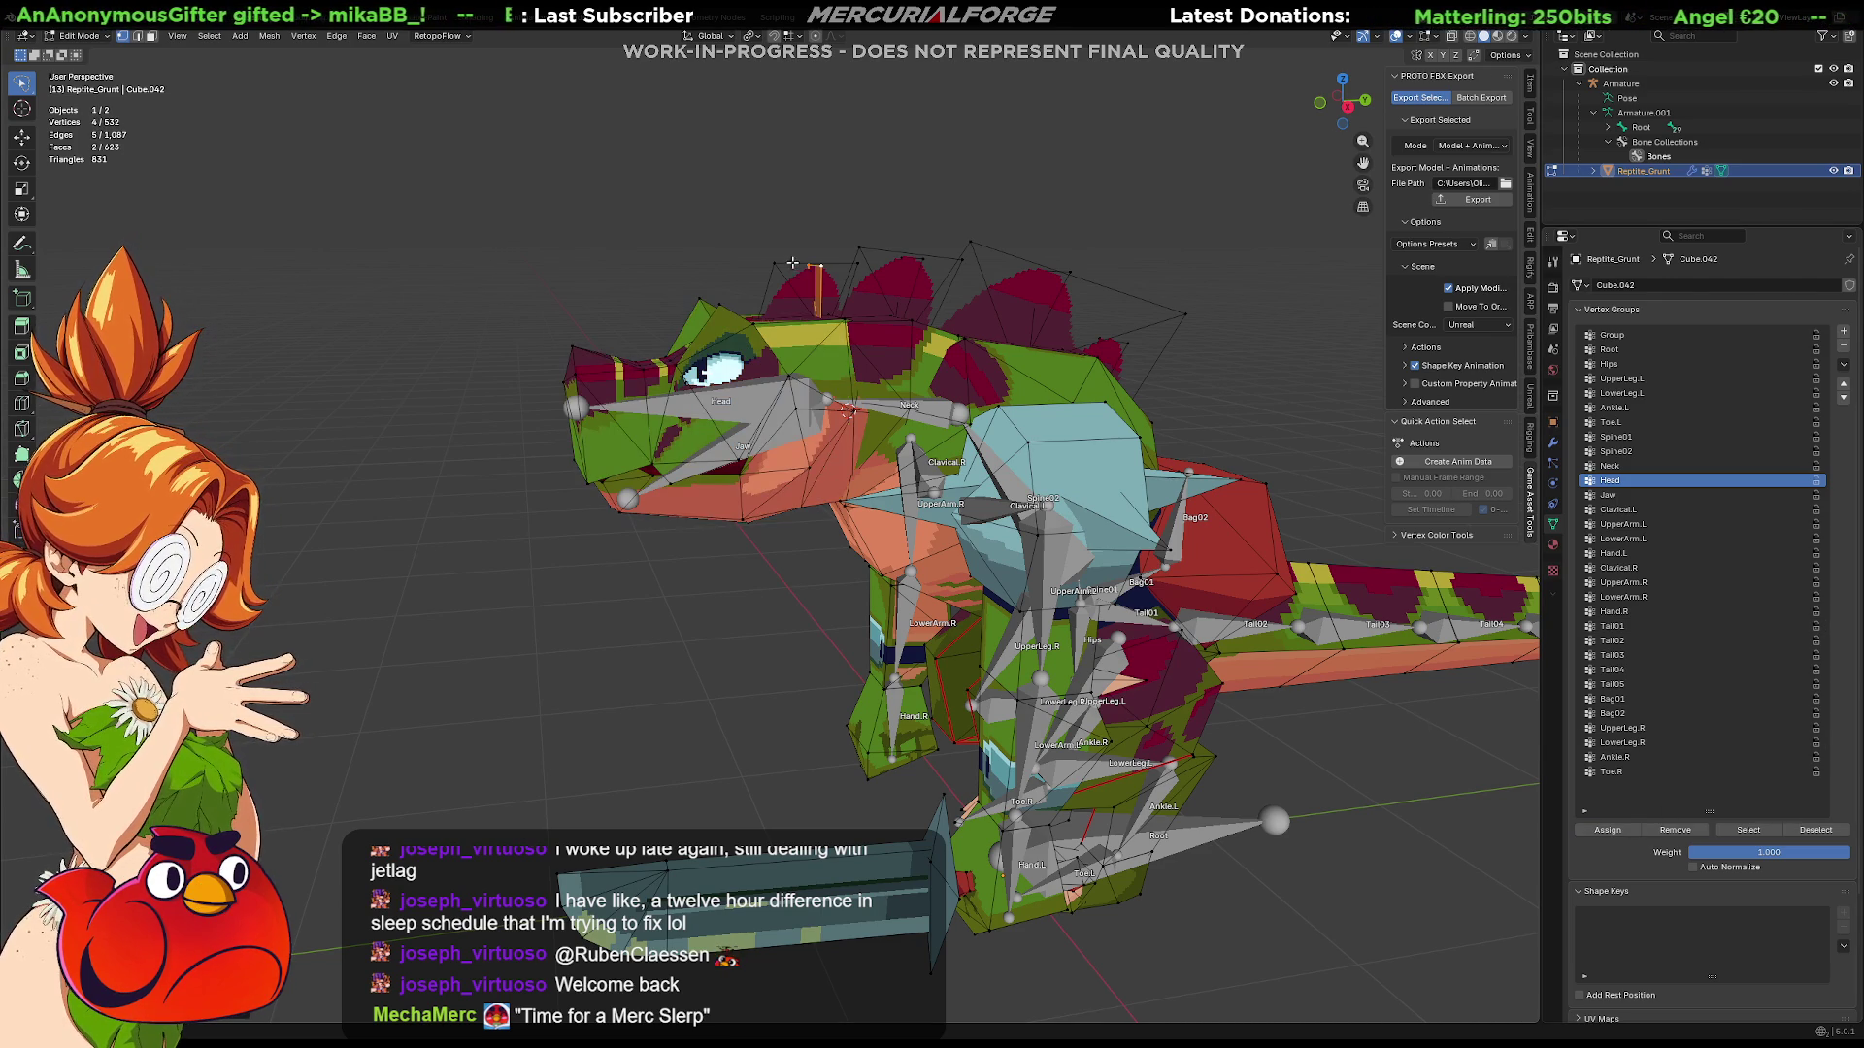
pyautogui.press('l')
pyautogui.click(1623, 833)
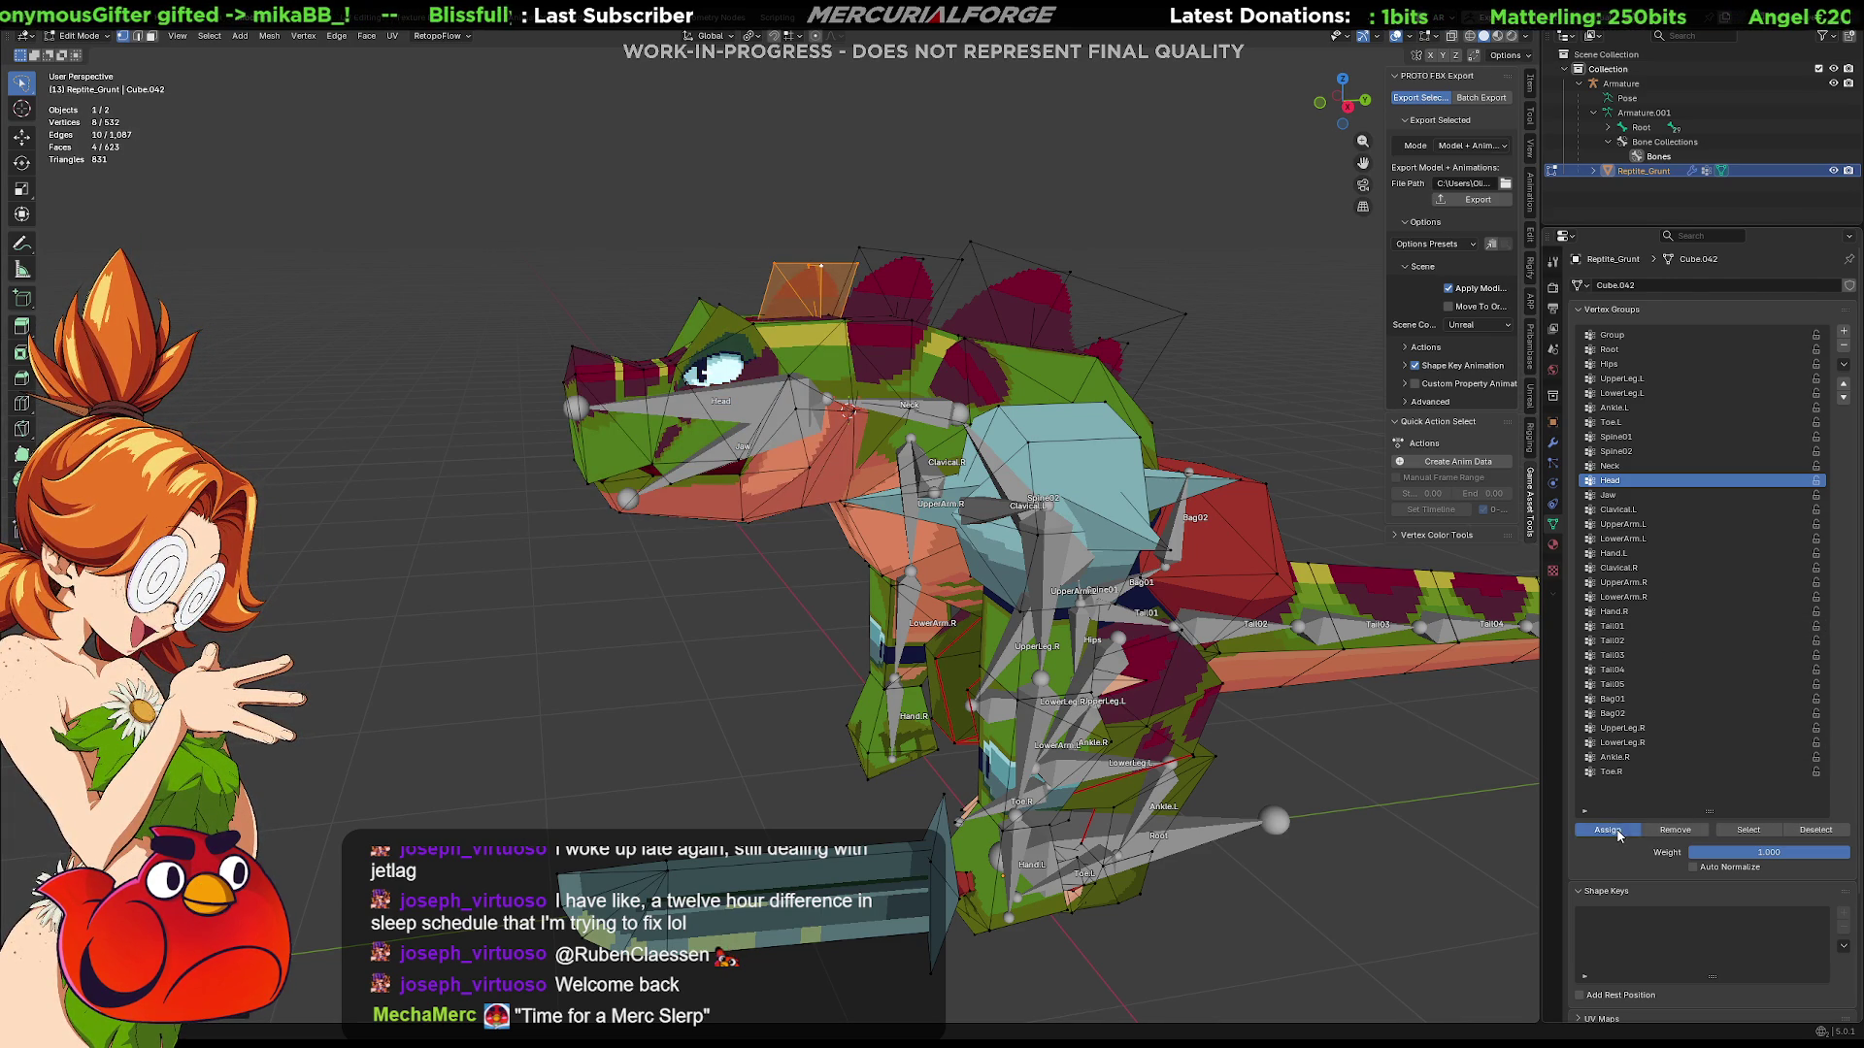
pyautogui.hotkey('alt', 'a')
pyautogui.press('l')
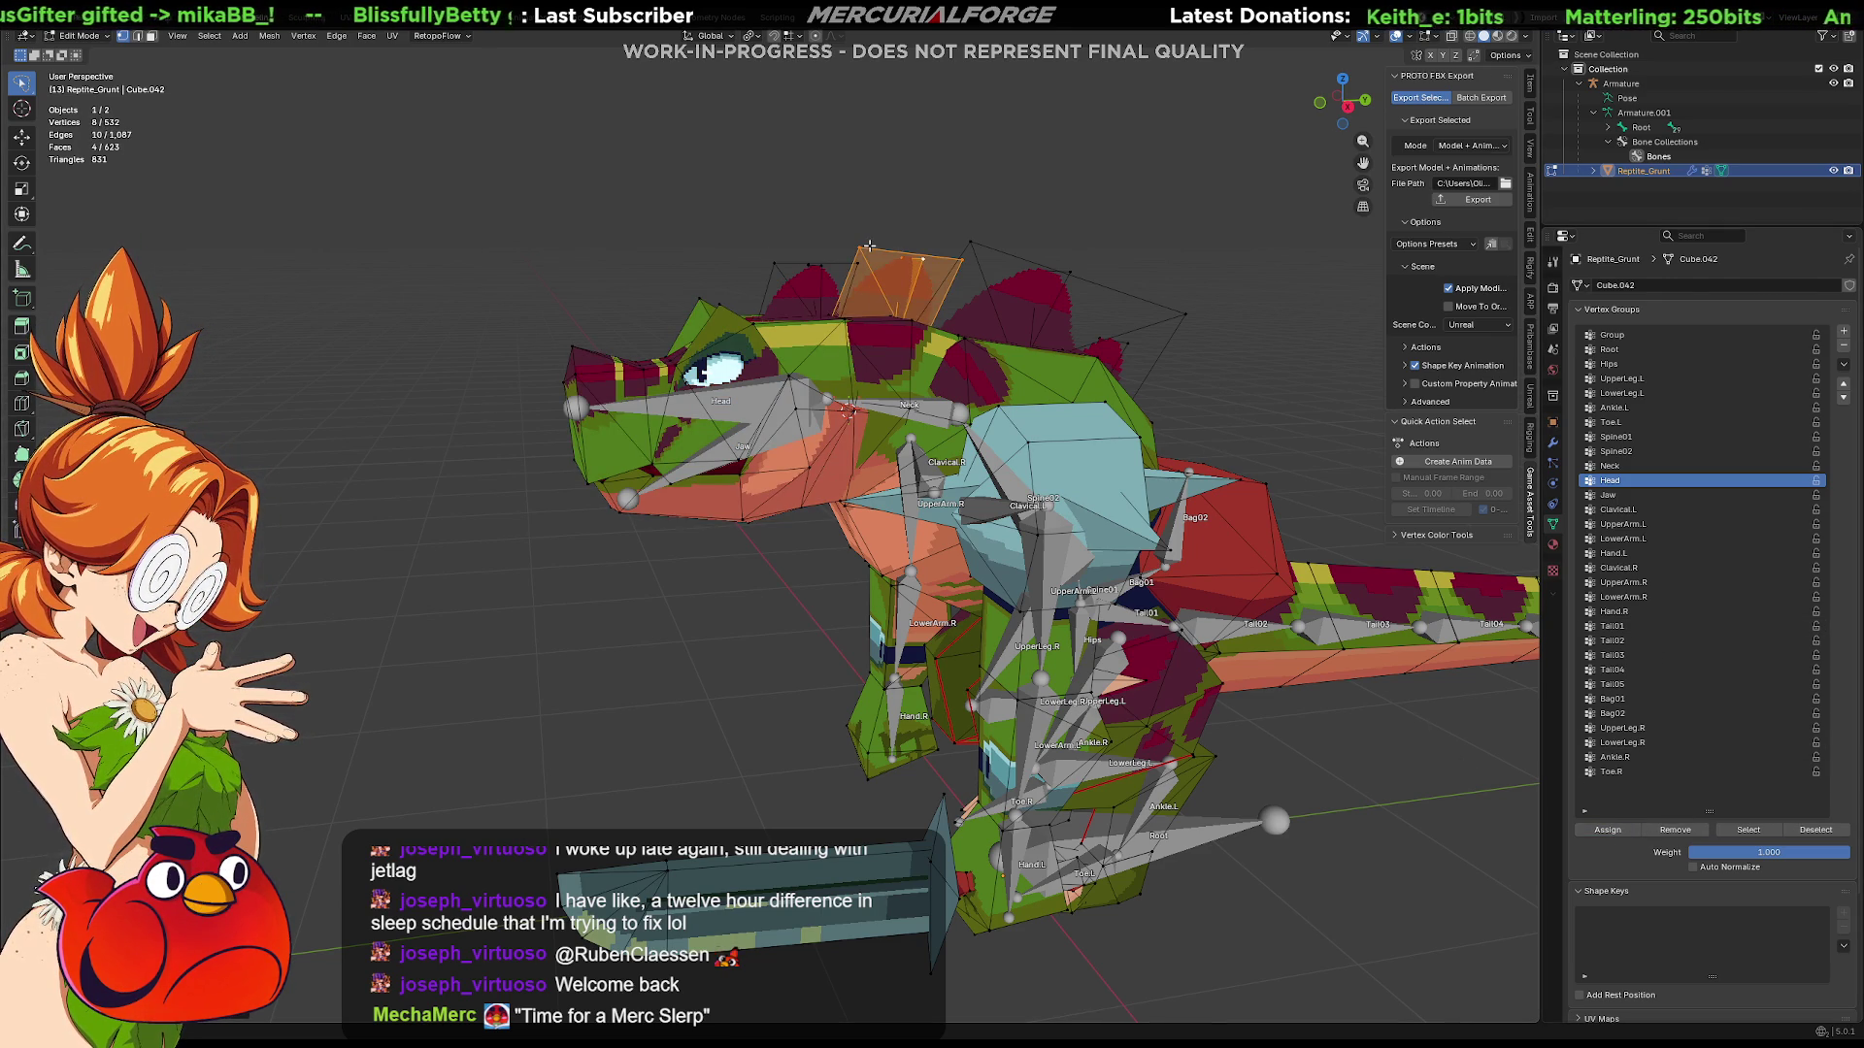
pyautogui.press('l')
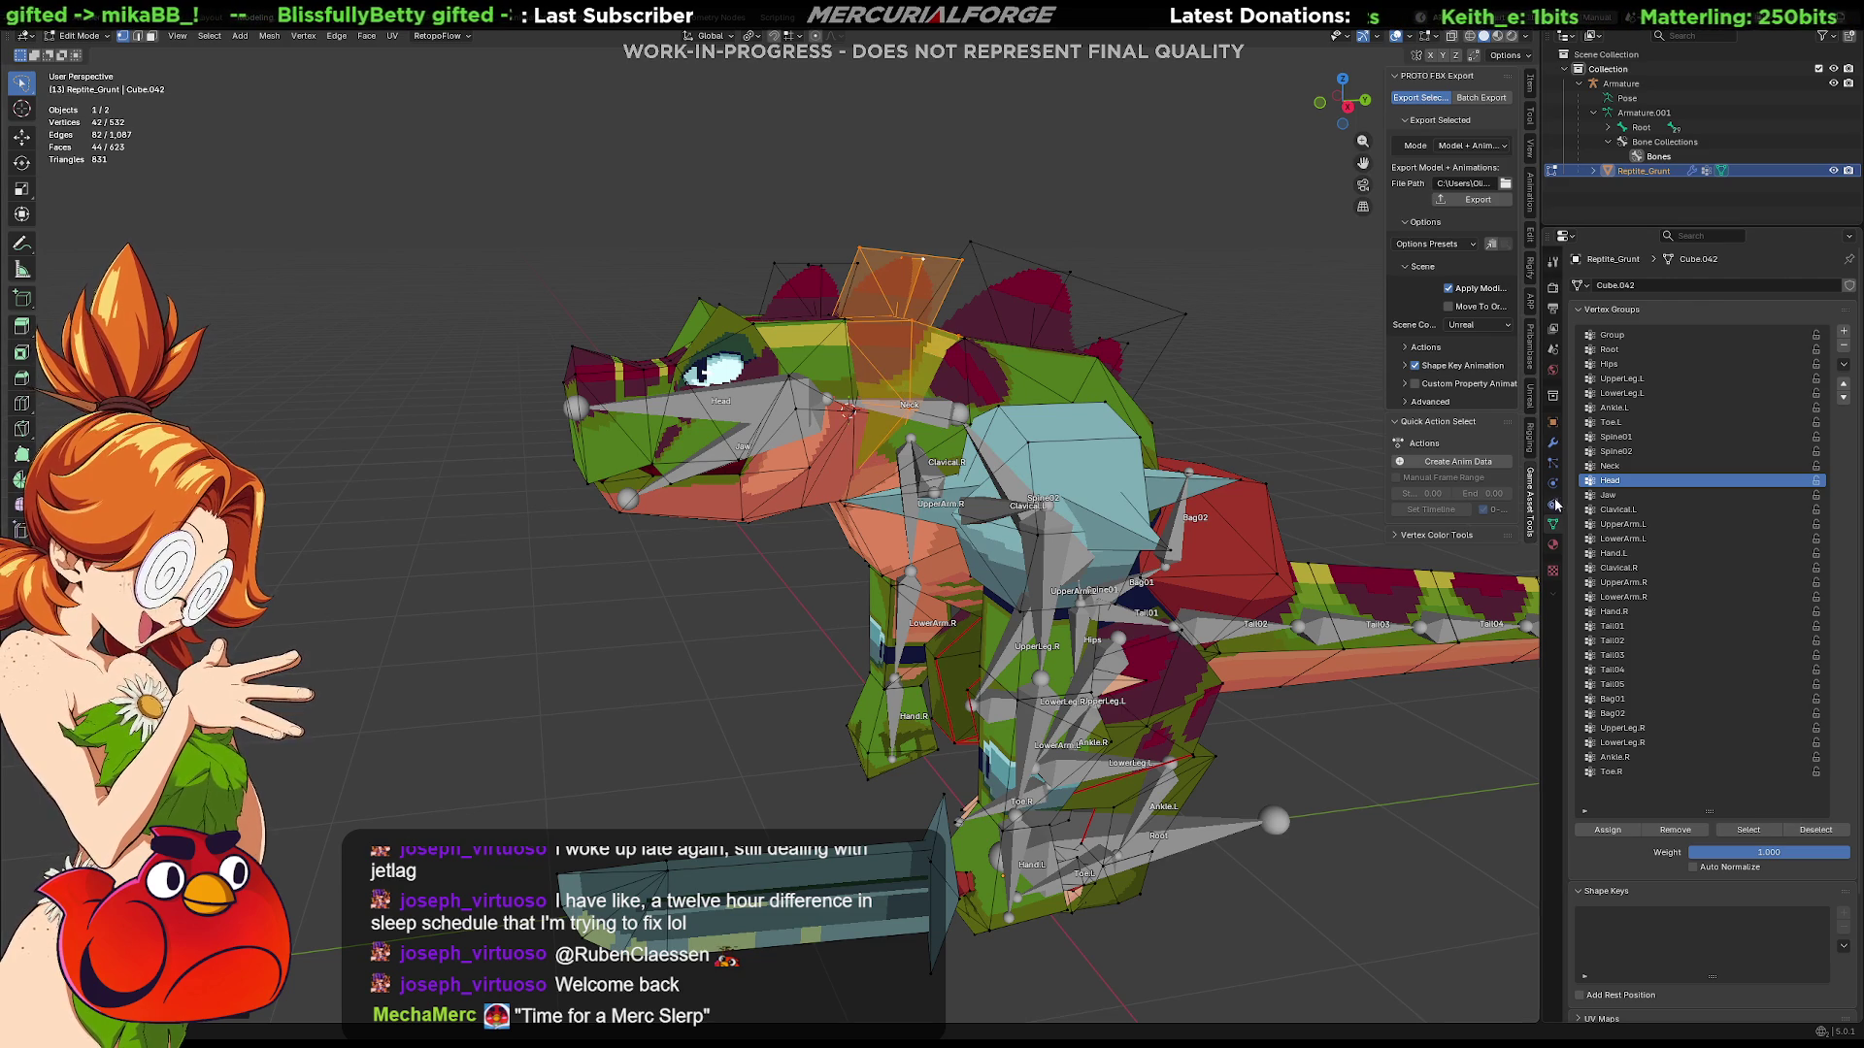
pyautogui.click(1611, 466)
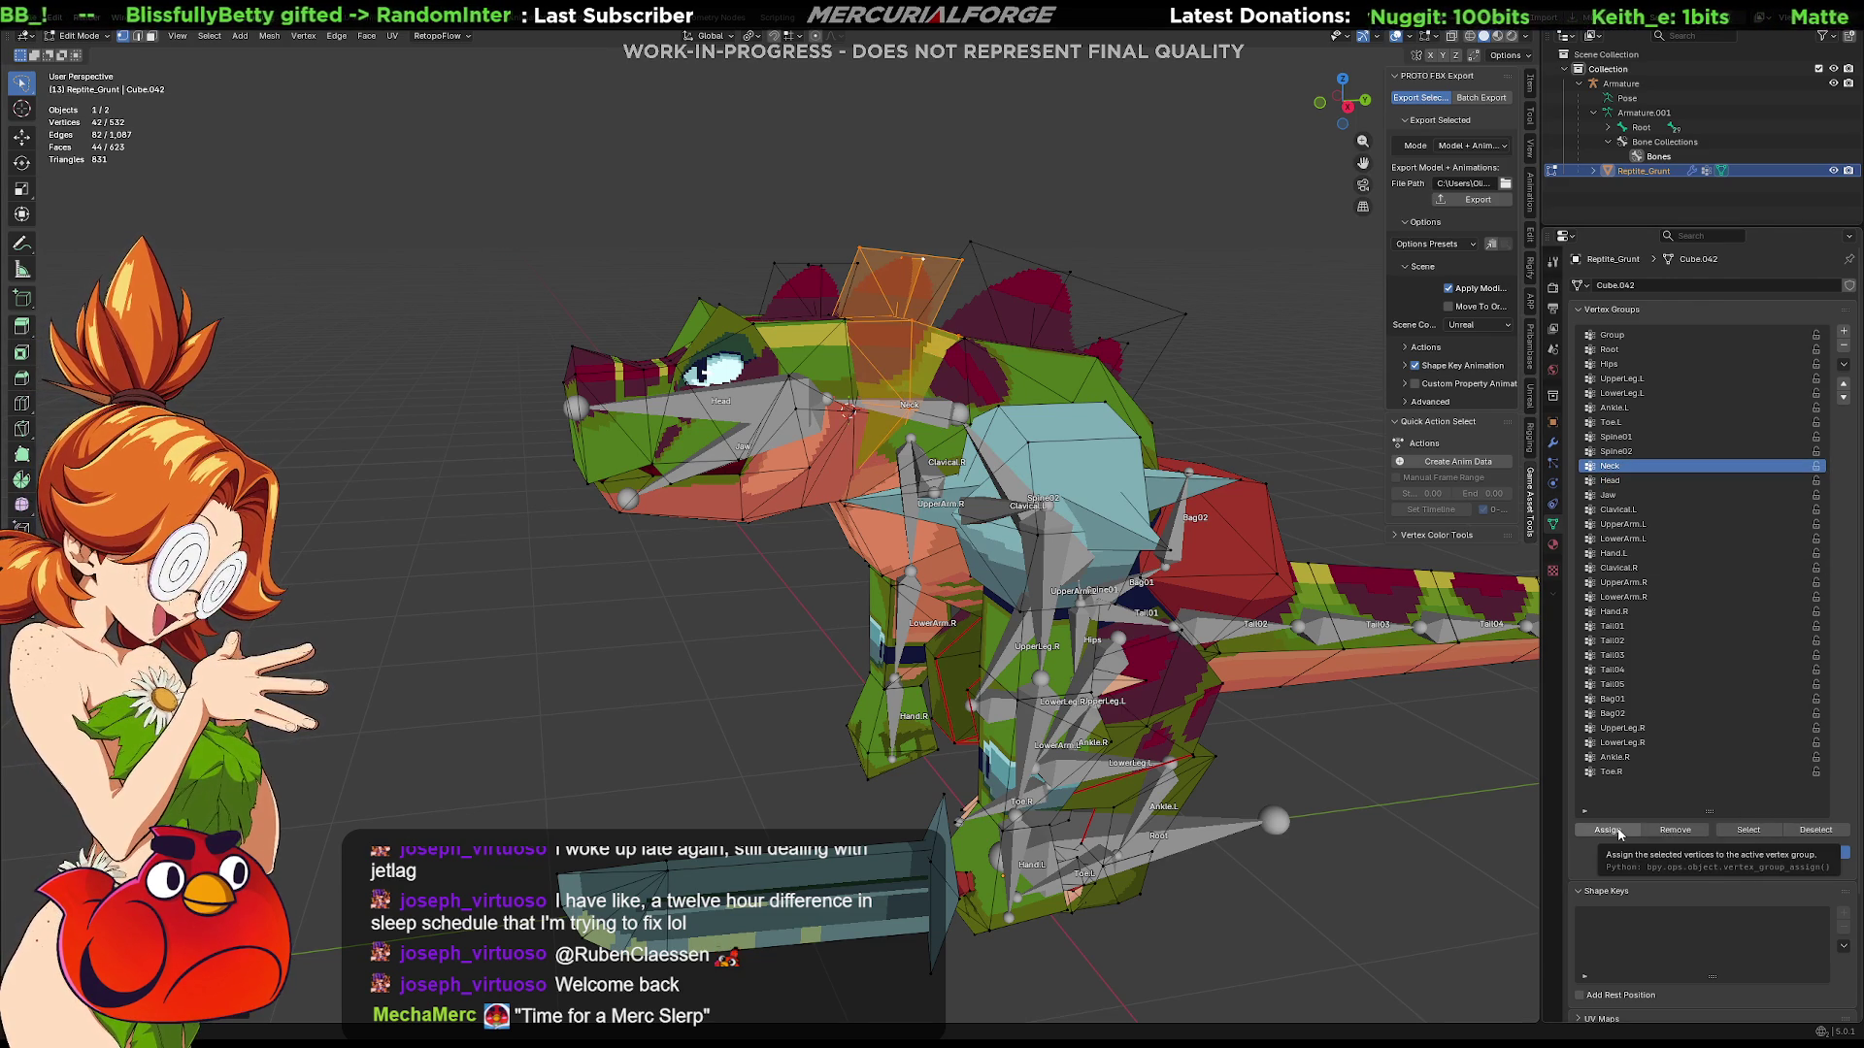
pyautogui.moveTo(1128, 301); pyautogui.dragTo(1079, 326, button='middle')
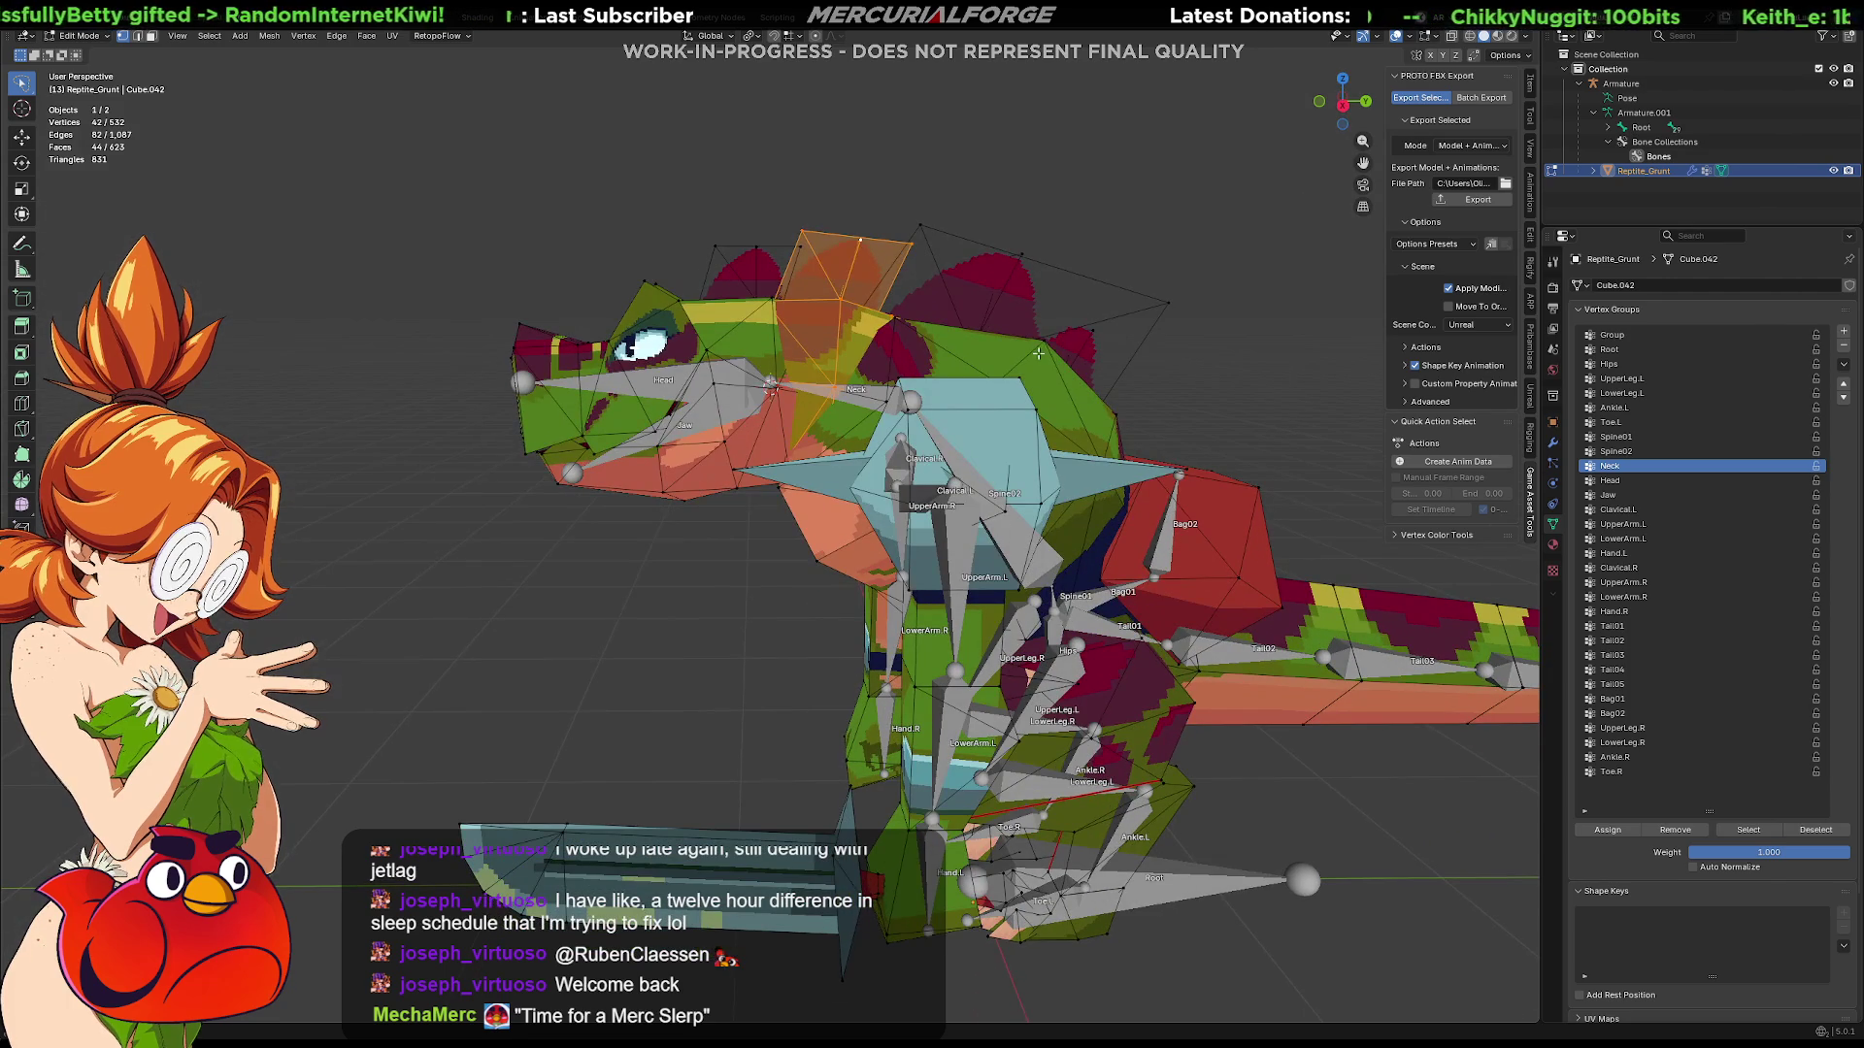
pyautogui.press('l')
pyautogui.press('l')
pyautogui.press('l')
pyautogui.press('l')
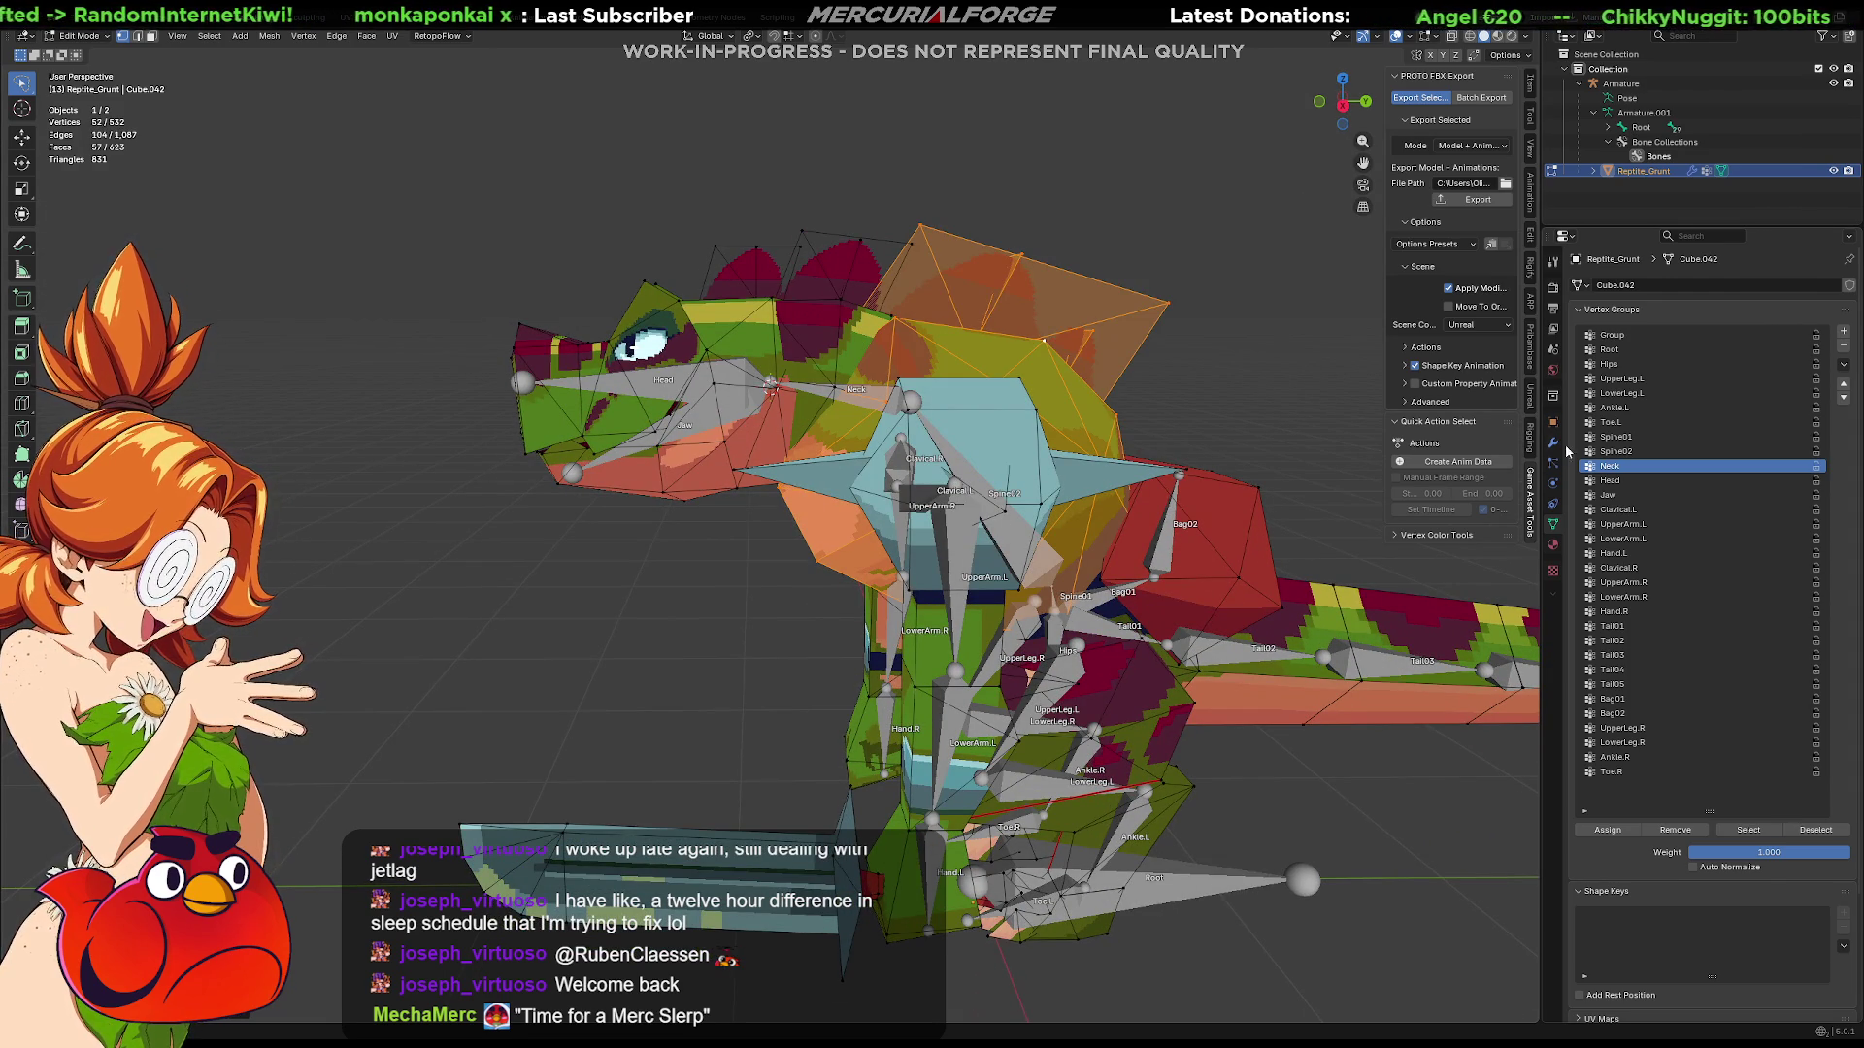
# Step: Assign the body region to Spine02, and the bag, spikes and chest piece to UpperArm.L
pyautogui.click(1613, 451)
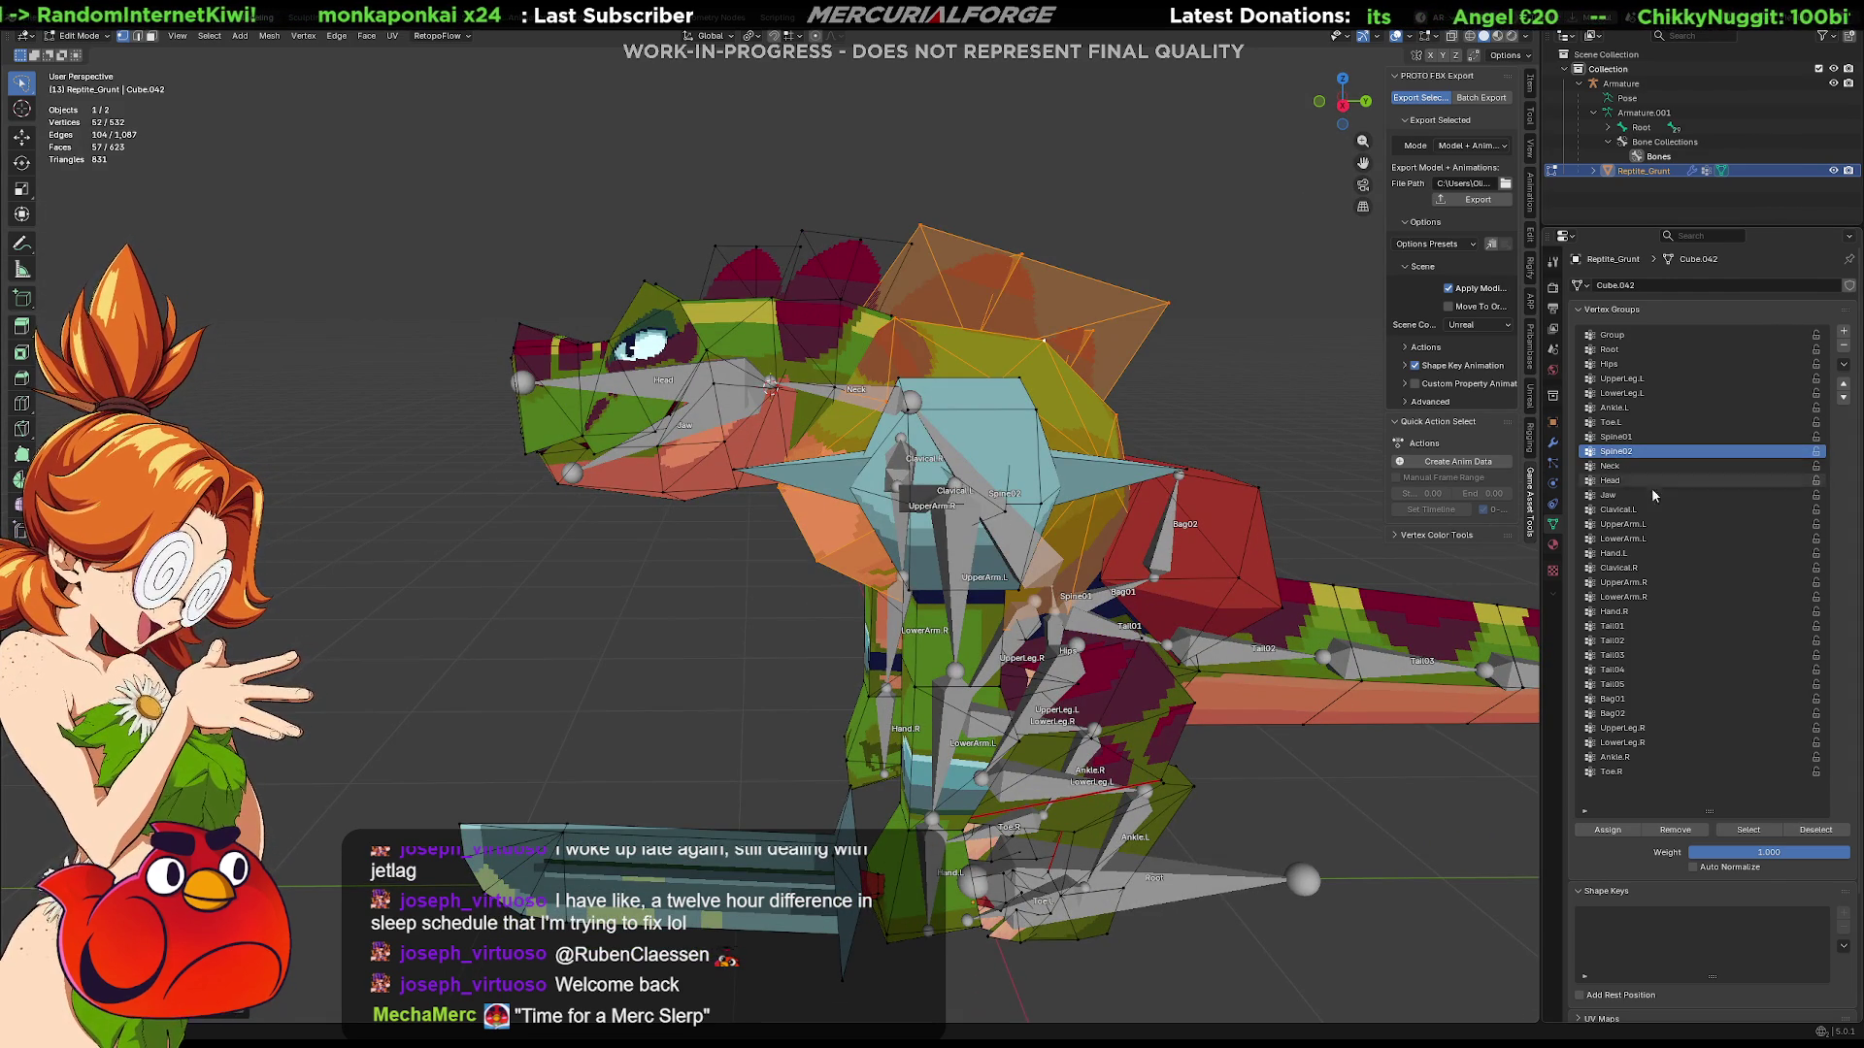
pyautogui.click(1619, 833)
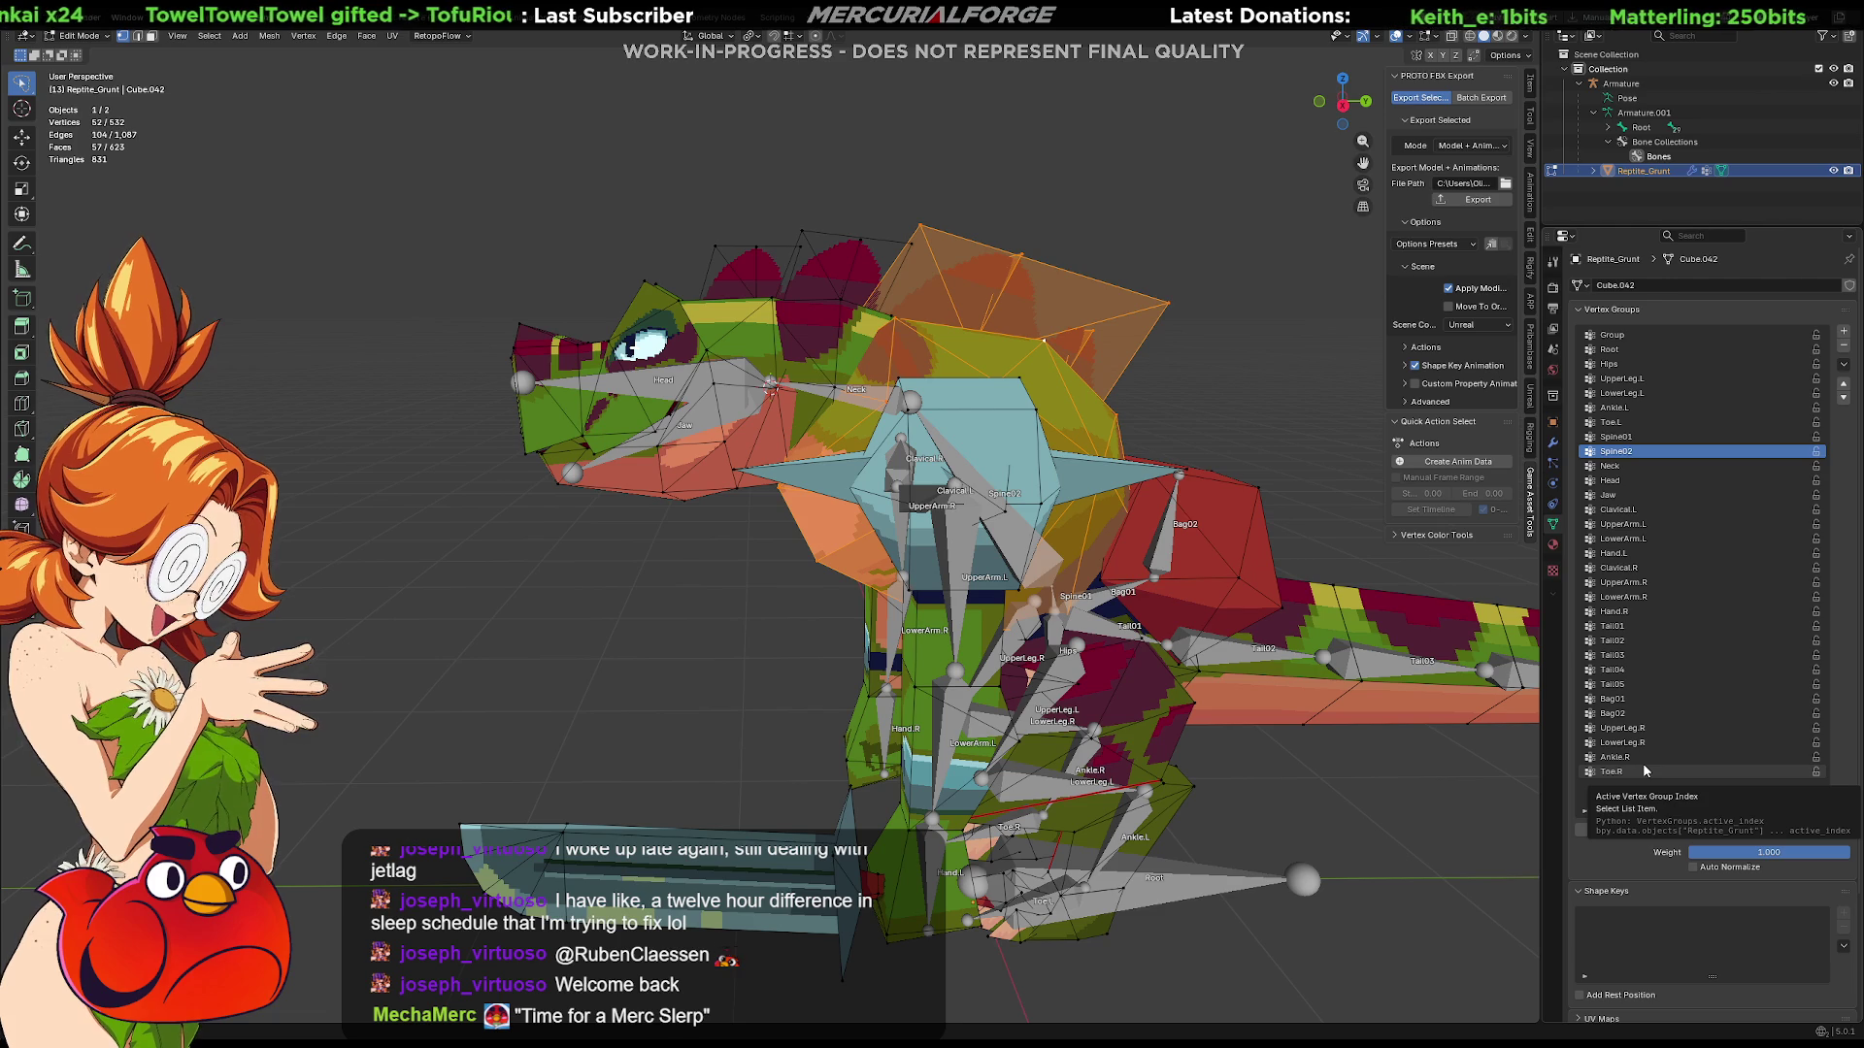
pyautogui.moveTo(1208, 509)
pyautogui.mouseDown(button='middle')
pyautogui.moveTo(1233, 526)
pyautogui.moveTo(1154, 528)
pyautogui.moveTo(1173, 532)
pyautogui.mouseUp(button='middle')
pyautogui.moveTo(1011, 593); pyautogui.dragTo(1029, 443, button='middle')
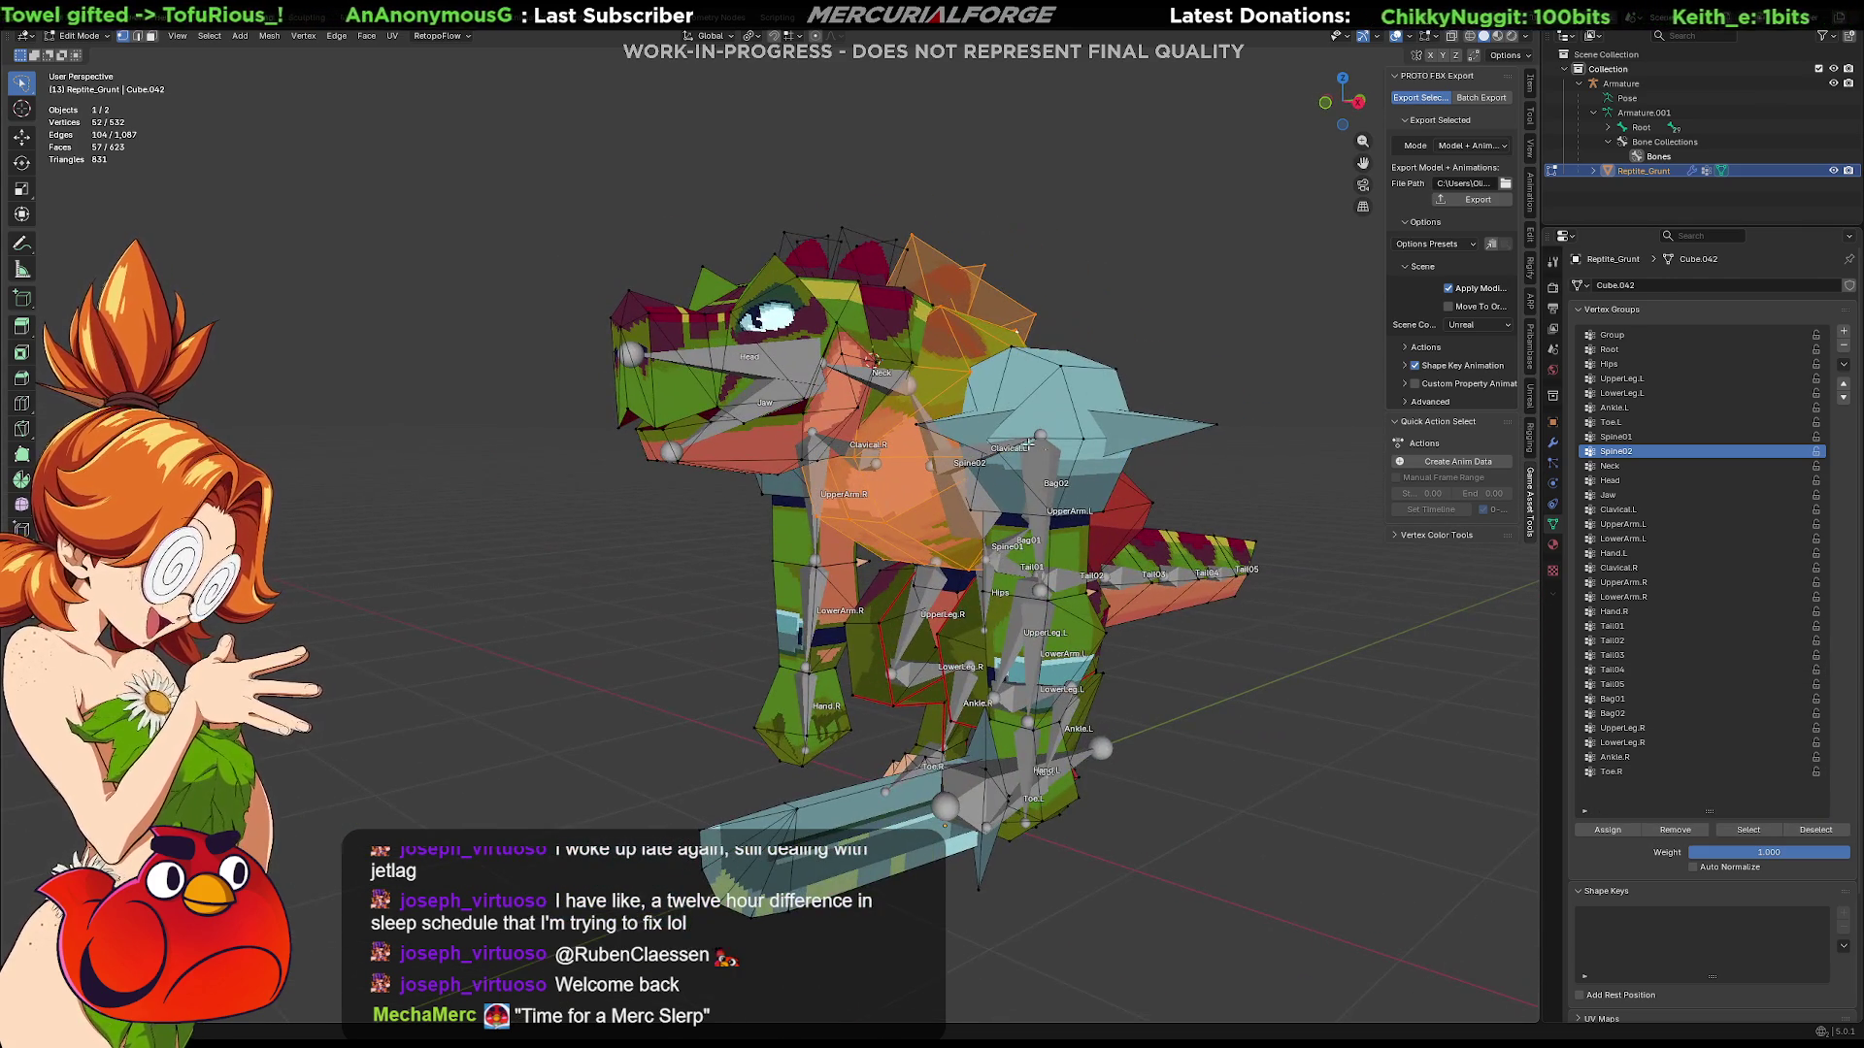
pyautogui.click(1067, 365)
pyautogui.hotkey('ctrl', 'l')
pyautogui.press('l')
pyautogui.moveTo(1152, 437)
pyautogui.mouseDown(button='middle')
pyautogui.moveTo(988, 454)
pyautogui.moveTo(1018, 418)
pyautogui.mouseUp(button='middle')
pyautogui.press('l')
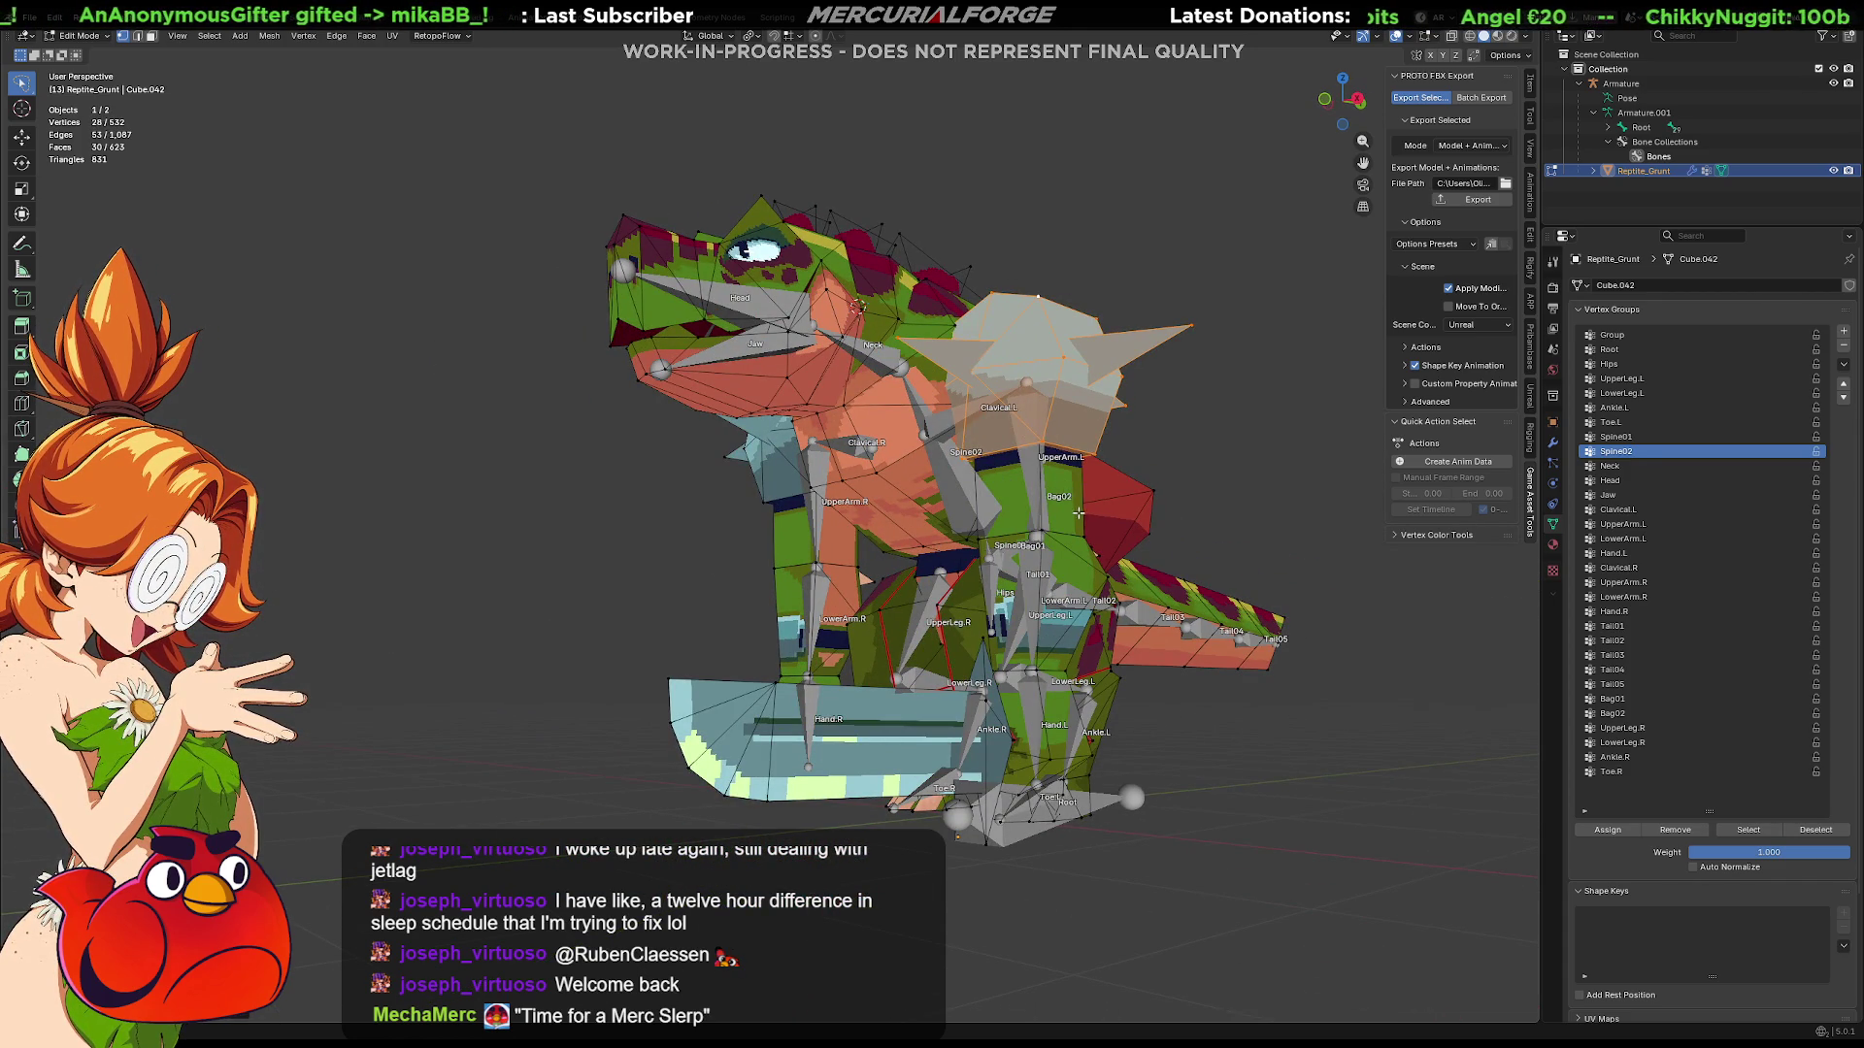
pyautogui.press('l')
pyautogui.click(1611, 524)
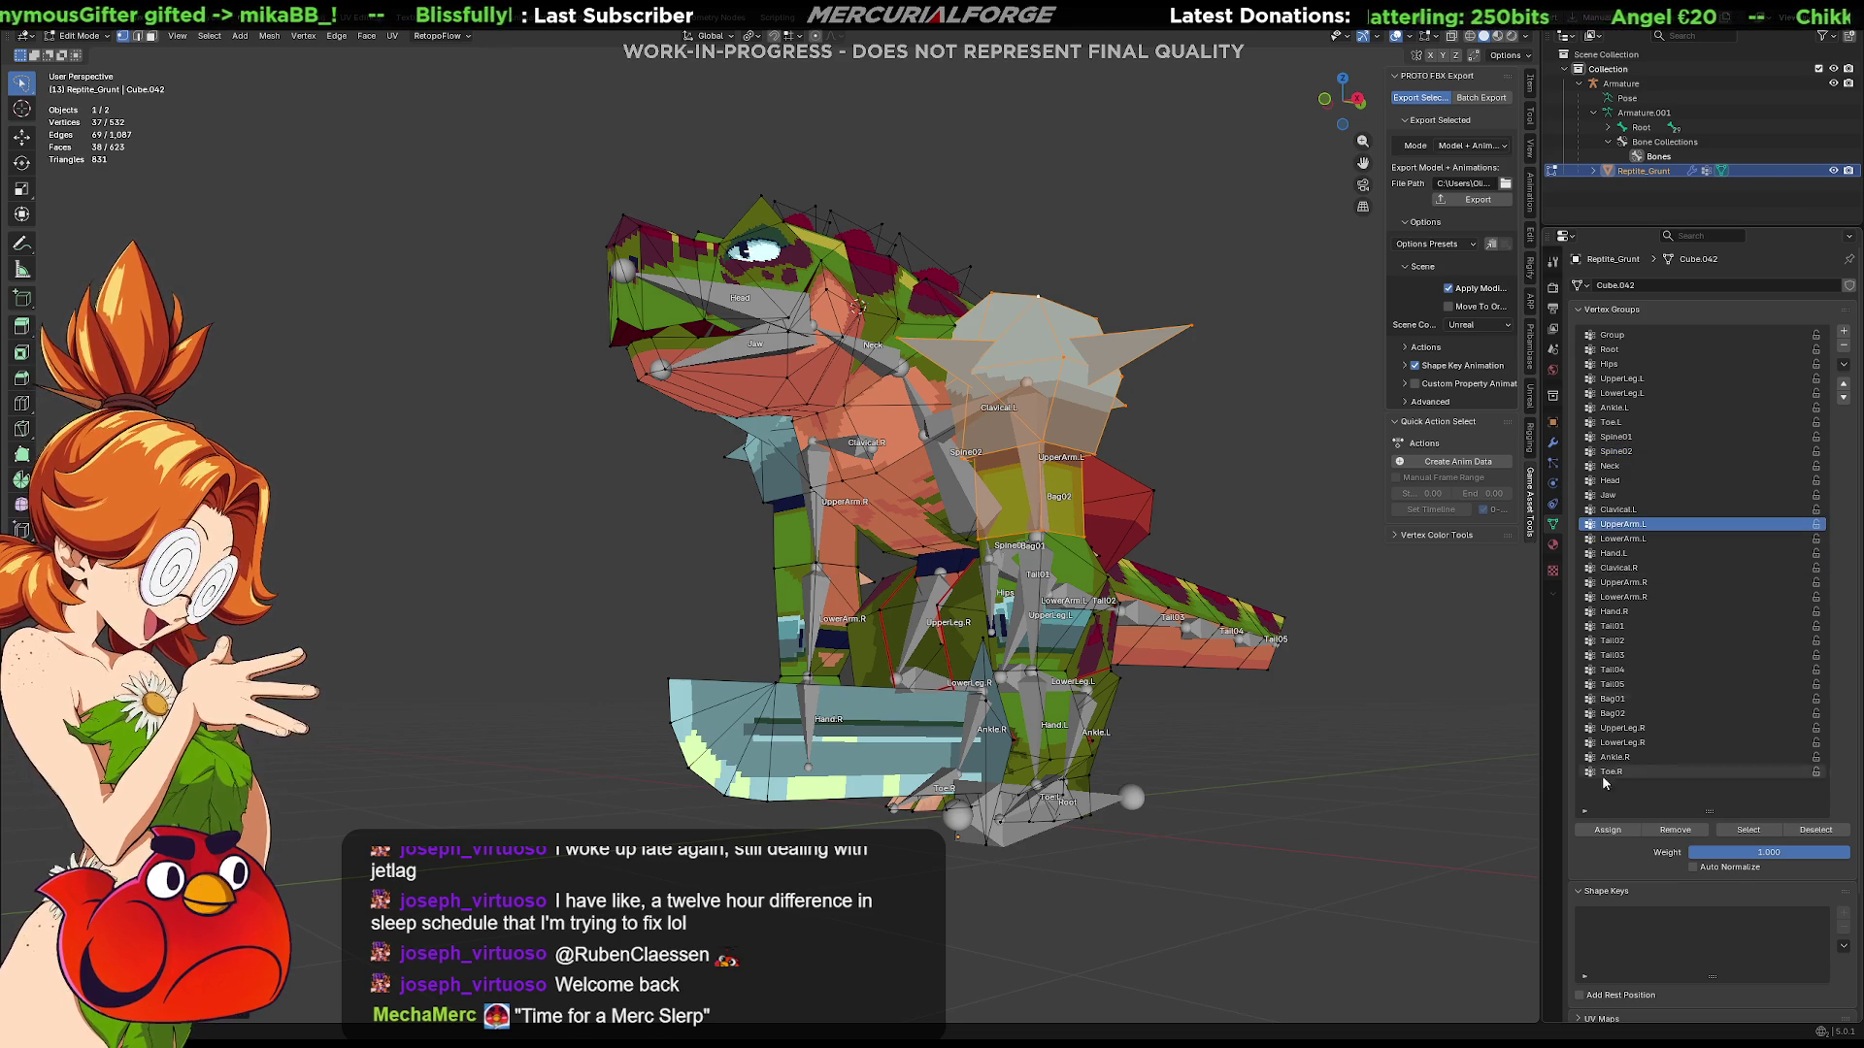
pyautogui.click(1607, 830)
# Step: Assign the left lower limb, thin shin and blade pieces to Hand.L
pyautogui.hotkey('alt', 'a')
pyautogui.press('l')
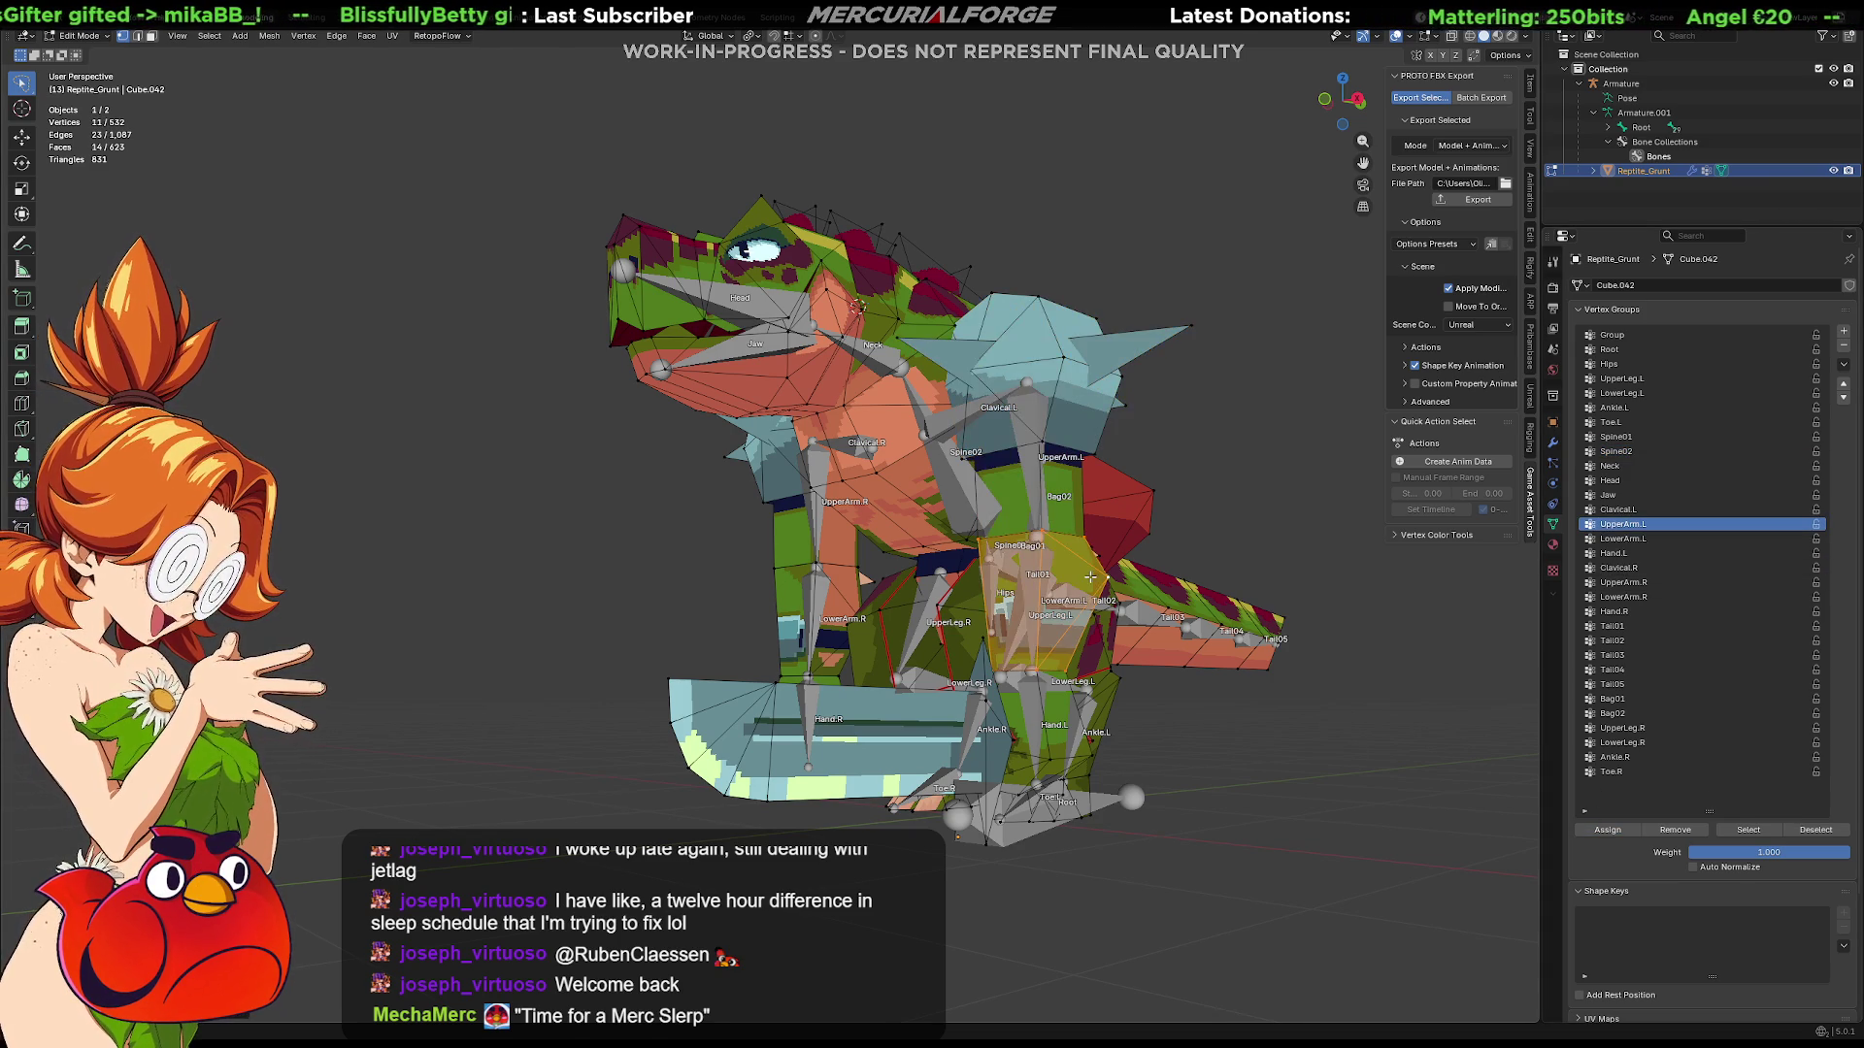
pyautogui.click(1619, 539)
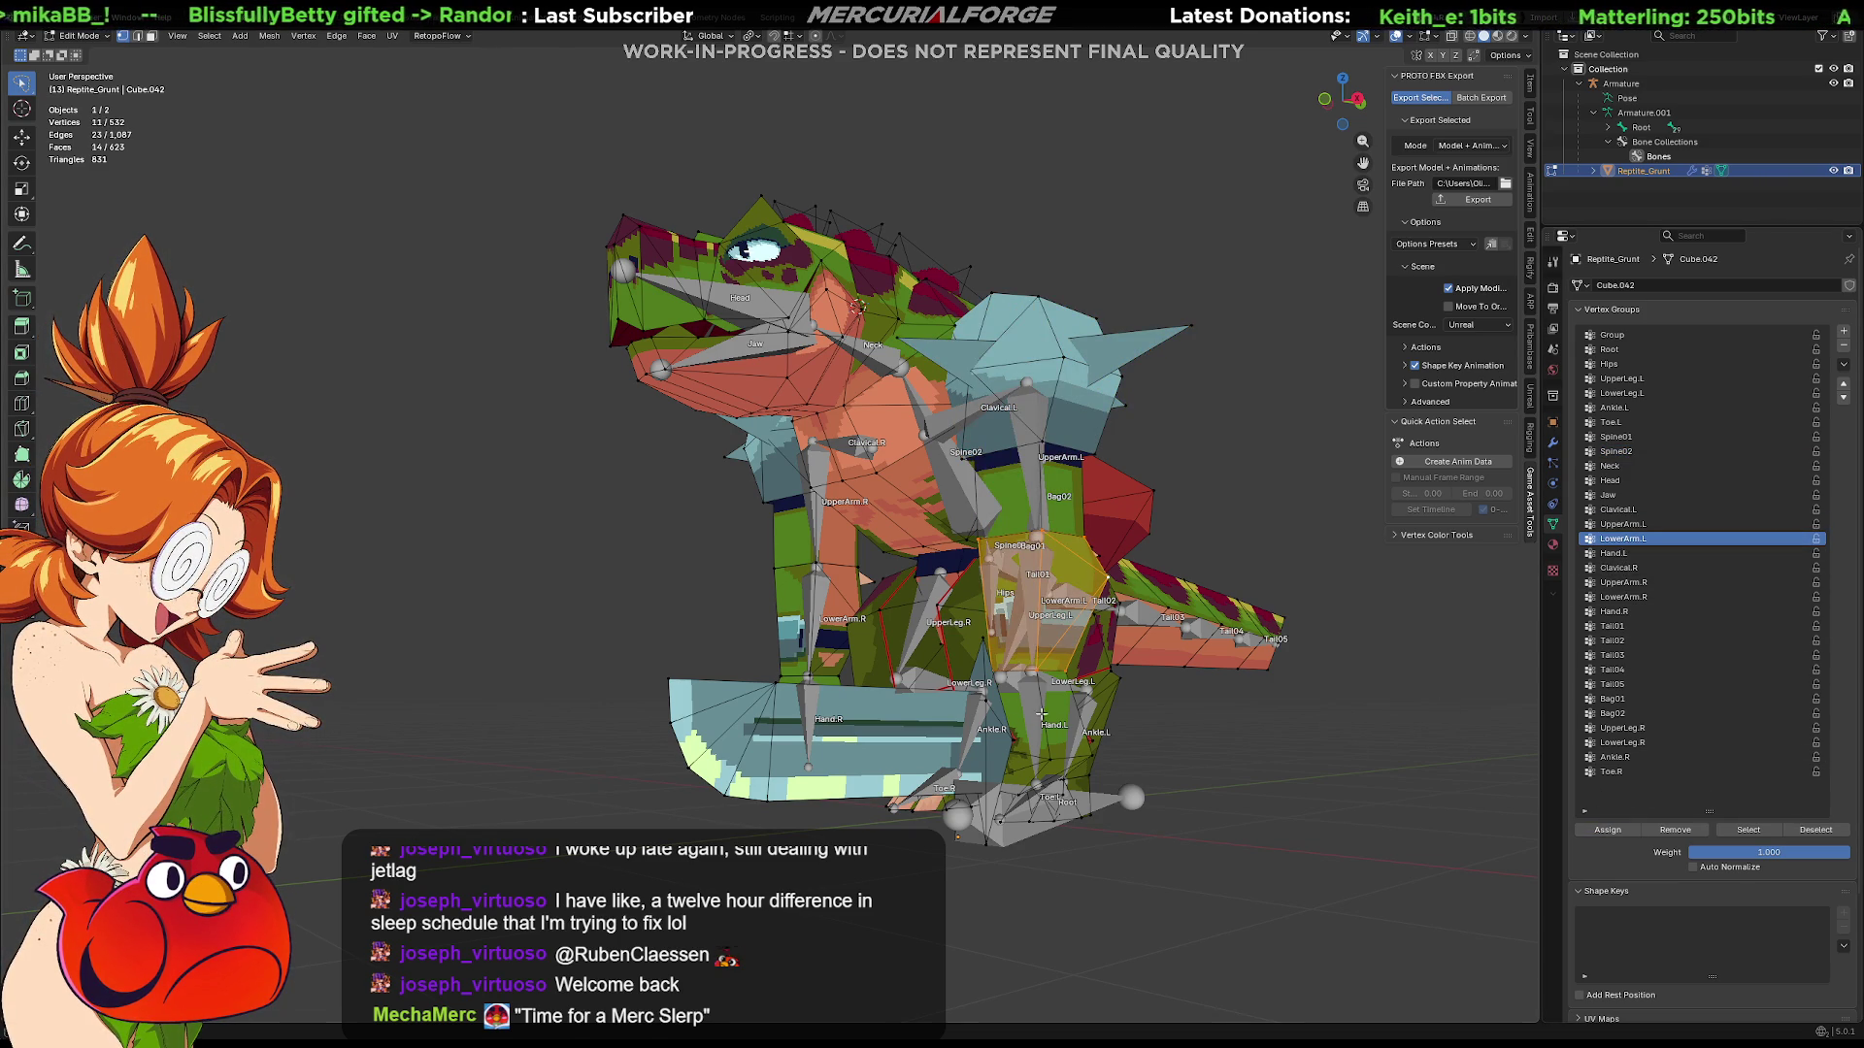
pyautogui.hotkey('alt', 'a')
pyautogui.press('l')
pyautogui.press('l')
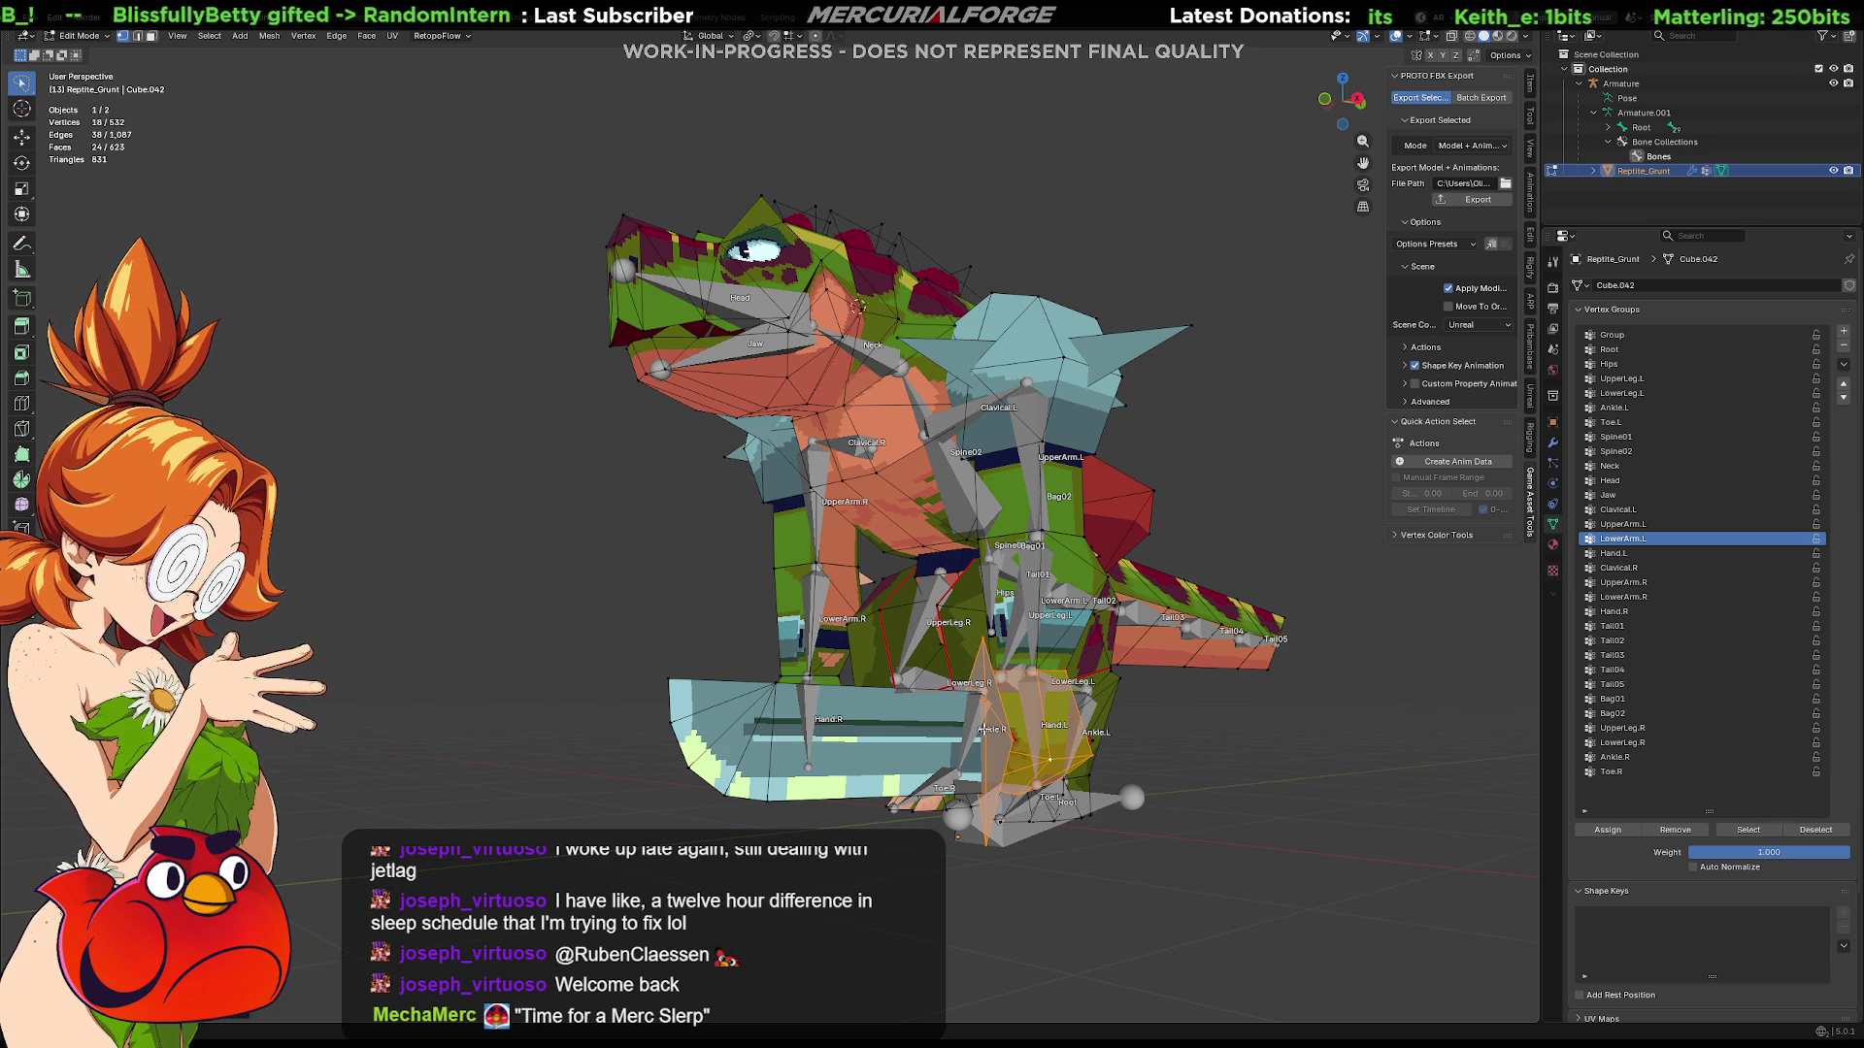
pyautogui.moveTo(890, 699)
pyautogui.mouseDown(button='middle')
pyautogui.moveTo(535, 775)
pyautogui.moveTo(721, 785)
pyautogui.mouseUp(button='middle')
pyautogui.press('l')
pyautogui.scroll(2, 535, 775)
pyautogui.press('l')
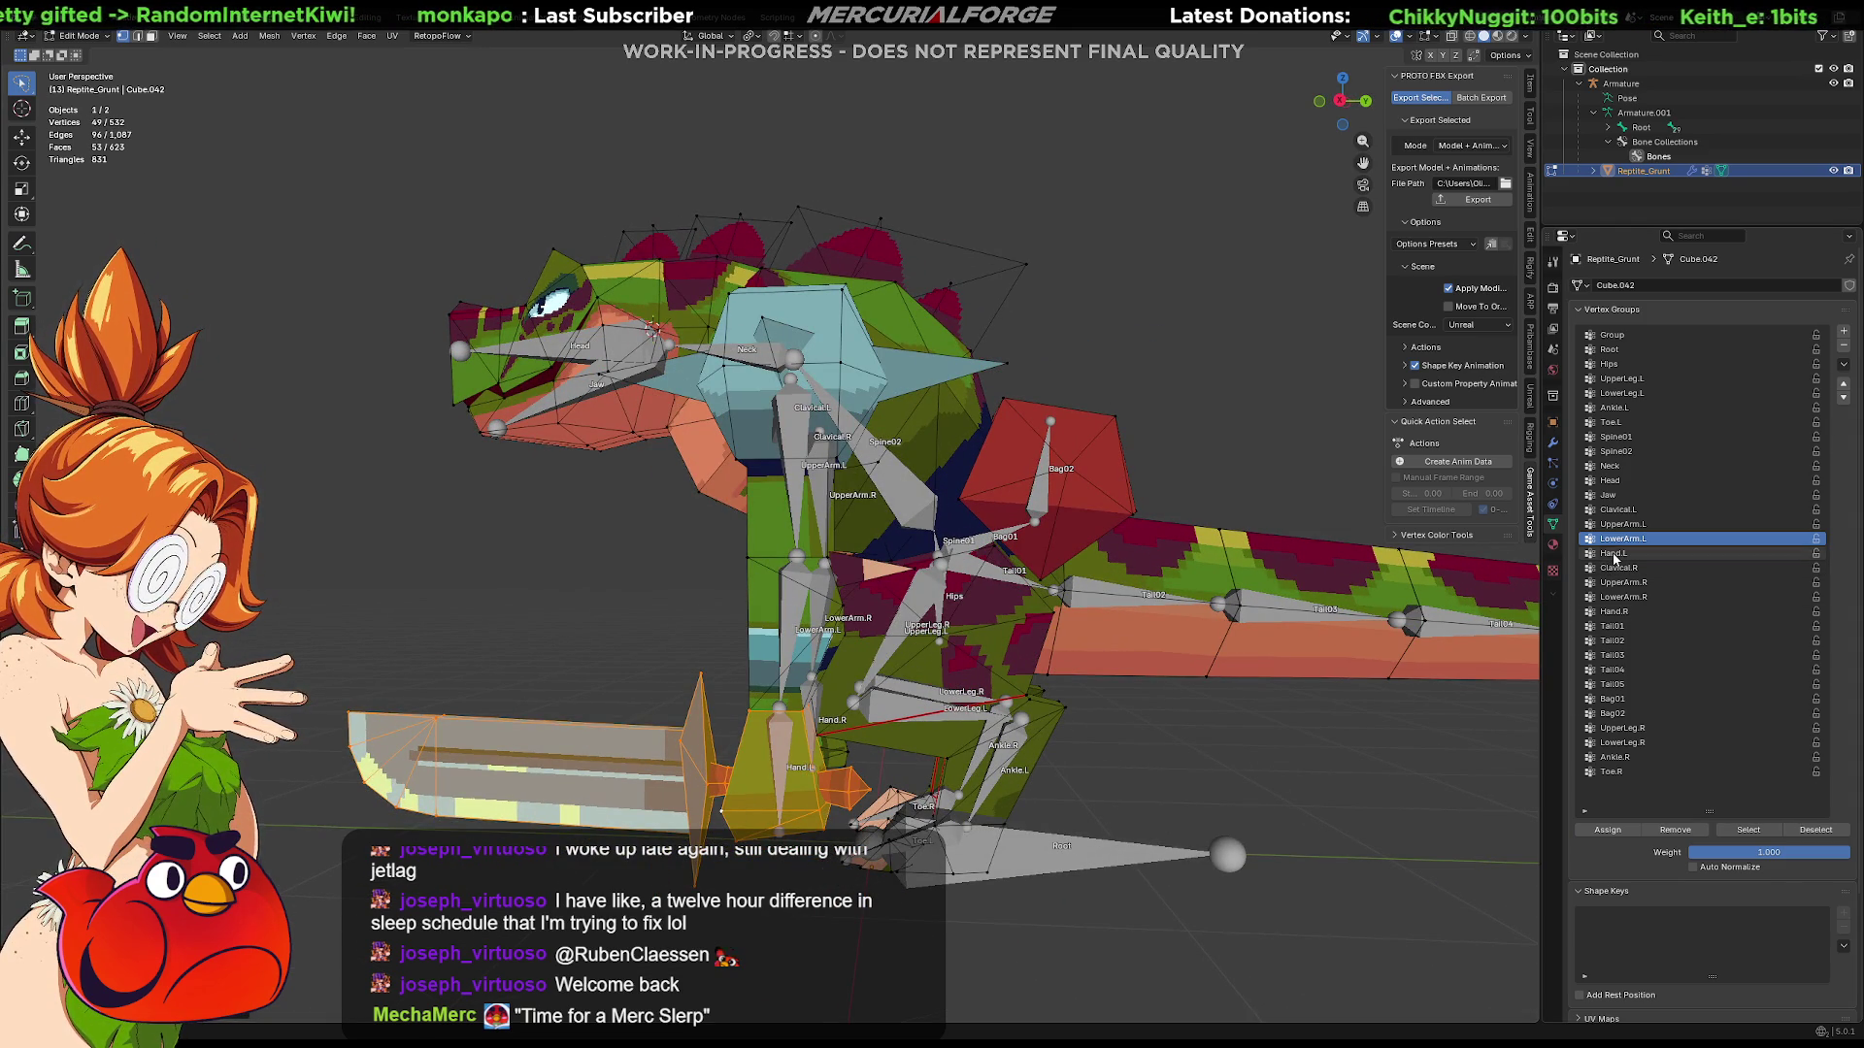
pyautogui.click(1613, 553)
pyautogui.click(1605, 832)
# Step: Assign the right clavicle spike, shoulder and small mesh pieces to UpperArm.R
pyautogui.moveTo(1262, 544); pyautogui.dragTo(780, 531, button='middle')
pyautogui.hotkey('alt', 'a')
pyautogui.moveTo(1016, 546); pyautogui.dragTo(895, 469, button='middle')
pyautogui.press('l')
pyautogui.press('l')
pyautogui.press('l')
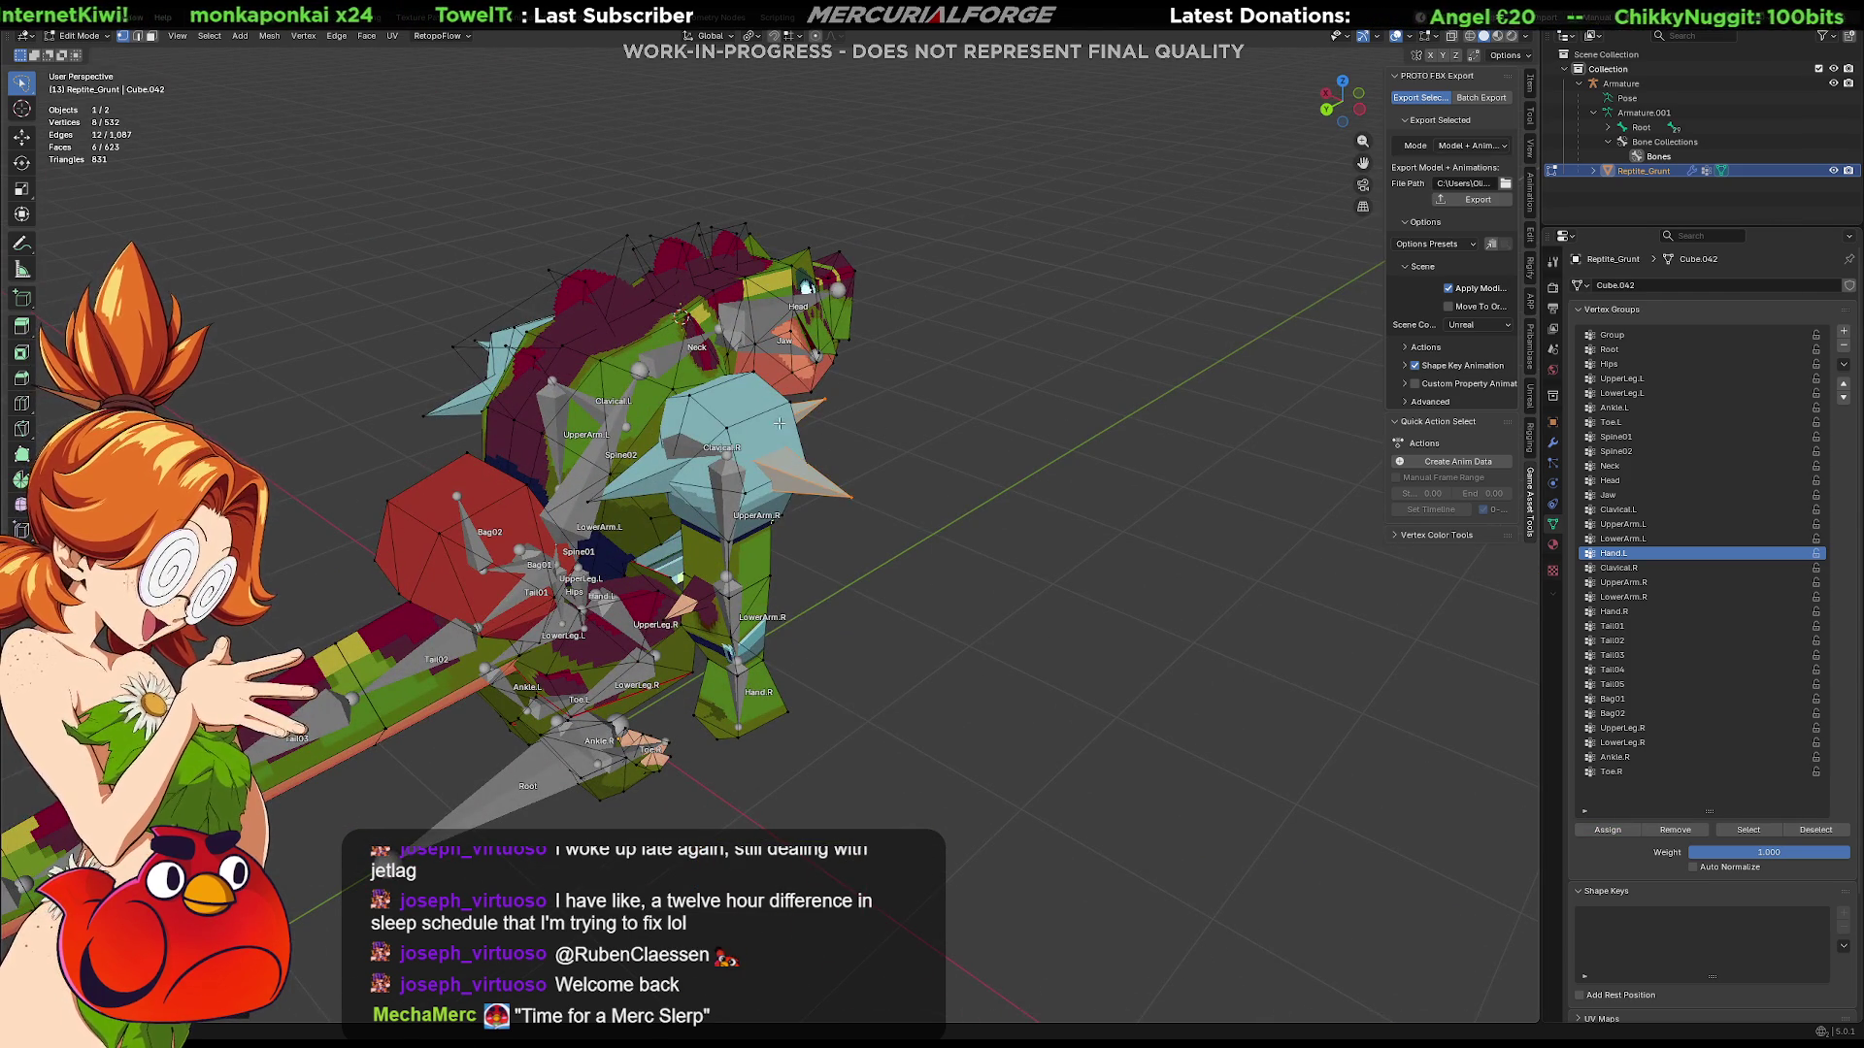
pyautogui.hotkey('shift', 'l')
pyautogui.moveTo(606, 494); pyautogui.dragTo(672, 506, button='middle')
pyautogui.press('l')
pyautogui.moveTo(831, 494); pyautogui.dragTo(626, 473, button='middle')
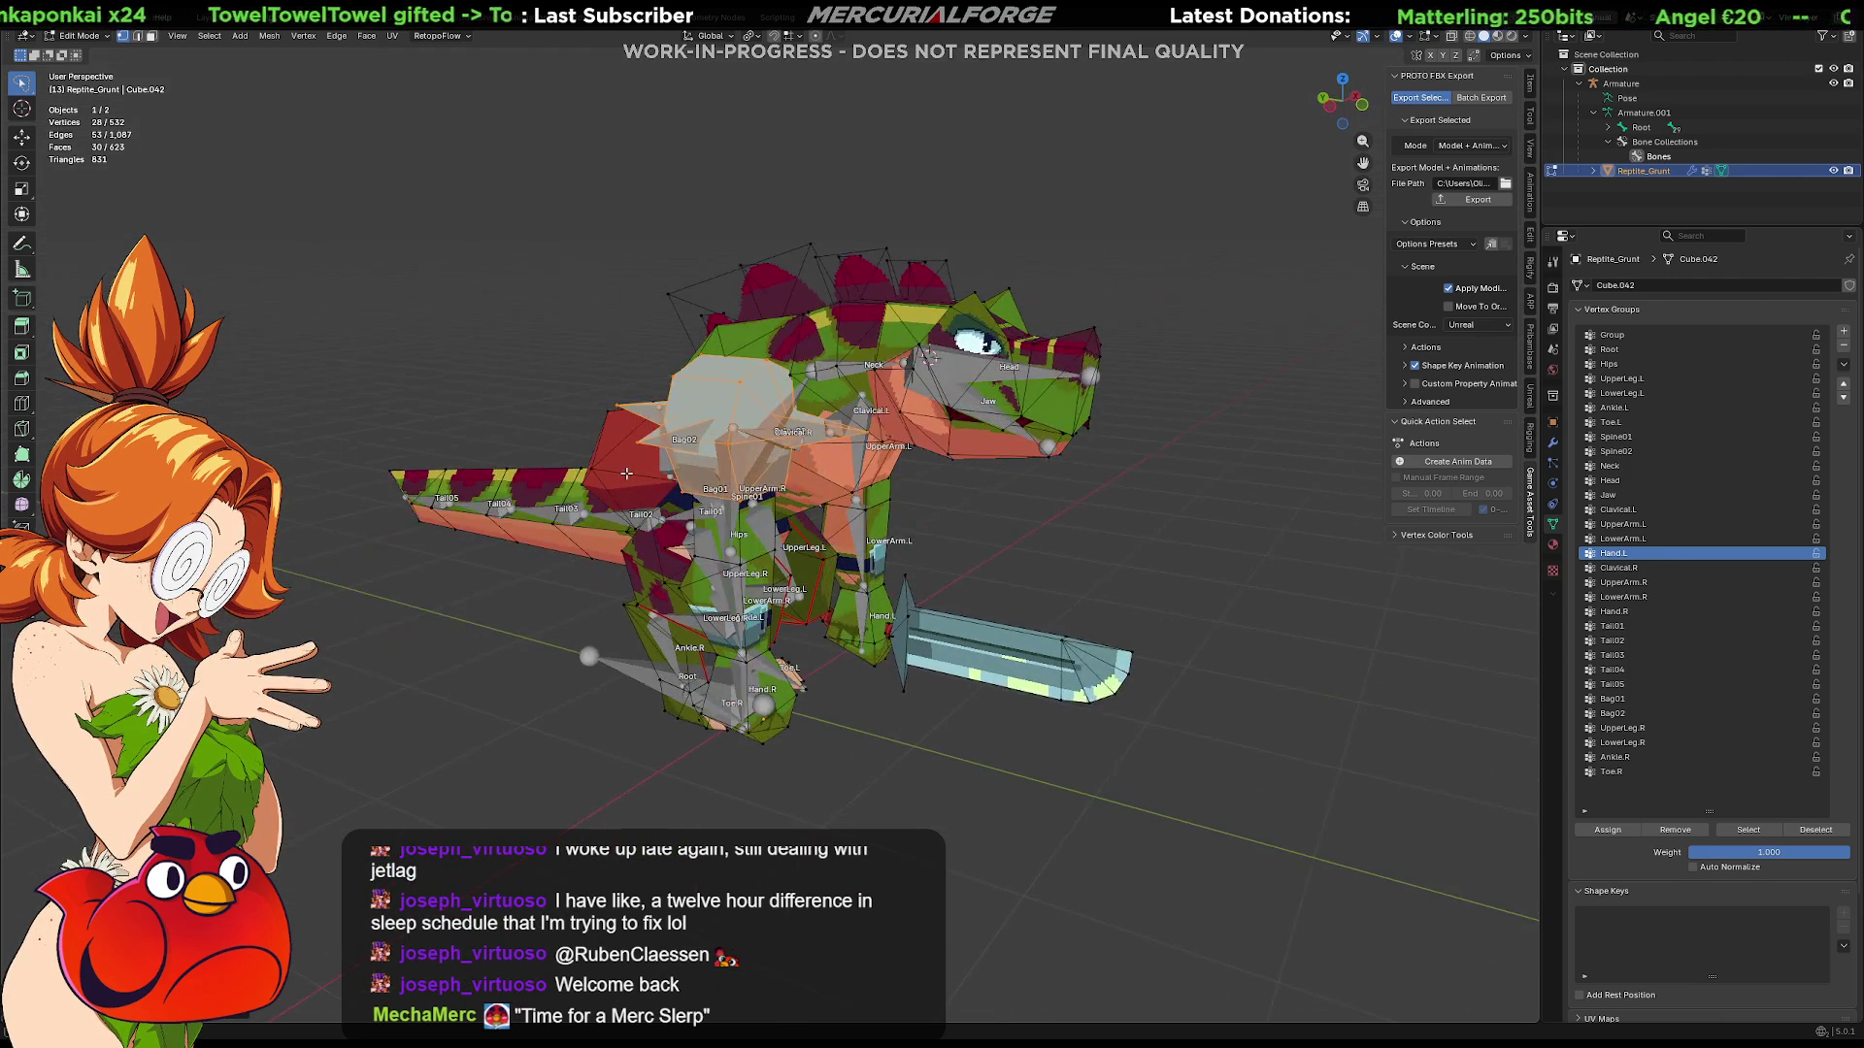
pyautogui.click(1630, 583)
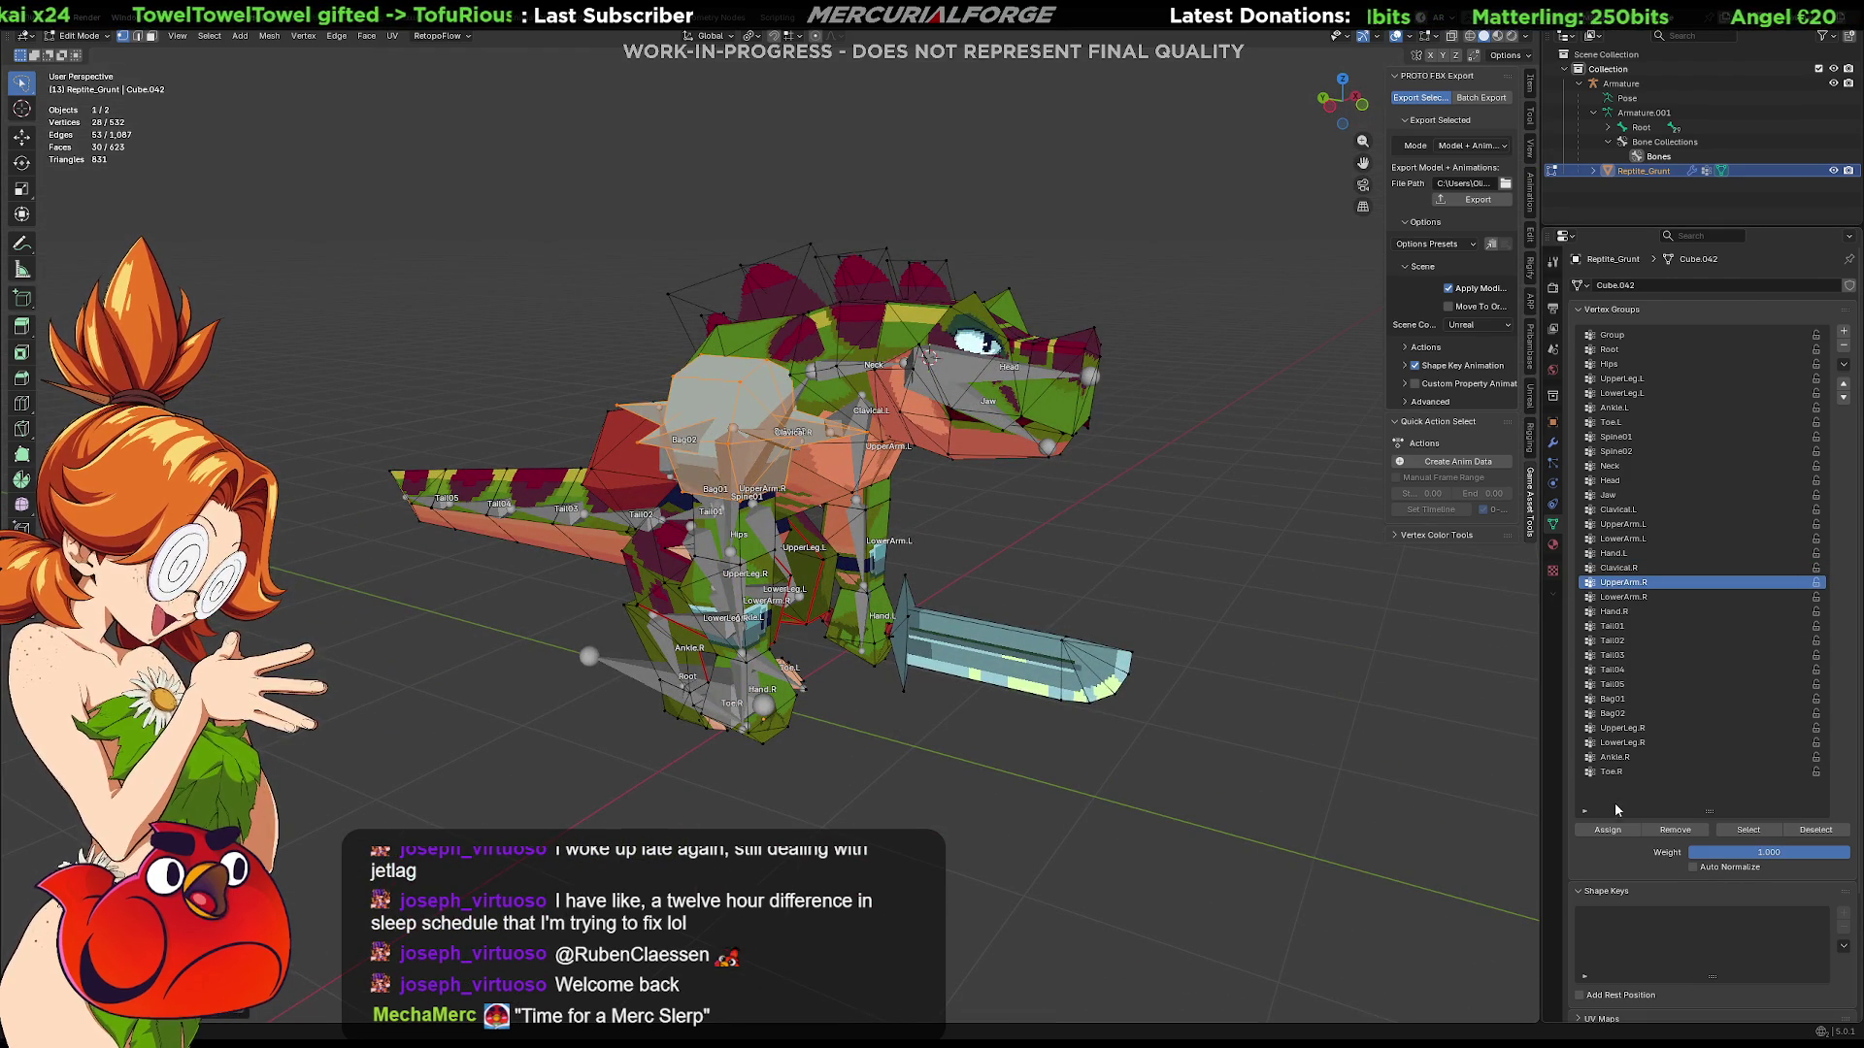
pyautogui.click(1608, 832)
pyautogui.moveTo(922, 524); pyautogui.dragTo(756, 521, button='middle')
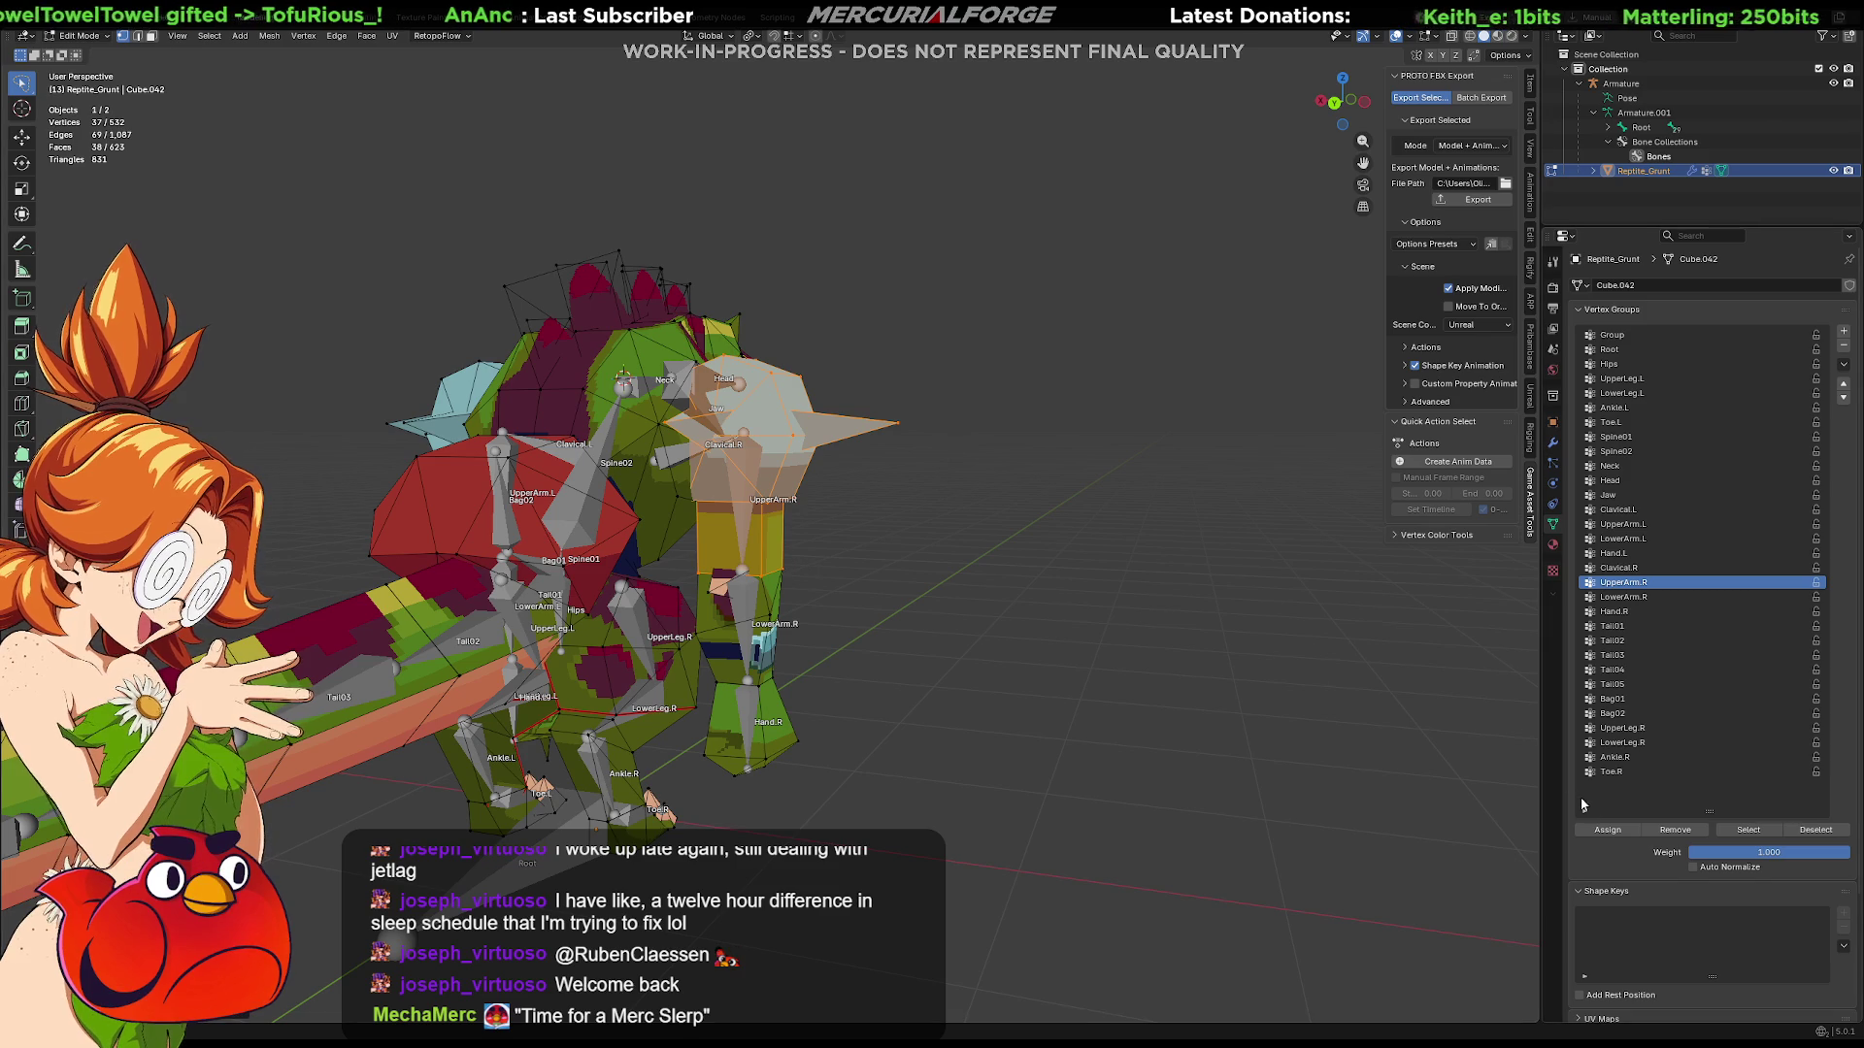
pyautogui.click(1609, 830)
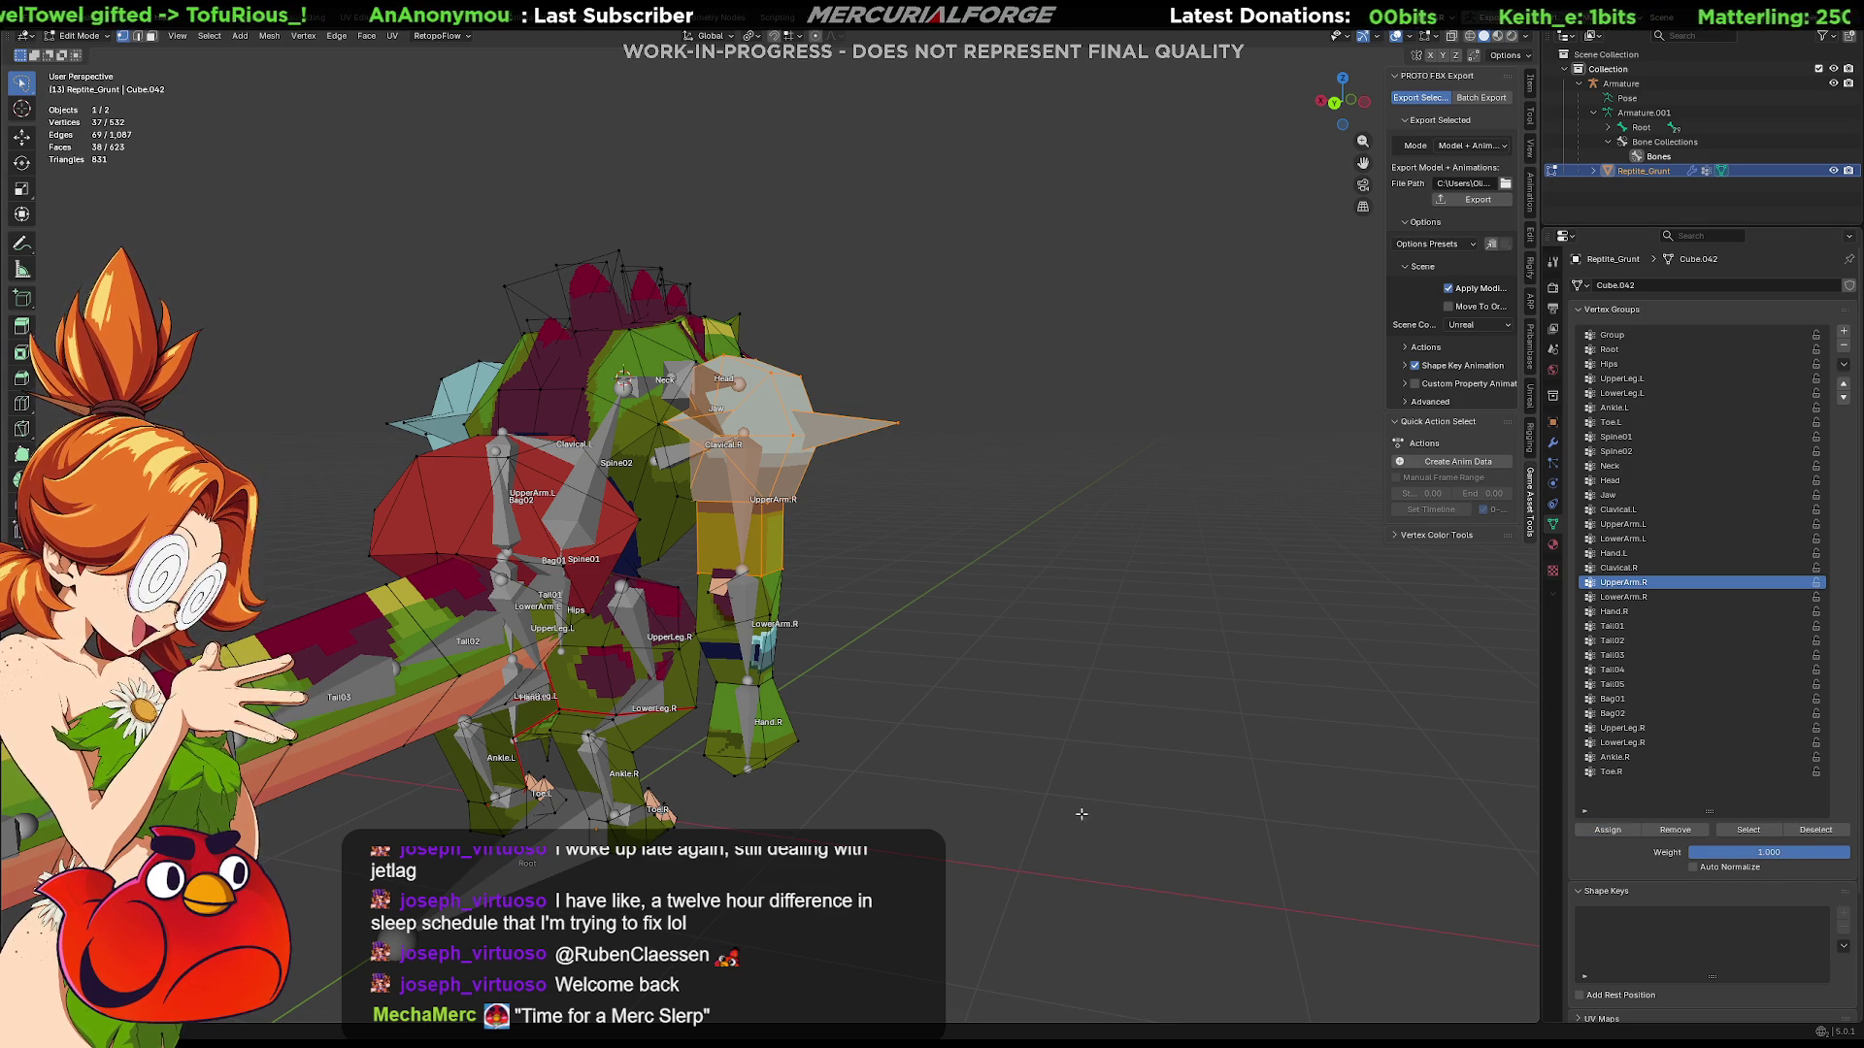
# Step: Select the right lower arm, left lower arm and left hand for LowerArm.R, LowerArm.L and Hand.L
pyautogui.click(887, 595)
pyautogui.press('l')
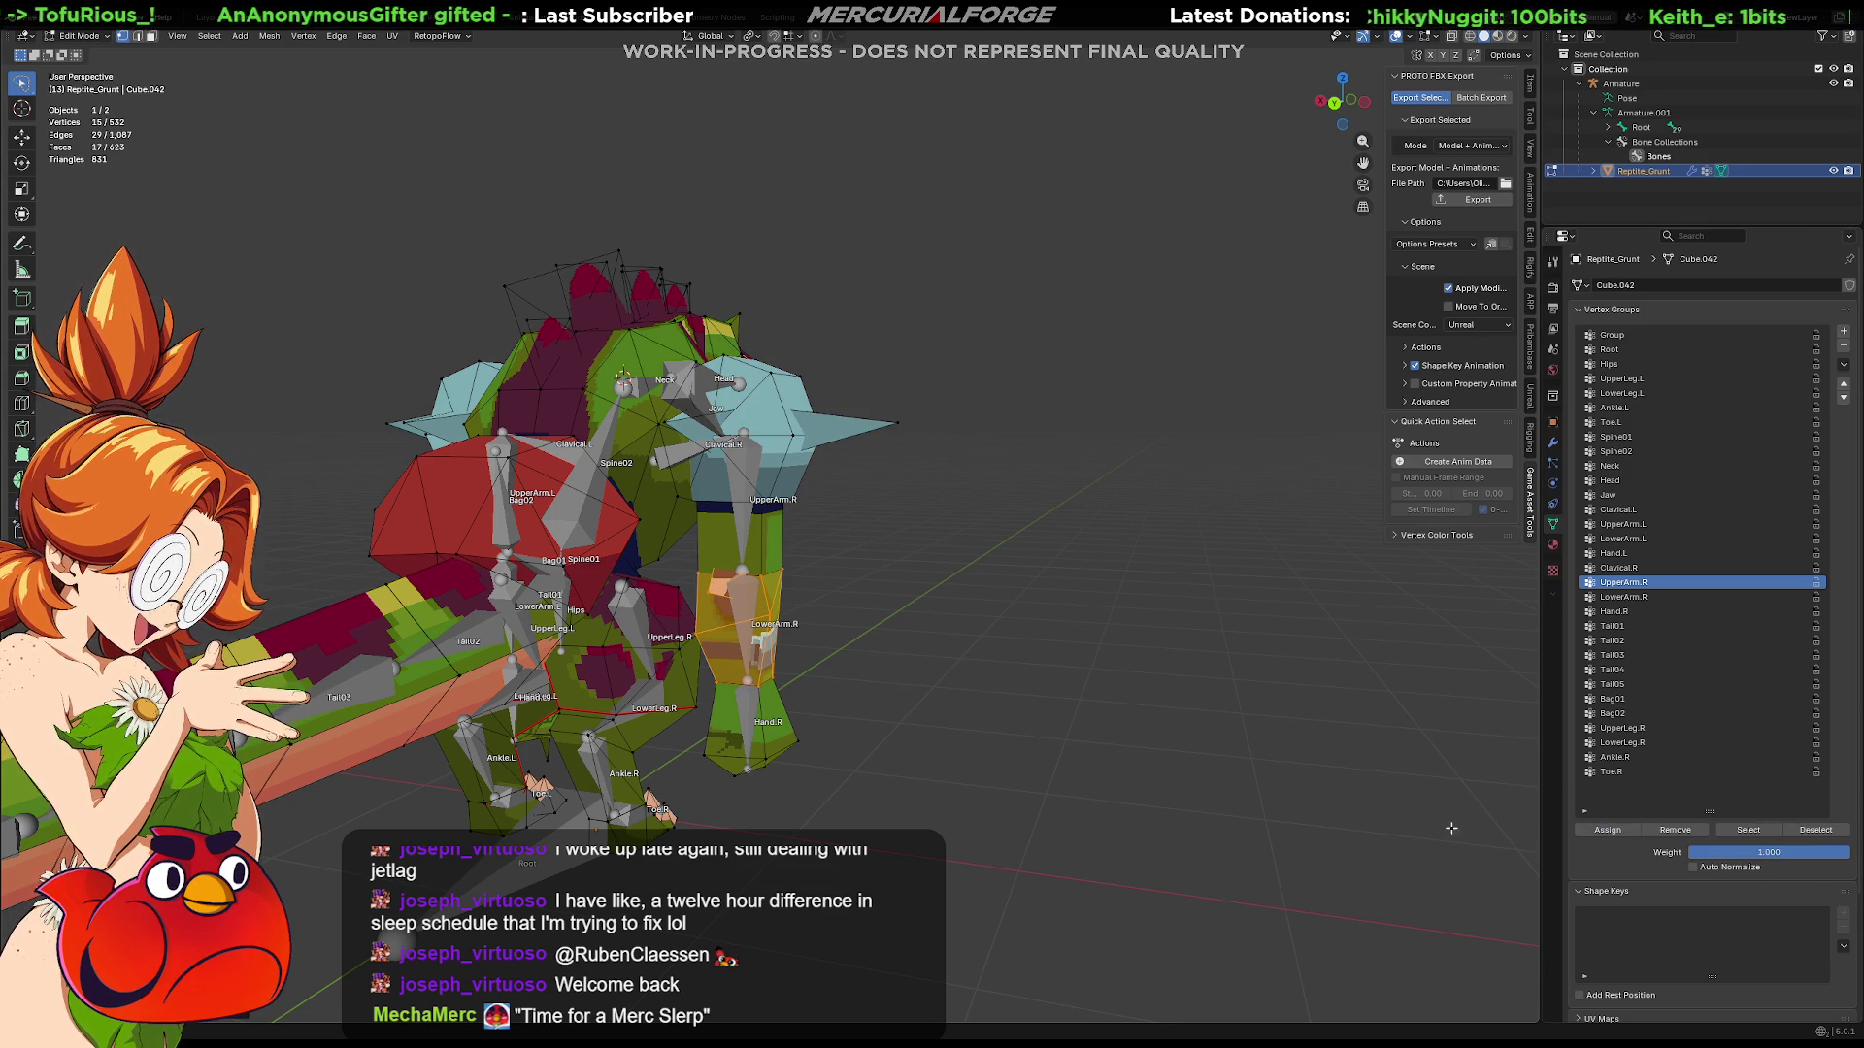
pyautogui.click(1633, 598)
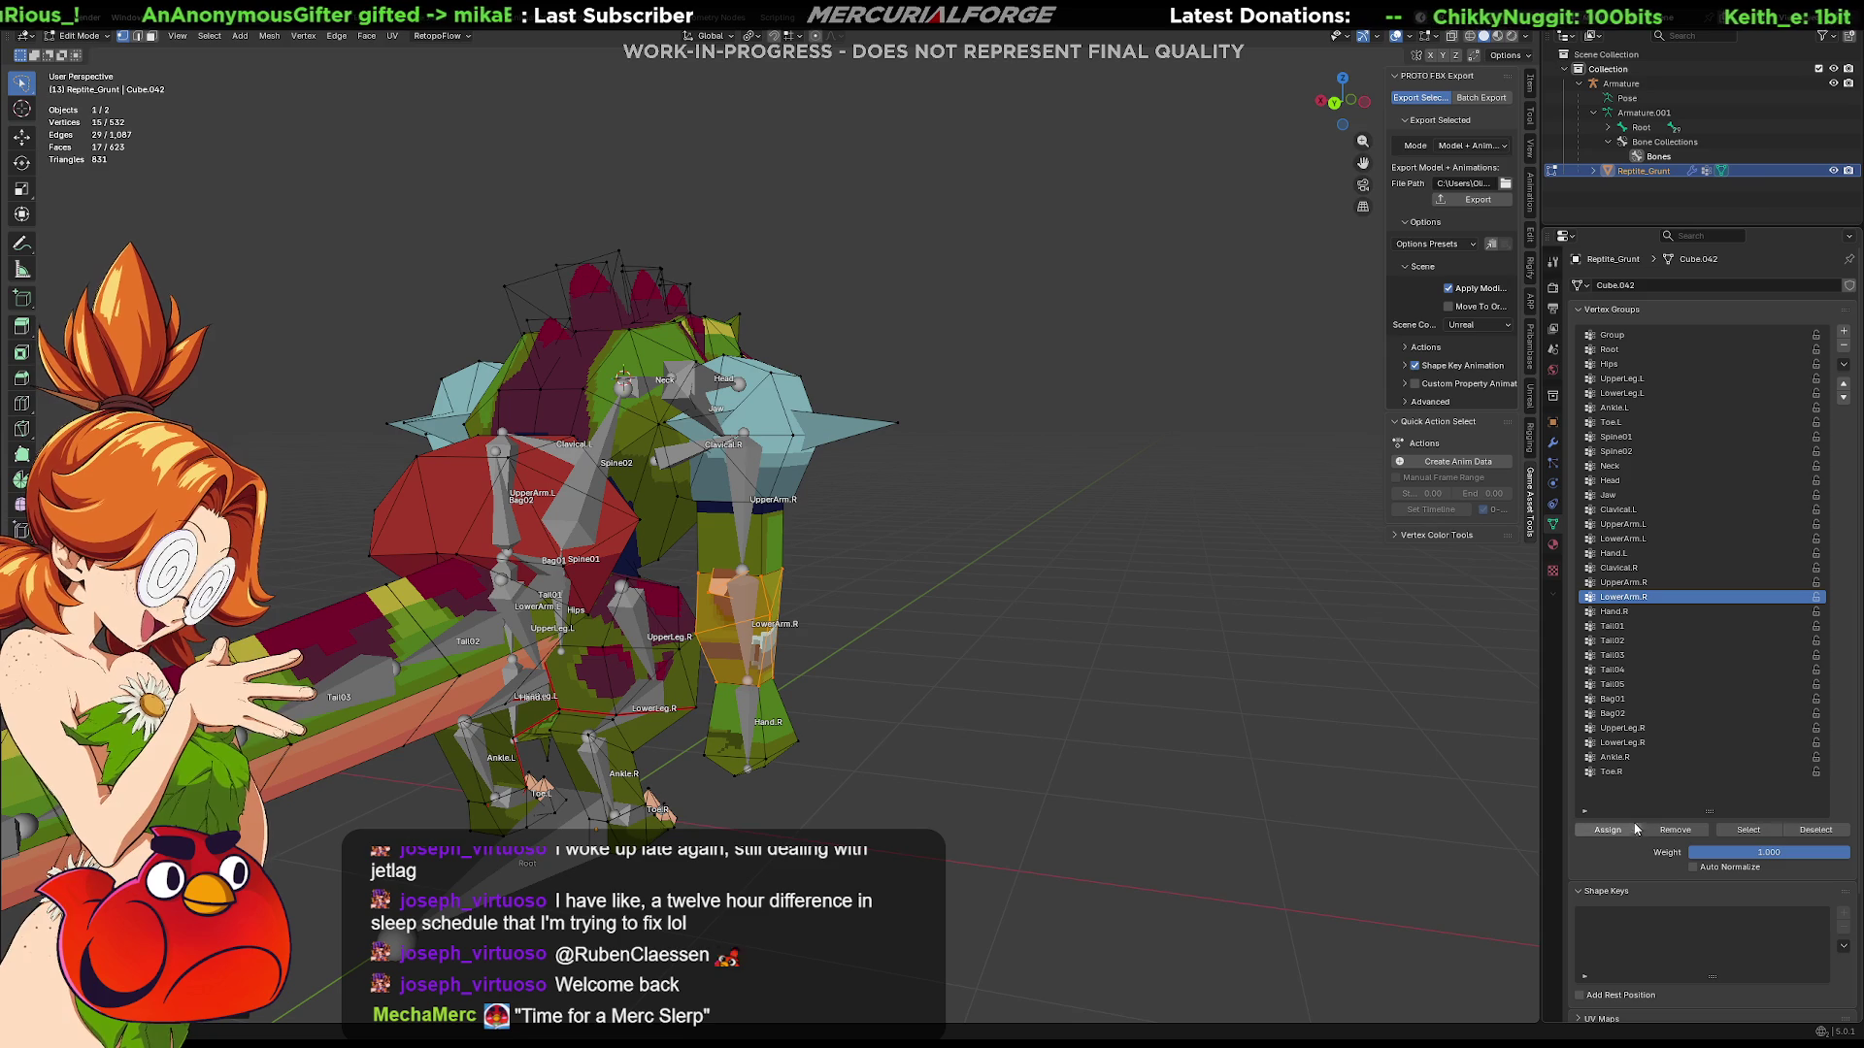
pyautogui.moveTo(922, 621); pyautogui.dragTo(668, 623, button='middle')
pyautogui.click(671, 616)
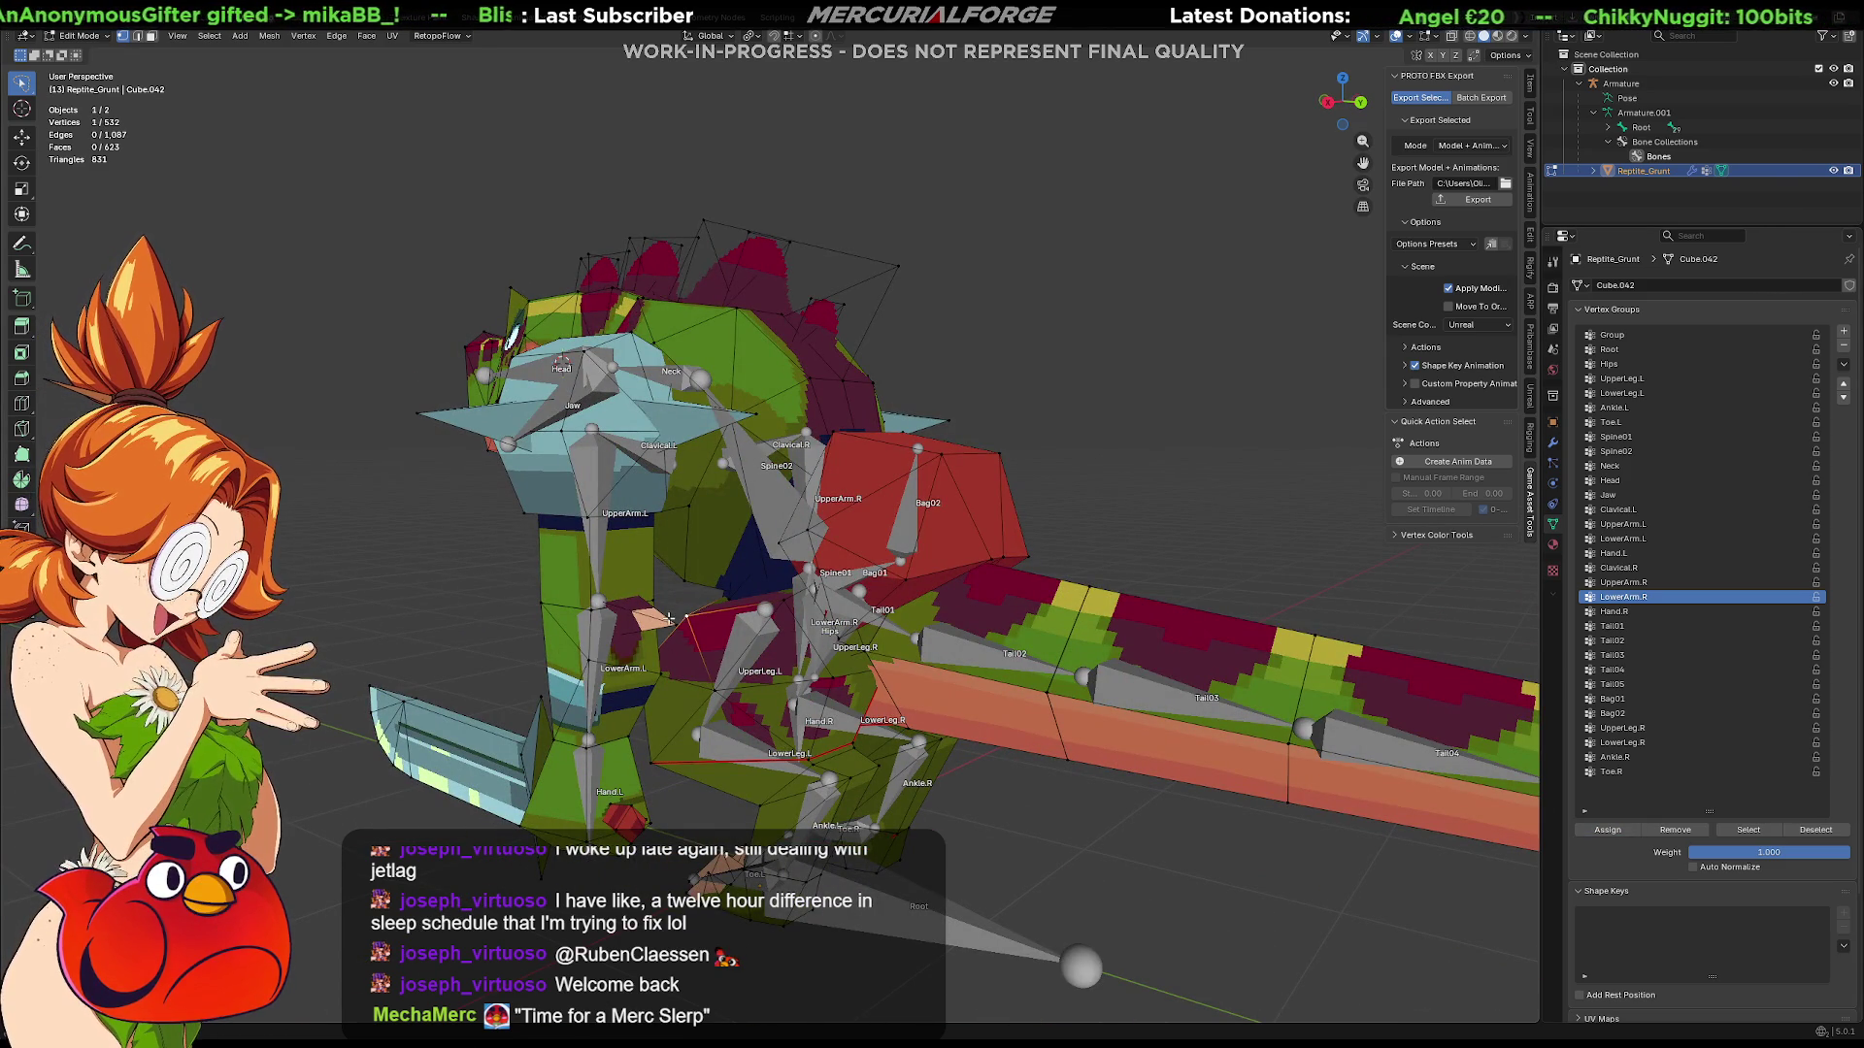
pyautogui.click(1623, 538)
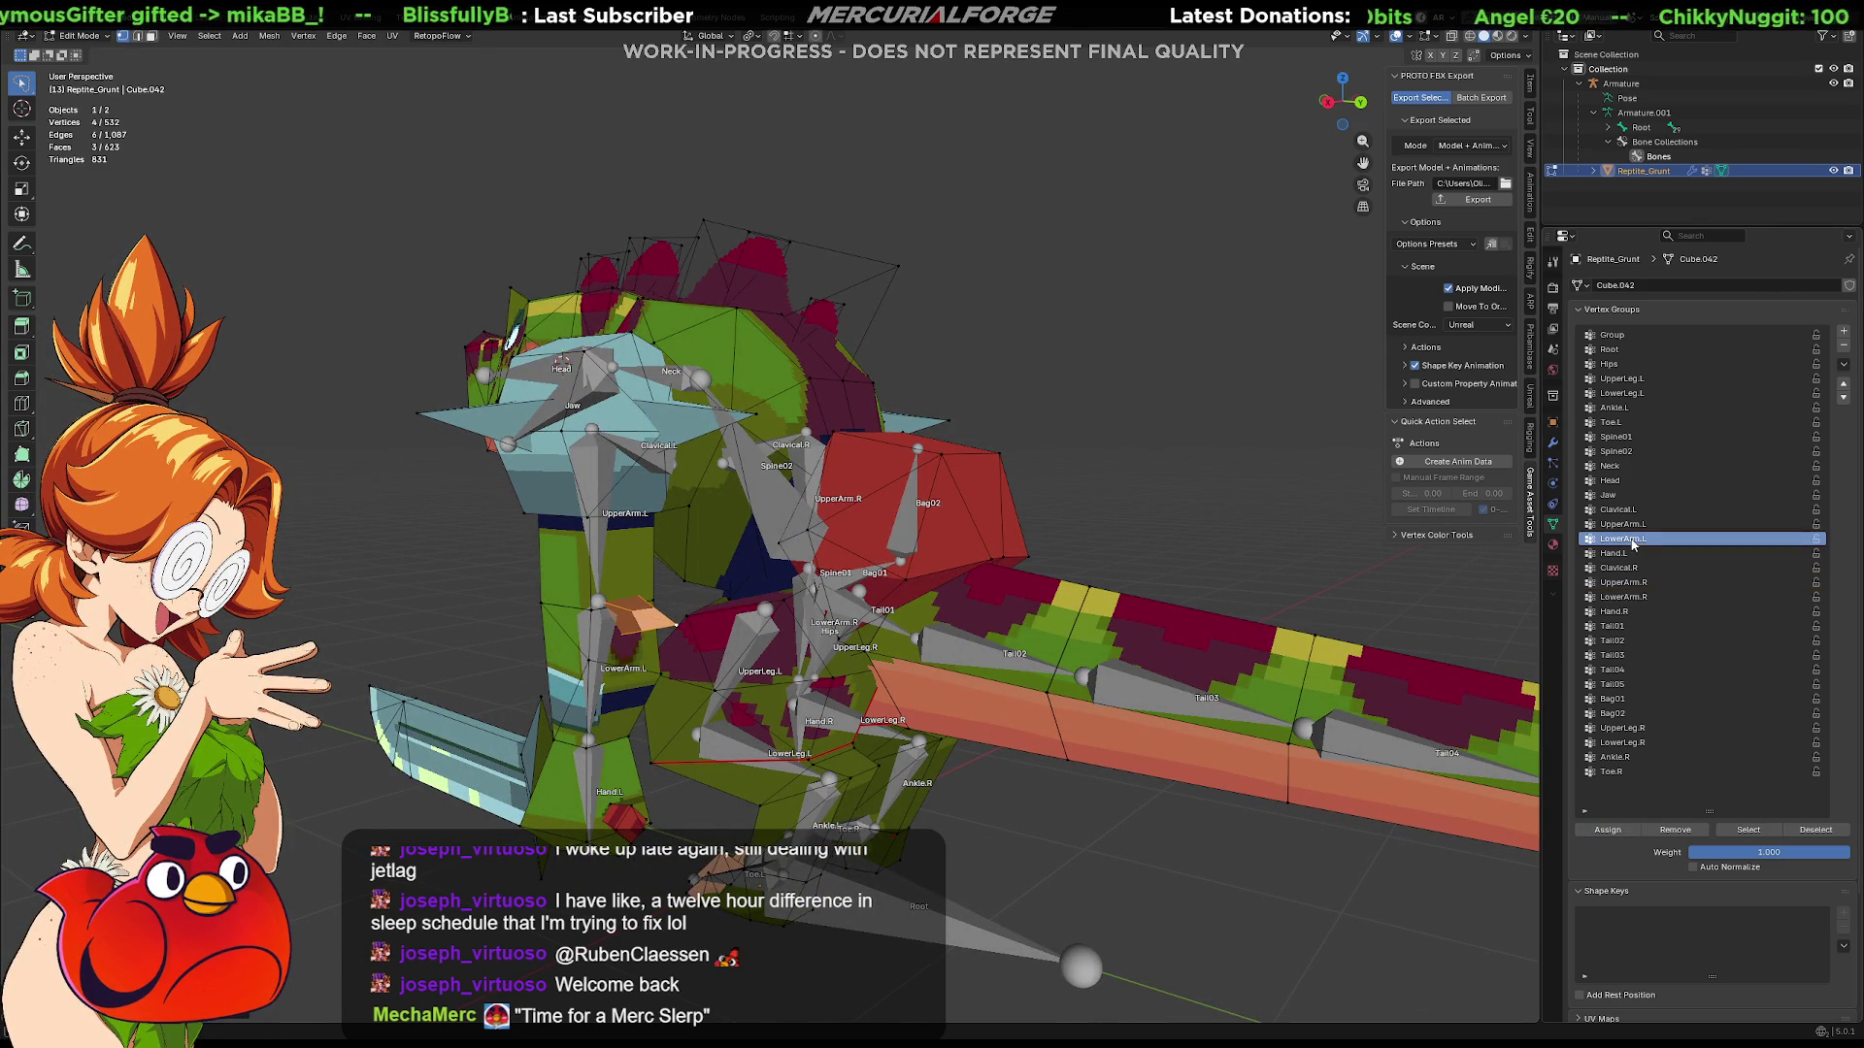
pyautogui.moveTo(939, 628); pyautogui.dragTo(772, 714, button='middle')
pyautogui.press('l')
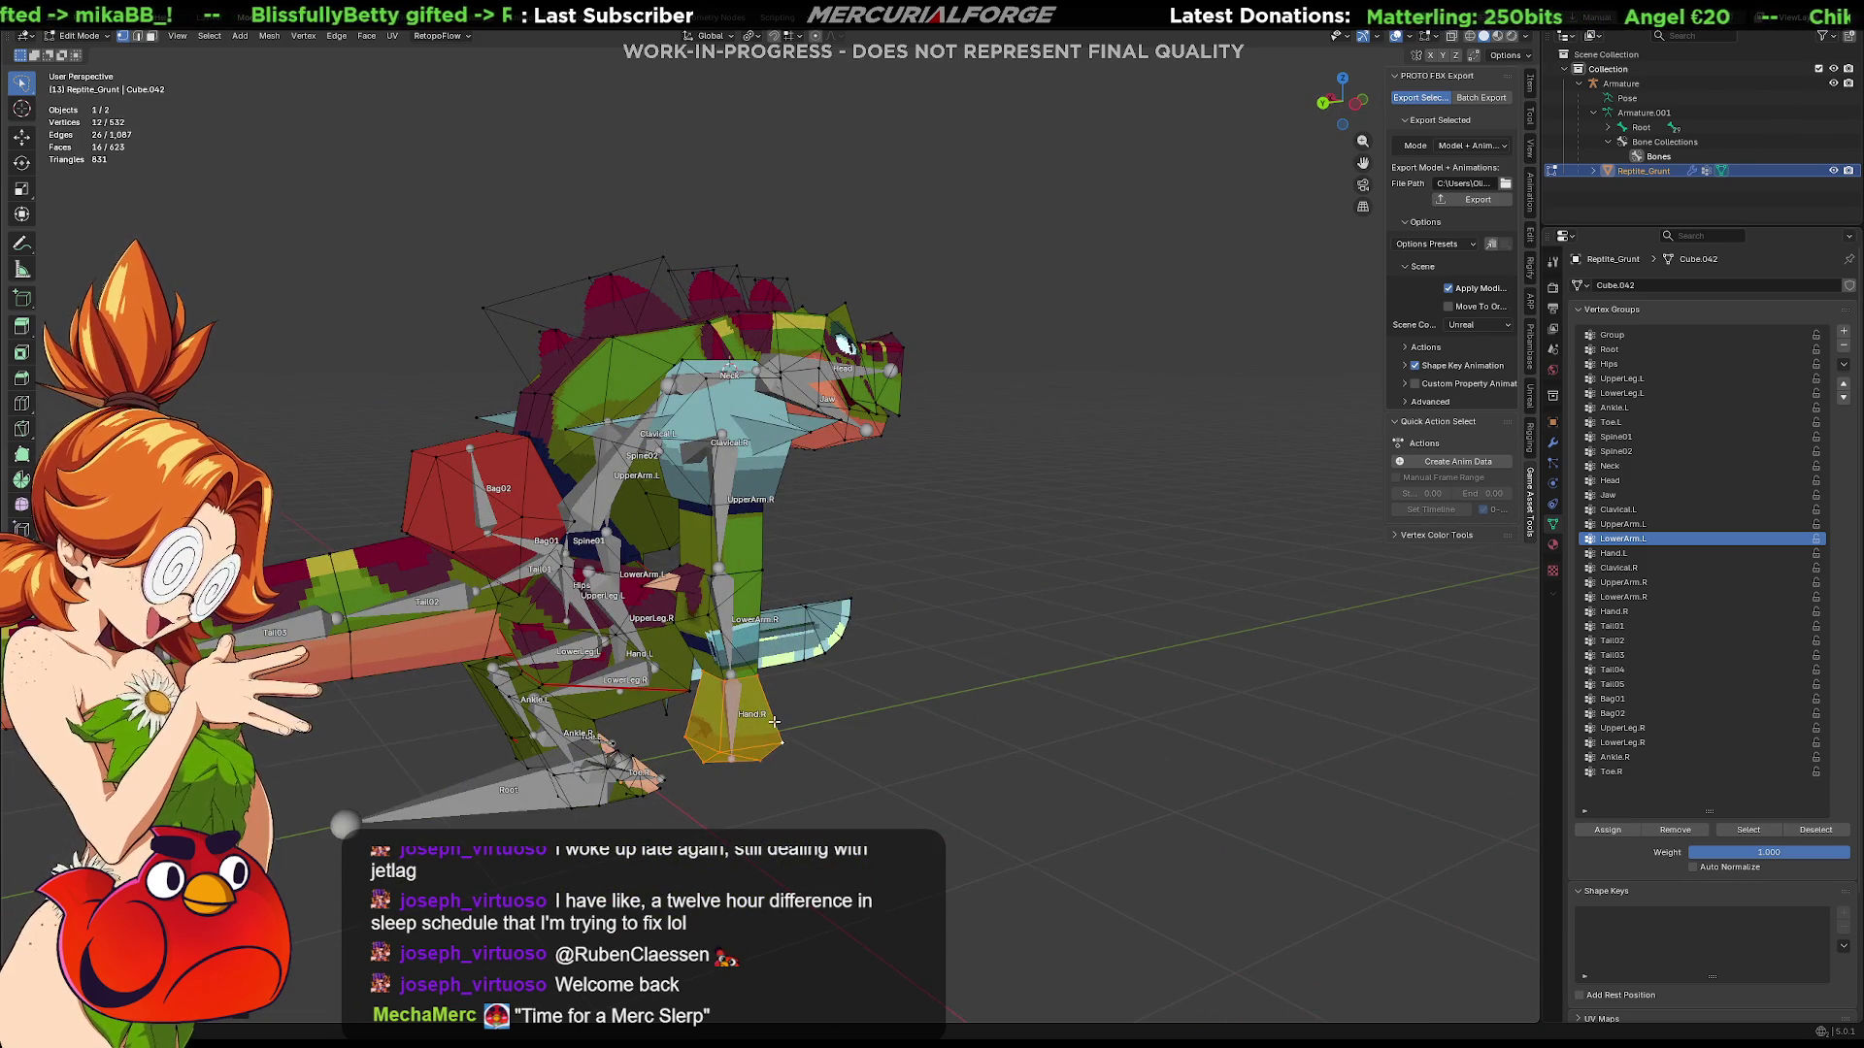
pyautogui.click(1640, 553)
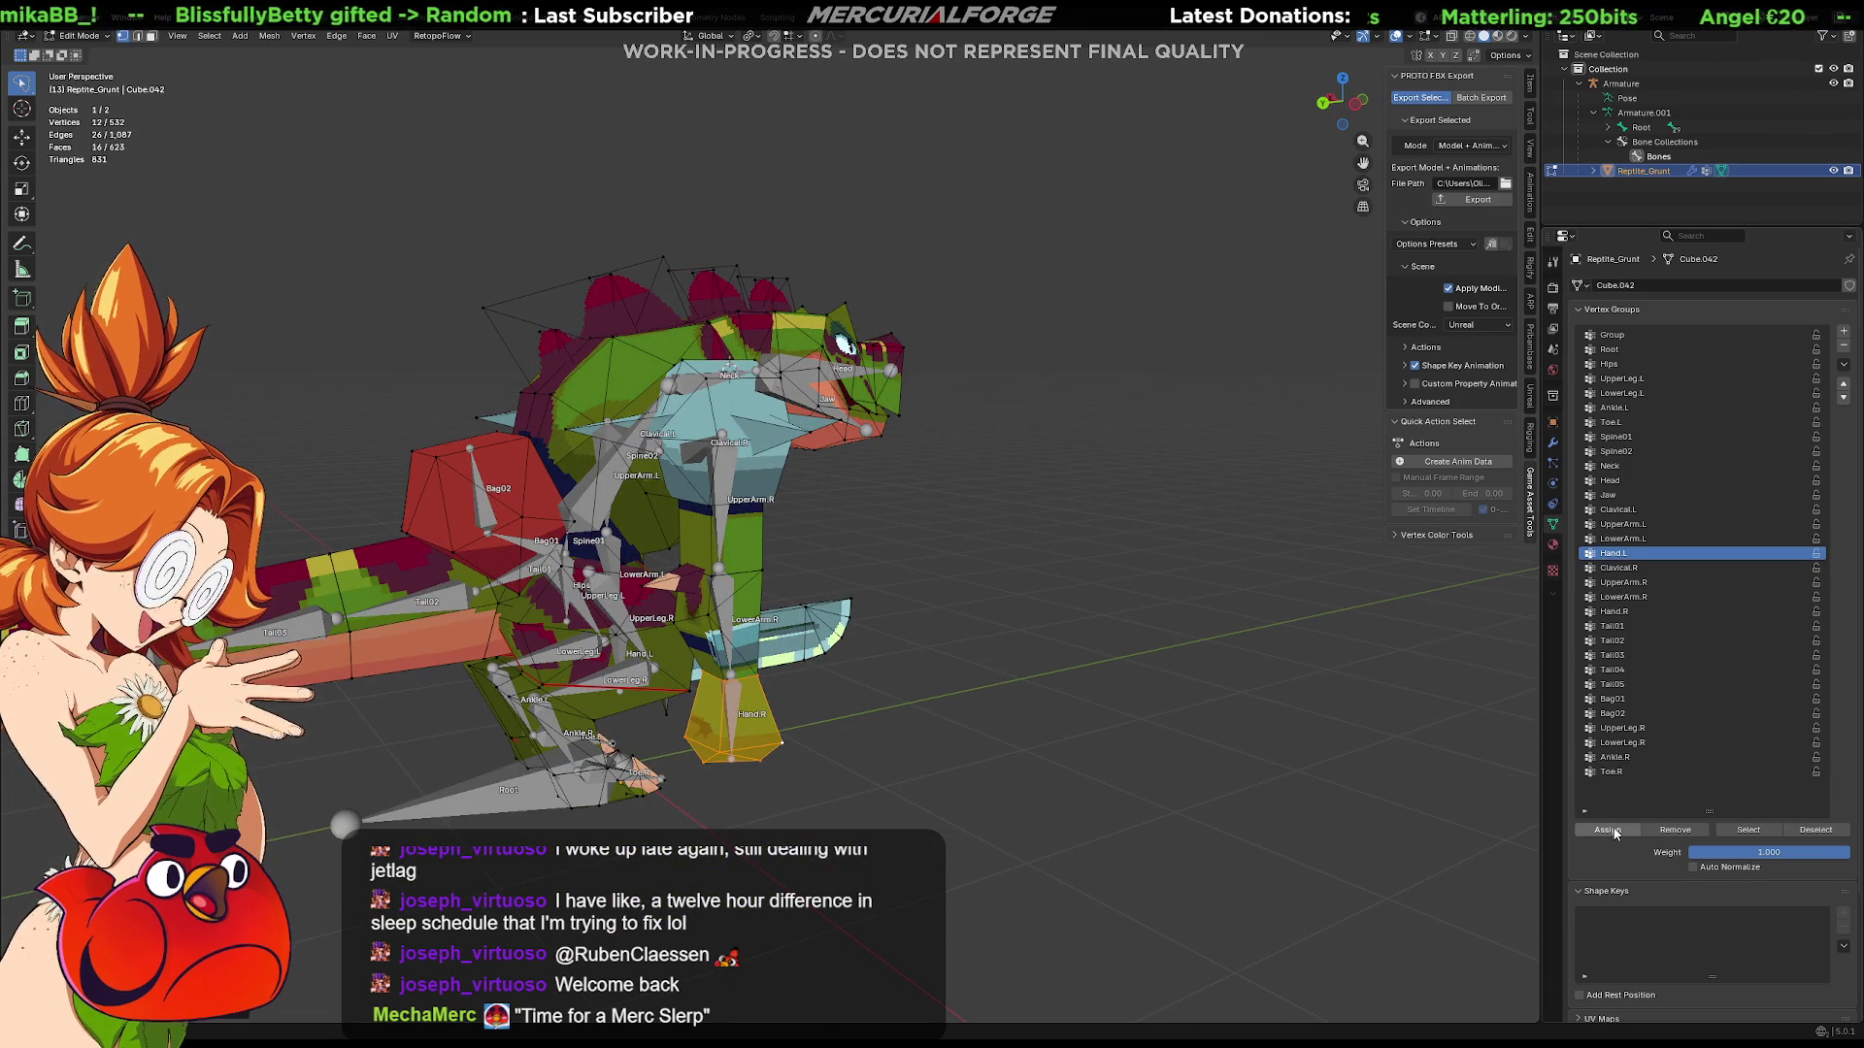
pyautogui.moveTo(1079, 659)
pyautogui.mouseDown(button='middle')
pyautogui.moveTo(767, 644)
pyautogui.moveTo(876, 657)
pyautogui.moveTo(744, 585)
pyautogui.moveTo(961, 548)
pyautogui.moveTo(946, 582)
pyautogui.moveTo(896, 503)
pyautogui.moveTo(737, 545)
pyautogui.moveTo(926, 560)
pyautogui.moveTo(873, 532)
pyautogui.moveTo(757, 530)
pyautogui.mouseUp(button='middle')
# Step: Grow the pelvis selection for Hips, then select the first tail segment for Tail01
pyautogui.press('ctrl+KP_Add')
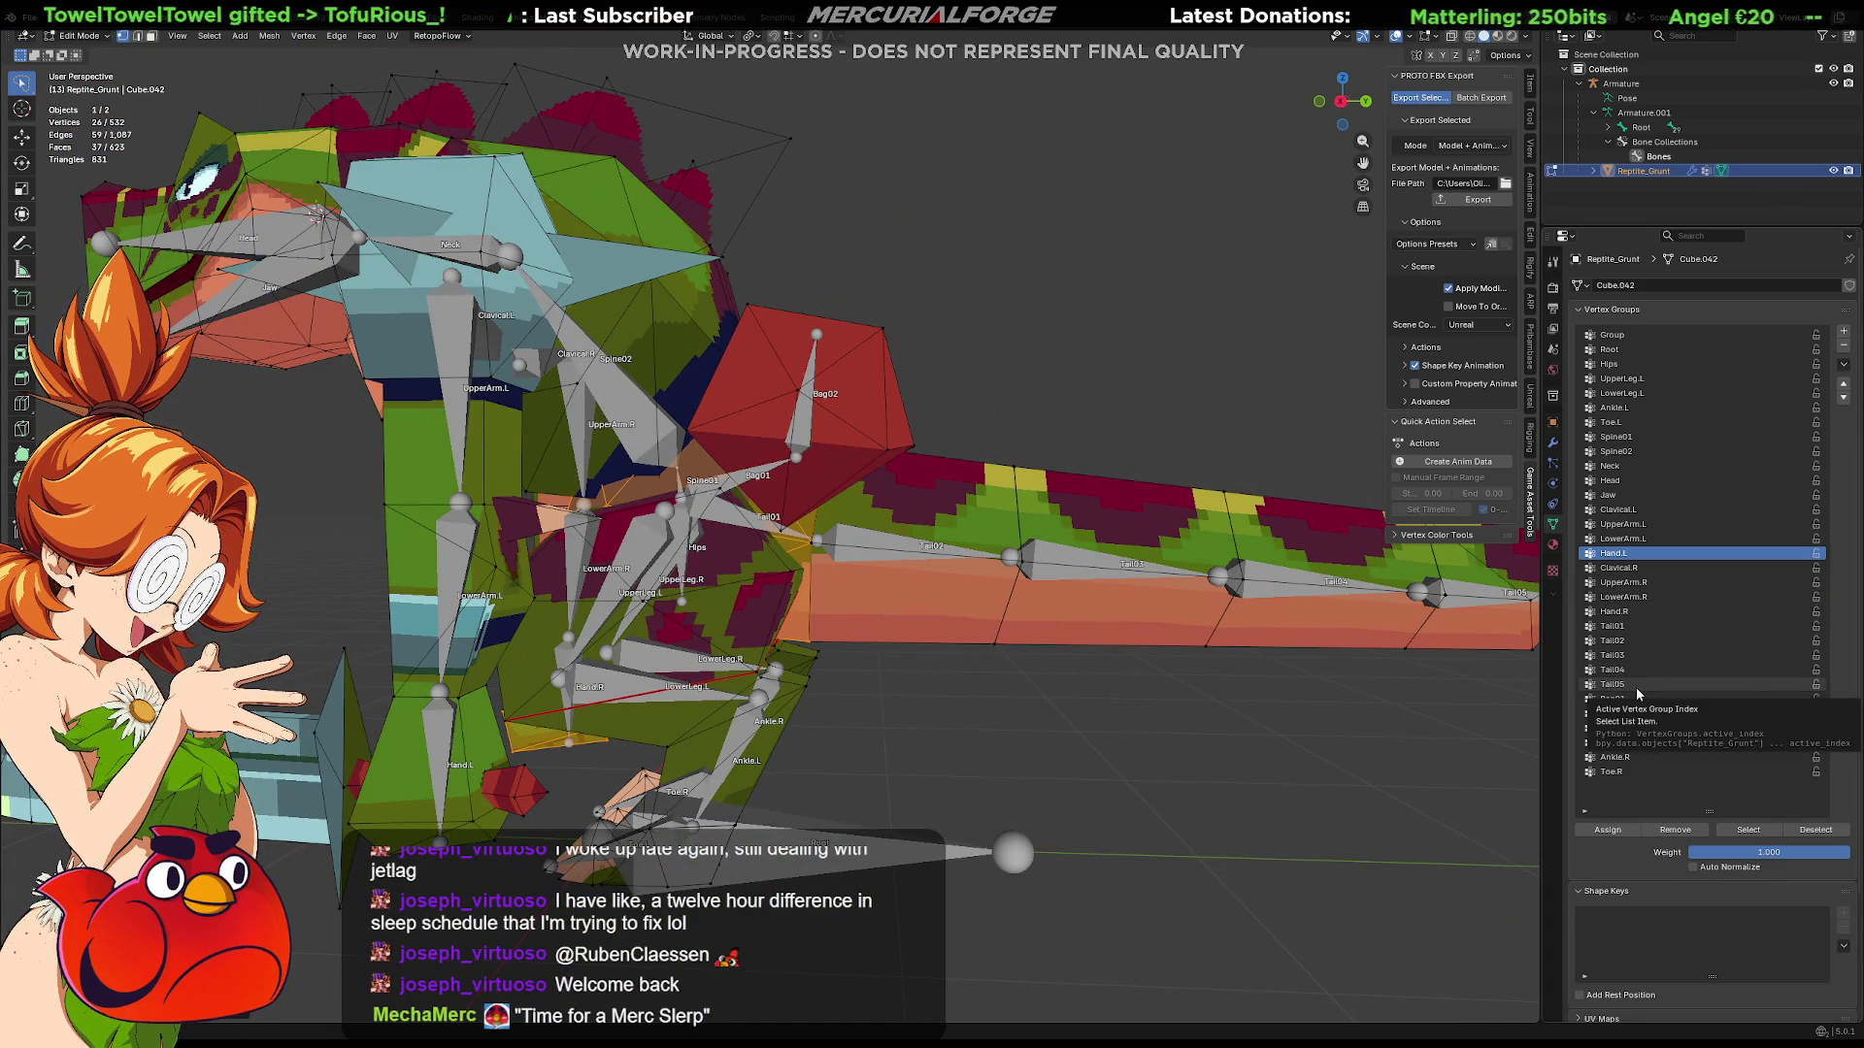
pyautogui.click(1623, 367)
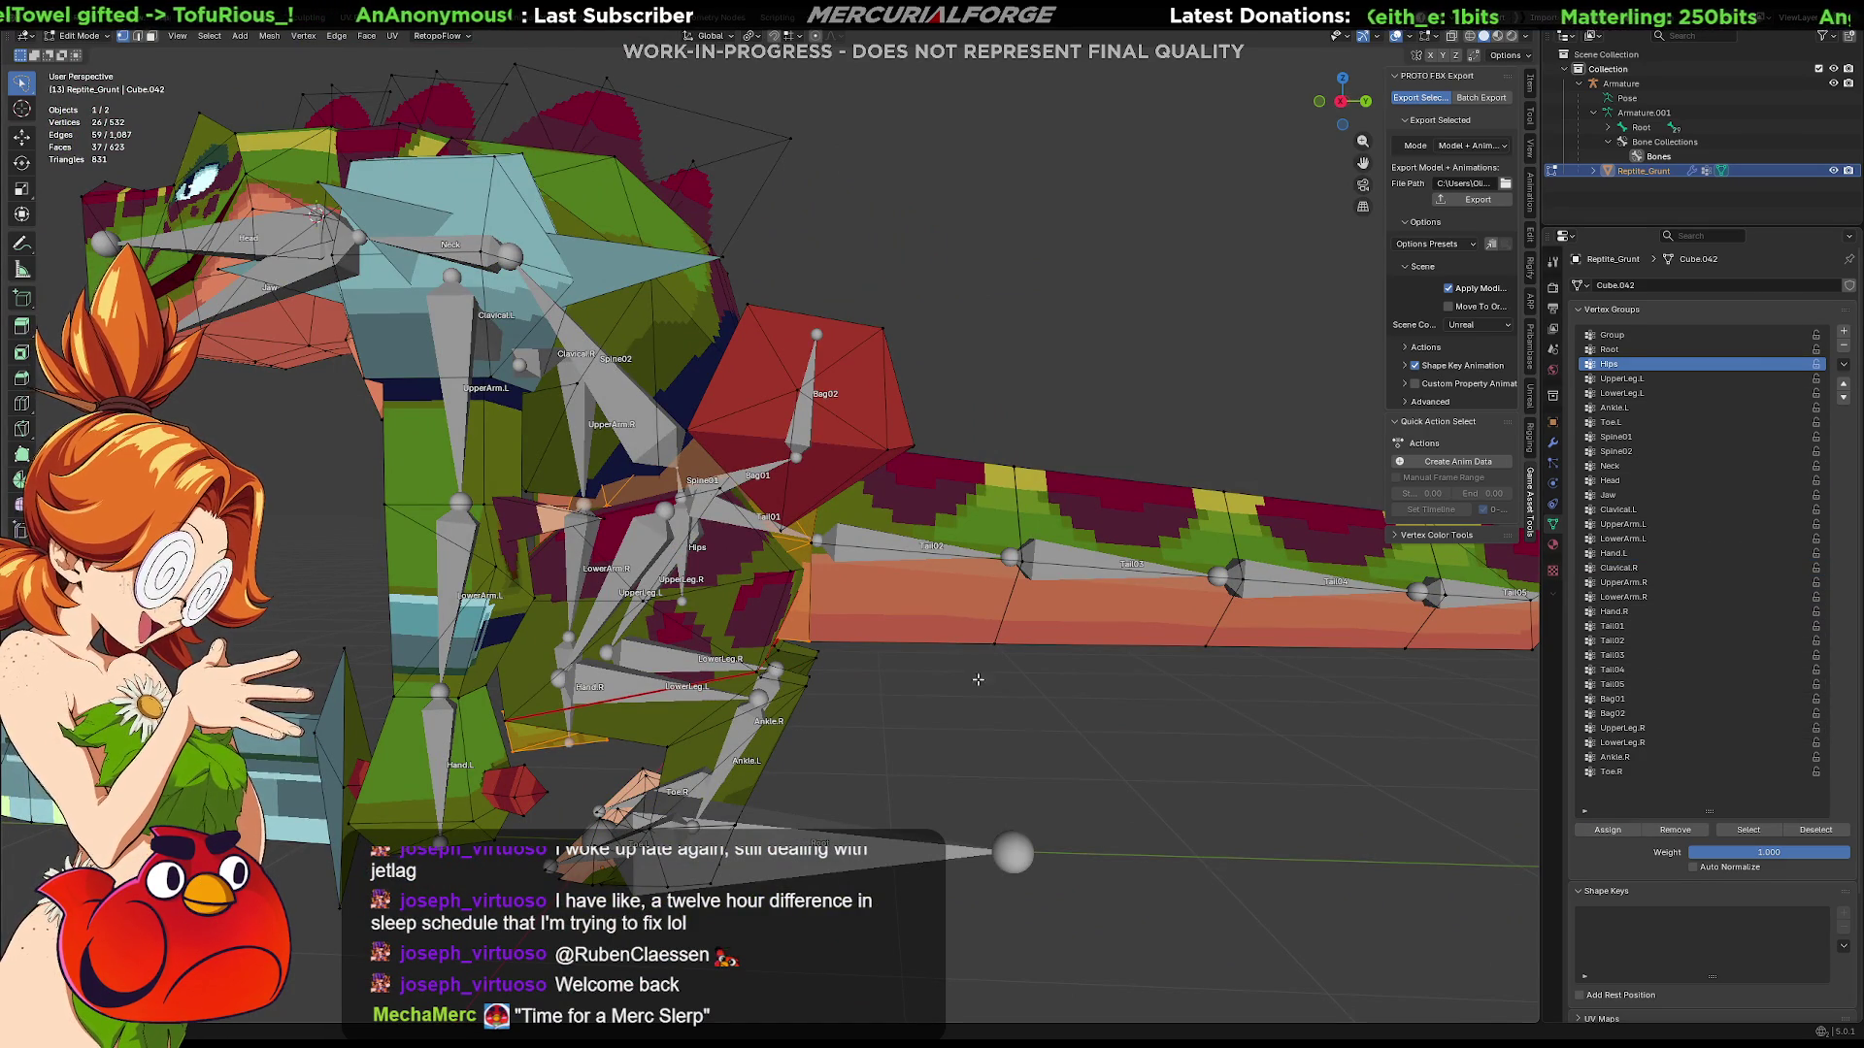
pyautogui.hotkey('alt', 'a')
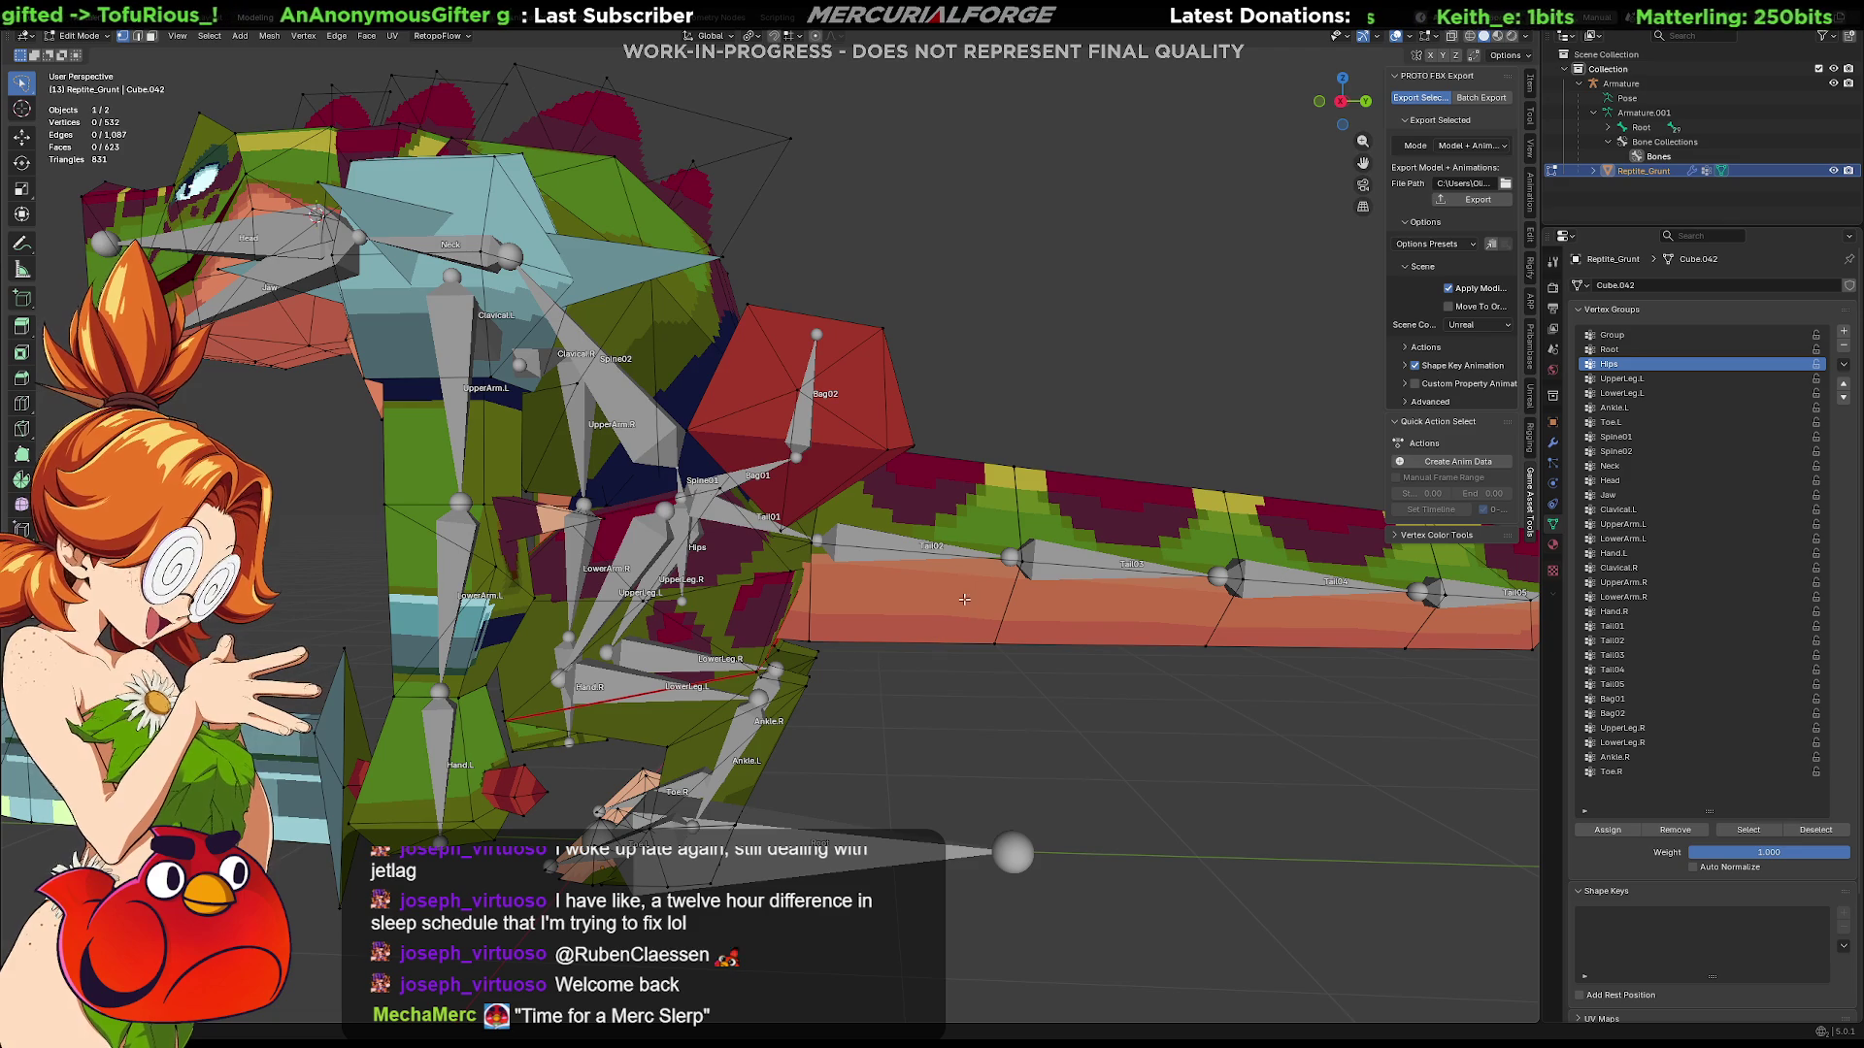
pyautogui.press('l')
pyautogui.hotkey('alt', 'a')
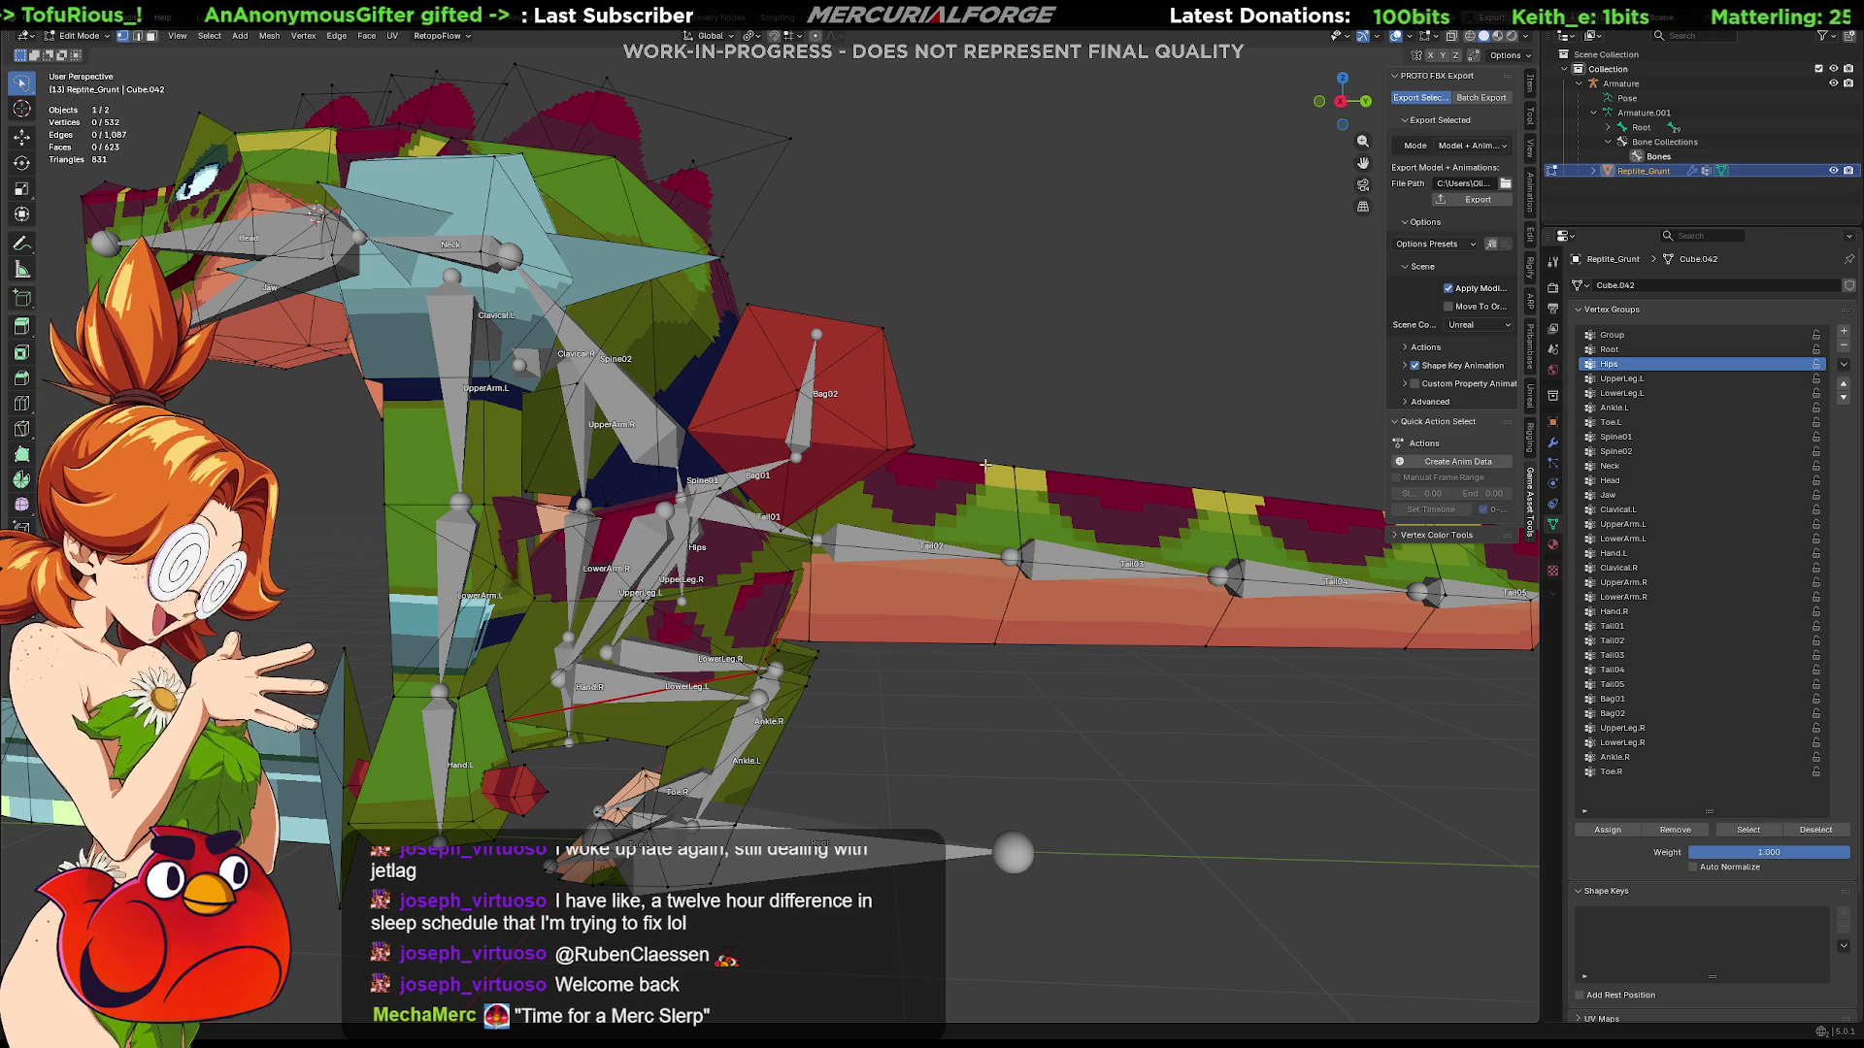
pyautogui.press('l')
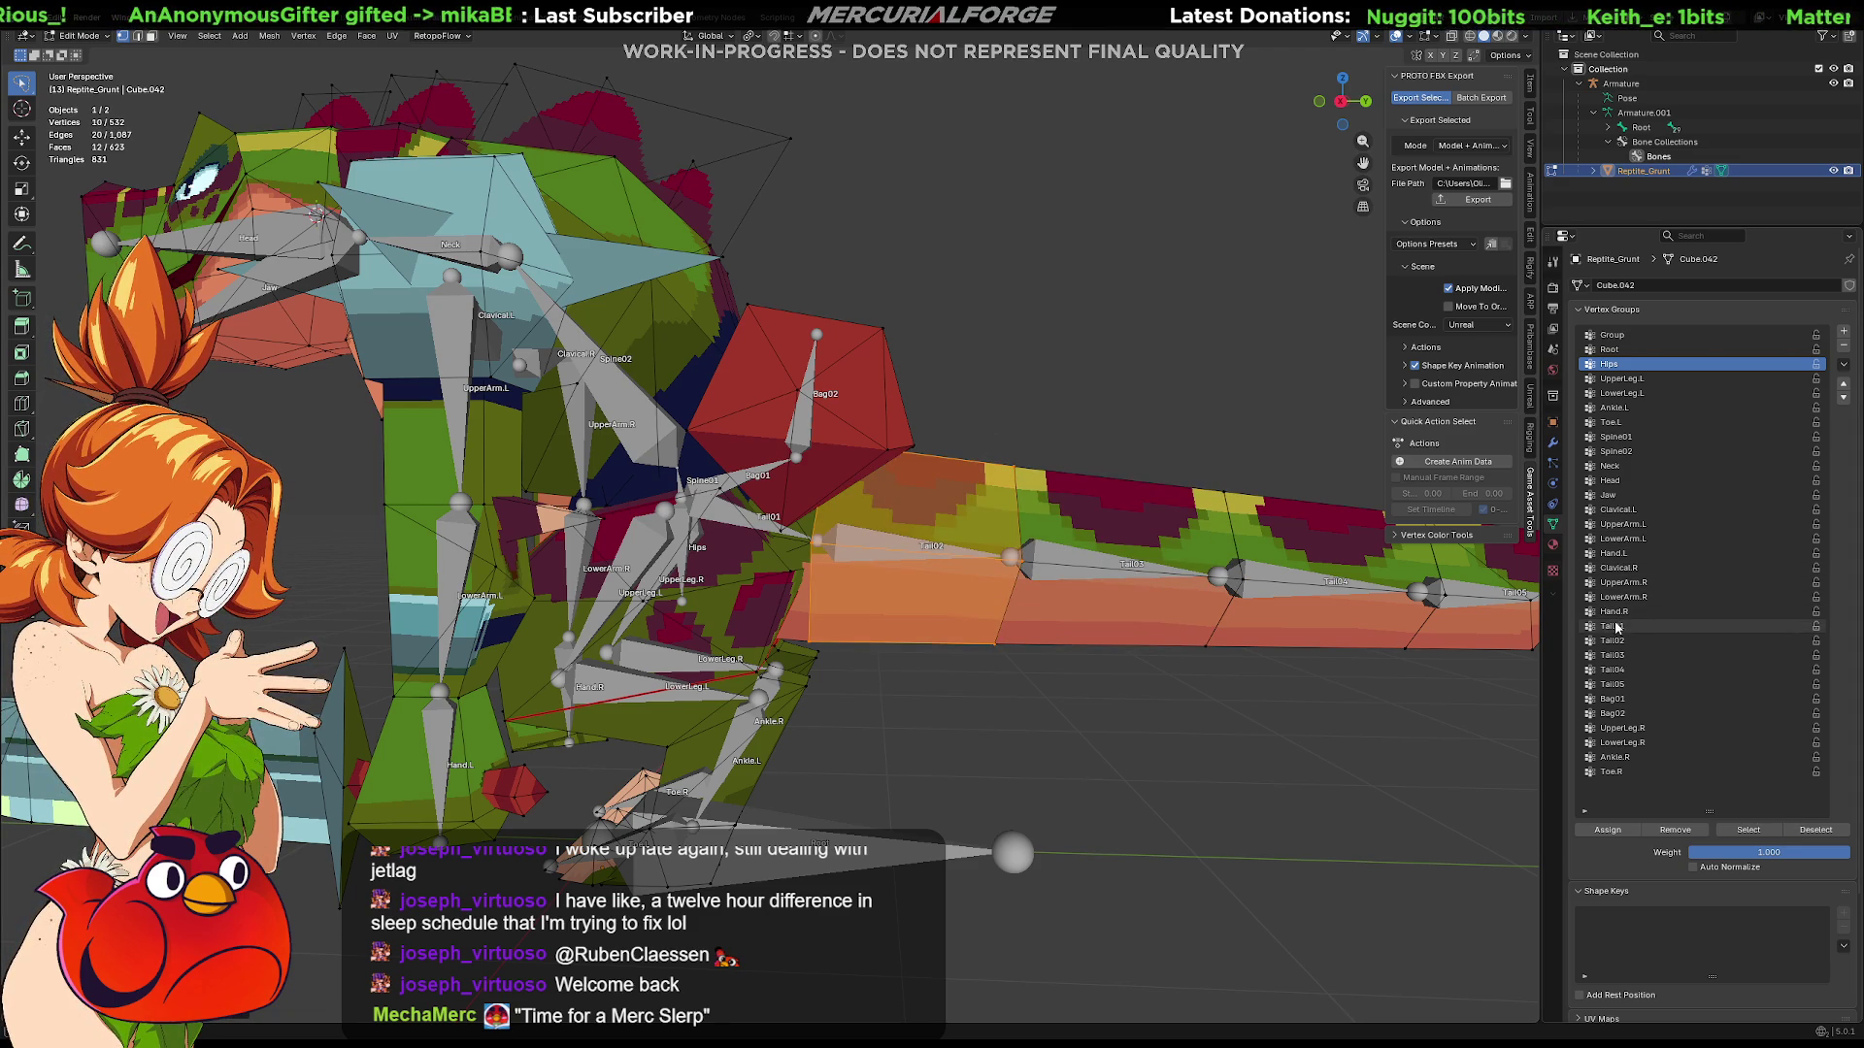
pyautogui.click(1650, 626)
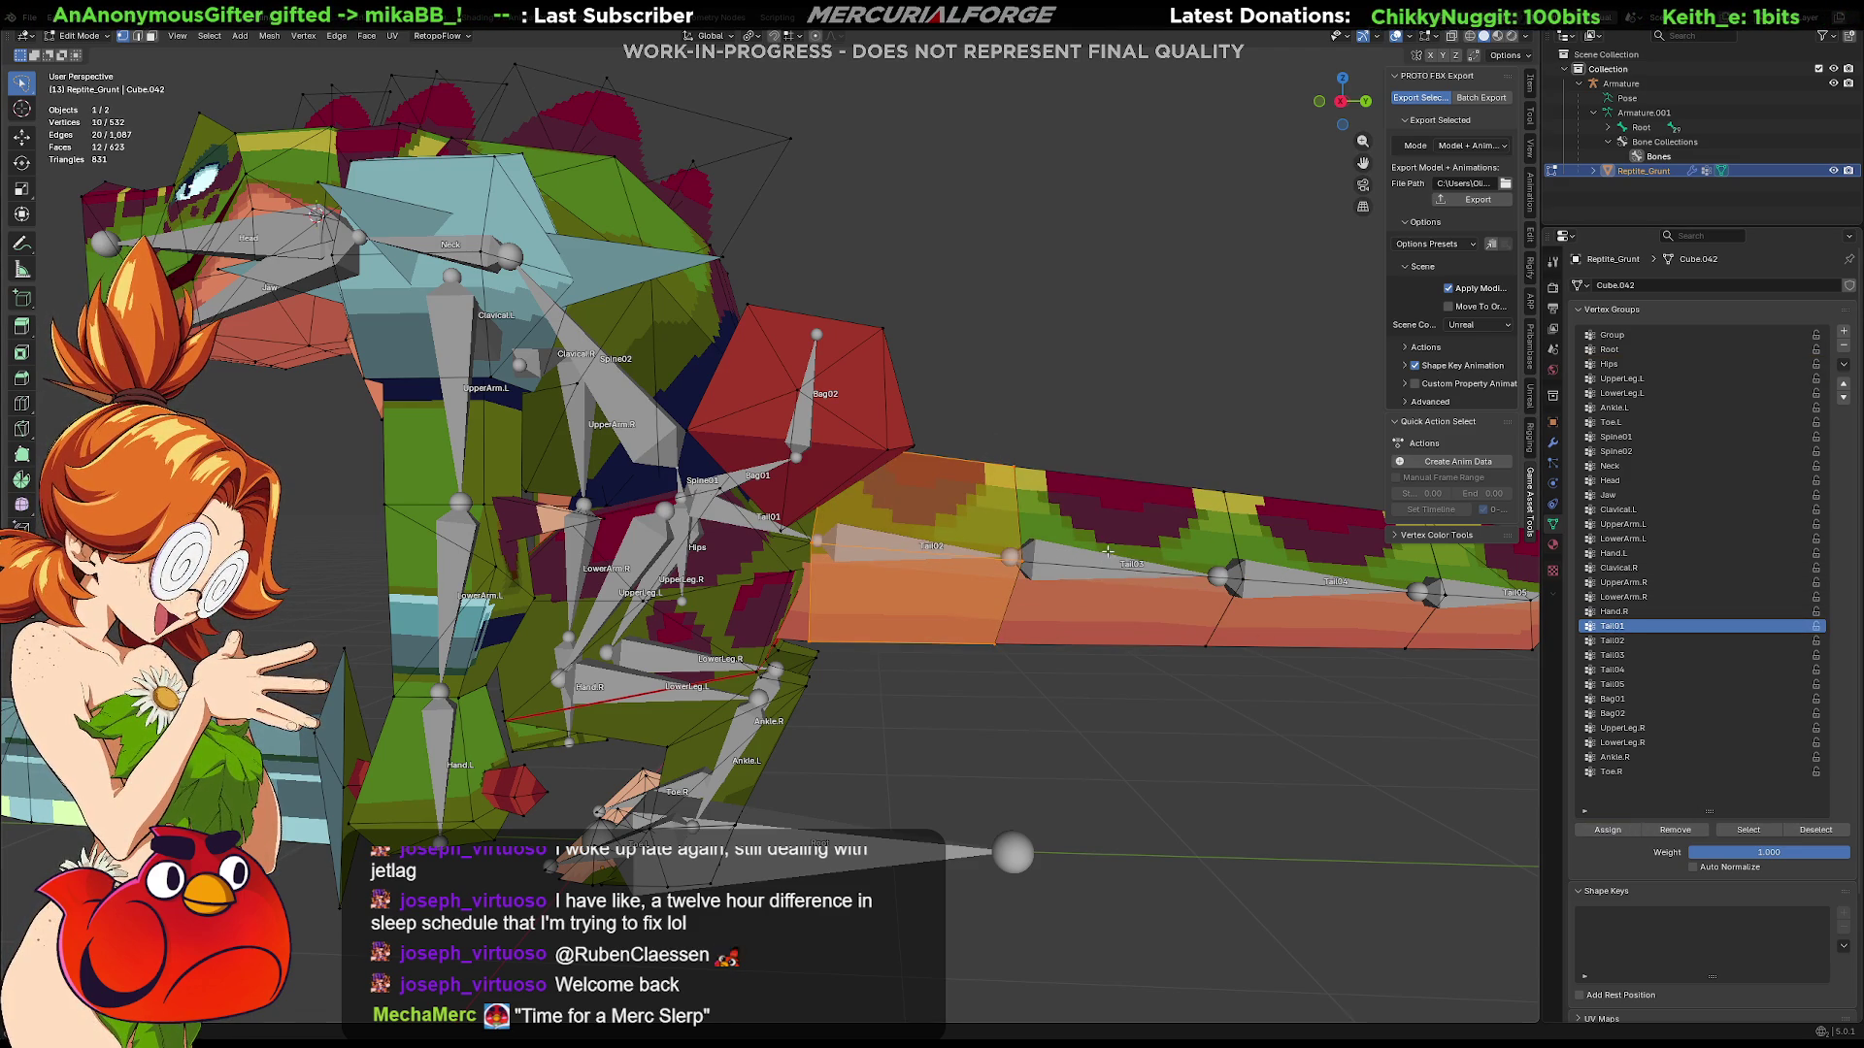
# Step: Select the next tail segment for Tail02, then exit Edit Mode and select the armature
pyautogui.hotkey('alt', 'a')
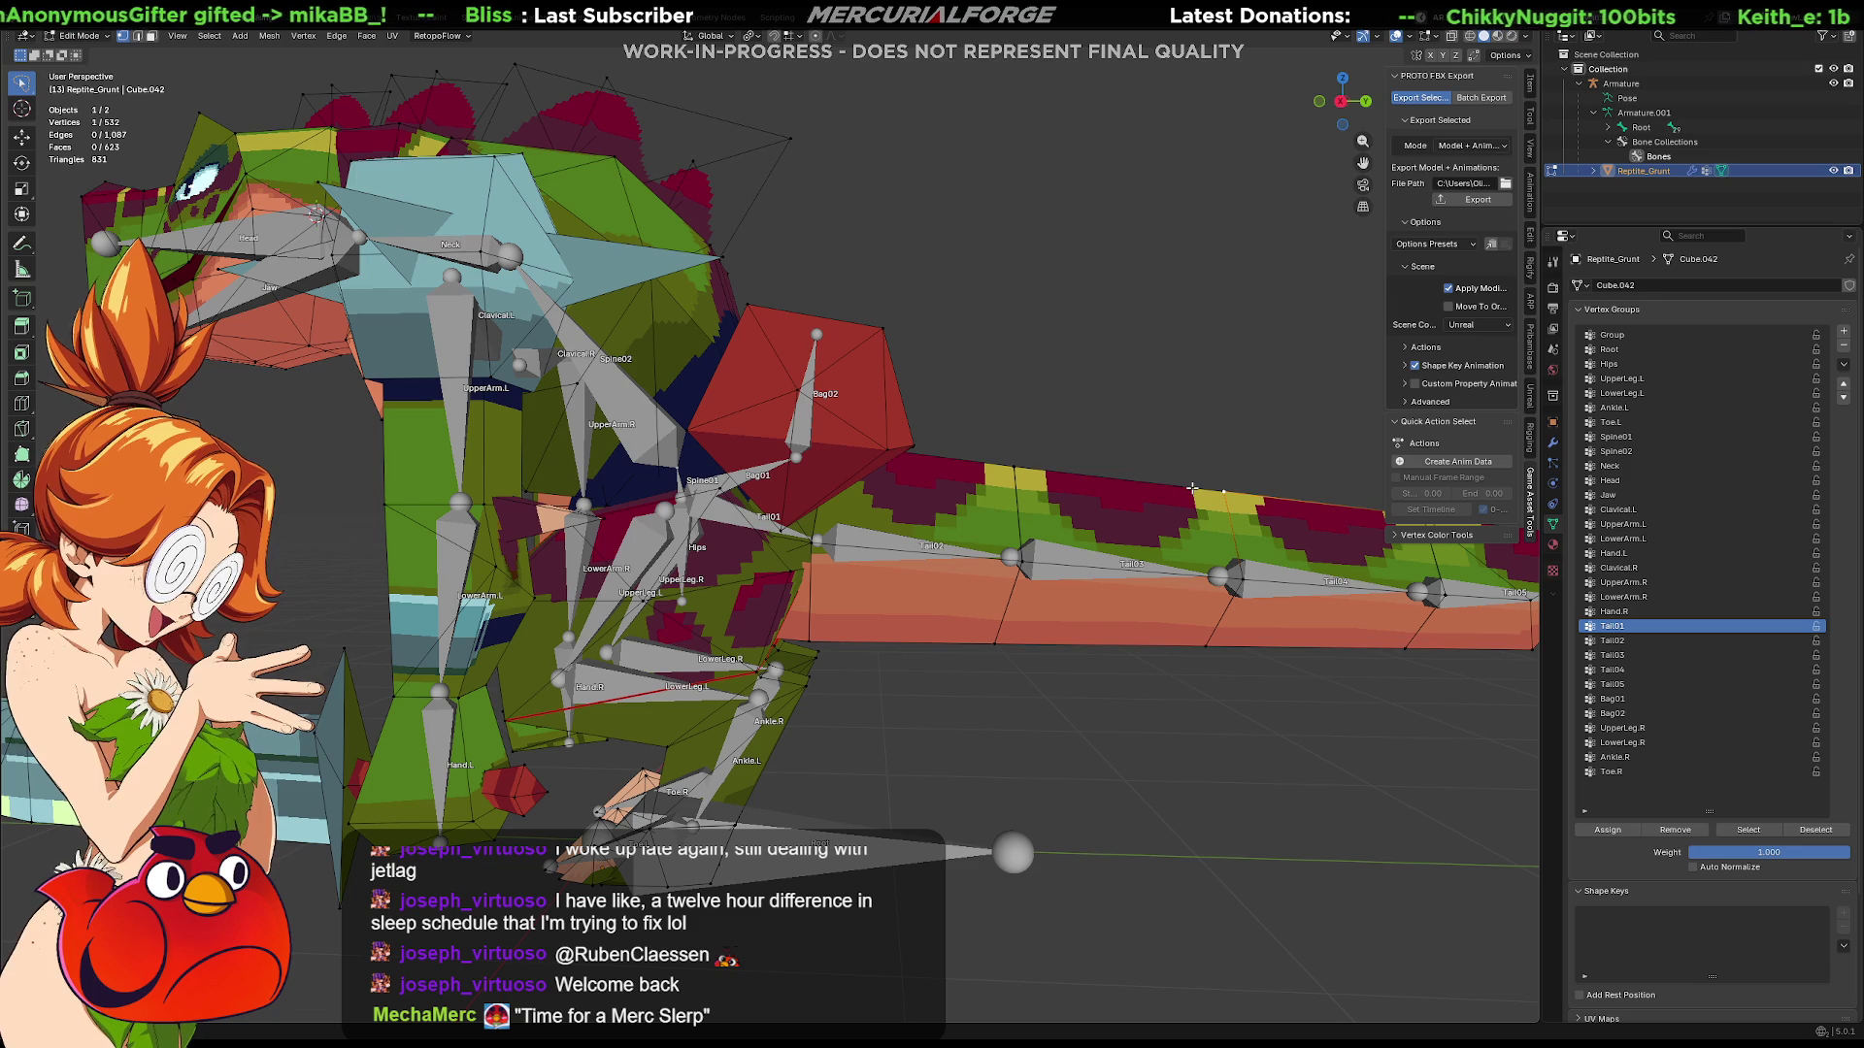
pyautogui.click(1169, 649)
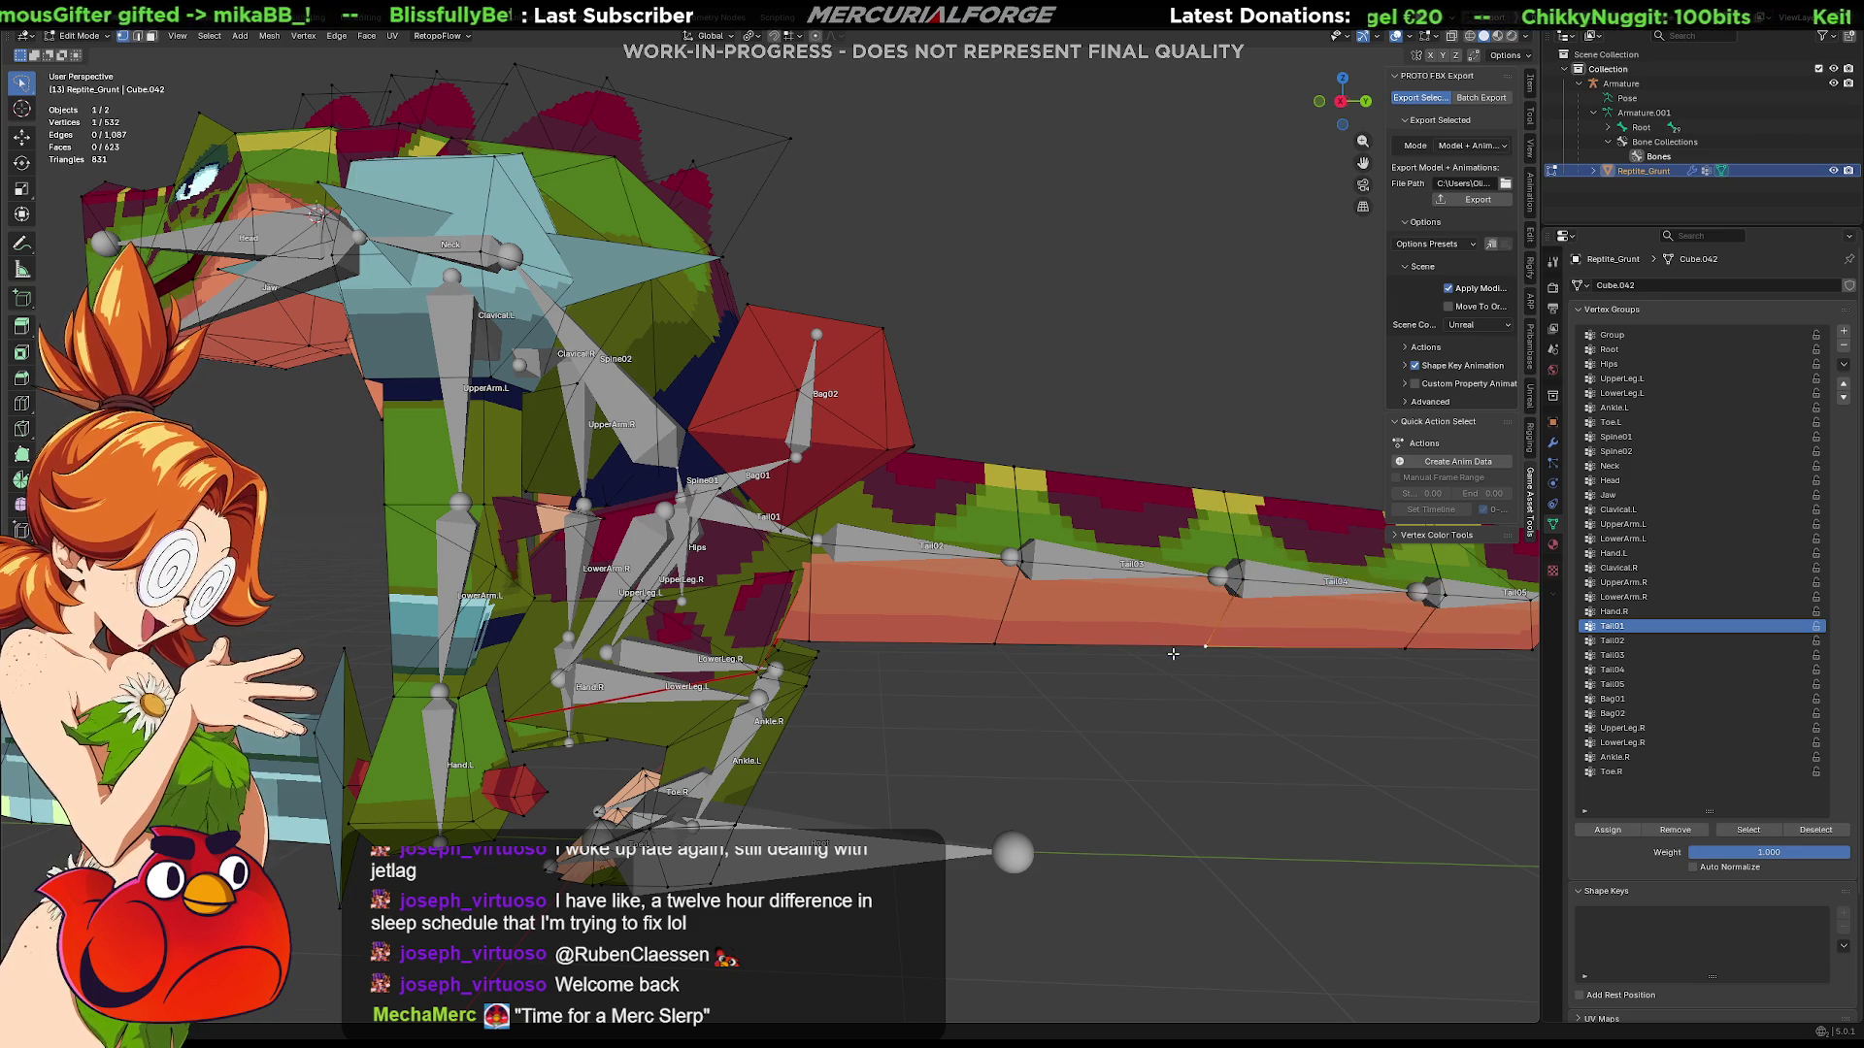
pyautogui.press('l')
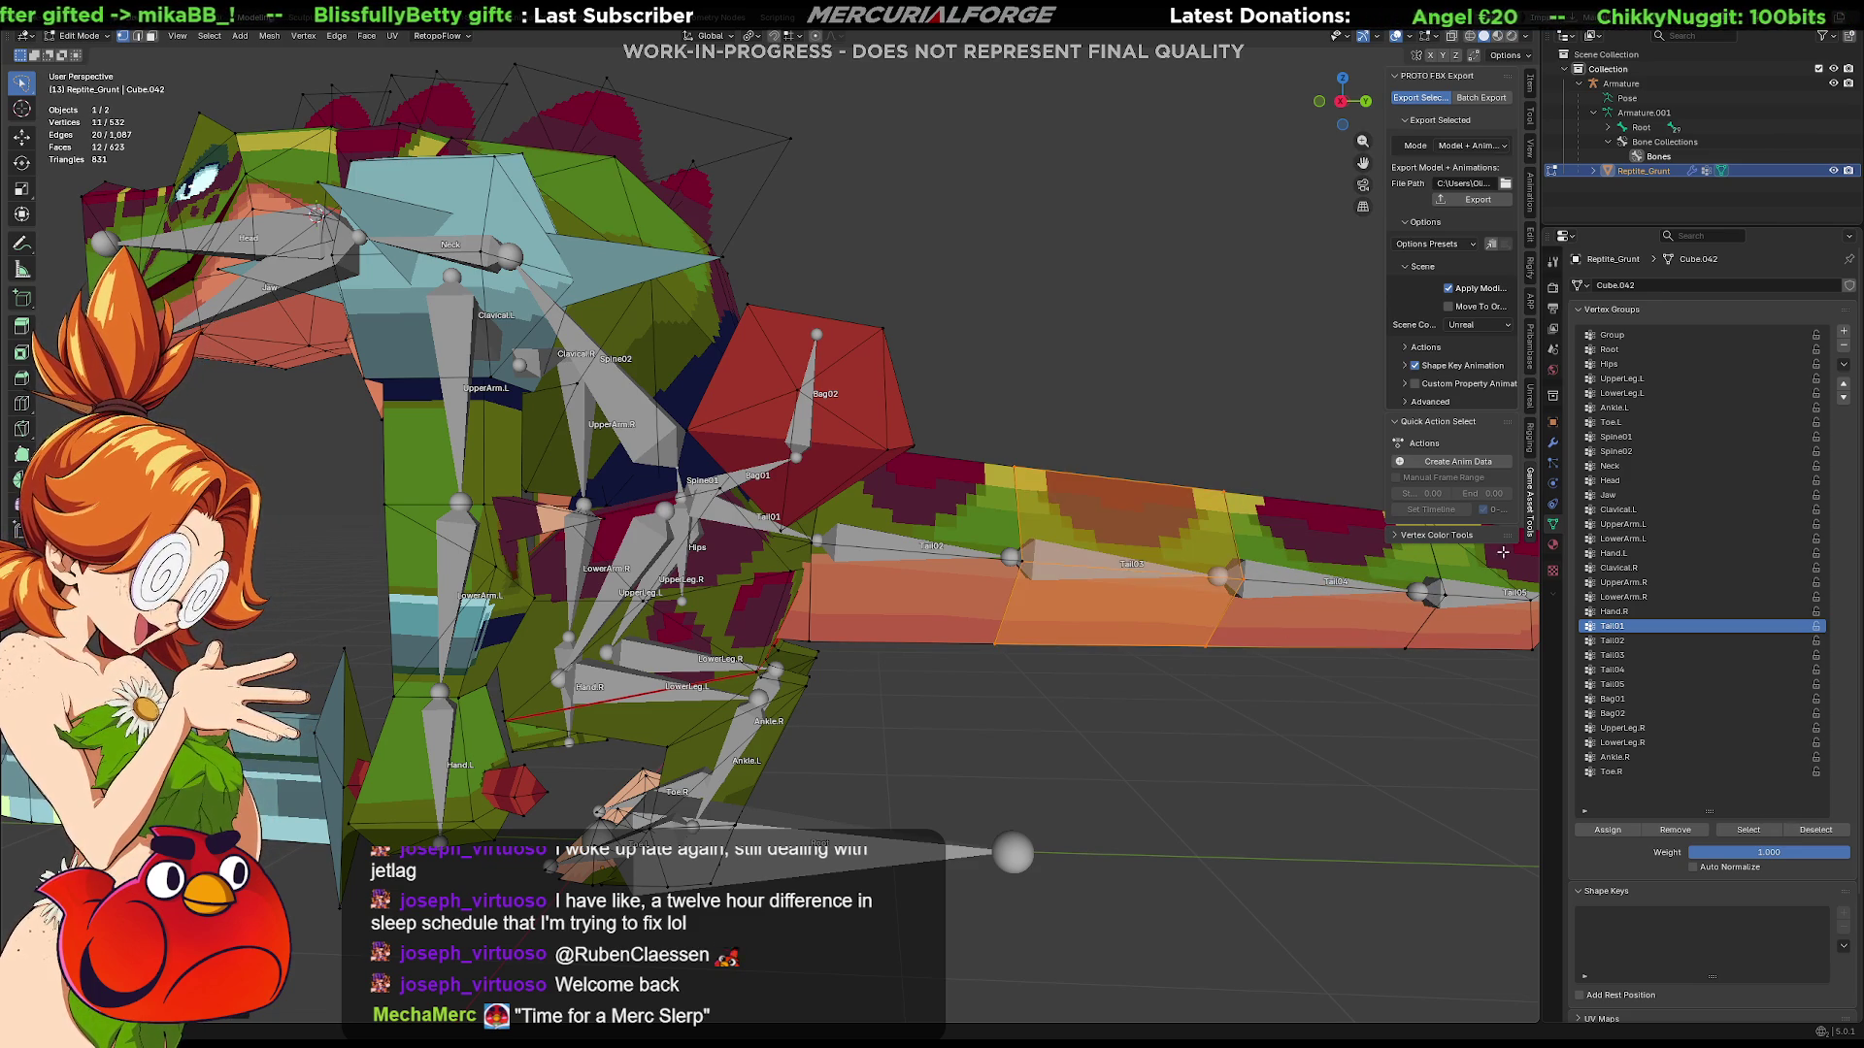
pyautogui.click(1616, 641)
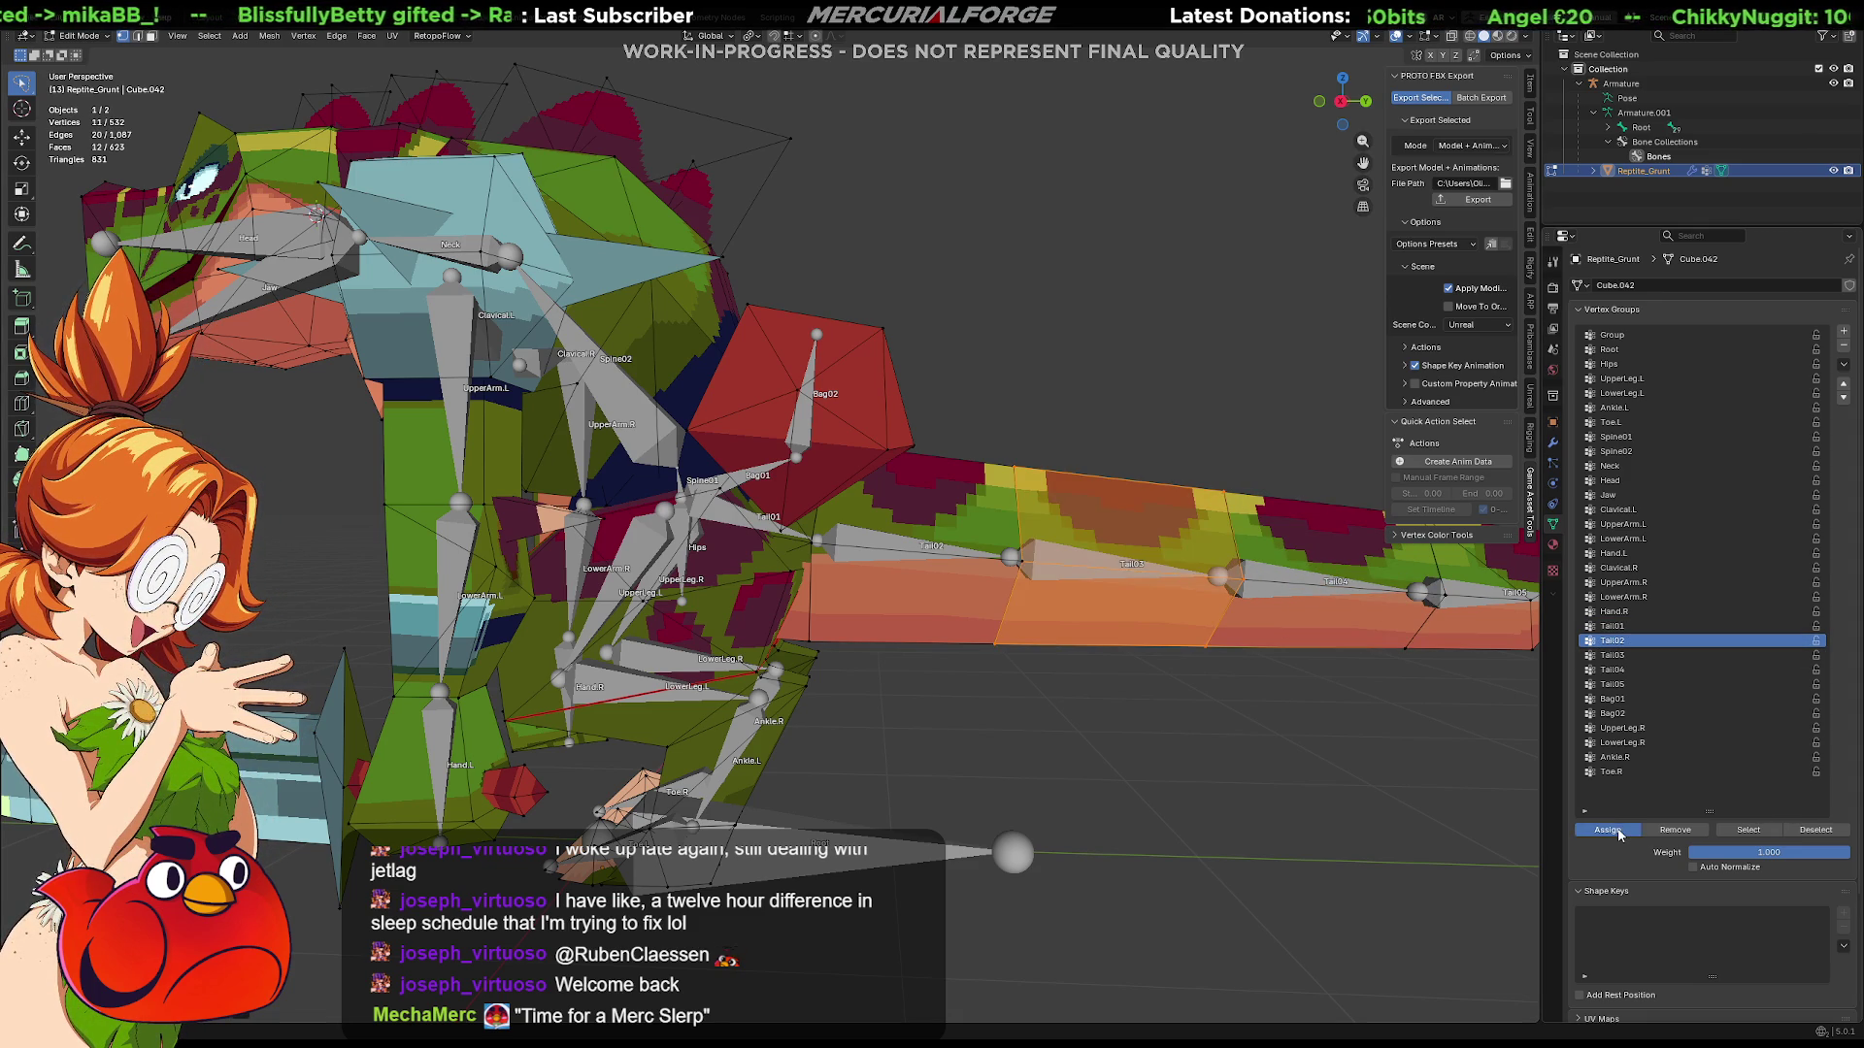
pyautogui.moveTo(1348, 729); pyautogui.dragTo(1207, 687, button='middle')
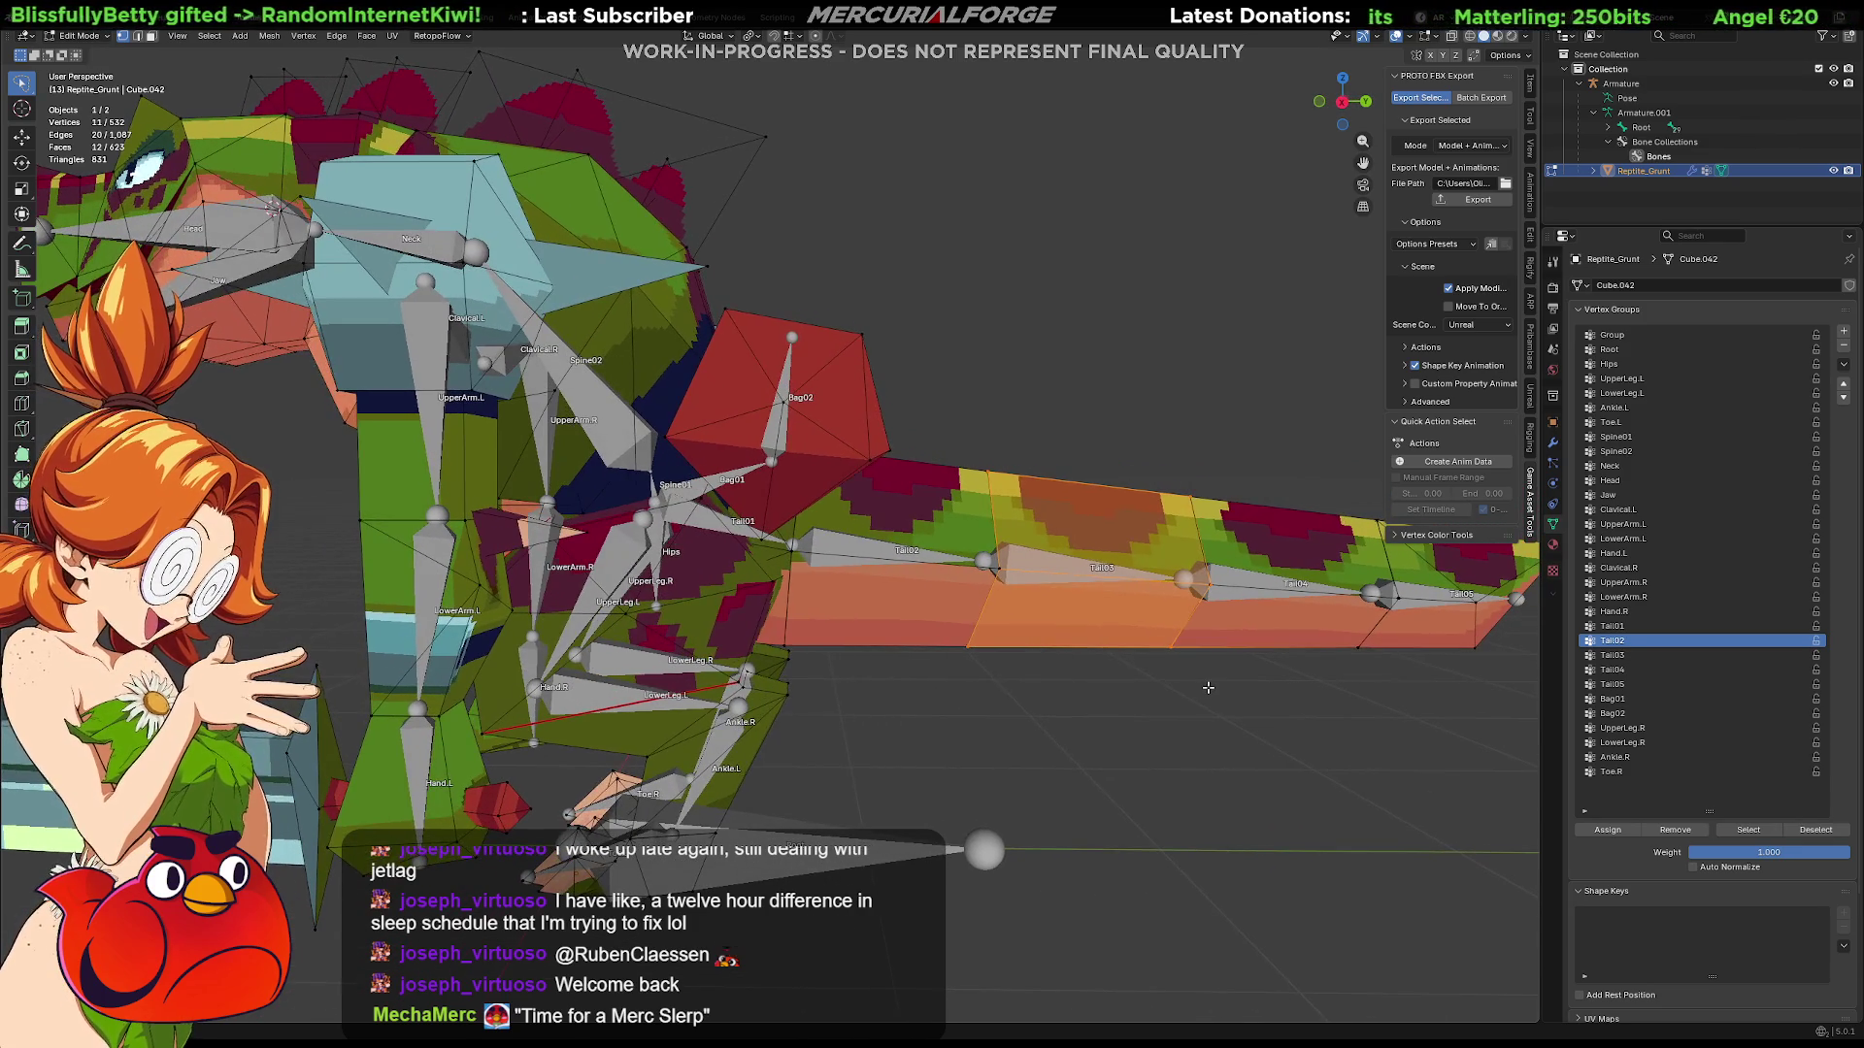
pyautogui.press('Tab')
pyautogui.click(738, 532)
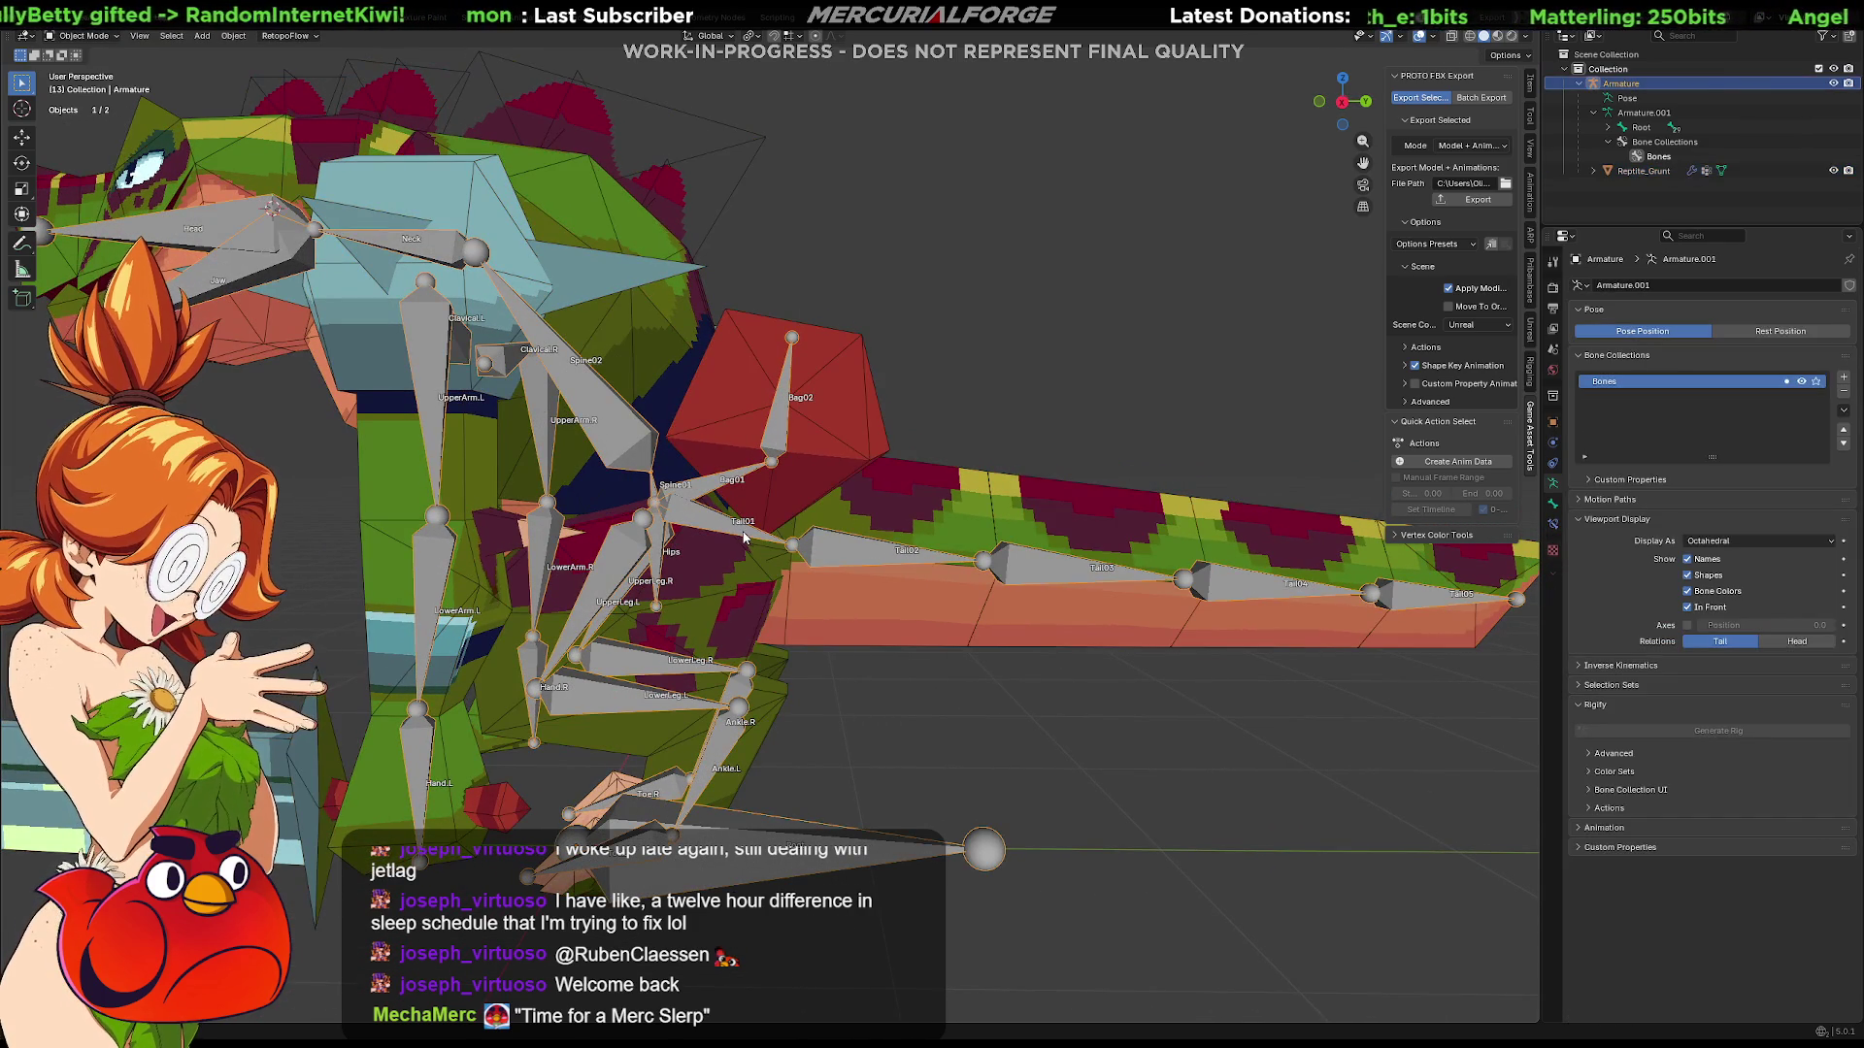
# Step: Rotate the tail bones upward in Pose Mode, then reselect the Reptile_Grunt mesh
pyautogui.hotkey('ctrl', 'Tab')
pyautogui.click(764, 580)
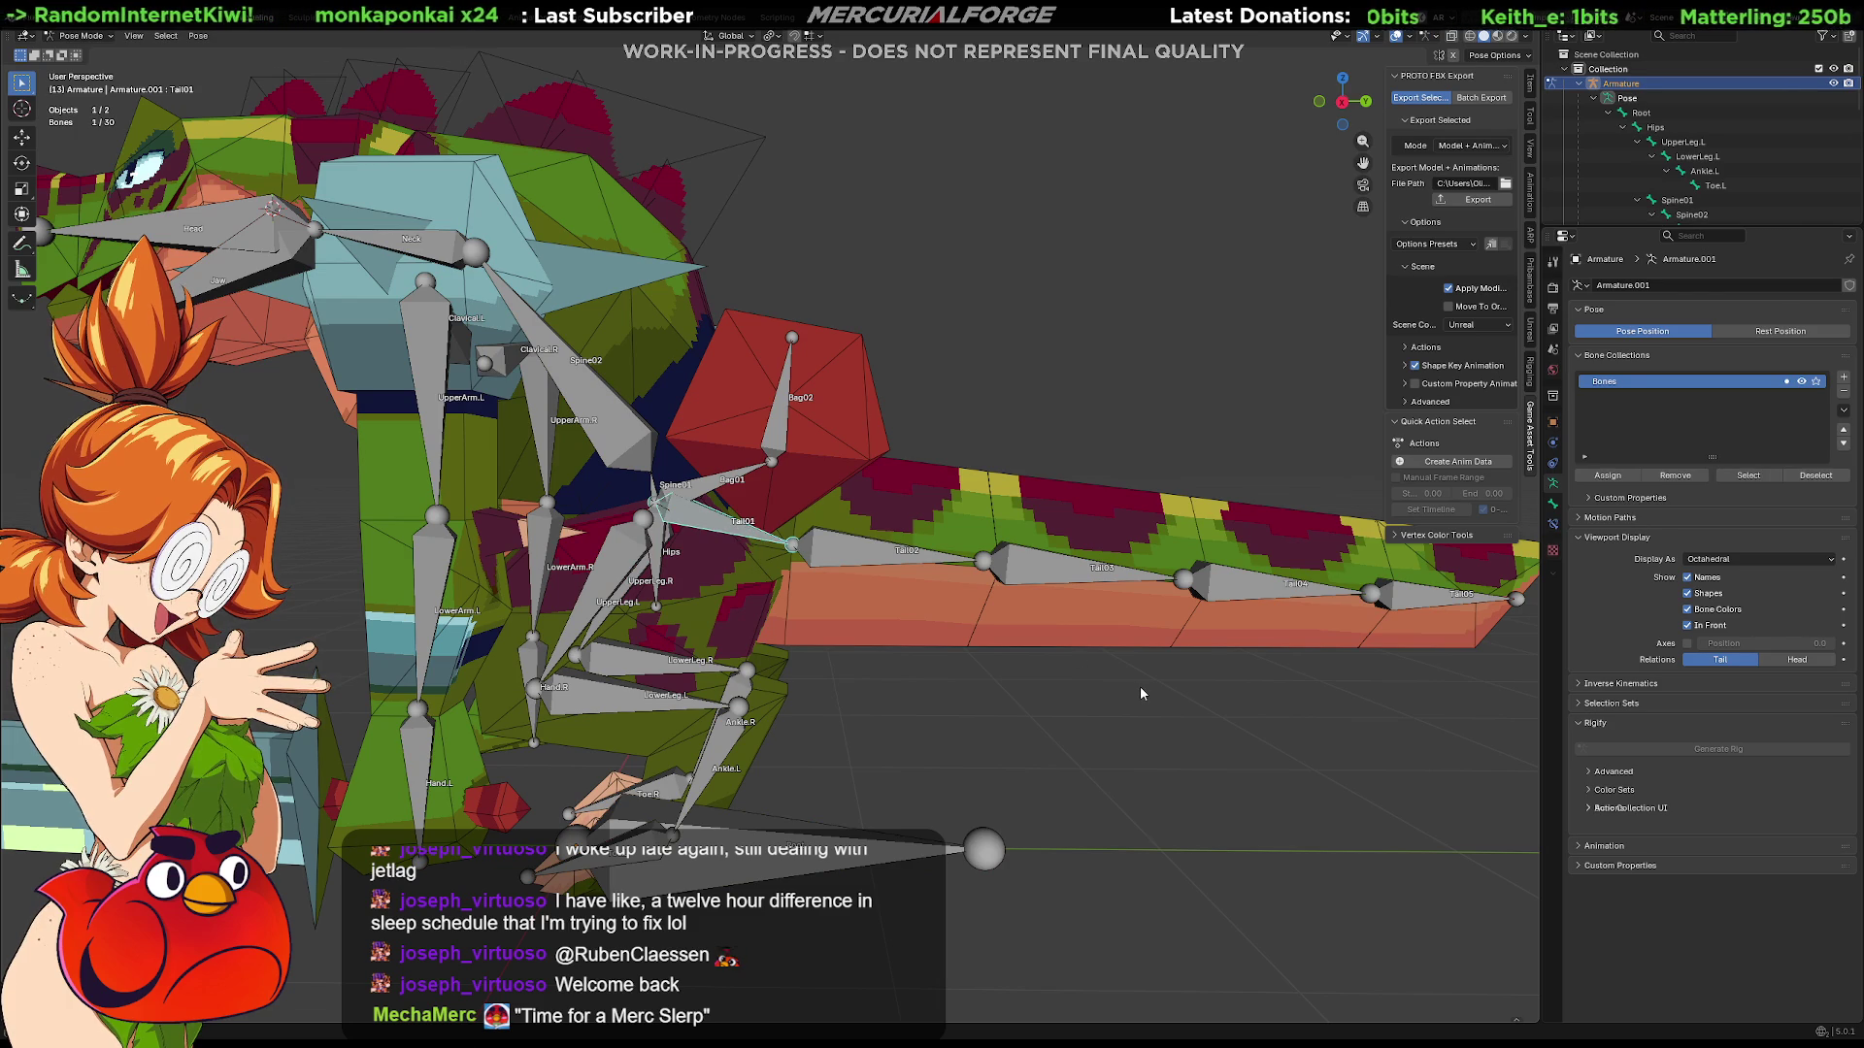
pyautogui.press('r')
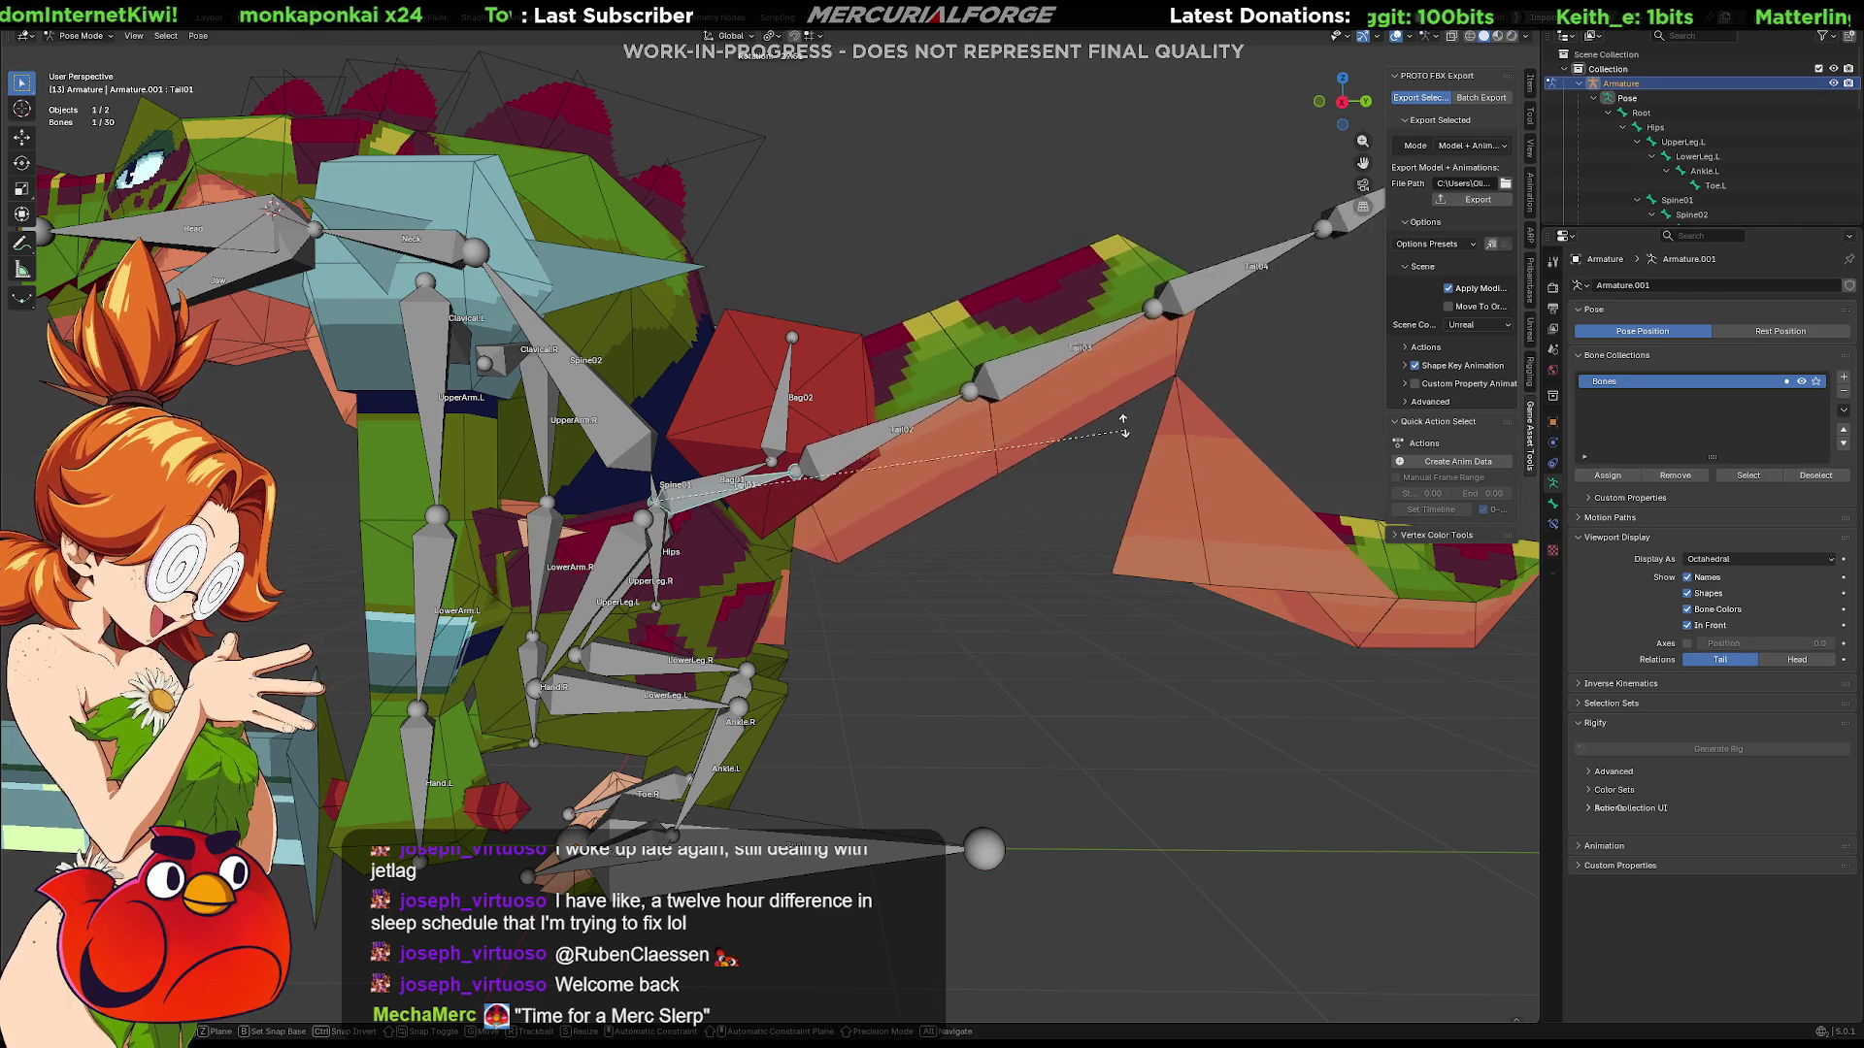
pyautogui.click(1046, 505)
pyautogui.moveTo(1045, 505)
pyautogui.mouseDown(button='middle')
pyautogui.moveTo(938, 503)
pyautogui.moveTo(787, 432)
pyautogui.moveTo(956, 521)
pyautogui.moveTo(953, 603)
pyautogui.moveTo(842, 584)
pyautogui.moveTo(852, 614)
pyautogui.moveTo(854, 577)
pyautogui.moveTo(785, 574)
pyautogui.mouseUp(button='middle')
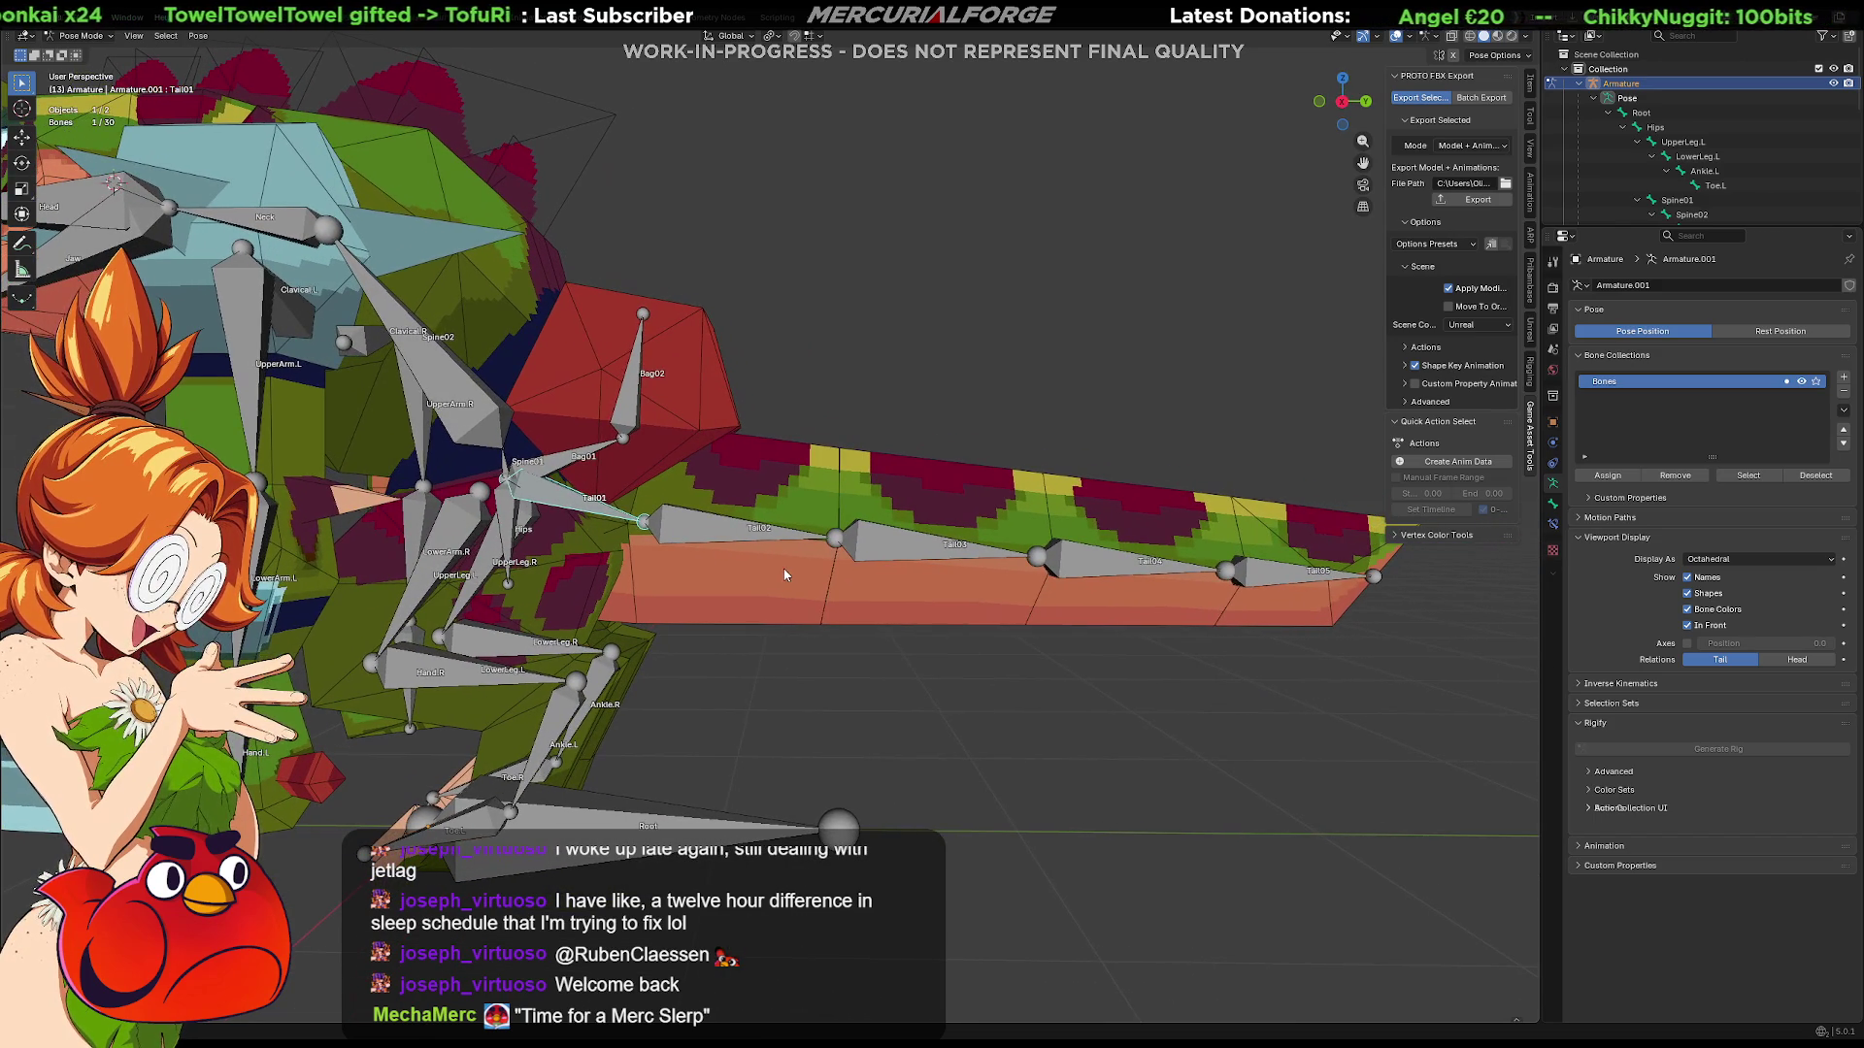
pyautogui.click(732, 587)
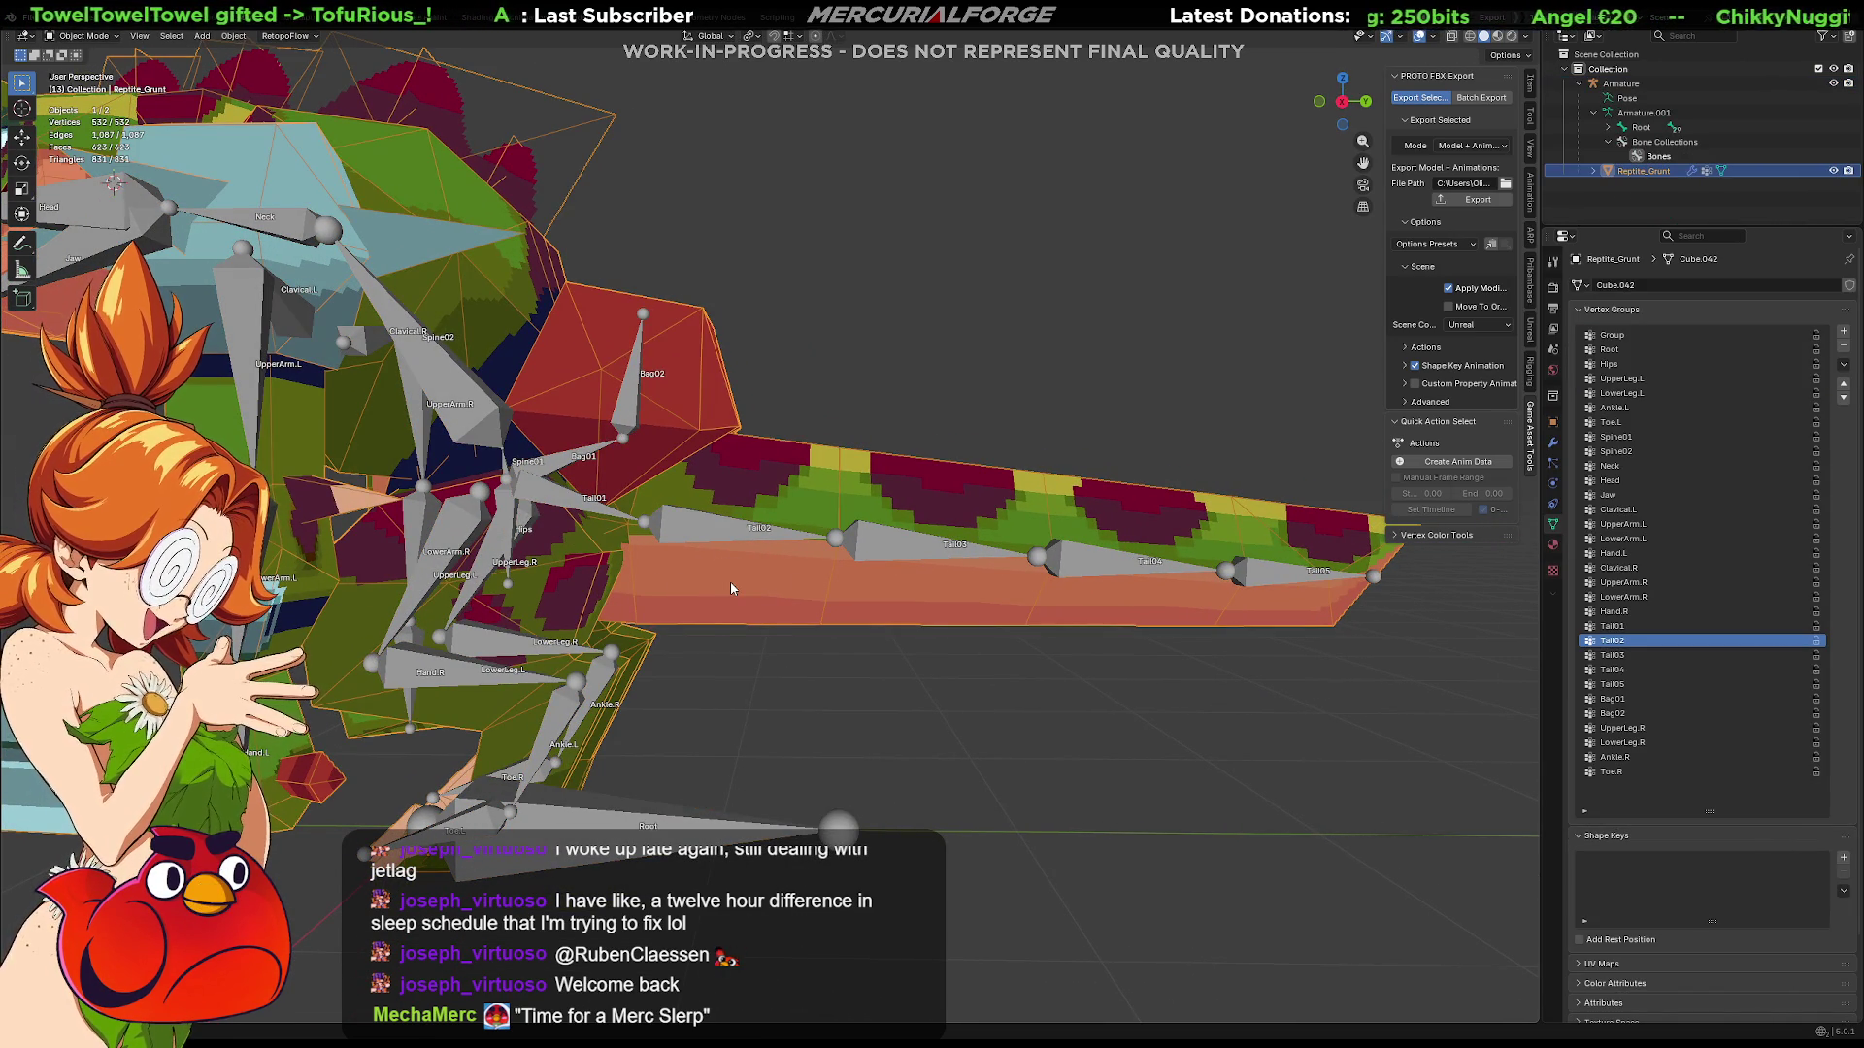
# Step: In Edit Mode, select two front tail segments and assign them to Tail02
pyautogui.press('Tab')
pyautogui.hotkey('alt', 'a')
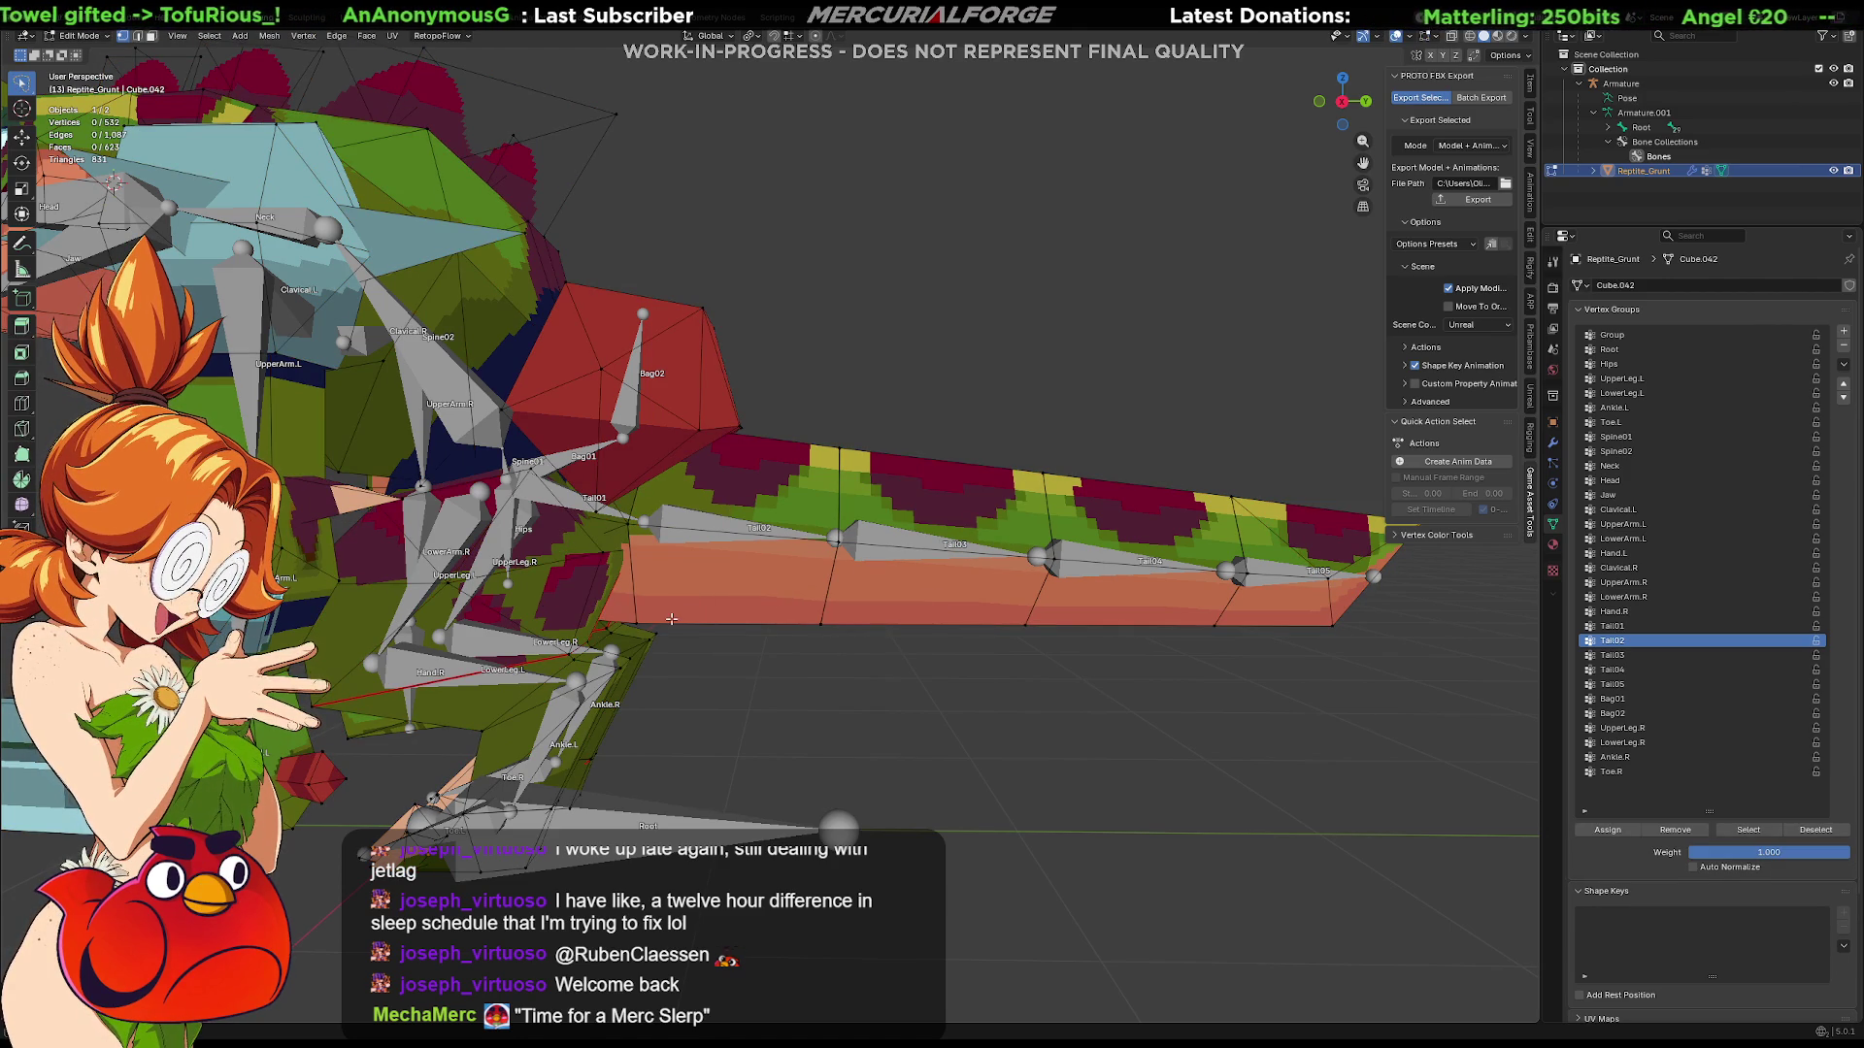
pyautogui.click(813, 448)
pyautogui.press('l')
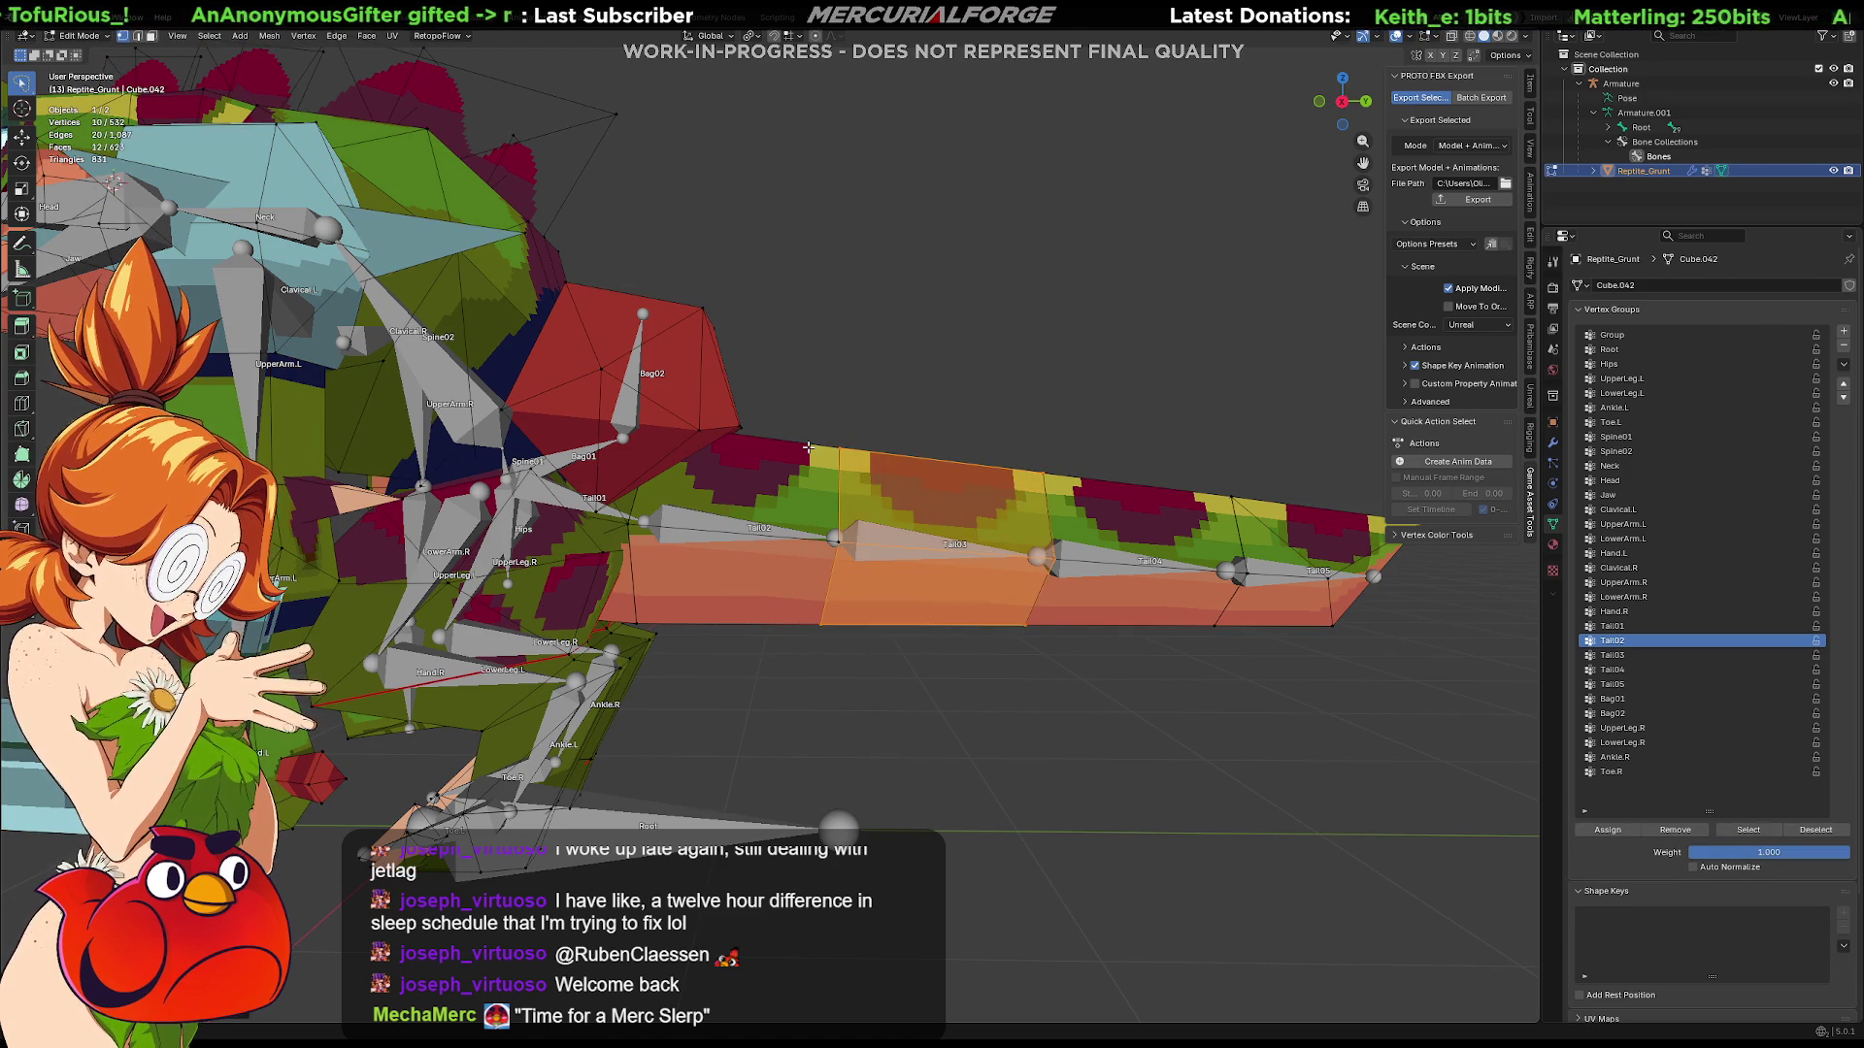
pyautogui.click(806, 448)
pyautogui.press('l')
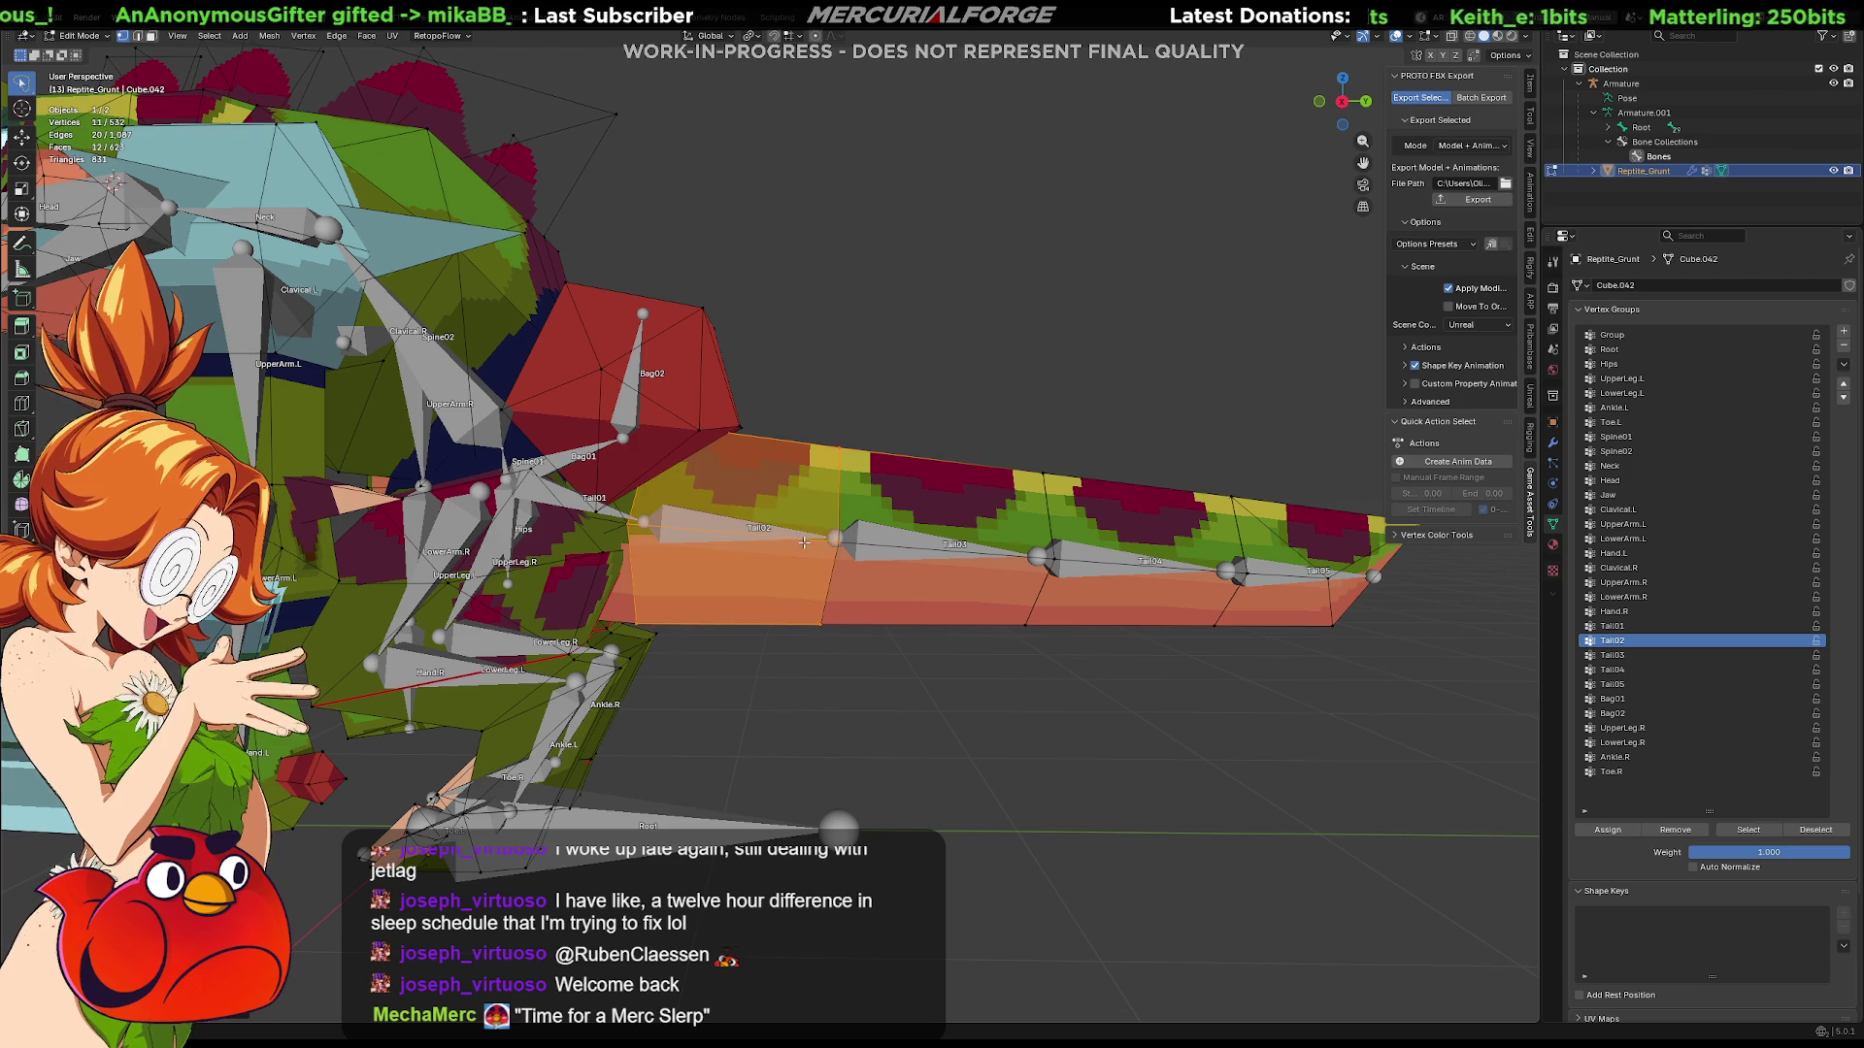
pyautogui.click(1618, 627)
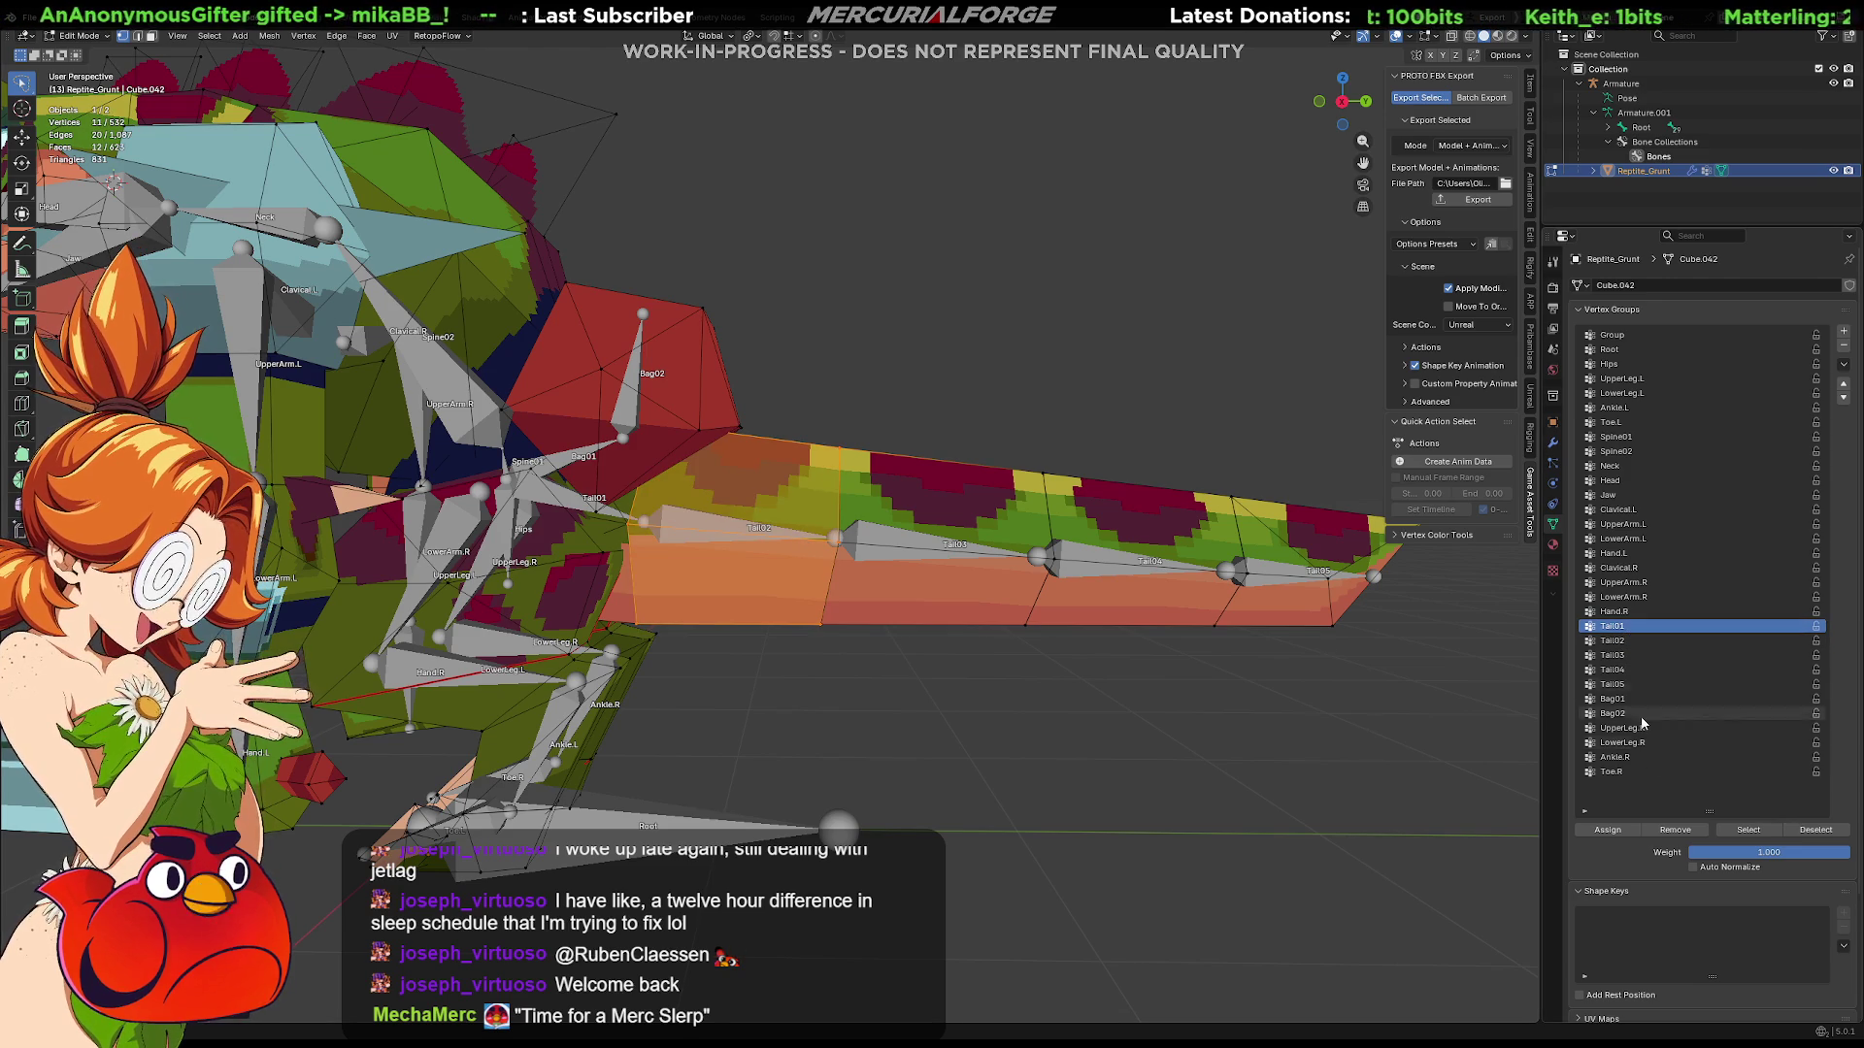
pyautogui.click(1676, 831)
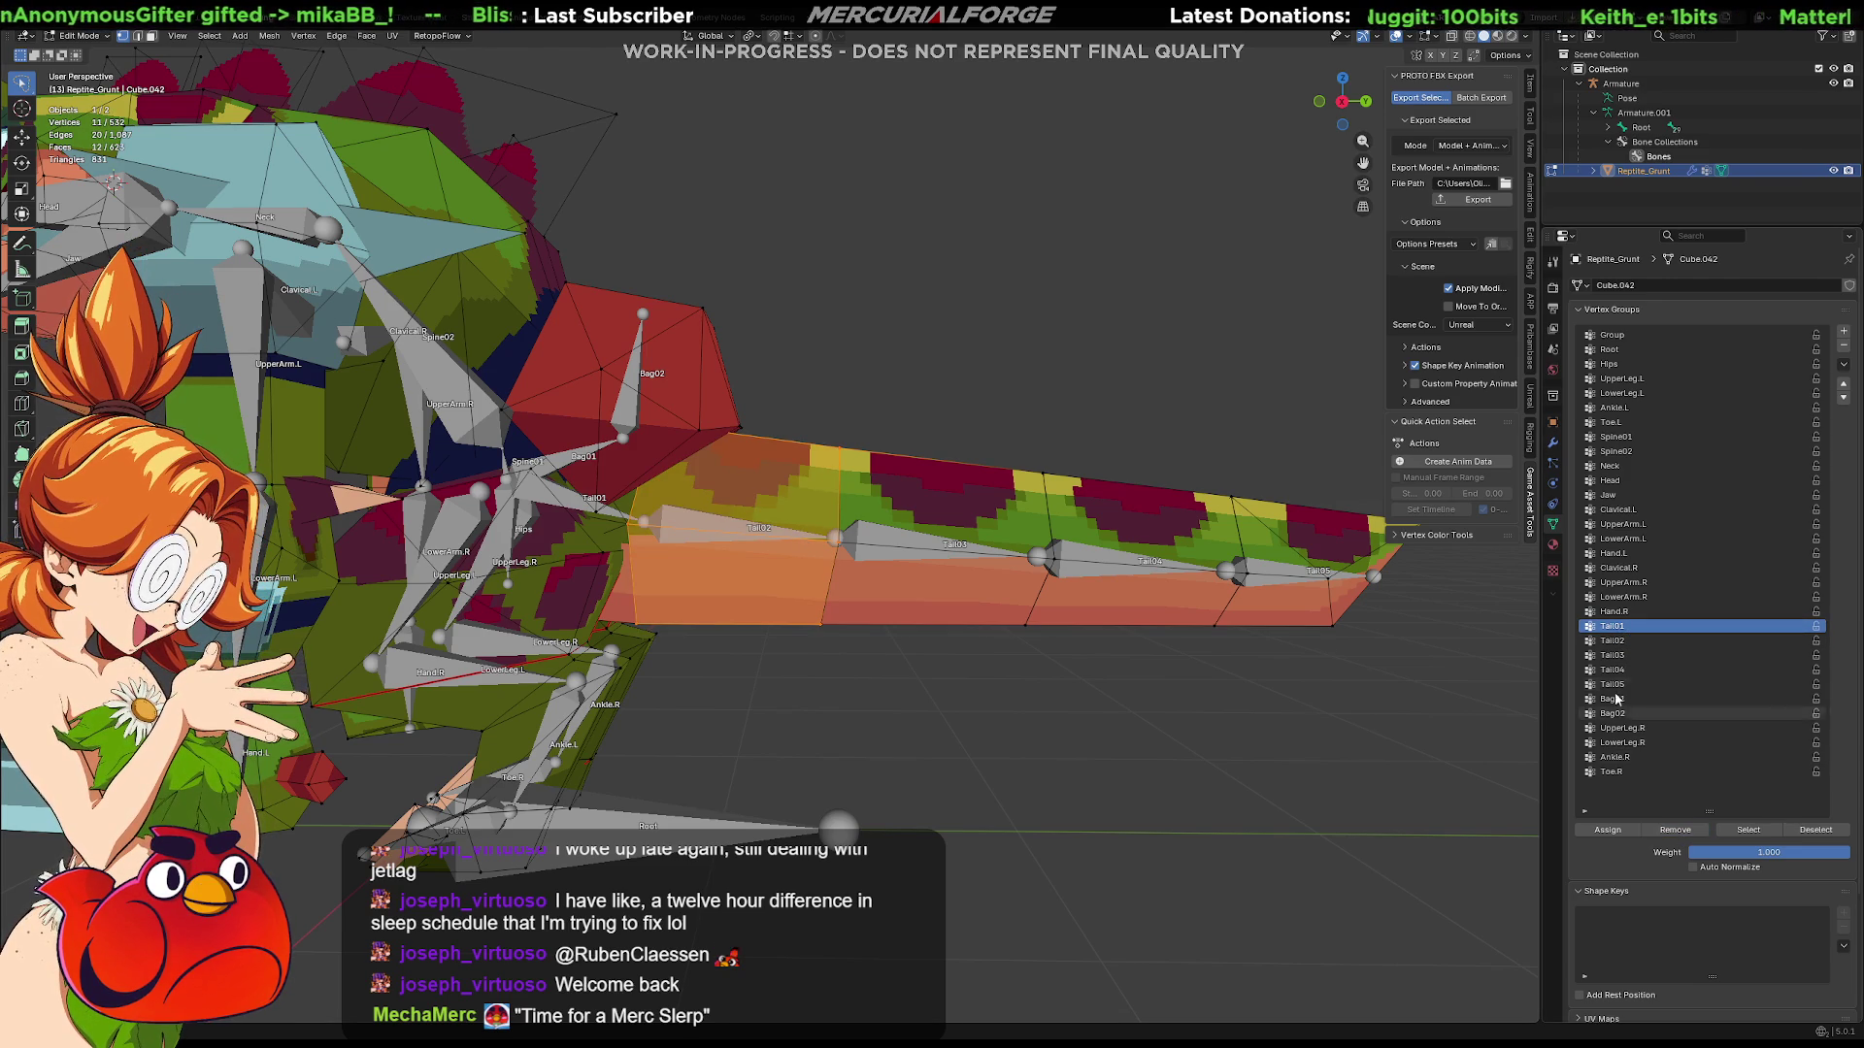
pyautogui.click(1613, 640)
pyautogui.click(1608, 830)
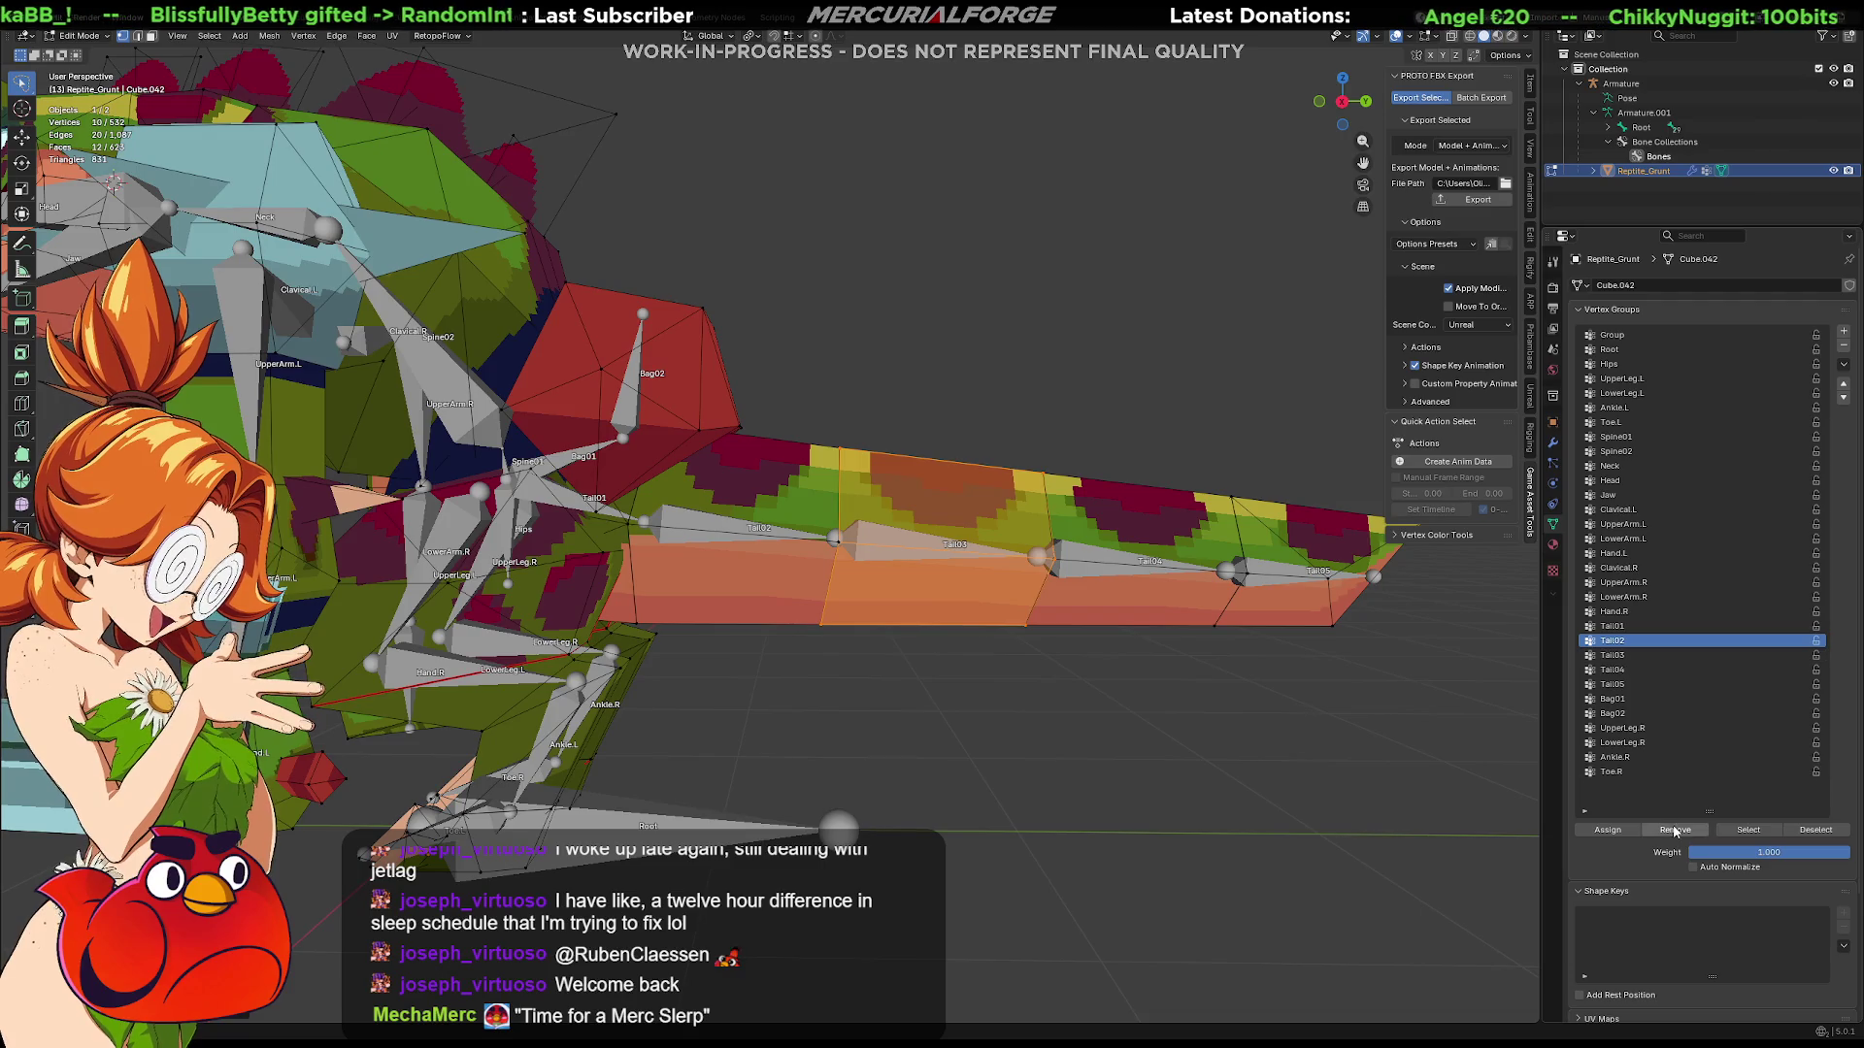
# Step: Check the Tail03, Tail04 and Tail05 segment faces, then select the armature in Object Mode
pyautogui.click(1621, 656)
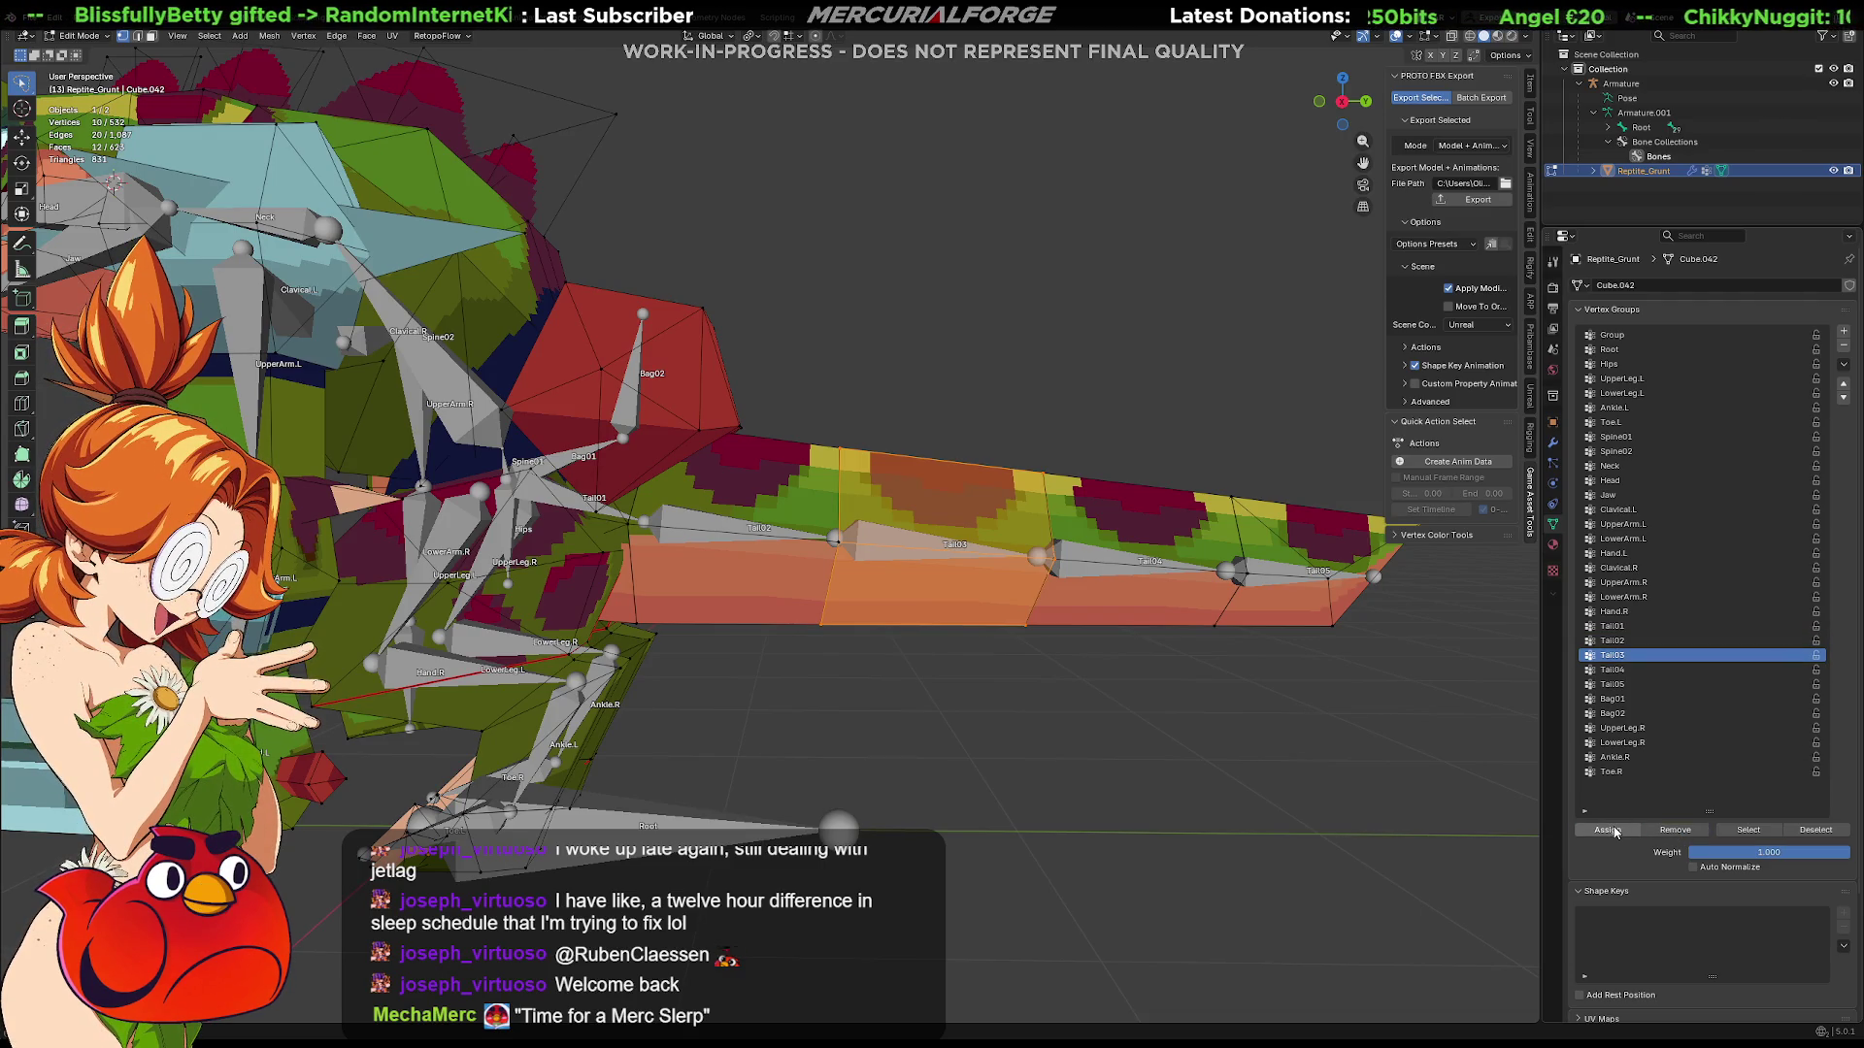
pyautogui.click(1166, 735)
pyautogui.press('l')
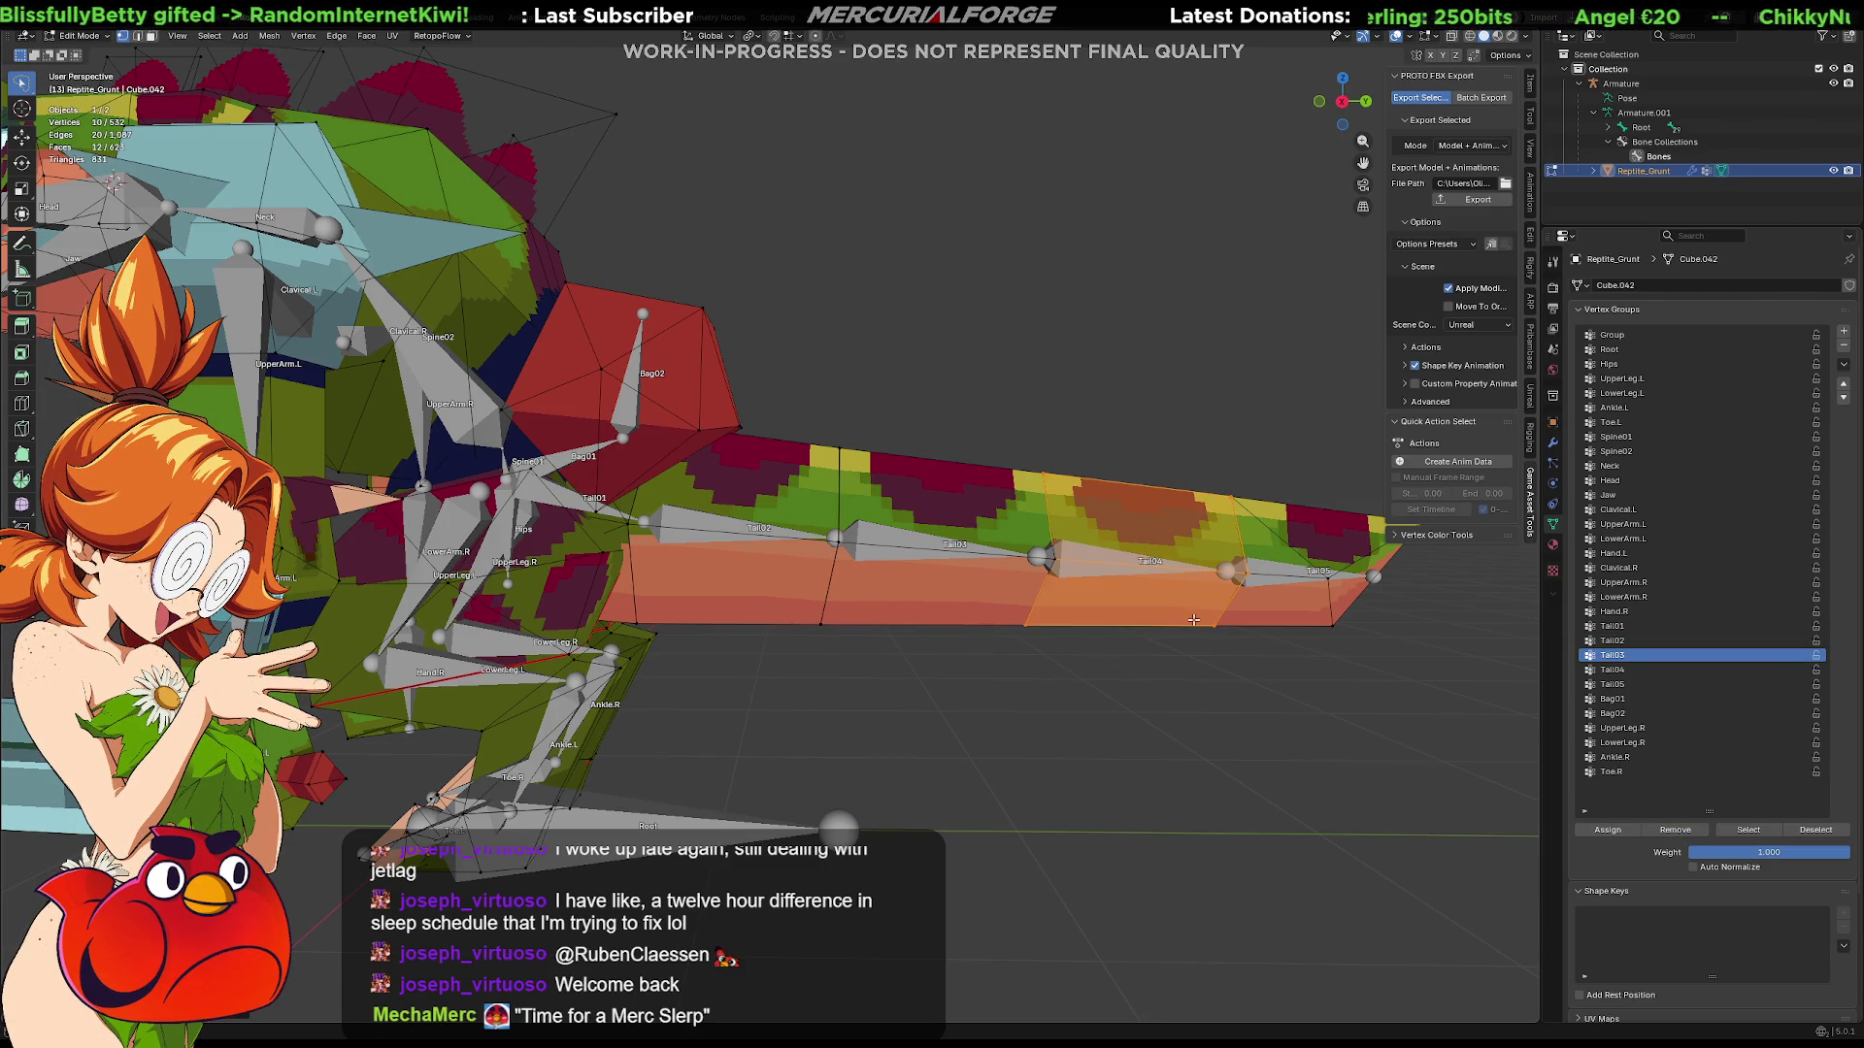
pyautogui.click(1616, 670)
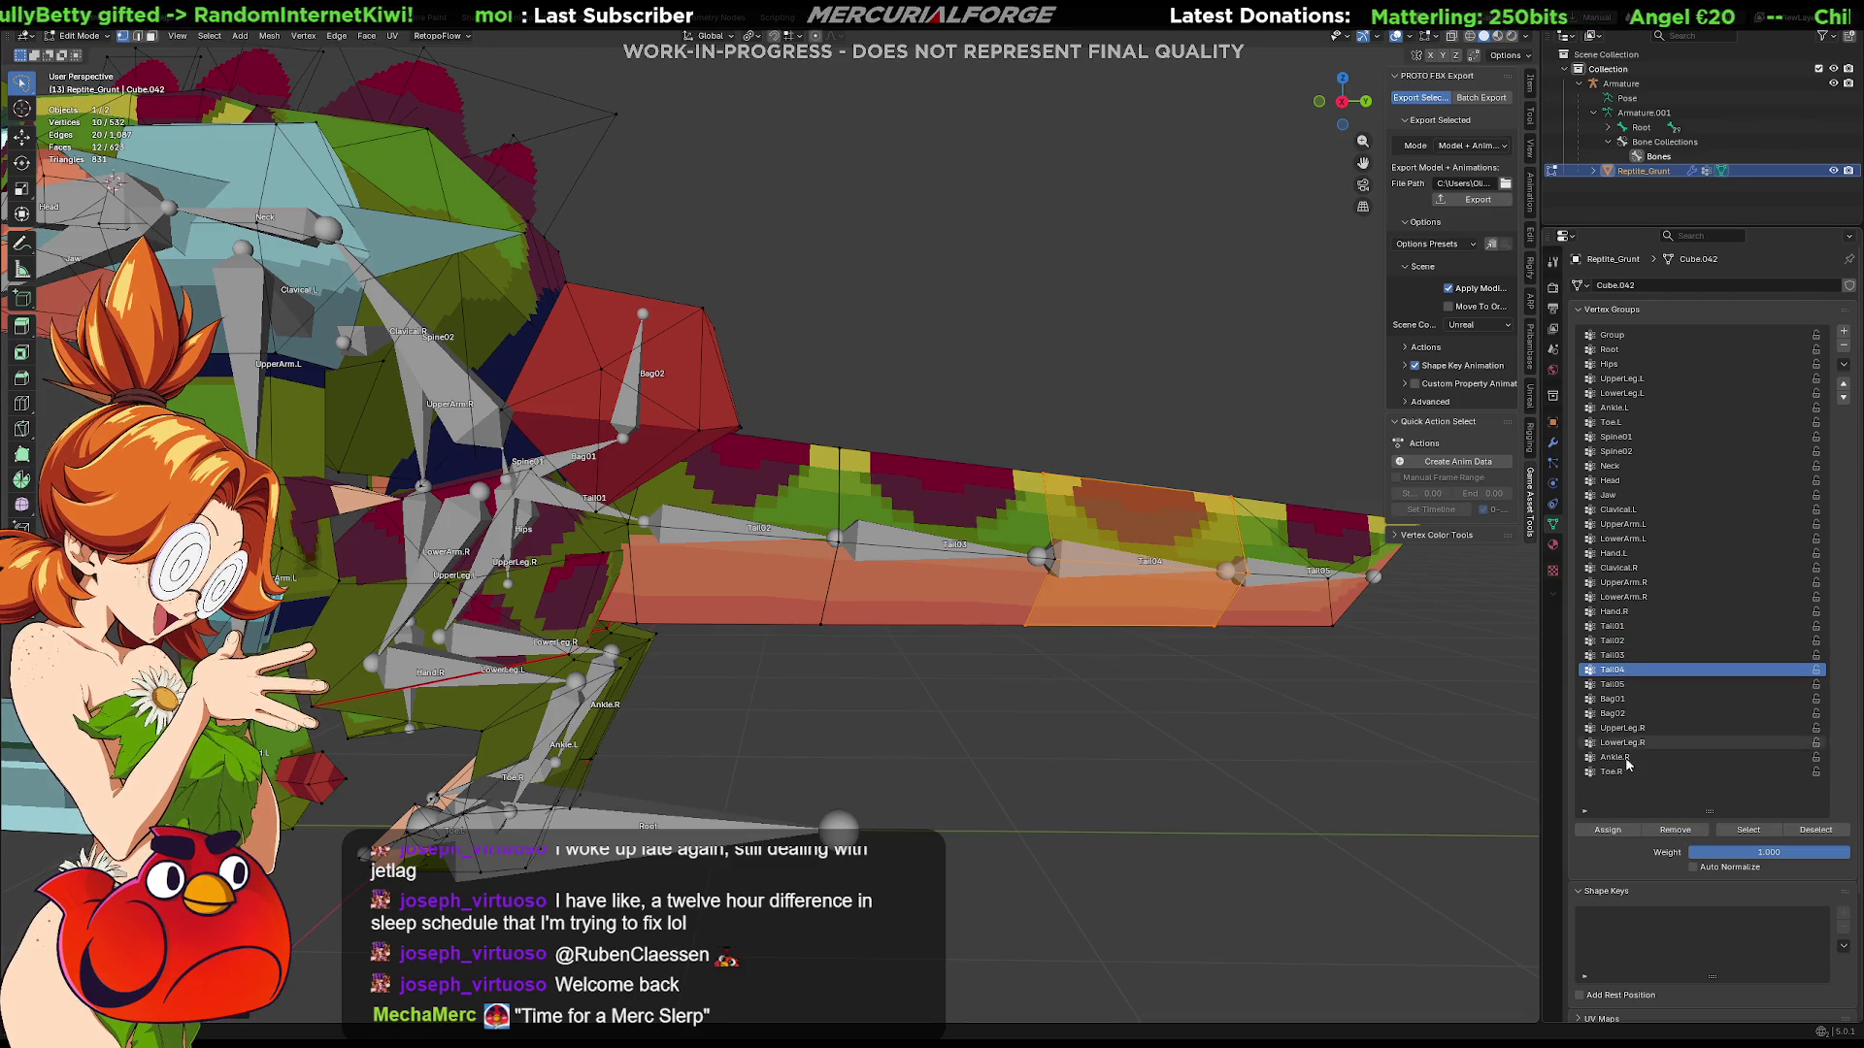
pyautogui.click(1608, 830)
pyautogui.click(1165, 728)
pyautogui.press('l')
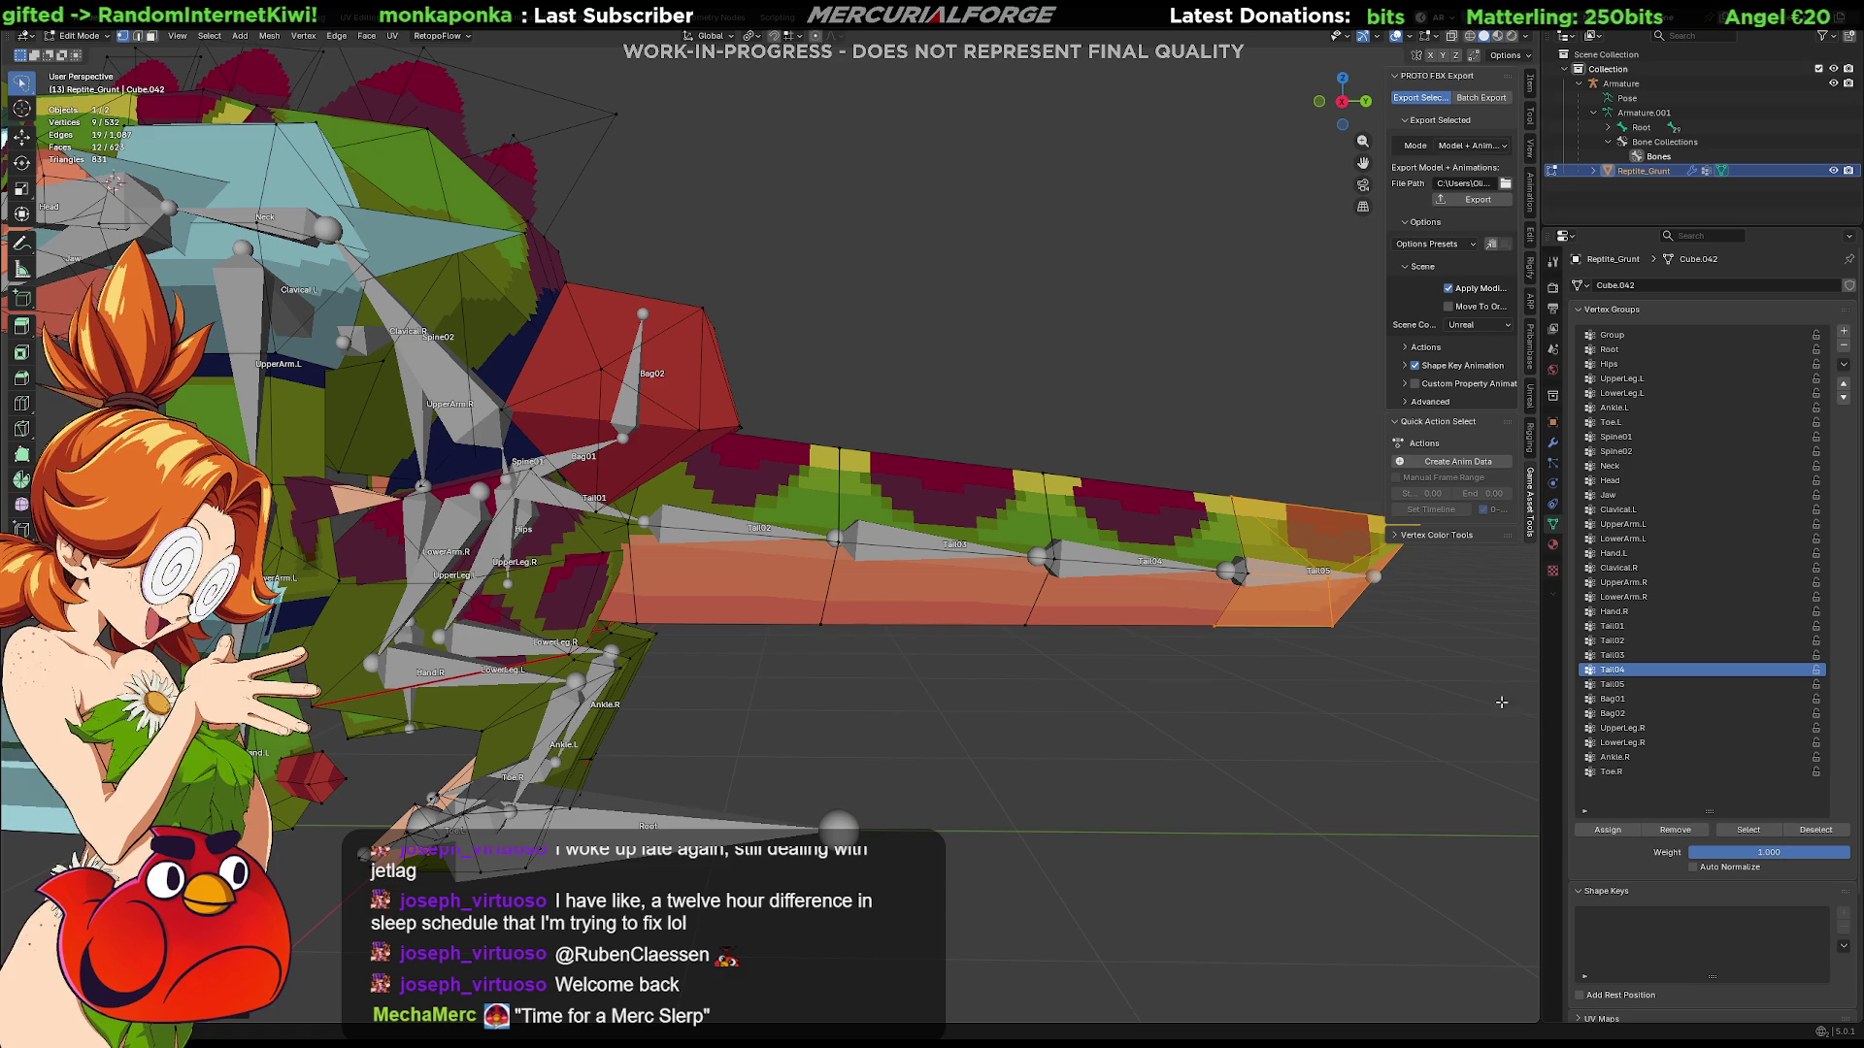
pyautogui.click(1619, 685)
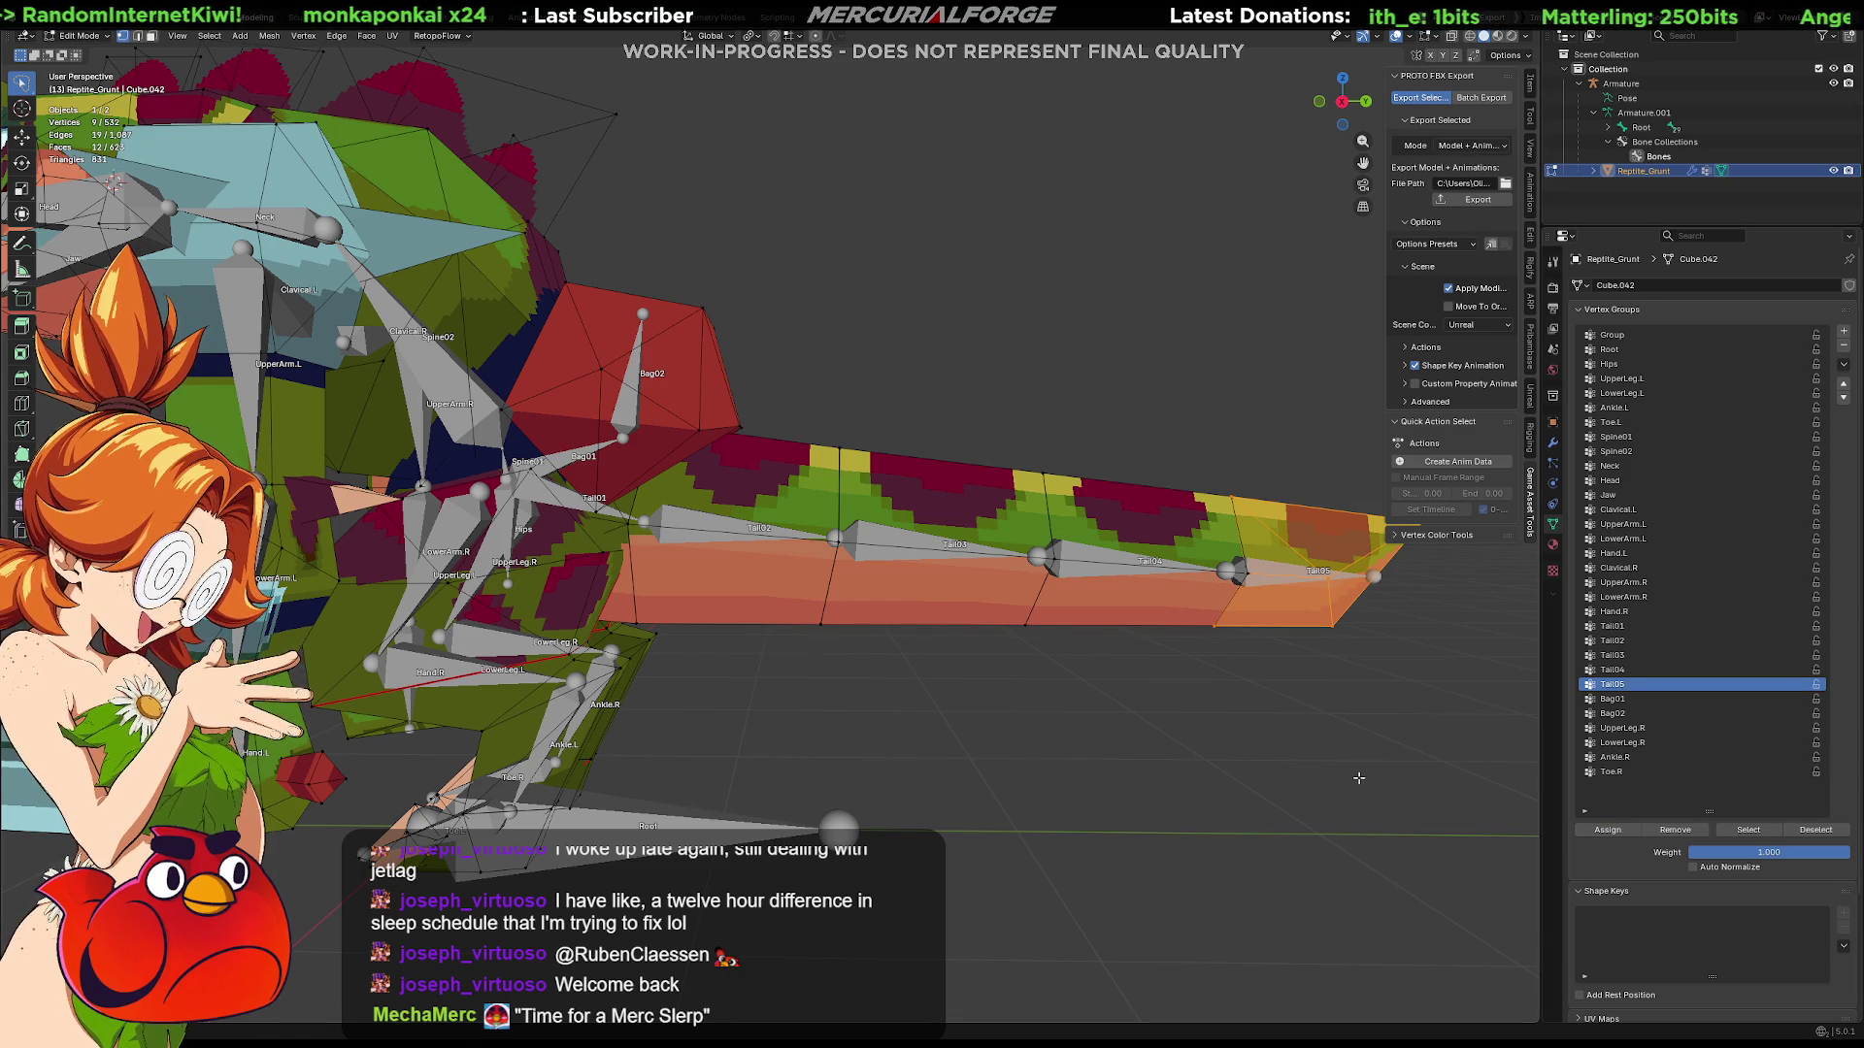
pyautogui.hotkey('alt', 'a')
pyautogui.press('Tab')
pyautogui.click(1260, 580)
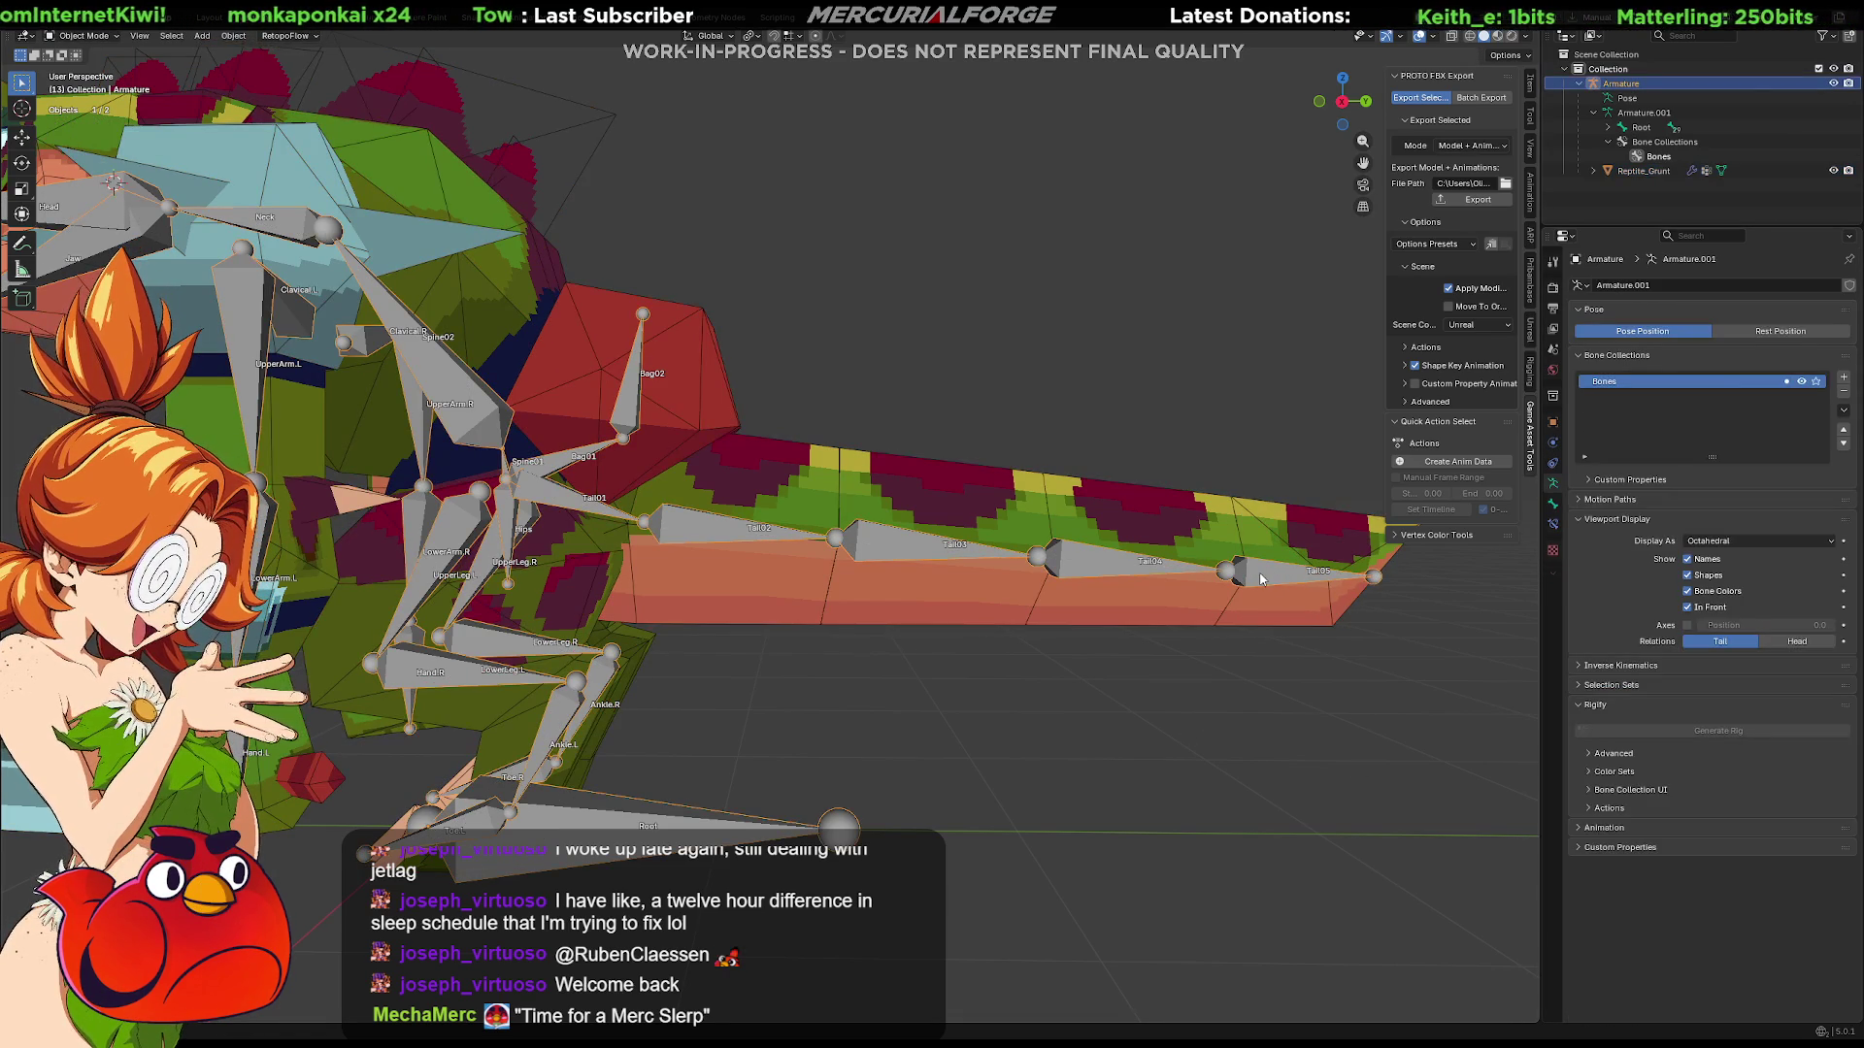
# Step: Select the Tail04, Tail03 and Tail02 bones in Pose Mode, test-bend the tail, then clear rotation
pyautogui.press('Tab')
pyautogui.keyDown('shift'); pyautogui.click(1122, 557); pyautogui.keyUp('shift')
pyautogui.hotkey('ctrl', 'Tab')
pyautogui.keyDown('shift'); pyautogui.click(899, 552); pyautogui.keyUp('shift')
pyautogui.keyDown('shift'); pyautogui.click(770, 538); pyautogui.keyUp('shift')
pyautogui.press('r')
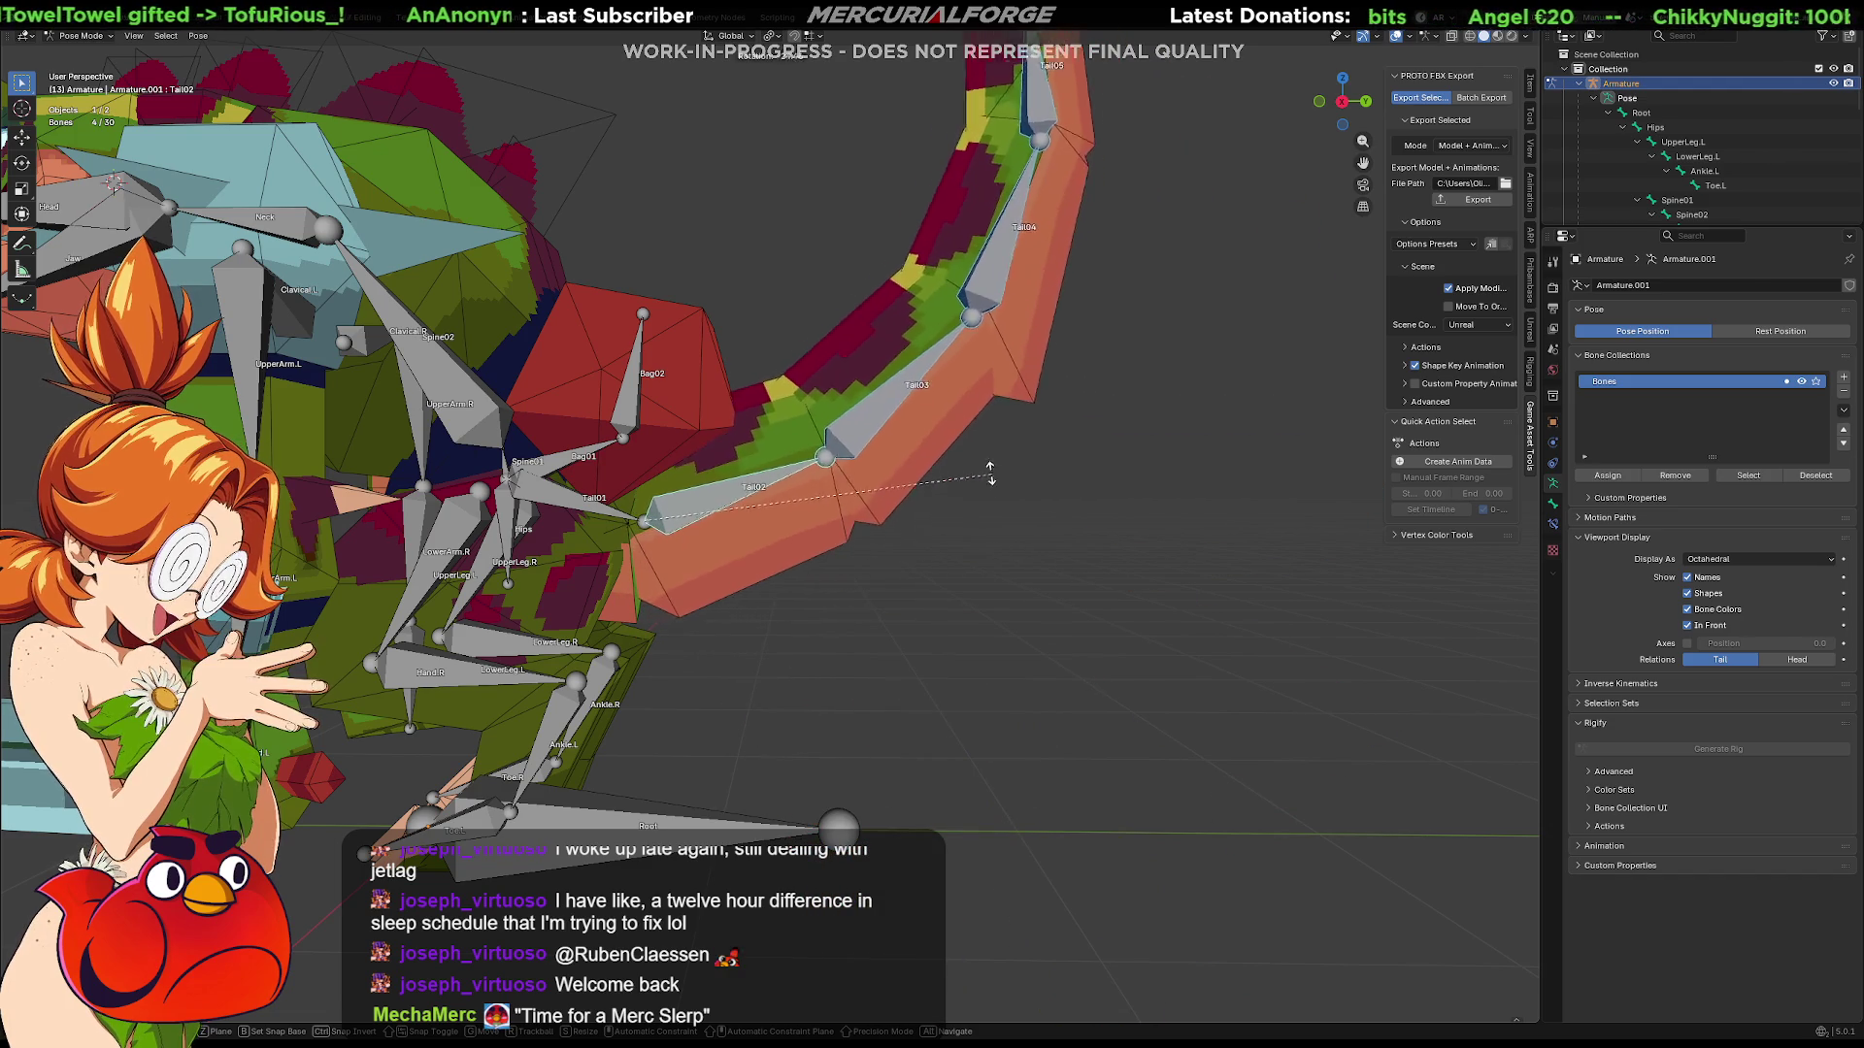
pyautogui.click(1087, 537)
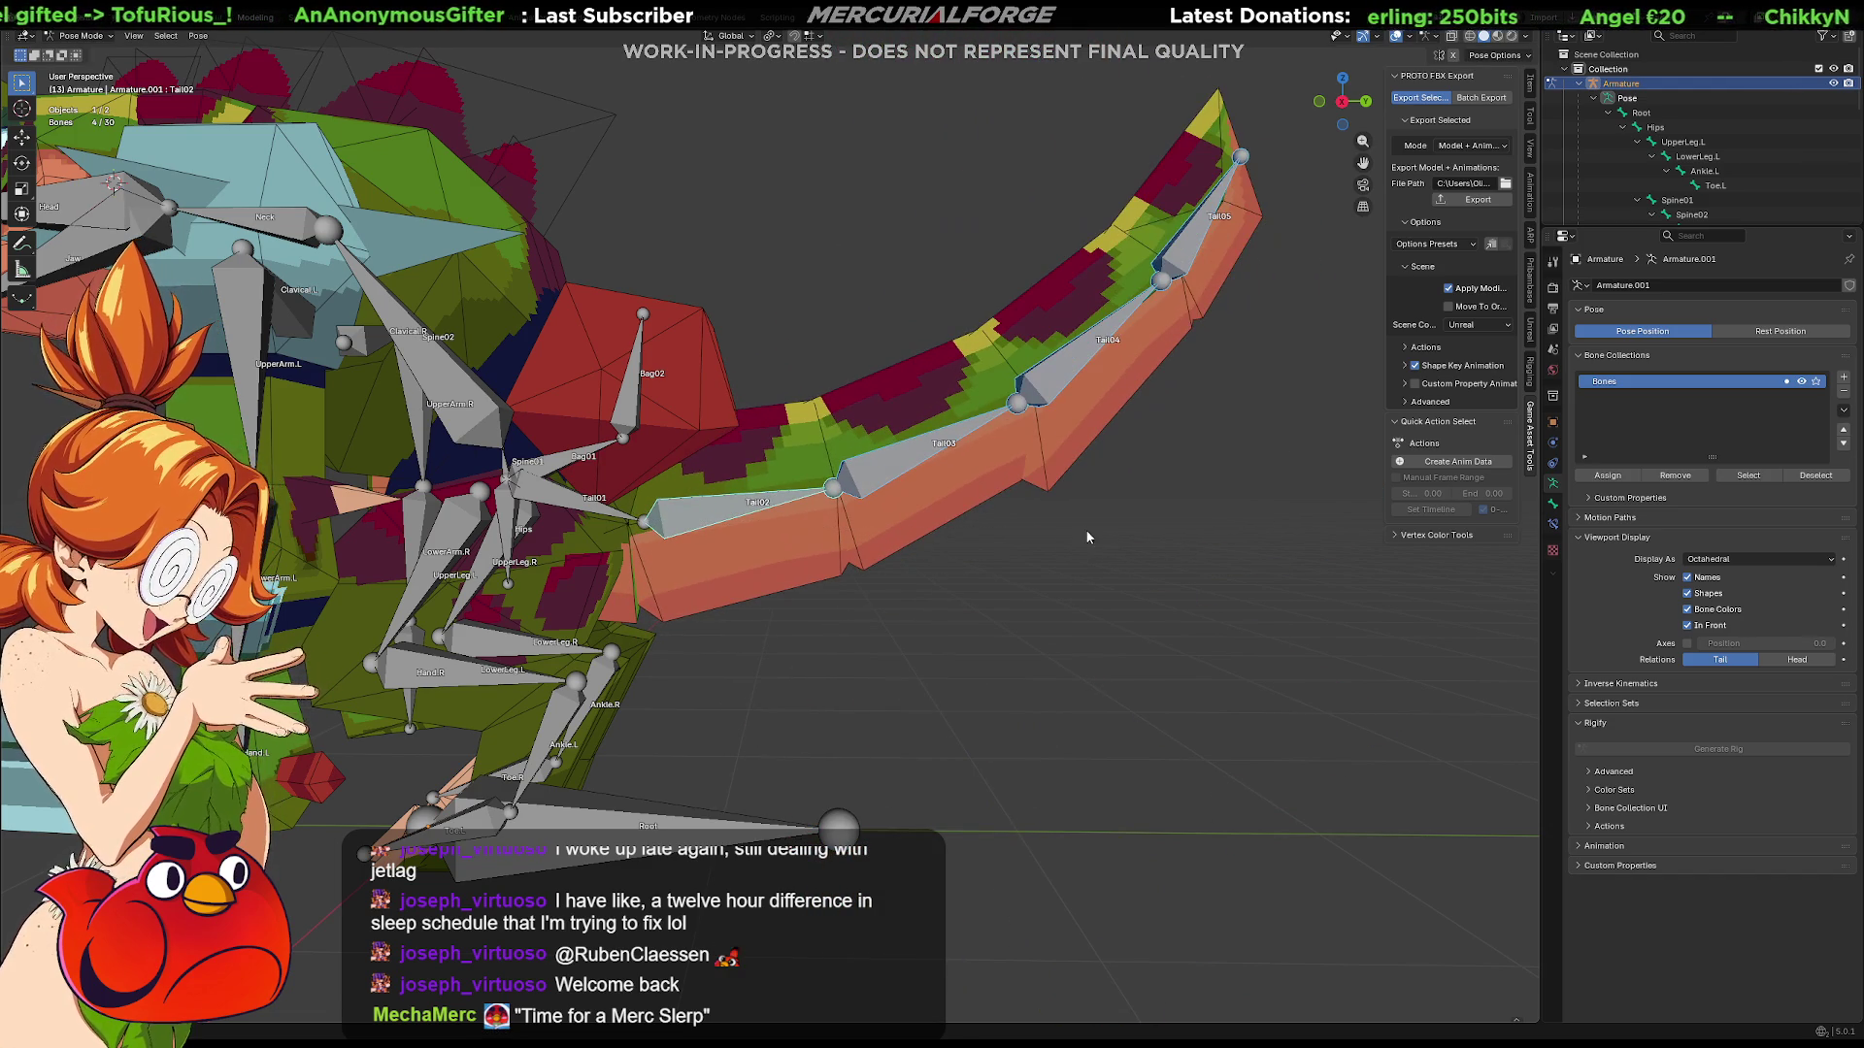
pyautogui.click(1533, 88)
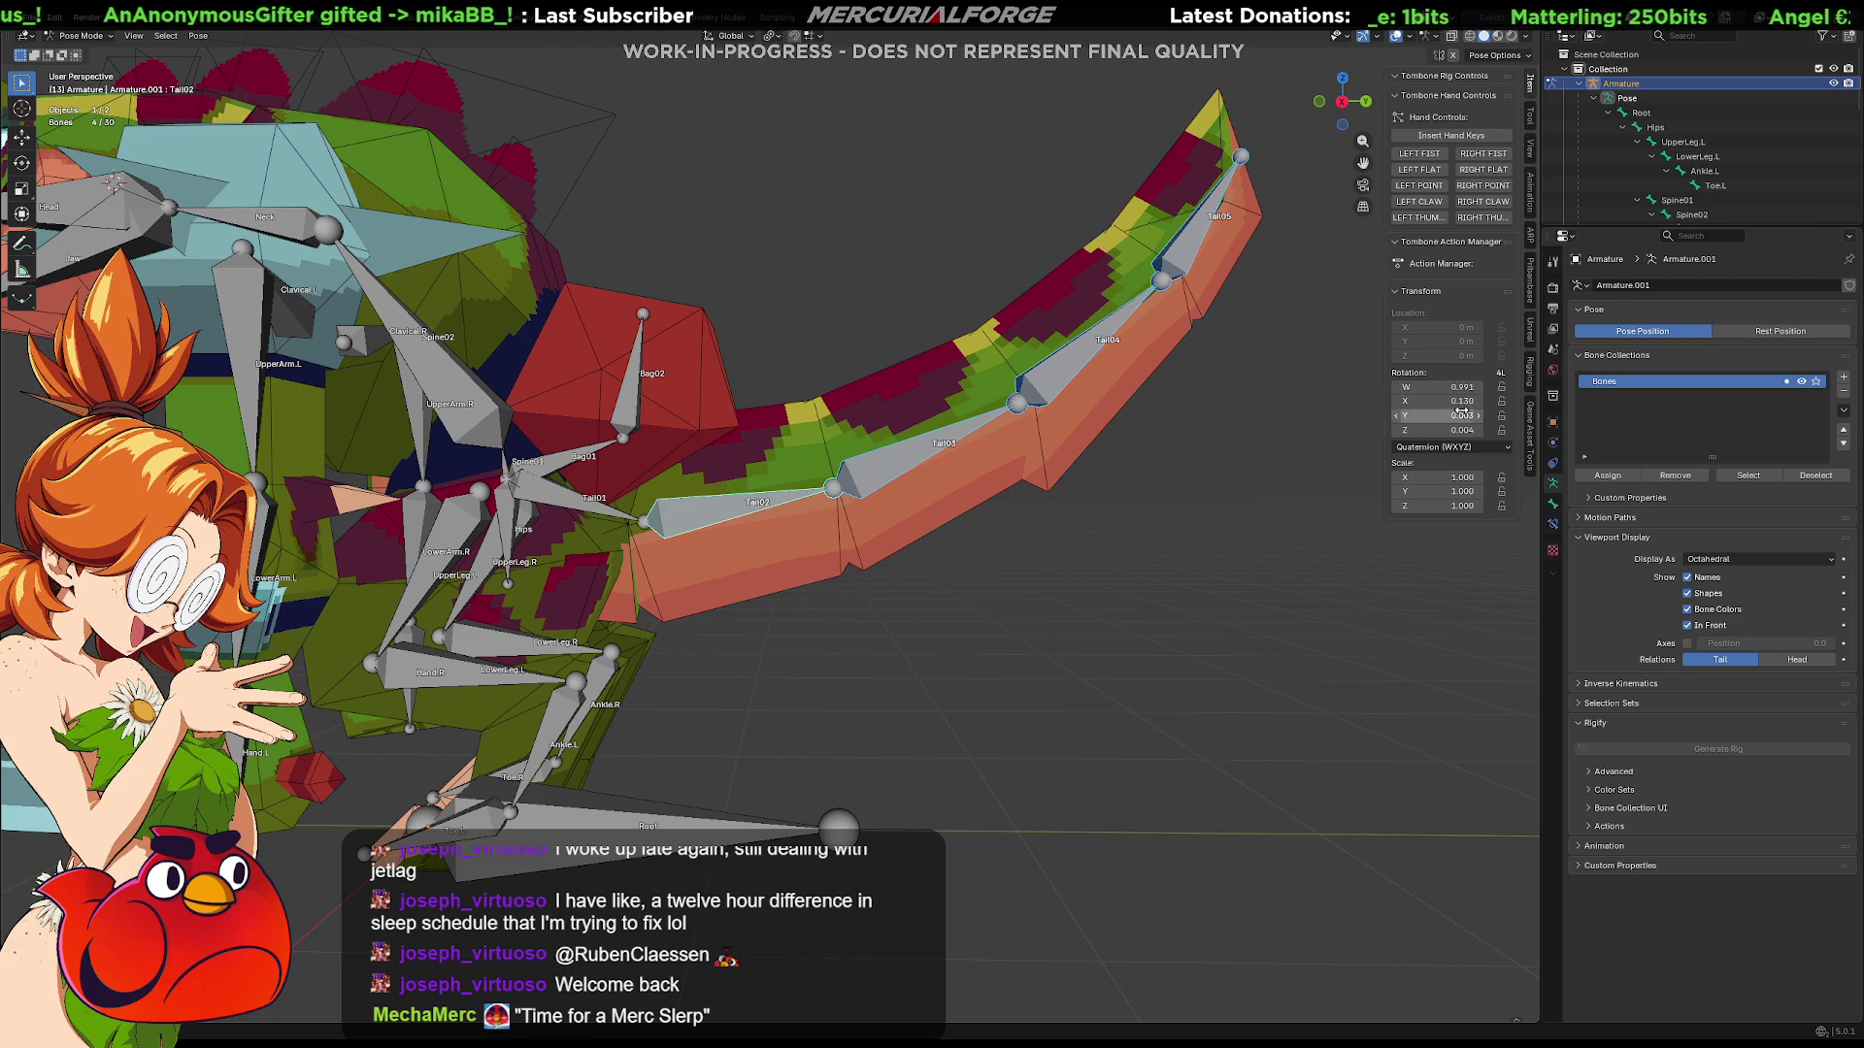
pyautogui.hotkey('alt', 'r')
# Step: Set the tail bones to XYZ Euler, bend them about 18.5°, then reset rotation to 0°
pyautogui.click(1488, 450)
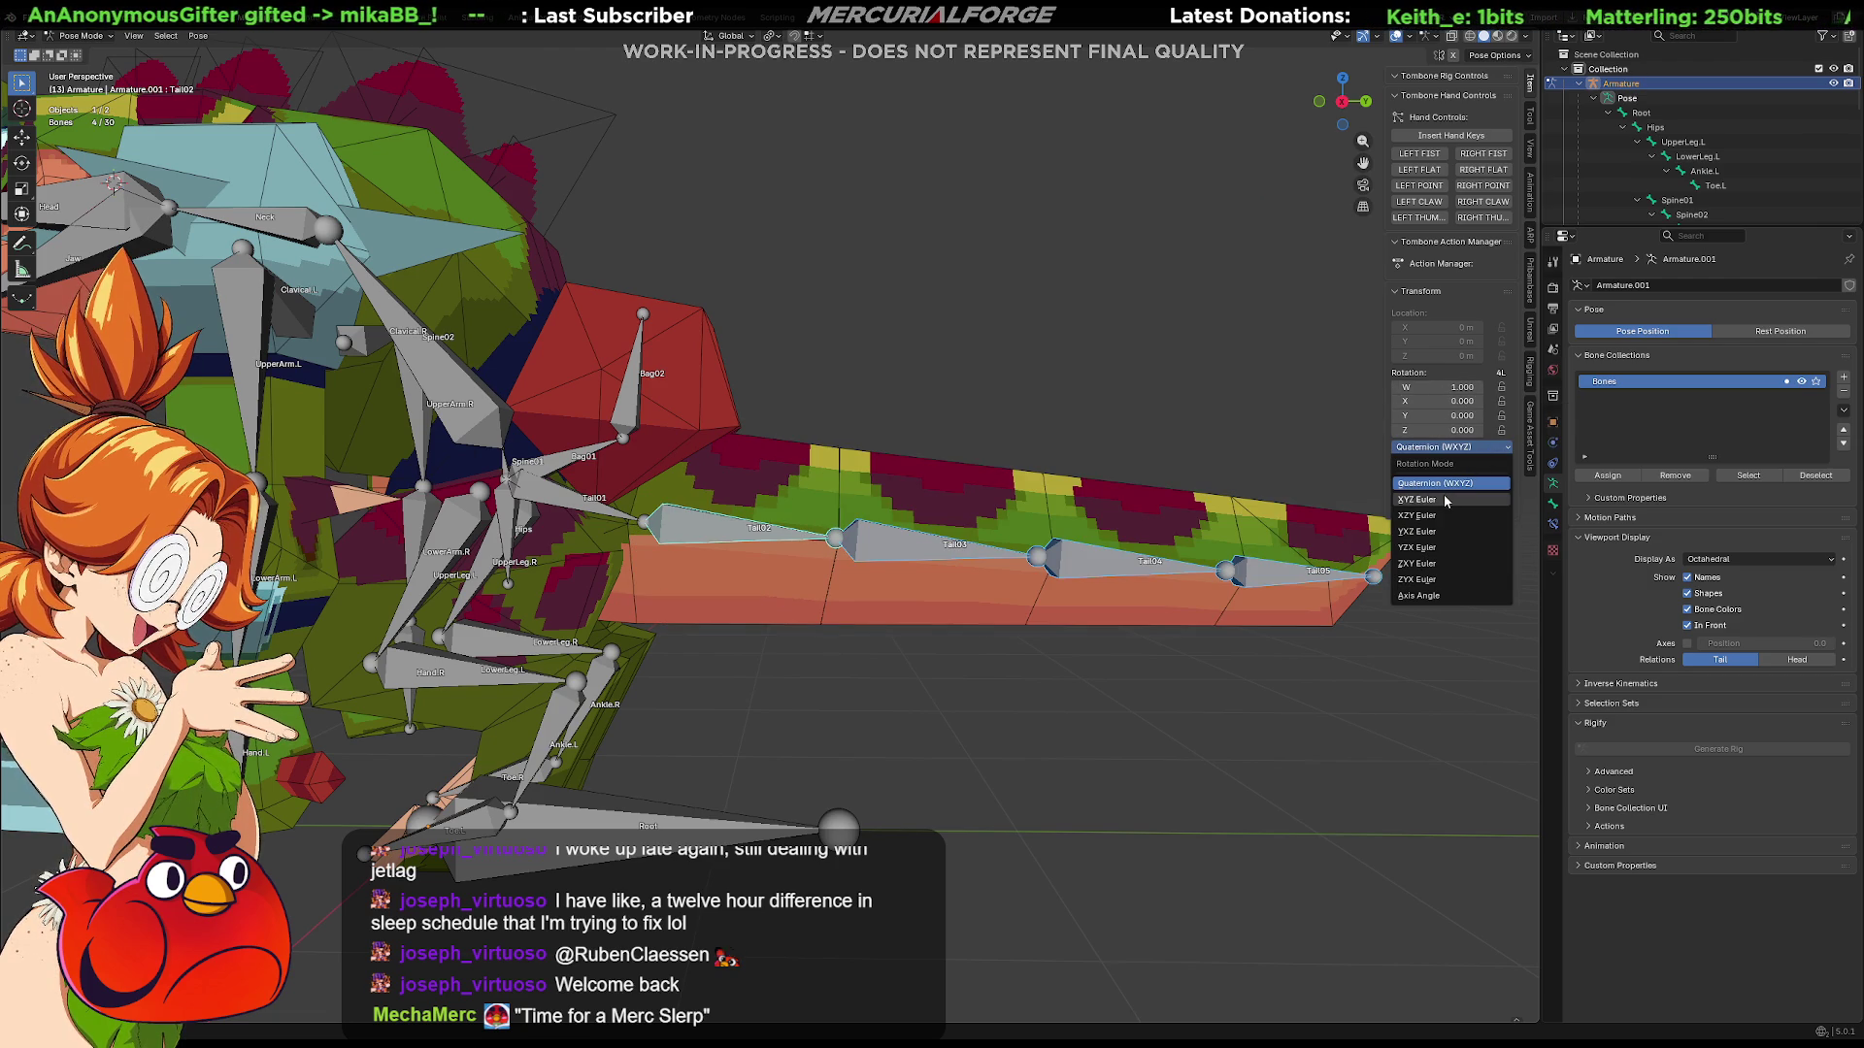
pyautogui.click(1437, 497)
pyautogui.keyDown('shift'); pyautogui.moveTo(1289, 531); pyautogui.dragTo(1151, 526, button='middle'); pyautogui.keyUp('shift')
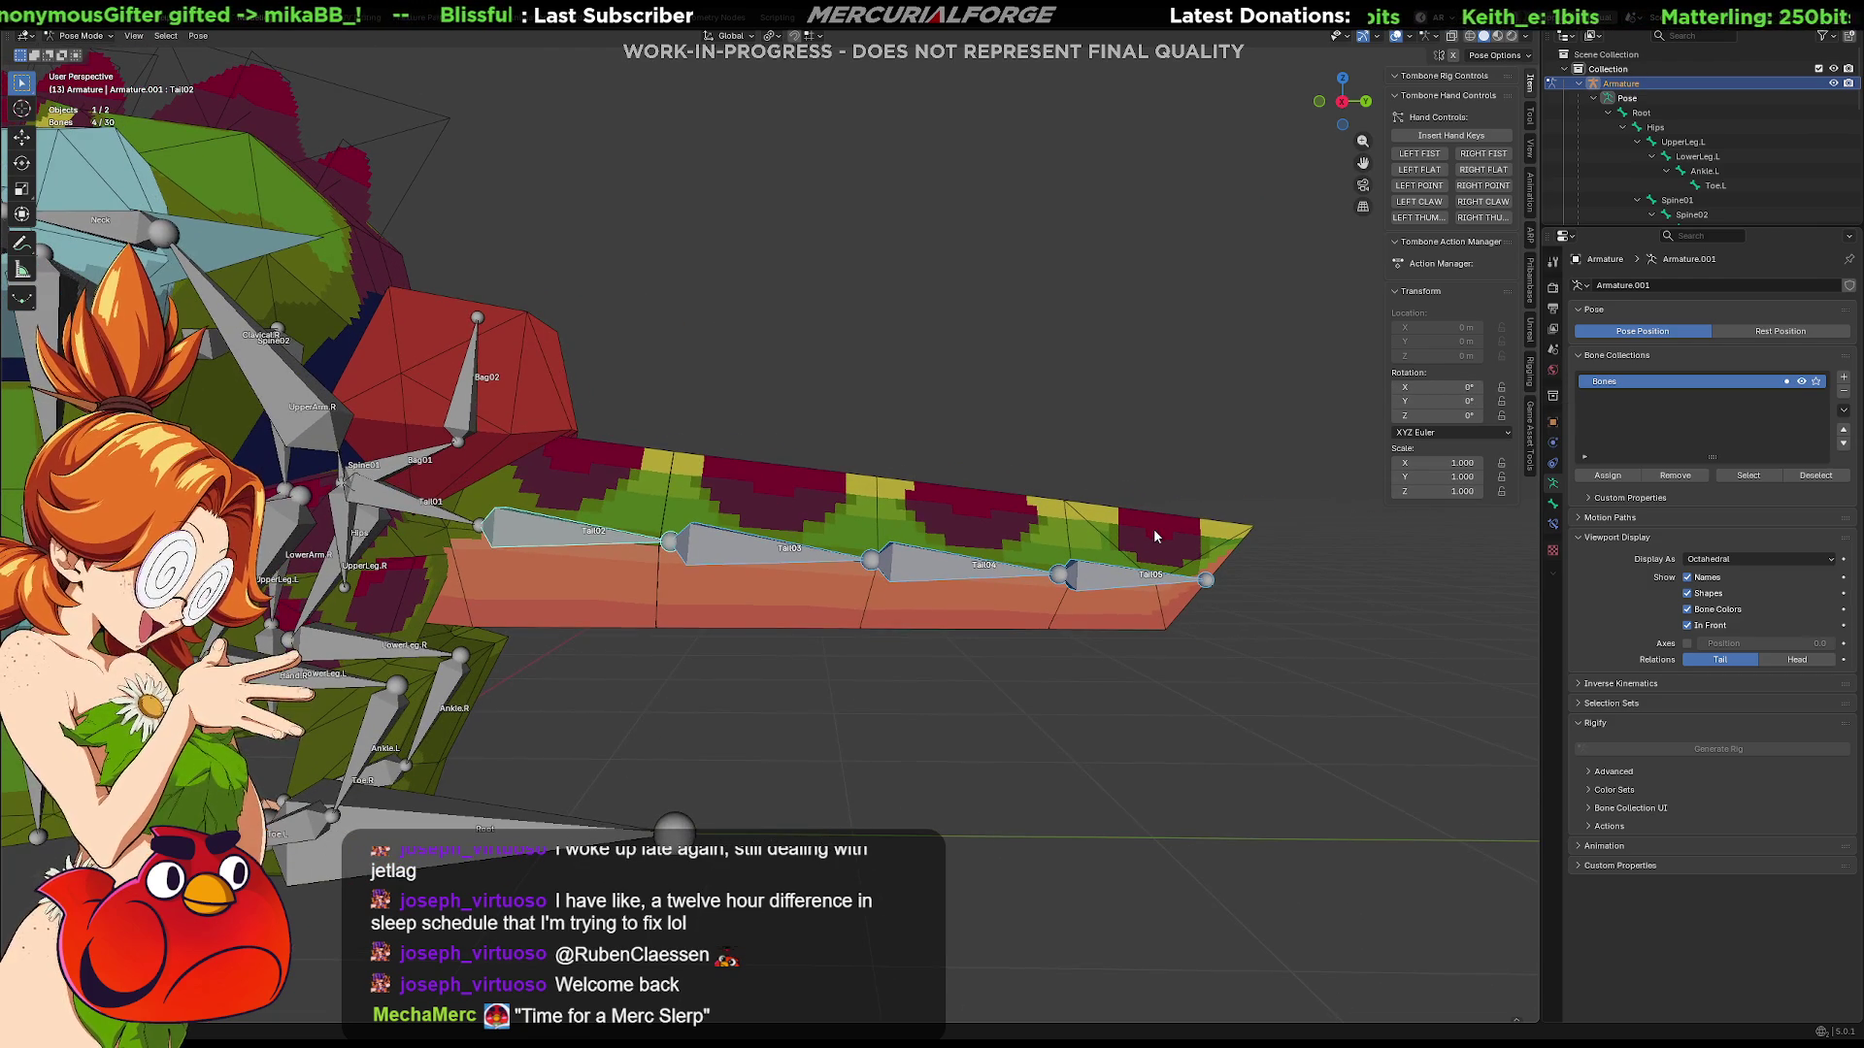
pyautogui.press('r')
pyautogui.click(1066, 344)
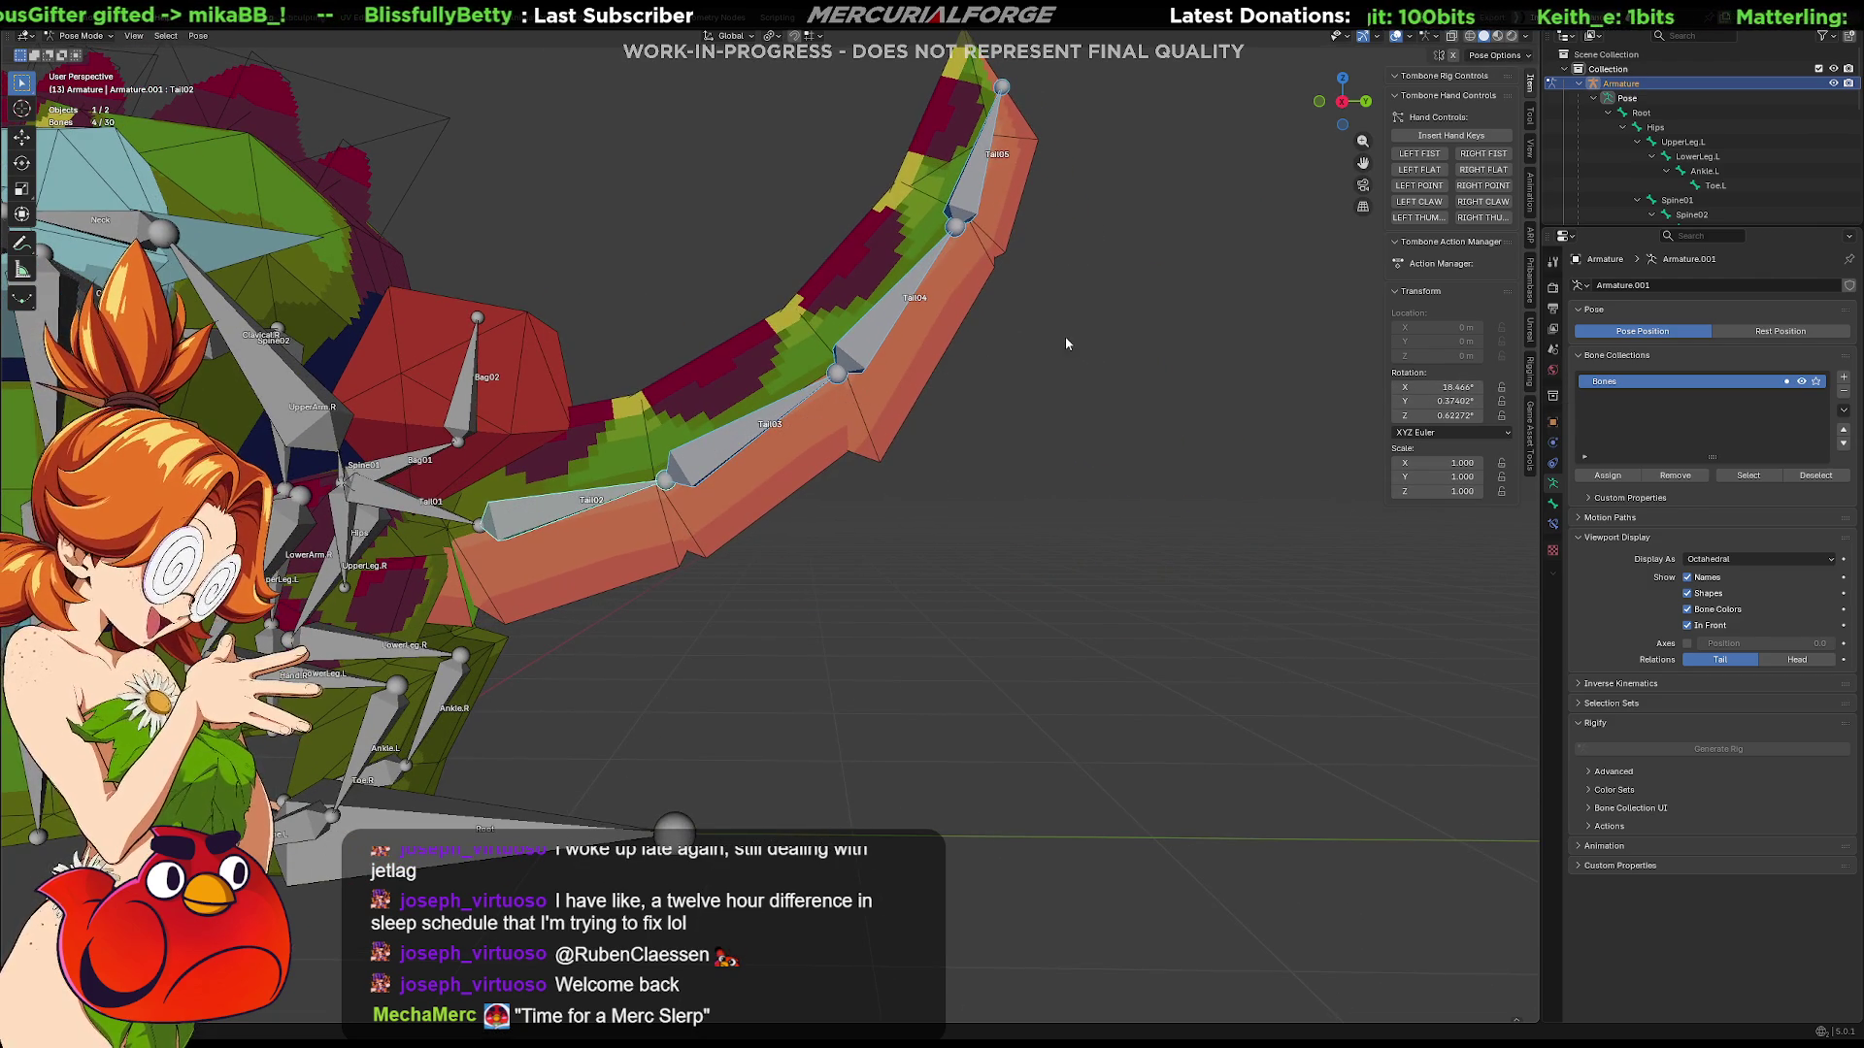
pyautogui.moveTo(1456, 386); pyautogui.dragTo(1456, 415)
pyautogui.press('Return')
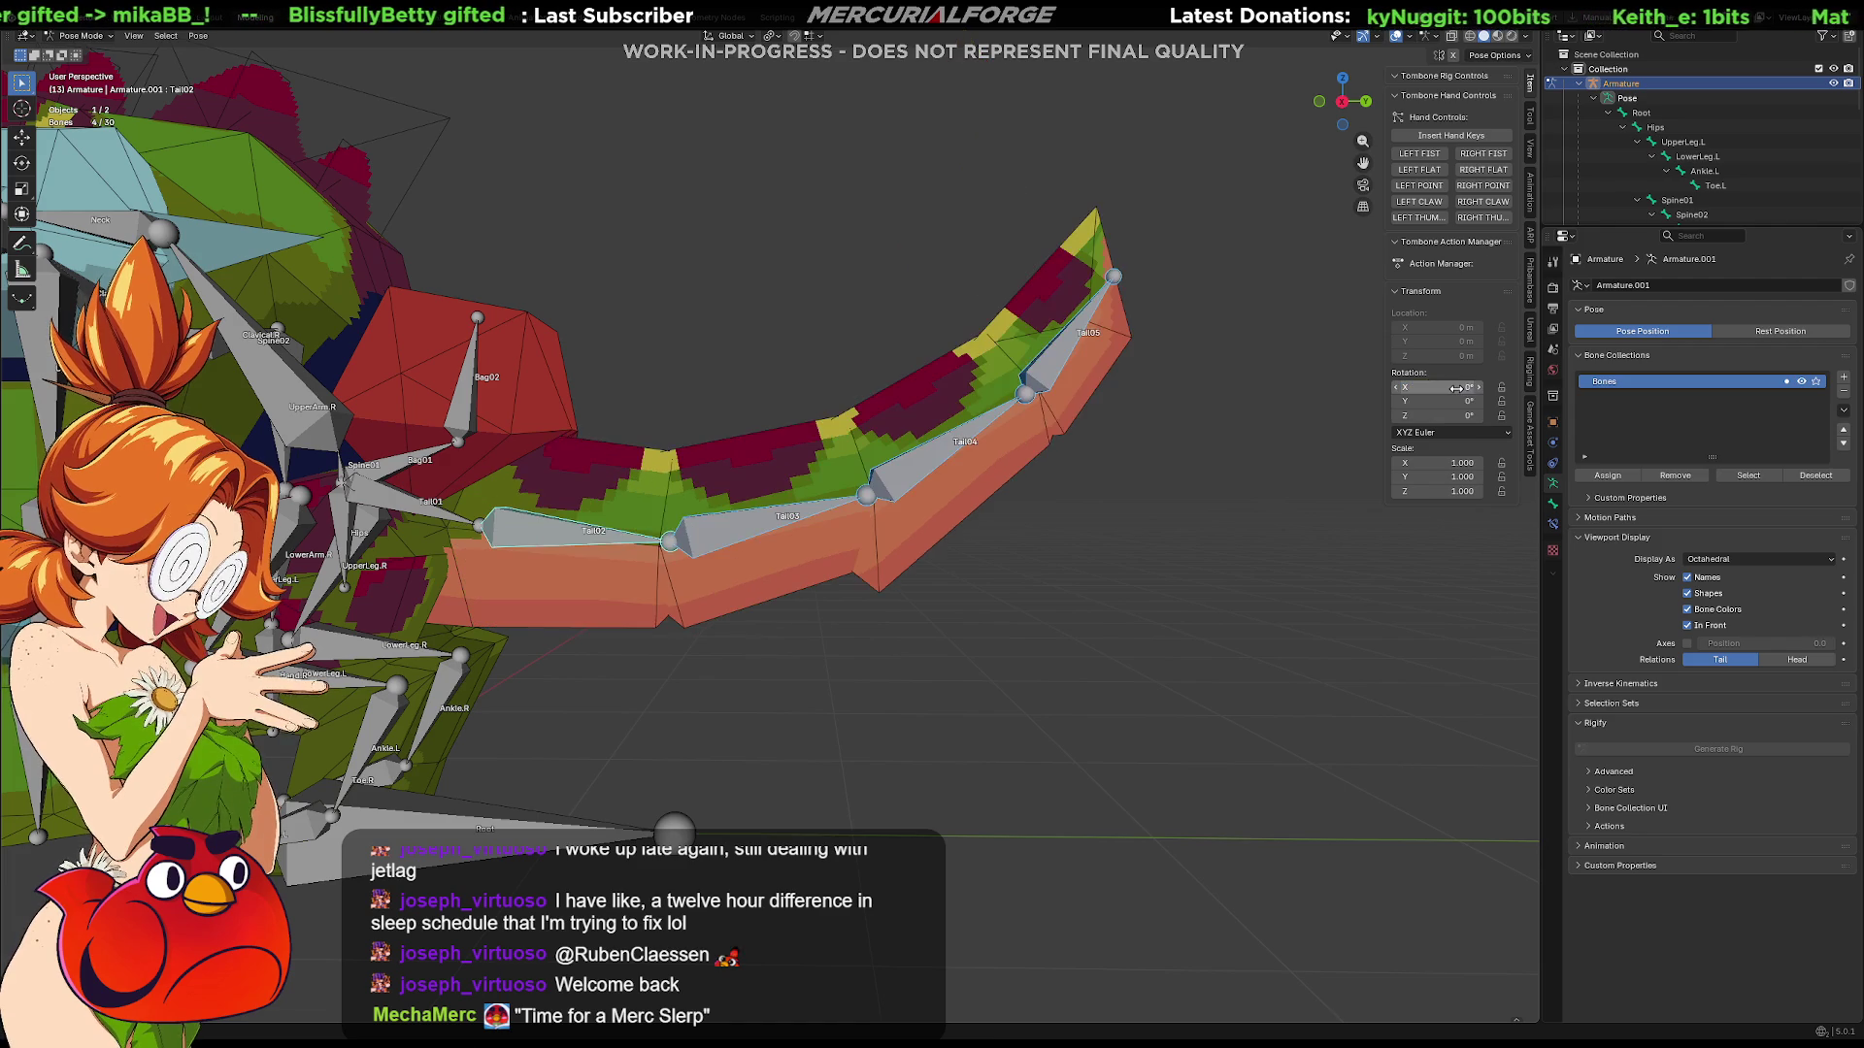
pyautogui.click(1138, 541)
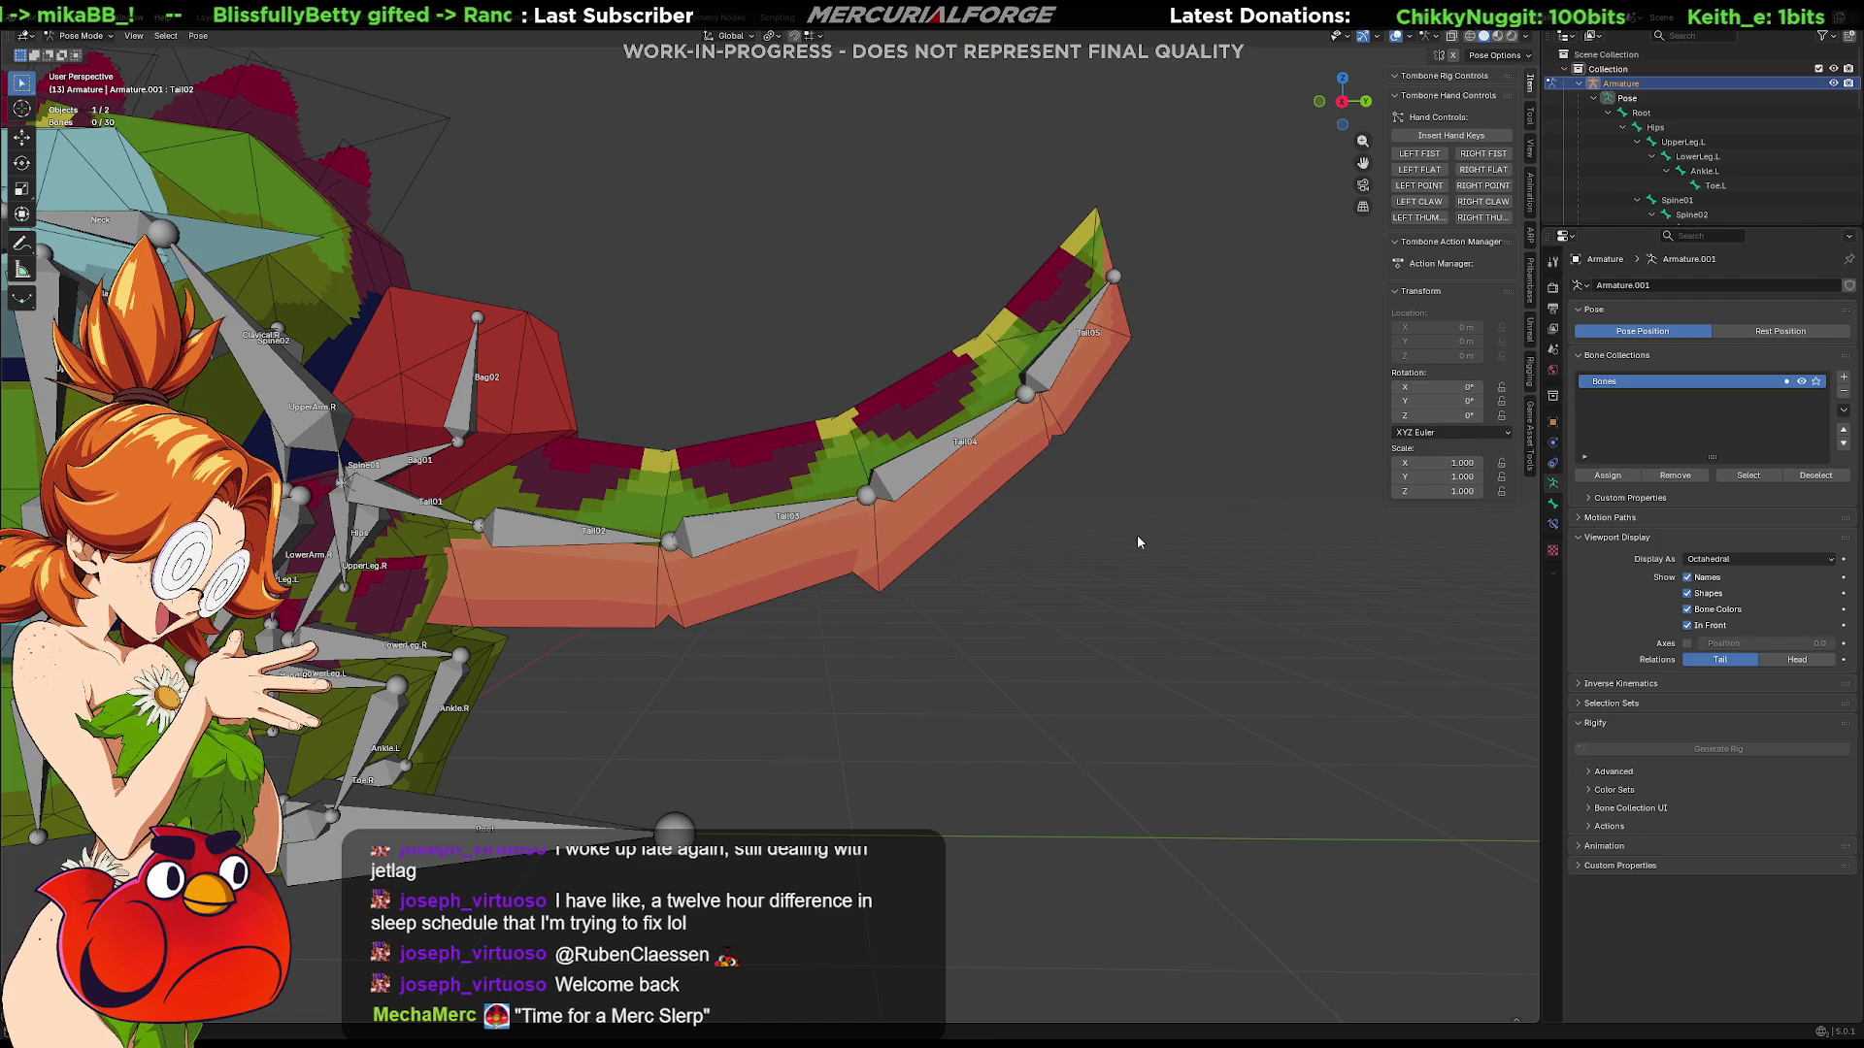
pyautogui.hotkey('ctrl', 'z')
pyautogui.hotkey('ctrl', 'z')
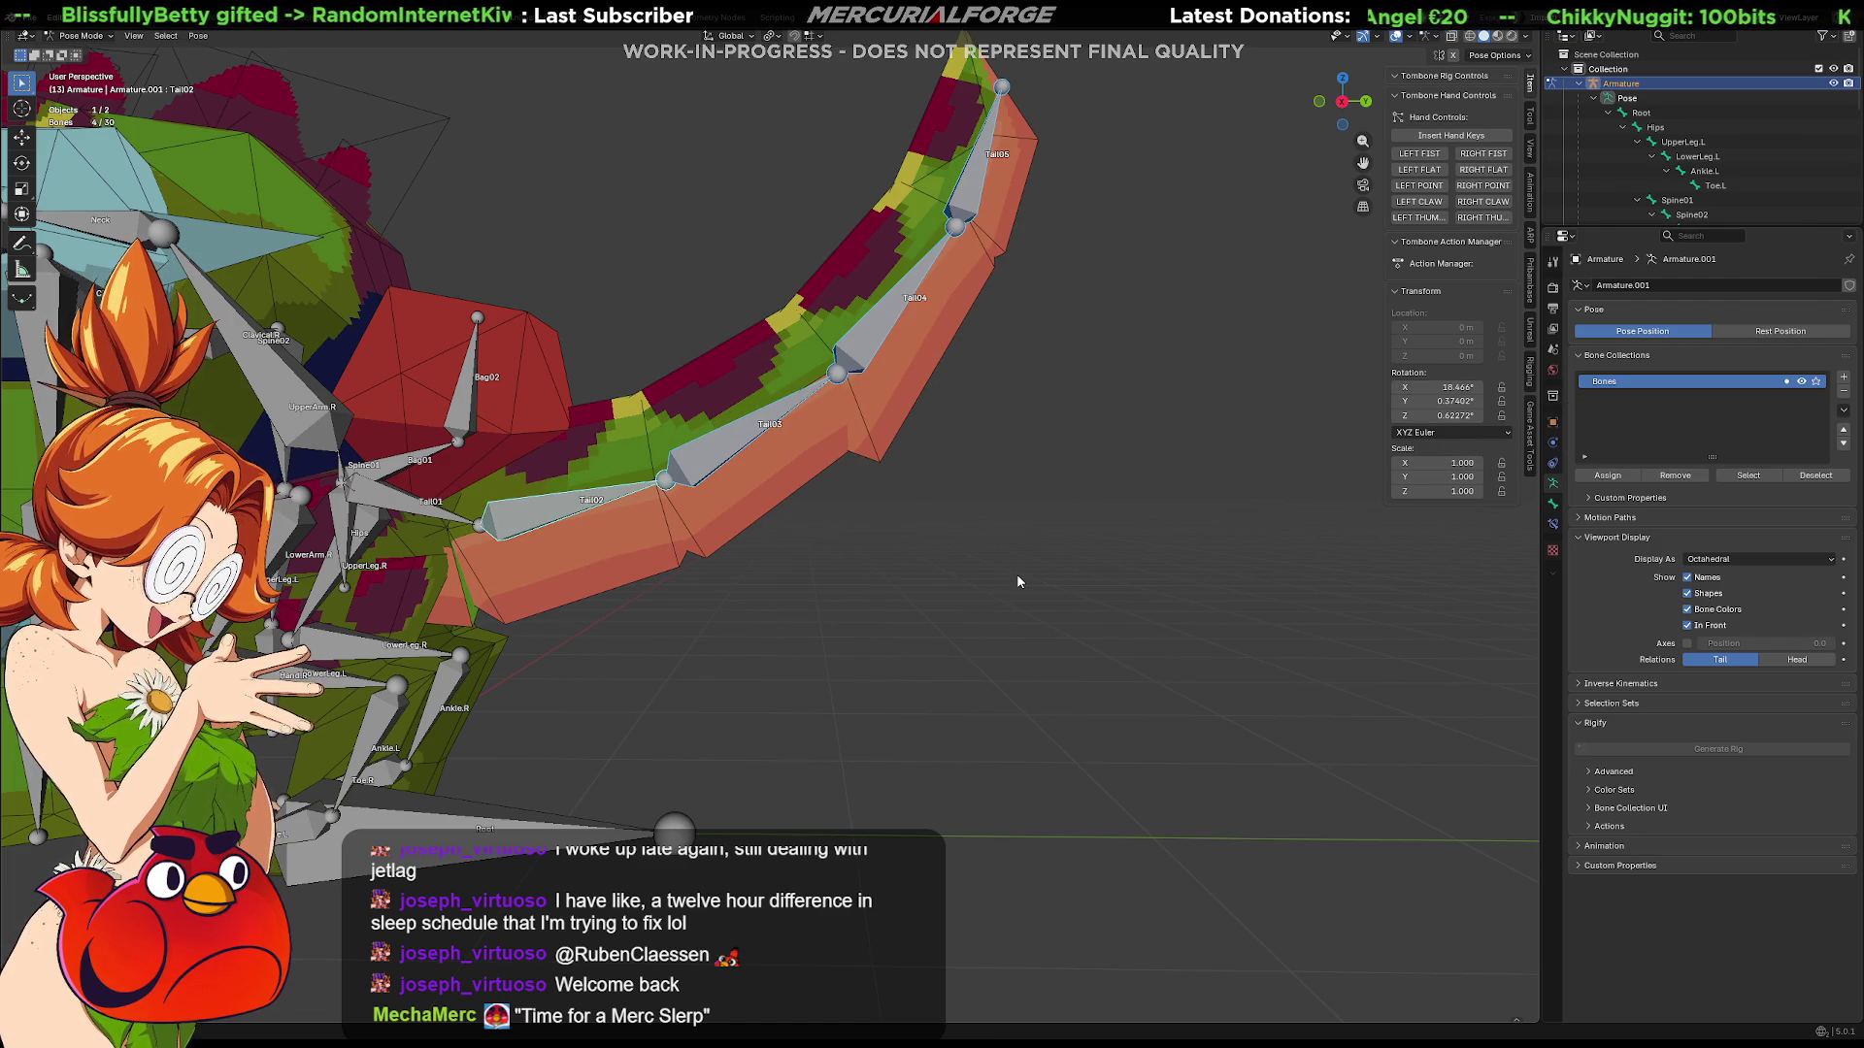
pyautogui.hotkey('ctrl', 'shift', 'z')
pyautogui.press('Tab')
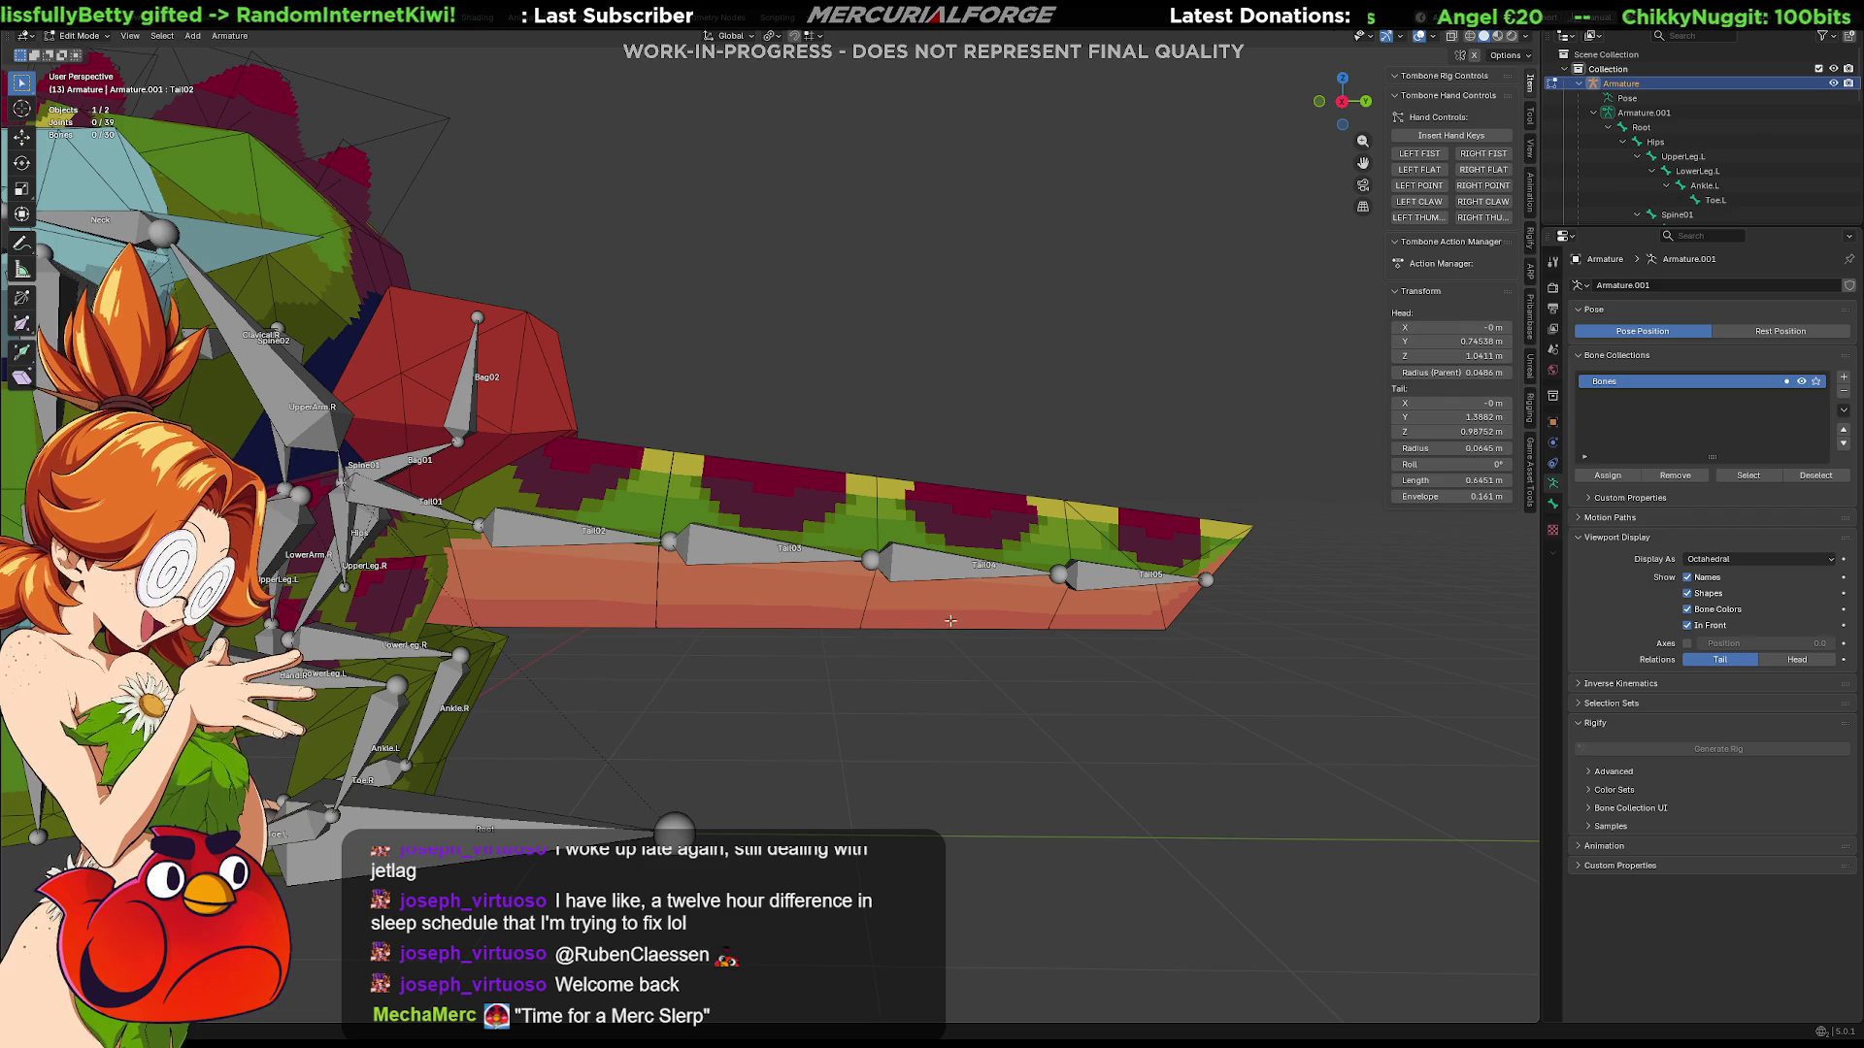
# Step: Put the Reptile_Grunt mesh into Weight Paint and view the Tail04 and Tail03 weights
pyautogui.hotkey('ctrl', 'Tab')
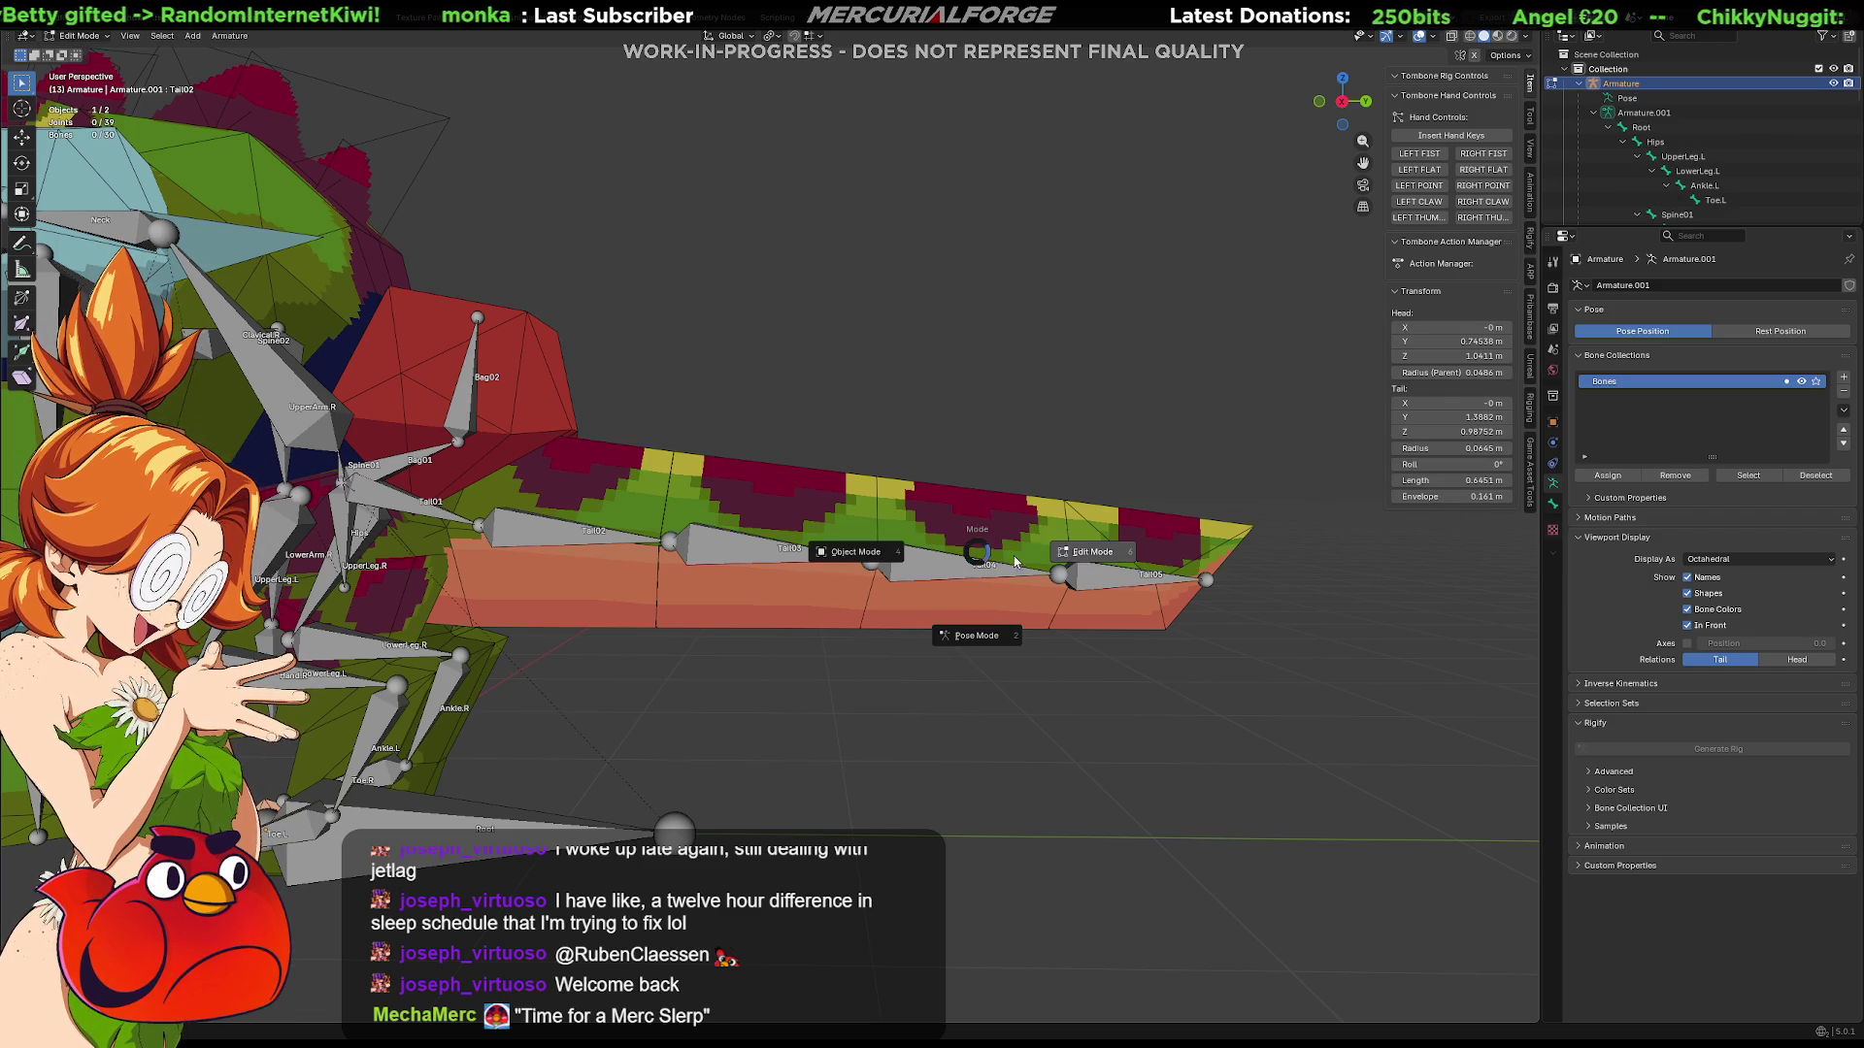
pyautogui.hotkey('ctrl', 'Tab')
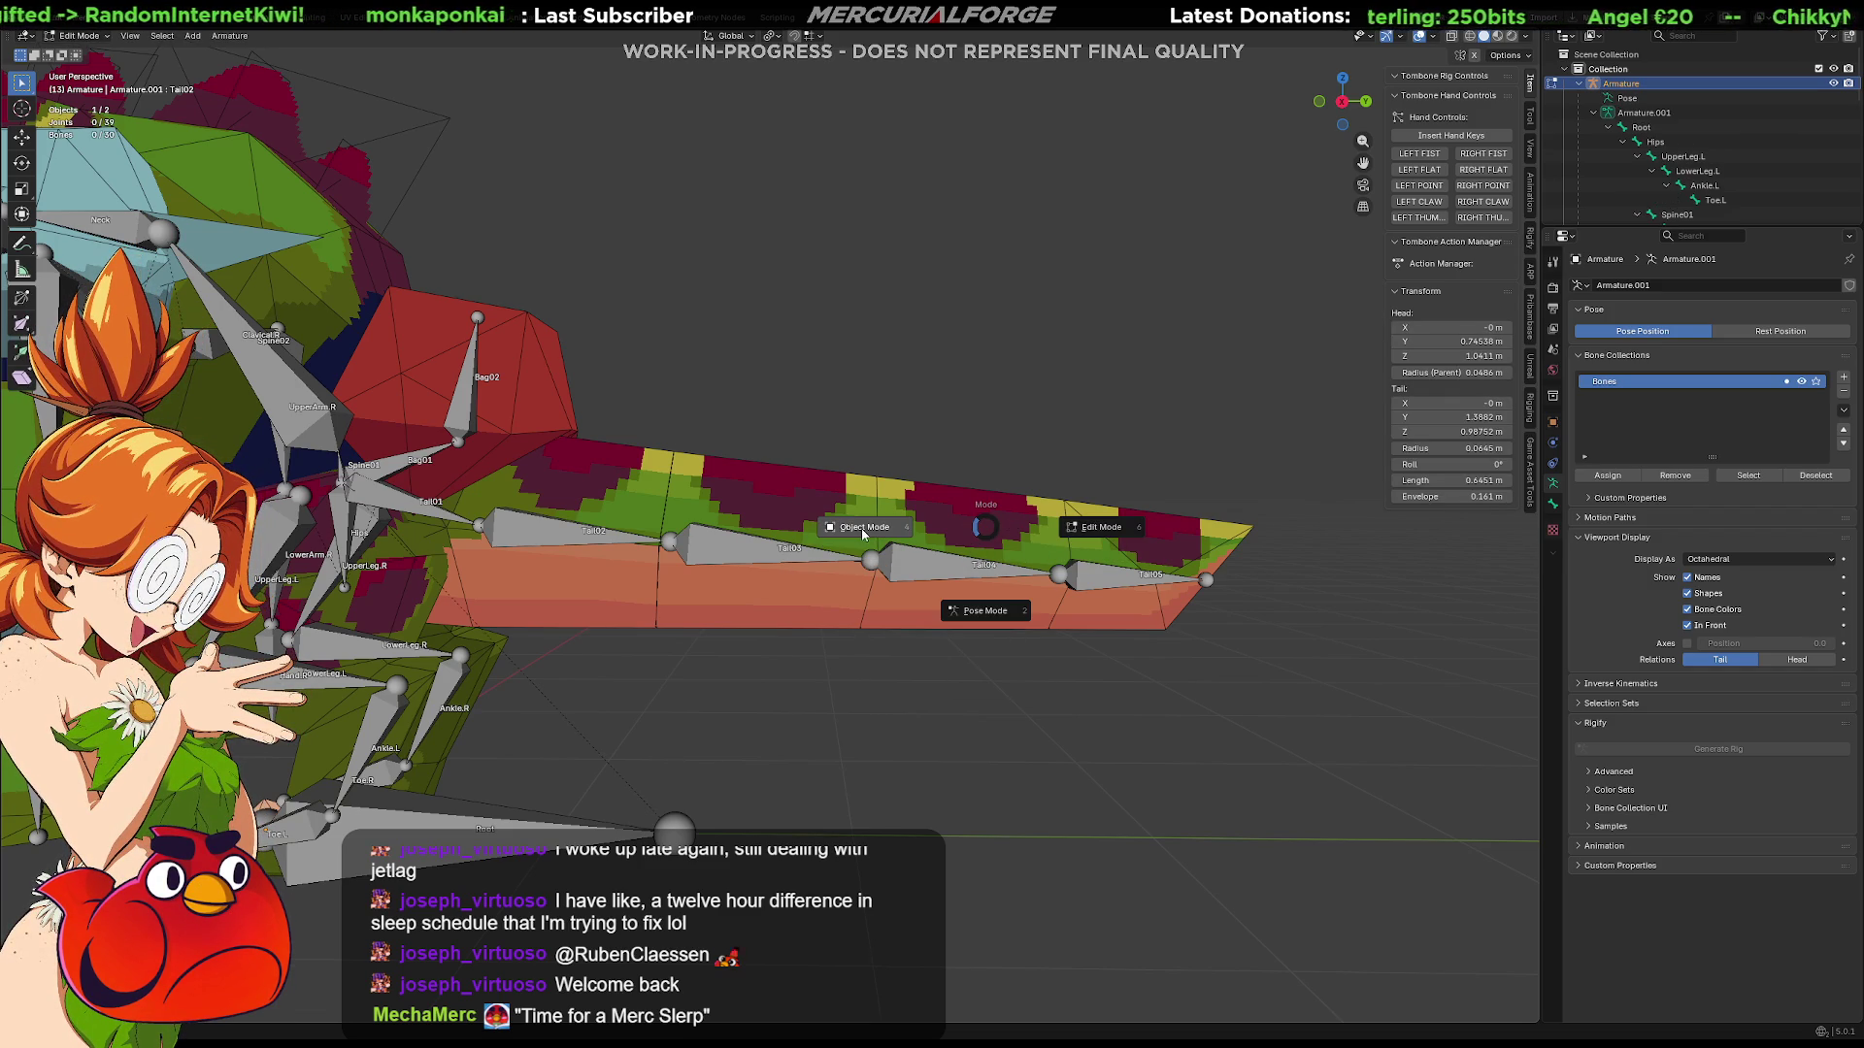
pyautogui.click(861, 533)
pyautogui.click(987, 507)
pyautogui.hotkey('ctrl', 'Tab')
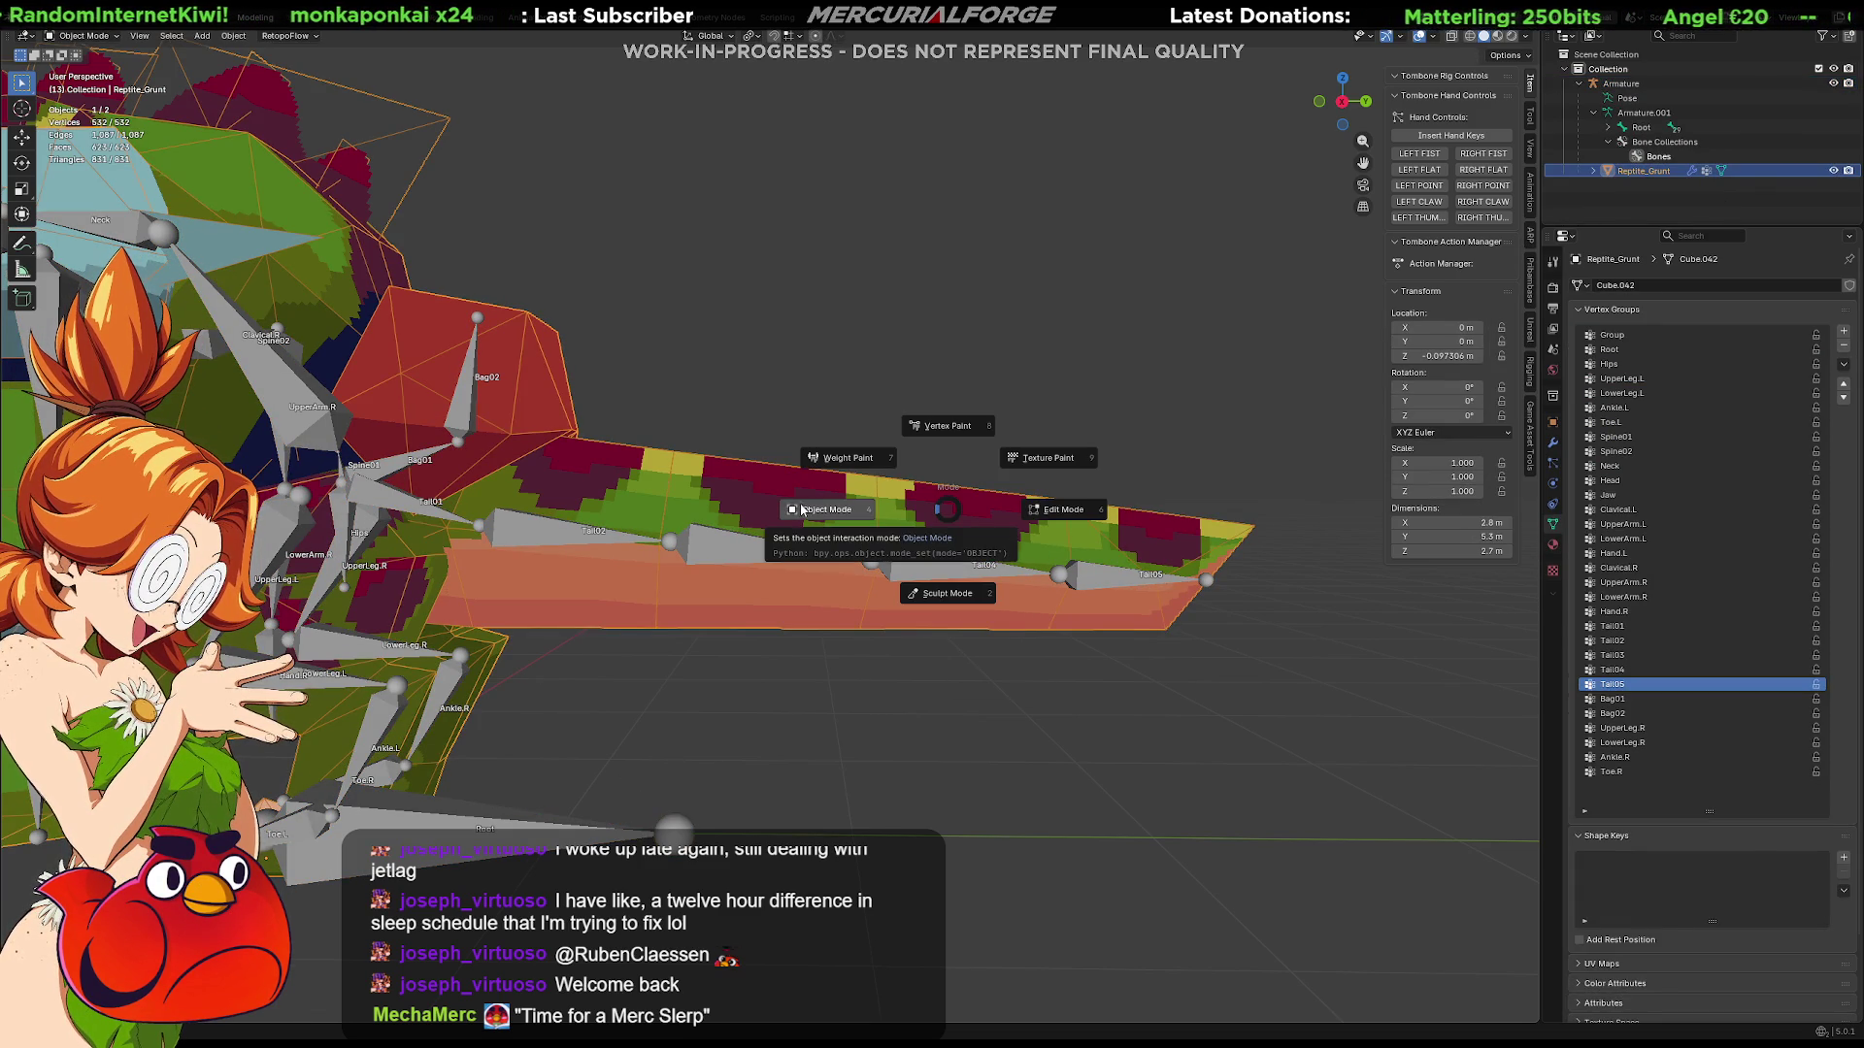
pyautogui.click(852, 464)
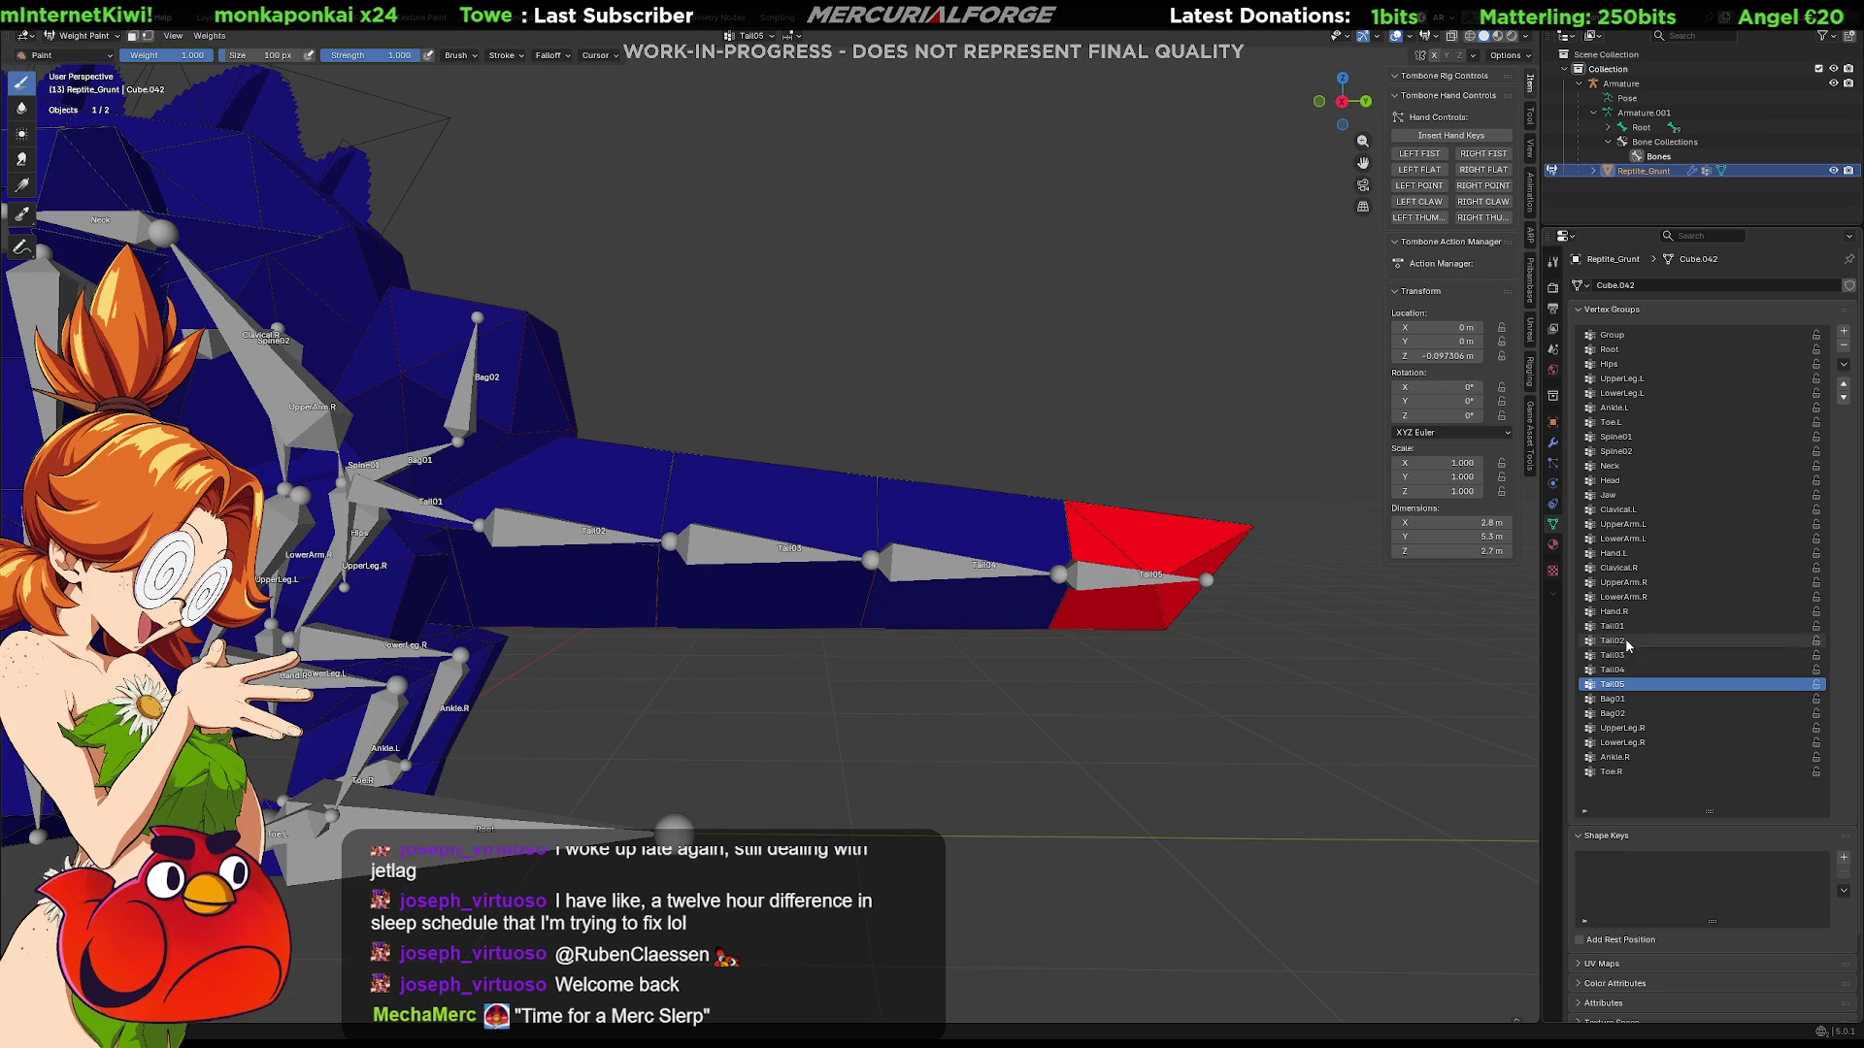
pyautogui.click(1645, 669)
pyautogui.click(1650, 656)
pyautogui.moveTo(1097, 660)
pyautogui.mouseDown(button='middle')
pyautogui.moveTo(1068, 565)
pyautogui.moveTo(1056, 694)
pyautogui.mouseUp(button='middle')
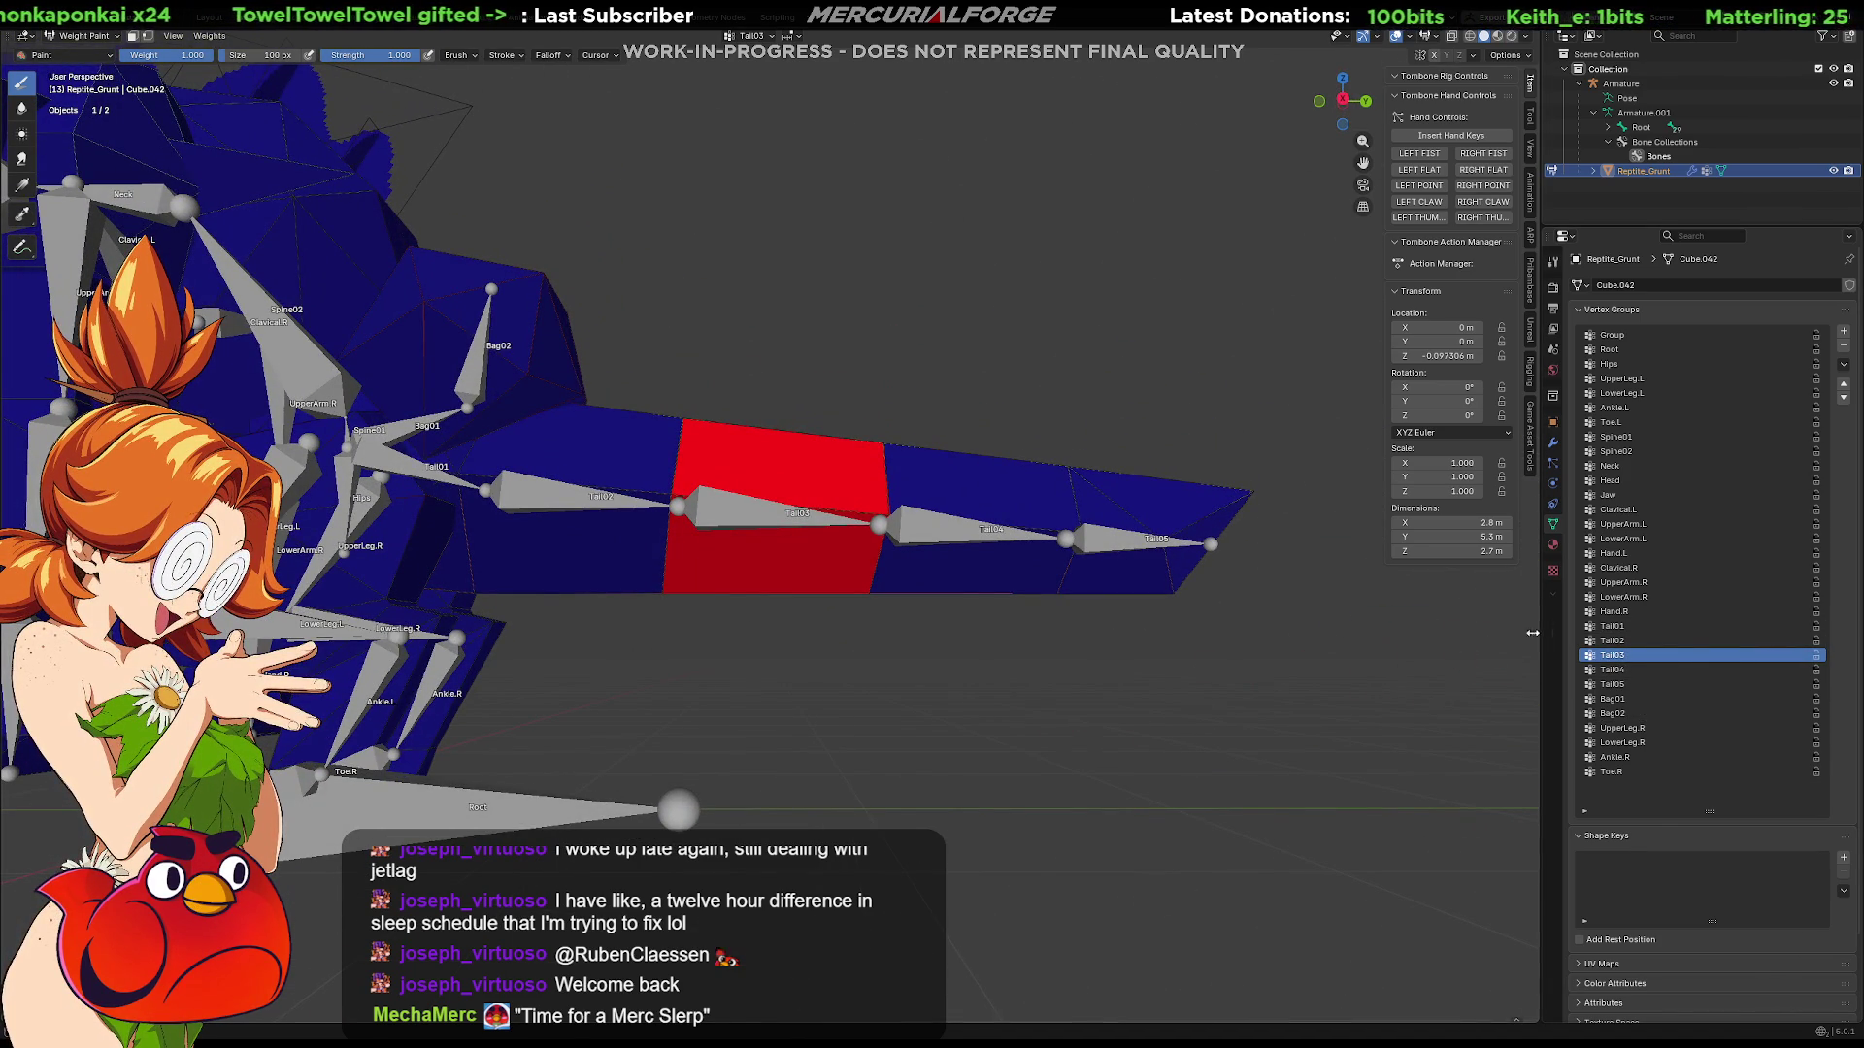
# Step: Toggle see-through shading and re-enter Weight Paint to inspect the Tail02 group's weights
pyautogui.hotkey('alt', 'z')
pyautogui.hotkey('alt', 'z')
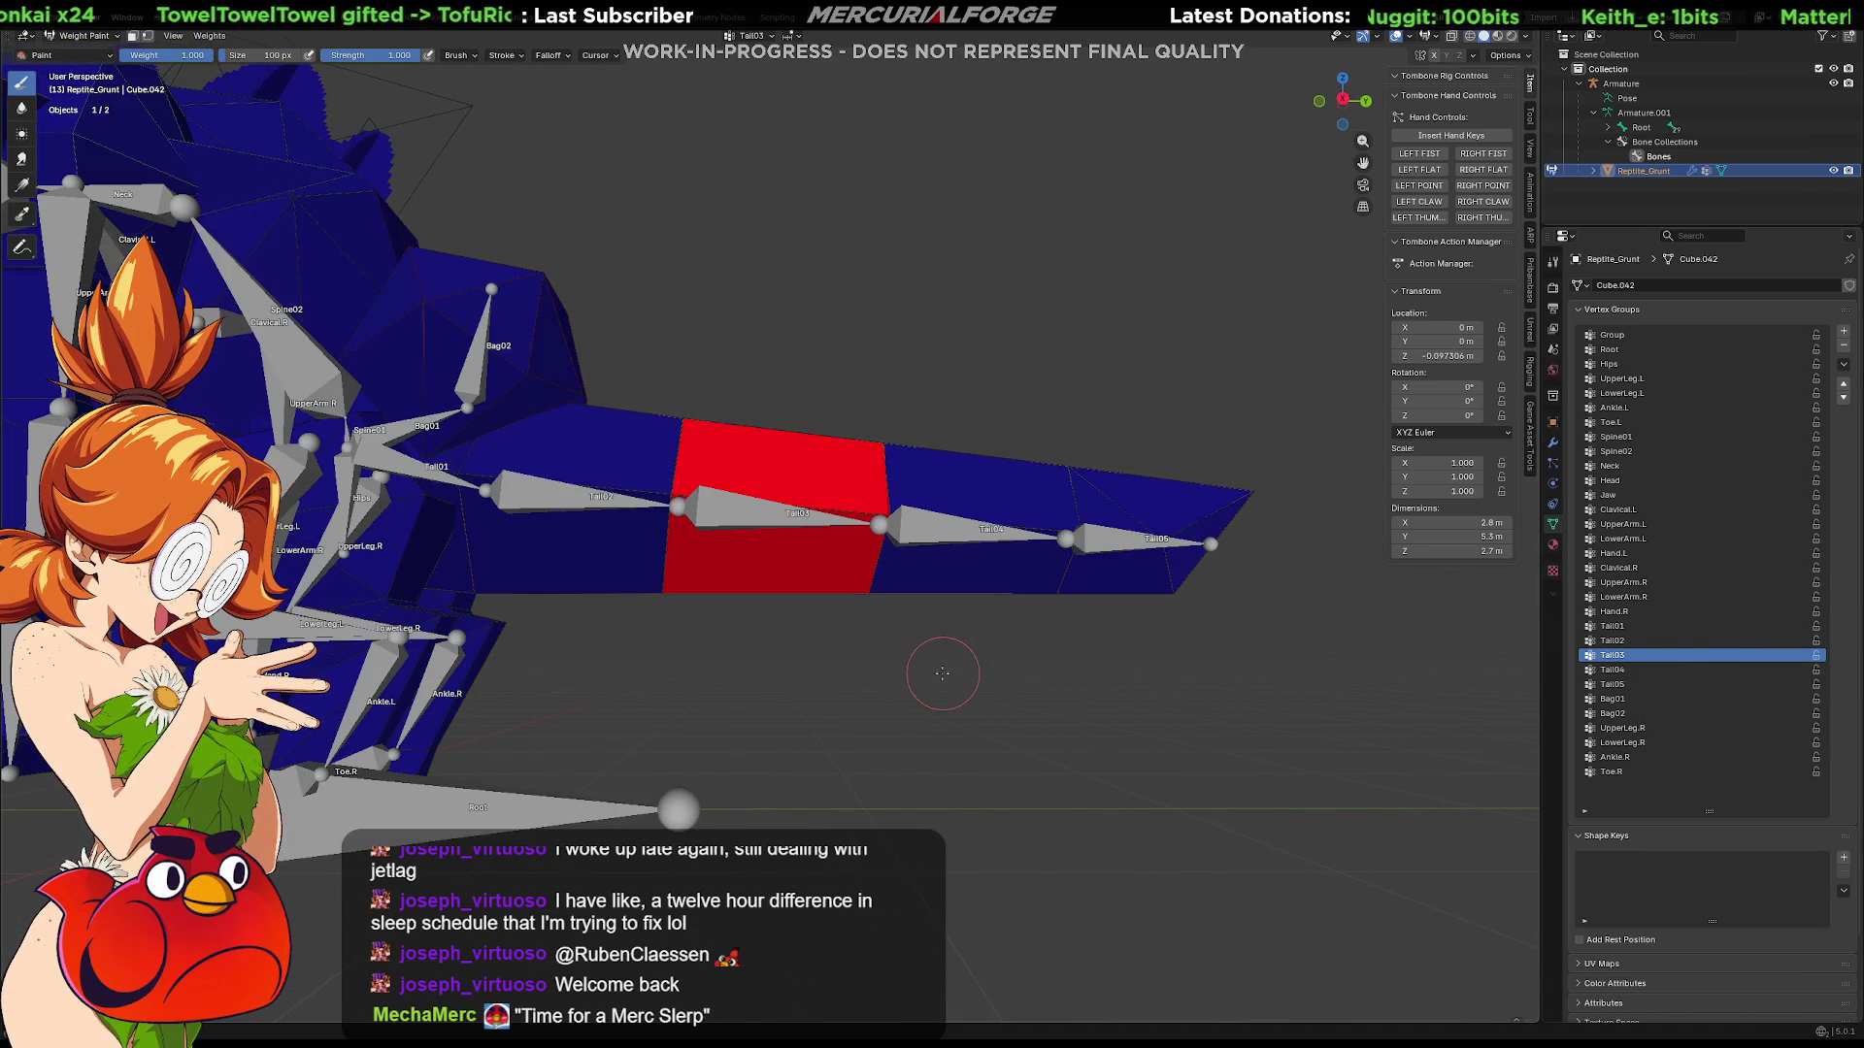
pyautogui.hotkey('ctrl', 'Tab')
pyautogui.click(990, 677)
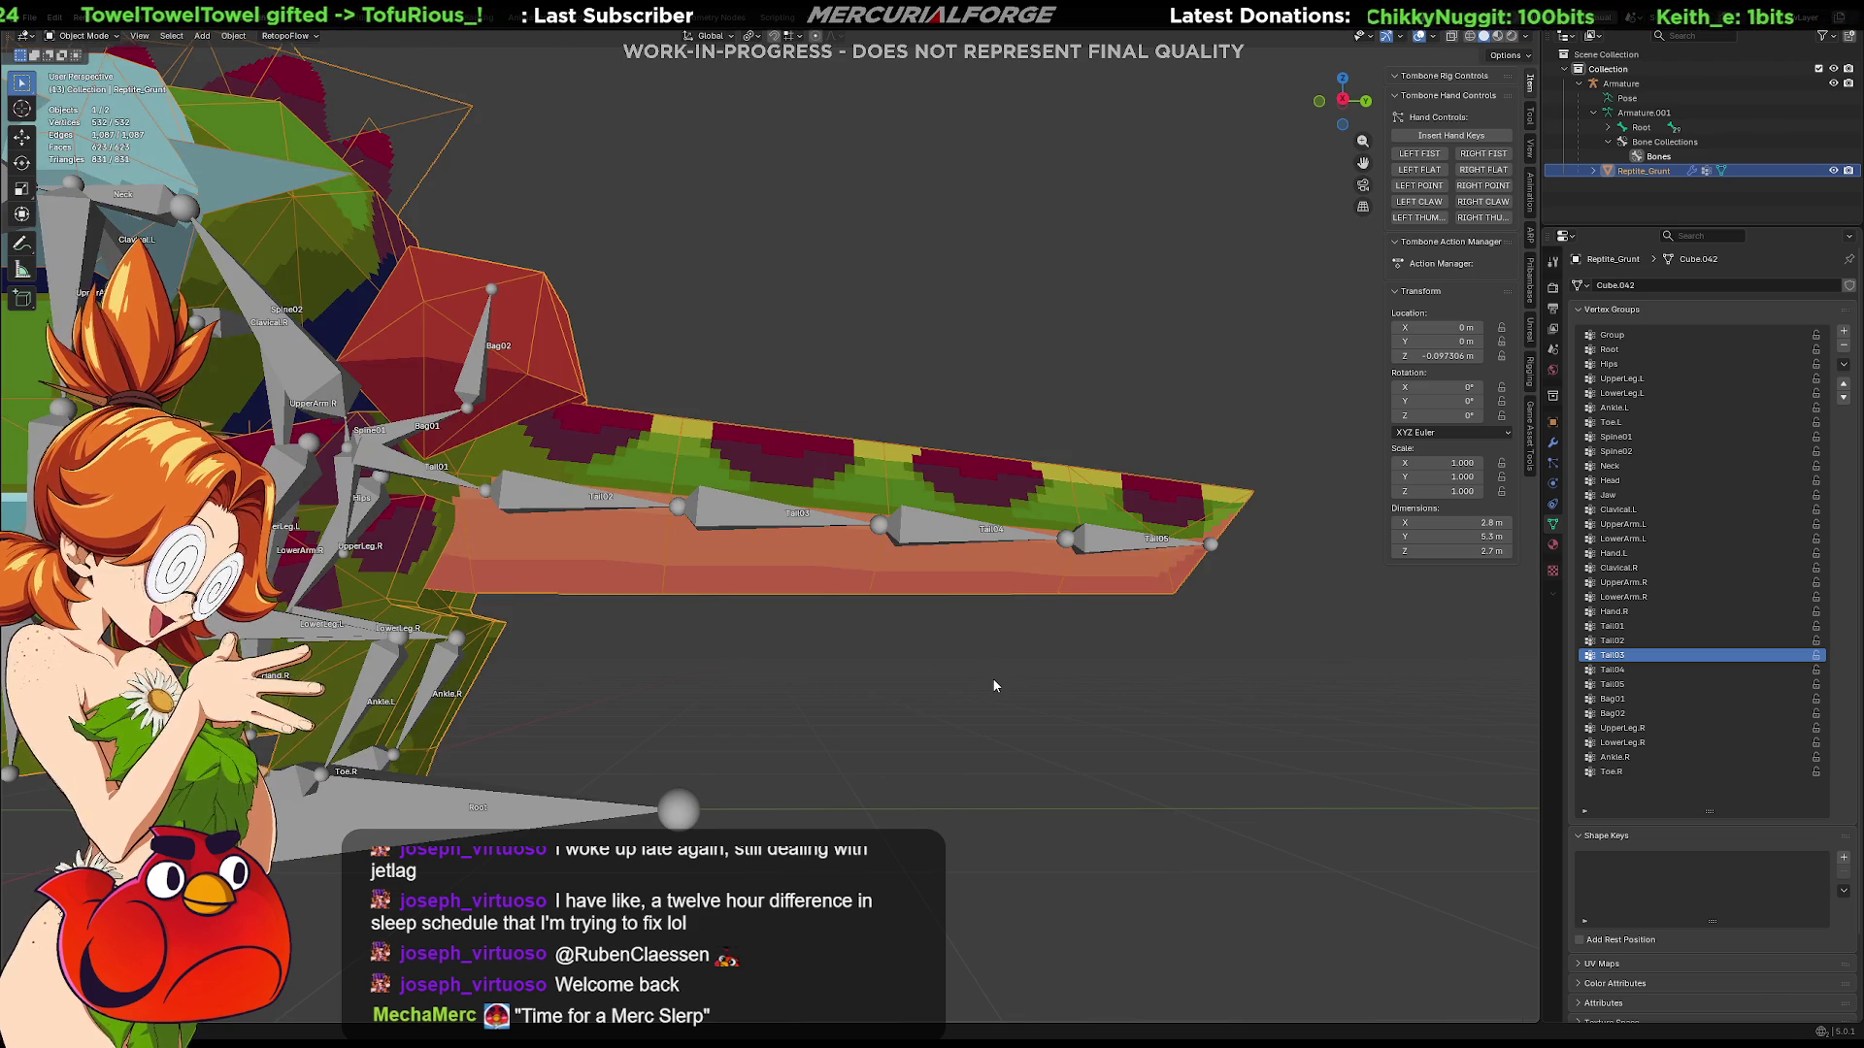
pyautogui.press('Tab')
pyautogui.moveTo(993, 679); pyautogui.dragTo(992, 686, button='middle')
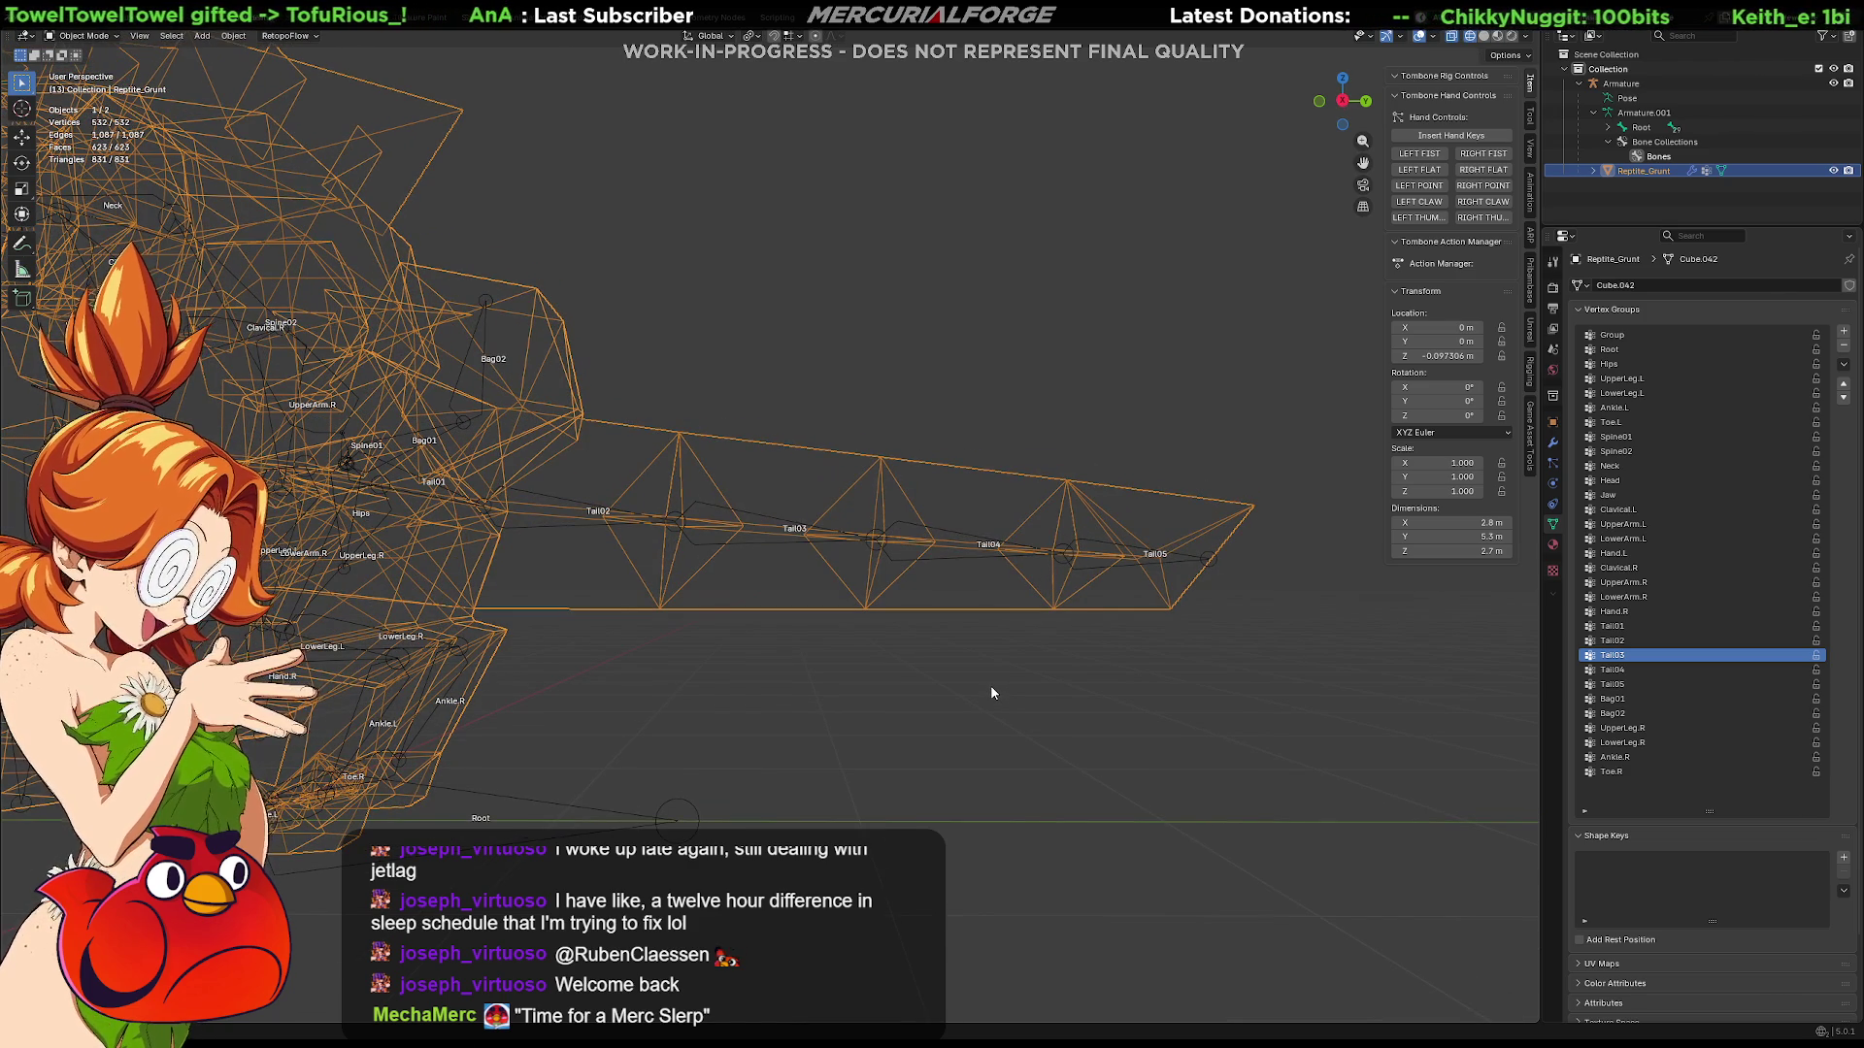
pyautogui.hotkey('shift', 'z')
pyautogui.press('Tab')
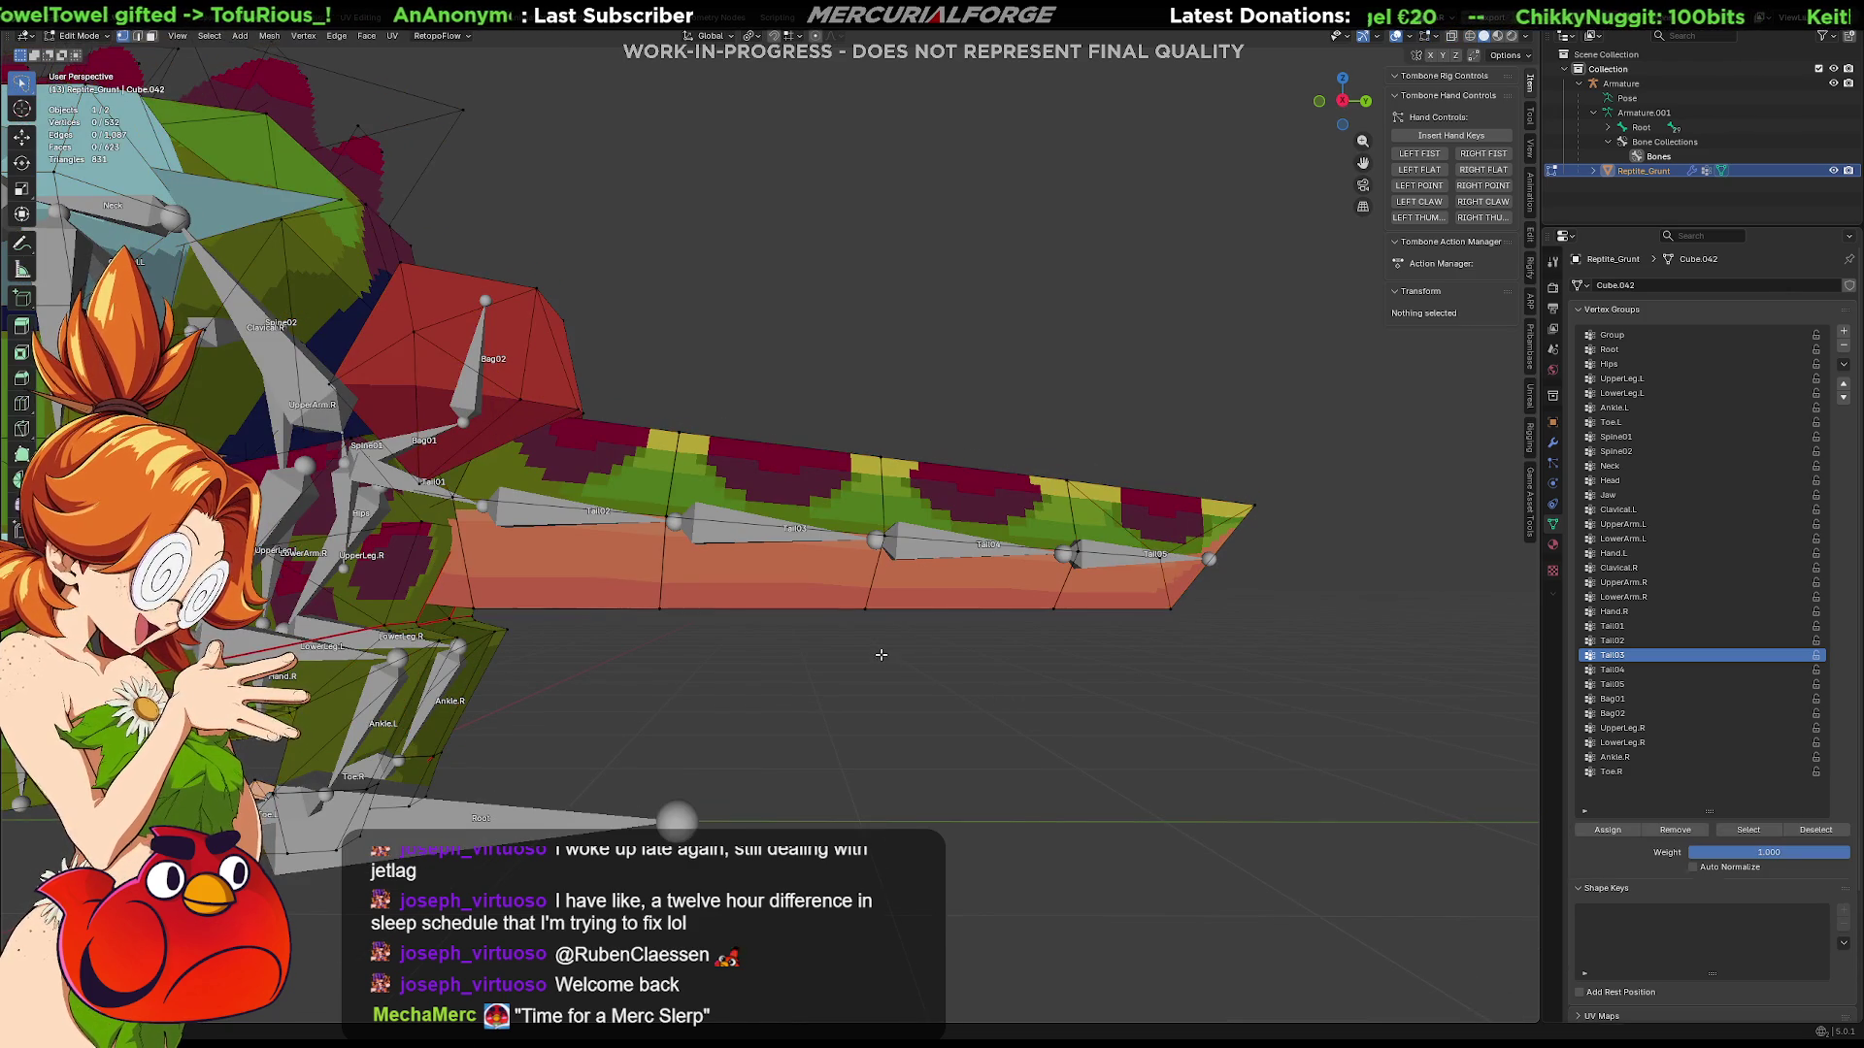
pyautogui.hotkey('ctrl', 'Tab')
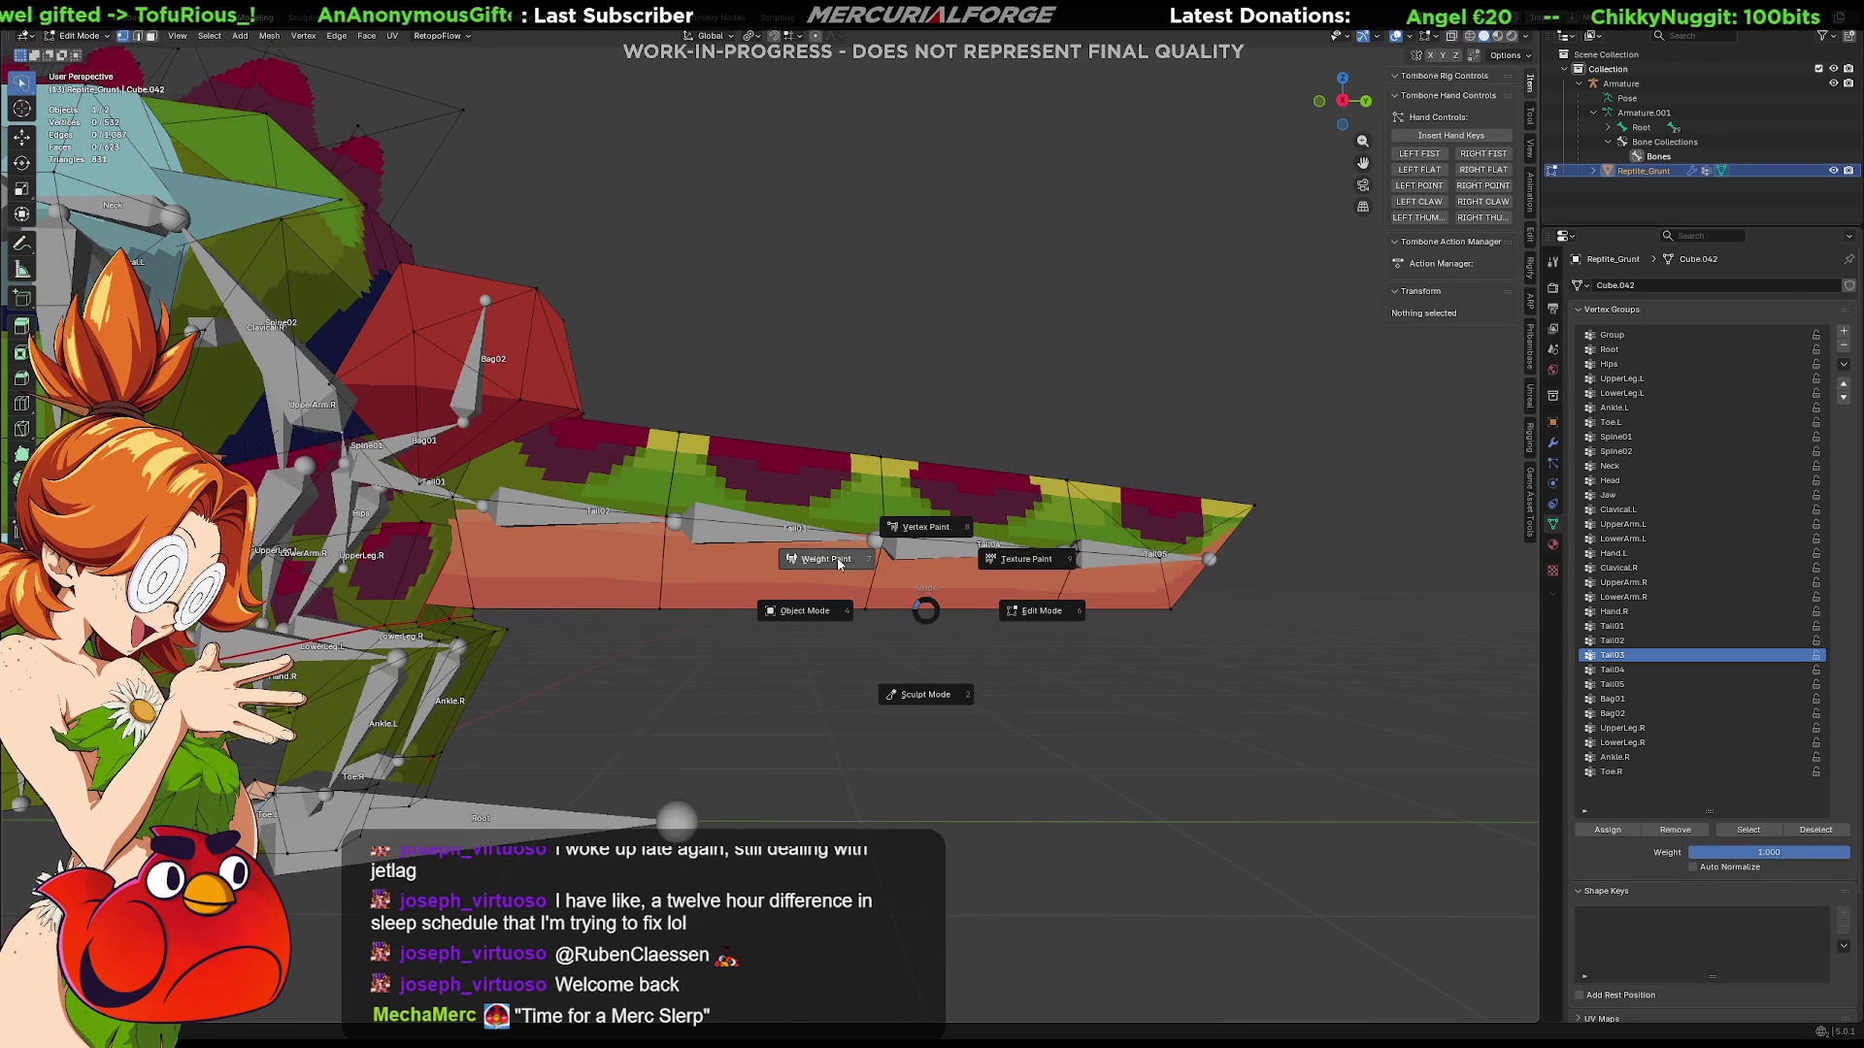
pyautogui.click(826, 559)
pyautogui.click(1616, 640)
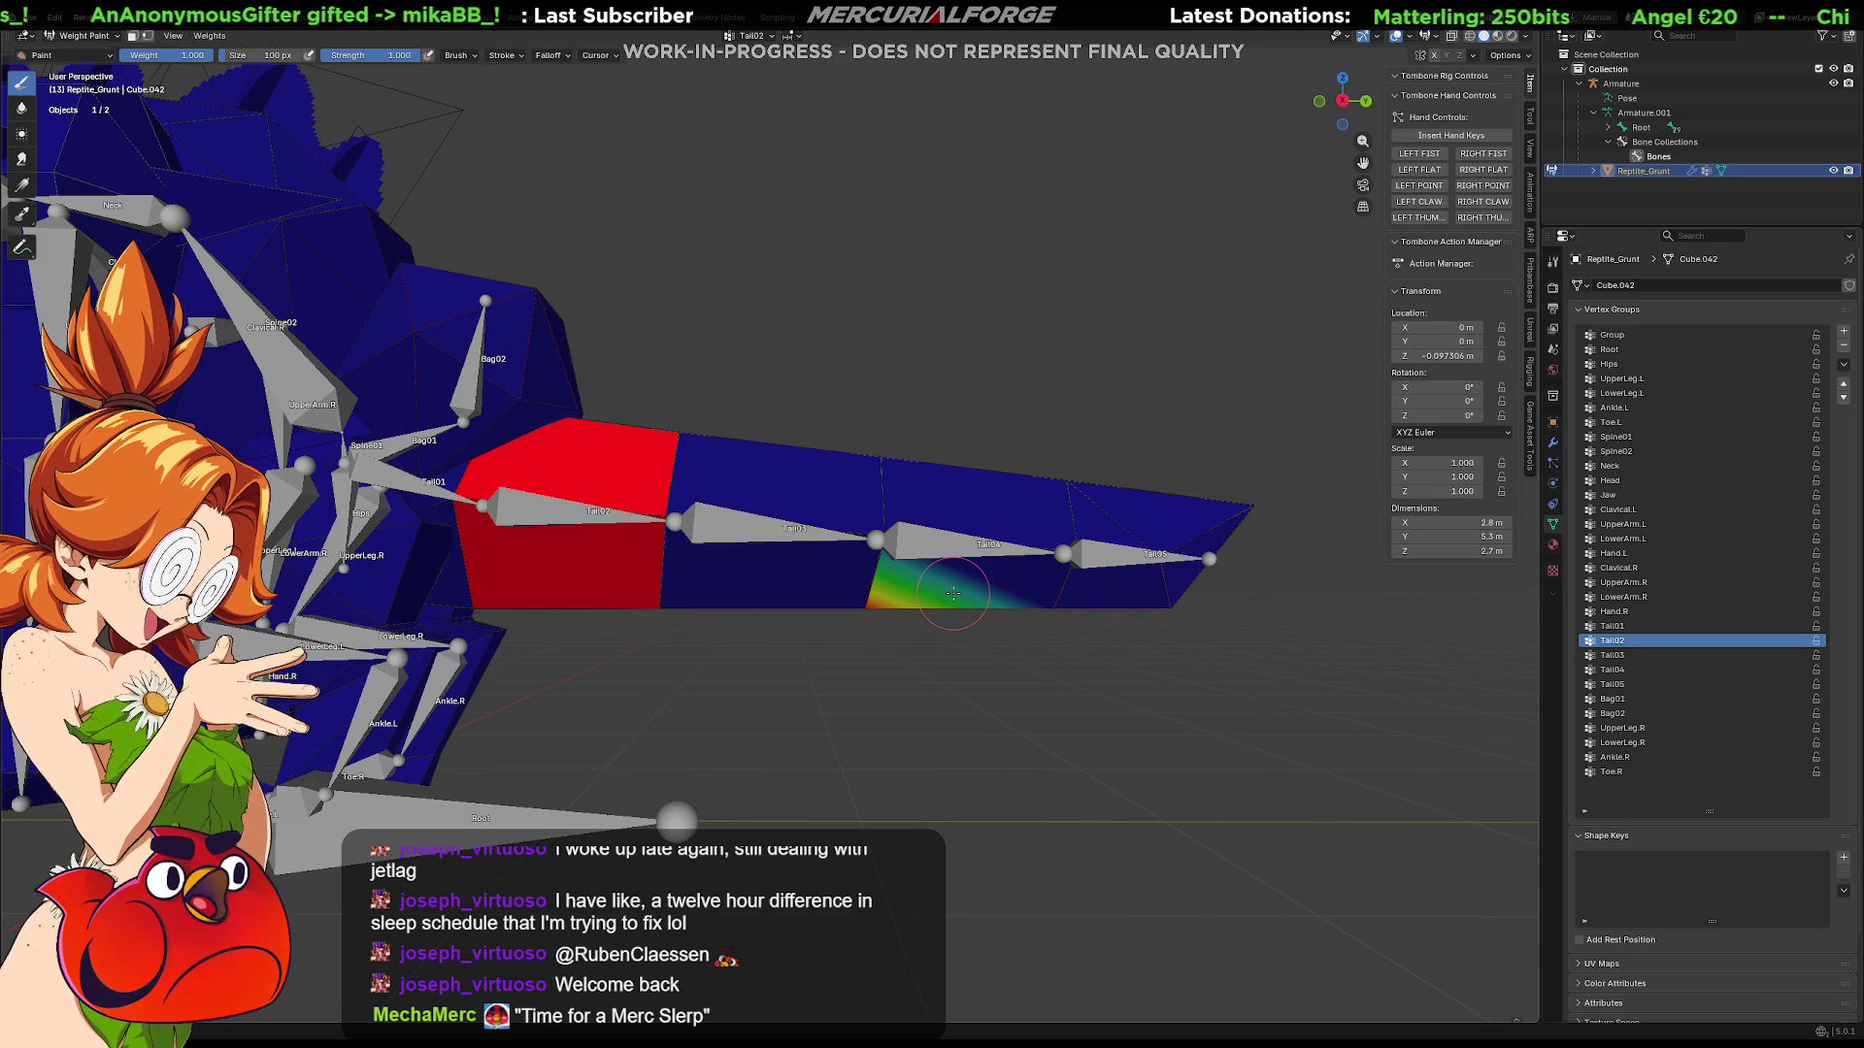
pyautogui.moveTo(954, 593)
pyautogui.mouseDown(button='middle')
pyautogui.moveTo(980, 580)
pyautogui.moveTo(937, 611)
pyautogui.moveTo(952, 608)
pyautogui.mouseUp(button='middle')
# Step: Remove the Tail04 face ring from the Tail02 vertex group
pyautogui.press('Tab')
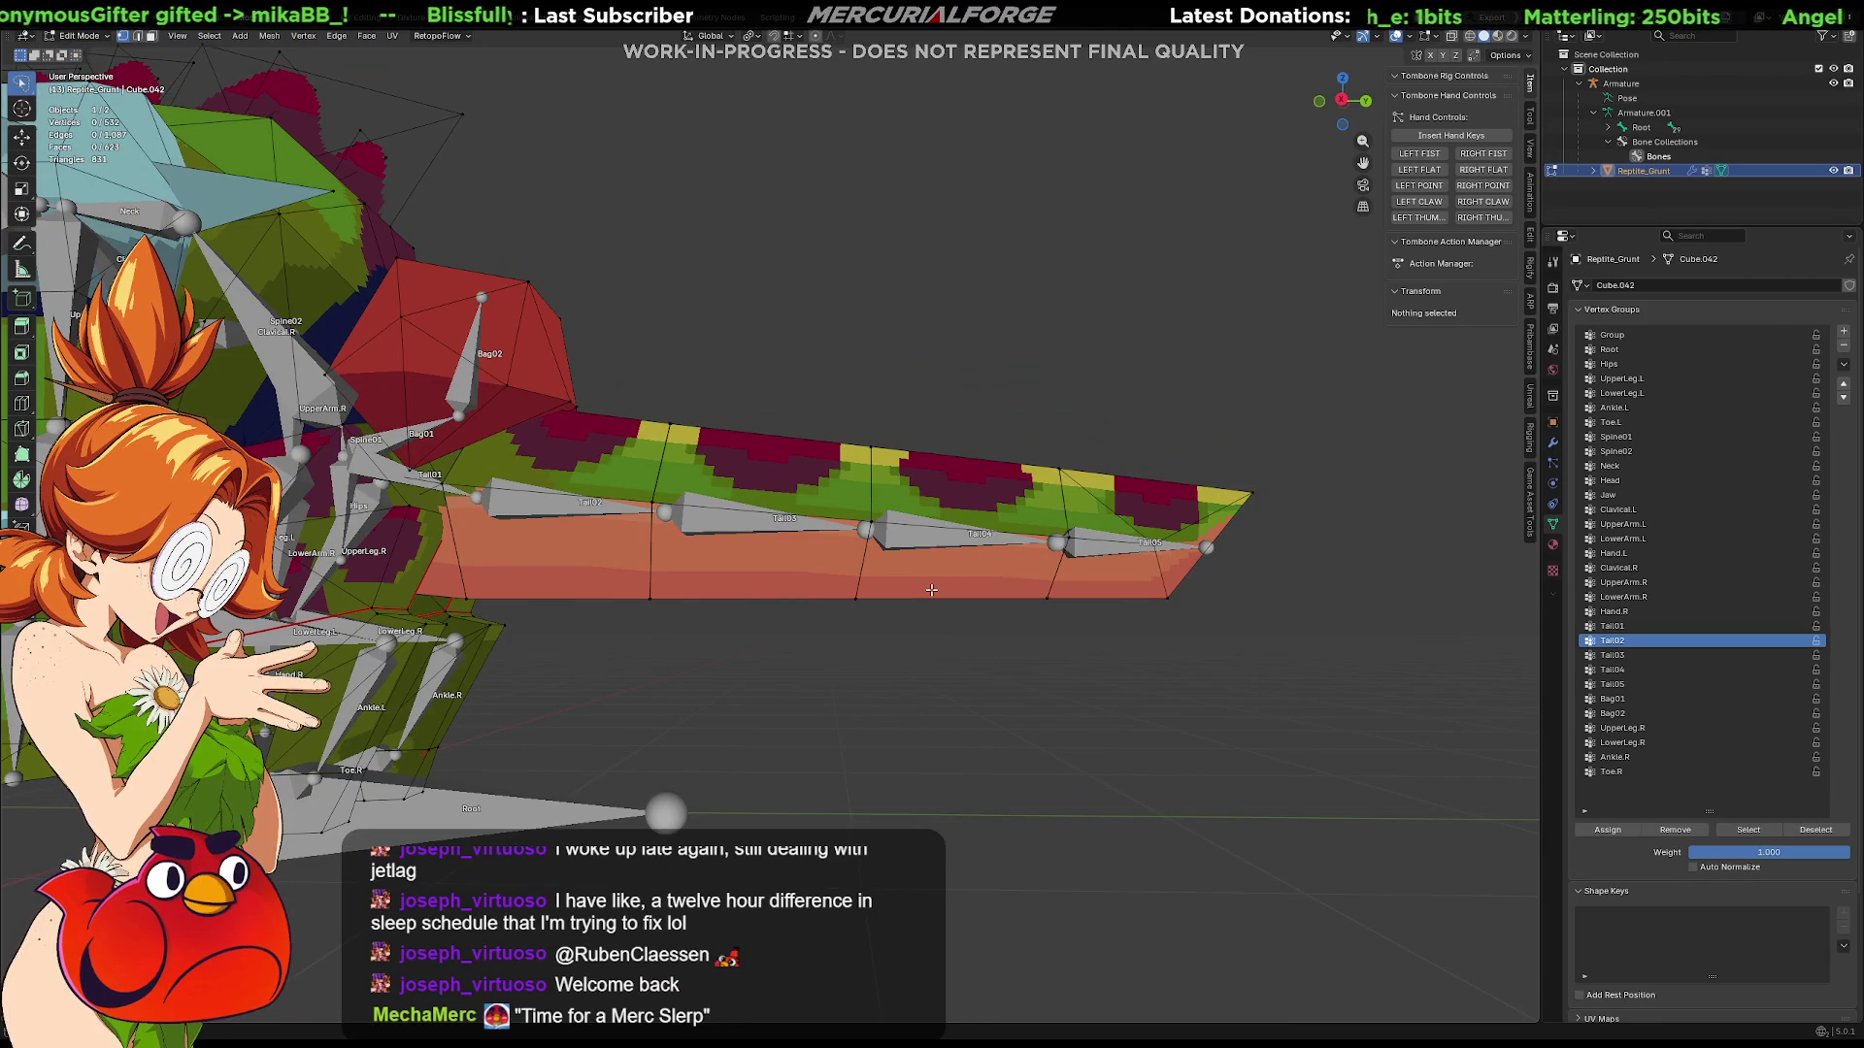
pyautogui.keyDown('alt'); pyautogui.click(880, 595); pyautogui.keyUp('alt')
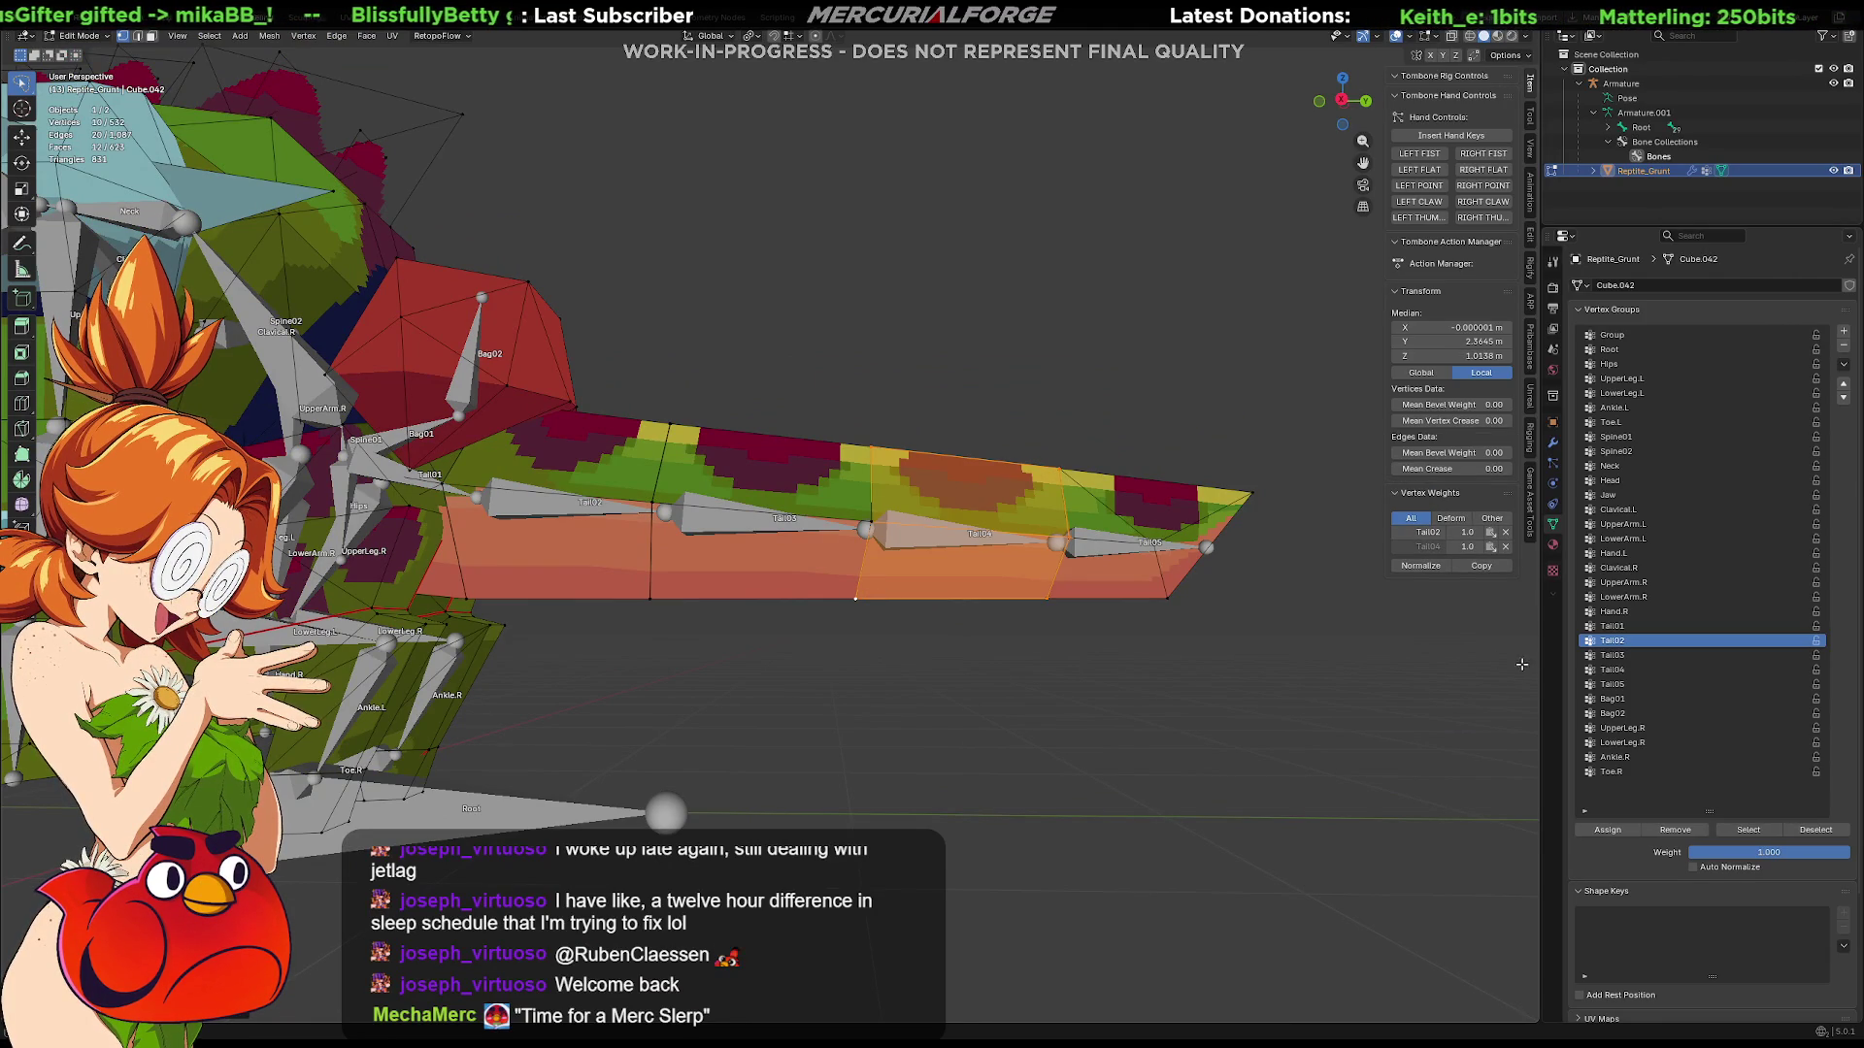
pyautogui.click(1671, 832)
pyautogui.hotkey('alt', 'a')
# Step: Recheck the Tail02 weights, then return to Object Mode and select the armature
pyautogui.hotkey('ctrl', 'Tab')
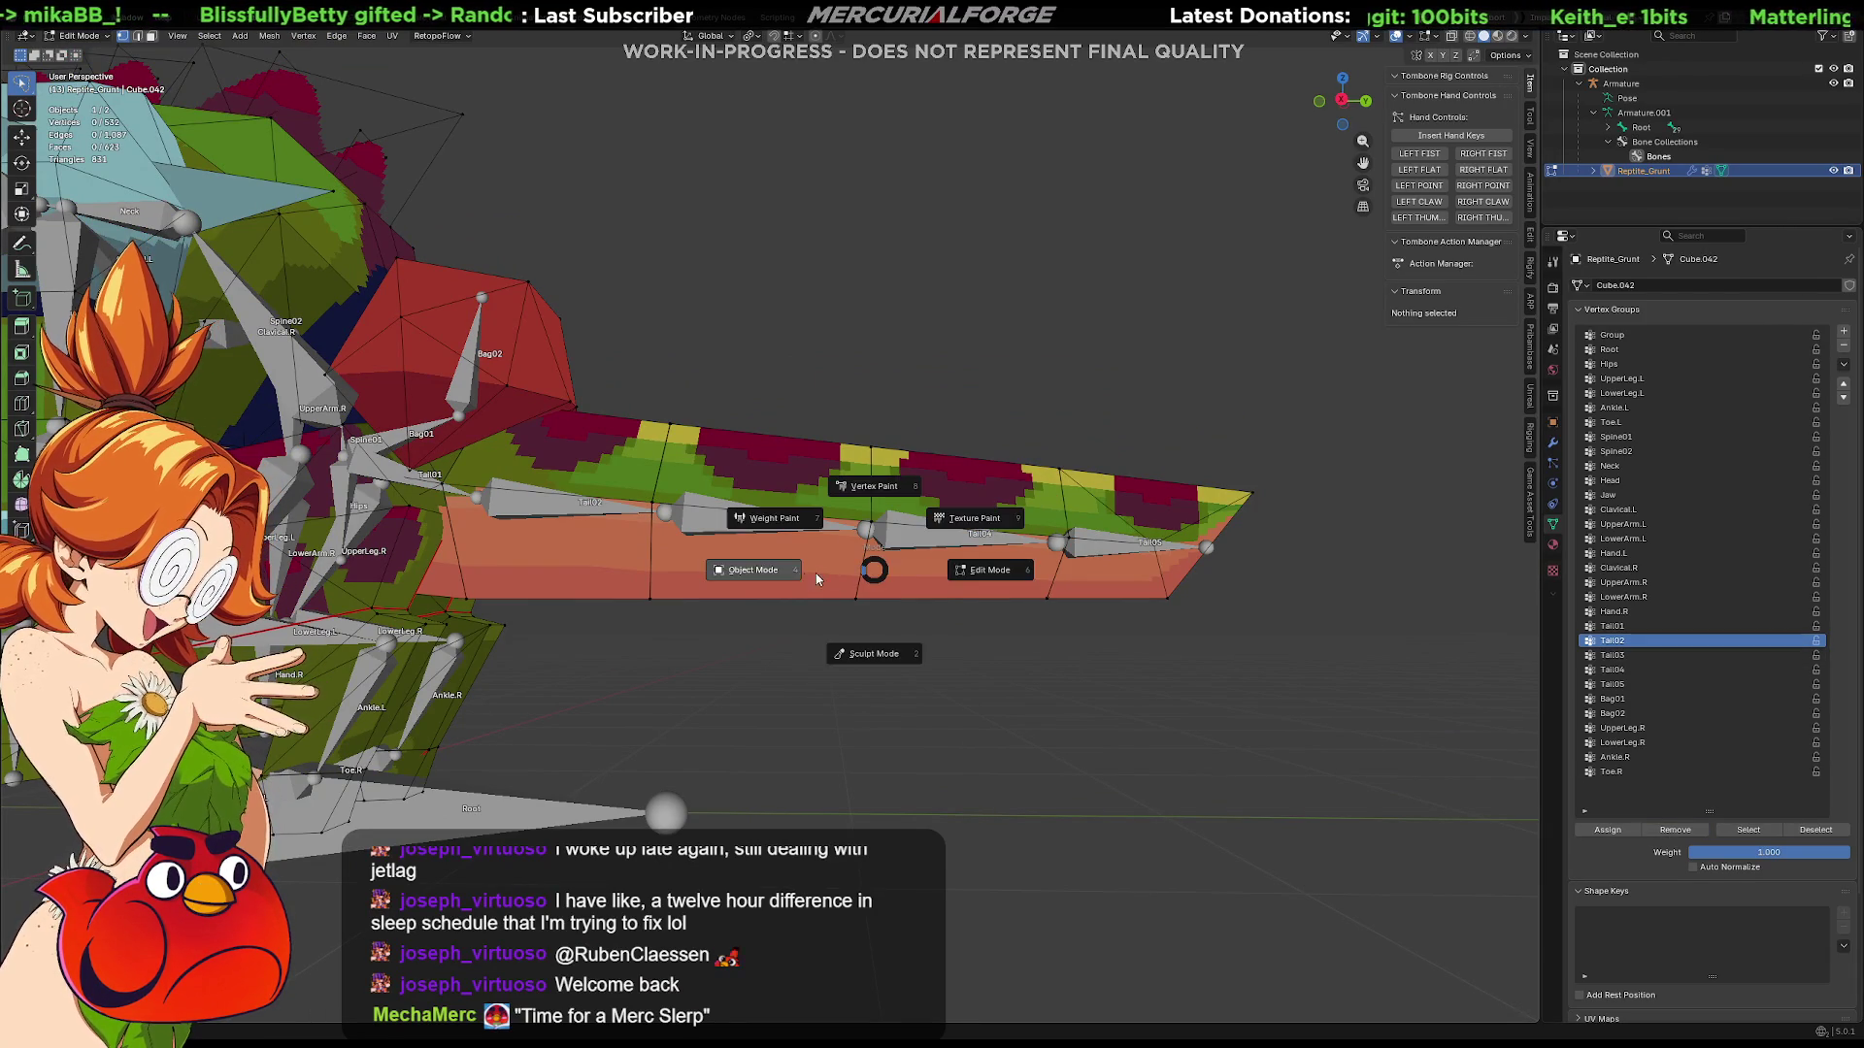
pyautogui.click(802, 572)
pyautogui.hotkey('ctrl', 'Tab')
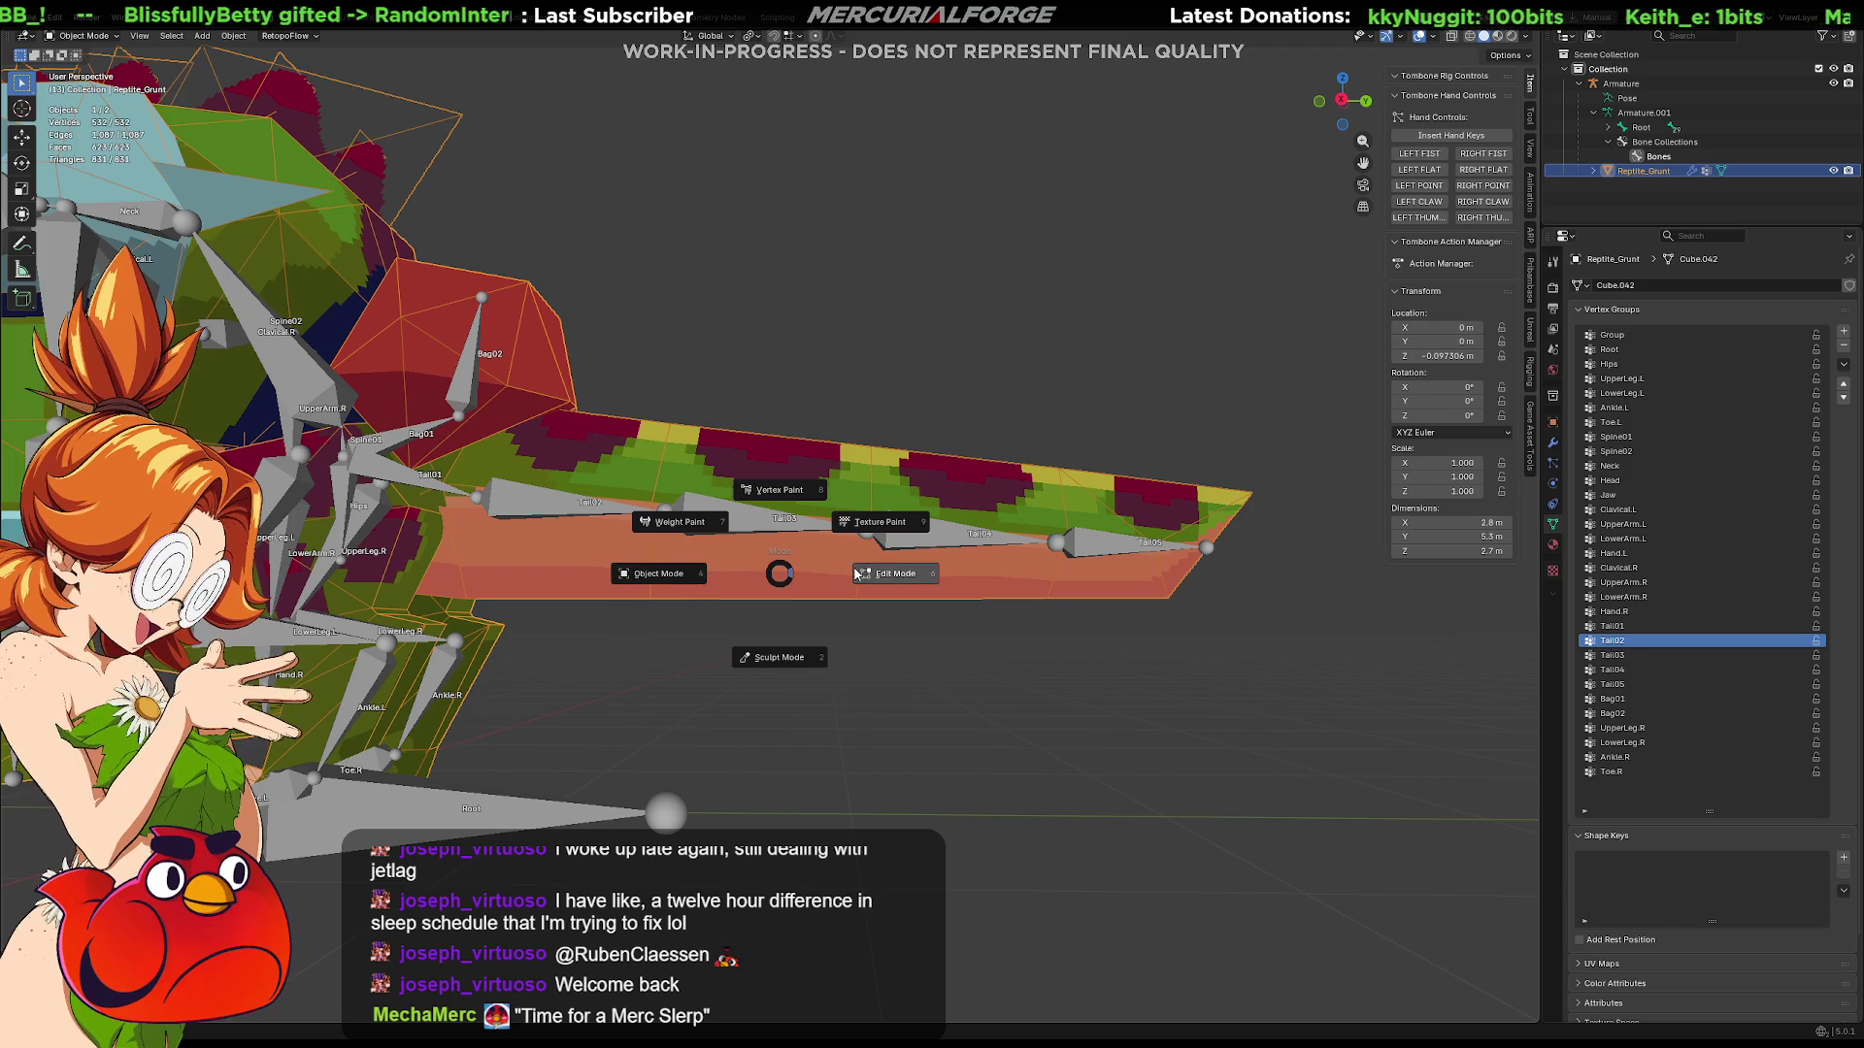
pyautogui.click(697, 529)
pyautogui.hotkey('ctrl', 'Tab')
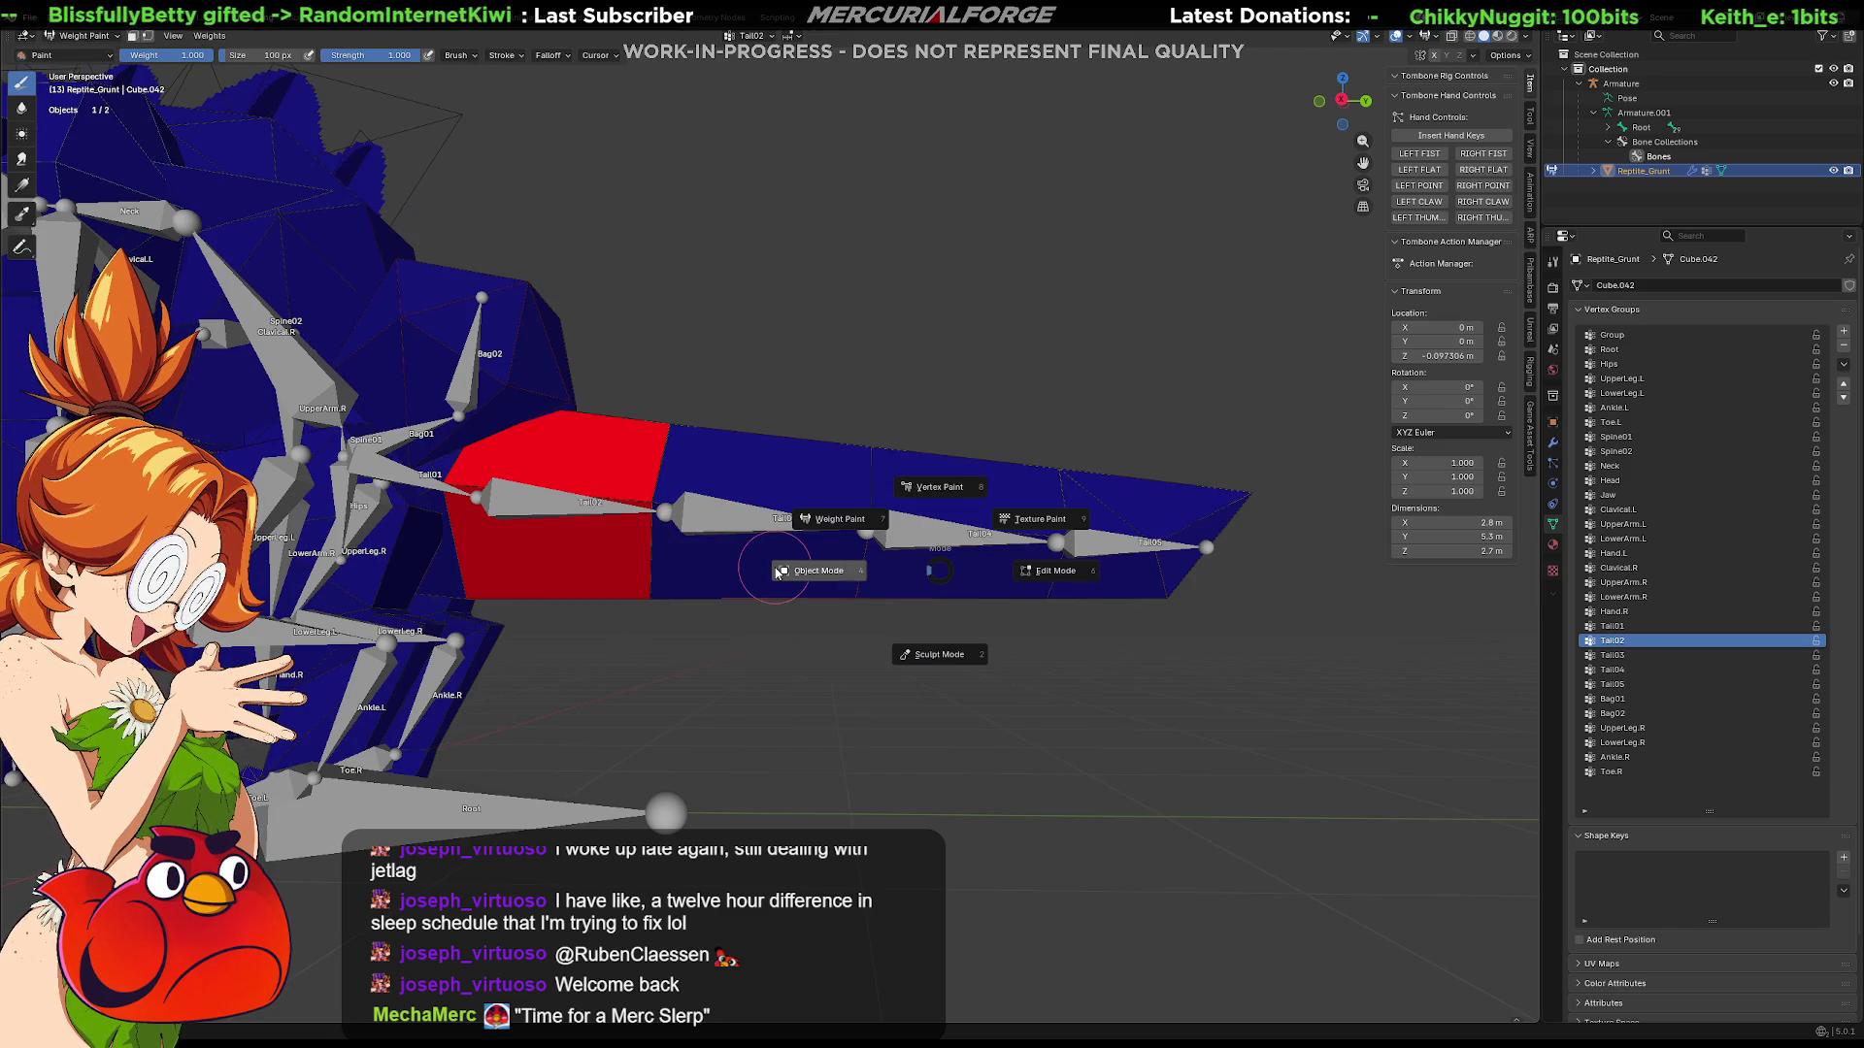
pyautogui.click(838, 574)
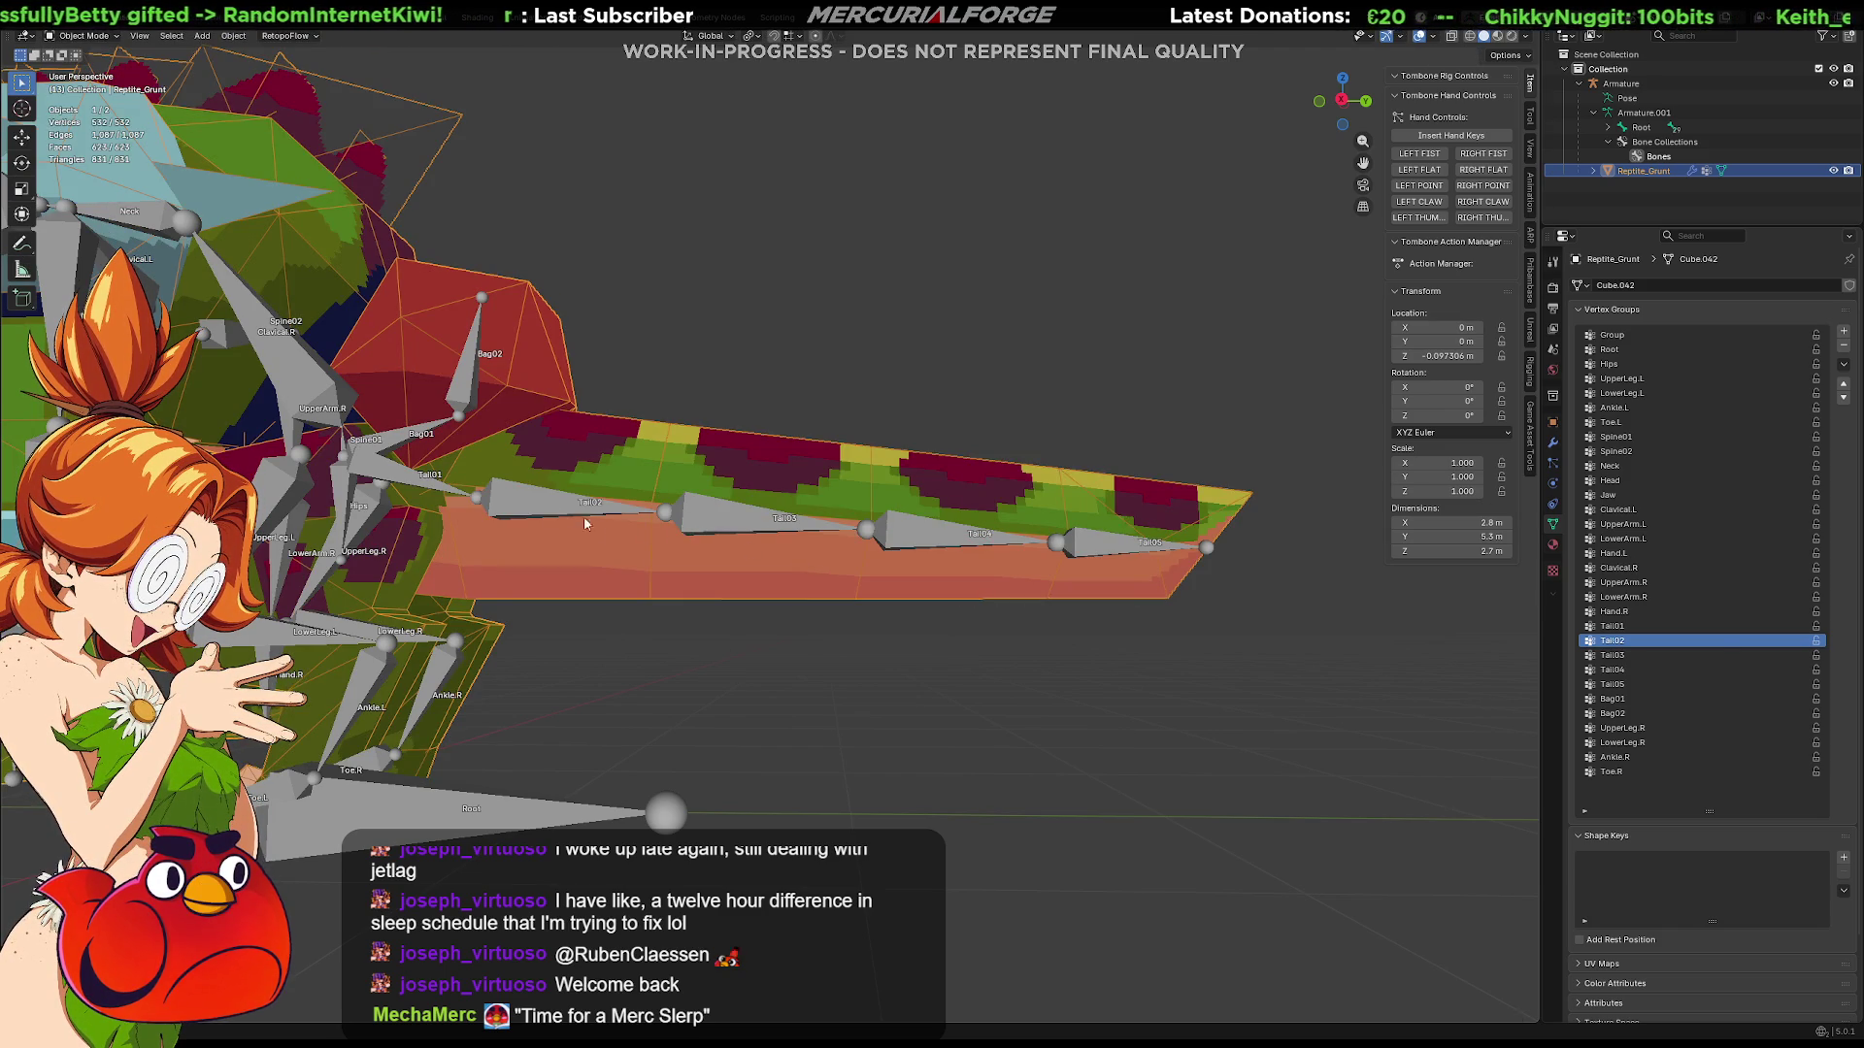
pyautogui.click(547, 505)
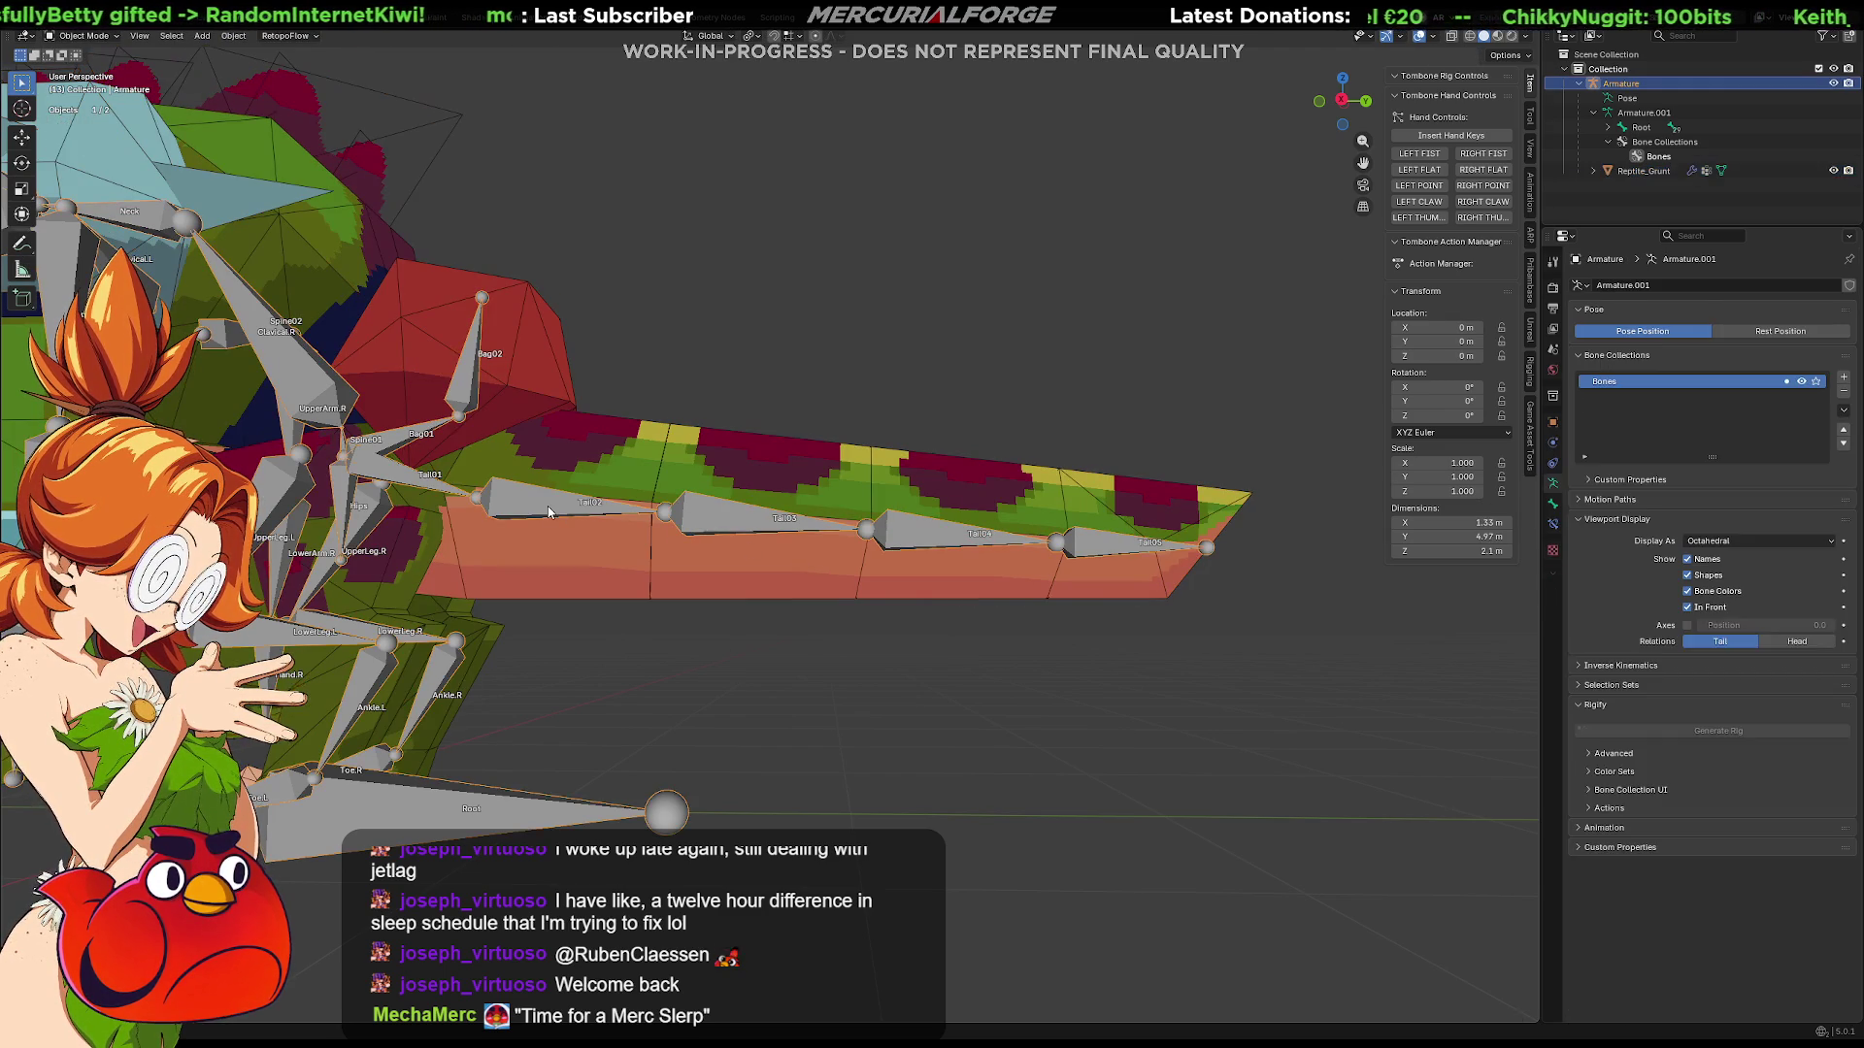
# Step: Move Armature.001 from Edit Mode through Object Mode into Pose Mode
pyautogui.hotkey('ctrl', 'Tab')
pyautogui.click(723, 525)
pyautogui.click(724, 525)
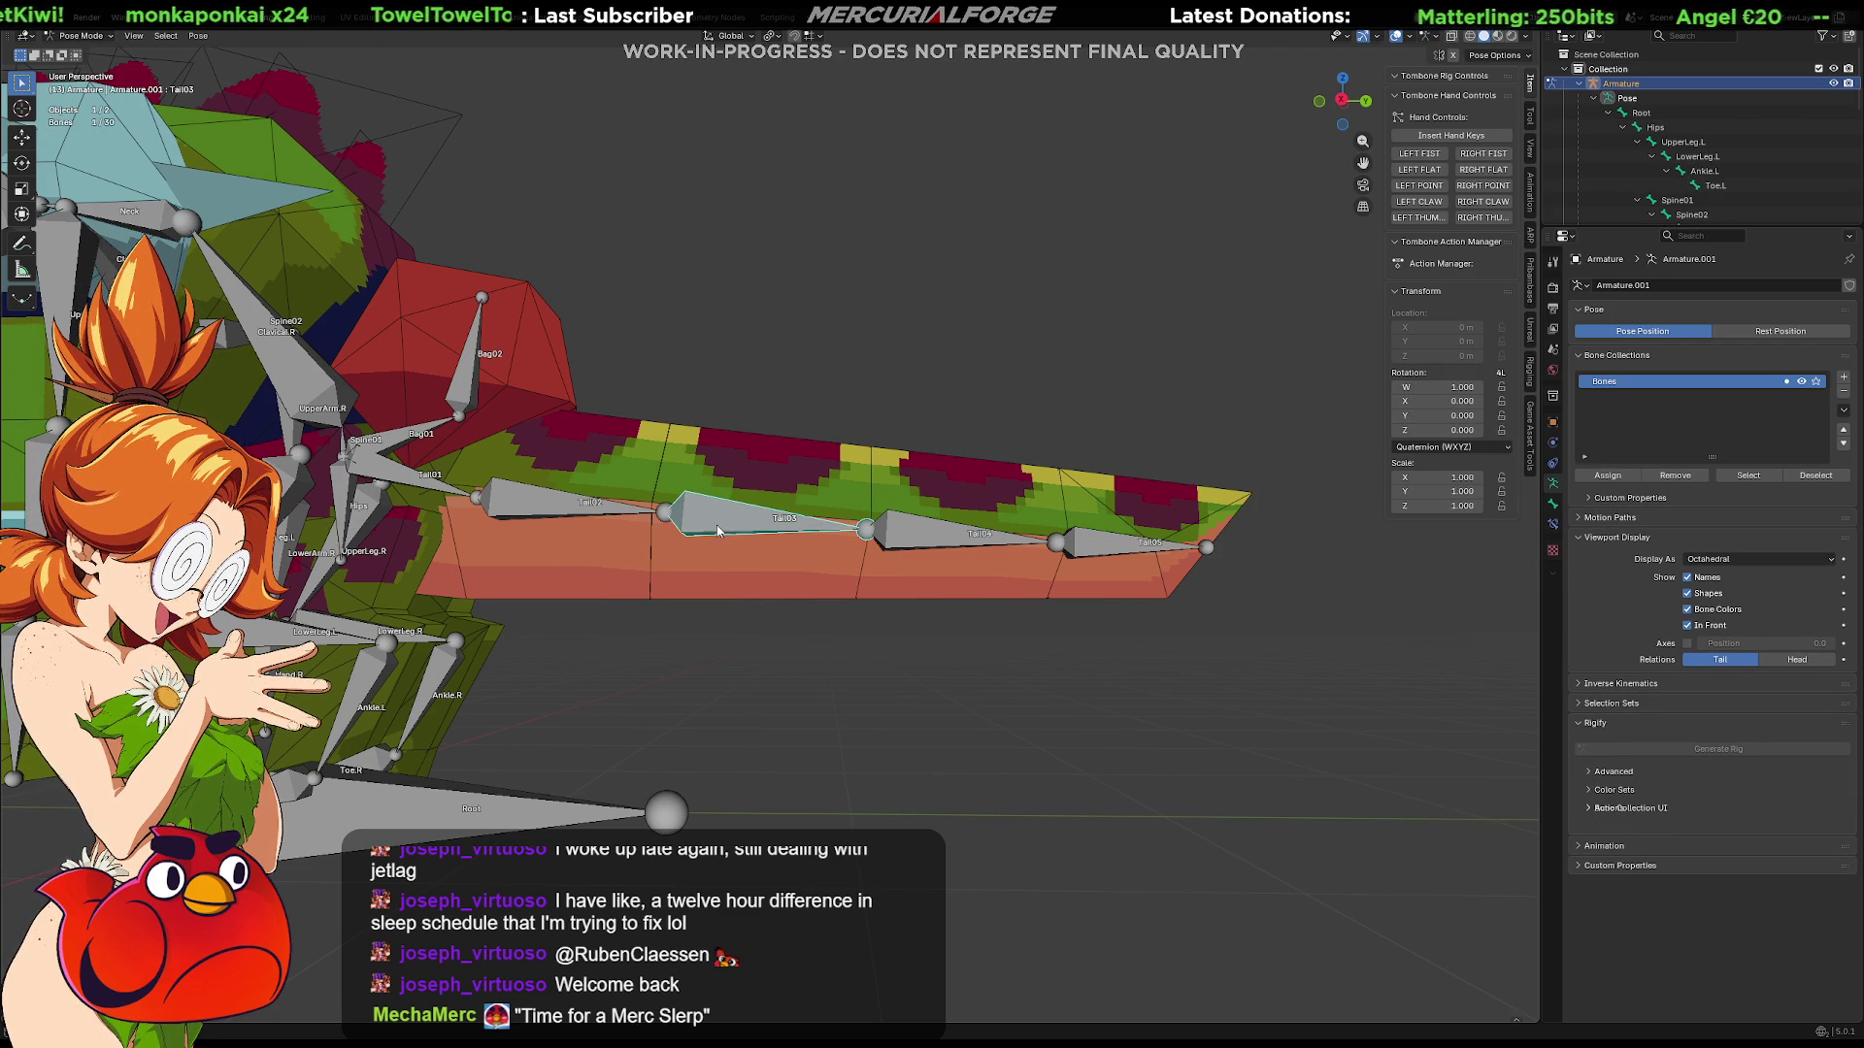
pyautogui.press('Tab')
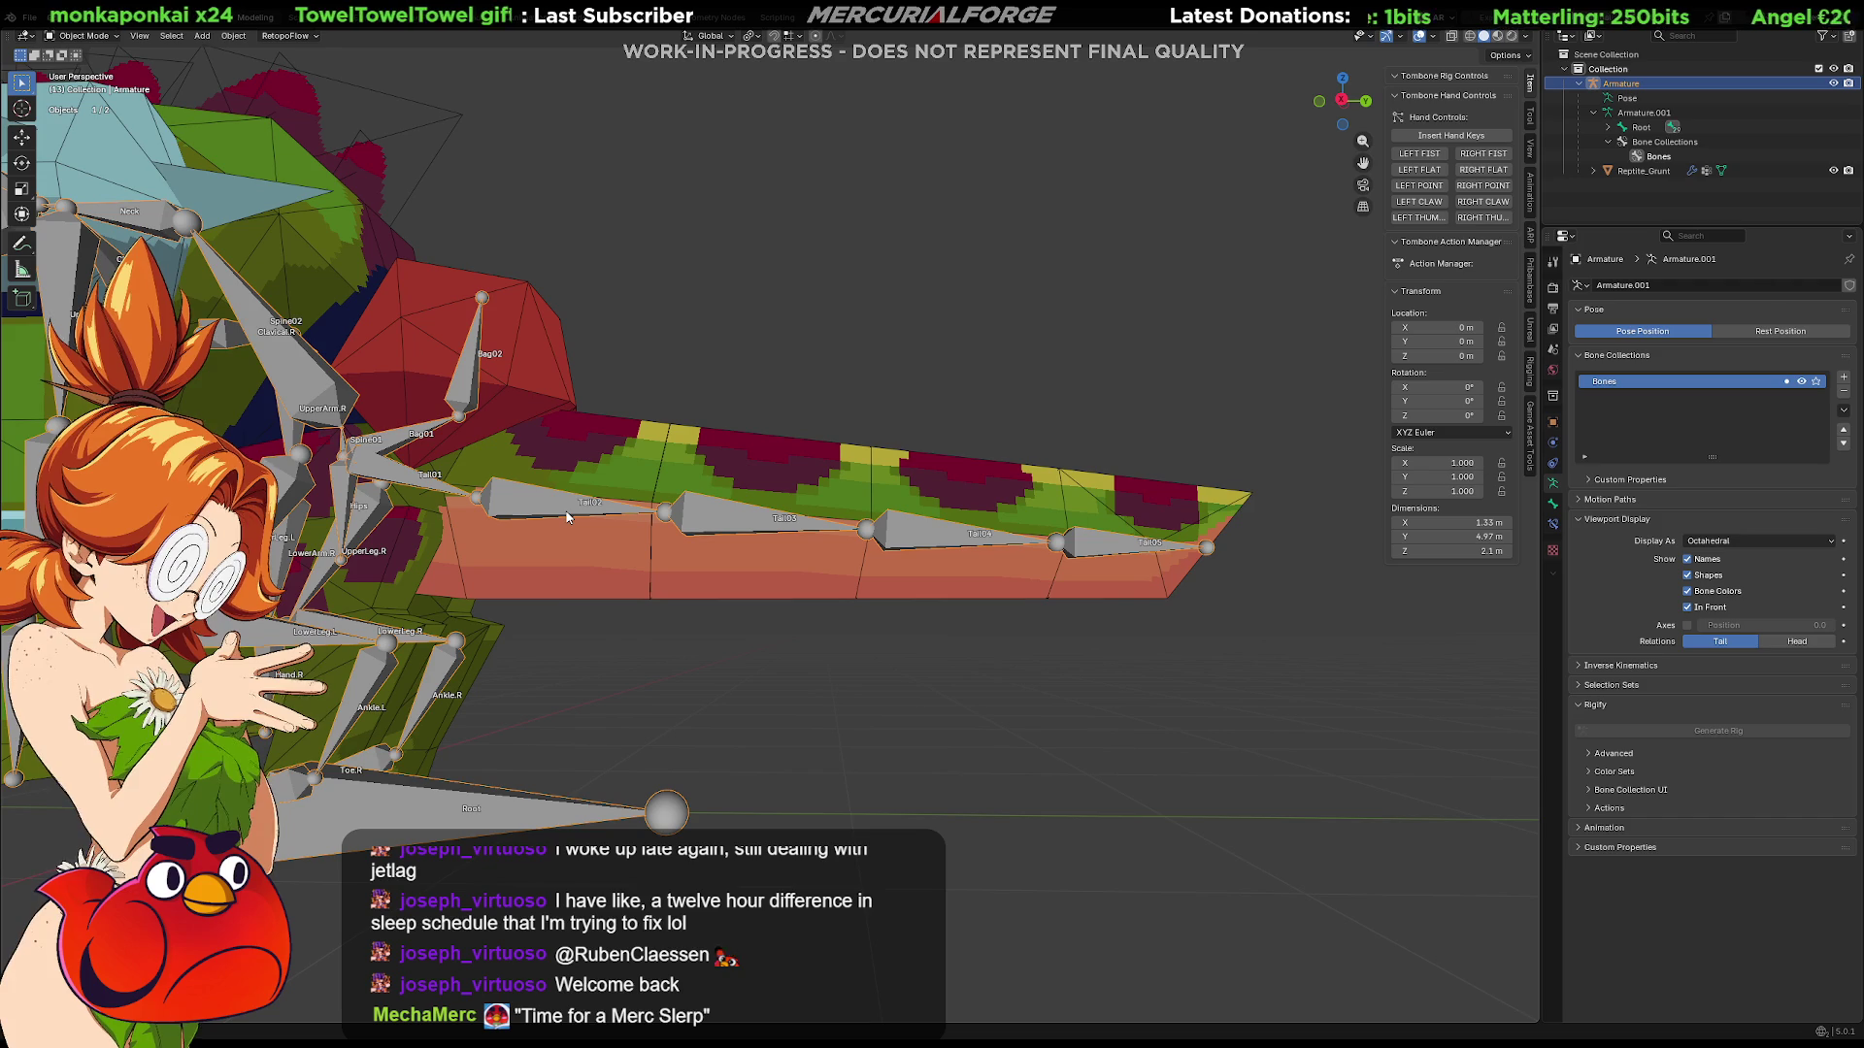
pyautogui.hotkey('ctrl', 'Tab')
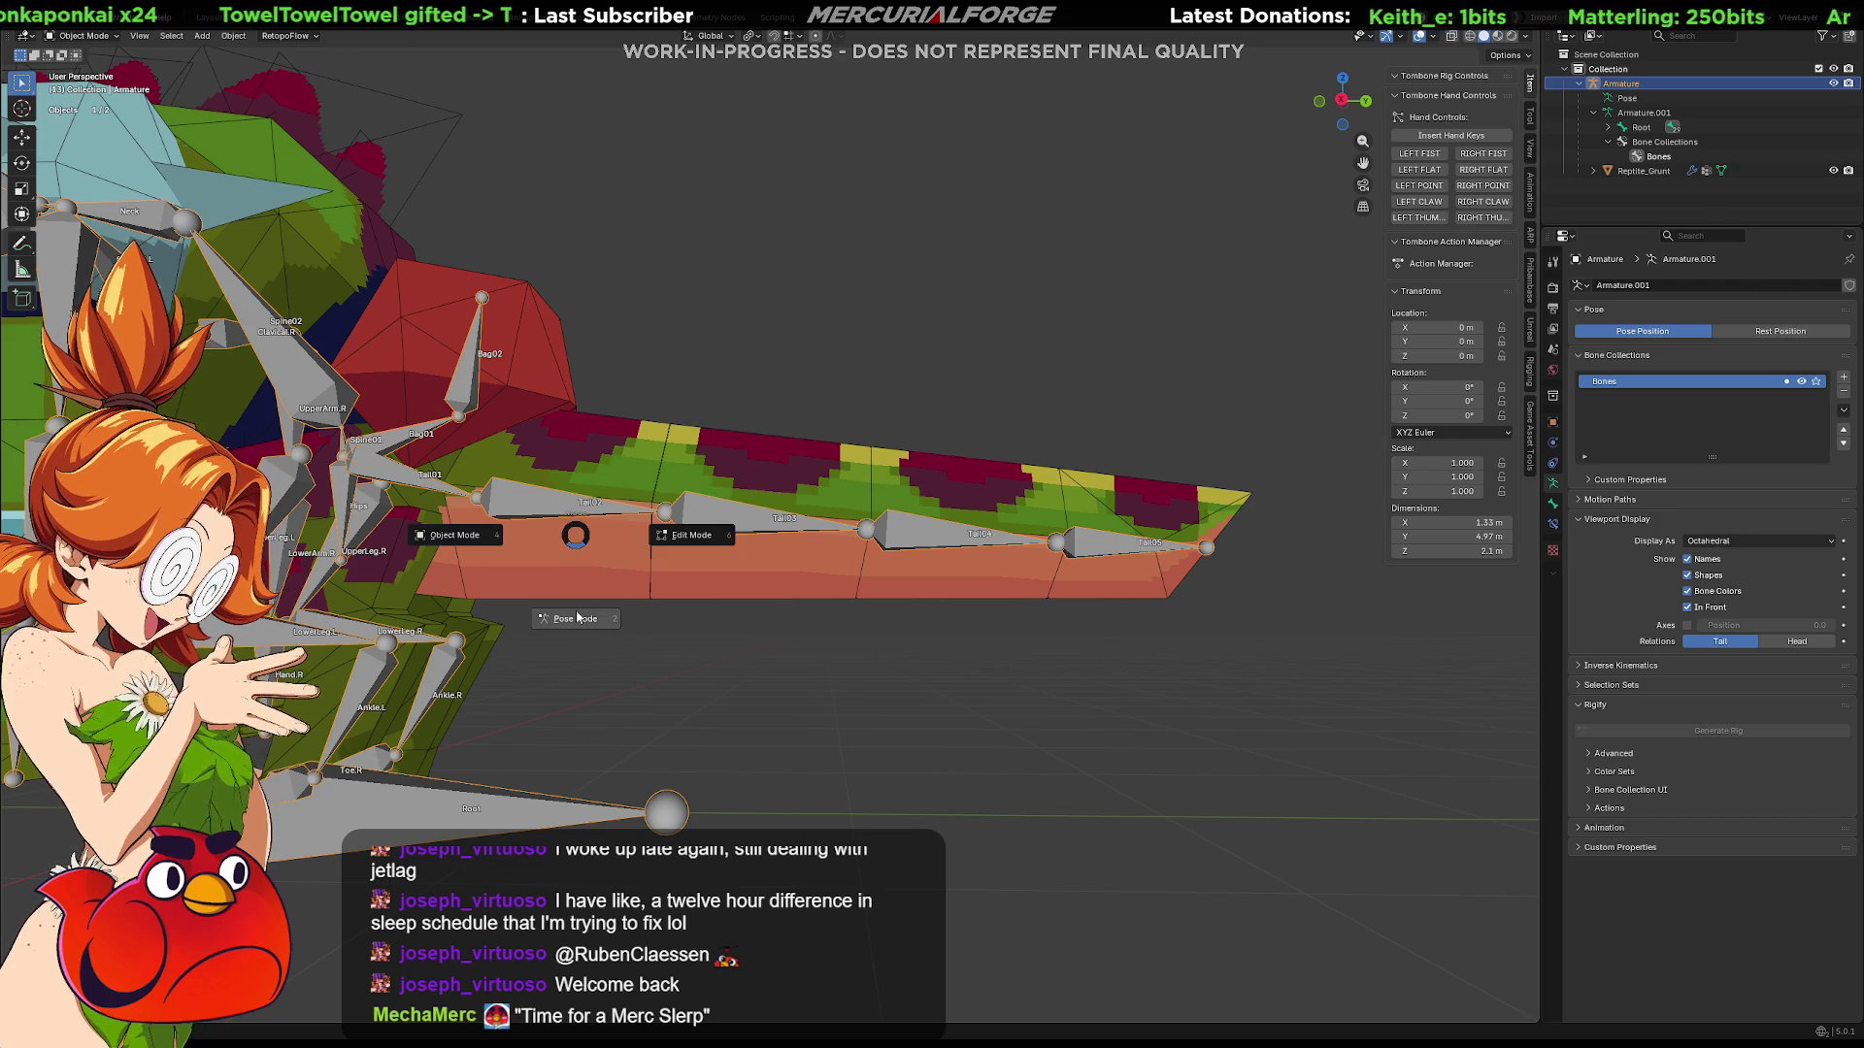
pyautogui.click(576, 618)
# Step: Select Tail02, Tail04 and Tail05 and rotate the tail upward and over
pyautogui.keyDown('shift'); pyautogui.click(558, 508); pyautogui.keyUp('shift')
pyautogui.keyDown('shift'); pyautogui.click(894, 537); pyautogui.keyUp('shift')
pyautogui.keyDown('shift'); pyautogui.click(1104, 548); pyautogui.keyUp('shift')
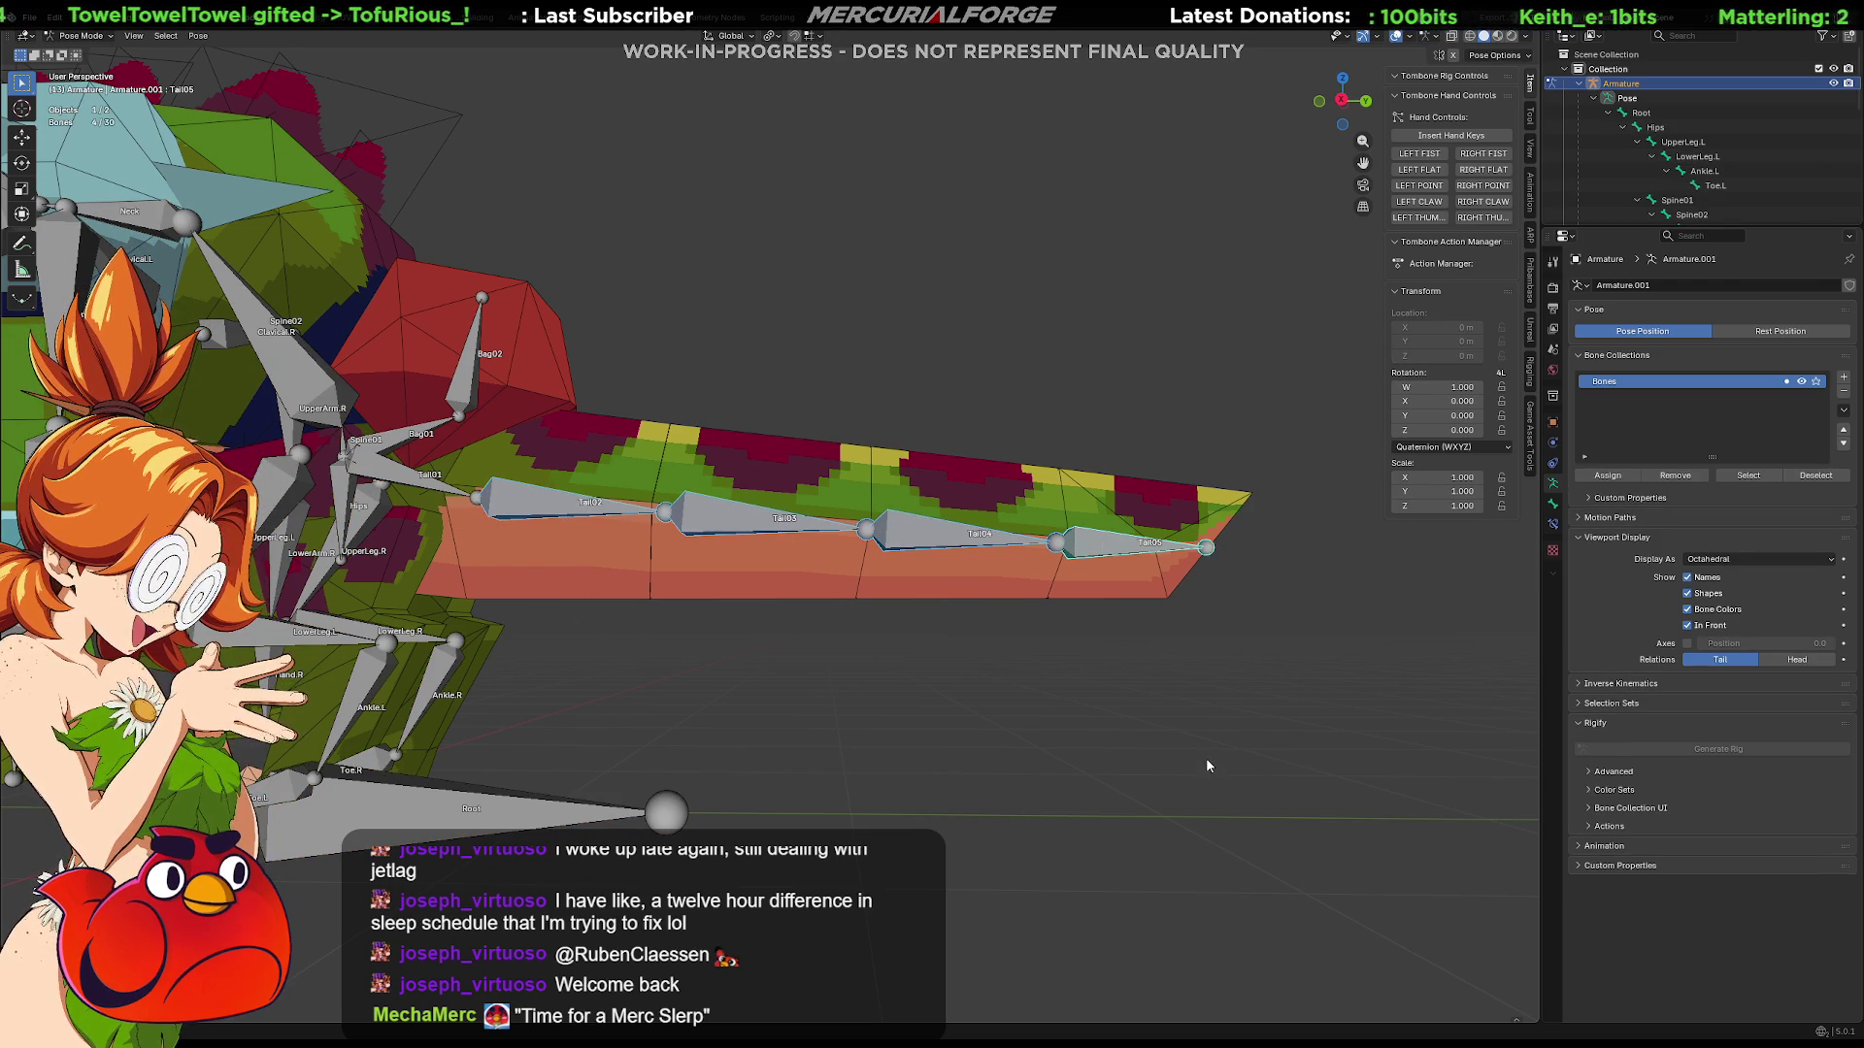
pyautogui.press('r')
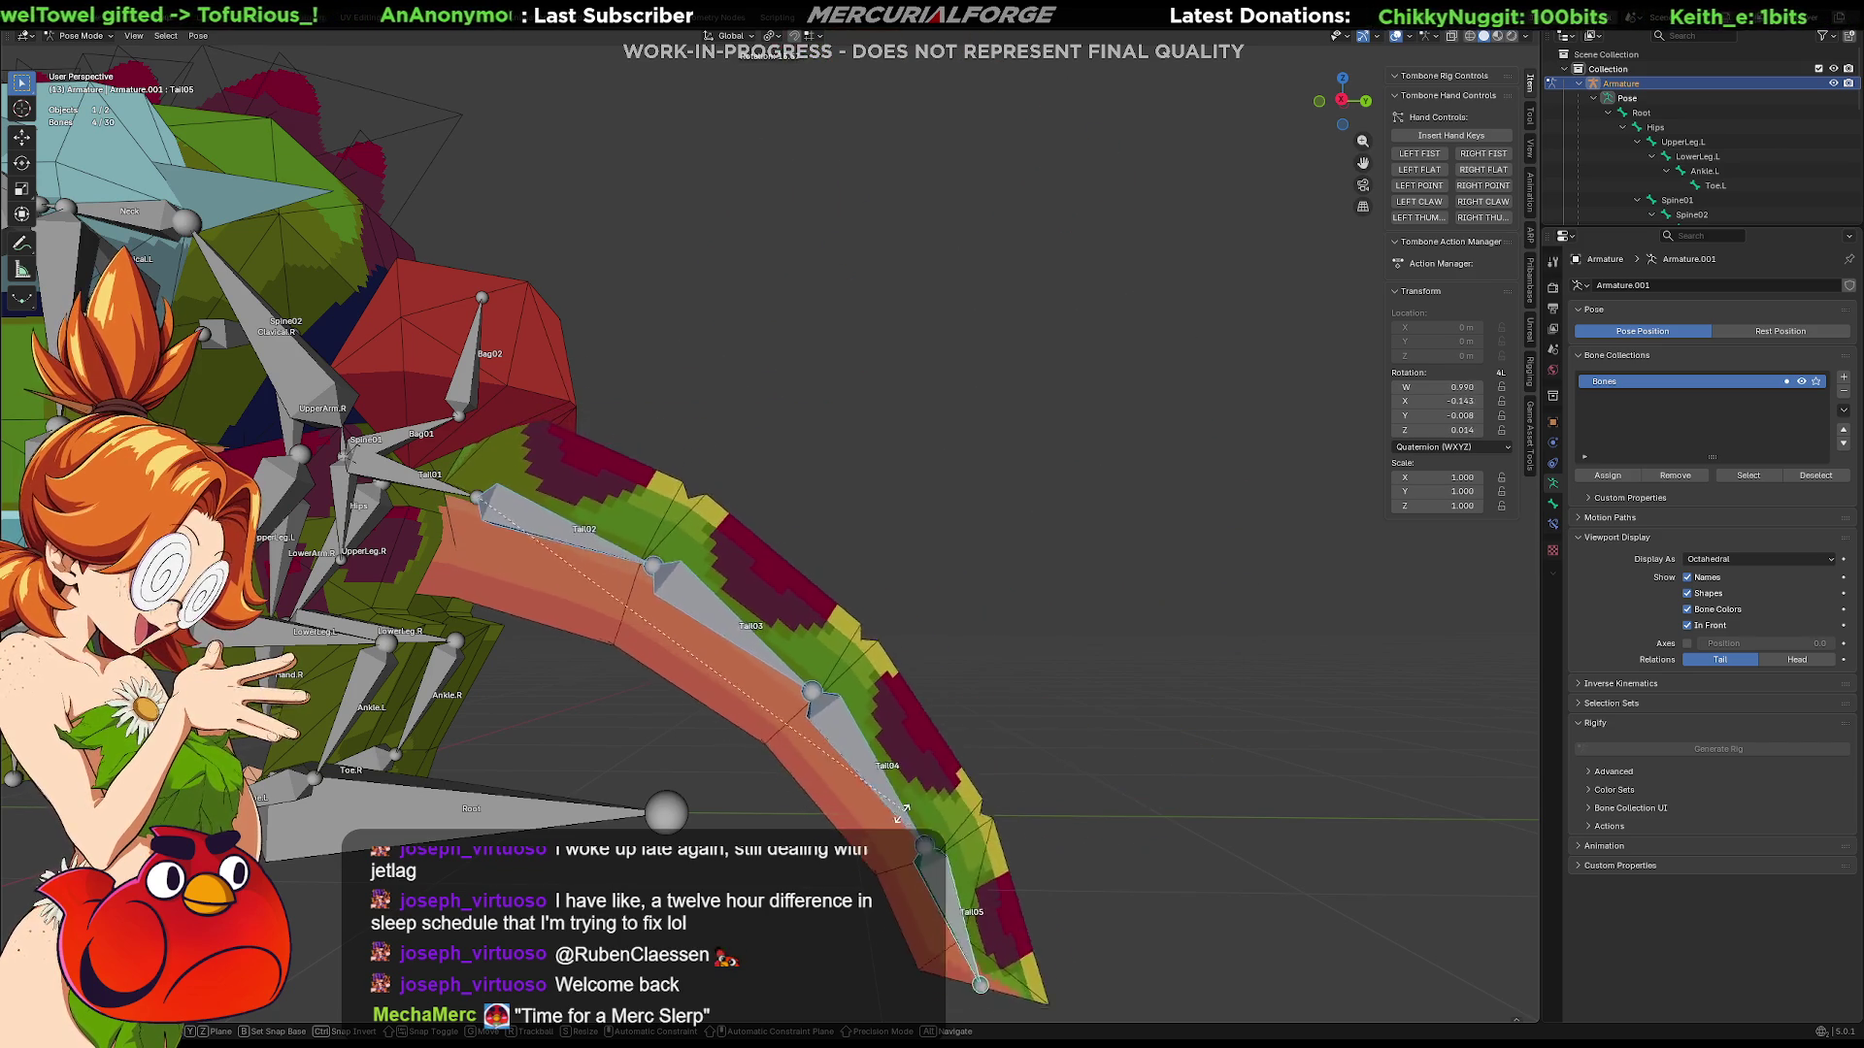
pyautogui.click(802, 831)
pyautogui.moveTo(802, 830)
pyautogui.mouseDown(button='middle')
pyautogui.moveTo(845, 743)
pyautogui.moveTo(774, 706)
pyautogui.moveTo(817, 647)
pyautogui.moveTo(833, 713)
pyautogui.mouseUp(button='middle')
pyautogui.press('r')
pyautogui.press('z')
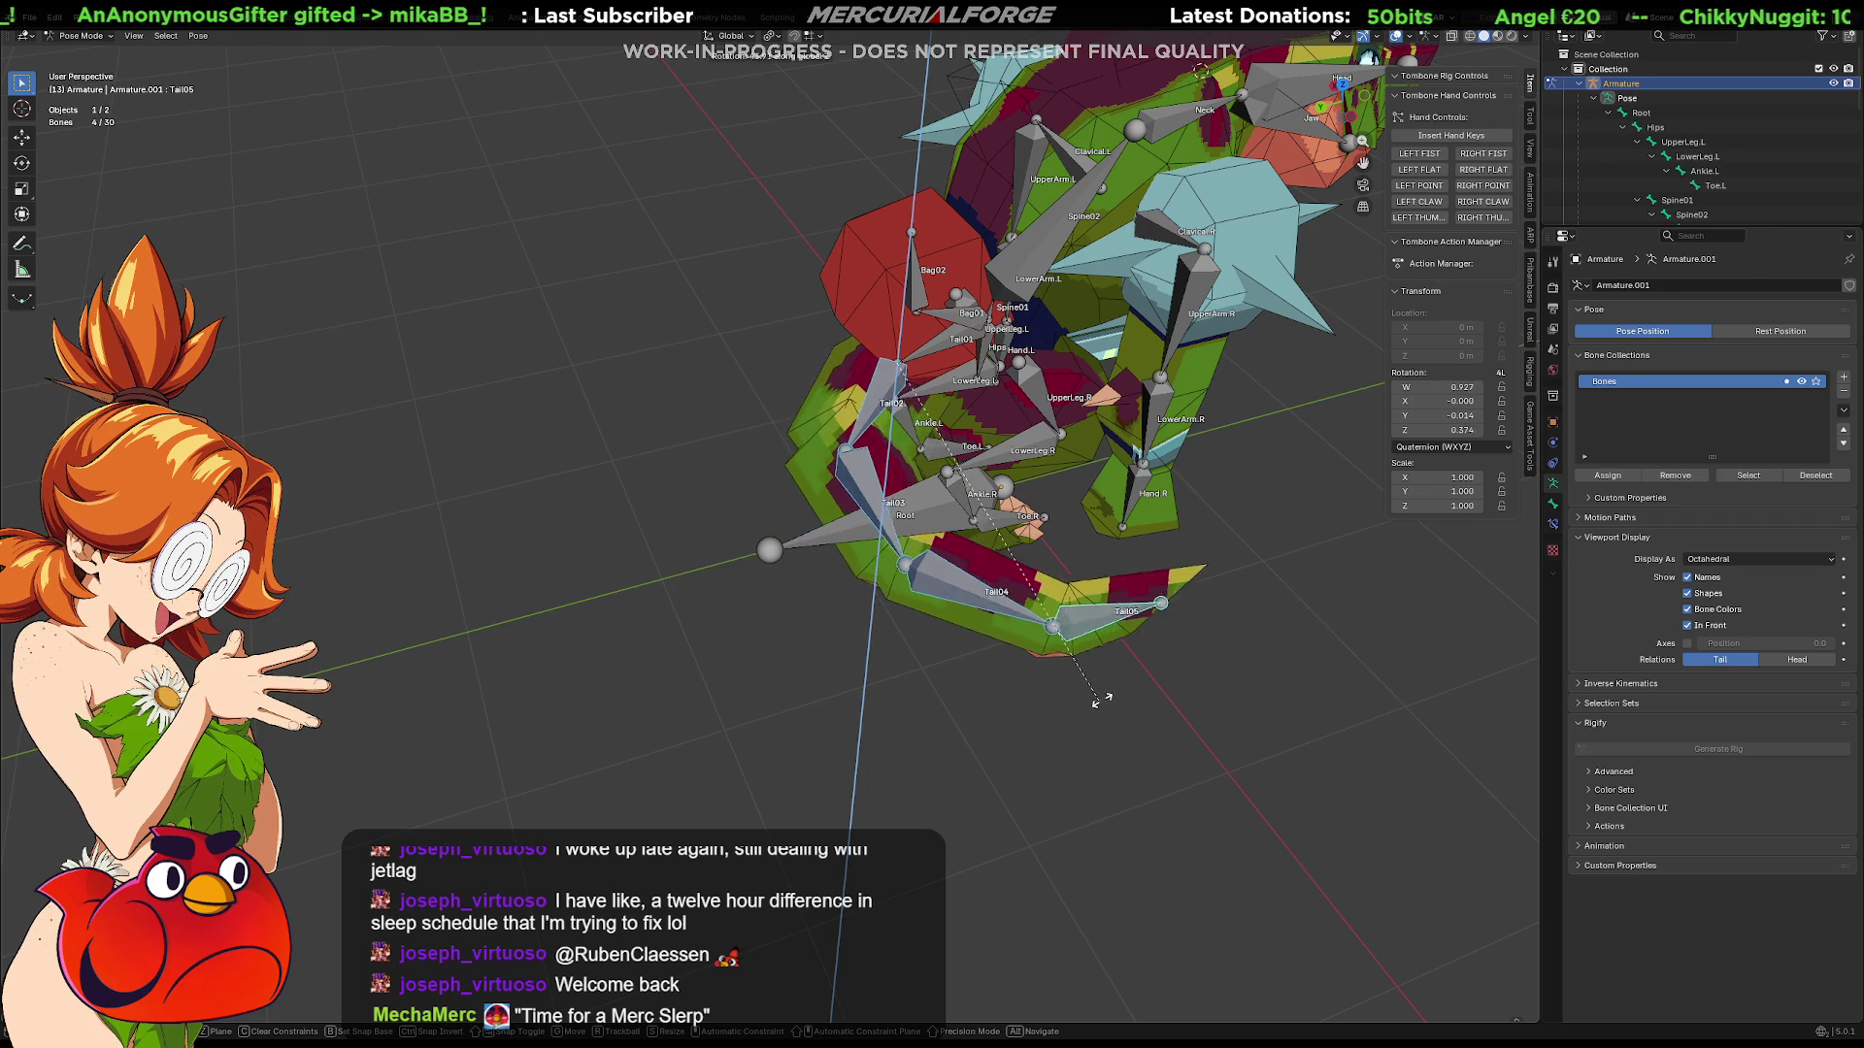
pyautogui.click(612, 611)
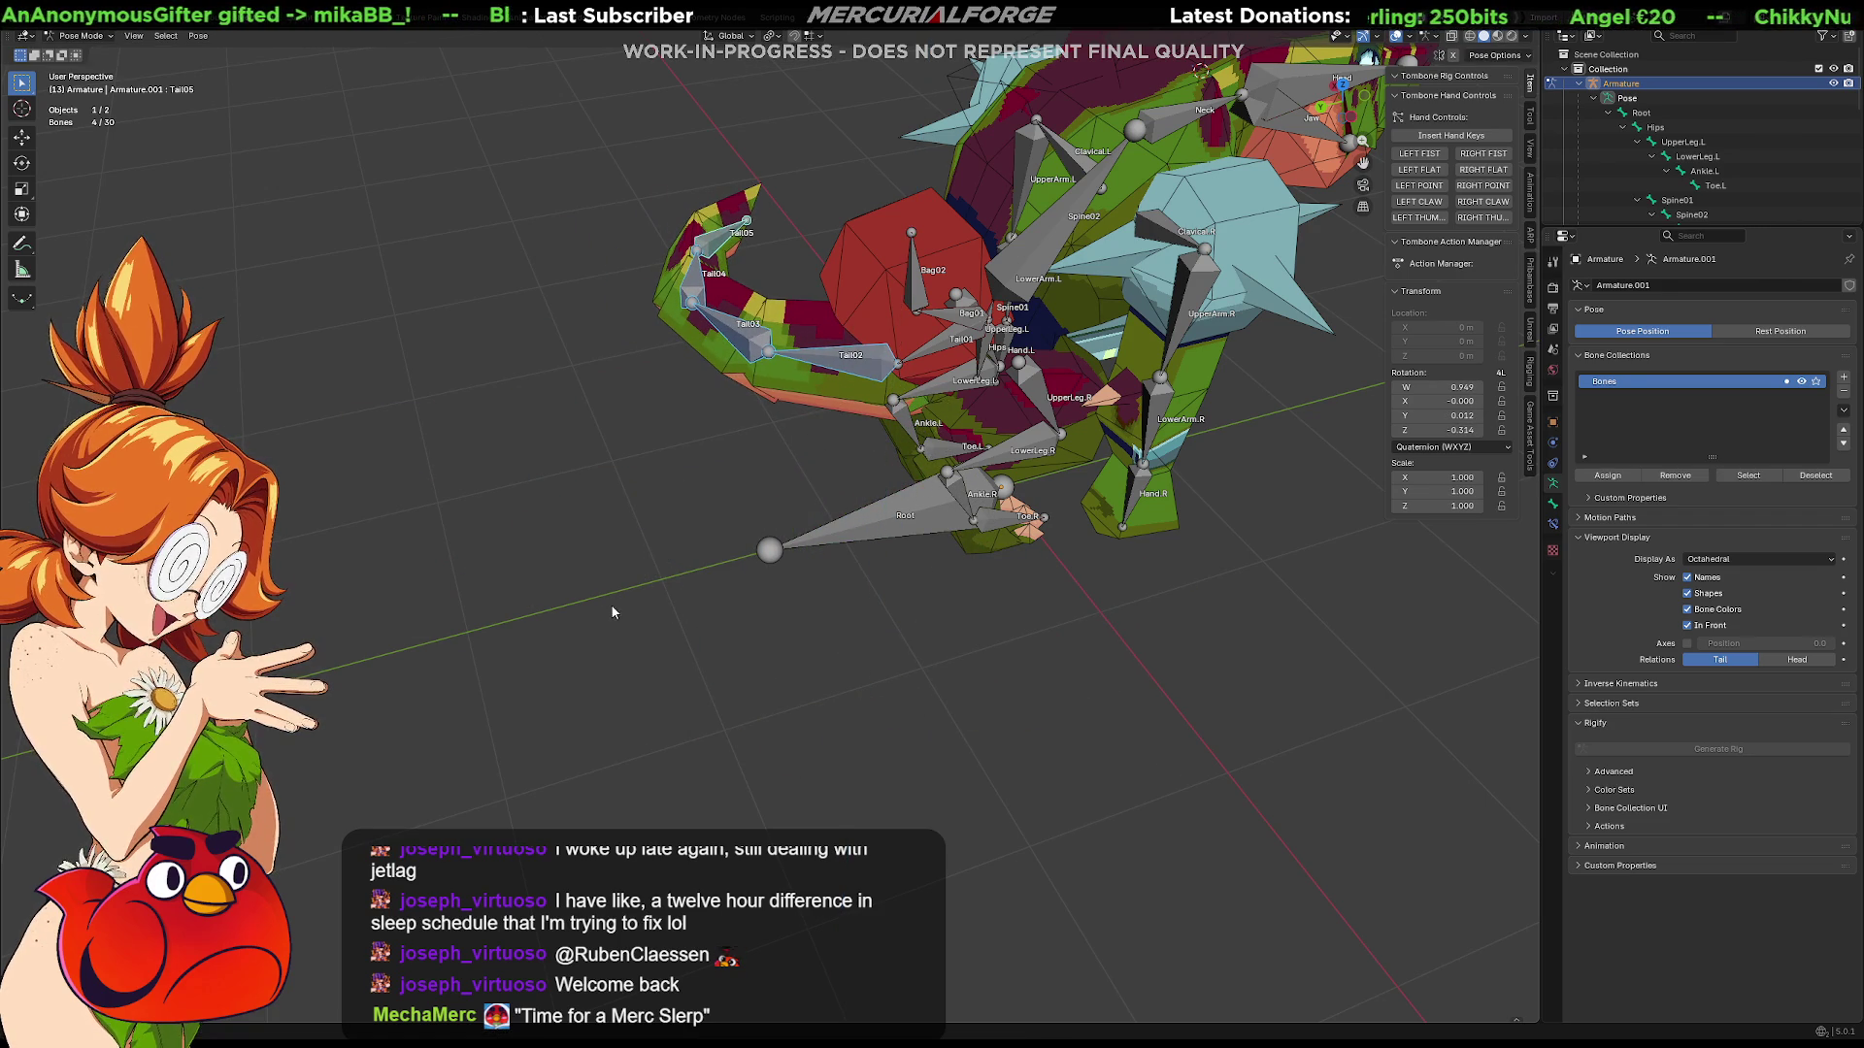
# Step: Compare the curled tail against its straight rest shape, then hide bones and overlays
pyautogui.press('Tab')
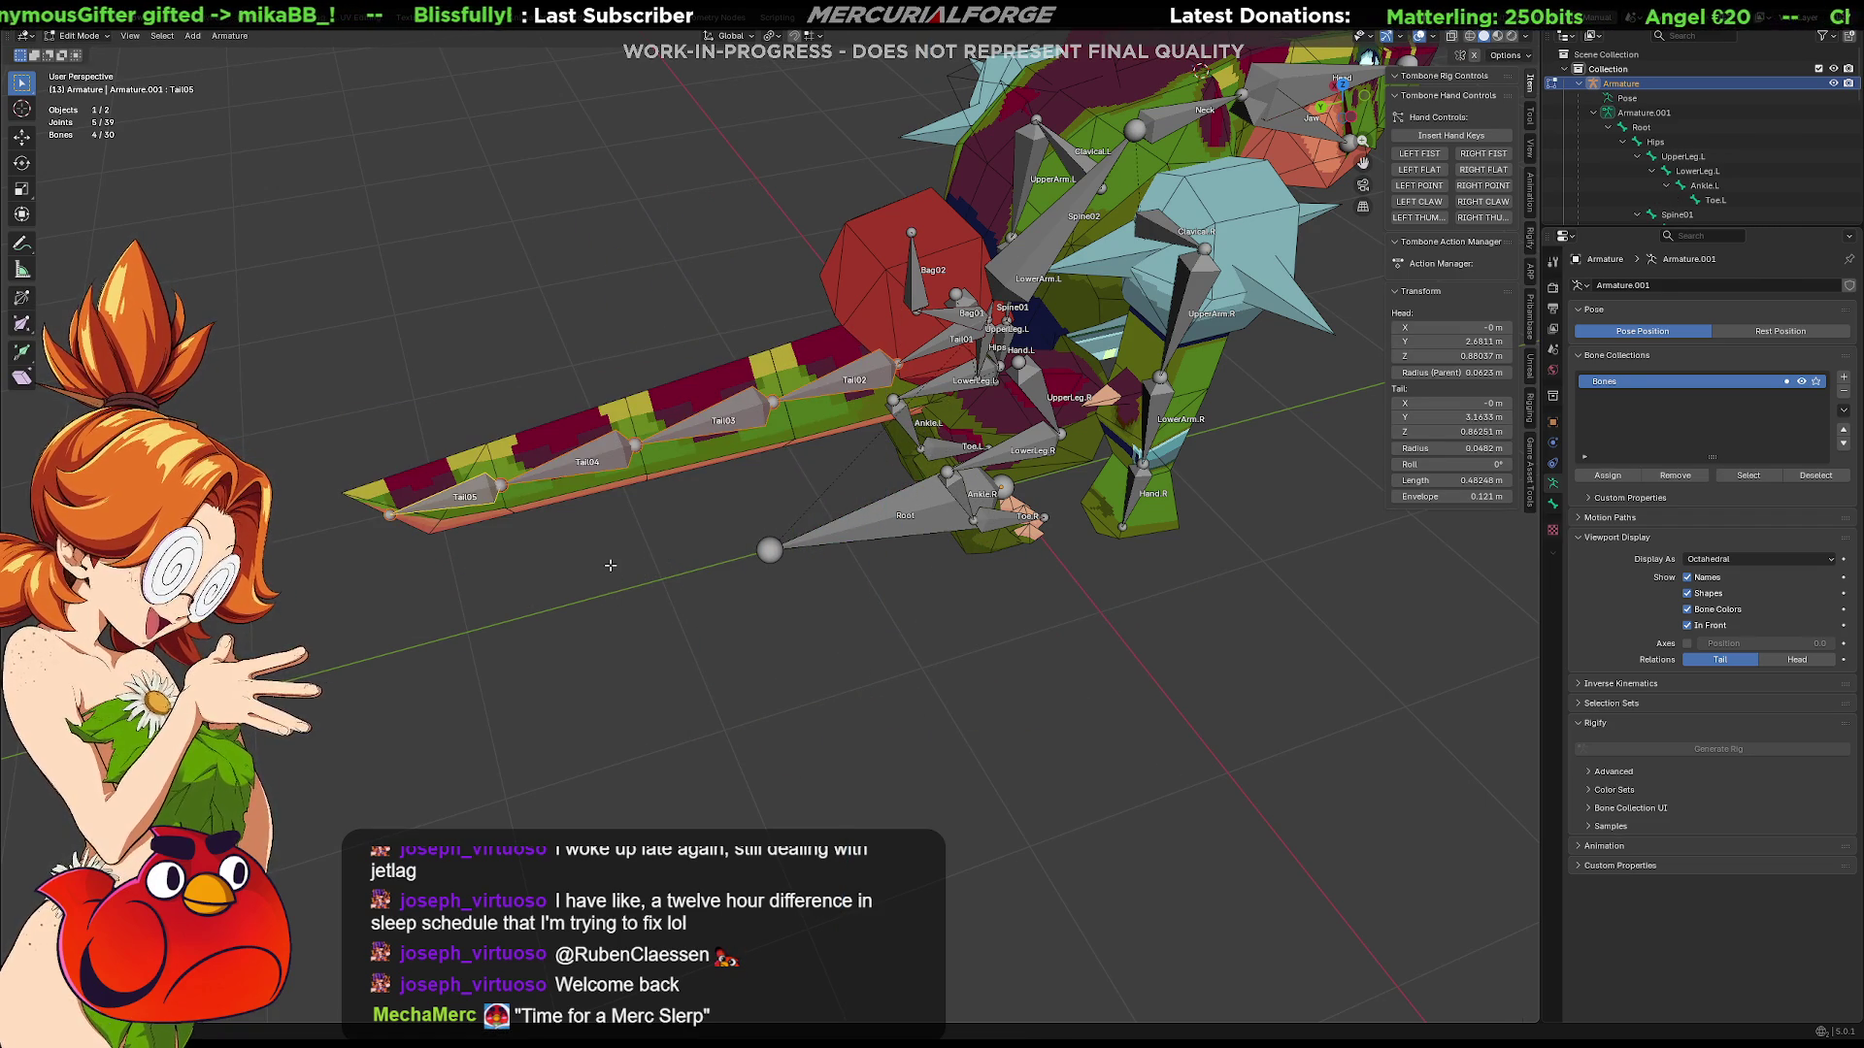
pyautogui.press('Tab')
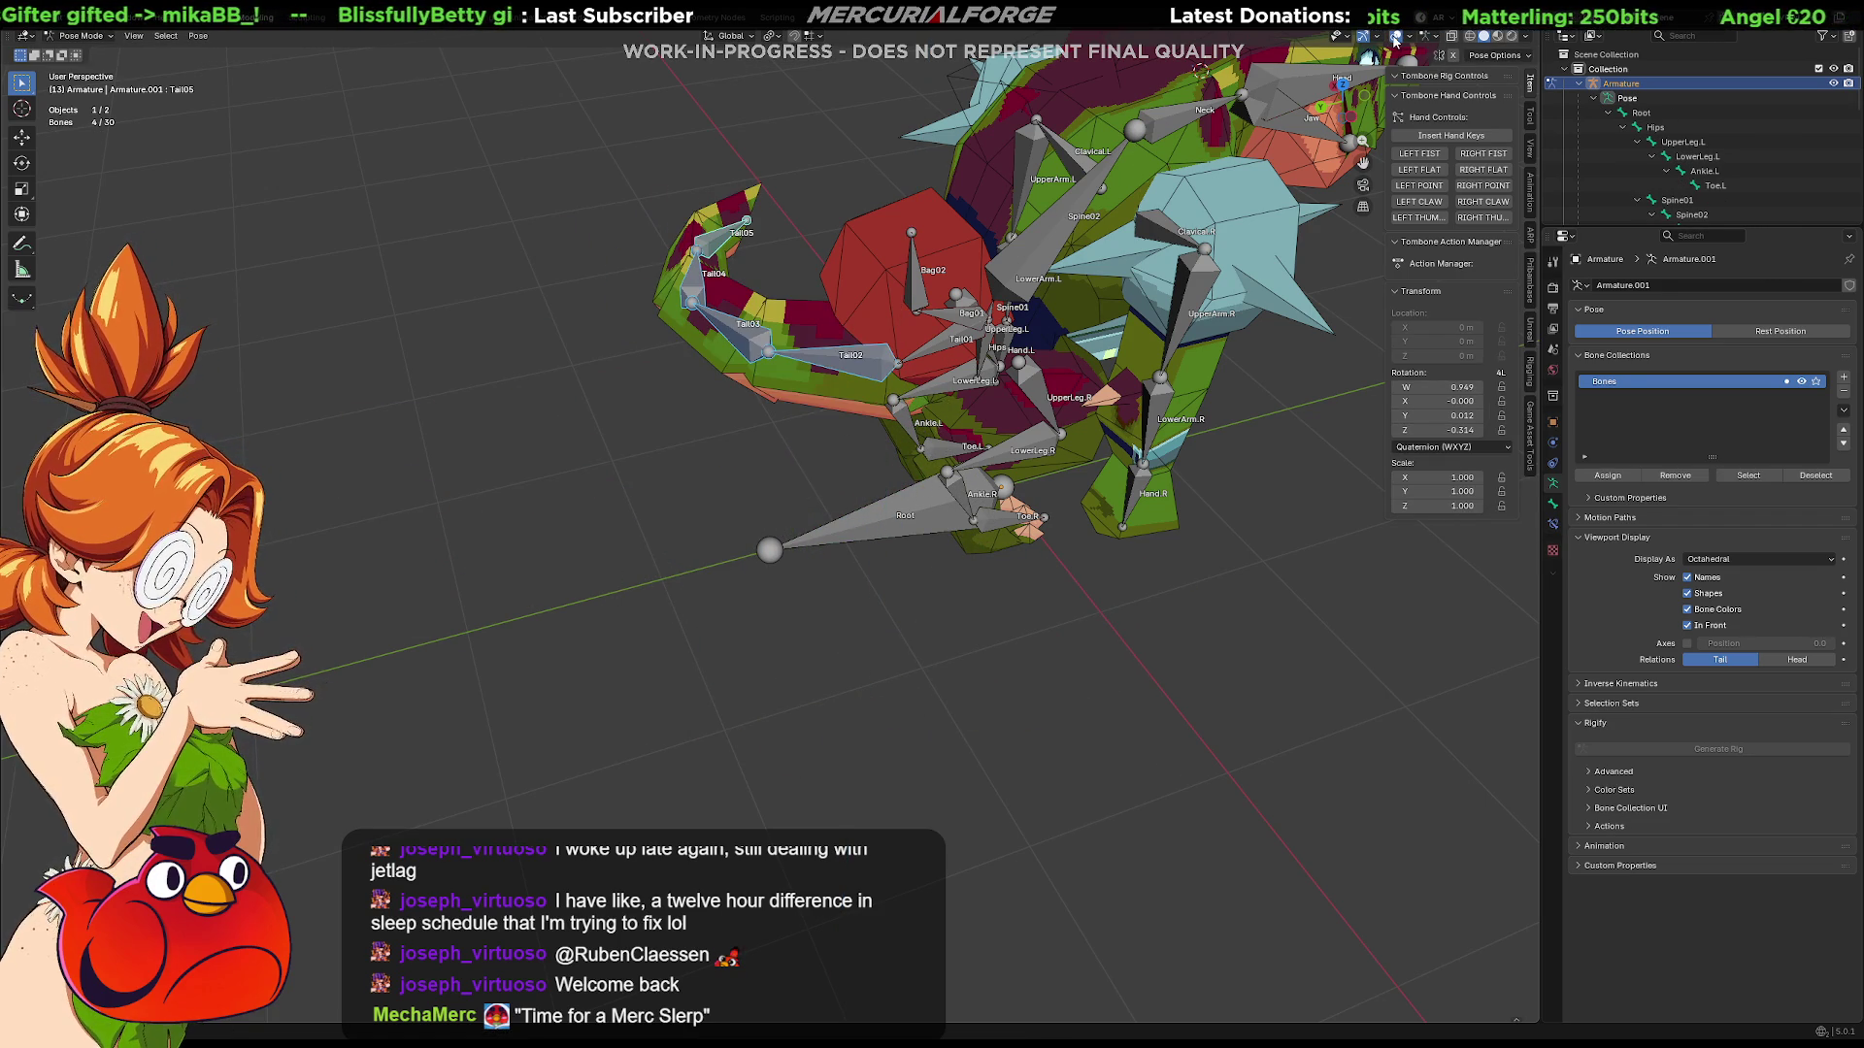
pyautogui.click(1395, 37)
pyautogui.scroll(-5, 691, 591)
# Step: Clear the tail bones' rotation to rest and view the reptile from the right side
pyautogui.moveTo(728, 553)
pyautogui.mouseDown(button='middle')
pyautogui.moveTo(878, 510)
pyautogui.moveTo(1131, 482)
pyautogui.moveTo(773, 519)
pyautogui.moveTo(859, 476)
pyautogui.moveTo(763, 476)
pyautogui.moveTo(819, 388)
pyautogui.moveTo(796, 408)
pyautogui.moveTo(780, 500)
pyautogui.mouseUp(button='middle')
pyautogui.hotkey('alt', 'r')
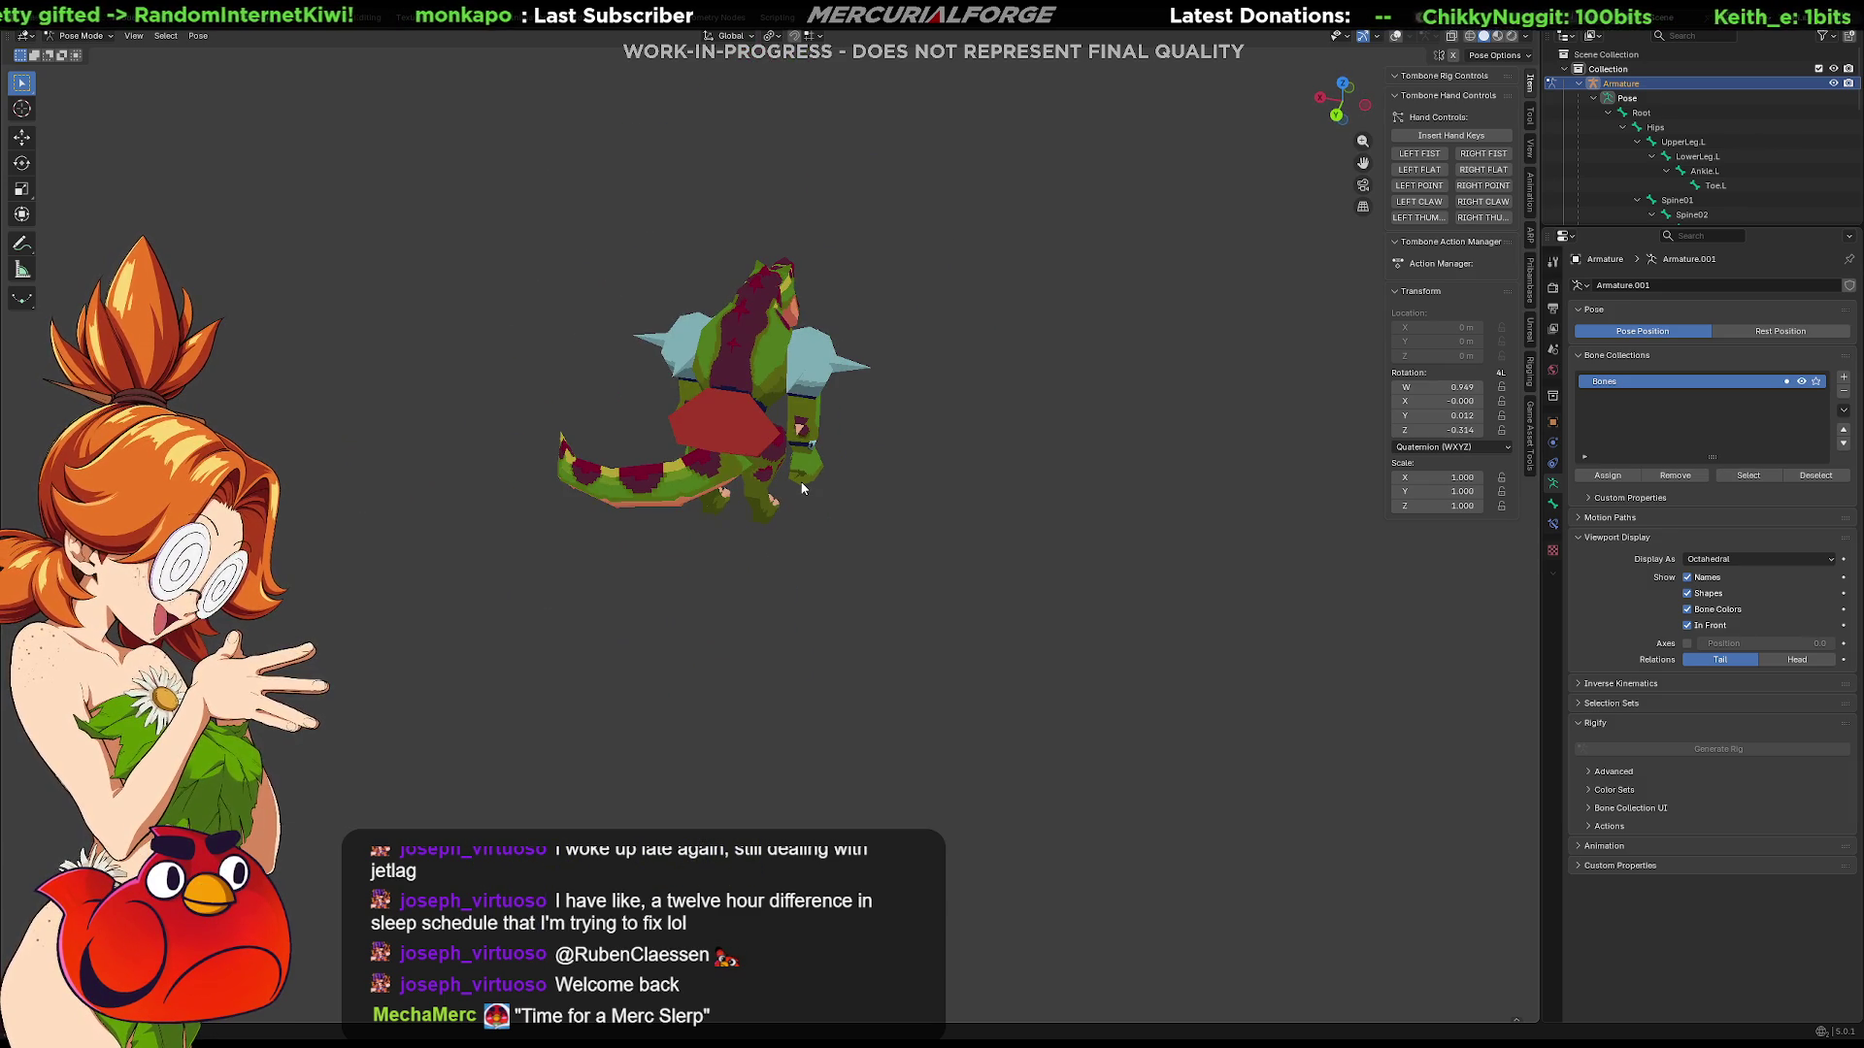
pyautogui.press('KP_3')
pyautogui.scroll(3, 936, 478)
pyautogui.keyDown('shift'); pyautogui.moveTo(888, 427); pyautogui.dragTo(1006, 585, button='middle'); pyautogui.keyUp('shift')
pyautogui.scroll(2, 1006, 585)
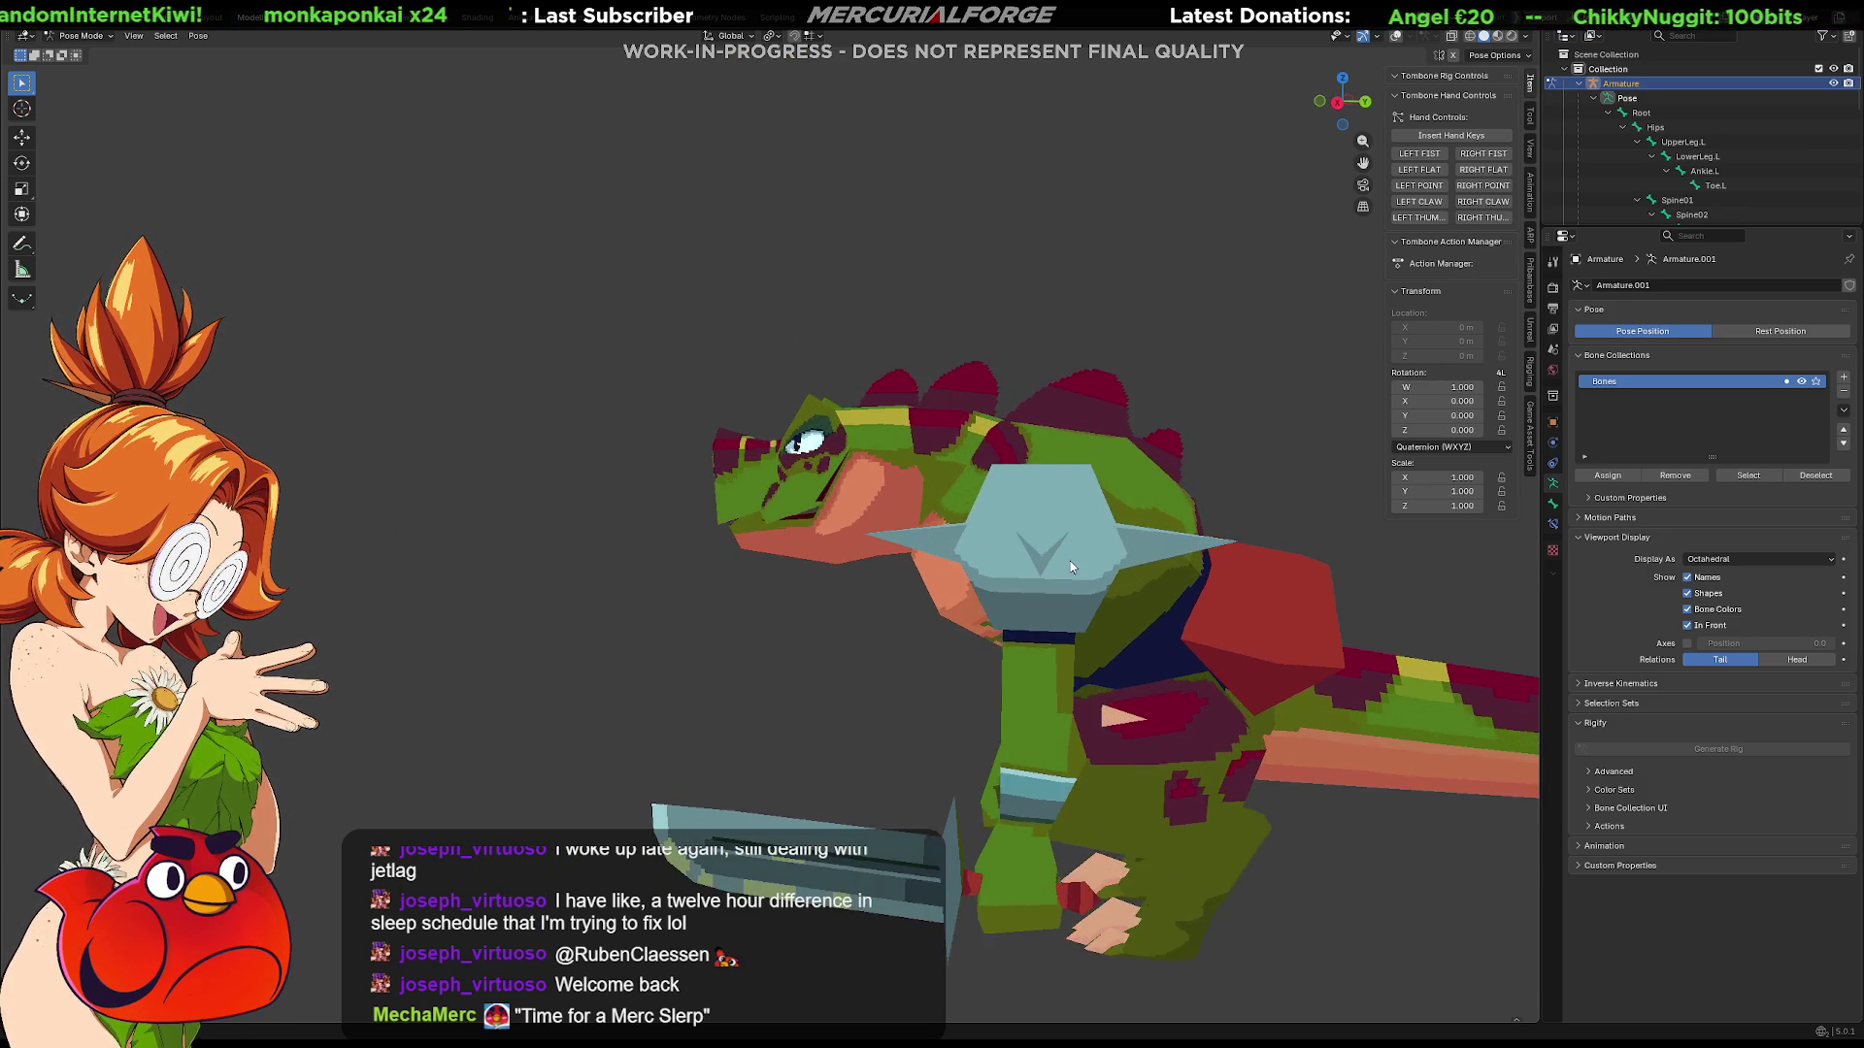
pyautogui.scroll(2, 1063, 578)
# Step: Show the bones and overlays again and return the armature to Pose Mode
pyautogui.press('Tab')
pyautogui.press('Tab')
pyautogui.scroll(-3, 907, 537)
pyautogui.moveTo(907, 536); pyautogui.dragTo(922, 522, button='middle')
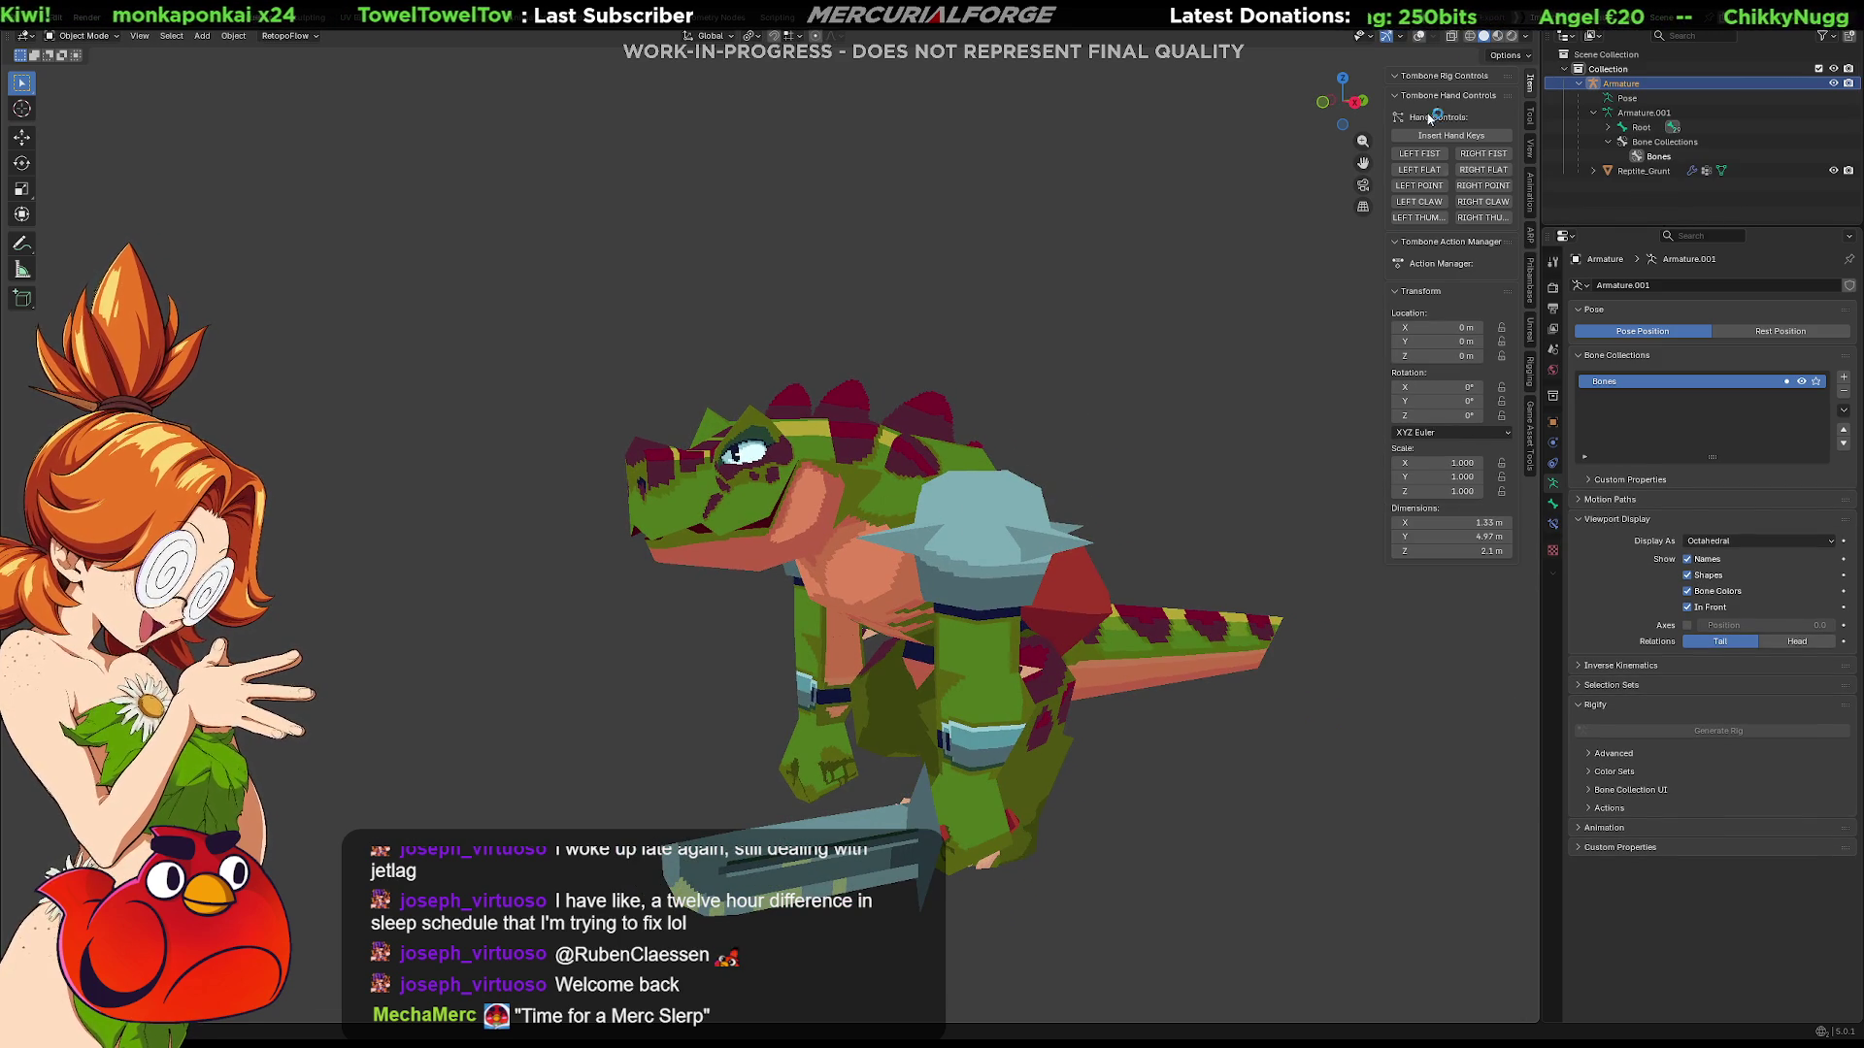
pyautogui.click(1419, 38)
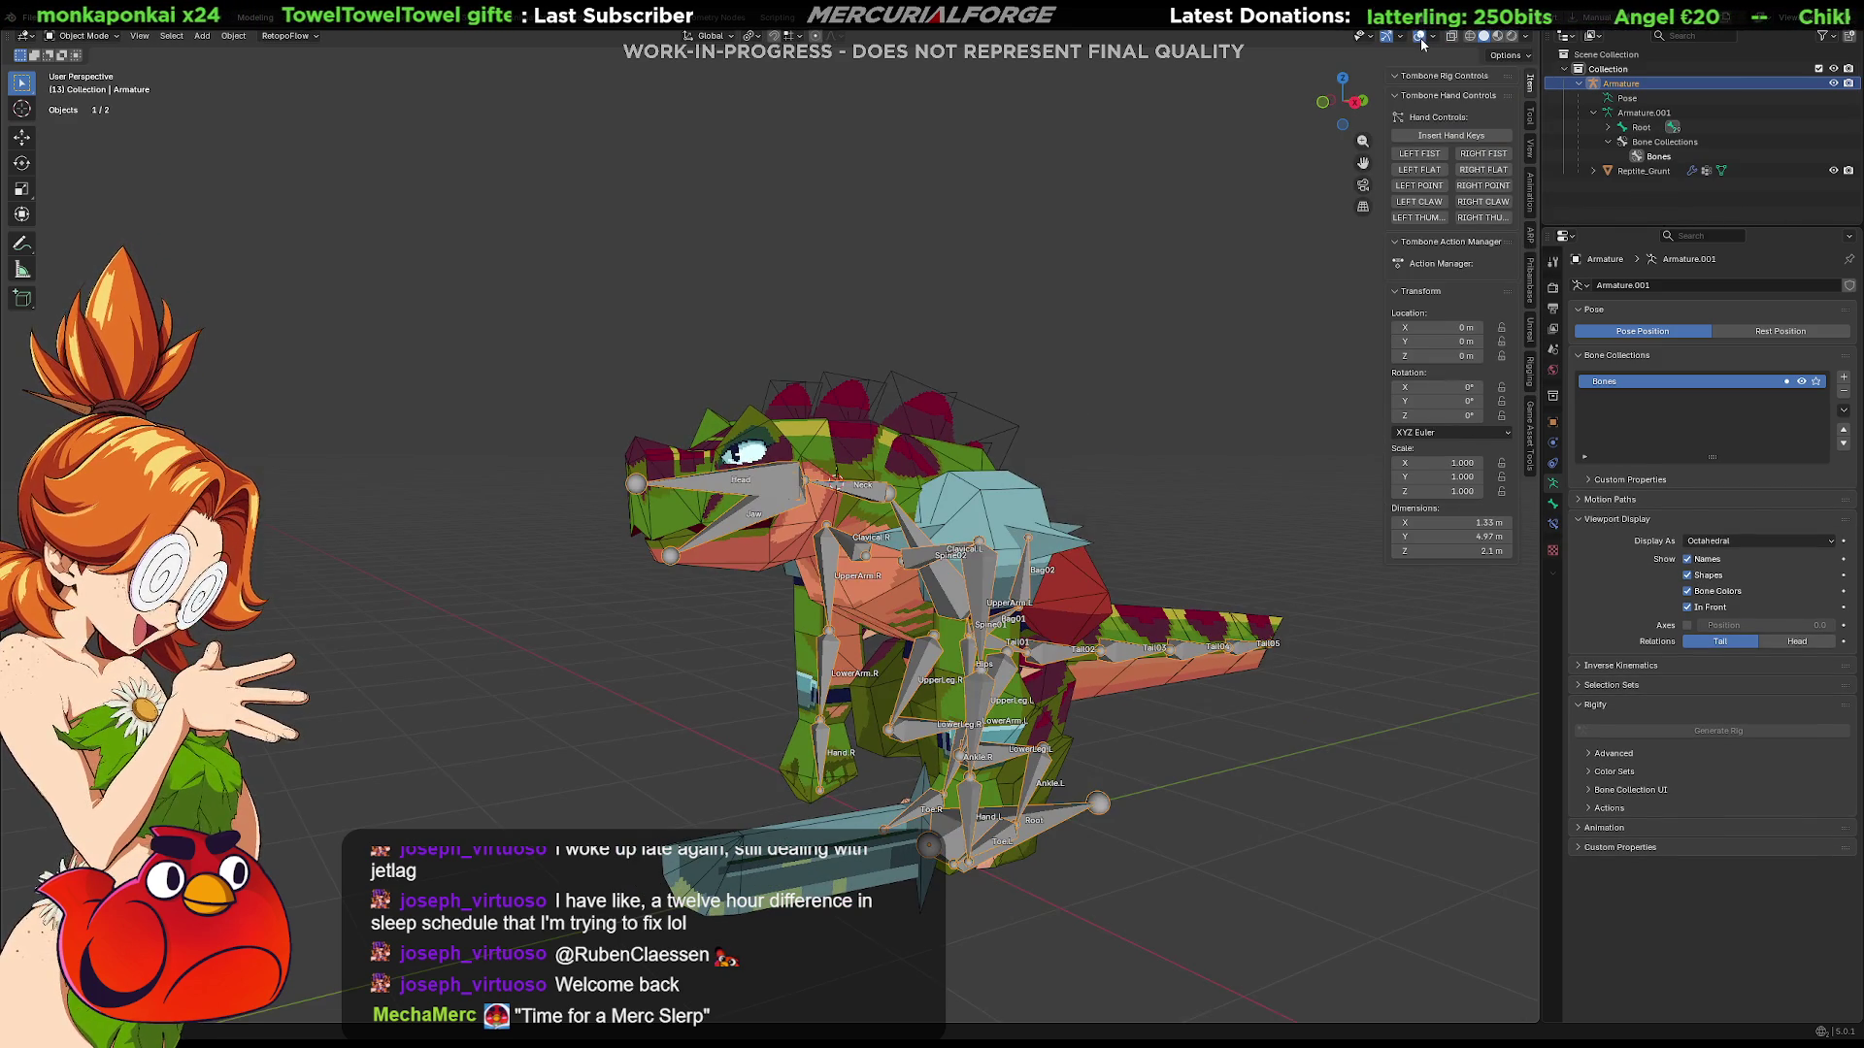
pyautogui.moveTo(864, 491); pyautogui.dragTo(924, 500, button='middle')
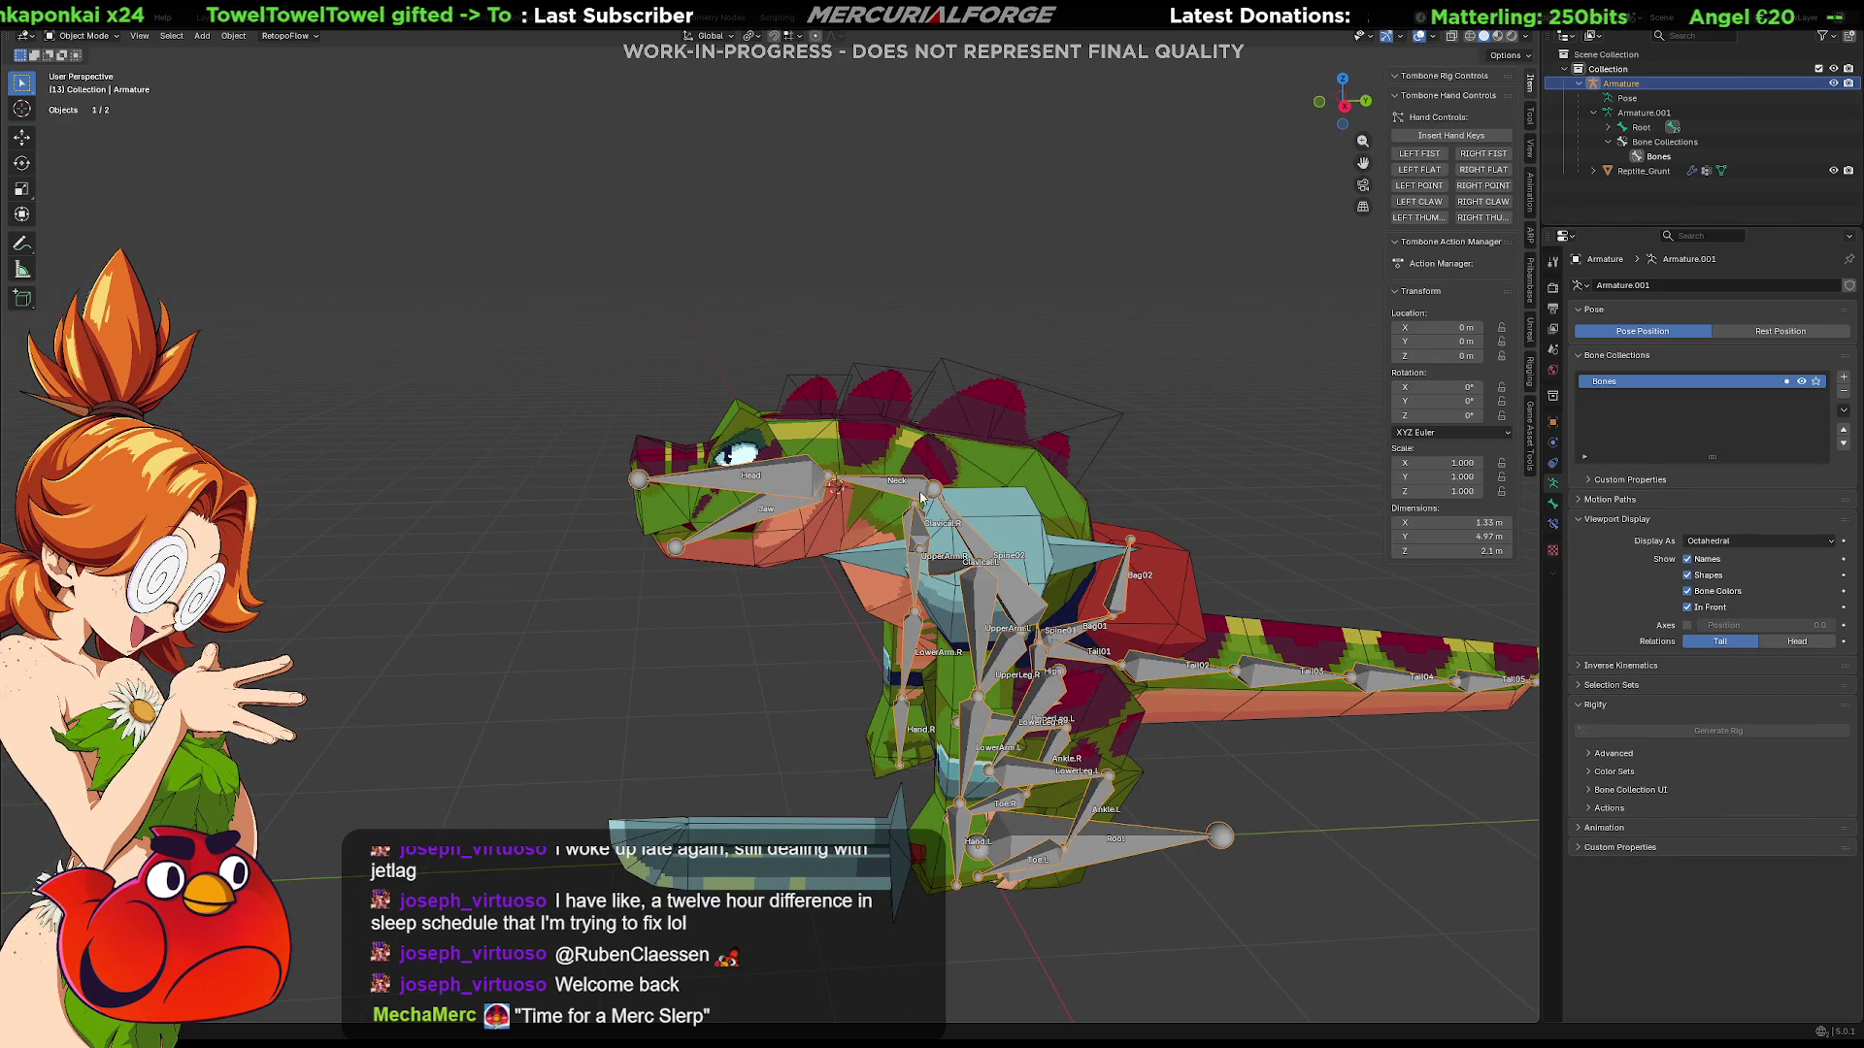
pyautogui.press('Tab')
pyautogui.press('Tab')
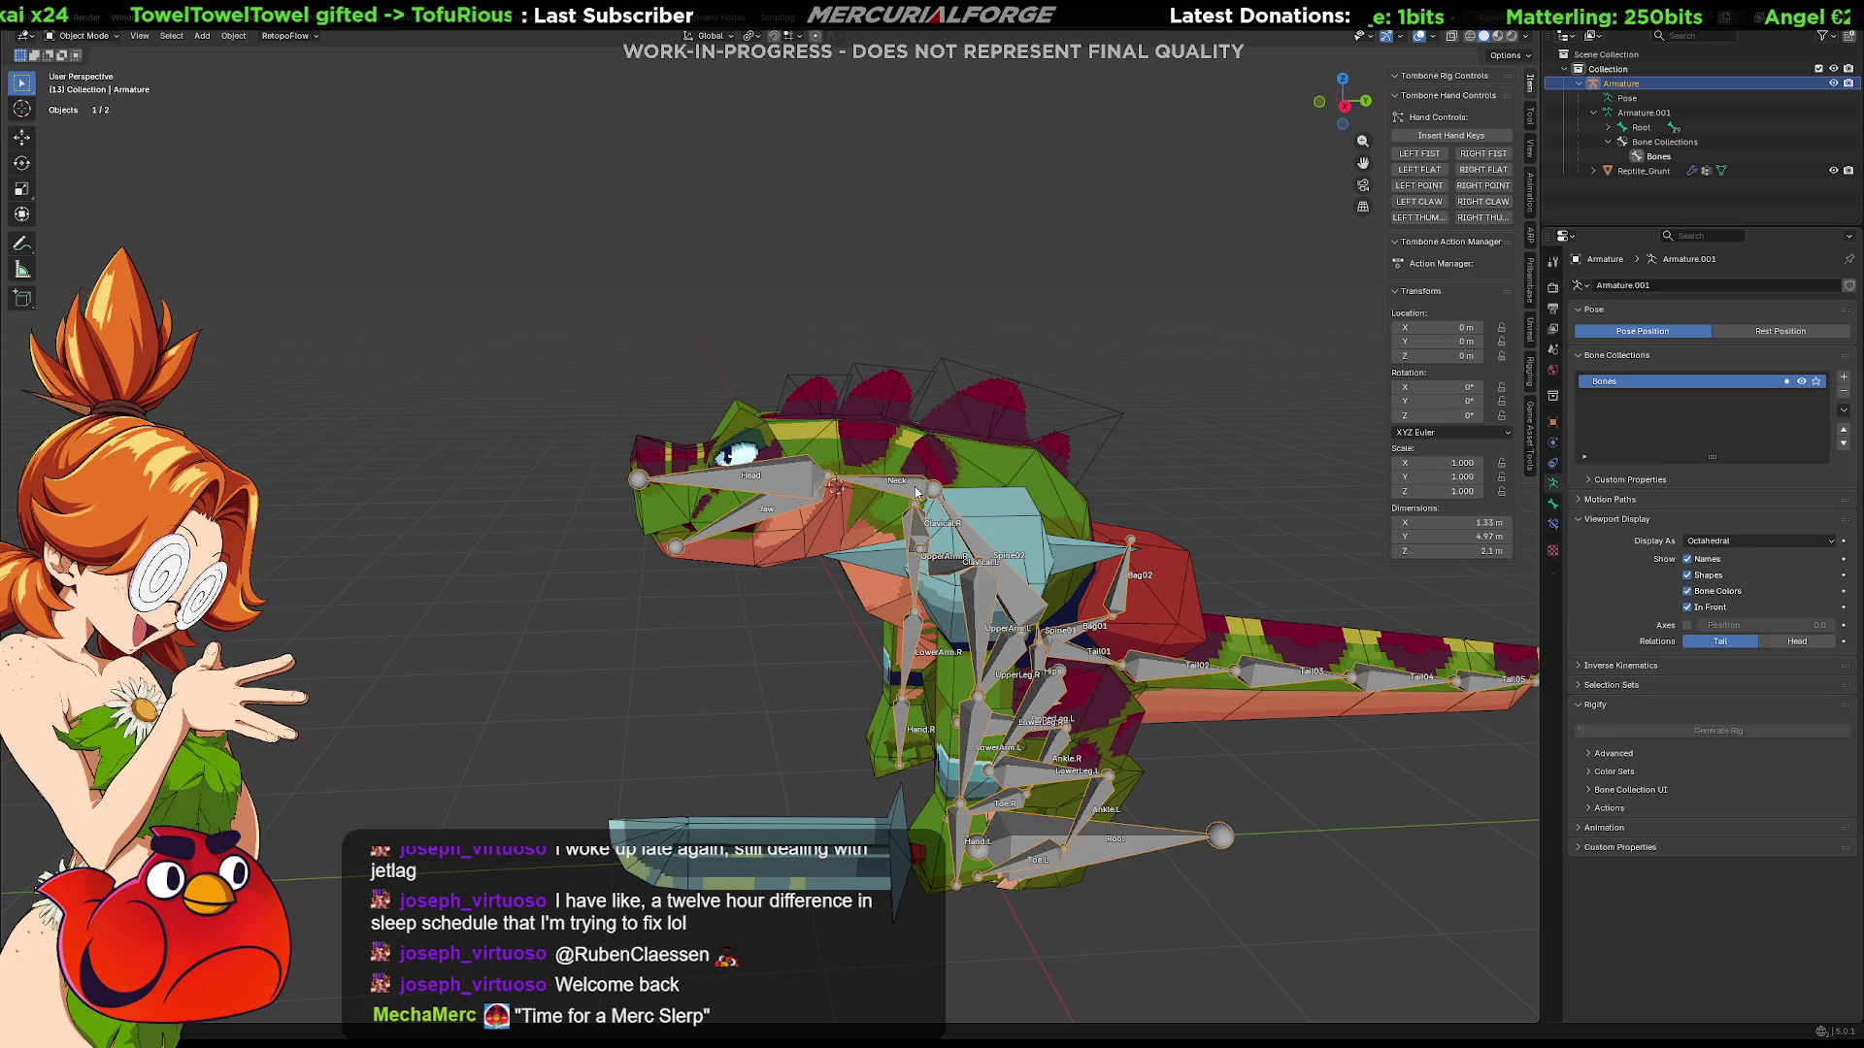
pyautogui.hotkey('ctrl', 'Tab')
pyautogui.click(937, 568)
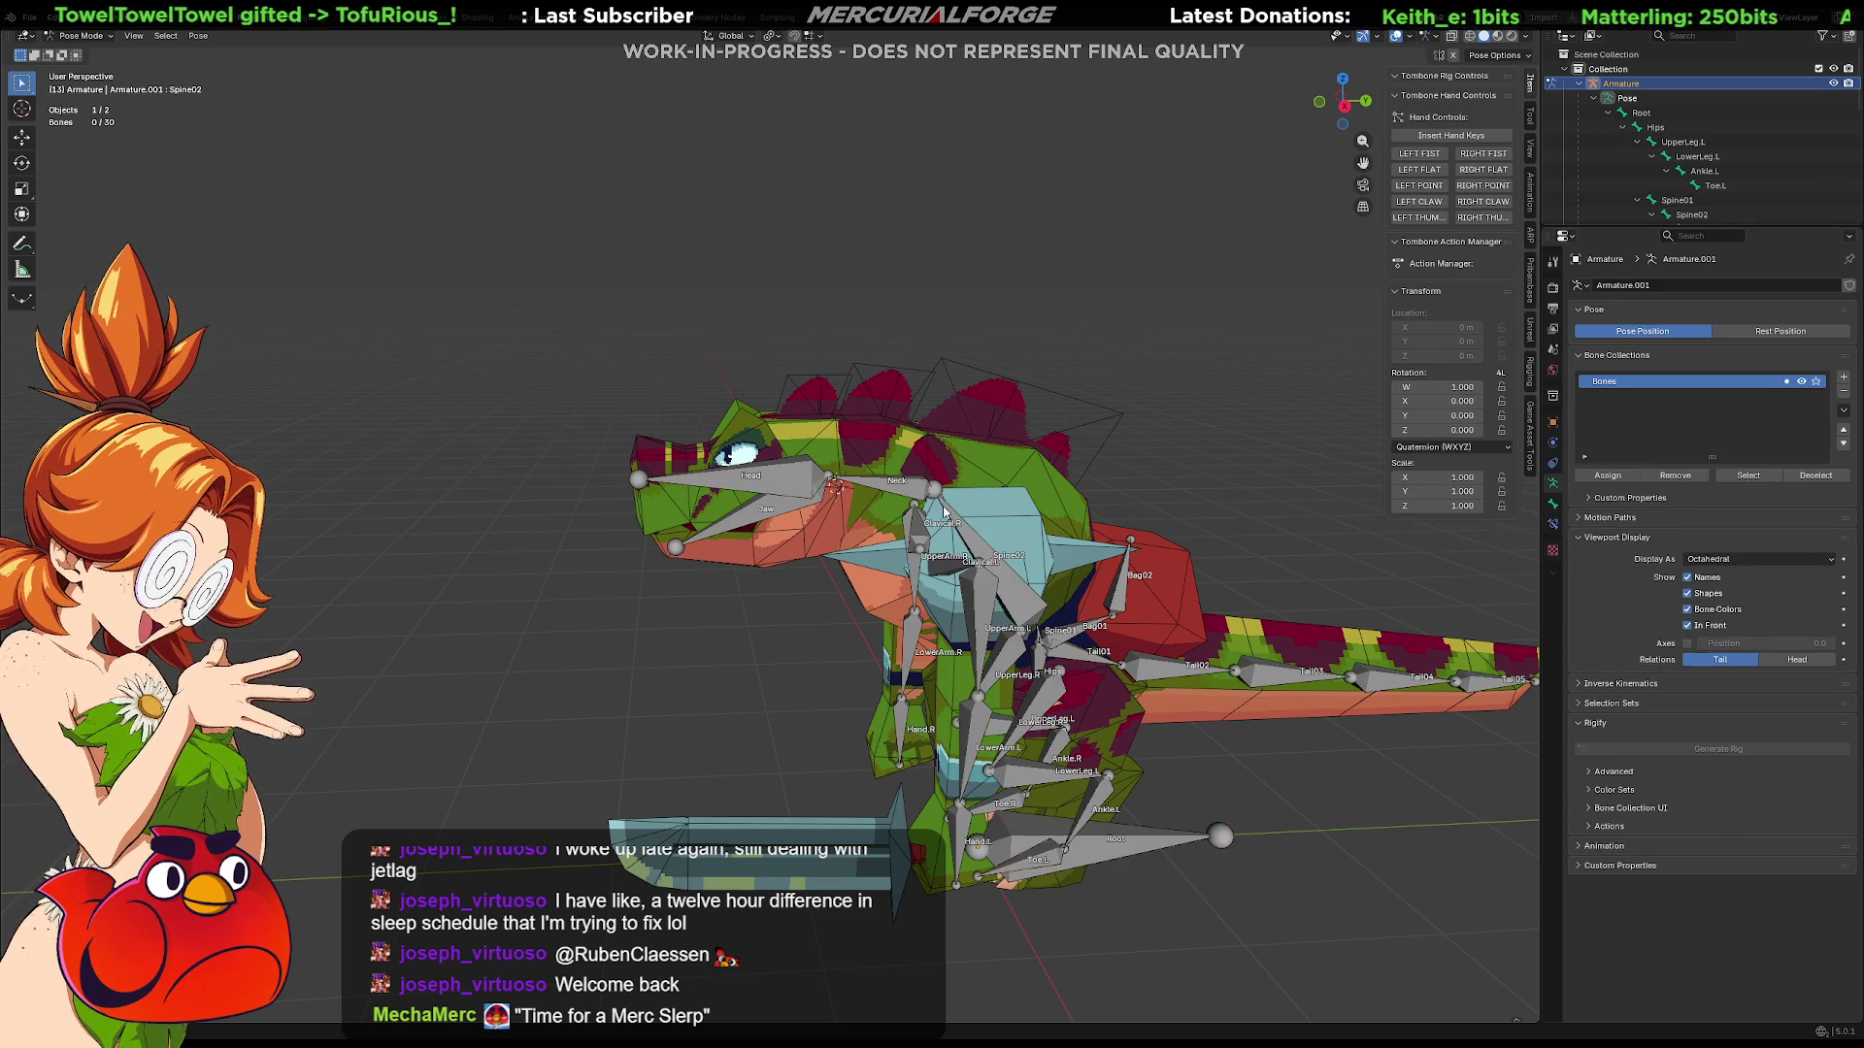
# Step: Try rotating and scaling the Neck bone, then undo it back to rest
pyautogui.click(920, 493)
pyautogui.press('r')
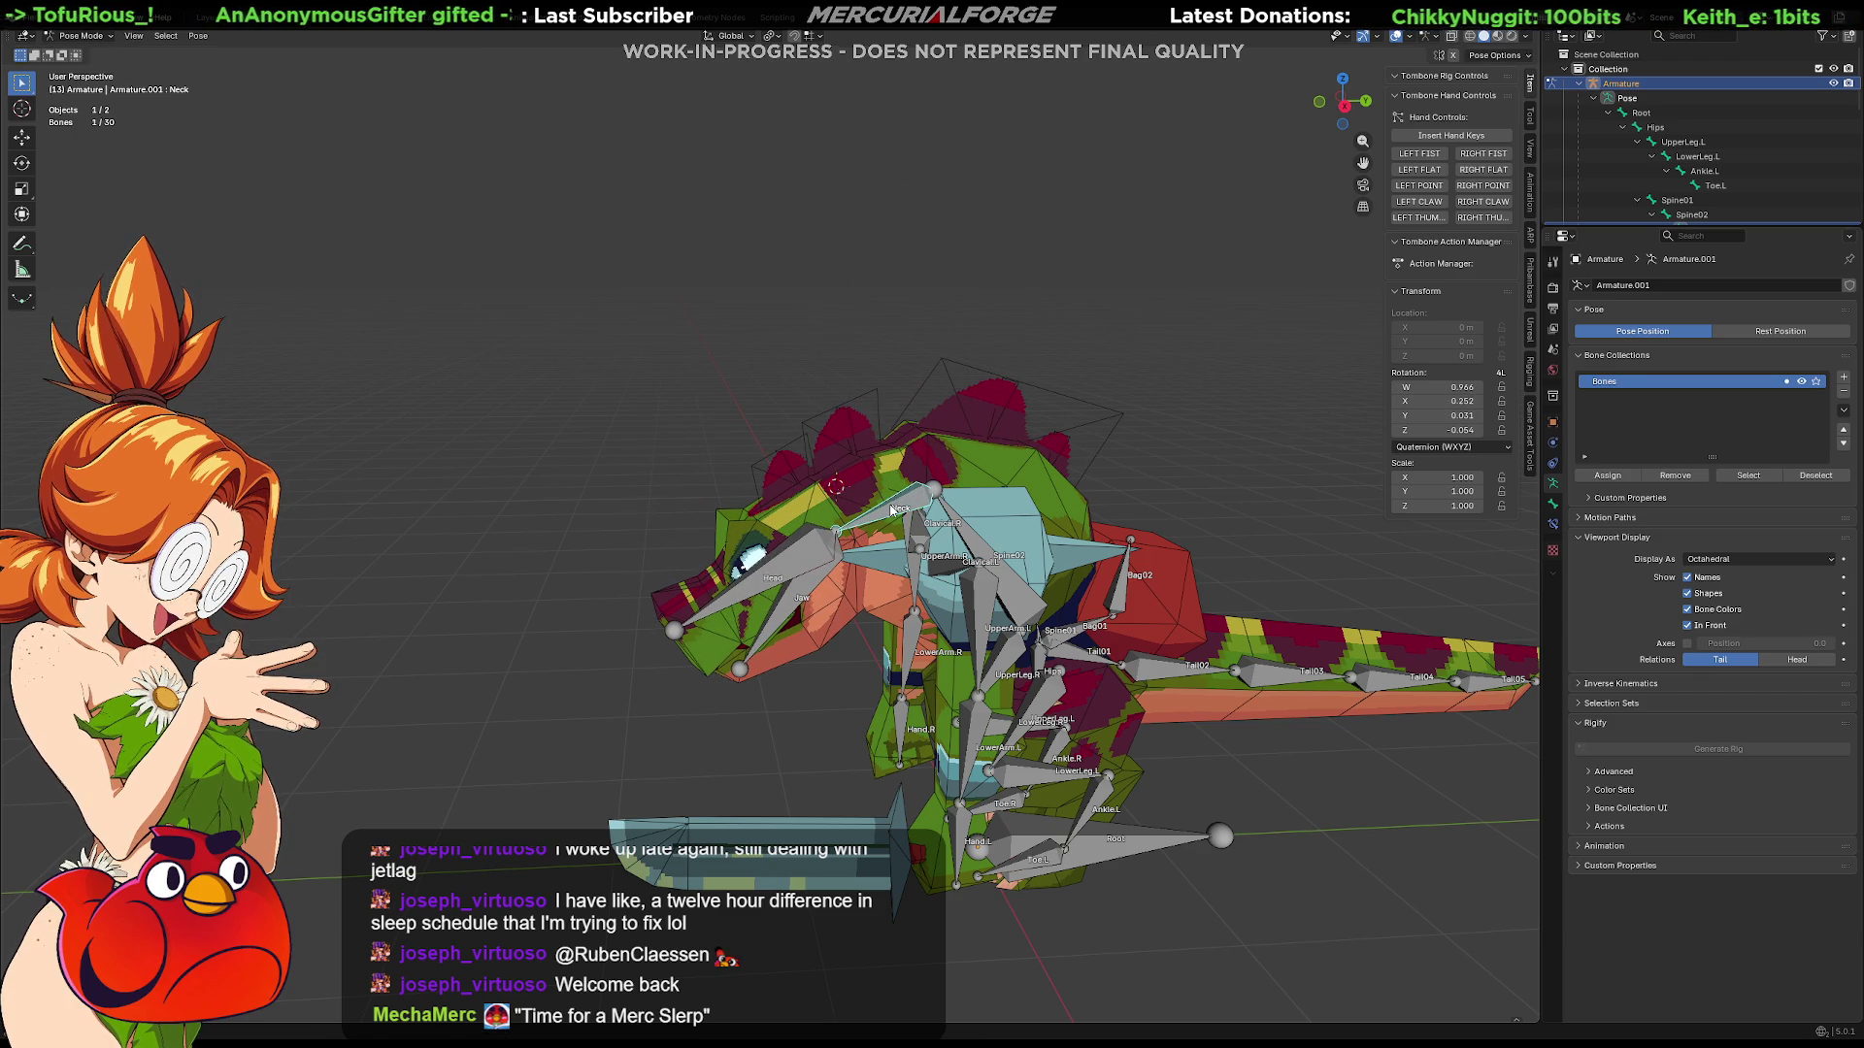
pyautogui.click(900, 511)
pyautogui.hotkey('ctrl', 'z')
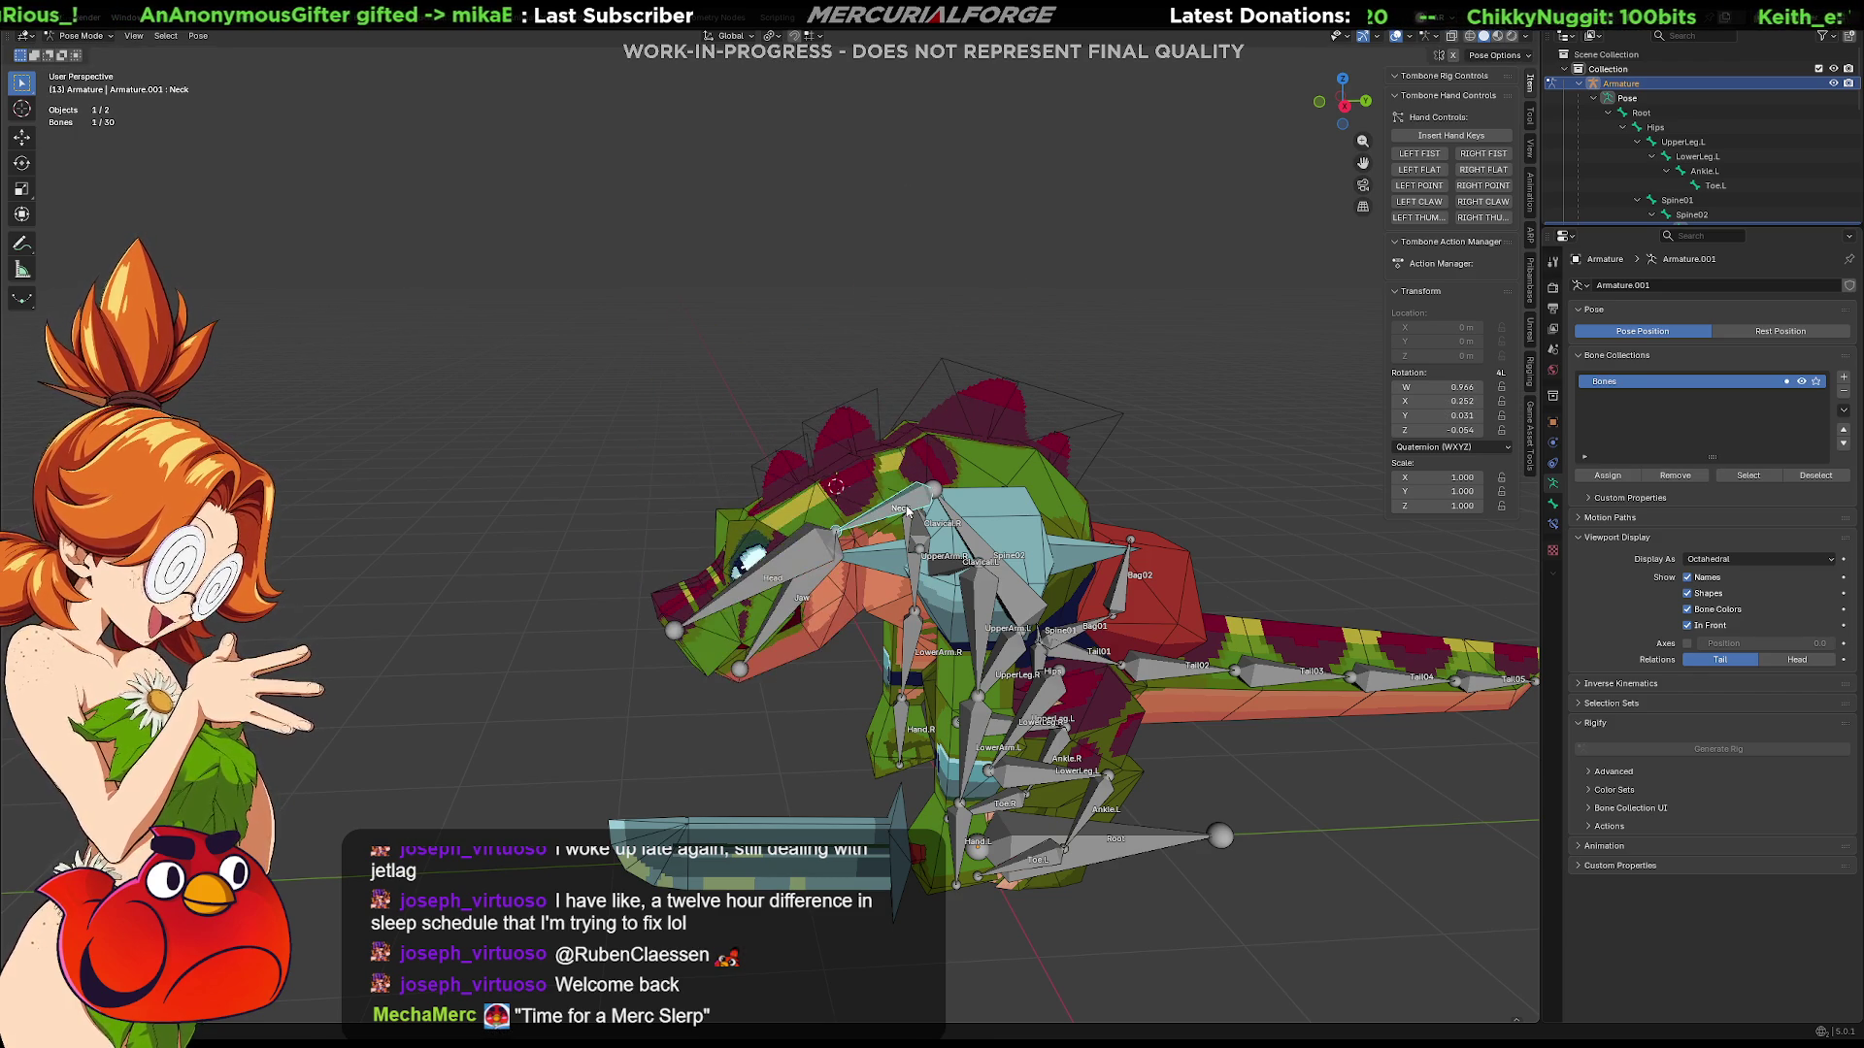
pyautogui.press('s')
pyautogui.press('Escape')
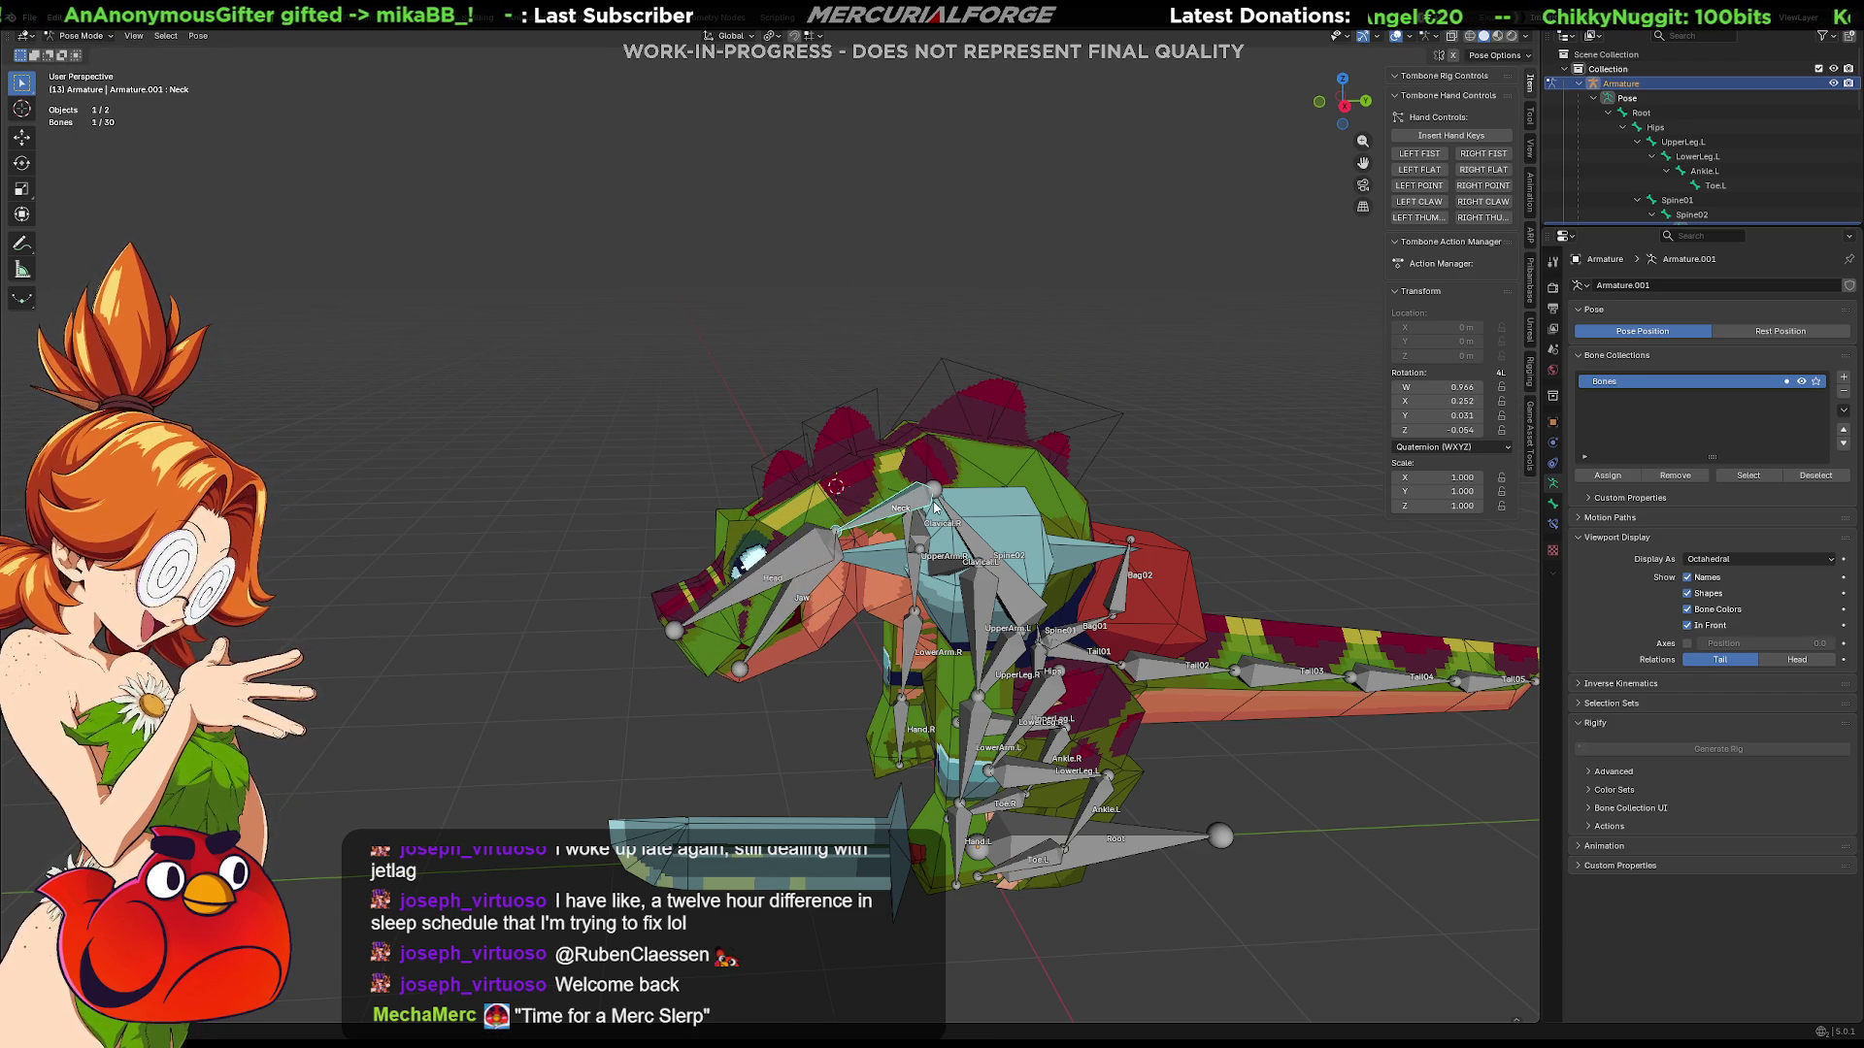
pyautogui.press('r')
pyautogui.press('Escape')
pyautogui.press('r')
pyautogui.press('Escape')
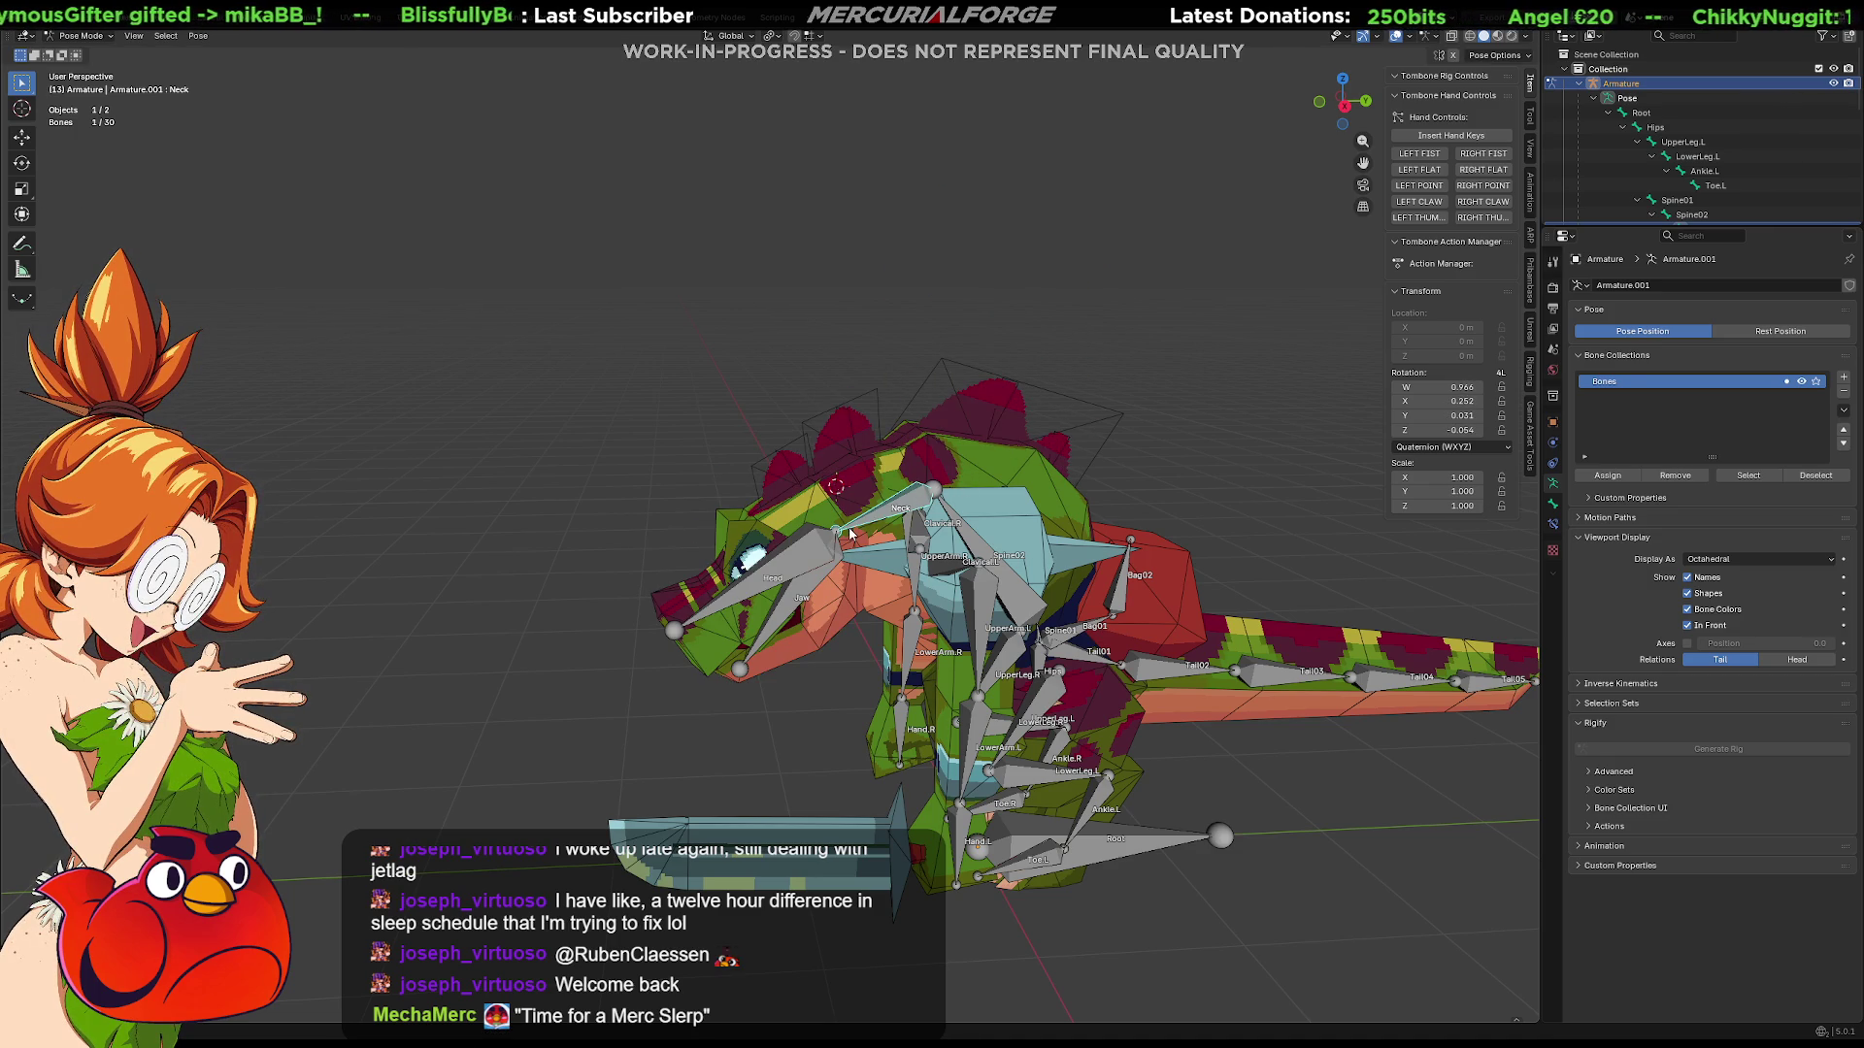
pyautogui.press('Escape')
# Step: Tilt the Head bone up about X (W 0.563, X 0.506) and inspect the neck deformation
pyautogui.click(791, 475)
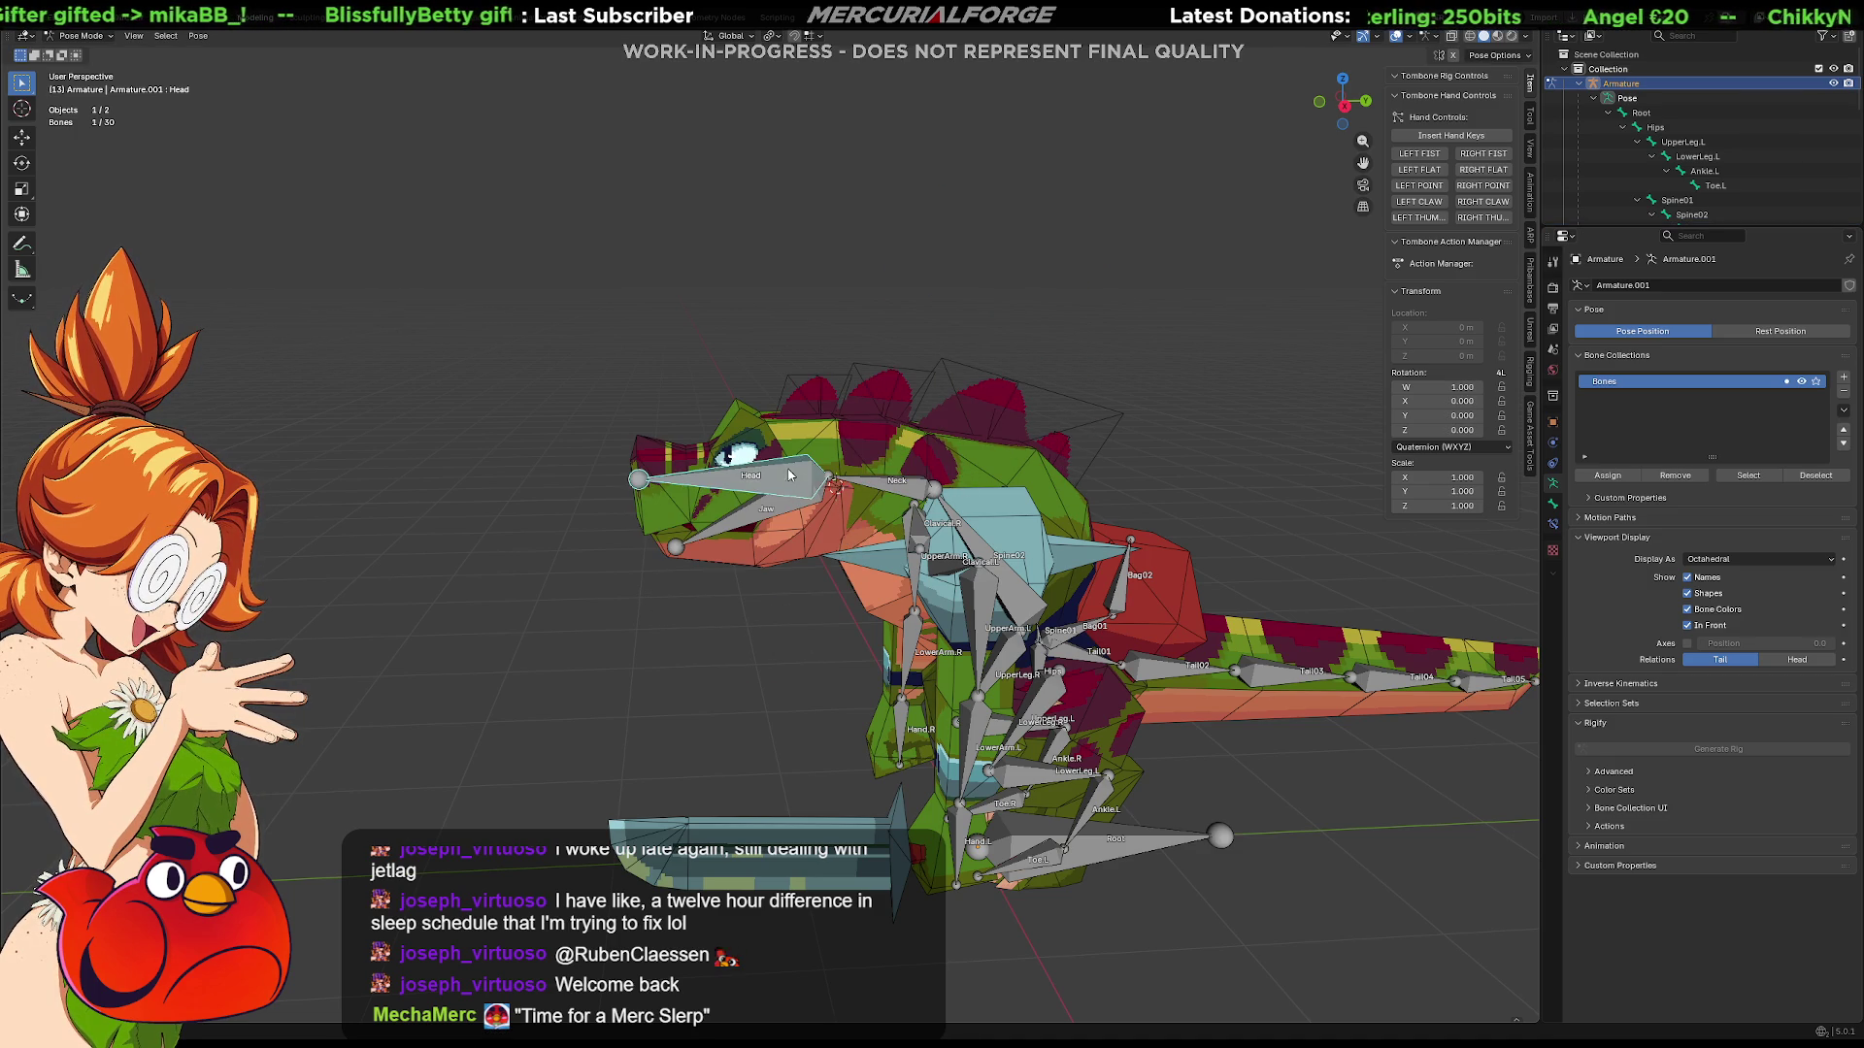
pyautogui.press('r')
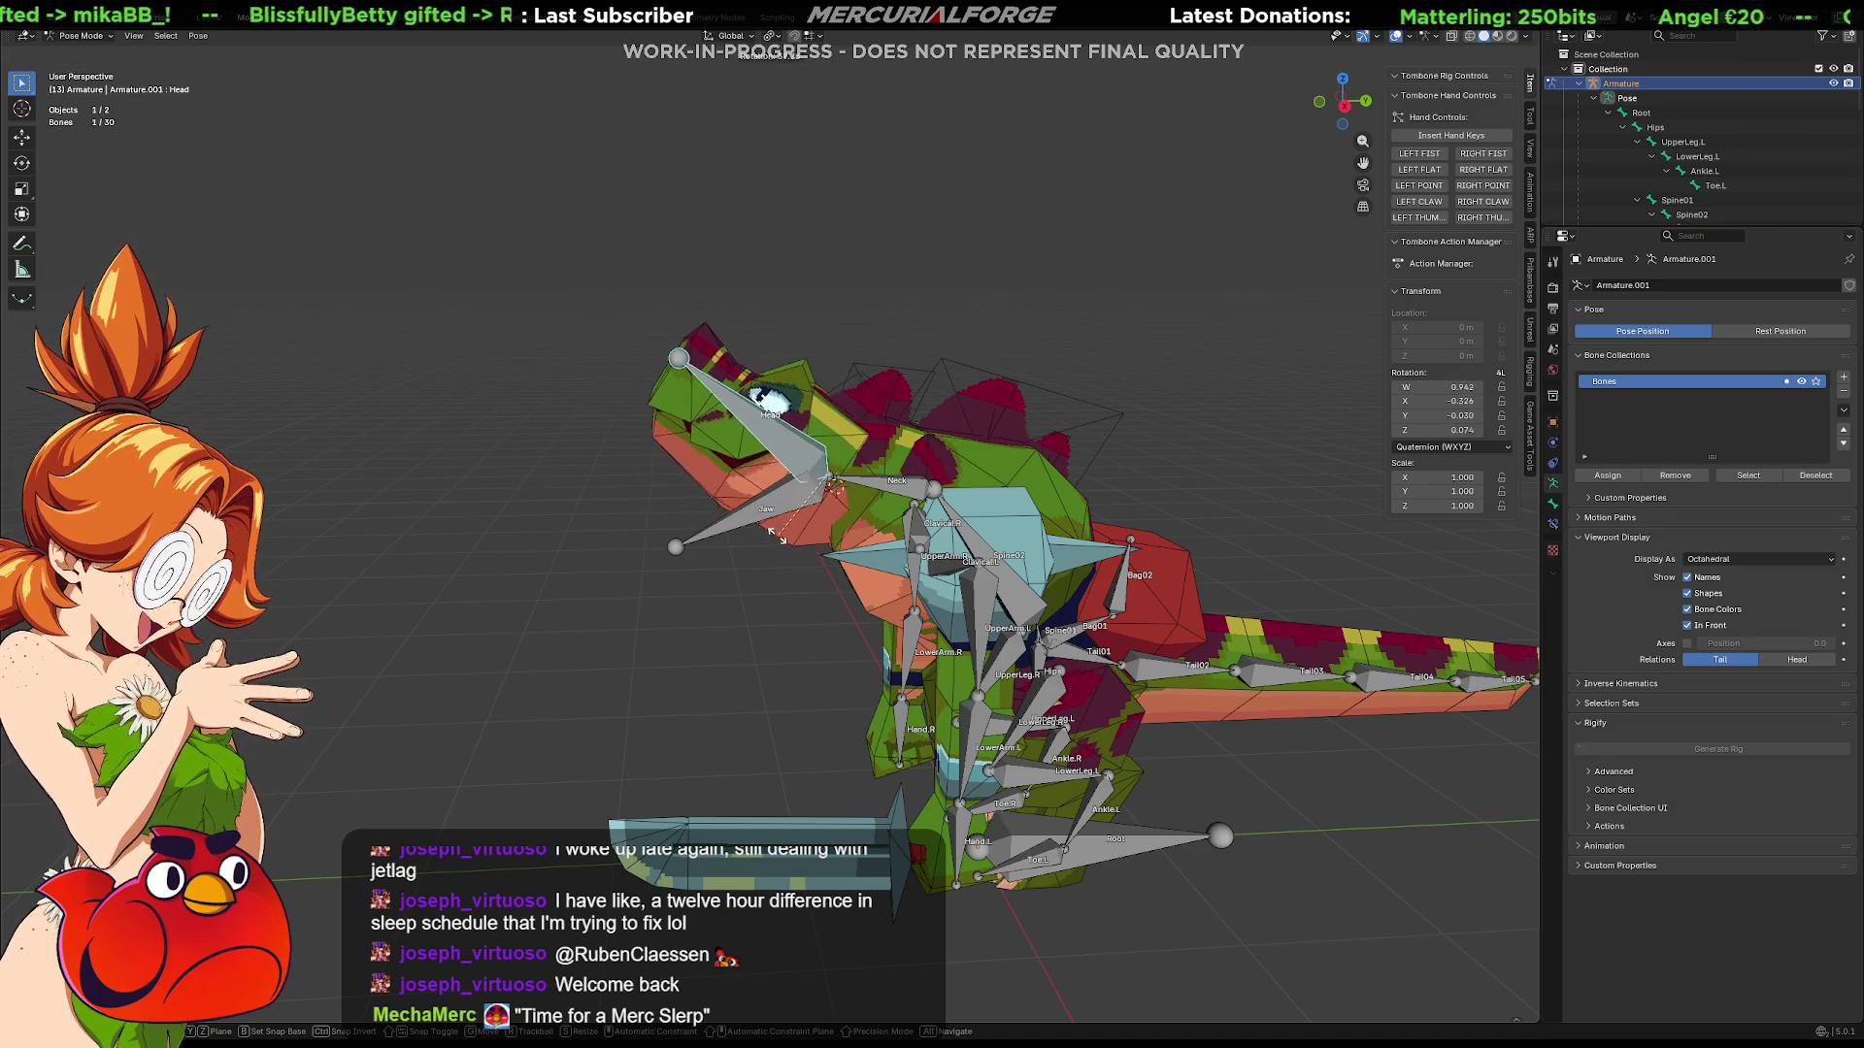
pyautogui.press('x')
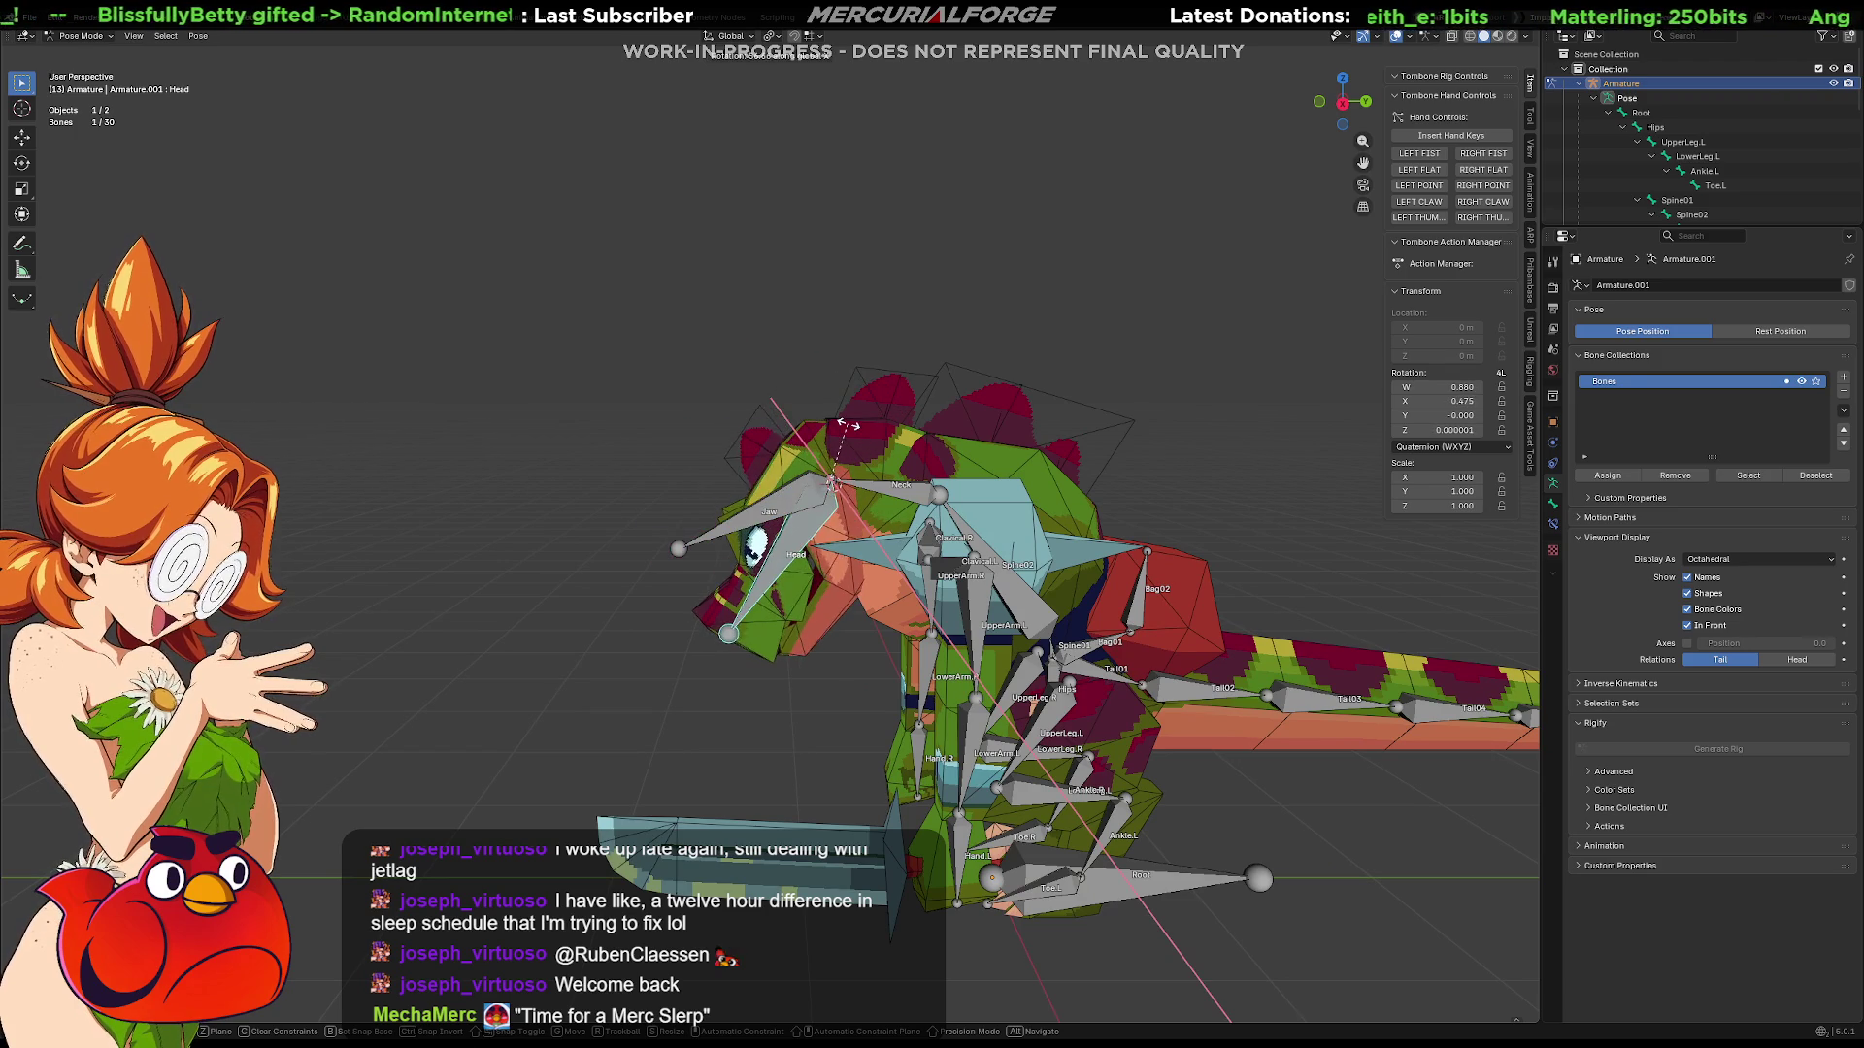
pyautogui.click(854, 456)
pyautogui.moveTo(854, 456)
pyautogui.mouseDown(button='middle')
pyautogui.moveTo(920, 516)
pyautogui.moveTo(1148, 479)
pyautogui.mouseUp(button='middle')
pyautogui.scroll(6, 615, 376)
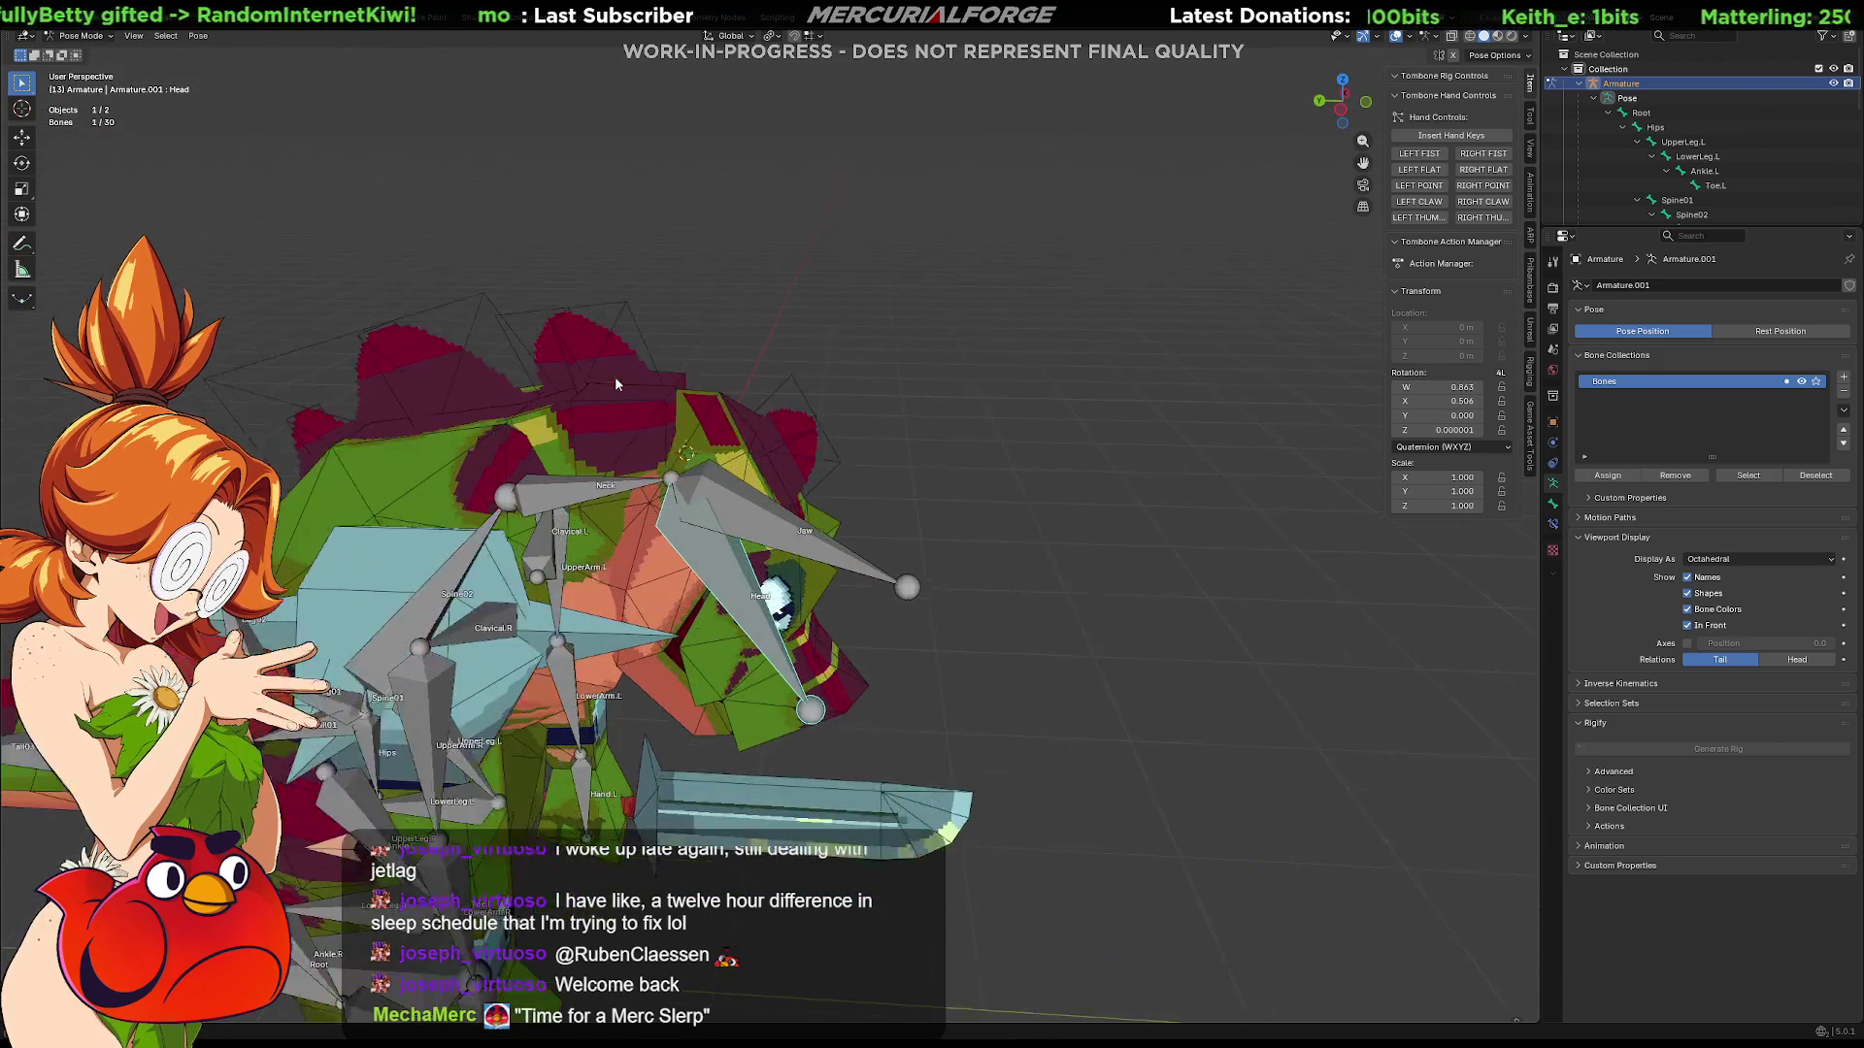
pyautogui.moveTo(688, 410)
pyautogui.mouseDown(button='middle')
pyautogui.moveTo(813, 526)
pyautogui.moveTo(810, 399)
pyautogui.moveTo(754, 416)
pyautogui.moveTo(716, 485)
pyautogui.moveTo(823, 457)
pyautogui.moveTo(800, 463)
pyautogui.moveTo(783, 406)
pyautogui.mouseUp(button='middle')
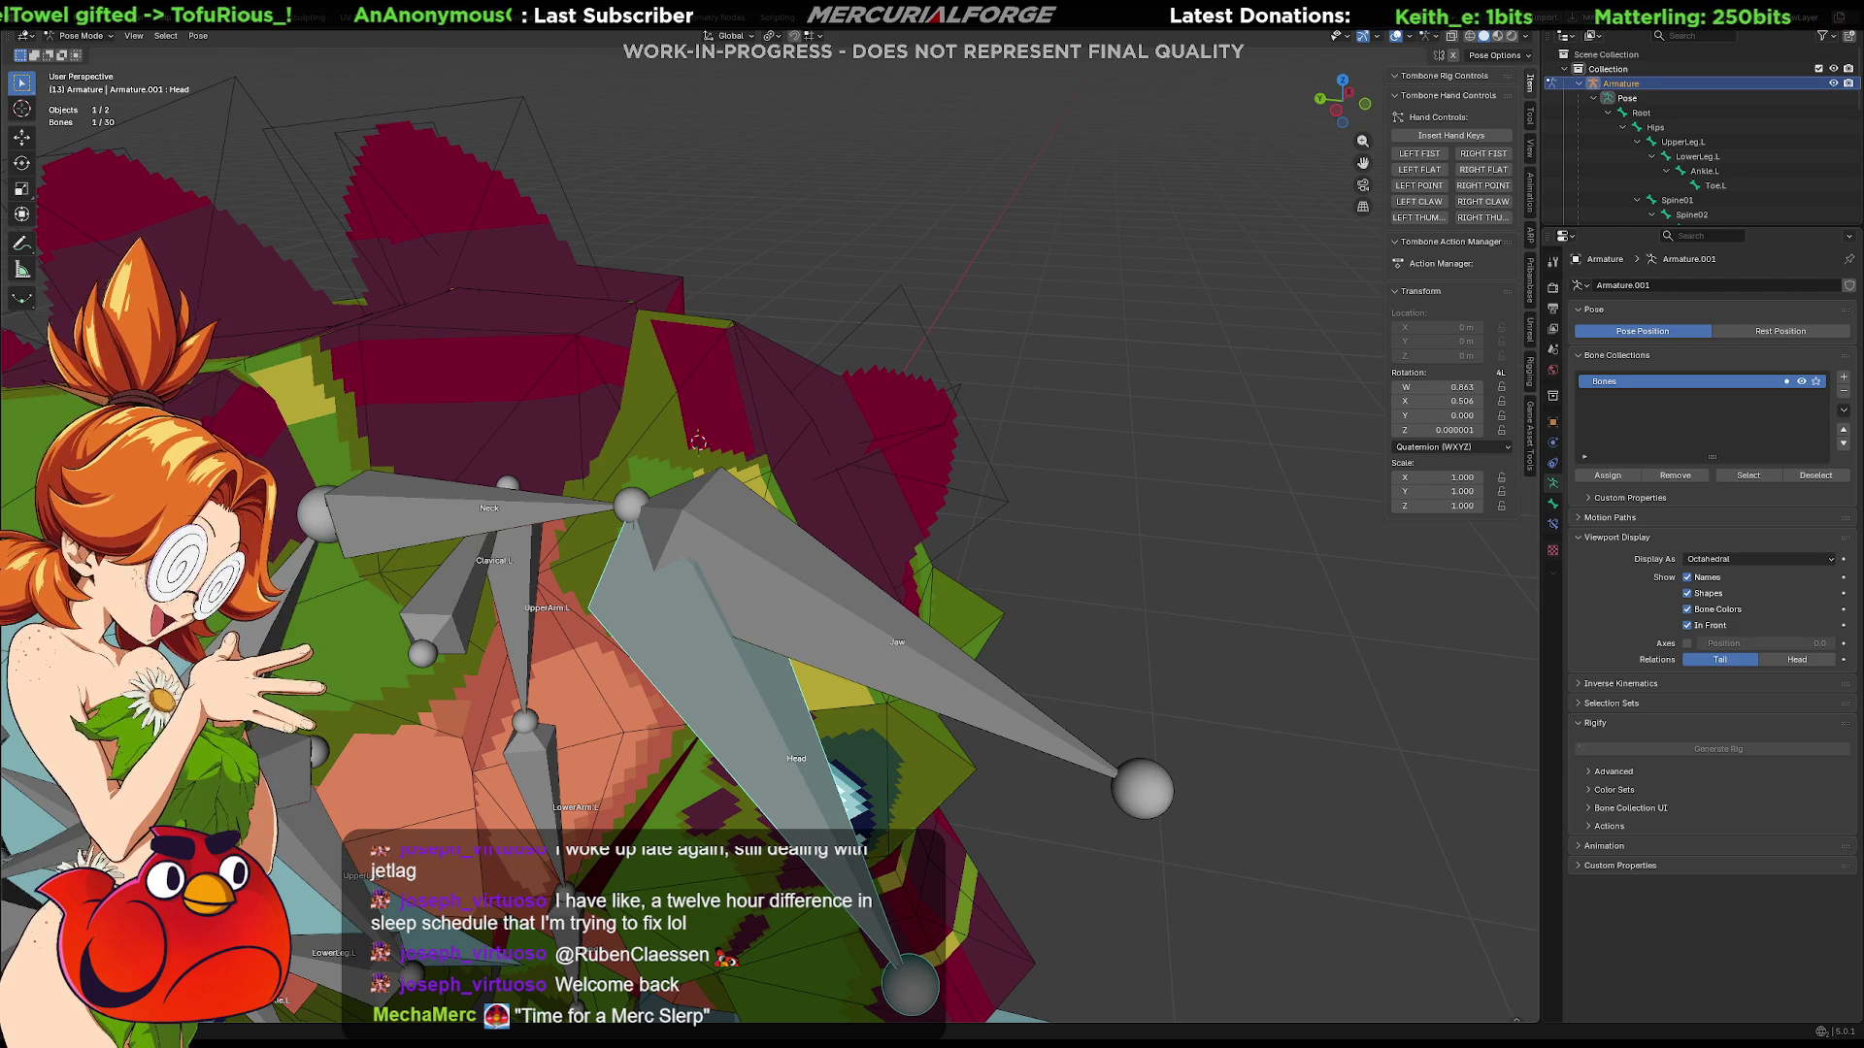
pyautogui.scroll(-5, 961, 372)
pyautogui.moveTo(965, 377)
pyautogui.mouseDown(button='middle')
pyautogui.moveTo(949, 437)
pyautogui.moveTo(959, 374)
pyautogui.mouseUp(button='middle')
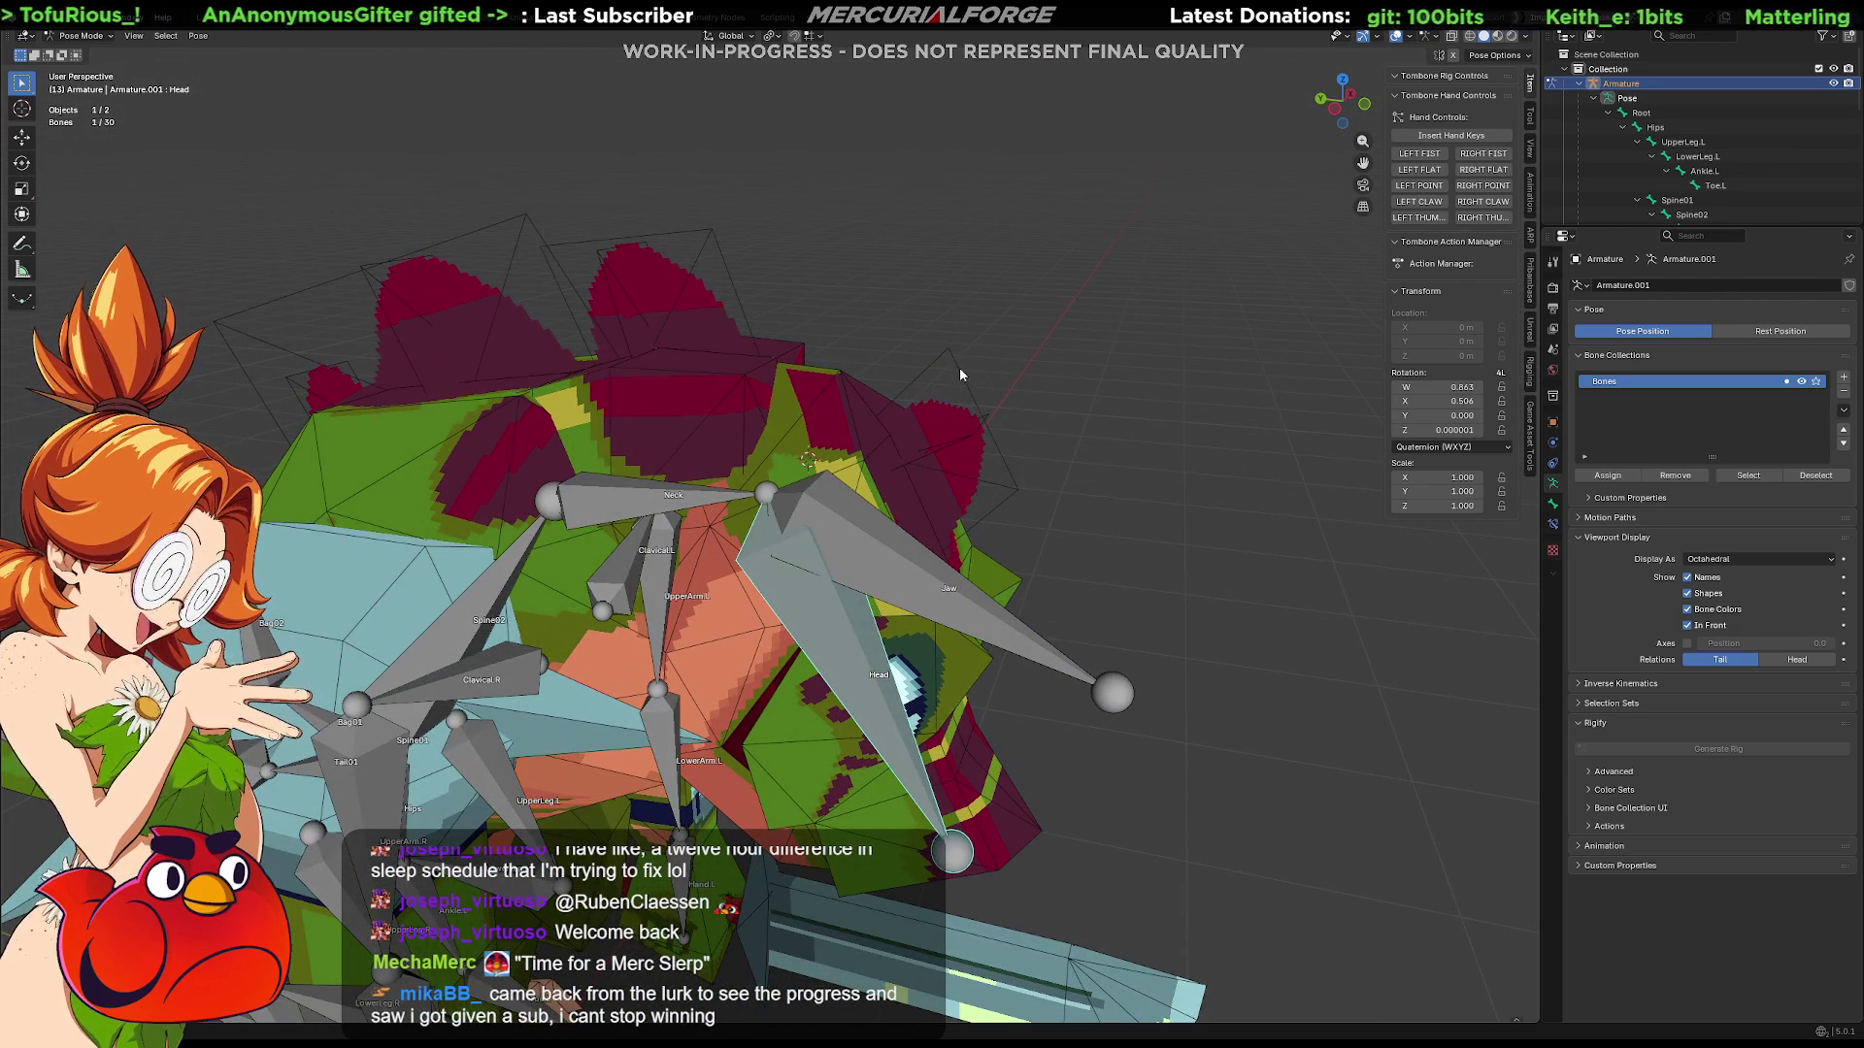
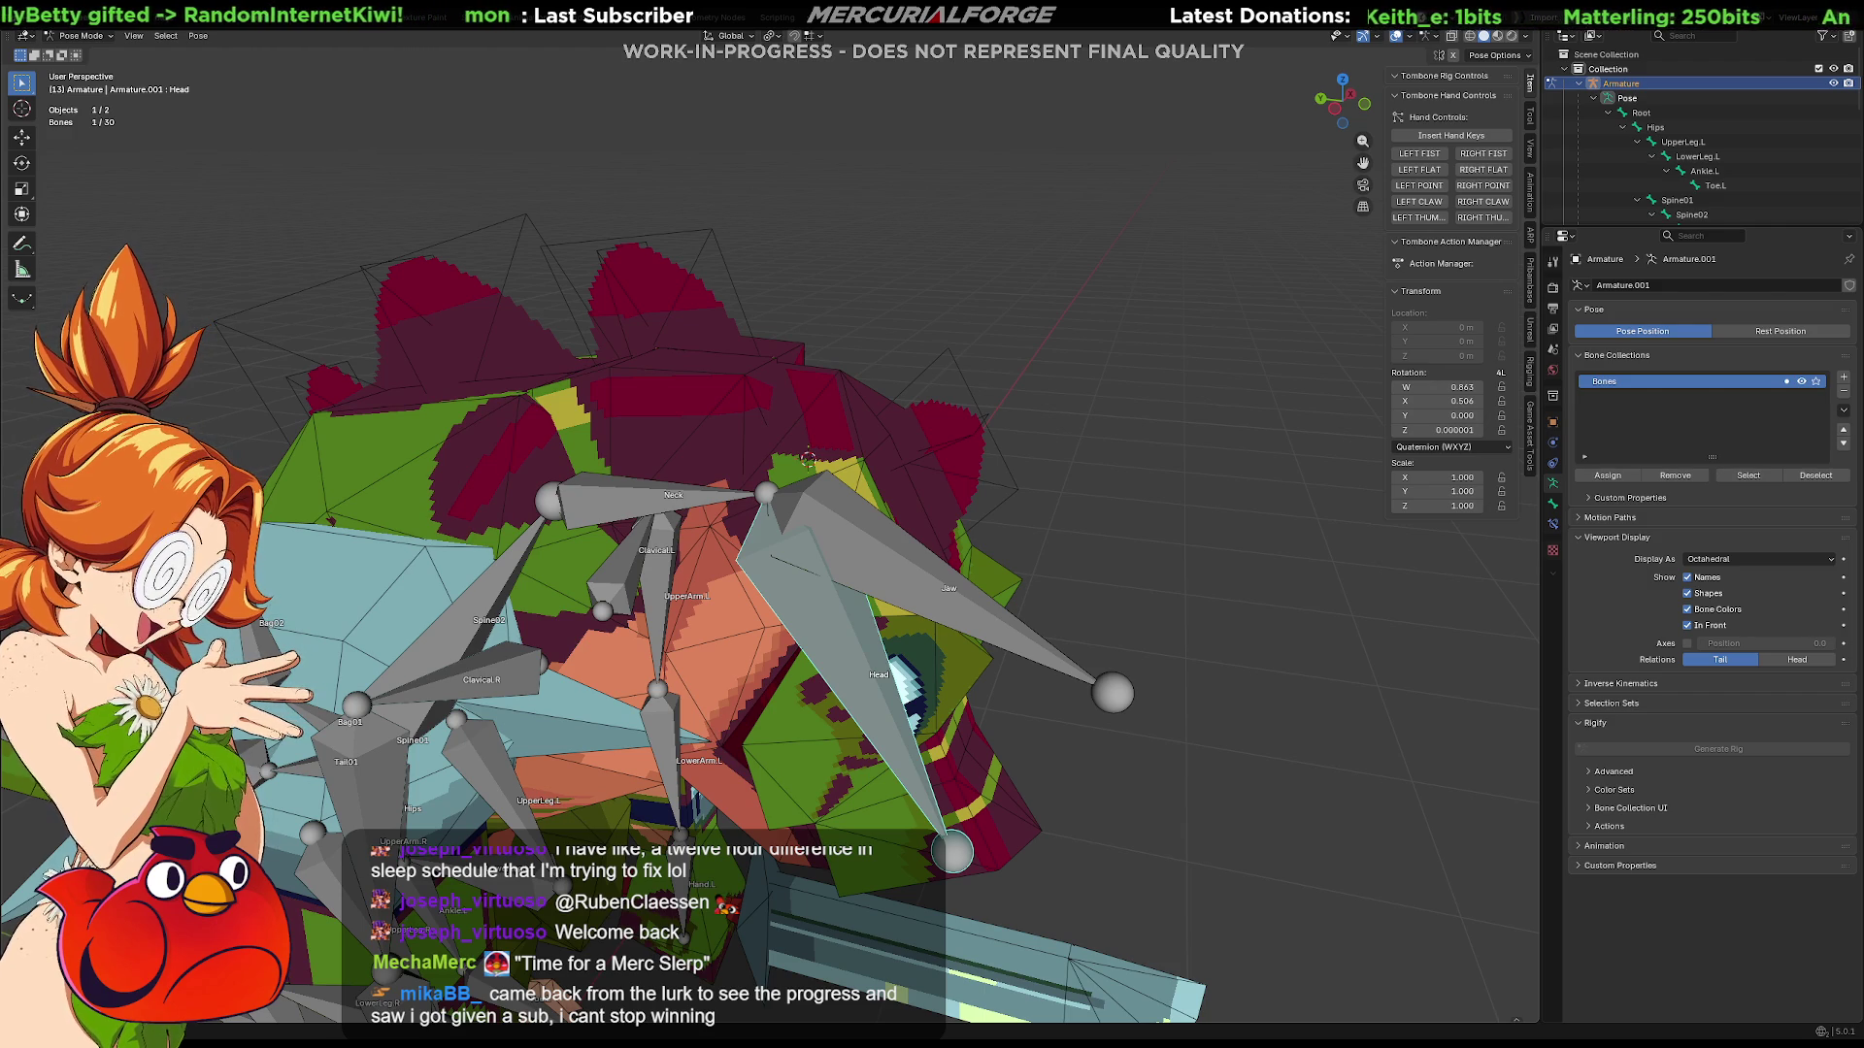
# Step: Clear the Head bone's rotation with Alt+R so it returns to its rest pose
pyautogui.moveTo(1087, 475); pyautogui.dragTo(1108, 413, button='middle')
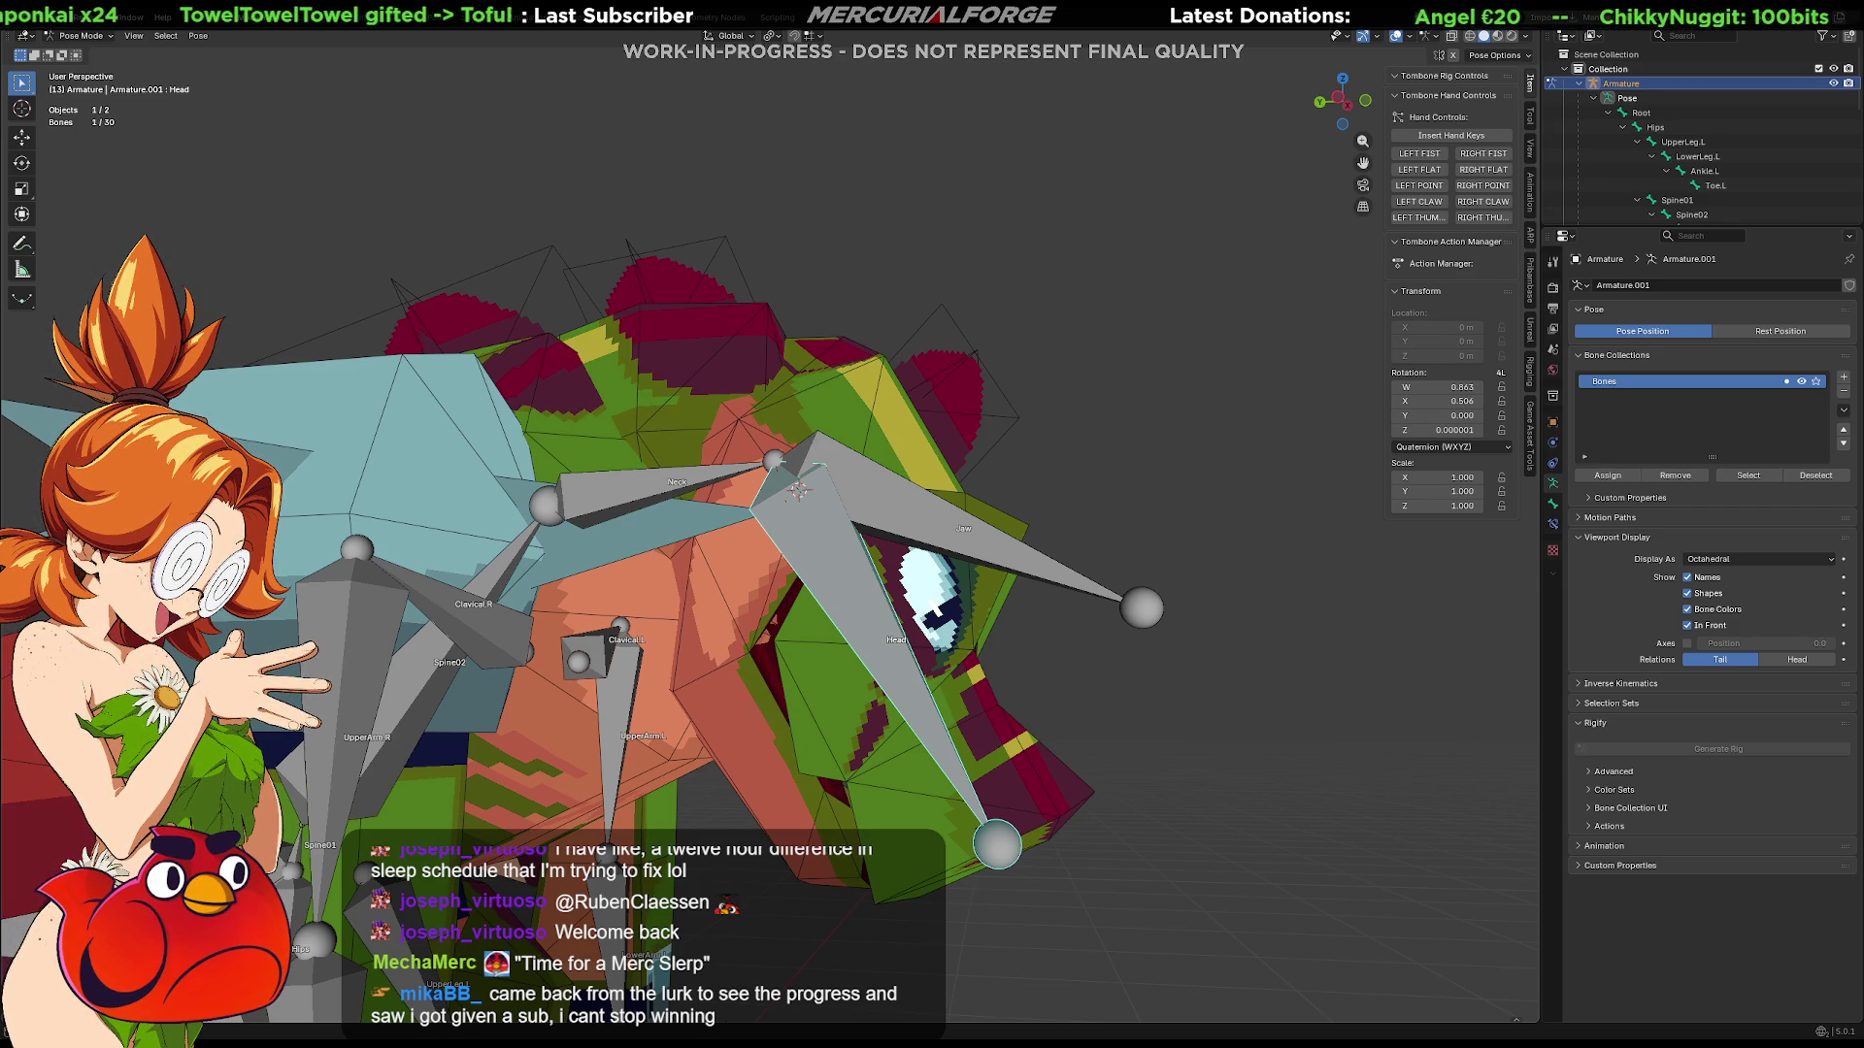
pyautogui.moveTo(1039, 447)
pyautogui.mouseDown(button='middle')
pyautogui.moveTo(1150, 462)
pyautogui.moveTo(1139, 493)
pyautogui.moveTo(1034, 532)
pyautogui.moveTo(934, 500)
pyautogui.moveTo(1149, 479)
pyautogui.mouseUp(button='middle')
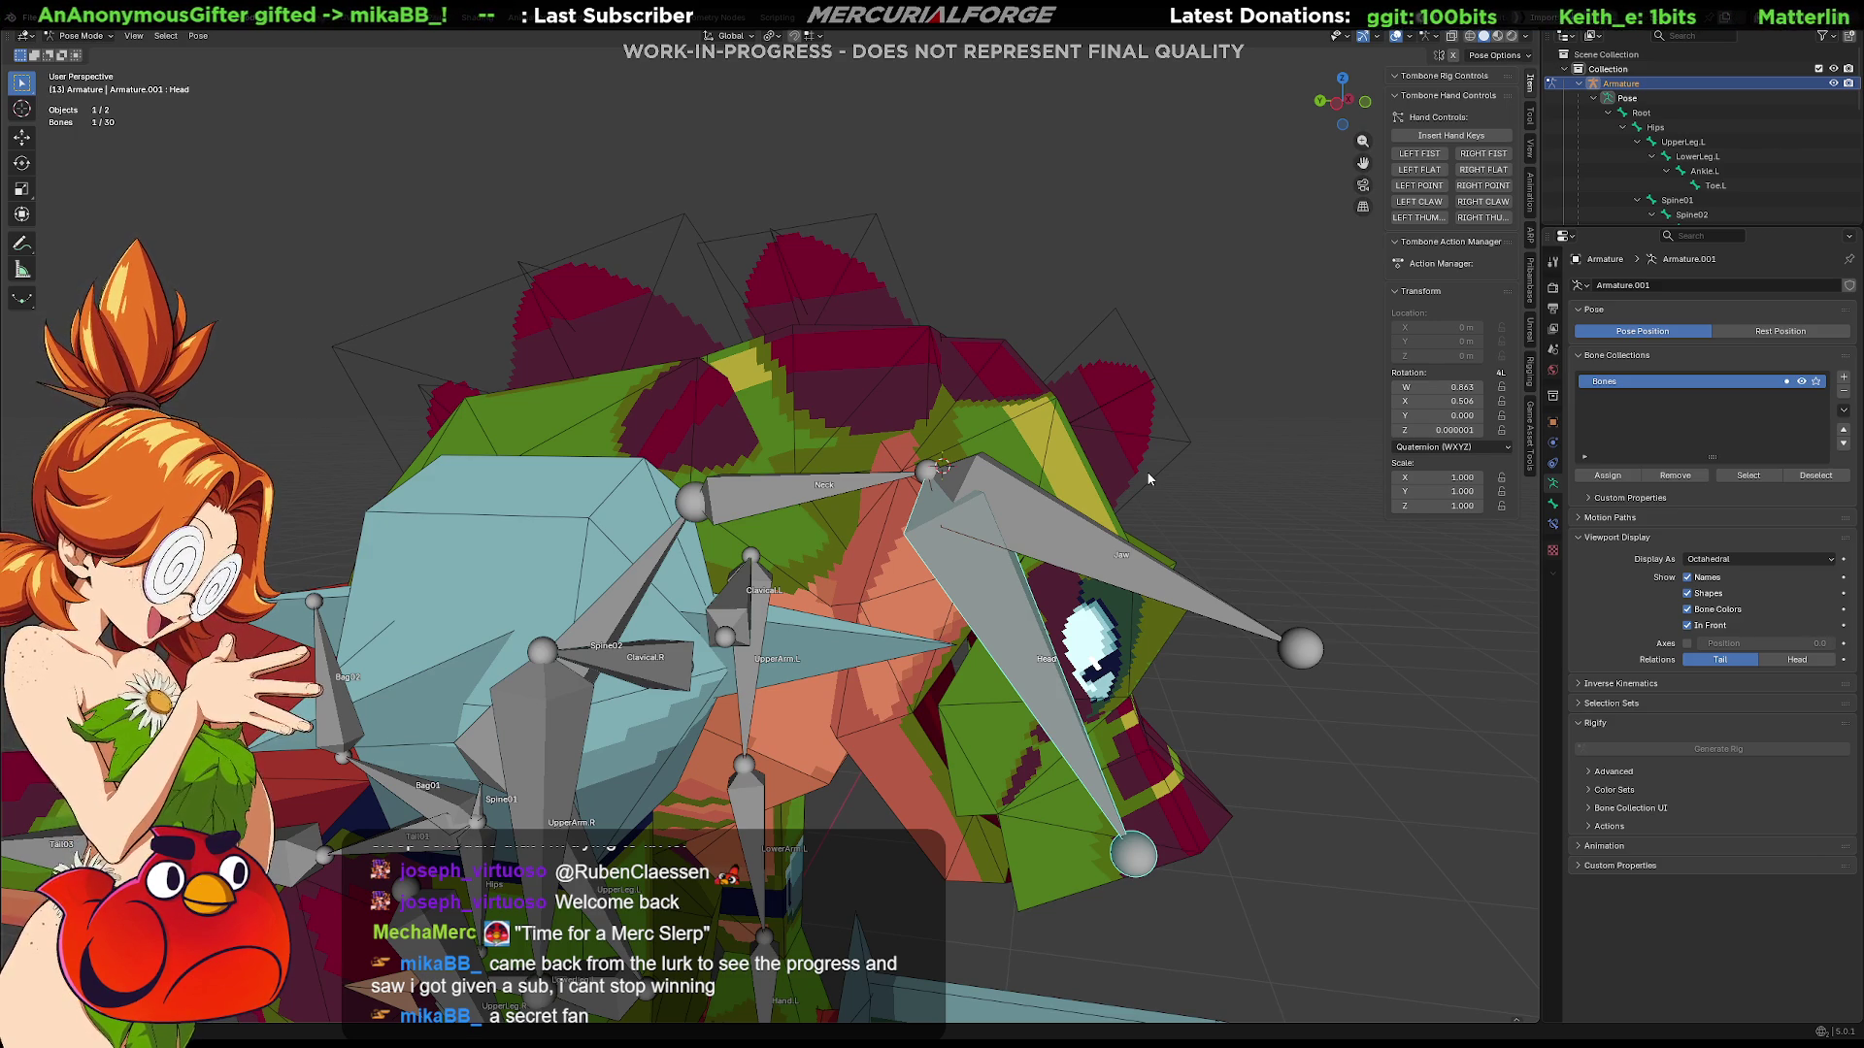
pyautogui.hotkey('alt', 'r')
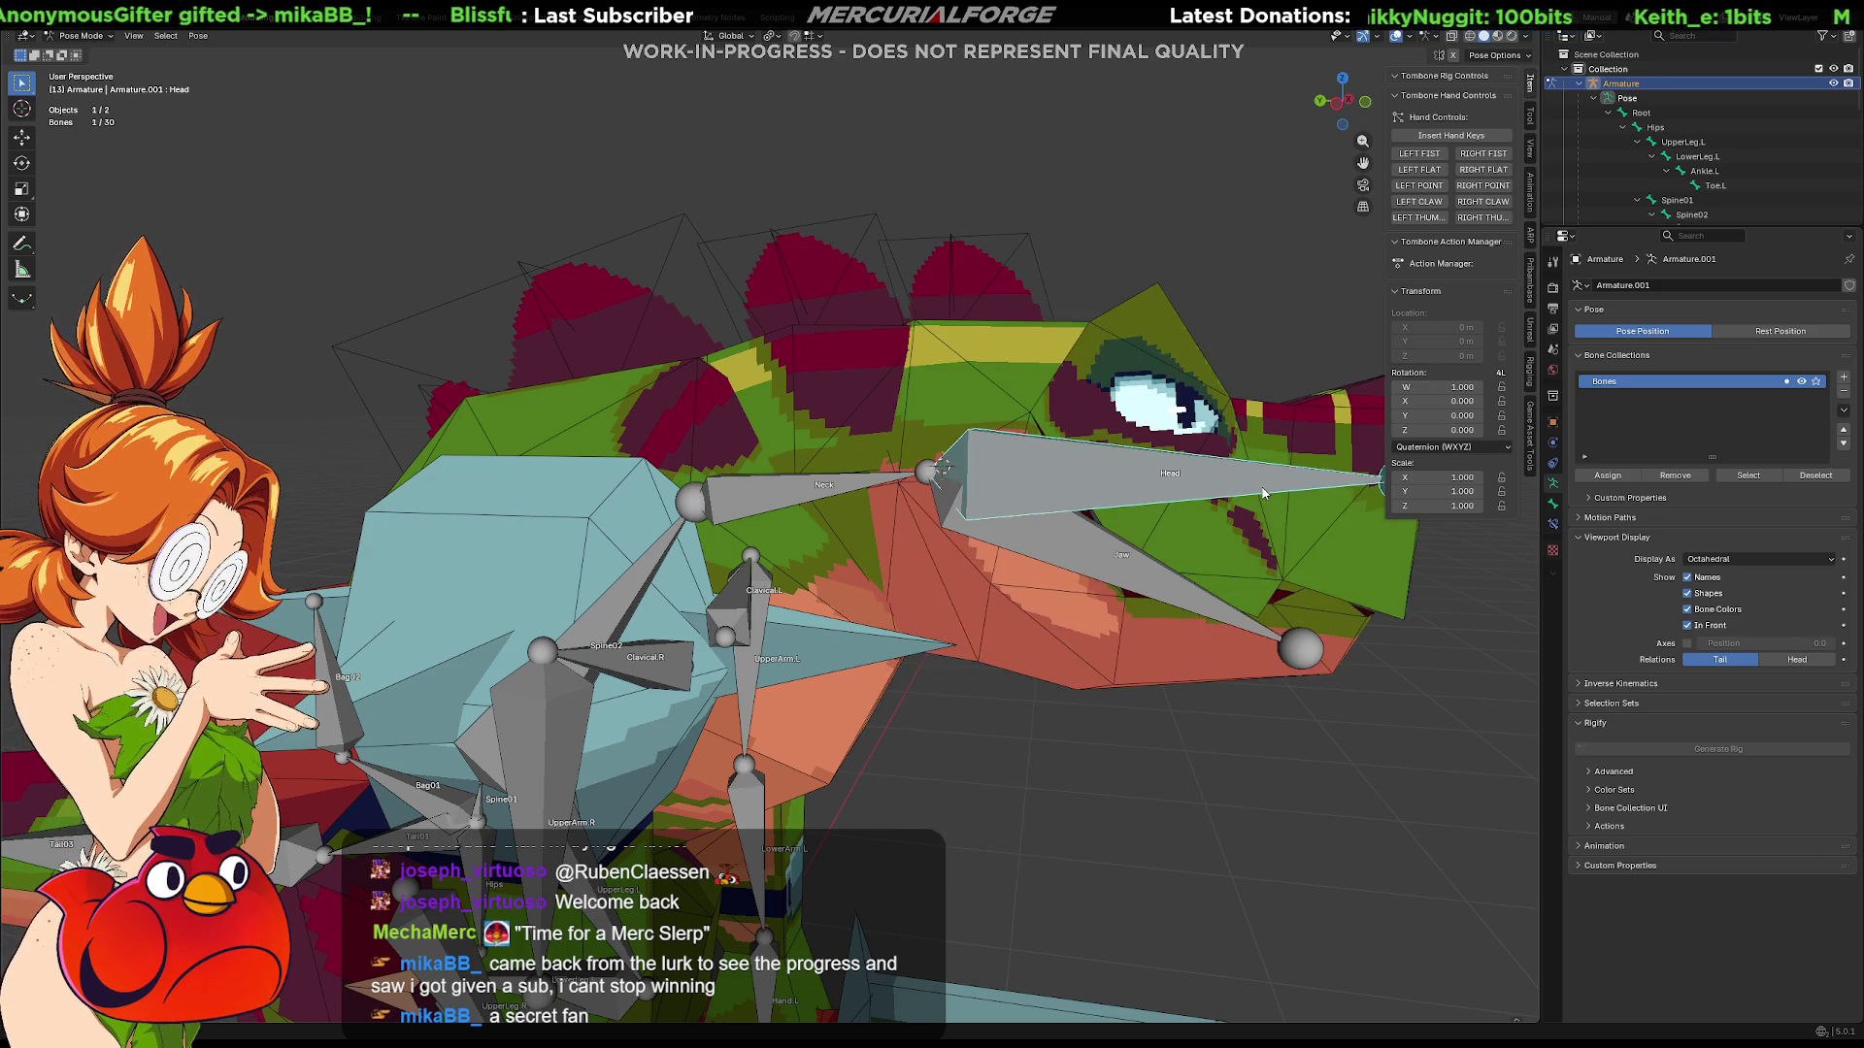
pyautogui.moveTo(1293, 424)
pyautogui.mouseDown(button='middle')
pyautogui.moveTo(1000, 448)
pyautogui.moveTo(887, 417)
pyautogui.mouseUp(button='middle')
# Step: Switch to editing the Reptile_Grunt mesh with its Head and Jaw vertex groups listed
pyautogui.click(769, 439)
pyautogui.moveTo(768, 439); pyautogui.dragTo(731, 513, button='middle')
pyautogui.click(759, 524)
pyautogui.press('Tab')
pyautogui.press('Tab')
pyautogui.click(714, 514)
pyautogui.press('Tab')
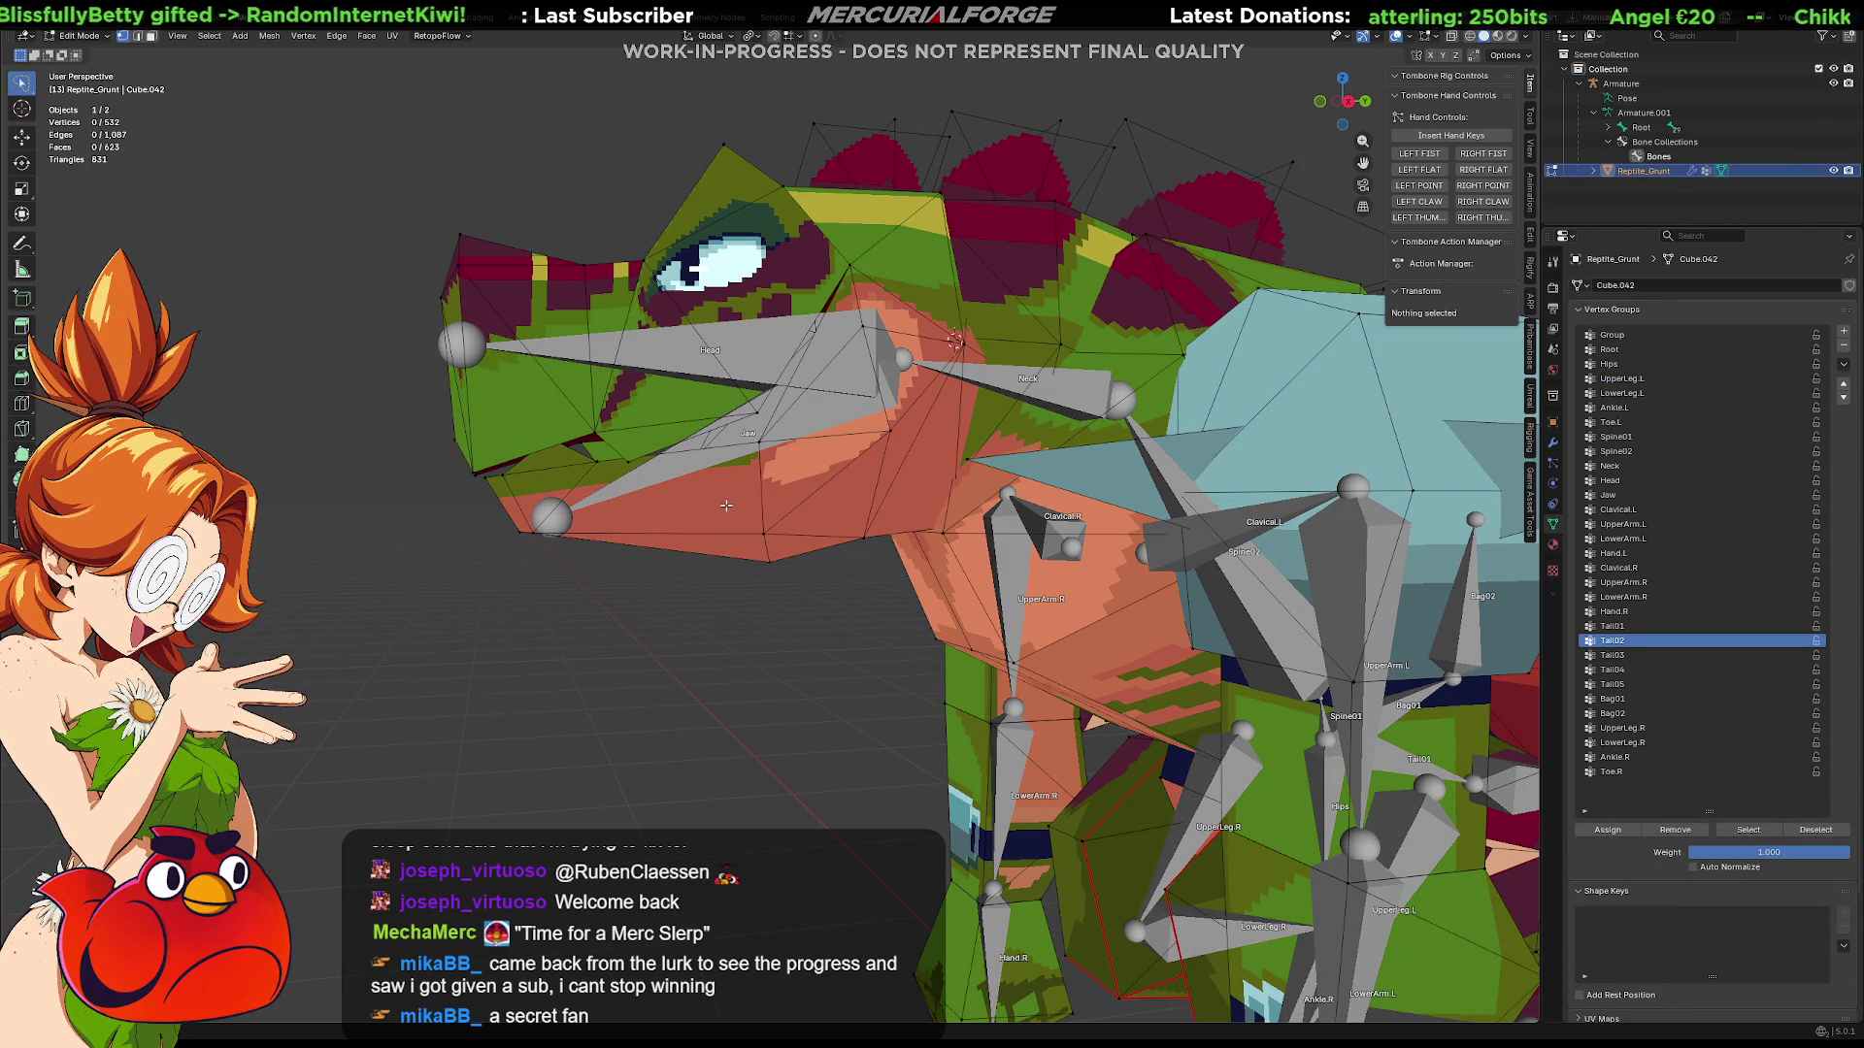
# Step: Isolate the mesh in local view, switch to wireframe, and lasso-select the lower jaw vertices
pyautogui.press('KP_Divide')
pyautogui.scroll(6, 704, 490)
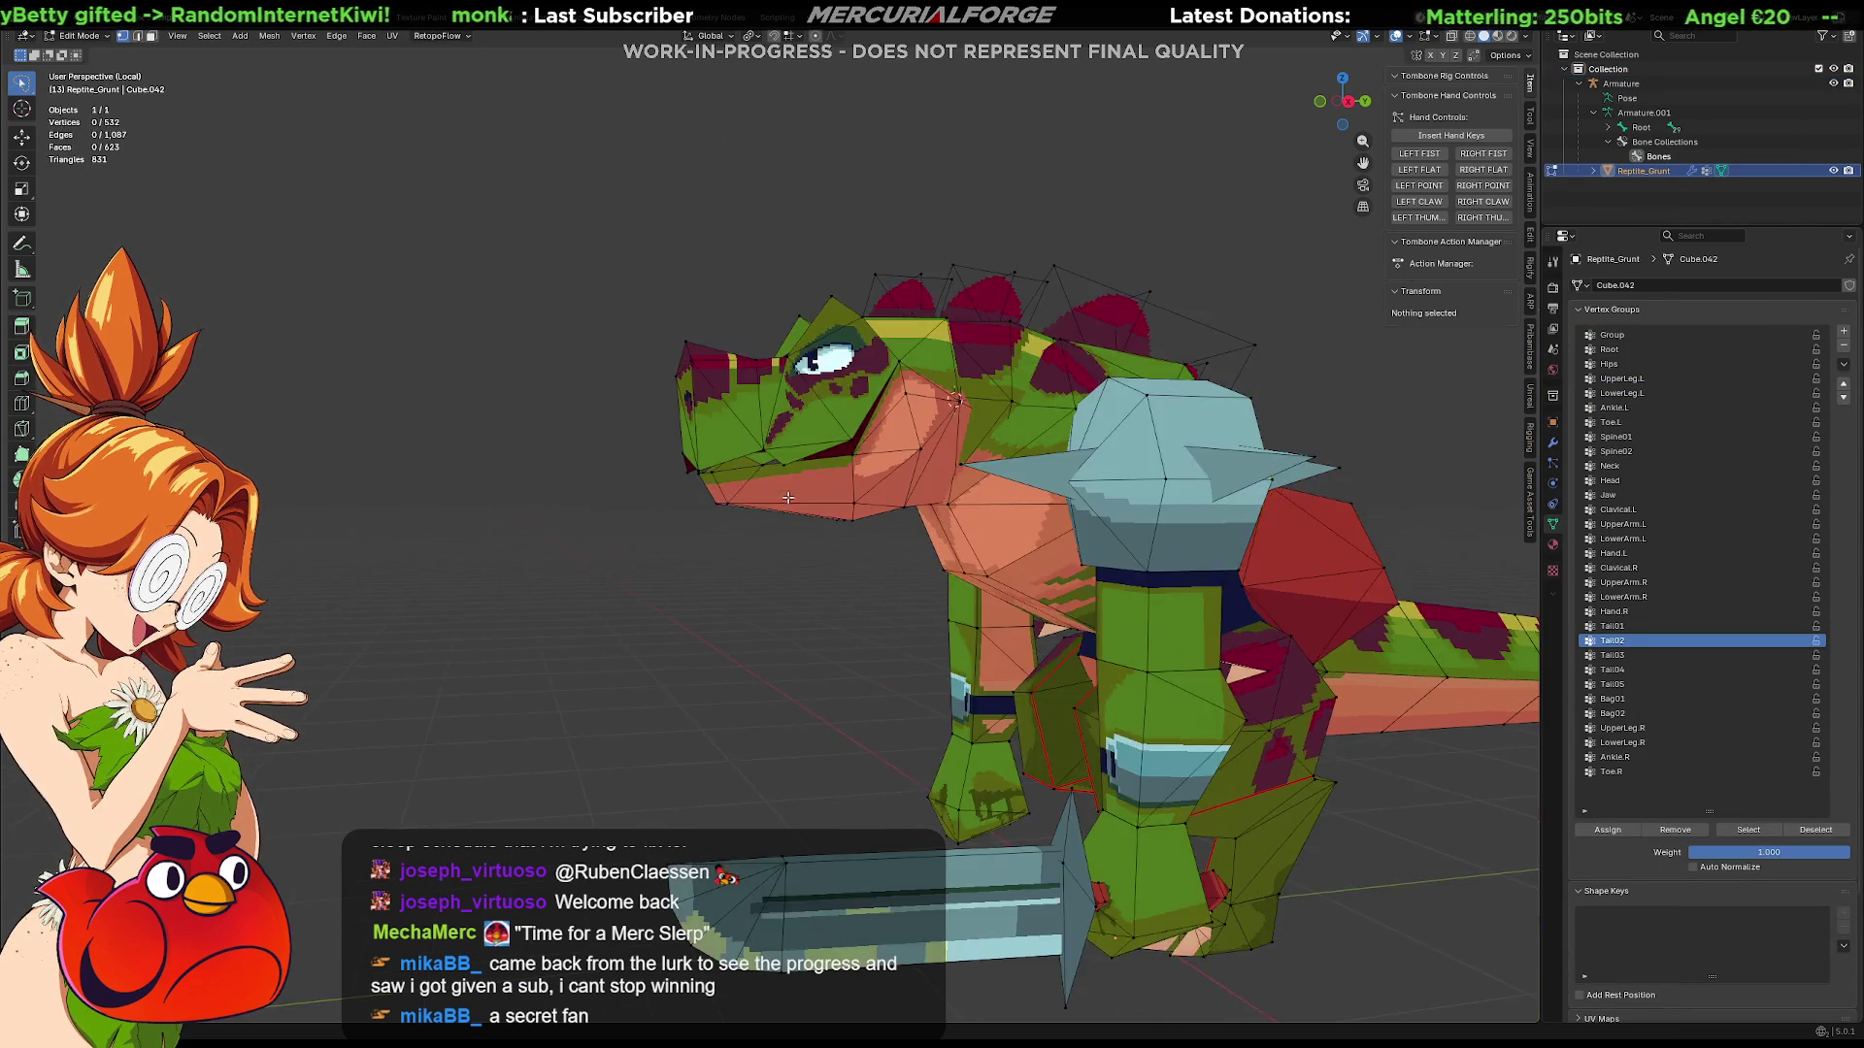
pyautogui.scroll(-2, 698, 487)
pyautogui.hotkey('shift', 'z')
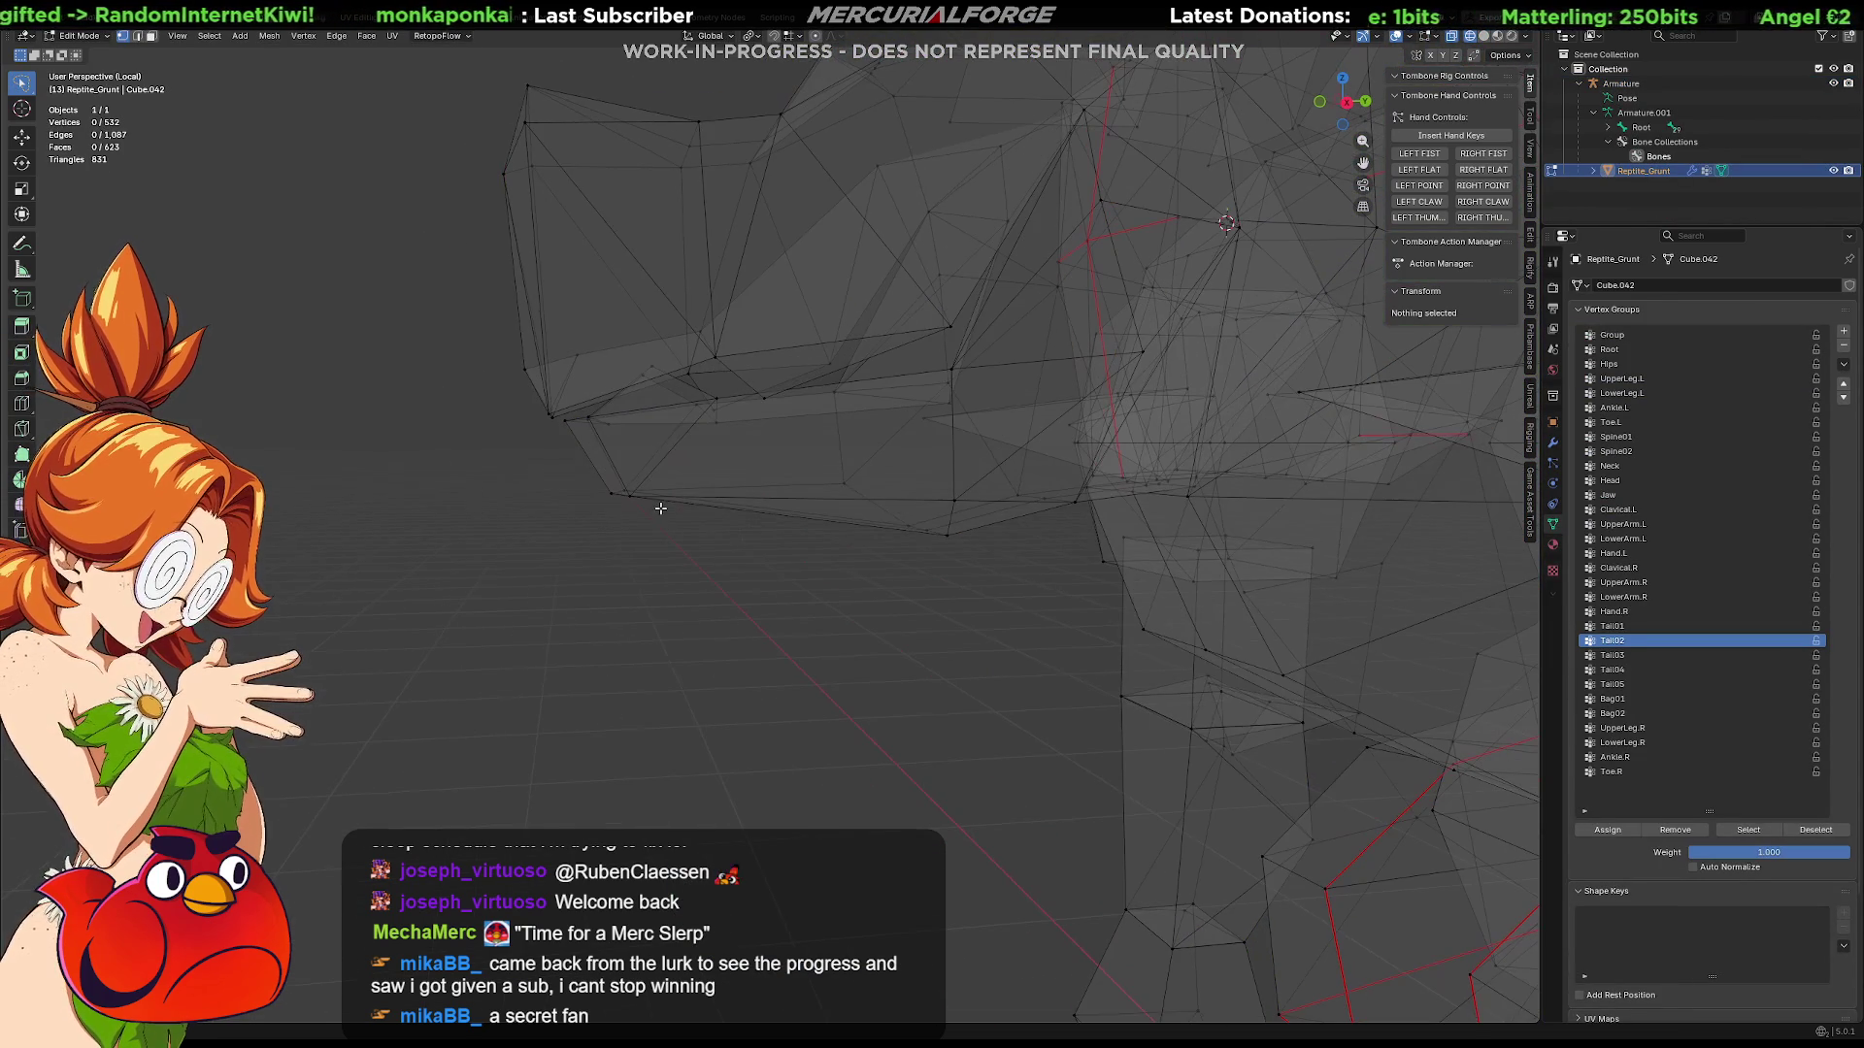
pyautogui.click(569, 428)
pyautogui.hotkey('alt', 'a')
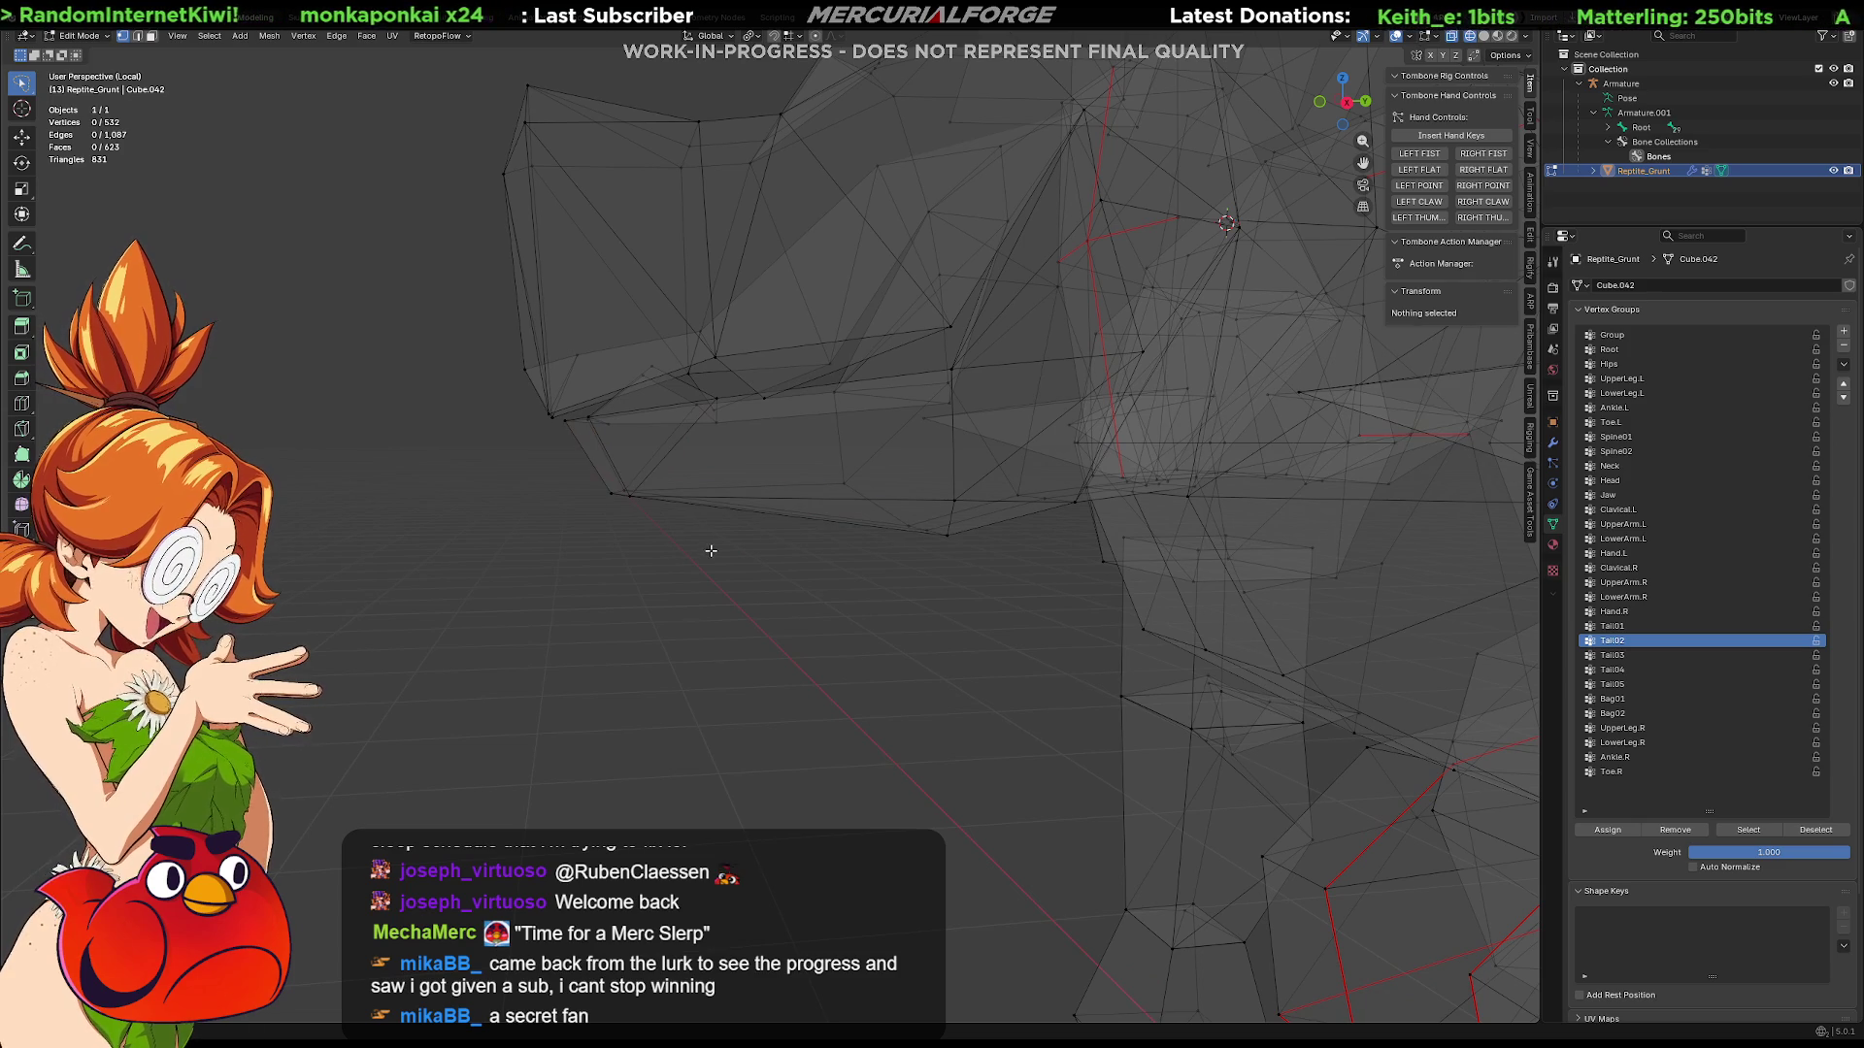
pyautogui.moveTo(560, 434)
pyautogui.mouseDown()
pyautogui.moveTo(626, 364)
pyautogui.moveTo(662, 367)
pyautogui.moveTo(888, 467)
pyautogui.moveTo(965, 555)
pyautogui.mouseUp()
pyautogui.moveTo(964, 555)
pyautogui.mouseDown(button='middle')
pyautogui.moveTo(993, 511)
pyautogui.moveTo(889, 467)
pyautogui.moveTo(905, 463)
pyautogui.mouseUp(button='middle')
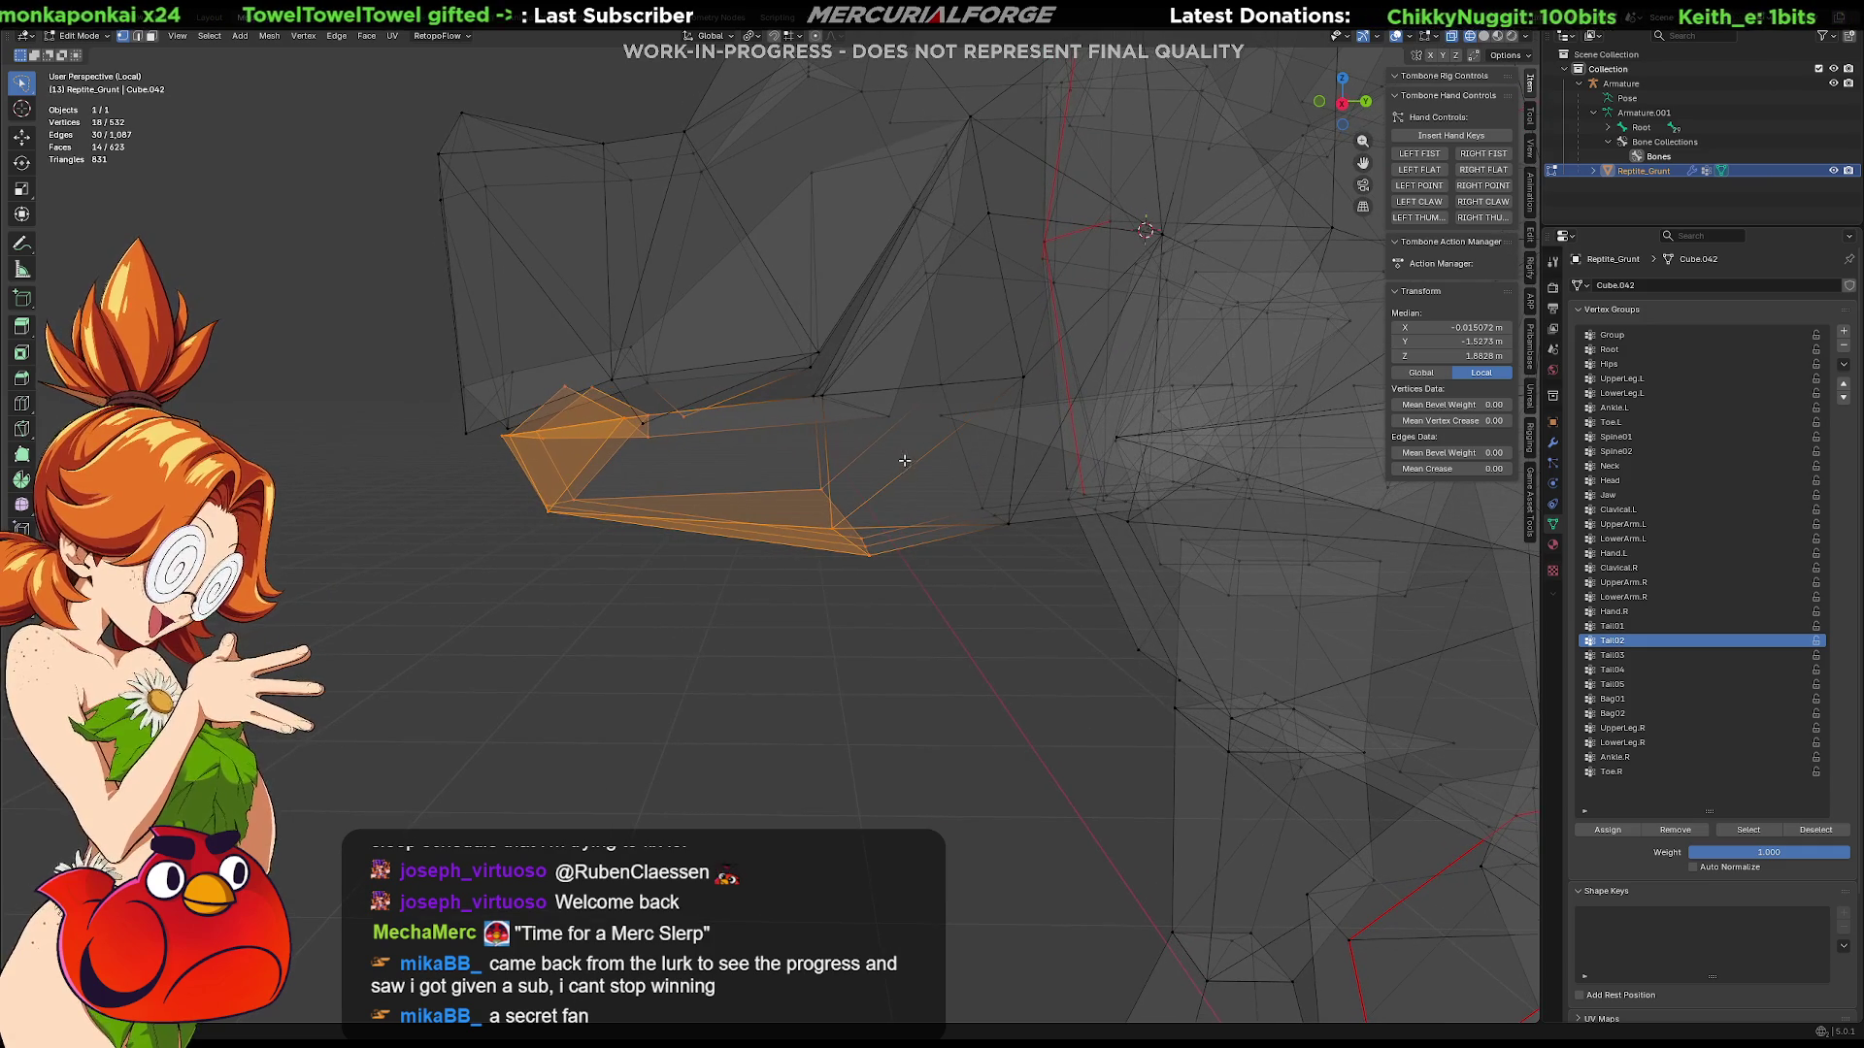
# Step: Add the remaining jaw faces, make Jaw the active group, and exit local view to Object Mode
pyautogui.keyDown('shift'); pyautogui.moveTo(911, 394); pyautogui.dragTo(933, 428); pyautogui.keyUp('shift')
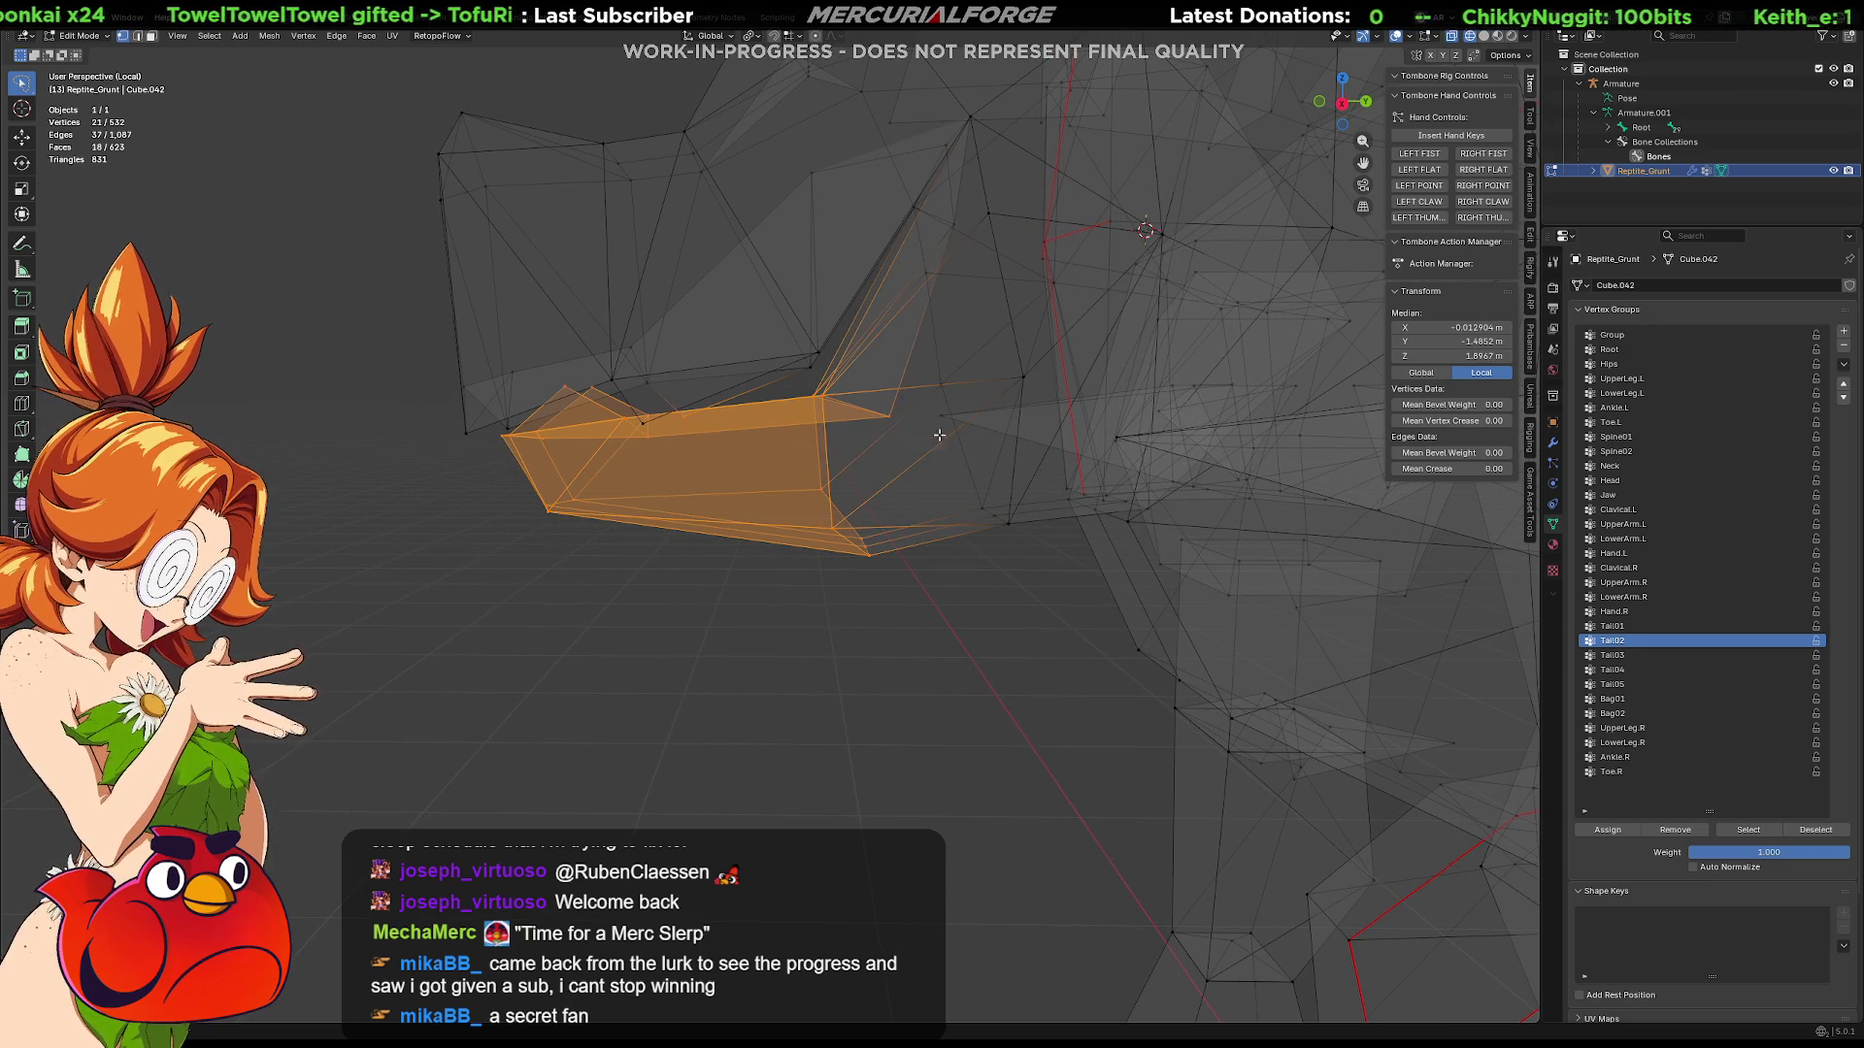
pyautogui.moveTo(1047, 505)
pyautogui.keyDown('shift'); pyautogui.mouseDown()
pyautogui.moveTo(961, 476)
pyautogui.moveTo(994, 545)
pyautogui.mouseUp(); pyautogui.keyUp('shift')
pyautogui.moveTo(994, 545)
pyautogui.mouseDown(button='middle')
pyautogui.moveTo(939, 485)
pyautogui.moveTo(884, 464)
pyautogui.mouseUp(button='middle')
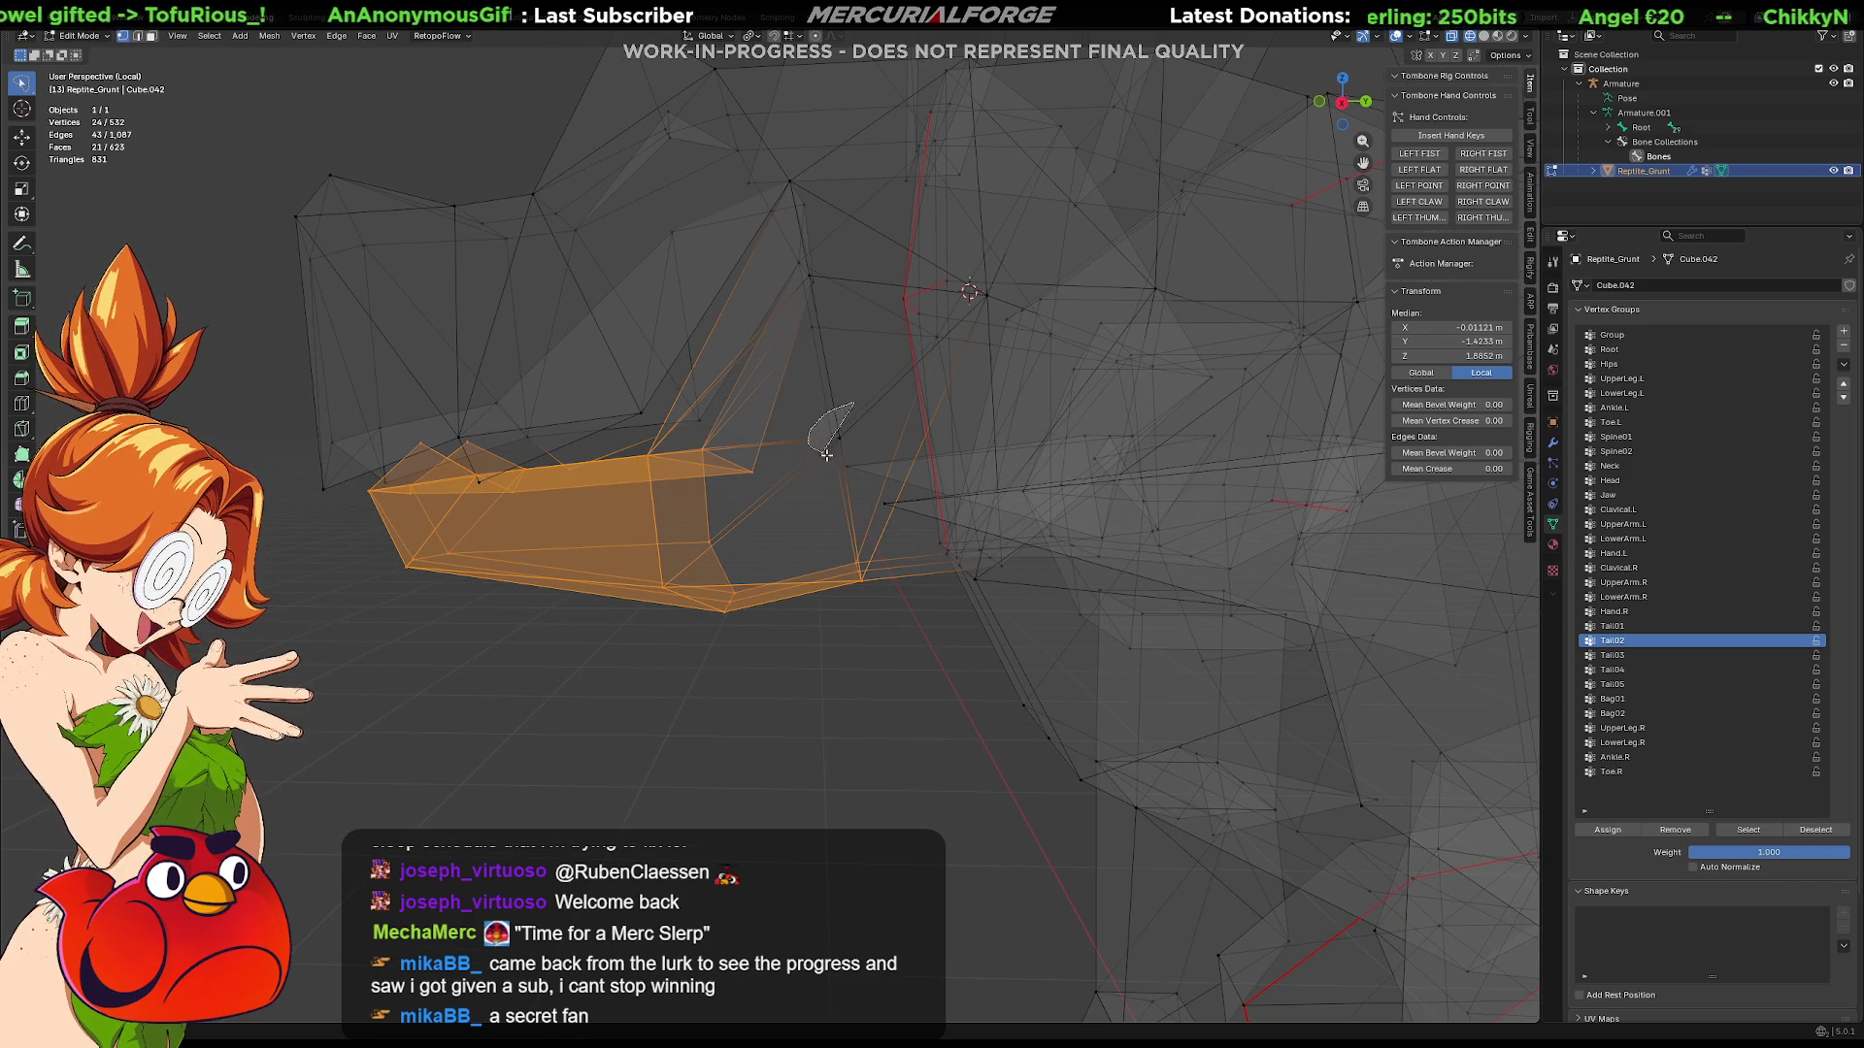
pyautogui.keyDown('shift'); pyautogui.moveTo(816, 449); pyautogui.dragTo(817, 447); pyautogui.keyUp('shift')
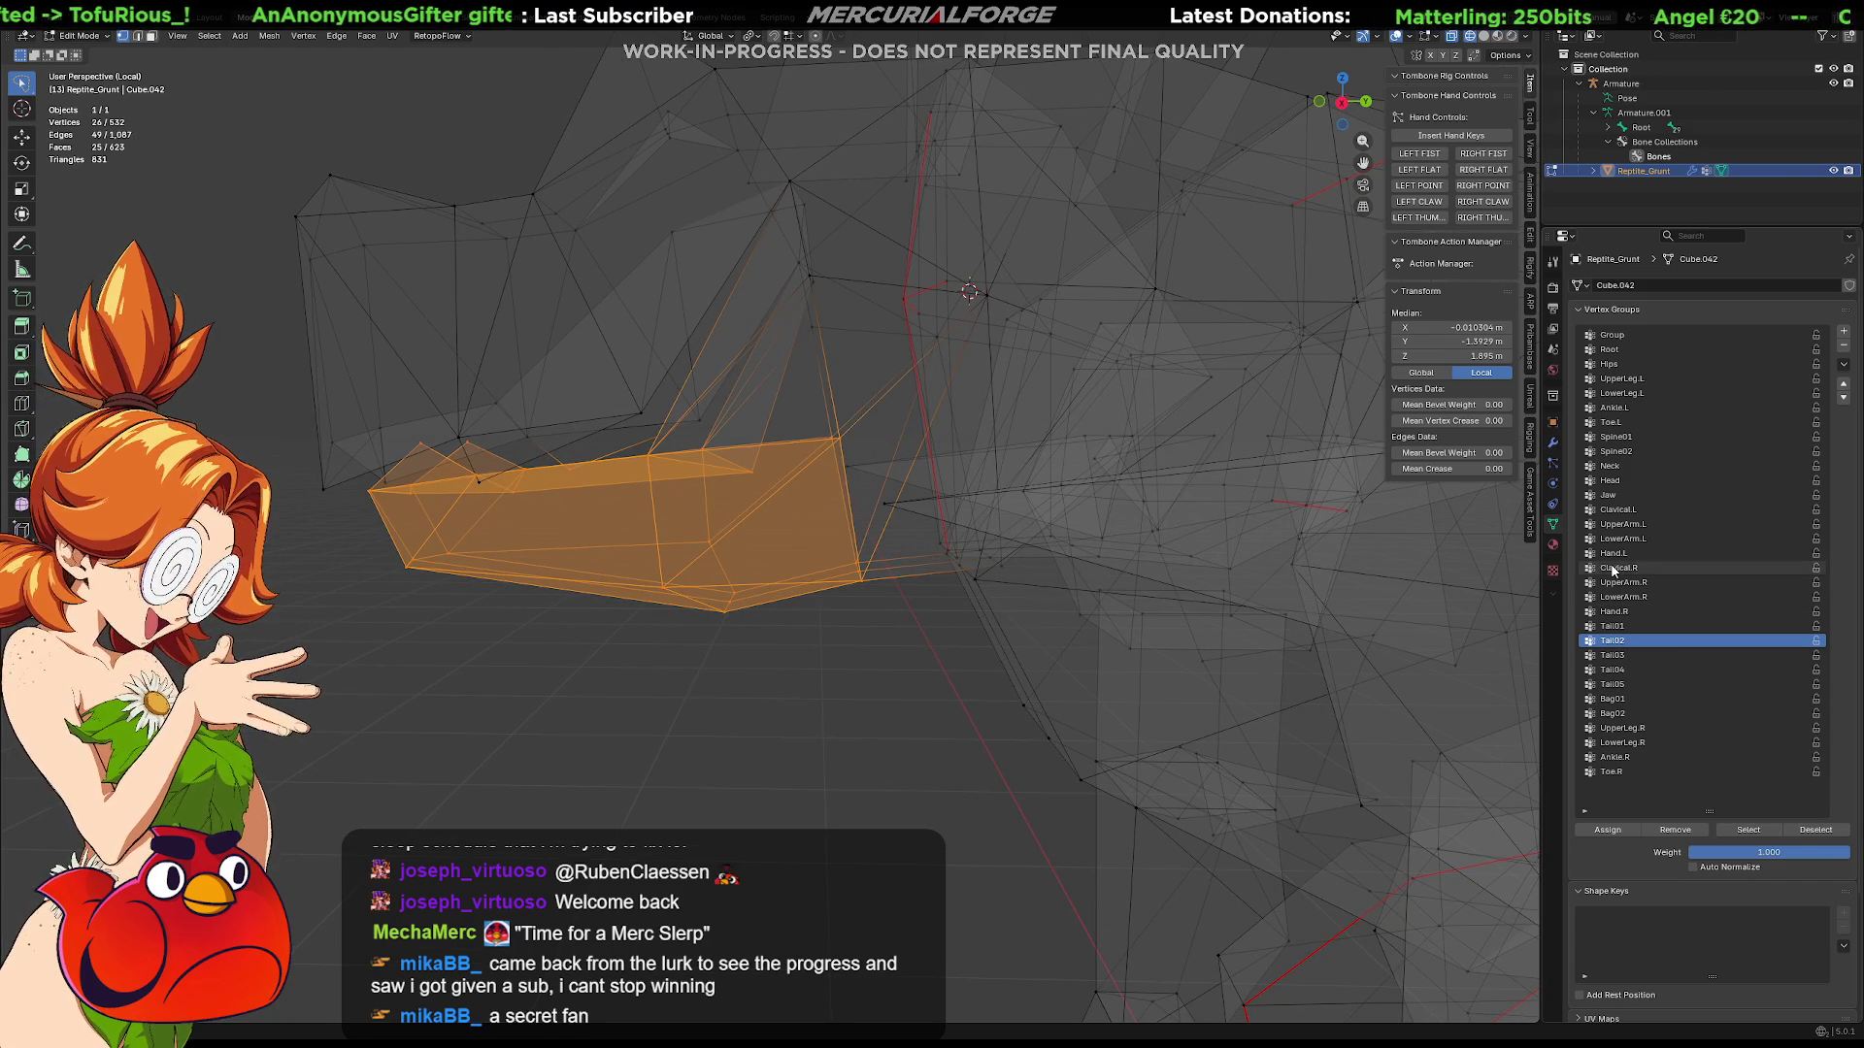
pyautogui.click(1608, 496)
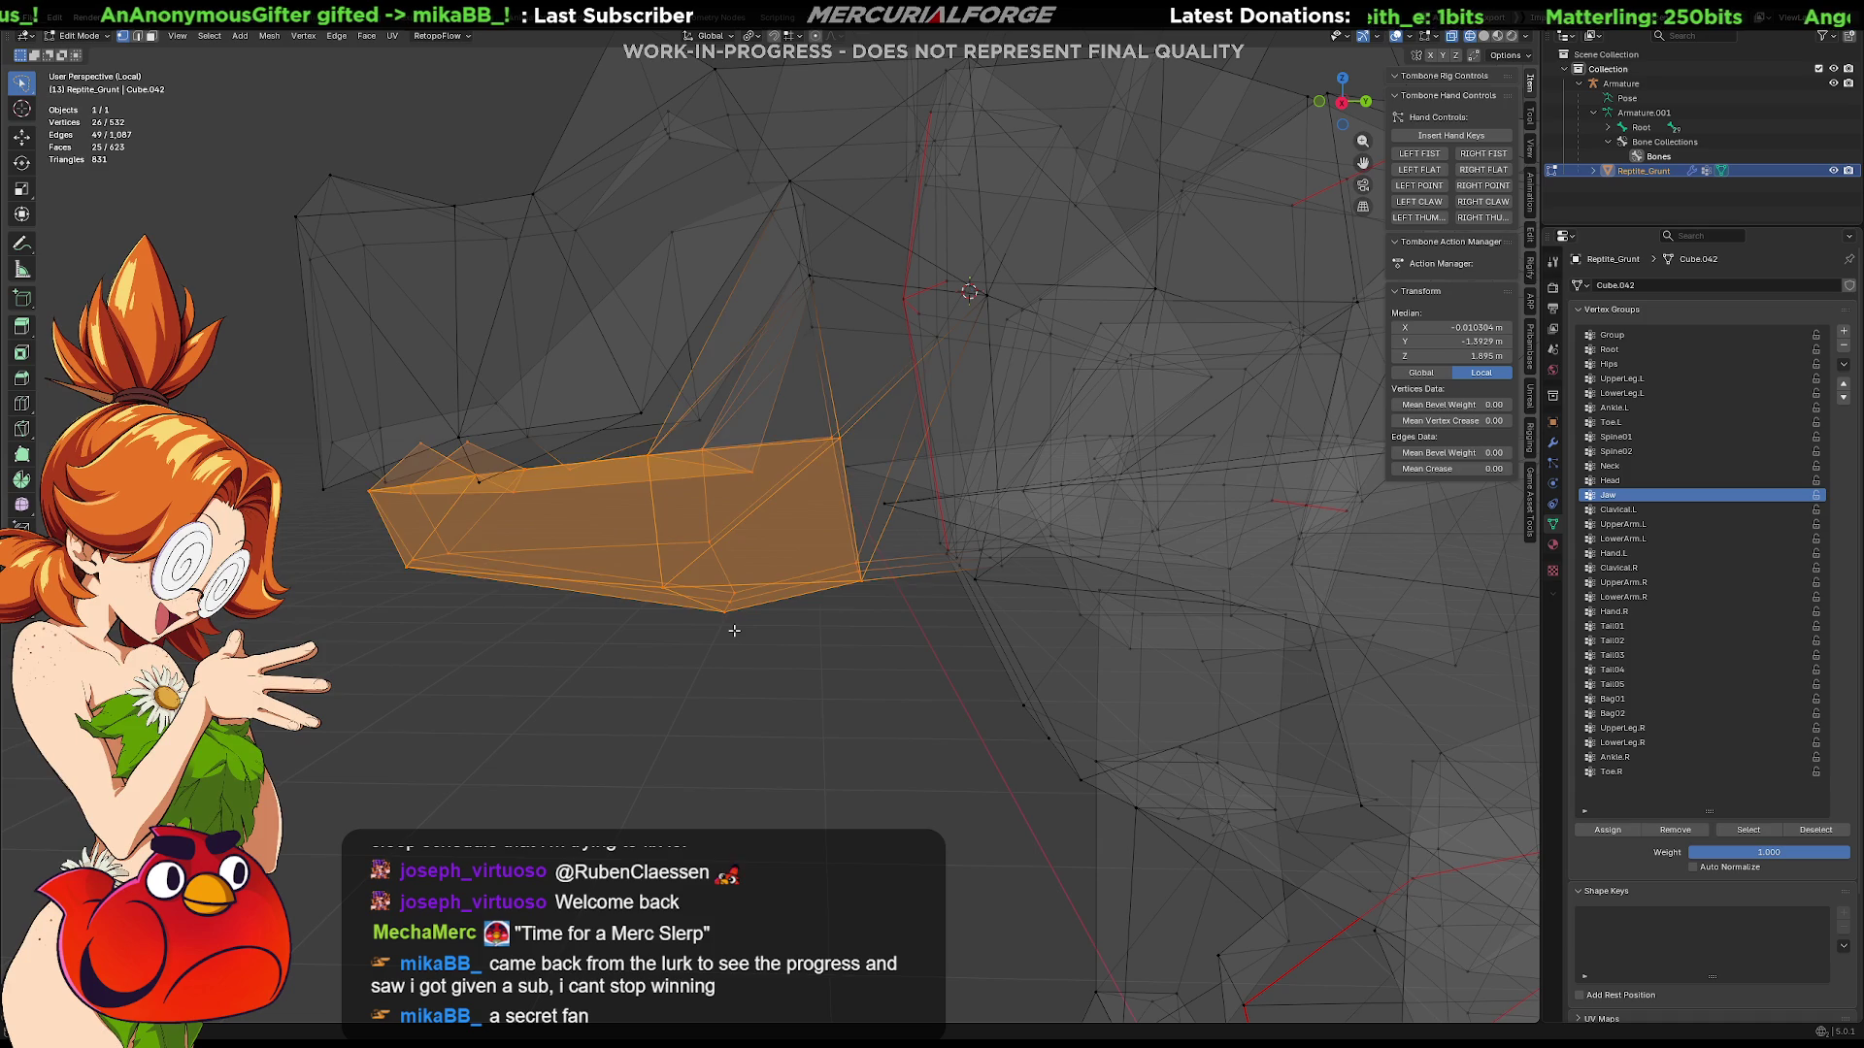
pyautogui.hotkey('ctrl', 'z')
pyautogui.press('KP_Divide')
pyautogui.press('Tab')
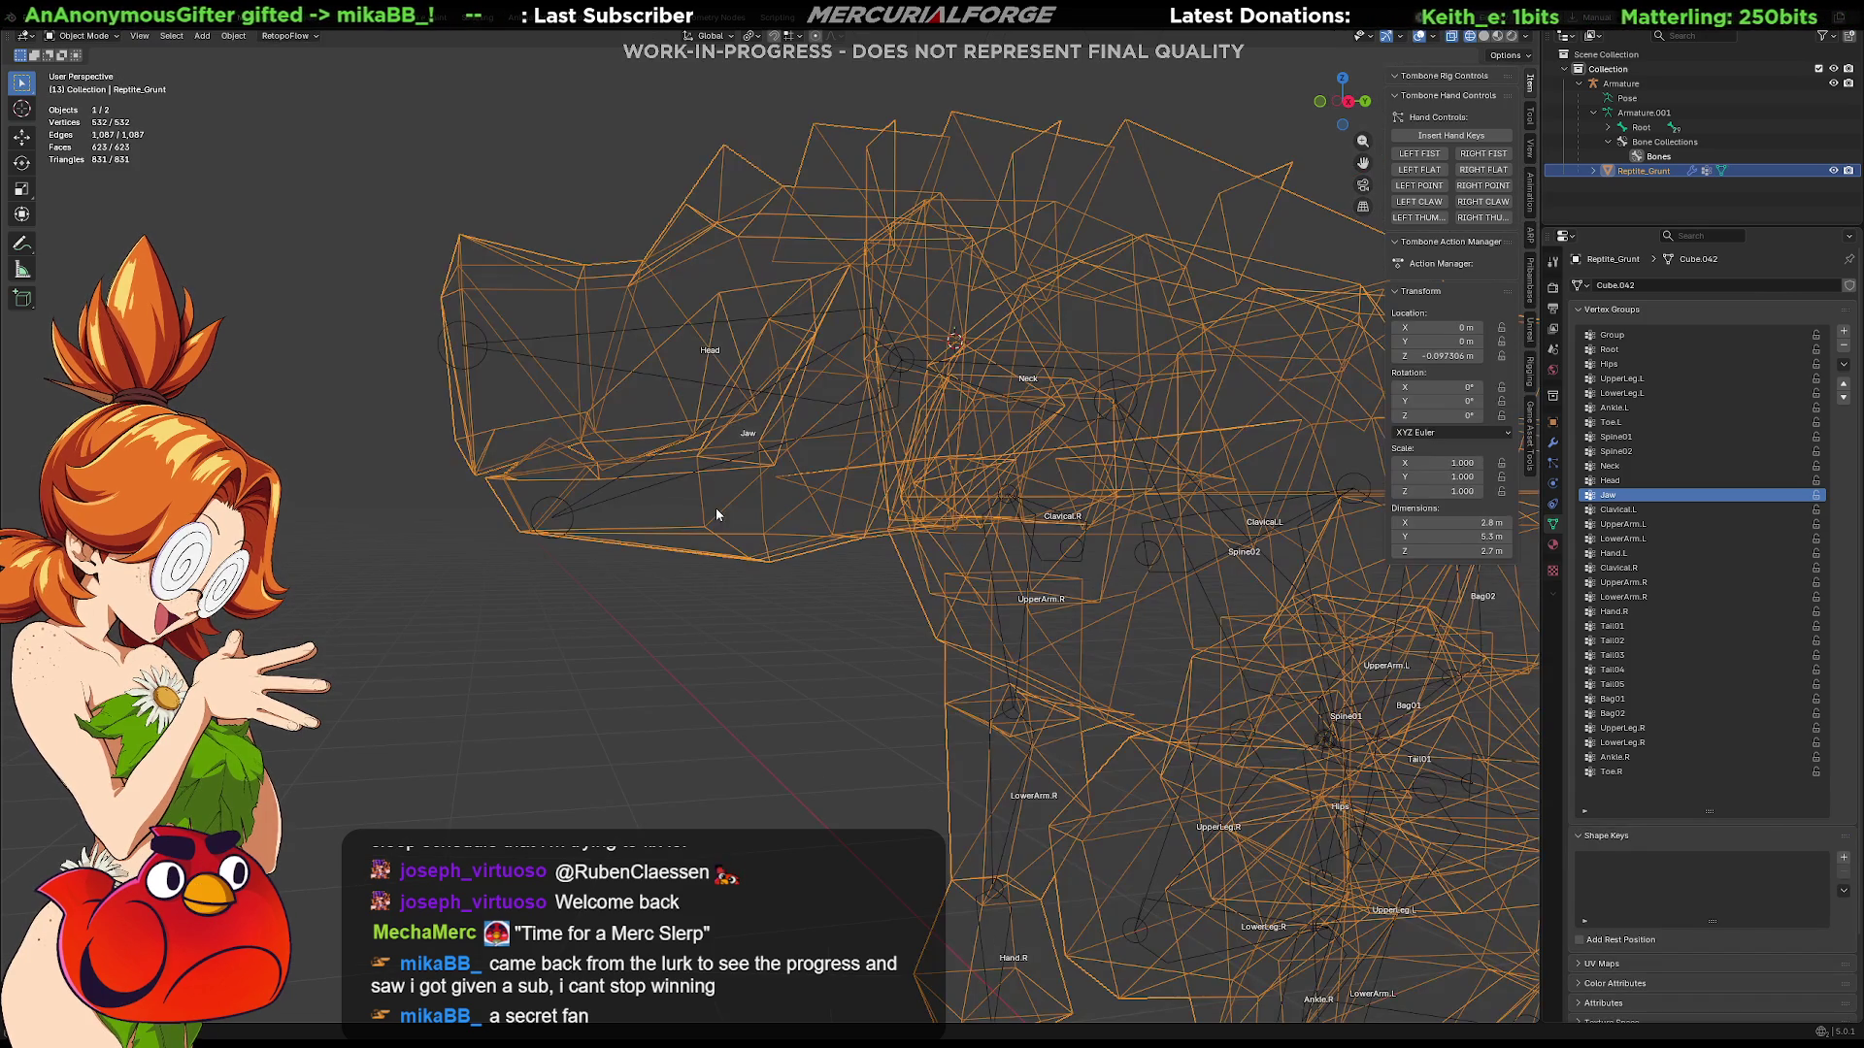
# Step: Return to solid shading, pose the armature, and try an X rotation of the Jaw bone before cancelling
pyautogui.hotkey('shift', 'z')
pyautogui.click(754, 432)
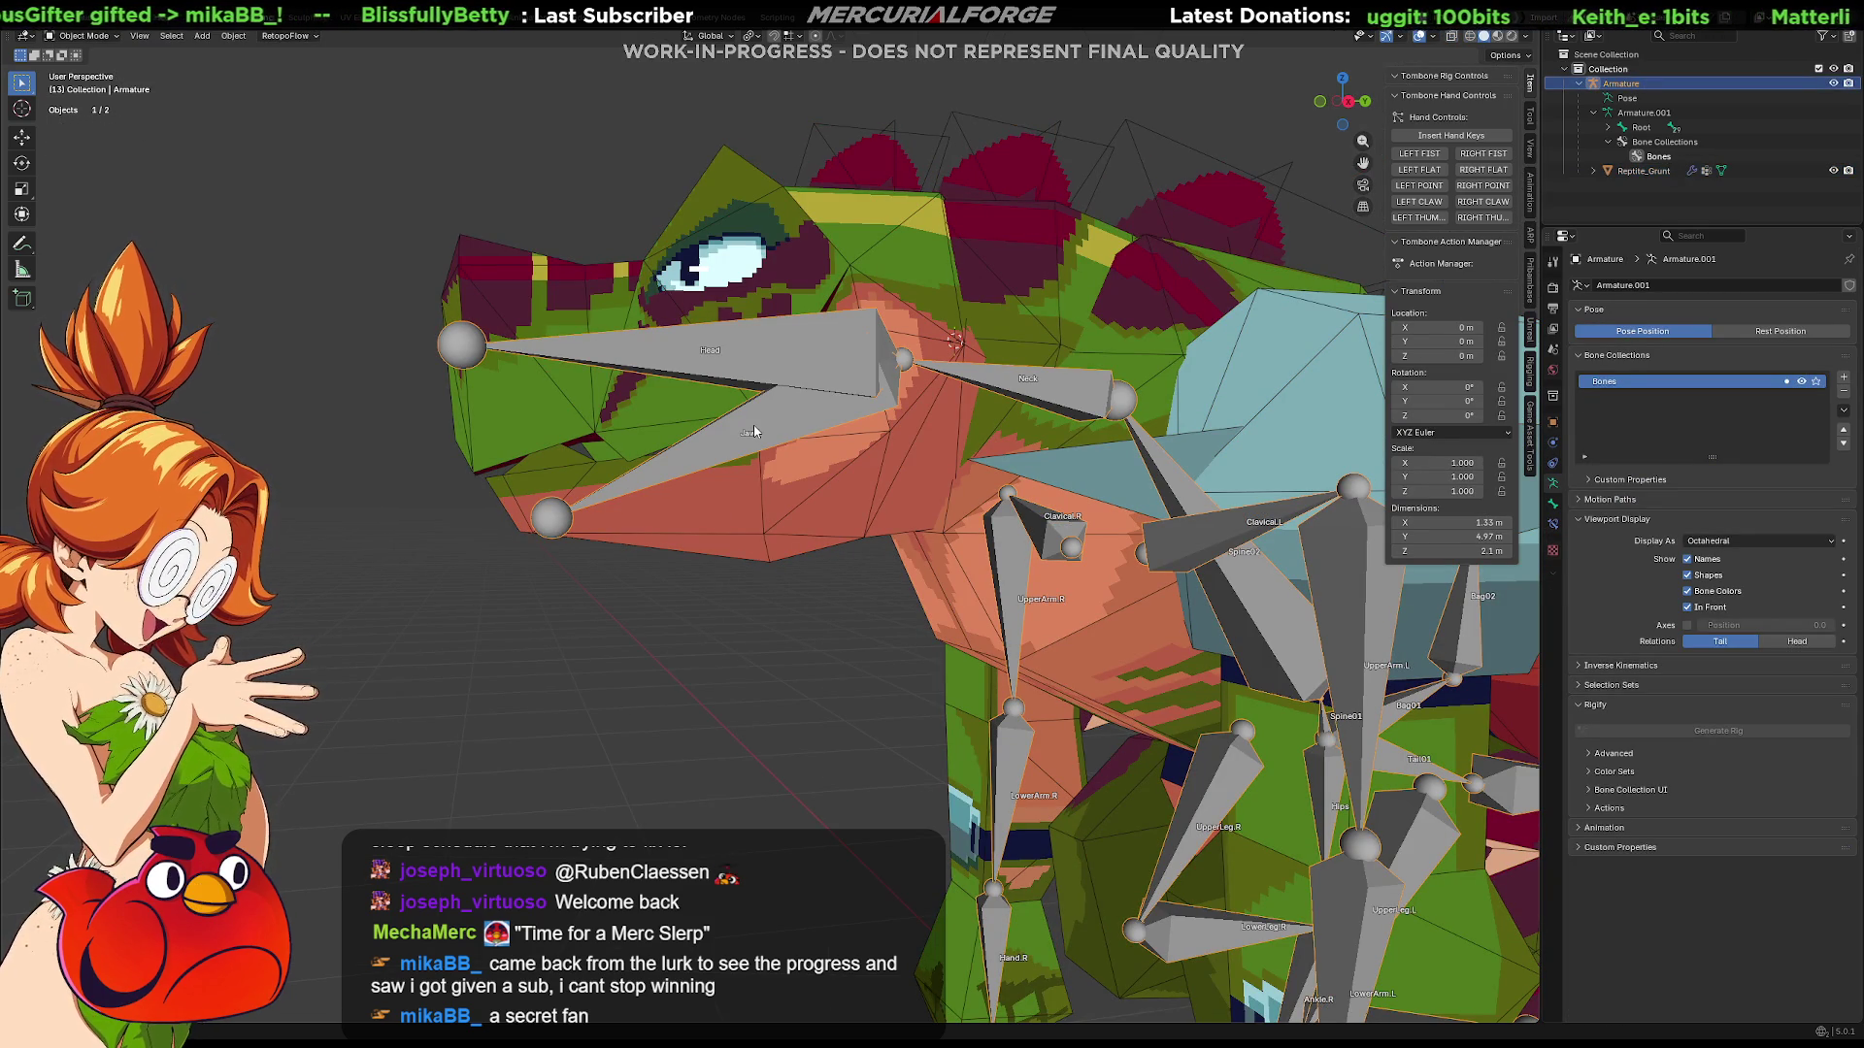
pyautogui.hotkey('ctrl', 'Tab')
pyautogui.click(753, 524)
pyautogui.click(762, 440)
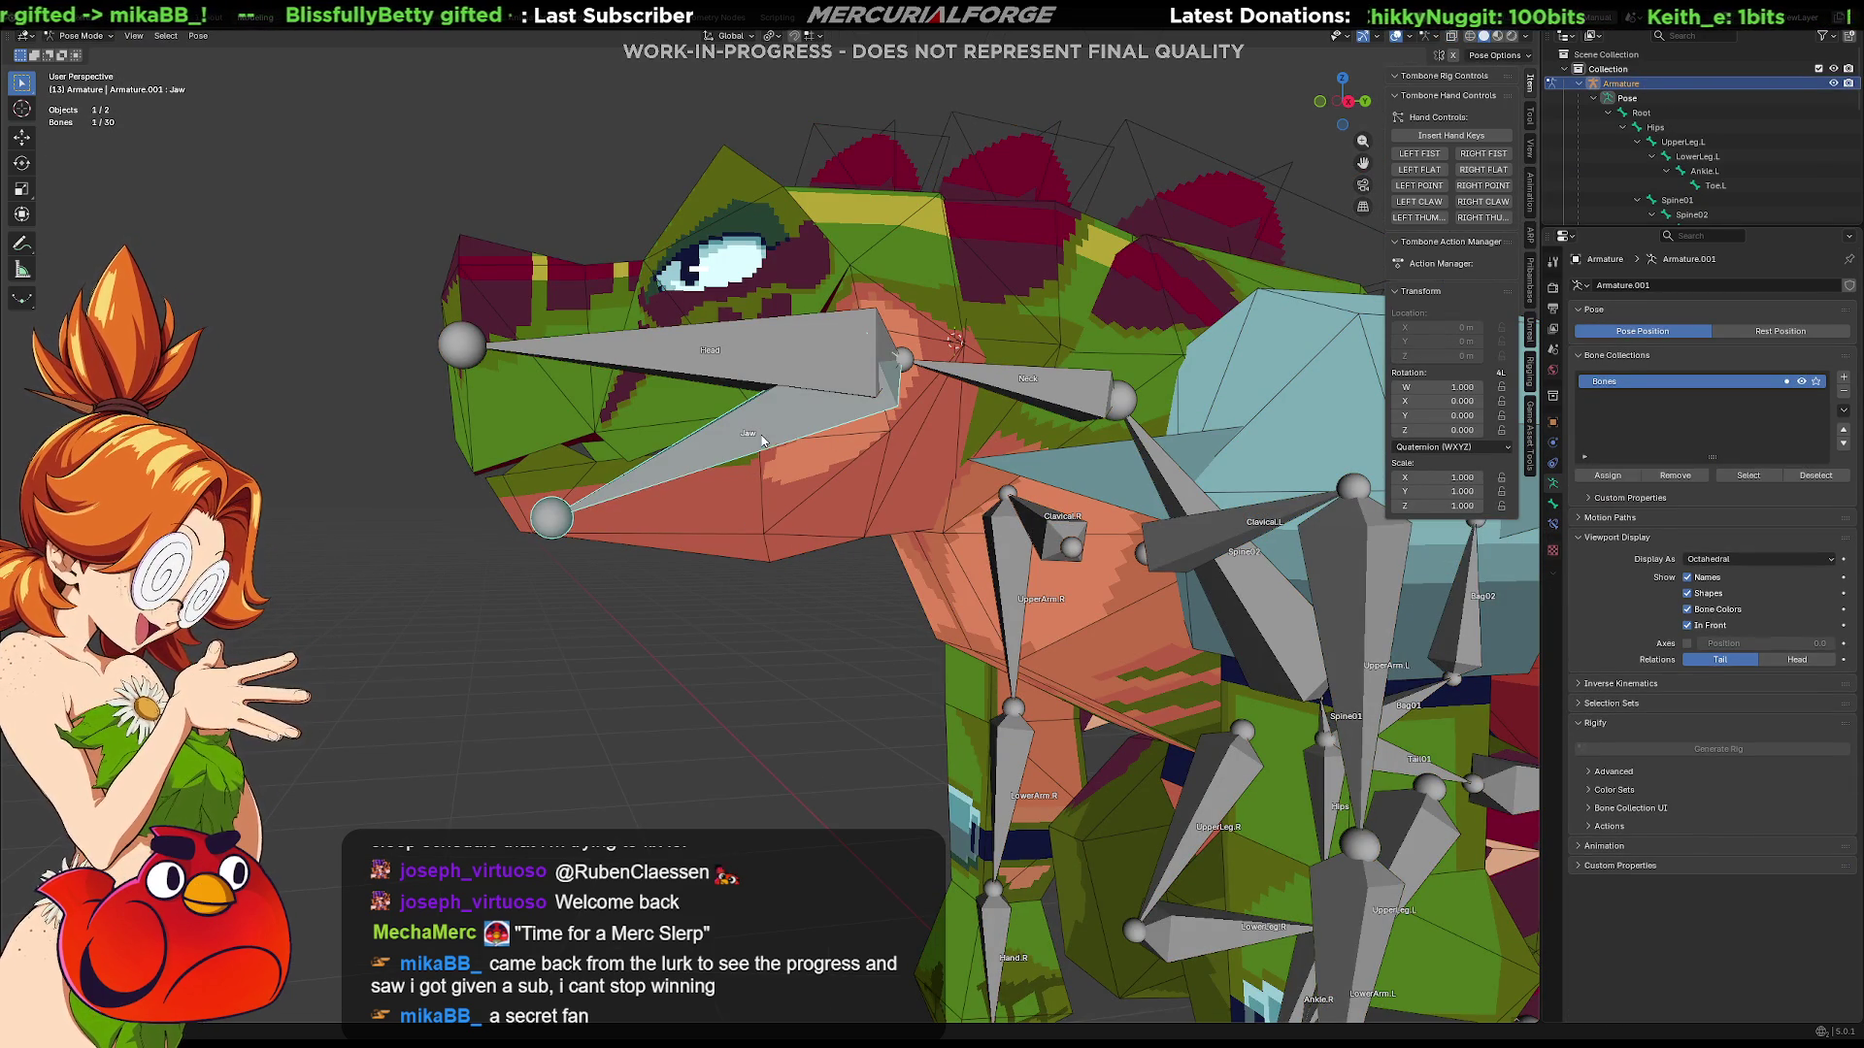
pyautogui.press('r')
pyautogui.press('x')
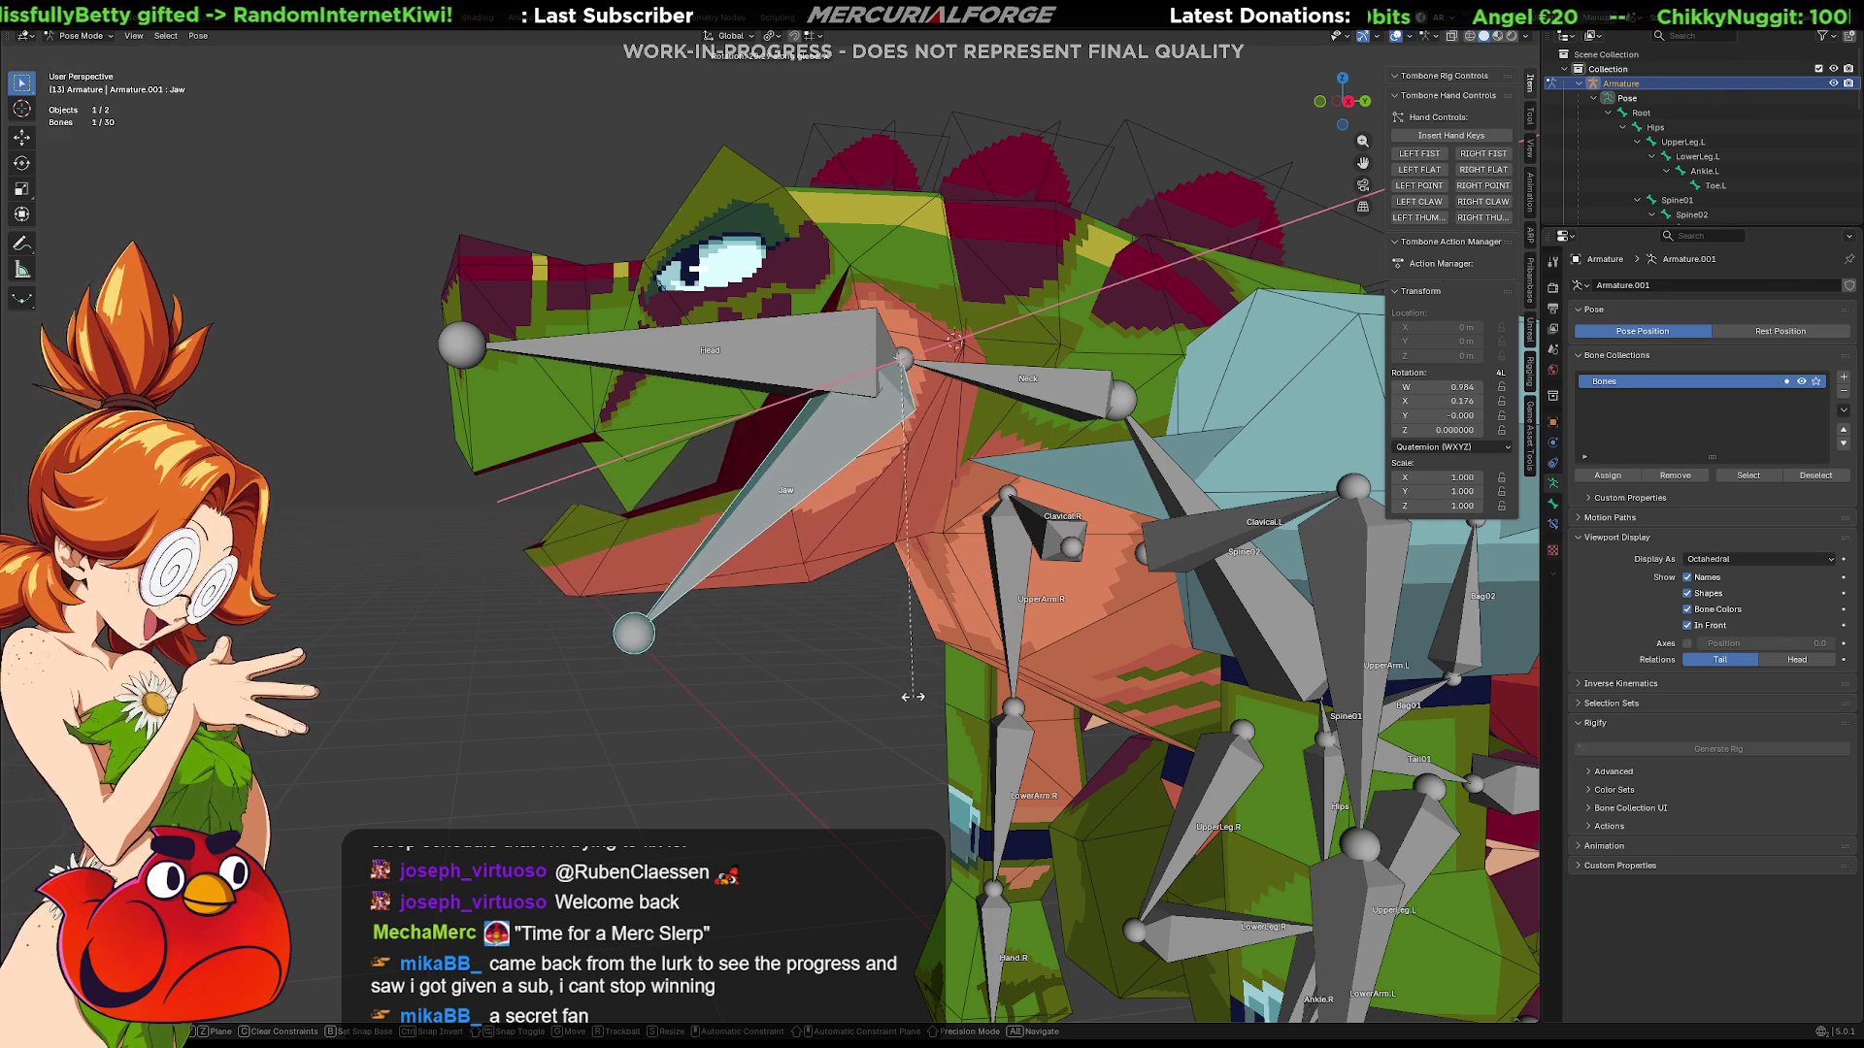
pyautogui.press('Escape')
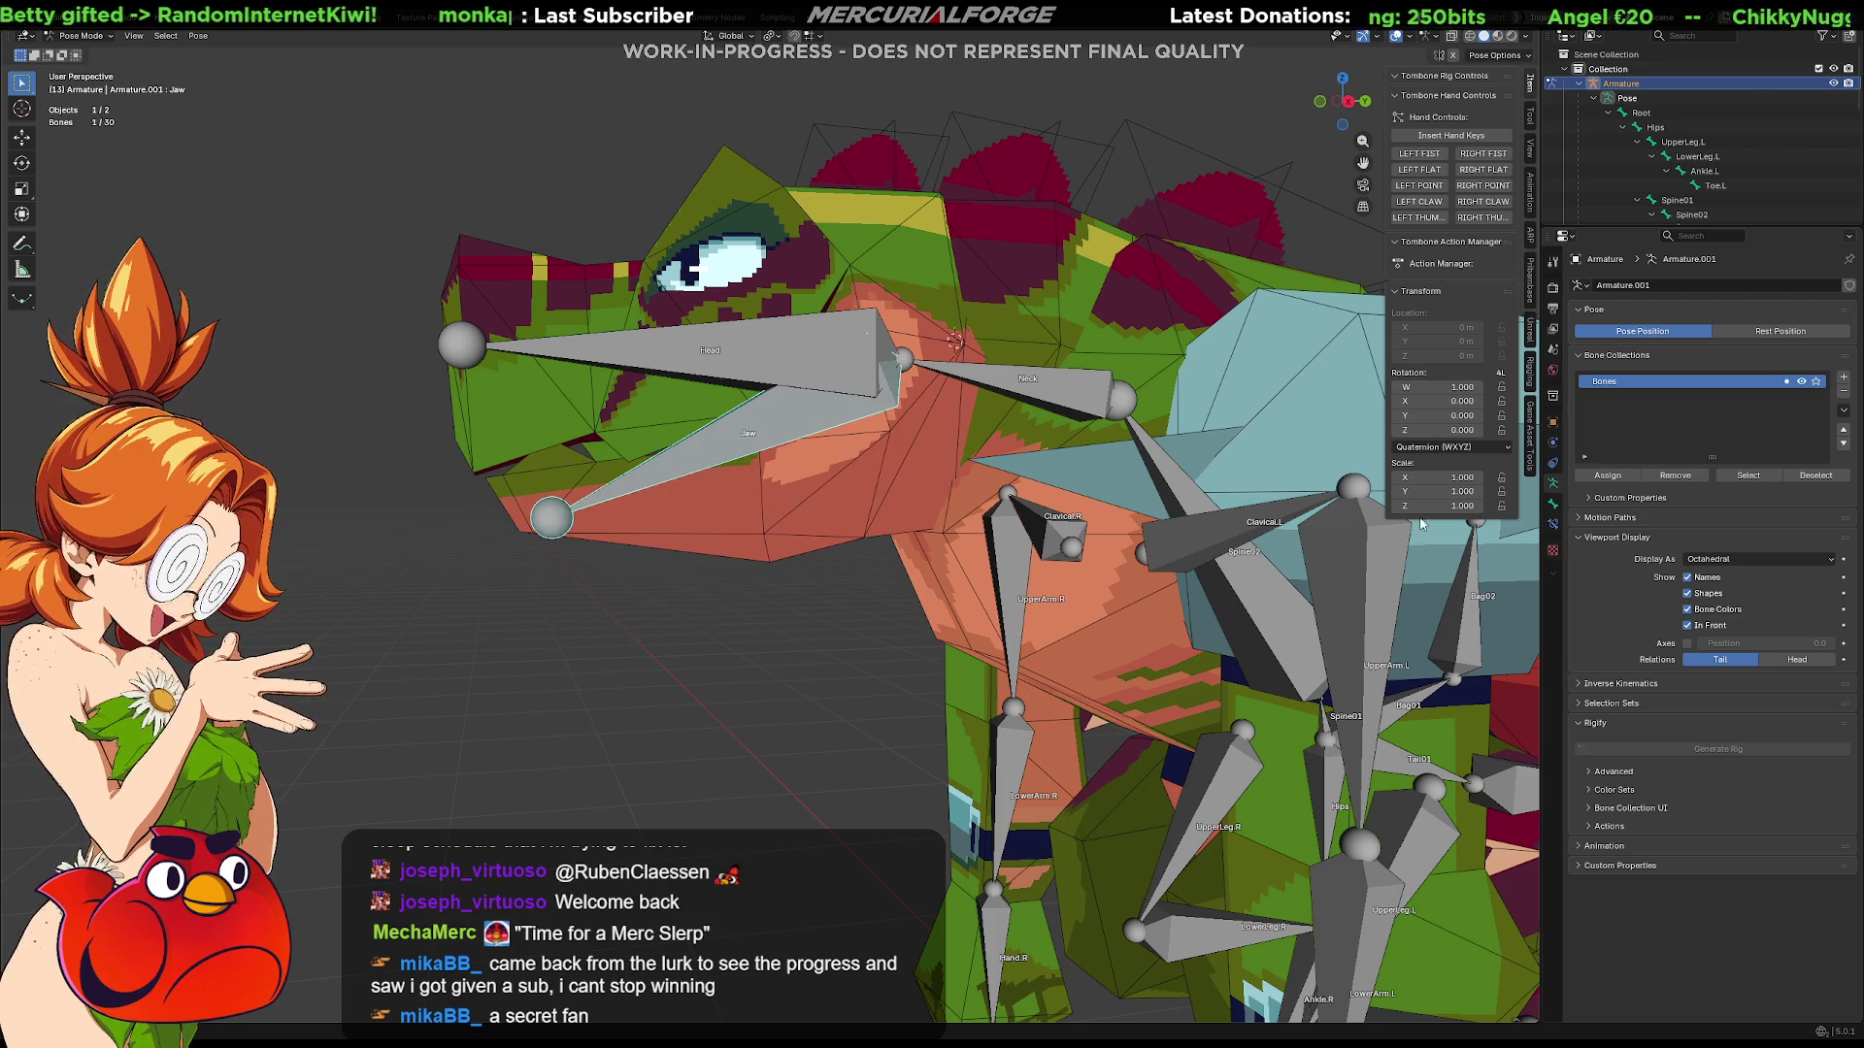
# Step: Set the Jaw bone to XYZ Euler and rotate it about 51° open on X
pyautogui.click(1473, 451)
pyautogui.click(1438, 505)
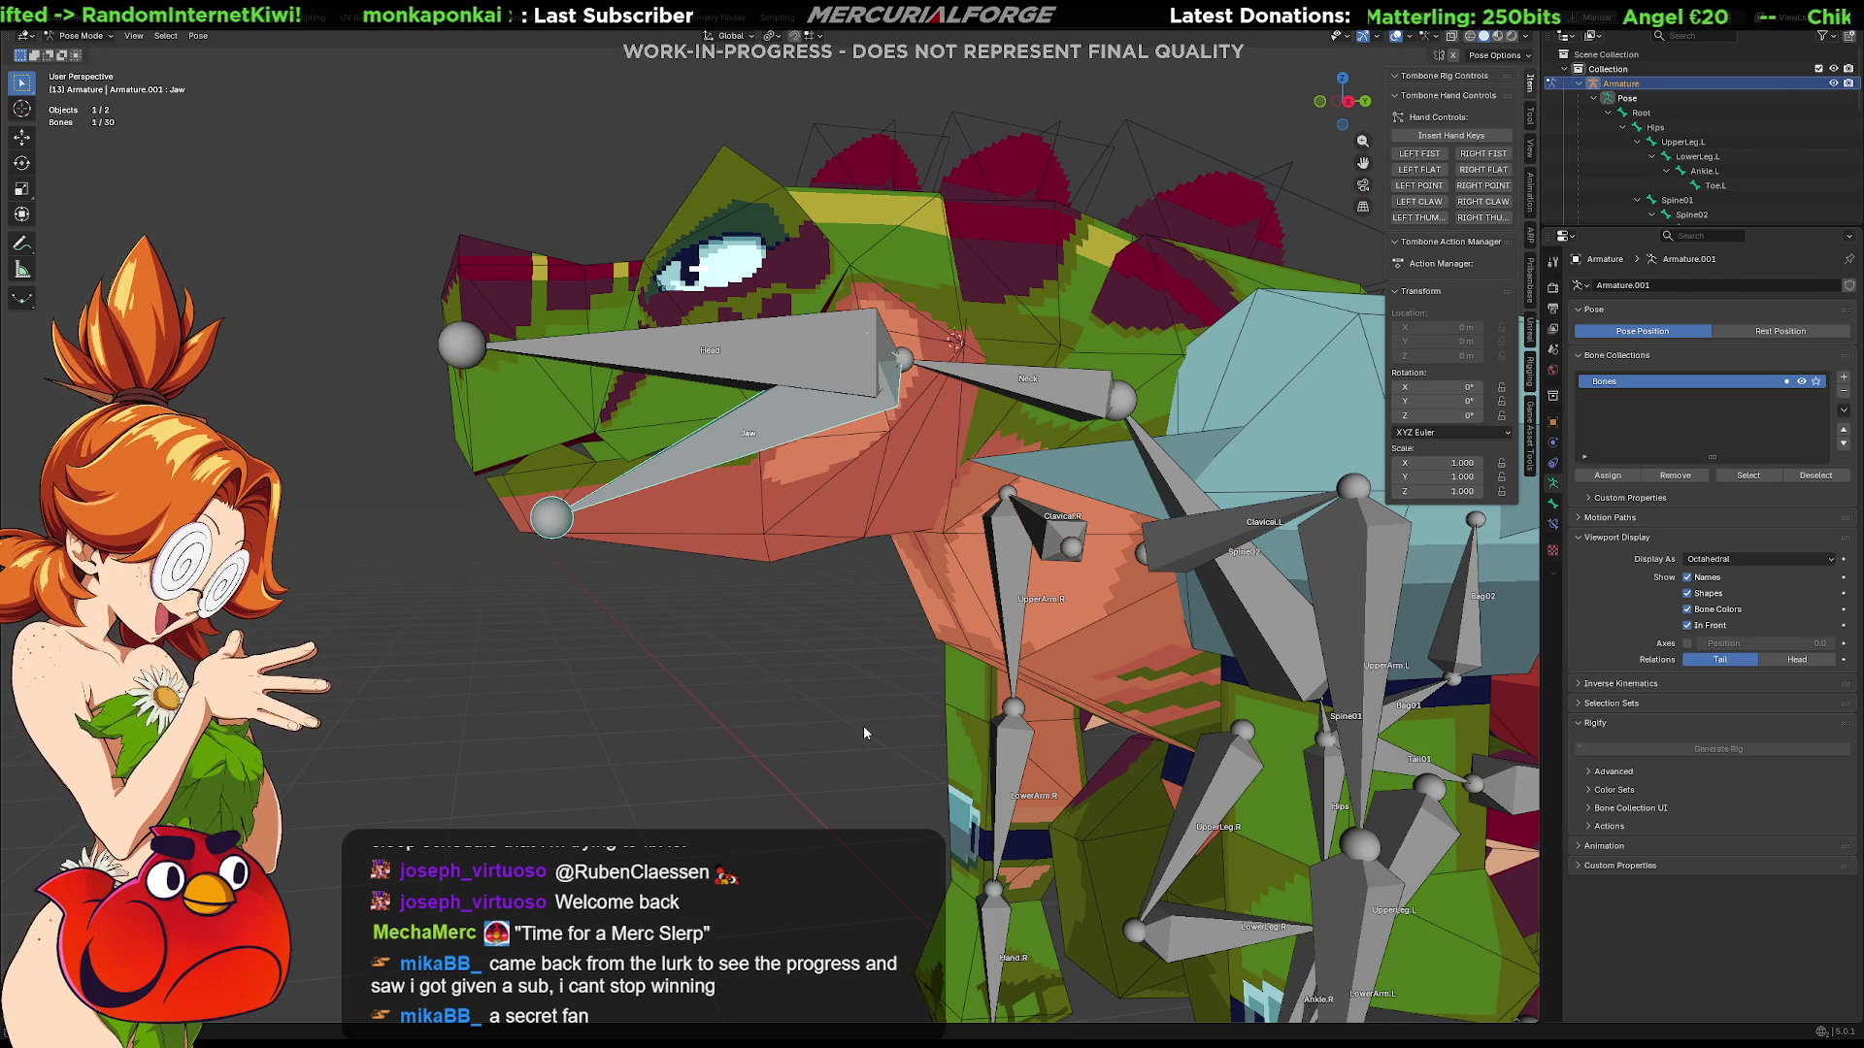
pyautogui.press('r')
pyautogui.press('x')
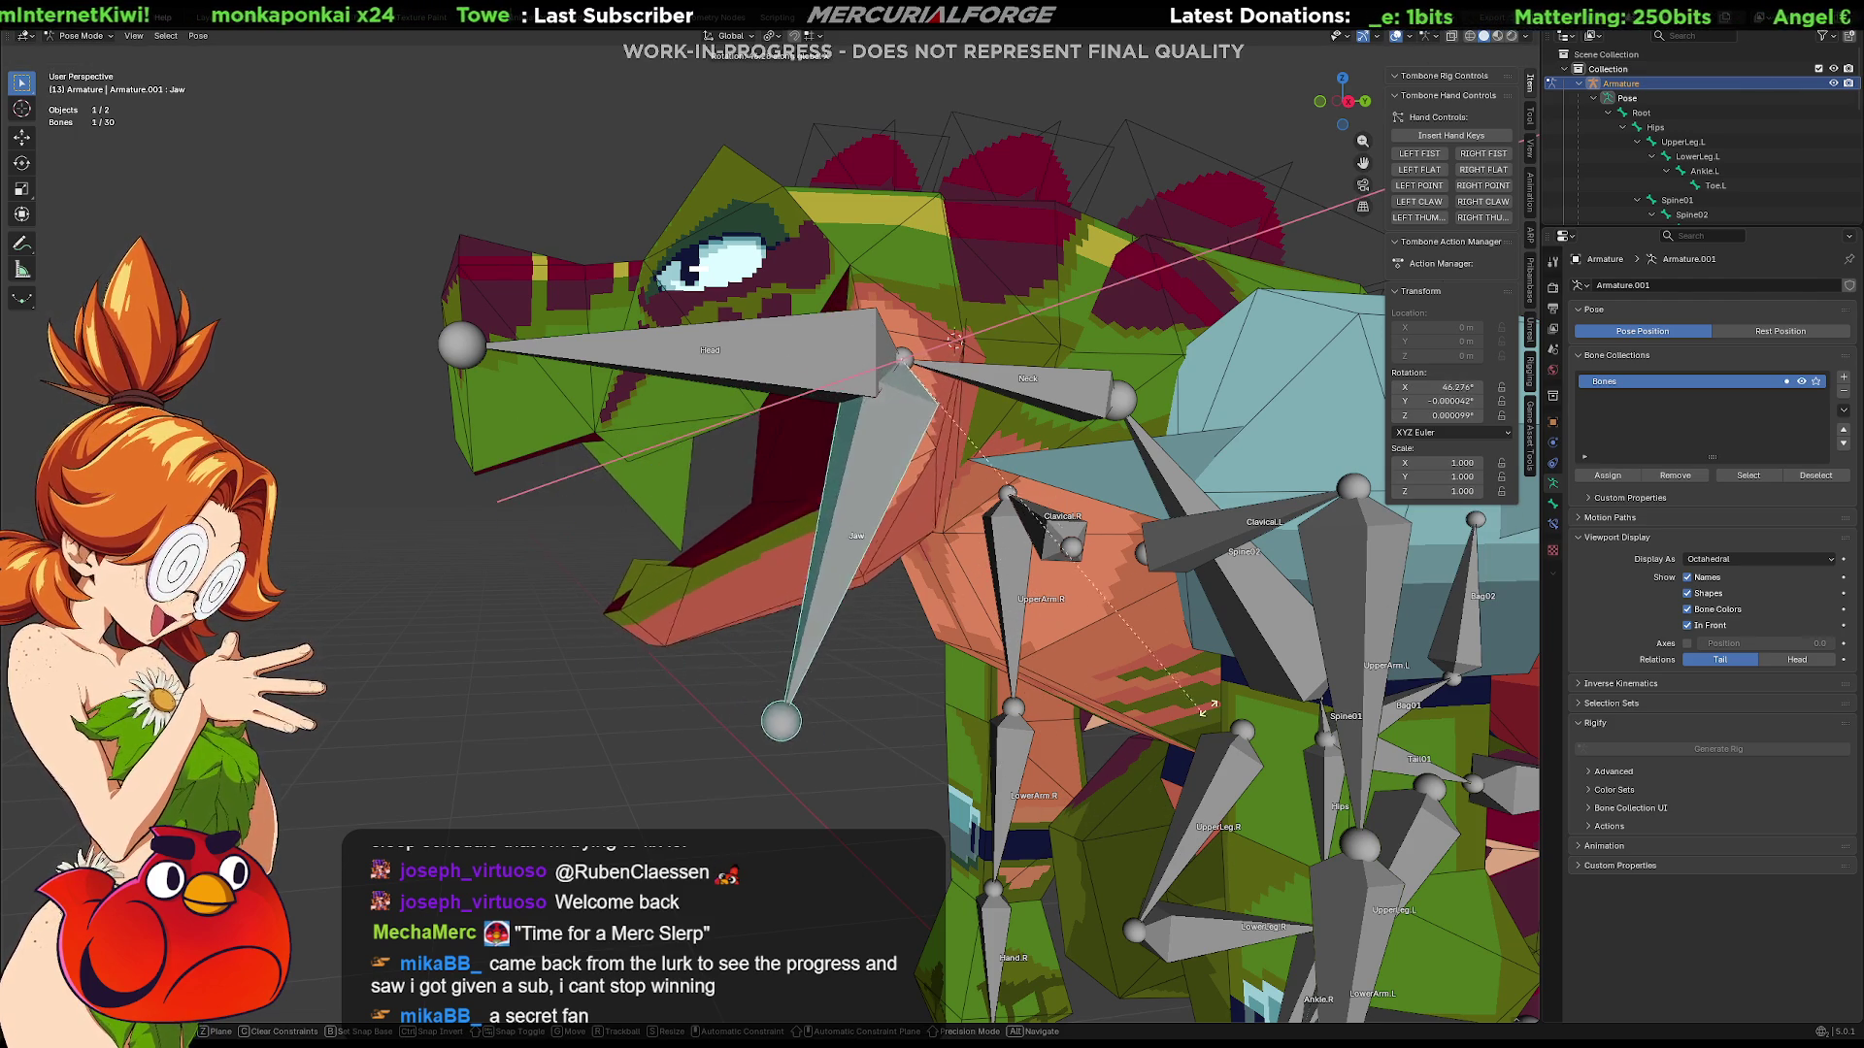
pyautogui.click(1192, 713)
pyautogui.moveTo(1192, 714)
pyautogui.mouseDown(button='middle')
pyautogui.moveTo(1015, 644)
pyautogui.moveTo(1066, 625)
pyautogui.moveTo(1360, 633)
pyautogui.moveTo(1005, 547)
pyautogui.mouseUp(button='middle')
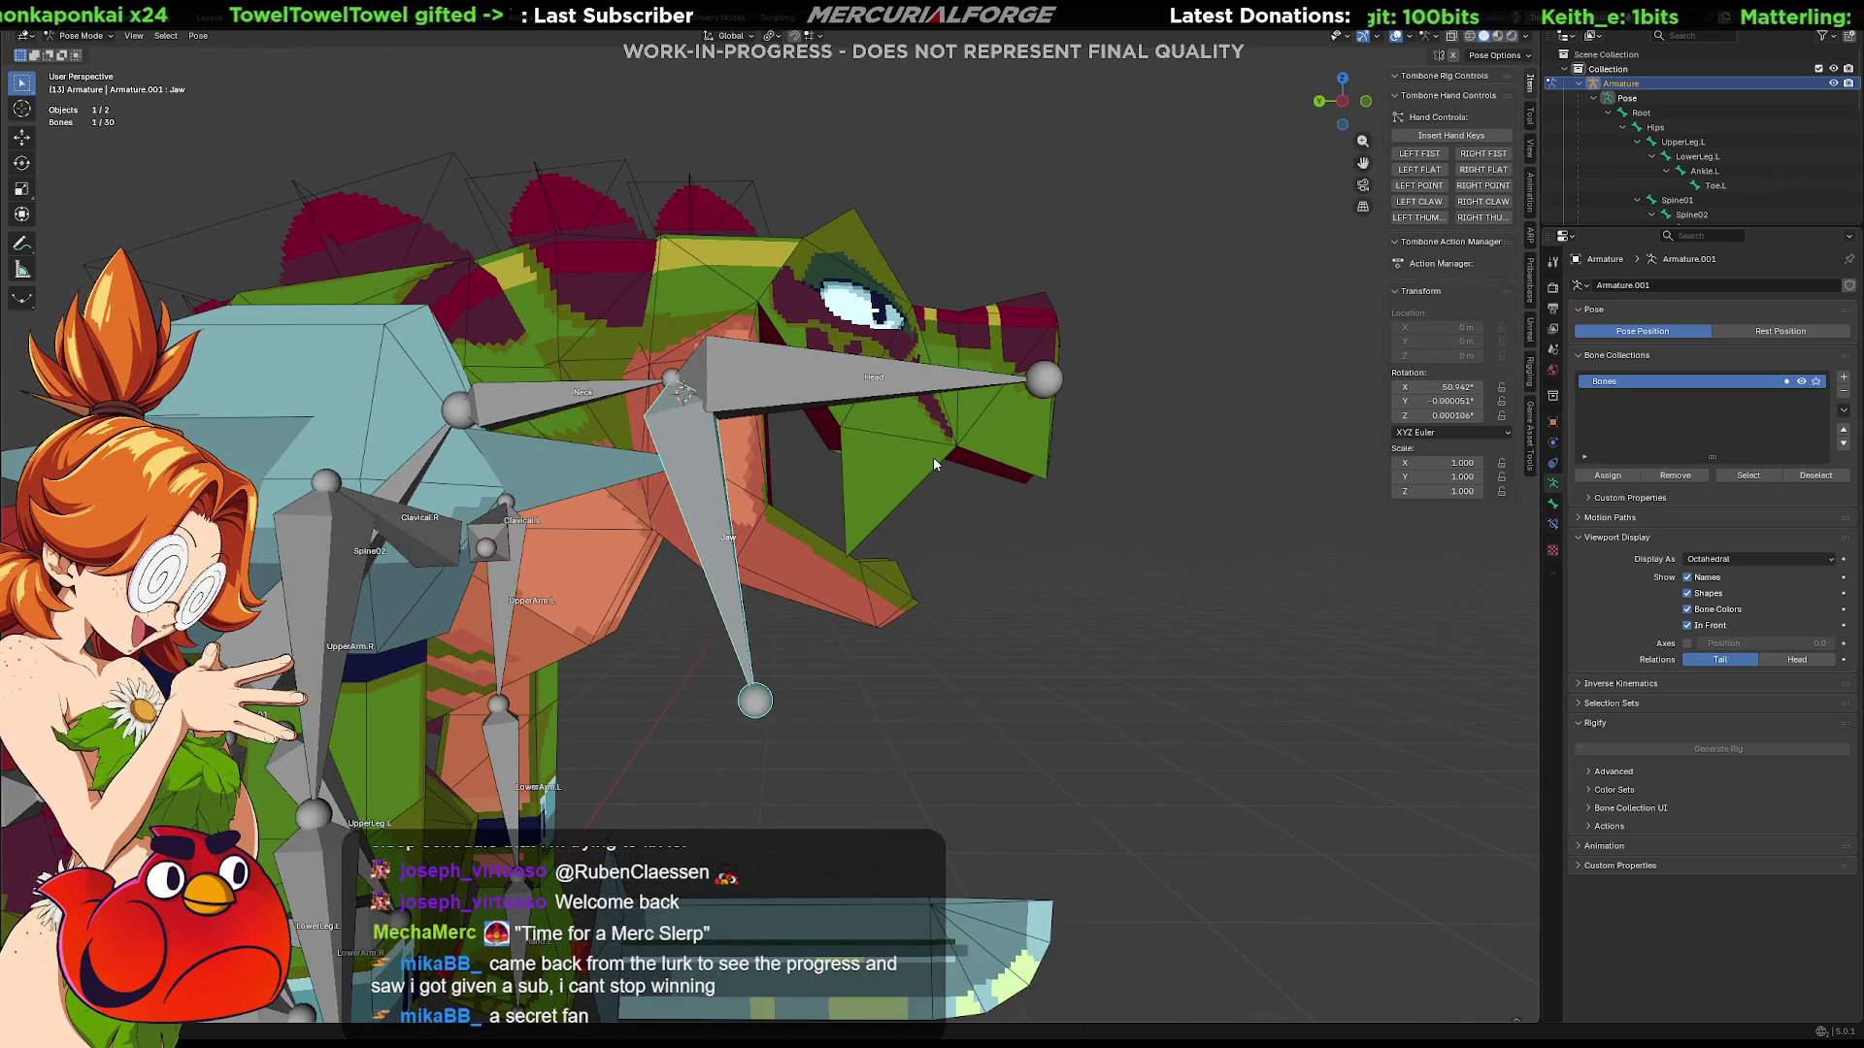
pyautogui.click(872, 466)
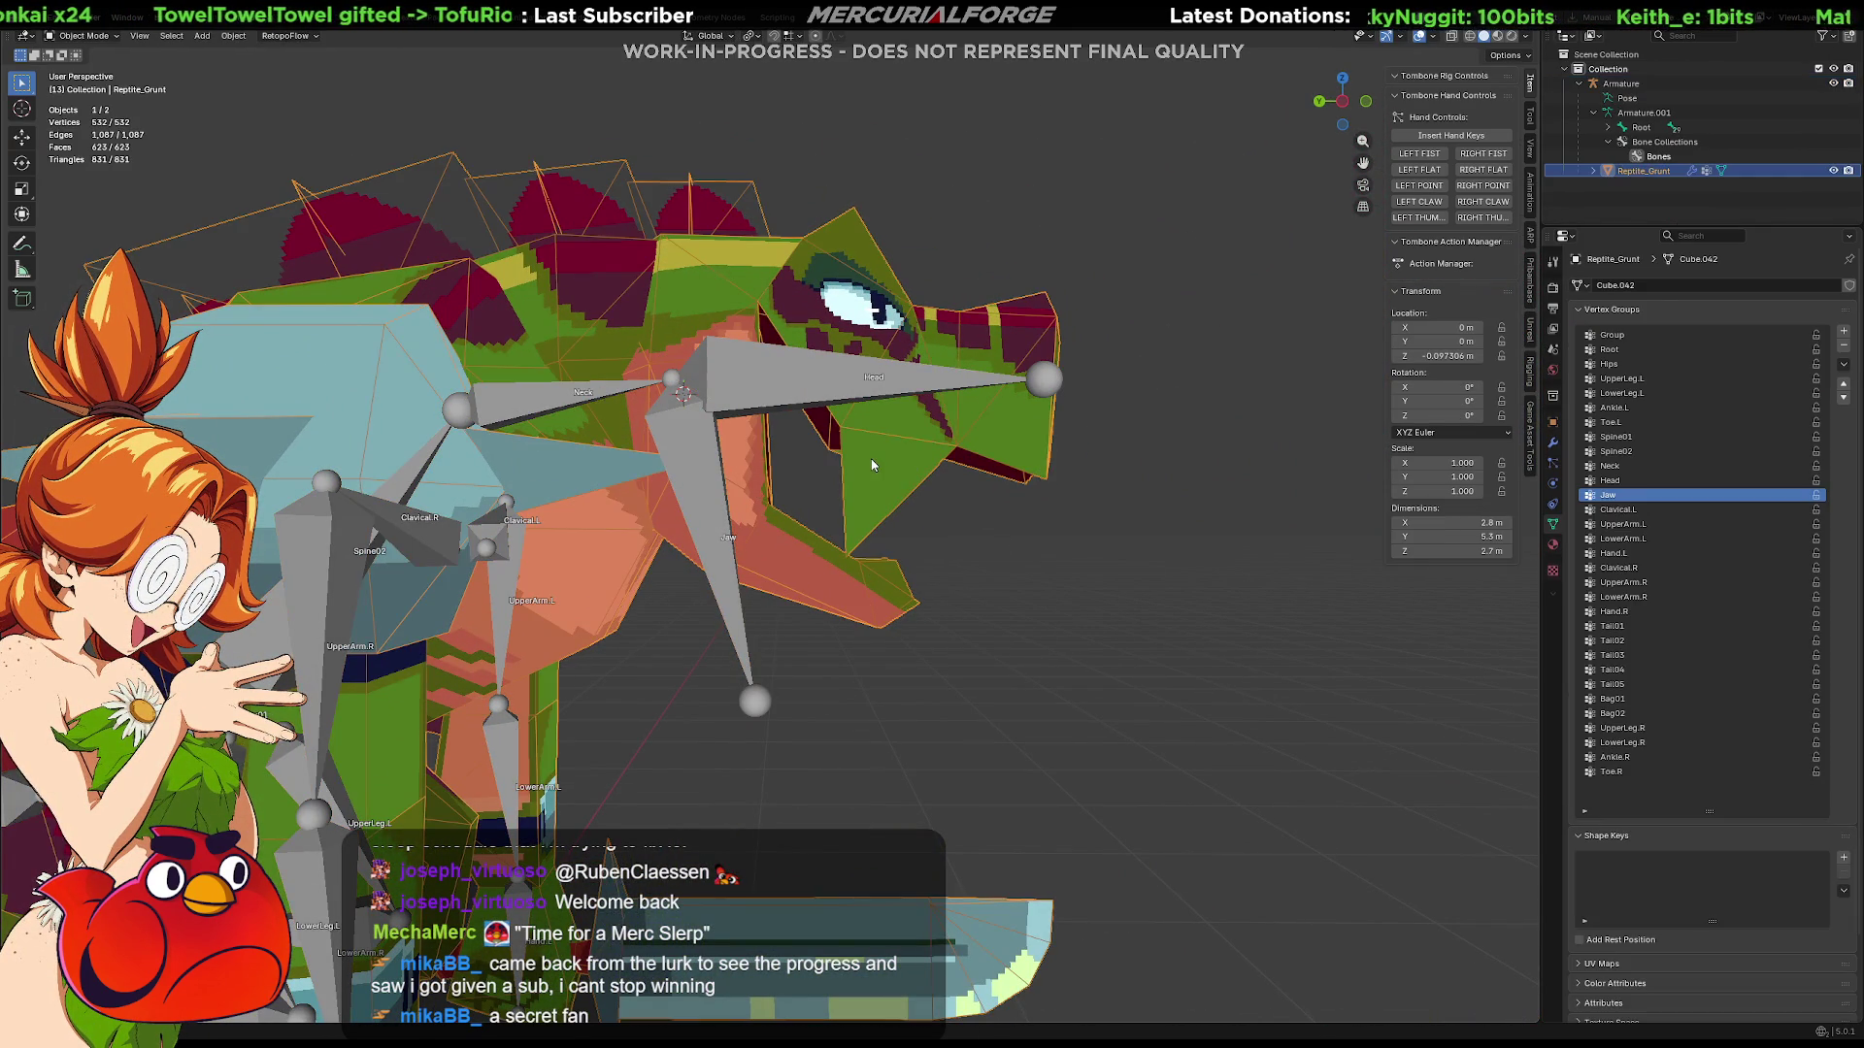
# Step: Remove the selected vertex from the Jaw group, assign it to Head, and return to Object Mode
pyautogui.hotkey('ctrl', 'Tab')
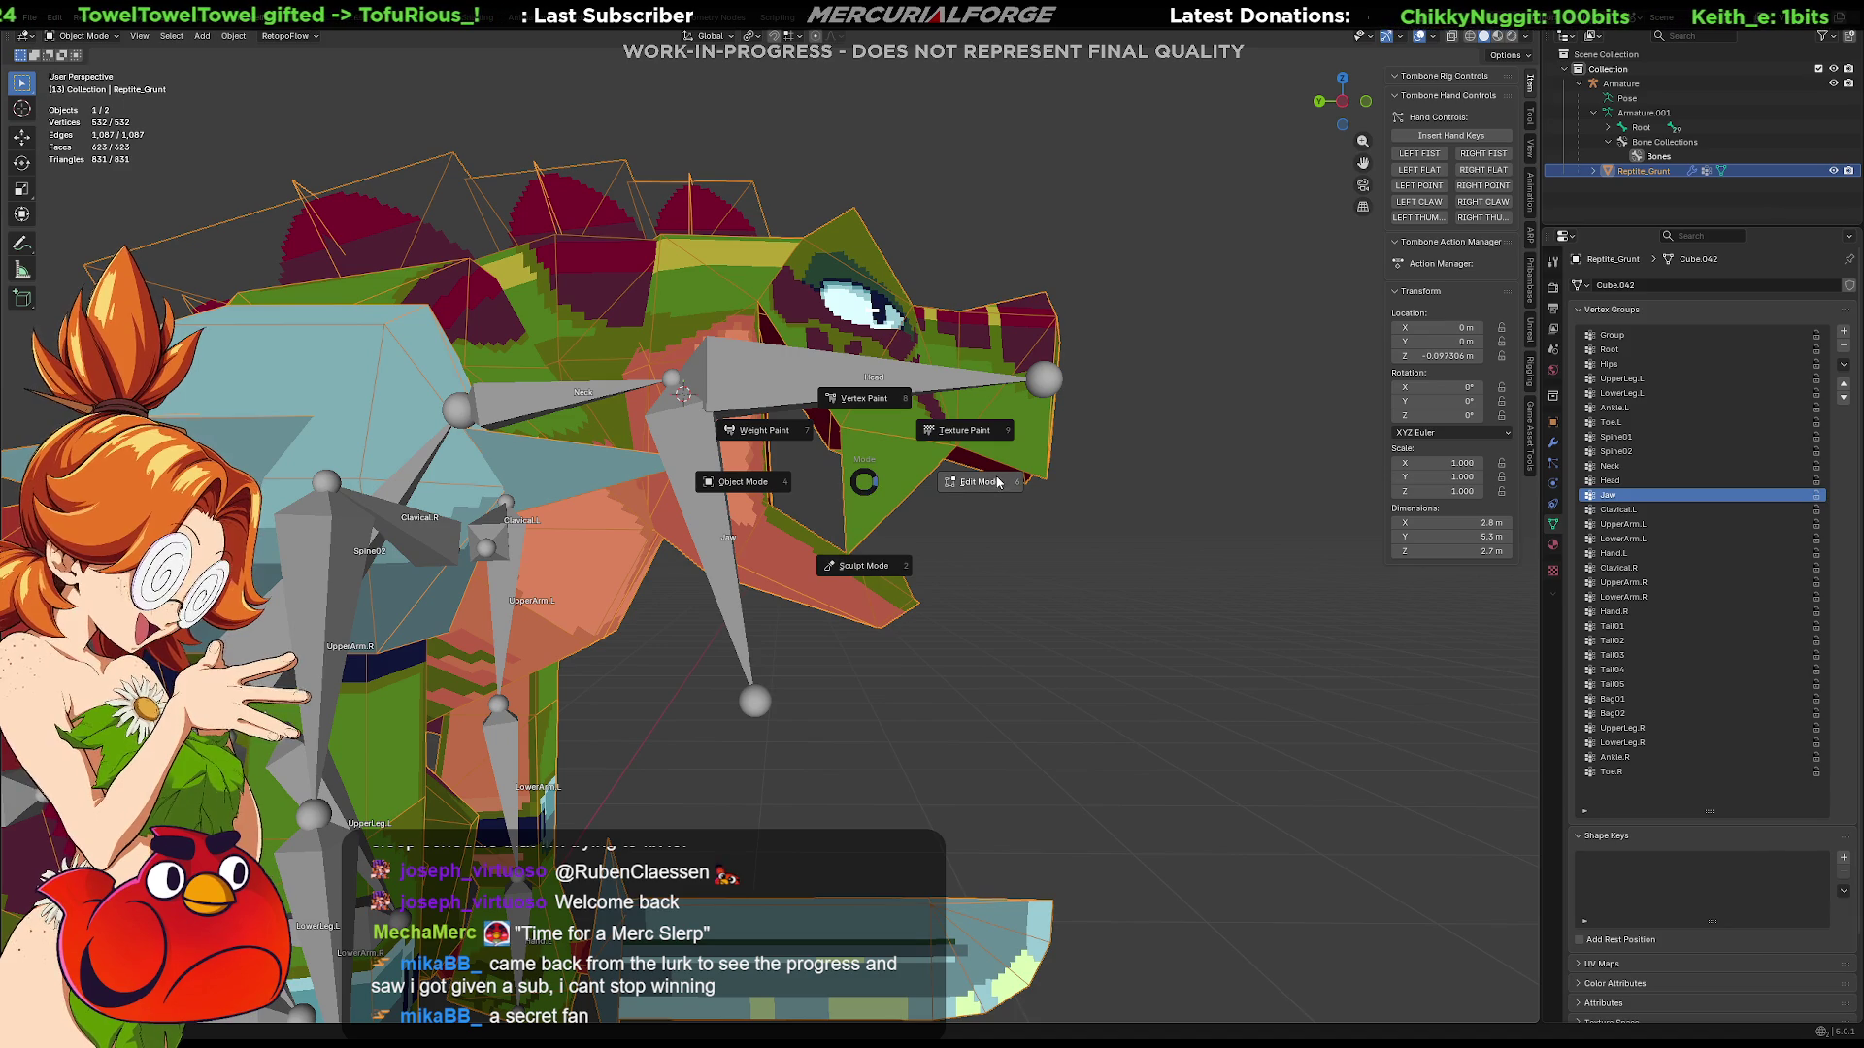
pyautogui.click(921, 502)
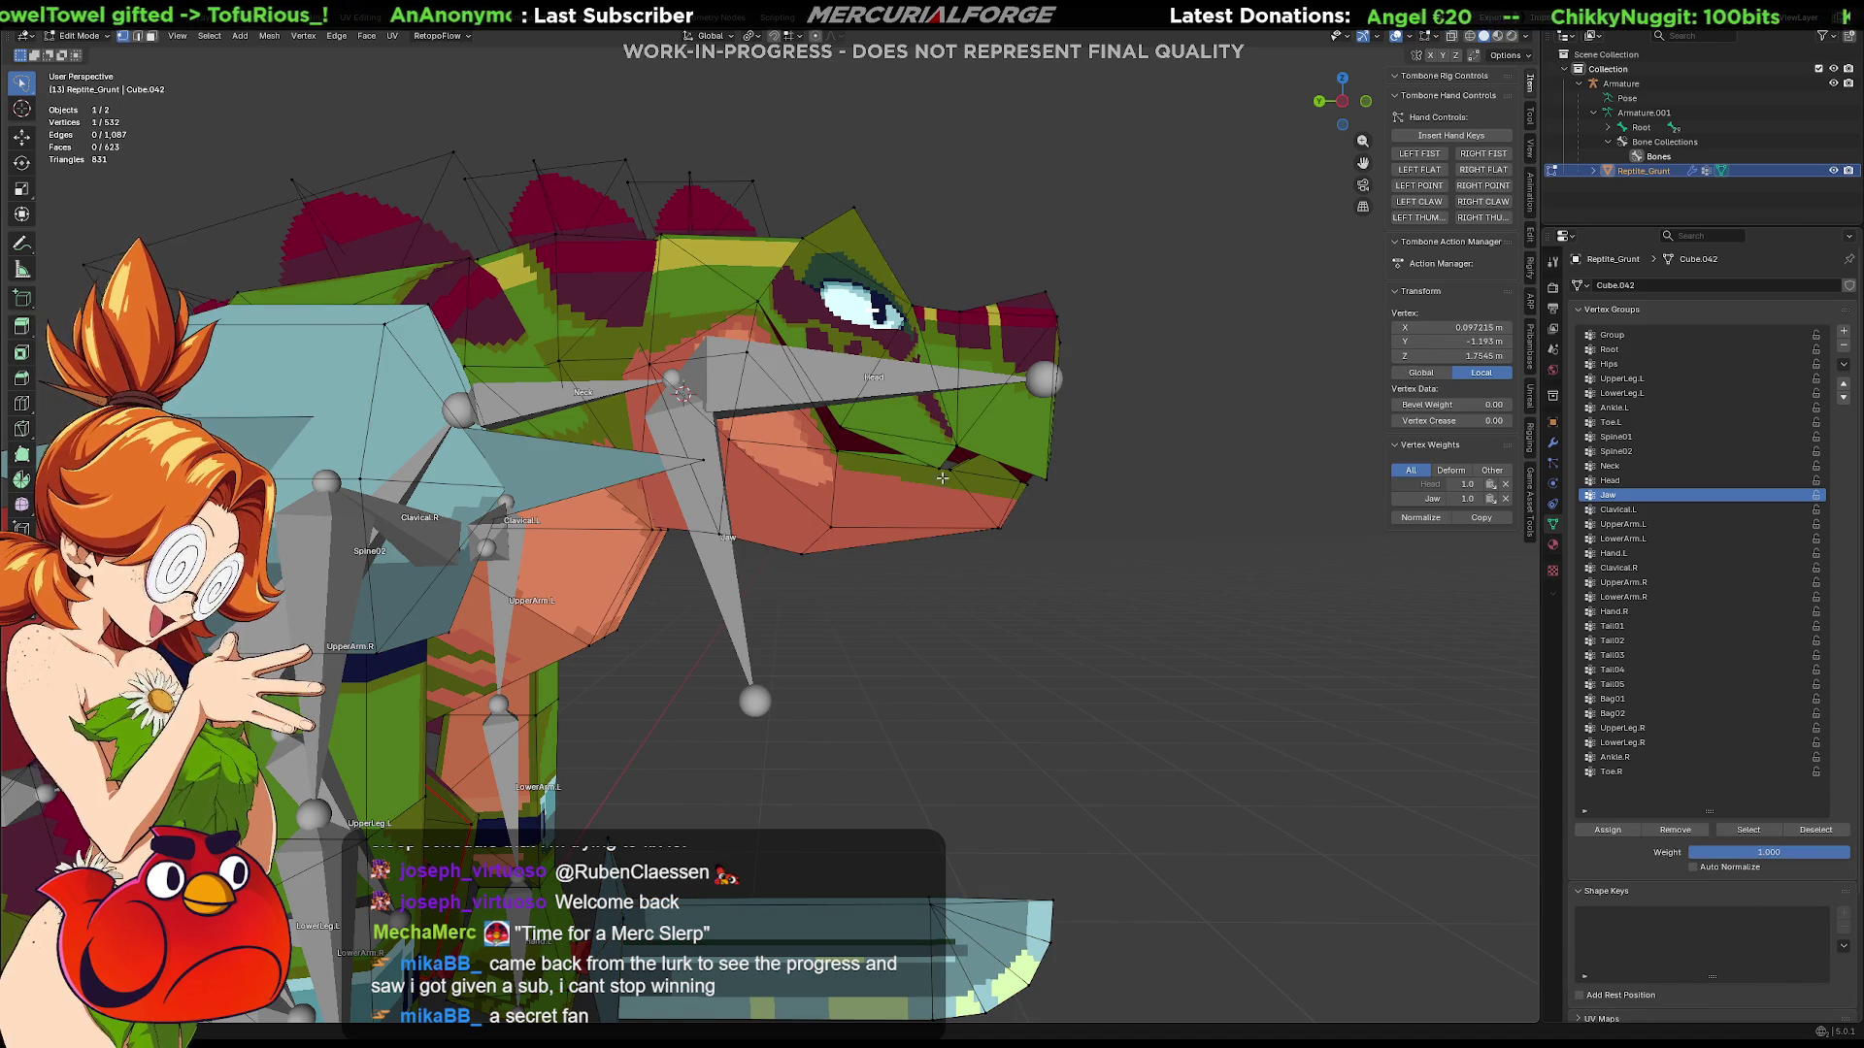
pyautogui.click(1664, 829)
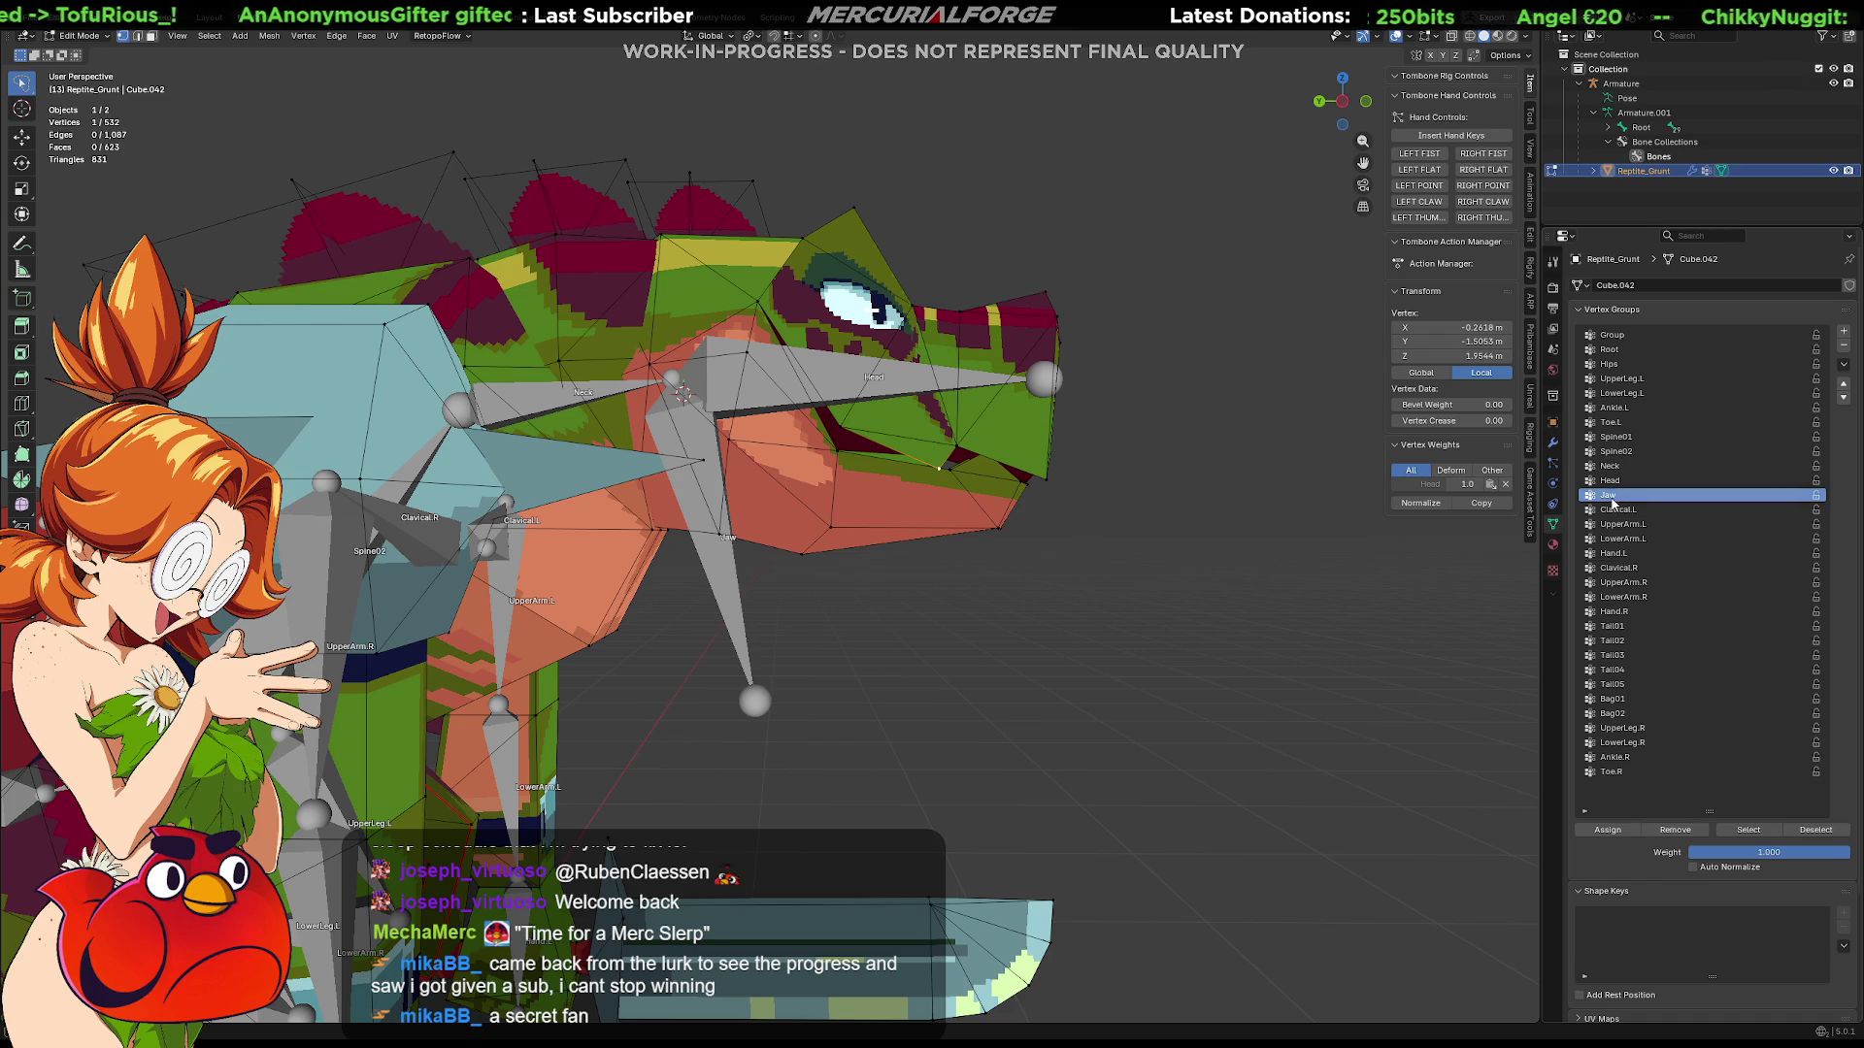
pyautogui.click(1640, 482)
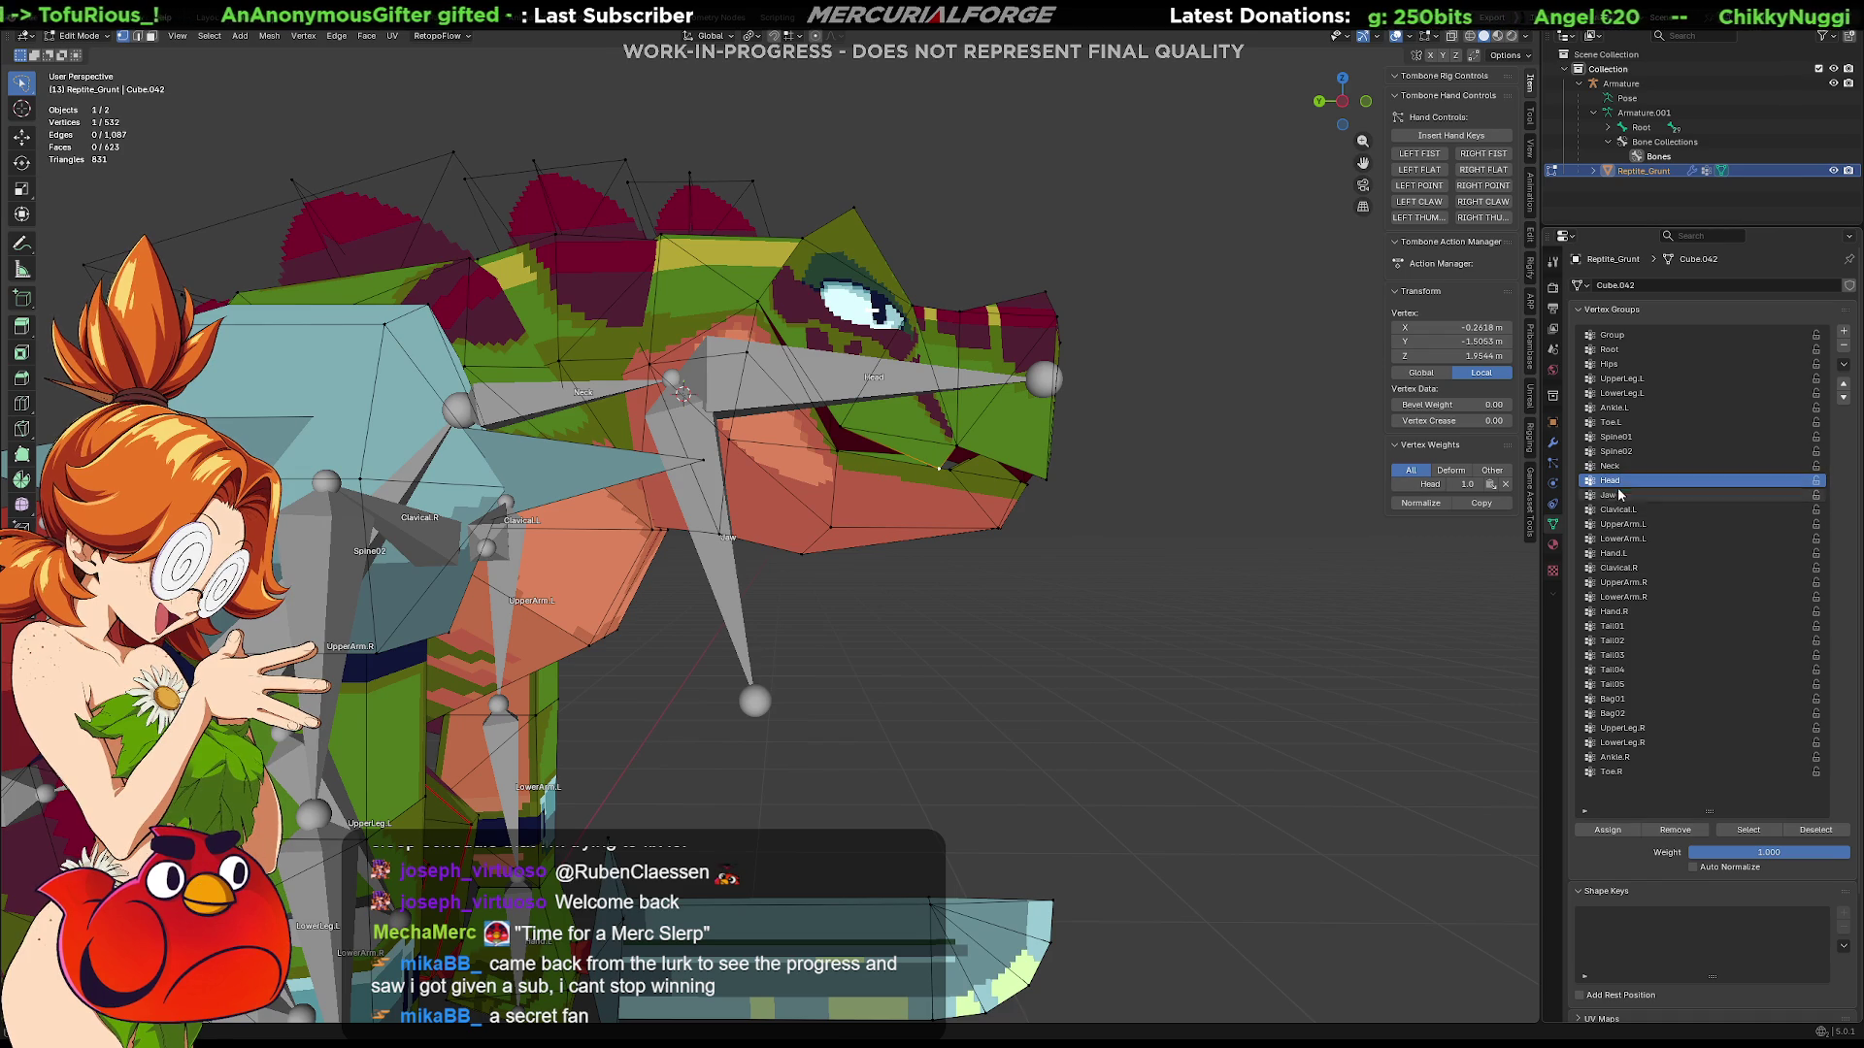
pyautogui.click(1618, 832)
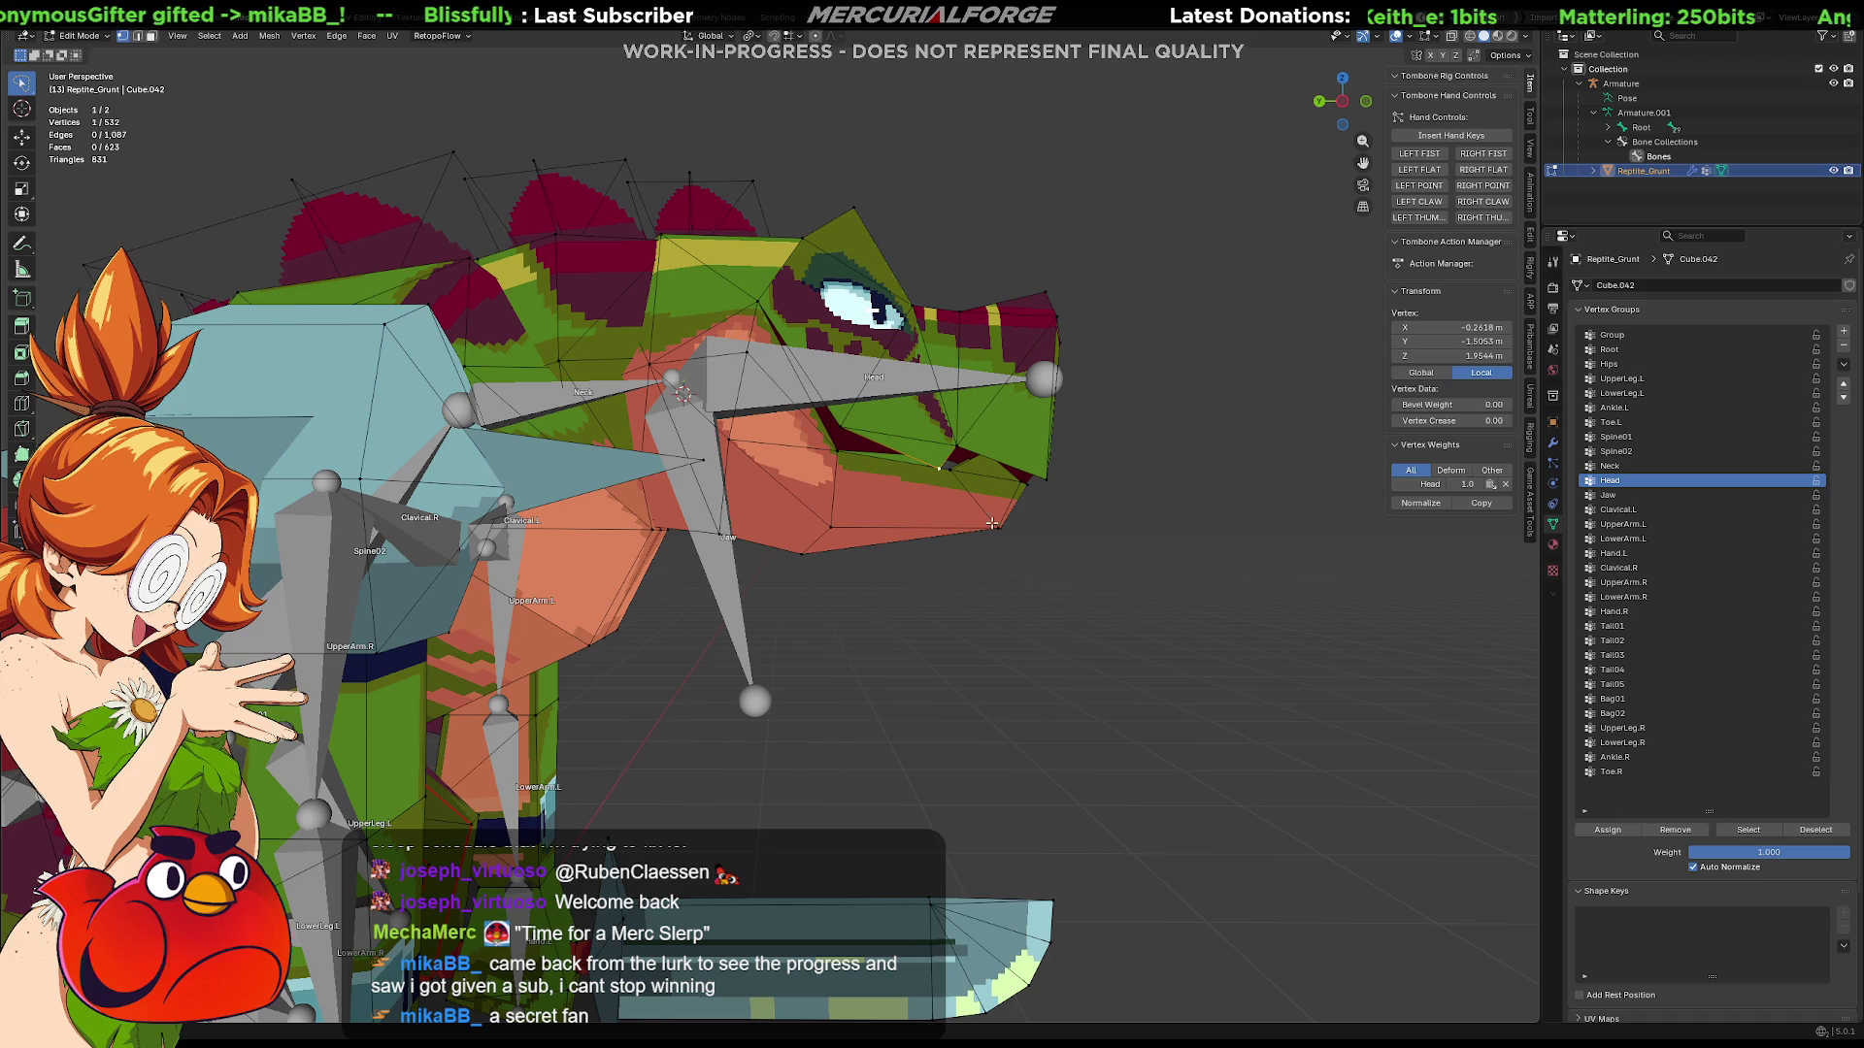
pyautogui.moveTo(1009, 532); pyautogui.dragTo(715, 555, button='middle')
pyautogui.press('Tab')
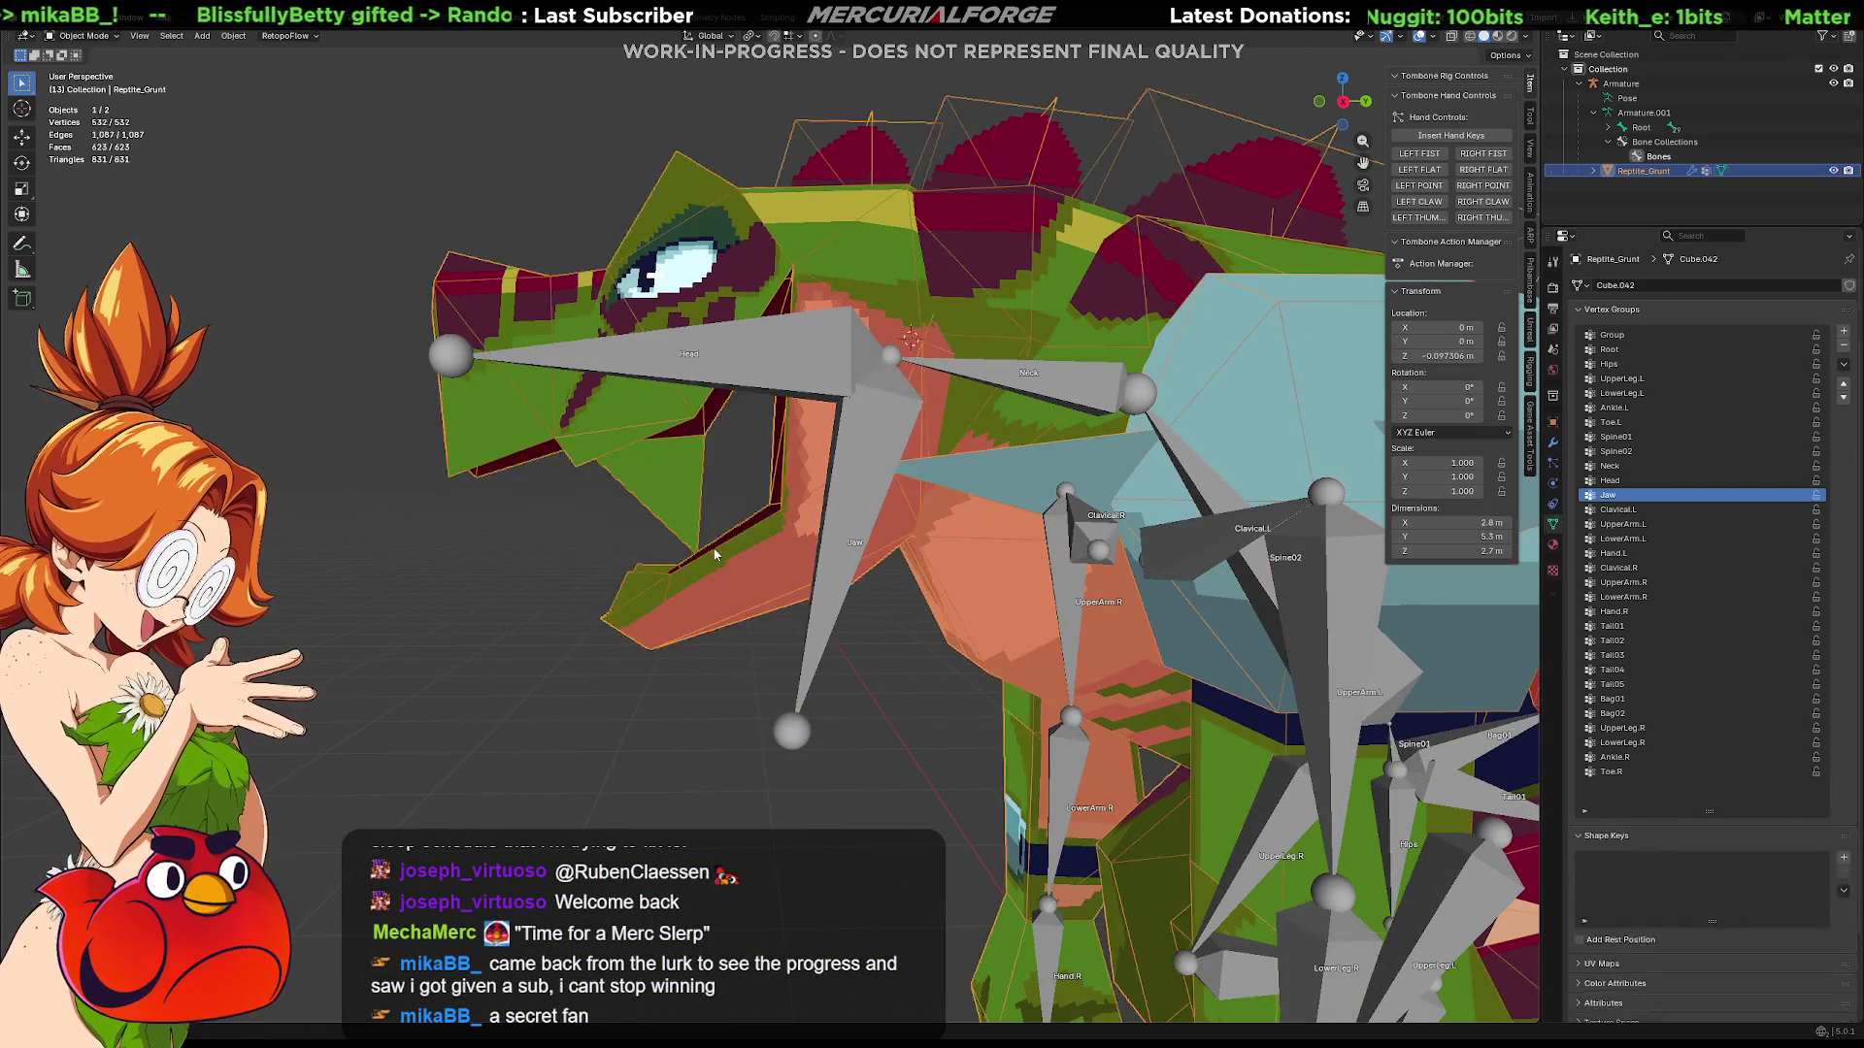
# Step: Select the connected lower jaw piece with L and assign it to the Jaw vertex group
pyautogui.press('Tab')
pyautogui.press('l')
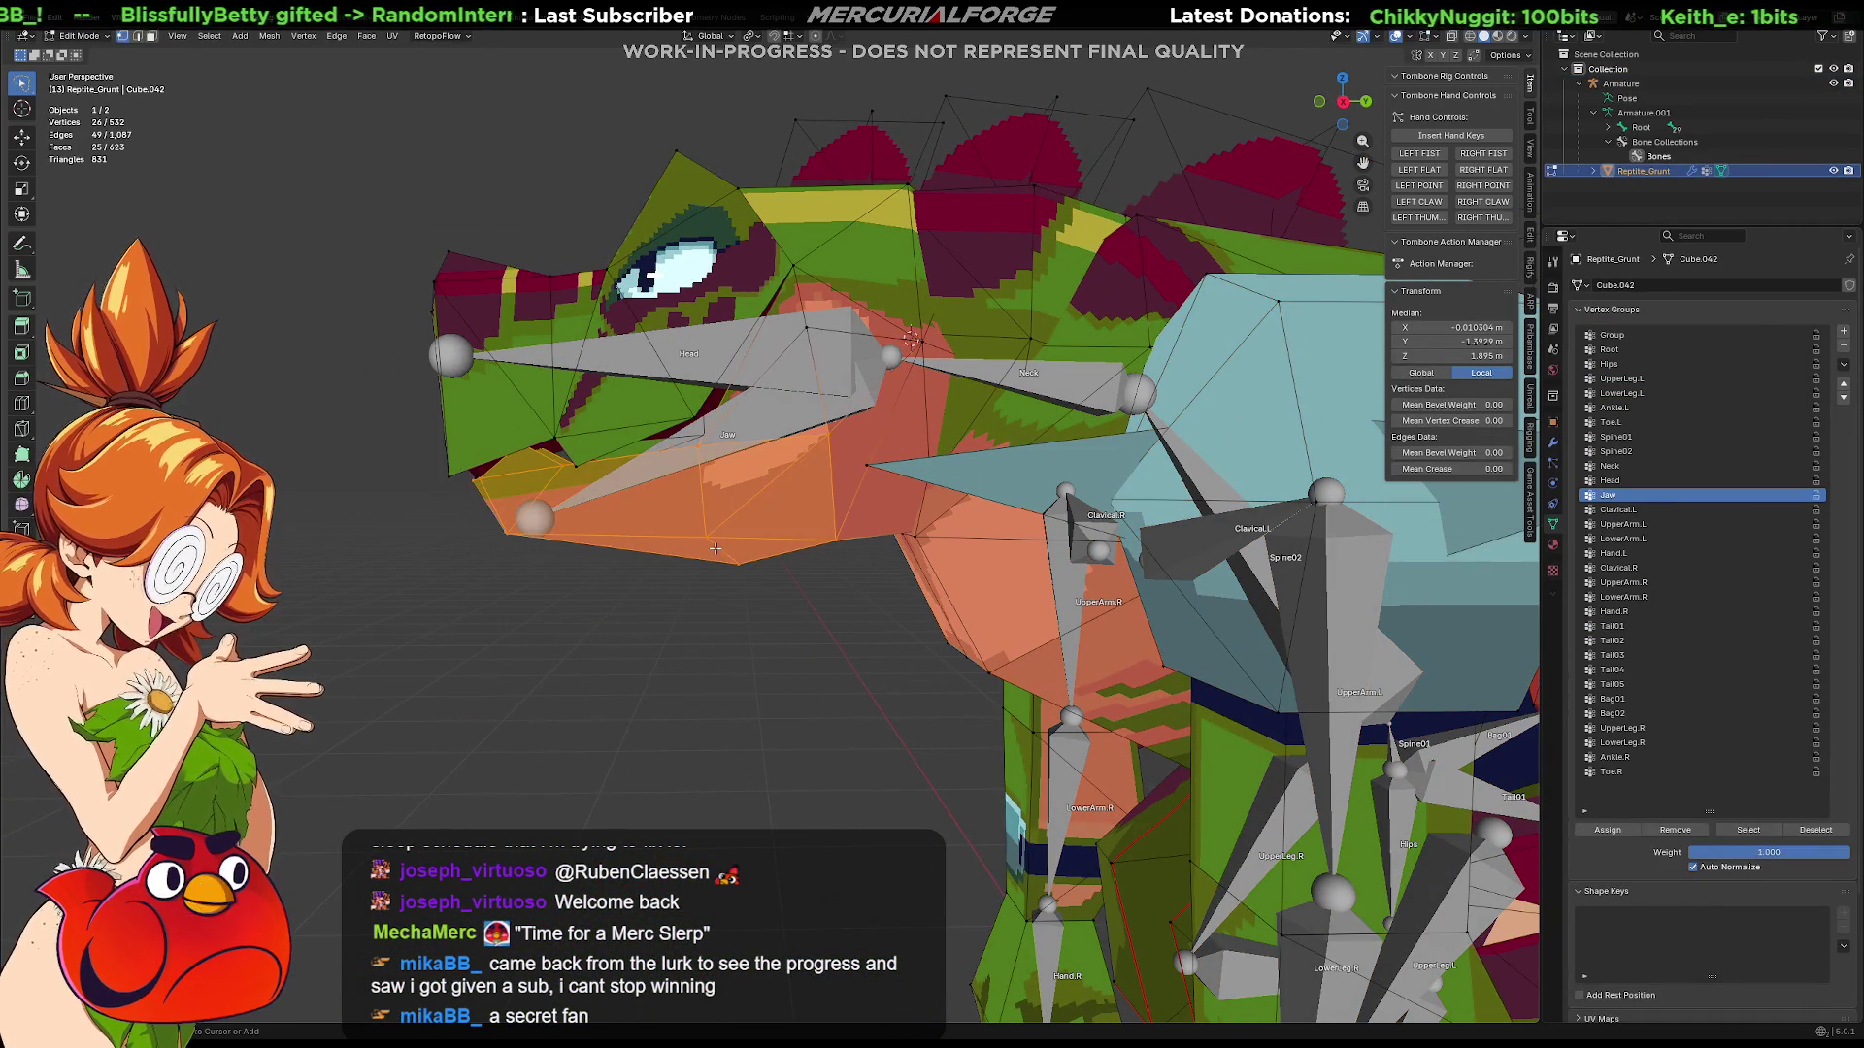
pyautogui.moveTo(715, 550)
pyautogui.mouseDown(button='middle')
pyautogui.moveTo(949, 544)
pyautogui.moveTo(943, 560)
pyautogui.mouseUp(button='middle')
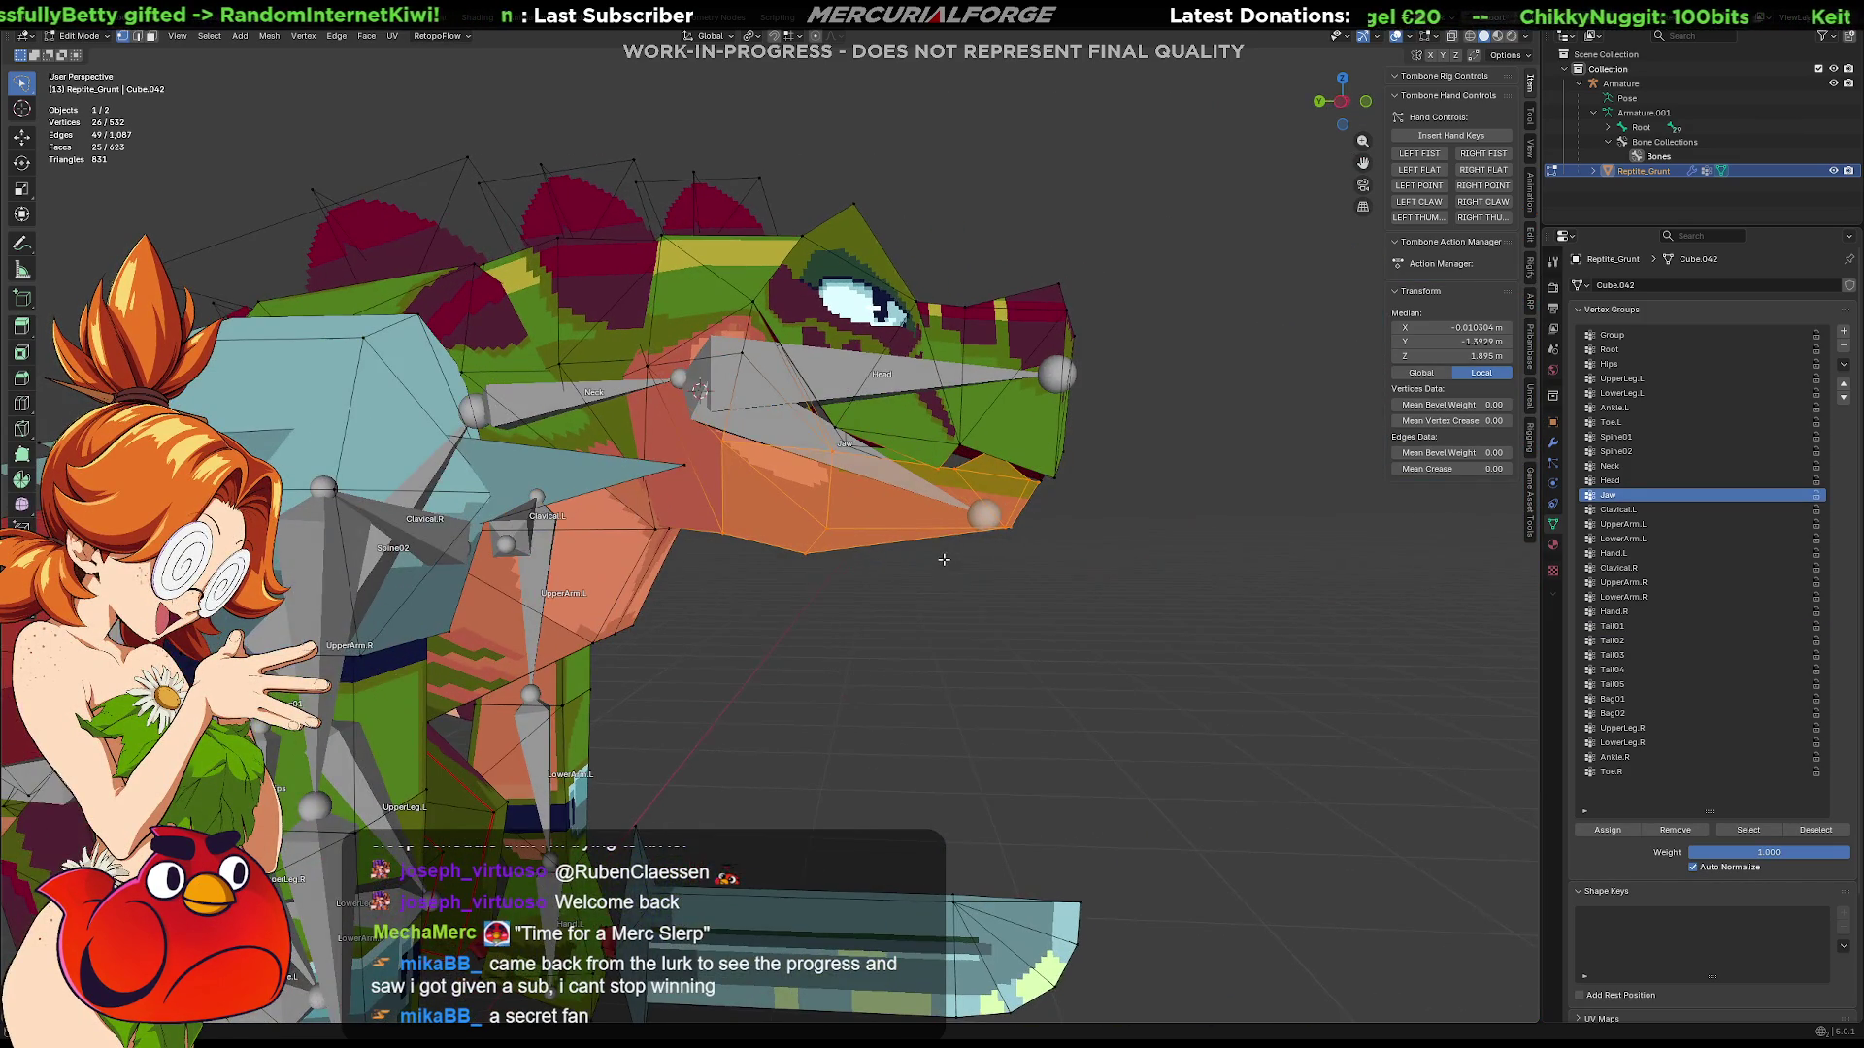
pyautogui.click(1607, 830)
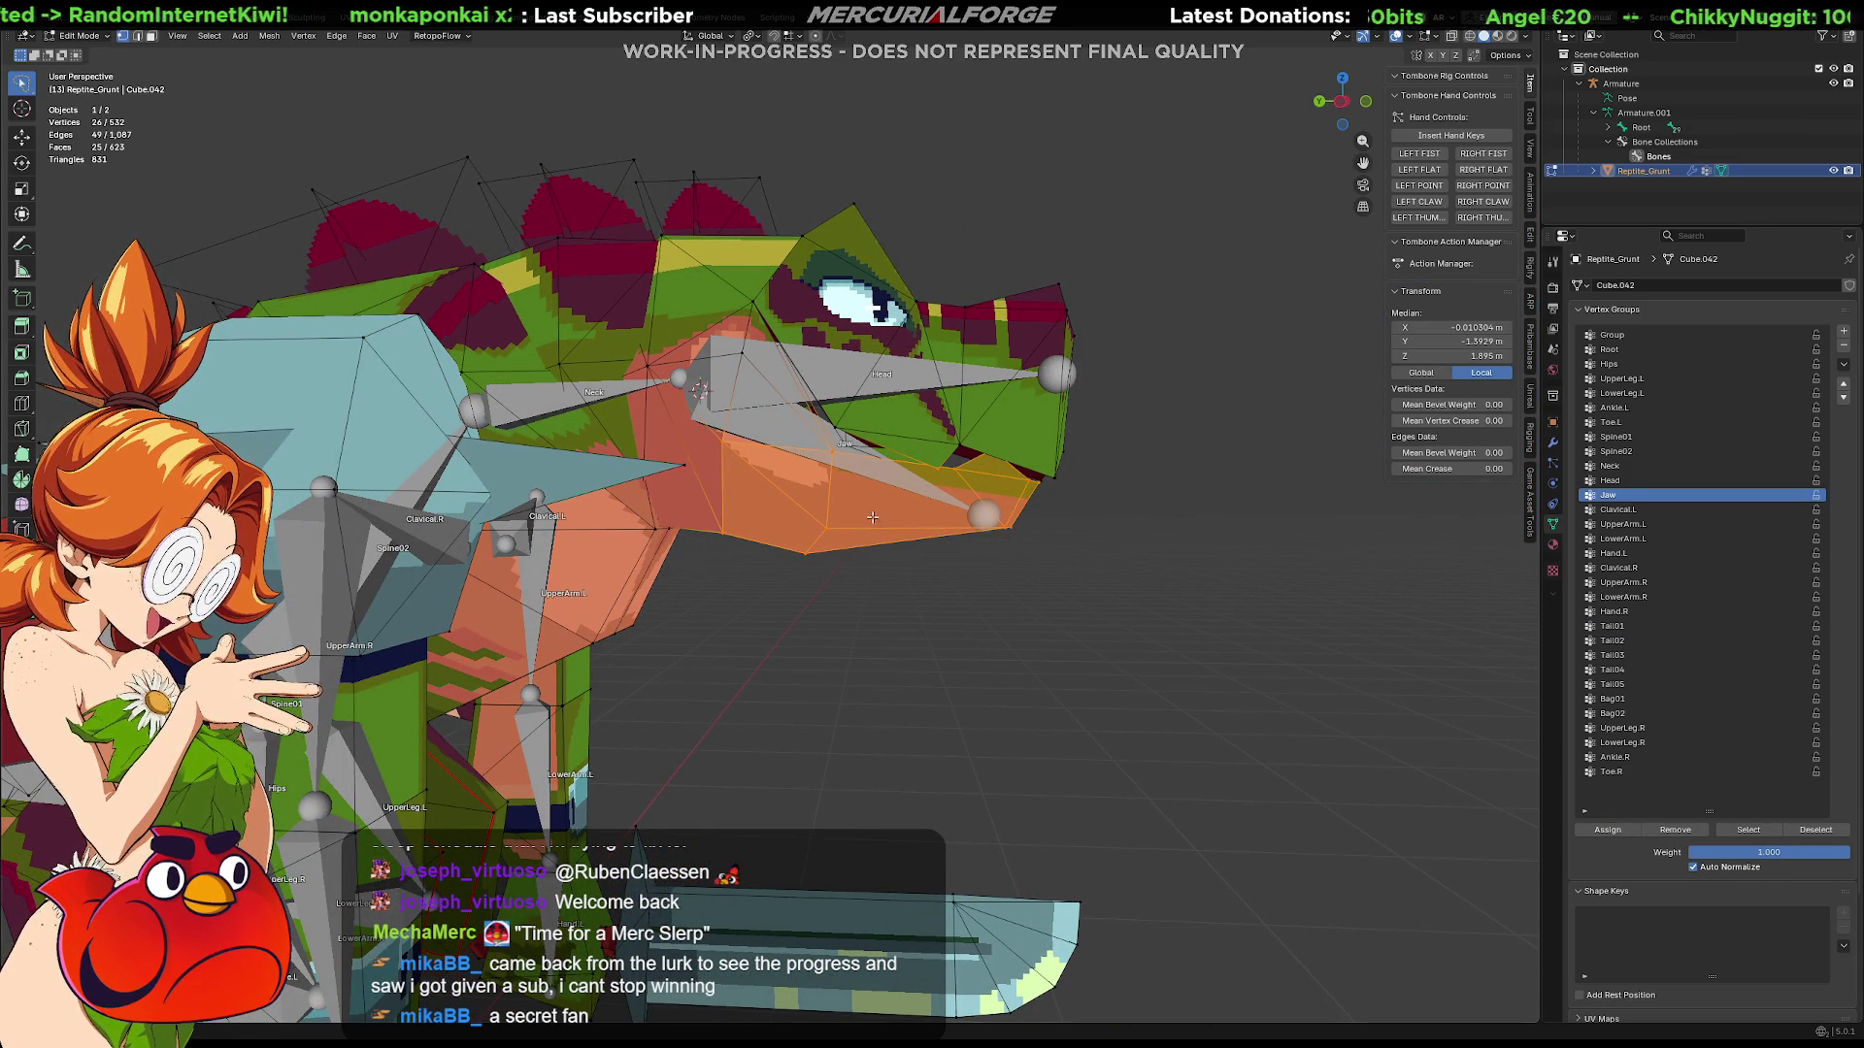
# Step: Inspect the Head and Jaw weights in Weight Paint, then return to Object Mode with the armature
pyautogui.hotkey('ctrl', 'Tab')
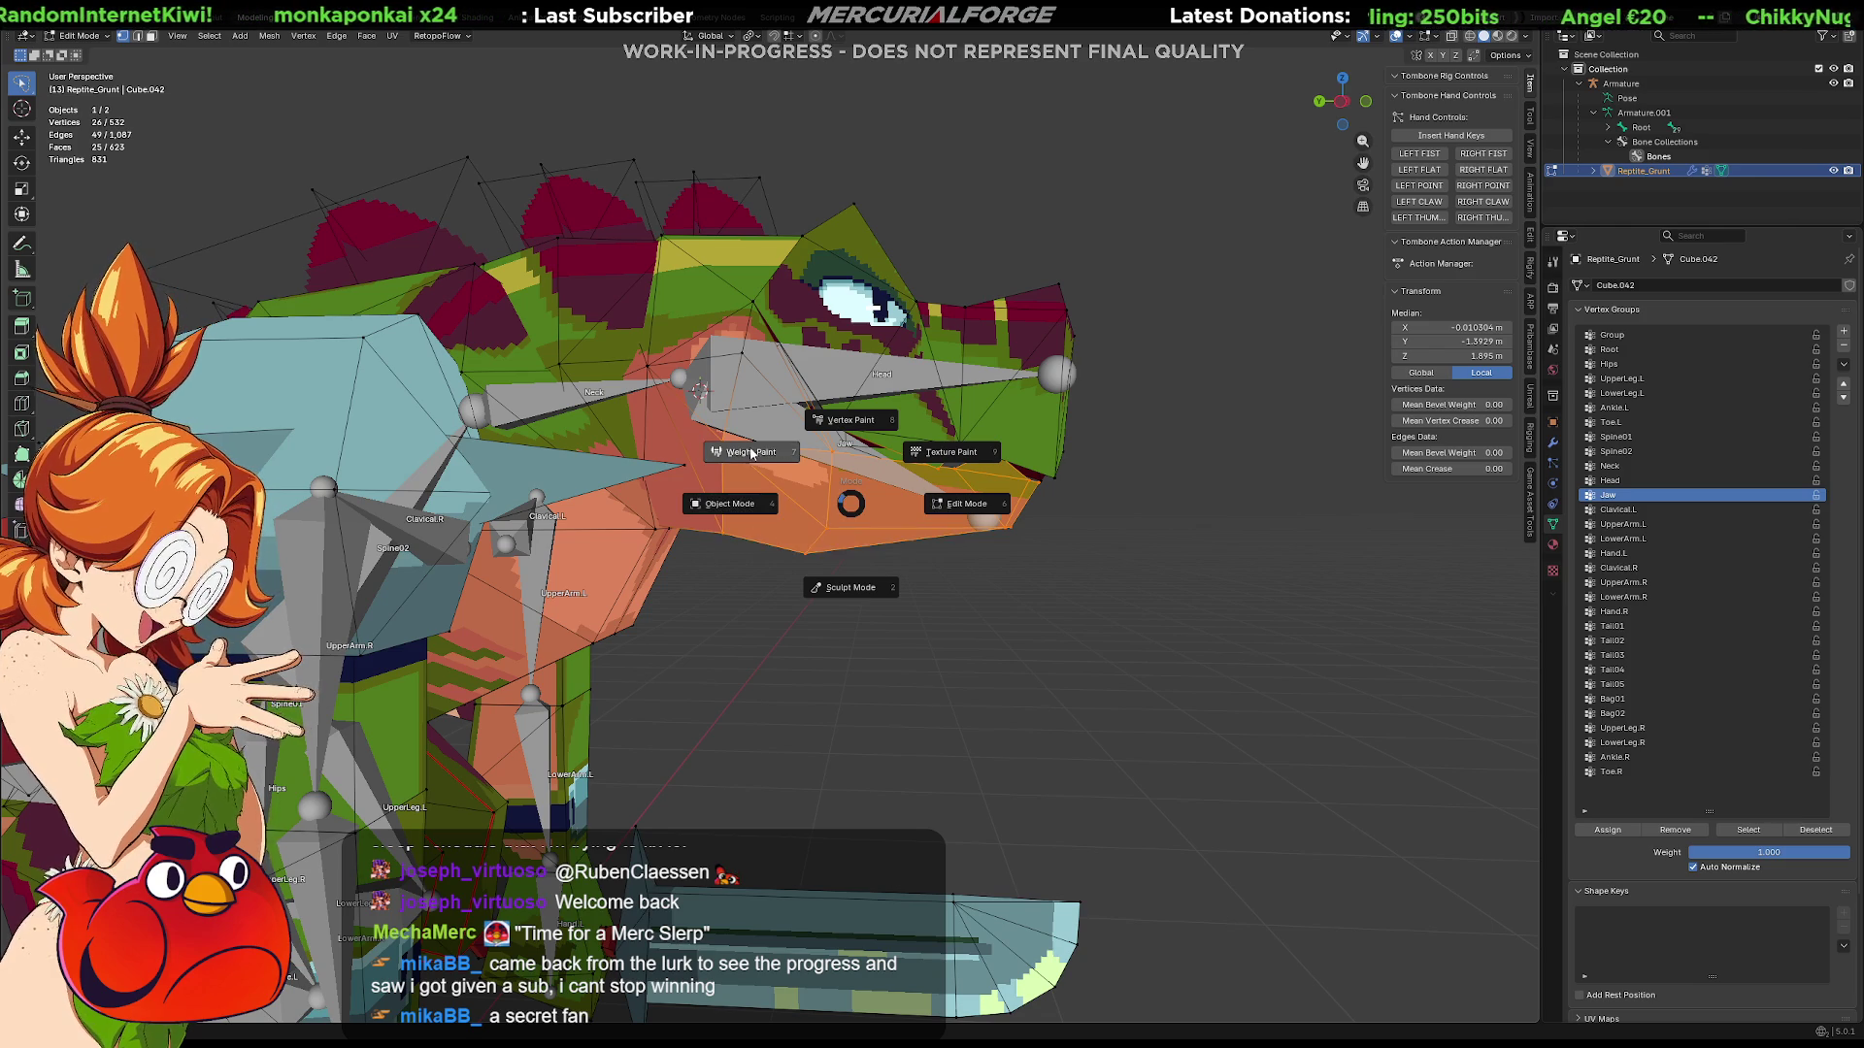
pyautogui.click(782, 452)
pyautogui.moveTo(1115, 519); pyautogui.dragTo(1379, 515, button='middle')
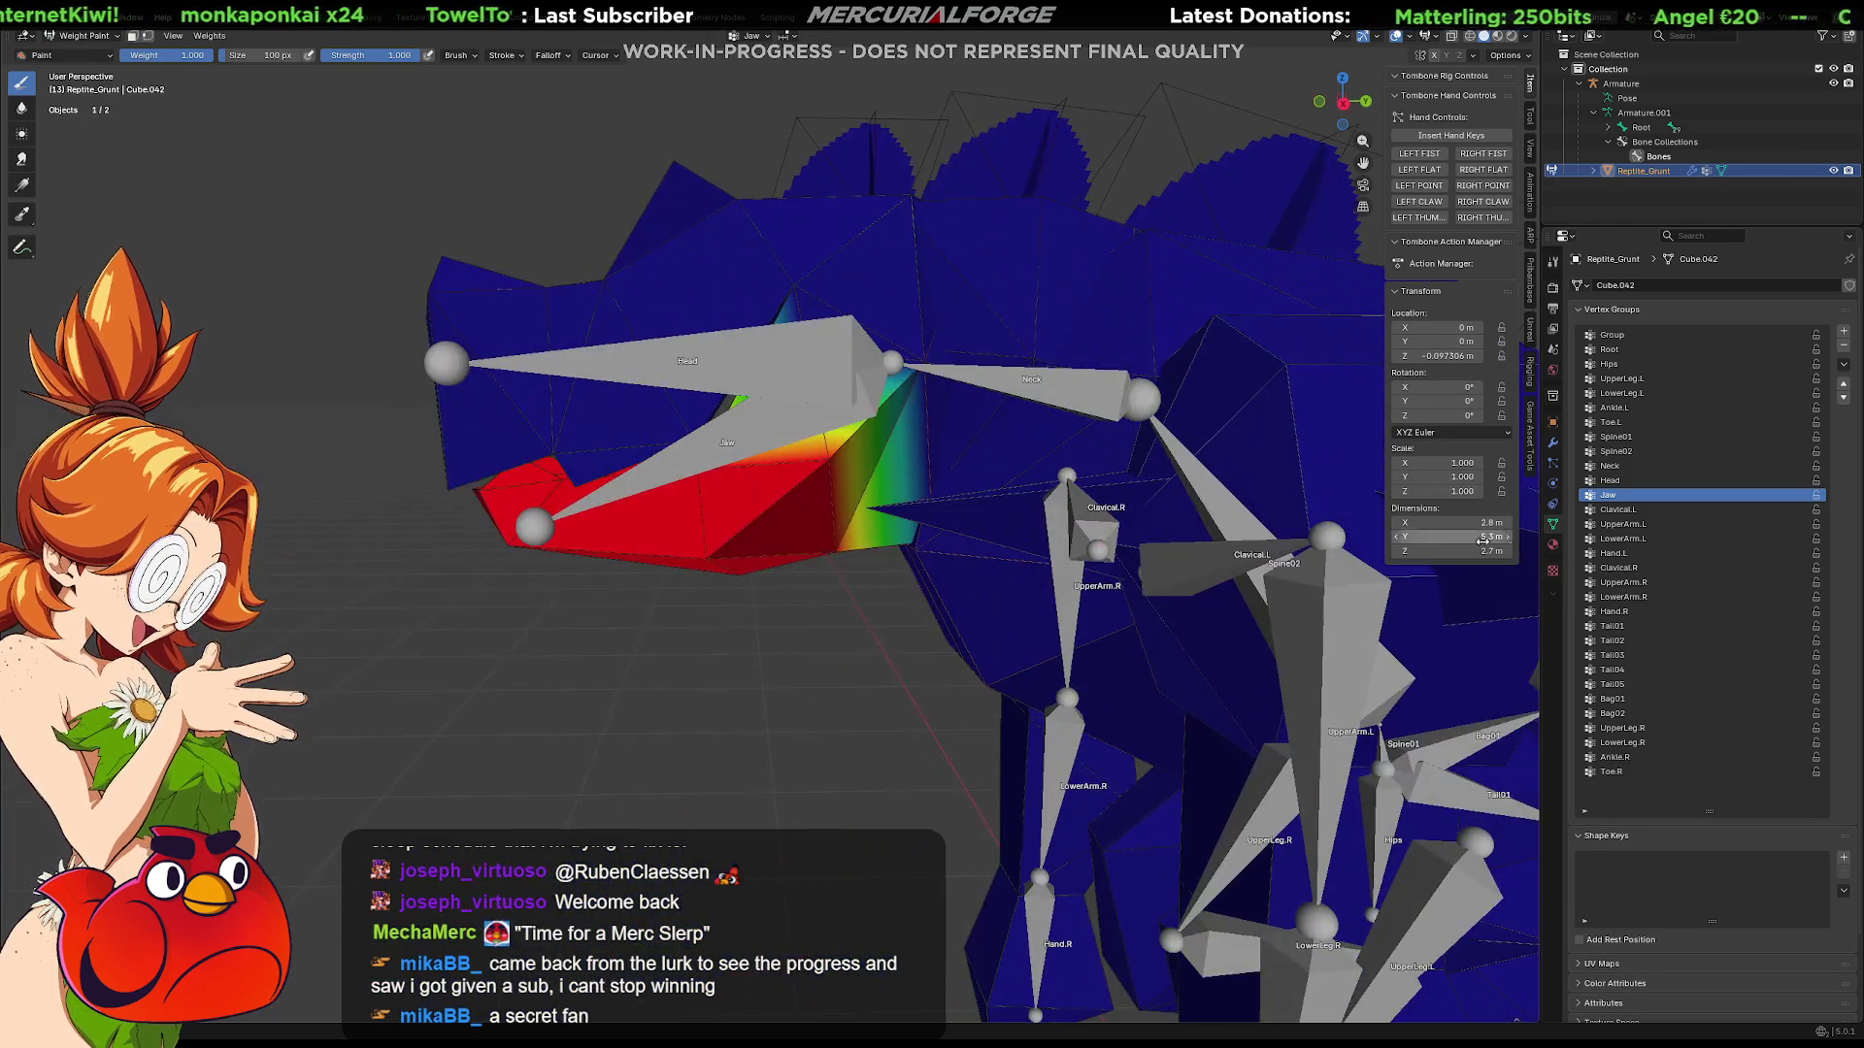
pyautogui.click(1609, 481)
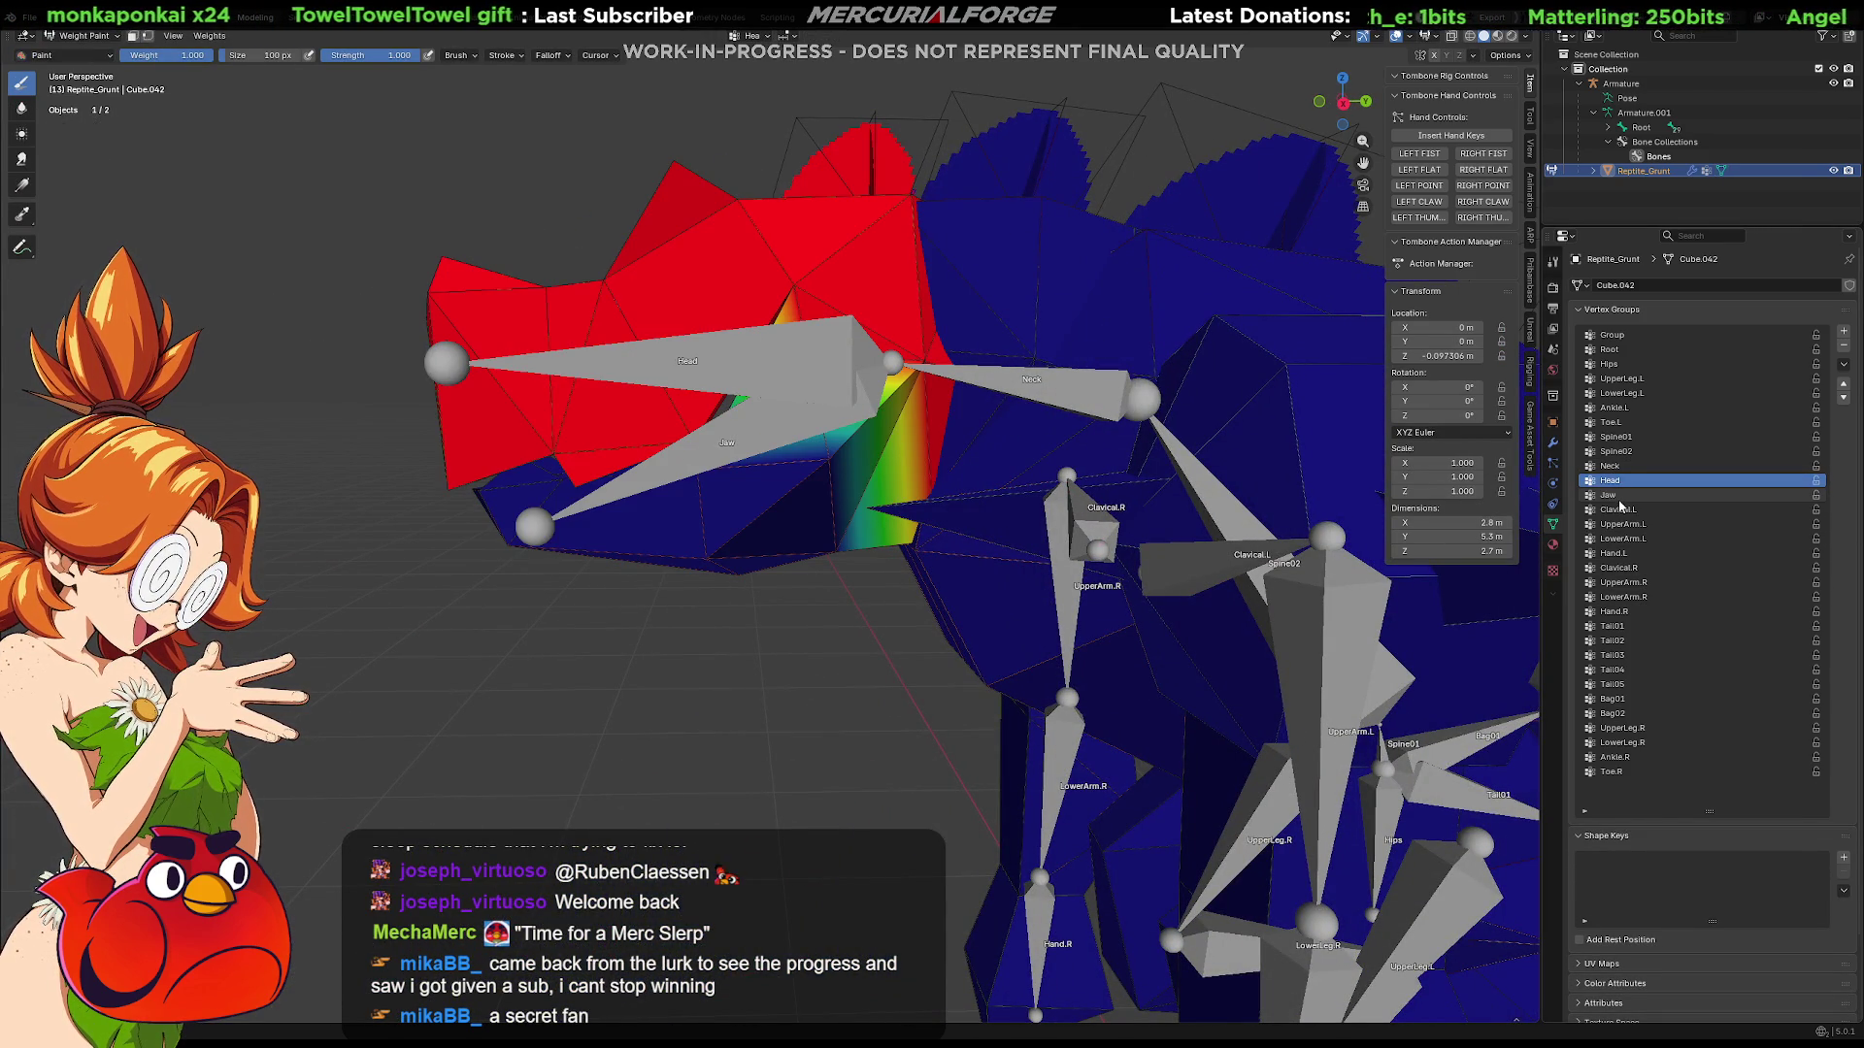
pyautogui.click(1611, 495)
pyautogui.press('Tab')
pyautogui.hotkey('ctrl', 'Tab')
pyautogui.click(788, 427)
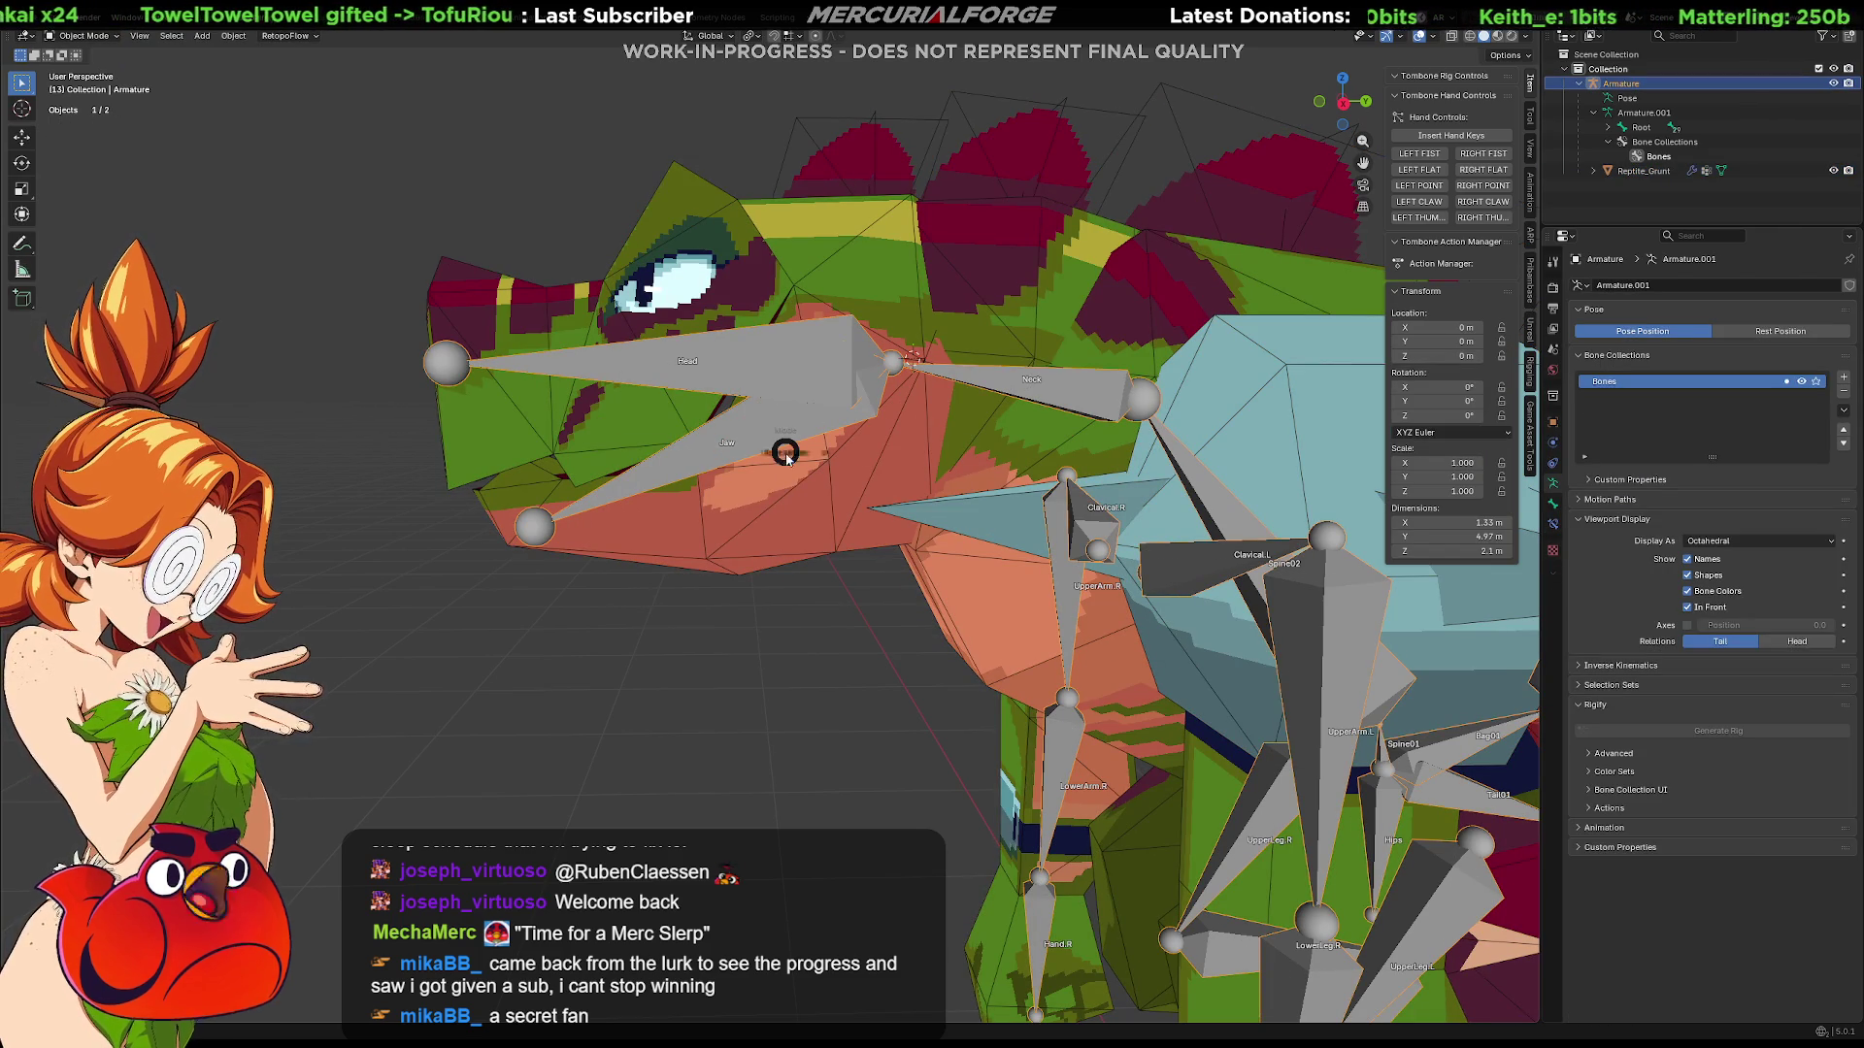
# Step: In Pose Mode, rotate the Jaw bone open on X to test the mouth
pyautogui.hotkey('ctrl', 'Tab')
pyautogui.click(777, 442)
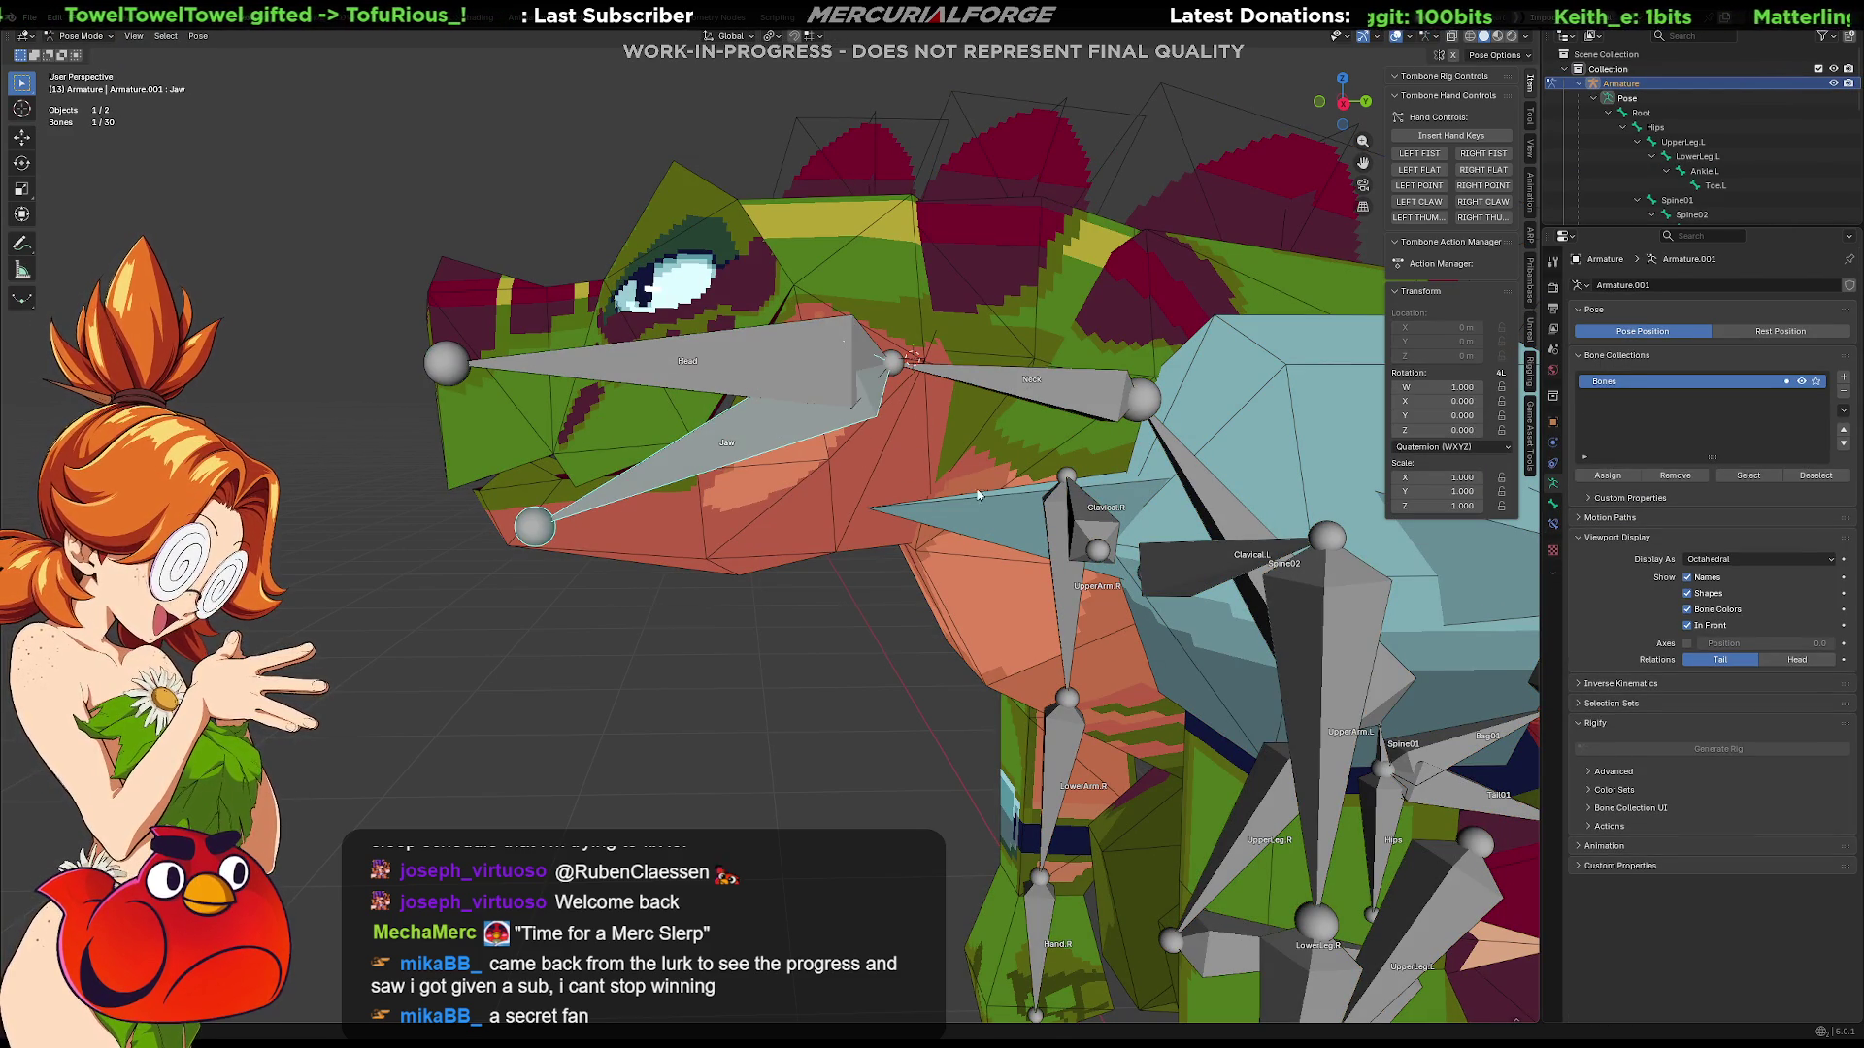
pyautogui.press('r')
pyautogui.press('x')
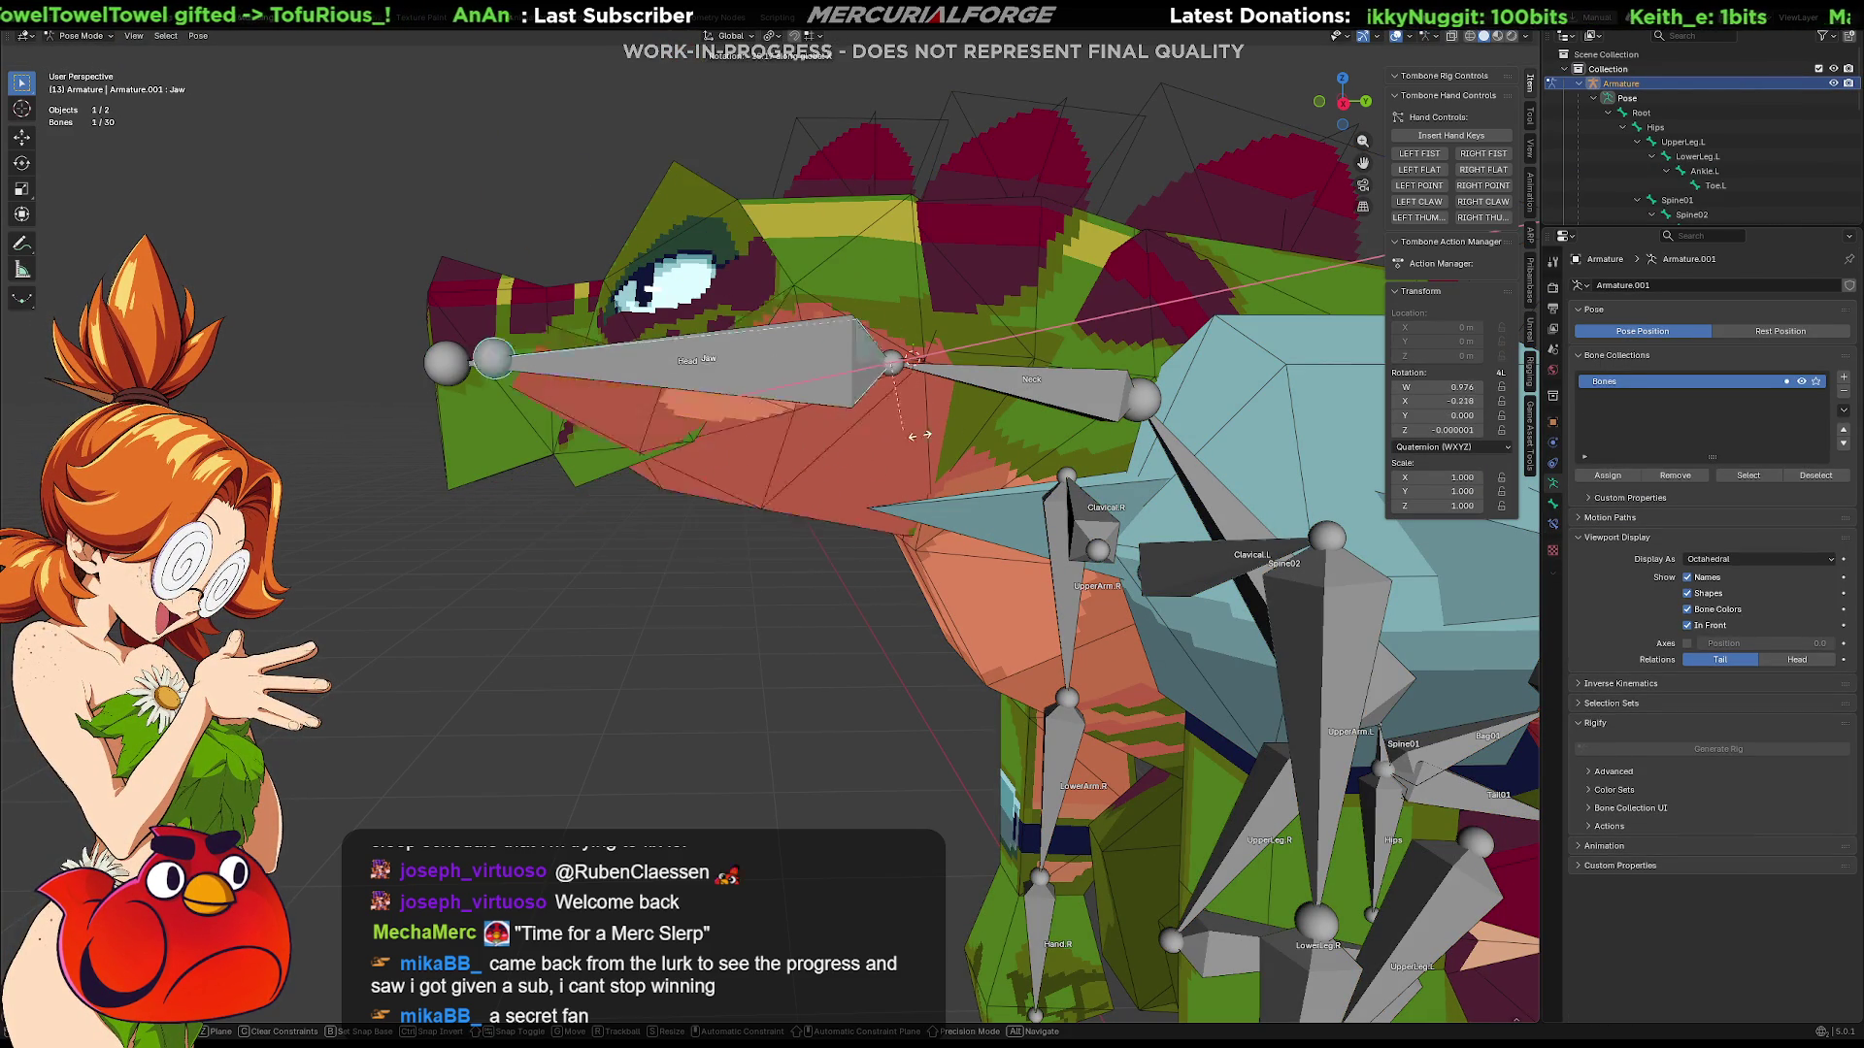
pyautogui.click(809, 520)
pyautogui.moveTo(809, 520); pyautogui.dragTo(1121, 507, button='middle')
# Step: Deselect the Jaw bone and return the armature to Object Mode
pyautogui.click(983, 448)
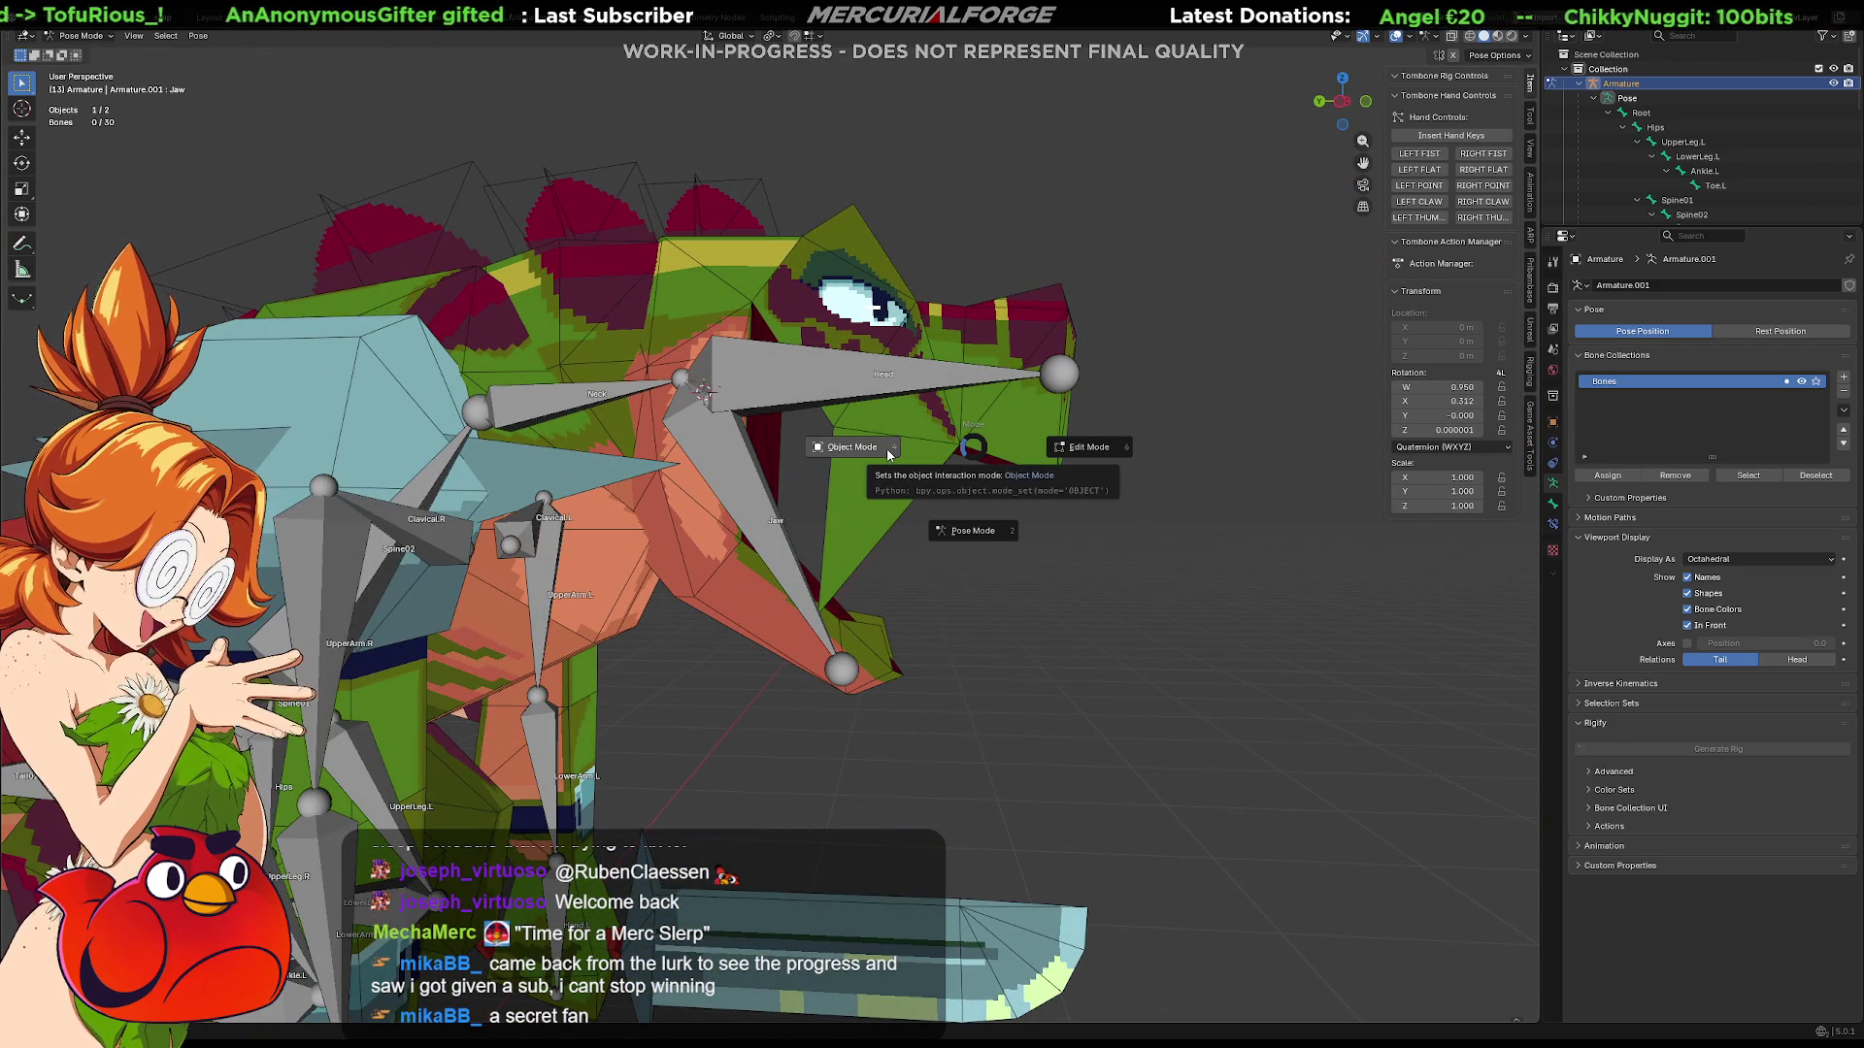
pyautogui.click(912, 447)
pyautogui.hotkey('ctrl', 'Tab')
pyautogui.hotkey('ctrl', 'Tab')
# Step: Move the stray vertex near the jaw from the Jaw group to the Head group, then exit Edit Mode
pyautogui.click(1015, 444)
pyautogui.hotkey('ctrl', 'Tab')
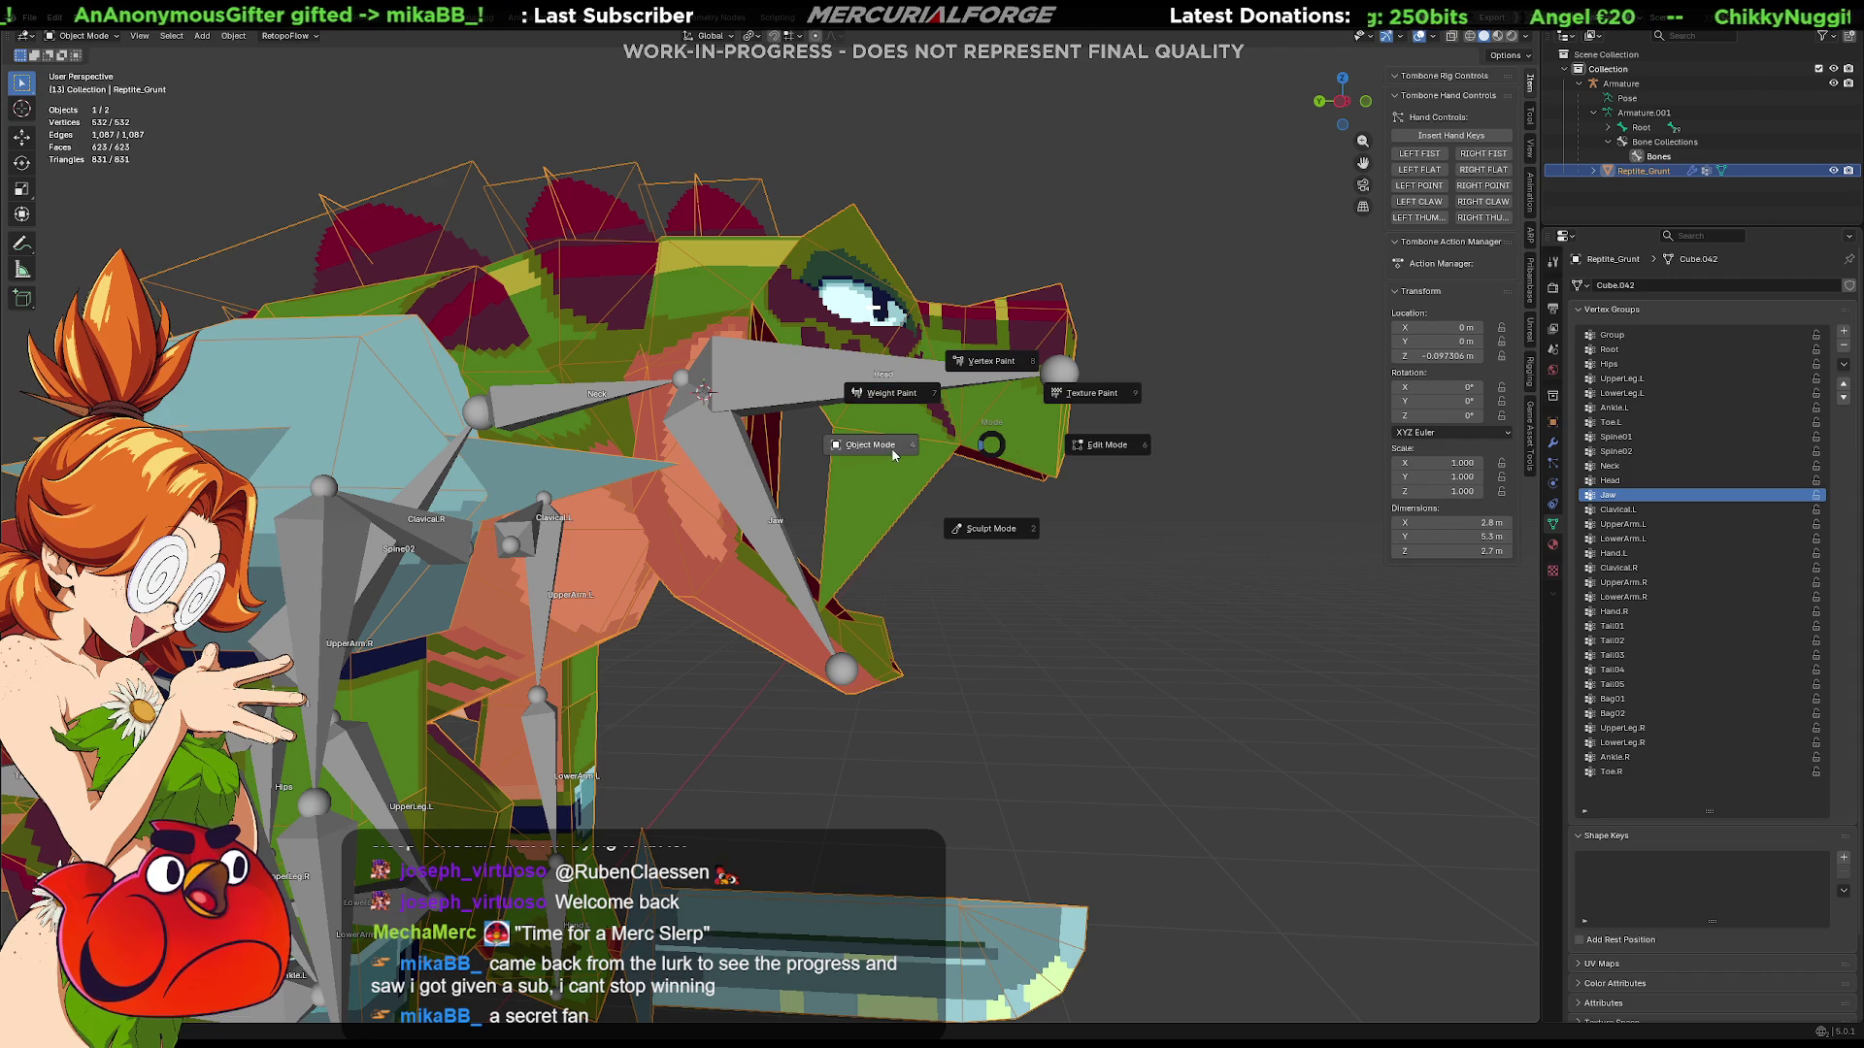
pyautogui.click(942, 529)
pyautogui.click(942, 469)
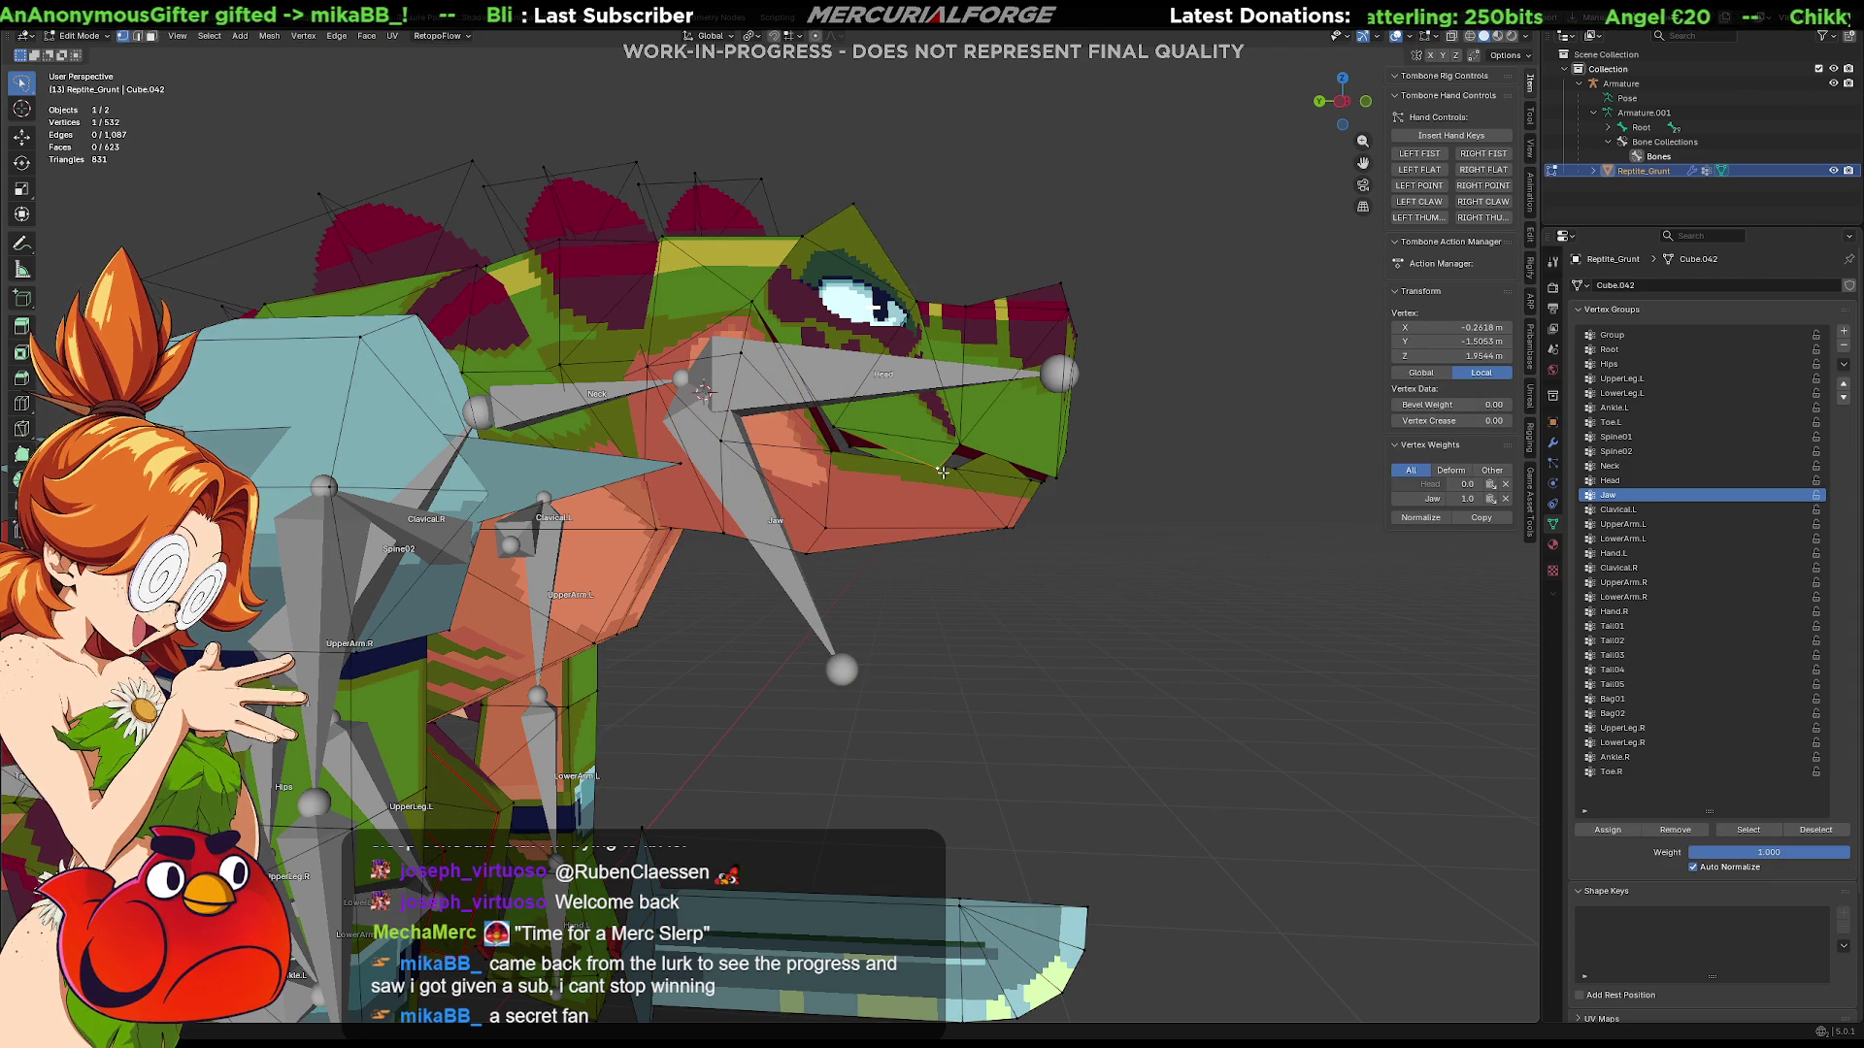
pyautogui.moveTo(1152, 655); pyautogui.dragTo(1131, 647, button='middle')
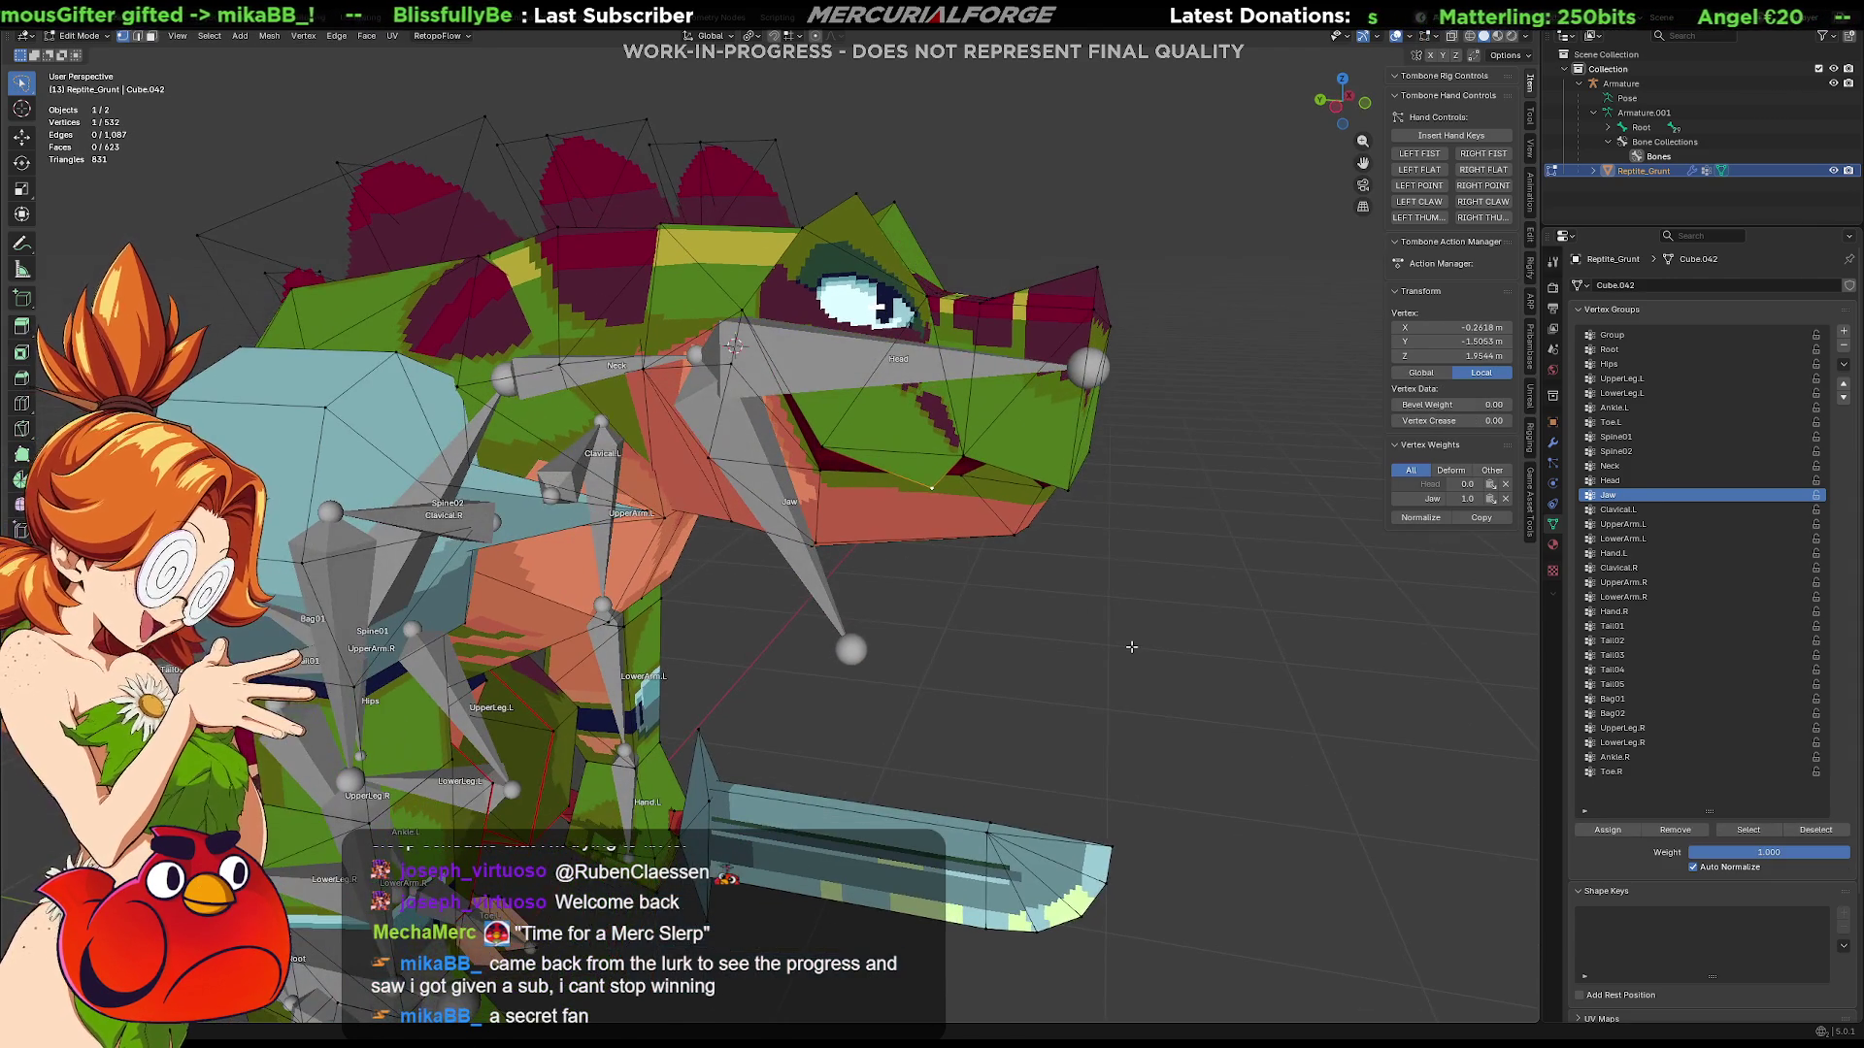
pyautogui.click(1679, 831)
pyautogui.click(1611, 480)
pyautogui.click(1616, 831)
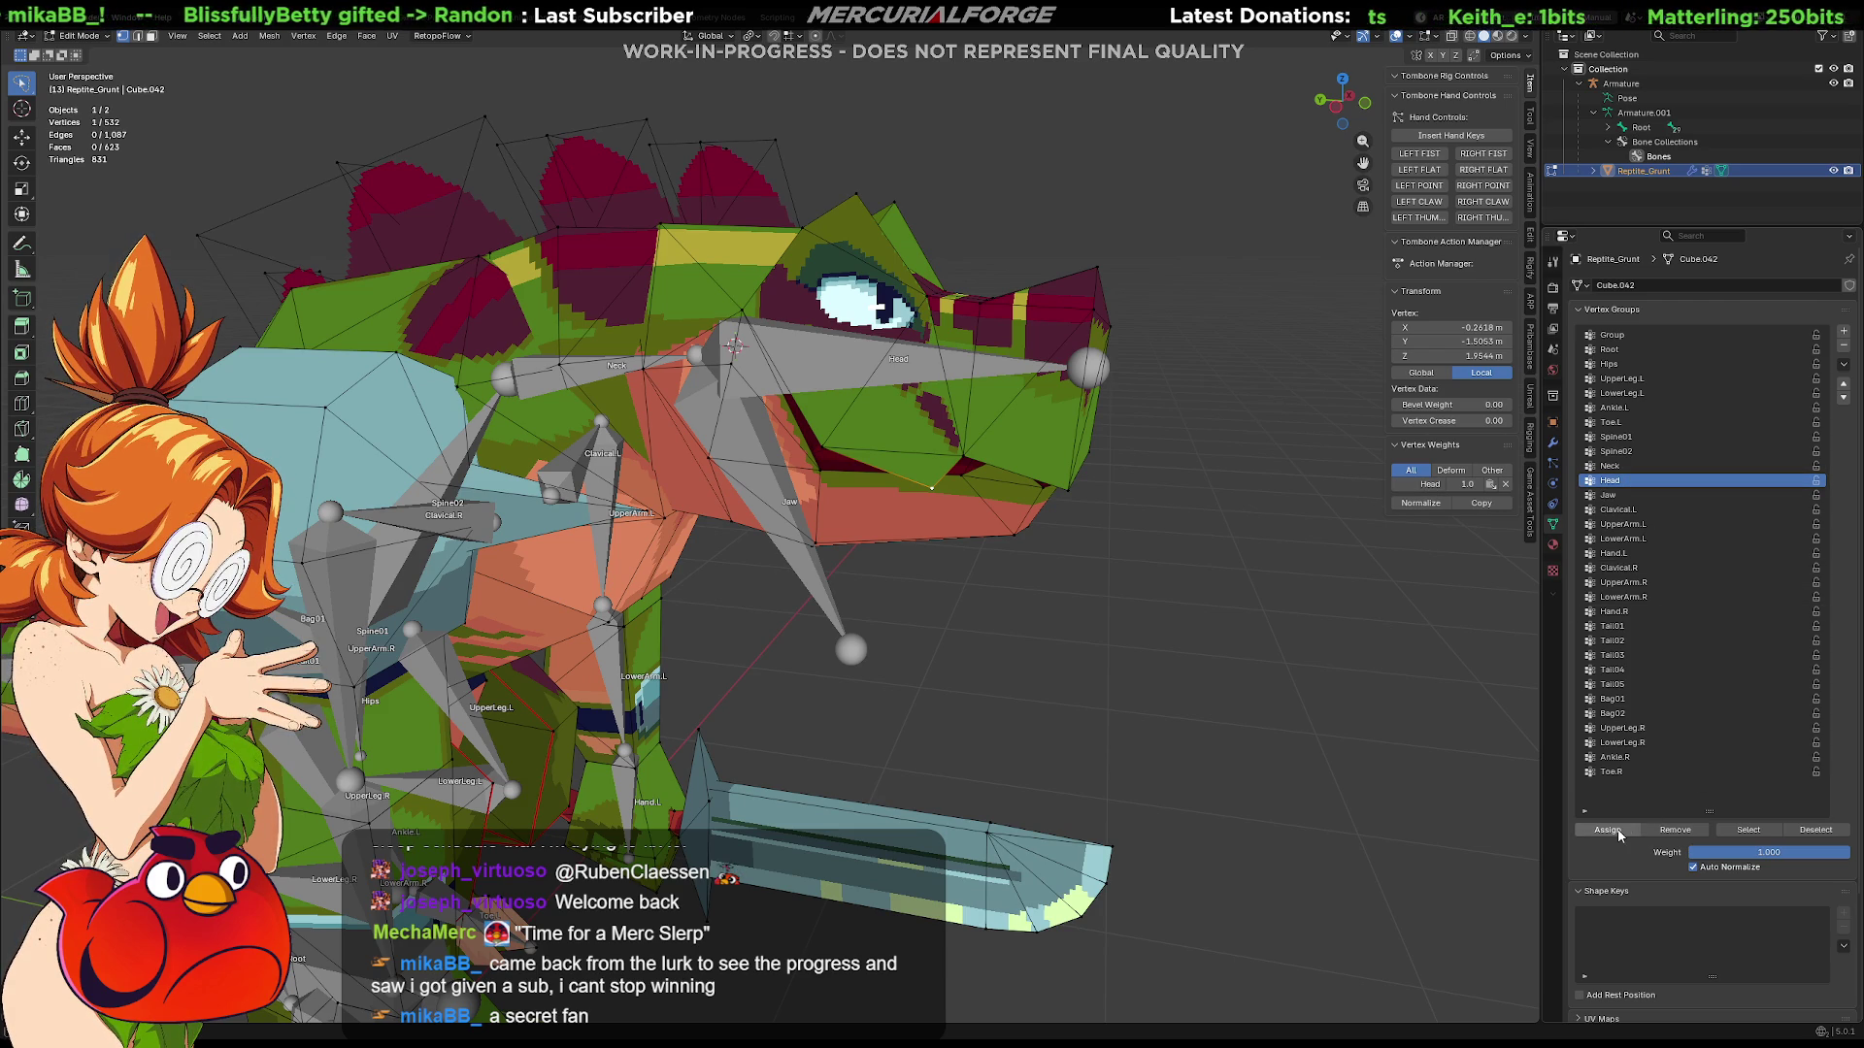
pyautogui.press('Tab')
pyautogui.moveTo(1129, 588); pyautogui.dragTo(848, 562, button='middle')
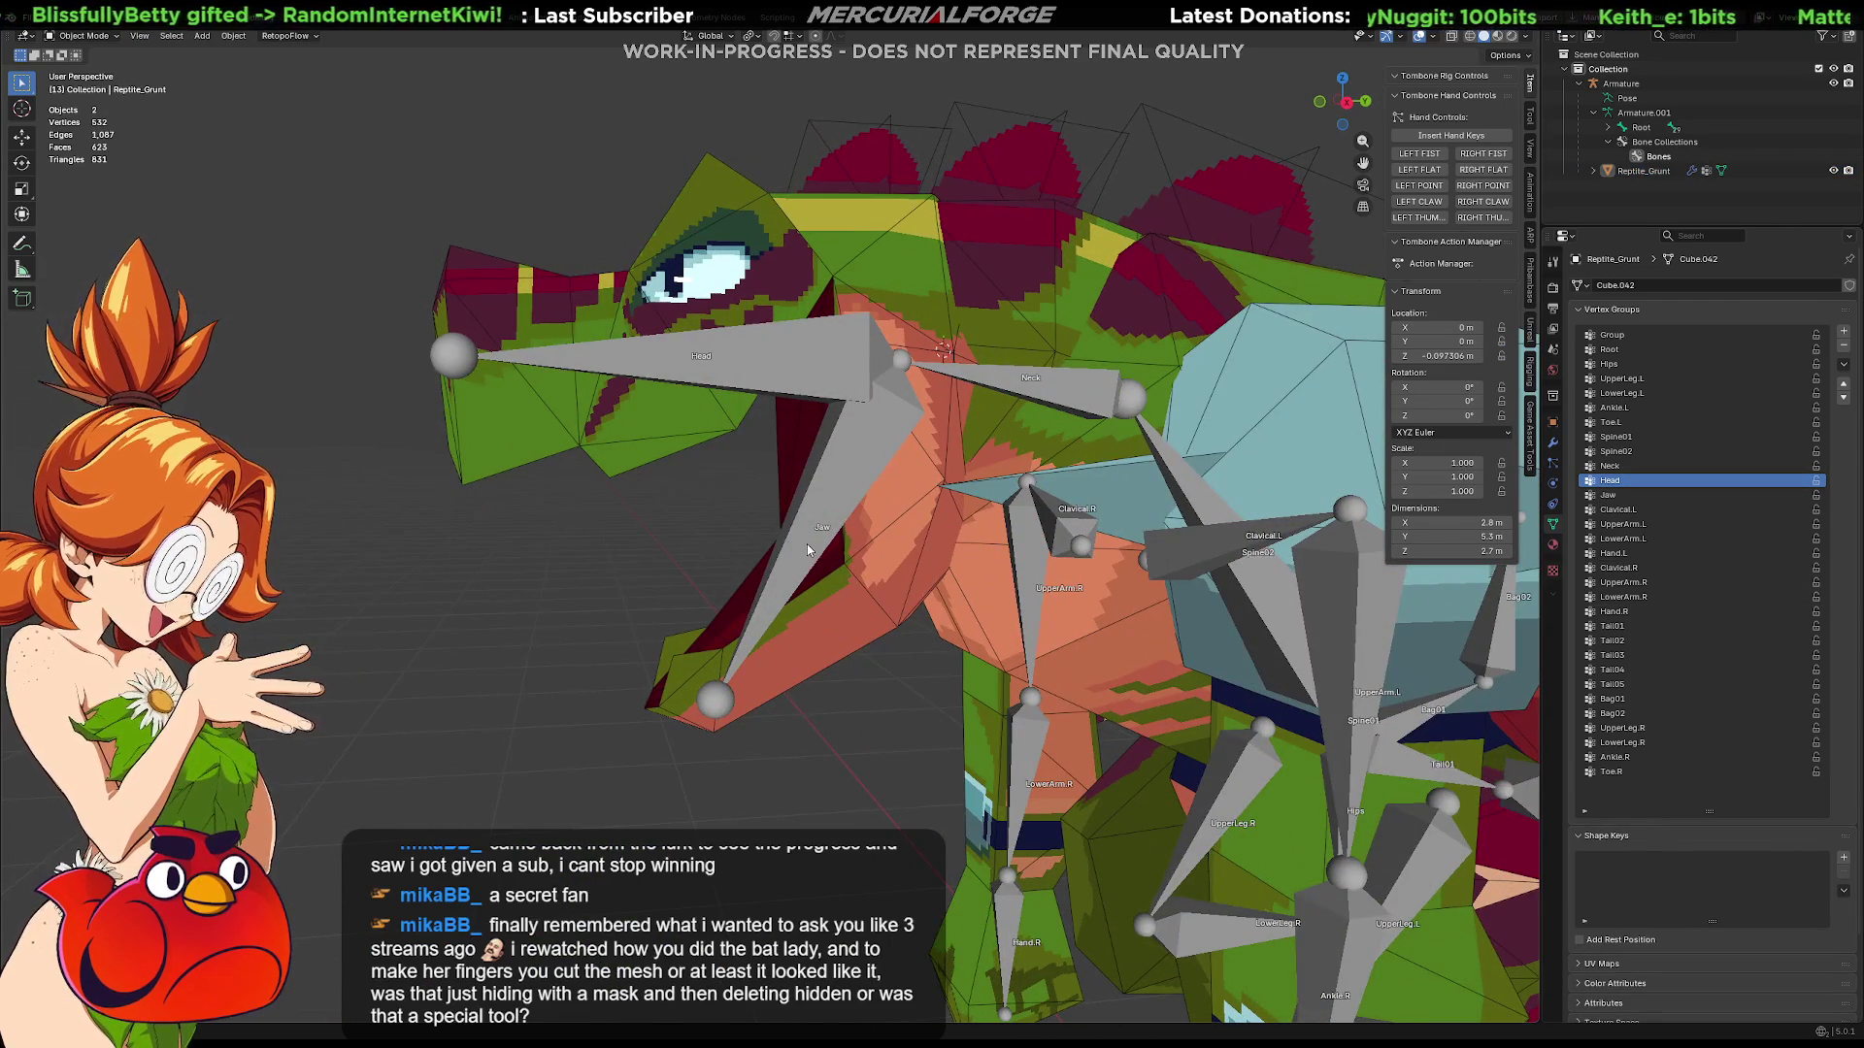
# Step: Set the Jaw bone's Rotation W and X to 0 in Pose Mode, then undo it
pyautogui.click(807, 550)
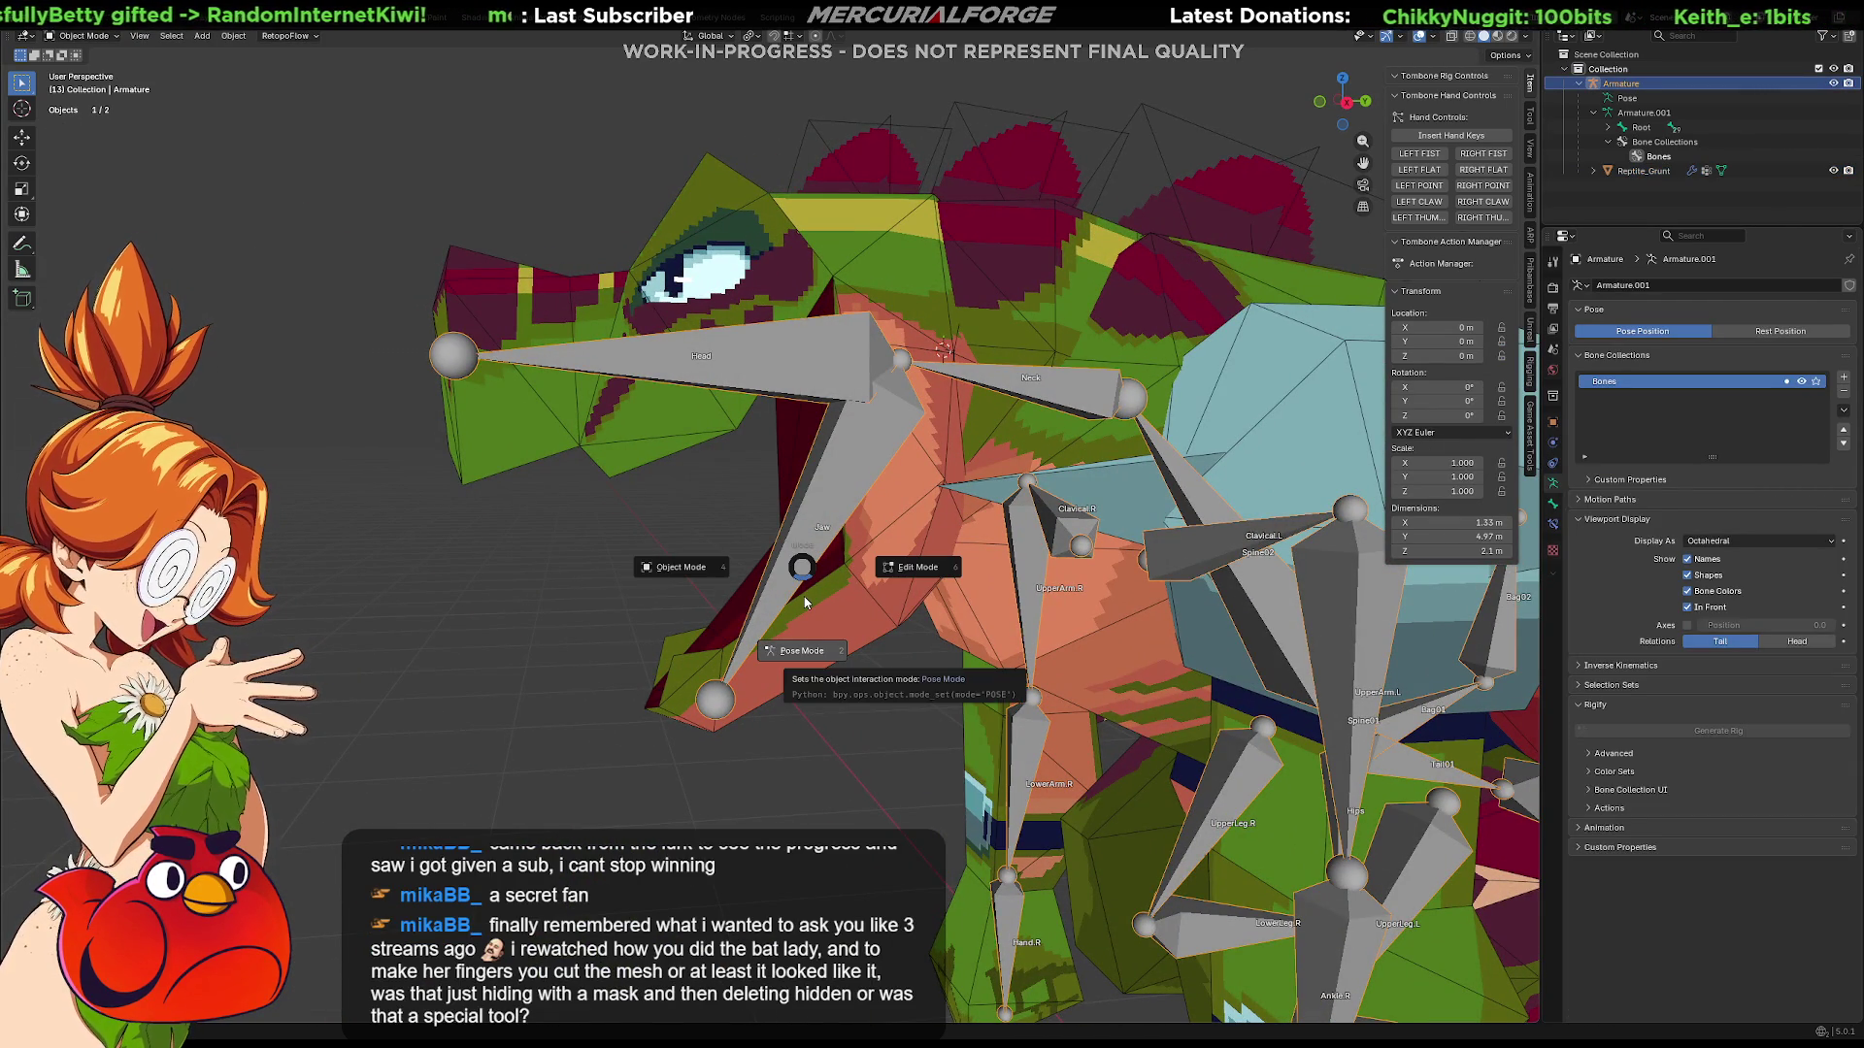
pyautogui.hotkey('ctrl', 'Tab')
pyautogui.click(817, 522)
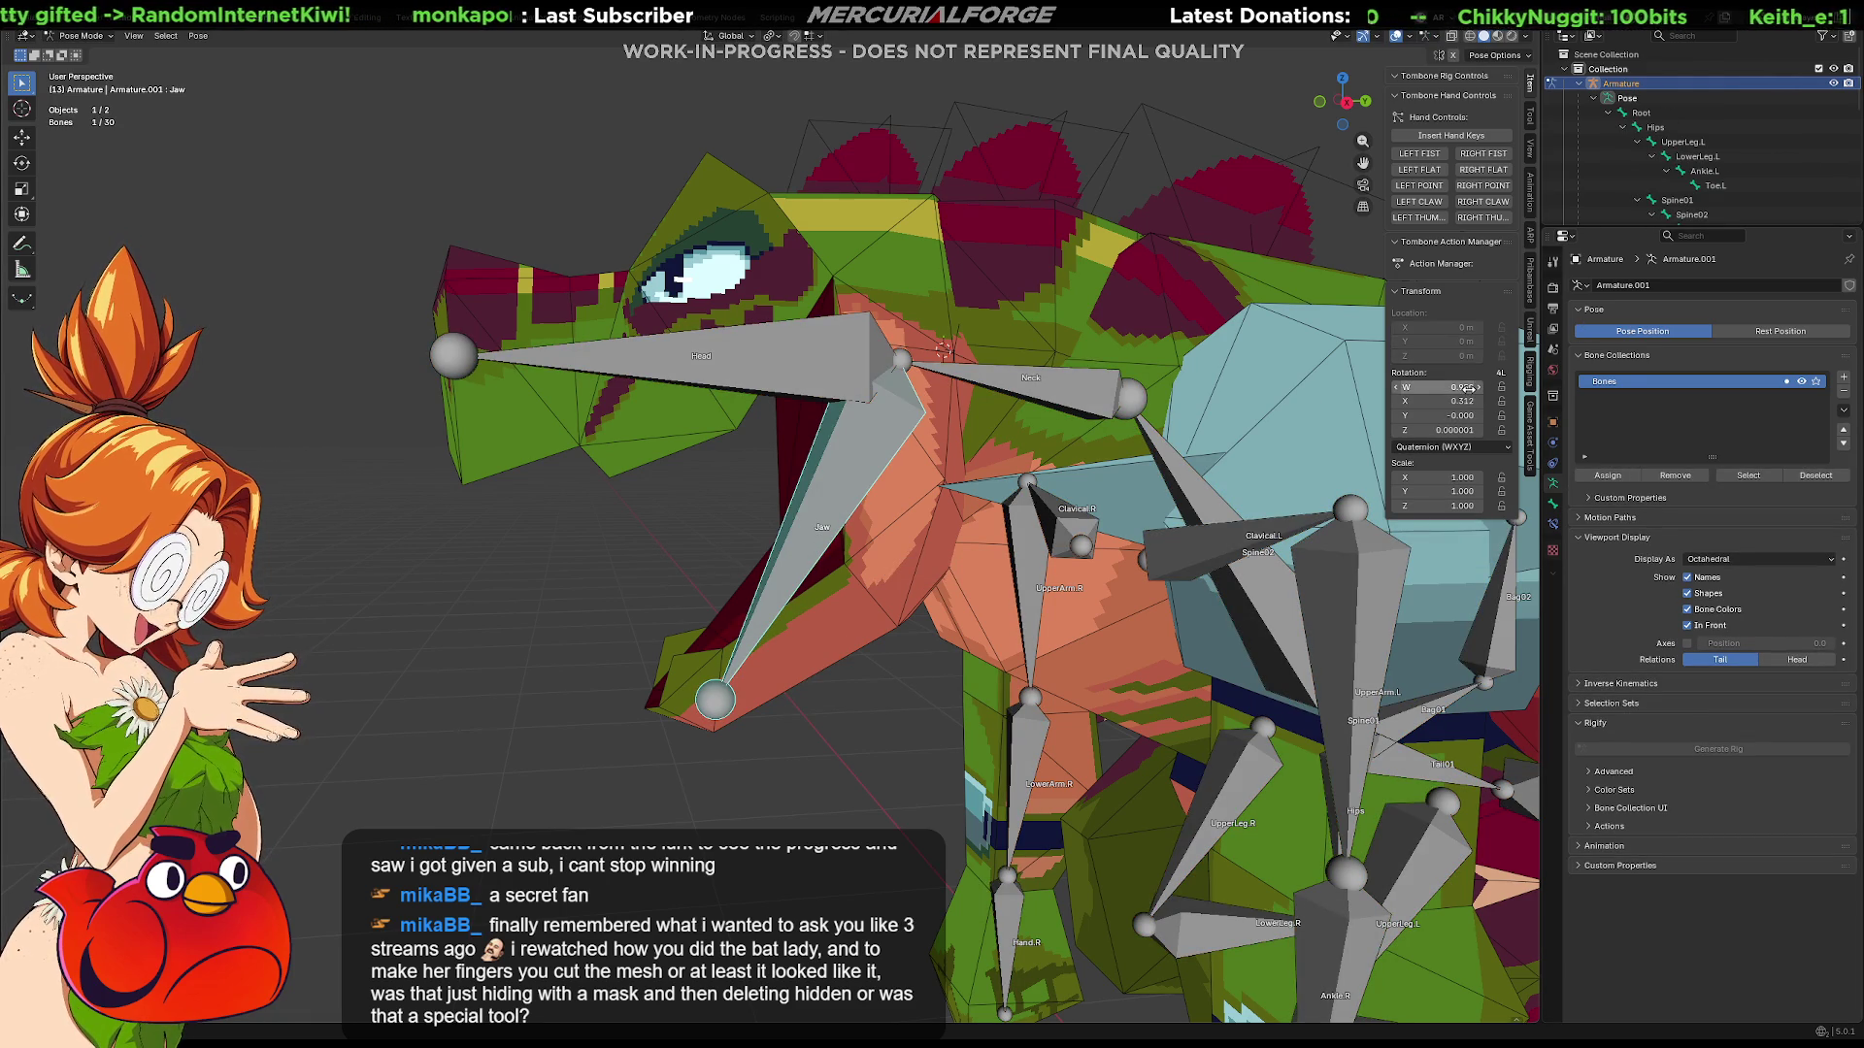
pyautogui.write('0')
pyautogui.press('Return')
pyautogui.write('0')
pyautogui.press('Return')
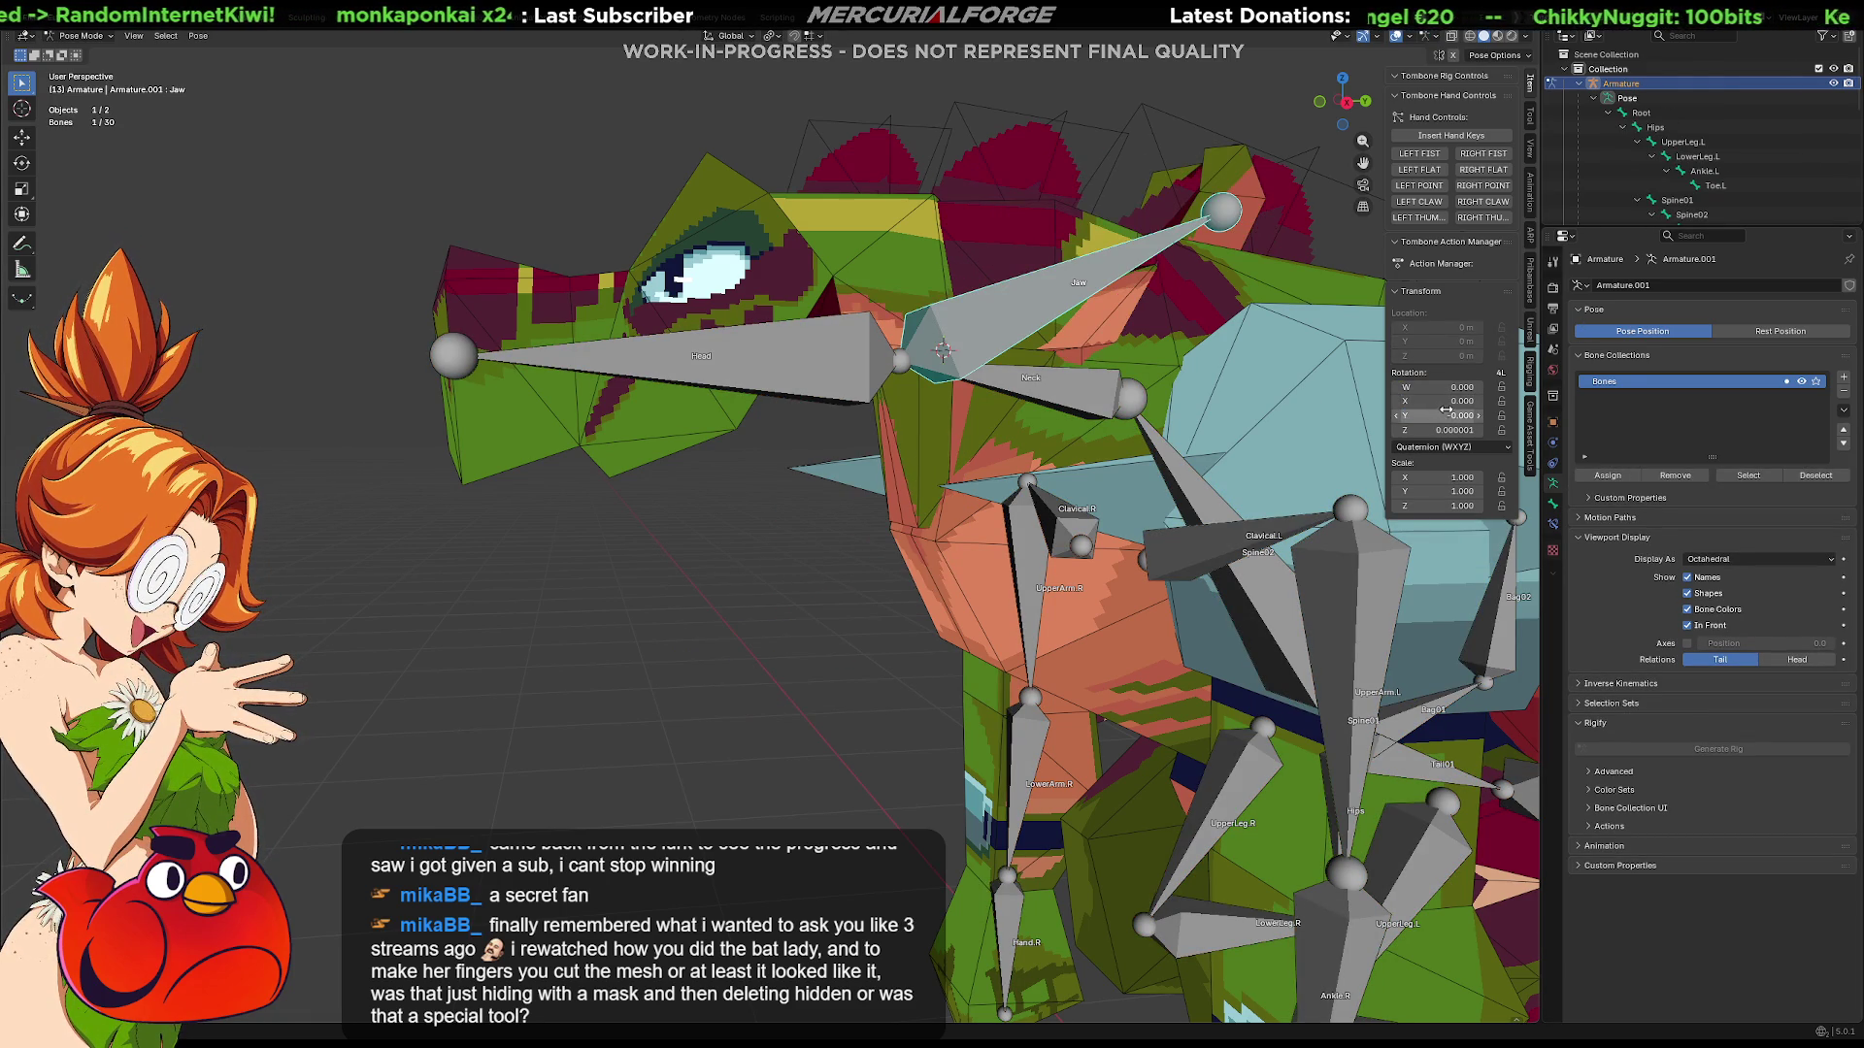
pyautogui.press('BackSpace')
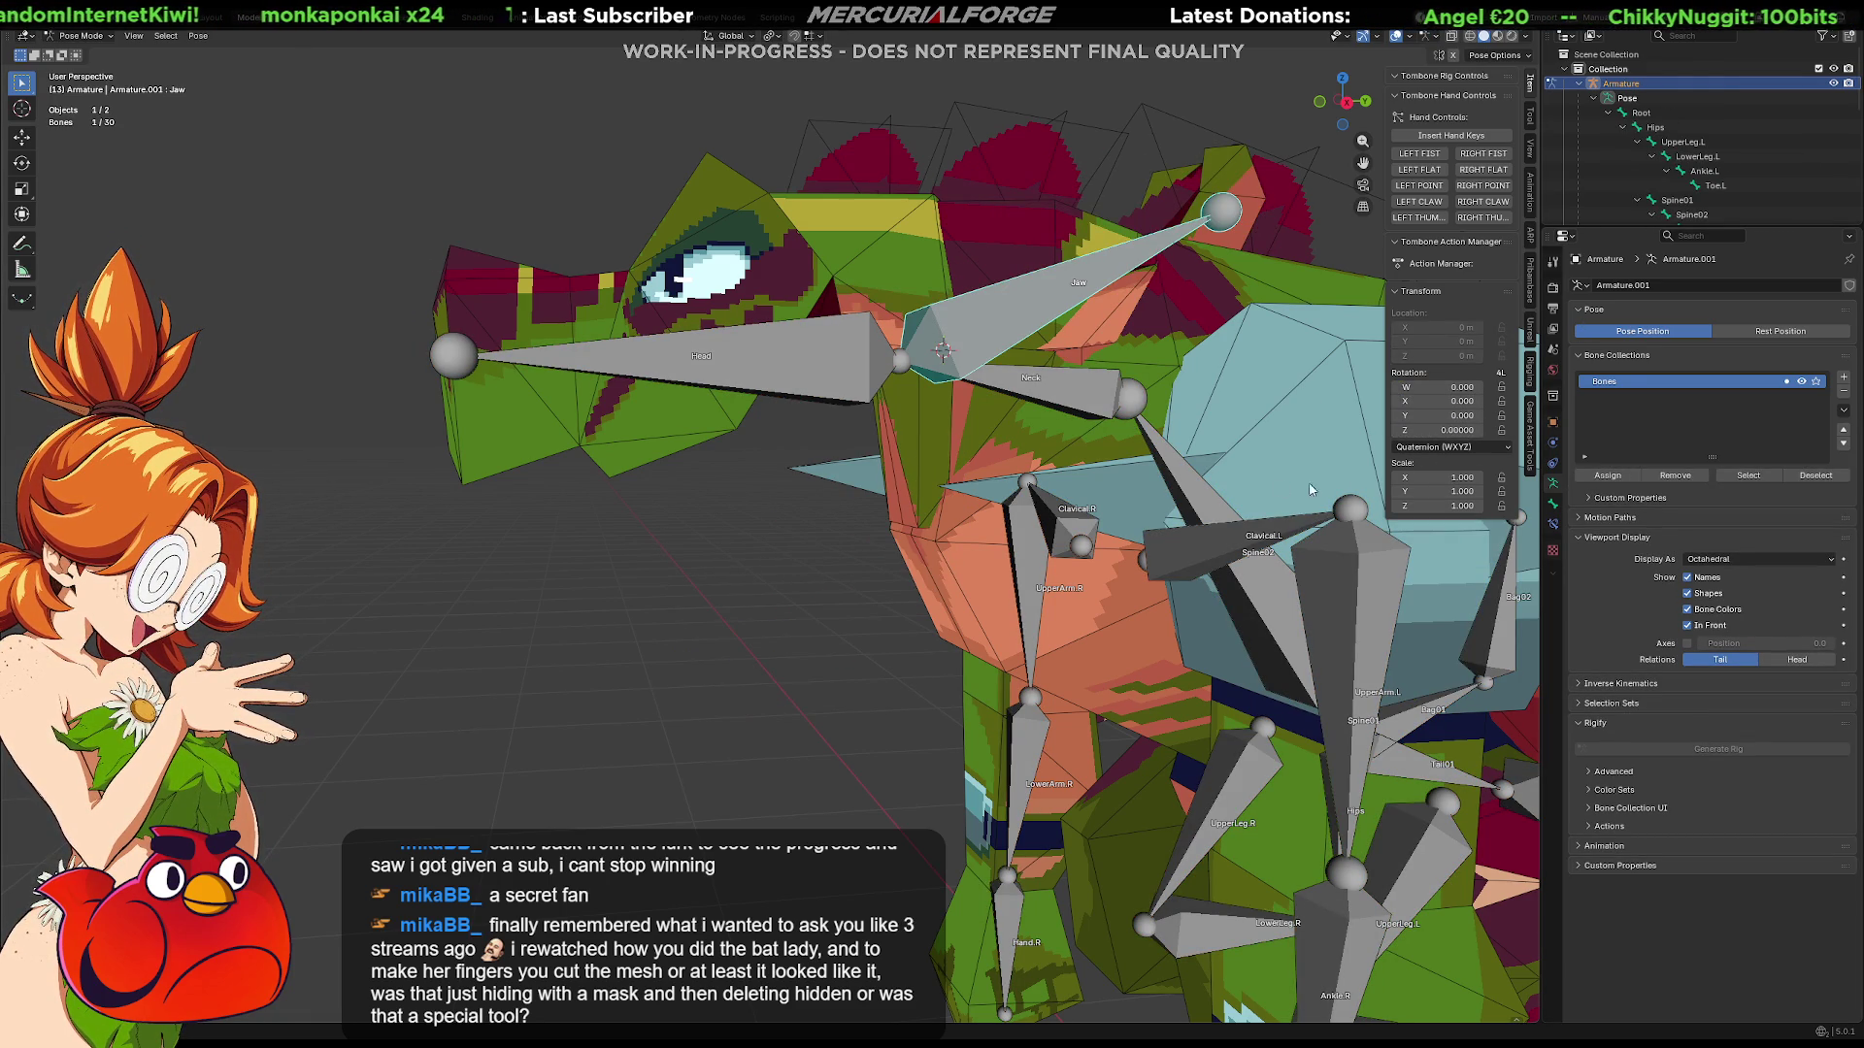
pyautogui.hotkey('ctrl', 'z')
pyautogui.hotkey('ctrl', 'z')
pyautogui.hotkey('ctrl', 'z')
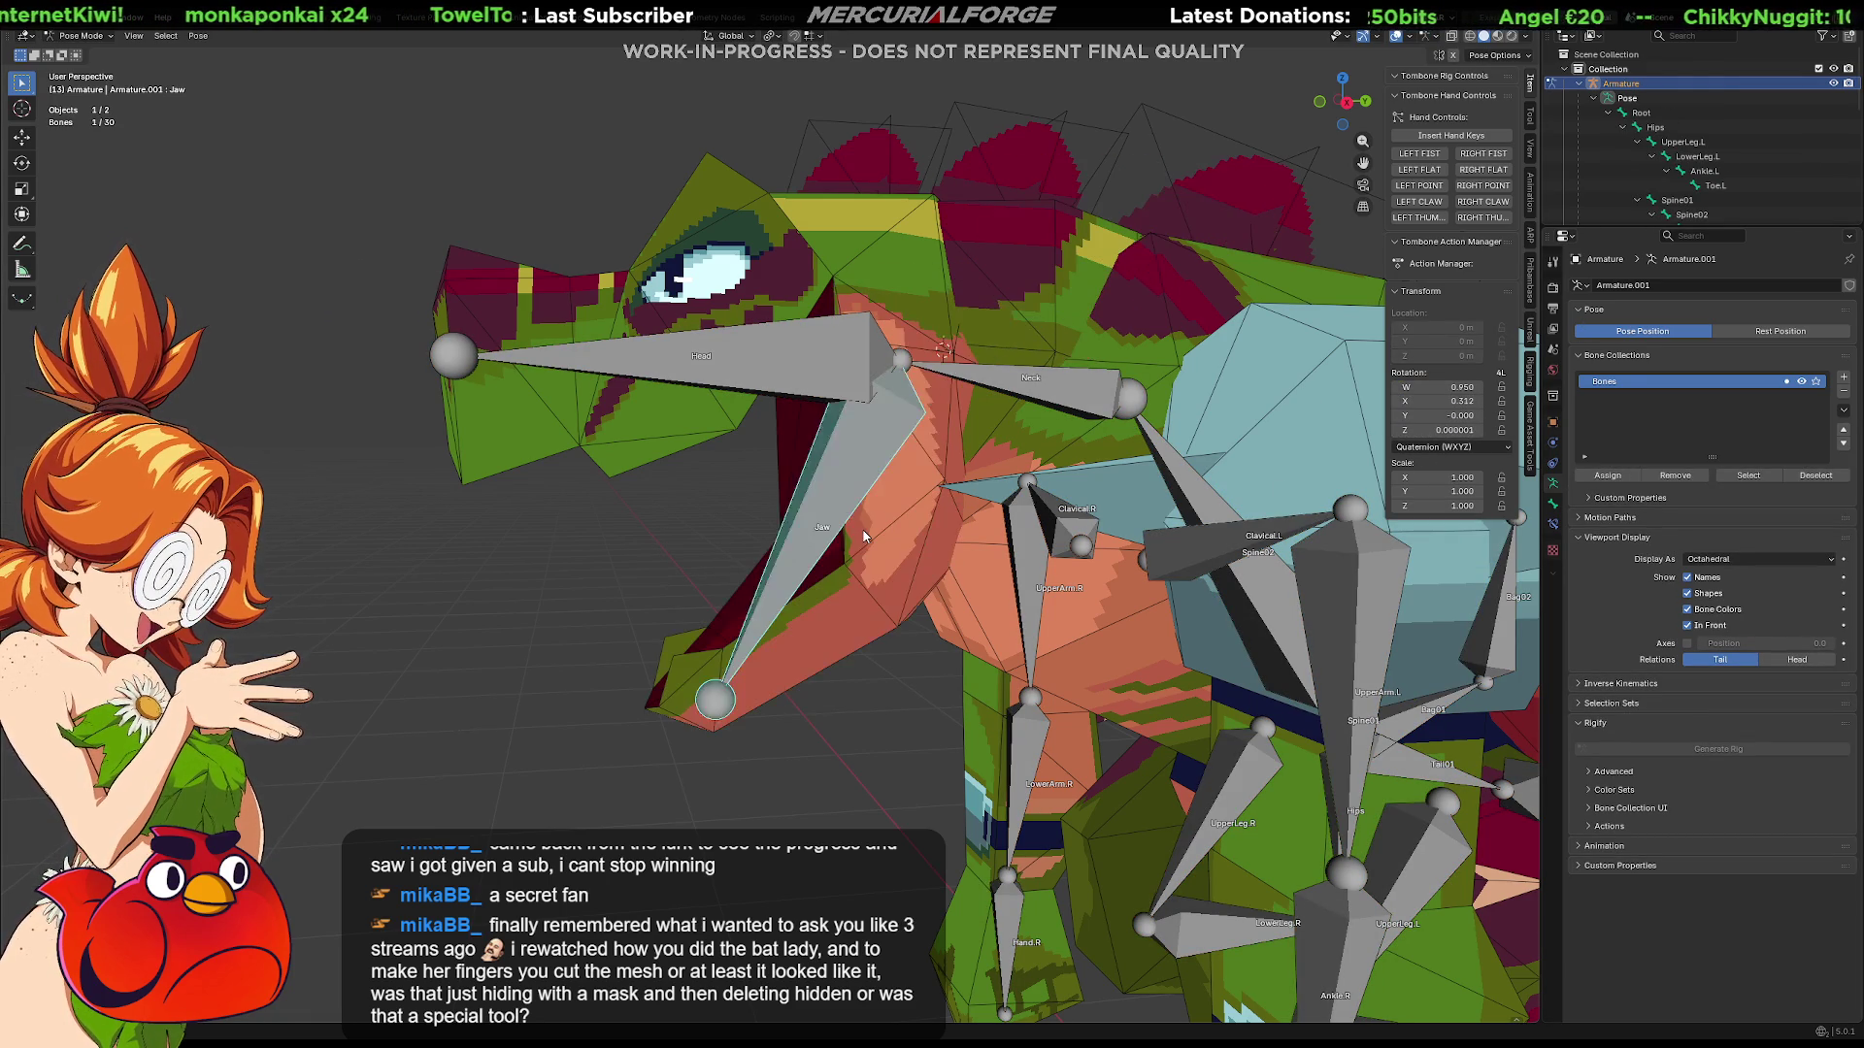
# Step: Toggle the mesh's Edit Mode, then select the armature and enter its Edit Mode
pyautogui.press('Tab')
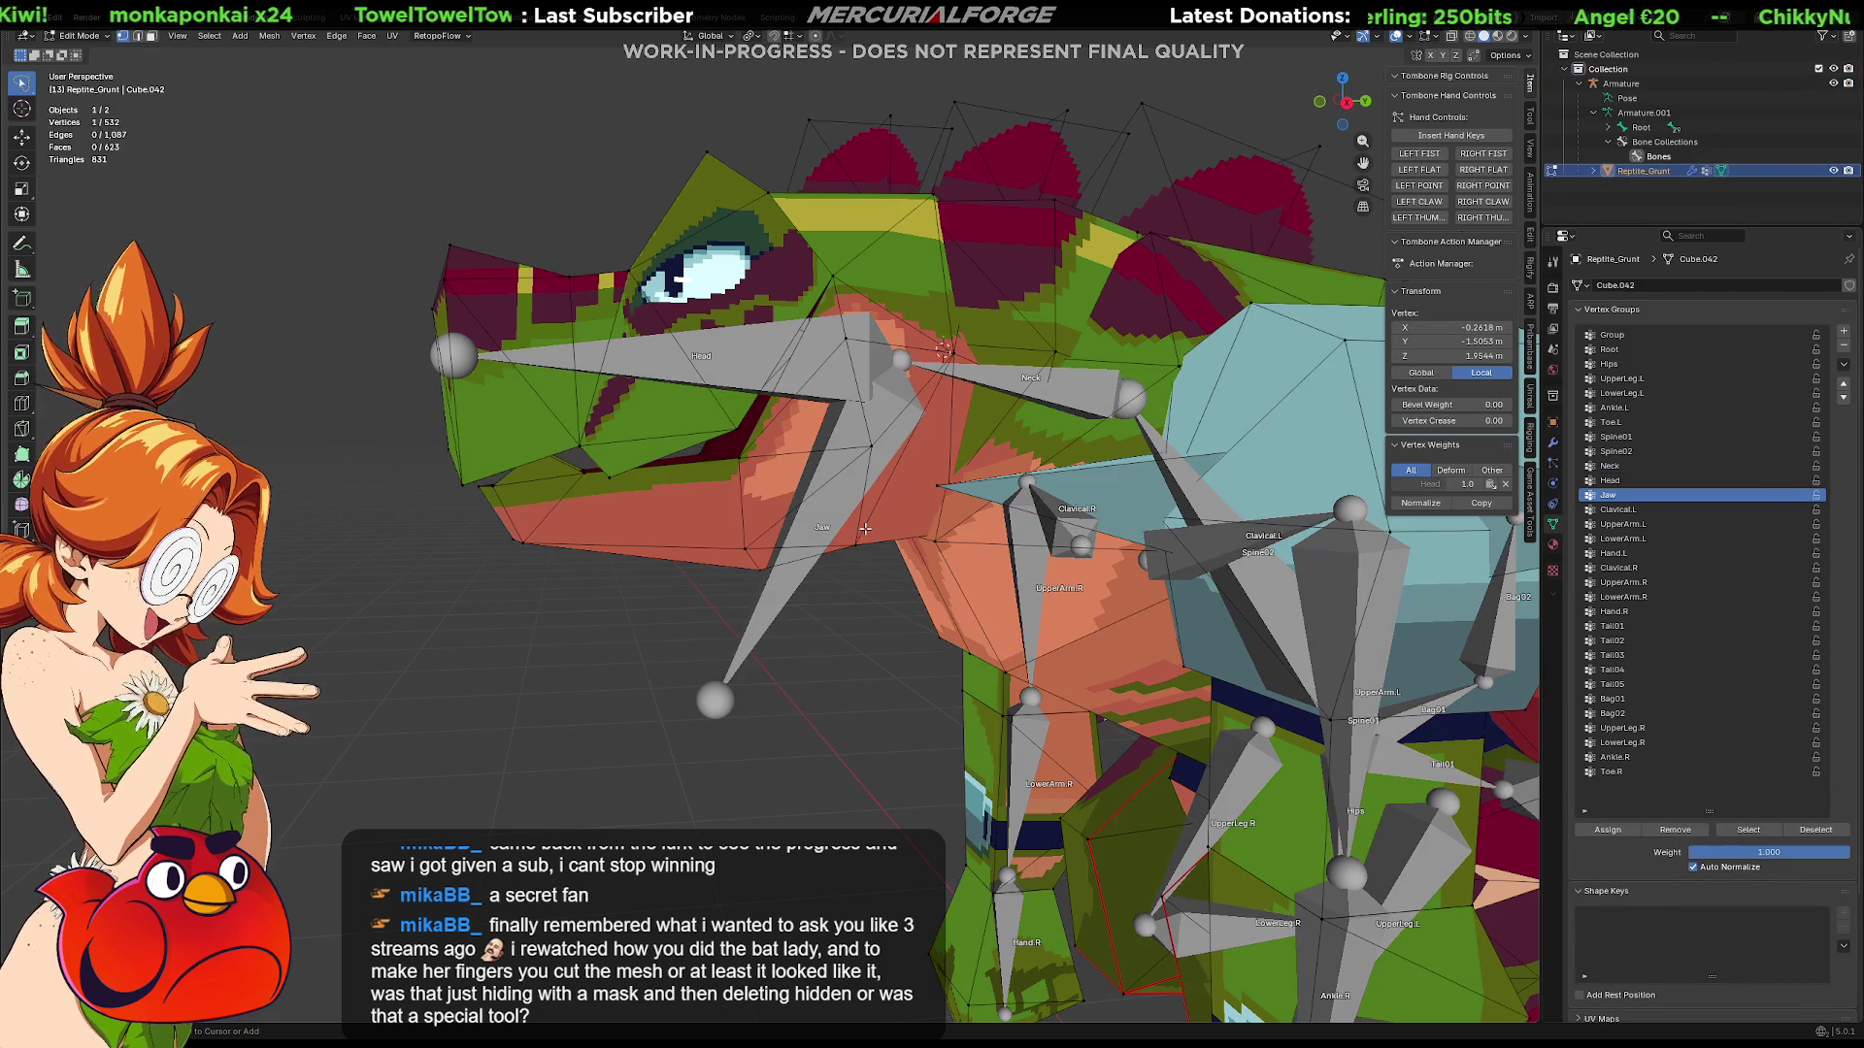
pyautogui.press('Tab')
pyautogui.click(864, 504)
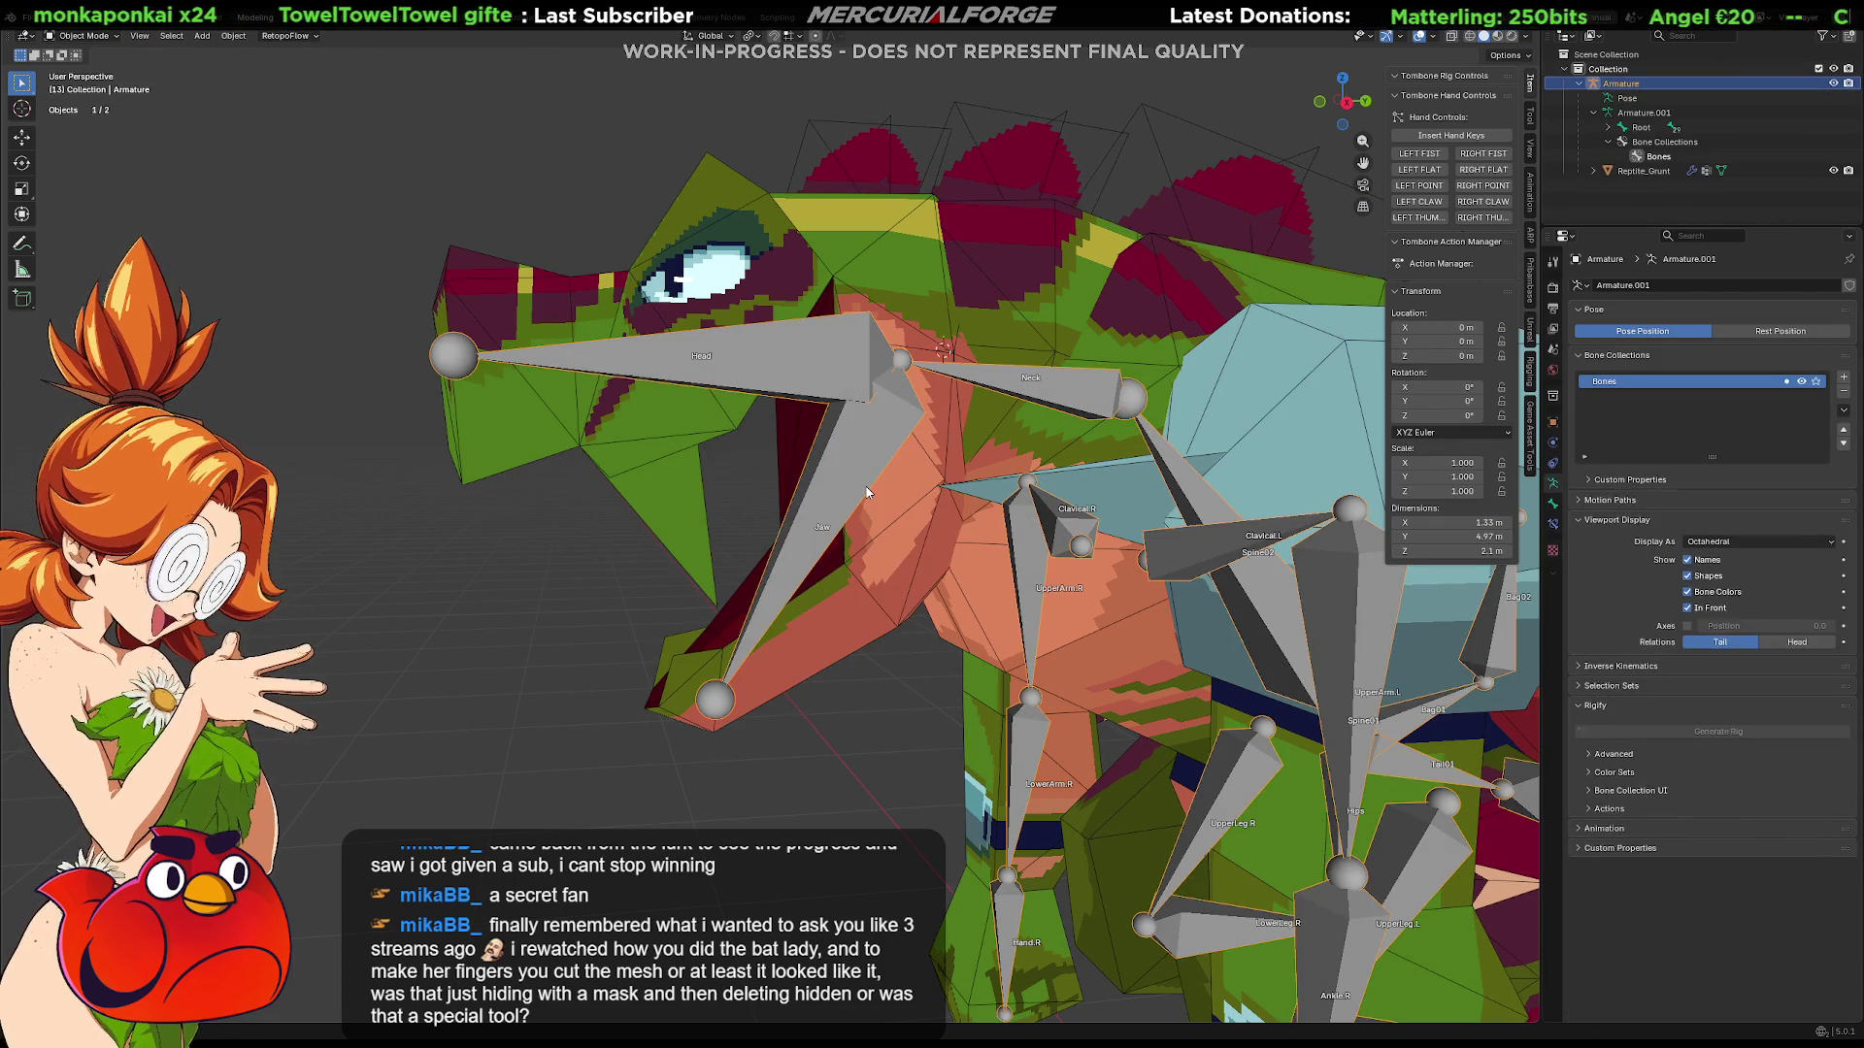
pyautogui.press('Tab')
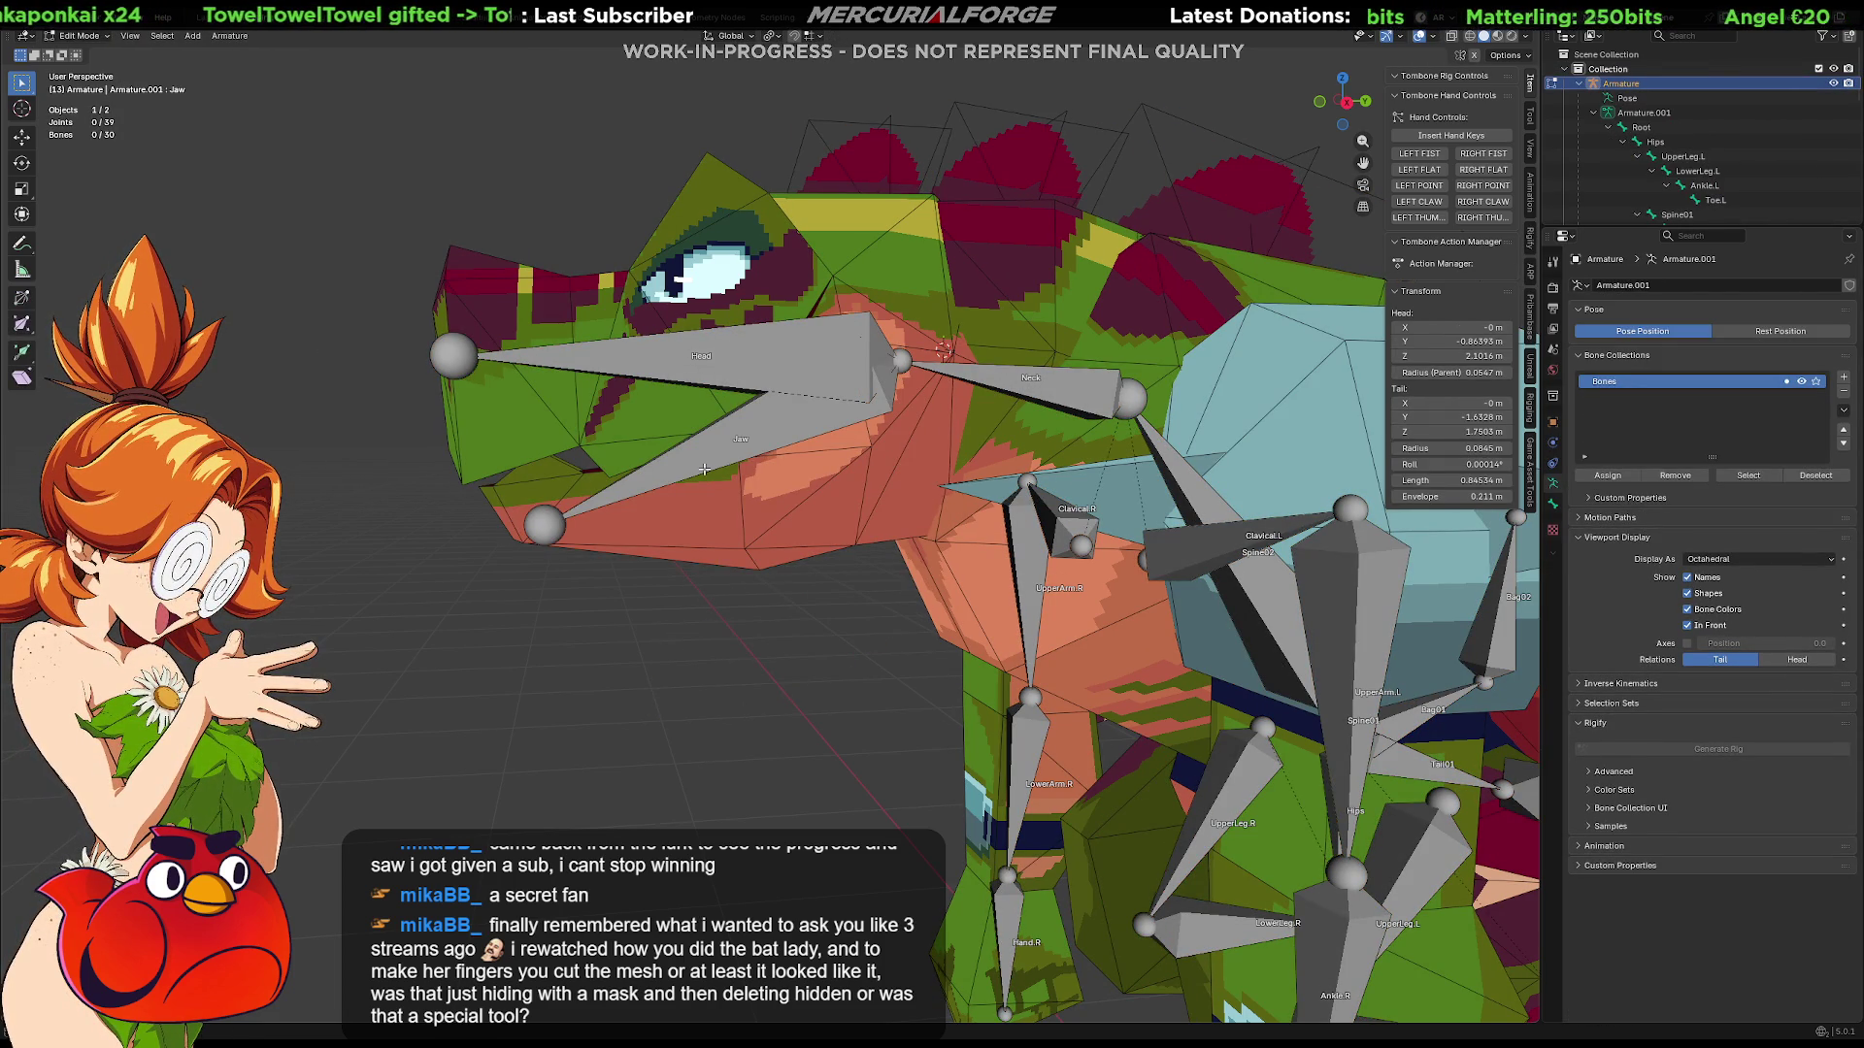
# Step: In Pose Mode, clear the Jaw bone's rotation so the jaw closes
pyautogui.click(774, 433)
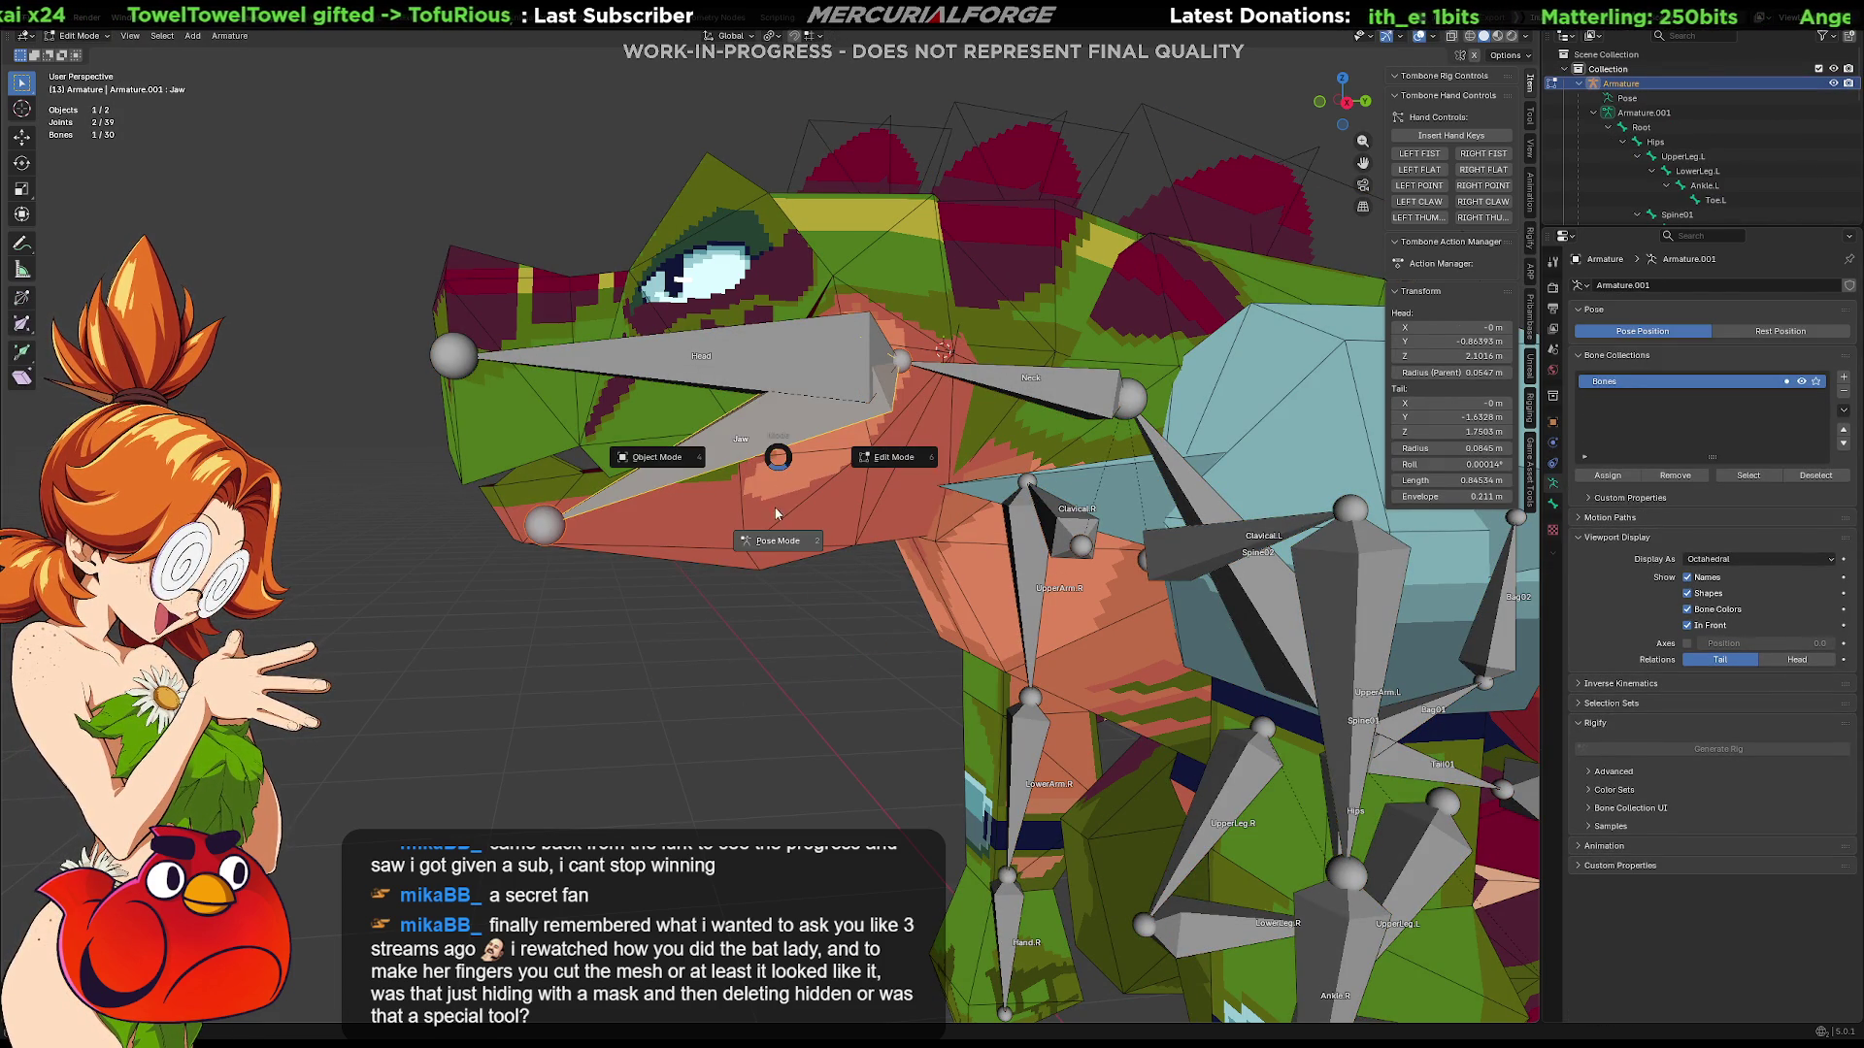
pyautogui.hotkey('ctrl', 'Tab')
pyautogui.hotkey('alt', 'r')
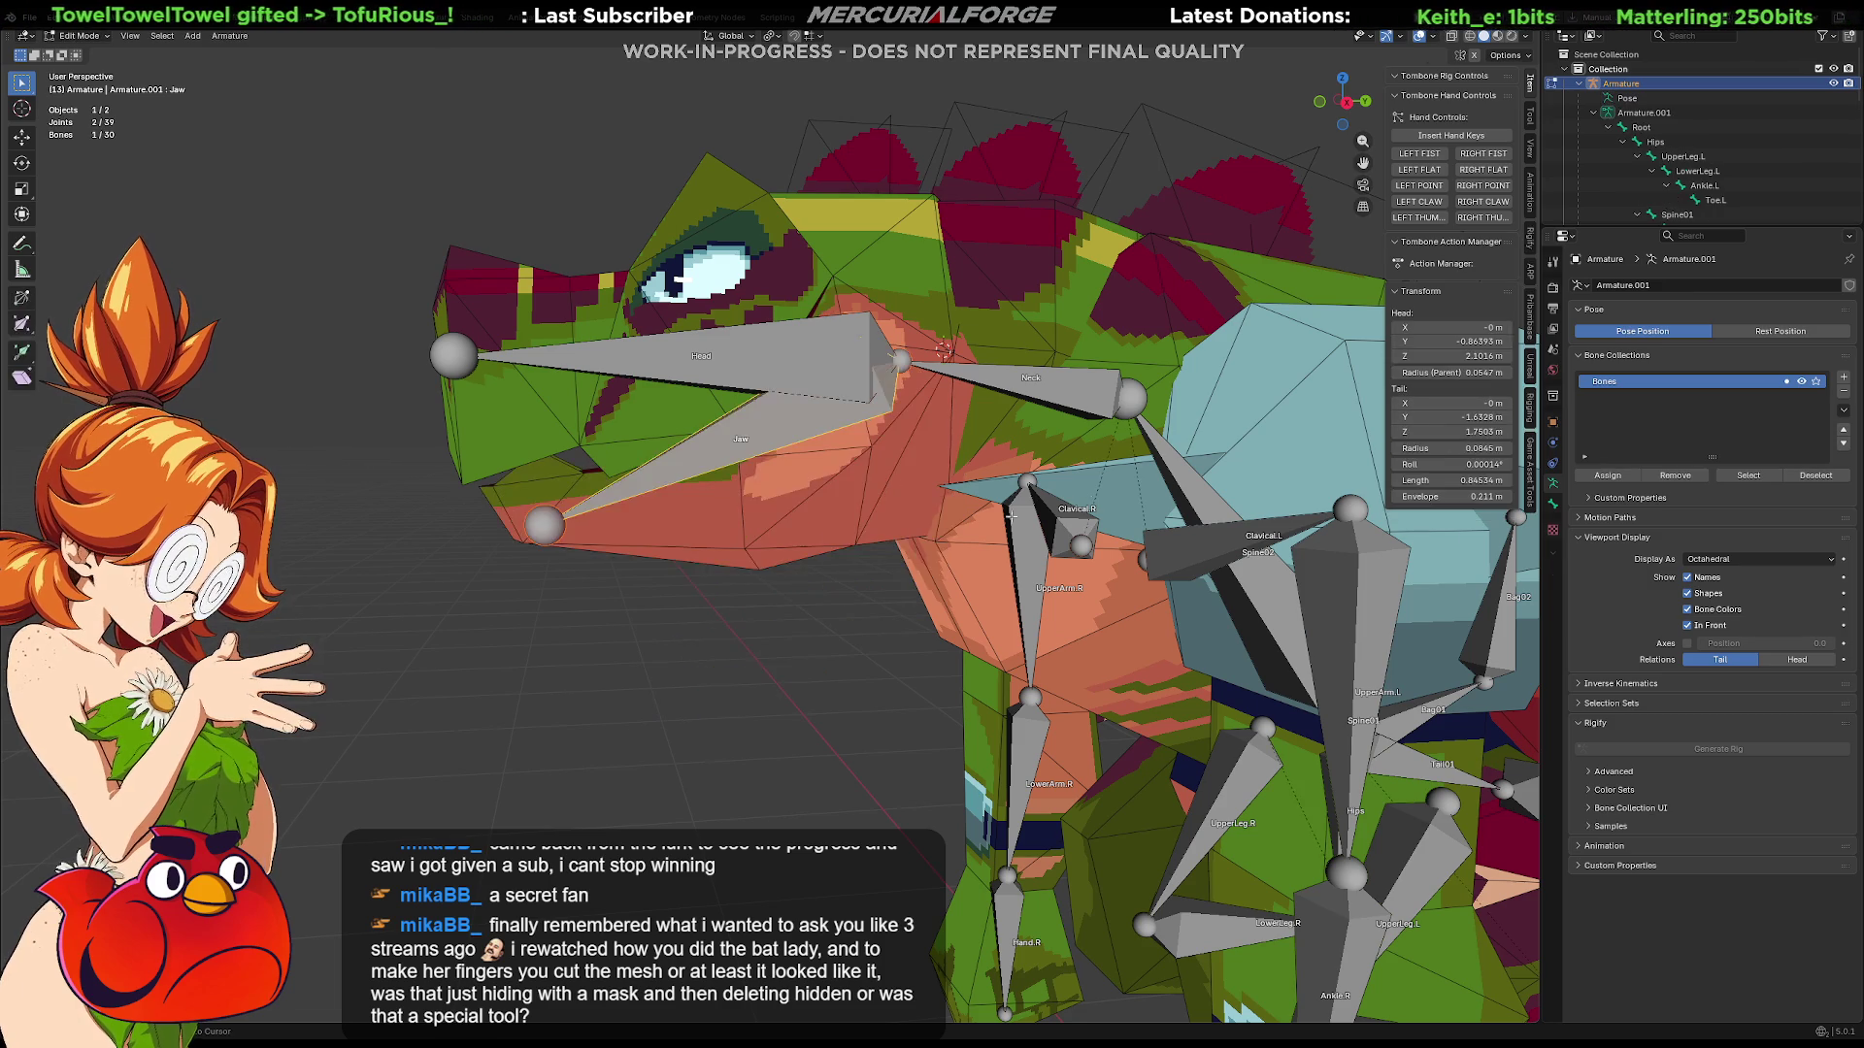
pyautogui.hotkey('ctrl', 'z')
pyautogui.hotkey('ctrl', 'shift', 'z')
pyautogui.click(938, 536)
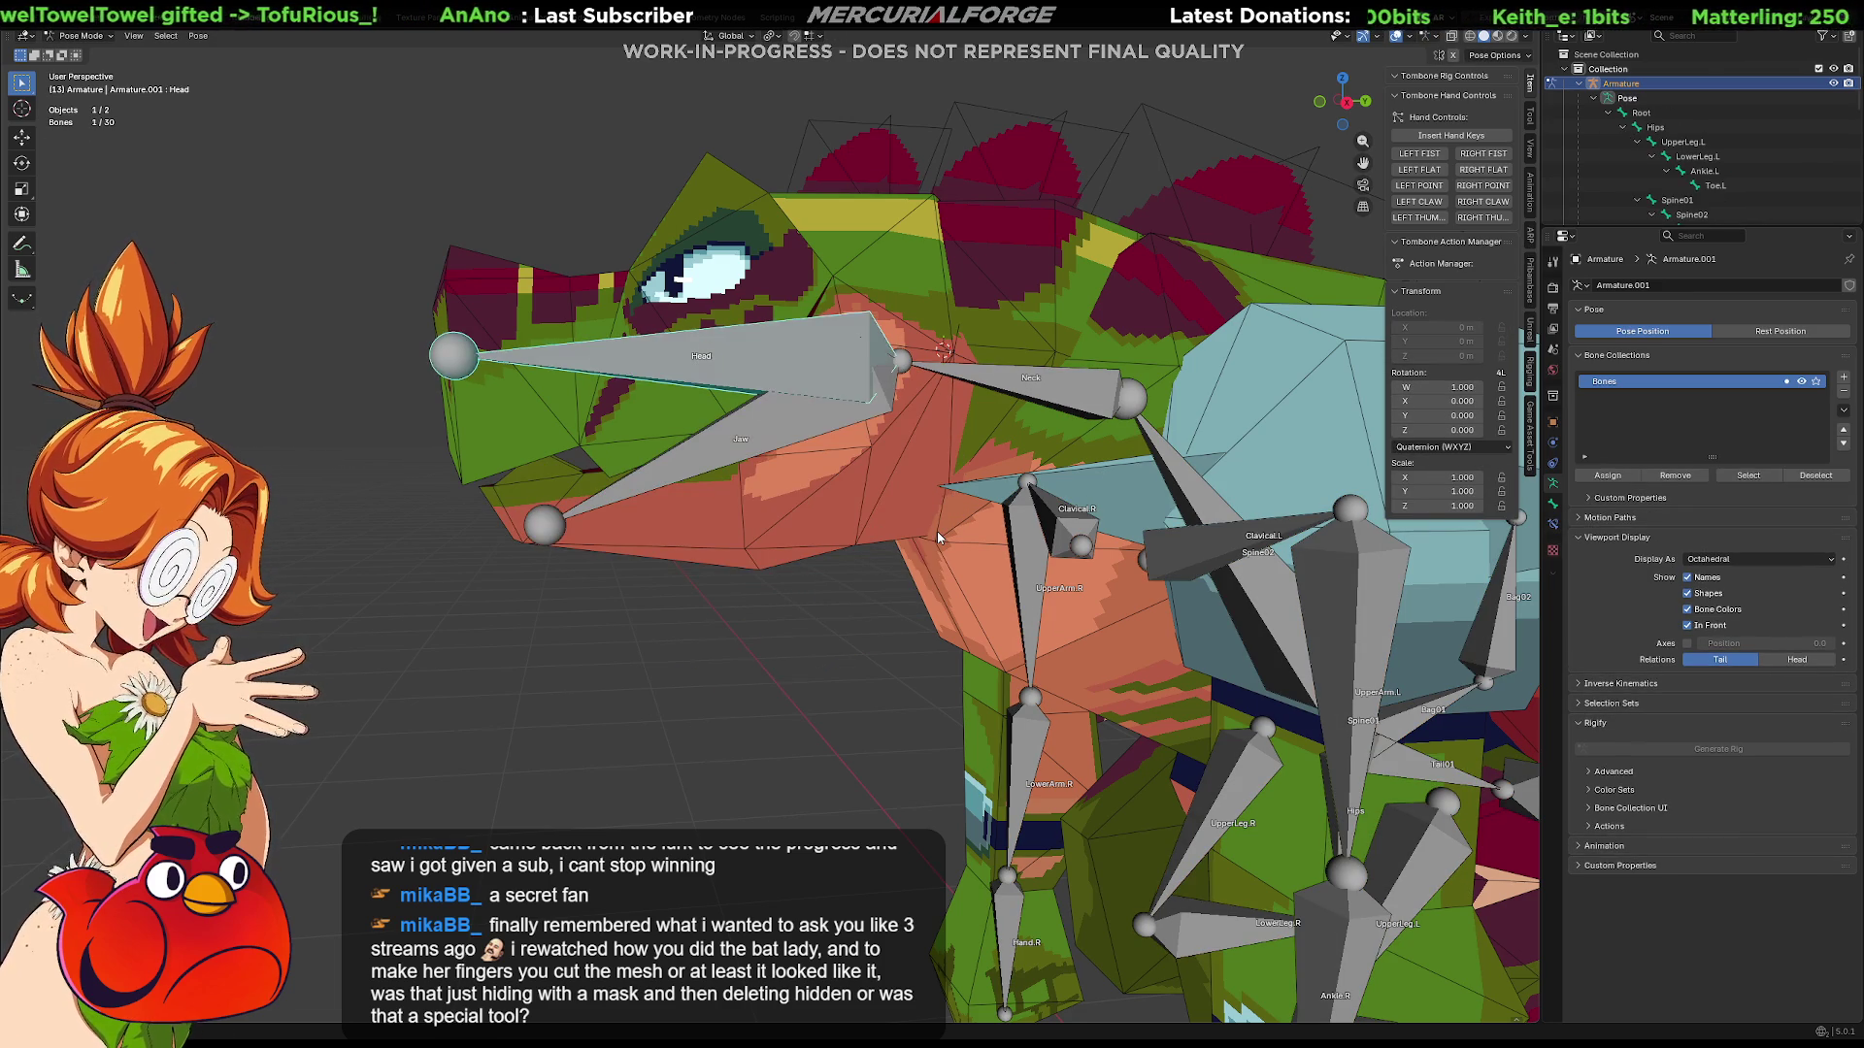
pyautogui.click(744, 437)
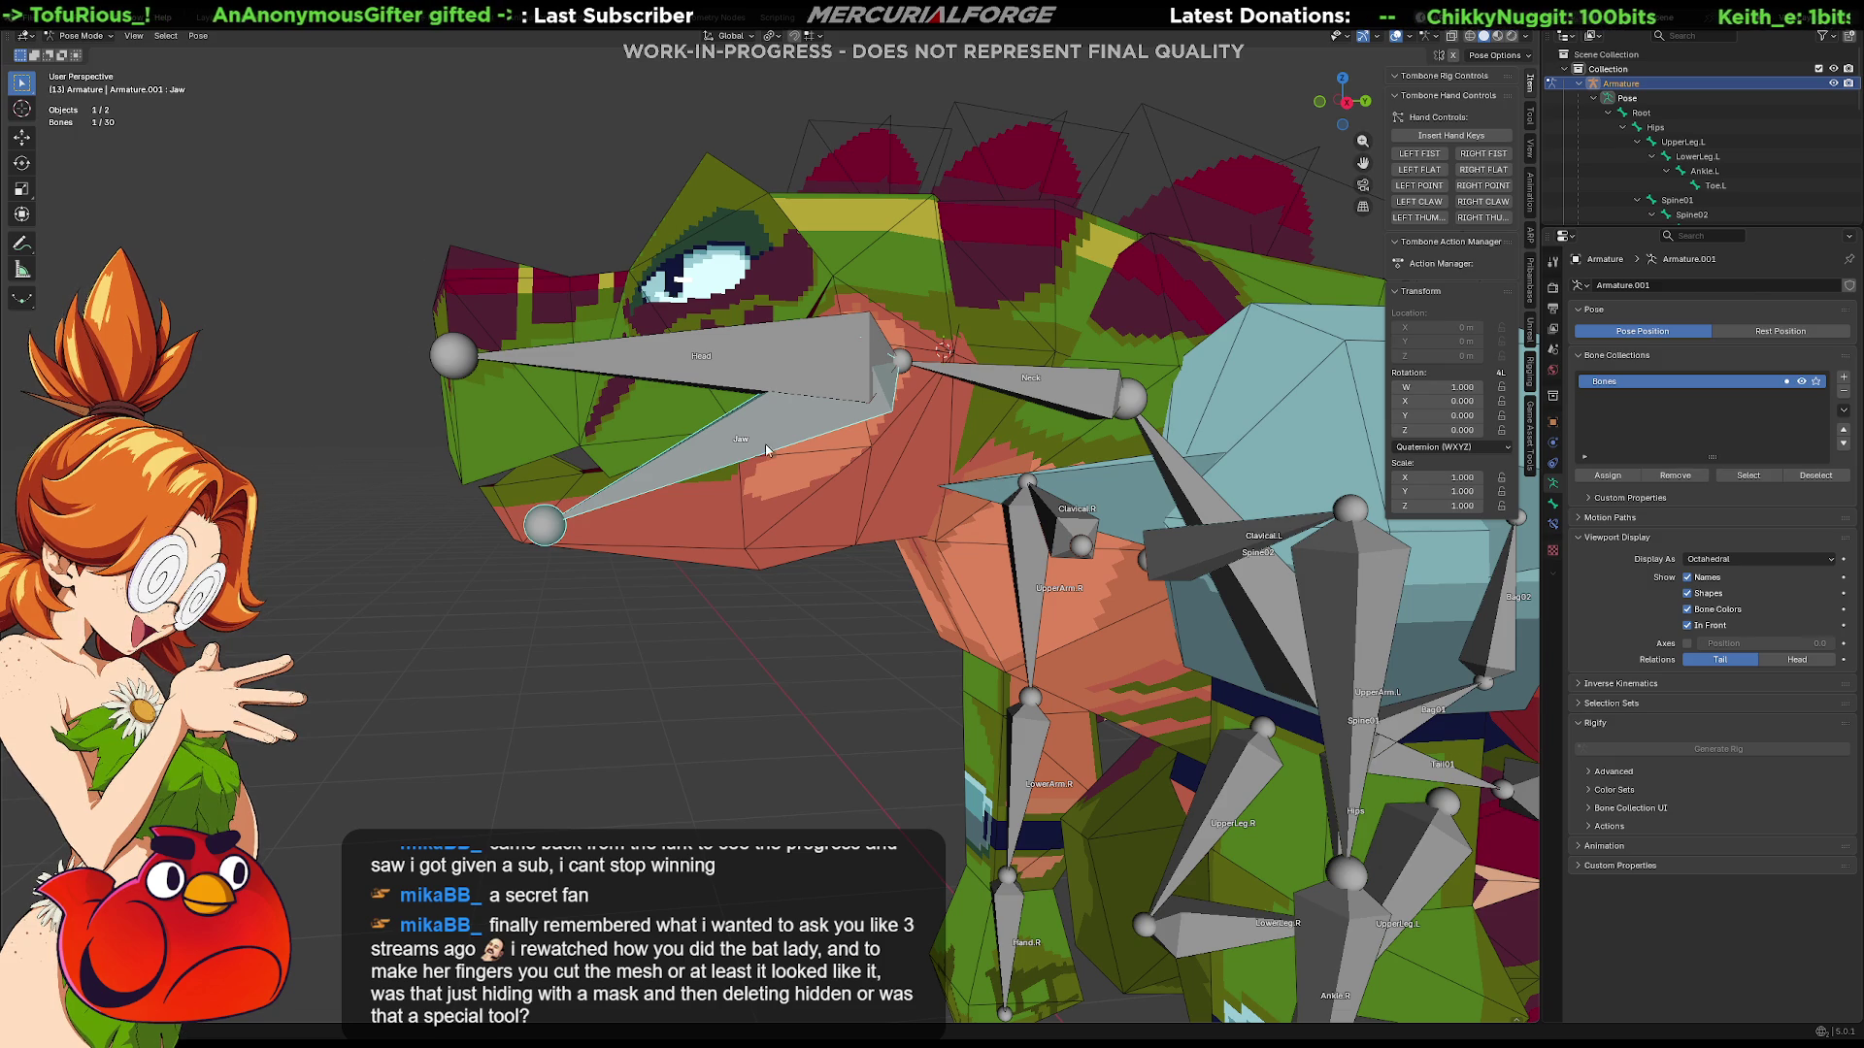
# Step: Rotate the Jaw bone open as a test, then reset it to rest and deselect all bones
pyautogui.press('r')
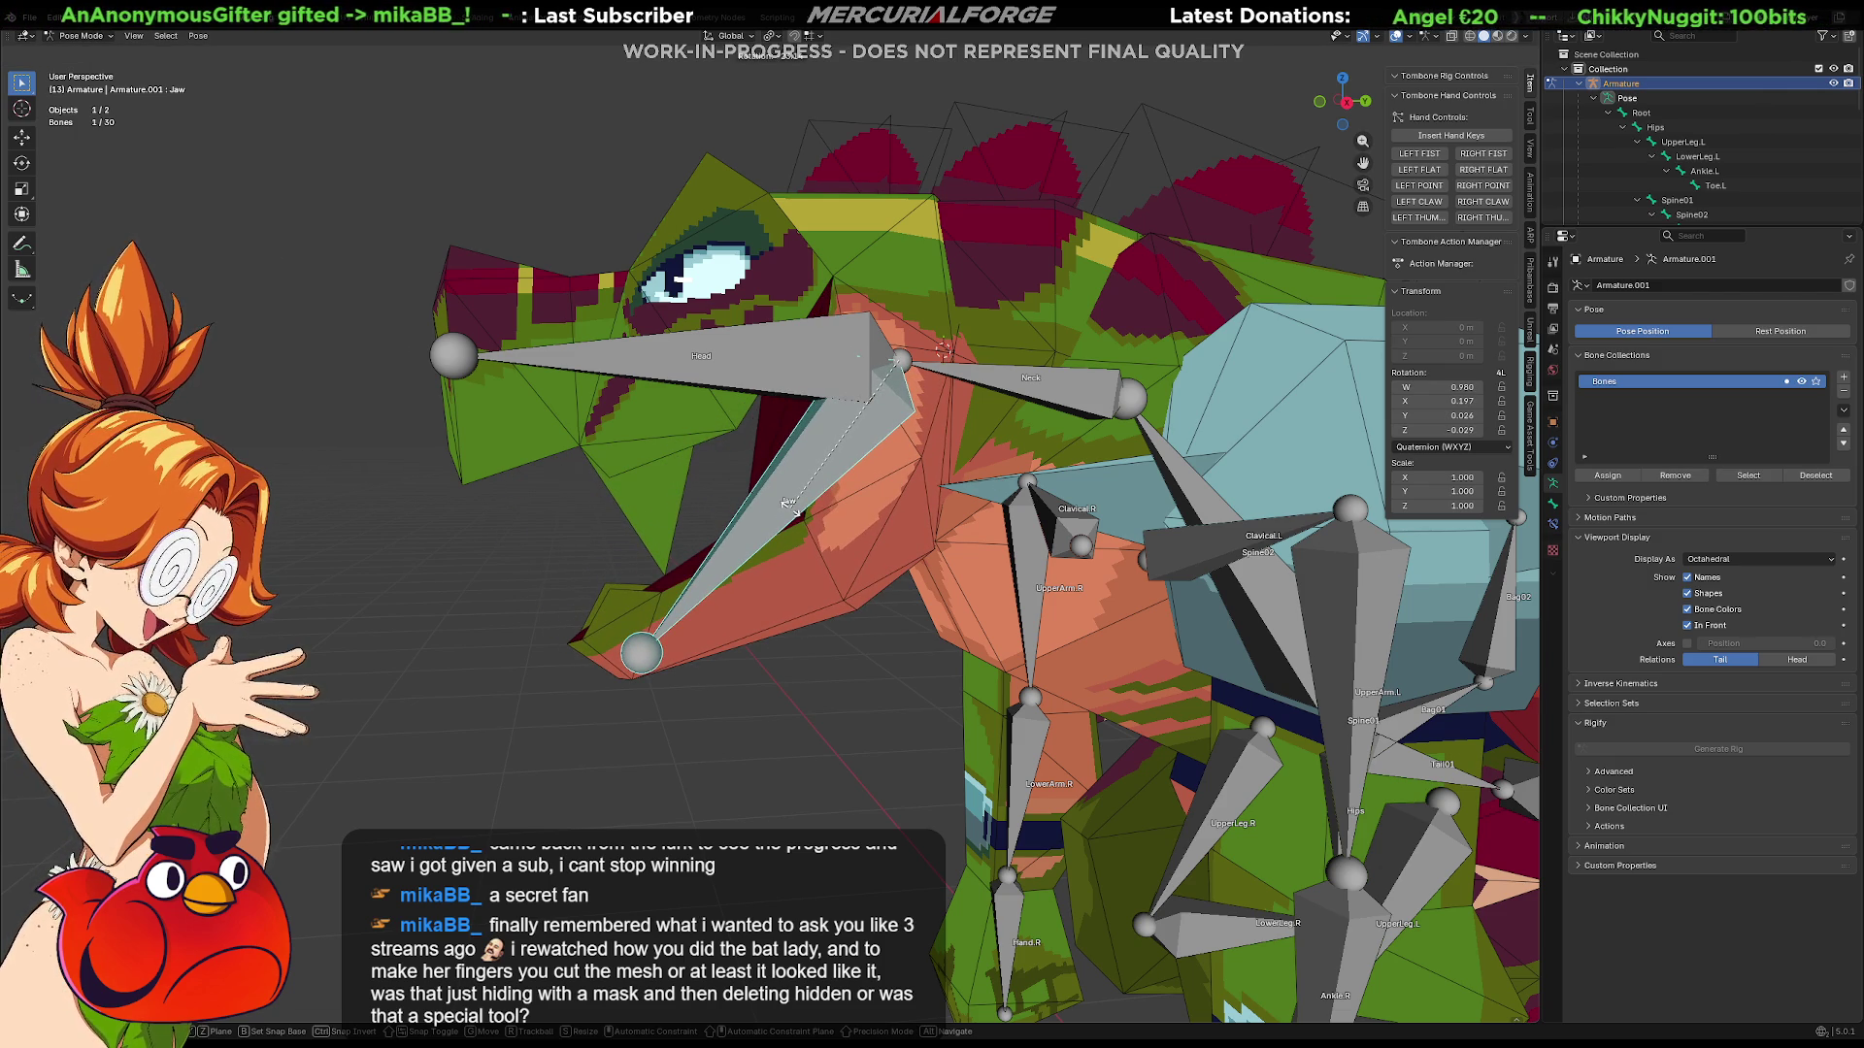
pyautogui.click(791, 506)
pyautogui.moveTo(791, 507); pyautogui.dragTo(1103, 521, button='middle')
pyautogui.hotkey('alt', 'r')
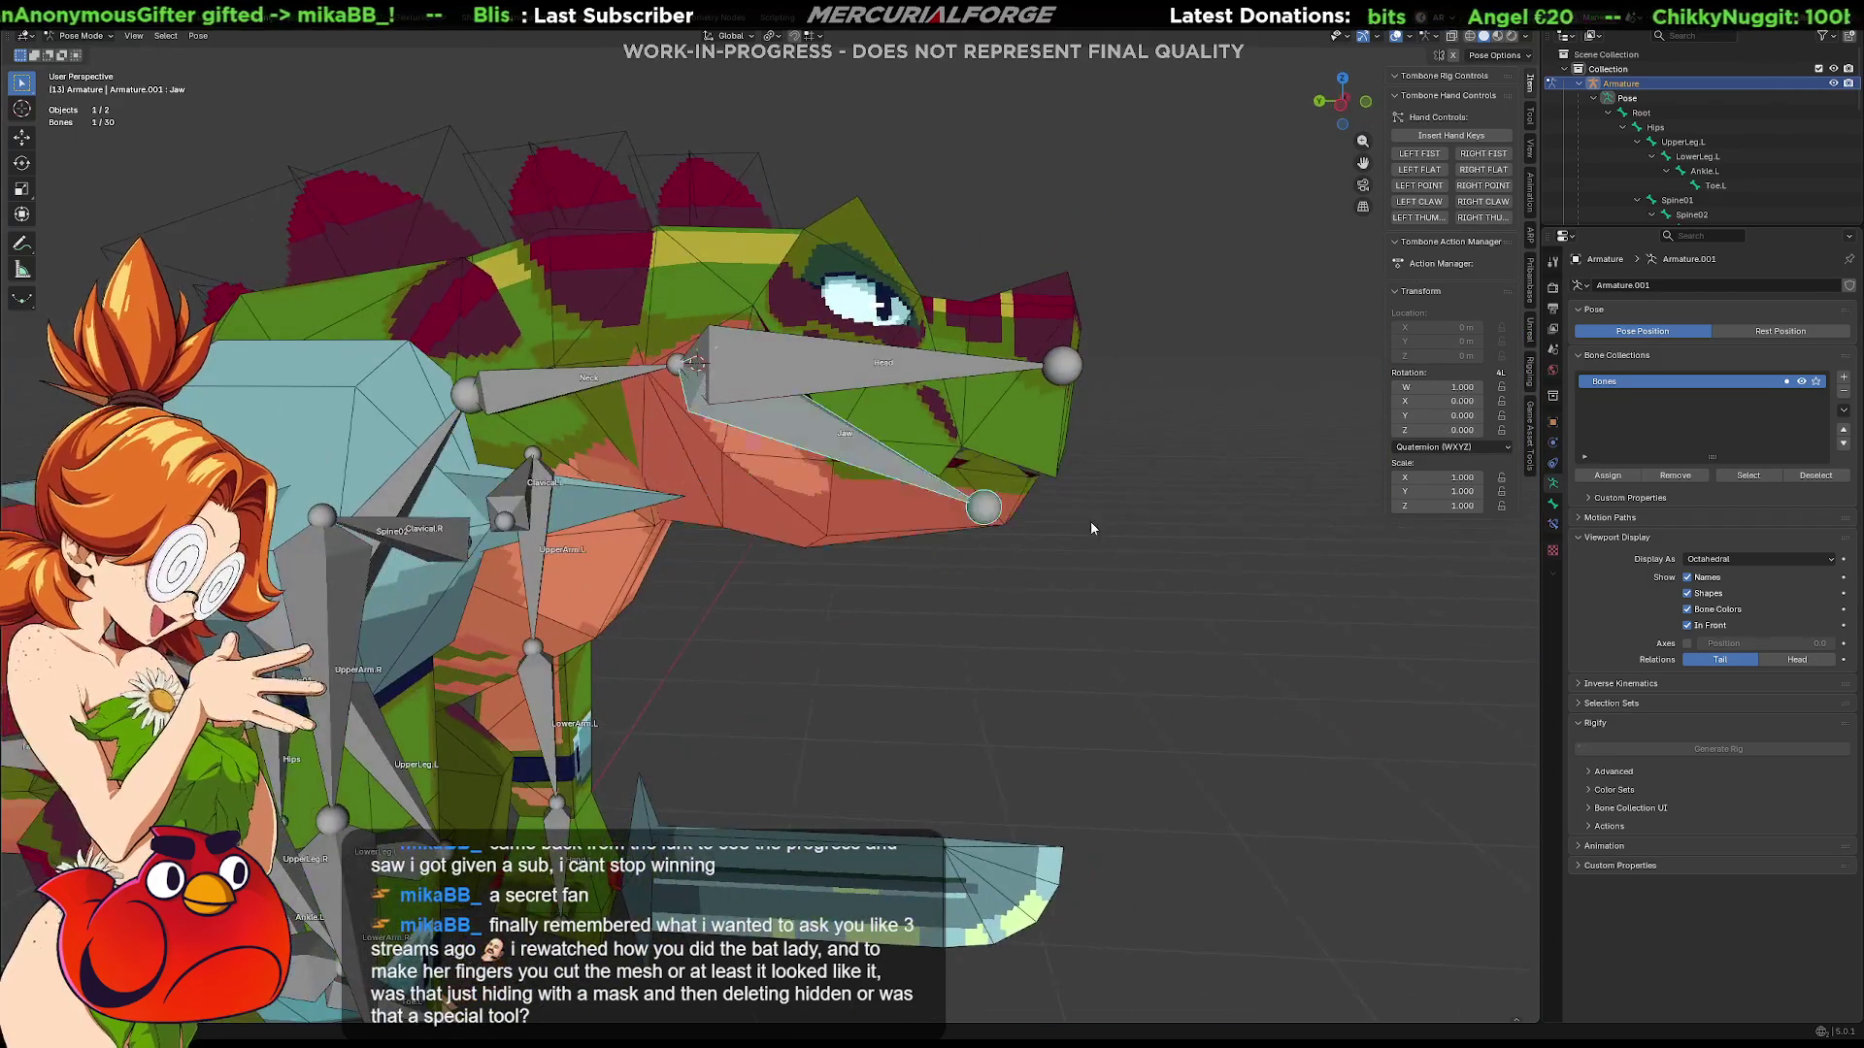
pyautogui.hotkey('alt', 'a')
# Step: Toggle the armature's Edit Mode, then select the Reptile_Grunt mesh and bring up its mode choices
pyautogui.press('Tab')
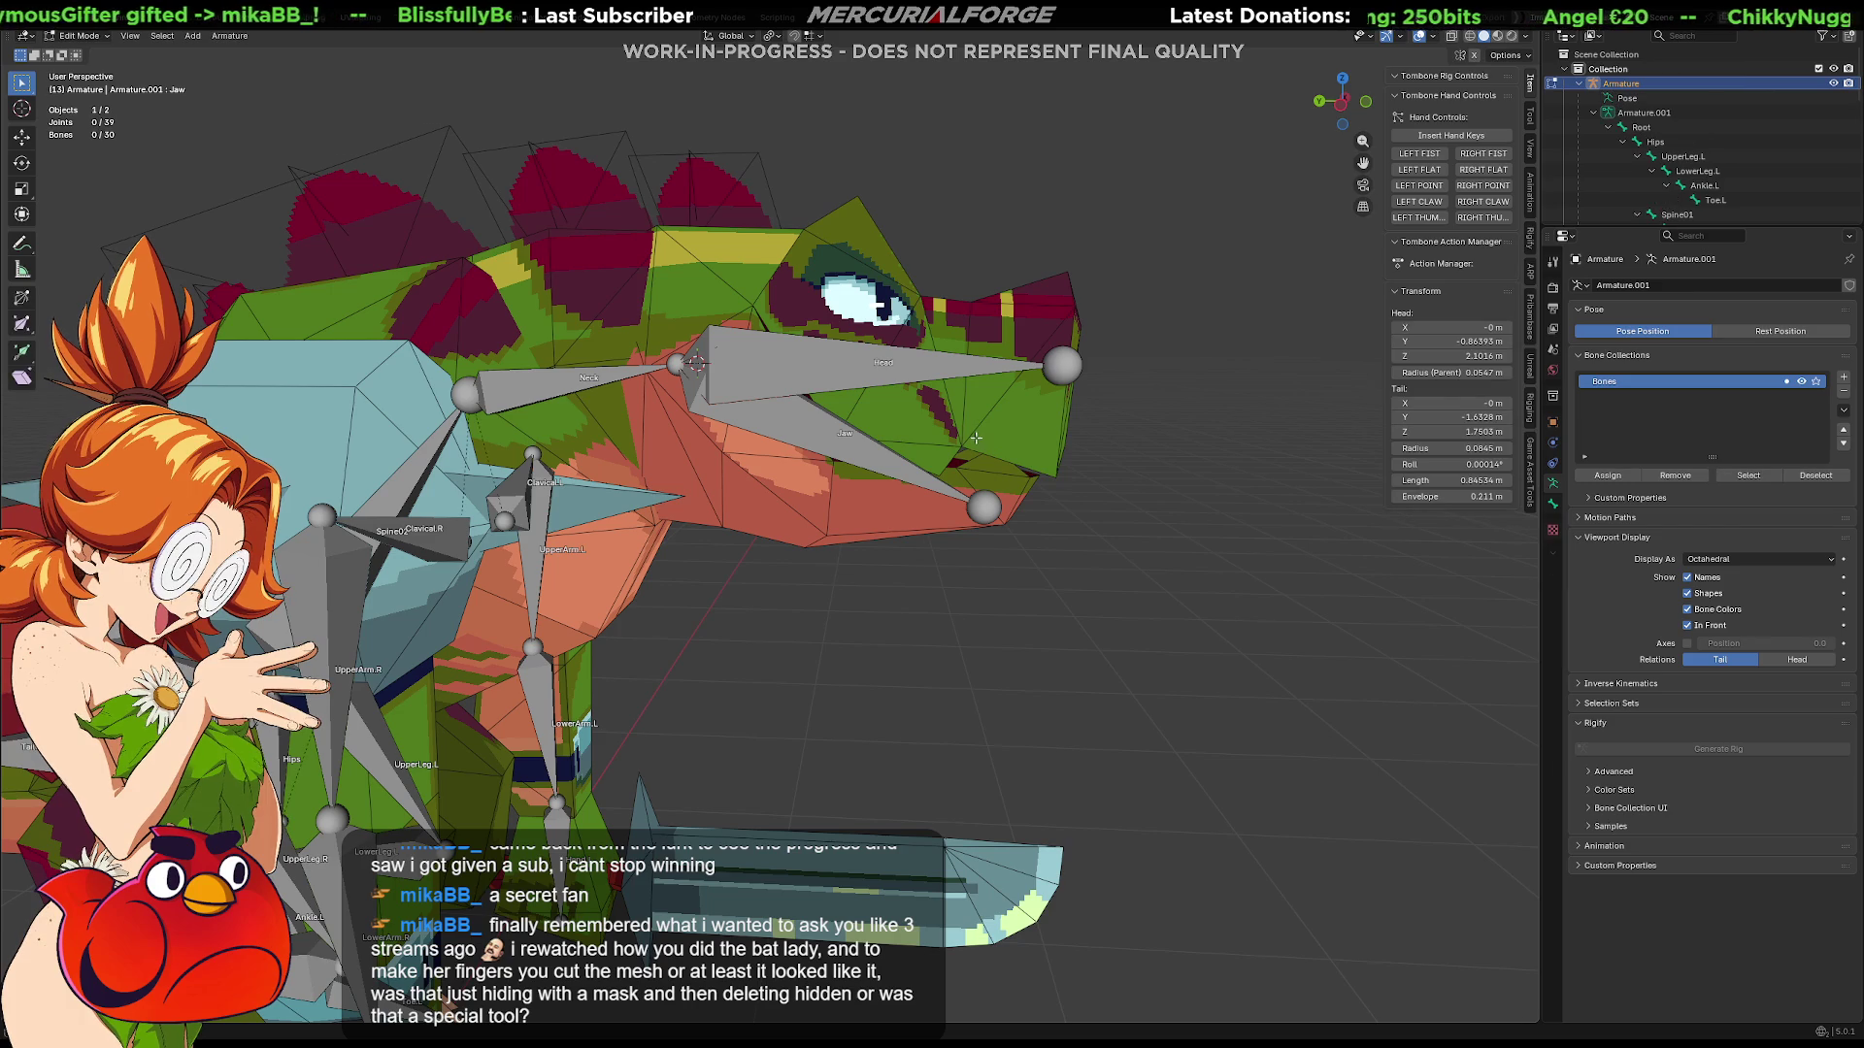
pyautogui.press('Tab')
pyautogui.click(971, 430)
pyautogui.hotkey('ctrl', 'Tab')
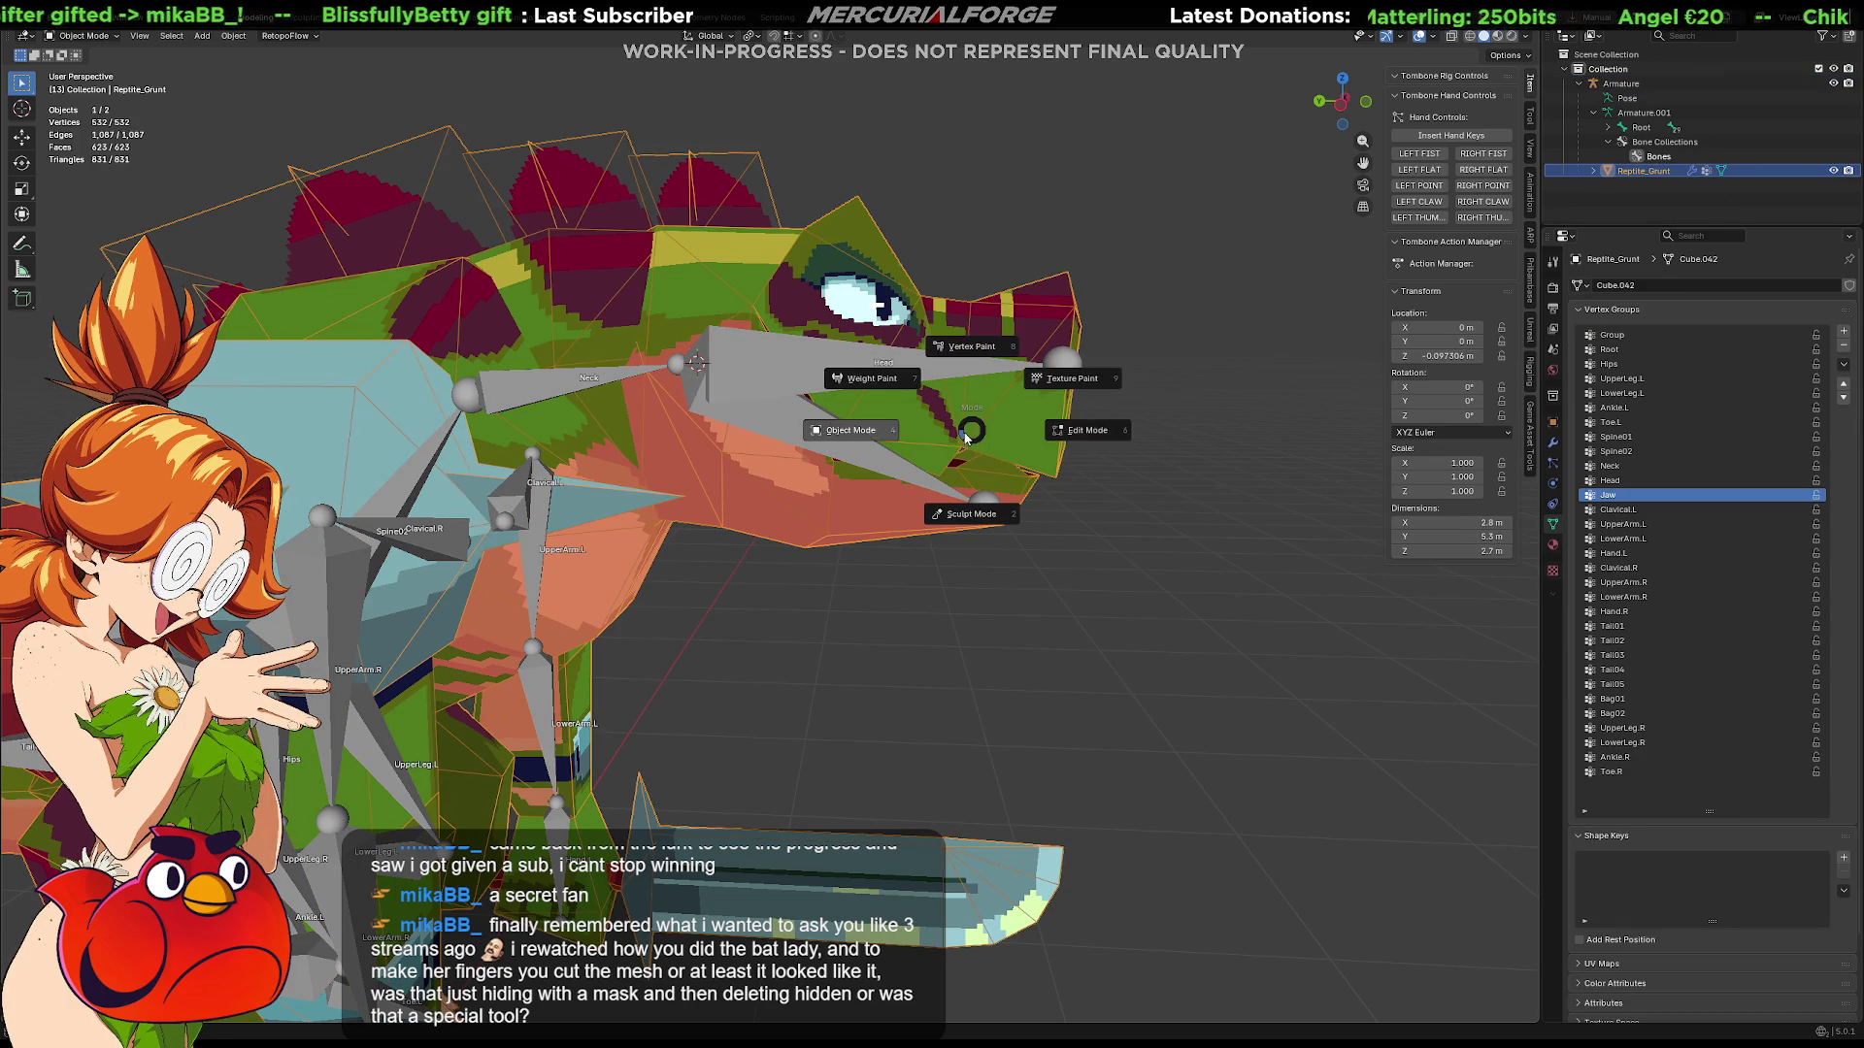
# Step: Remove the Jaw weight from a mouth-edge vertex, make Head active, and leave Edit Mode
pyautogui.click(1081, 450)
pyautogui.click(944, 476)
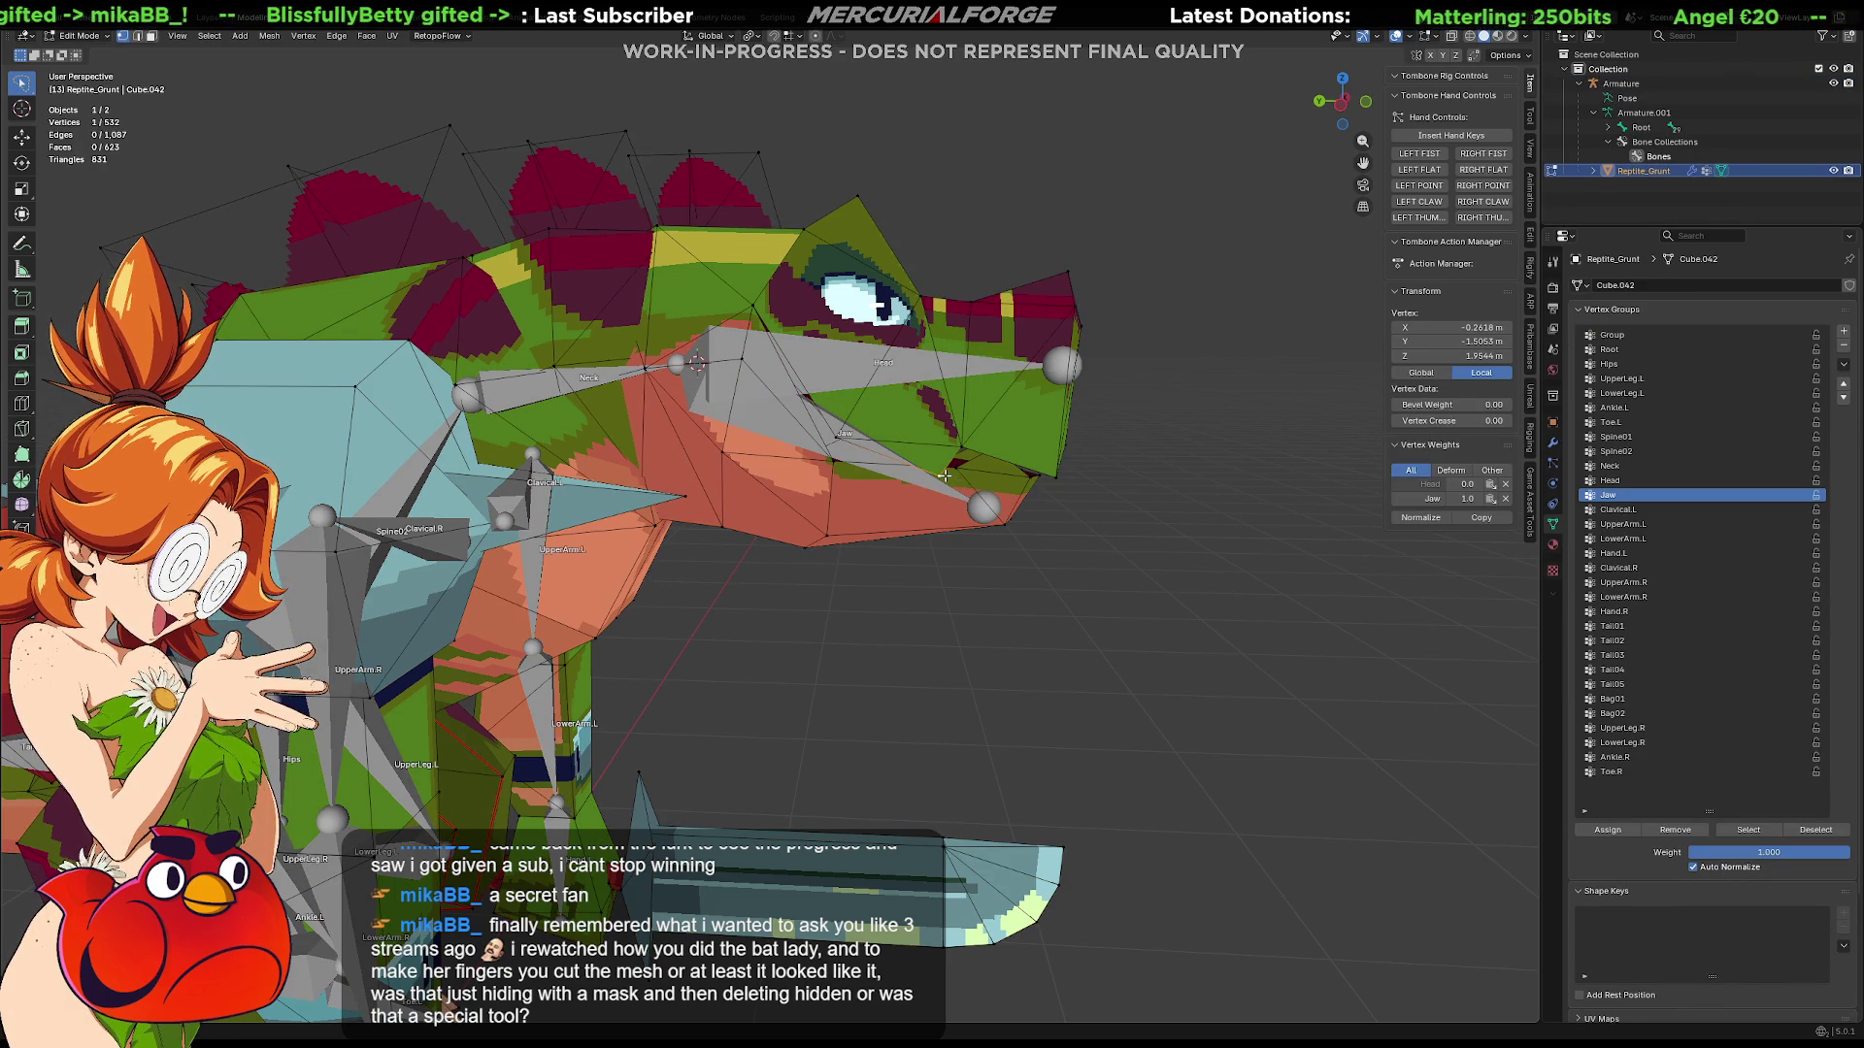
pyautogui.click(1676, 830)
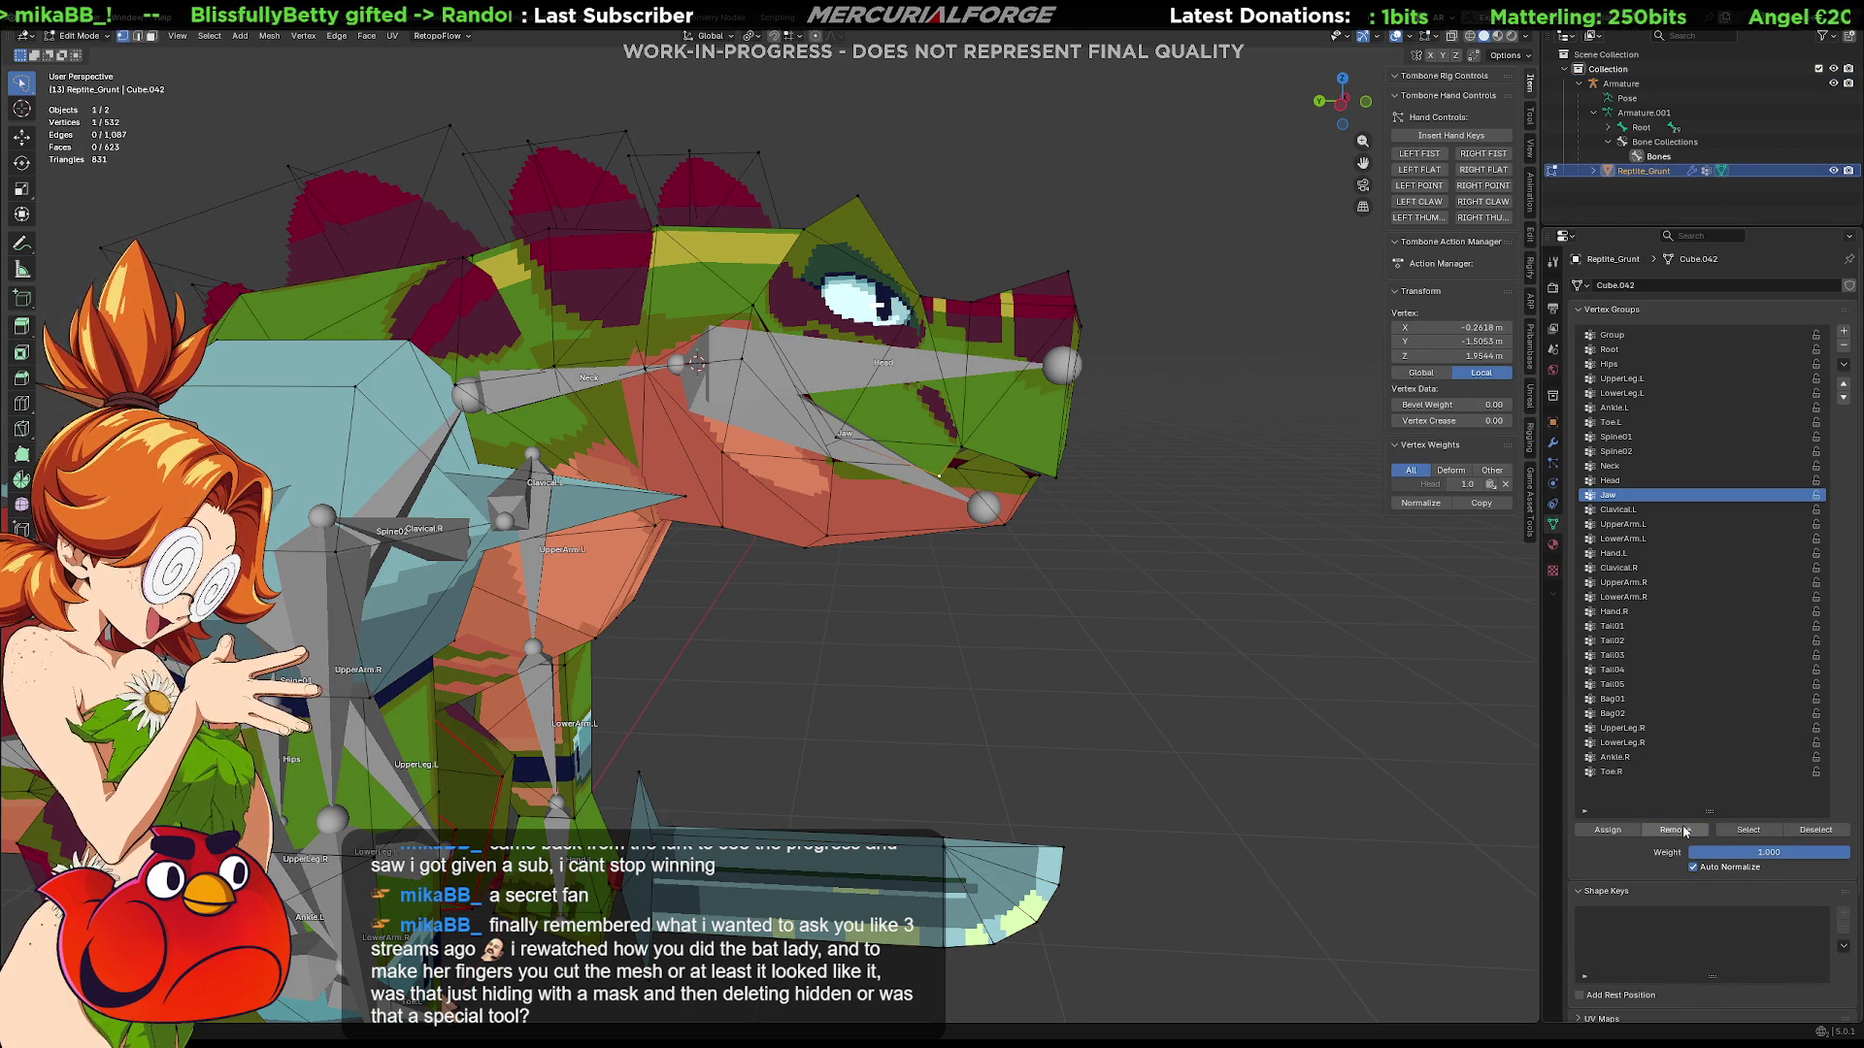
pyautogui.click(1650, 480)
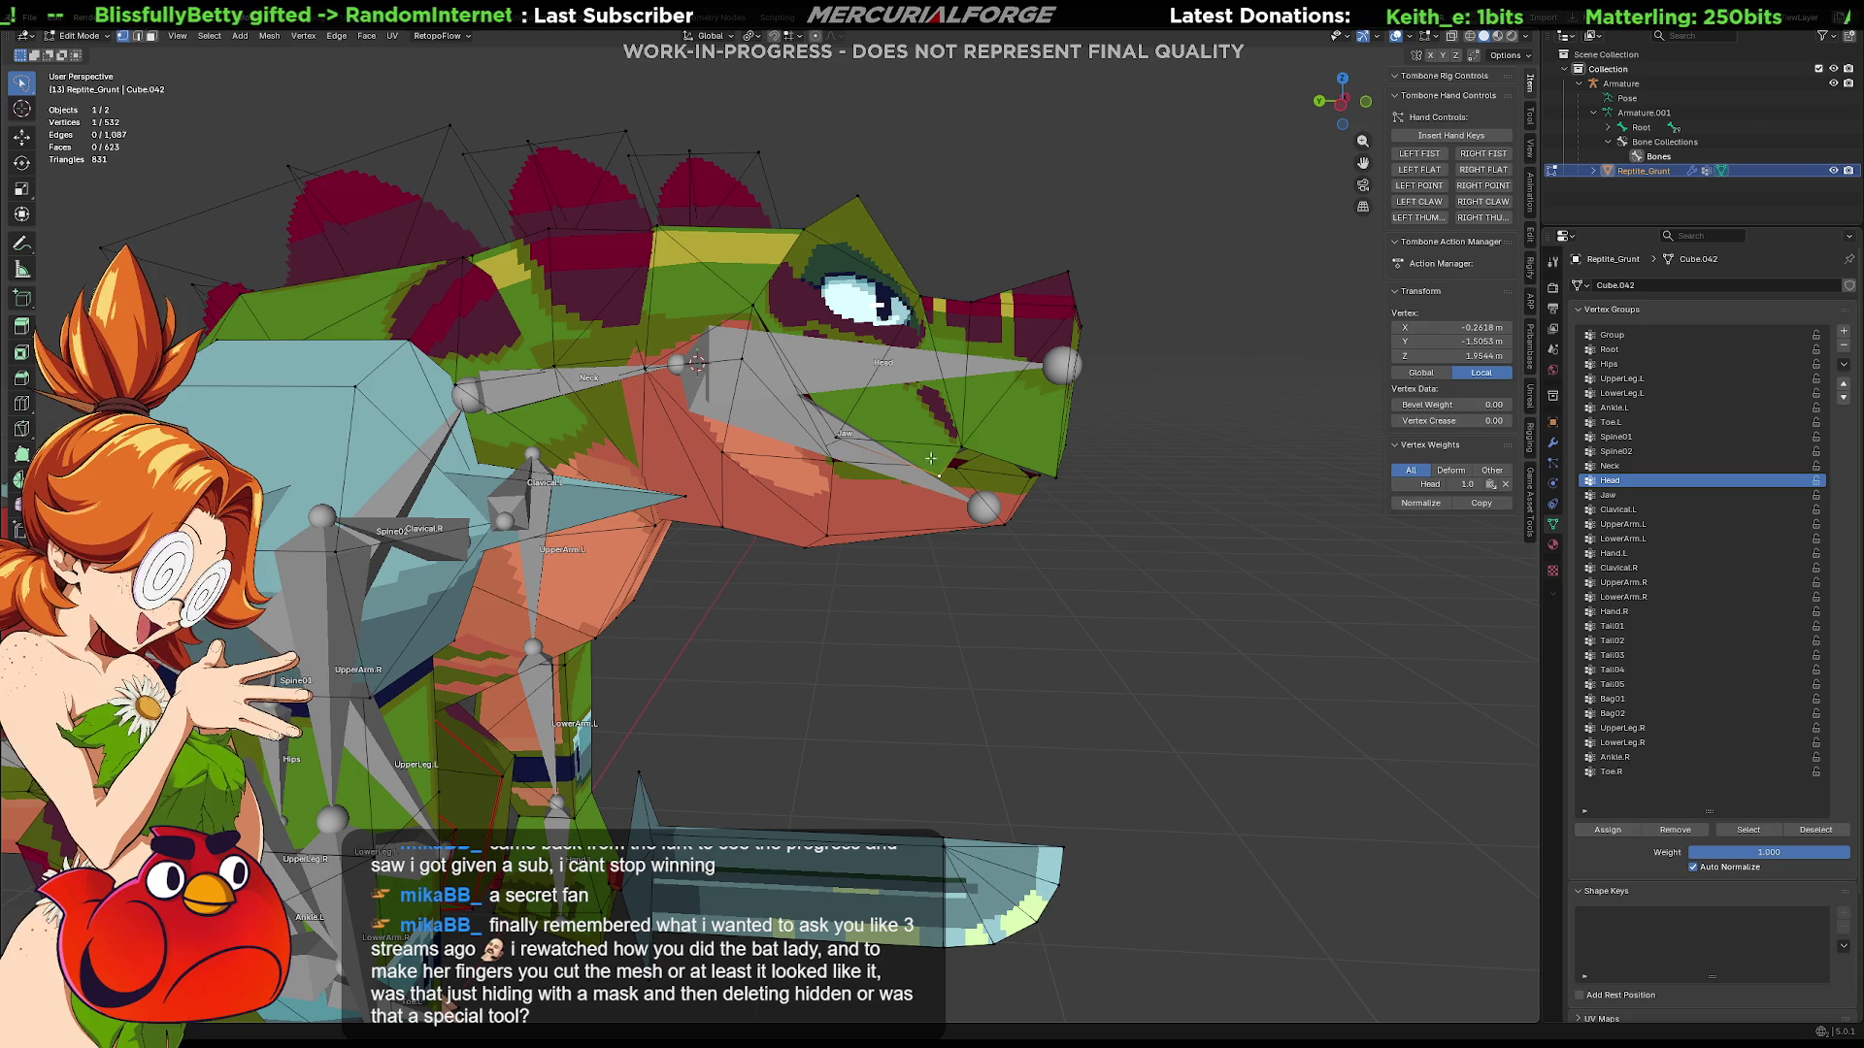
pyautogui.press('Tab')
# Step: Pose the Jaw bone open on X to test the mouth vertex, then reset it to rest
pyautogui.click(853, 443)
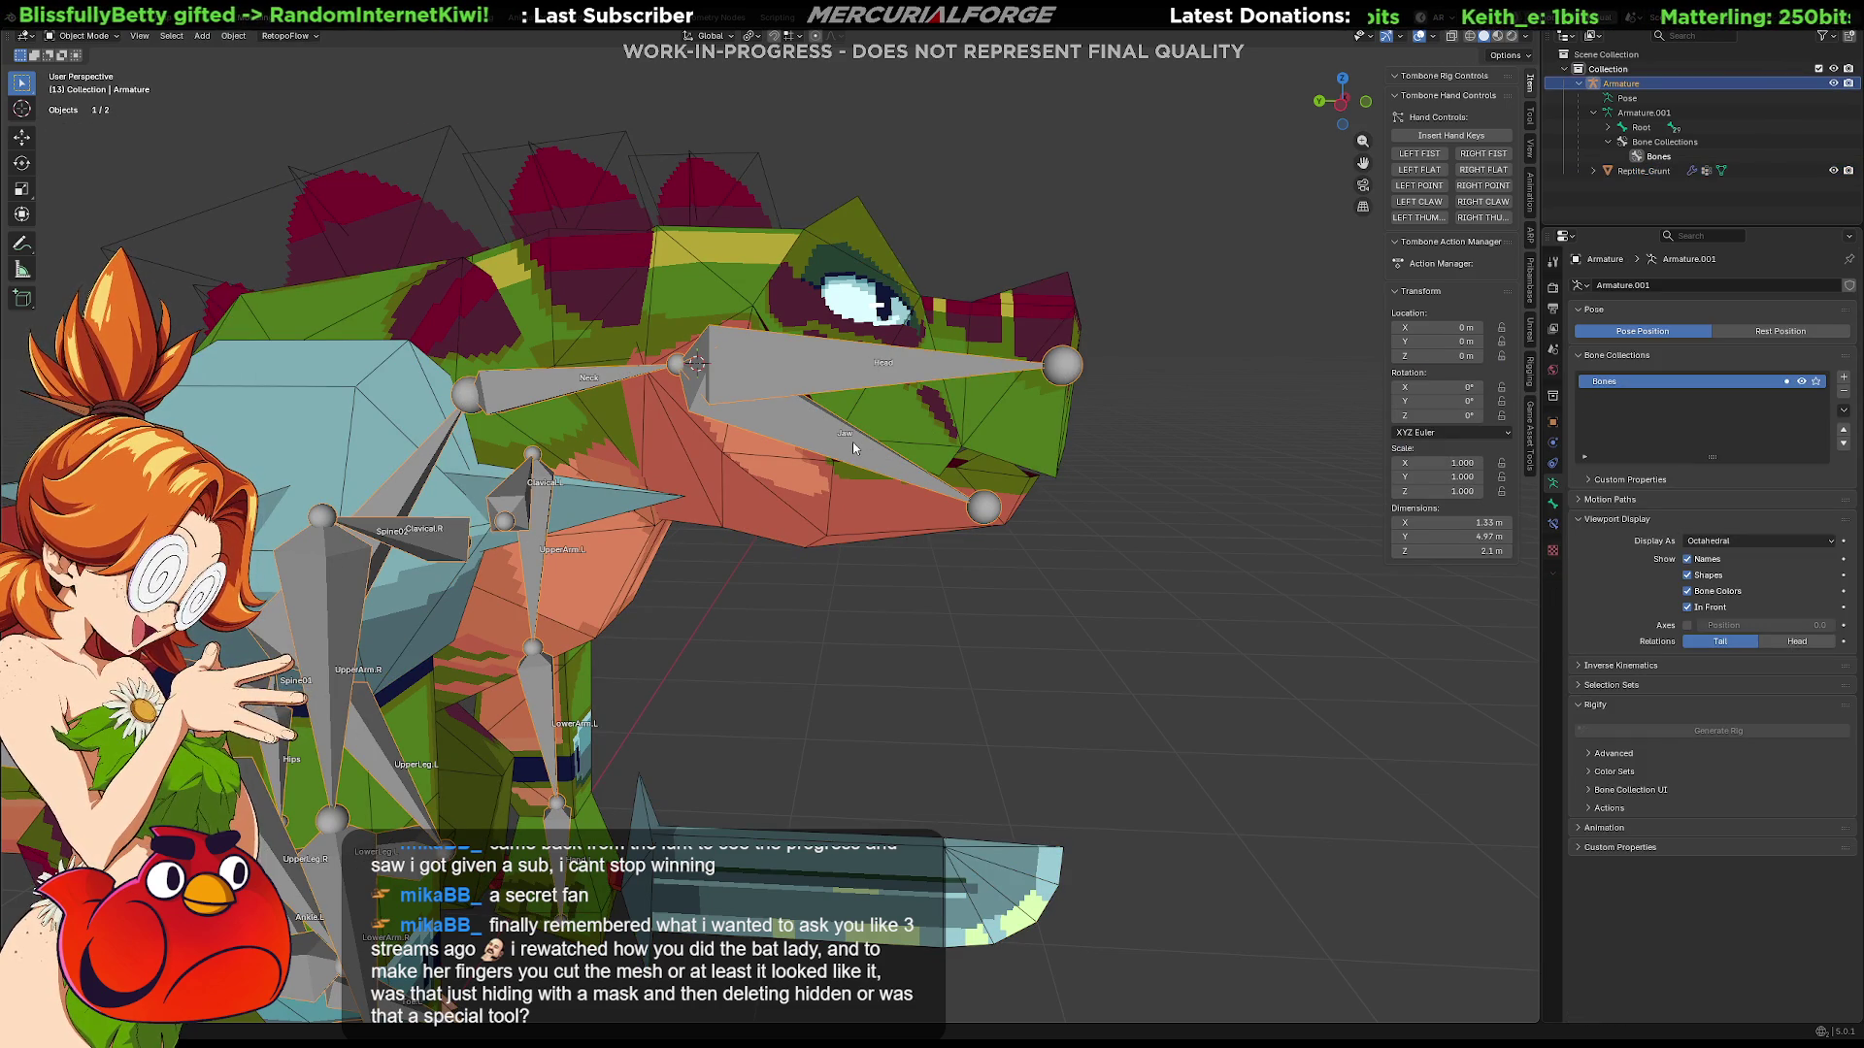
pyautogui.hotkey('ctrl', 'Tab')
pyautogui.click(866, 454)
pyautogui.press('r')
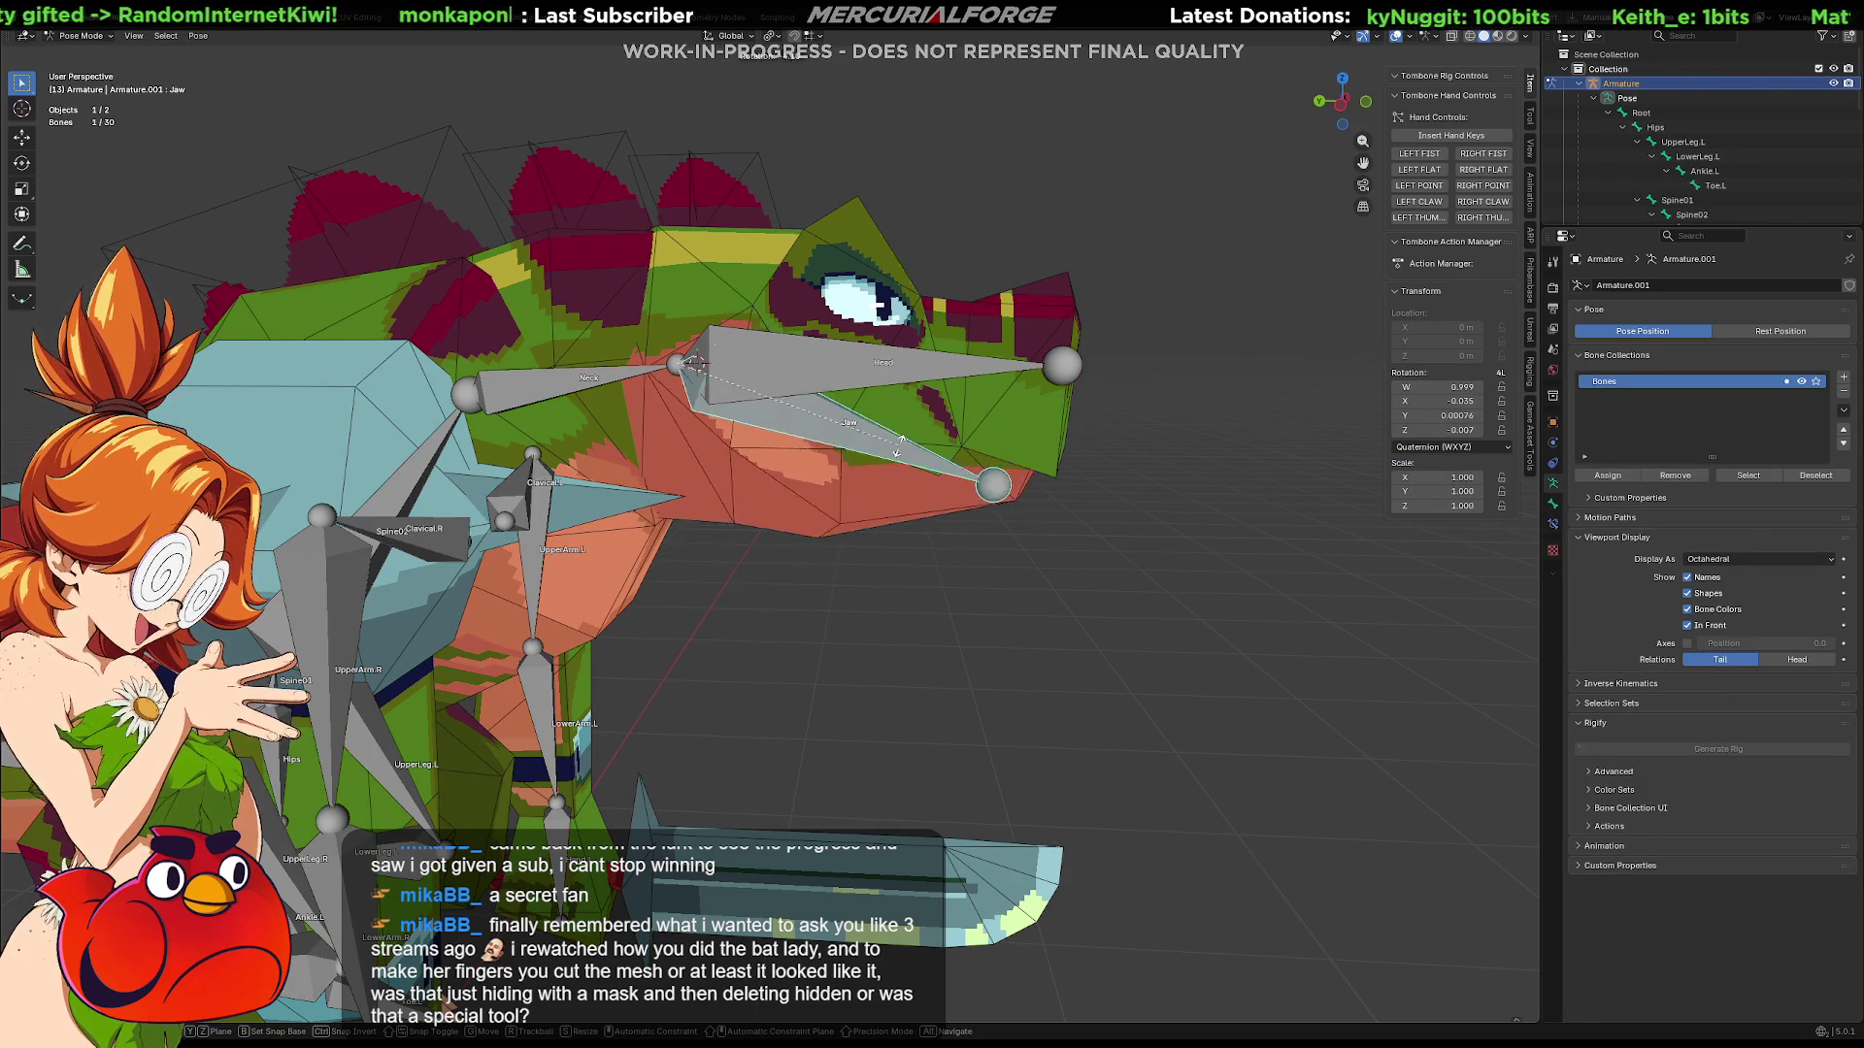
pyautogui.press('x')
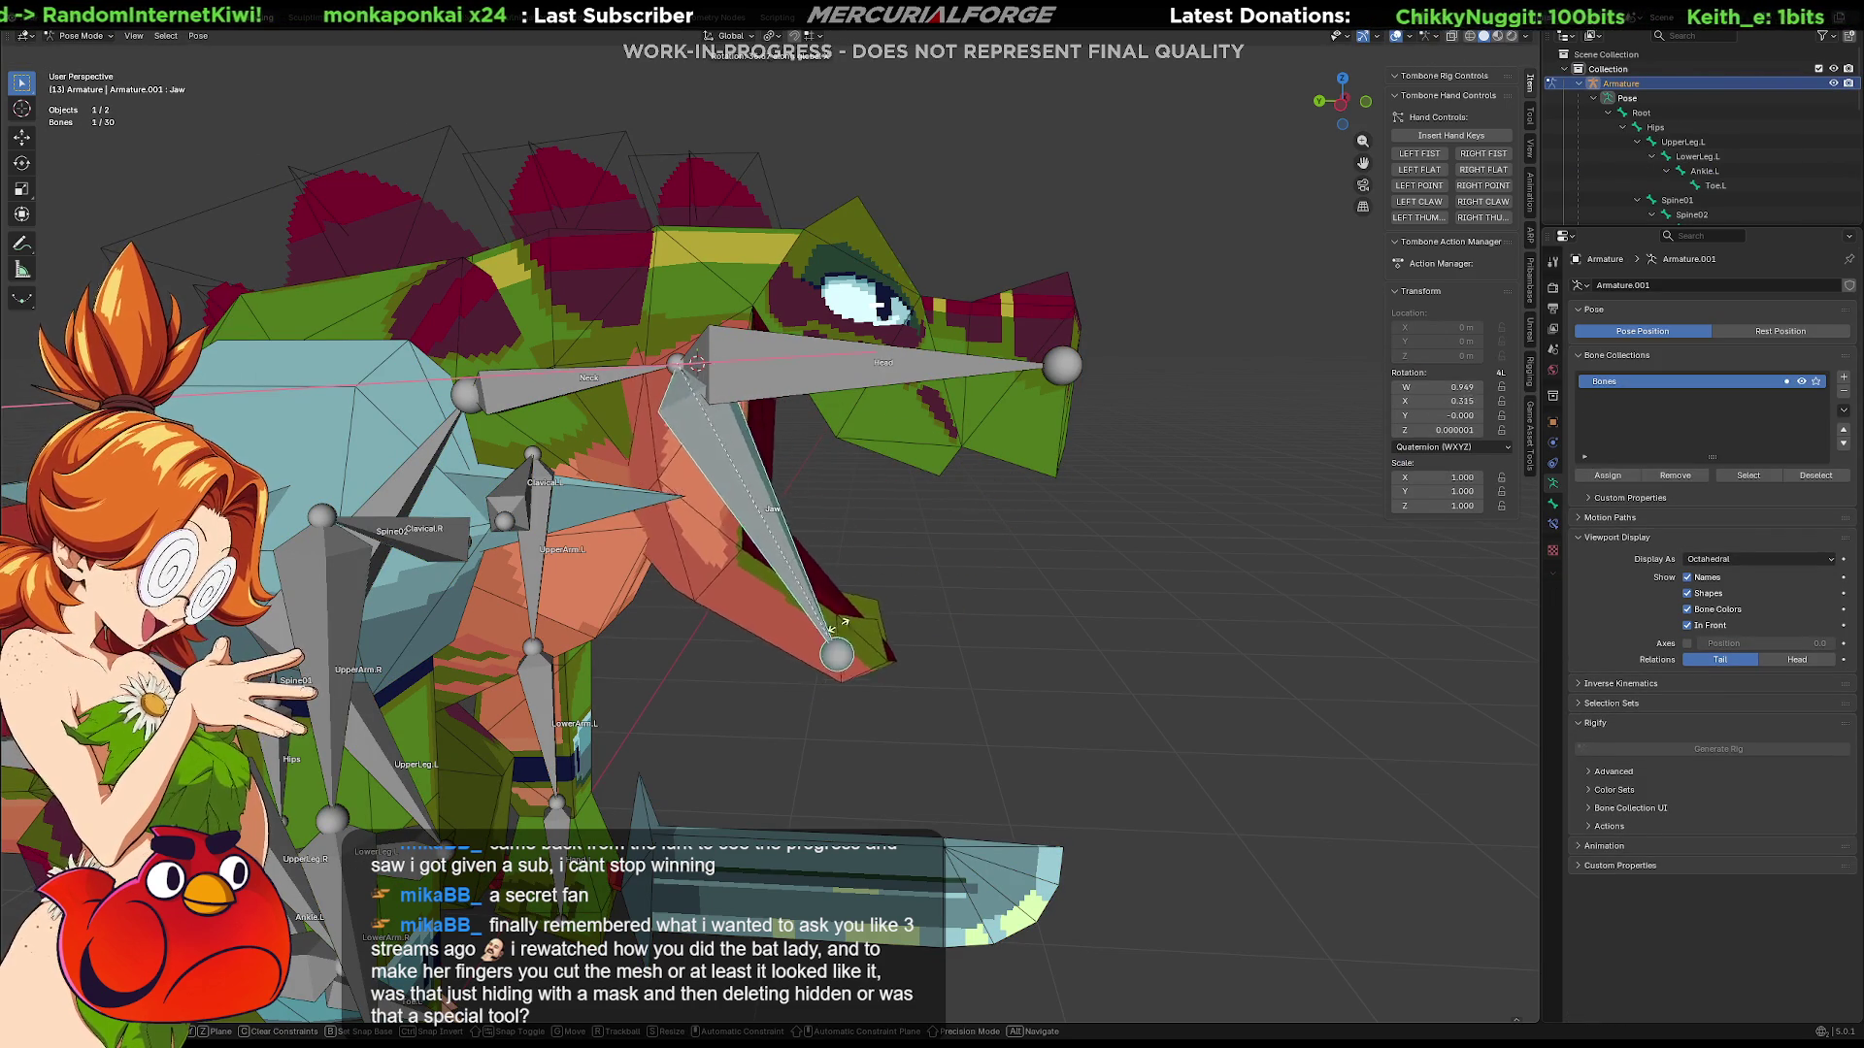
pyautogui.click(889, 591)
pyautogui.moveTo(1048, 514)
pyautogui.mouseDown(button='middle')
pyautogui.moveTo(1133, 555)
pyautogui.moveTo(1088, 568)
pyautogui.mouseUp(button='middle')
pyautogui.hotkey('alt', 'r')
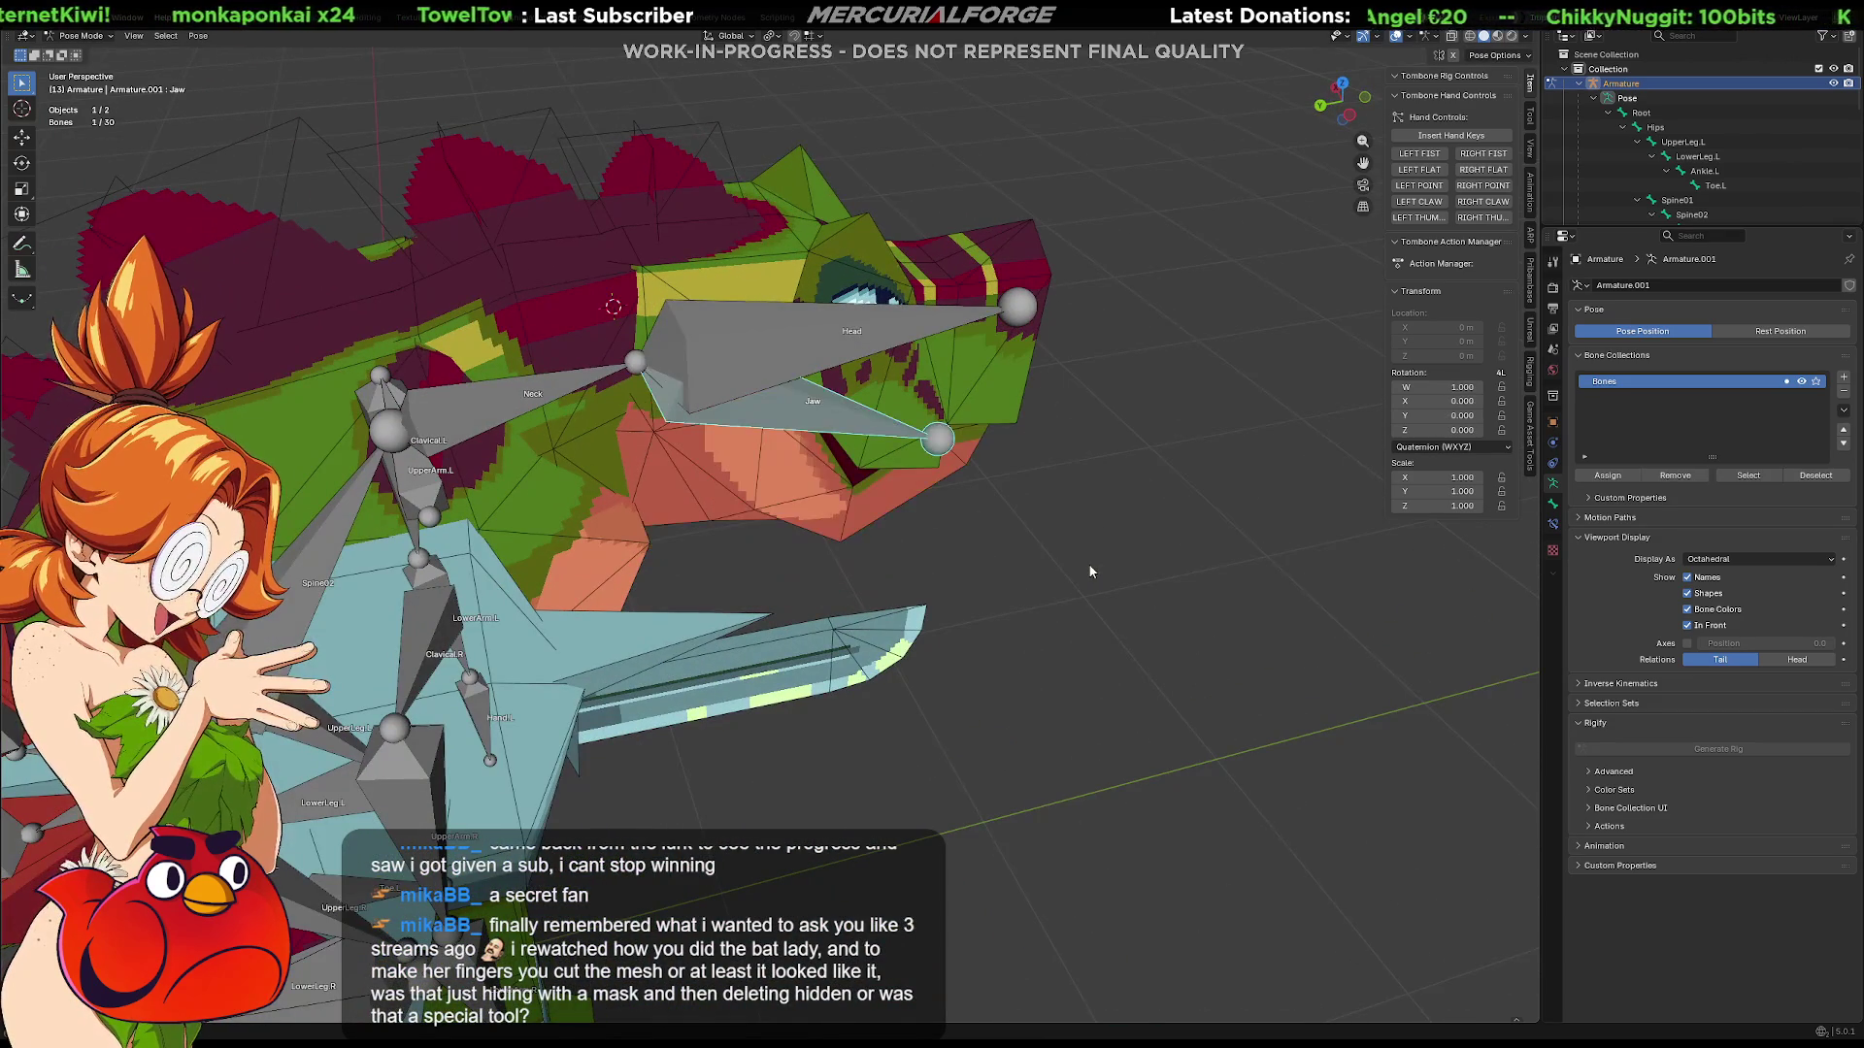
# Step: Open the jaw twice more from different angles, reset it to rest, and deselect all bones
pyautogui.press('r')
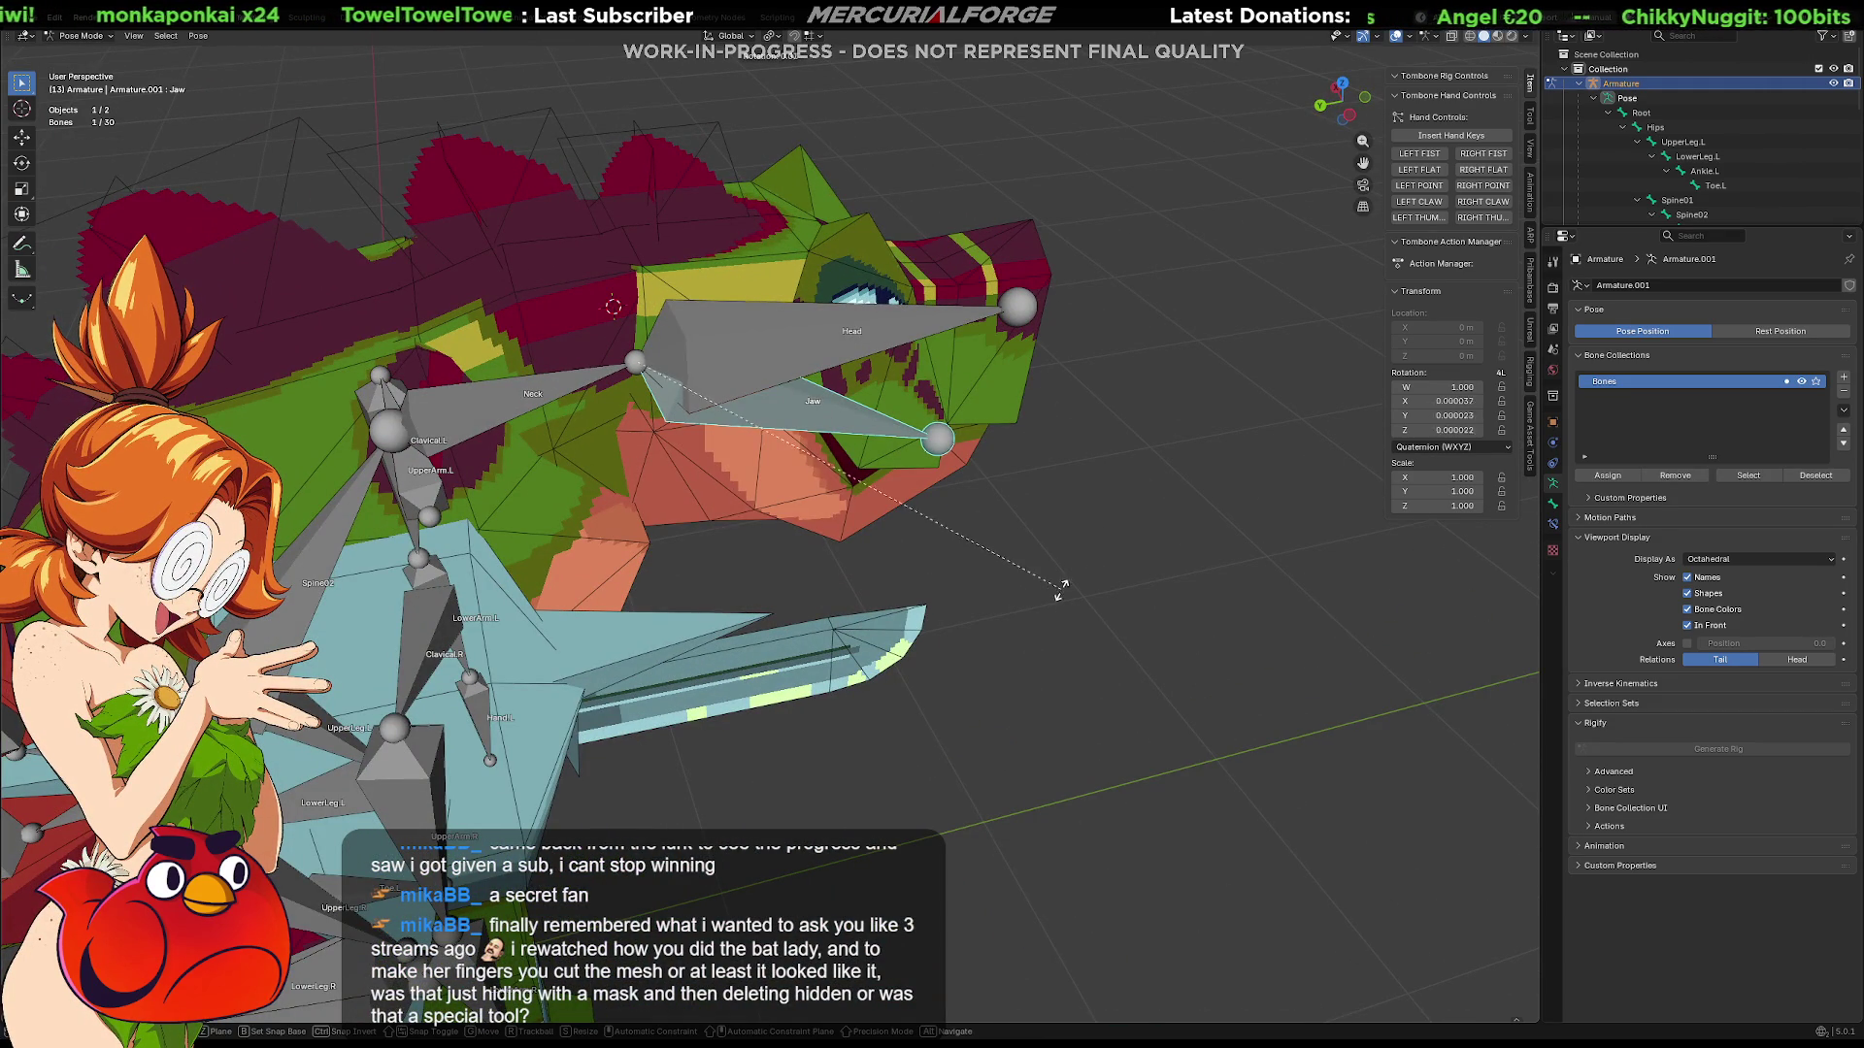
pyautogui.click(918, 583)
pyautogui.moveTo(917, 582)
pyautogui.mouseDown(button='middle')
pyautogui.moveTo(889, 550)
pyautogui.moveTo(621, 514)
pyautogui.mouseUp(button='middle')
pyautogui.press('r')
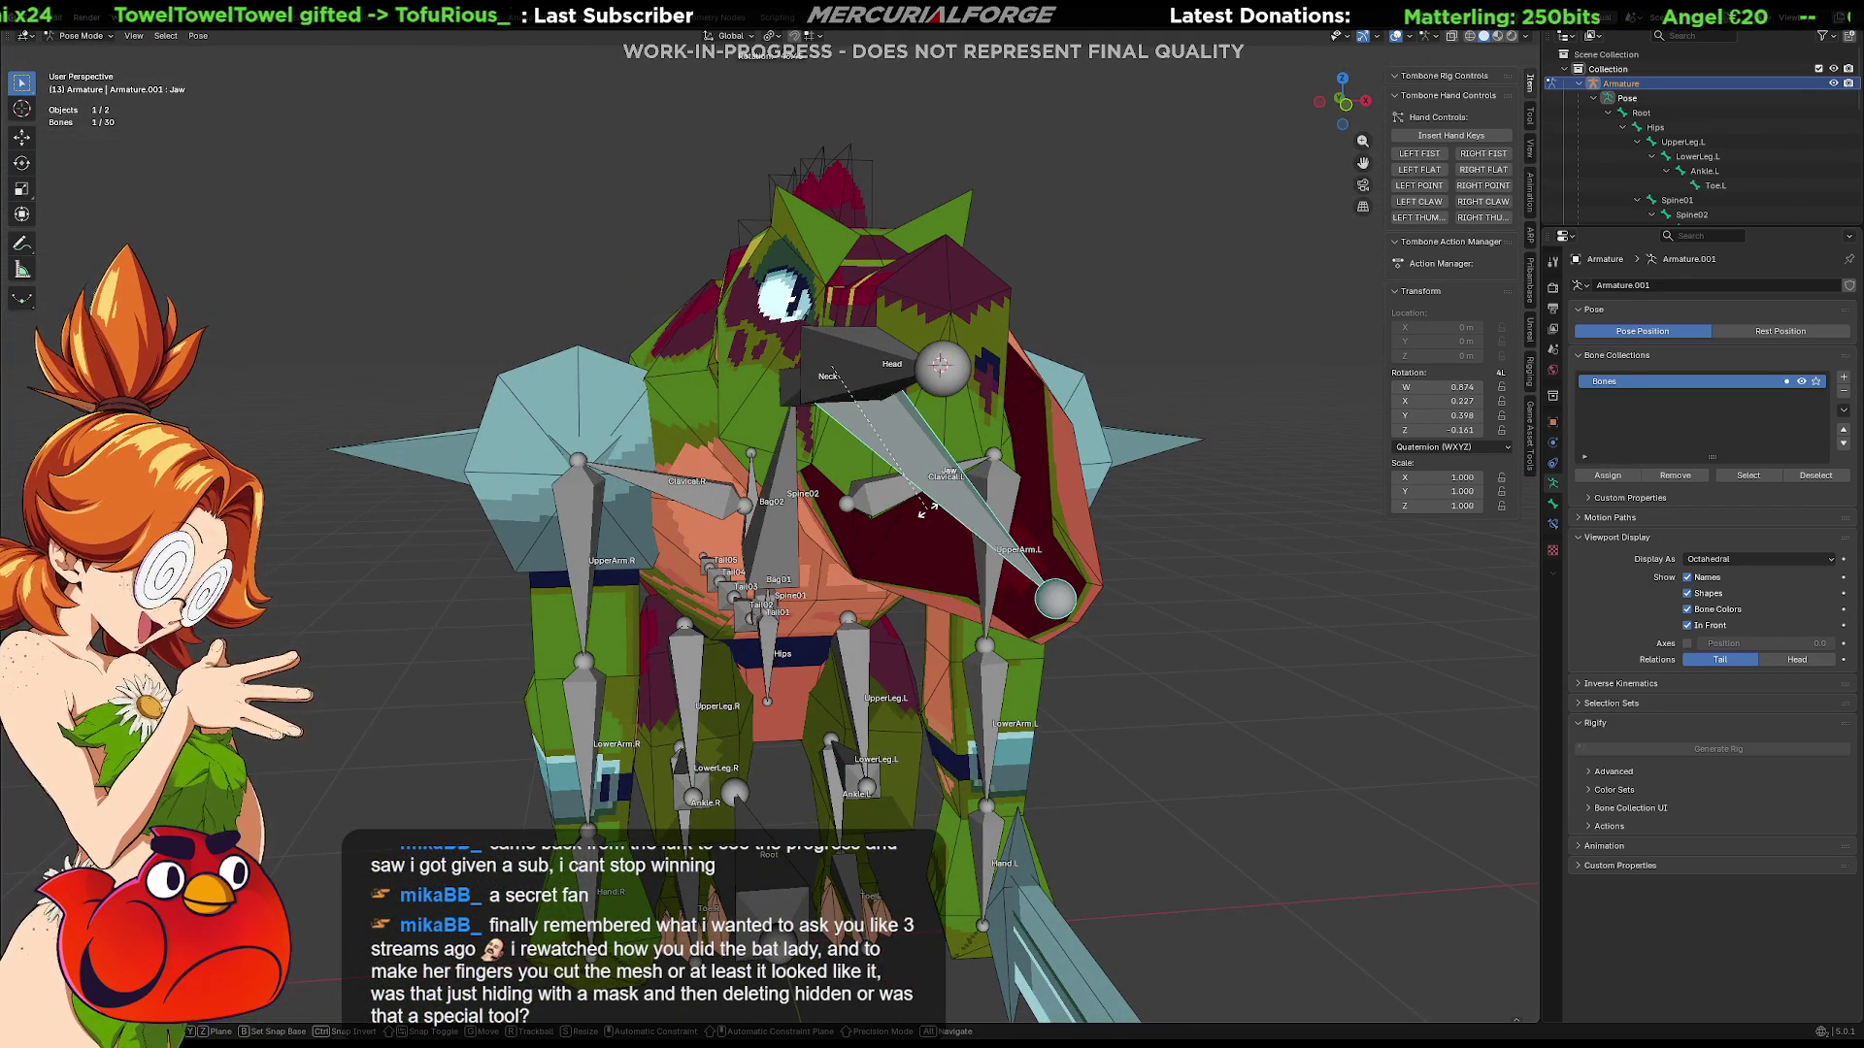
pyautogui.click(928, 508)
pyautogui.moveTo(928, 509)
pyautogui.mouseDown(button='middle')
pyautogui.moveTo(742, 504)
pyautogui.moveTo(882, 477)
pyautogui.moveTo(1166, 497)
pyautogui.mouseUp(button='middle')
pyautogui.hotkey('alt', 'r')
pyautogui.click(1167, 496)
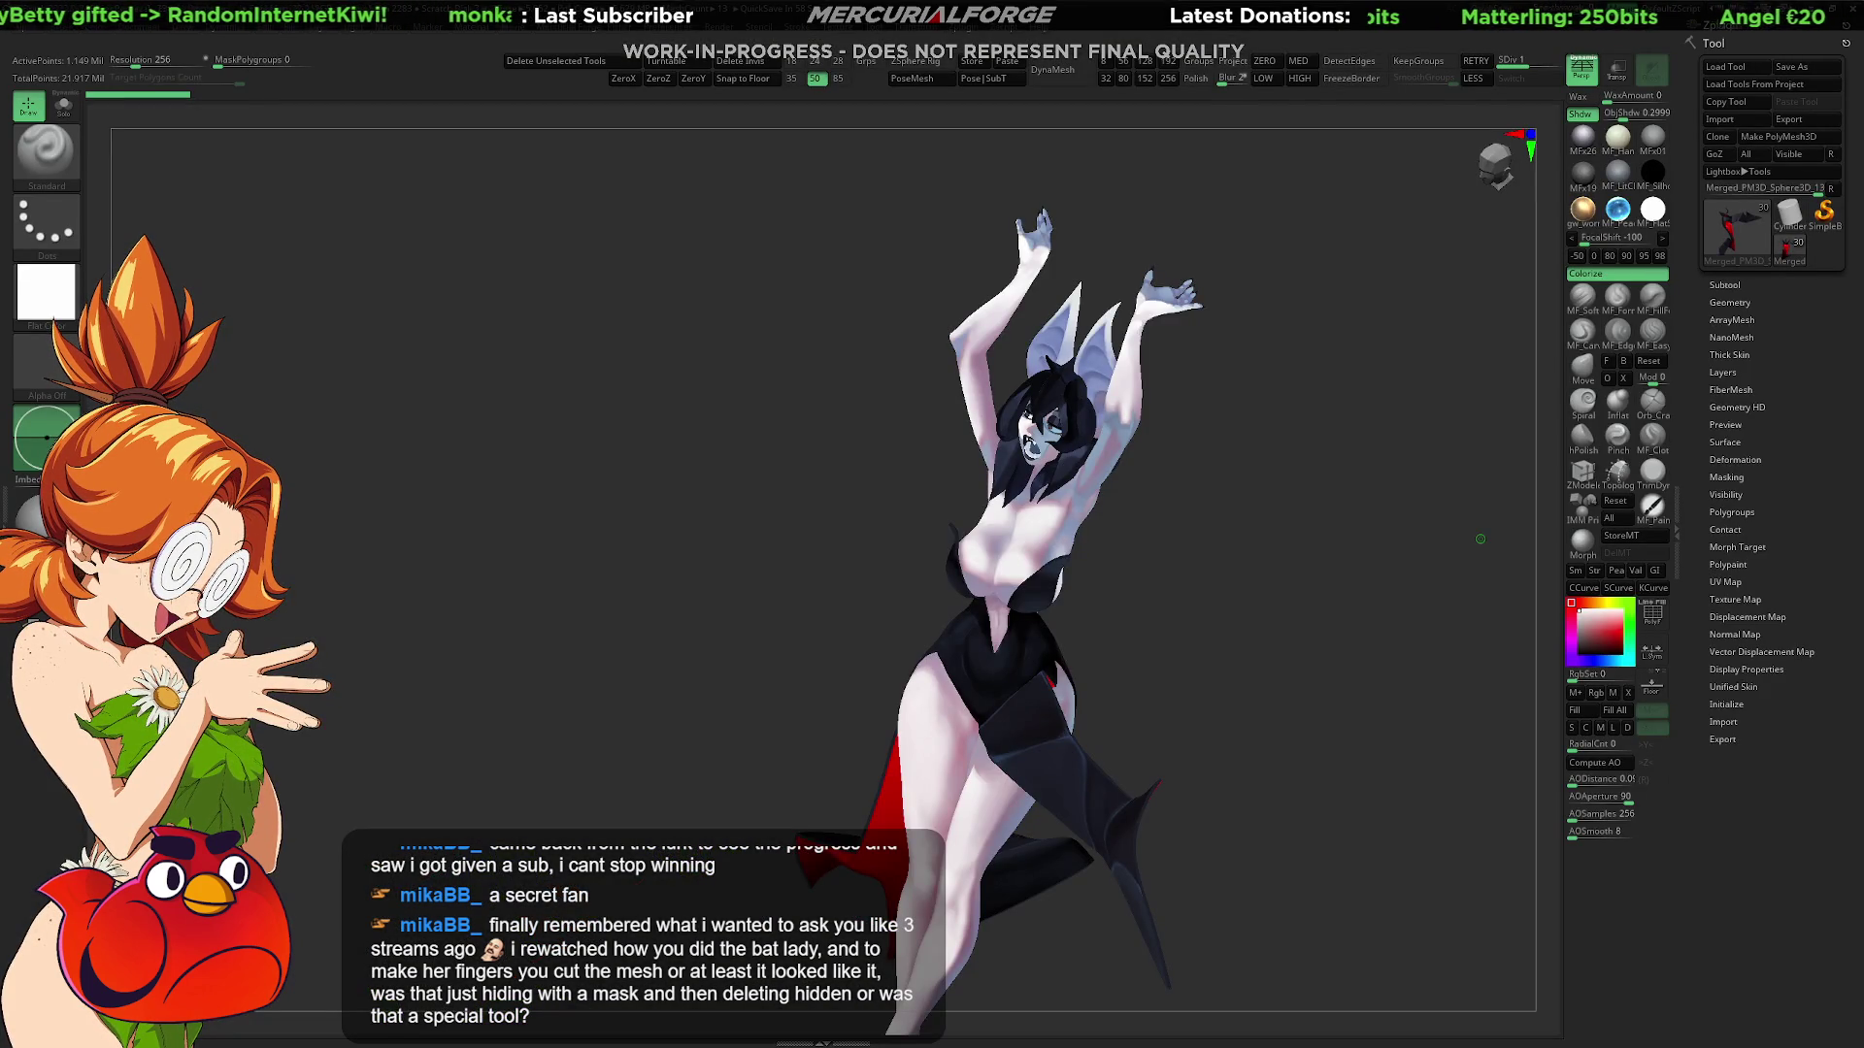
# Step: Hide the UI palettes and zoom in close on the bat-woman's raised clawed hand
pyautogui.press('Tab')
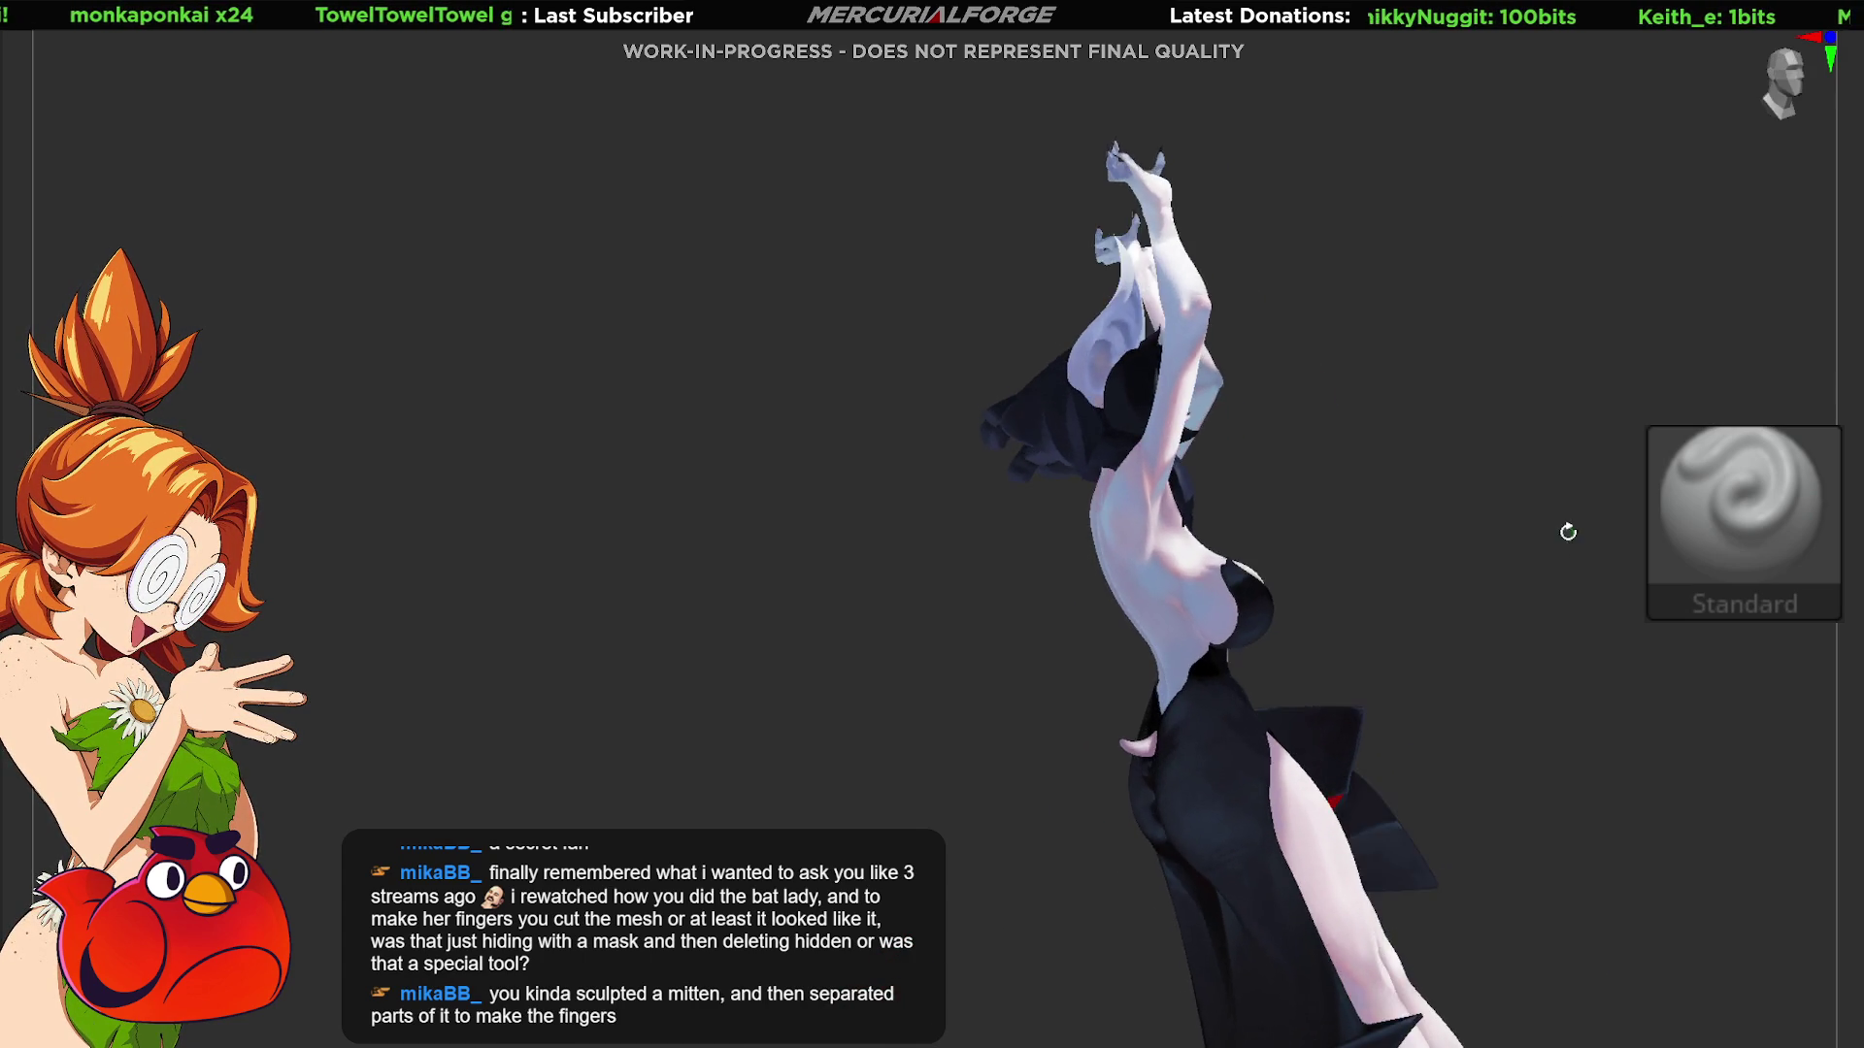
pyautogui.scroll(5, 1262, 441)
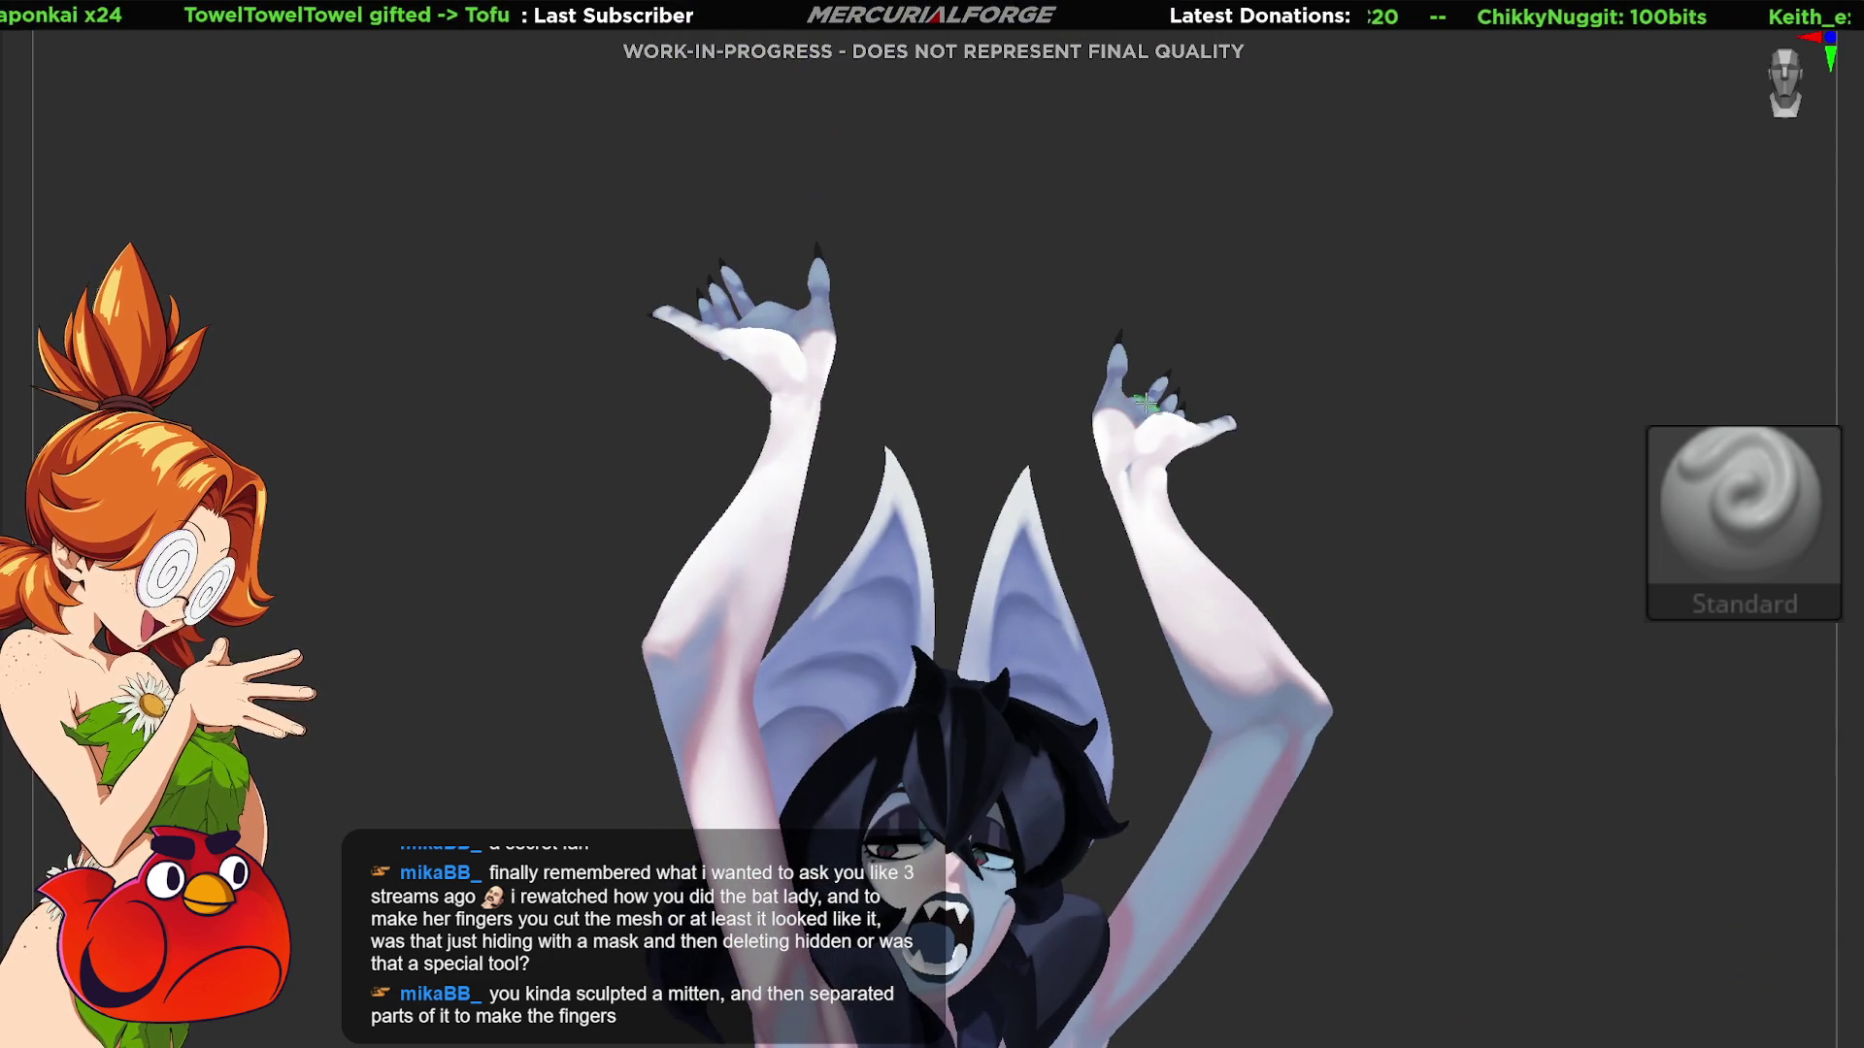
pyautogui.moveTo(1146, 403)
pyautogui.mouseDown(button='right')
pyautogui.moveTo(1109, 556)
pyautogui.moveTo(1082, 446)
pyautogui.mouseUp(button='right')
pyautogui.scroll(5, 1137, 417)
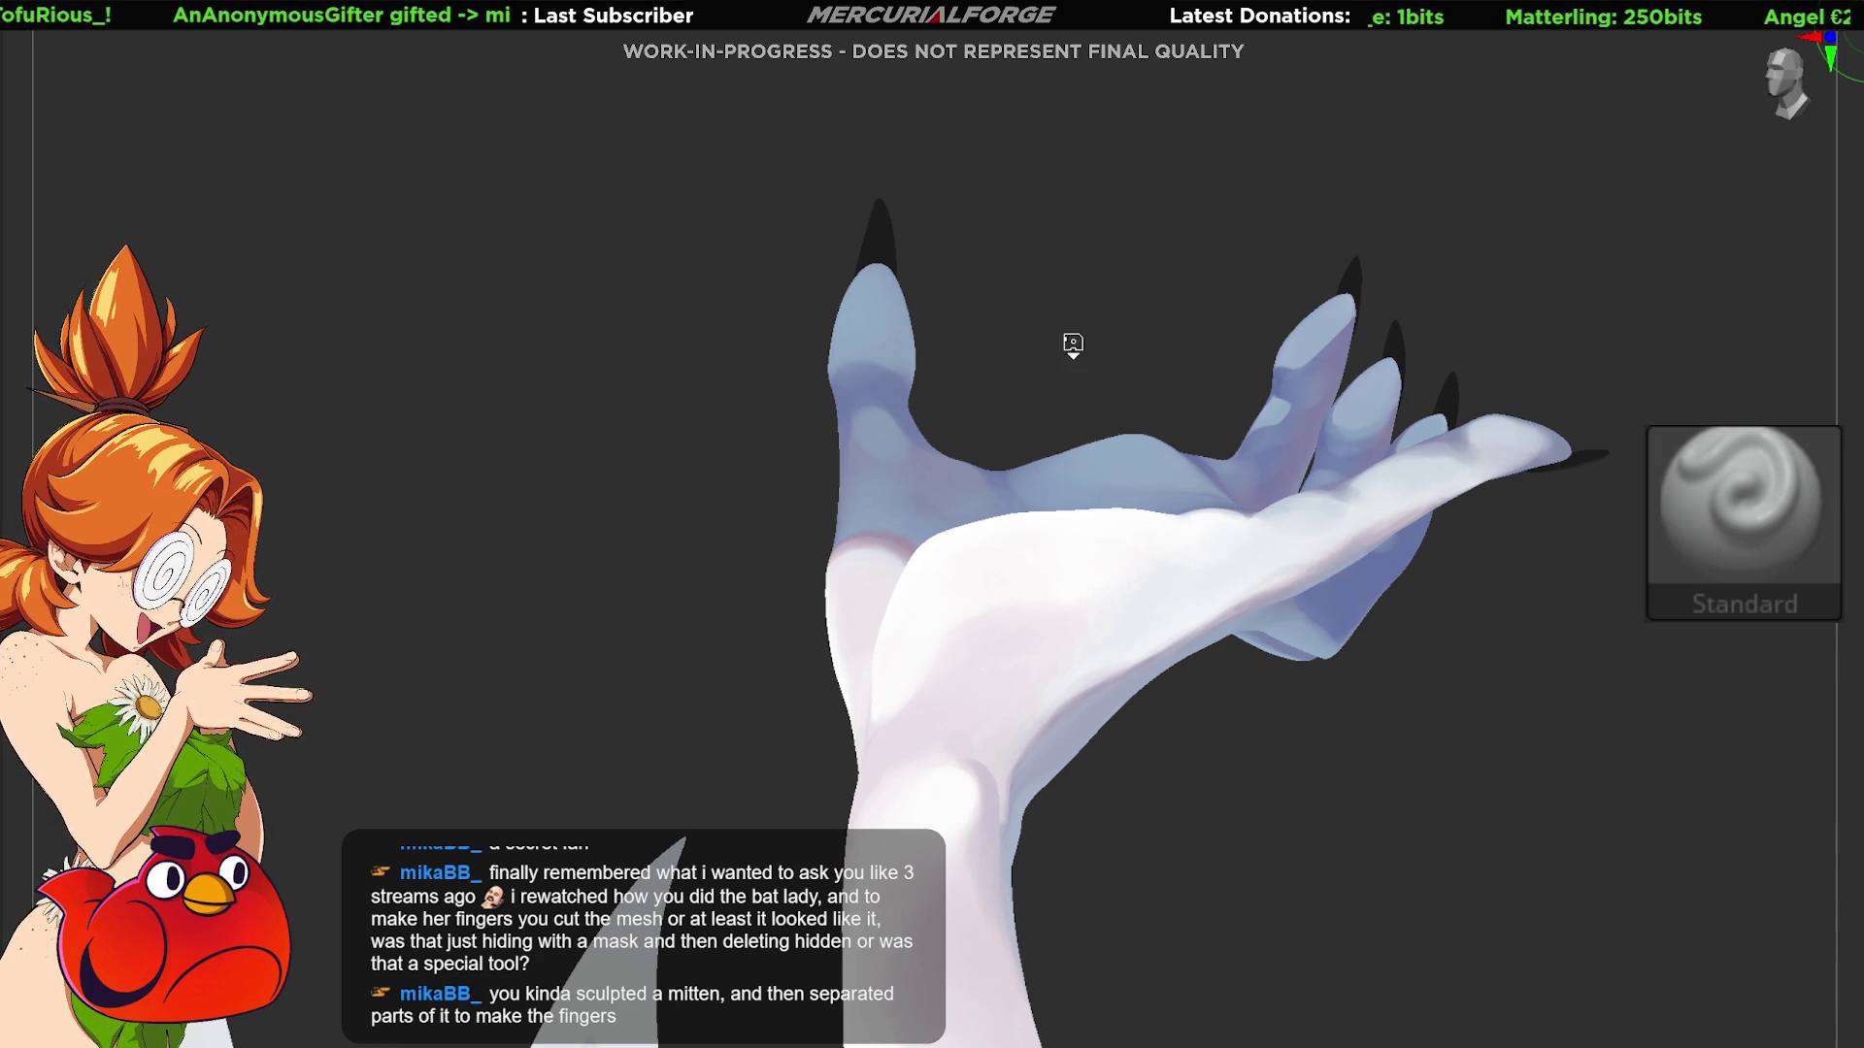
pyautogui.hotkey('ctrl', 'z')
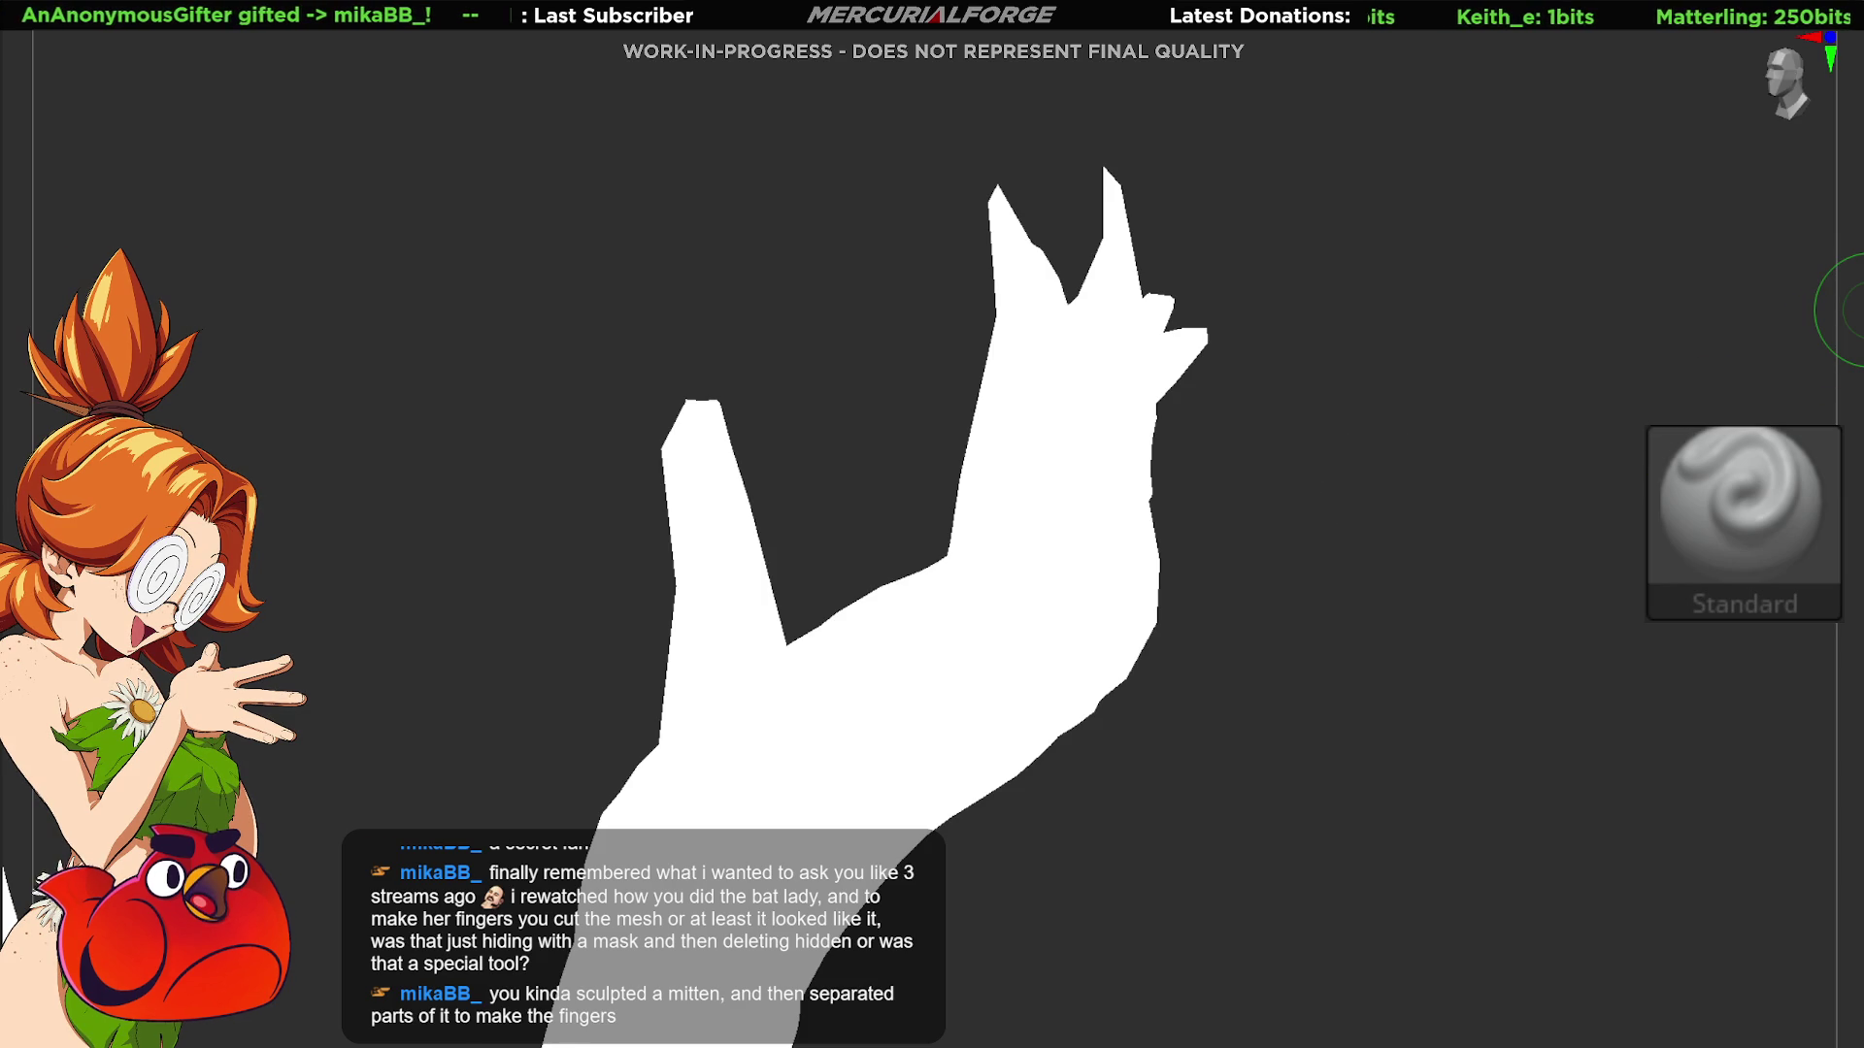
pyautogui.moveTo(1464, 404)
pyautogui.mouseDown()
pyautogui.moveTo(1547, 540)
pyautogui.moveTo(1423, 551)
pyautogui.mouseUp()
pyautogui.moveTo(1103, 687)
pyautogui.mouseDown(button='right')
pyautogui.moveTo(1081, 657)
pyautogui.moveTo(1172, 420)
pyautogui.mouseUp(button='right')
pyautogui.press('f')
pyautogui.moveTo(1015, 207)
pyautogui.mouseDown(button='right')
pyautogui.moveTo(1185, 617)
pyautogui.moveTo(1136, 387)
pyautogui.moveTo(1152, 573)
pyautogui.moveTo(1165, 389)
pyautogui.moveTo(1115, 441)
pyautogui.moveTo(1118, 458)
pyautogui.moveTo(1171, 400)
pyautogui.moveTo(1150, 402)
pyautogui.moveTo(1165, 291)
pyautogui.moveTo(1312, 672)
pyautogui.moveTo(1196, 481)
pyautogui.moveTo(1222, 544)
pyautogui.moveTo(1210, 570)
pyautogui.moveTo(1196, 438)
pyautogui.moveTo(1248, 474)
pyautogui.moveTo(1282, 451)
pyautogui.mouseUp(button='right')
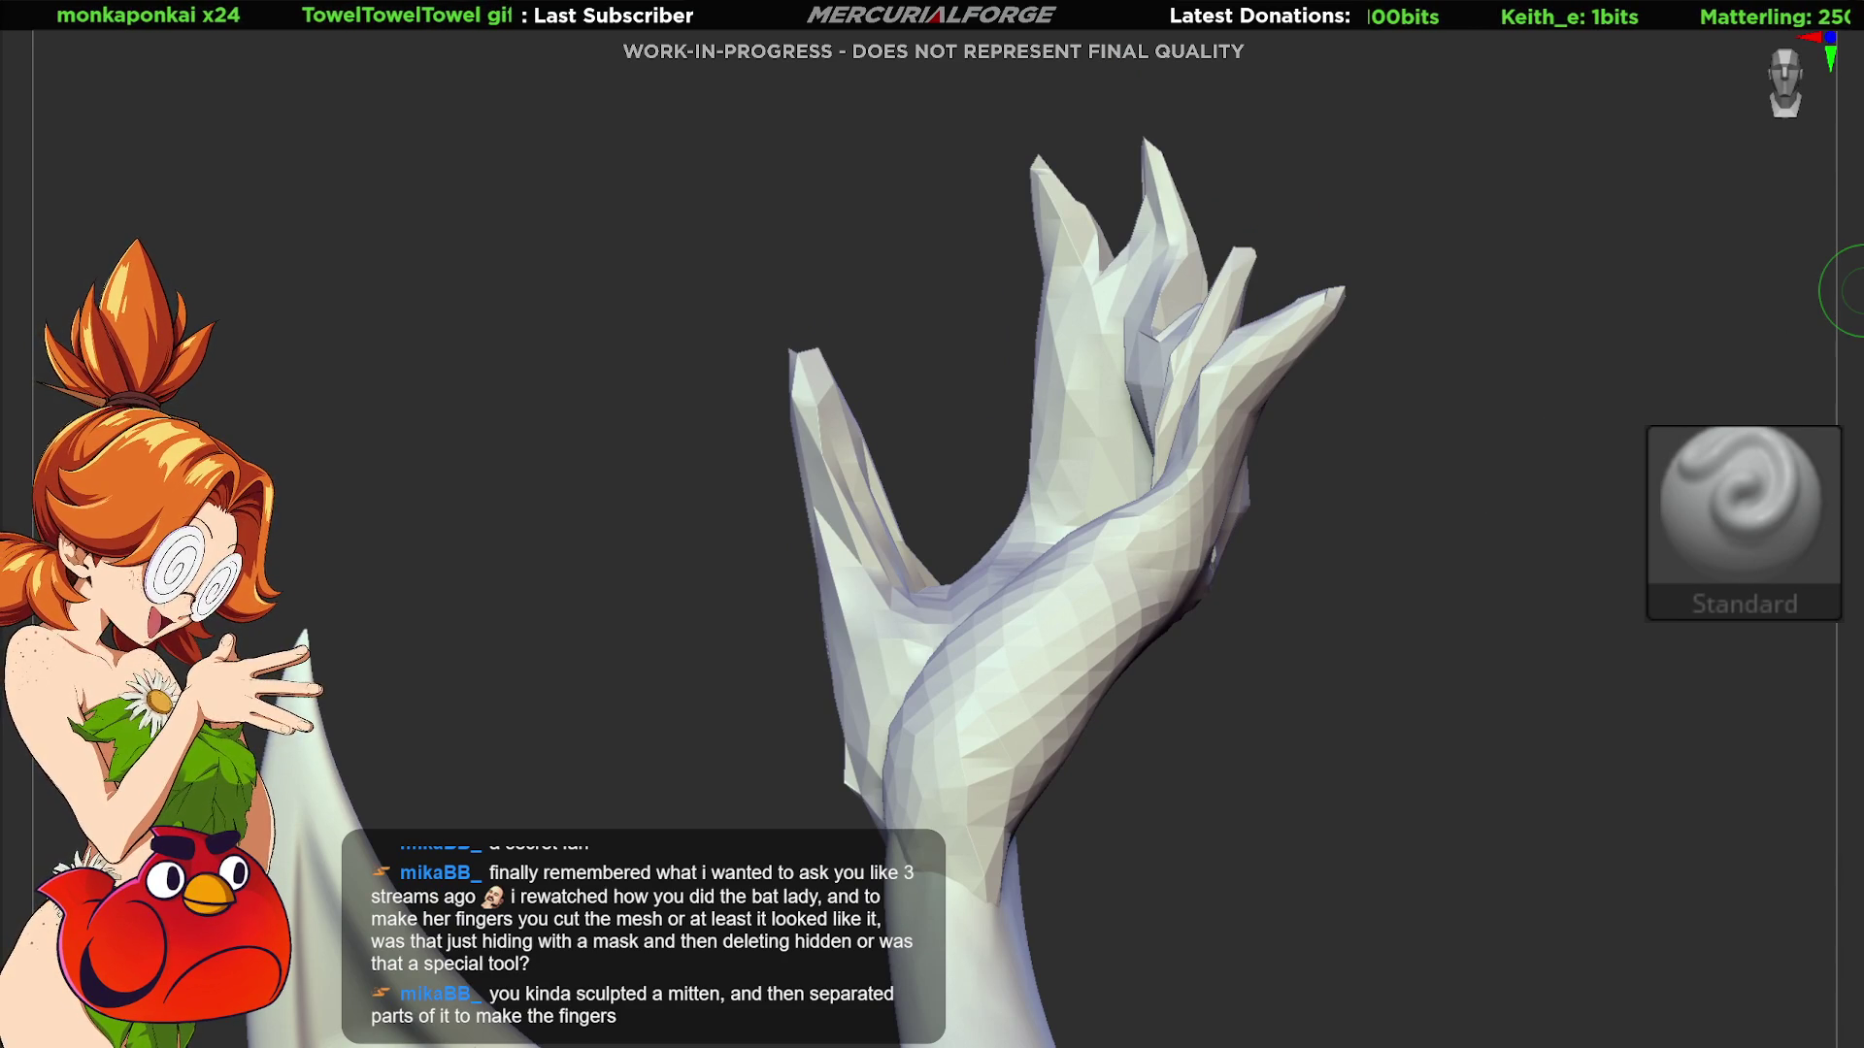
pyautogui.moveTo(1372, 433)
pyautogui.mouseDown(button='right')
pyautogui.moveTo(1523, 570)
pyautogui.moveTo(1248, 449)
pyautogui.moveTo(1143, 463)
pyautogui.moveTo(1162, 493)
pyautogui.moveTo(1323, 417)
pyautogui.moveTo(1190, 470)
pyautogui.moveTo(1401, 479)
pyautogui.moveTo(1411, 495)
pyautogui.moveTo(1340, 509)
pyautogui.moveTo(1084, 462)
pyautogui.moveTo(1145, 505)
pyautogui.moveTo(1316, 466)
pyautogui.moveTo(1328, 492)
pyautogui.moveTo(1252, 595)
pyautogui.moveTo(1335, 491)
pyautogui.moveTo(1300, 517)
pyautogui.moveTo(1213, 443)
pyautogui.moveTo(1104, 521)
pyautogui.moveTo(1113, 638)
pyautogui.mouseUp(button='right')
# Step: Frame the figure, toggle PolyFrame on and off over the hand, and zoom into the fingers and nails
pyautogui.press('f')
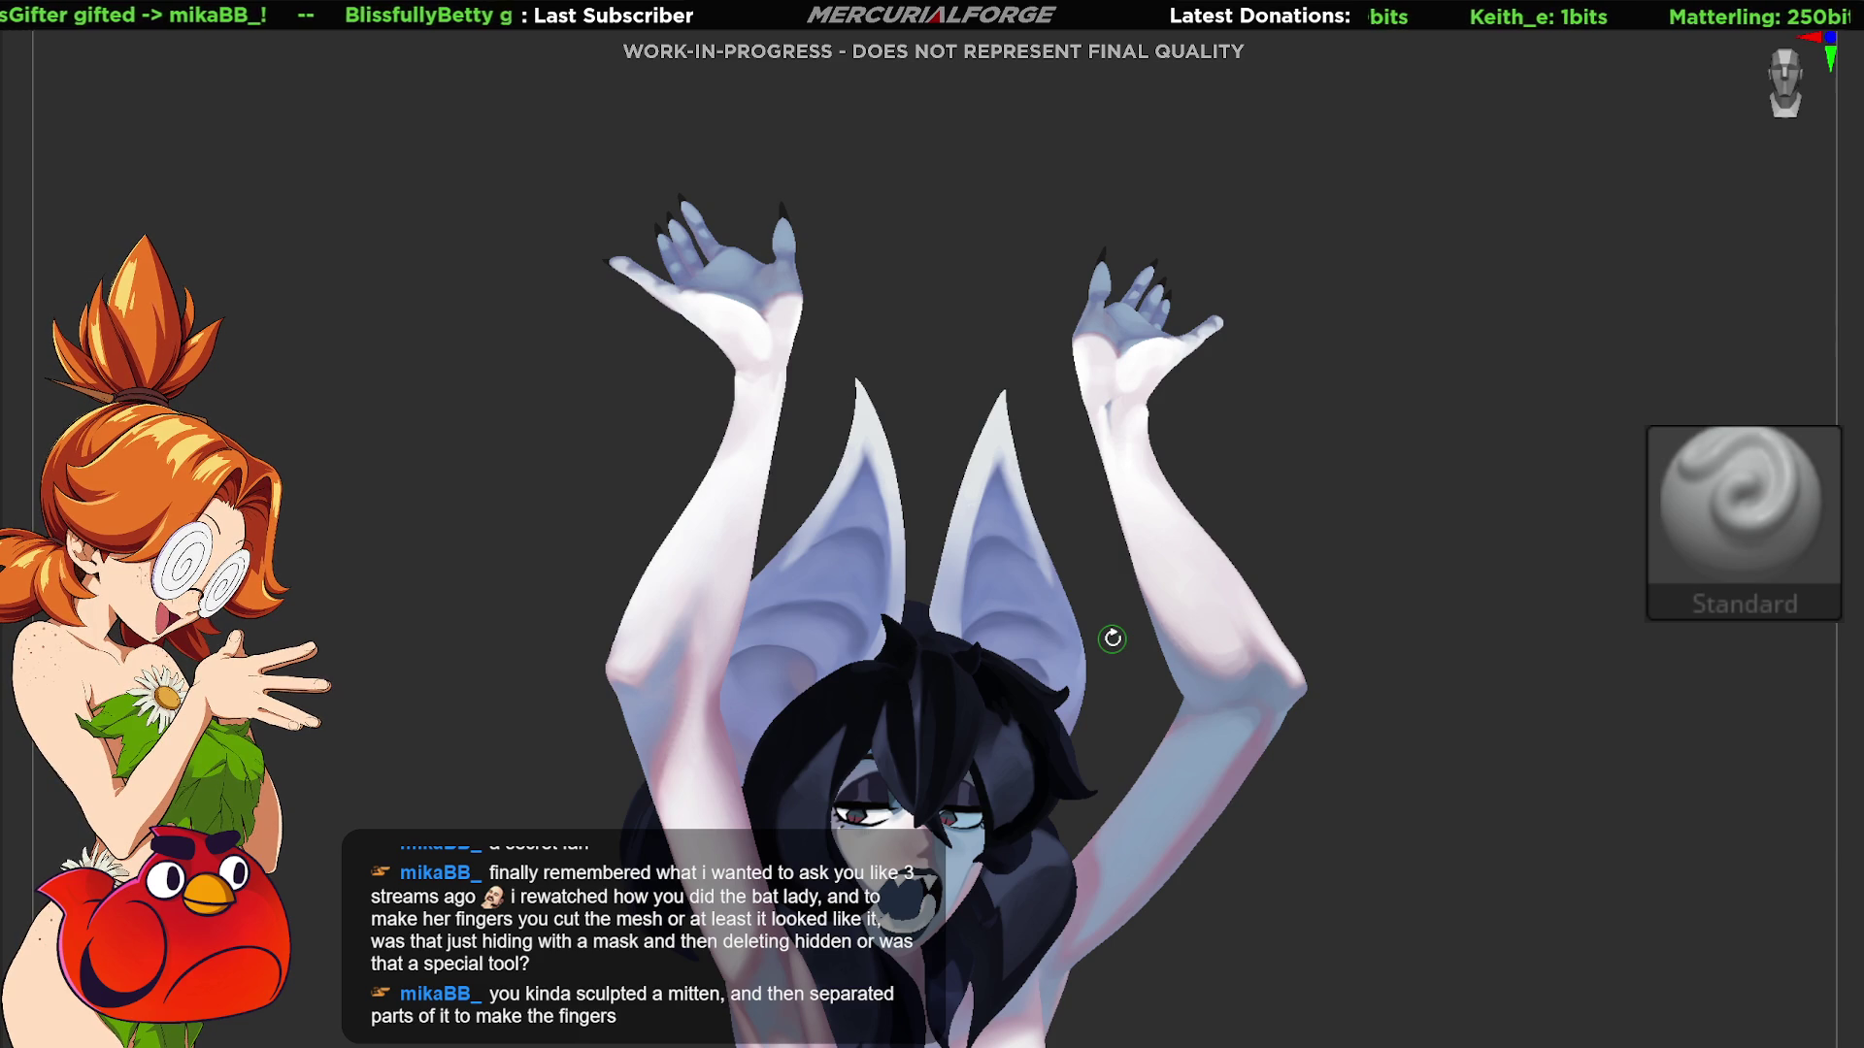
pyautogui.moveTo(1279, 349); pyautogui.dragTo(1164, 340, button='right')
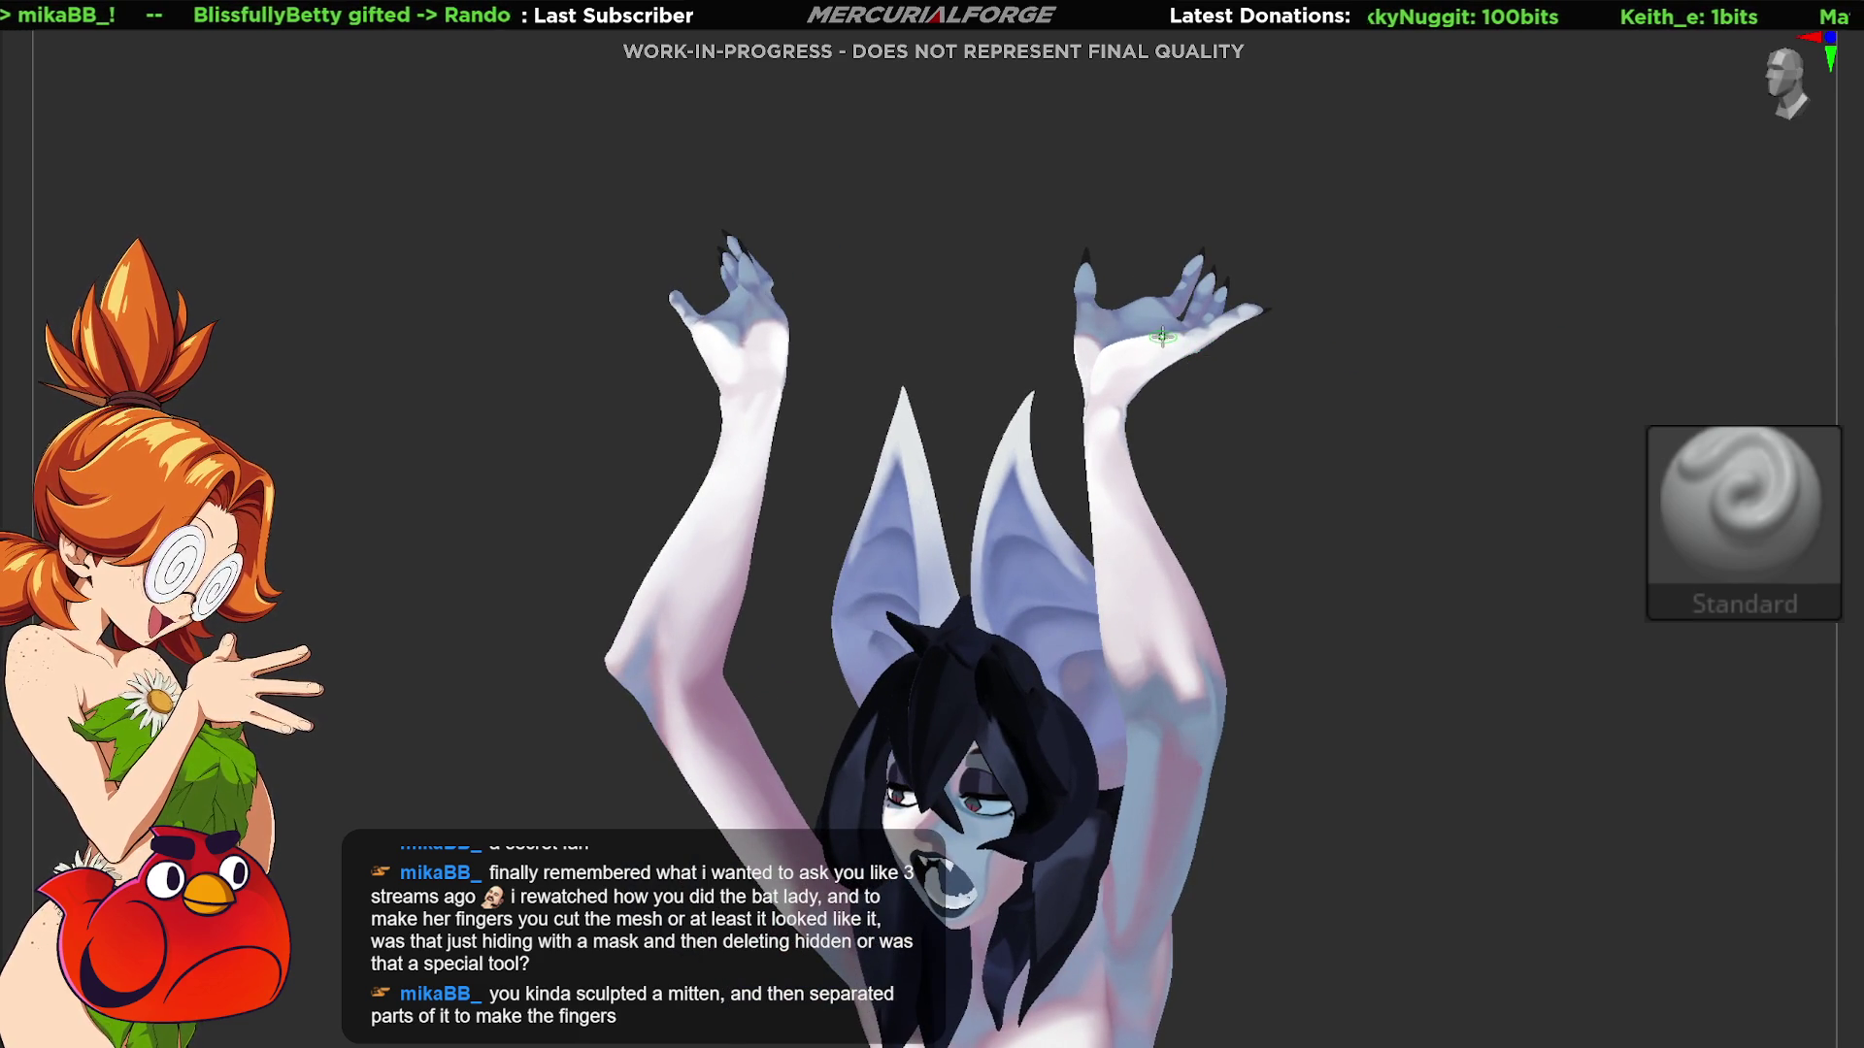
pyautogui.hotkey('shift', 'f')
pyautogui.moveTo(1162, 337)
pyautogui.keyDown('ctrl'); pyautogui.mouseDown(button='right')
pyautogui.moveTo(1214, 749)
pyautogui.moveTo(1185, 497)
pyautogui.moveTo(1177, 533)
pyautogui.moveTo(1111, 417)
pyautogui.moveTo(1019, 456)
pyautogui.mouseUp(button='right'); pyautogui.keyUp('ctrl')
pyautogui.hotkey('shift', 'f')
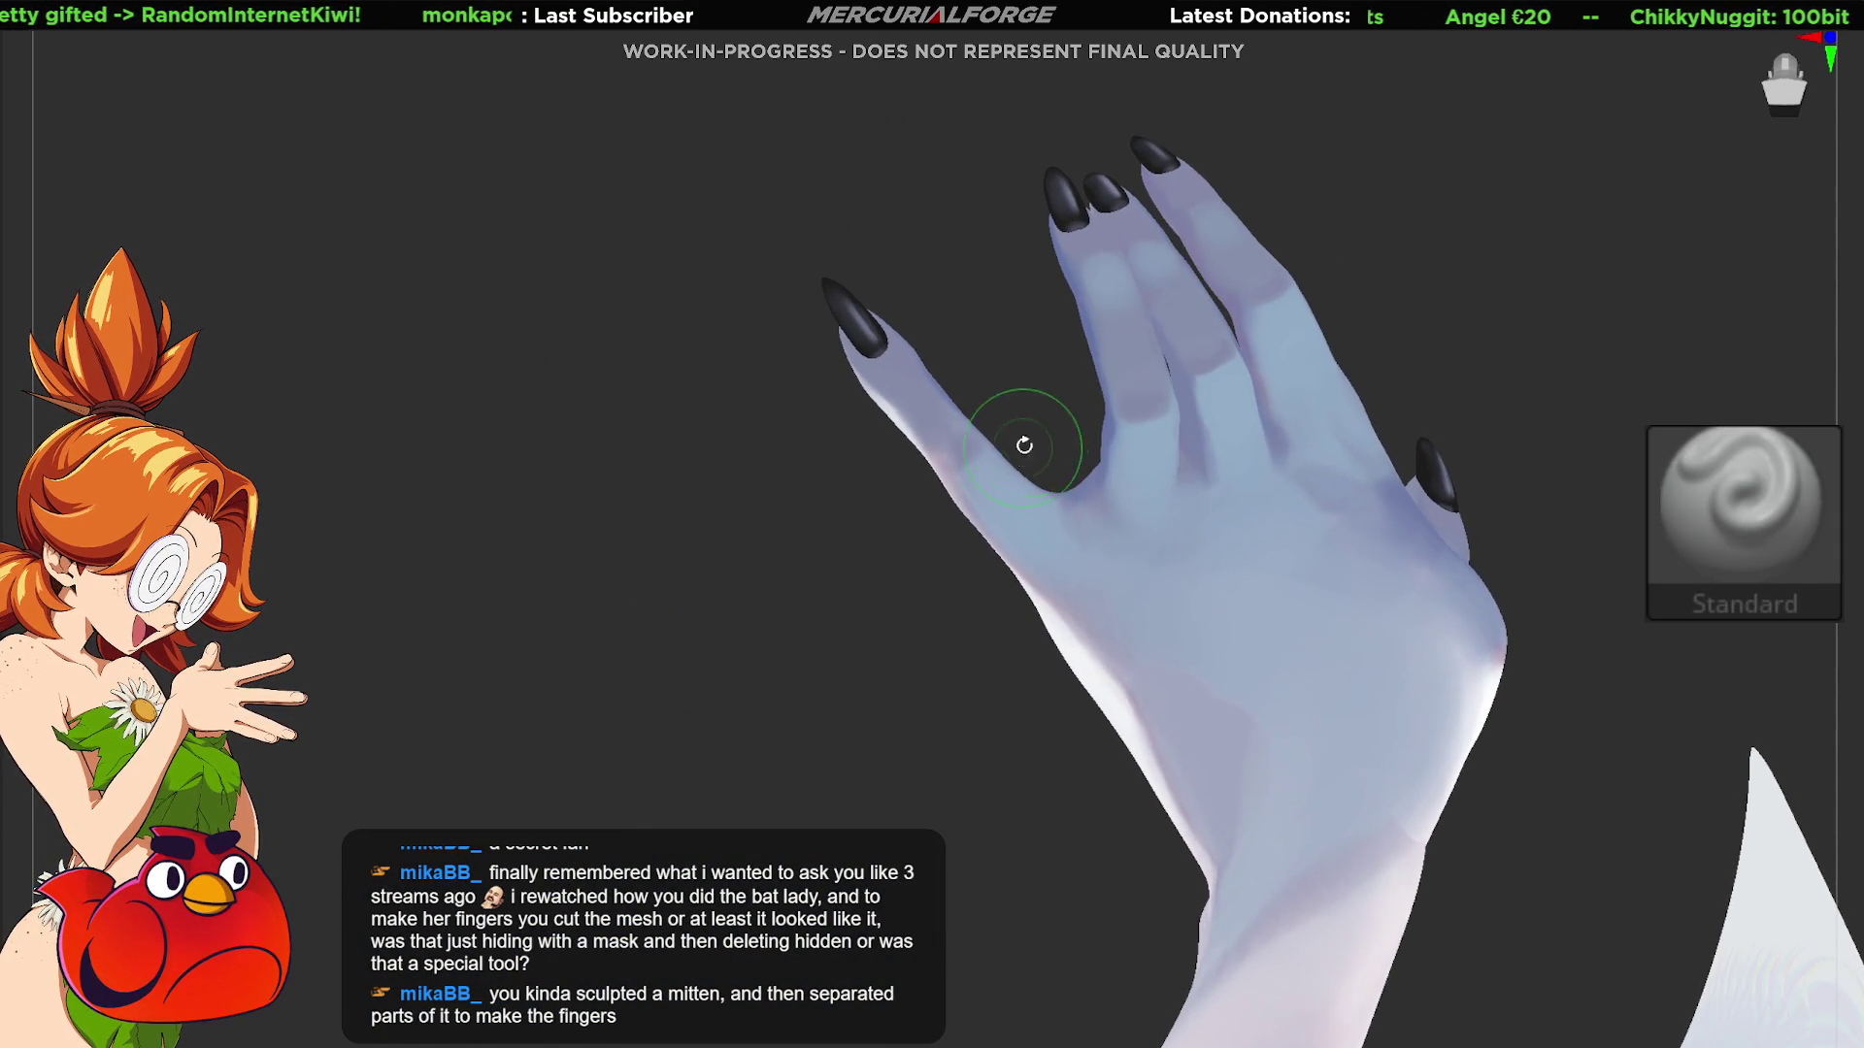
pyautogui.moveTo(1113, 269)
pyautogui.keyDown('ctrl'); pyautogui.mouseDown(button='right')
pyautogui.moveTo(1130, 459)
pyautogui.moveTo(1118, 396)
pyautogui.moveTo(1235, 424)
pyautogui.moveTo(1161, 366)
pyautogui.moveTo(1273, 403)
pyautogui.moveTo(1325, 389)
pyautogui.moveTo(1269, 533)
pyautogui.moveTo(1194, 457)
pyautogui.moveTo(1614, 287)
pyautogui.mouseUp(button='right'); pyautogui.keyUp('ctrl')
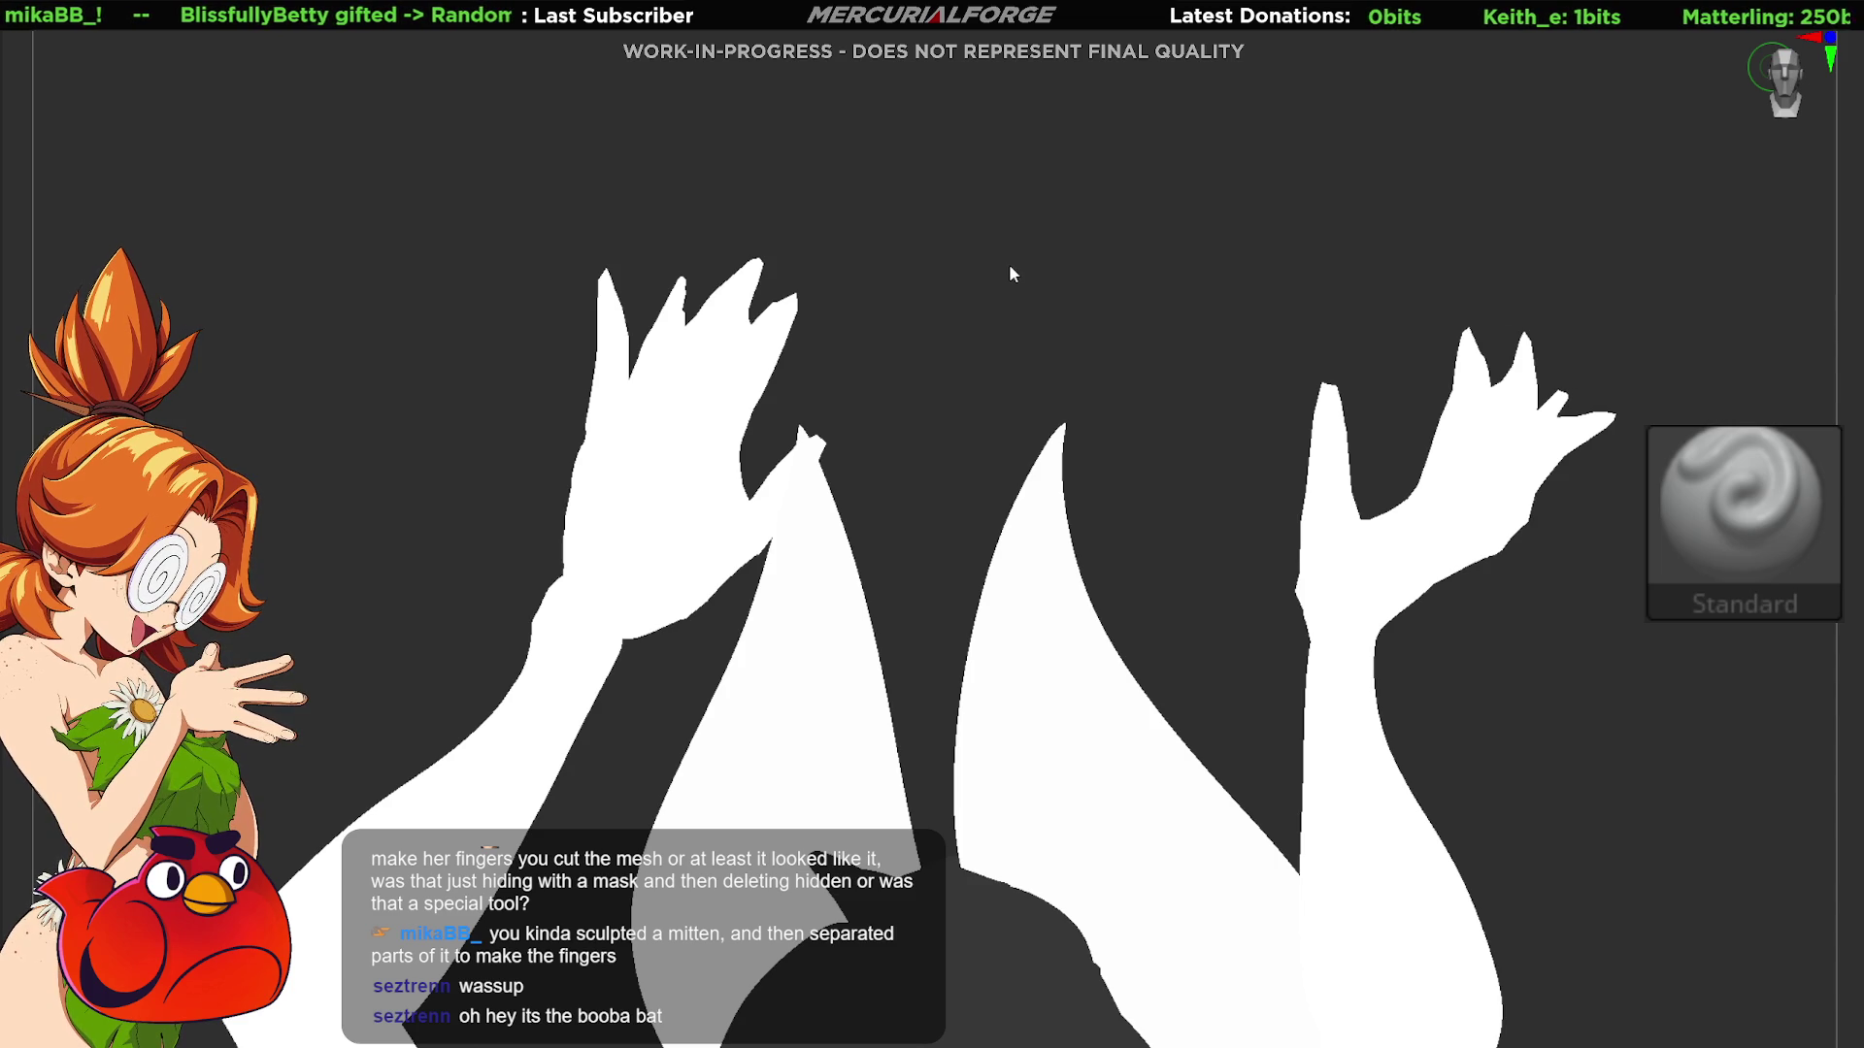
# Step: Orbit and zoom around the gray base hand from palm view to an edge-on side view
pyautogui.moveTo(998, 227)
pyautogui.mouseDown()
pyautogui.moveTo(1228, 620)
pyautogui.moveTo(1609, 474)
pyautogui.moveTo(1853, 262)
pyautogui.moveTo(1289, 761)
pyautogui.moveTo(1385, 345)
pyautogui.moveTo(1259, 543)
pyautogui.moveTo(1269, 595)
pyautogui.mouseUp()
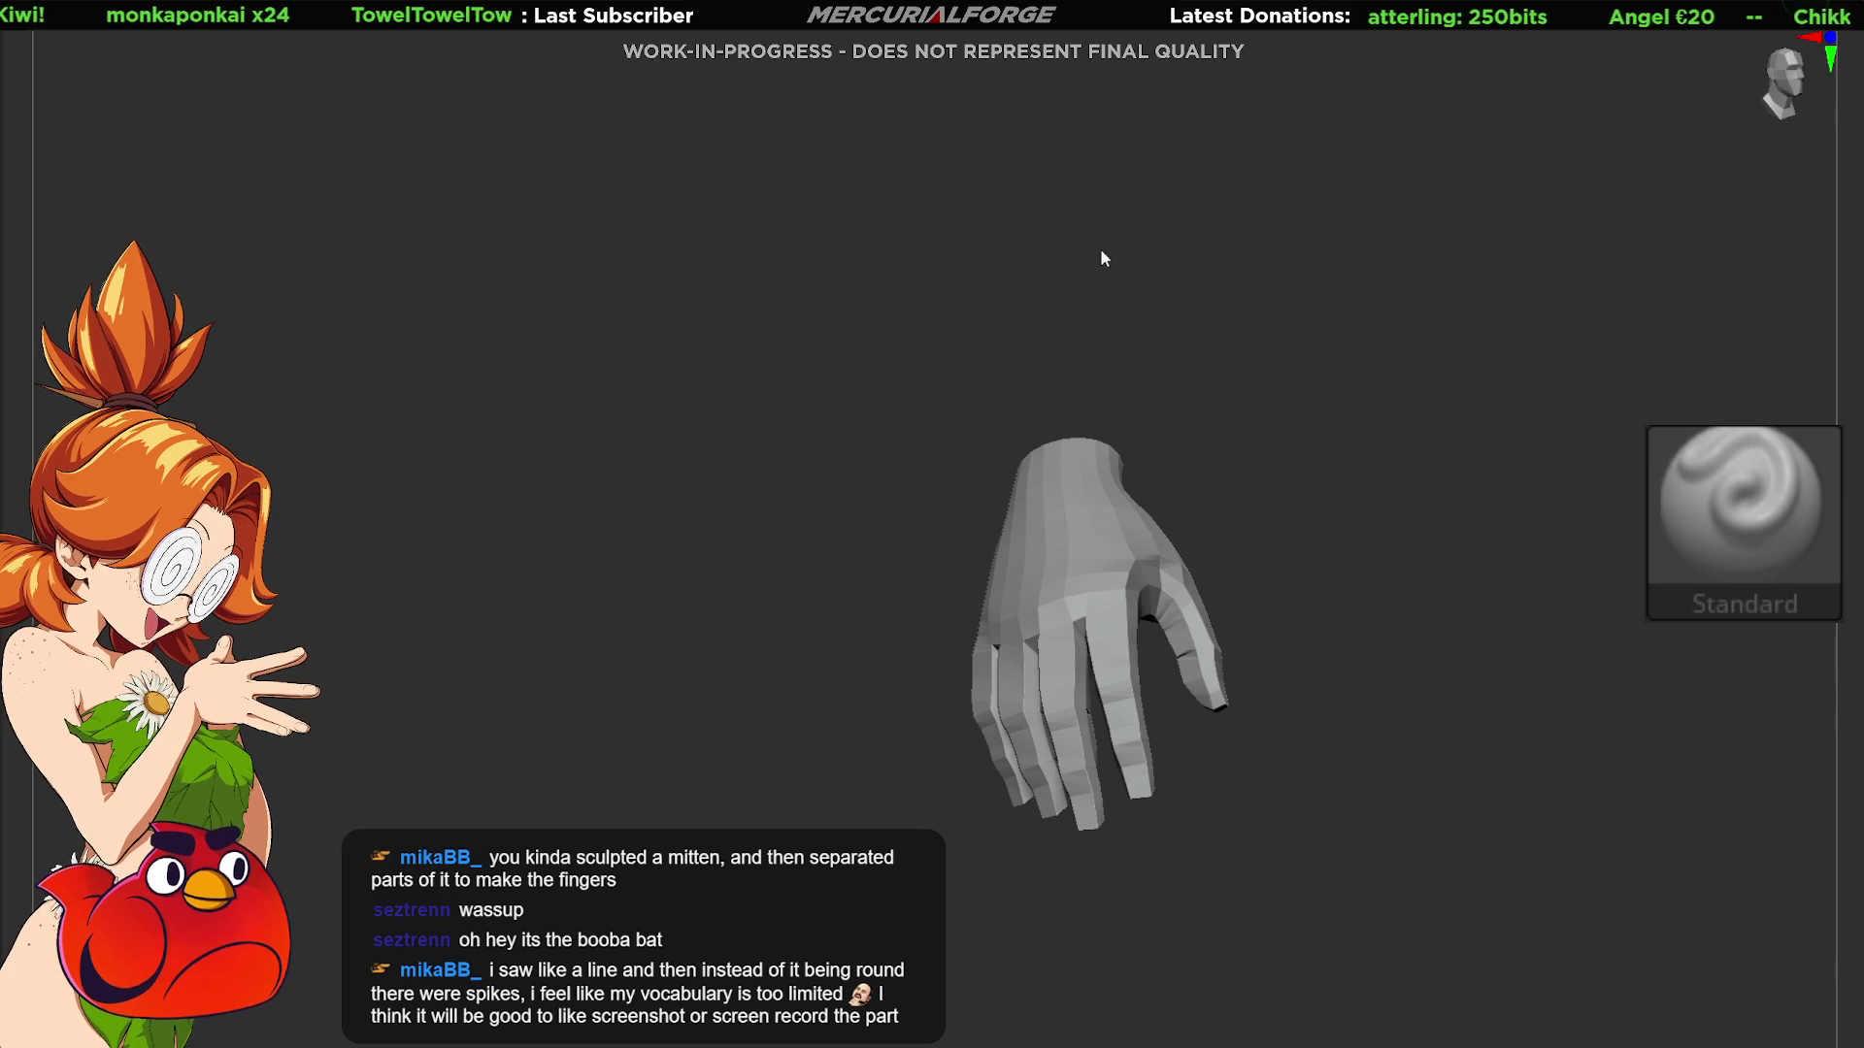
pyautogui.moveTo(1073, 253)
pyautogui.mouseDown()
pyautogui.moveTo(1110, 279)
pyautogui.moveTo(1168, 453)
pyautogui.moveTo(1335, 474)
pyautogui.moveTo(1090, 562)
pyautogui.moveTo(1010, 540)
pyautogui.moveTo(1206, 451)
pyautogui.mouseUp()
pyautogui.scroll(5, 1277, 546)
pyautogui.moveTo(1276, 546)
pyautogui.mouseDown()
pyautogui.moveTo(1294, 512)
pyautogui.moveTo(1285, 486)
pyautogui.moveTo(1274, 513)
pyautogui.moveTo(1245, 419)
pyautogui.mouseUp()
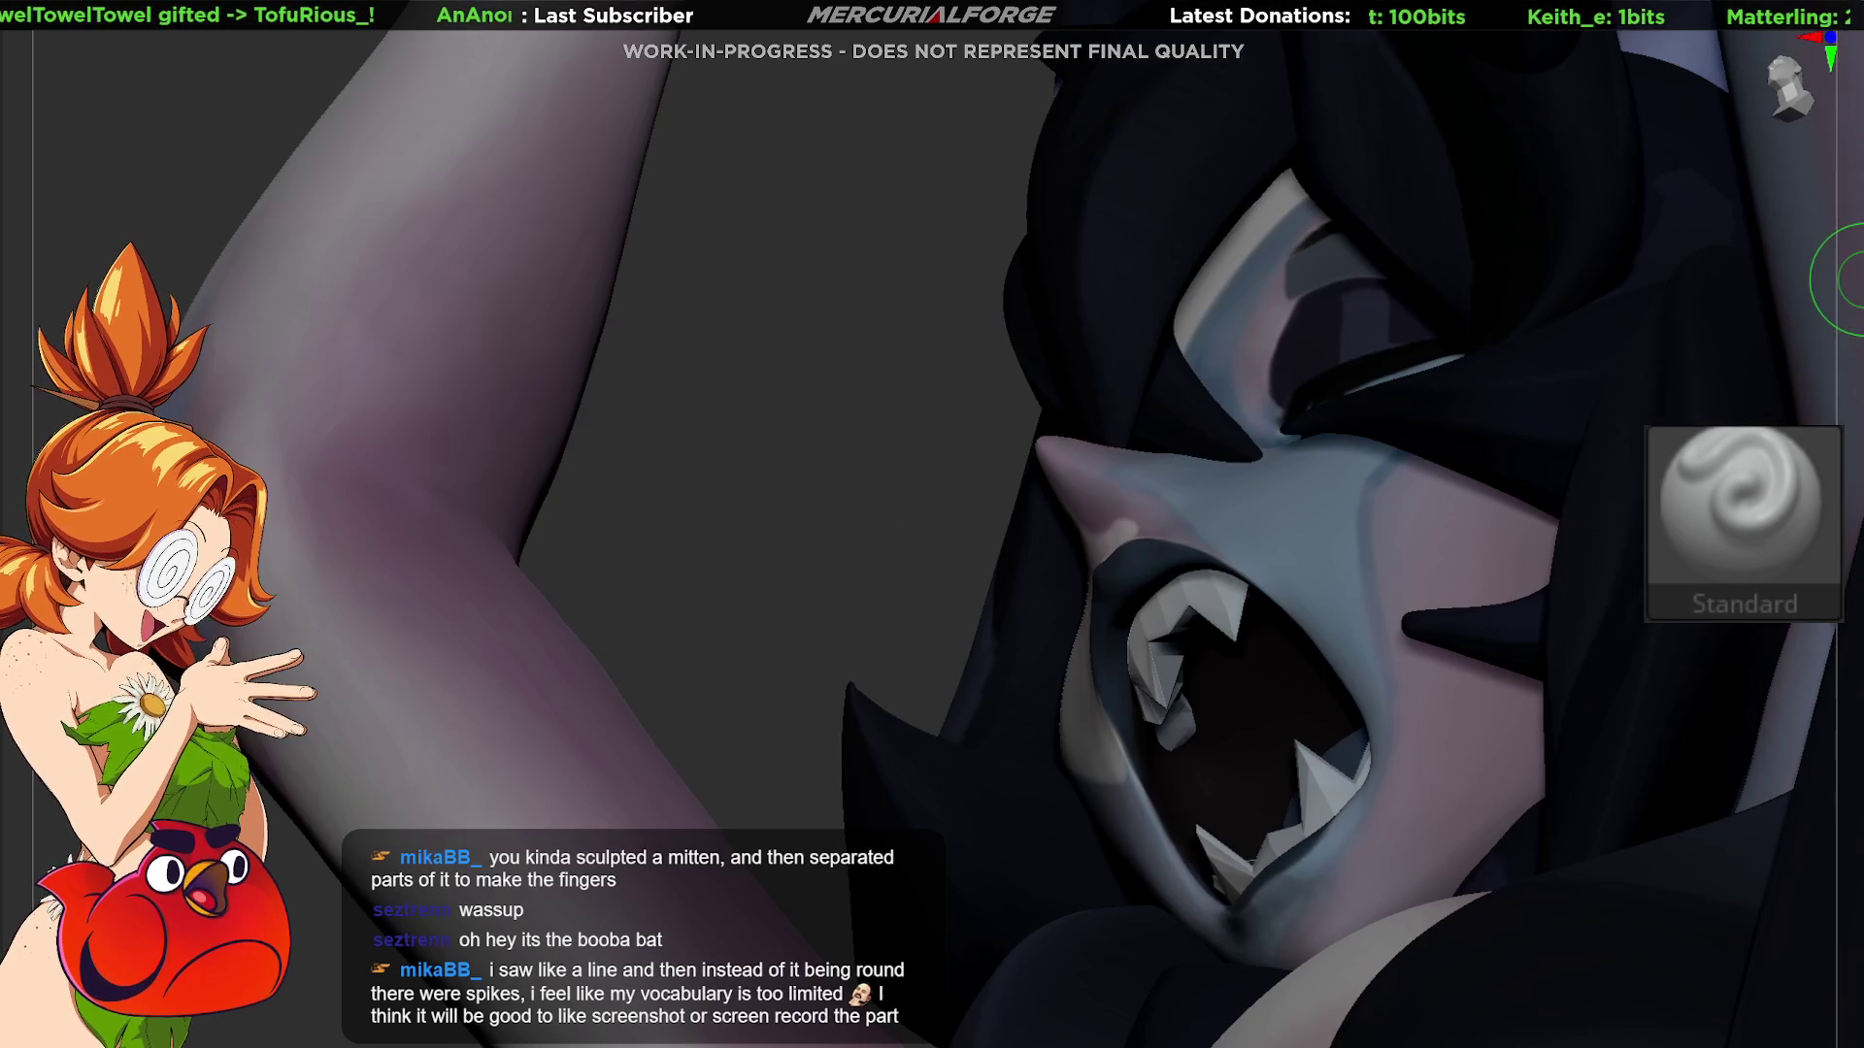
# Step: Rotate the hand blockout through tilted and low side views of its segmented fingers
pyautogui.moveTo(1844, 281)
pyautogui.mouseDown()
pyautogui.moveTo(1110, 832)
pyautogui.moveTo(1204, 475)
pyautogui.mouseUp()
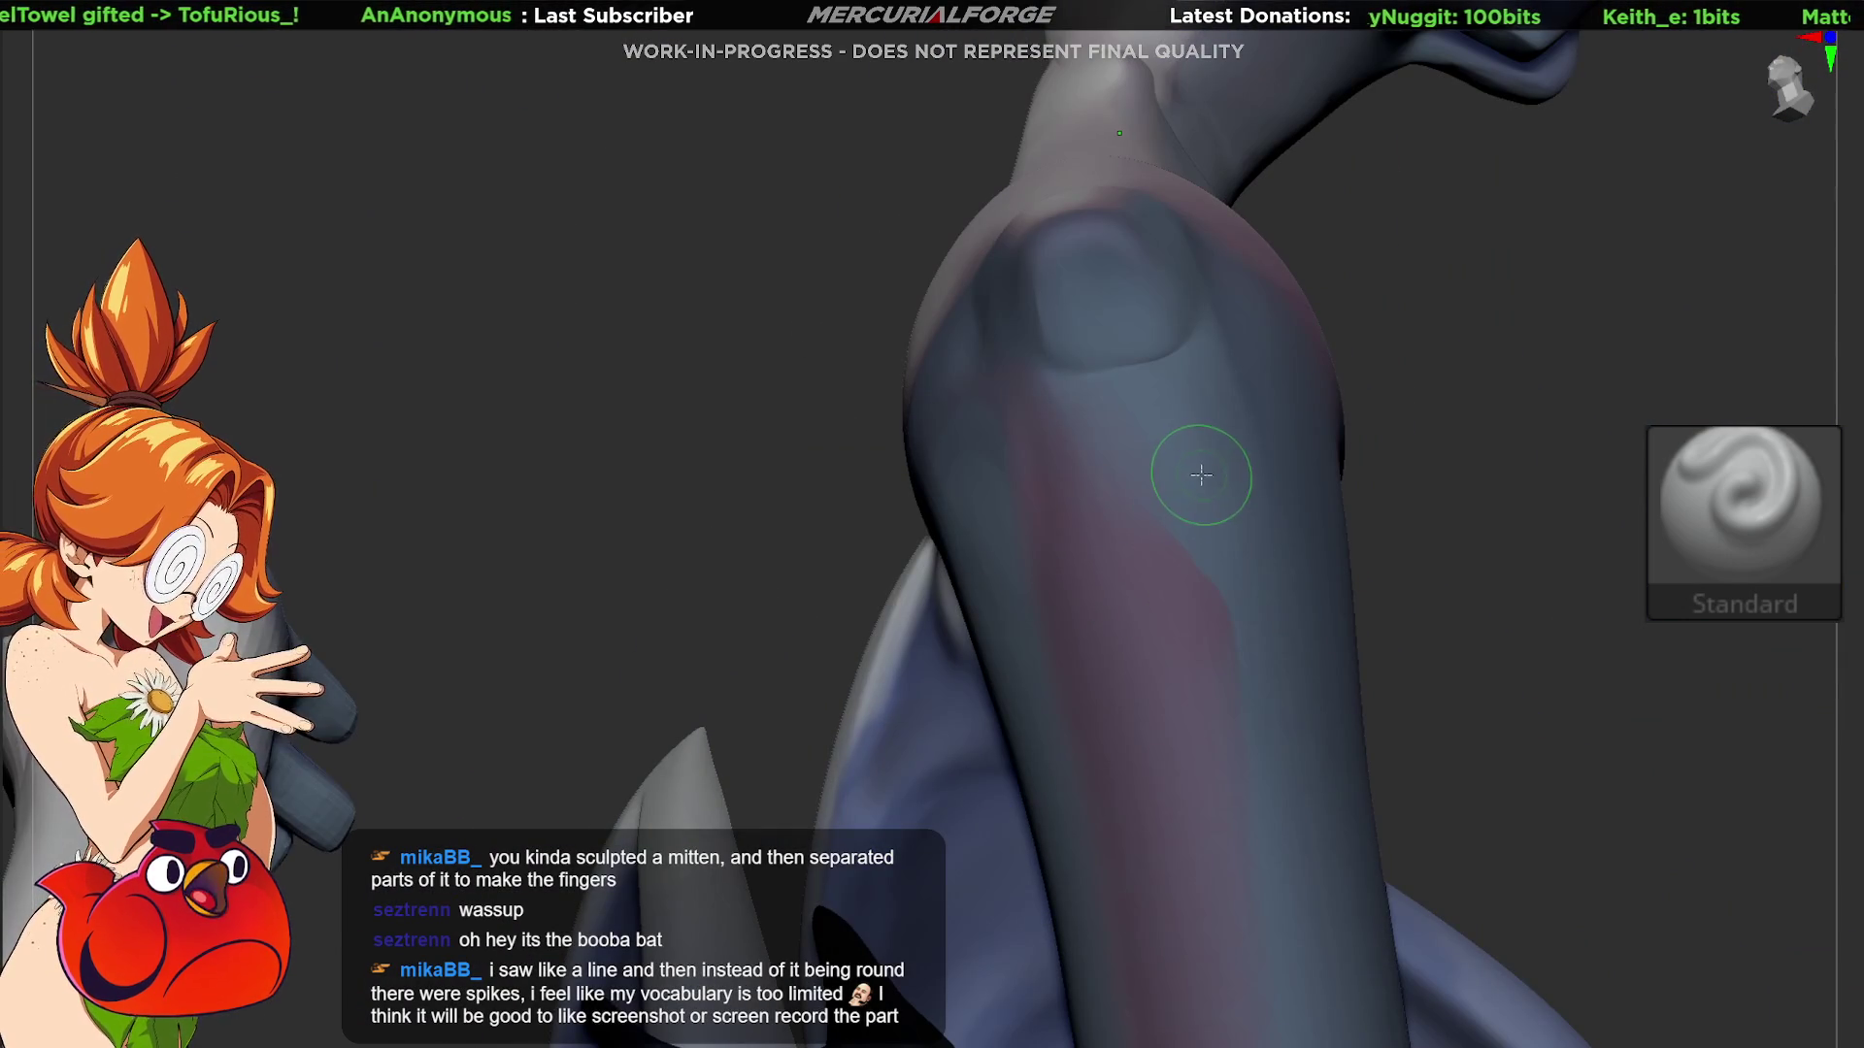
pyautogui.moveTo(1213, 285)
pyautogui.mouseDown()
pyautogui.moveTo(1115, 583)
pyautogui.moveTo(1198, 446)
pyautogui.moveTo(1194, 494)
pyautogui.moveTo(1290, 495)
pyautogui.moveTo(1161, 528)
pyautogui.moveTo(1248, 512)
pyautogui.moveTo(1214, 573)
pyautogui.moveTo(1130, 618)
pyautogui.moveTo(1281, 416)
pyautogui.moveTo(1219, 560)
pyautogui.moveTo(1240, 479)
pyautogui.moveTo(1369, 562)
pyautogui.moveTo(1202, 652)
pyautogui.moveTo(1181, 757)
pyautogui.moveTo(1202, 799)
pyautogui.moveTo(1243, 654)
pyautogui.moveTo(1360, 407)
pyautogui.moveTo(1523, 369)
pyautogui.mouseUp()
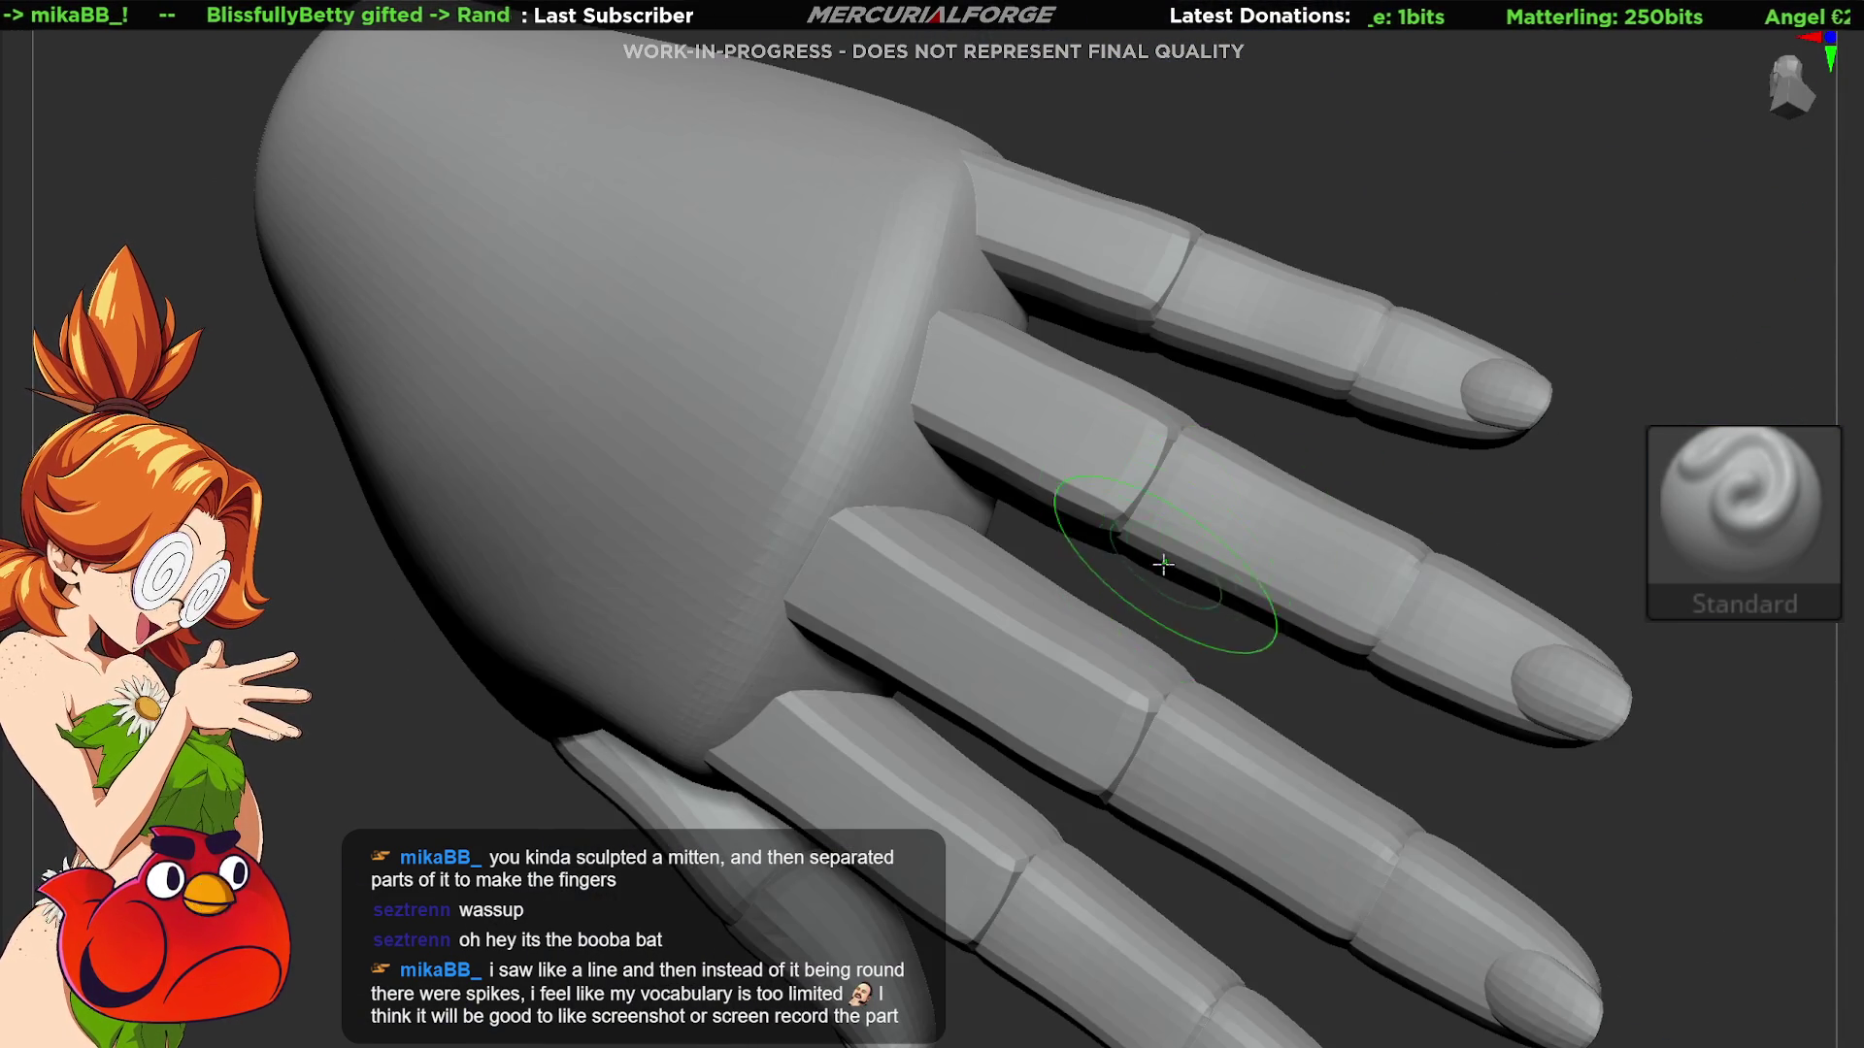
pyautogui.moveTo(1163, 563)
pyautogui.mouseDown()
pyautogui.moveTo(1207, 382)
pyautogui.moveTo(1194, 456)
pyautogui.moveTo(1233, 524)
pyautogui.moveTo(1249, 471)
pyautogui.moveTo(1458, 569)
pyautogui.mouseUp()
pyautogui.moveTo(1371, 469)
pyautogui.mouseDown()
pyautogui.moveTo(1267, 511)
pyautogui.moveTo(1168, 478)
pyautogui.moveTo(1219, 520)
pyautogui.moveTo(1232, 421)
pyautogui.moveTo(1283, 577)
pyautogui.moveTo(1325, 571)
pyautogui.mouseUp()
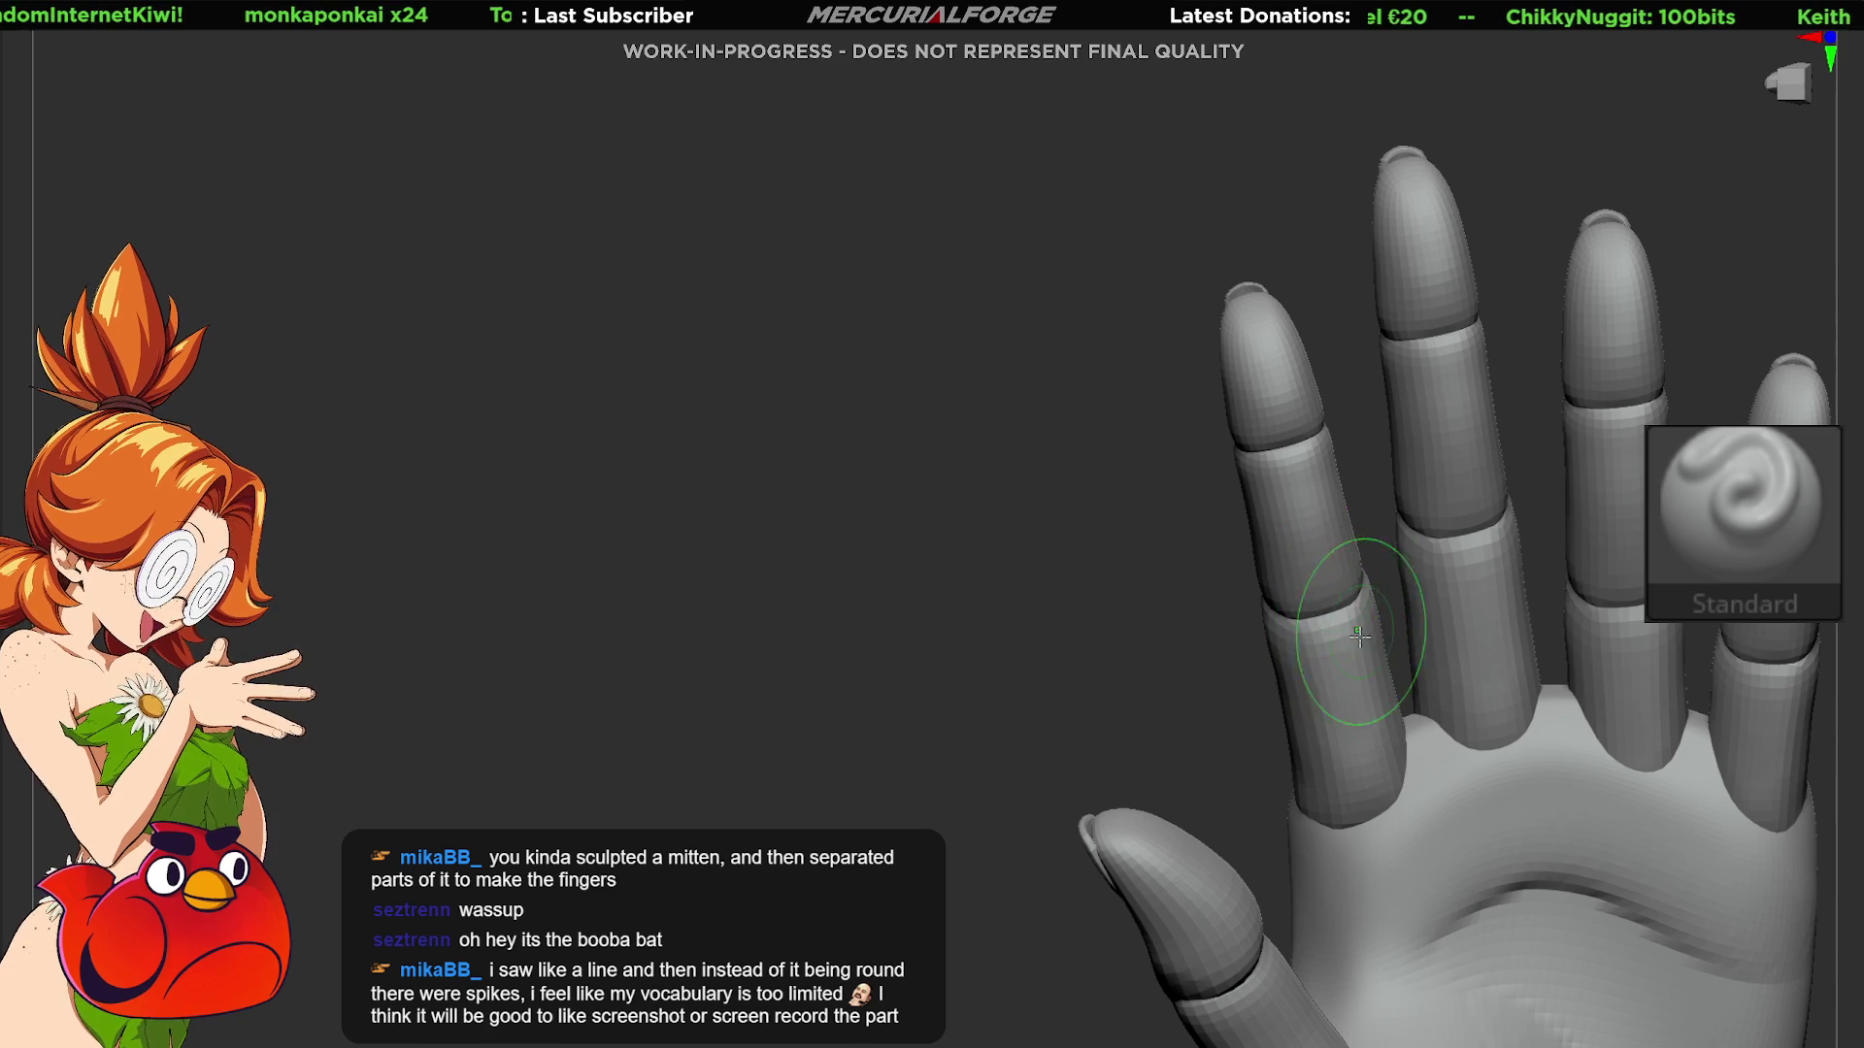
# Step: Turn the hand edge-on and display its polygroups with PolyFrame
pyautogui.moveTo(1329, 659)
pyautogui.mouseDown()
pyautogui.moveTo(1352, 428)
pyautogui.moveTo(1316, 668)
pyautogui.moveTo(1350, 495)
pyautogui.moveTo(1291, 544)
pyautogui.moveTo(1294, 570)
pyautogui.moveTo(1165, 632)
pyautogui.moveTo(1262, 563)
pyautogui.moveTo(1381, 533)
pyautogui.moveTo(1343, 570)
pyautogui.moveTo(1290, 507)
pyautogui.moveTo(1268, 520)
pyautogui.moveTo(1351, 491)
pyautogui.moveTo(1339, 533)
pyautogui.moveTo(1782, 392)
pyautogui.mouseUp()
pyautogui.hotkey('shift', 'f')
pyautogui.hotkey('shift', 'f')
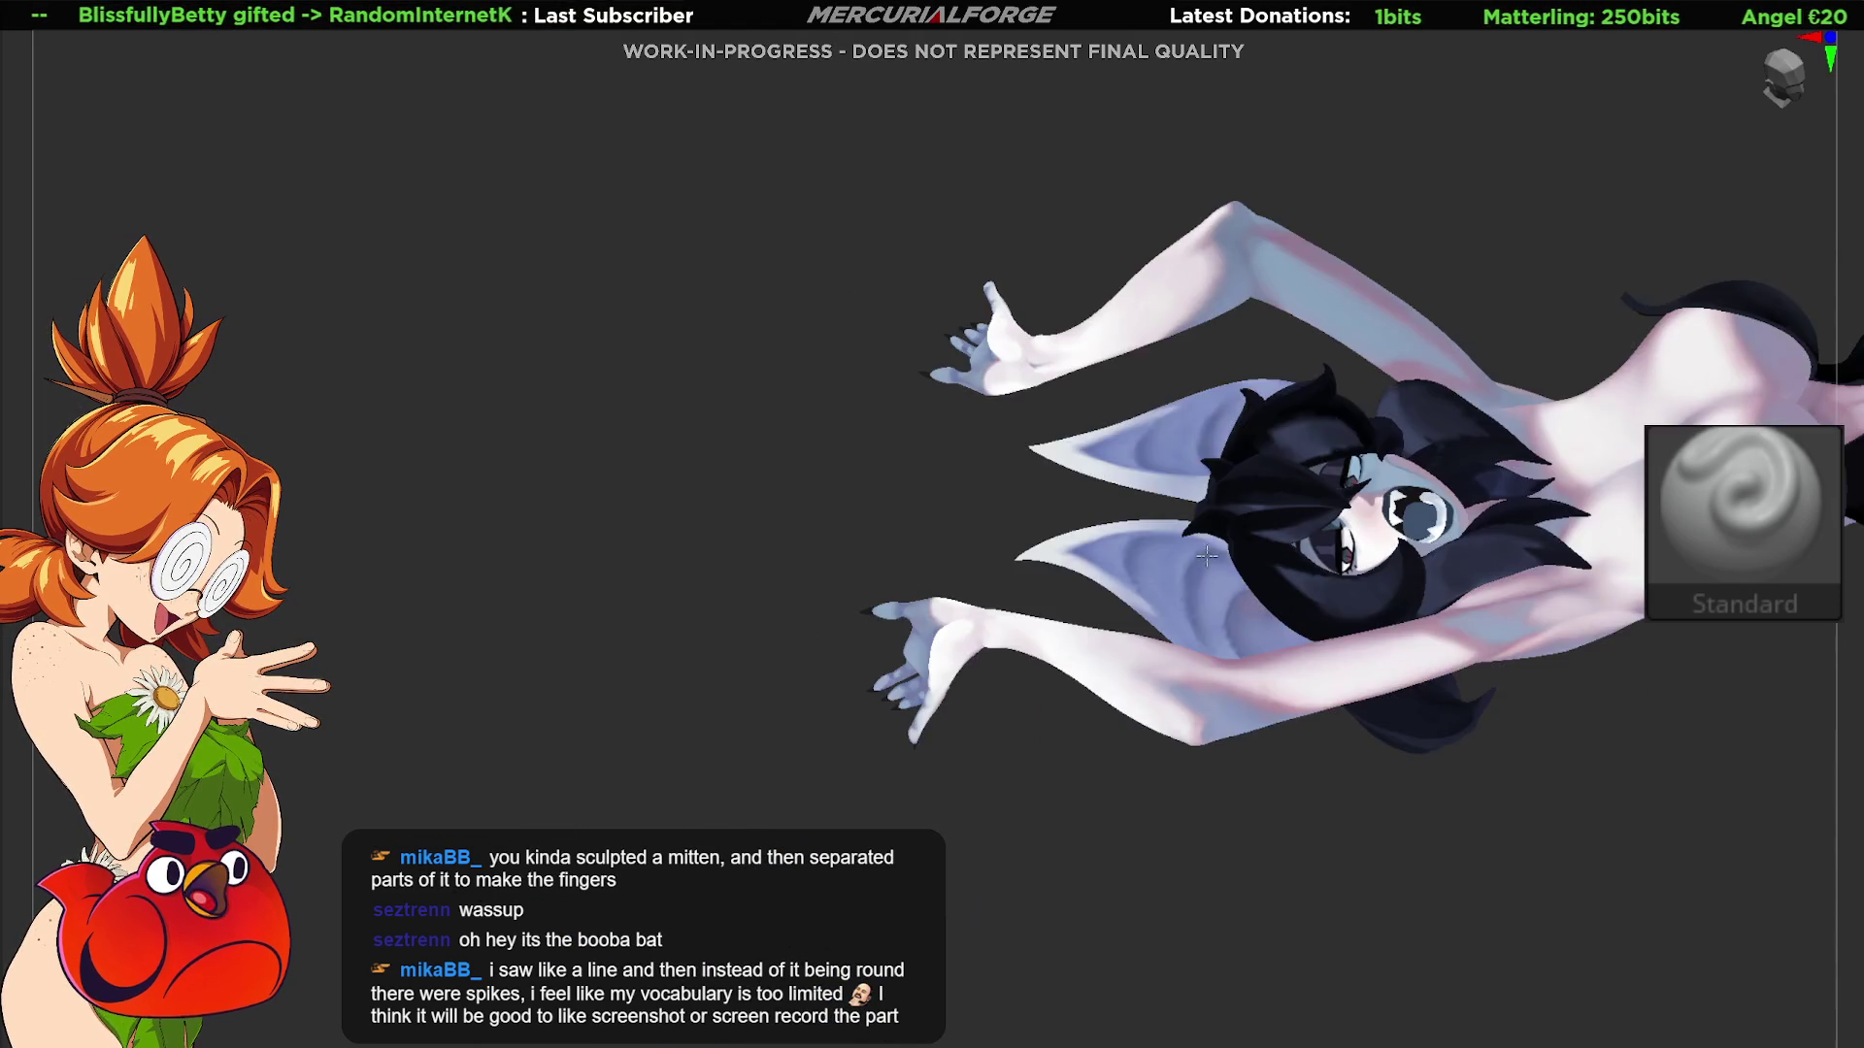
# Step: Stand the bat character upright and zoom in on her head and raised arms
pyautogui.moveTo(1152, 666)
pyautogui.mouseDown(button='right')
pyautogui.moveTo(1269, 624)
pyautogui.moveTo(1206, 741)
pyautogui.moveTo(1135, 766)
pyautogui.moveTo(1202, 573)
pyautogui.moveTo(1127, 636)
pyautogui.moveTo(1310, 562)
pyautogui.moveTo(1262, 592)
pyautogui.moveTo(1274, 607)
pyautogui.moveTo(1231, 657)
pyautogui.moveTo(1331, 616)
pyautogui.moveTo(1289, 664)
pyautogui.moveTo(1294, 595)
pyautogui.moveTo(1349, 597)
pyautogui.mouseUp(button='right')
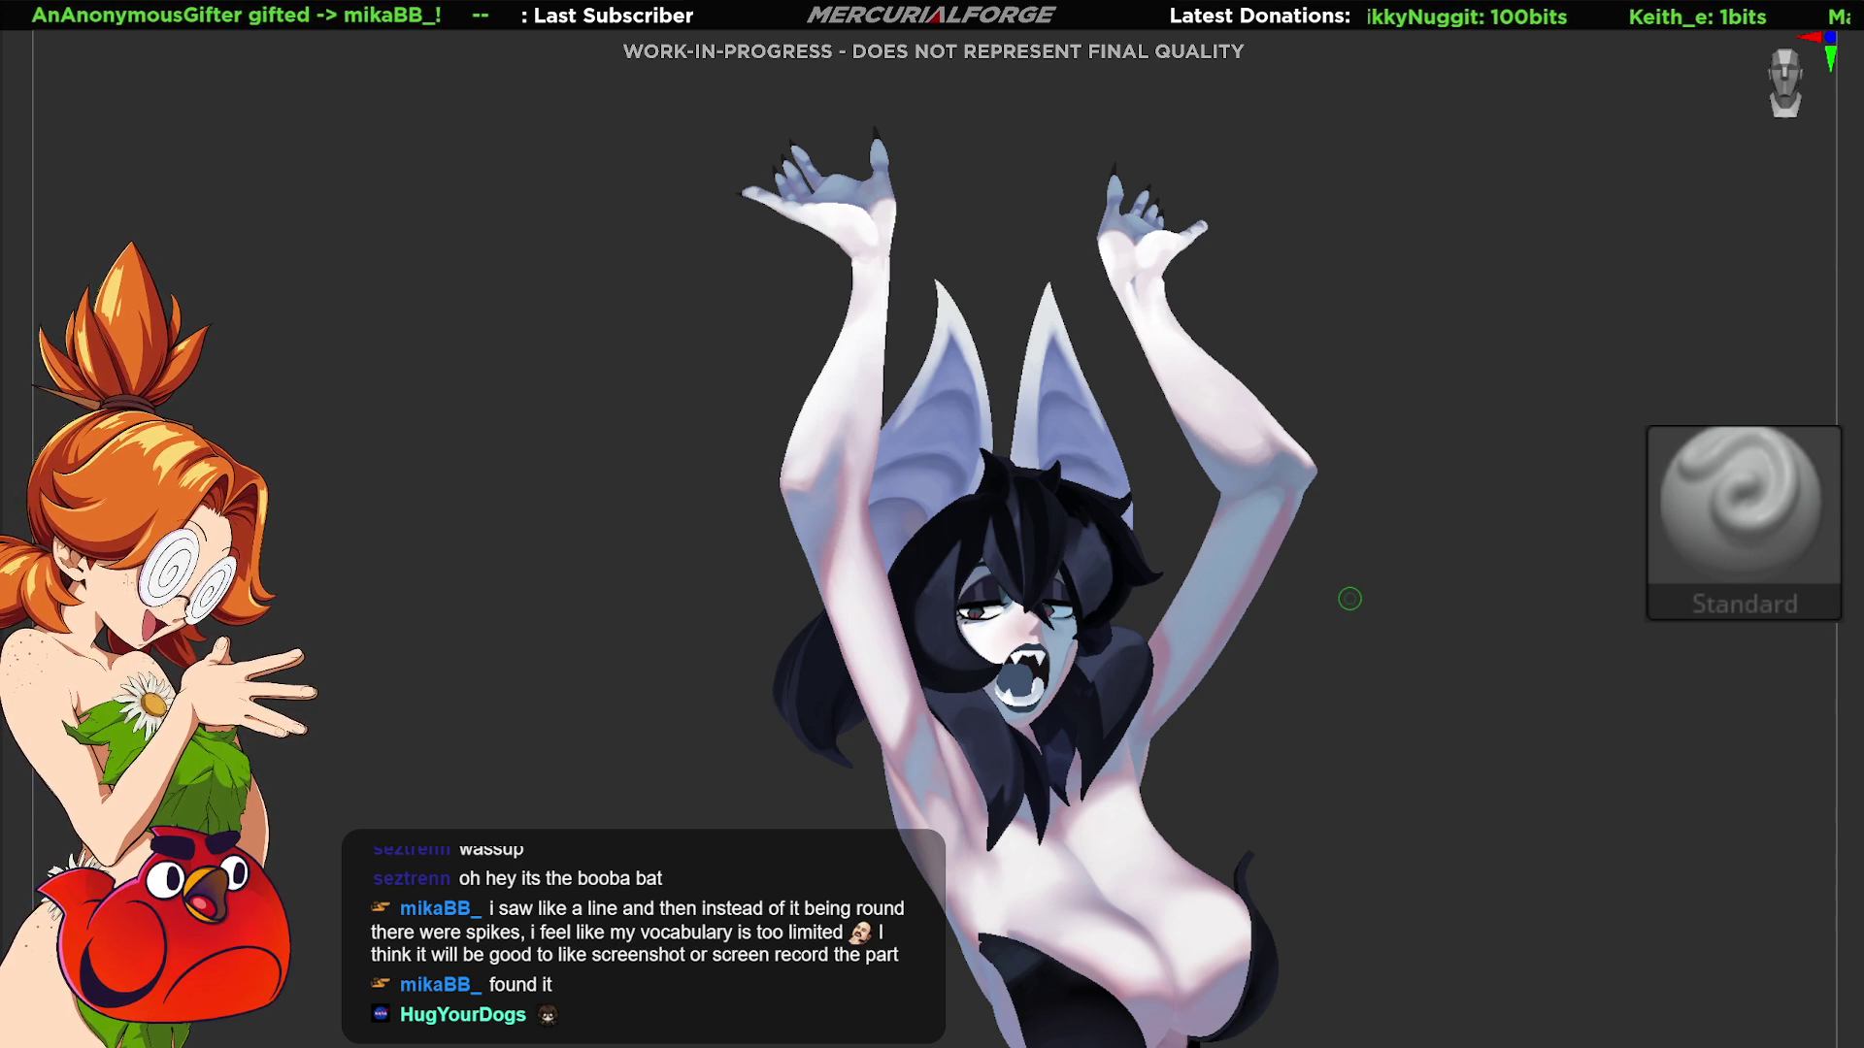
pyautogui.moveTo(1350, 598); pyautogui.dragTo(1860, 670)
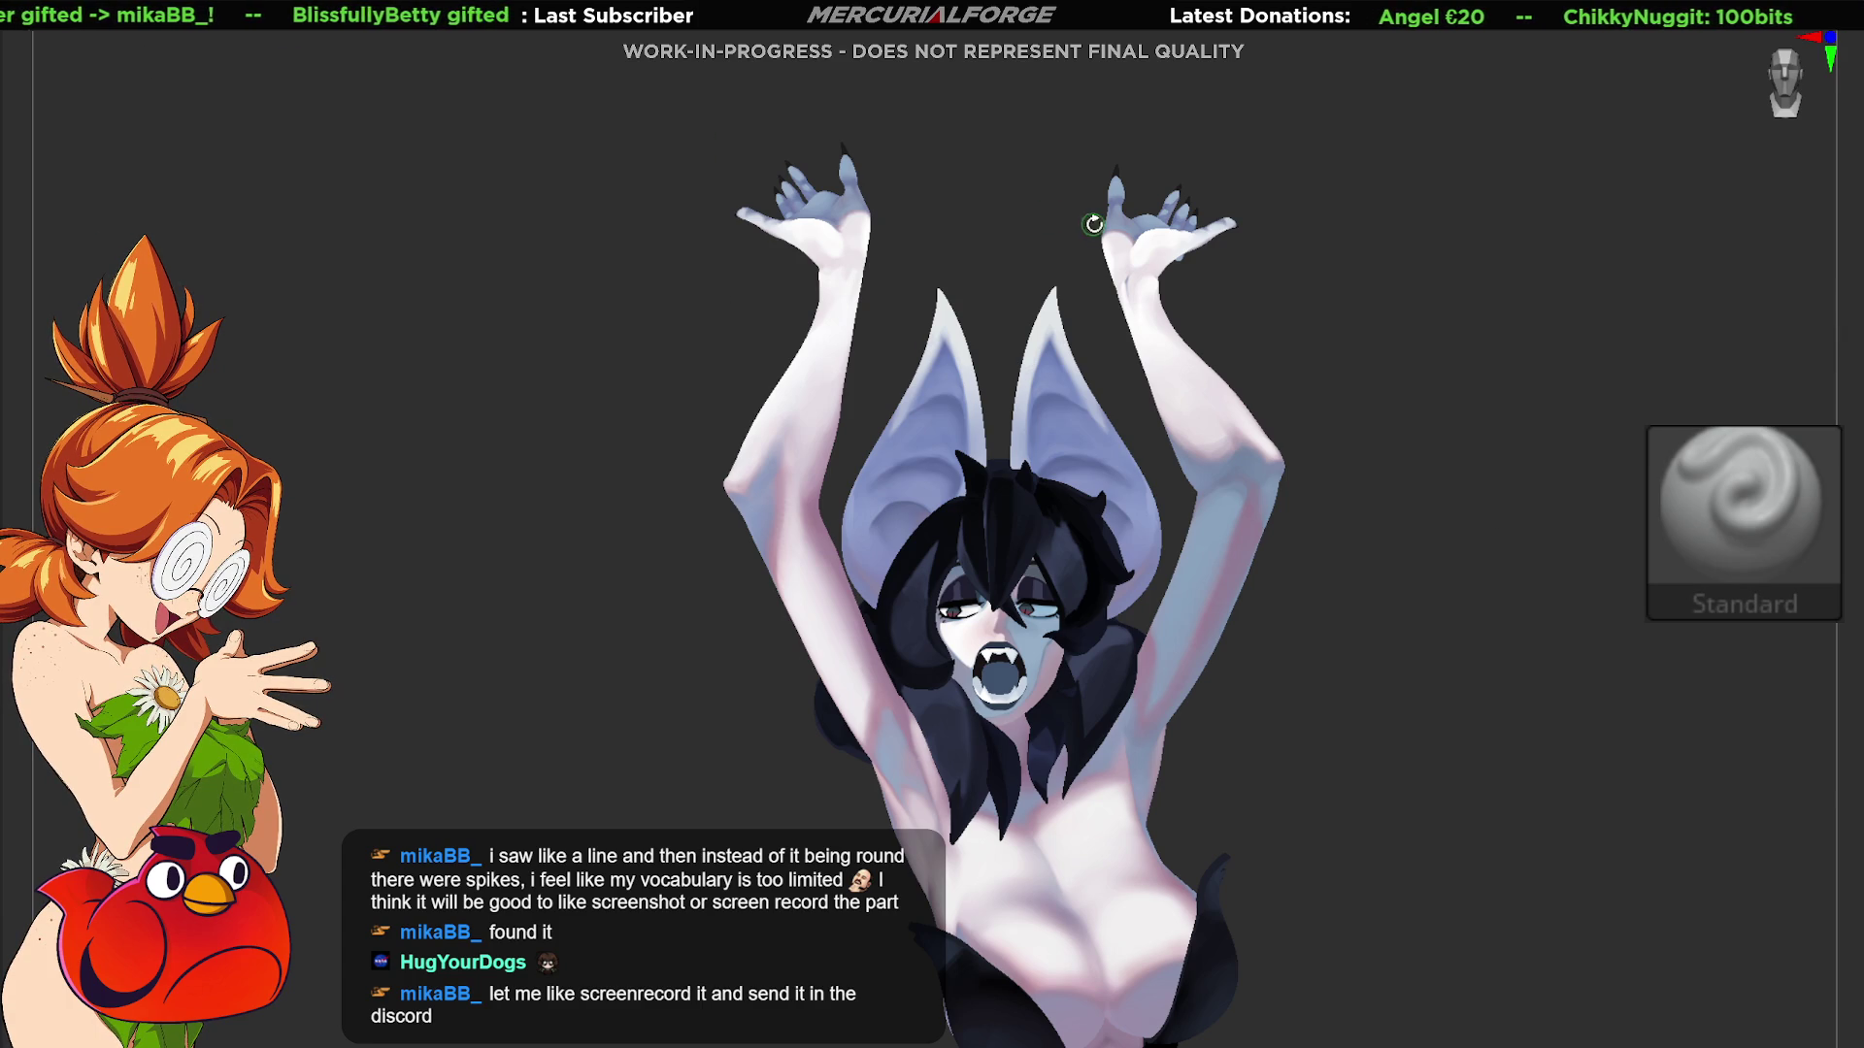
pyautogui.moveTo(1153, 293)
pyautogui.mouseDown()
pyautogui.moveTo(1288, 461)
pyautogui.moveTo(856, 492)
pyautogui.mouseUp()
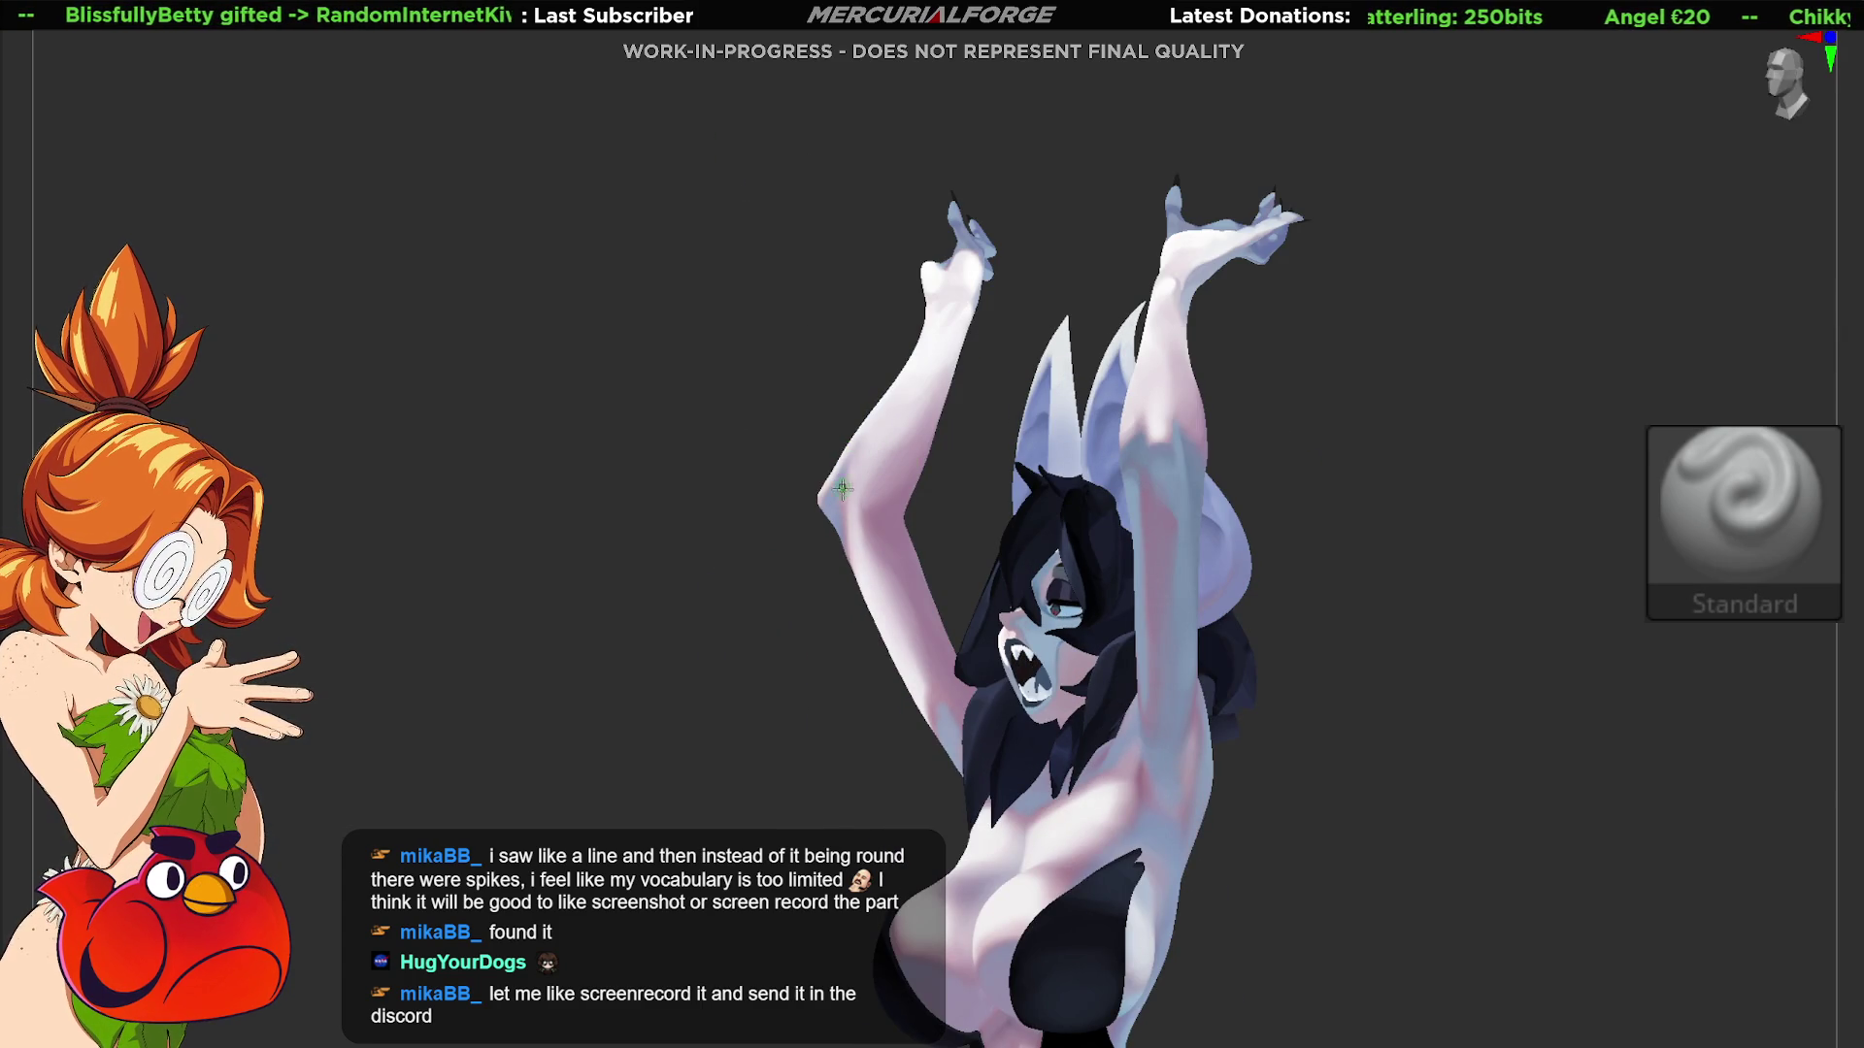
pyautogui.keyDown('alt'); pyautogui.moveTo(812, 475); pyautogui.dragTo(926, 417); pyautogui.keyUp('alt')
# Step: Test ClipCurve strokes down the left arm, recenter the character, and restore the interface panels
pyautogui.keyDown('ctrl'); pyautogui.keyDown('shift'); pyautogui.moveTo(885, 233); pyautogui.dragTo(878, 670); pyautogui.keyUp('shift'); pyautogui.keyUp('ctrl')
pyautogui.moveTo(865, 528)
pyautogui.mouseDown()
pyautogui.moveTo(863, 291)
pyautogui.moveTo(875, 679)
pyautogui.mouseUp()
pyautogui.moveTo(861, 616)
pyautogui.mouseDown()
pyautogui.moveTo(872, 492)
pyautogui.moveTo(846, 341)
pyautogui.mouseUp()
pyautogui.moveTo(813, 262)
pyautogui.keyDown('ctrl'); pyautogui.keyDown('shift'); pyautogui.mouseDown()
pyautogui.moveTo(826, 582)
pyautogui.moveTo(994, 450)
pyautogui.moveTo(887, 512)
pyautogui.mouseUp(); pyautogui.keyUp('shift'); pyautogui.keyUp('ctrl')
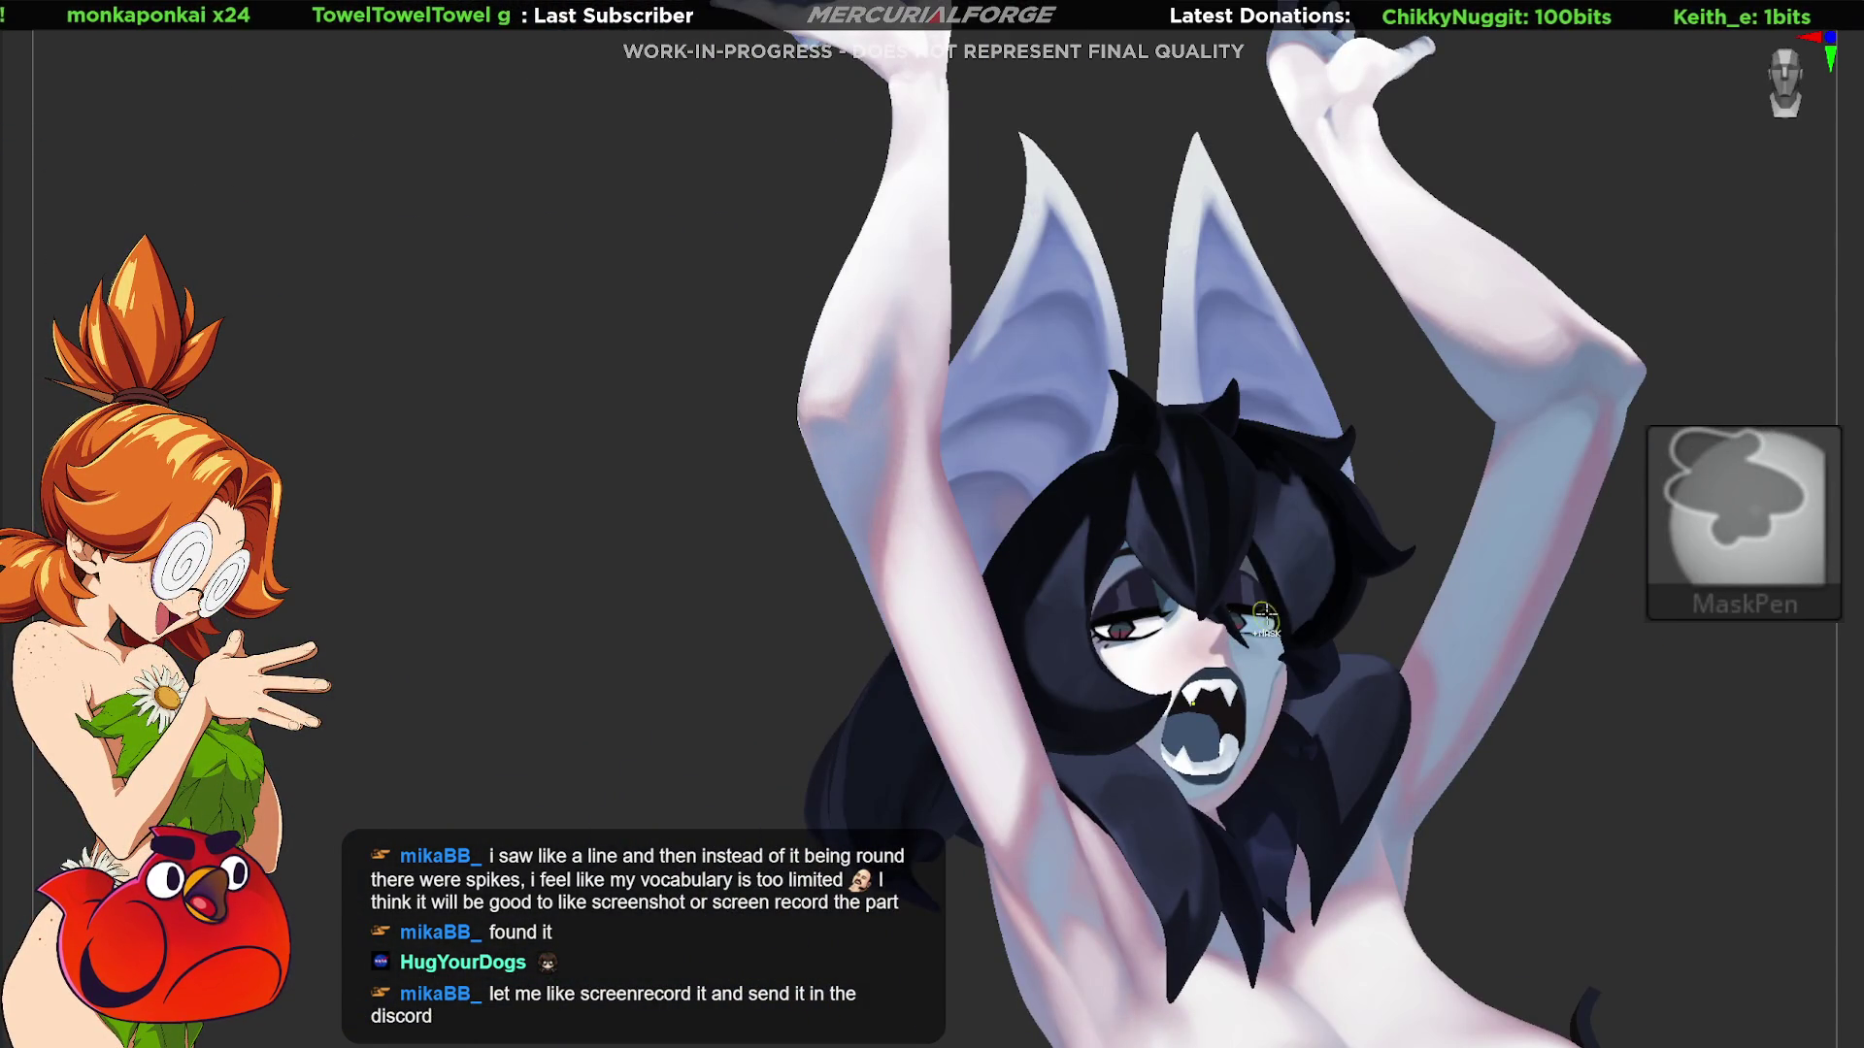
pyautogui.moveTo(1254, 560); pyautogui.dragTo(1219, 561, button='right')
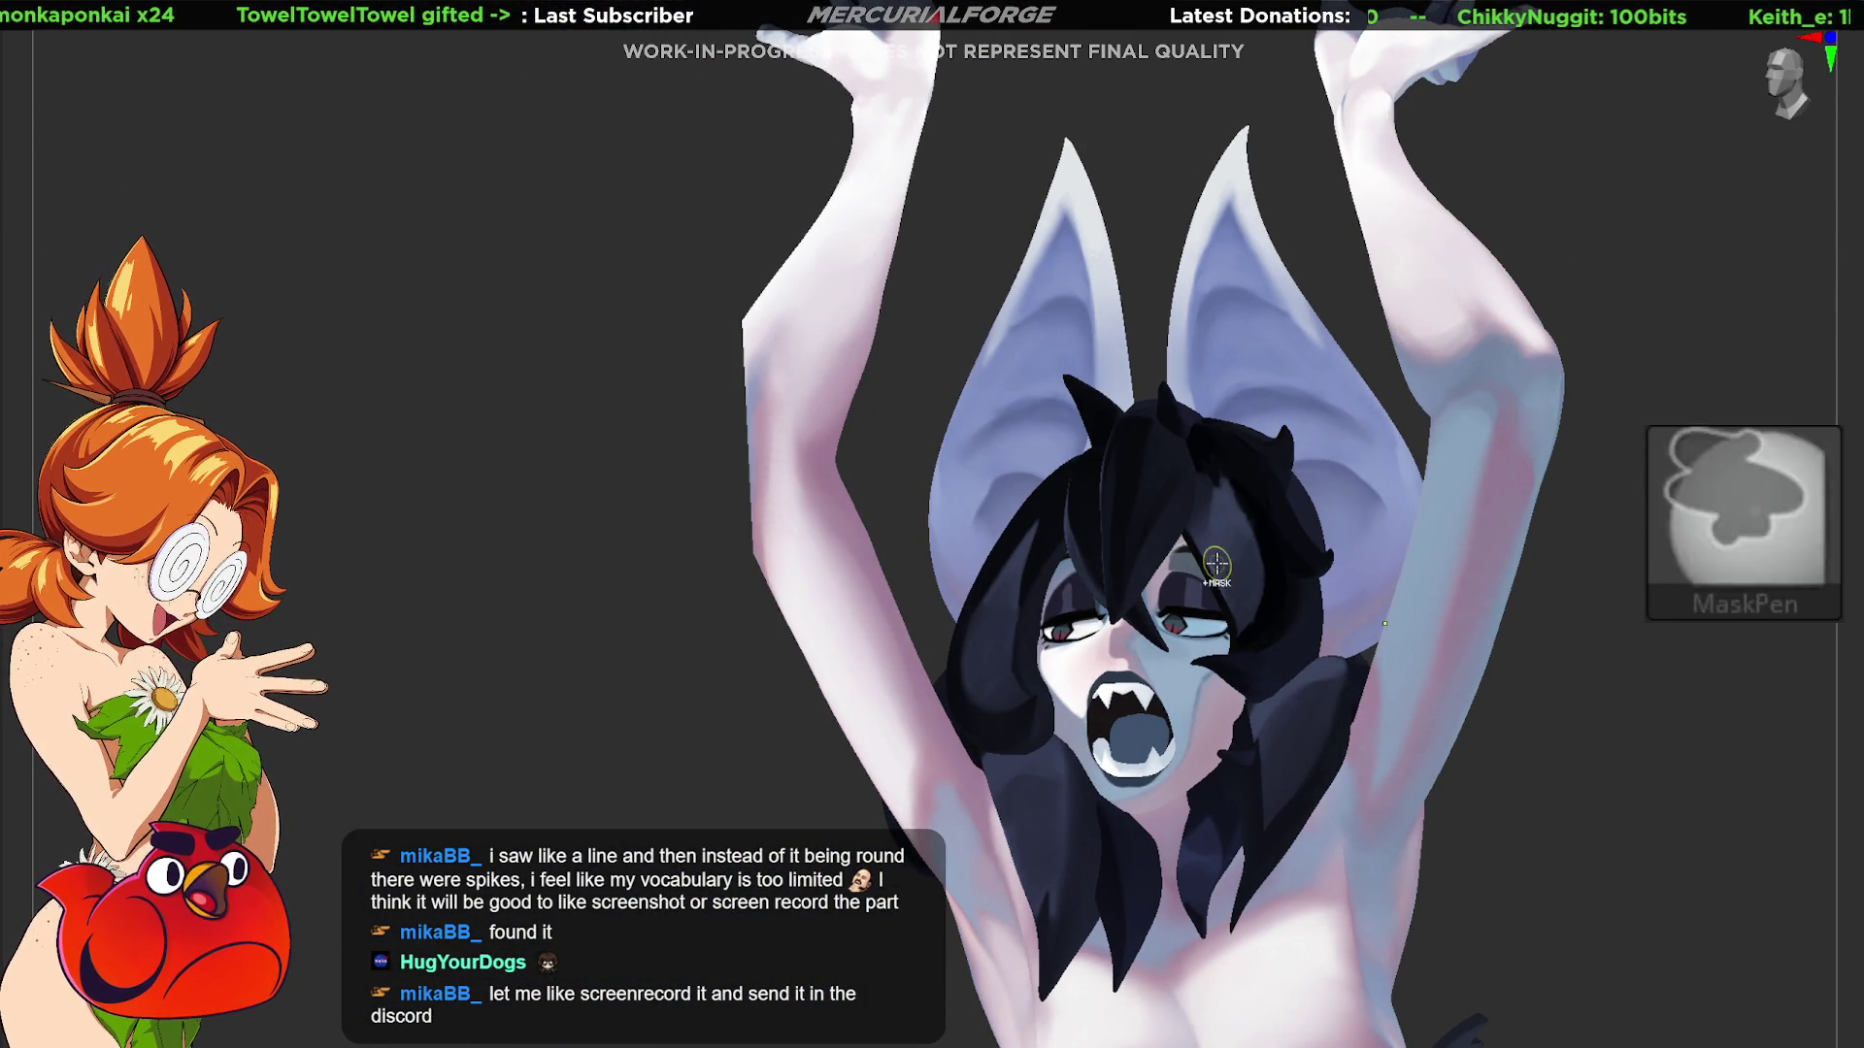
pyautogui.moveTo(1219, 561)
pyautogui.mouseDown(button='right')
pyautogui.moveTo(1223, 475)
pyautogui.moveTo(1179, 563)
pyautogui.moveTo(1340, 599)
pyautogui.moveTo(1257, 371)
pyautogui.moveTo(1233, 369)
pyautogui.moveTo(1214, 446)
pyautogui.moveTo(1440, 636)
pyautogui.mouseUp(button='right')
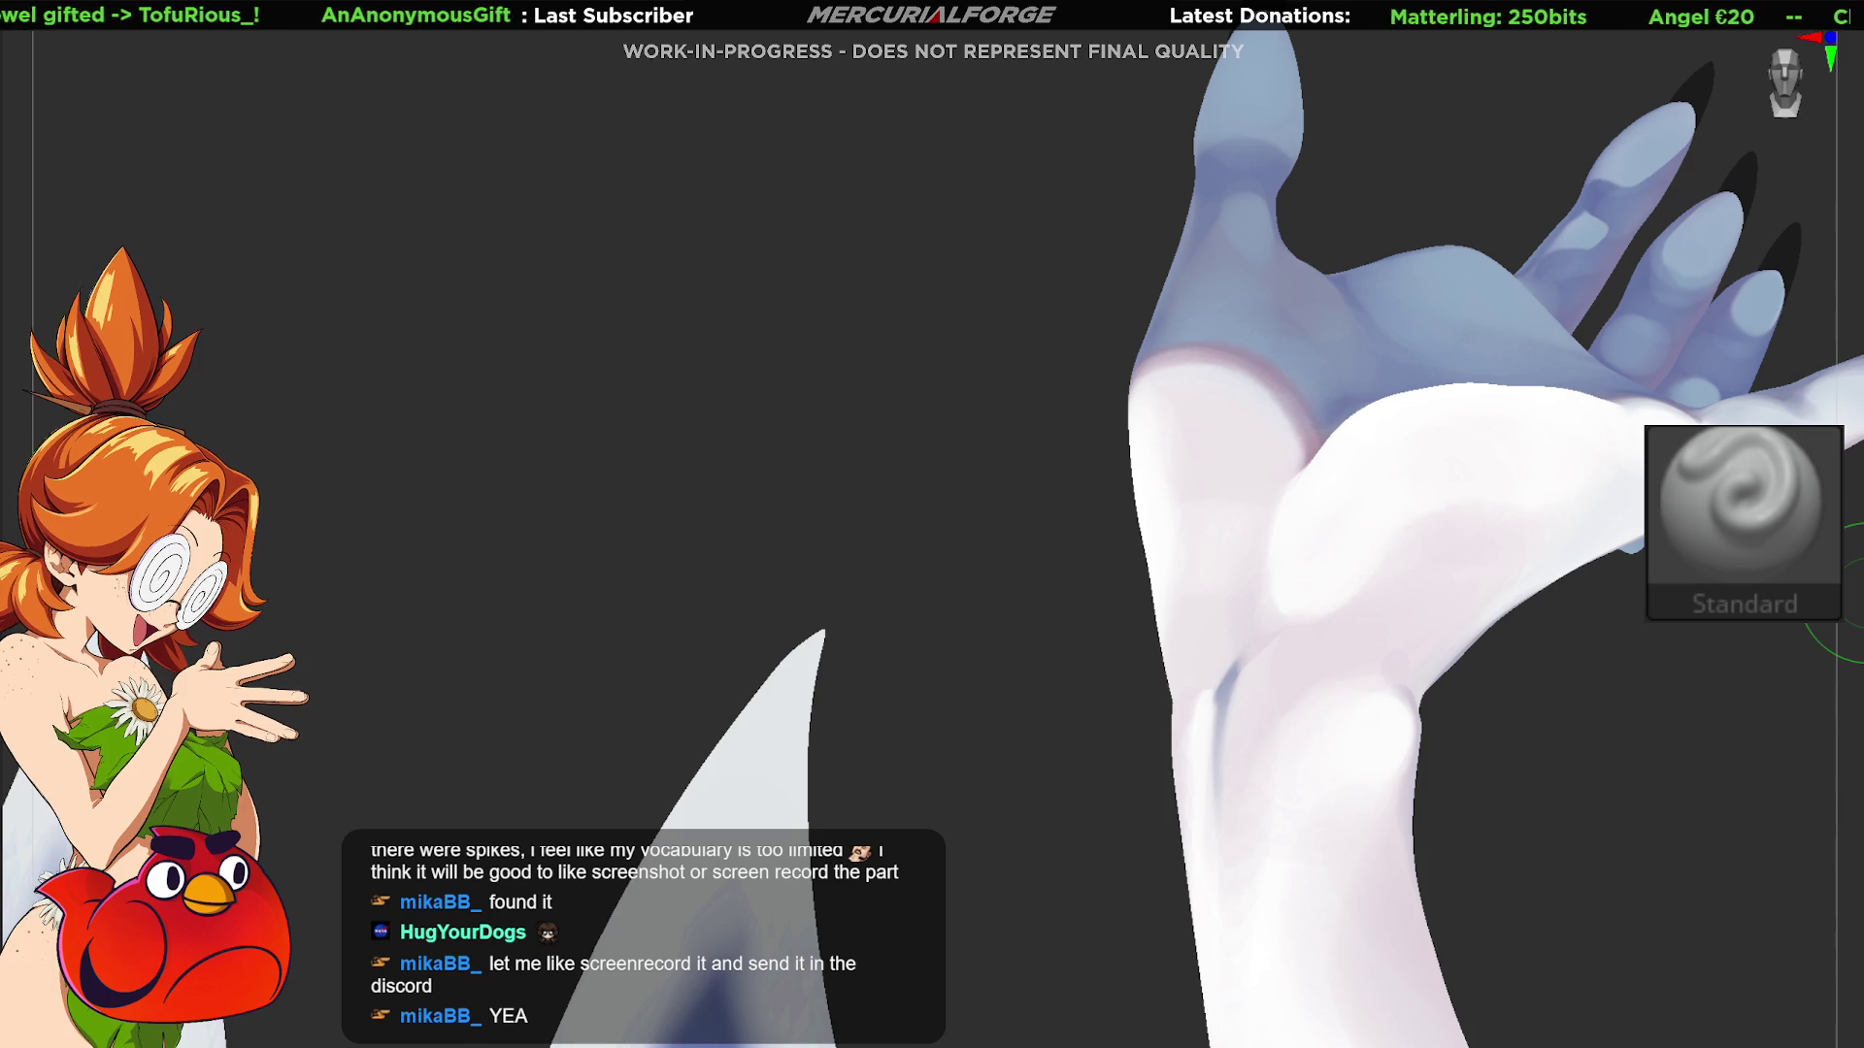
pyautogui.hotkey('ctrl', 'shift')
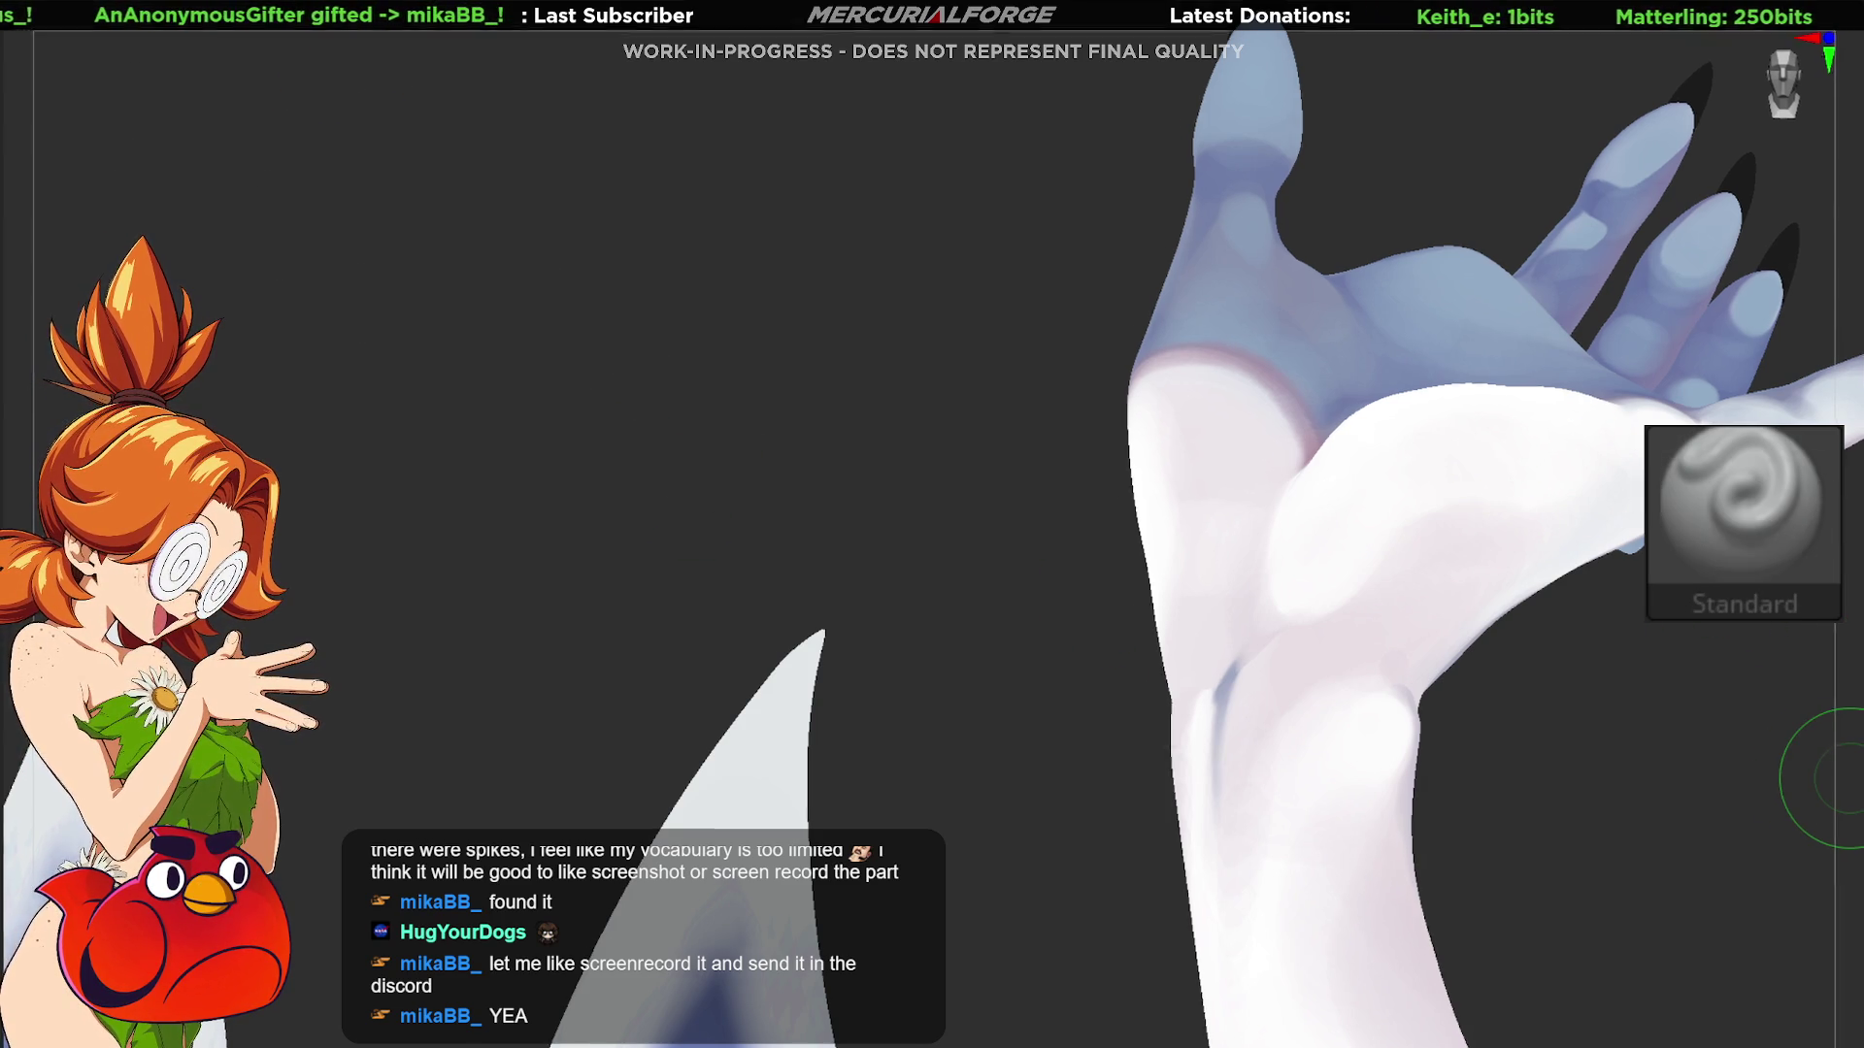
pyautogui.press('Tab')
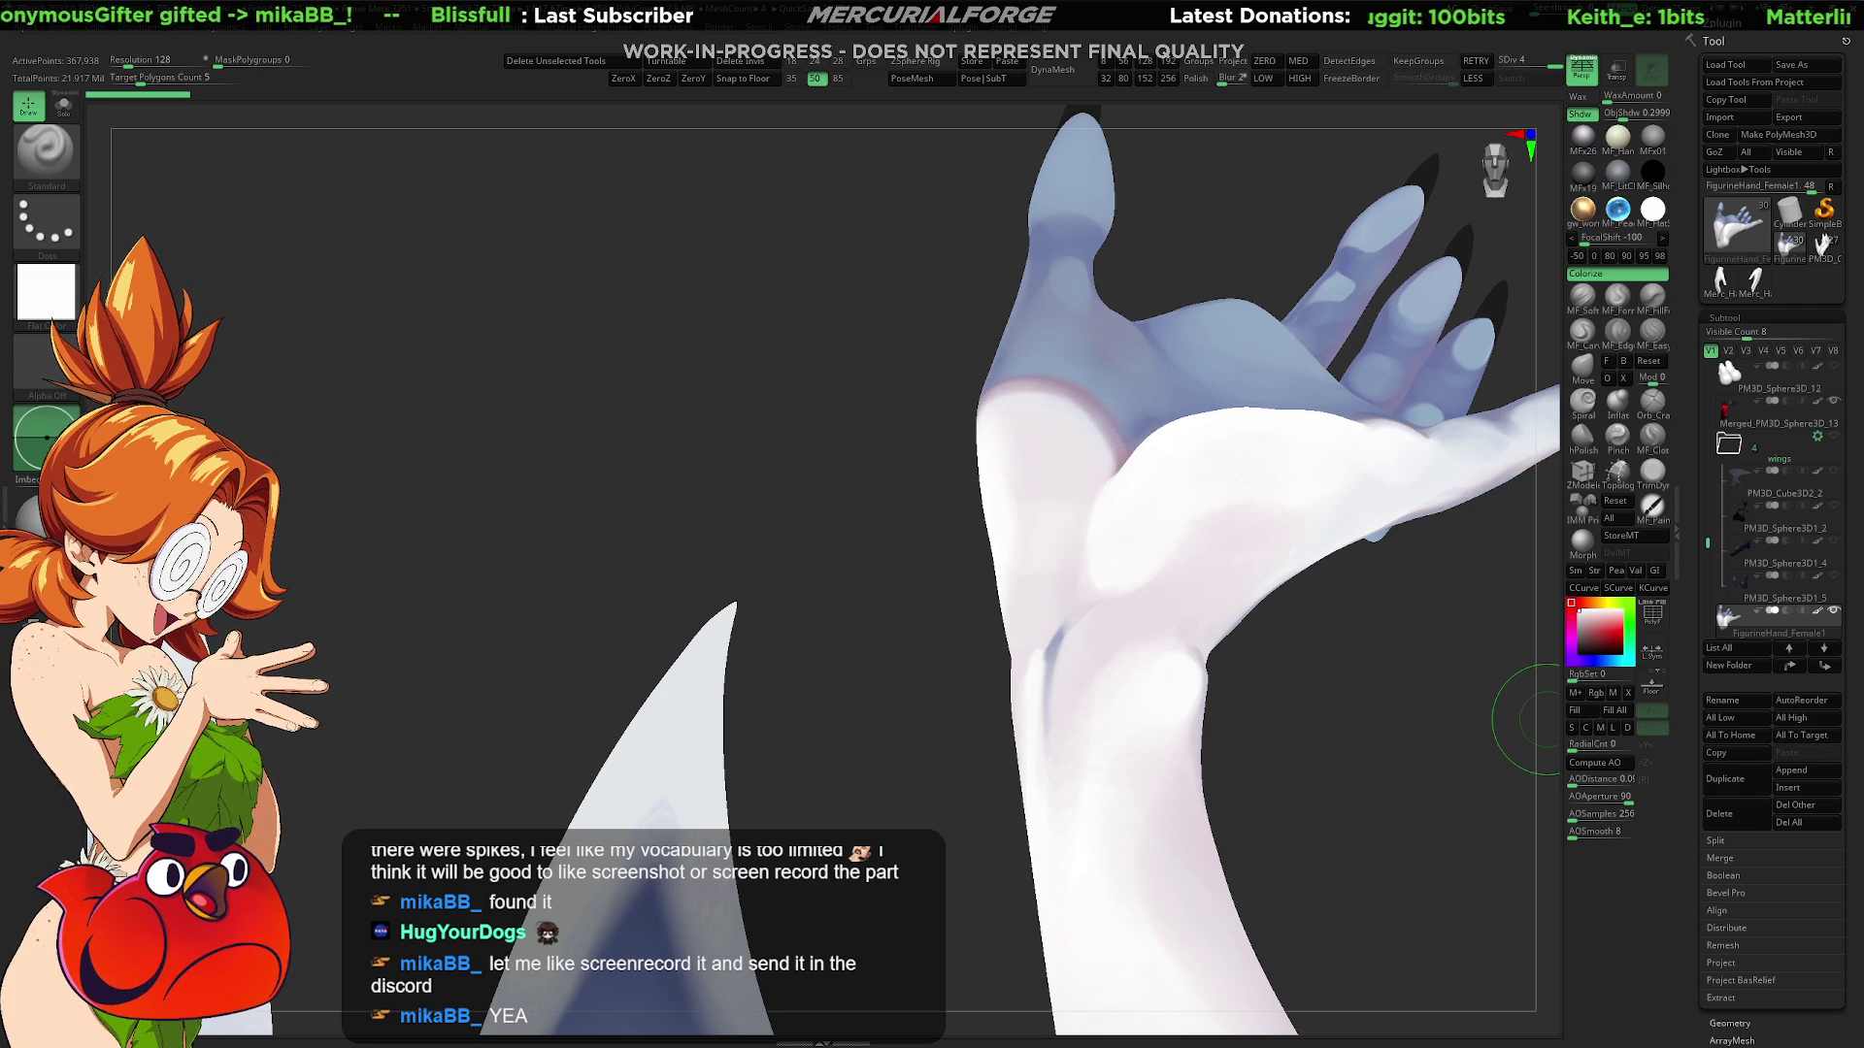
# Step: Pick the ClipCurve brush from the Ctrl+Shift clip and trim brush list
pyautogui.press('shift')
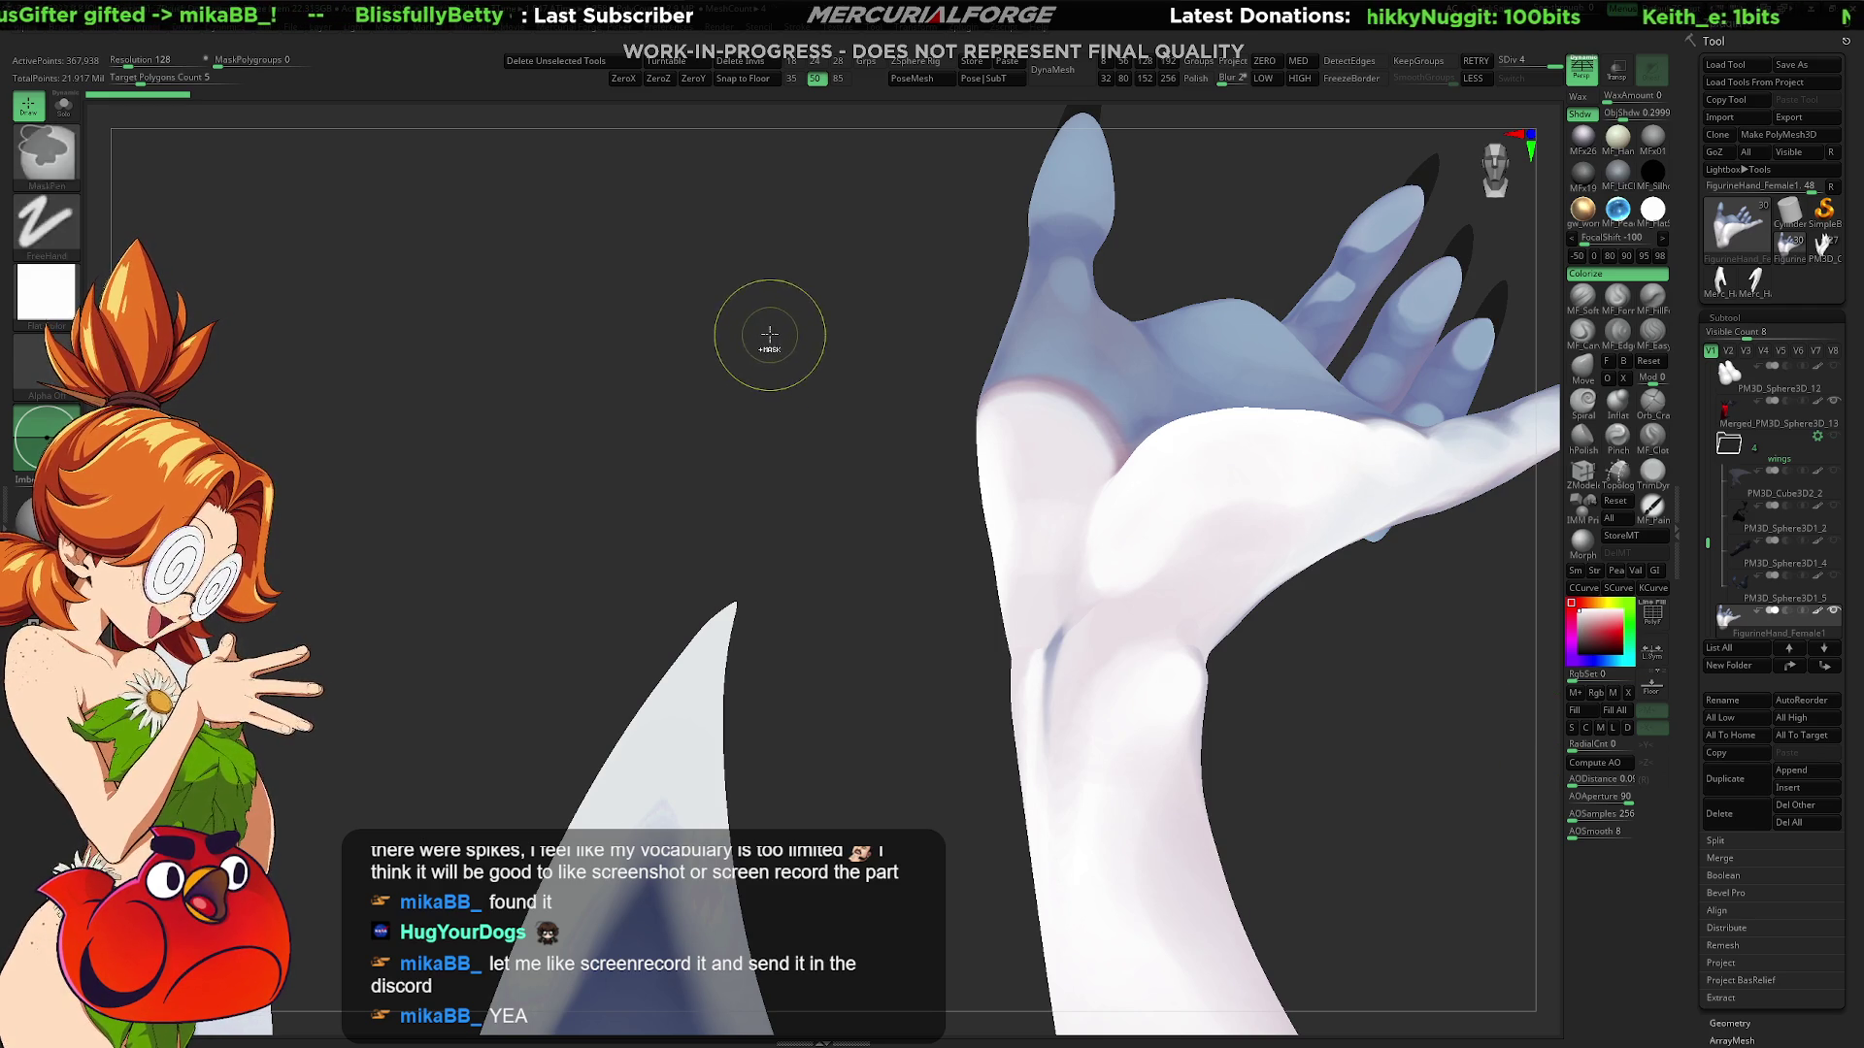
pyautogui.moveTo(778, 270)
pyautogui.keyDown('ctrl'); pyautogui.keyDown('shift'); pyautogui.mouseDown()
pyautogui.moveTo(911, 432)
pyautogui.moveTo(879, 485)
pyautogui.moveTo(861, 382)
pyautogui.moveTo(835, 425)
pyautogui.mouseUp(); pyautogui.keyUp('shift'); pyautogui.keyUp('ctrl')
pyautogui.hotkey('ctrl', 'shift')
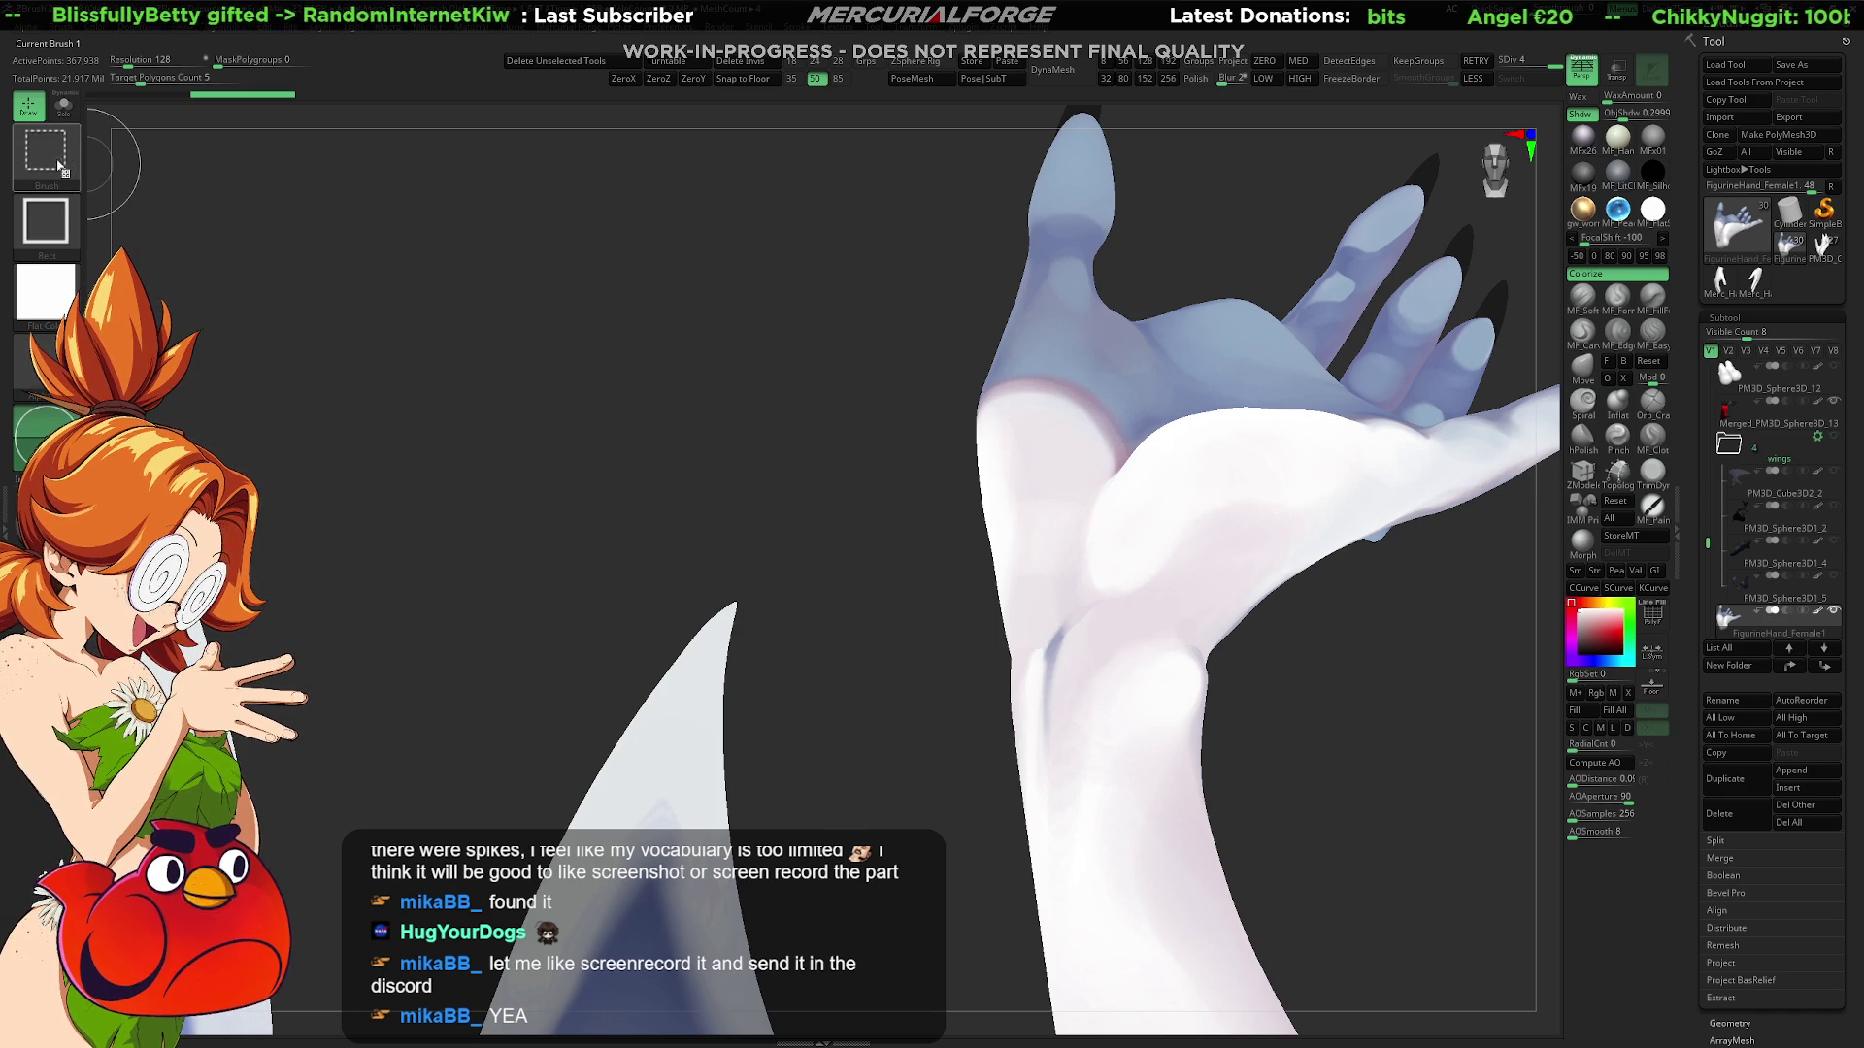
pyautogui.click(46, 163)
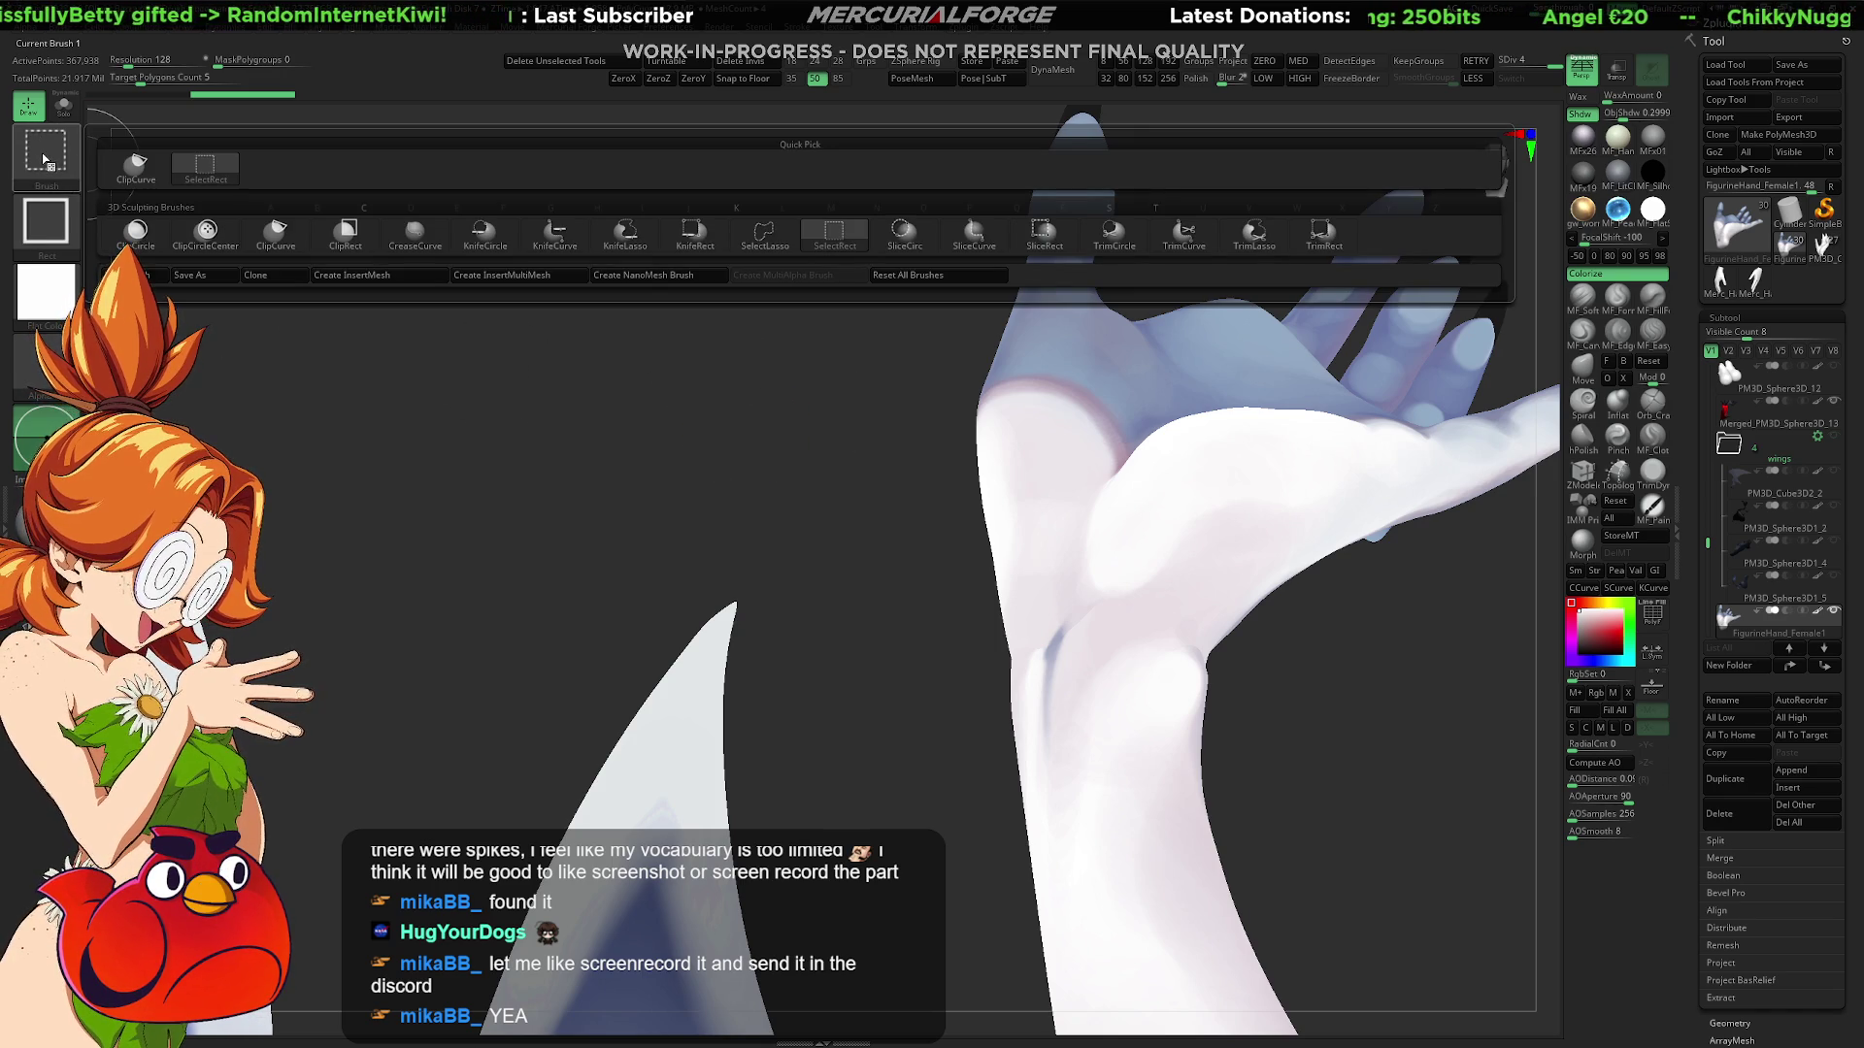
pyautogui.click(60, 167)
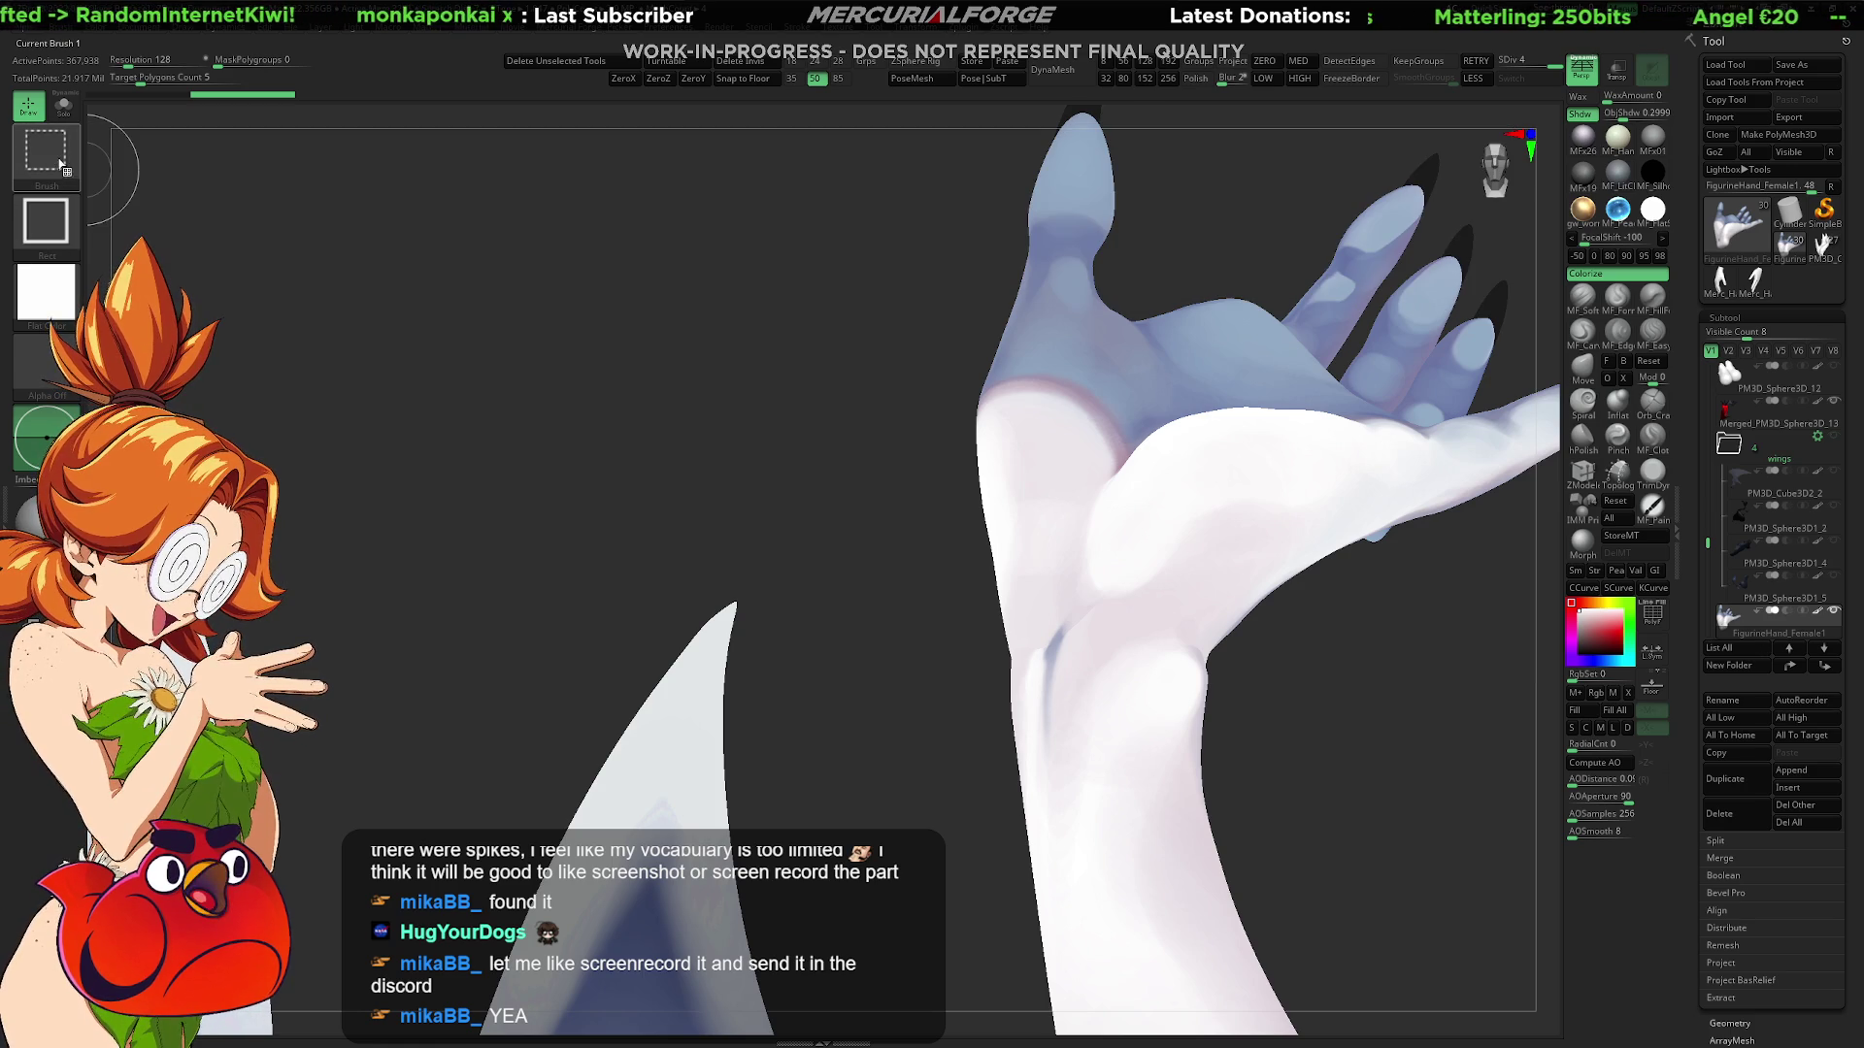
pyautogui.click(51, 168)
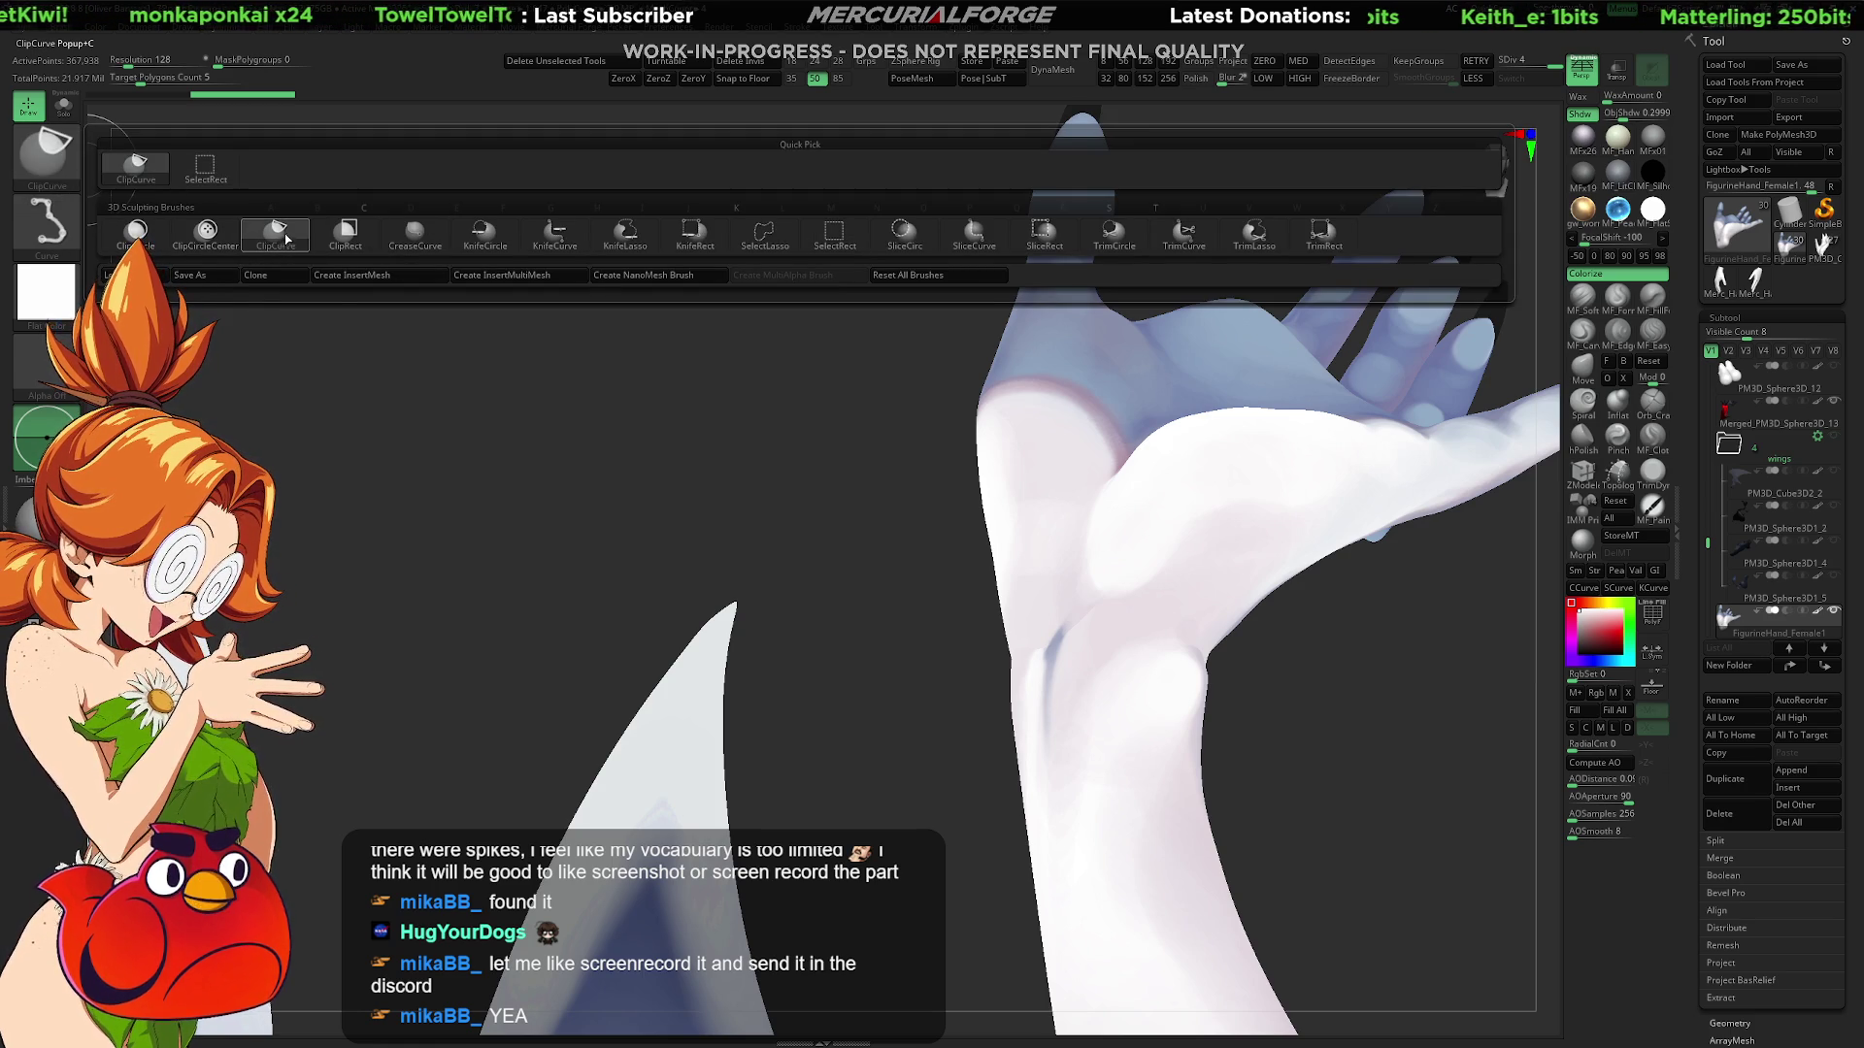
pyautogui.press('s')
pyautogui.press('t')
pyautogui.press('space')
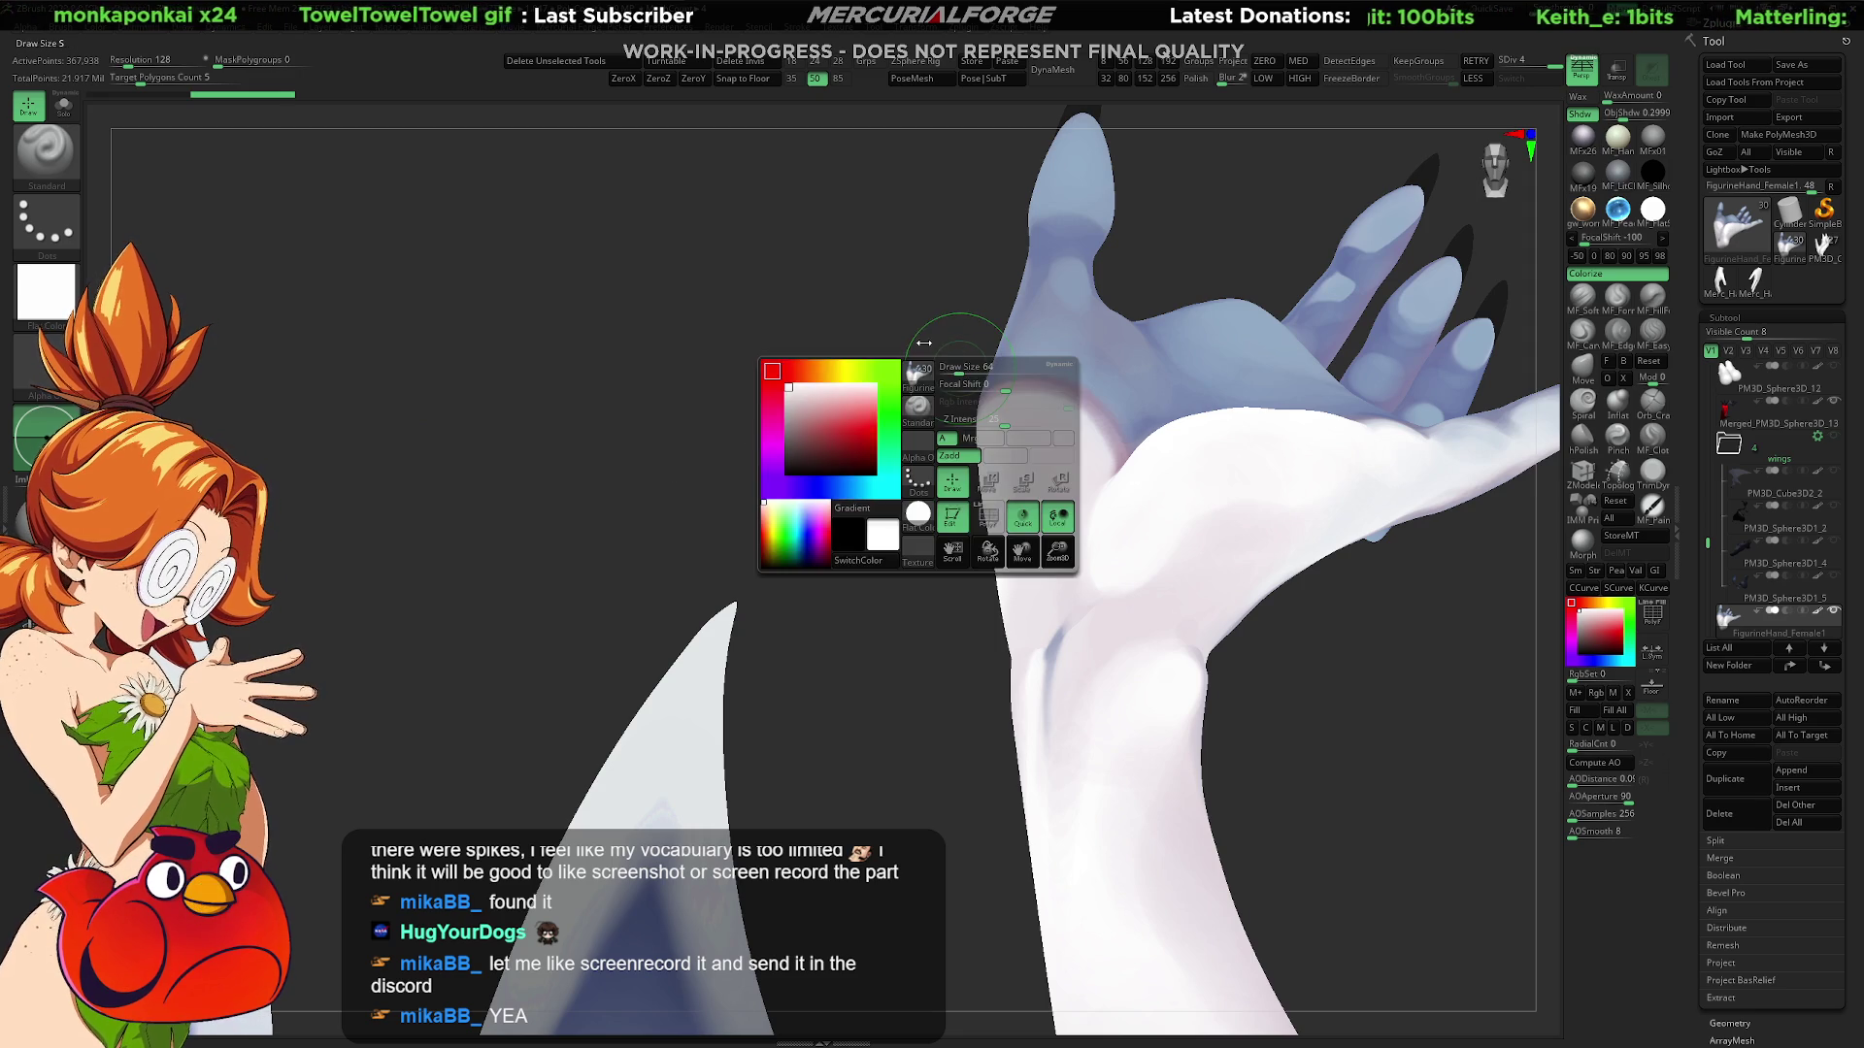
# Step: Cut across the hand's wrist with a clip curve and switch to Merc_Hand_Blockout
pyautogui.moveTo(953, 303); pyautogui.dragTo(766, 669)
pyautogui.moveTo(757, 677)
pyautogui.keyDown('ctrl'); pyautogui.keyDown('shift'); pyautogui.mouseDown()
pyautogui.moveTo(864, 464)
pyautogui.moveTo(1065, 166)
pyautogui.mouseUp(); pyautogui.keyUp('shift'); pyautogui.keyUp('ctrl')
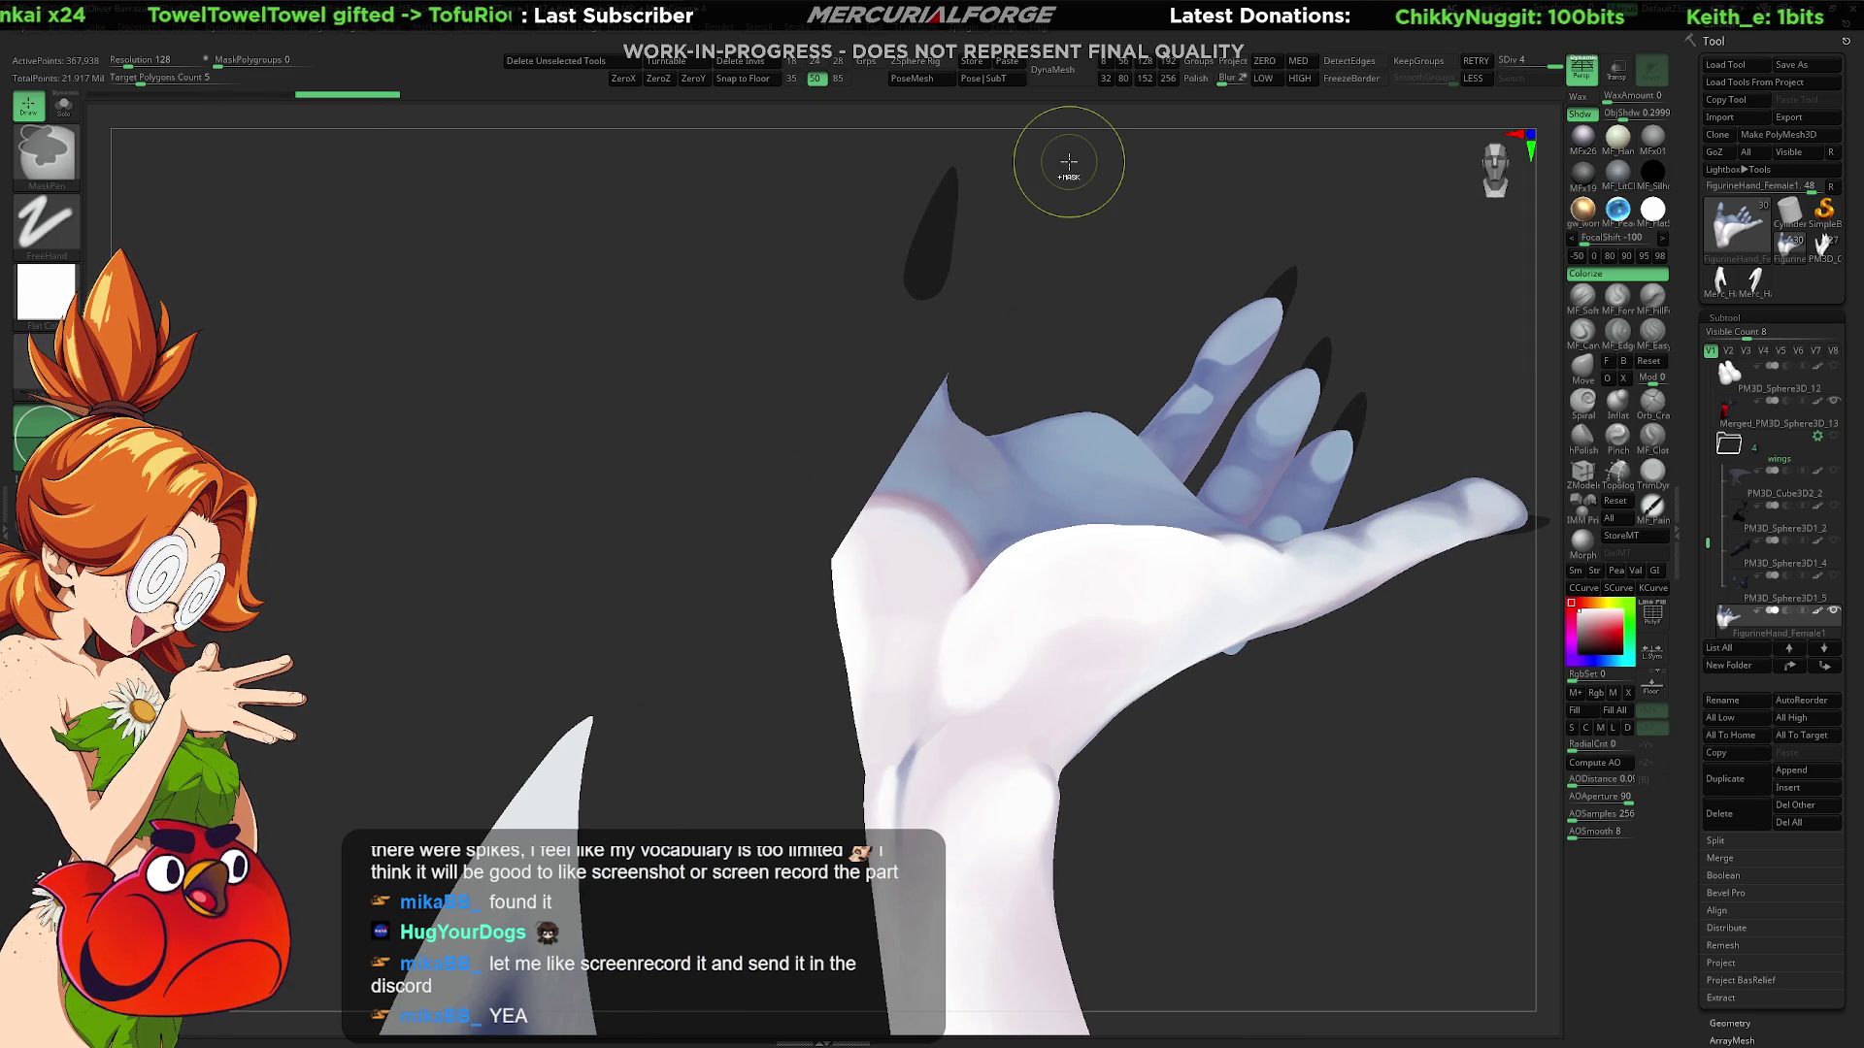
pyautogui.moveTo(780, 641)
pyautogui.keyDown('ctrl'); pyautogui.keyDown('shift'); pyautogui.mouseDown()
pyautogui.moveTo(1029, 184)
pyautogui.moveTo(932, 305)
pyautogui.moveTo(887, 407)
pyautogui.moveTo(889, 284)
pyautogui.mouseUp(); pyautogui.keyUp('shift'); pyautogui.keyUp('ctrl')
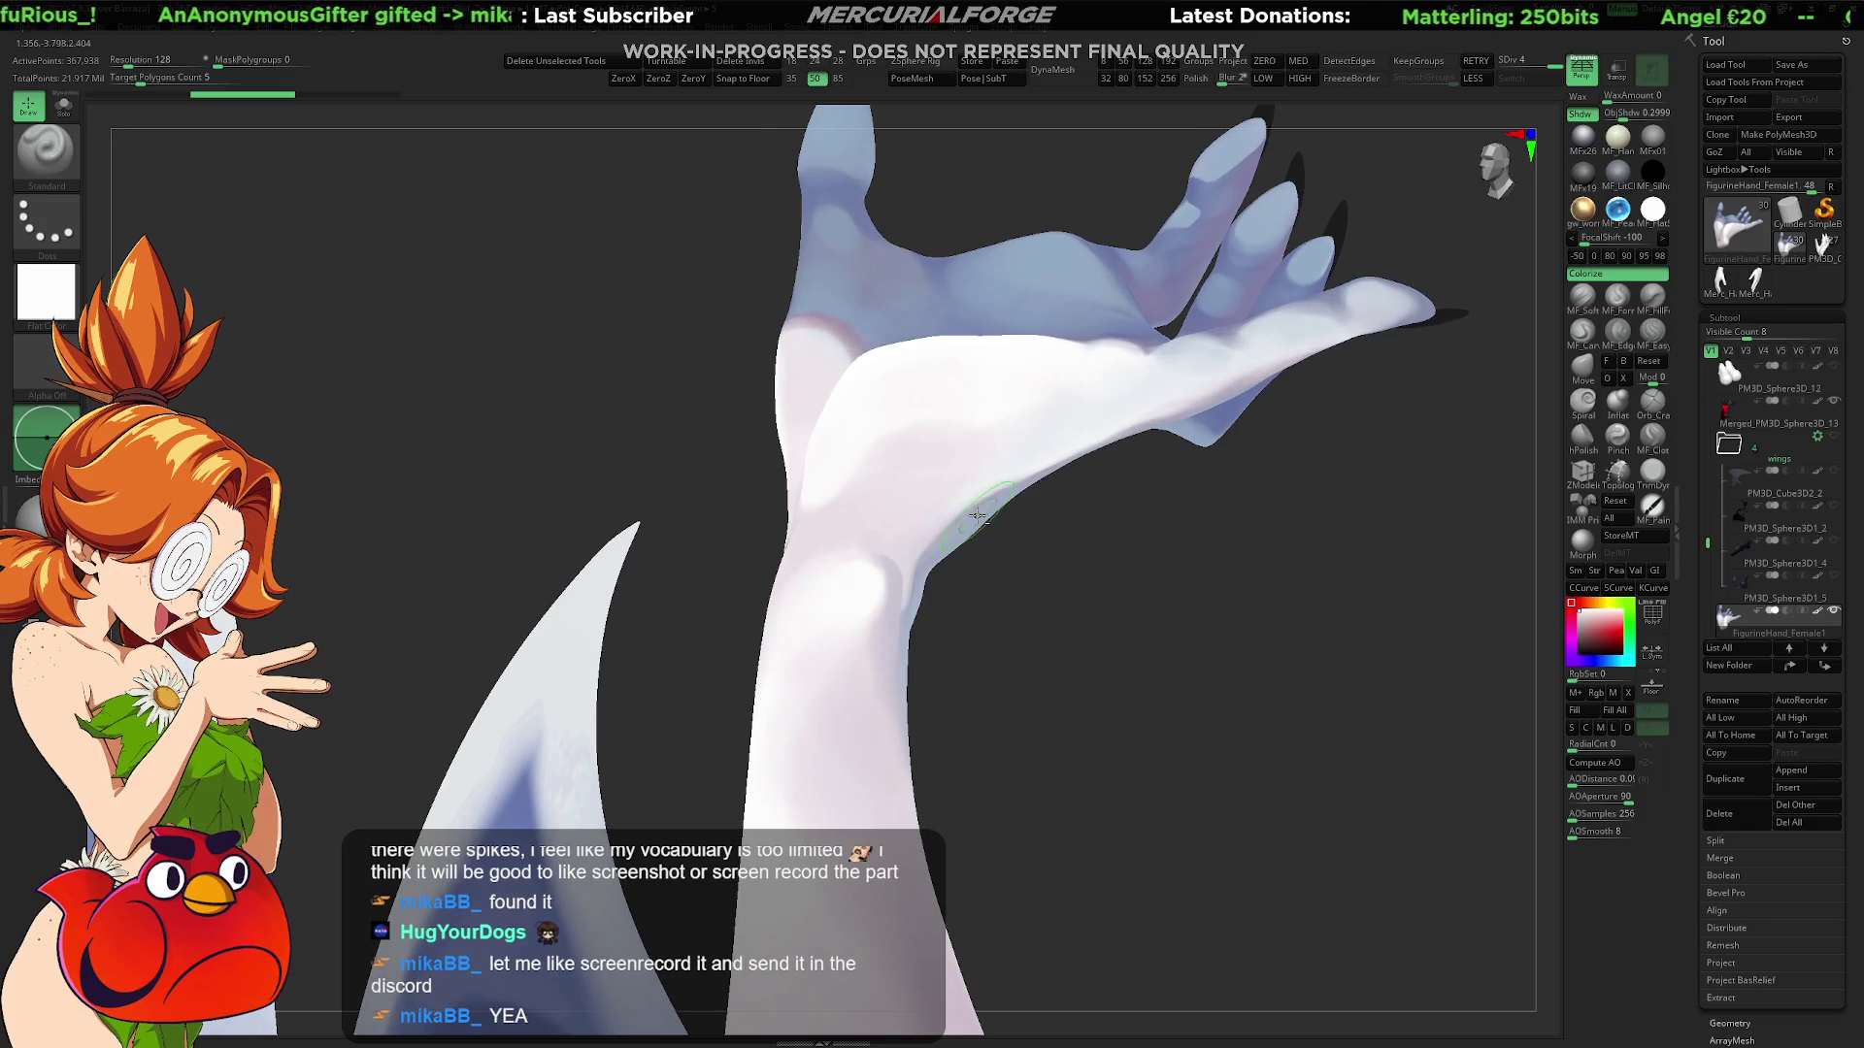
pyautogui.keyDown('ctrl'); pyautogui.keyDown('shift'); pyautogui.moveTo(1270, 451); pyautogui.dragTo(1134, 439); pyautogui.keyUp('shift'); pyautogui.keyUp('ctrl')
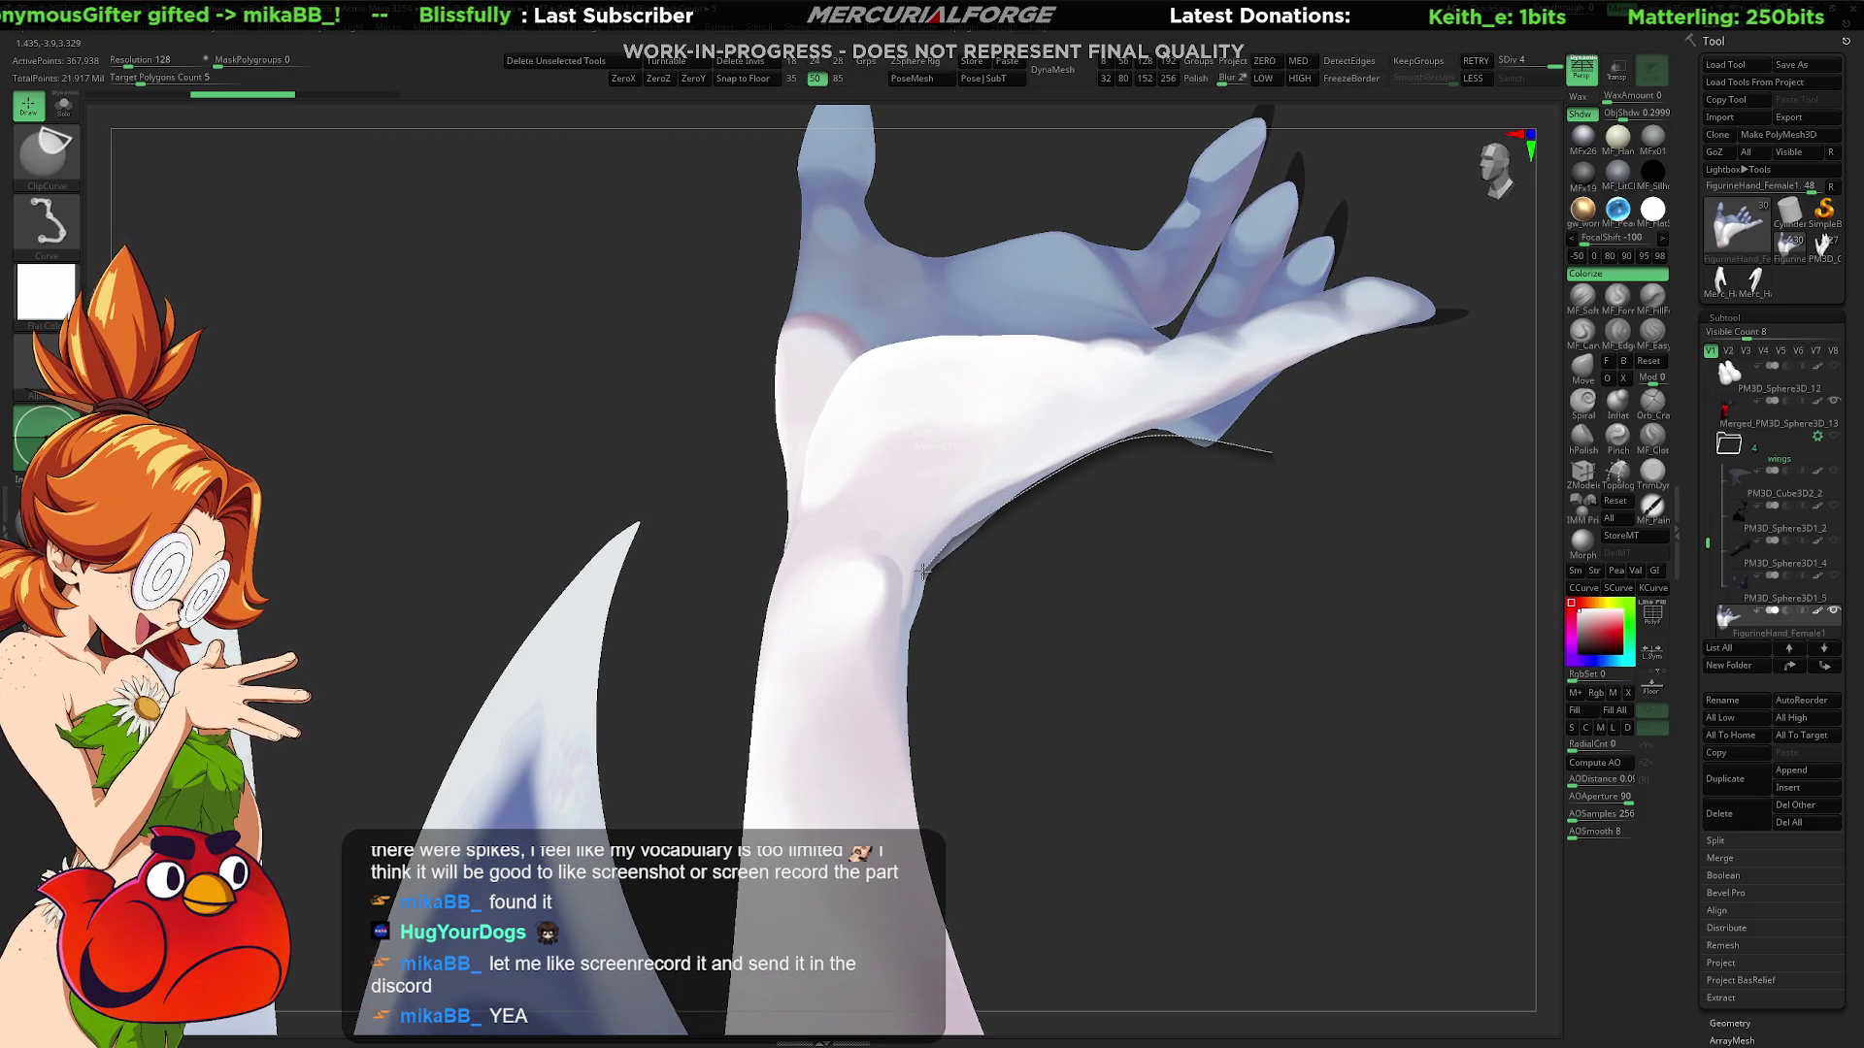
pyautogui.keyDown('ctrl'); pyautogui.keyDown('shift'); pyautogui.moveTo(911, 678); pyautogui.dragTo(914, 797); pyautogui.keyUp('shift'); pyautogui.keyUp('ctrl')
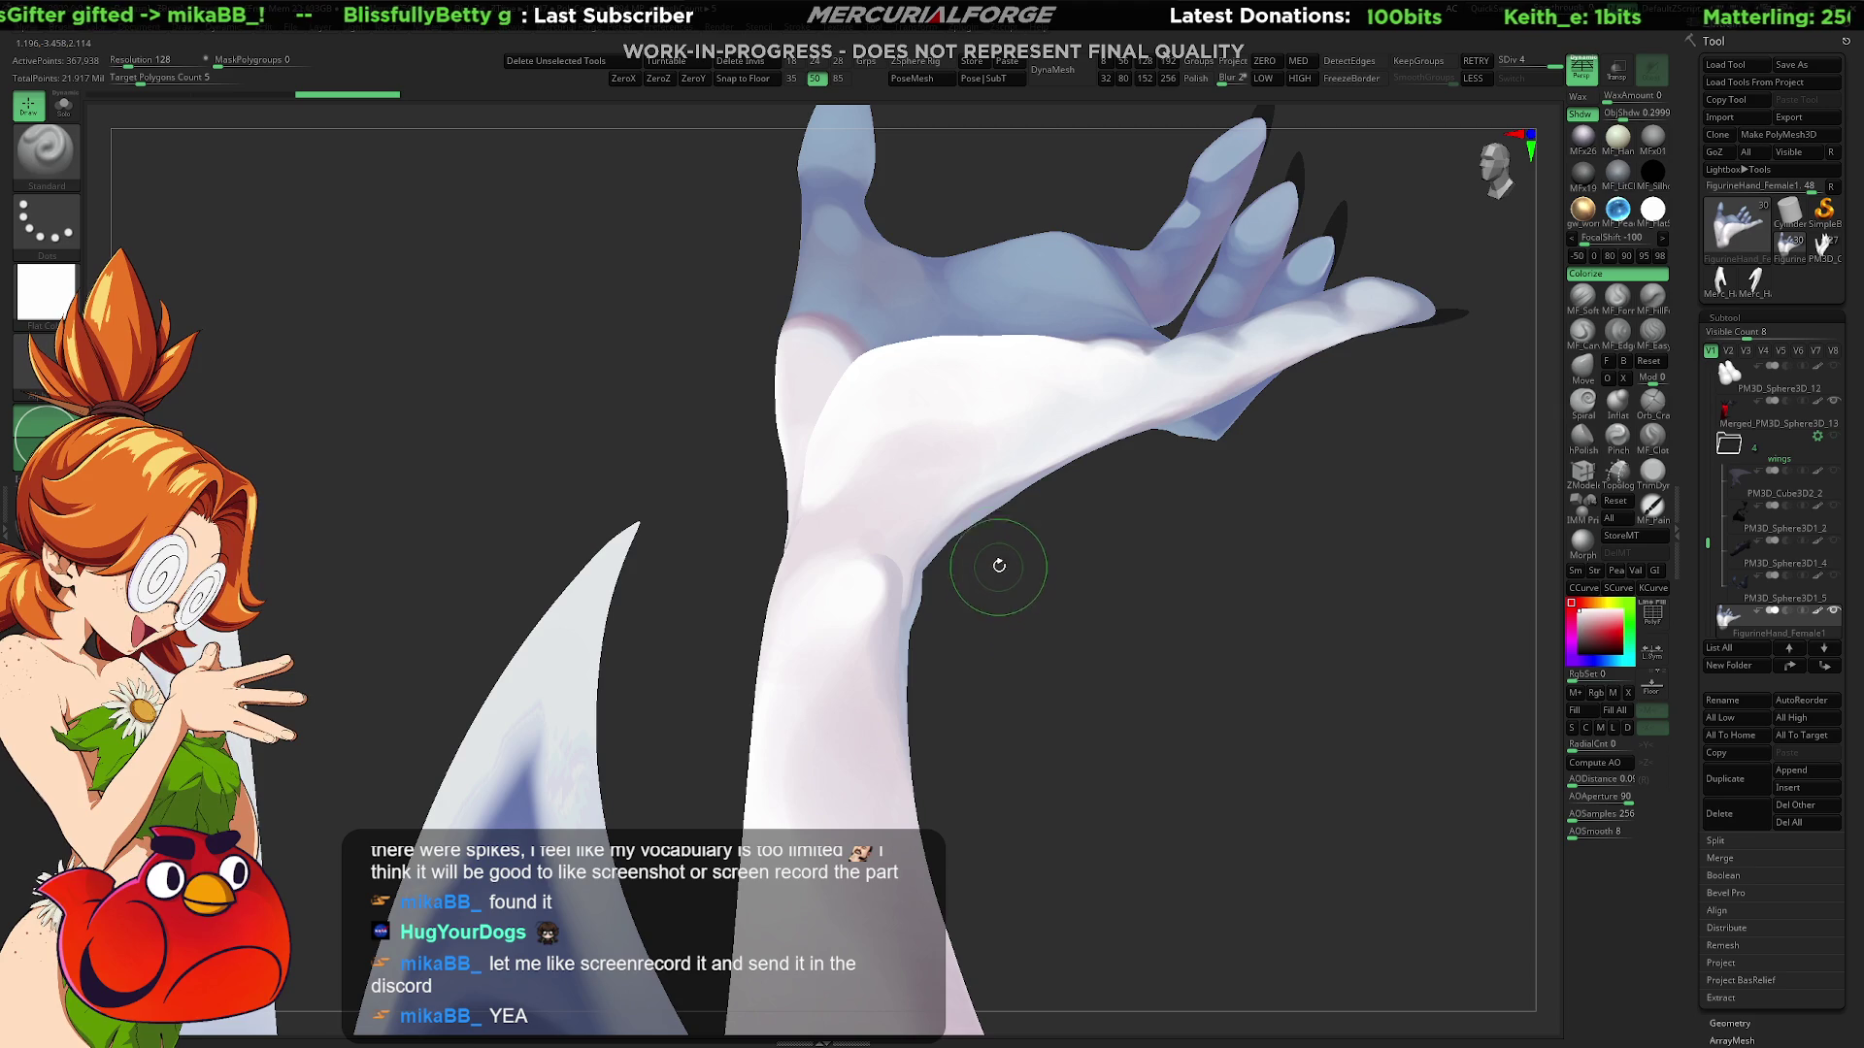
pyautogui.moveTo(1139, 570); pyautogui.dragTo(1127, 556)
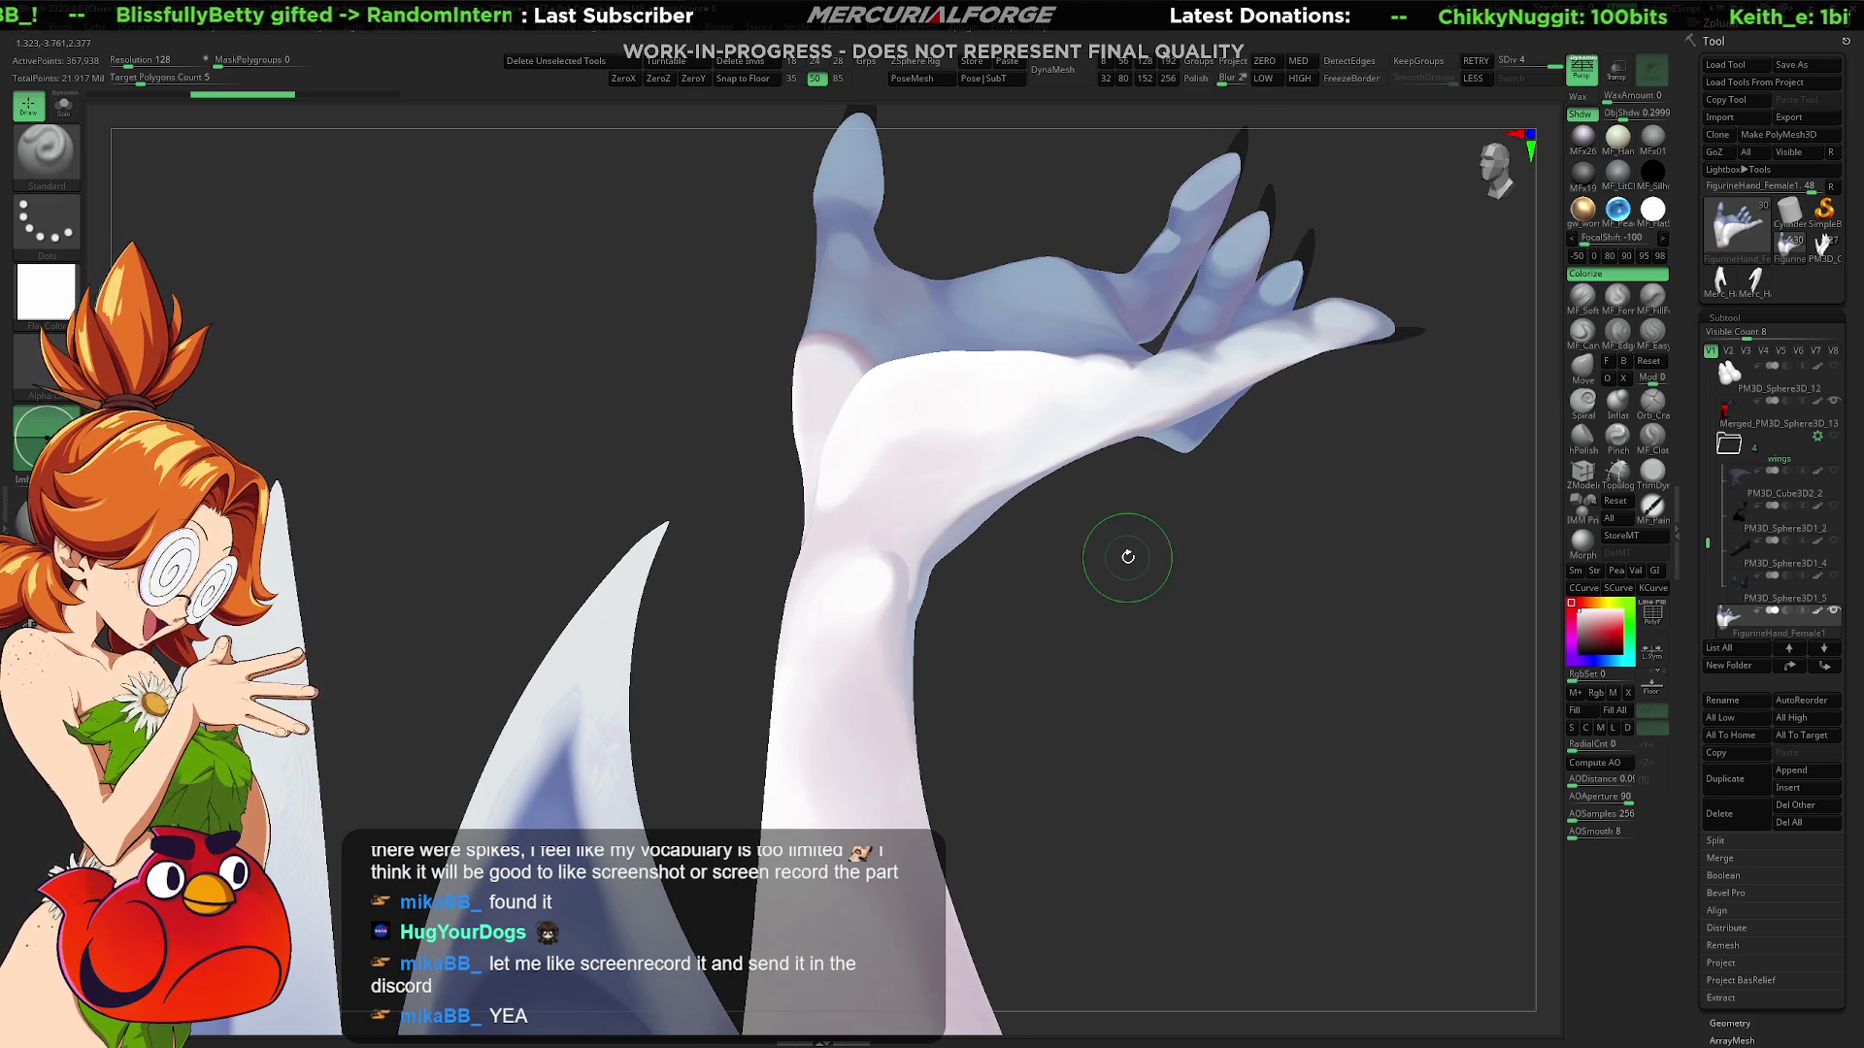
pyautogui.moveTo(1116, 228)
pyautogui.mouseDown()
pyautogui.moveTo(1049, 350)
pyautogui.moveTo(1456, 466)
pyautogui.mouseUp()
pyautogui.click(1754, 284)
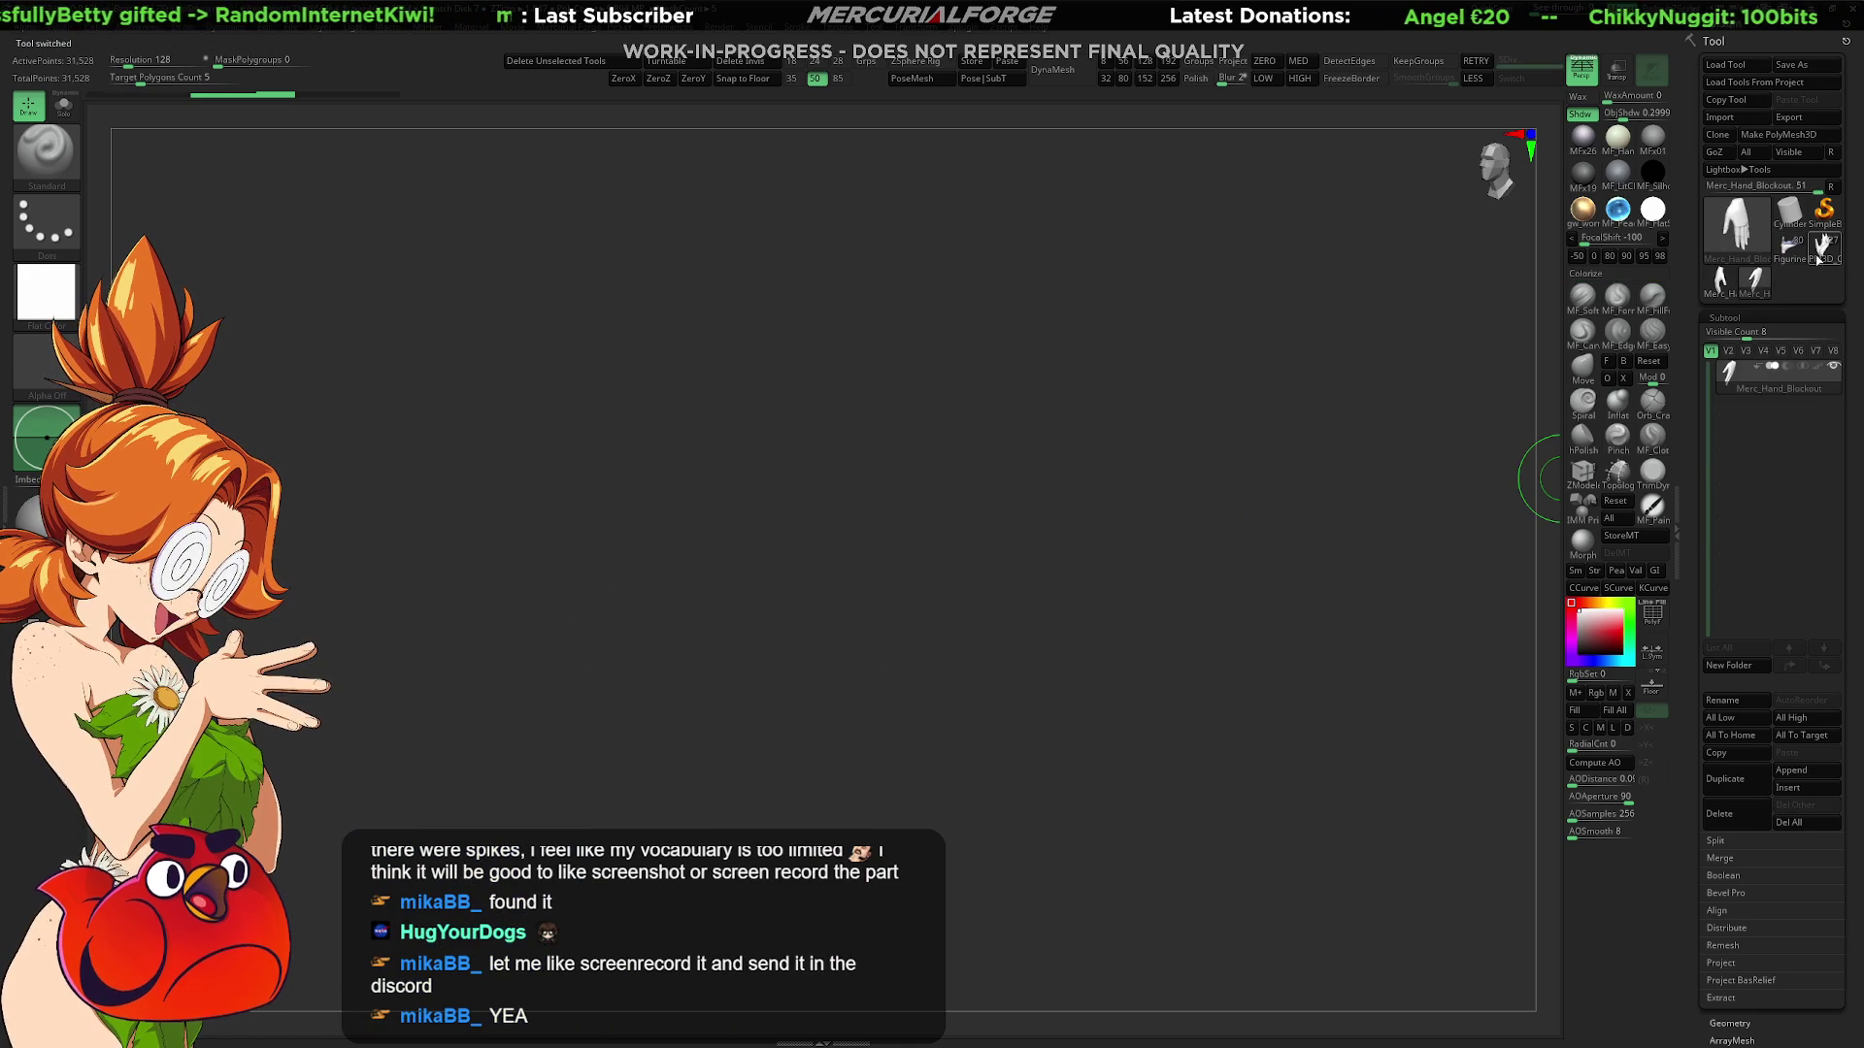
# Step: Load the low-poly hand, give it a grey material, and inspect its polygroup wireframe
pyautogui.click(1816, 258)
pyautogui.moveTo(1135, 553); pyautogui.dragTo(1177, 624)
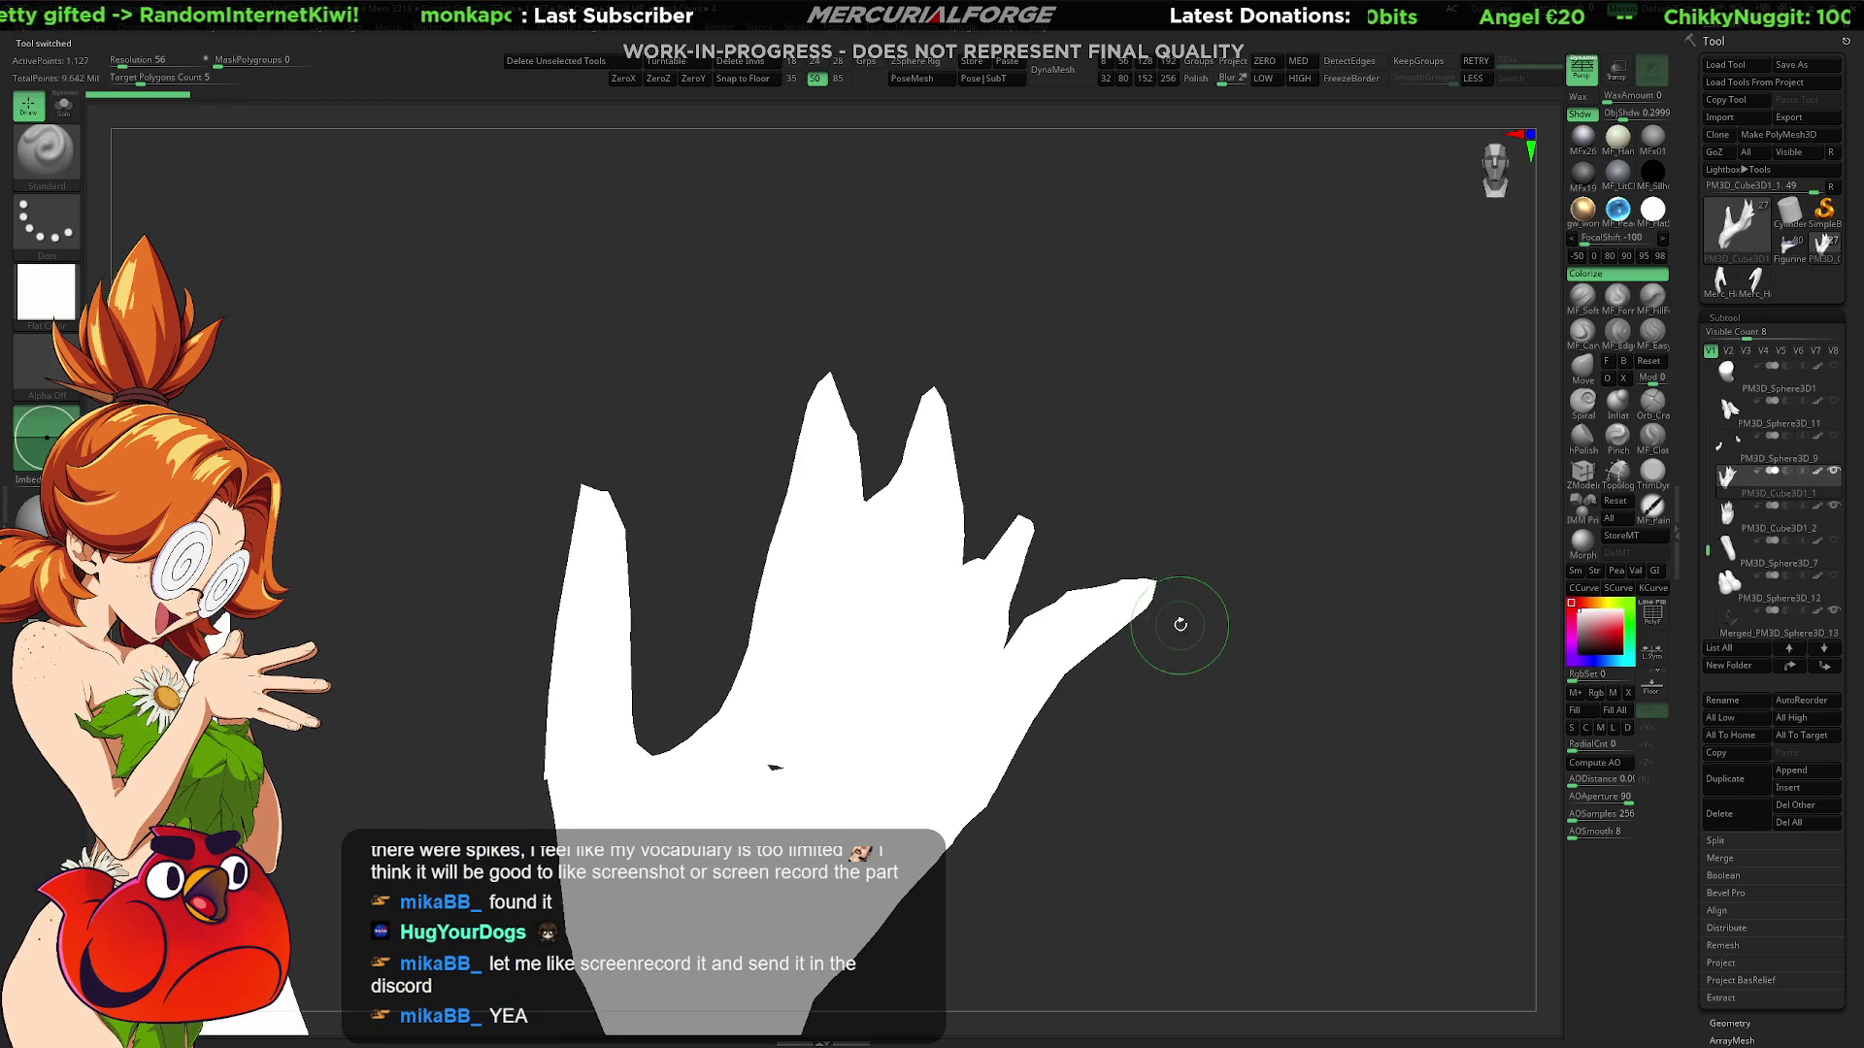
pyautogui.moveTo(1052, 574)
pyautogui.mouseDown()
pyautogui.moveTo(1004, 629)
pyautogui.moveTo(898, 582)
pyautogui.mouseUp()
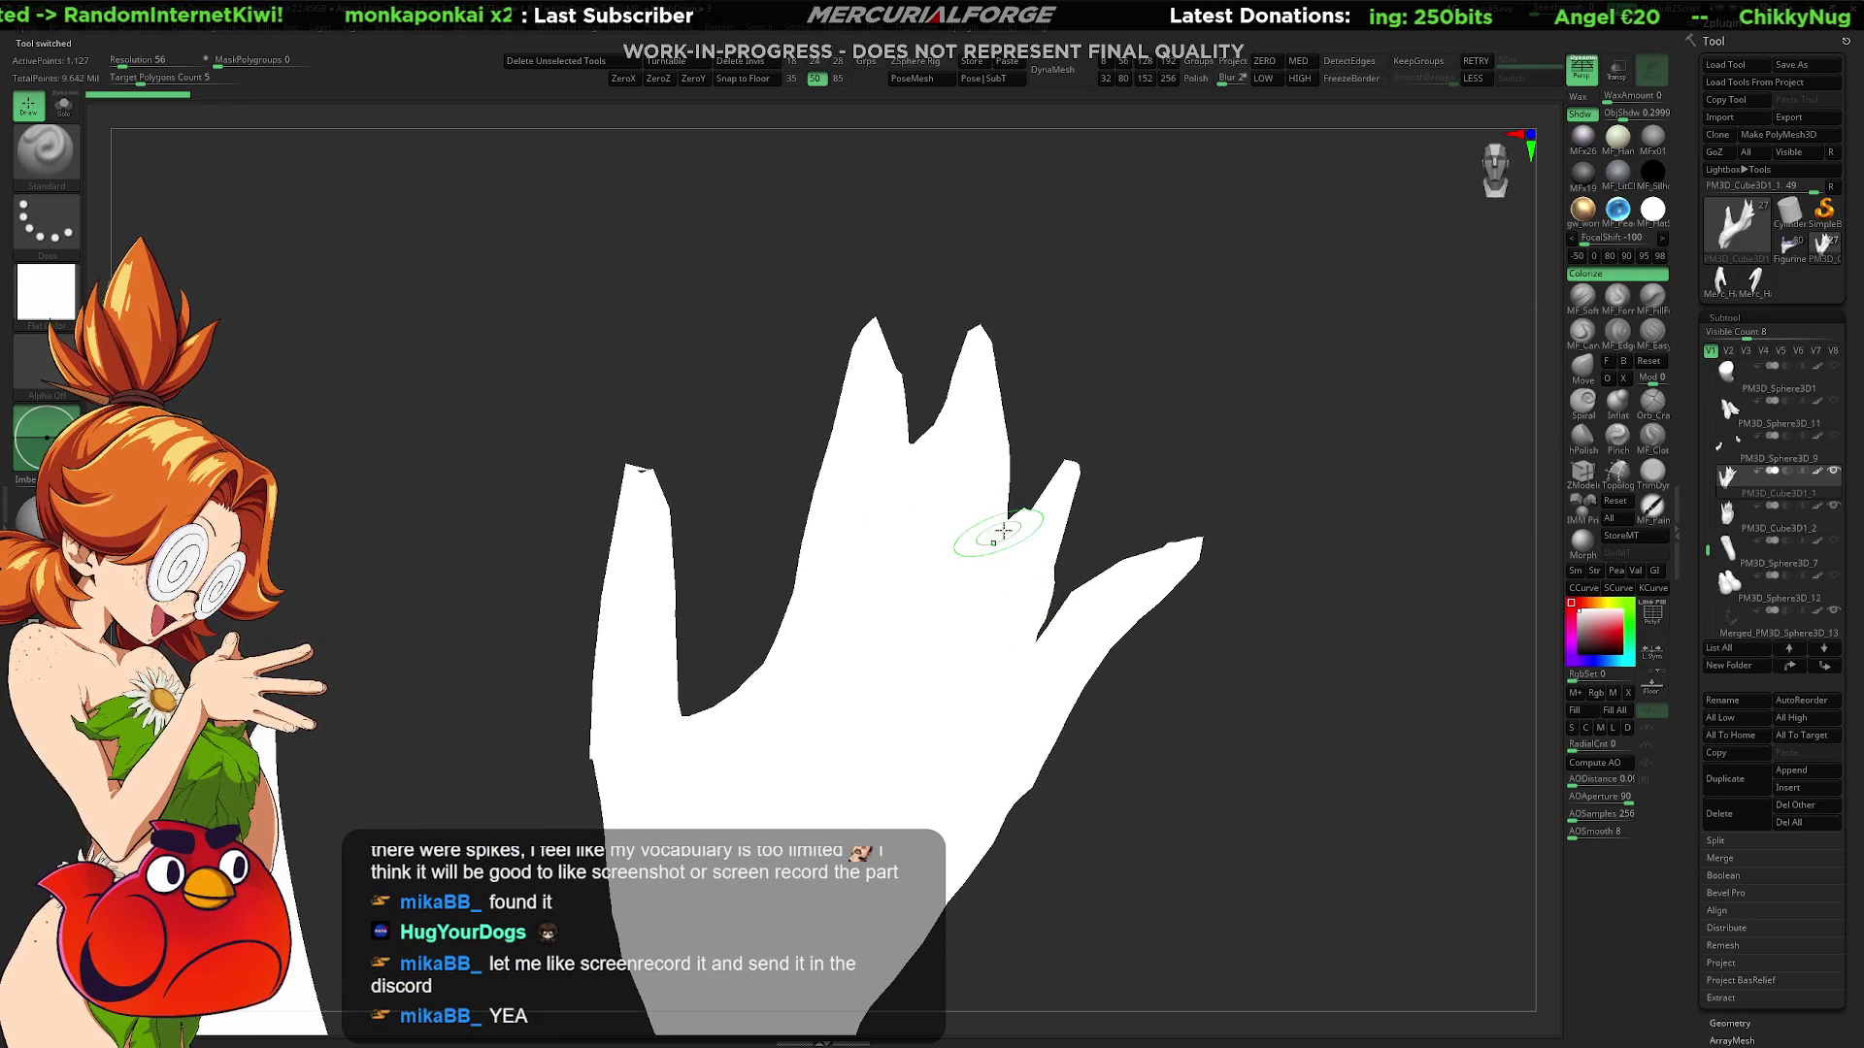
pyautogui.click(1613, 184)
pyautogui.moveTo(1147, 454)
pyautogui.mouseDown()
pyautogui.moveTo(1140, 441)
pyautogui.moveTo(1248, 404)
pyautogui.moveTo(1268, 424)
pyautogui.moveTo(1163, 364)
pyautogui.mouseUp()
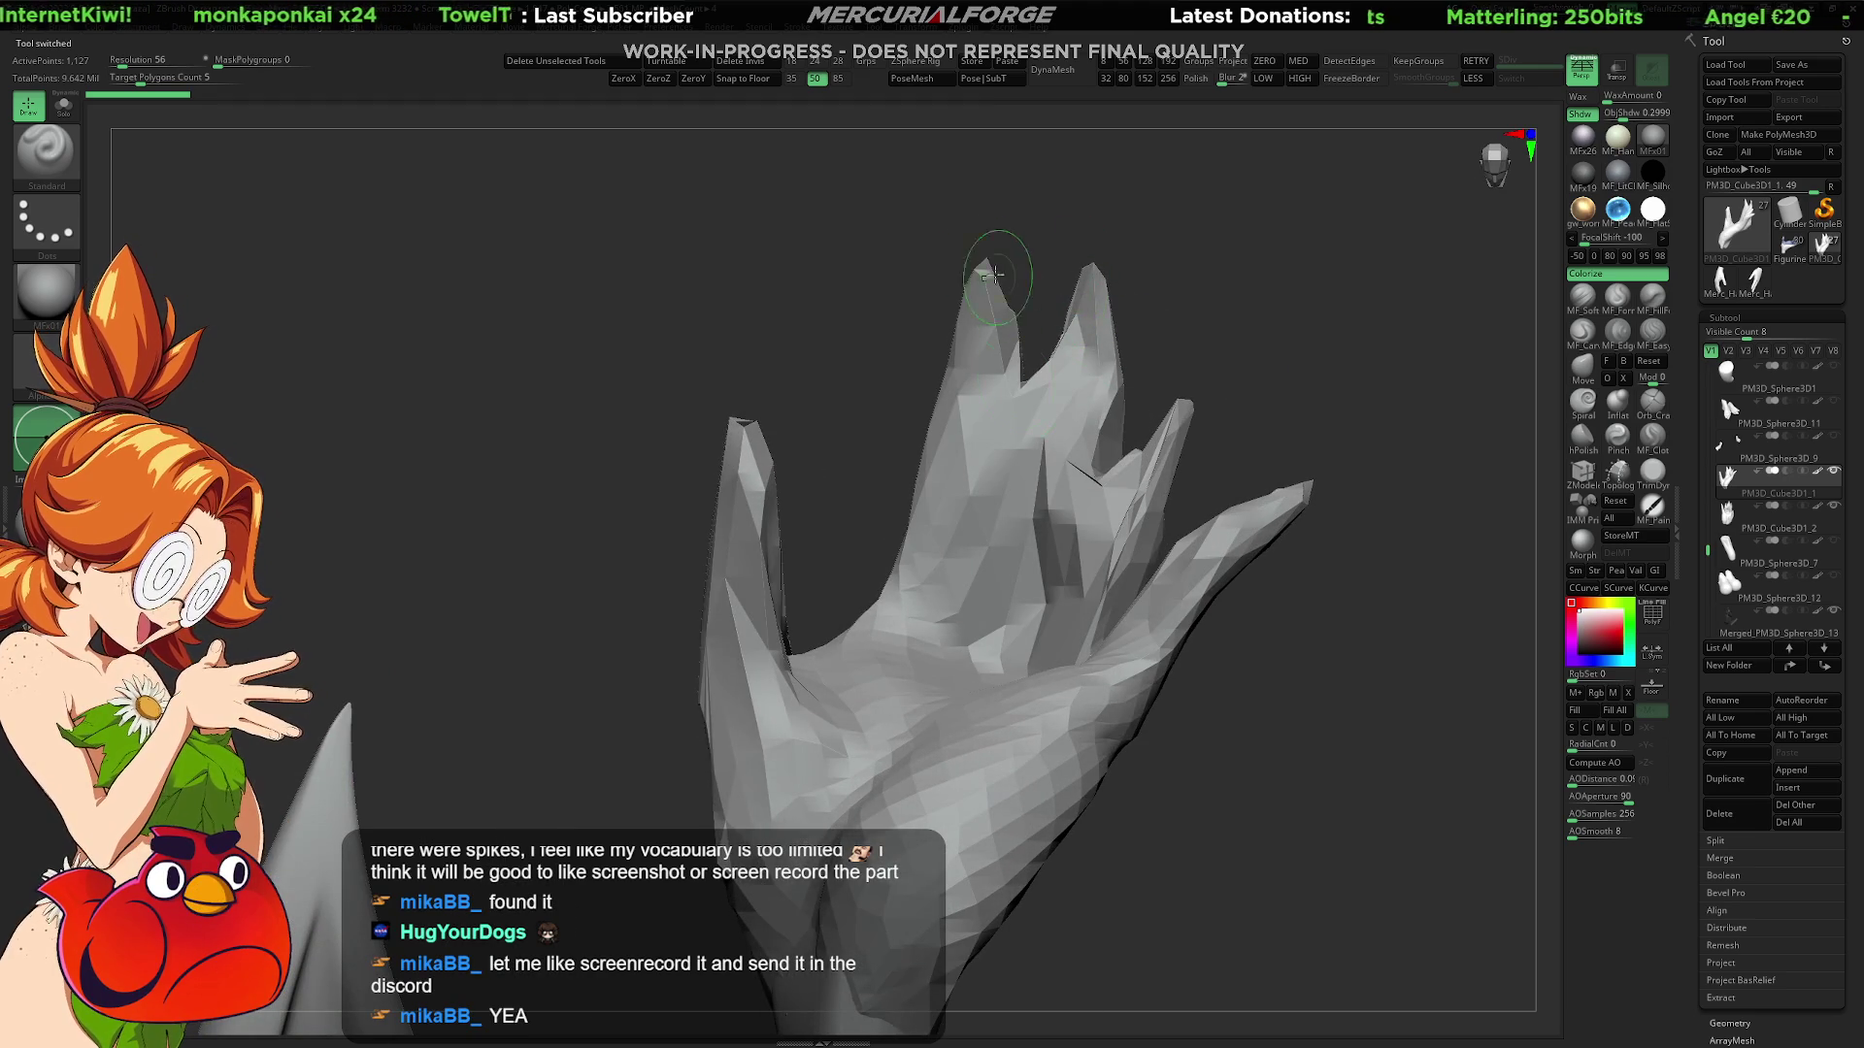
pyautogui.moveTo(1309, 495)
pyautogui.mouseDown()
pyautogui.moveTo(1323, 645)
pyautogui.moveTo(1302, 583)
pyautogui.moveTo(1215, 740)
pyautogui.moveTo(1148, 649)
pyautogui.moveTo(1223, 601)
pyautogui.moveTo(1222, 506)
pyautogui.moveTo(1178, 553)
pyautogui.moveTo(1174, 515)
pyautogui.mouseUp()
pyautogui.hotkey('shift', 'f')
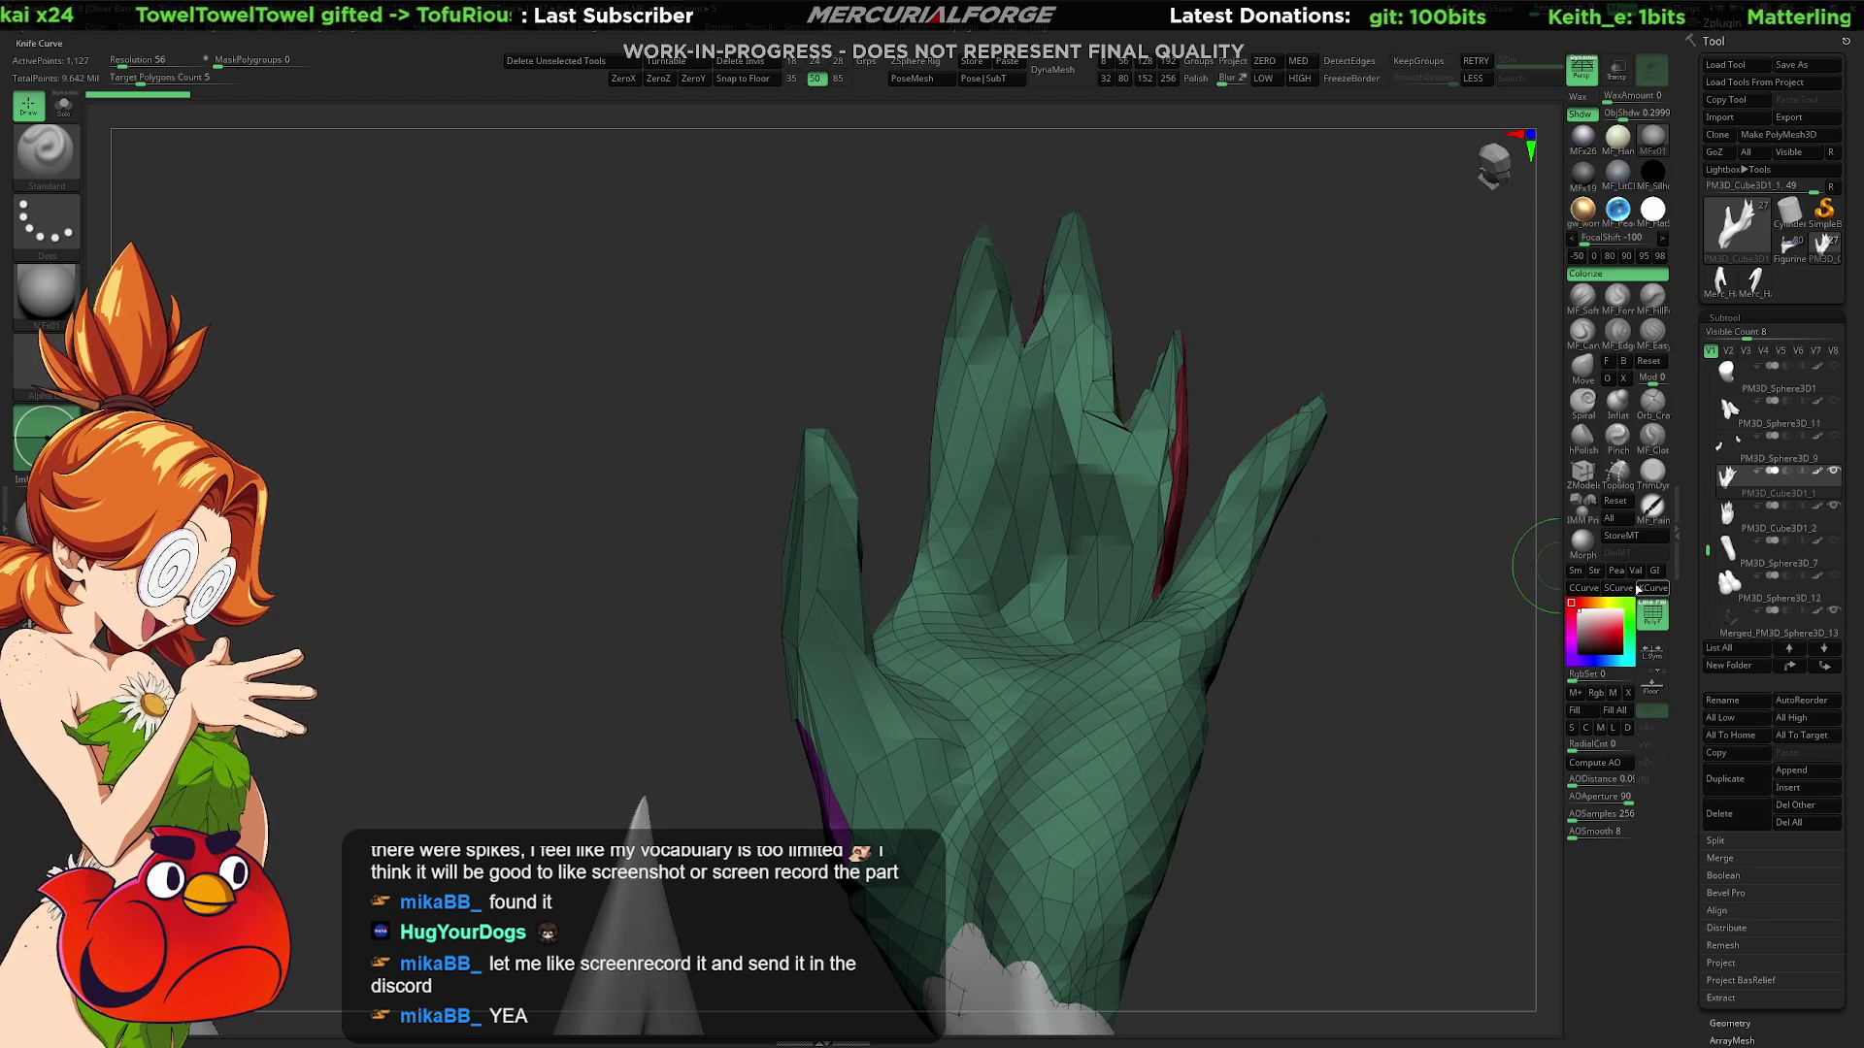
pyautogui.moveTo(1015, 471); pyautogui.dragTo(1136, 353)
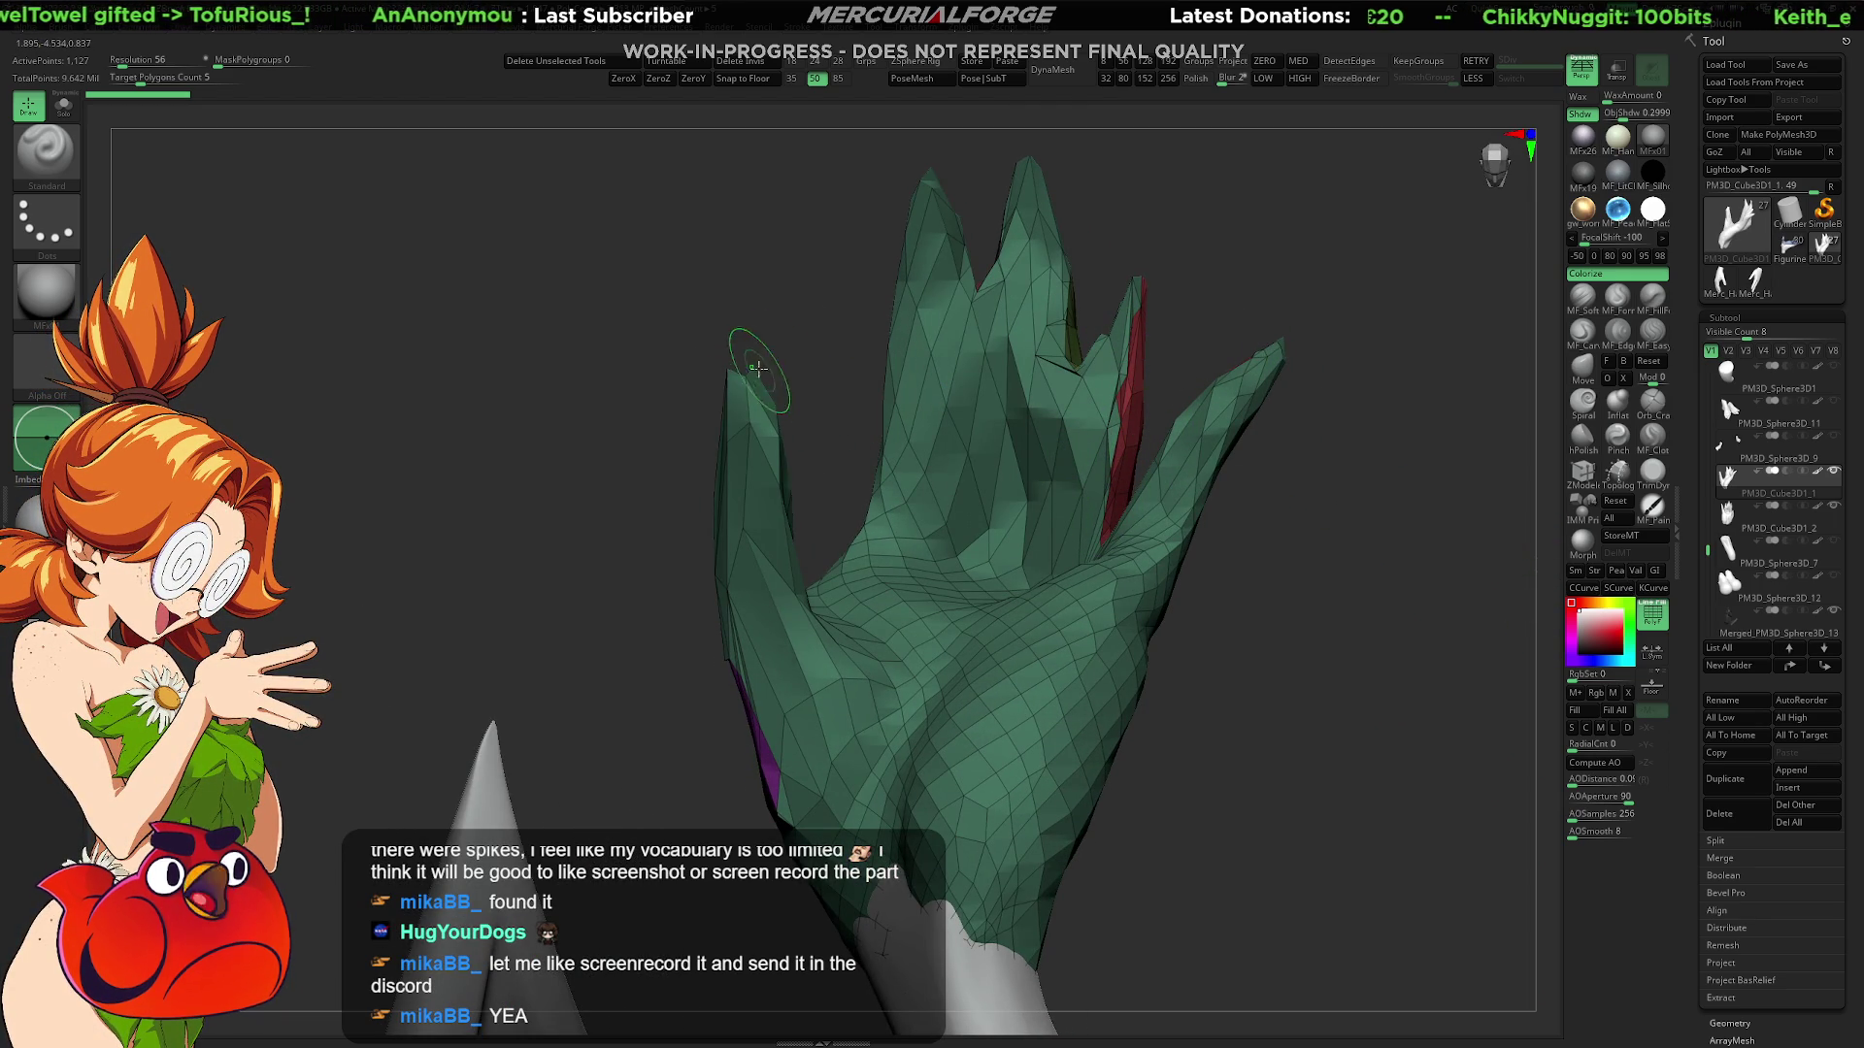
# Step: Choose the KnifeCurve cutting brush, then return to the Standard brush and turn the hand
pyautogui.click(45, 172)
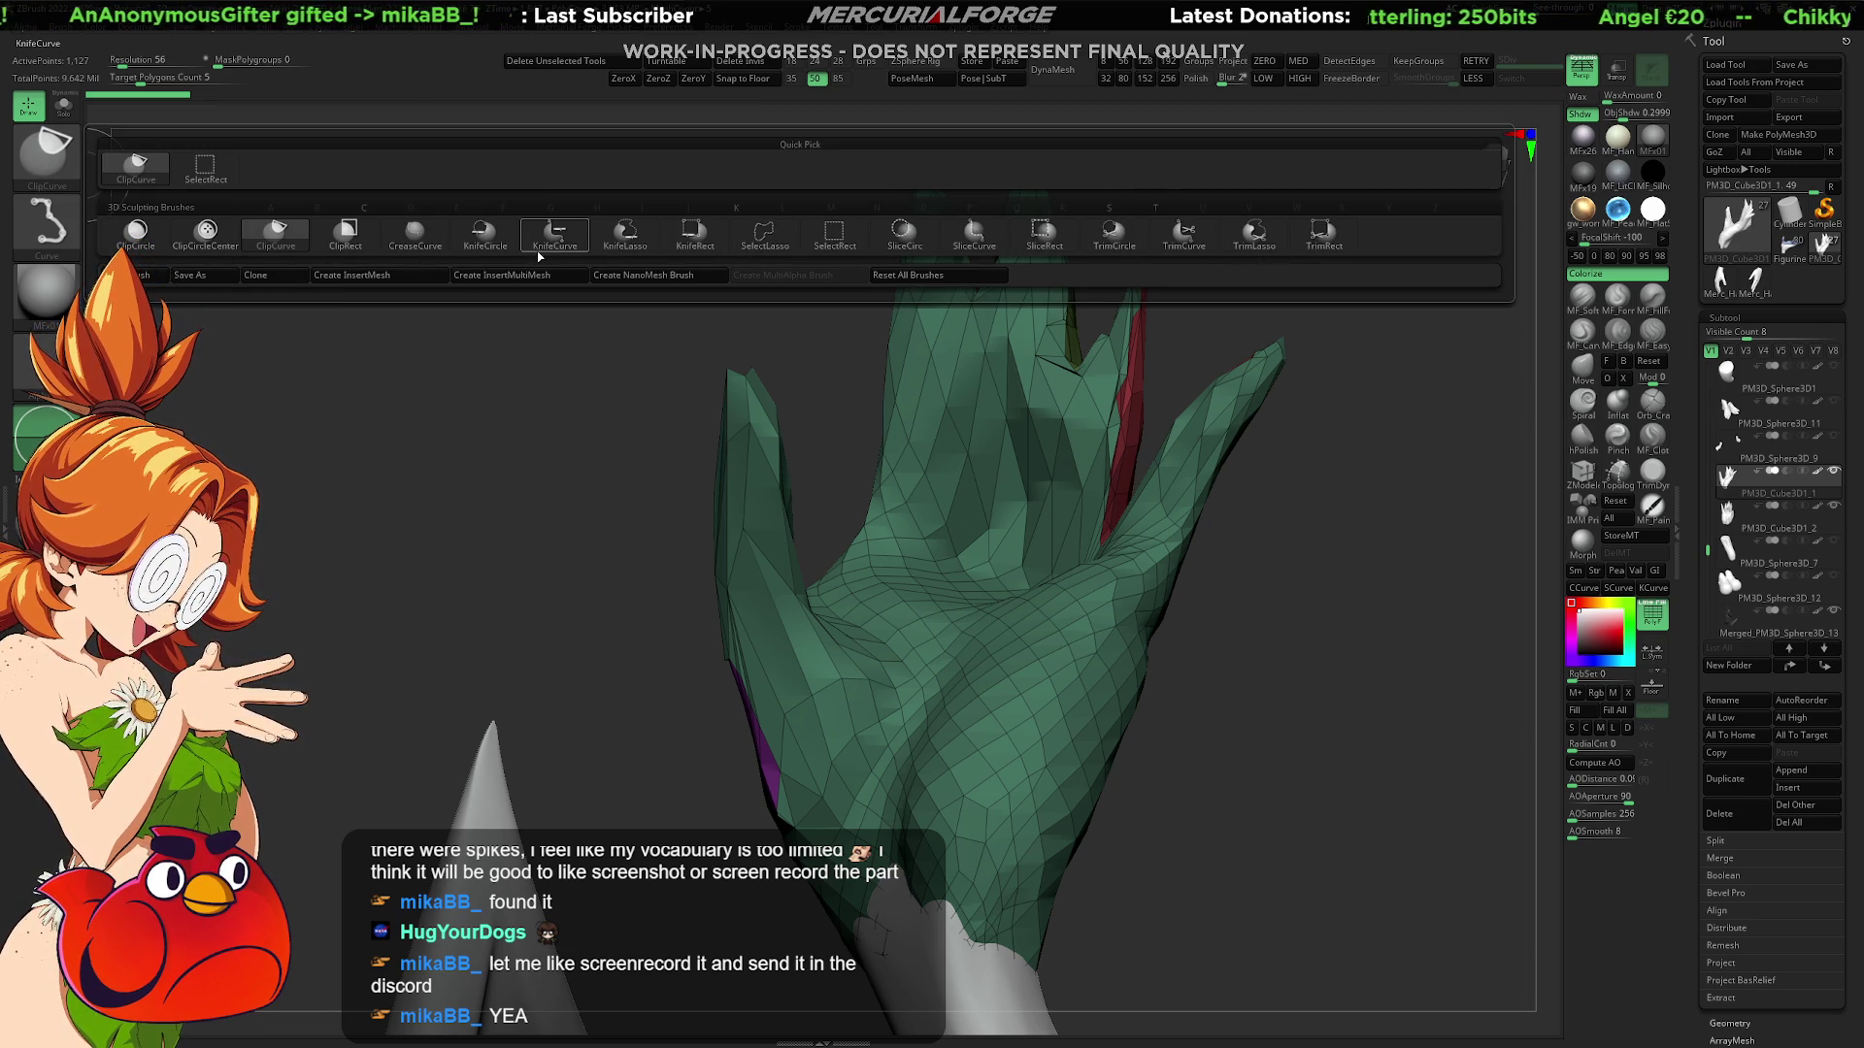
pyautogui.click(572, 235)
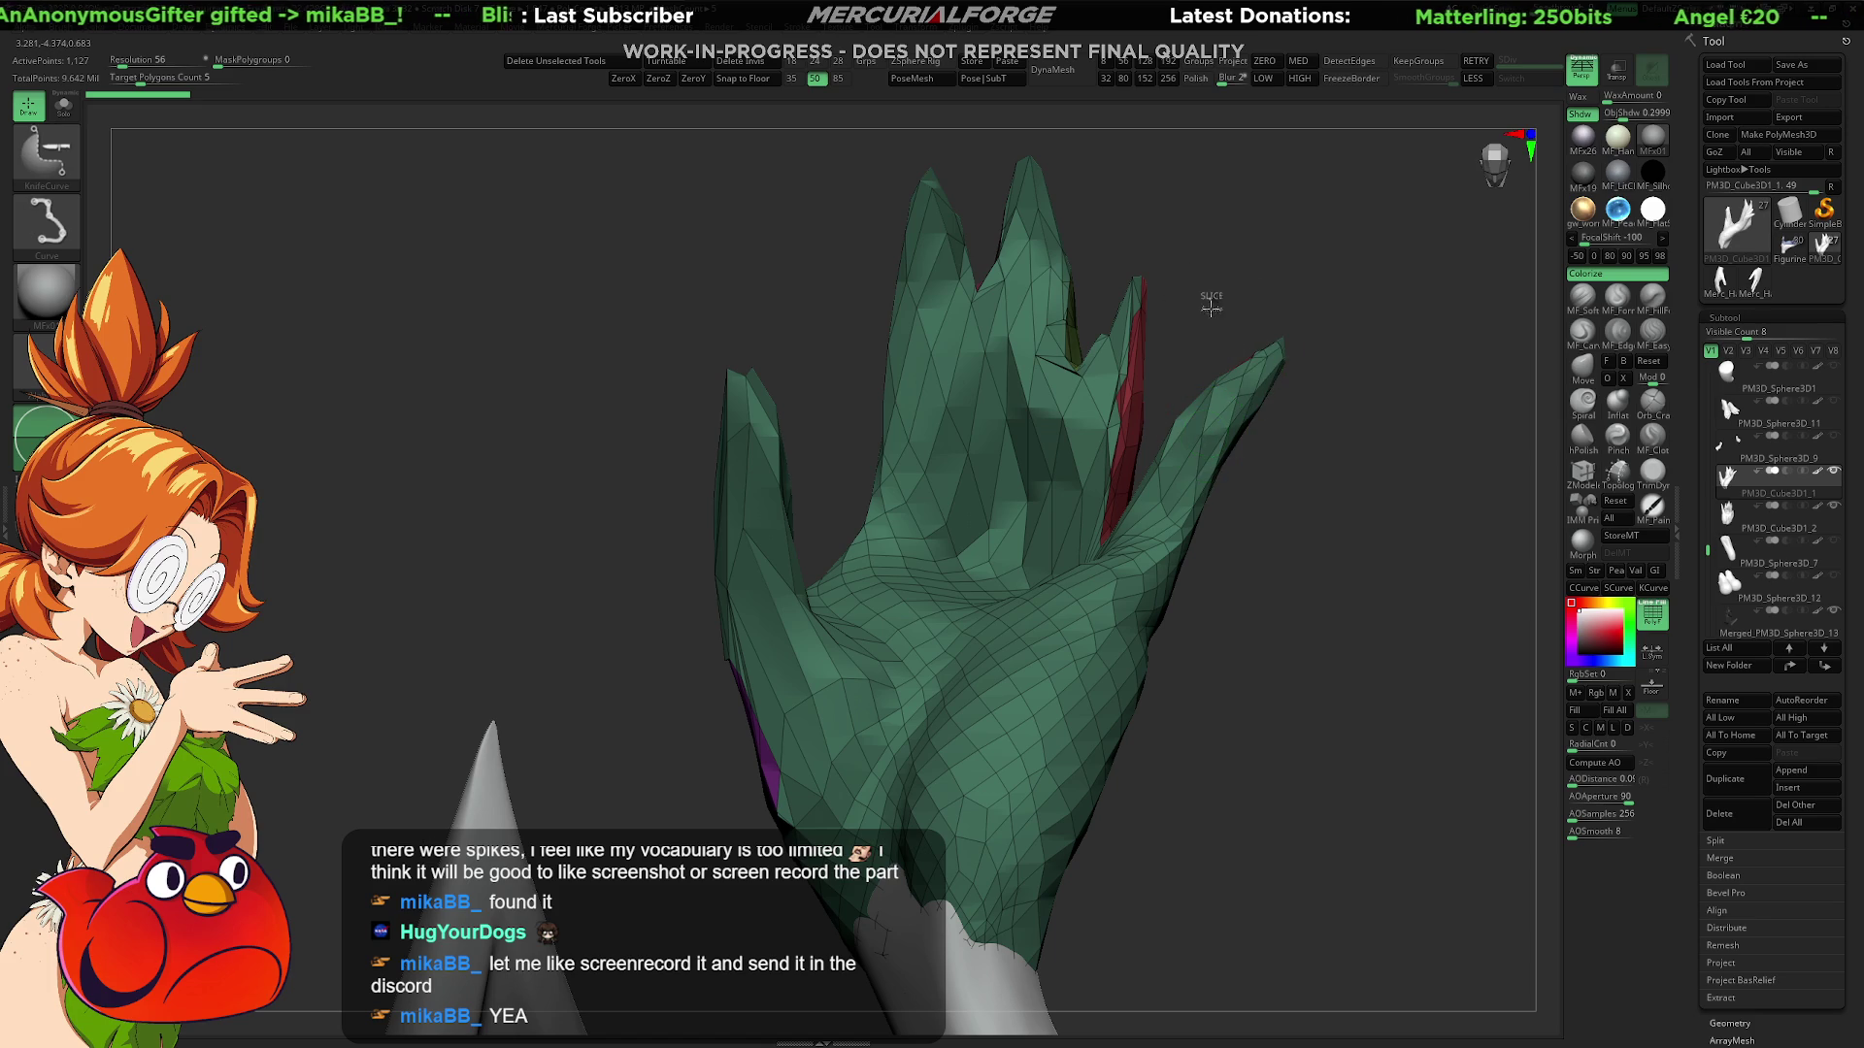
pyautogui.press('b')
pyautogui.press('s')
pyautogui.press('t')
pyautogui.moveTo(1230, 644); pyautogui.dragTo(1116, 466)
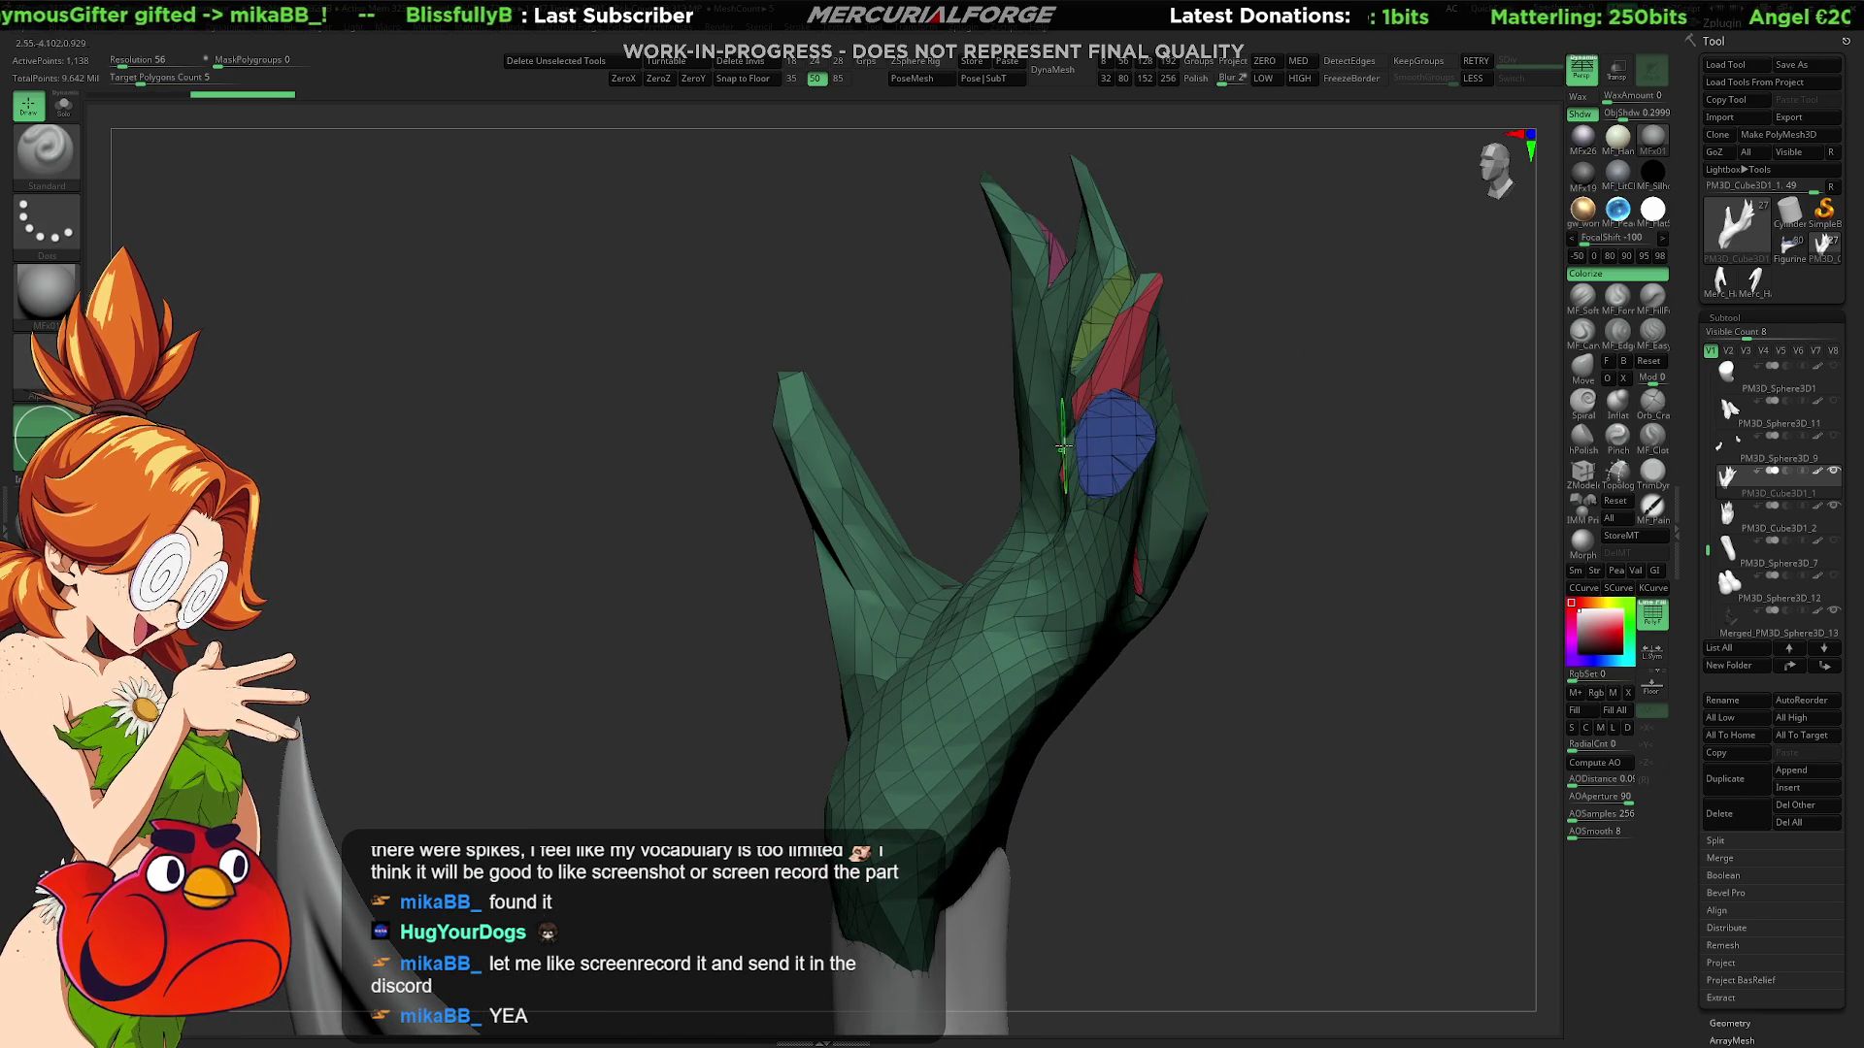
# Step: Ctrl+Shift-click the blue polygroup patch to hide it, revealing the green finger, and orbit around
pyautogui.keyDown('ctrl'); pyautogui.moveTo(1125, 476); pyautogui.dragTo(1092, 400, button='right'); pyautogui.keyUp('ctrl')
pyautogui.keyDown('ctrl'); pyautogui.keyDown('shift'); pyautogui.click(1103, 476); pyautogui.keyUp('shift'); pyautogui.keyUp('ctrl')
pyautogui.keyDown('ctrl'); pyautogui.keyDown('shift'); pyautogui.click(1115, 478); pyautogui.keyUp('shift'); pyautogui.keyUp('ctrl')
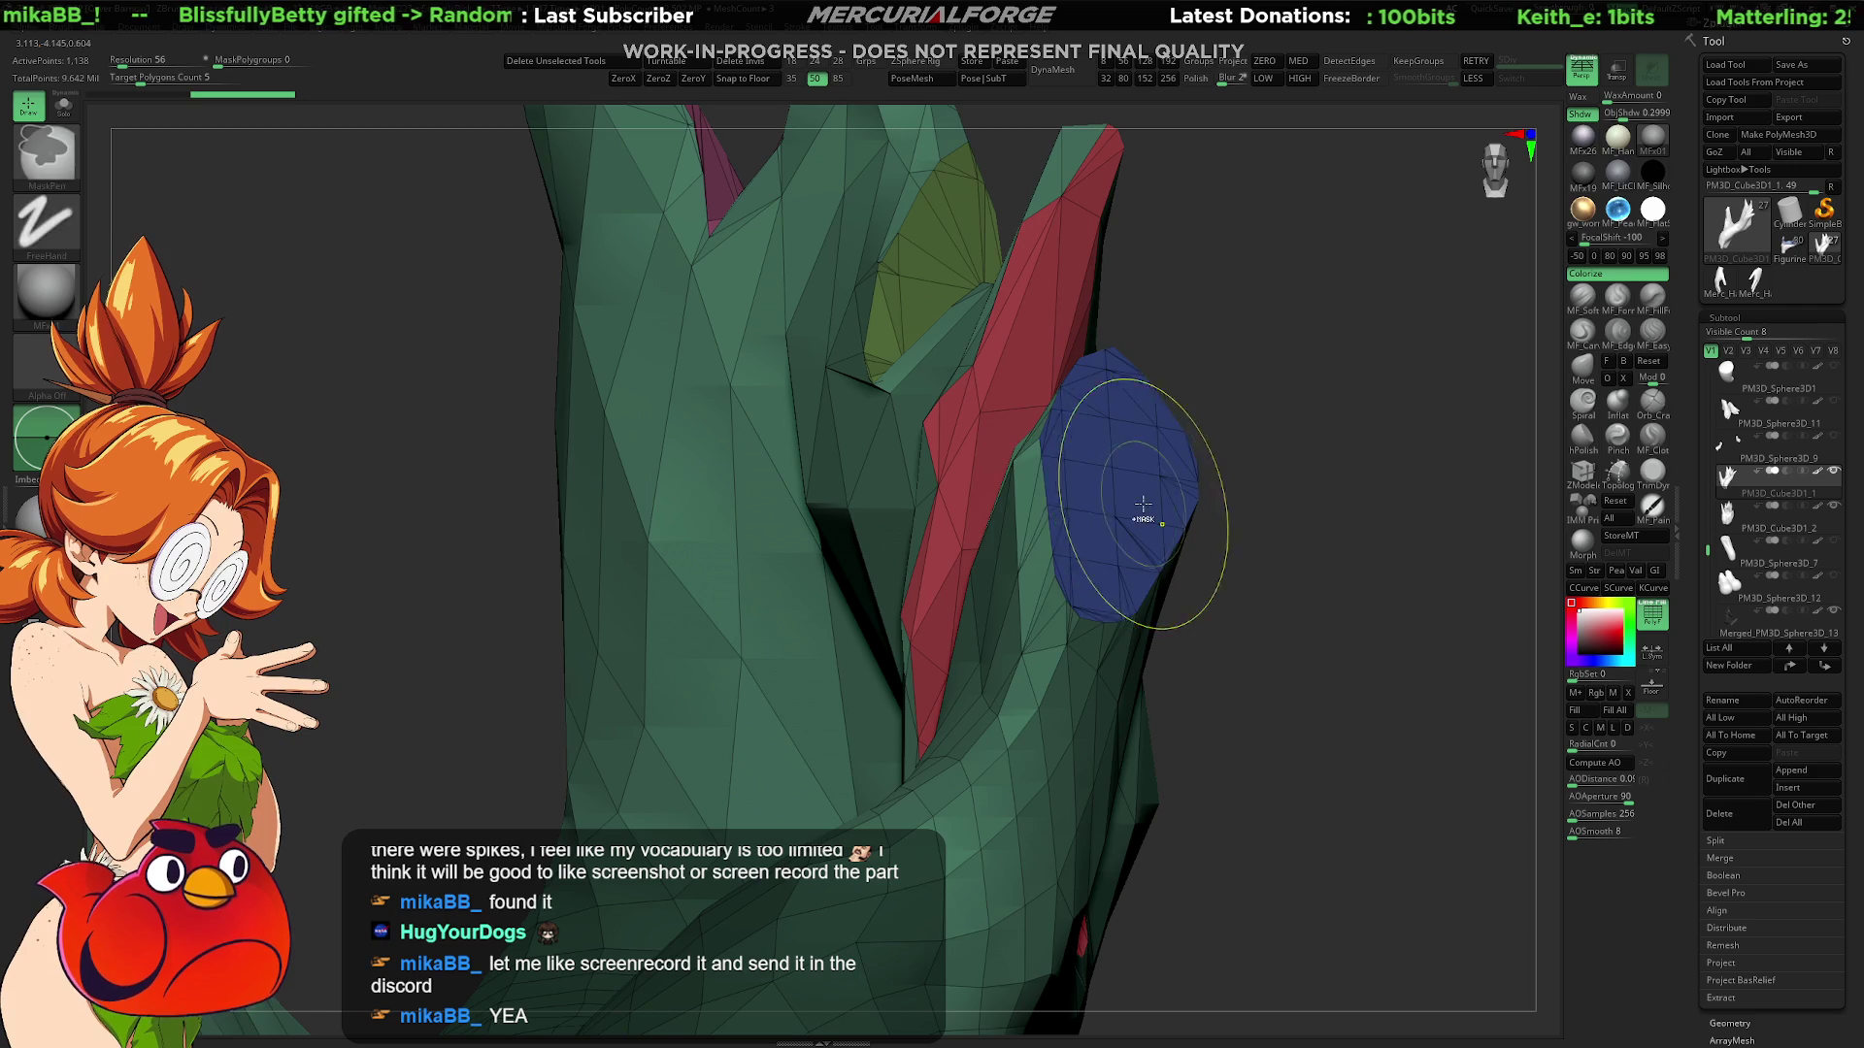
pyautogui.keyDown('ctrl'); pyautogui.keyDown('shift'); pyautogui.click(1140, 447); pyautogui.keyUp('shift'); pyautogui.keyUp('ctrl')
pyautogui.moveTo(1140, 447); pyautogui.dragTo(1553, 621, button='right')
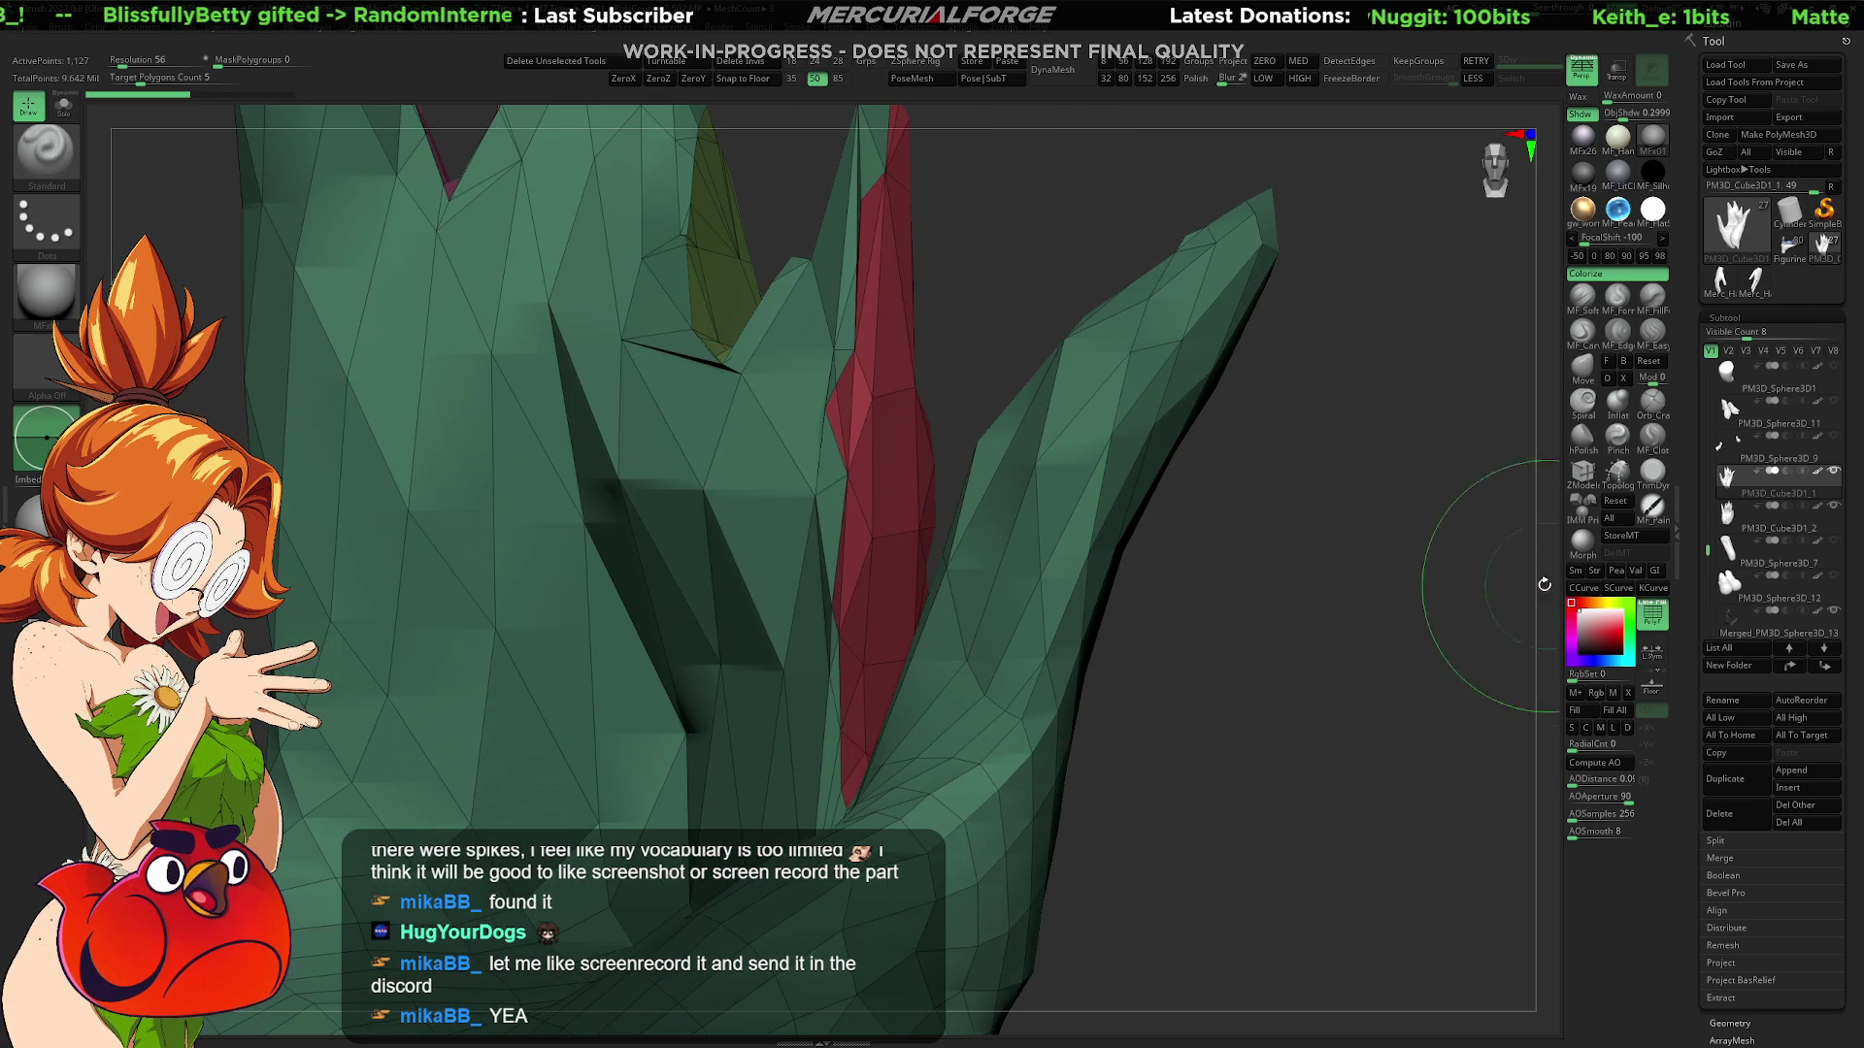
pyautogui.moveTo(1123, 907)
pyautogui.mouseDown(button='right')
pyautogui.moveTo(1134, 624)
pyautogui.moveTo(1058, 515)
pyautogui.mouseUp(button='right')
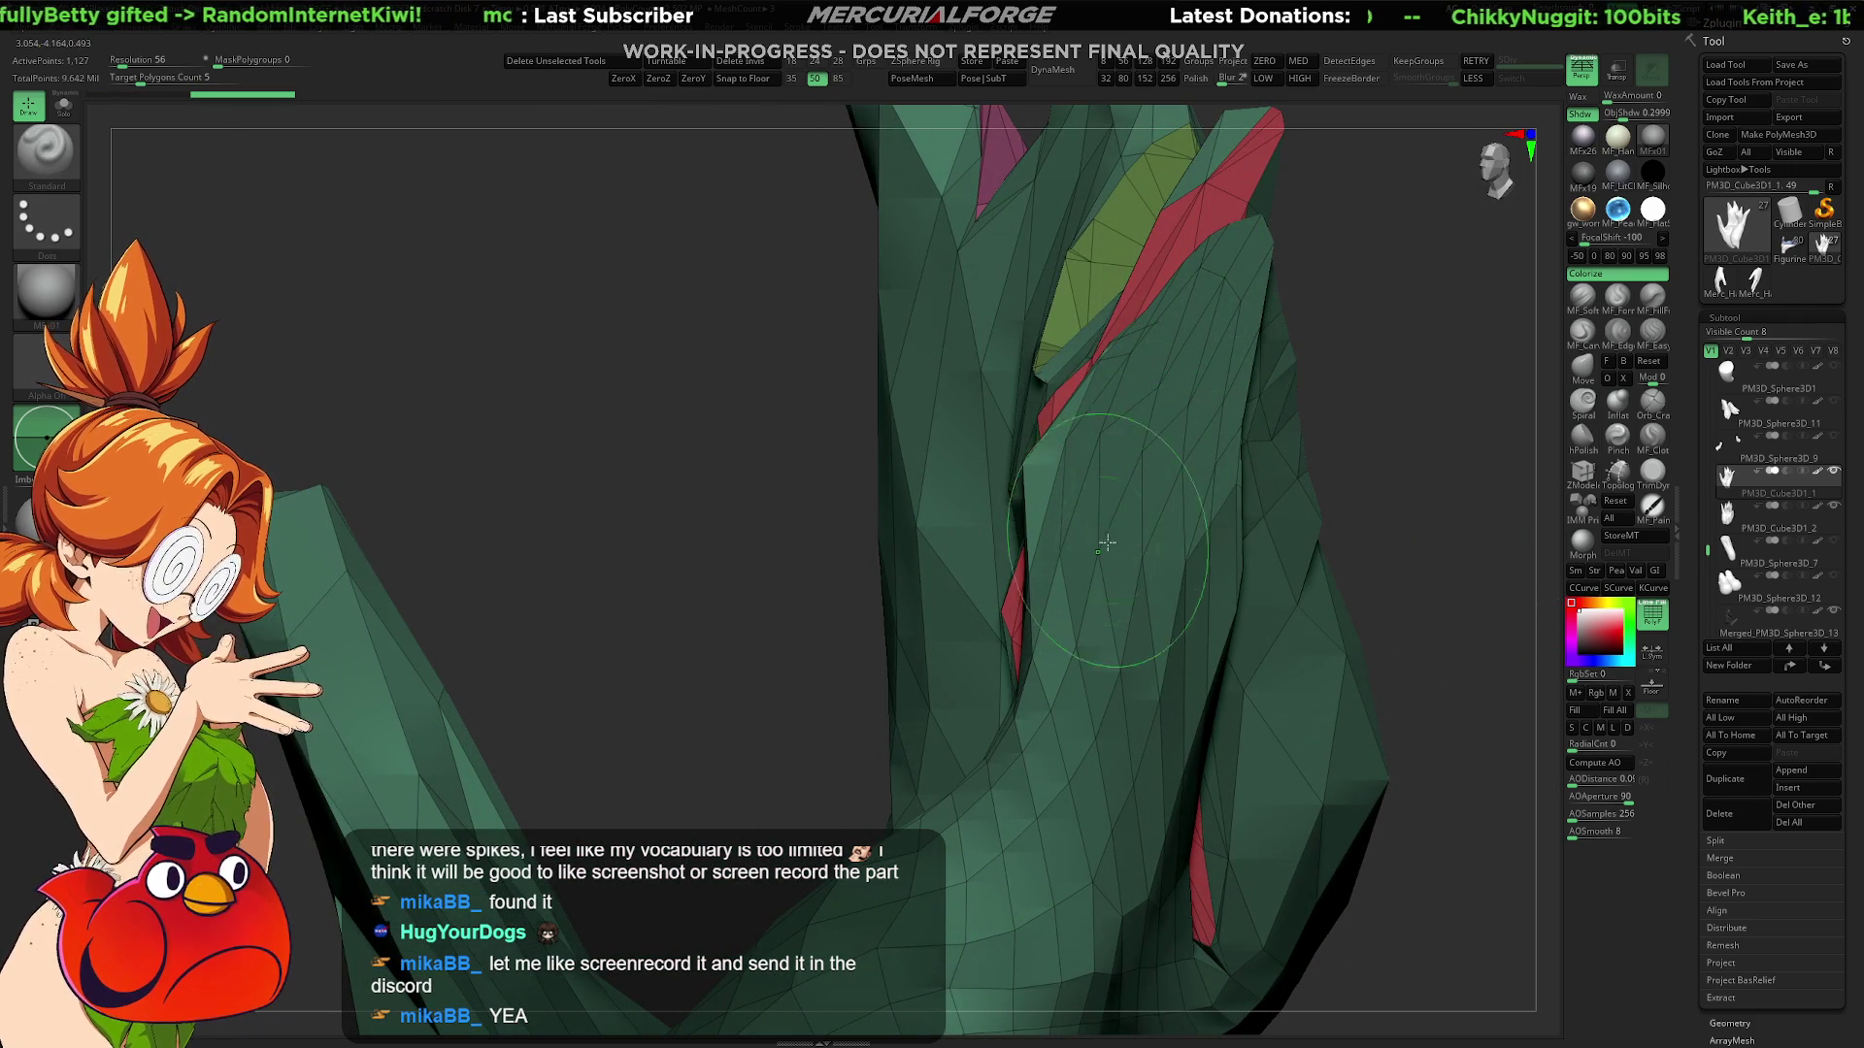
pyautogui.press('ctrl')
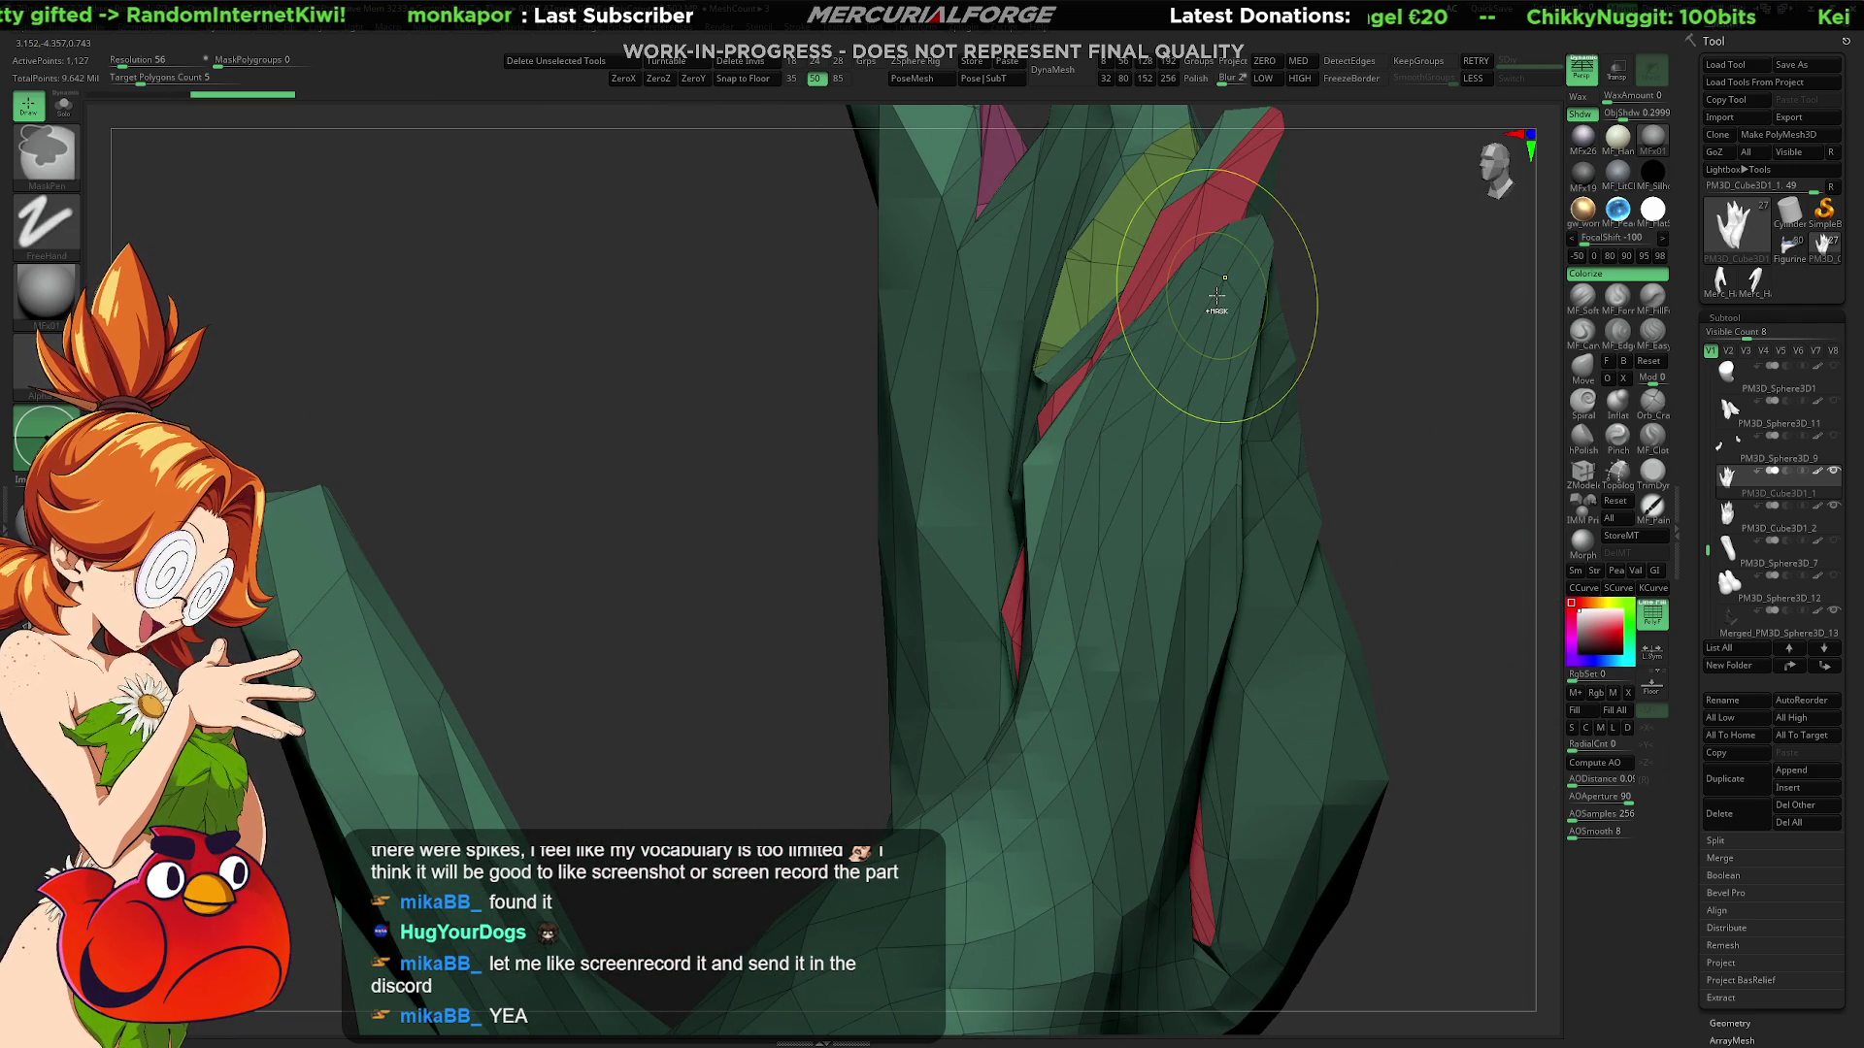
pyautogui.moveTo(1212, 300)
pyautogui.mouseDown(button='right')
pyautogui.moveTo(1211, 377)
pyautogui.moveTo(1248, 294)
pyautogui.mouseUp(button='right')
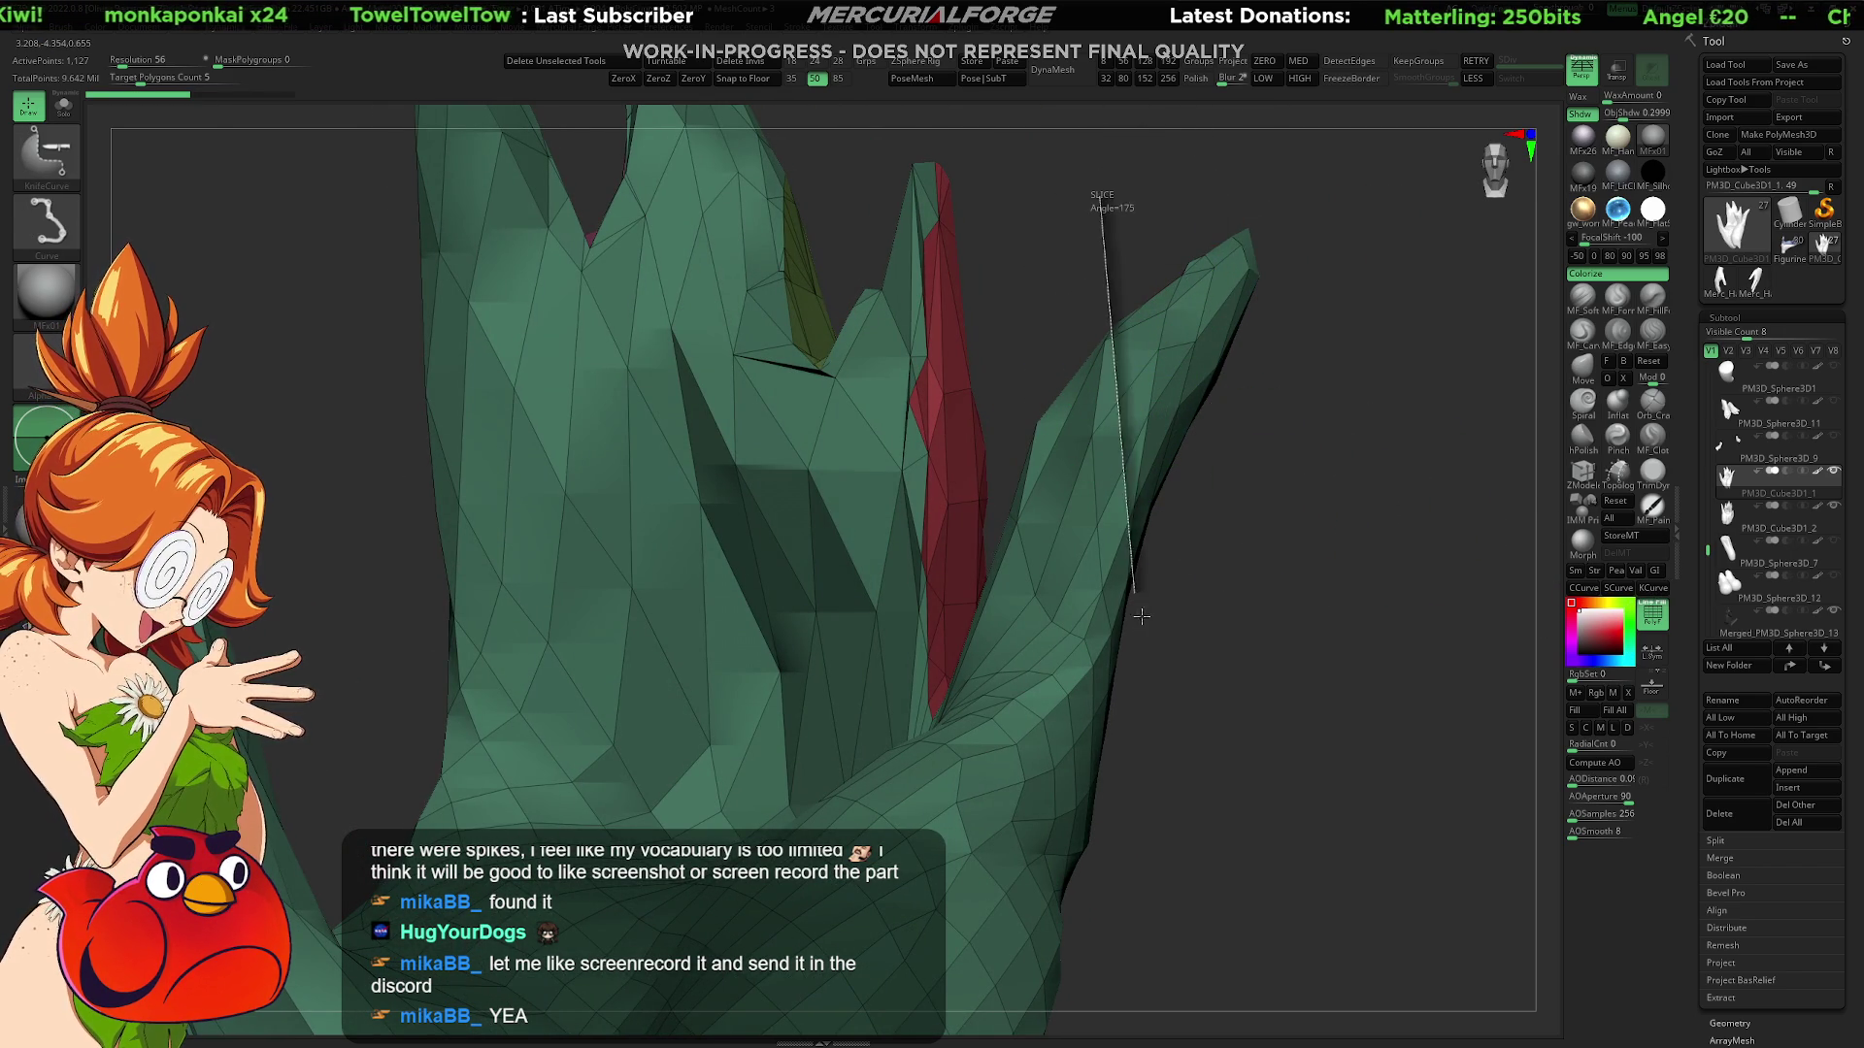
# Step: Slice down the hand's right side with KnifeCurve, undoing one bad cut, then turn PolyFrame off
pyautogui.moveTo(1273, 965)
pyautogui.mouseDown(button='right')
pyautogui.moveTo(1228, 633)
pyautogui.moveTo(1144, 624)
pyautogui.moveTo(1192, 604)
pyautogui.moveTo(1290, 624)
pyautogui.moveTo(1220, 544)
pyautogui.moveTo(1207, 603)
pyautogui.moveTo(1381, 599)
pyautogui.moveTo(982, 185)
pyautogui.mouseUp(button='right')
pyautogui.keyDown('ctrl'); pyautogui.keyDown('shift'); pyautogui.moveTo(971, 194); pyautogui.dragTo(1012, 364); pyautogui.keyUp('shift'); pyautogui.keyUp('ctrl')
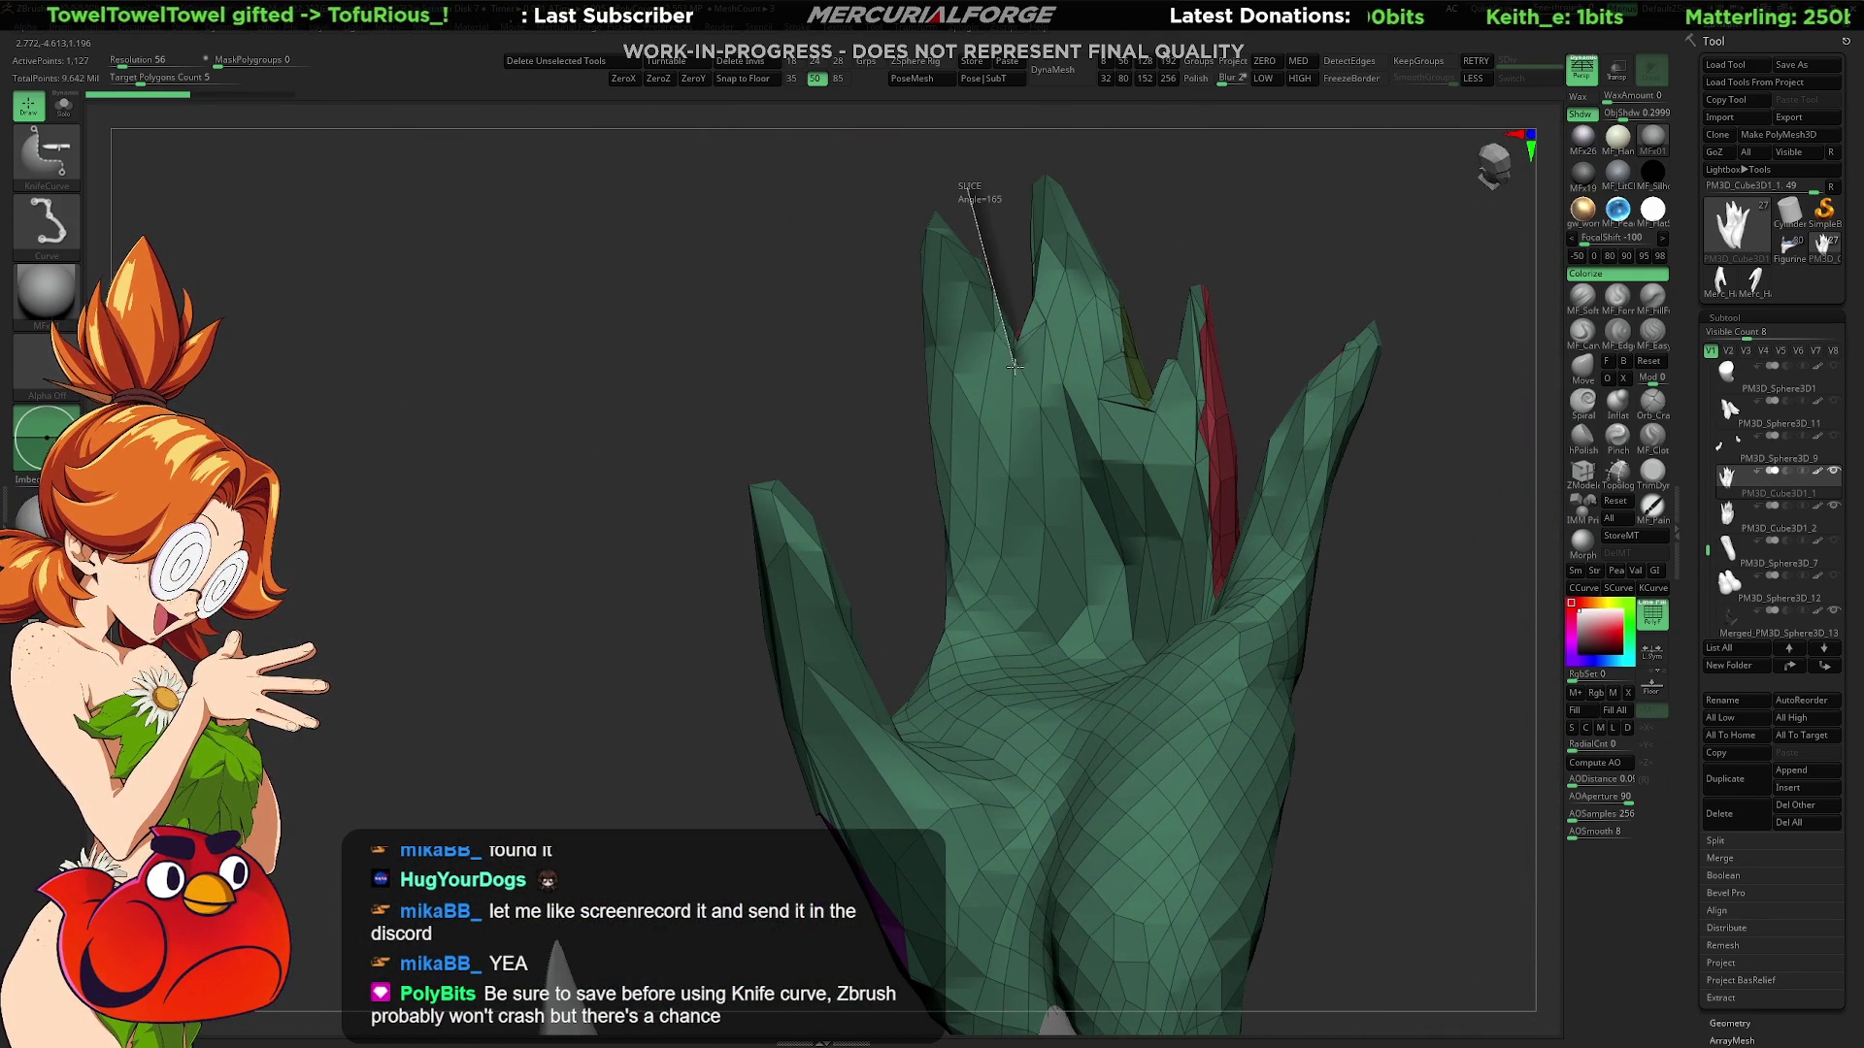
pyautogui.moveTo(1036, 446)
pyautogui.keyDown('ctrl'); pyautogui.keyDown('shift'); pyautogui.mouseDown()
pyautogui.moveTo(1000, 206)
pyautogui.moveTo(1015, 262)
pyautogui.mouseUp(); pyautogui.keyUp('shift'); pyautogui.keyUp('ctrl')
pyautogui.hotkey('ctrl', 'z')
pyautogui.moveTo(1016, 262)
pyautogui.mouseDown(button='right')
pyautogui.moveTo(1025, 348)
pyautogui.moveTo(1087, 378)
pyautogui.moveTo(1136, 390)
pyautogui.moveTo(1156, 330)
pyautogui.mouseUp(button='right')
pyautogui.moveTo(1112, 228)
pyautogui.keyDown('ctrl'); pyautogui.keyDown('shift'); pyautogui.mouseDown()
pyautogui.moveTo(1160, 461)
pyautogui.moveTo(1271, 670)
pyautogui.mouseUp(); pyautogui.keyUp('shift'); pyautogui.keyUp('ctrl')
pyautogui.moveTo(1290, 682); pyautogui.dragTo(1244, 403, button='right')
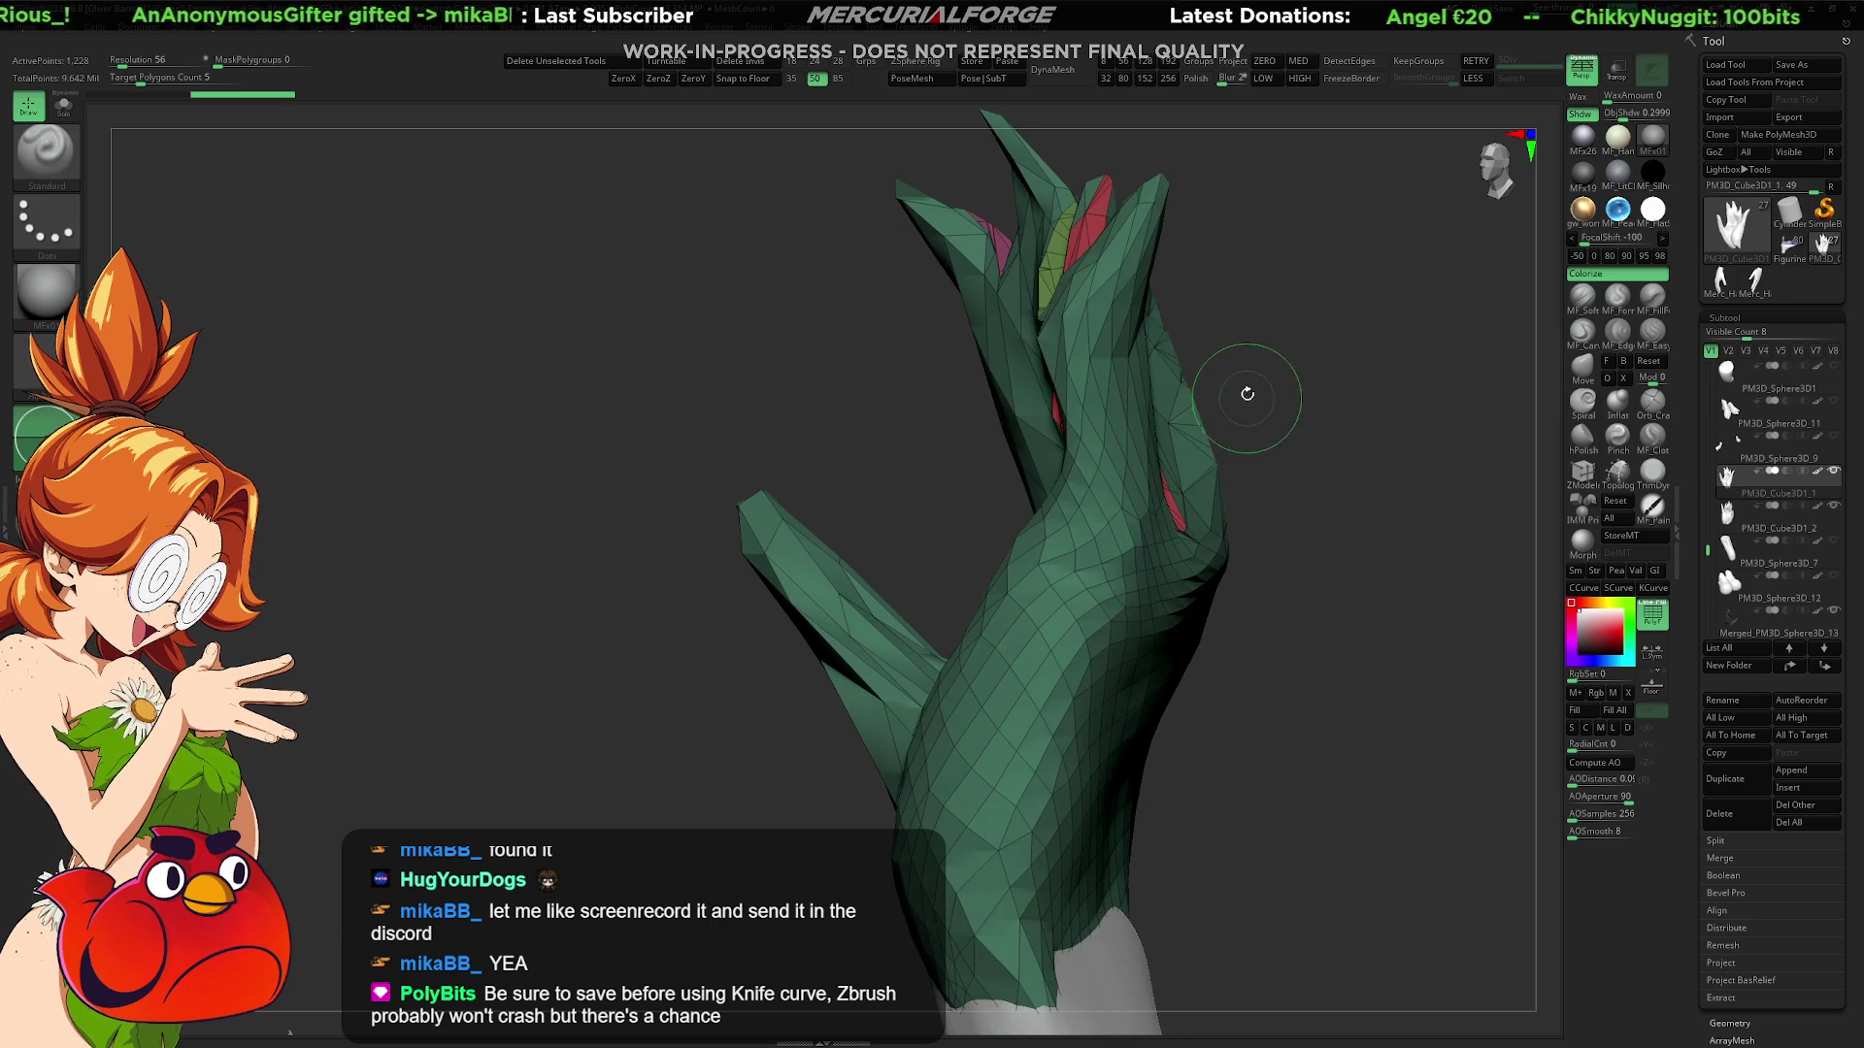
pyautogui.moveTo(1168, 296)
pyautogui.keyDown('ctrl'); pyautogui.keyDown('shift'); pyautogui.mouseDown()
pyautogui.moveTo(1189, 437)
pyautogui.moveTo(1271, 679)
pyautogui.mouseUp(); pyautogui.keyUp('shift'); pyautogui.keyUp('ctrl')
pyautogui.moveTo(1305, 789)
pyautogui.mouseDown(button='right')
pyautogui.moveTo(1281, 611)
pyautogui.moveTo(1248, 602)
pyautogui.moveTo(1240, 528)
pyautogui.mouseUp(button='right')
pyautogui.hotkey('shift', 'f')
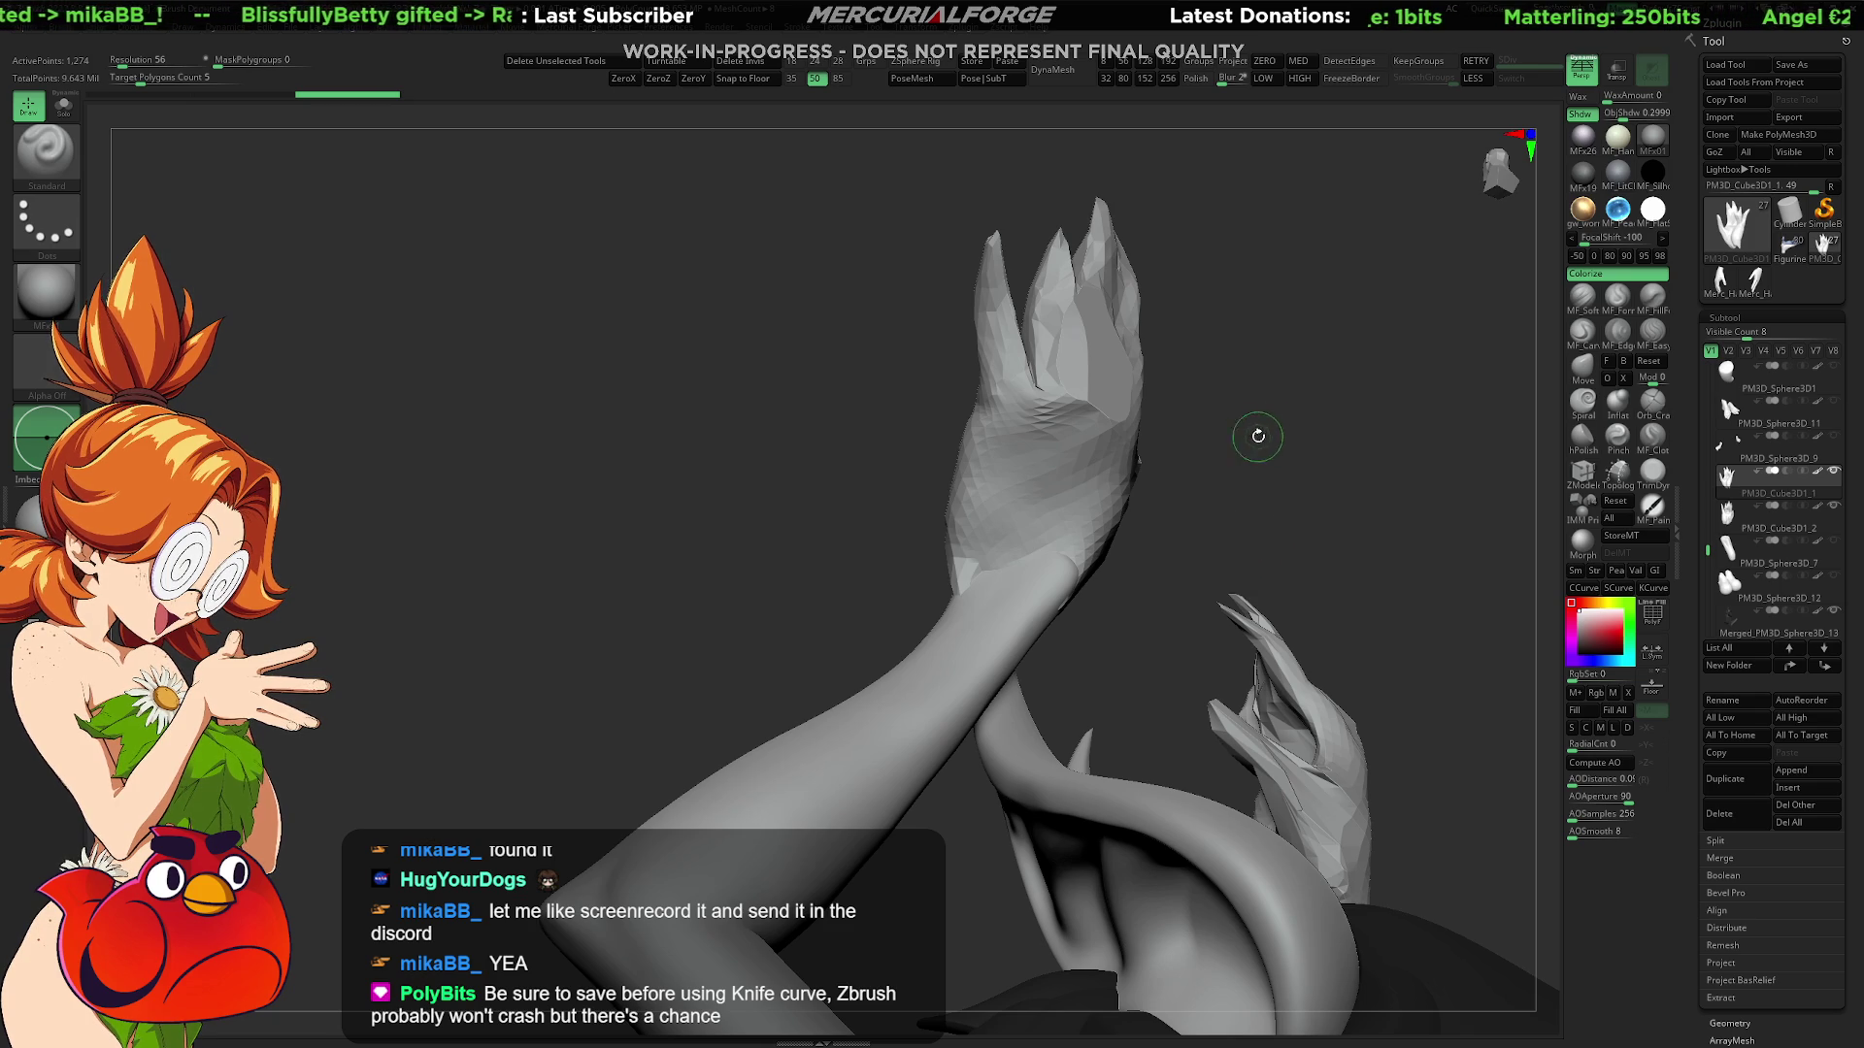
# Step: Use ClipCurve to slice the fingers off the raised hand, leaving a flat-cut stump
pyautogui.moveTo(1232, 455)
pyautogui.mouseDown(button='right')
pyautogui.moveTo(1269, 457)
pyautogui.moveTo(1219, 512)
pyautogui.moveTo(1252, 493)
pyautogui.moveTo(1205, 444)
pyautogui.moveTo(1164, 478)
pyautogui.moveTo(1204, 407)
pyautogui.mouseUp(button='right')
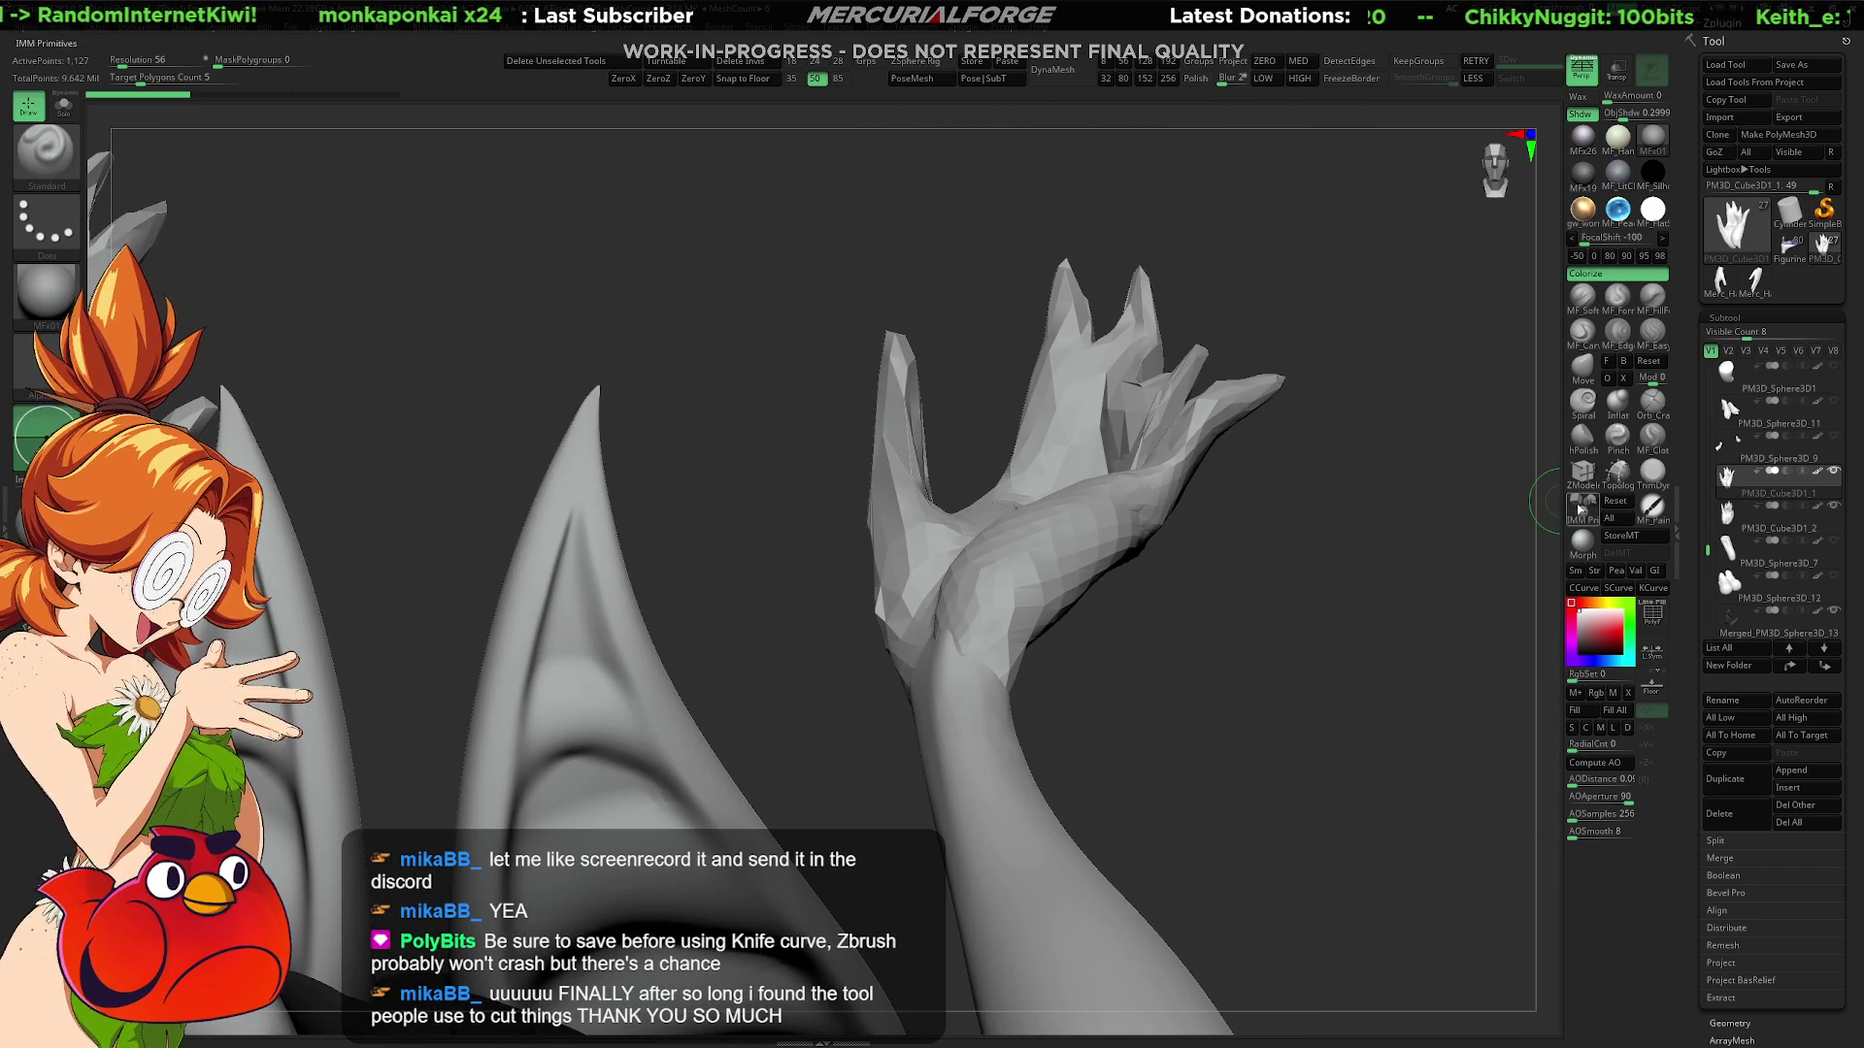
pyautogui.click(1583, 590)
pyautogui.keyDown('ctrl'); pyautogui.keyDown('shift'); pyautogui.moveTo(1024, 223); pyautogui.dragTo(1320, 878); pyautogui.keyUp('shift'); pyautogui.keyUp('ctrl')
pyautogui.moveTo(969, 236)
pyautogui.keyDown('ctrl'); pyautogui.keyDown('shift'); pyautogui.mouseDown()
pyautogui.moveTo(995, 313)
pyautogui.moveTo(936, 282)
pyautogui.moveTo(828, 383)
pyautogui.mouseUp(); pyautogui.keyUp('shift'); pyautogui.keyUp('ctrl')
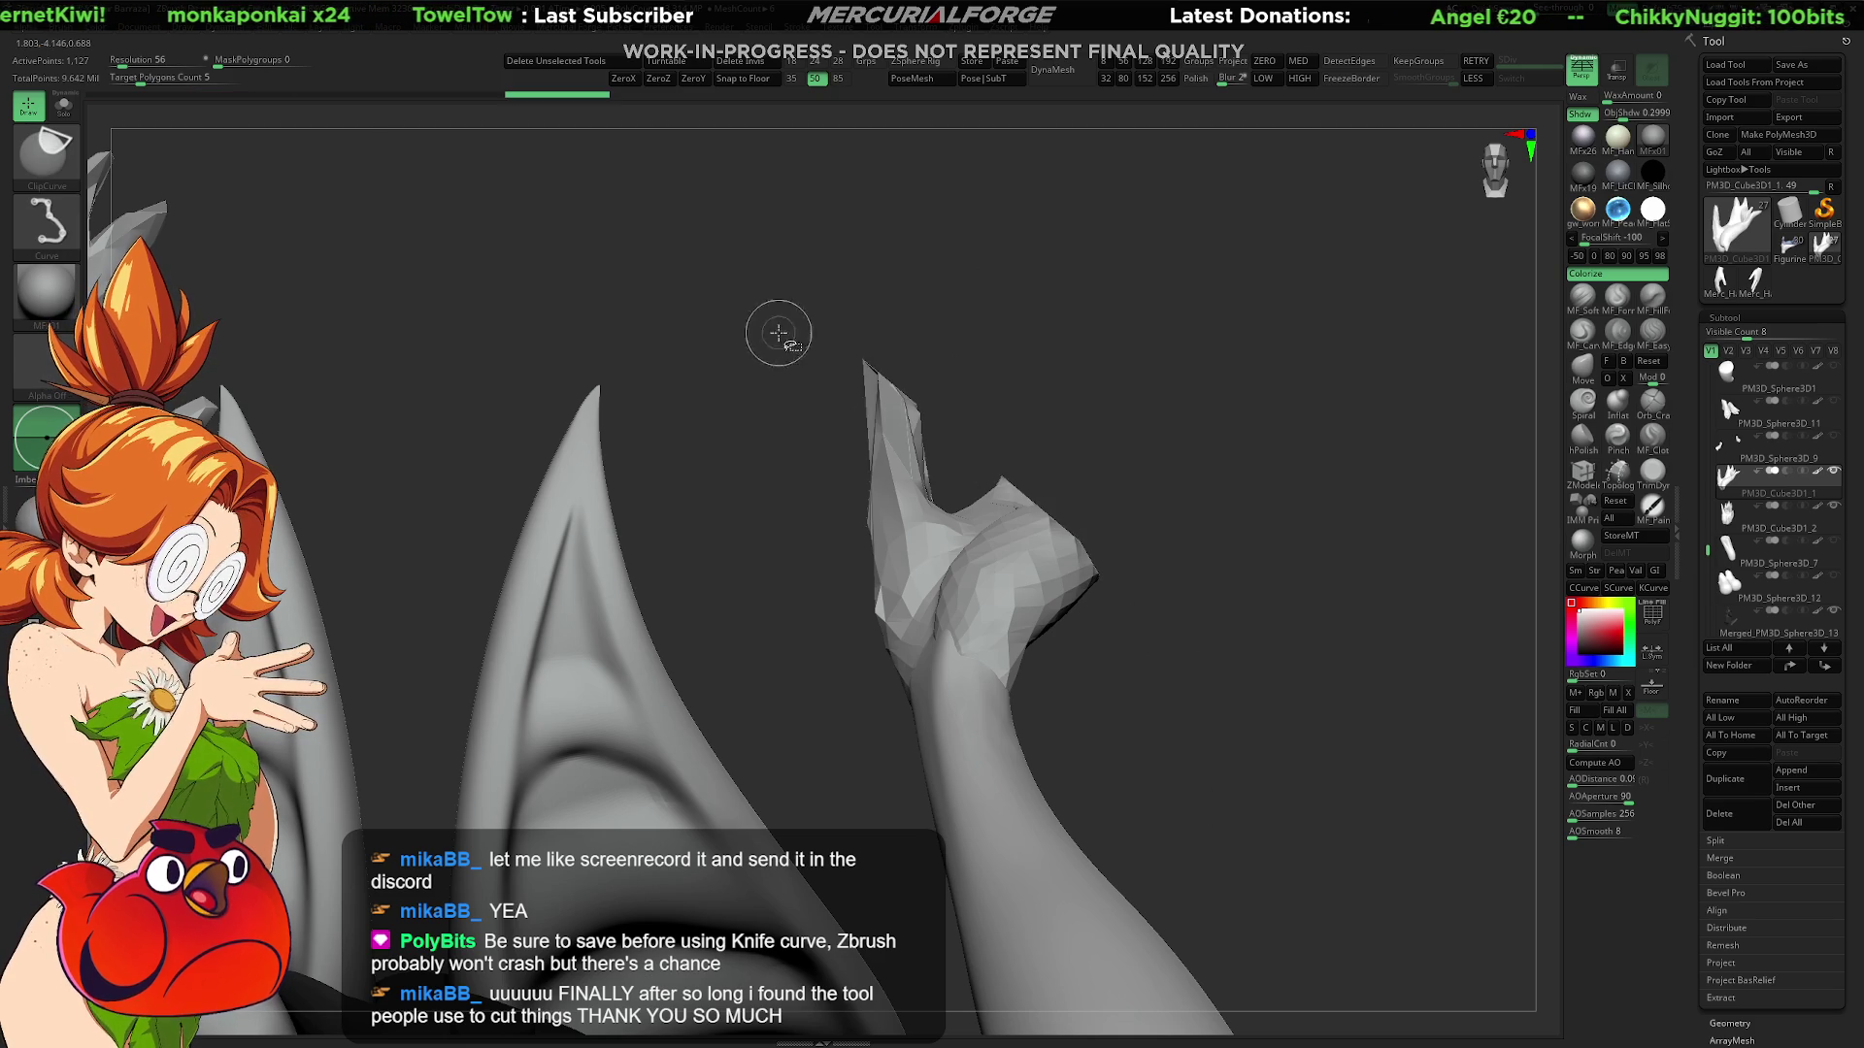
# Step: Review the clip through undo and redo, ending with the fingers clipped off
pyautogui.moveTo(1260, 511); pyautogui.dragTo(1015, 433, button='right')
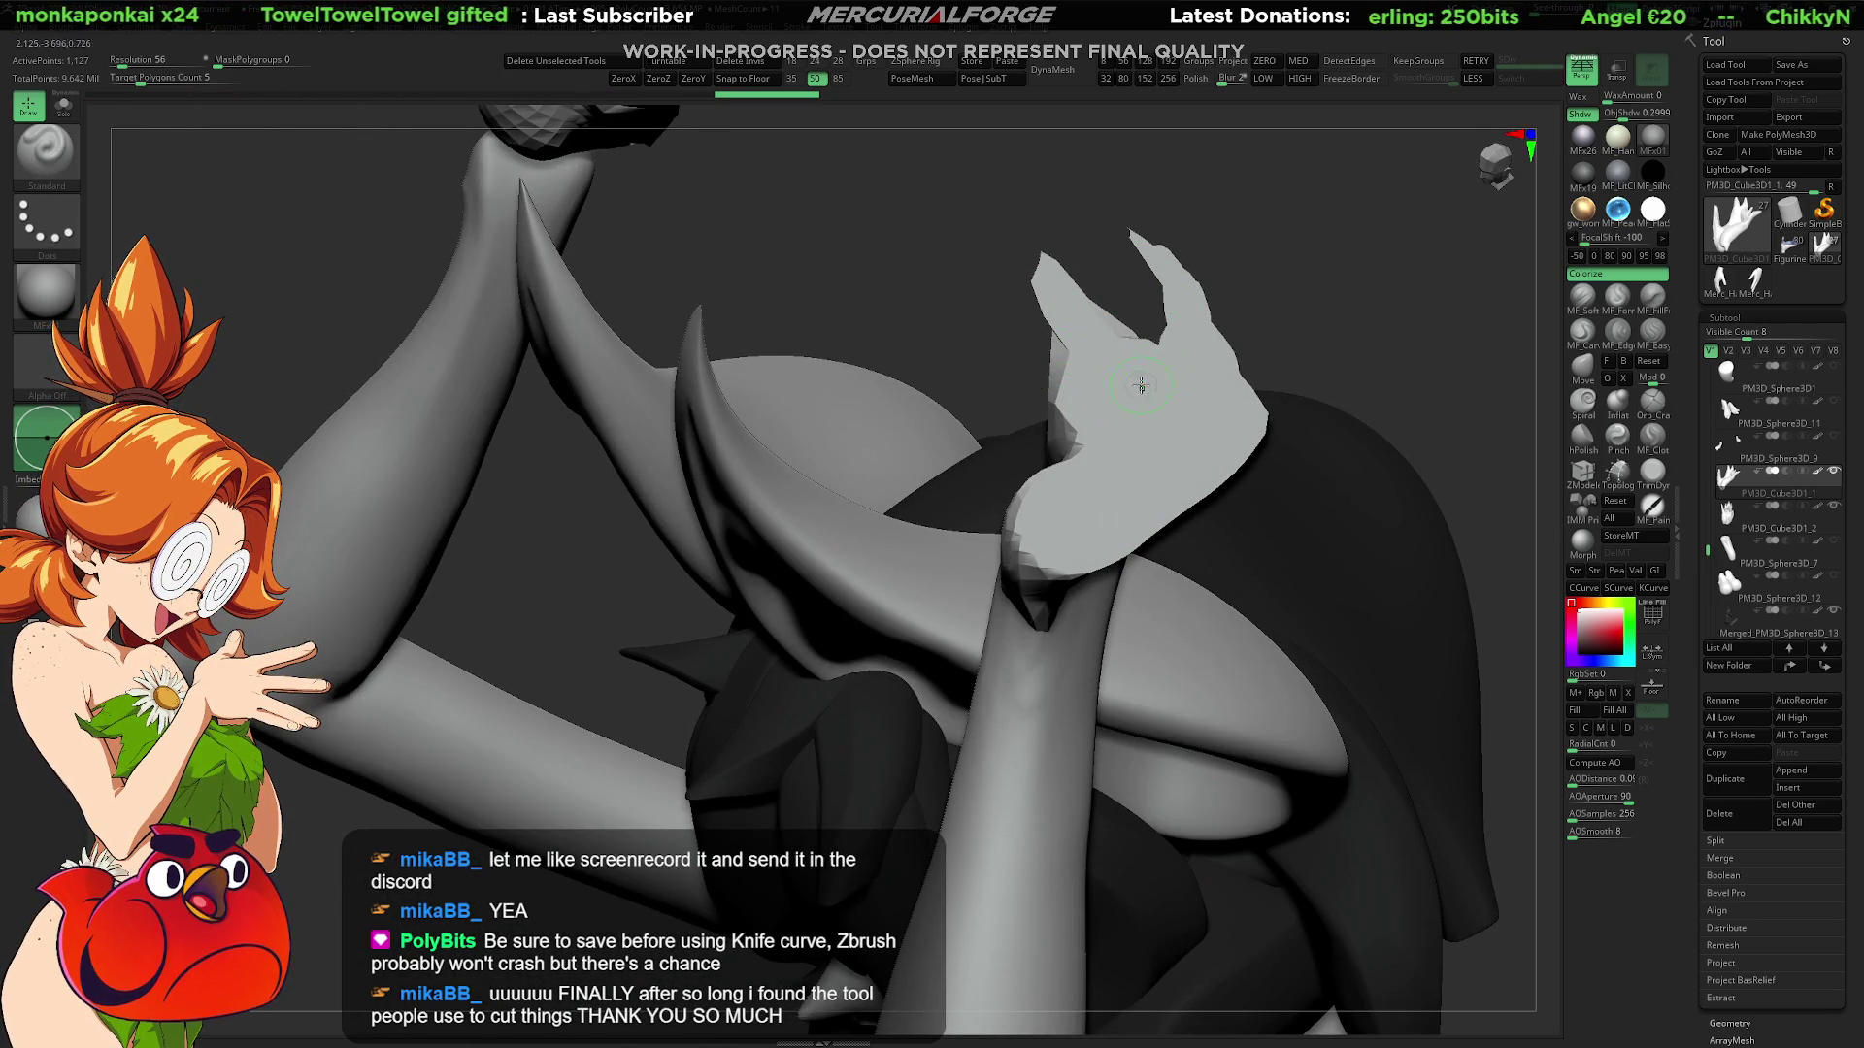
pyautogui.hotkey('ctrl', 'z')
pyautogui.hotkey('ctrl', 'z')
pyautogui.hotkey('ctrl', 'z')
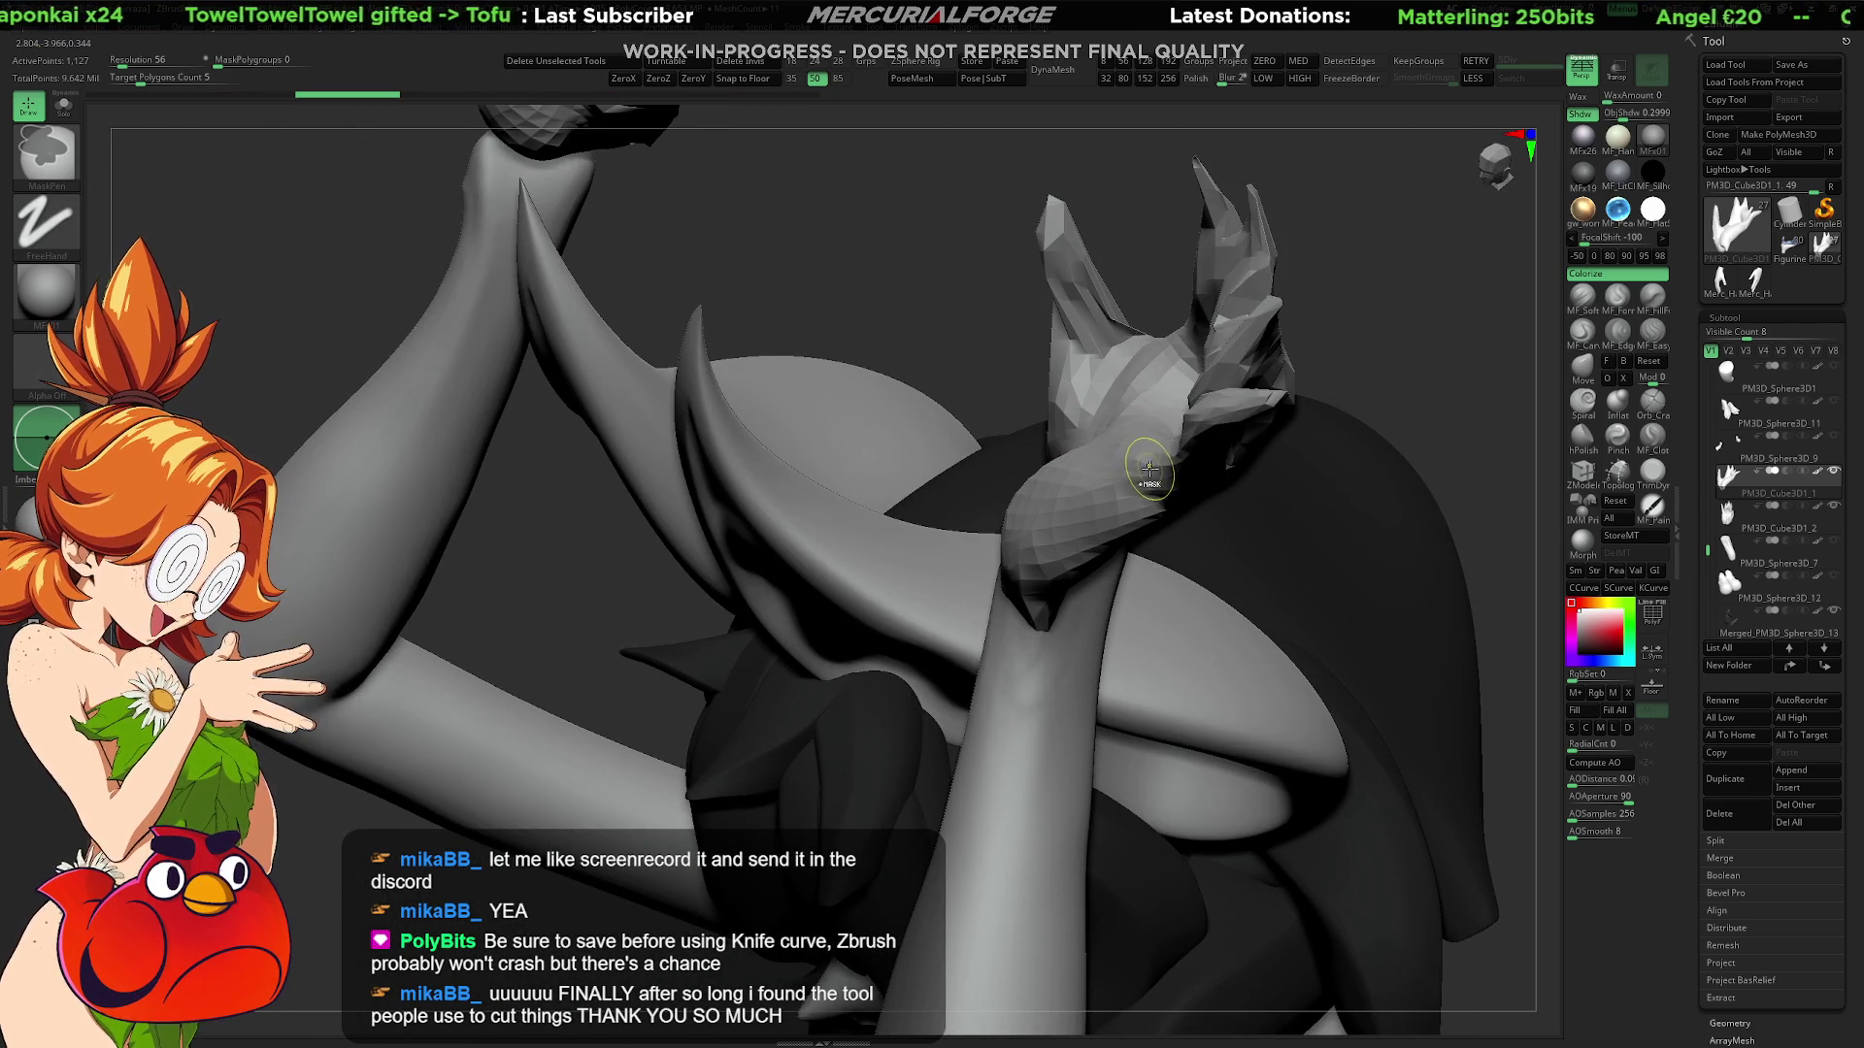
pyautogui.hotkey('ctrl', 'z')
pyautogui.hotkey('ctrl', 'z')
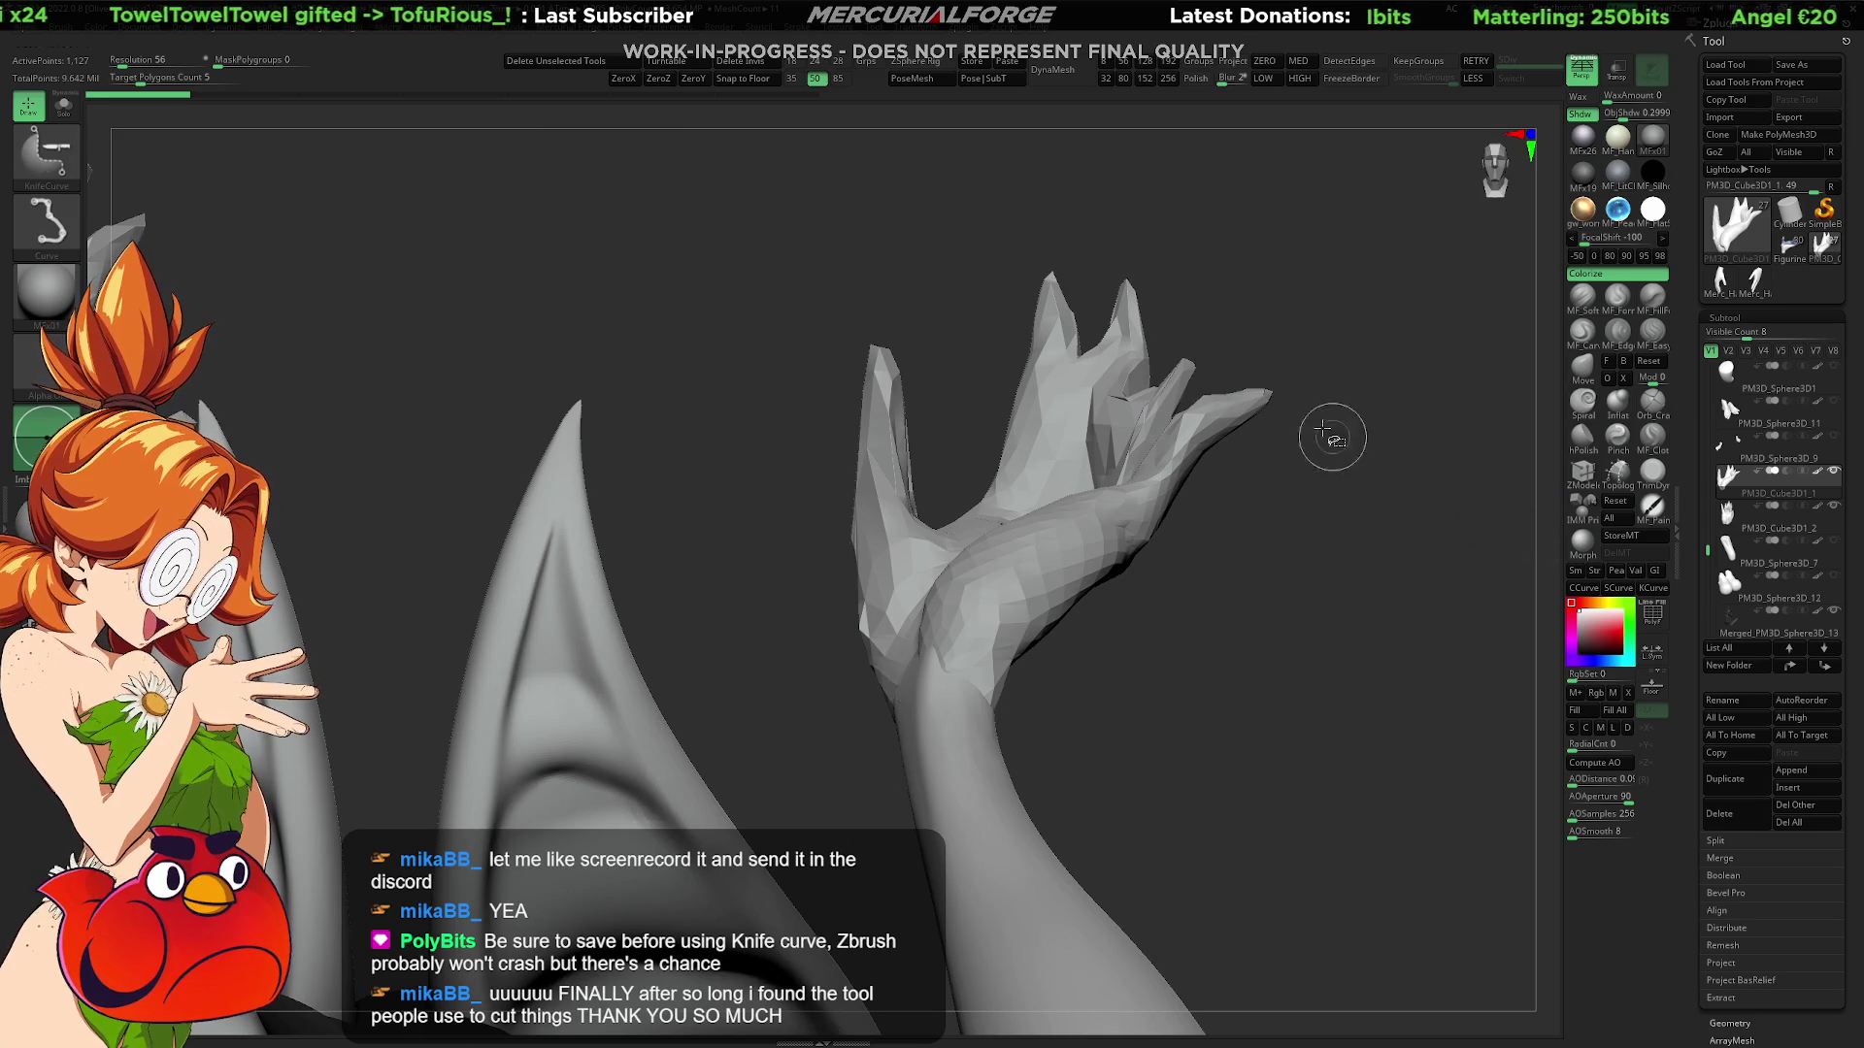
pyautogui.hotkey('ctrl', 'shift', 'z')
pyautogui.hotkey('ctrl', 'shift', 'z')
pyautogui.hotkey('ctrl', 'shift', 'z')
pyautogui.keyDown('ctrl'); pyautogui.keyDown('shift'); pyautogui.moveTo(784, 362); pyautogui.dragTo(1328, 790); pyautogui.keyUp('shift'); pyautogui.keyUp('ctrl')
pyautogui.hotkey('ctrl', 'shift', 'z')
pyautogui.hotkey('ctrl', 'shift', 'z')
pyautogui.hotkey('ctrl', 'shift', 'z')
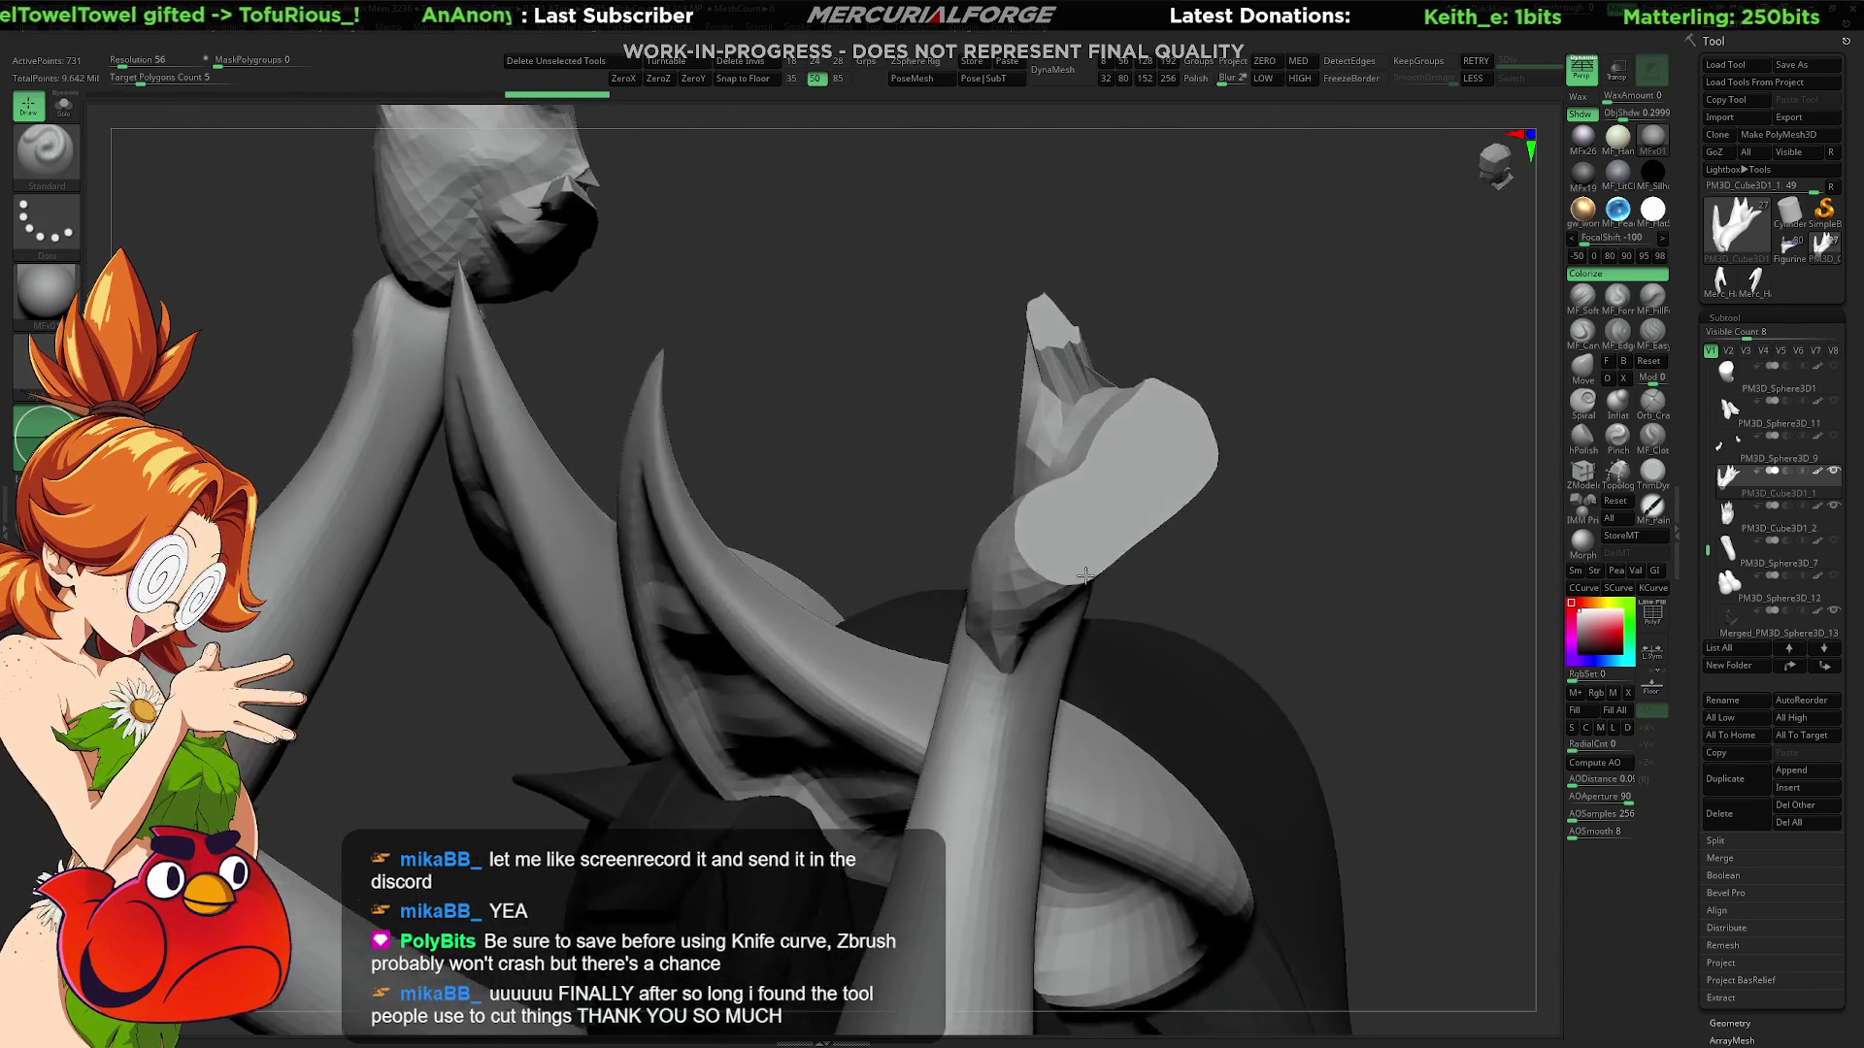
pyautogui.hotkey('ctrl', 'shift', 'z')
pyautogui.hotkey('ctrl', 'shift', 'z')
pyautogui.hotkey('ctrl', 'shift', 'z')
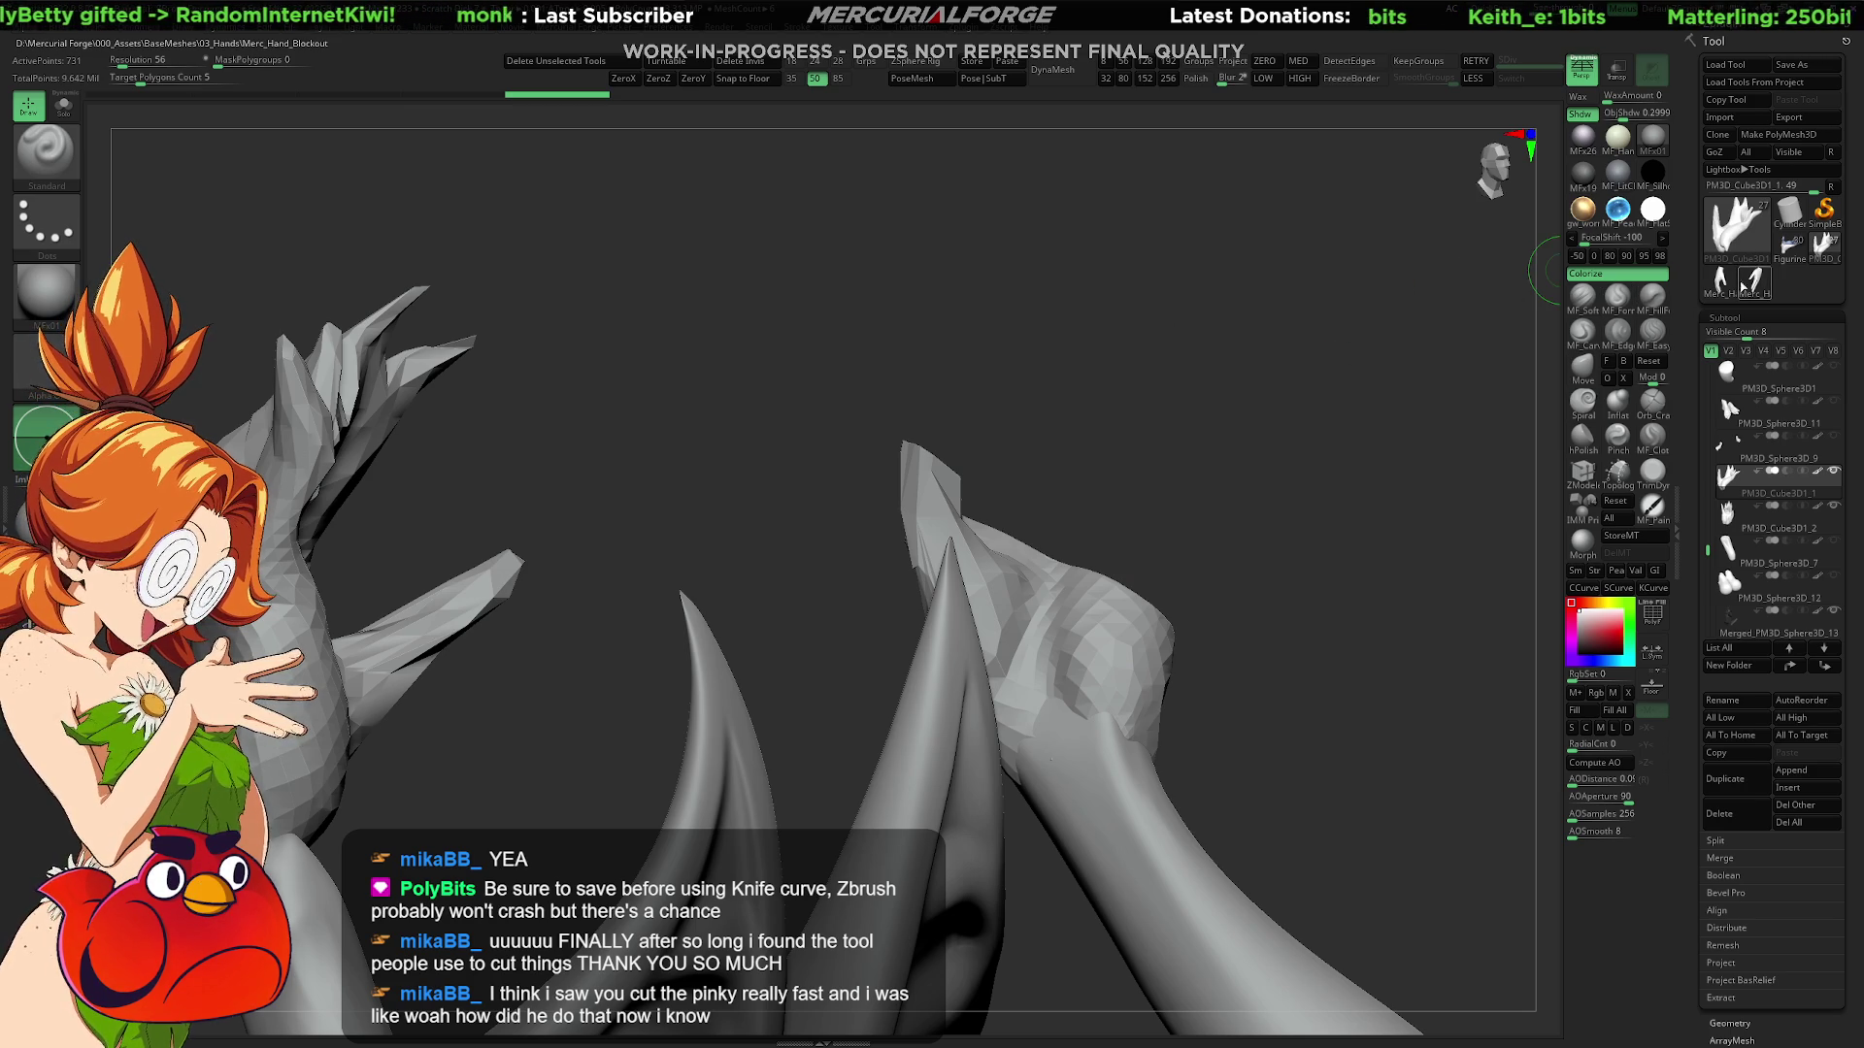
# Step: Load FigurineHand_Female1 in flat white and turn it to face forward
pyautogui.click(1789, 246)
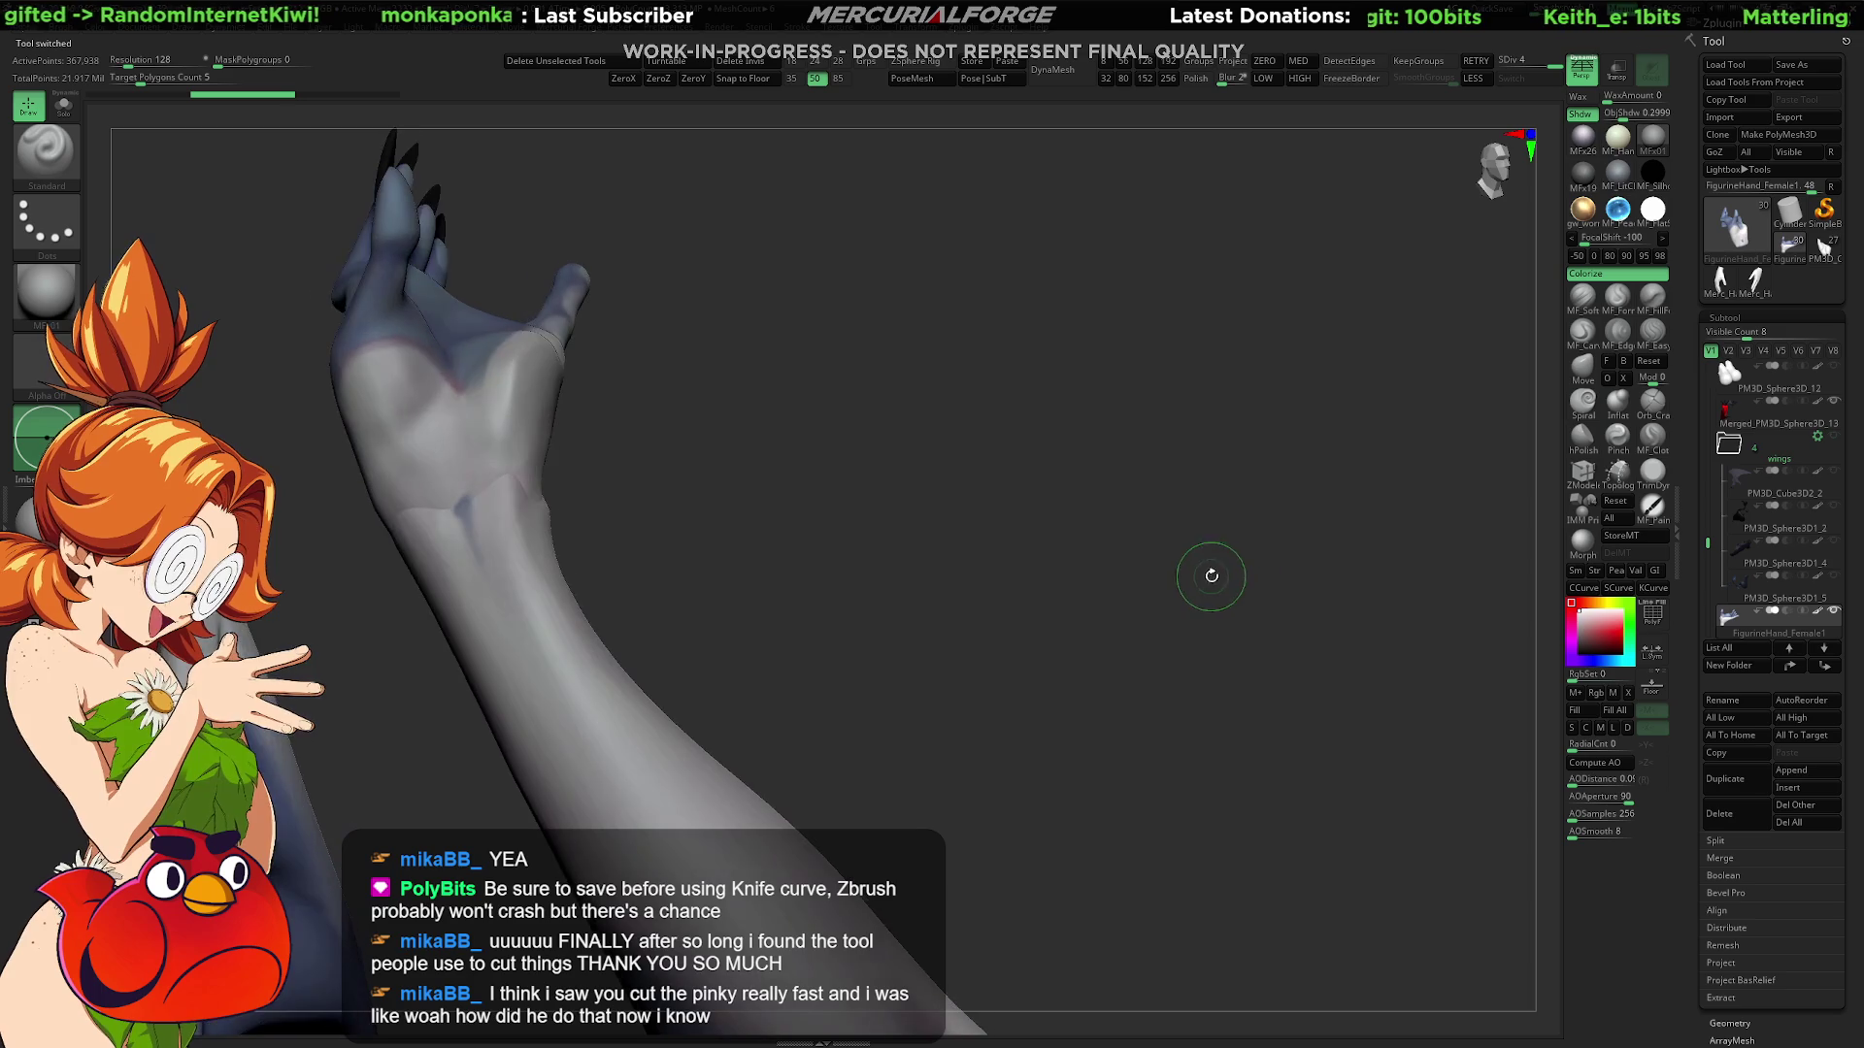
pyautogui.hotkey('ctrl', 'f')
pyautogui.moveTo(1231, 613)
pyautogui.mouseDown()
pyautogui.moveTo(1164, 553)
pyautogui.moveTo(1090, 562)
pyautogui.moveTo(1110, 583)
pyautogui.moveTo(1014, 505)
pyautogui.moveTo(1048, 540)
pyautogui.mouseUp()
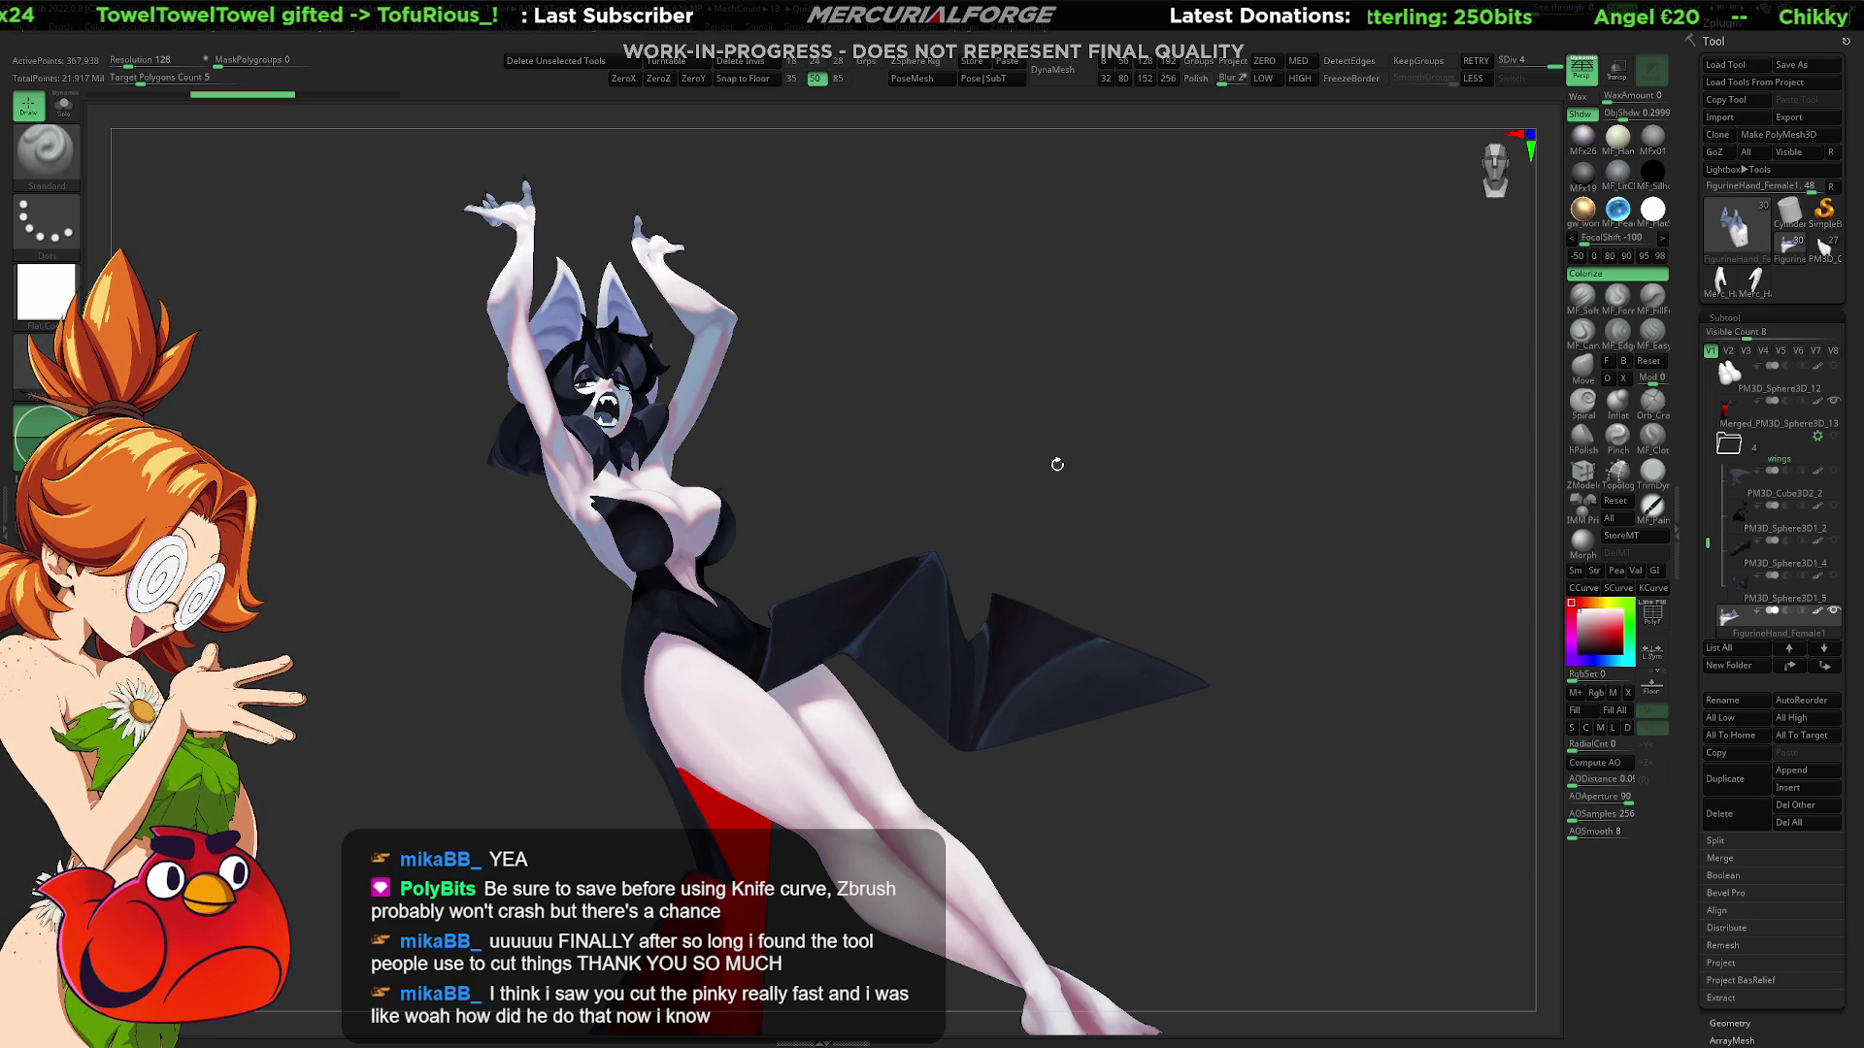
pyautogui.moveTo(1041, 540)
pyautogui.mouseDown()
pyautogui.moveTo(1023, 579)
pyautogui.moveTo(1065, 466)
pyautogui.moveTo(1032, 540)
pyautogui.moveTo(1049, 509)
pyautogui.moveTo(1014, 490)
pyautogui.moveTo(1033, 475)
pyautogui.mouseUp()
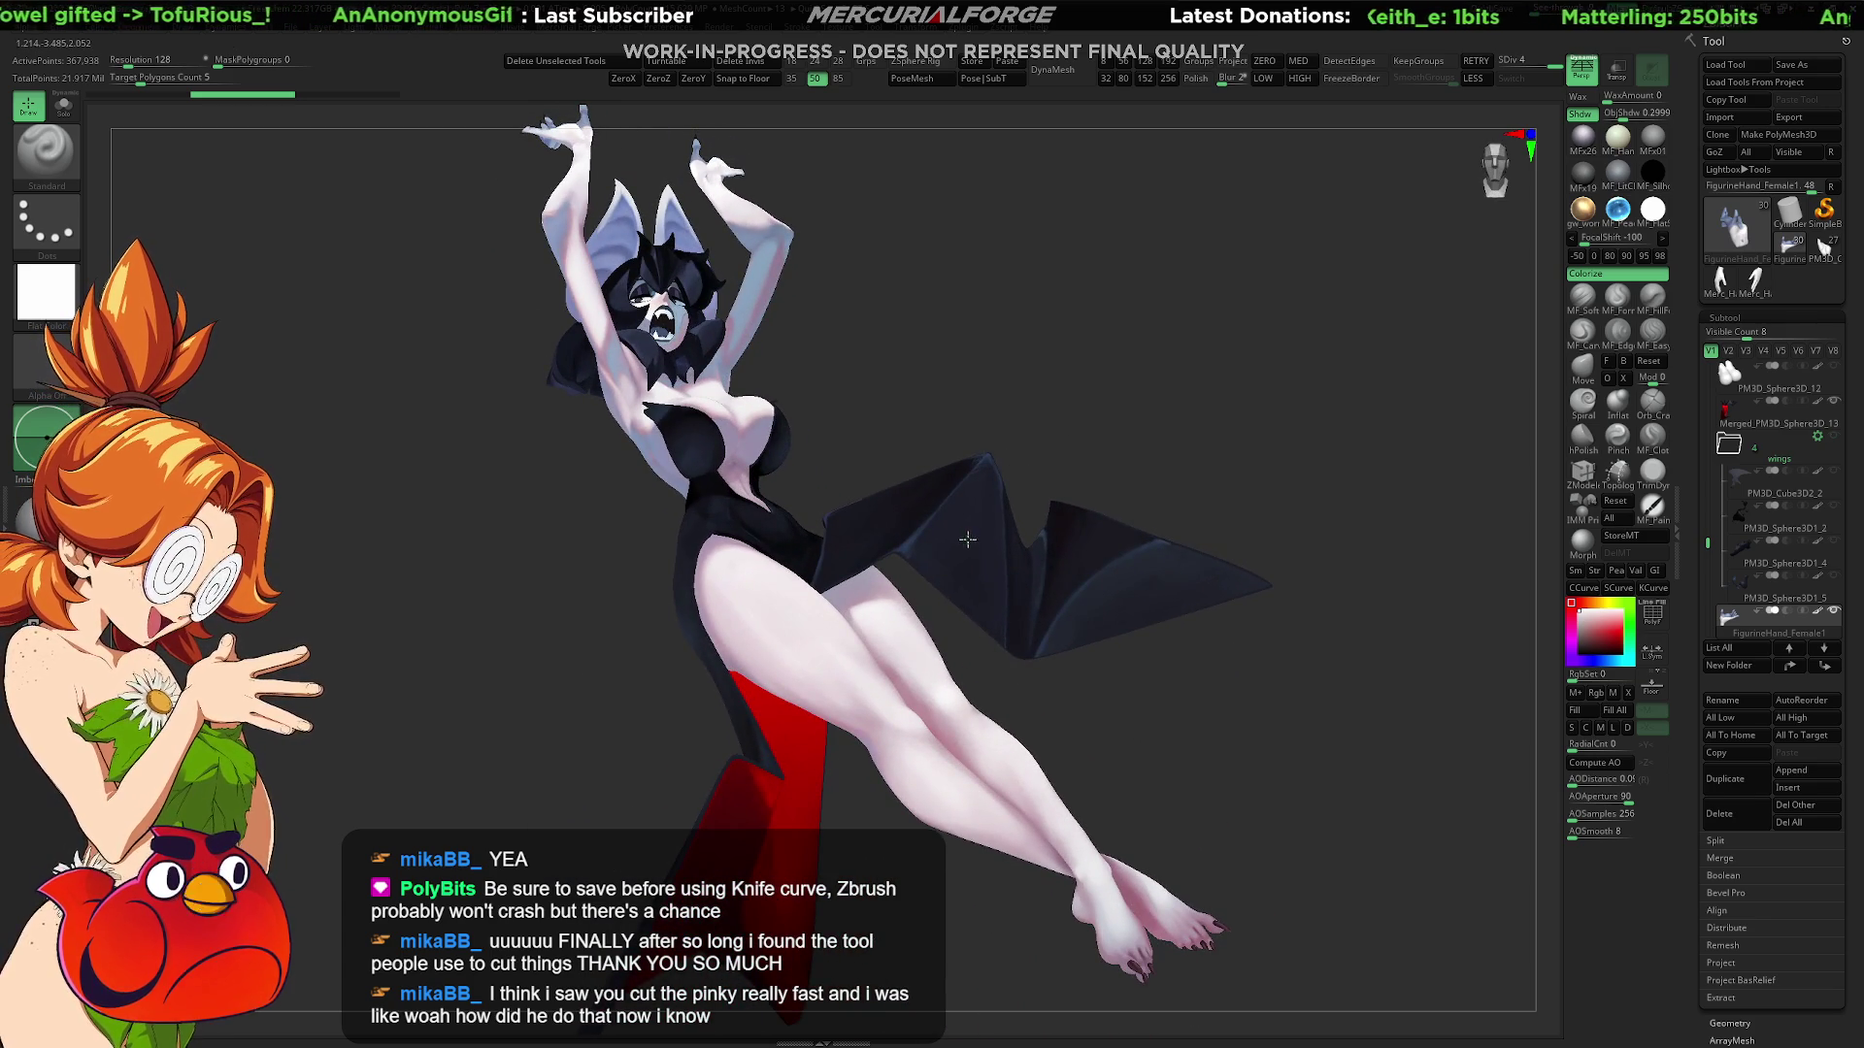
# Step: Select the wings and dress subtool and show its polygroup colours with PolyFrame
pyautogui.keyDown('alt'); pyautogui.click(966, 539); pyautogui.keyUp('alt')
pyautogui.hotkey('shift', 'f')
pyautogui.moveTo(966, 540); pyautogui.dragTo(999, 520)
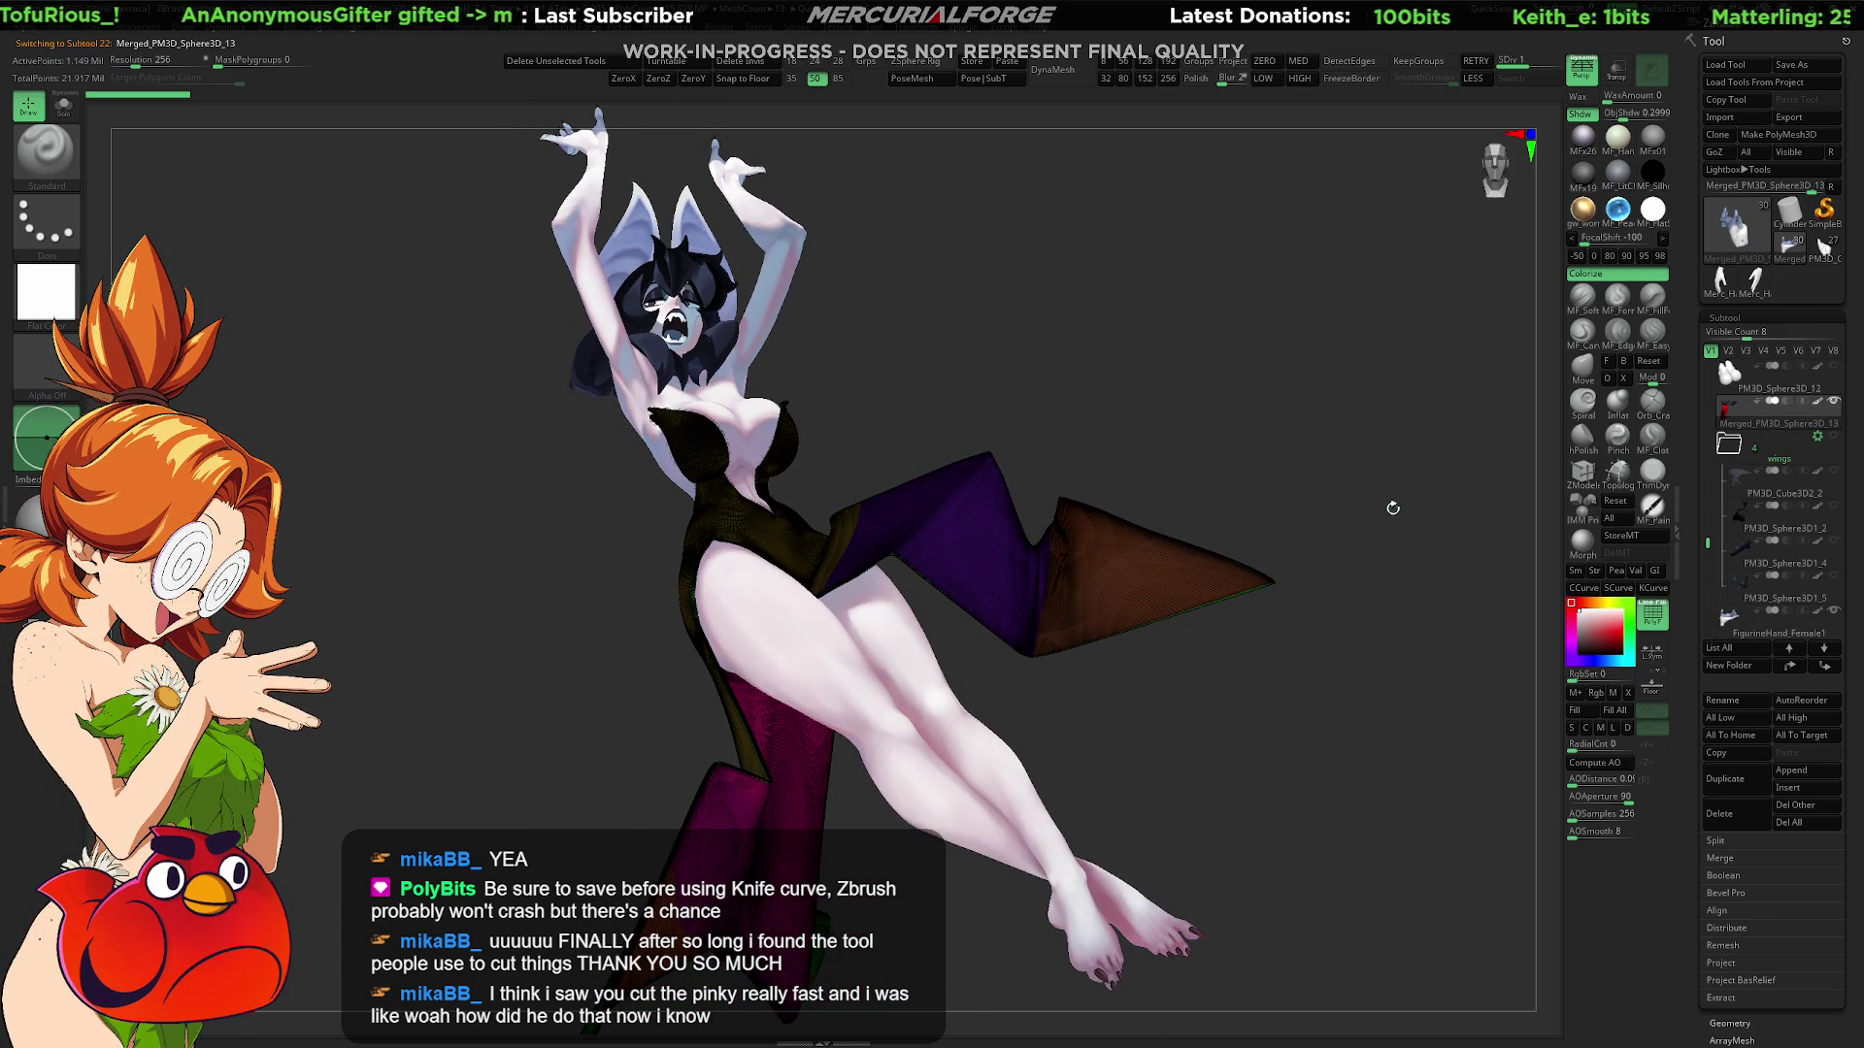
pyautogui.moveTo(1393, 509)
pyautogui.mouseDown()
pyautogui.moveTo(940, 598)
pyautogui.moveTo(1013, 614)
pyautogui.moveTo(1094, 693)
pyautogui.mouseUp()
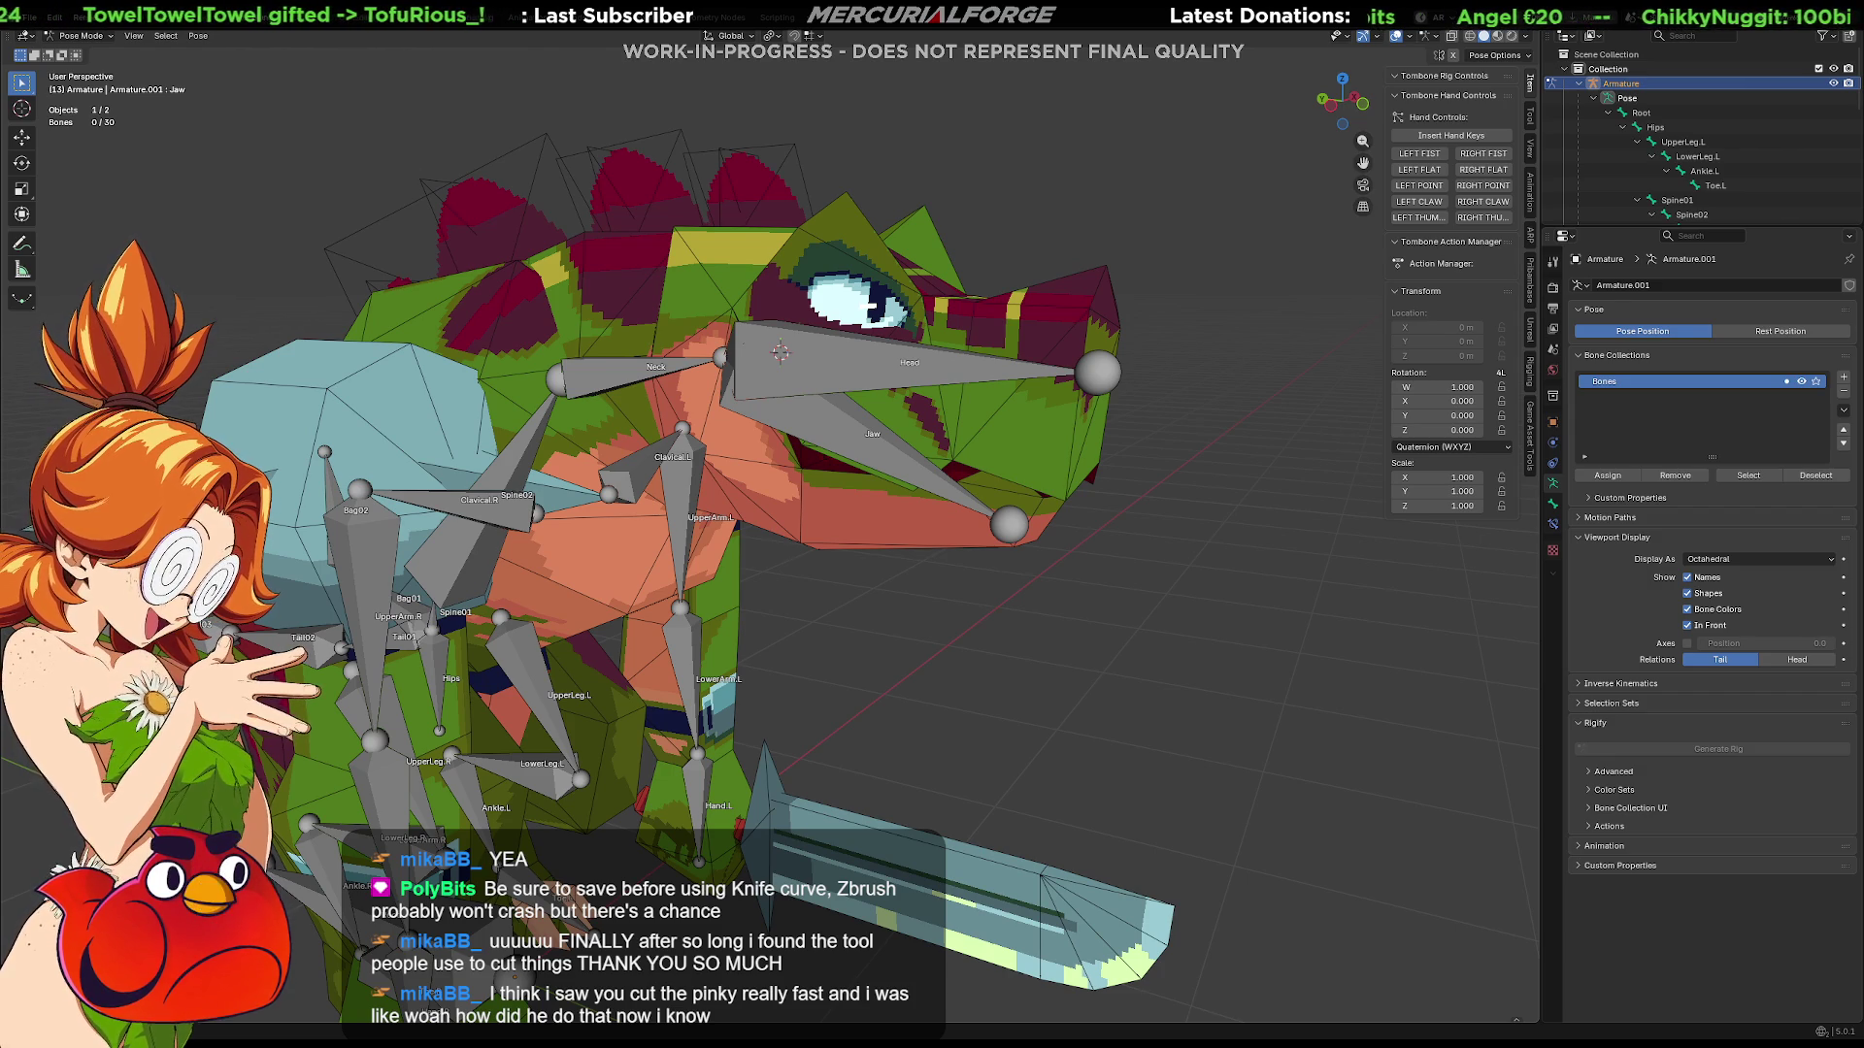
# Step: Orbit to the reptile rig's far side and select the Bag02 bone on the bag
pyautogui.moveTo(1325, 561); pyautogui.dragTo(942, 631, button='middle')
pyautogui.scroll(-3, 998, 605)
pyautogui.moveTo(816, 589)
pyautogui.mouseDown(button='middle')
pyautogui.moveTo(770, 585)
pyautogui.moveTo(950, 586)
pyautogui.mouseUp(button='middle')
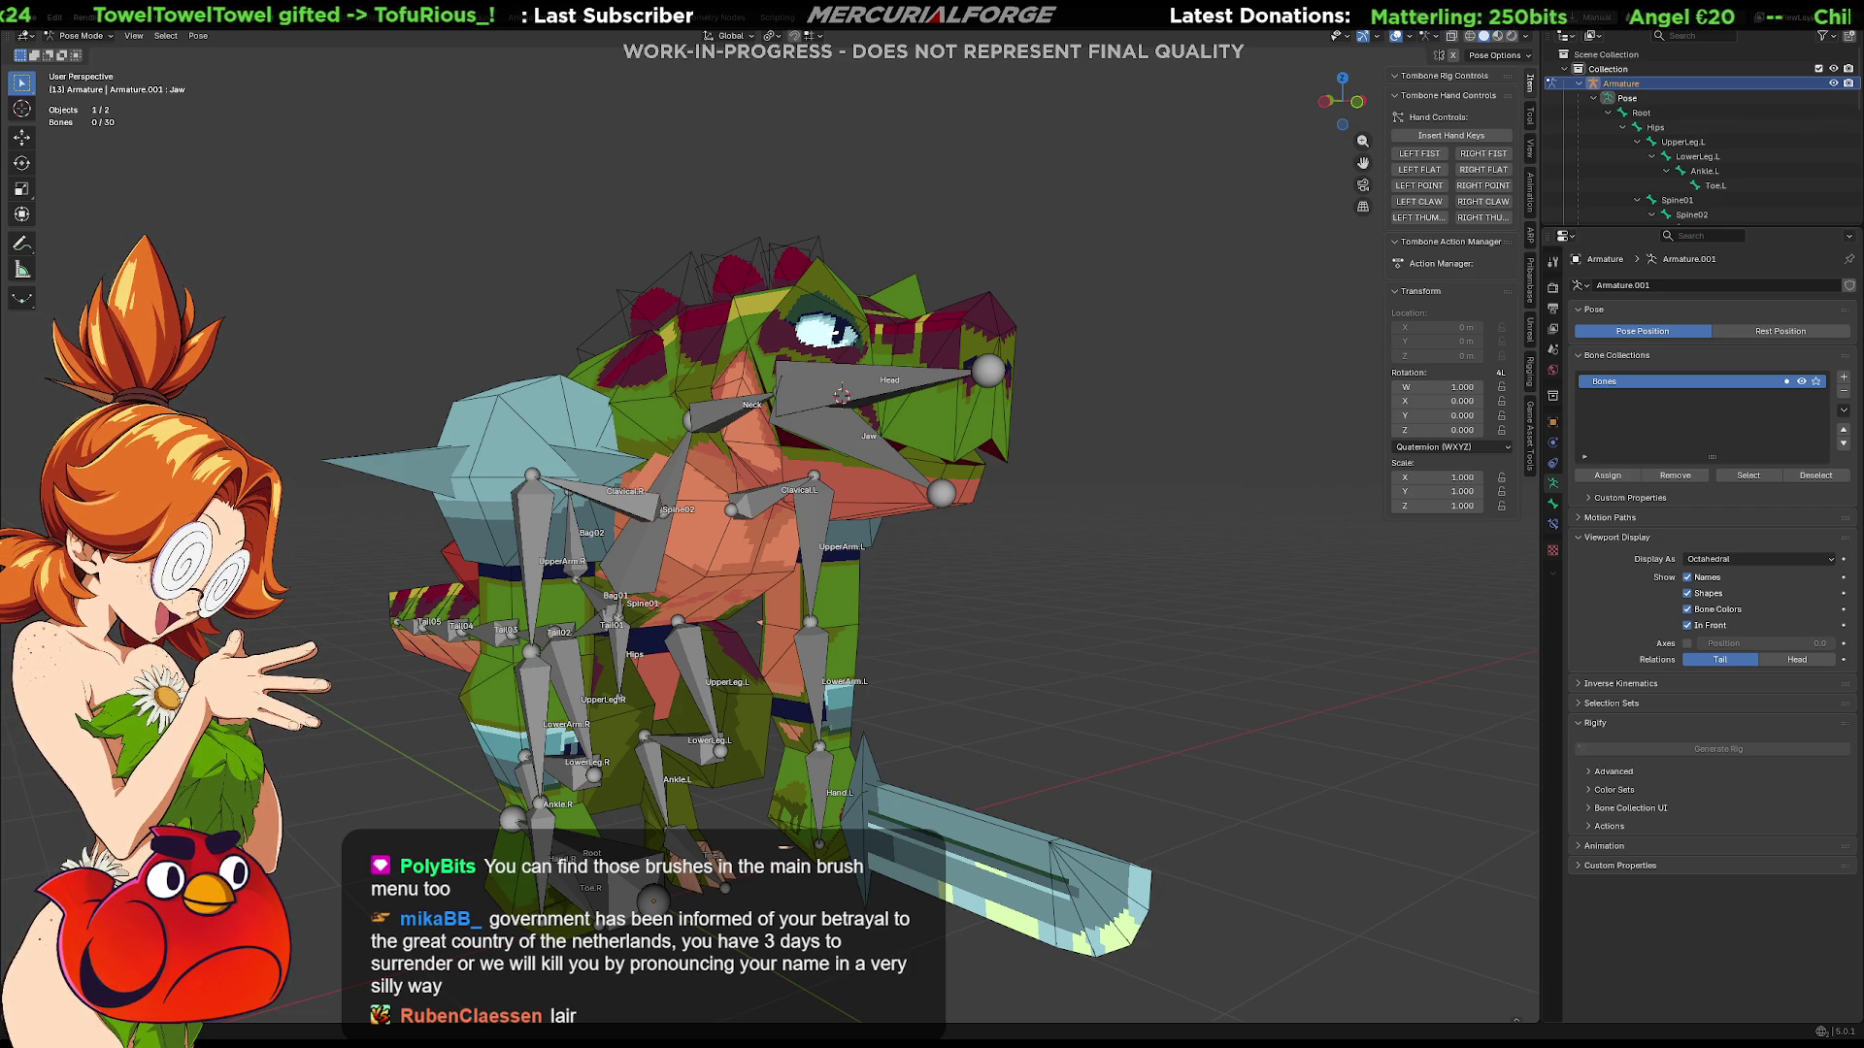
pyautogui.moveTo(1126, 513)
pyautogui.mouseDown(button='middle')
pyautogui.moveTo(998, 673)
pyautogui.moveTo(1303, 650)
pyautogui.moveTo(1057, 653)
pyautogui.moveTo(901, 528)
pyautogui.moveTo(1040, 528)
pyautogui.moveTo(987, 441)
pyautogui.moveTo(916, 462)
pyautogui.mouseUp(button='middle')
pyautogui.click(987, 441)
pyautogui.click(854, 507)
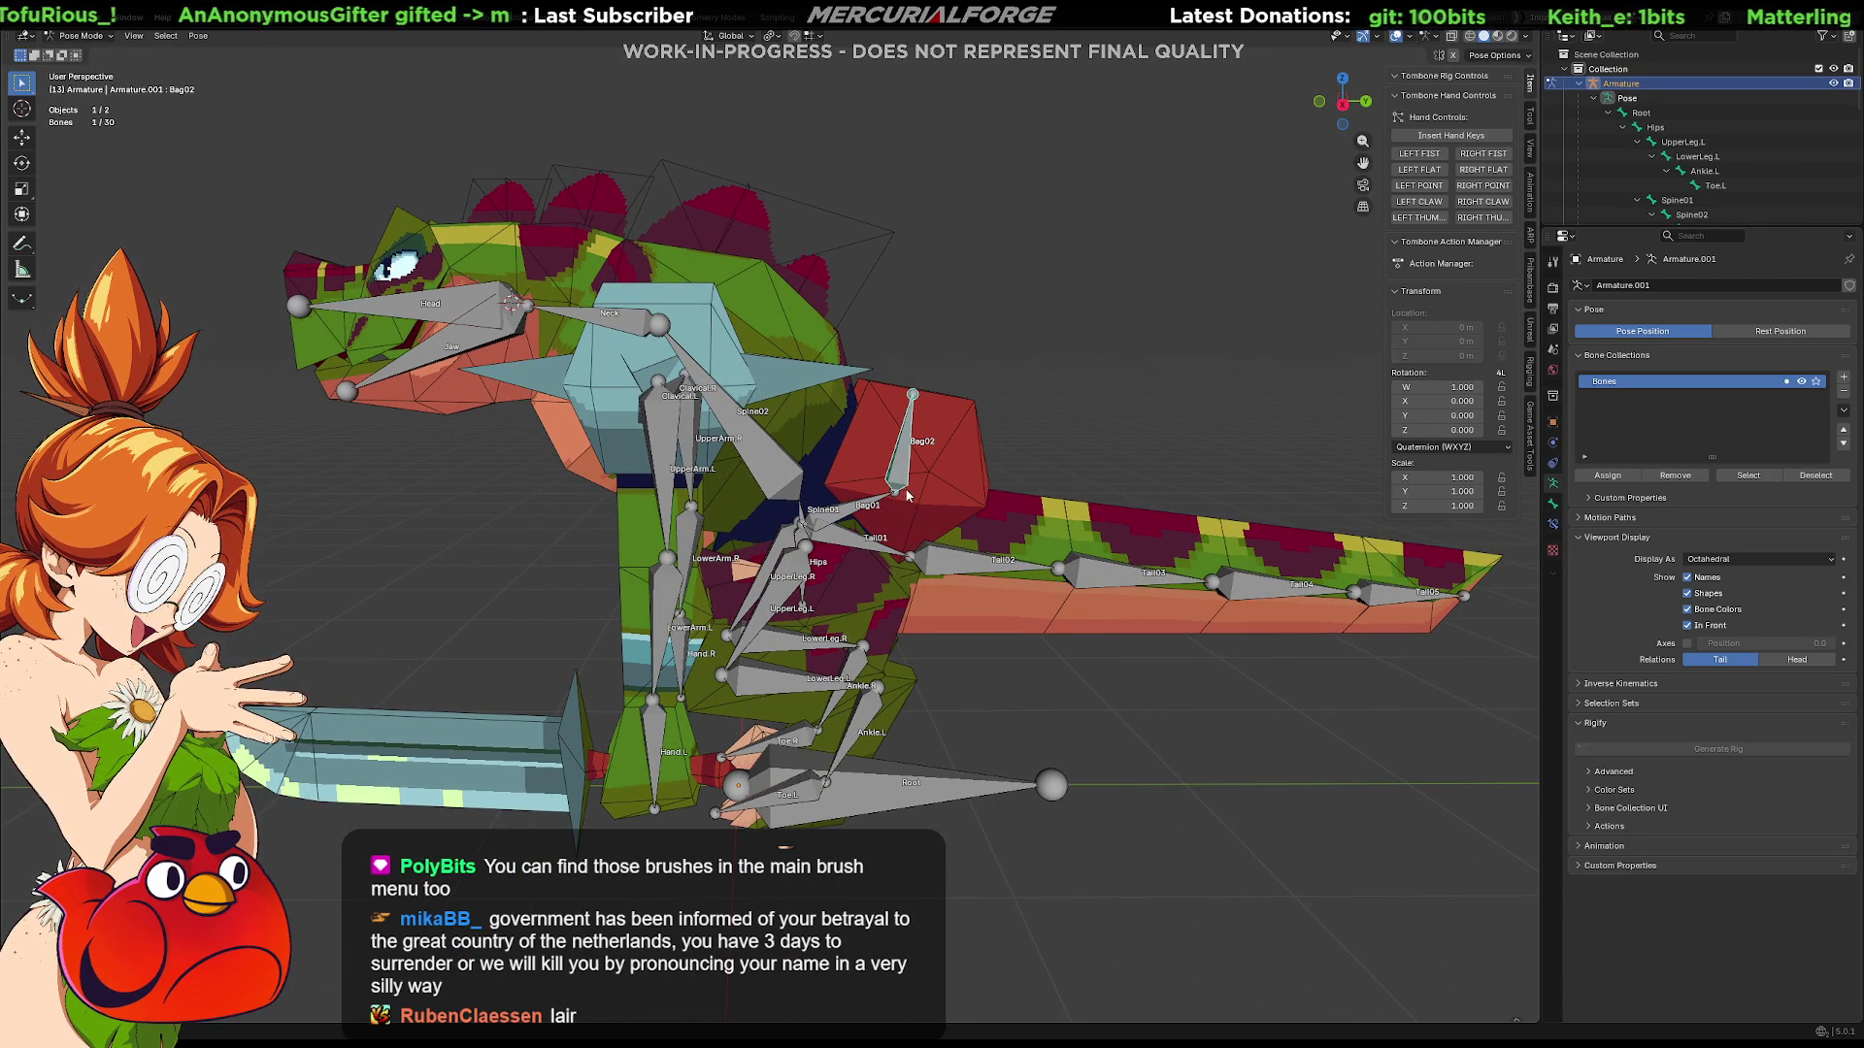
# Step: Move into Edit Mode on the Reptile_Grunt mesh and select the bag island with L
pyautogui.press('Tab')
pyautogui.press('Tab')
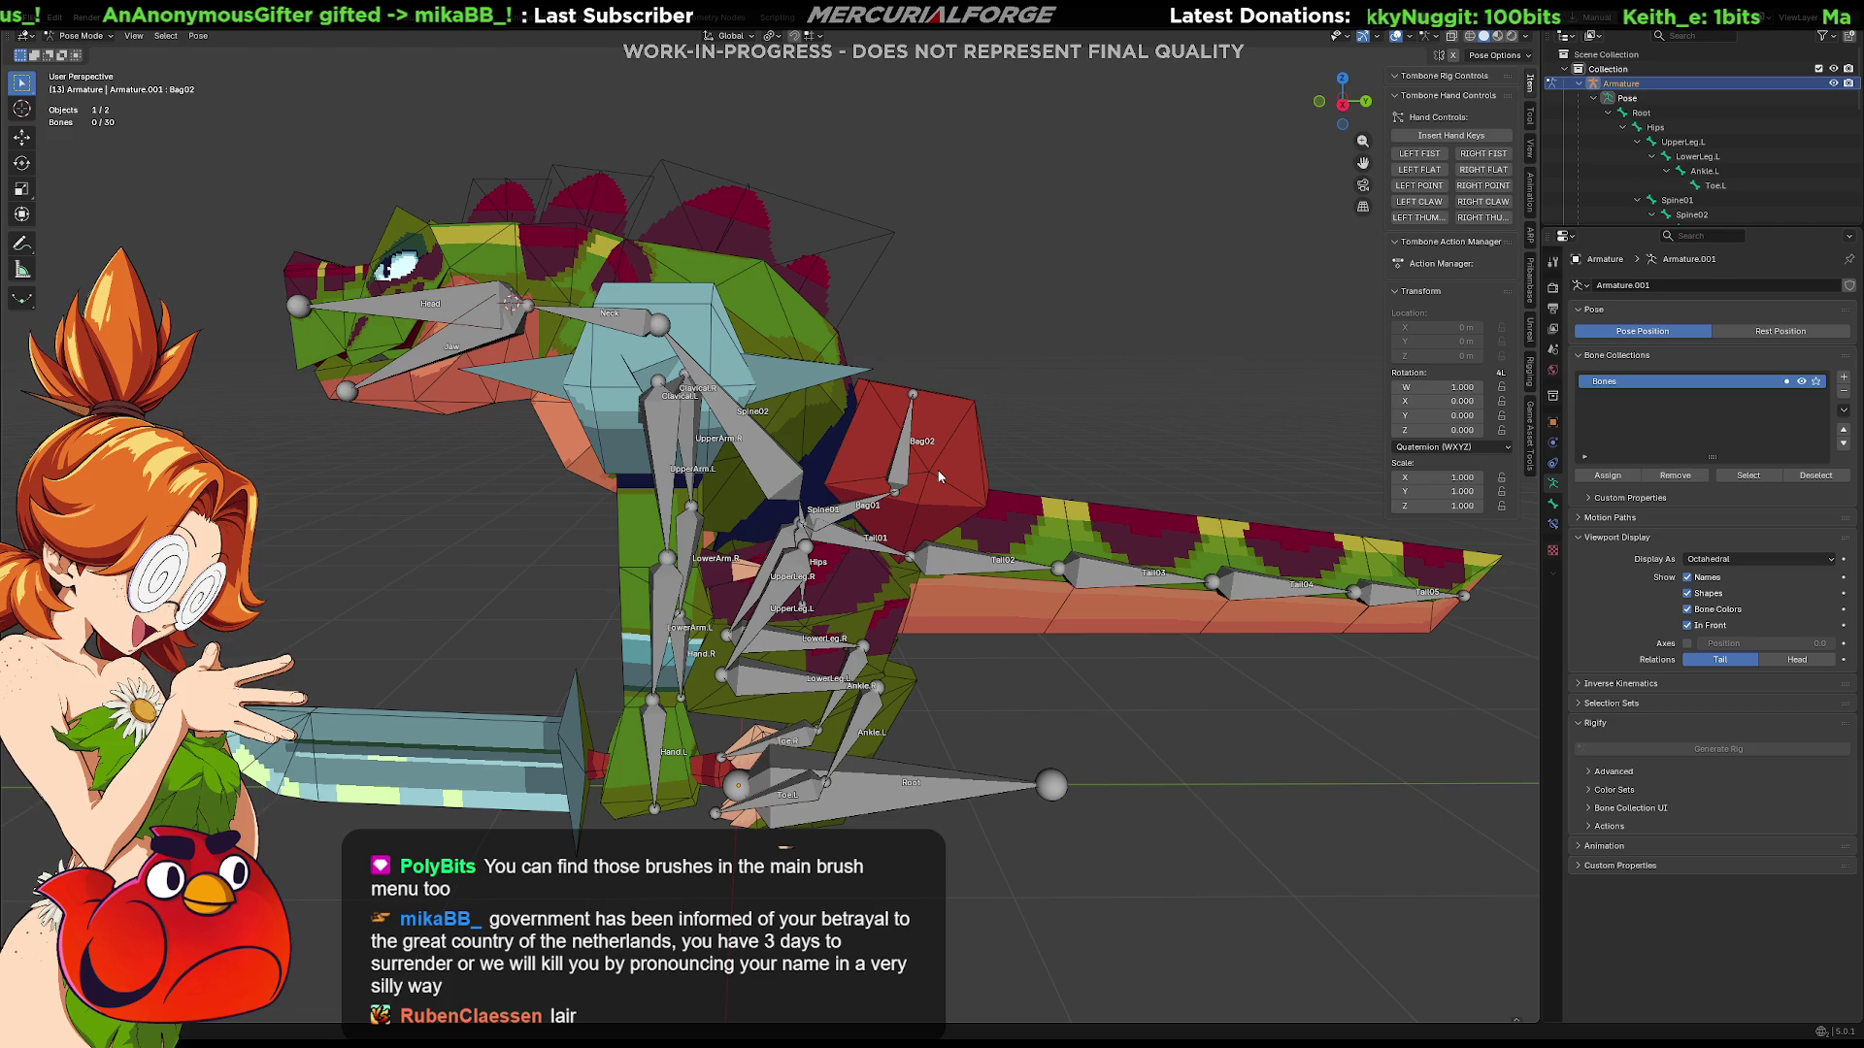
pyautogui.hotkey('ctrl', 'Tab')
pyautogui.click(1029, 474)
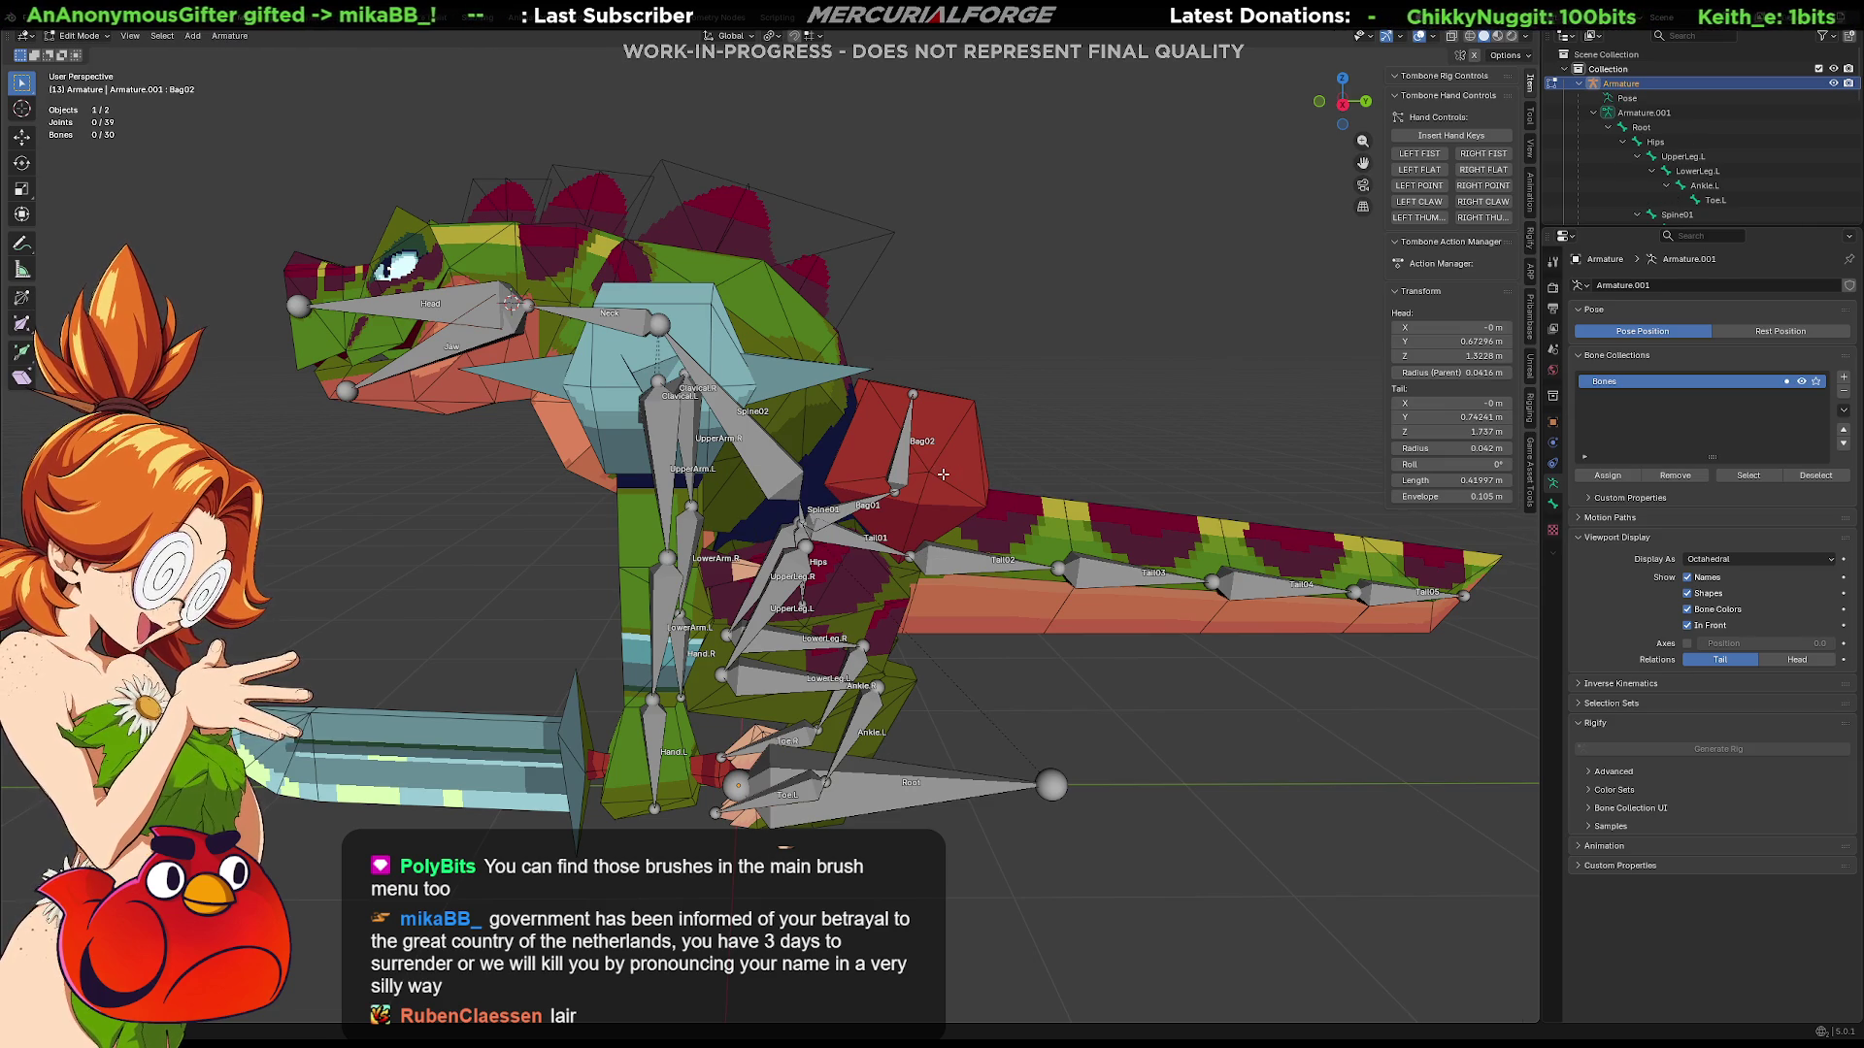
pyautogui.hotkey('ctrl', 'Tab')
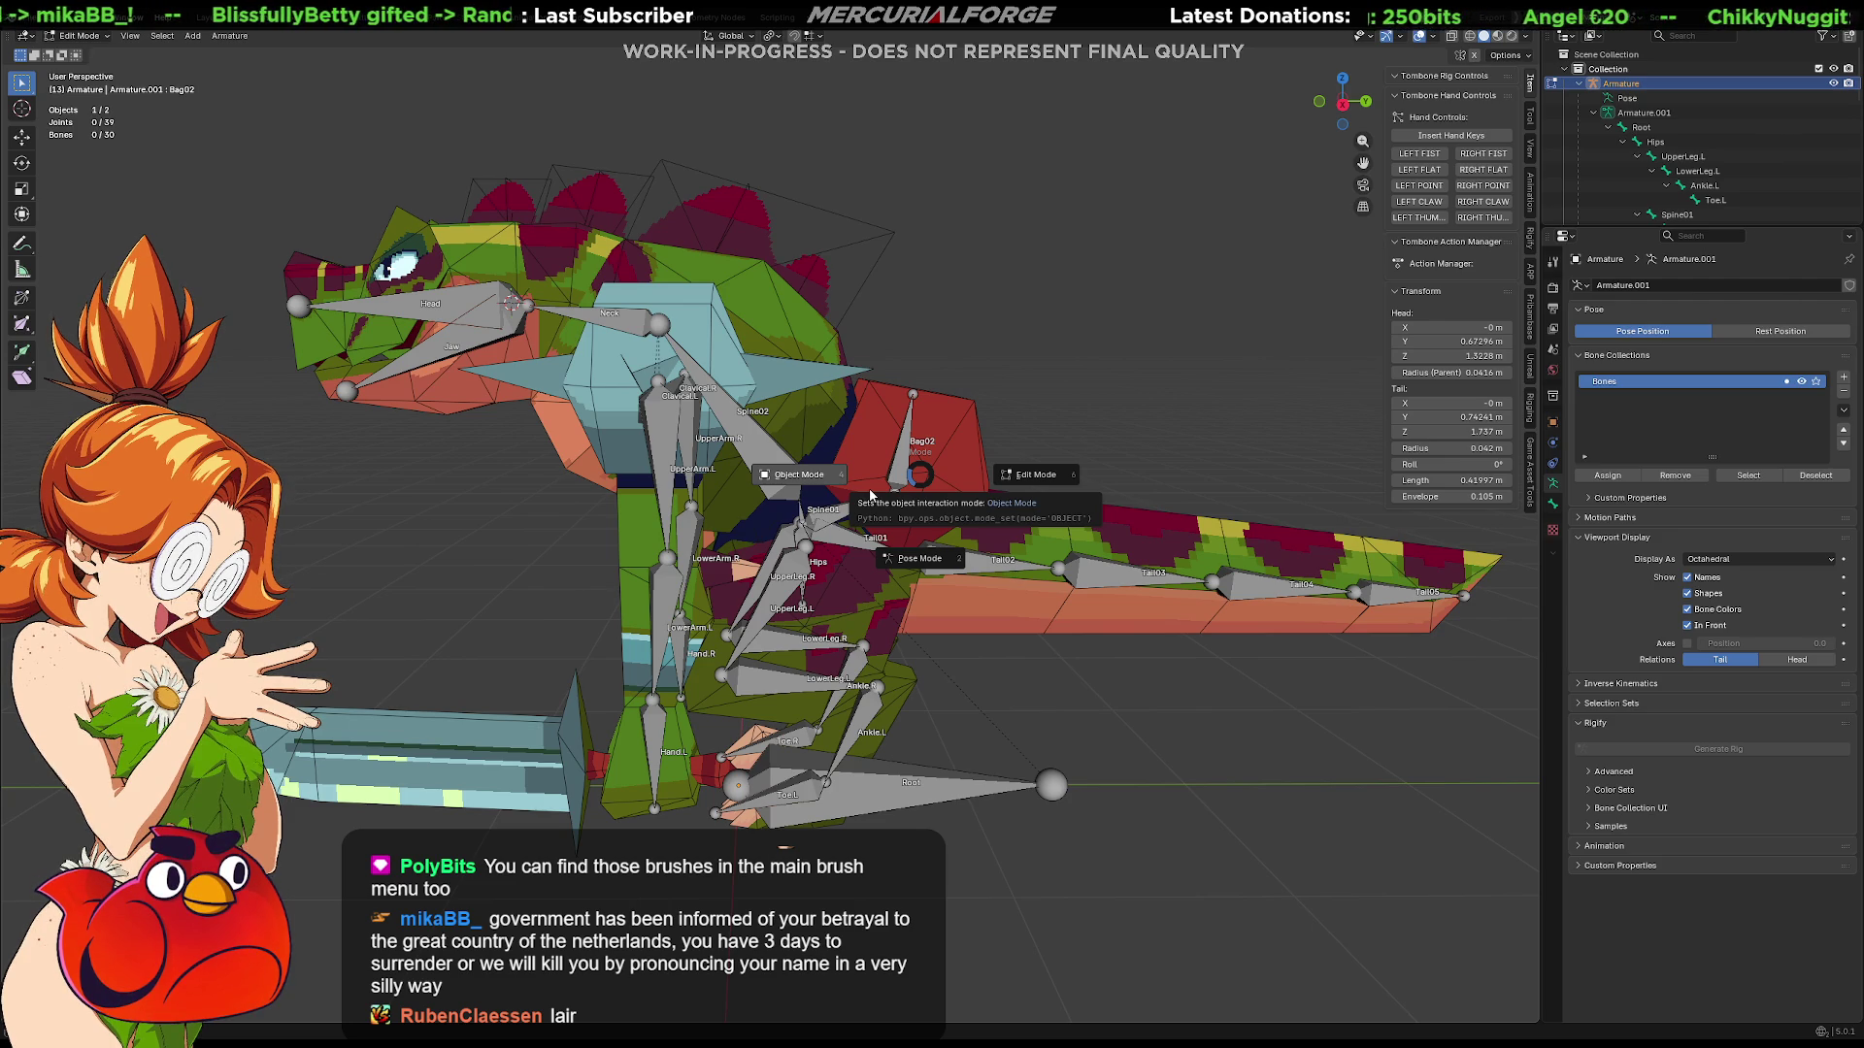
pyautogui.click(1038, 475)
pyautogui.hotkey('alt', 'q')
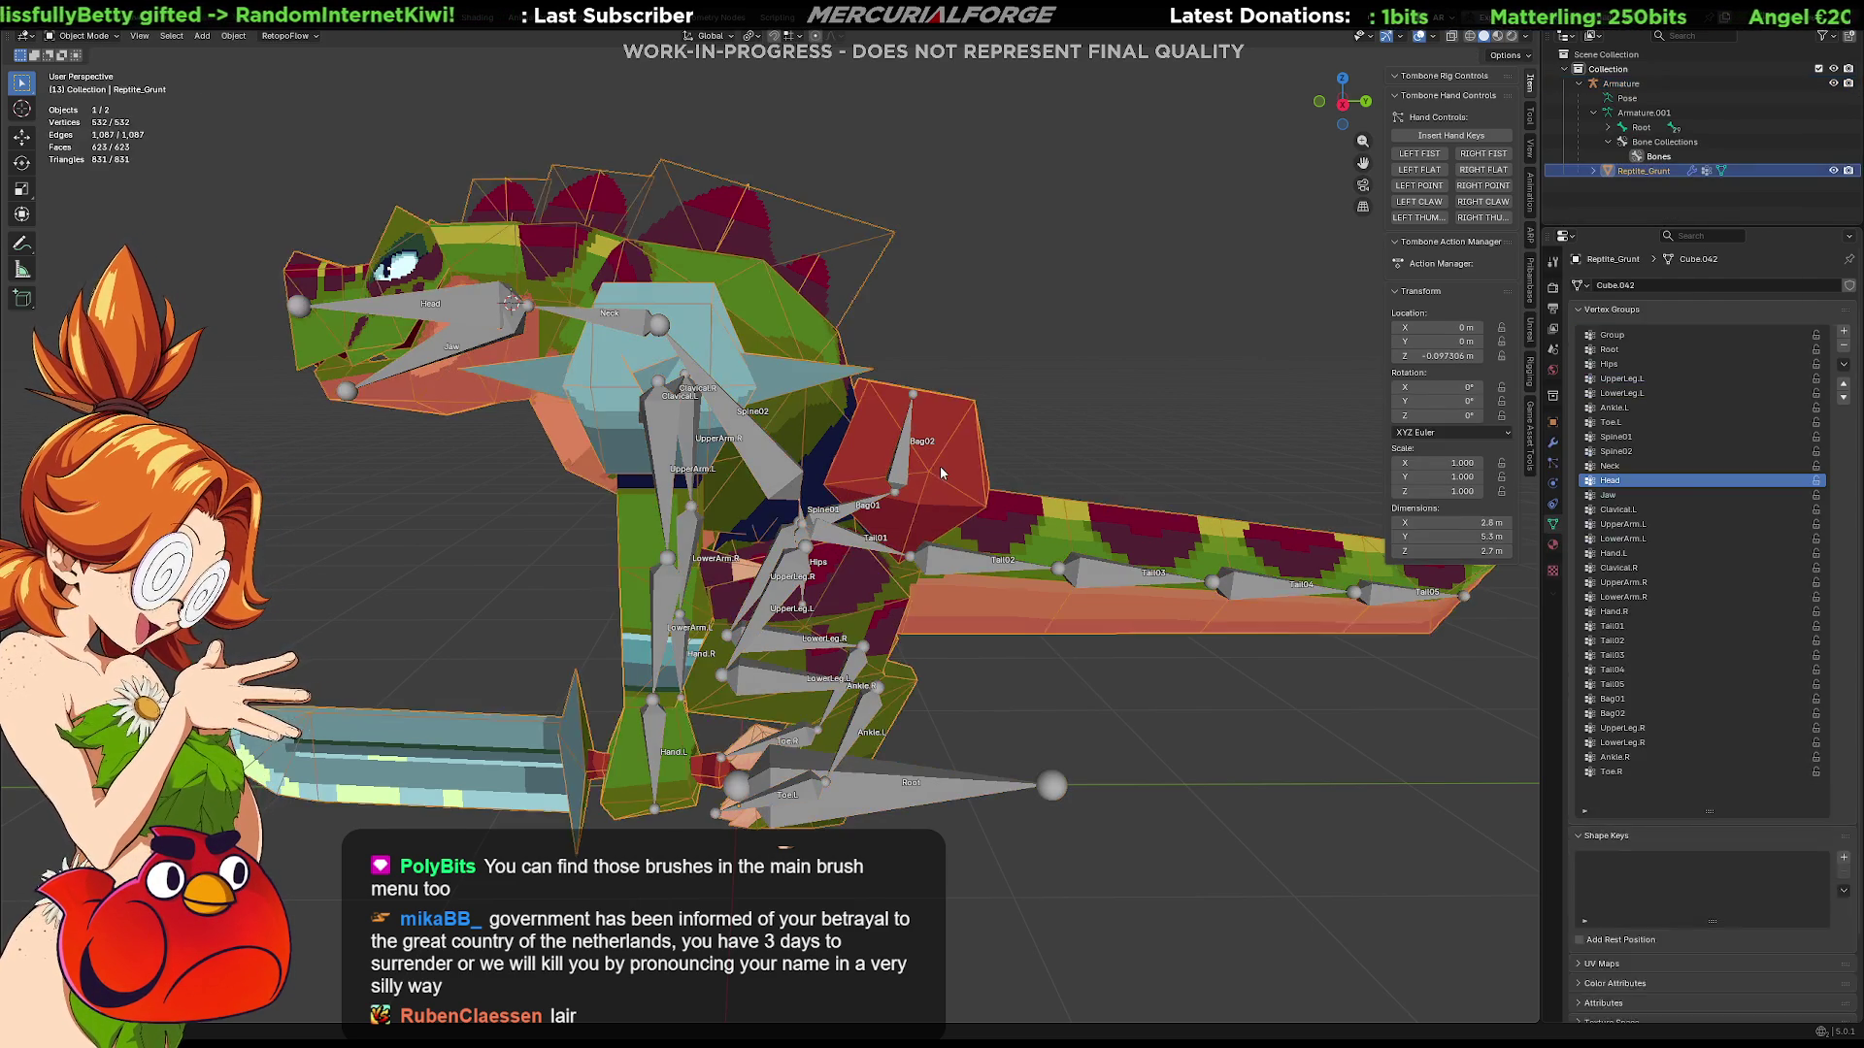
pyautogui.press('l')
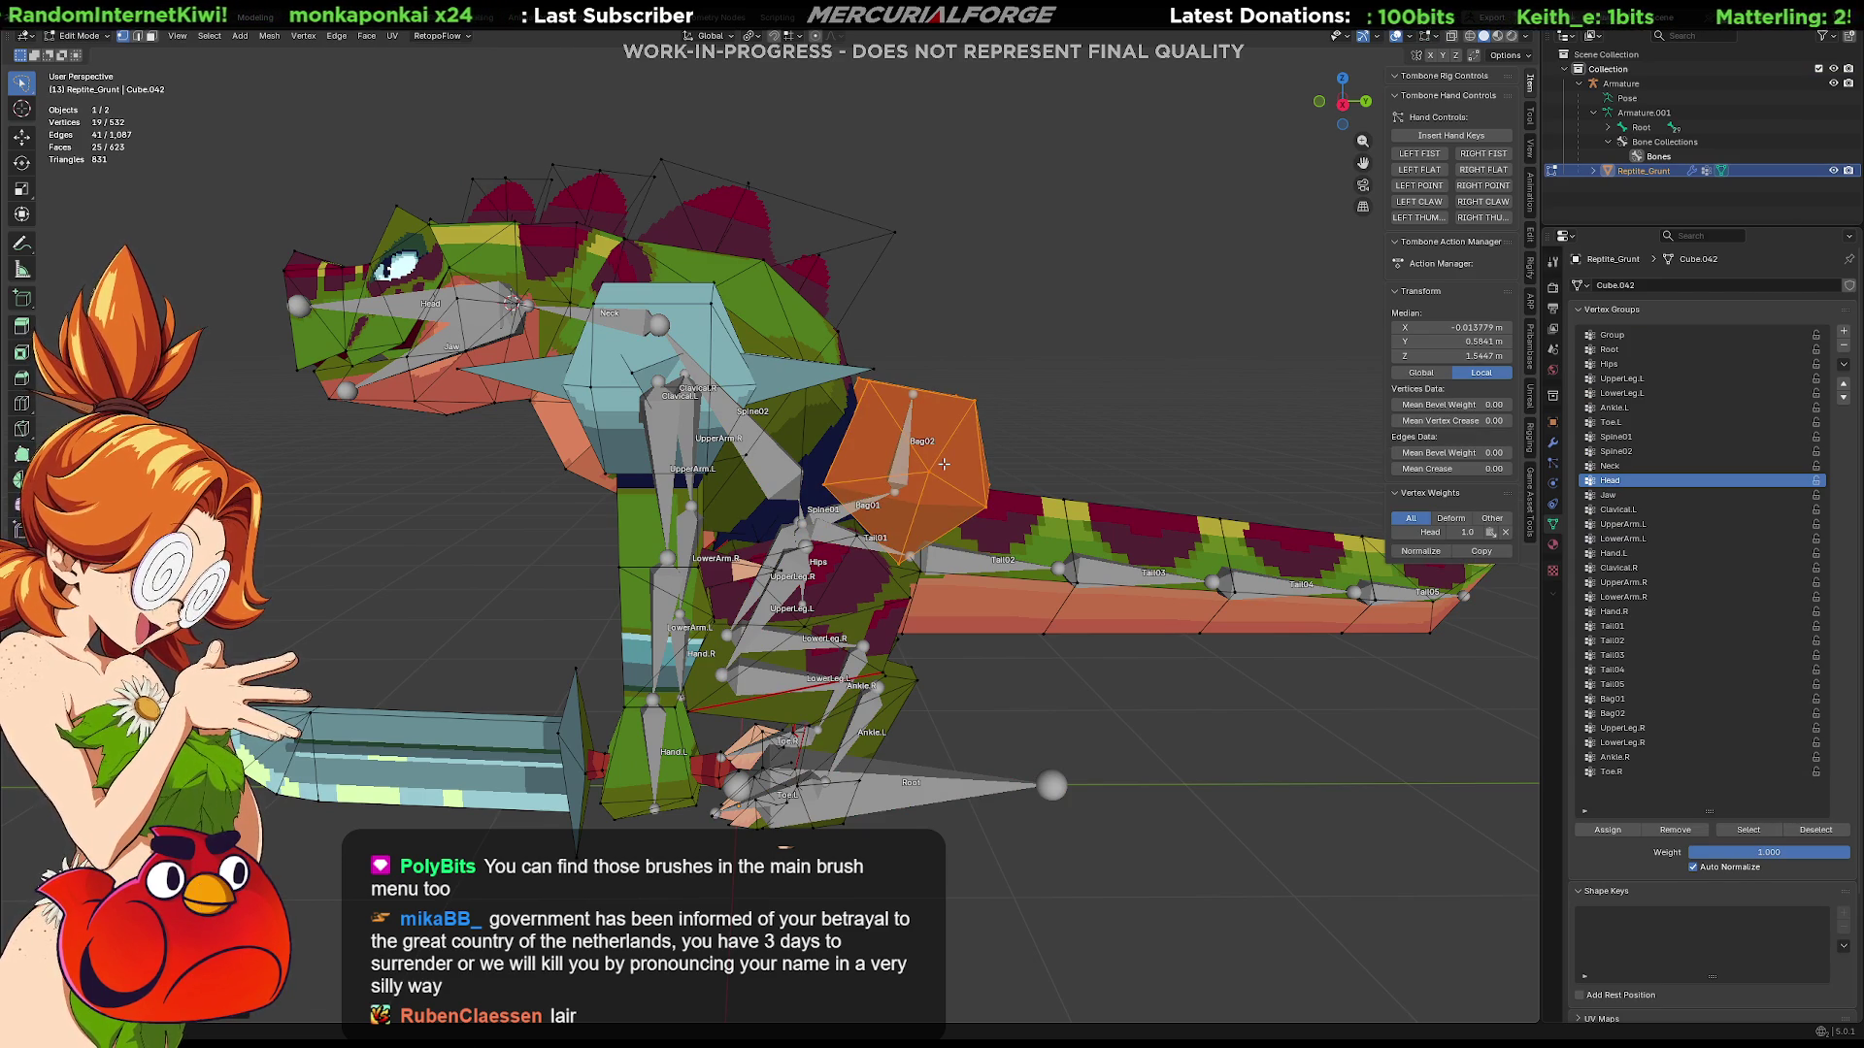
# Step: Assign the selected bag vertices to the Bag02 vertex group at weight 1.0, then deselect all
pyautogui.moveTo(943, 464)
pyautogui.mouseDown(button='middle')
pyautogui.moveTo(1000, 427)
pyautogui.moveTo(697, 506)
pyautogui.moveTo(1041, 487)
pyautogui.moveTo(971, 469)
pyautogui.moveTo(808, 490)
pyautogui.moveTo(1022, 495)
pyautogui.mouseUp(button='middle')
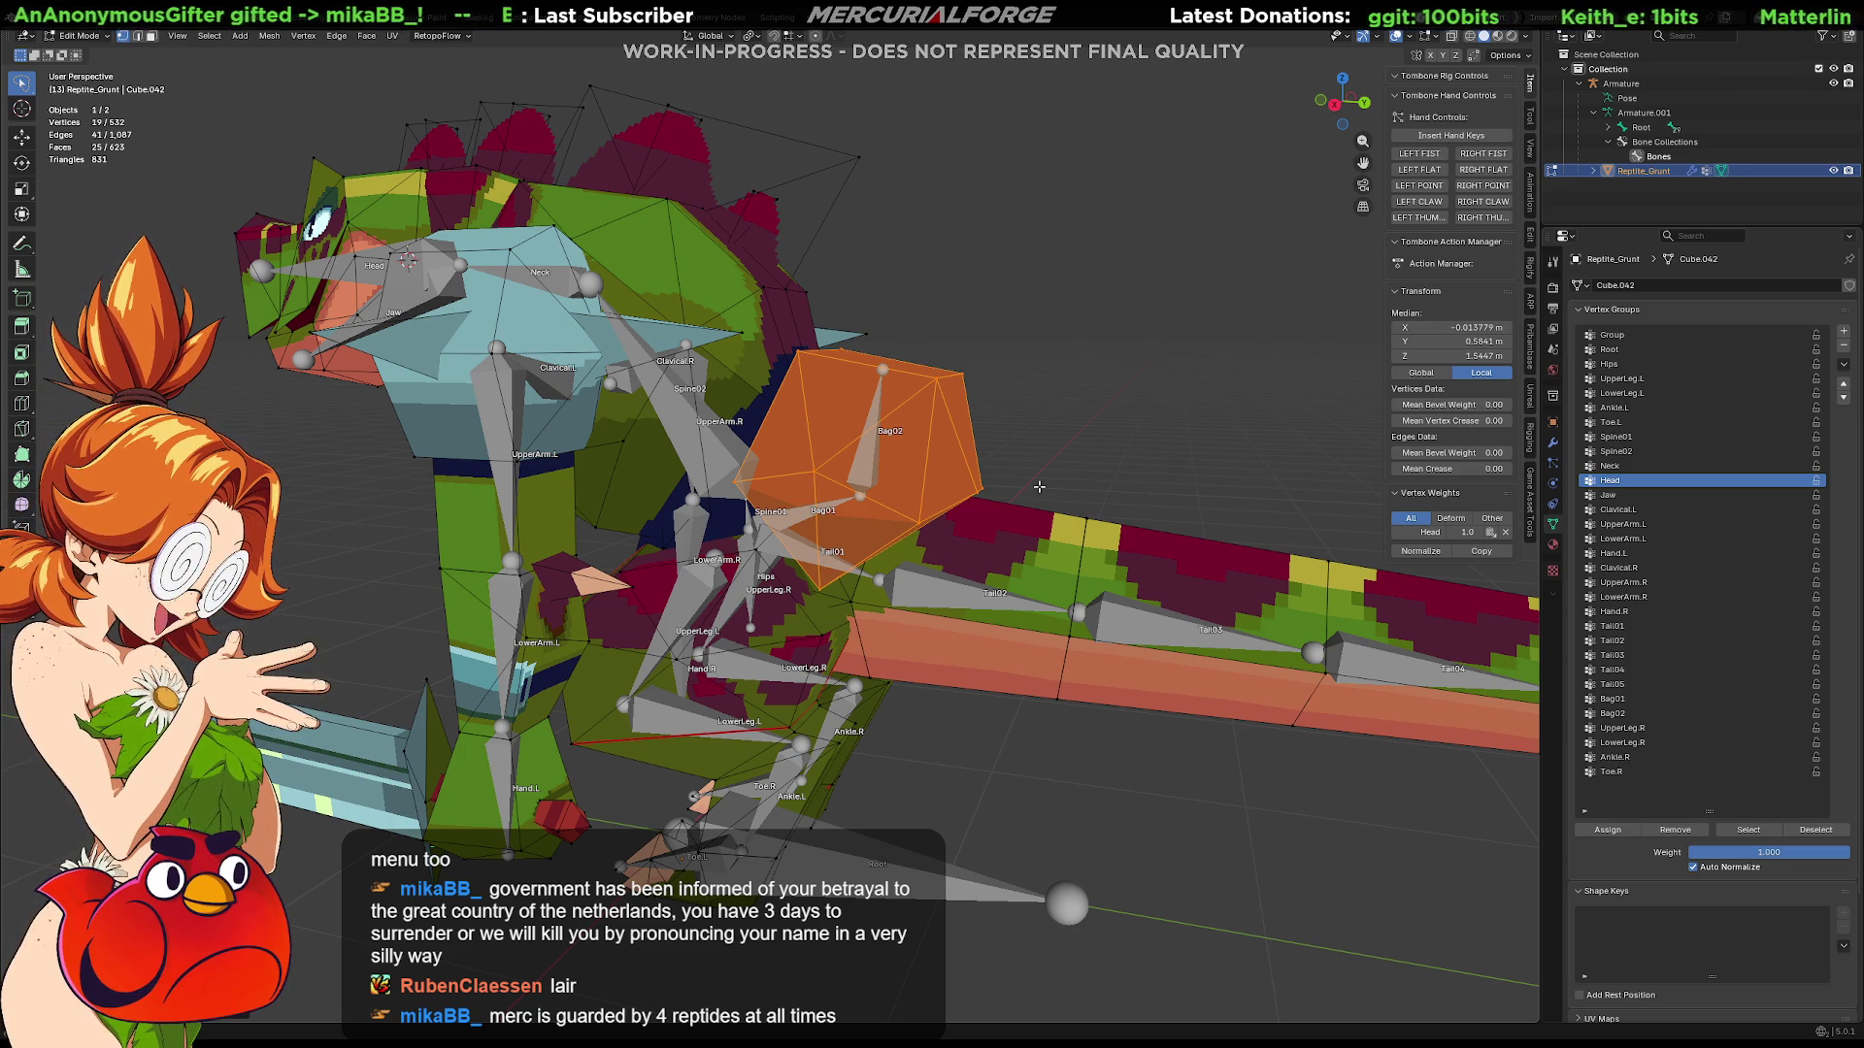
pyautogui.moveTo(1039, 486)
pyautogui.mouseDown(button='middle')
pyautogui.moveTo(980, 481)
pyautogui.moveTo(1007, 477)
pyautogui.mouseUp(button='middle')
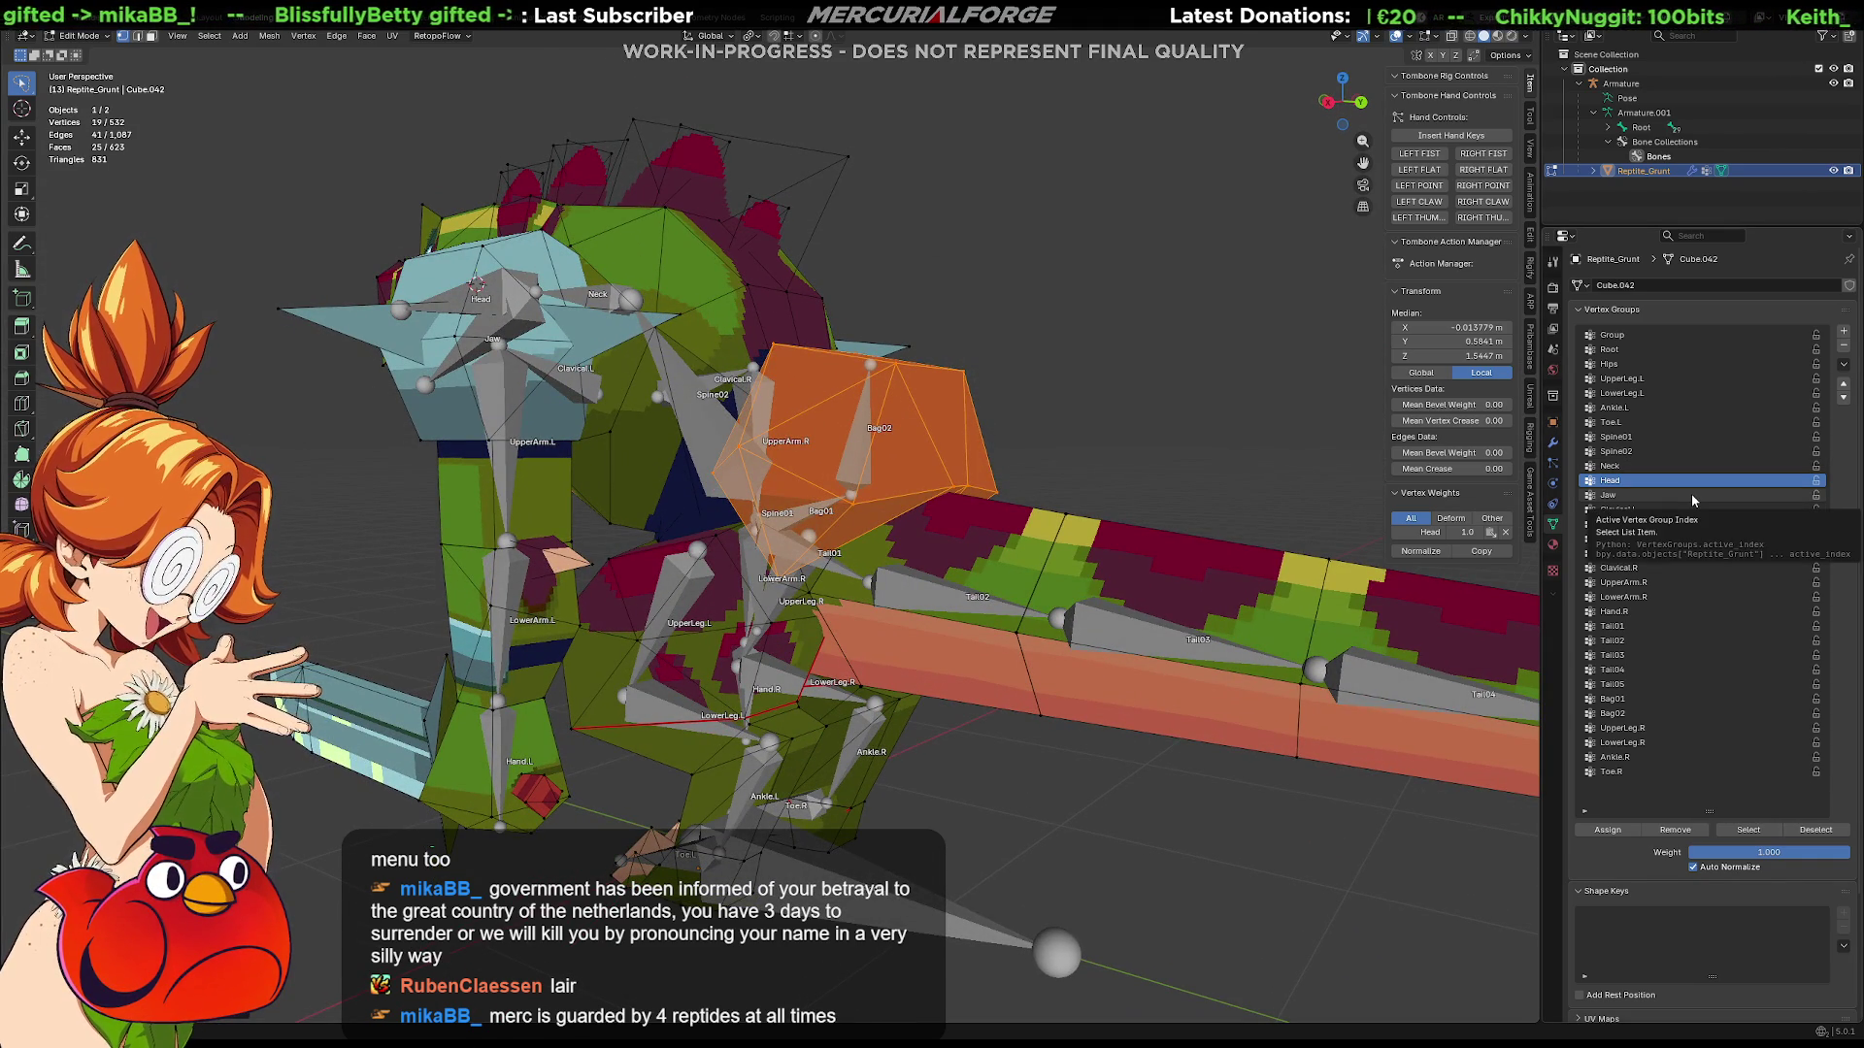
pyautogui.click(1640, 714)
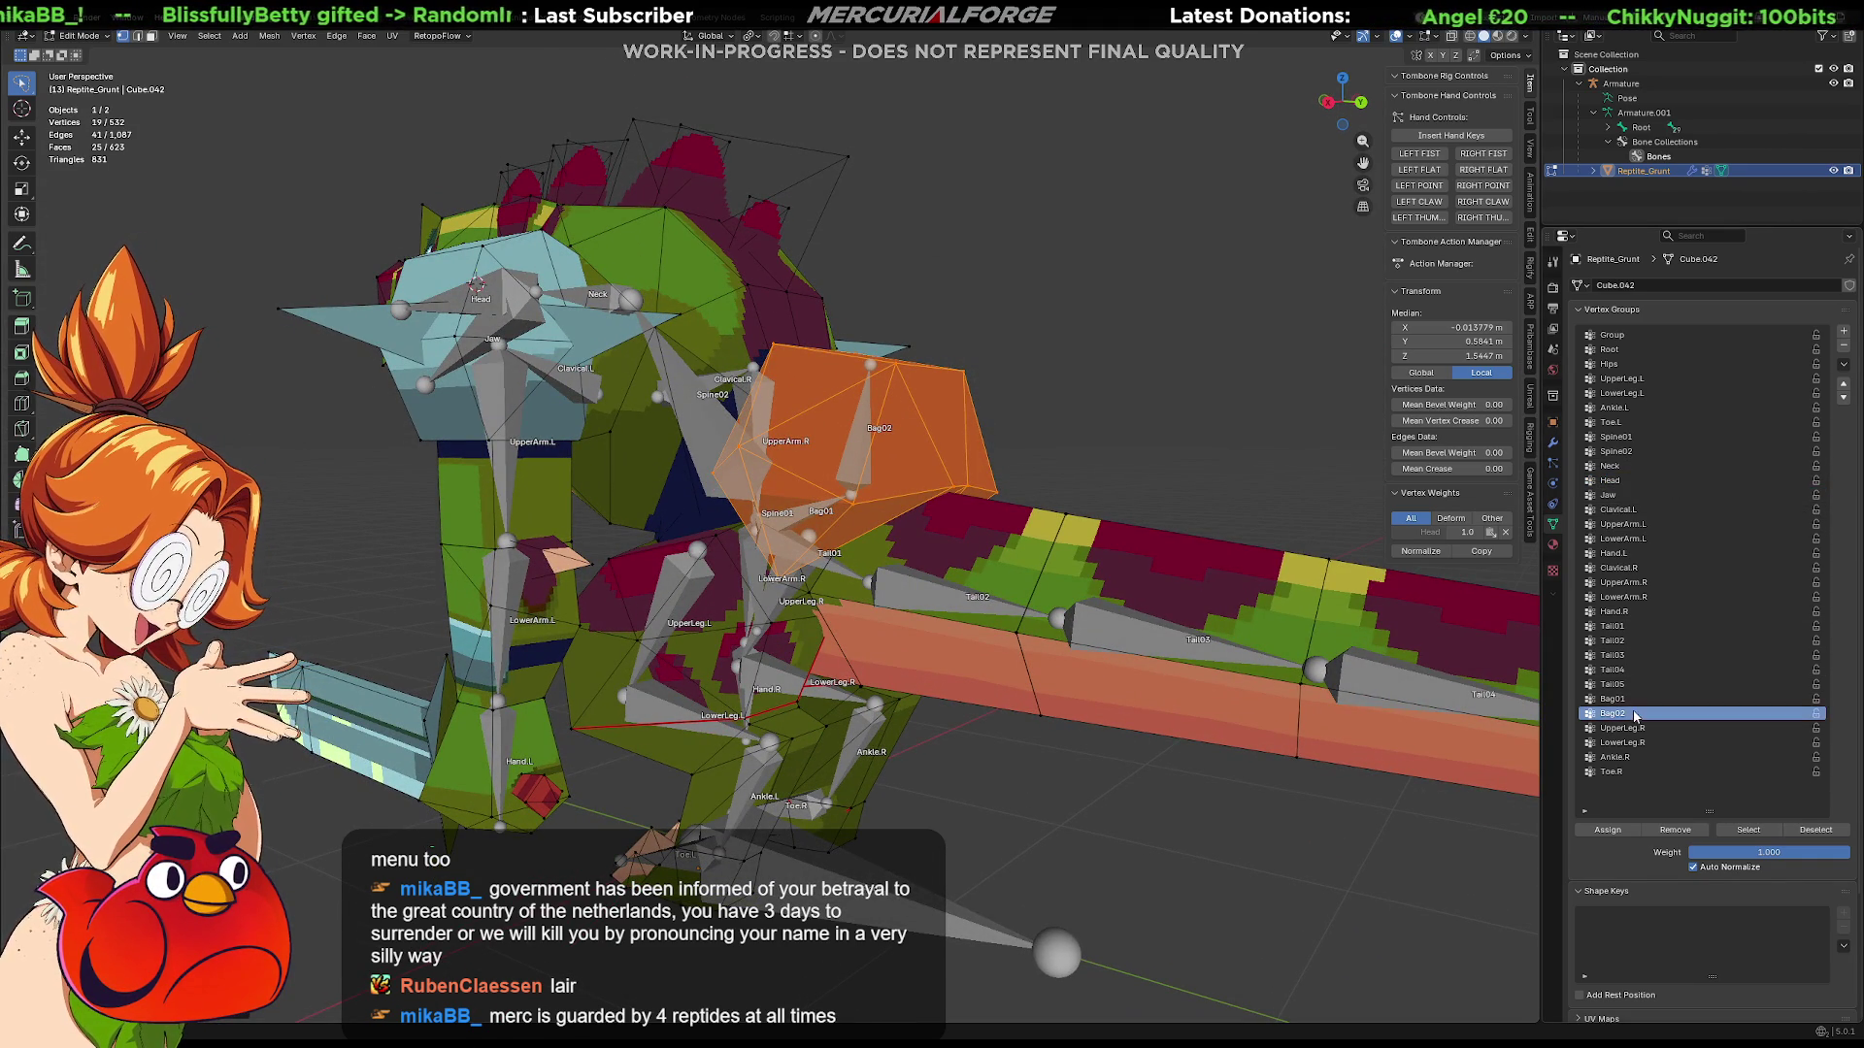
pyautogui.click(1621, 831)
pyautogui.moveTo(1226, 559); pyautogui.dragTo(1053, 435, button='middle')
pyautogui.hotkey('alt', 'a')
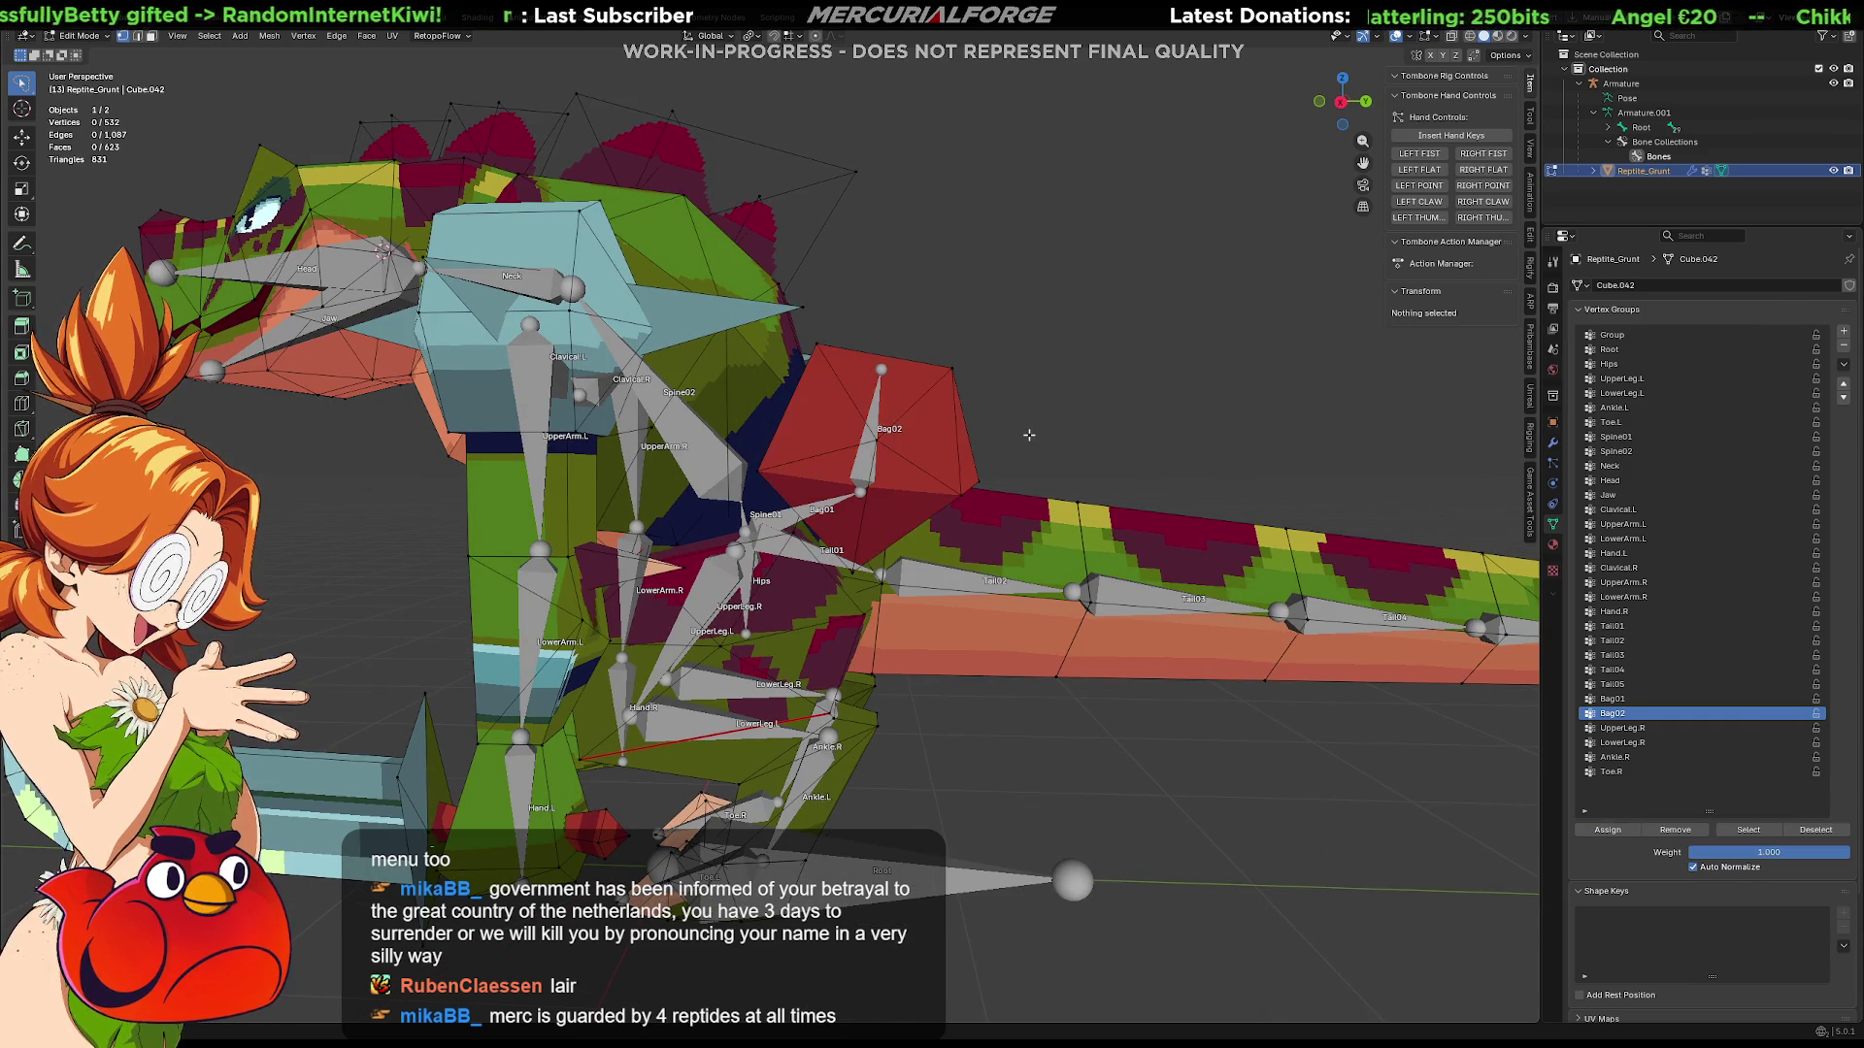
# Step: Return the mesh to Object Mode and select the armature
pyautogui.hotkey('ctrl', 'Tab')
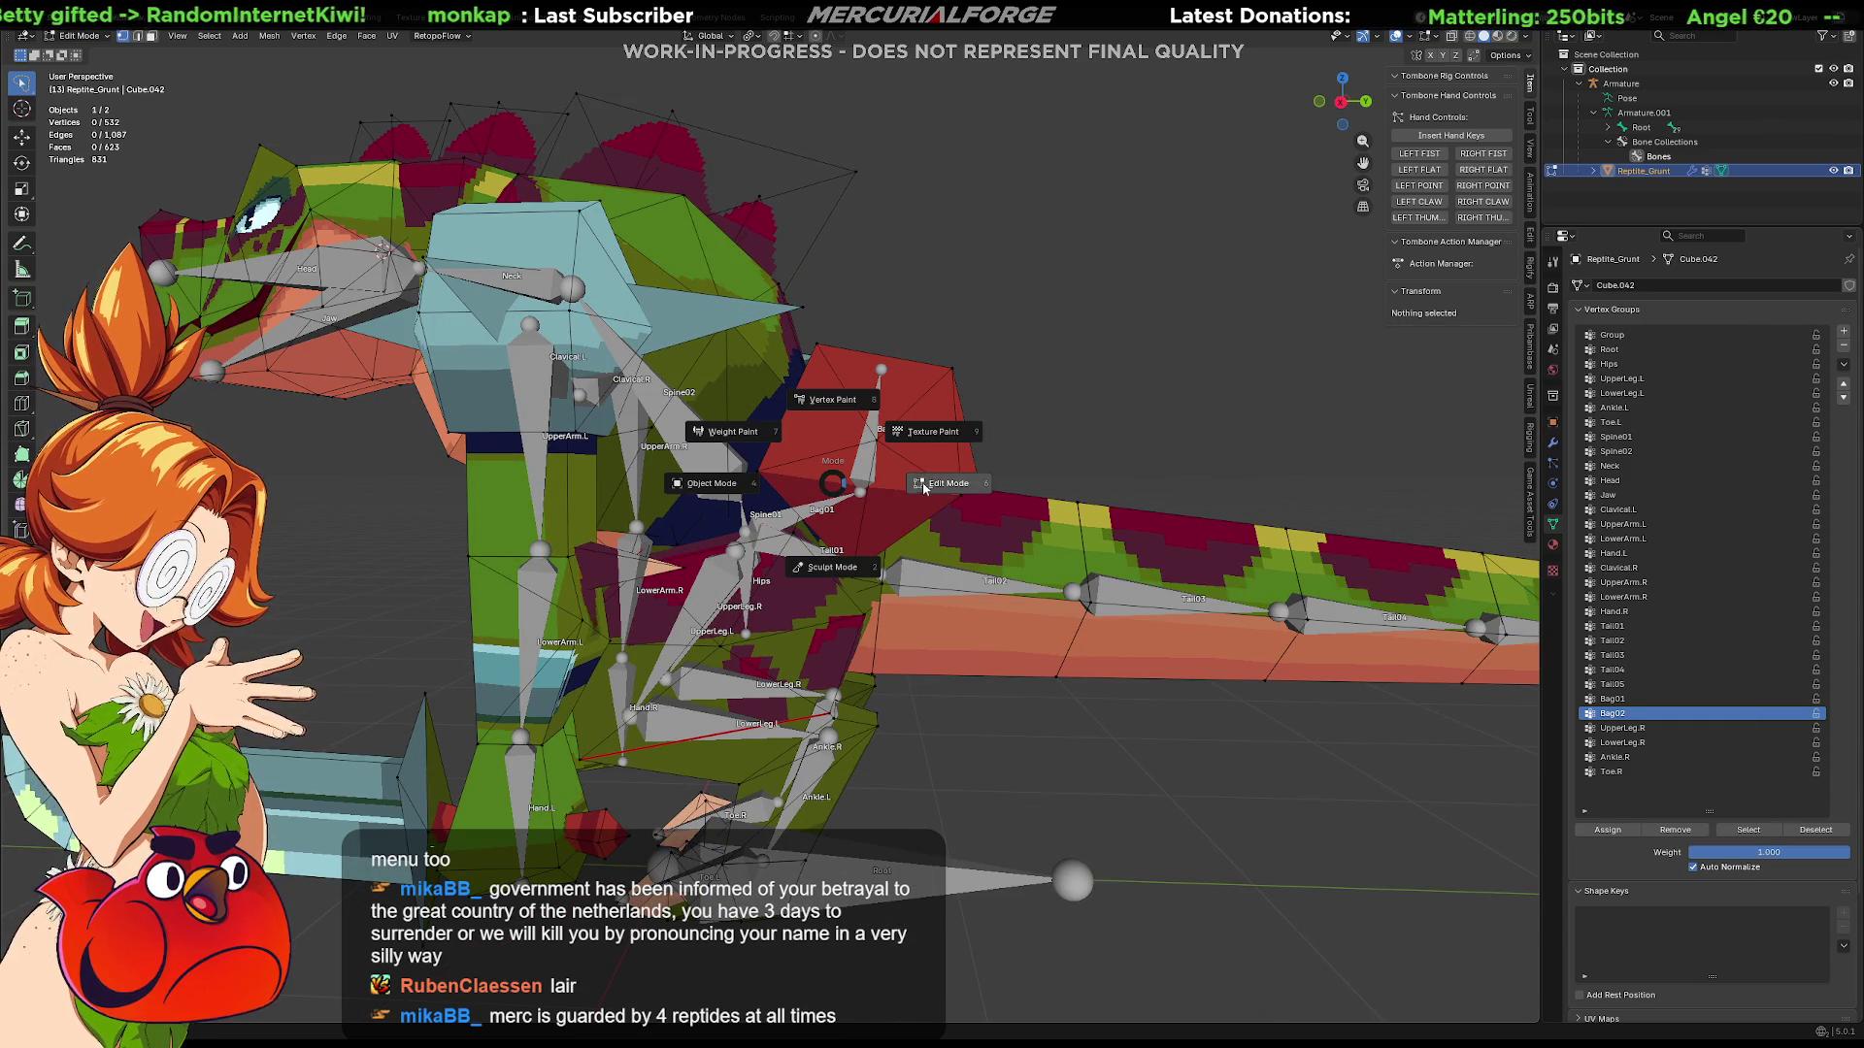
pyautogui.click(854, 456)
pyautogui.hotkey('ctrl', 'Tab')
pyautogui.click(795, 469)
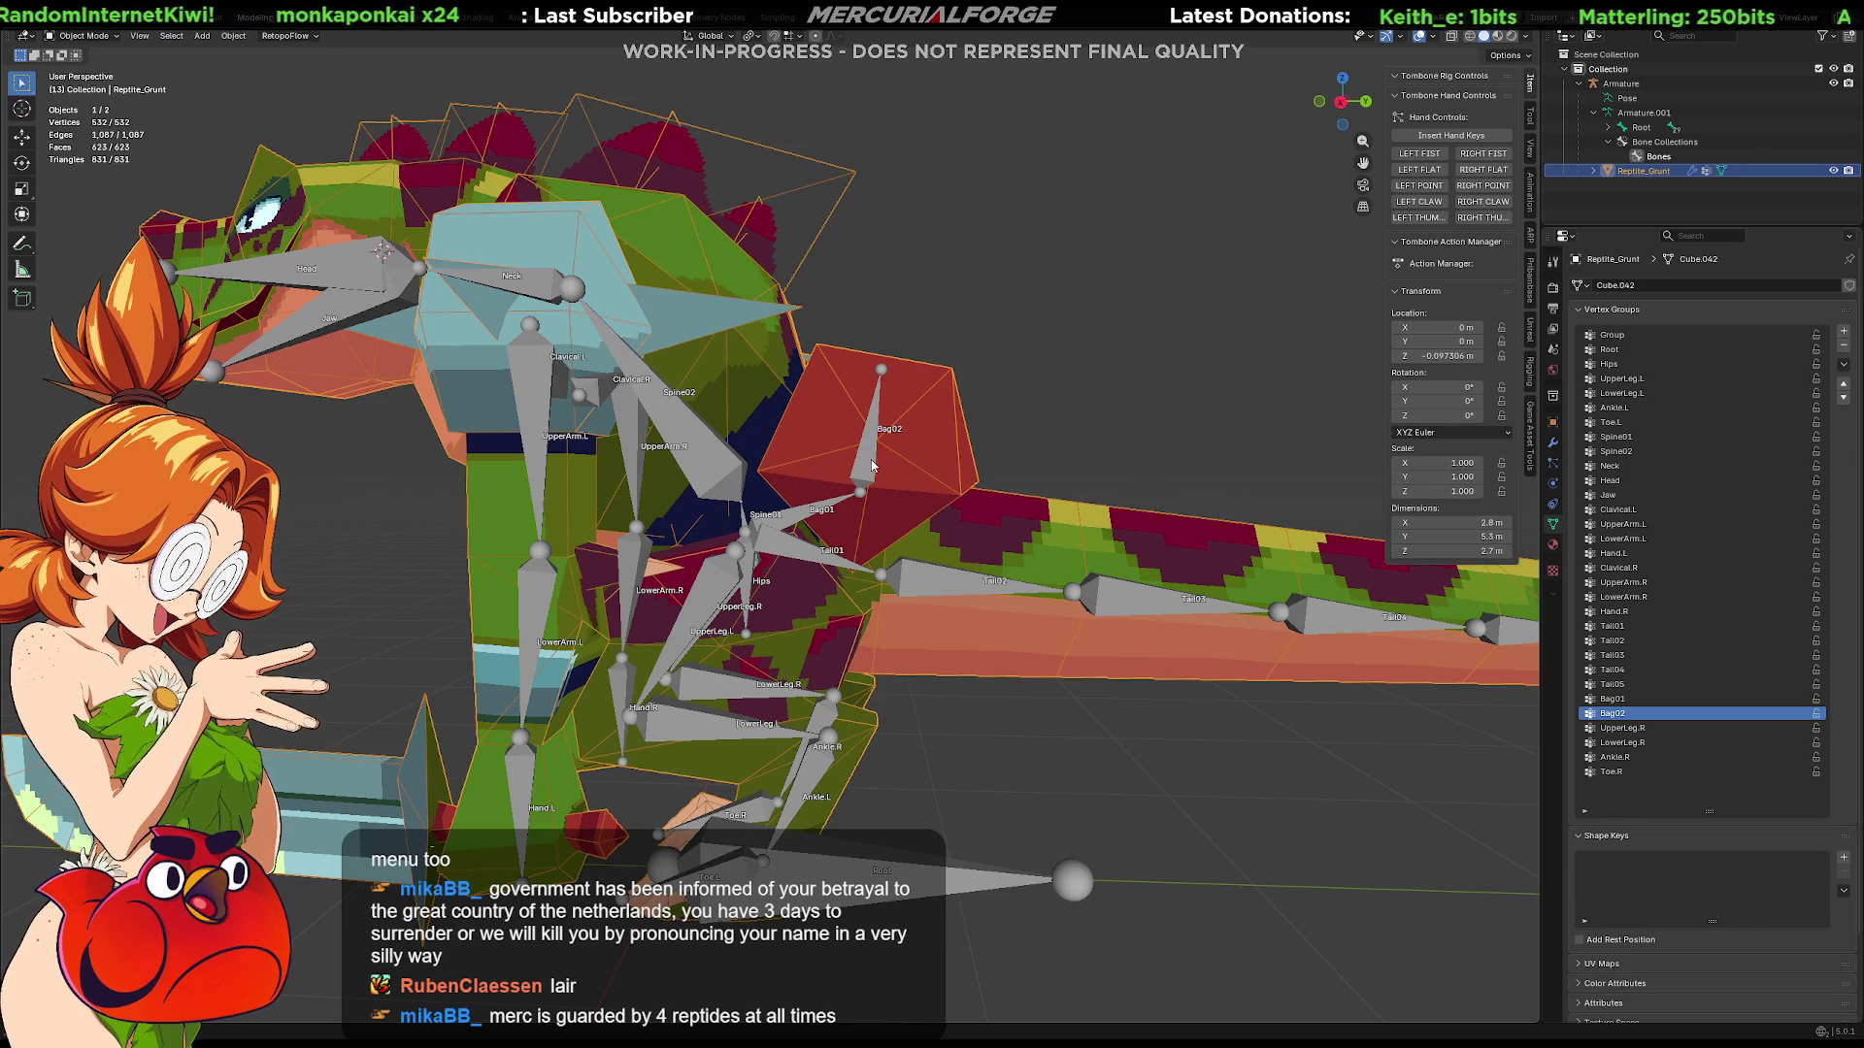
pyautogui.click(869, 474)
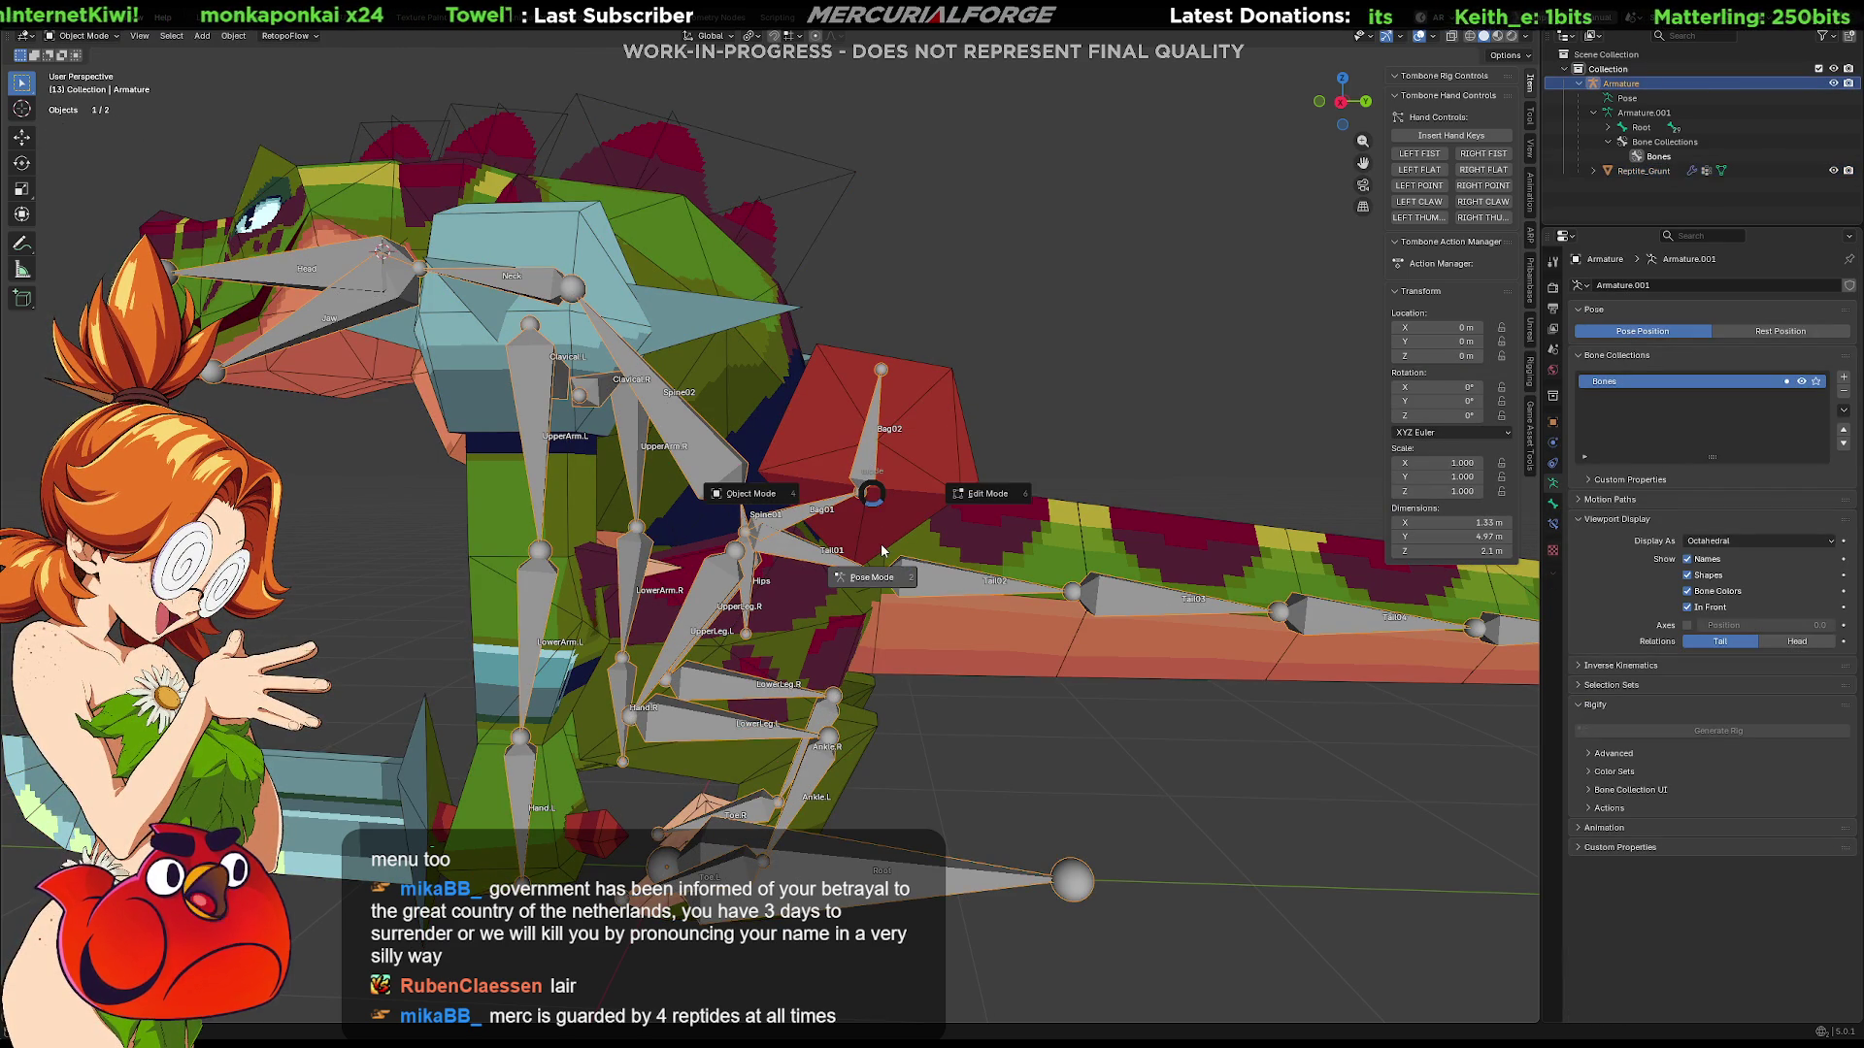
# Step: In Pose Mode, rotate Bag02 to test the bag, then clear its rotation with Alt+R
pyautogui.hotkey('ctrl', 'Tab')
pyautogui.click(868, 452)
pyautogui.press('r')
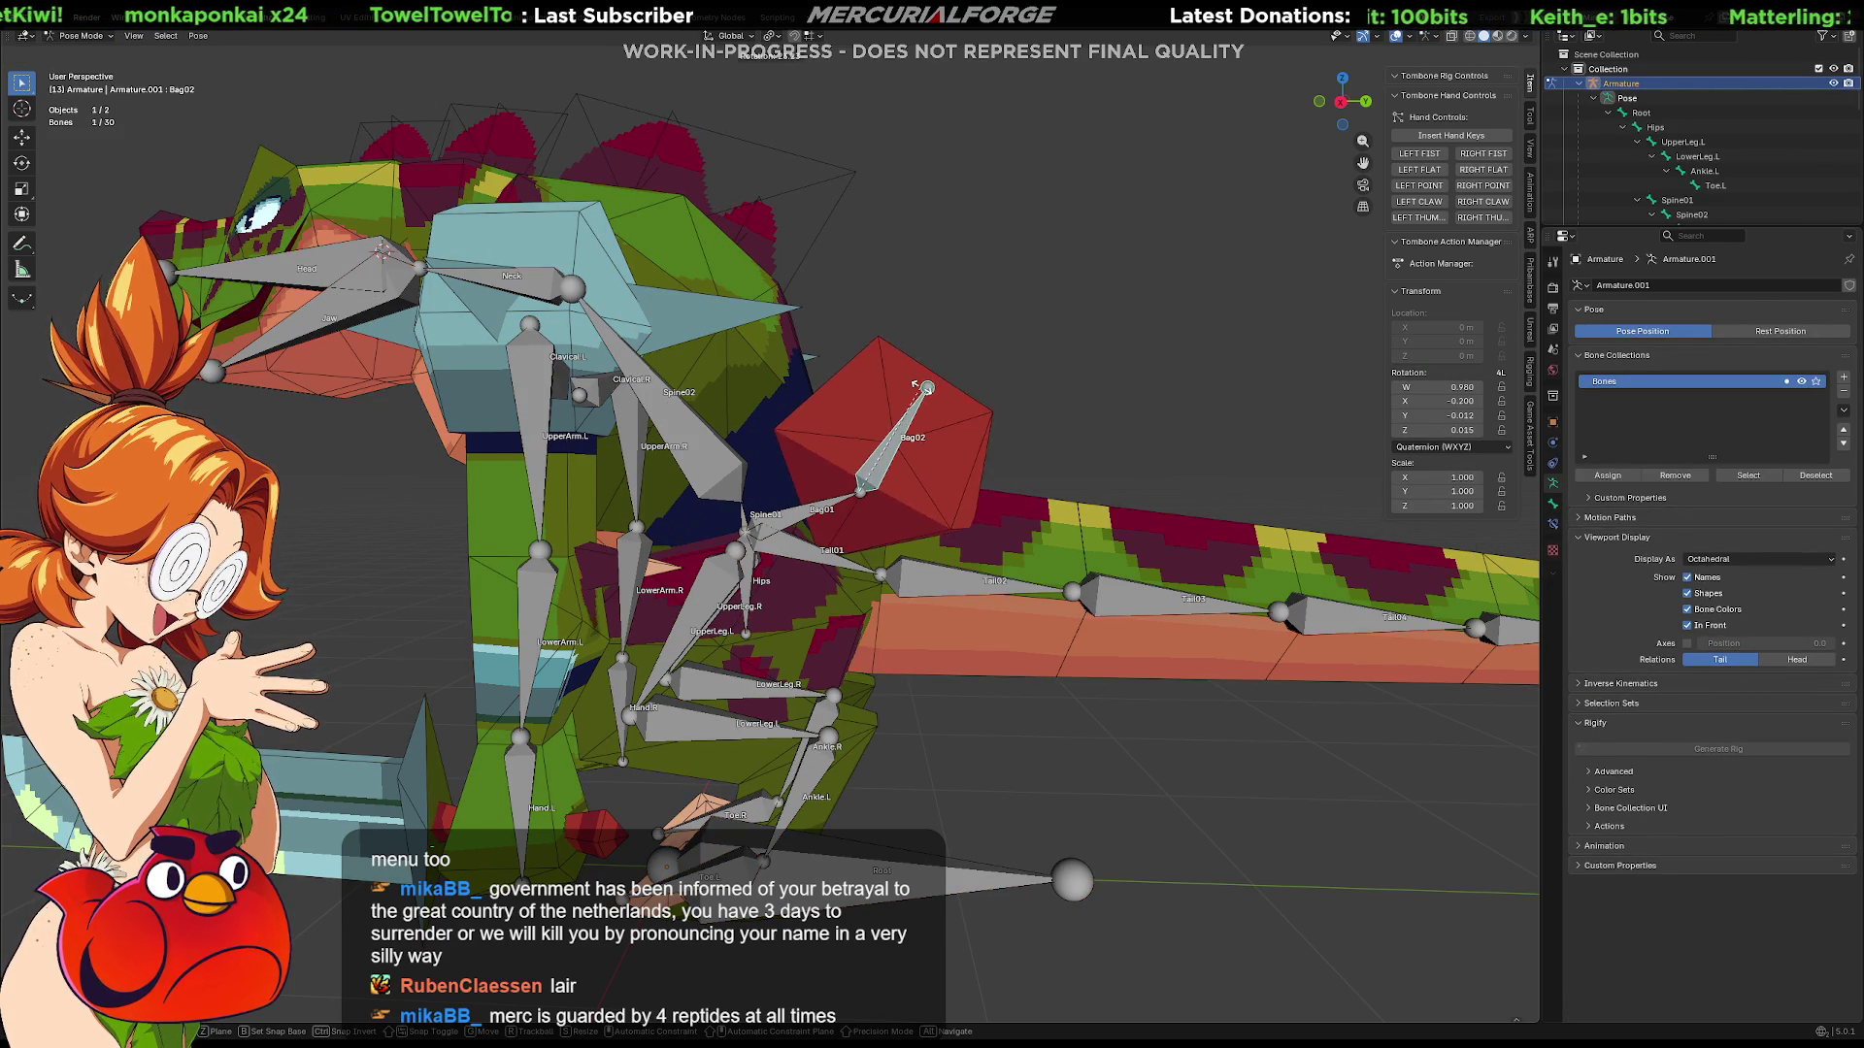
pyautogui.click(925, 483)
pyautogui.moveTo(925, 482); pyautogui.dragTo(852, 602, button='middle')
pyautogui.scroll(-3, 852, 602)
pyautogui.hotkey('alt', 'r')
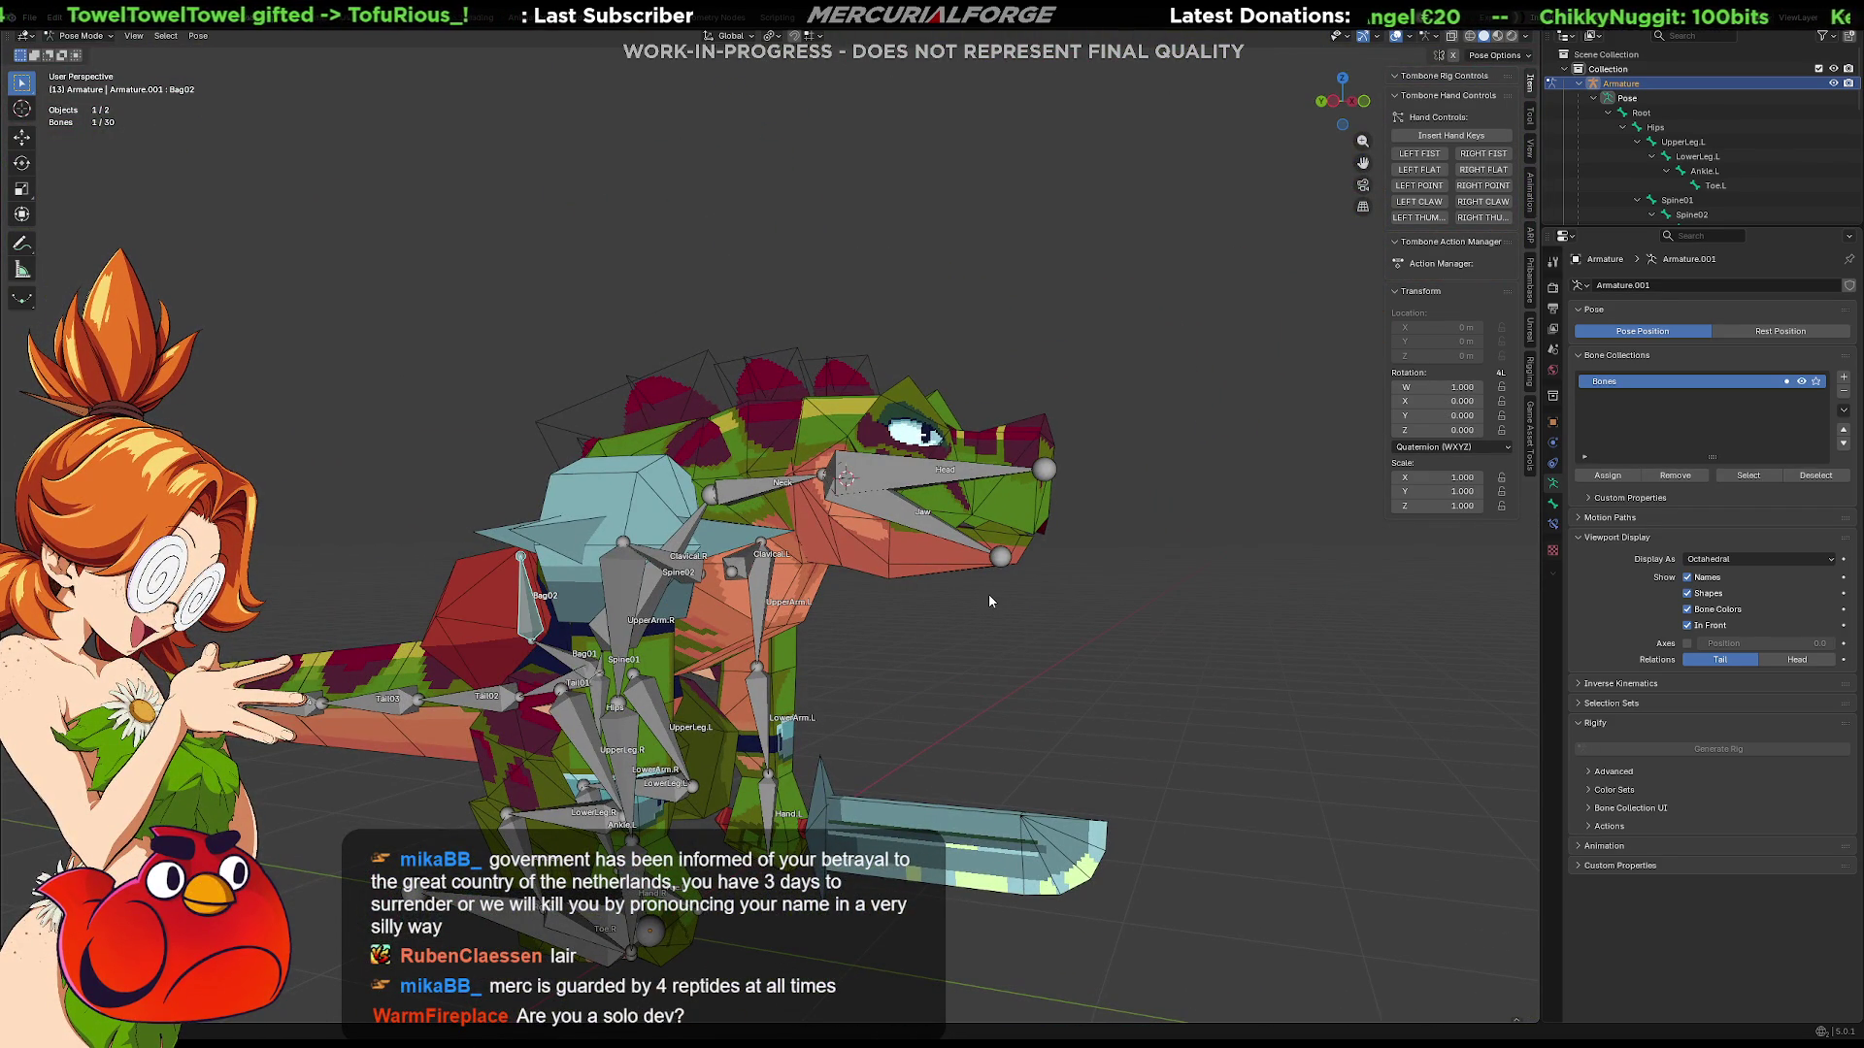
pyautogui.scroll(2, 992, 592)
# Step: Toggle the armature between Edit and Pose Mode, finishing in armature Edit Mode
pyautogui.press('Tab')
pyautogui.click(987, 615)
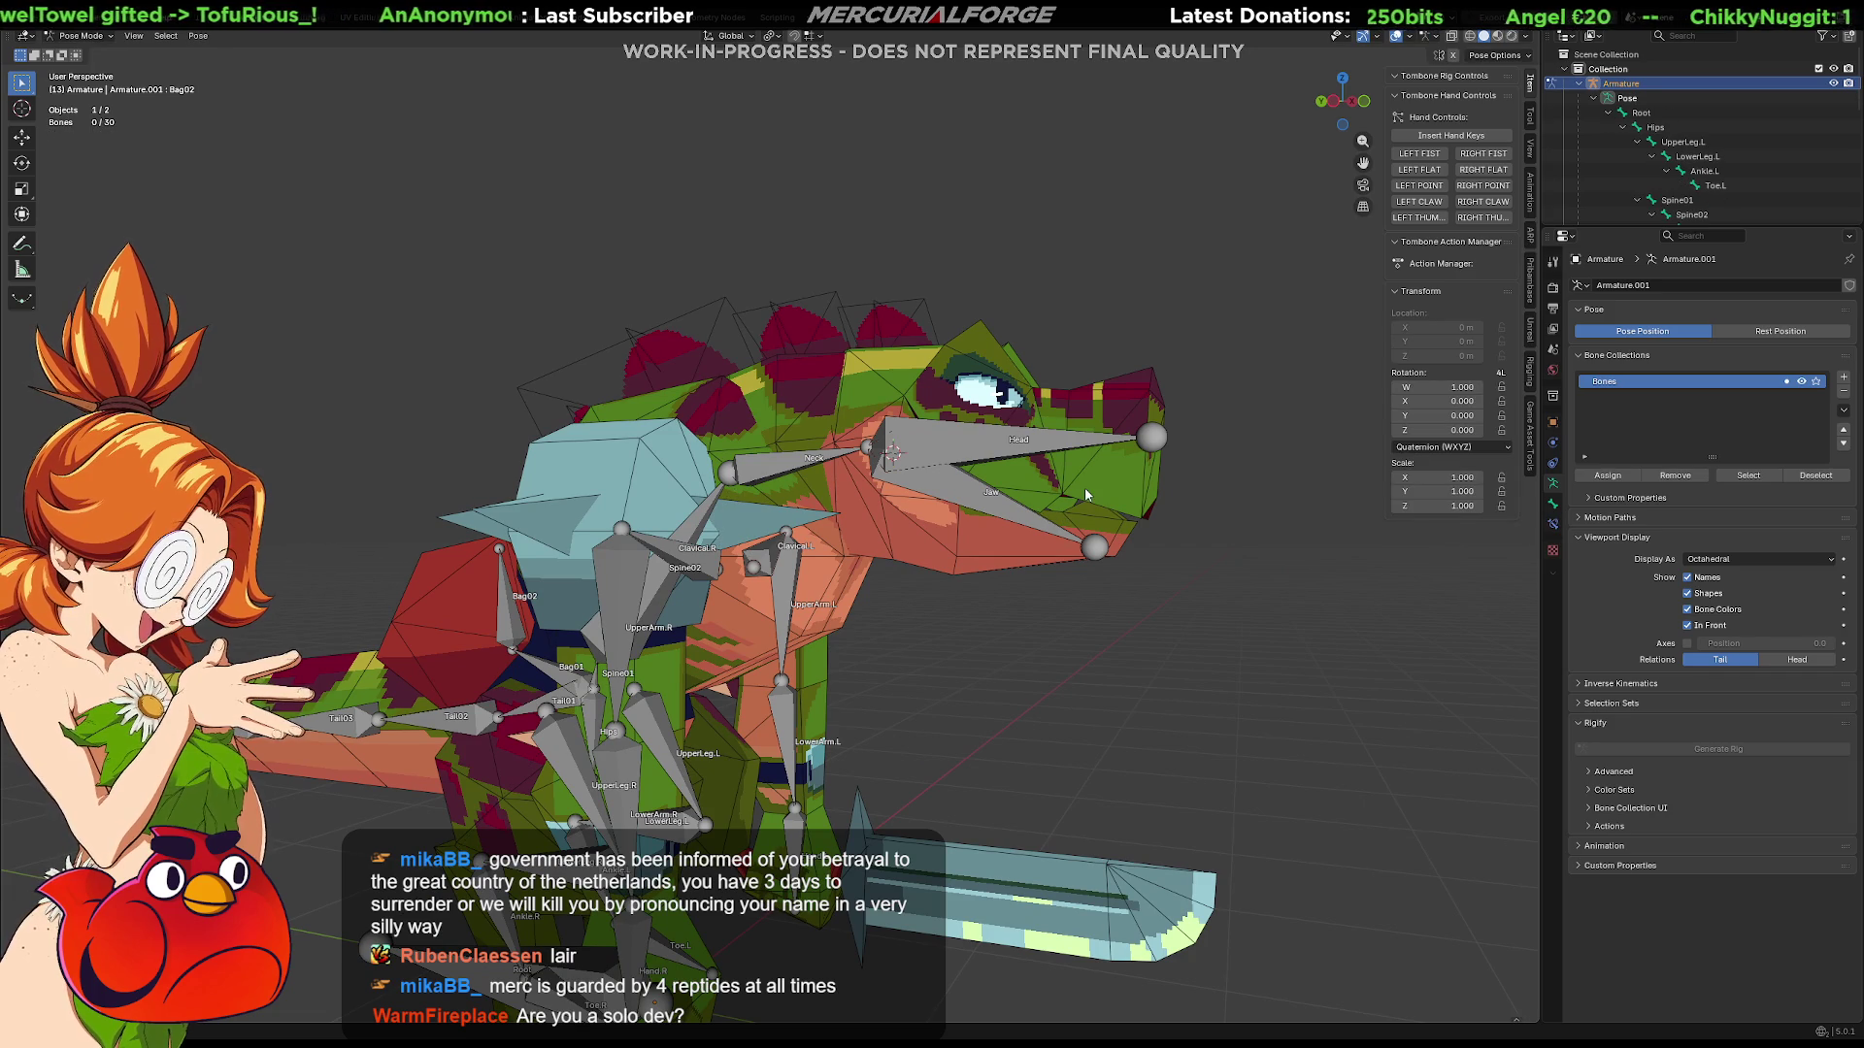
pyautogui.press('Tab')
pyautogui.moveTo(1085, 488)
pyautogui.mouseDown(button='middle')
pyautogui.moveTo(951, 706)
pyautogui.moveTo(1094, 480)
pyautogui.moveTo(946, 484)
pyautogui.mouseUp(button='middle')
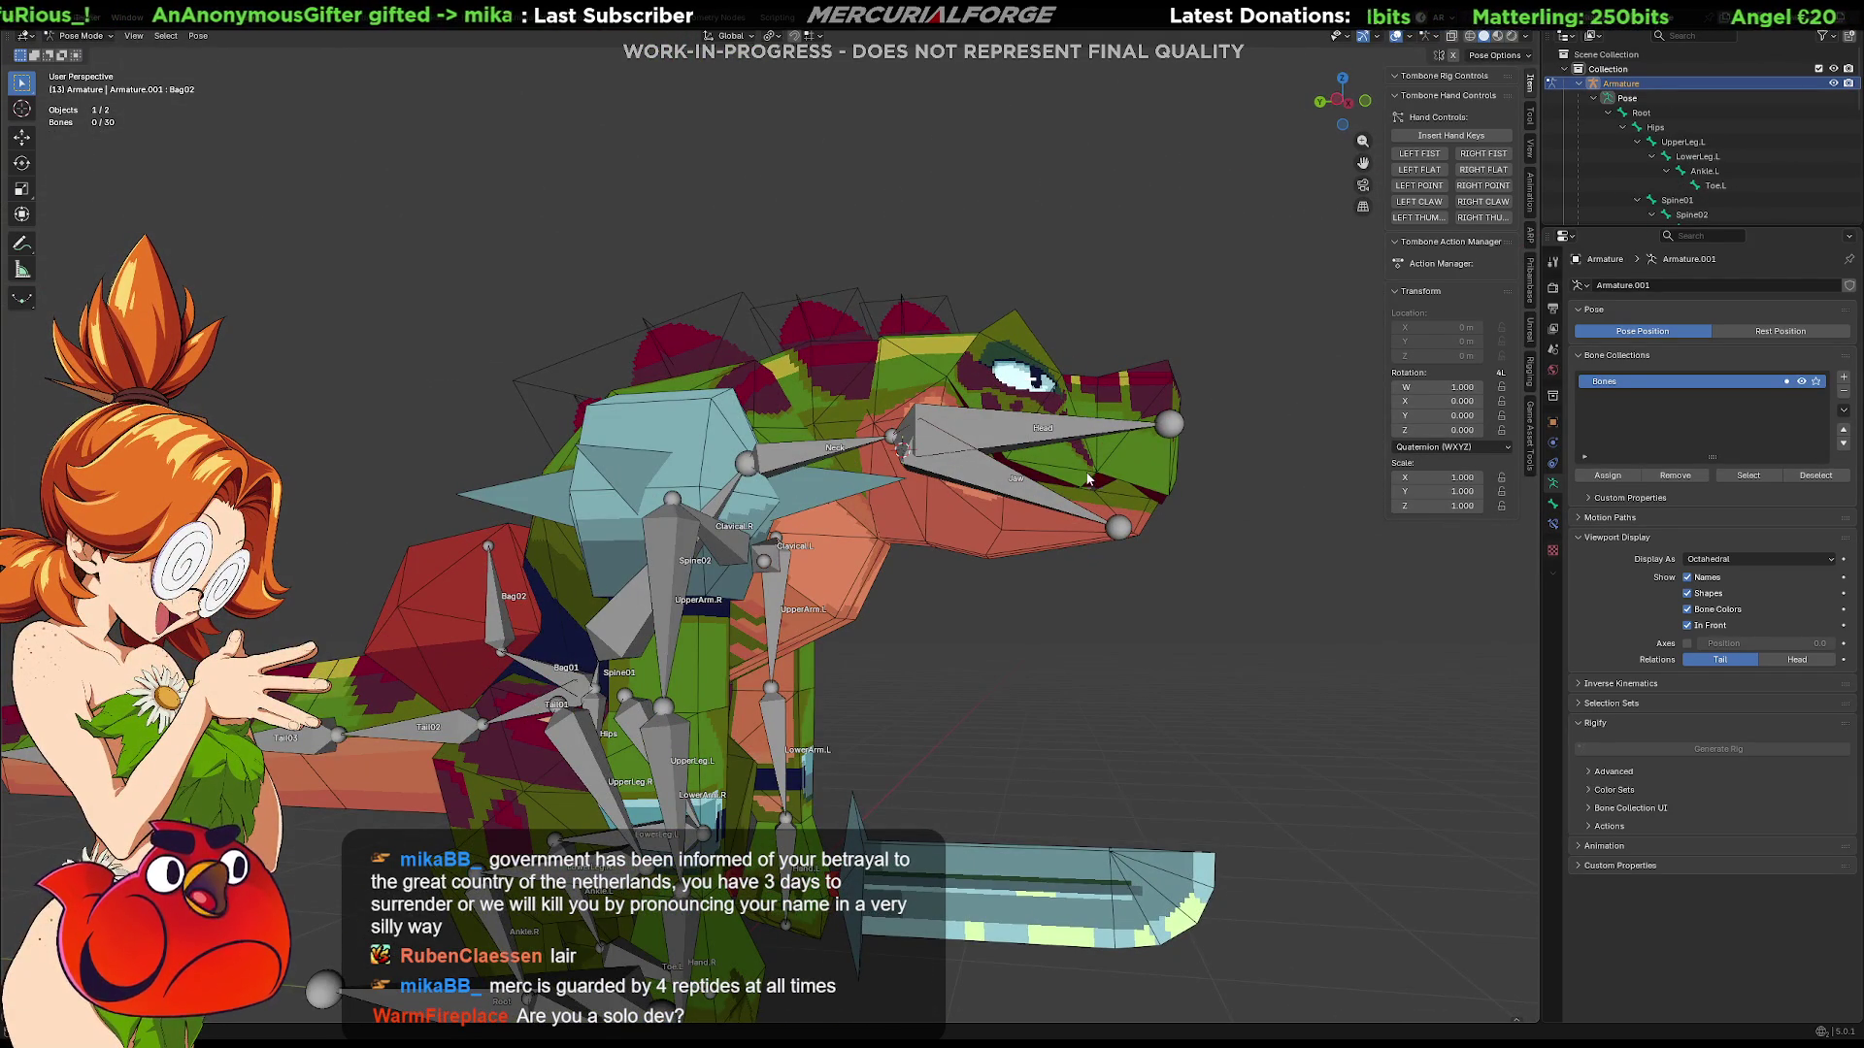
pyautogui.press('Tab')
pyautogui.press('Tab')
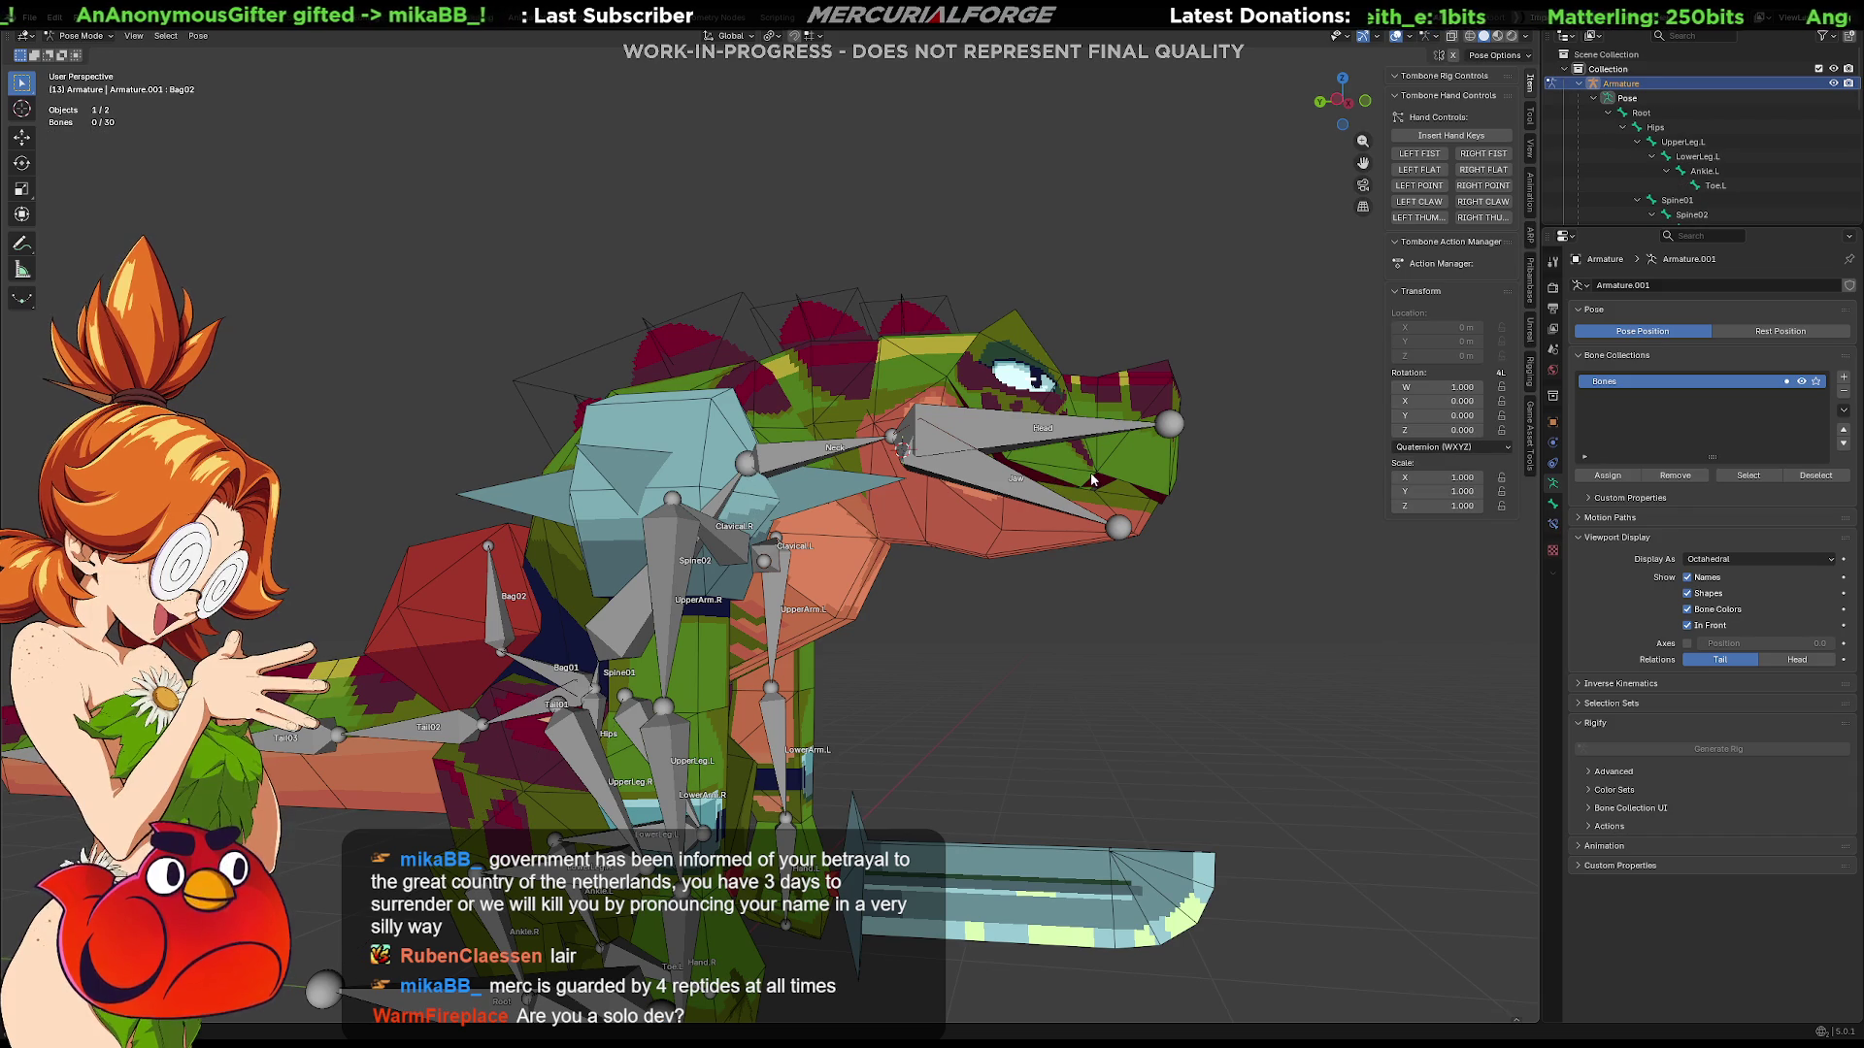
pyautogui.moveTo(947, 484)
pyautogui.mouseDown(button='middle')
pyautogui.moveTo(1116, 472)
pyautogui.moveTo(1031, 486)
pyautogui.mouseUp(button='middle')
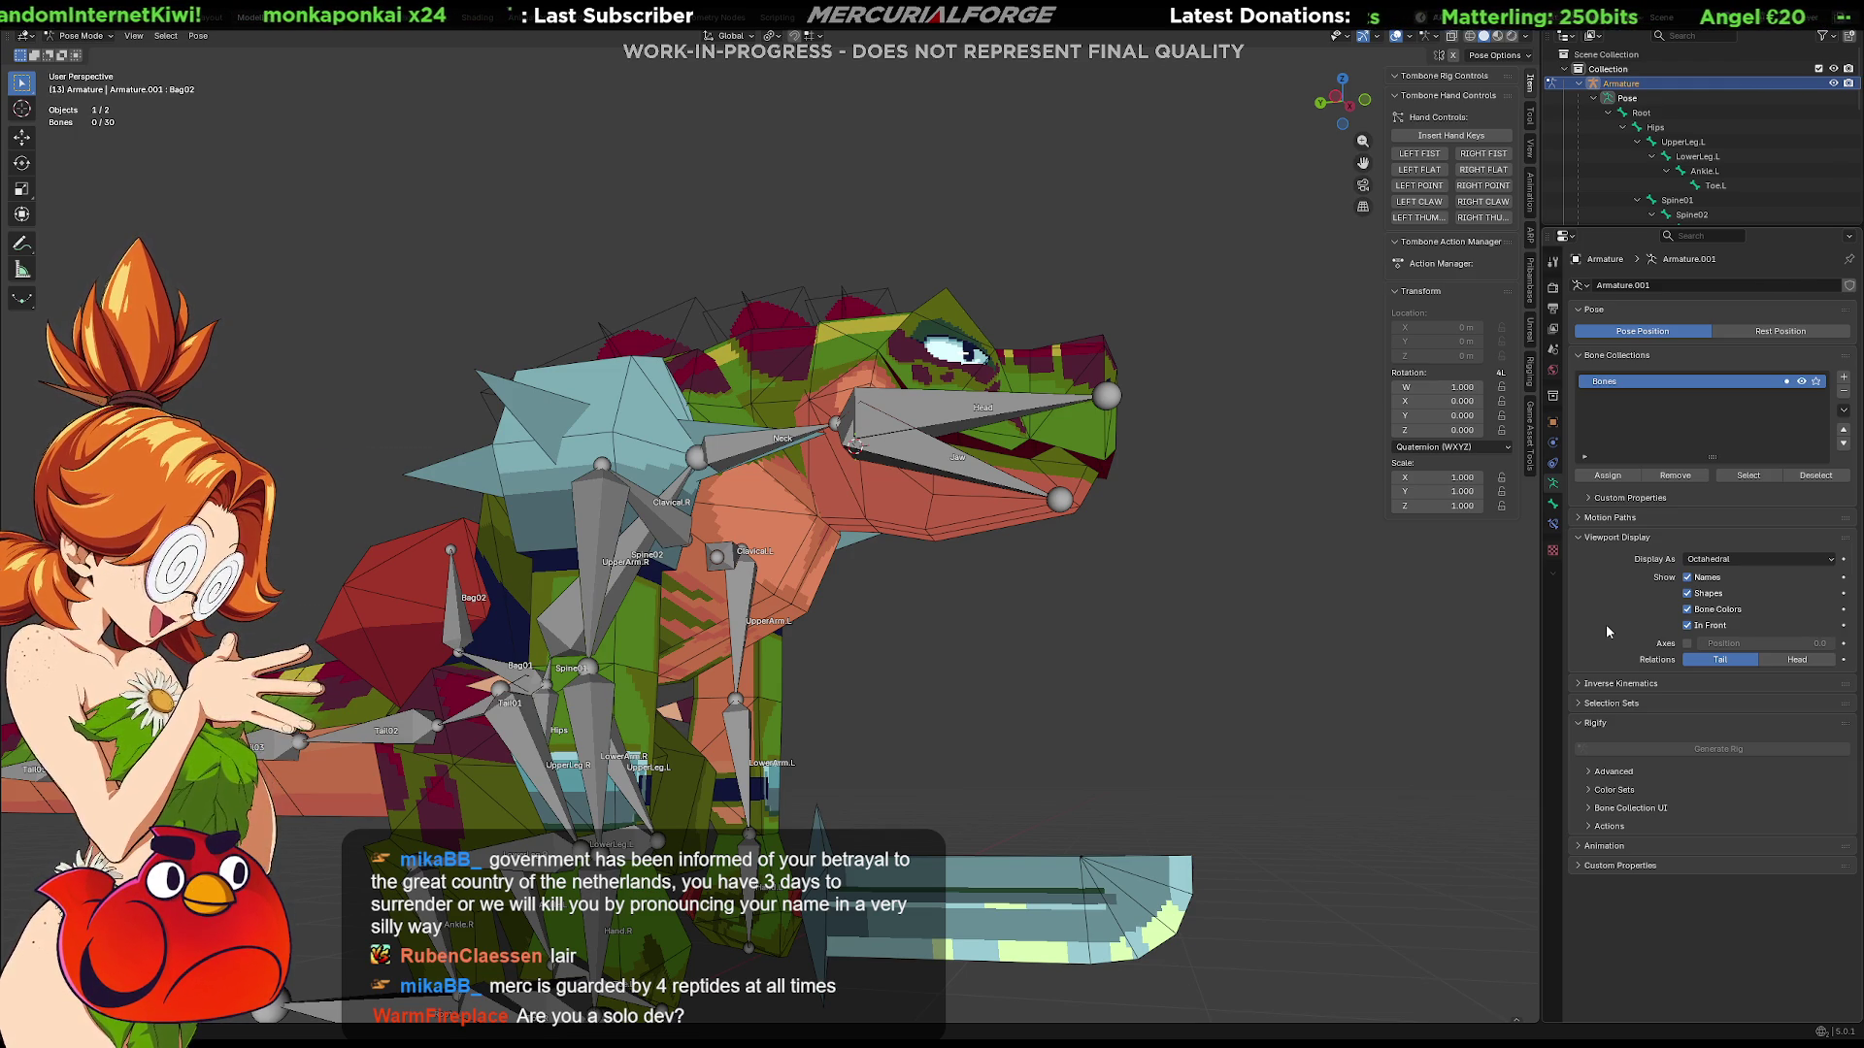
pyautogui.press('Tab')
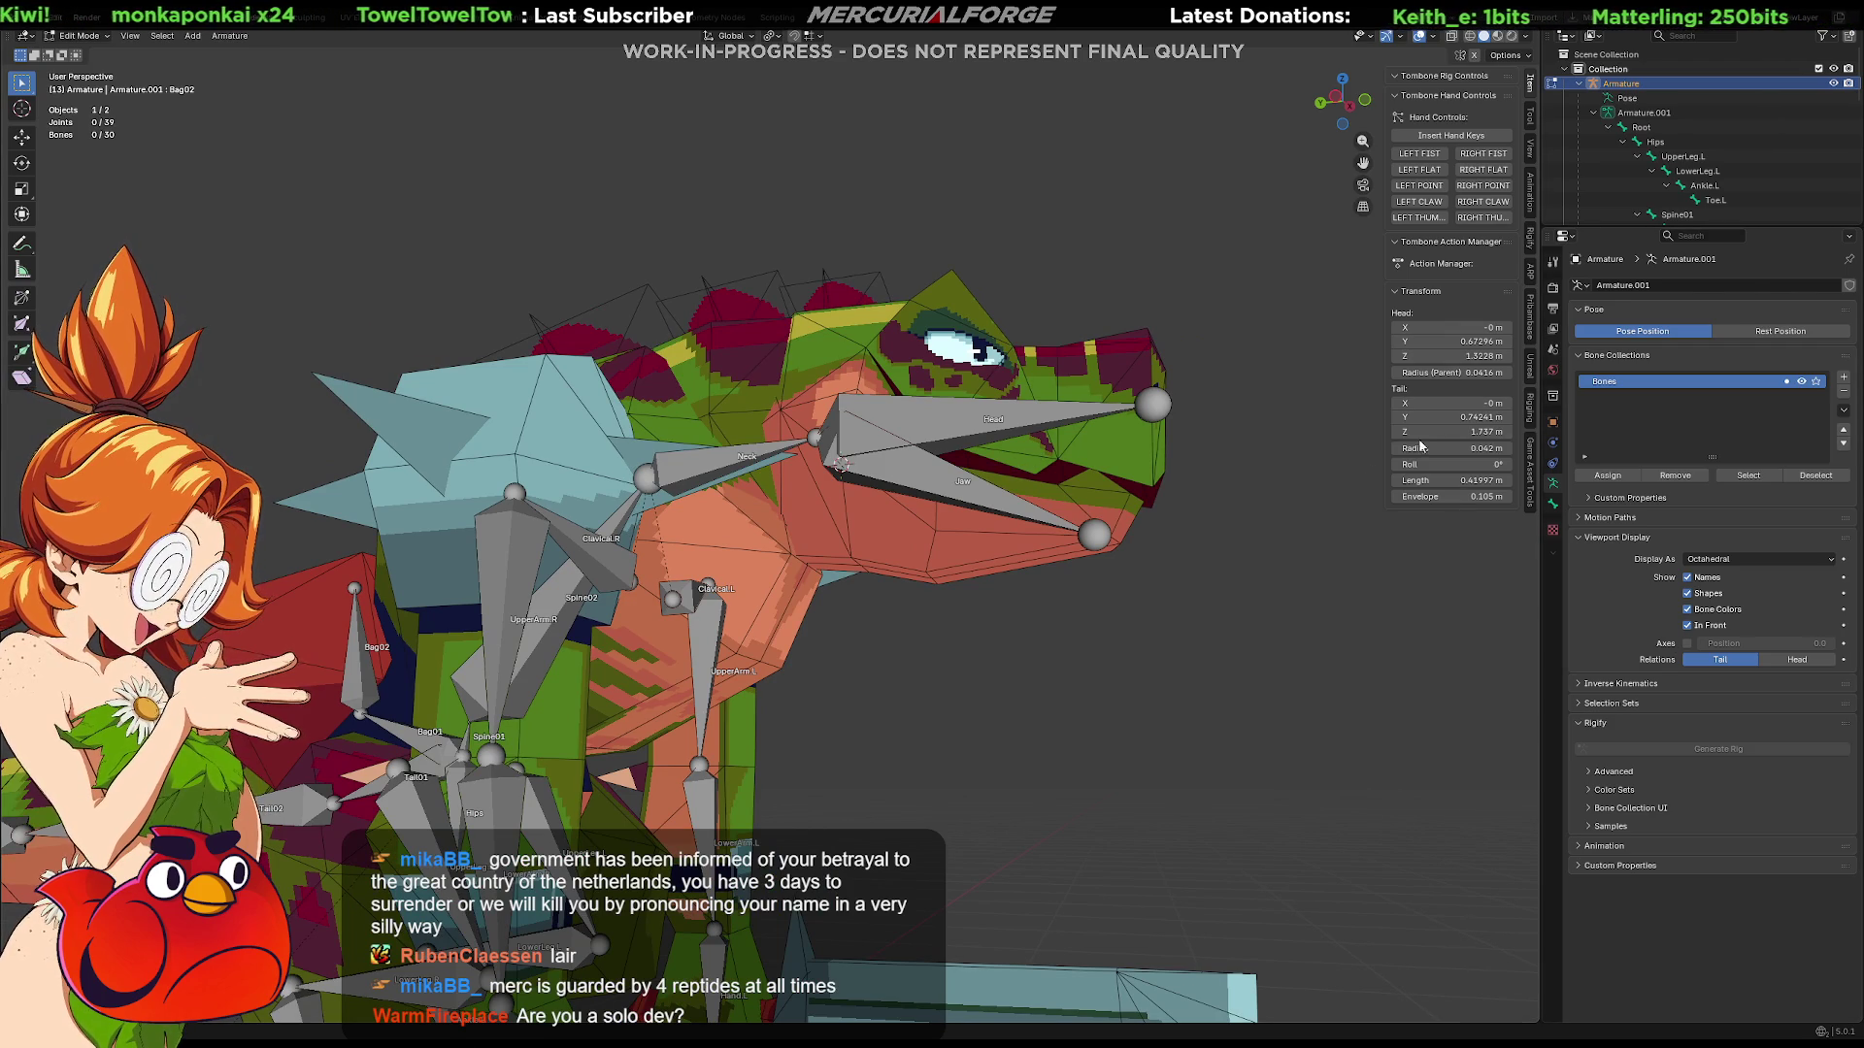
# Step: Put Reptile_Grunt in Edit Mode and select a bag vertex to confirm Bag02 1.0, Head 0.0
pyautogui.hotkey('ctrl', 'Tab')
pyautogui.click(927, 475)
pyautogui.click(1054, 475)
pyautogui.hotkey('ctrl', 'Tab')
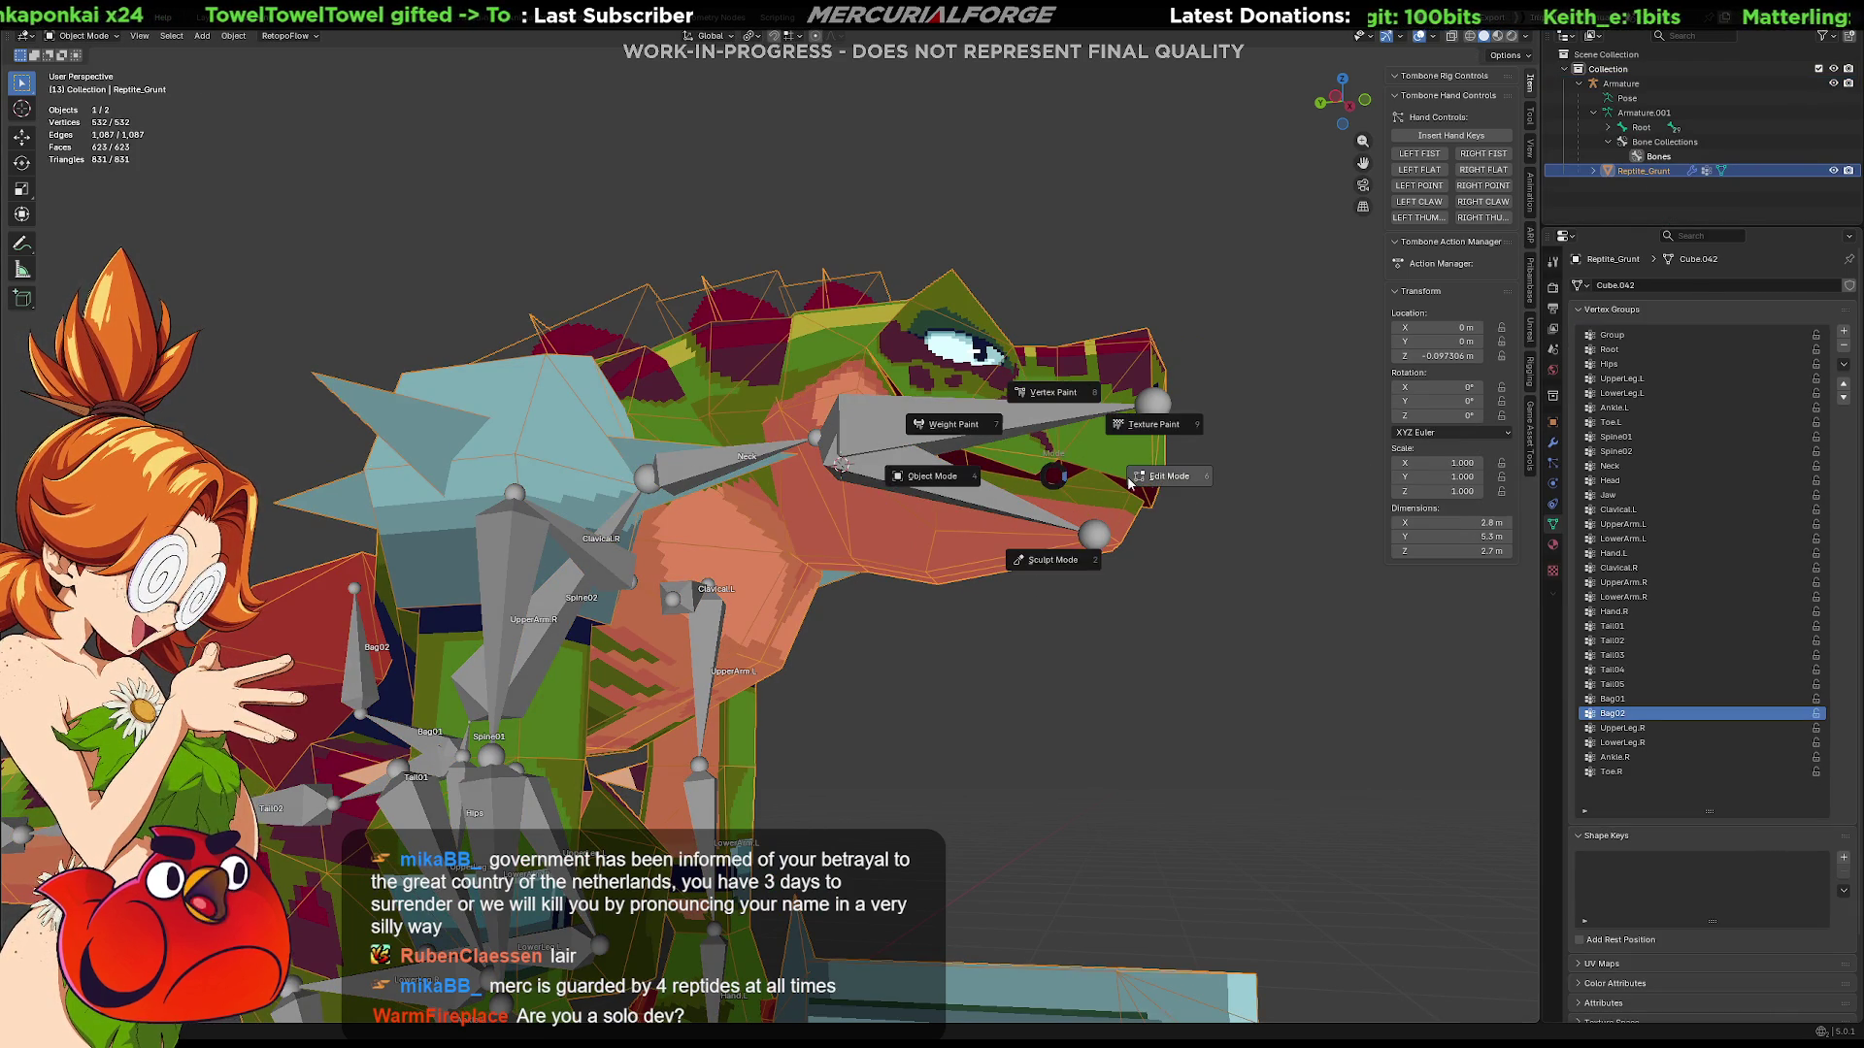
pyautogui.click(1128, 482)
pyautogui.click(1035, 475)
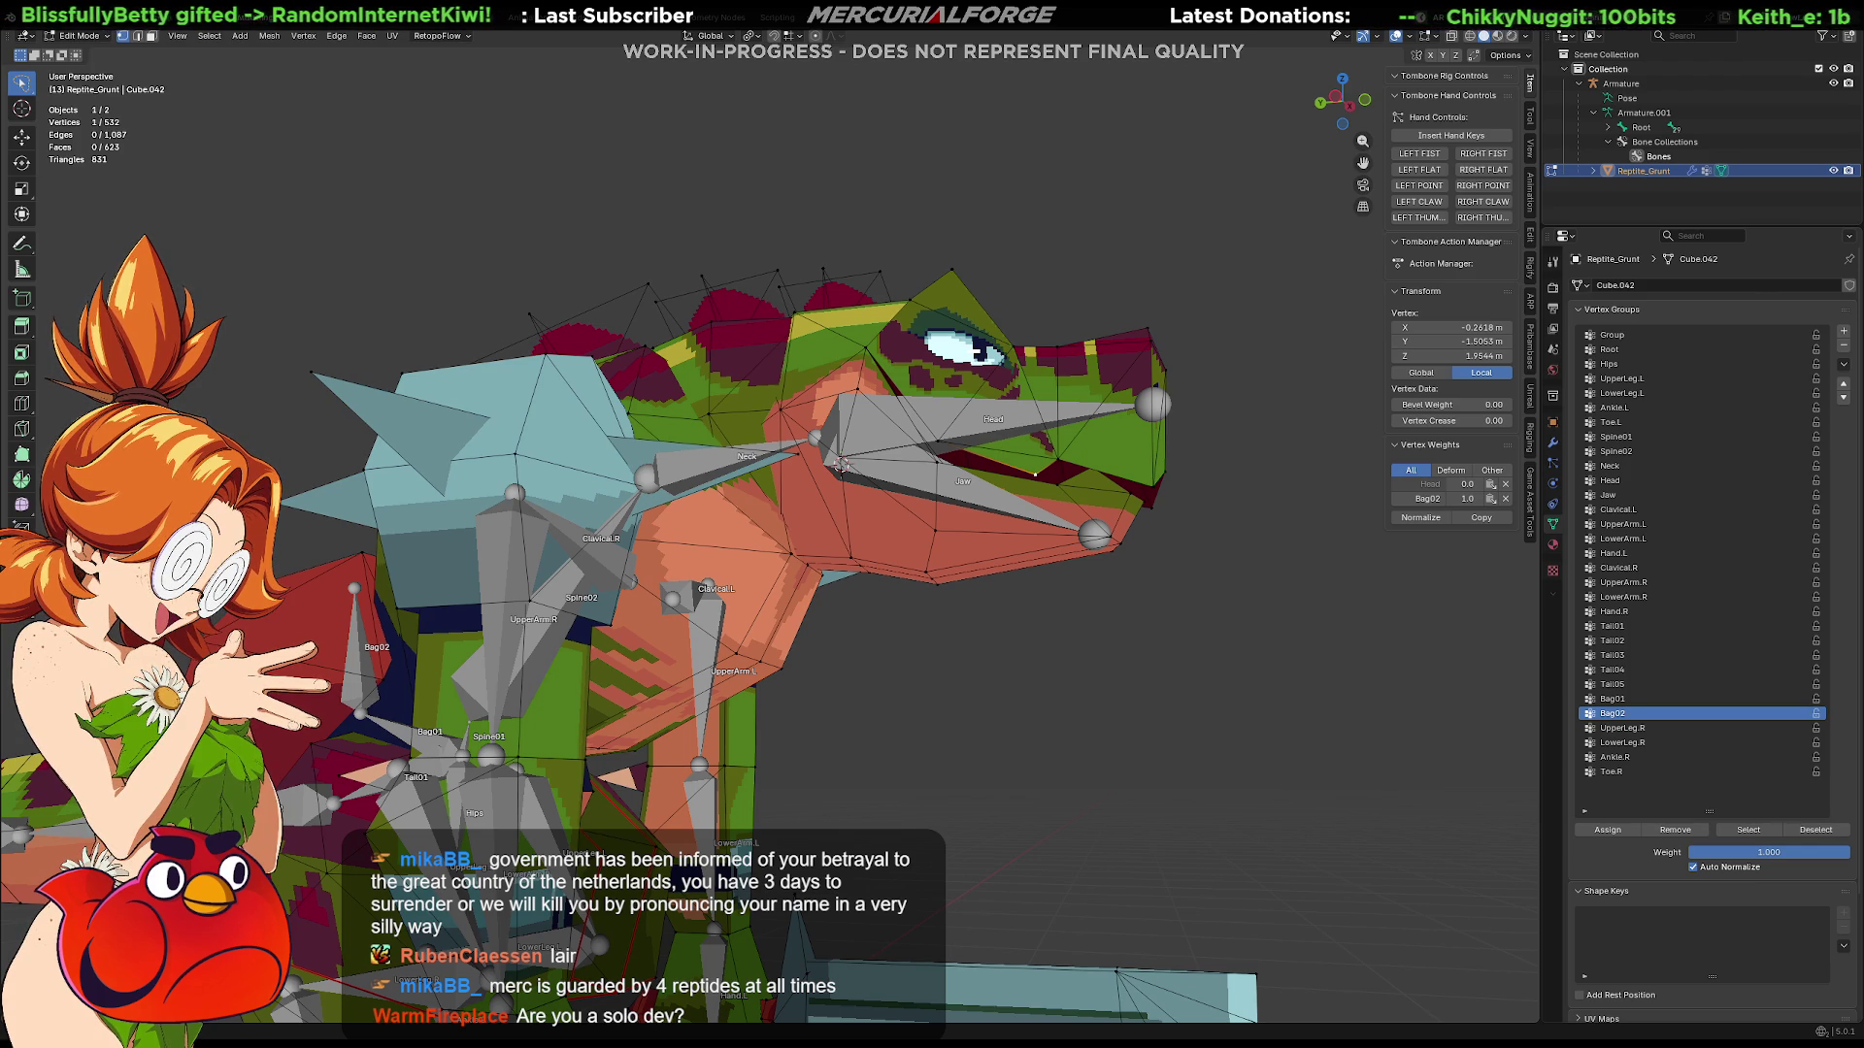
pyautogui.moveTo(971, 539); pyautogui.dragTo(1044, 541, button='middle')
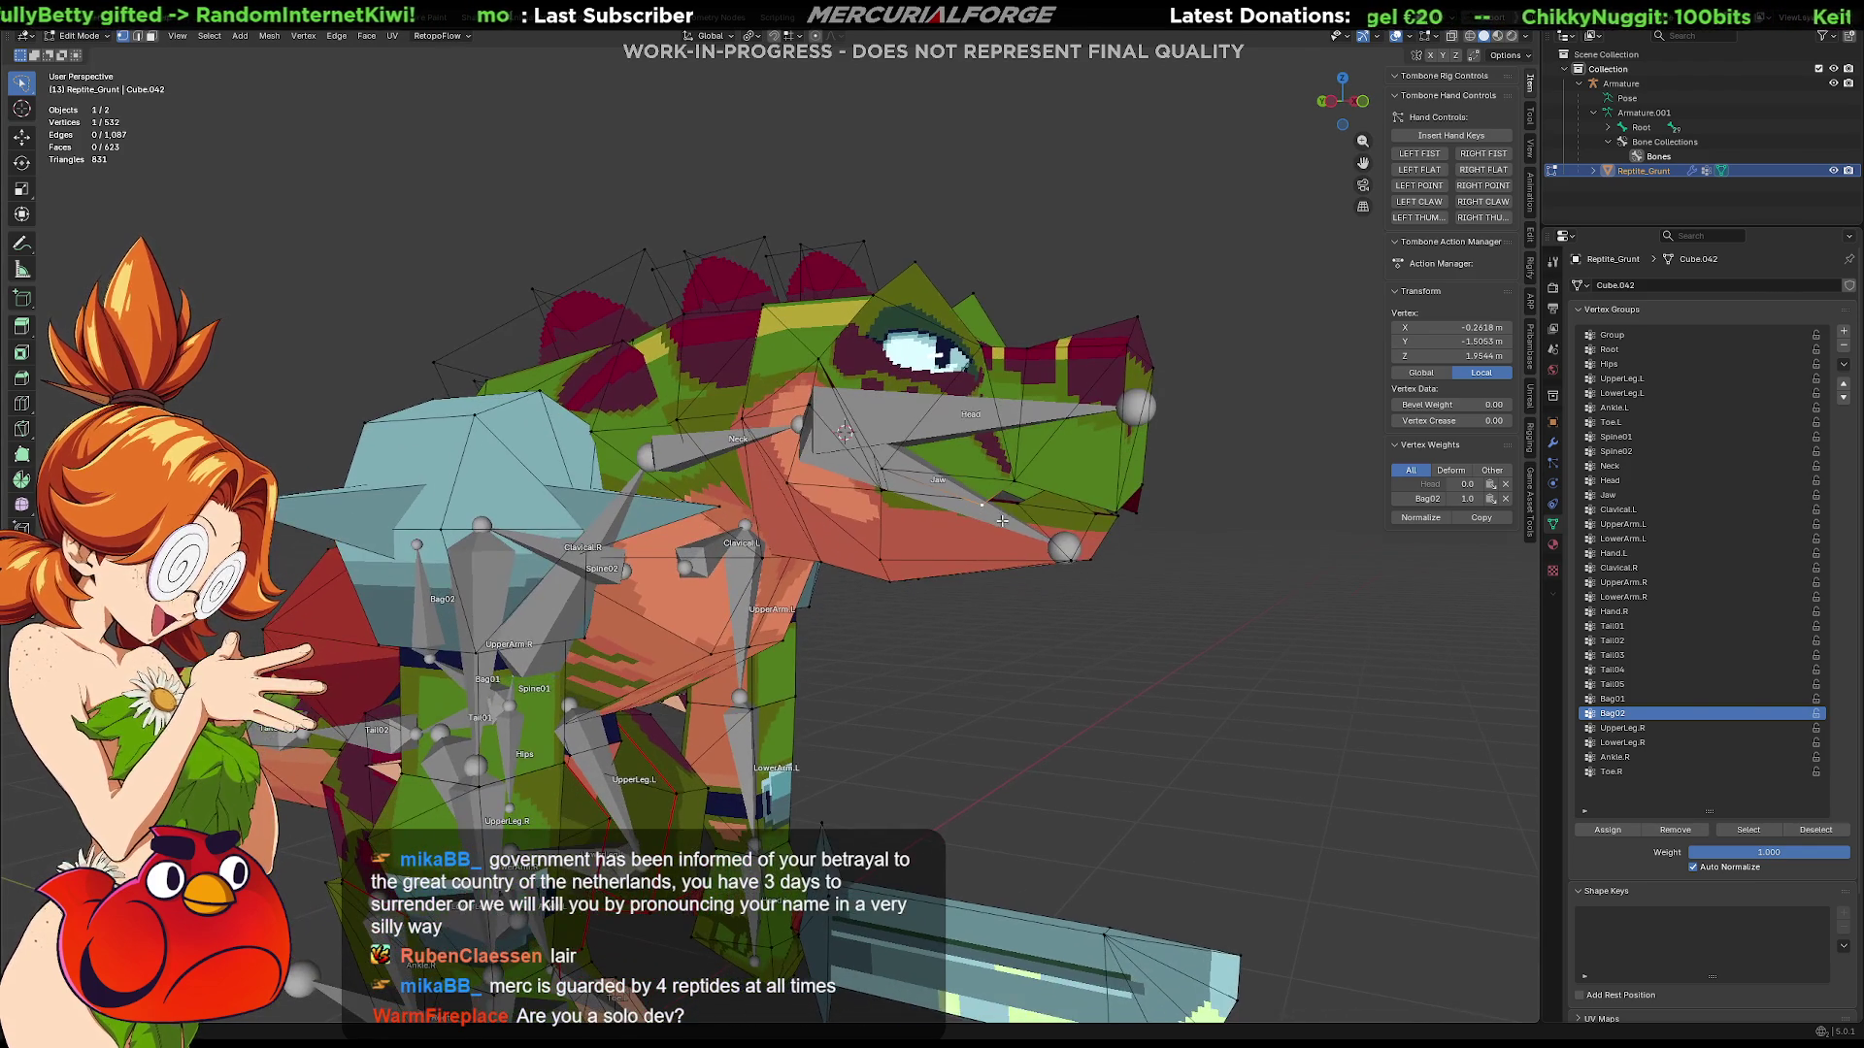
pyautogui.hotkey('ctrl', 'Tab')
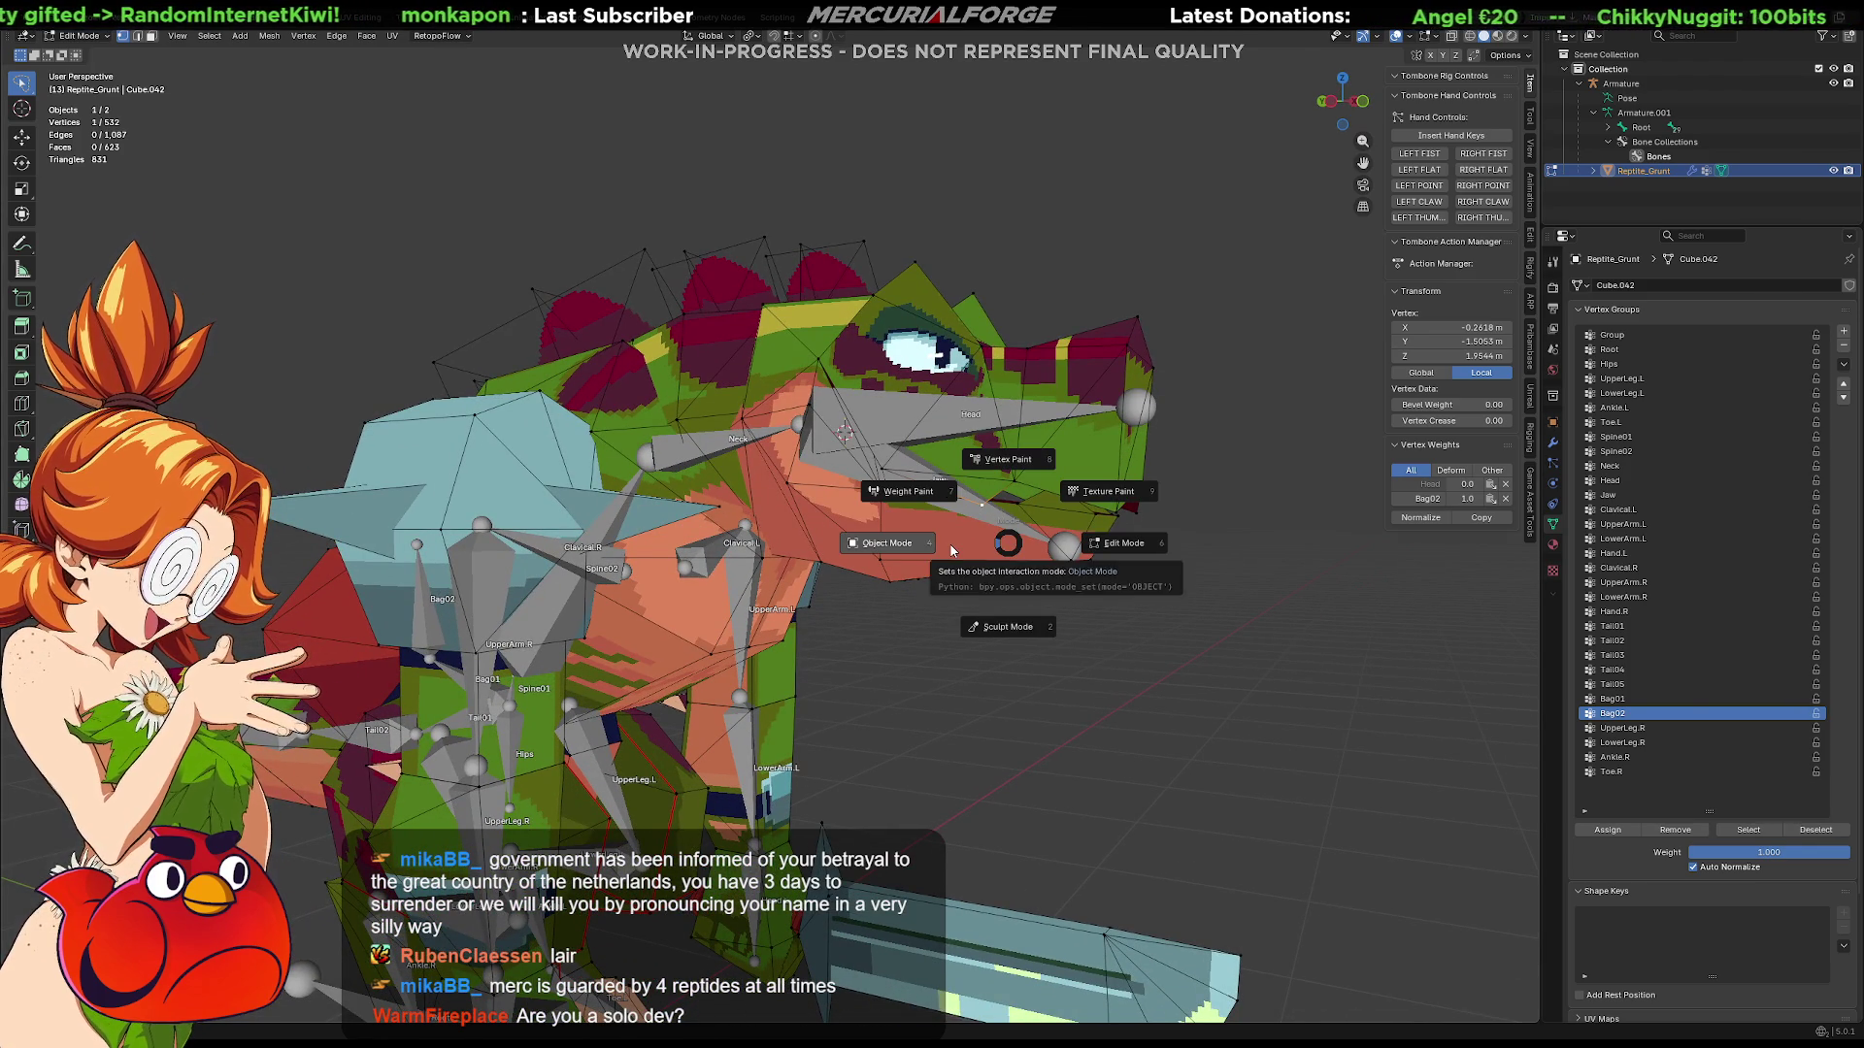
# Step: Inspect the mesh in Weight Paint mode, then return to Edit Mode to read the vertex's Head and Bag02 weights
pyautogui.click(930, 489)
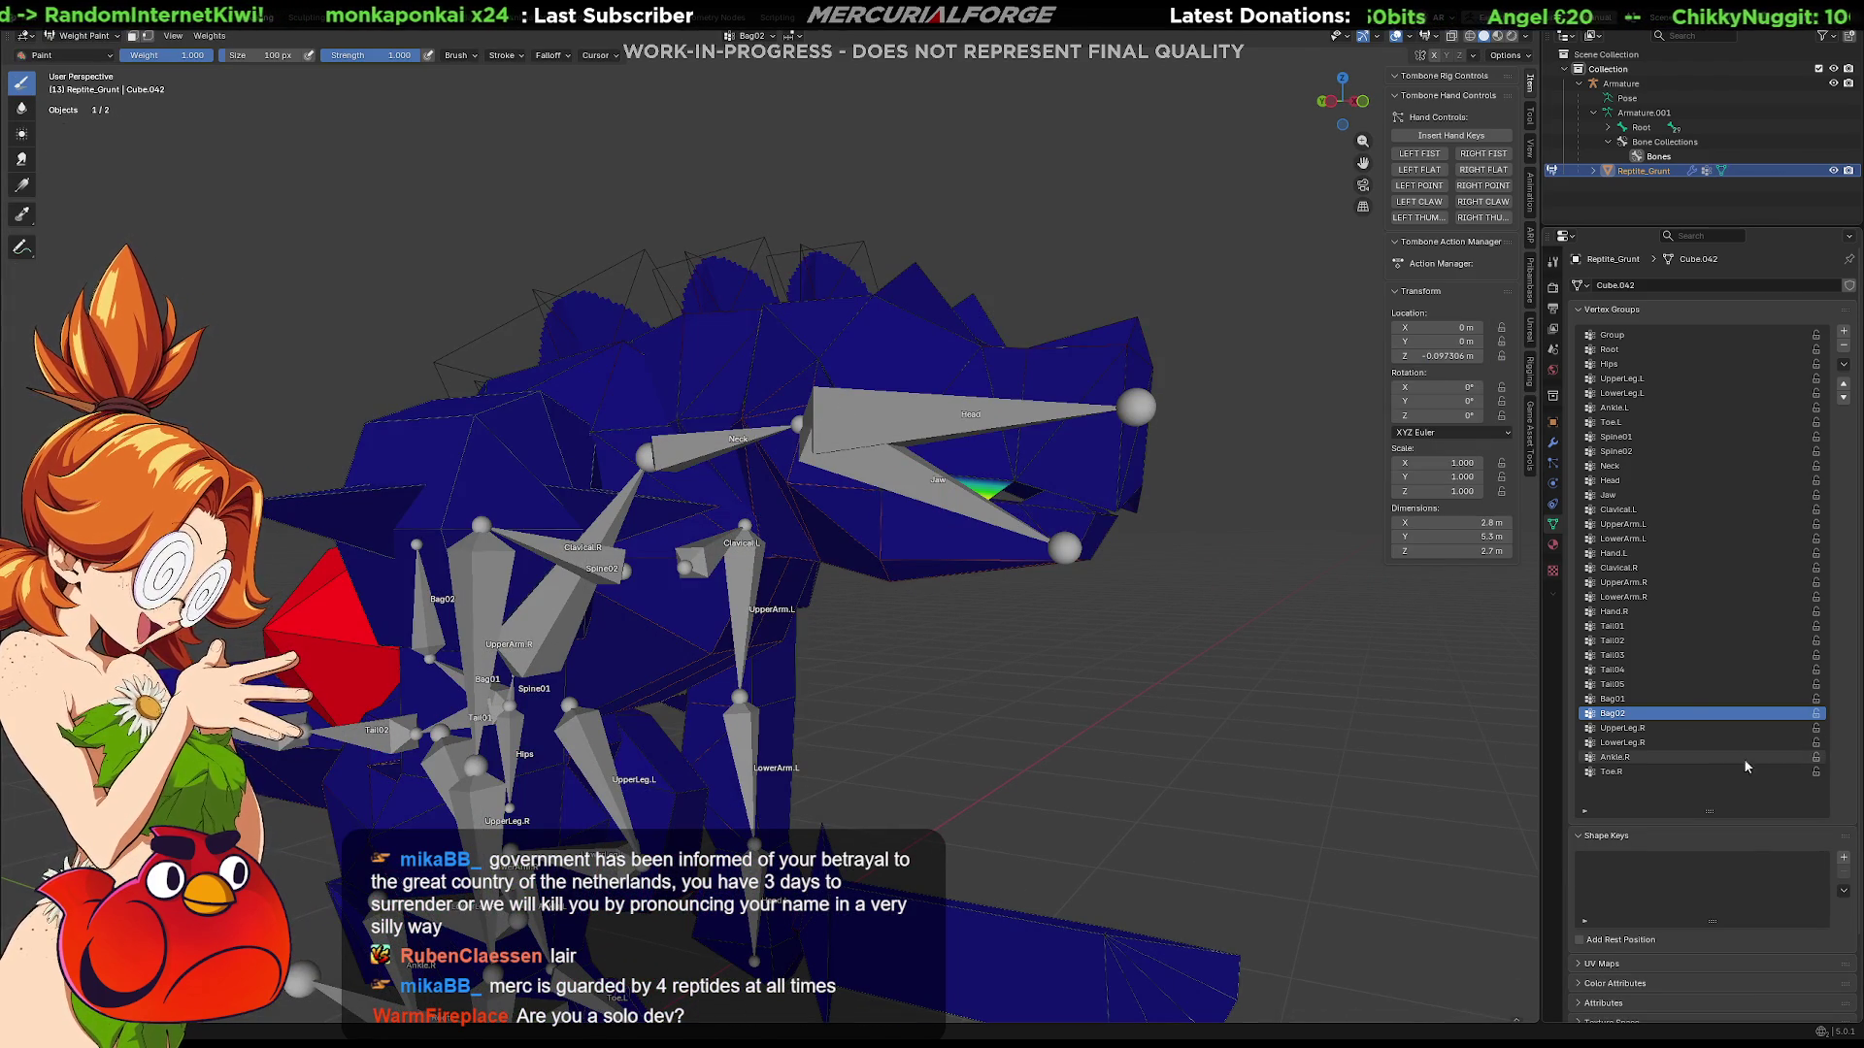
pyautogui.keyDown('ctrl'); pyautogui.scroll(-4, 1633, 774); pyautogui.keyUp('ctrl')
pyautogui.keyDown('ctrl'); pyautogui.scroll(7, 1632, 775); pyautogui.keyUp('ctrl')
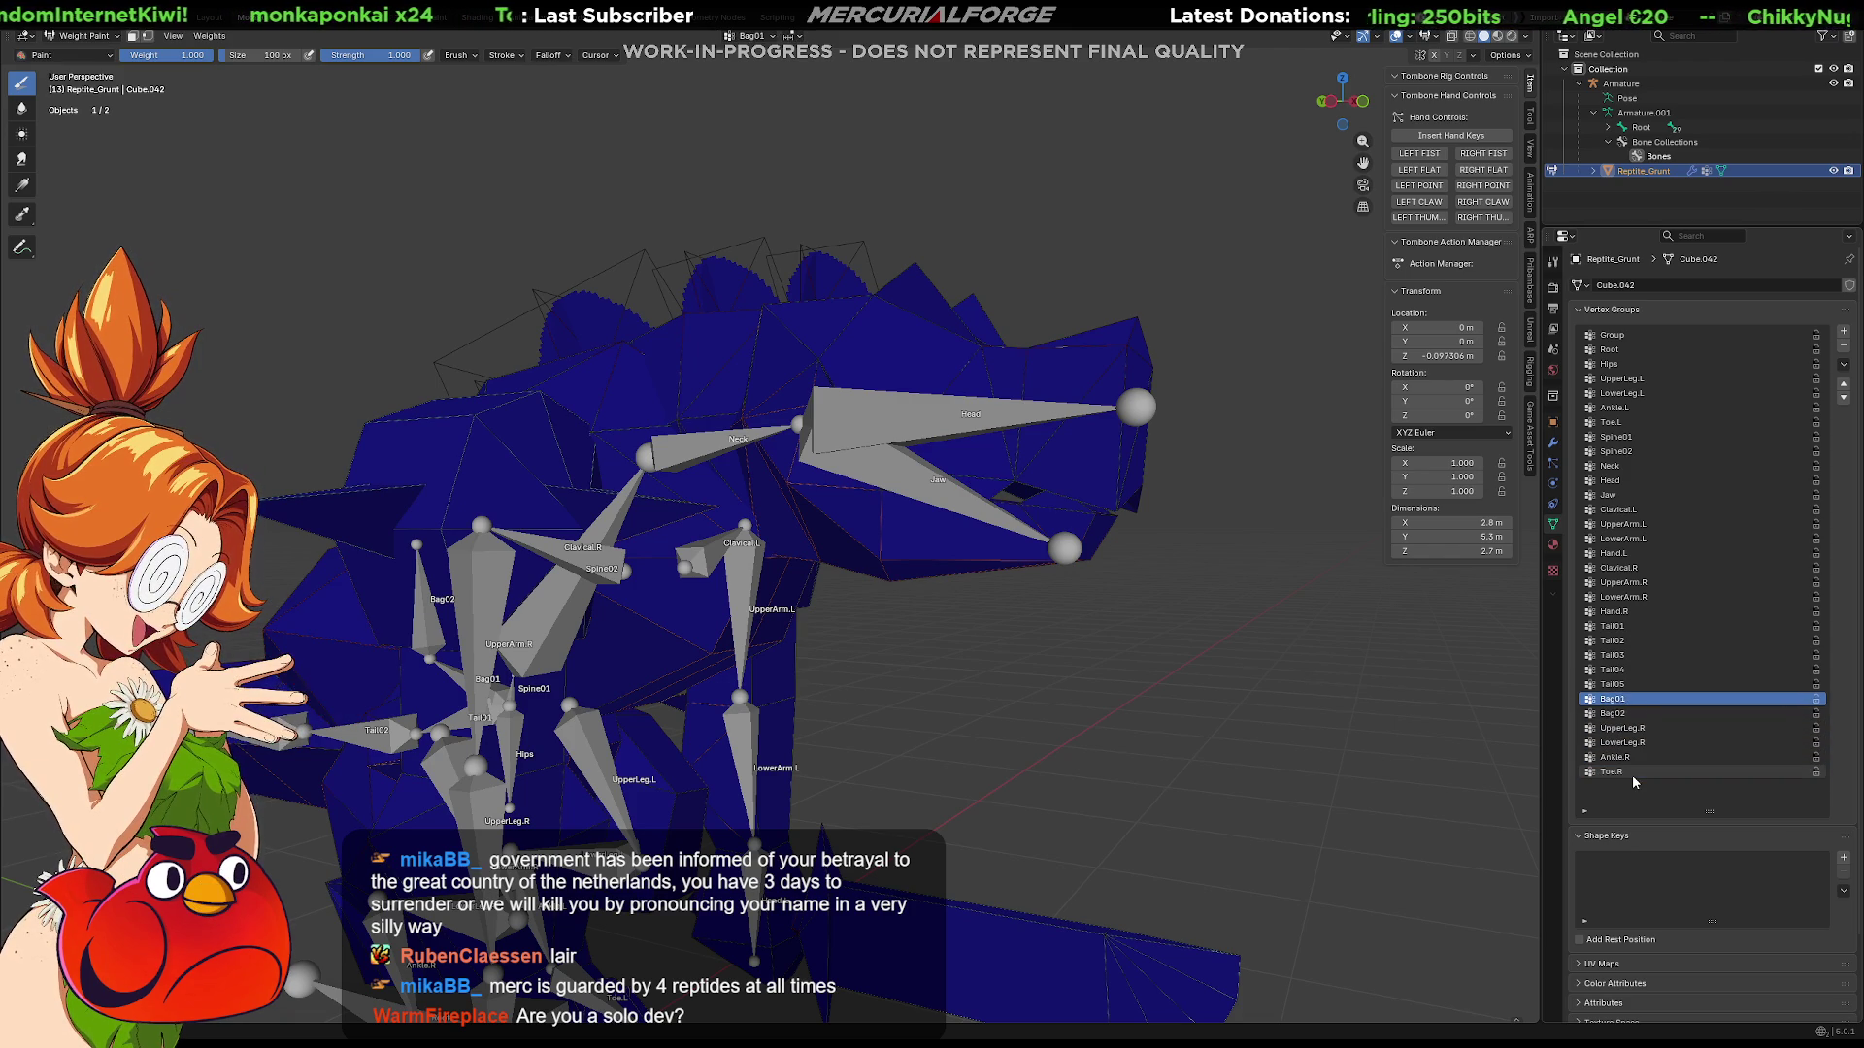
pyautogui.keyDown('ctrl'); pyautogui.scroll(12, 1633, 775); pyautogui.keyUp('ctrl')
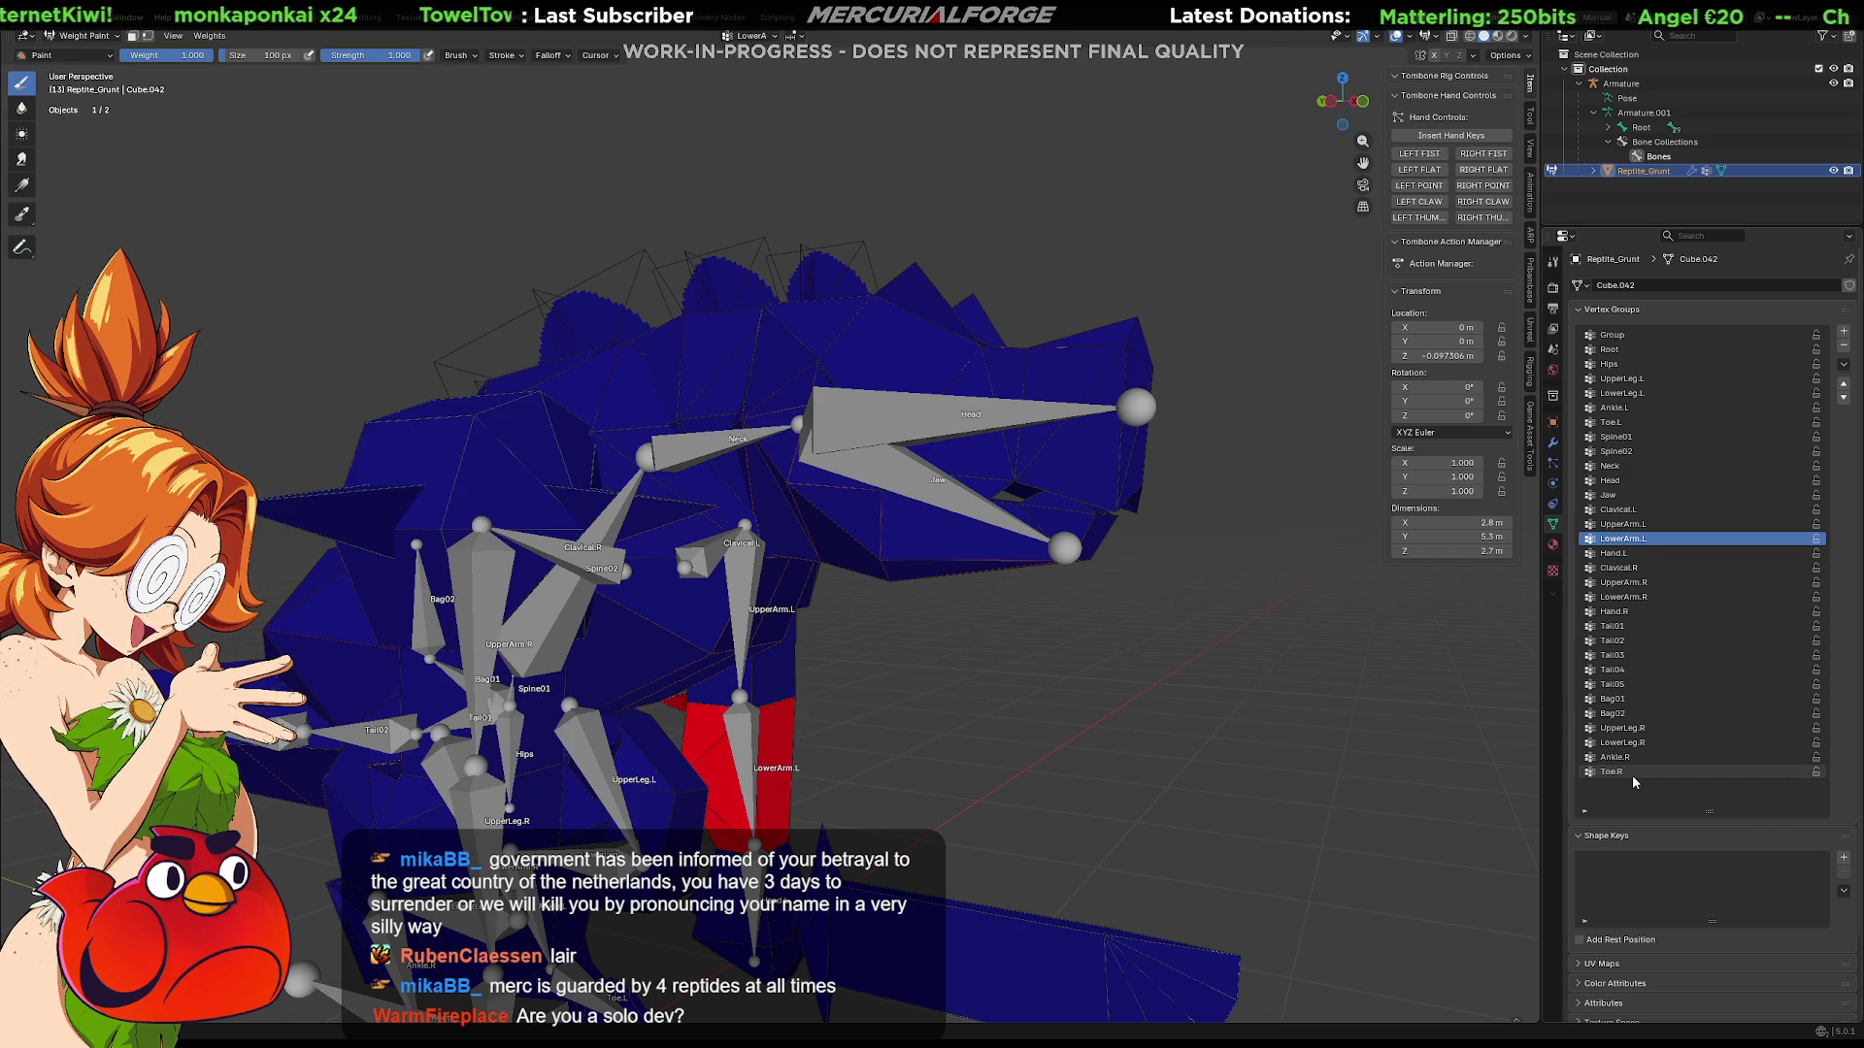
pyautogui.keyDown('ctrl'); pyautogui.scroll(1, 1632, 774); pyautogui.keyUp('ctrl')
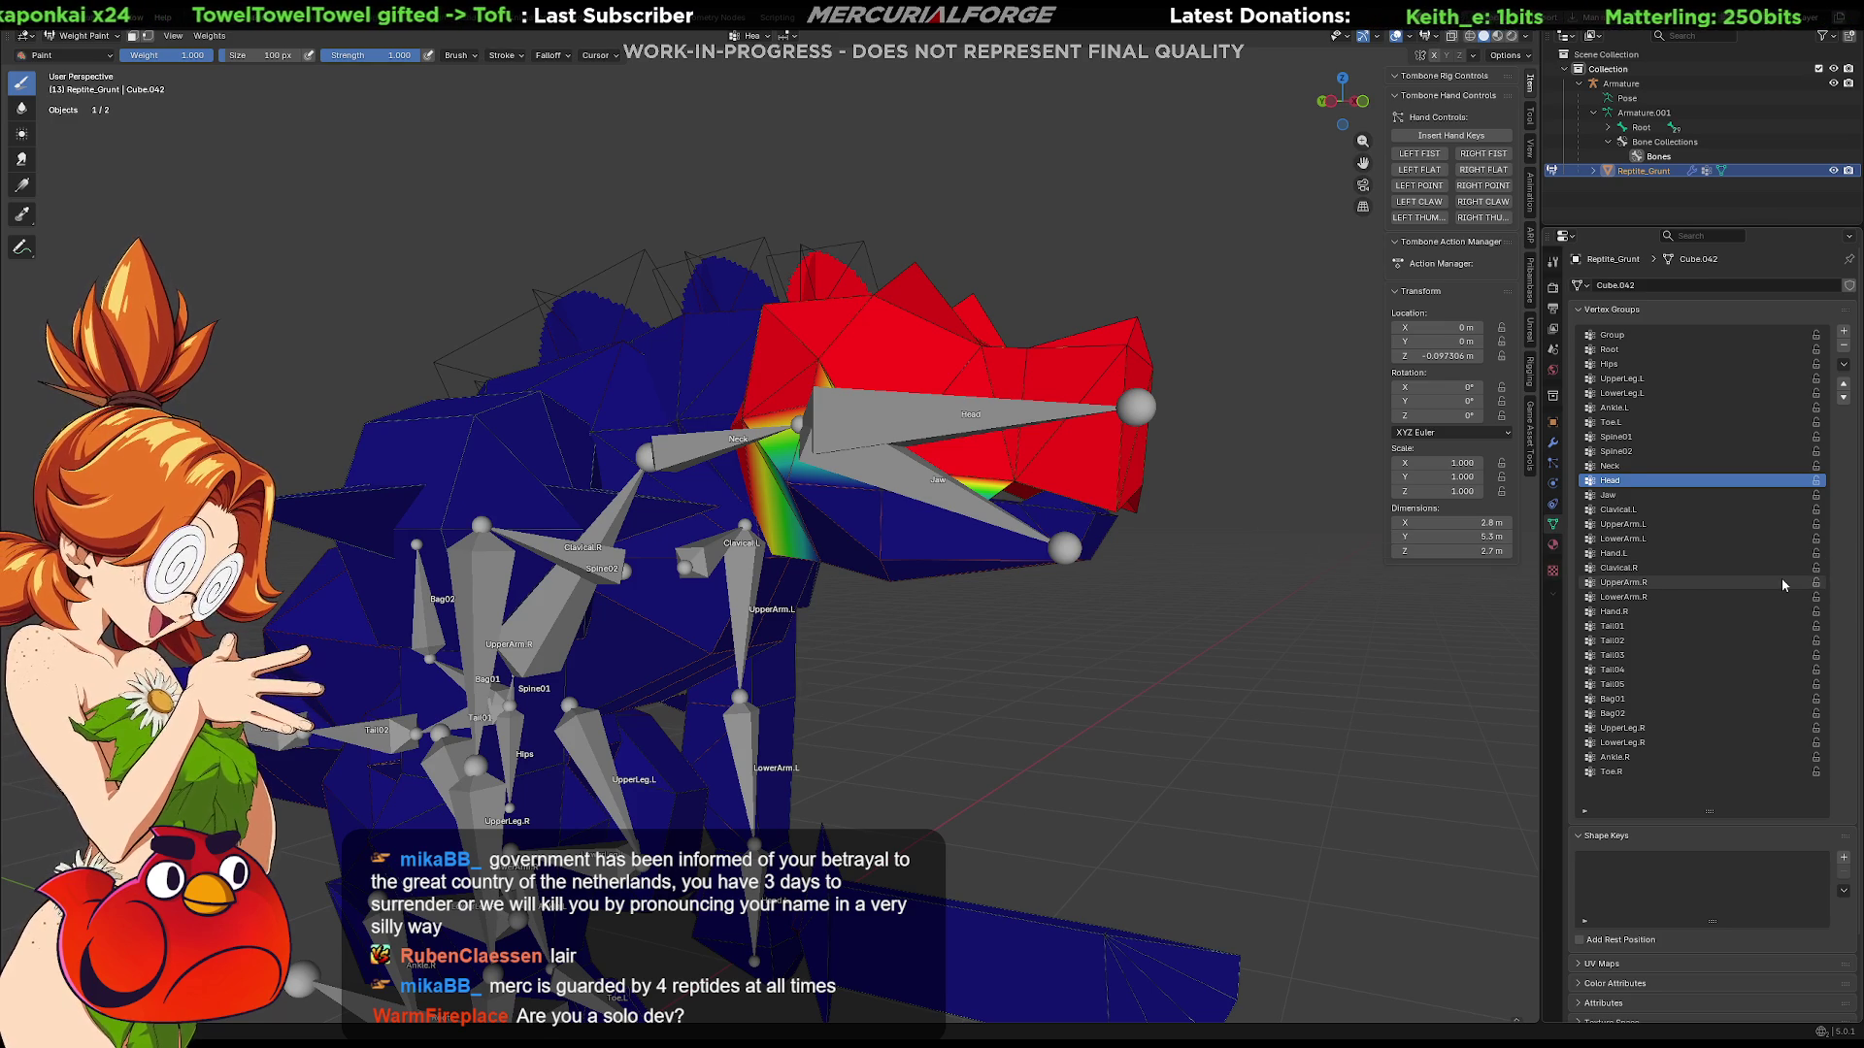
pyautogui.keyDown('ctrl'); pyautogui.scroll(9, 1782, 584); pyautogui.keyUp('ctrl')
pyautogui.keyDown('ctrl'); pyautogui.scroll(1, 1781, 578); pyautogui.keyUp('ctrl')
pyautogui.keyDown('ctrl'); pyautogui.scroll(-16, 1780, 578); pyautogui.keyUp('ctrl')
pyautogui.keyDown('ctrl'); pyautogui.scroll(6, 1780, 573); pyautogui.keyUp('ctrl')
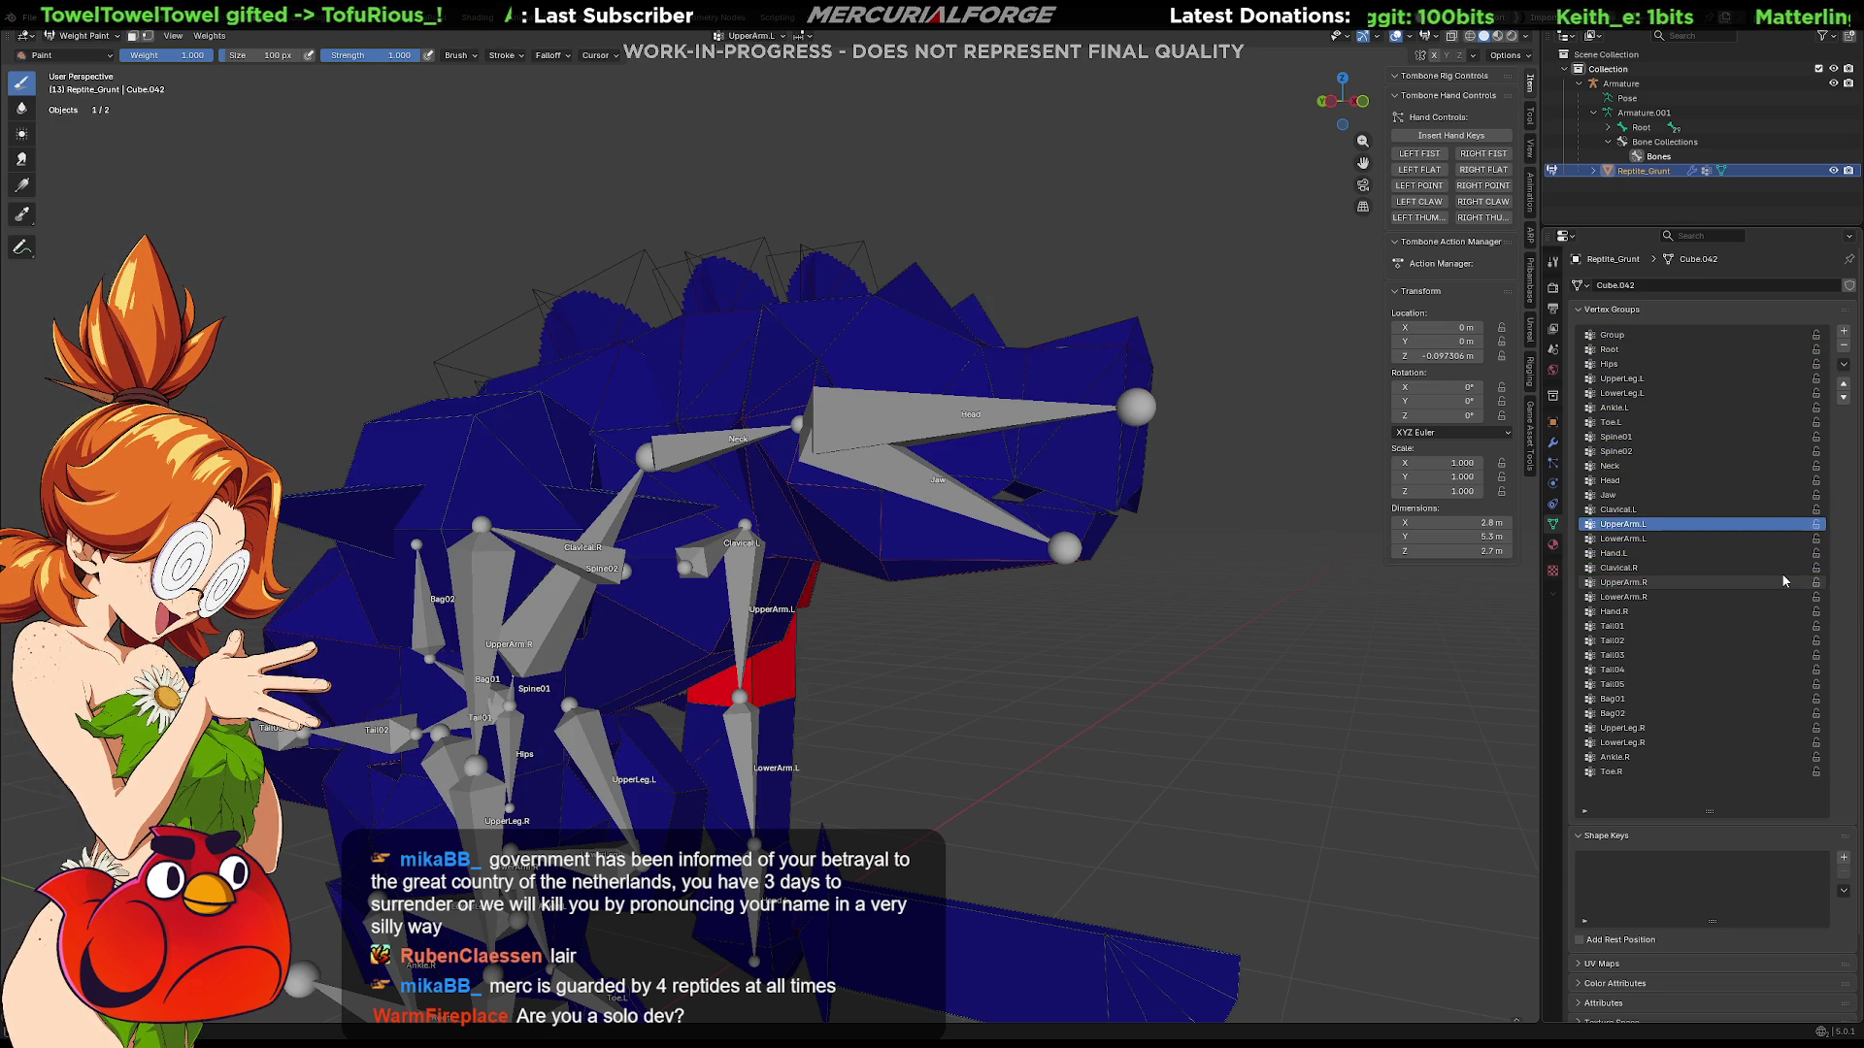
pyautogui.moveTo(1349, 639)
pyautogui.mouseDown(button='middle')
pyautogui.moveTo(1261, 687)
pyautogui.moveTo(1116, 685)
pyautogui.moveTo(1312, 677)
pyautogui.mouseUp(button='middle')
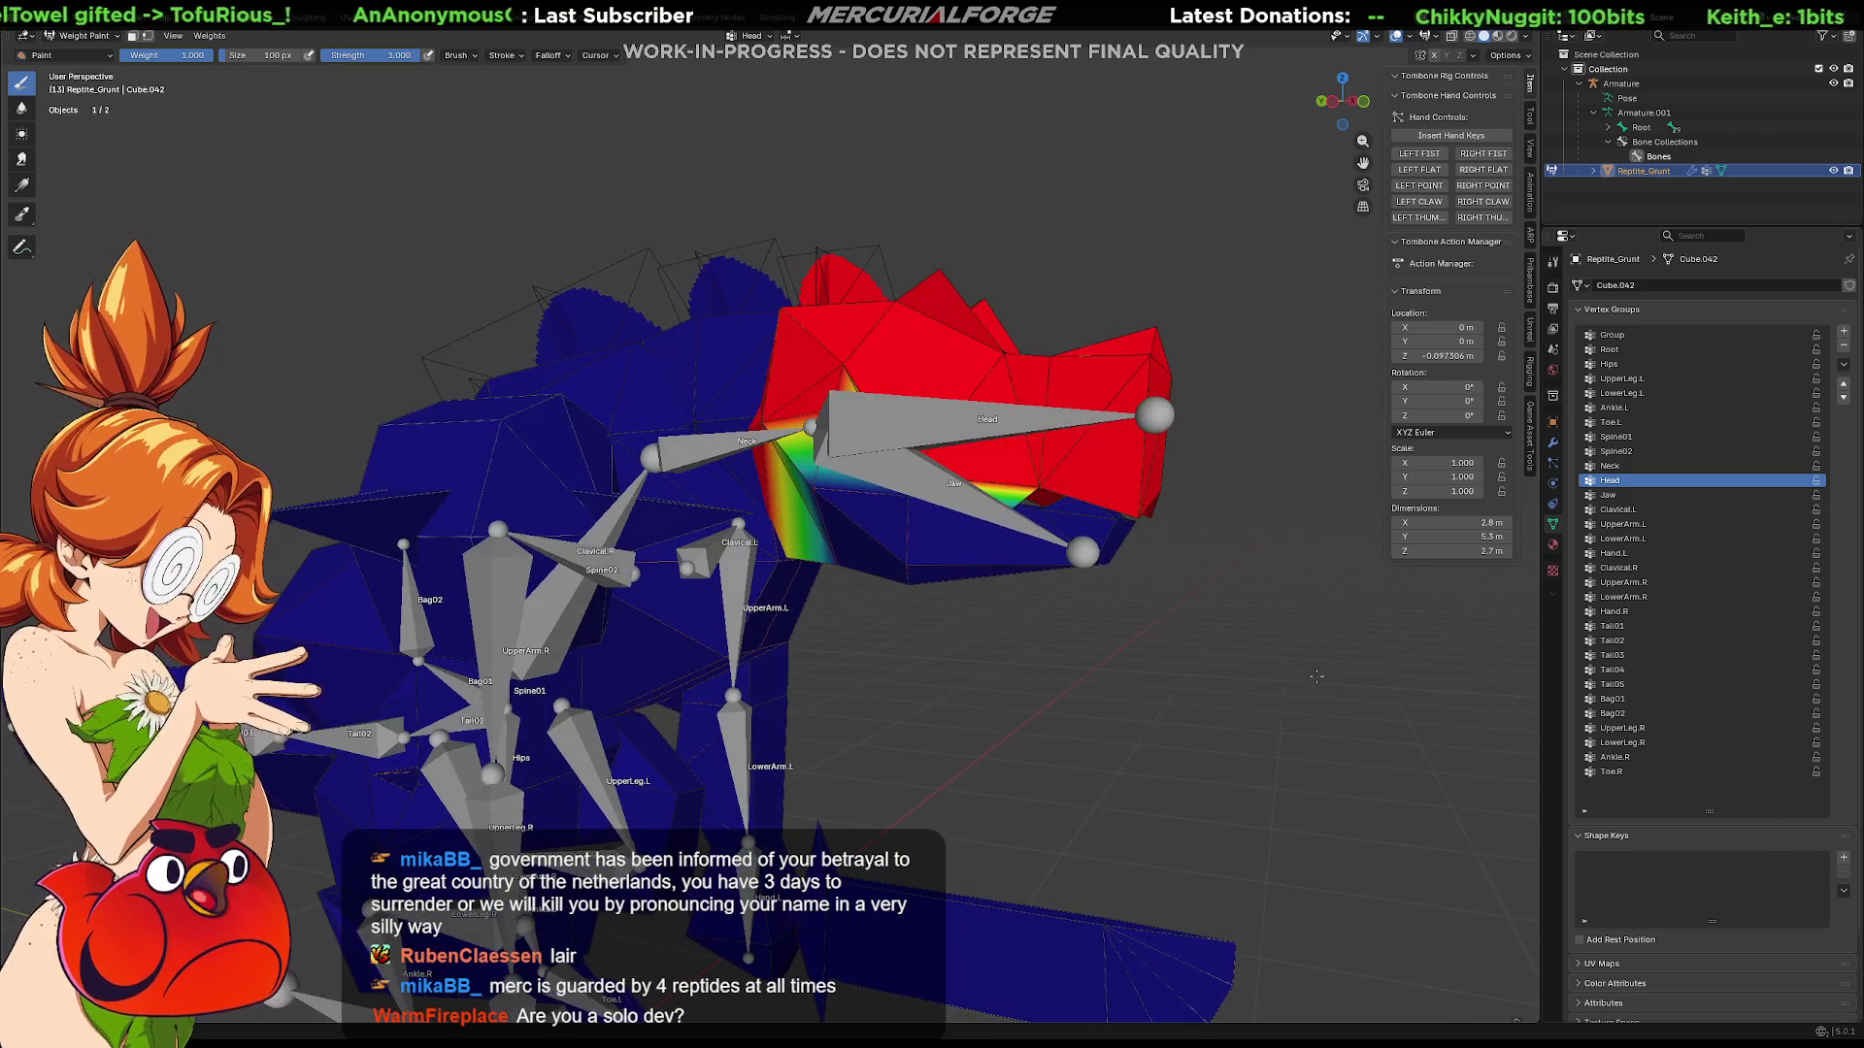
pyautogui.press('Tab')
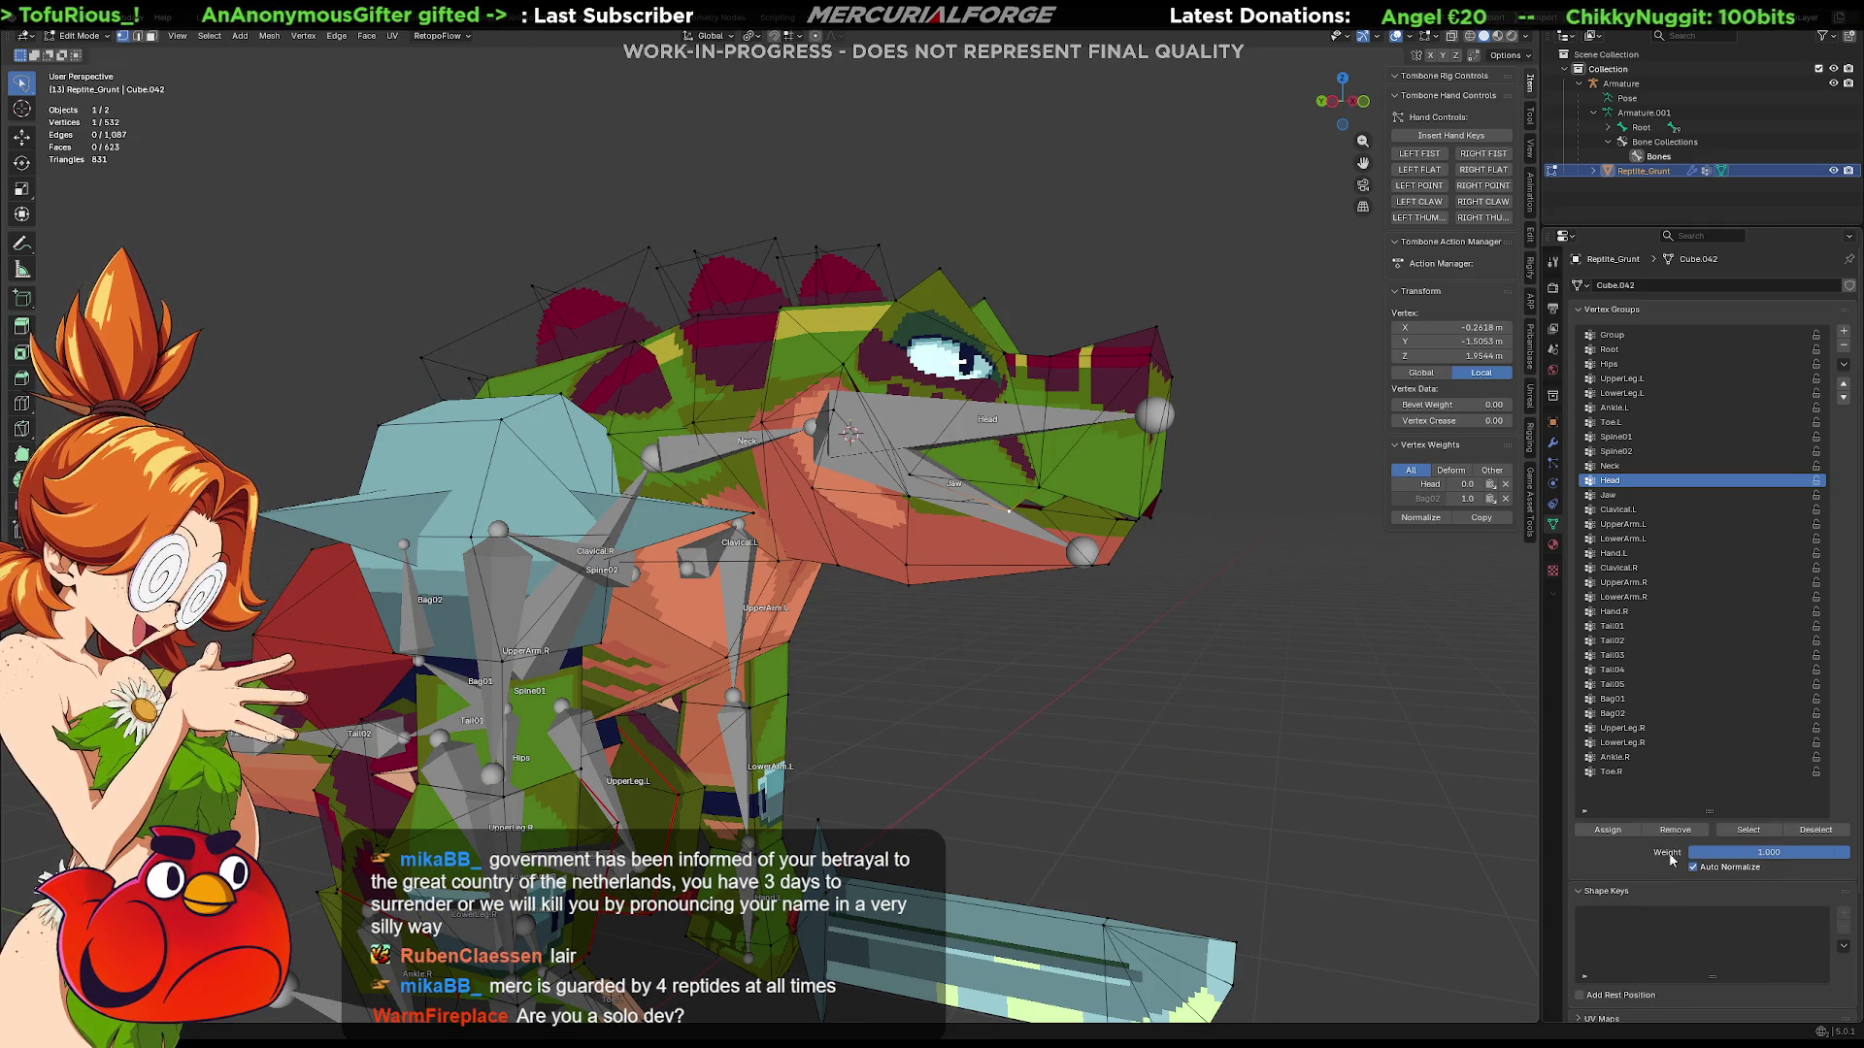
# Step: Assign the stray vertex fully to the Head group and check it in Weight Paint
pyautogui.click(1613, 835)
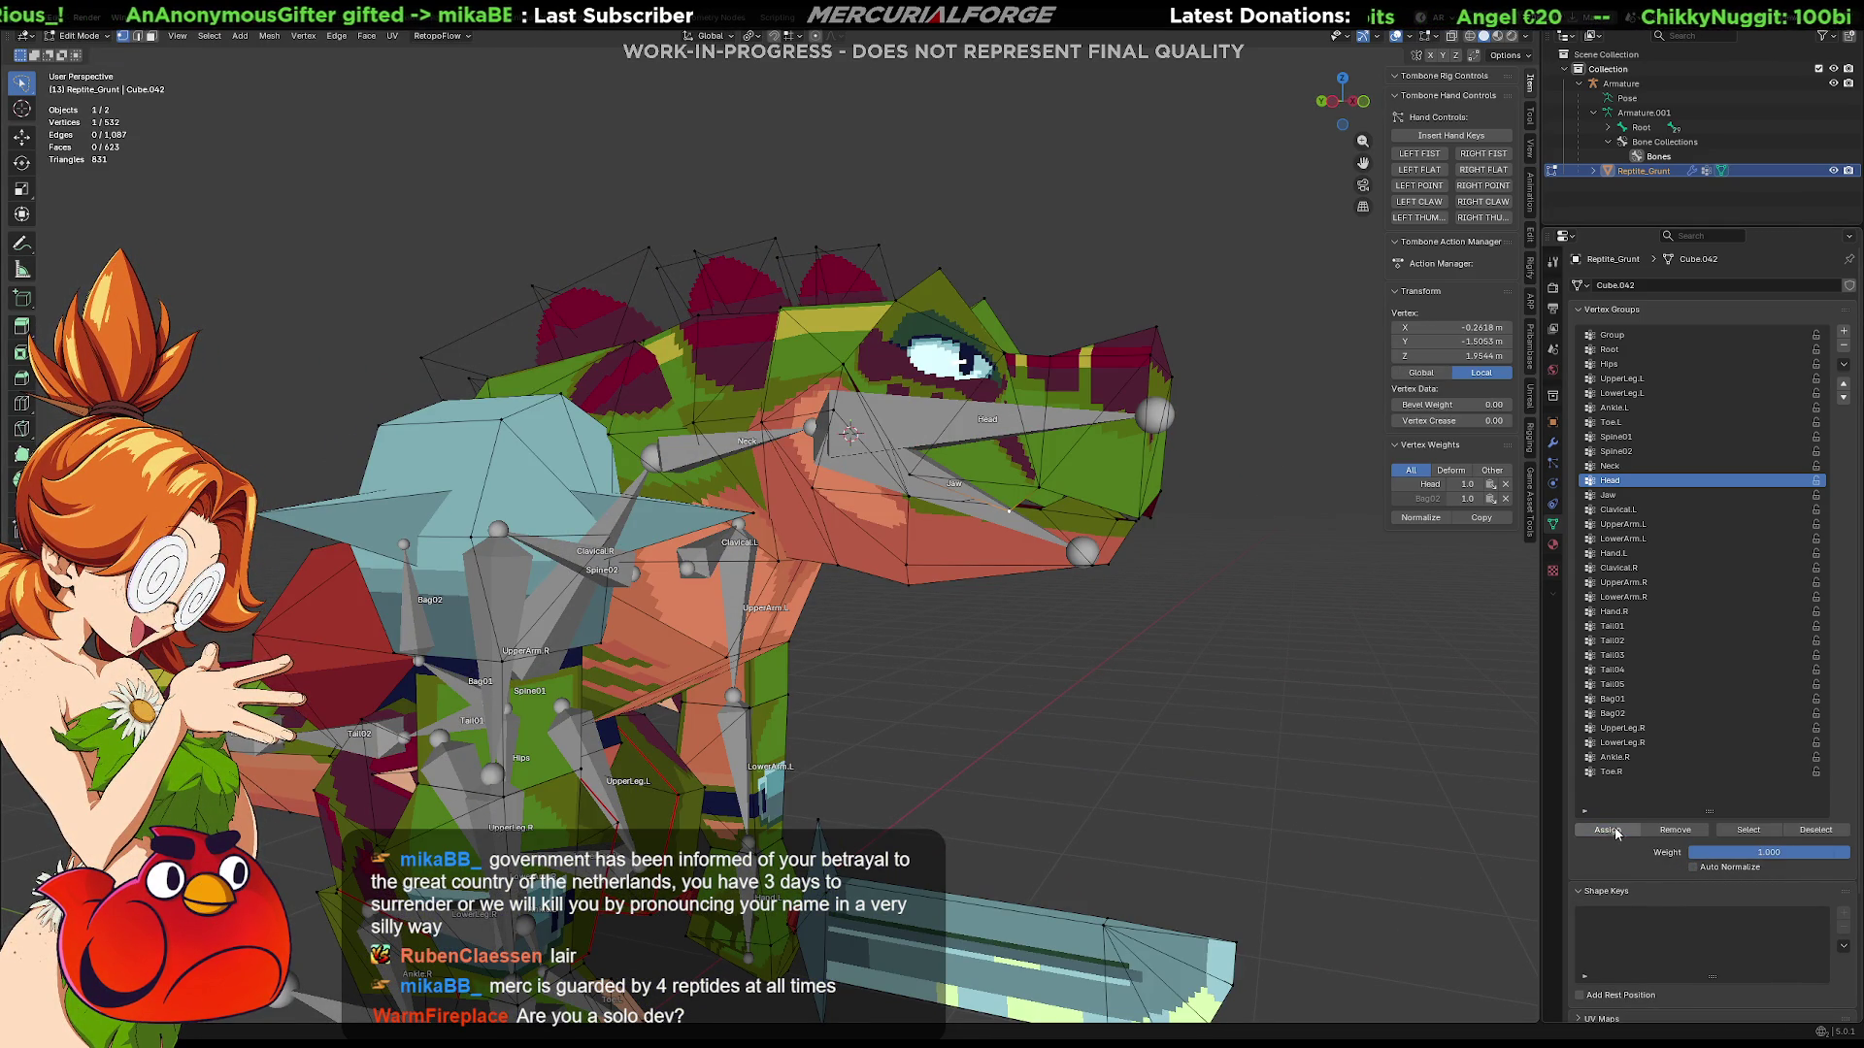
pyautogui.hotkey('ctrl', 'Tab')
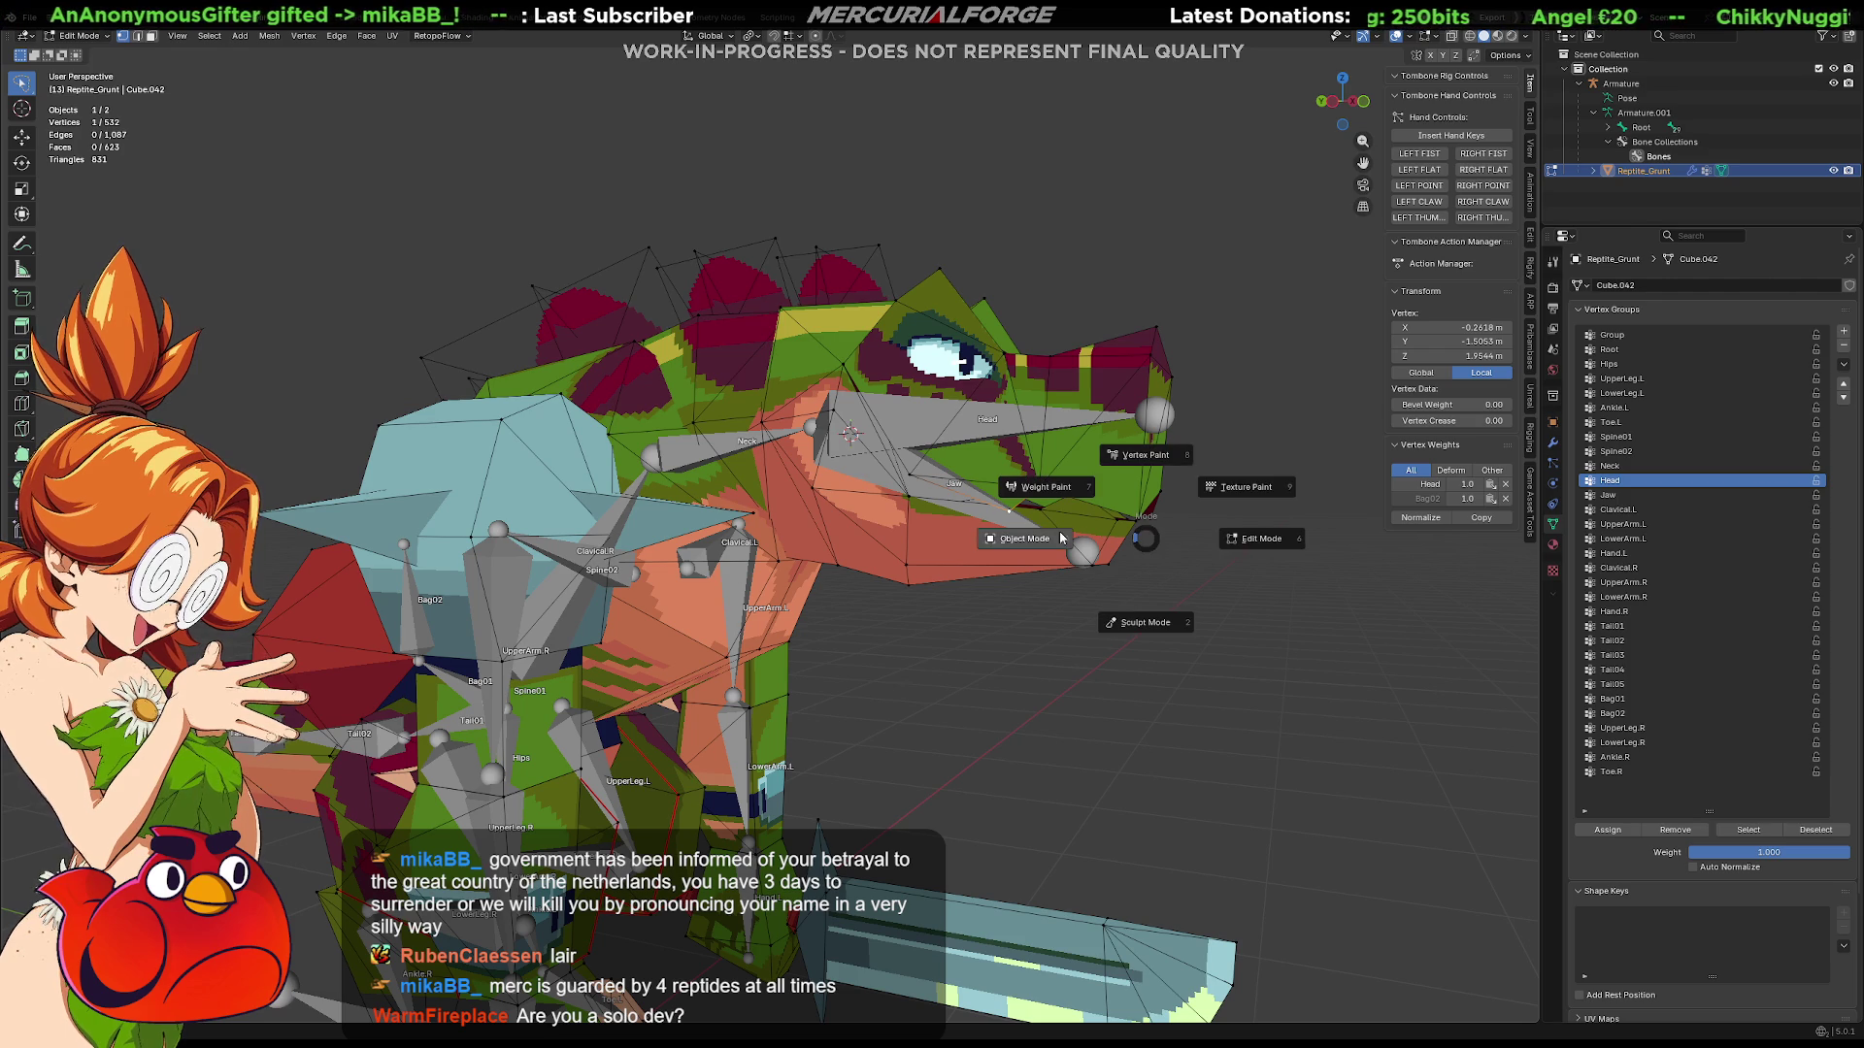
pyautogui.click(1029, 465)
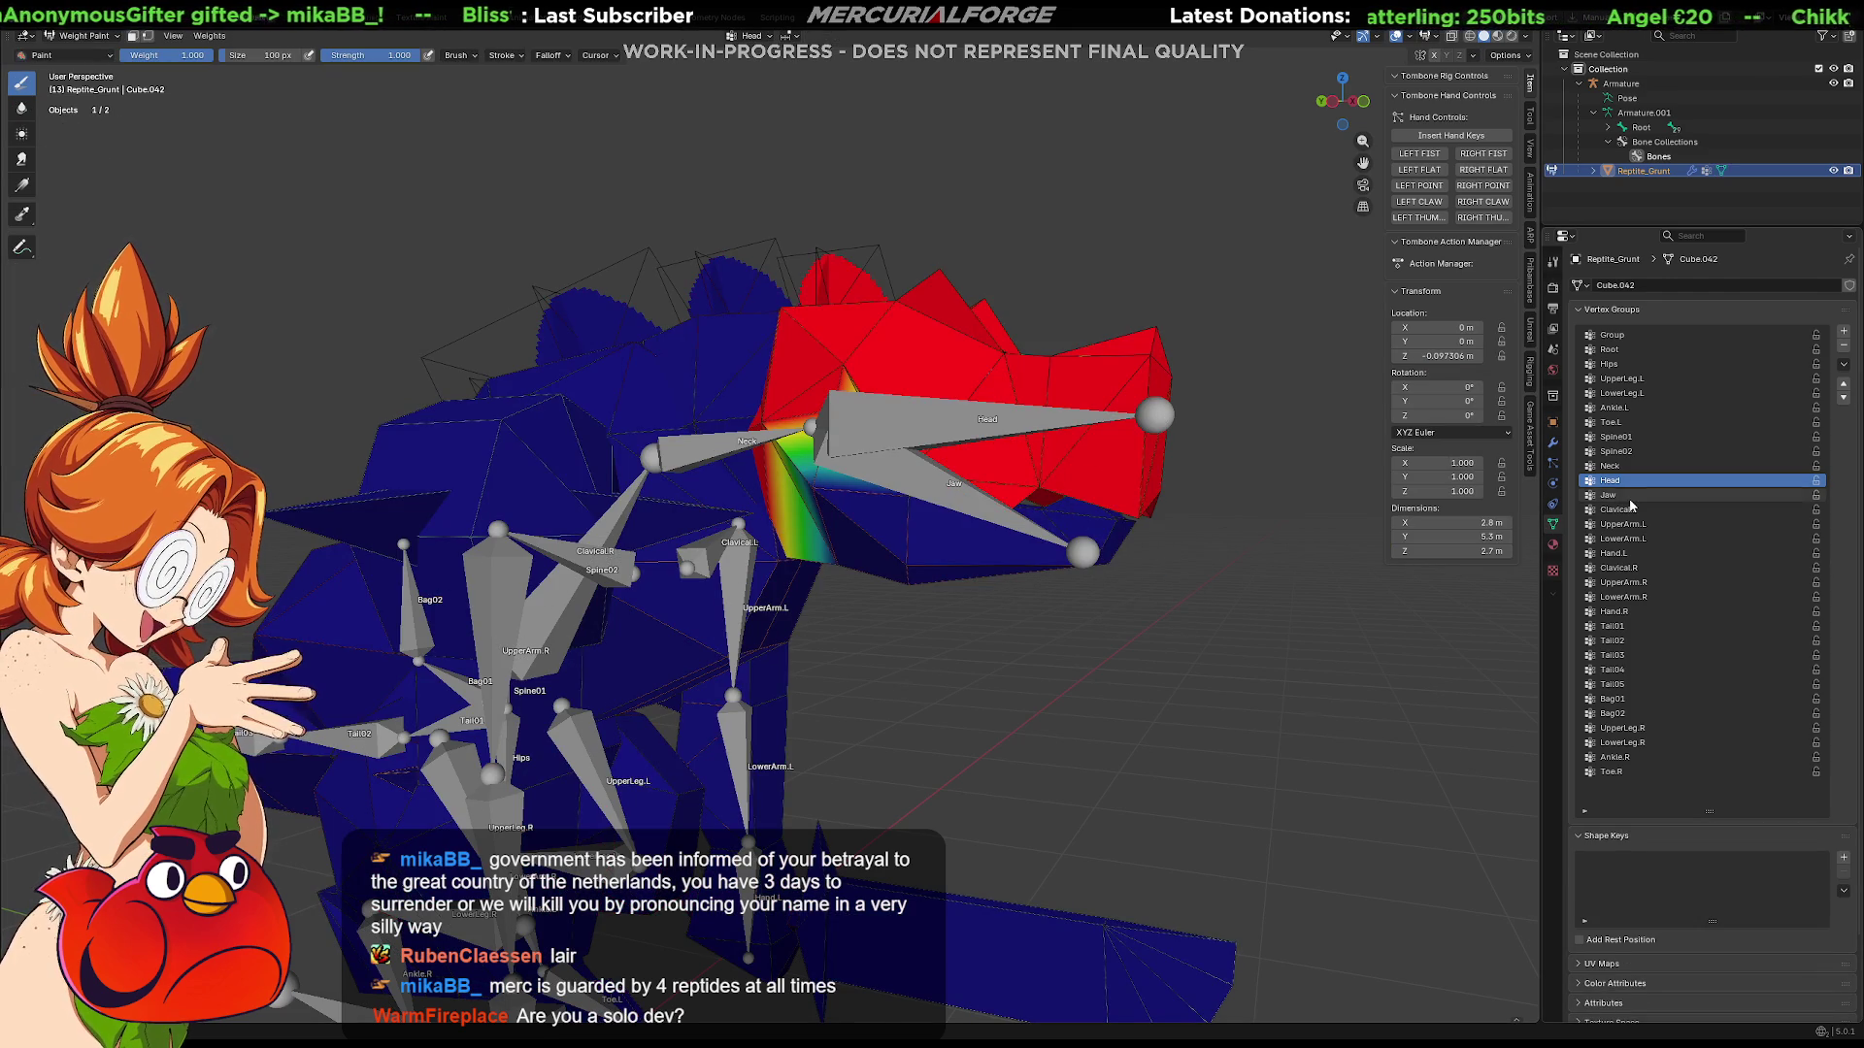
pyautogui.keyDown('ctrl'); pyautogui.scroll(-9, 1631, 505); pyautogui.keyUp('ctrl')
pyautogui.keyDown('ctrl'); pyautogui.scroll(-7, 1632, 504); pyautogui.keyUp('ctrl')
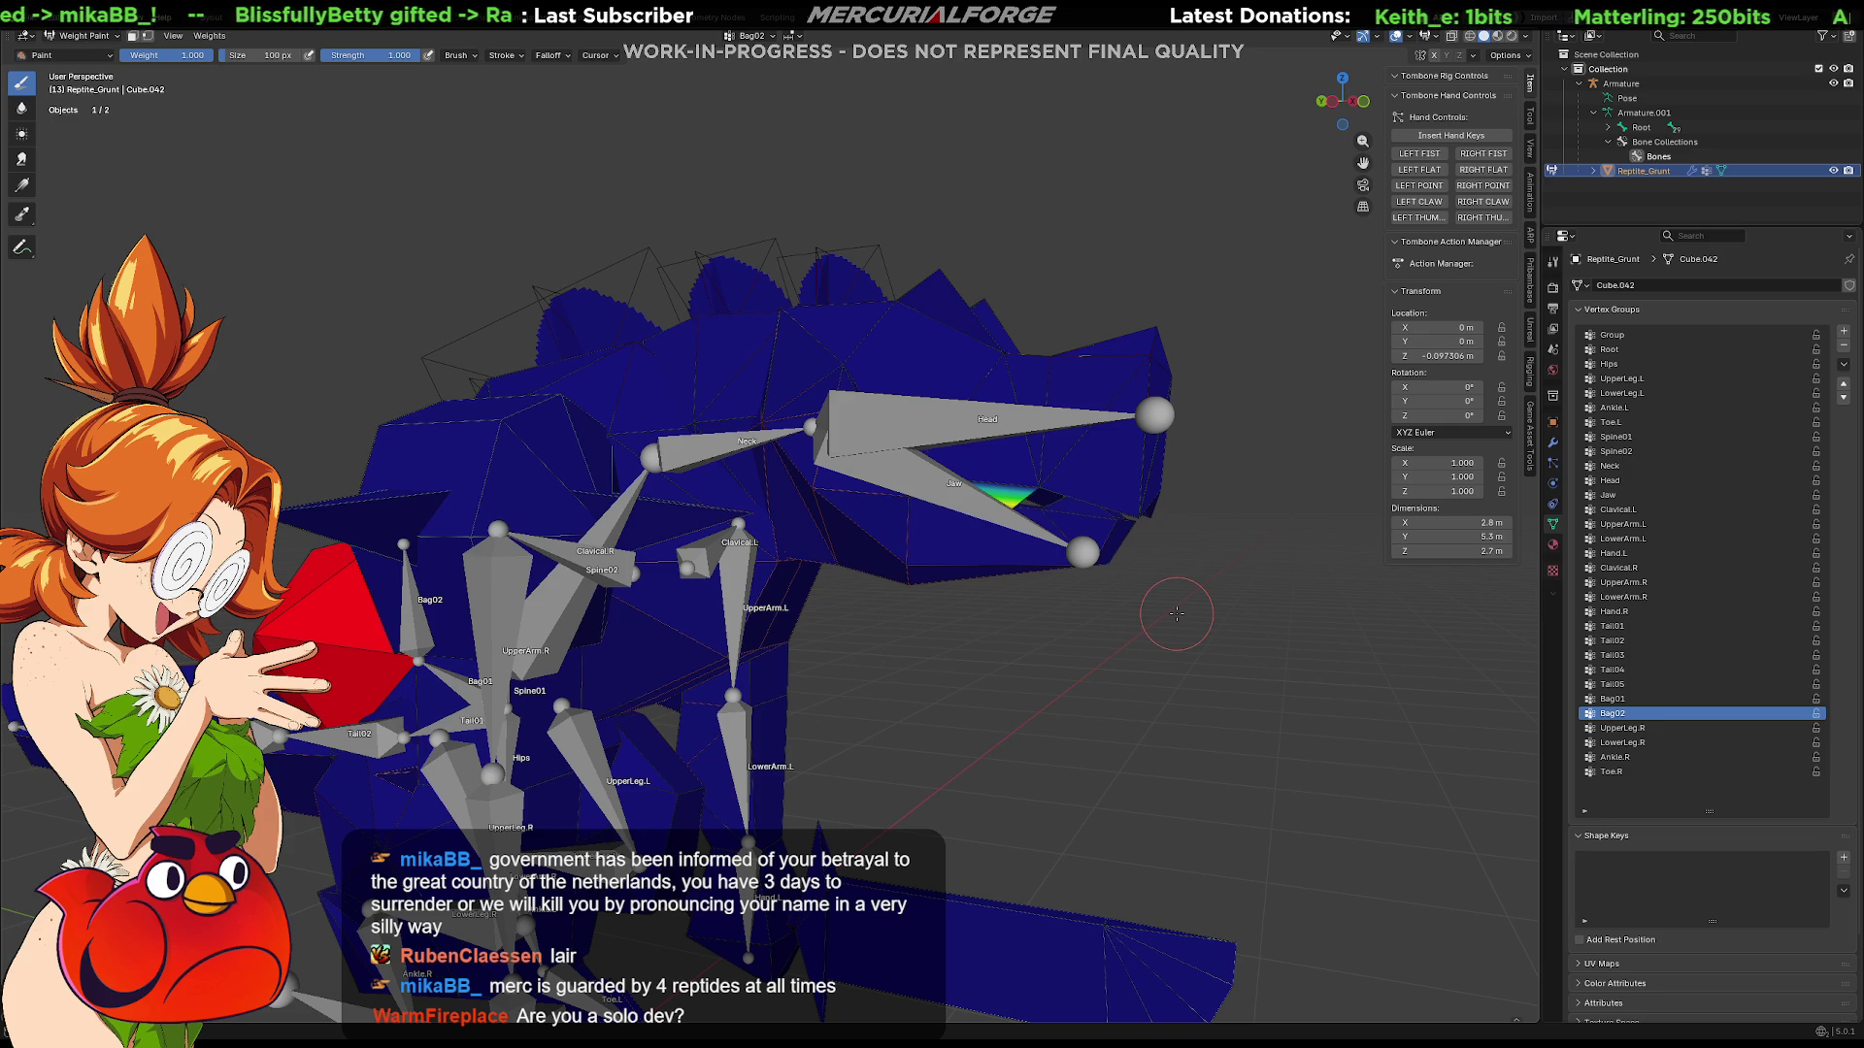
# Step: Remove the vertex from Bag02, recheck Bag02 weights in Weight Paint, and return to Object Mode
pyautogui.press('Tab')
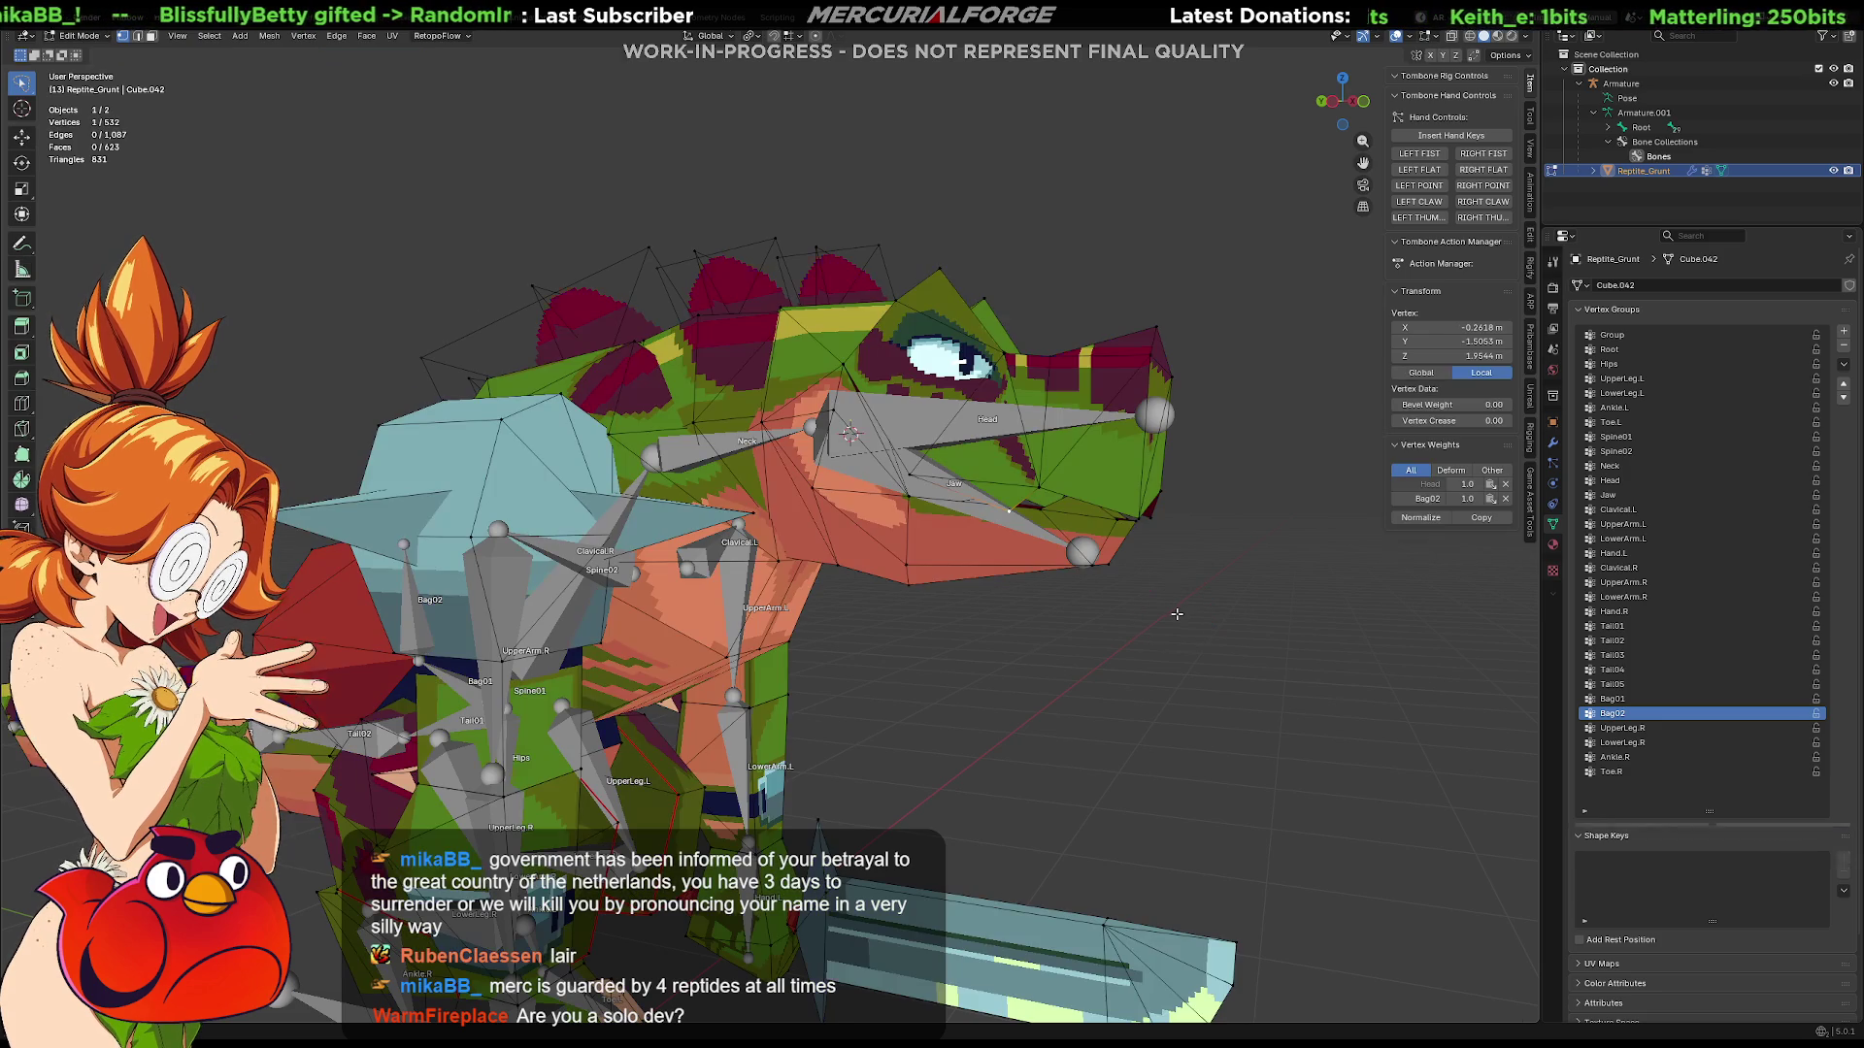
pyautogui.click(1665, 830)
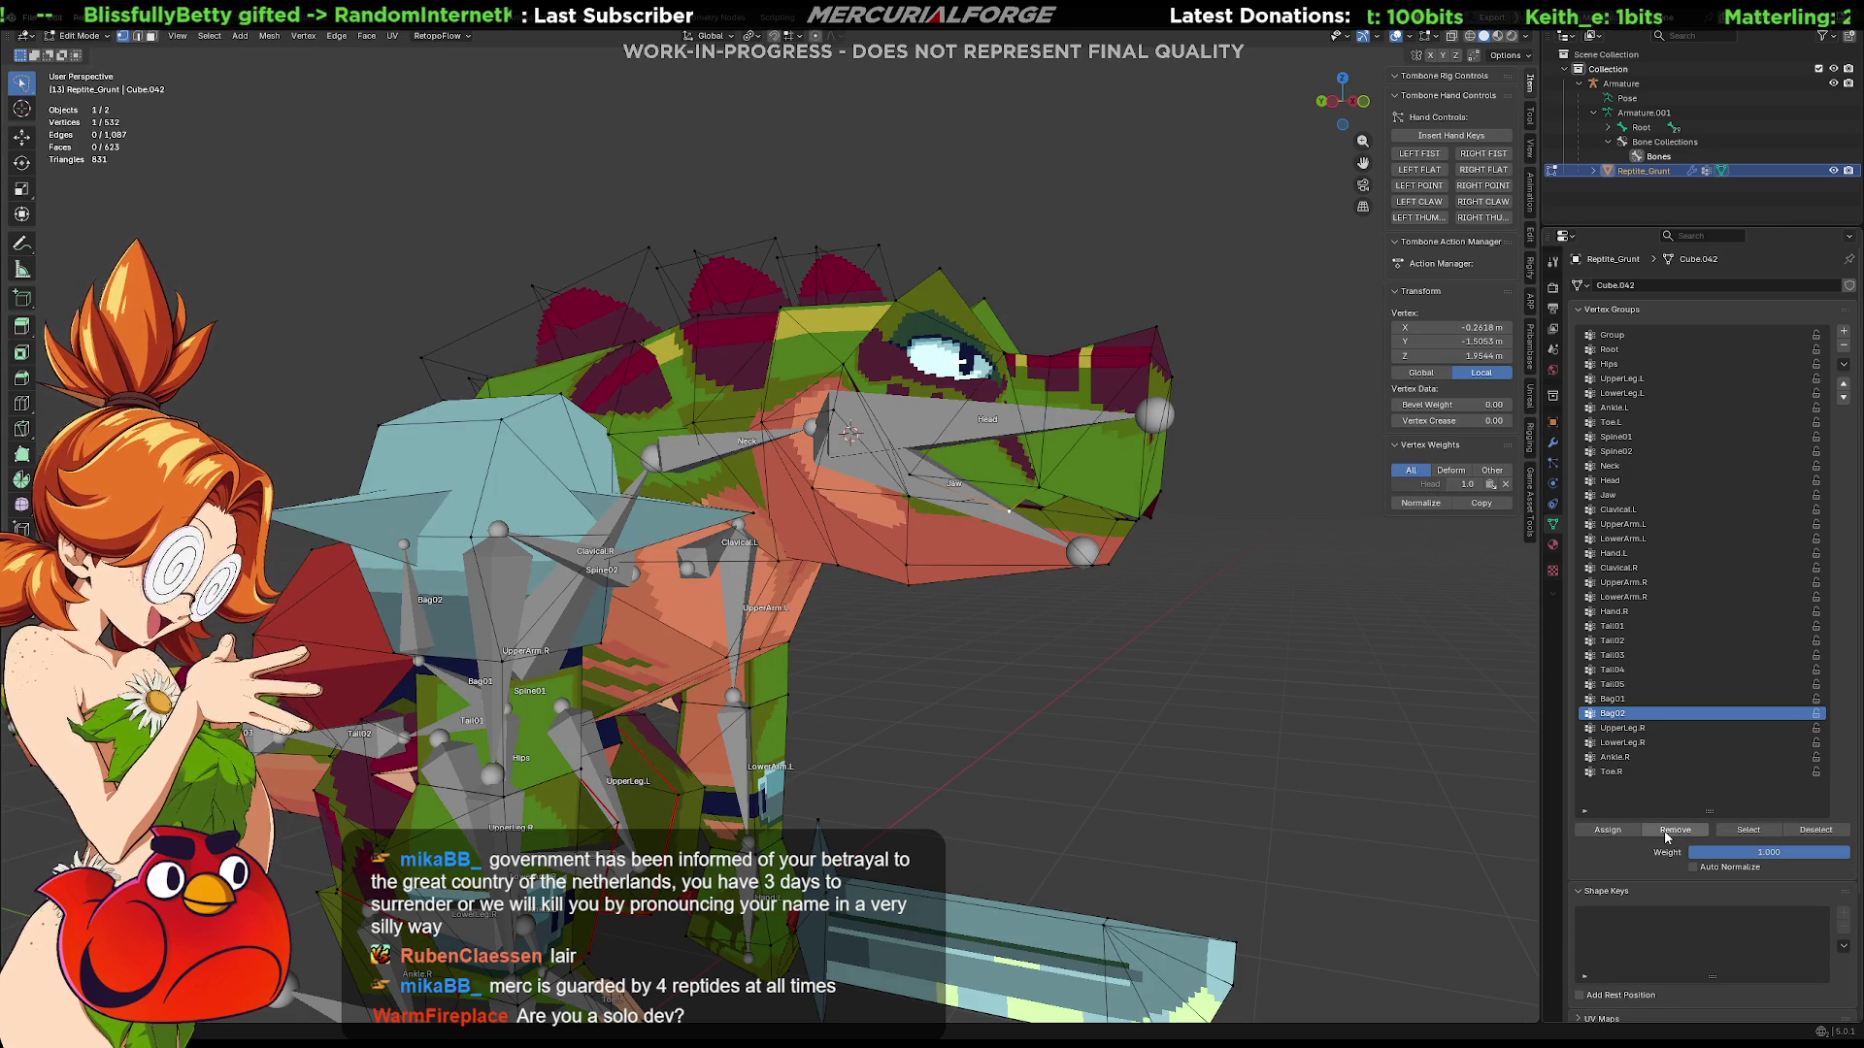
pyautogui.press('Tab')
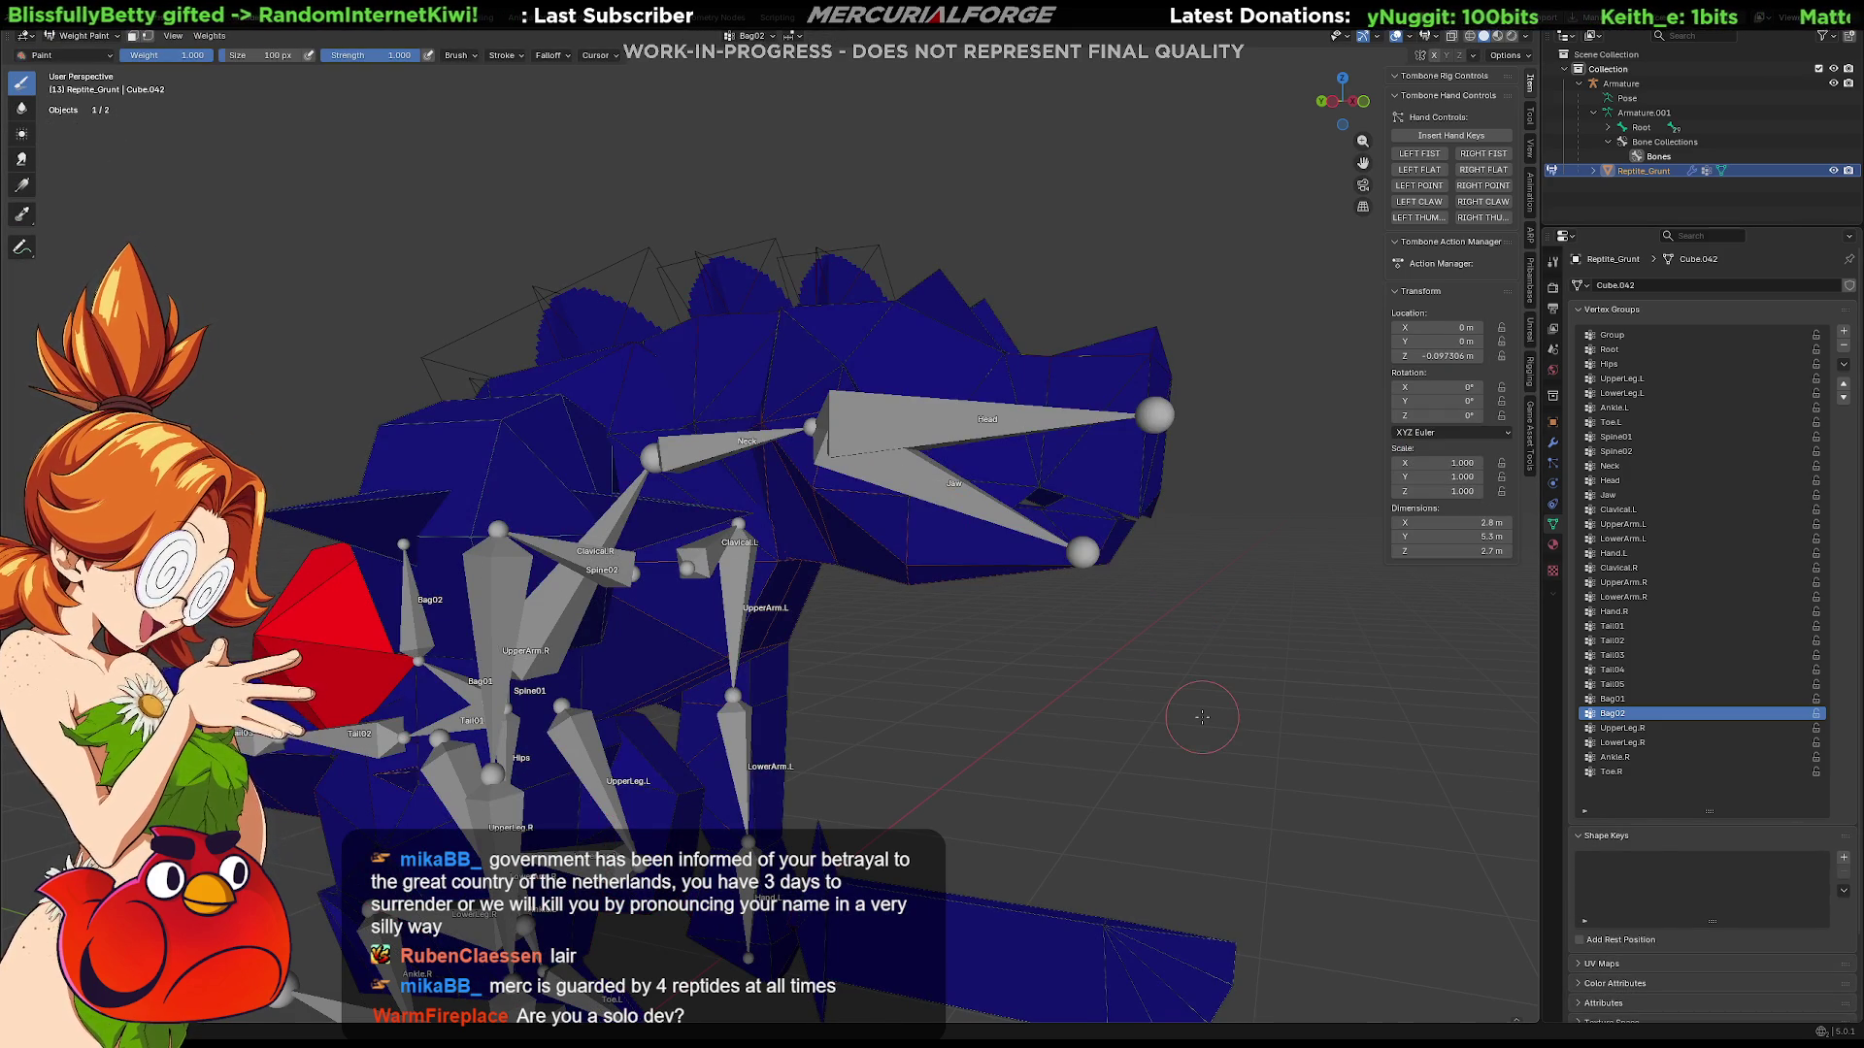
pyautogui.press('Tab')
pyautogui.moveTo(1201, 716)
pyautogui.mouseDown(button='middle')
pyautogui.moveTo(1360, 695)
pyautogui.moveTo(1015, 594)
pyautogui.mouseUp(button='middle')
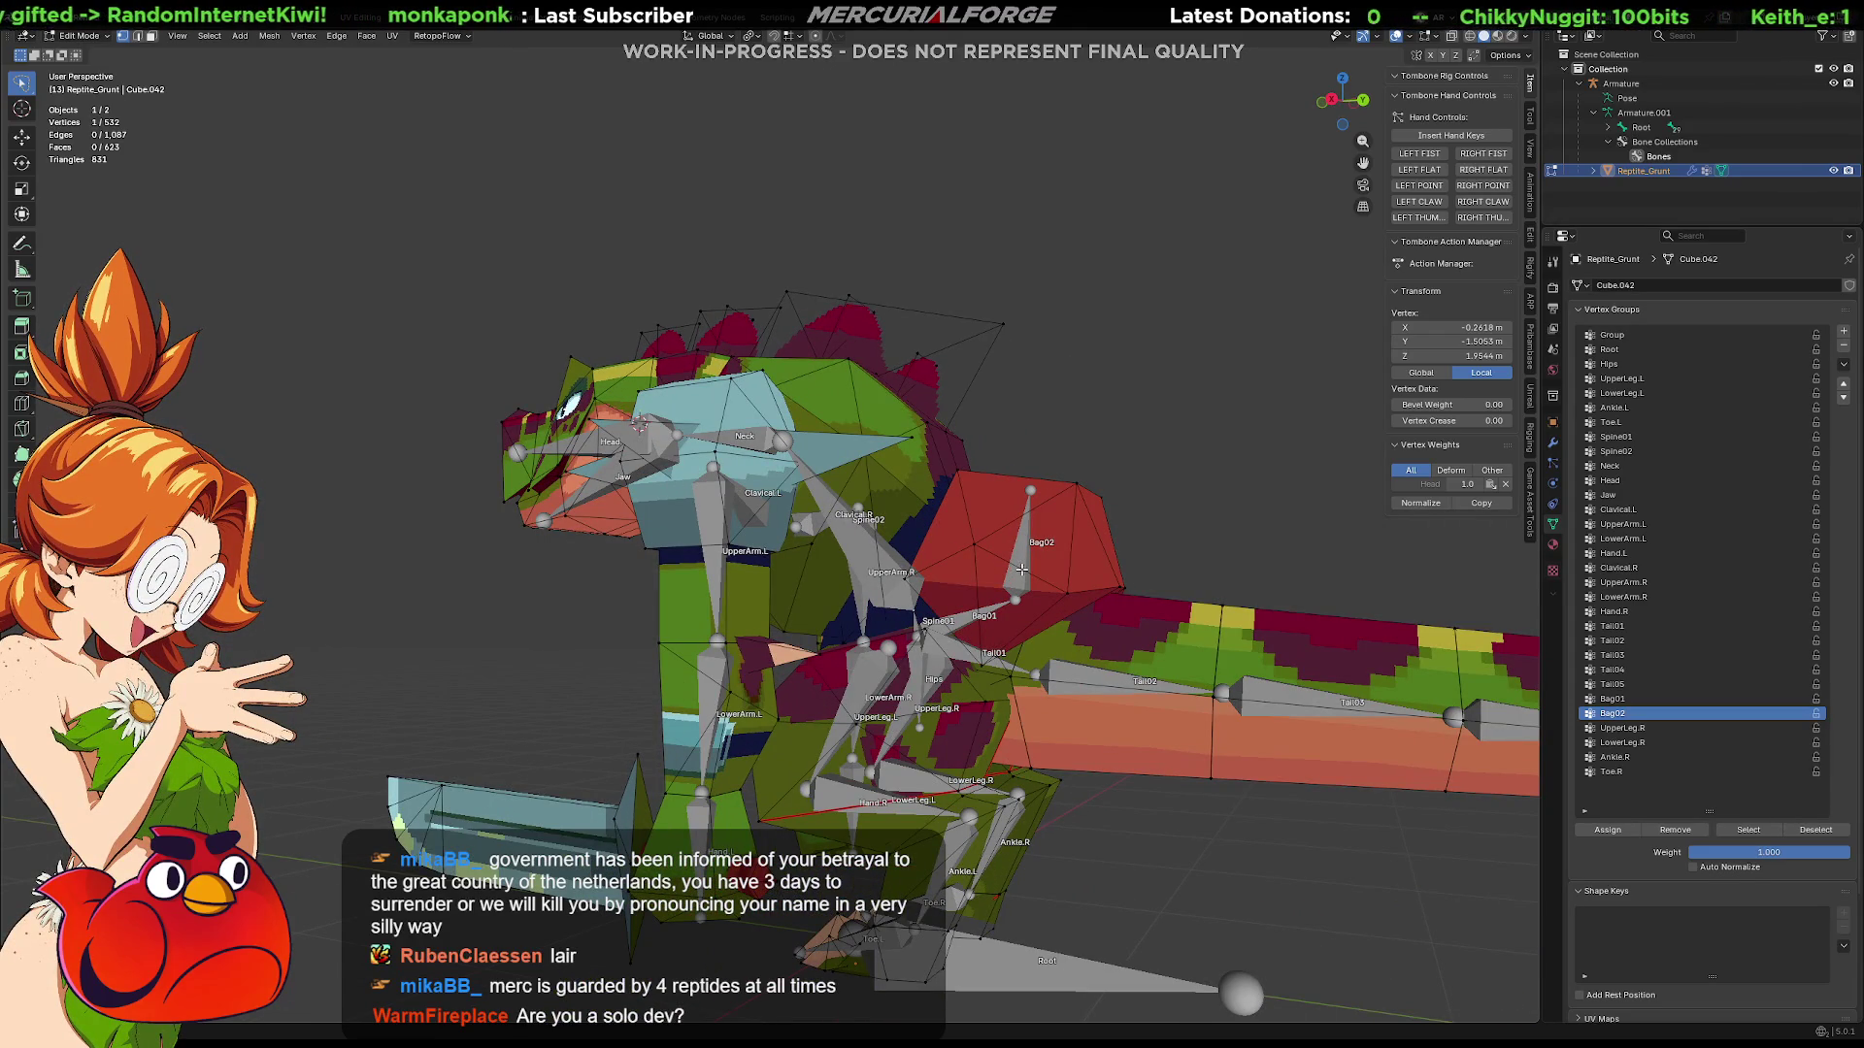
pyautogui.press('Tab')
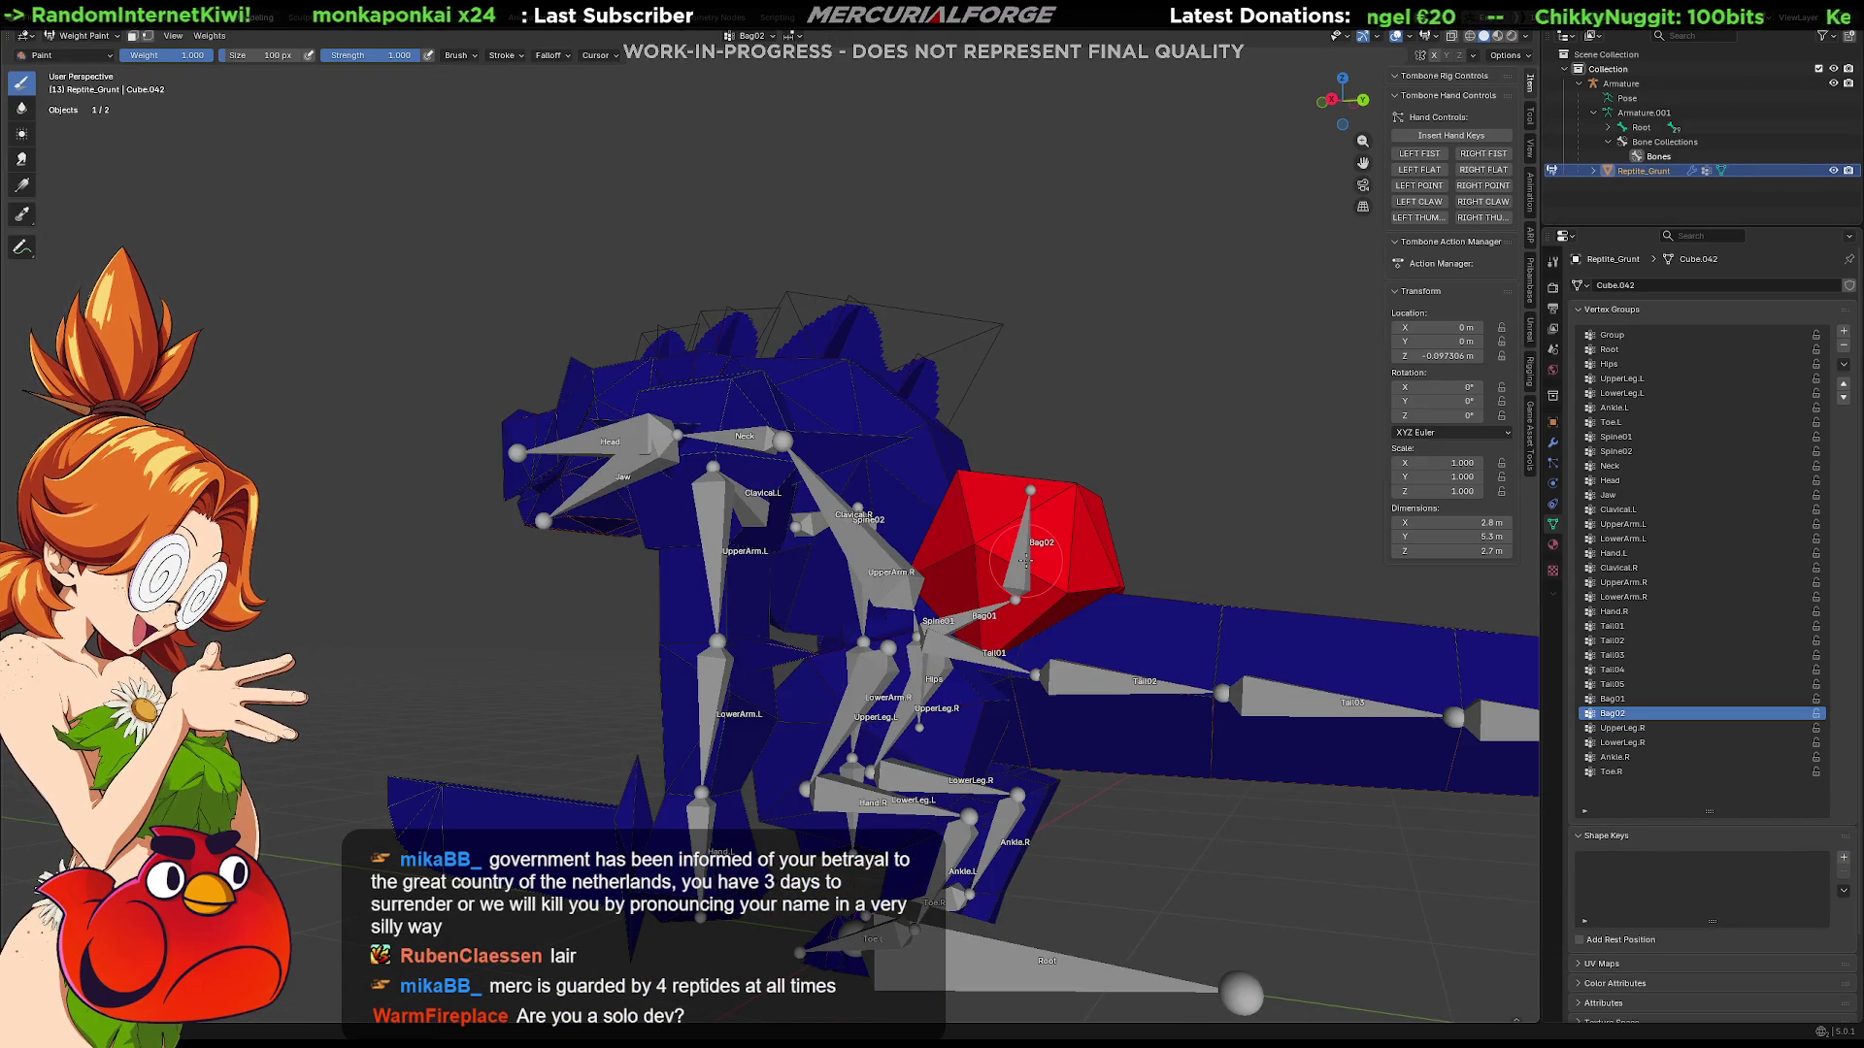
pyautogui.press('Tab')
pyautogui.hotkey('ctrl', 'Tab')
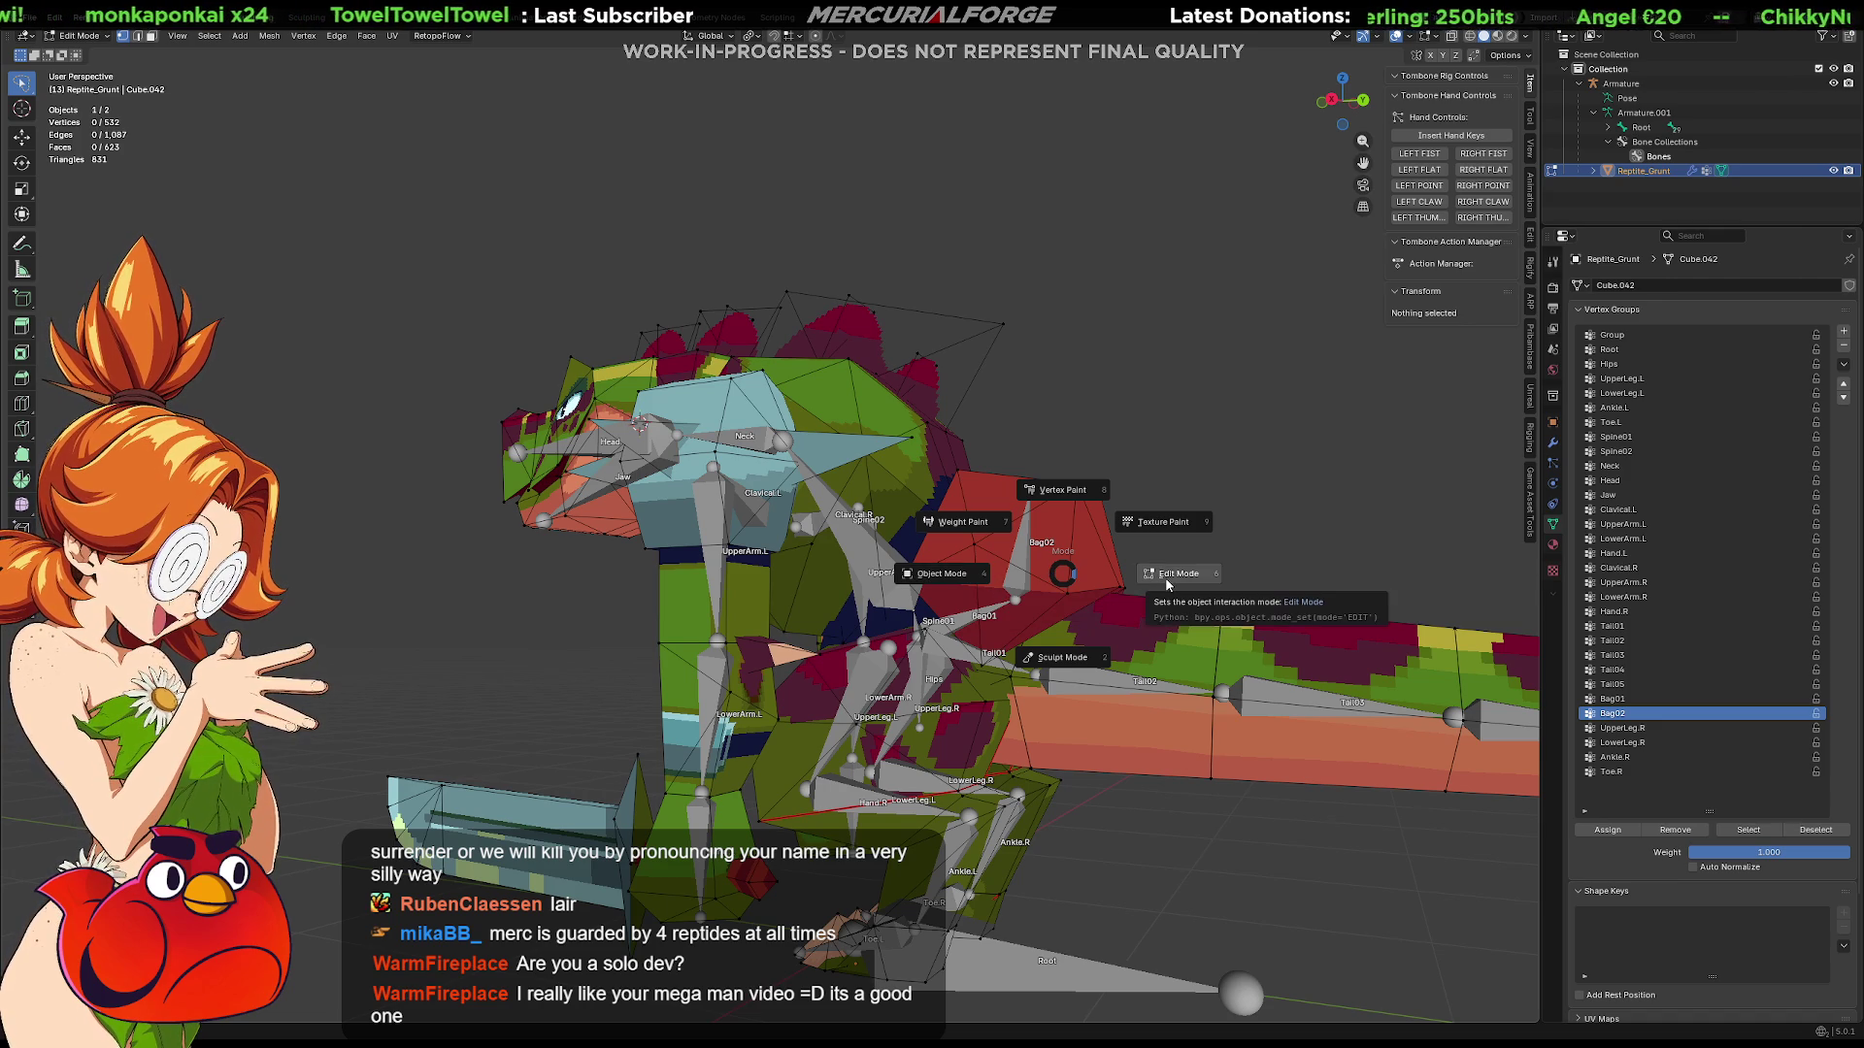
pyautogui.click(960, 575)
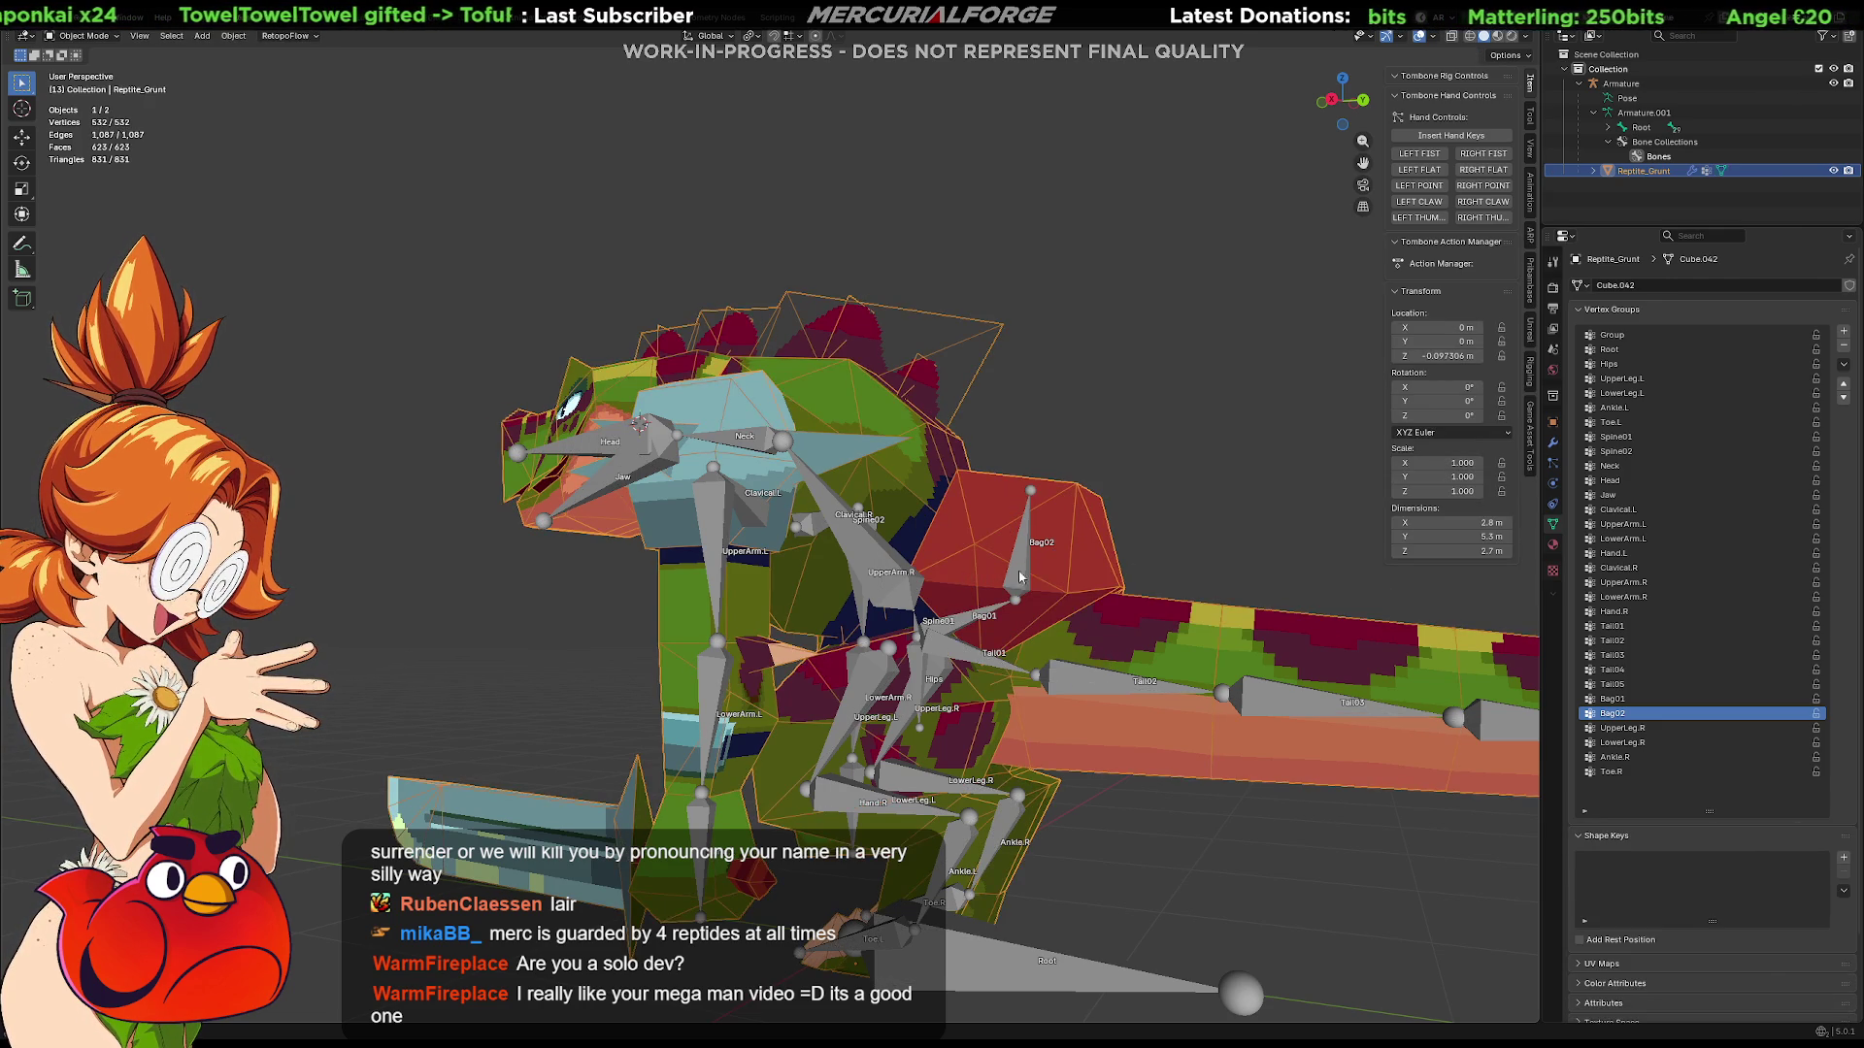
# Step: Select the armature, pick the Bag02 bone in Edit Mode, and switch to Pose Mode
pyautogui.click(1021, 546)
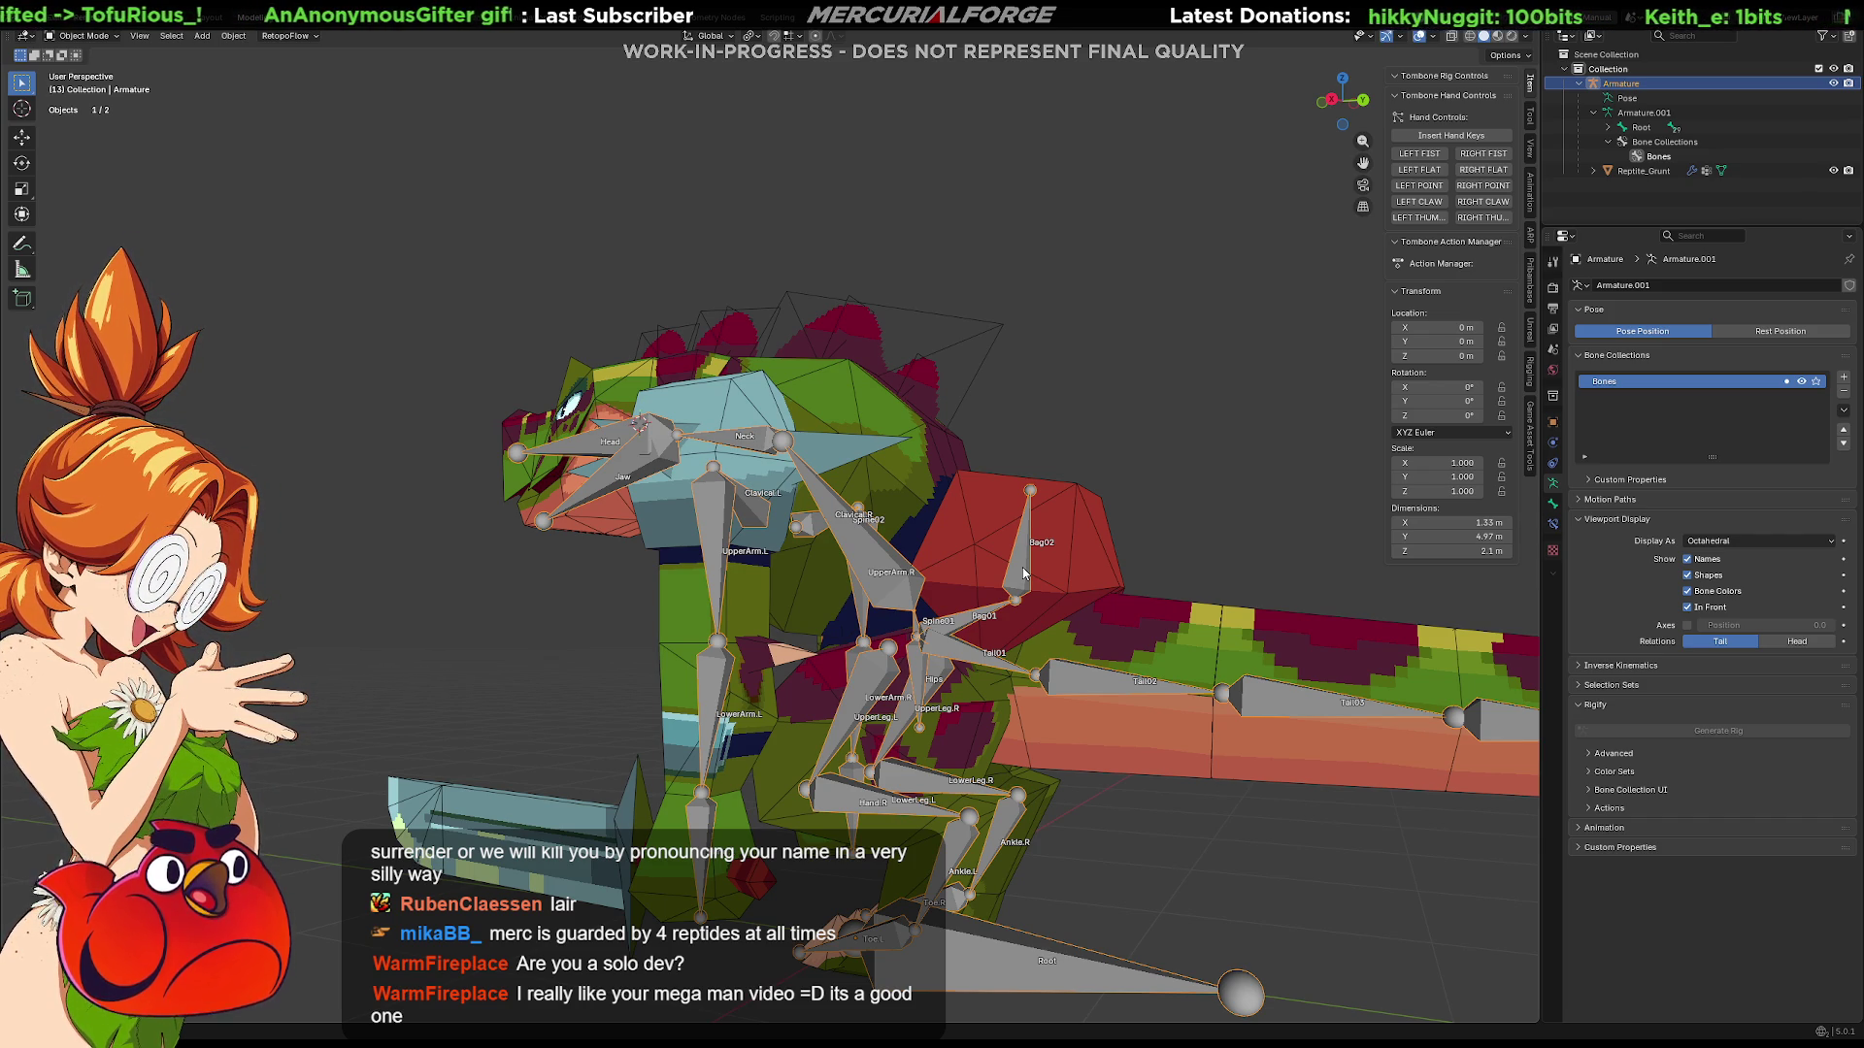
pyautogui.hotkey('ctrl', 'Tab')
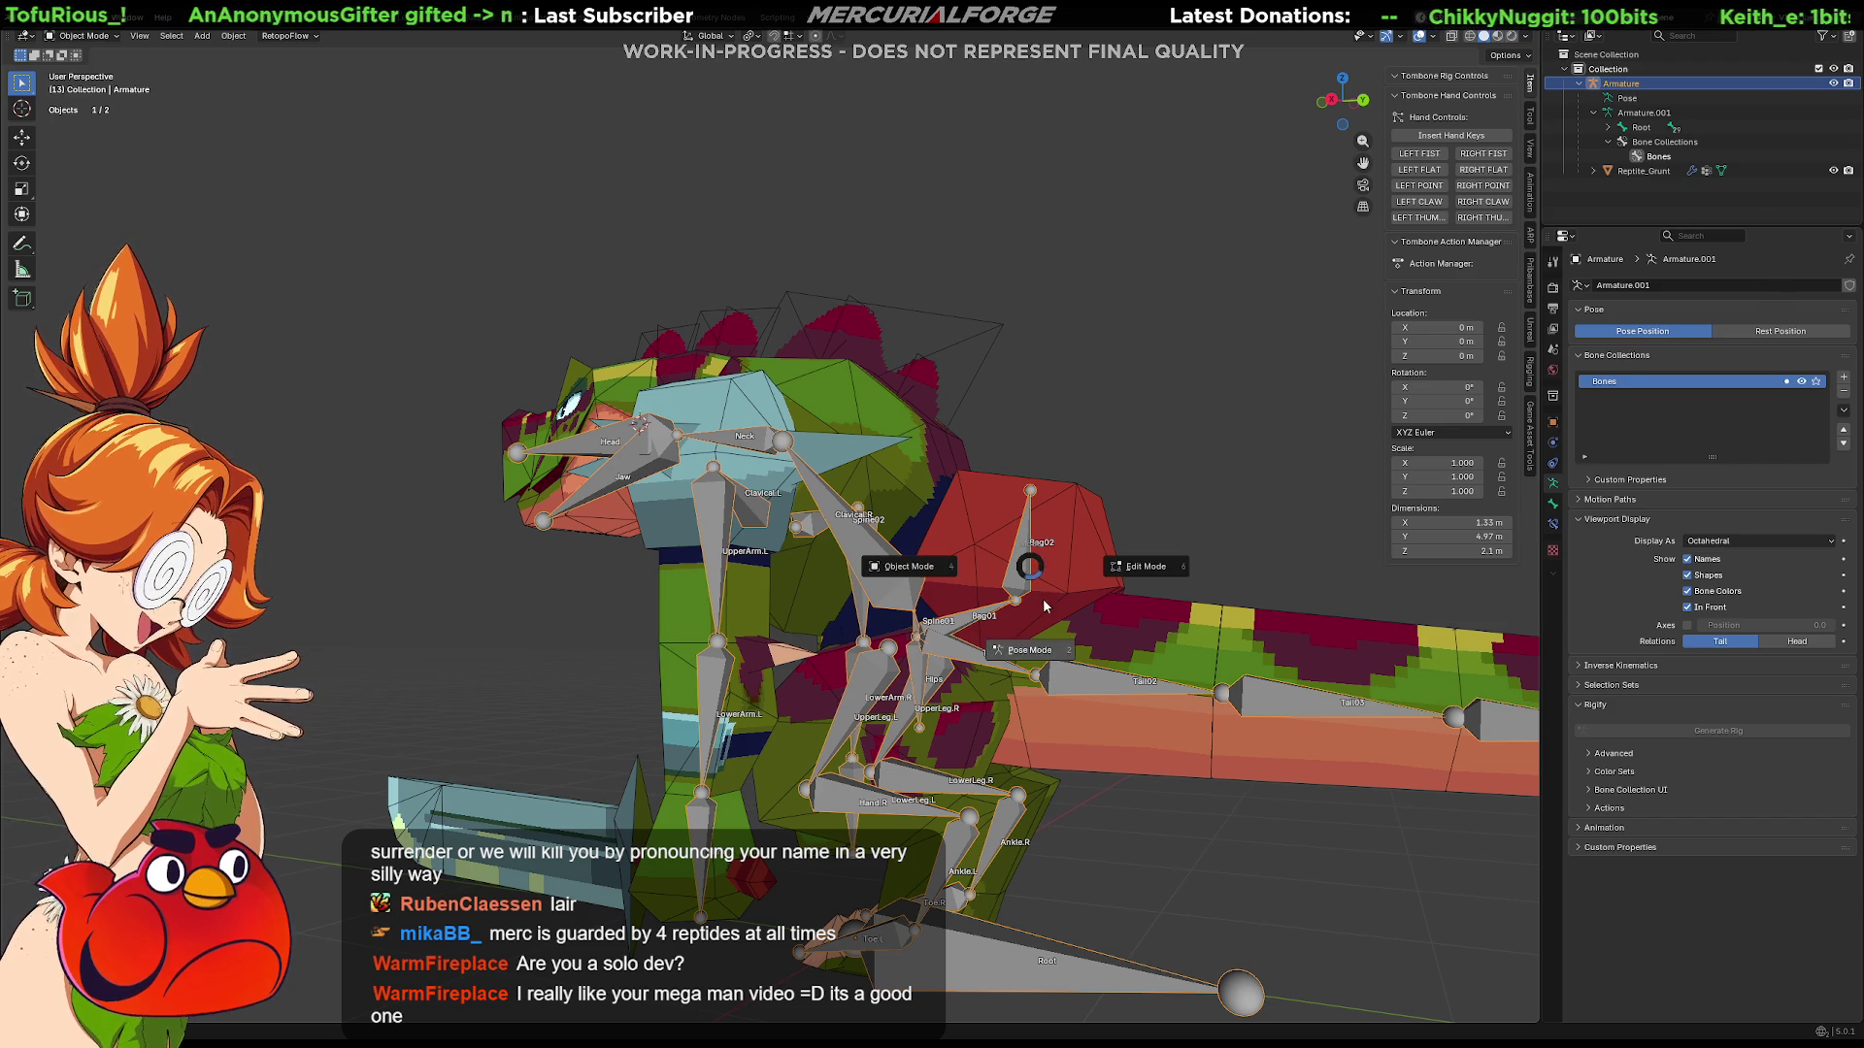
pyautogui.click(1116, 566)
pyautogui.click(1027, 561)
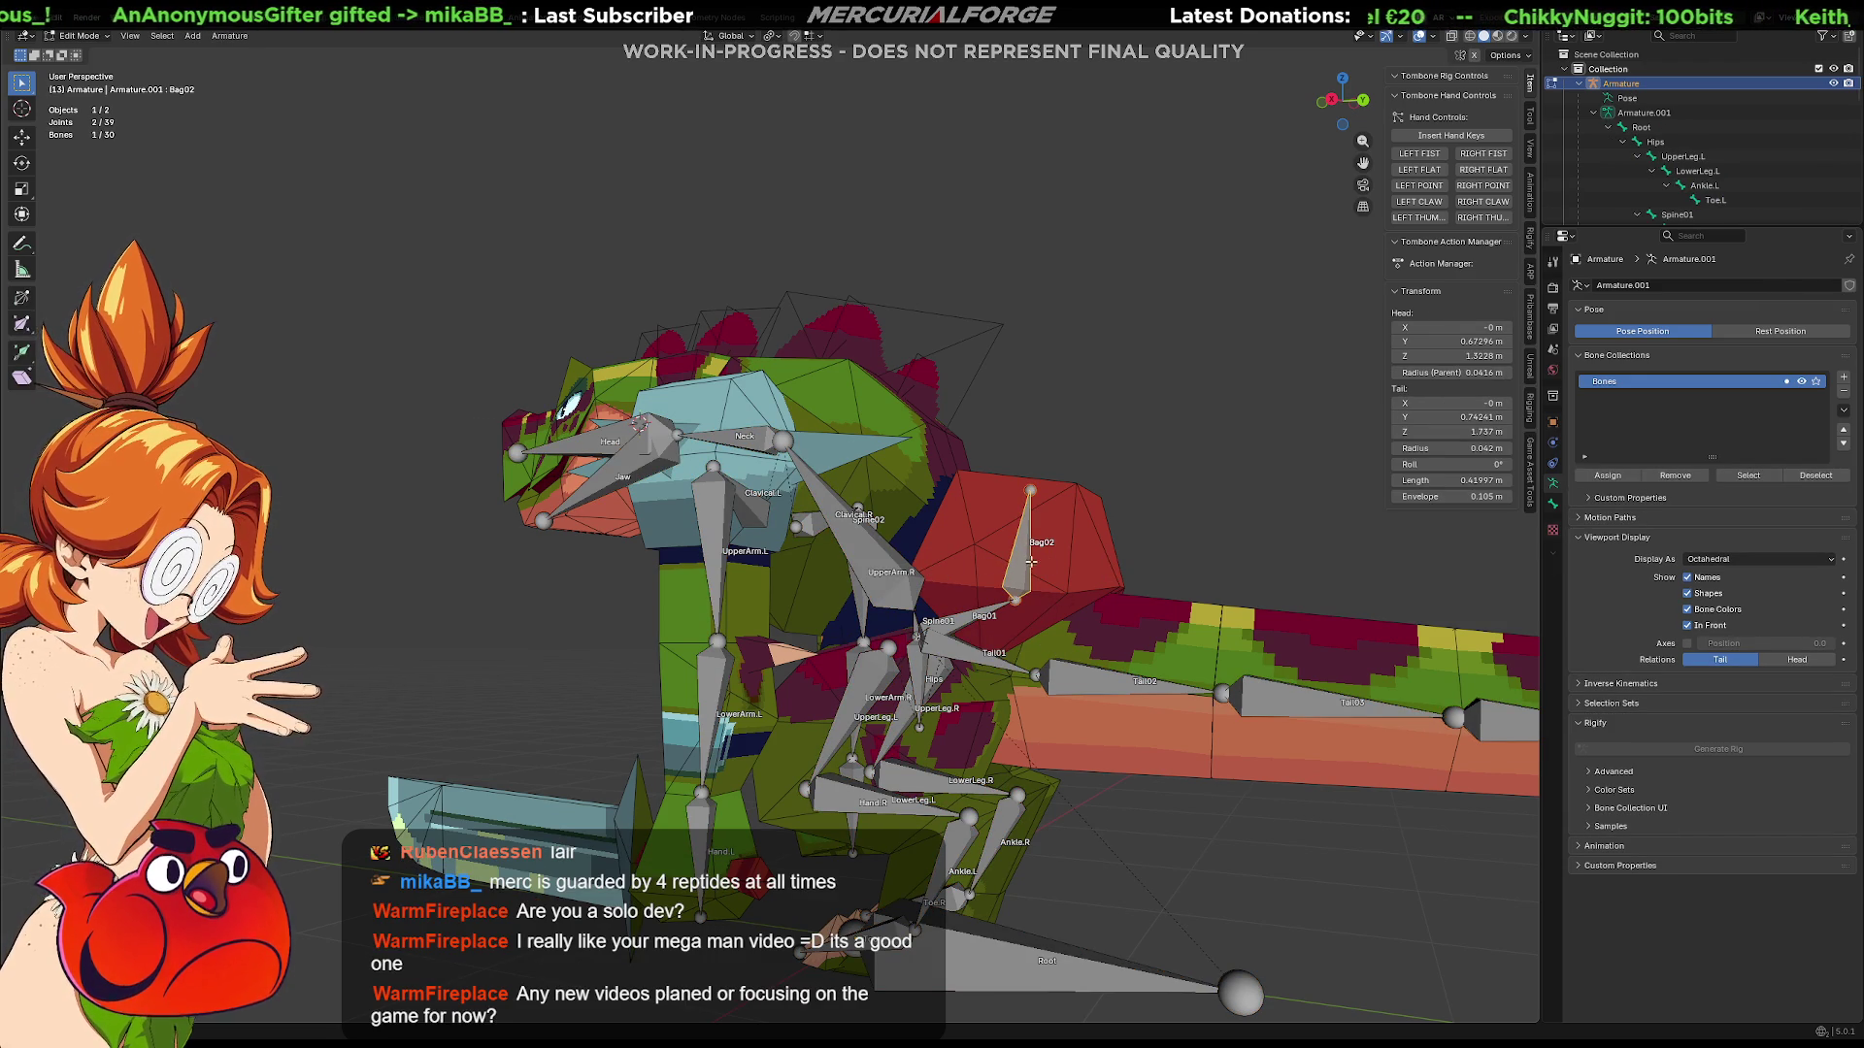
pyautogui.moveTo(1036, 550); pyautogui.dragTo(1069, 600, button='middle')
pyautogui.hotkey('ctrl', 'Tab')
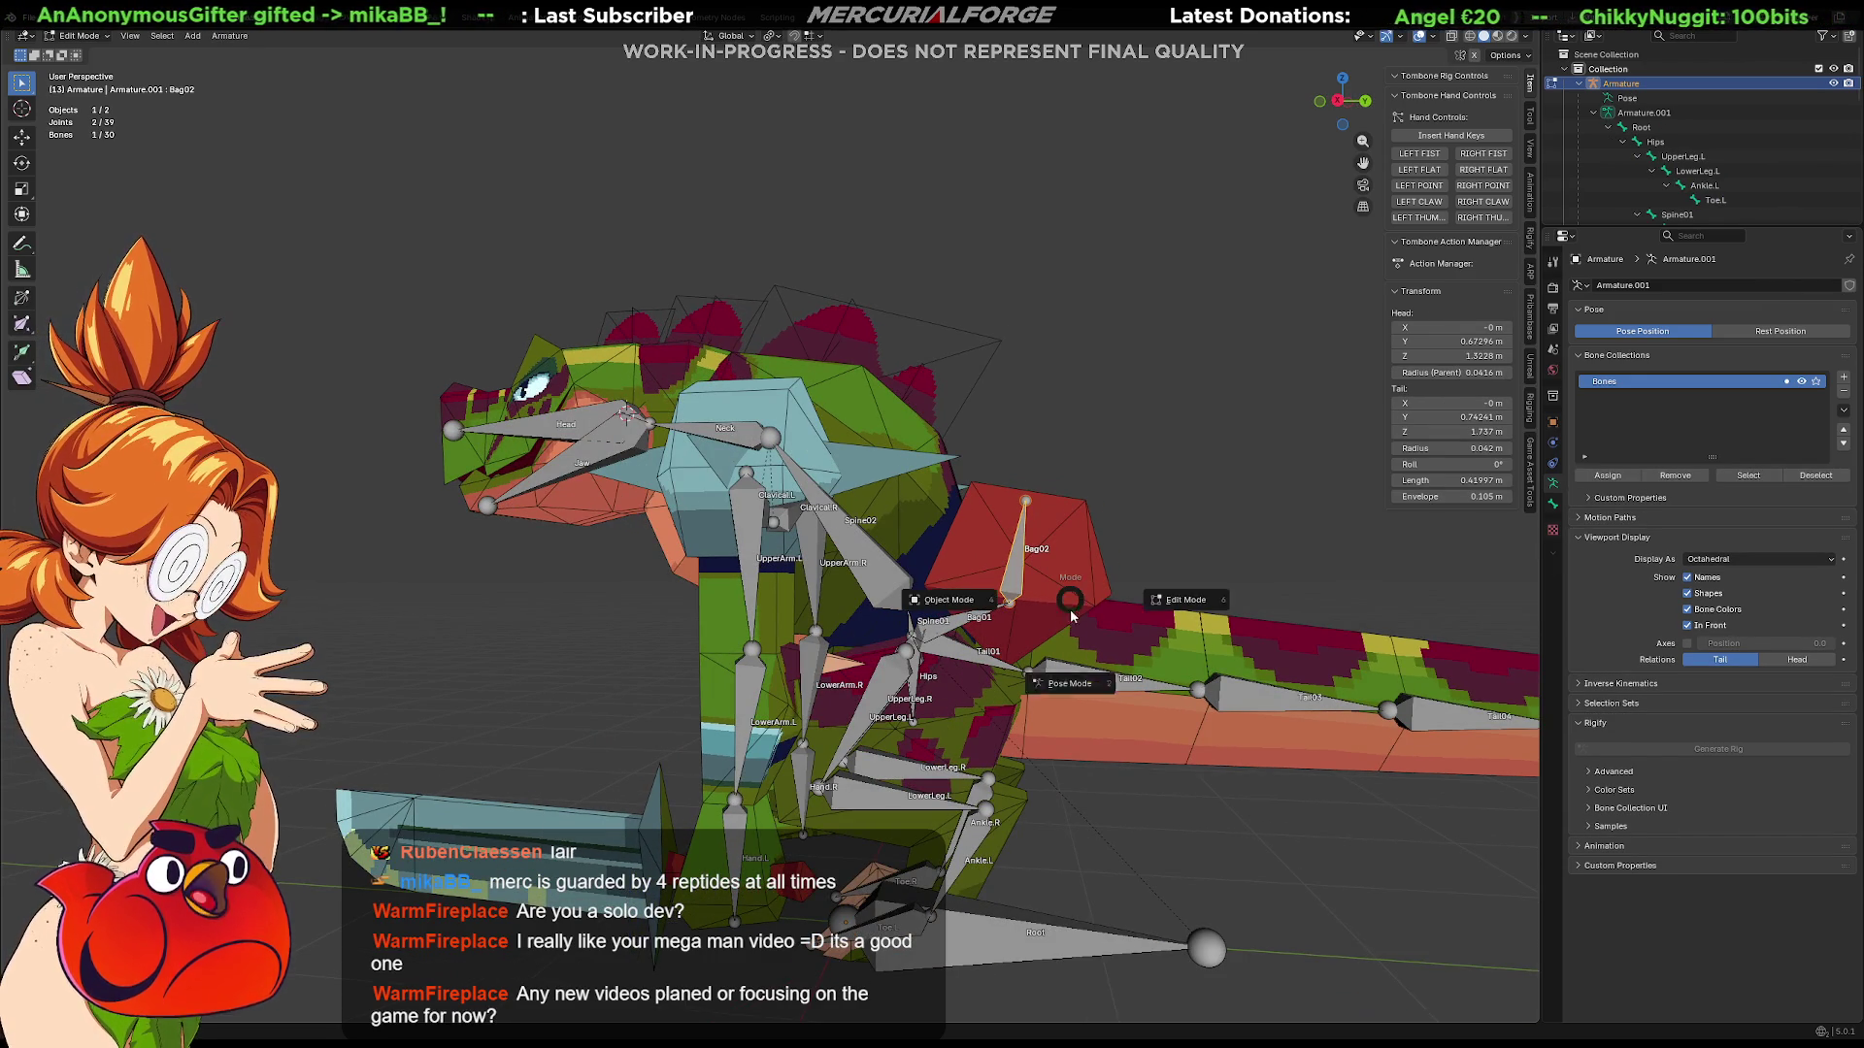
pyautogui.click(1062, 676)
# Step: Test-rotate Bag02 twice, cancelling each time so it stays at rest, checking the bag follows
pyautogui.press('r')
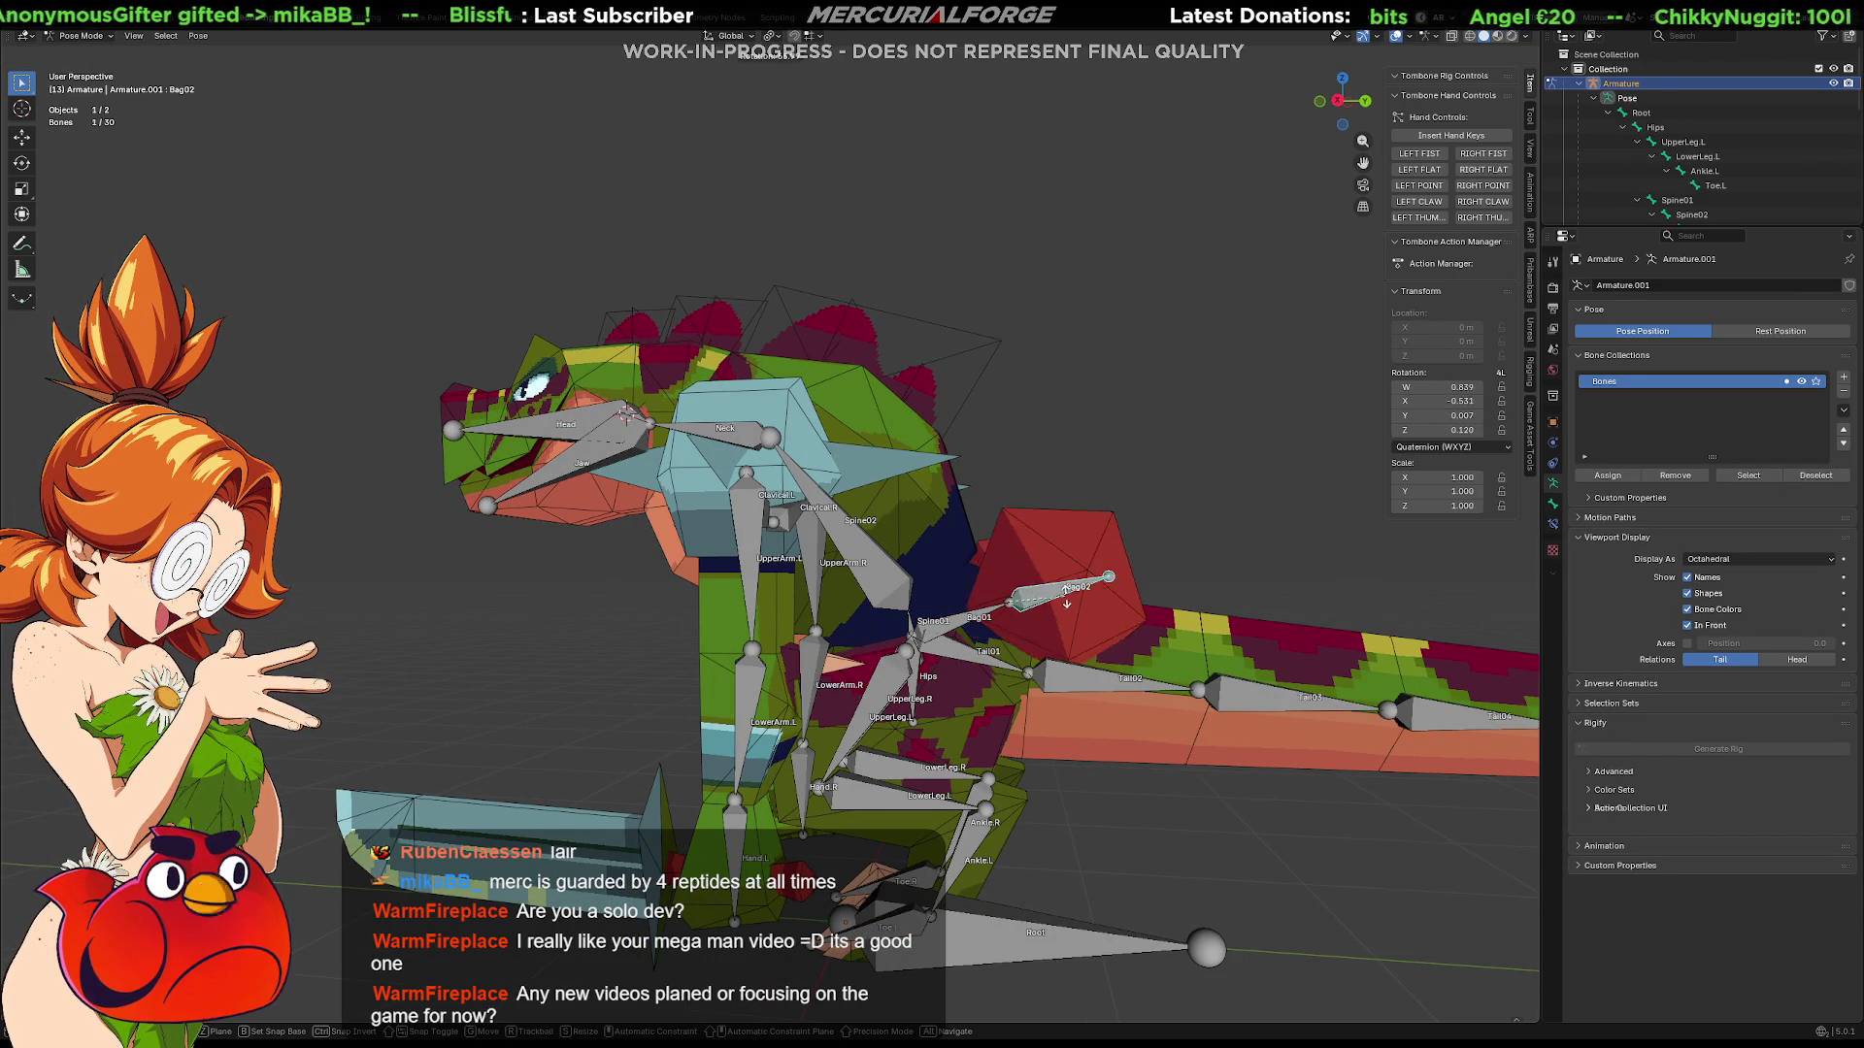
pyautogui.press('Escape')
pyautogui.moveTo(1087, 625)
pyautogui.mouseDown(button='middle')
pyautogui.moveTo(1023, 579)
pyautogui.moveTo(1043, 708)
pyautogui.moveTo(1044, 607)
pyautogui.moveTo(1073, 586)
pyautogui.mouseUp(button='middle')
pyautogui.press('r')
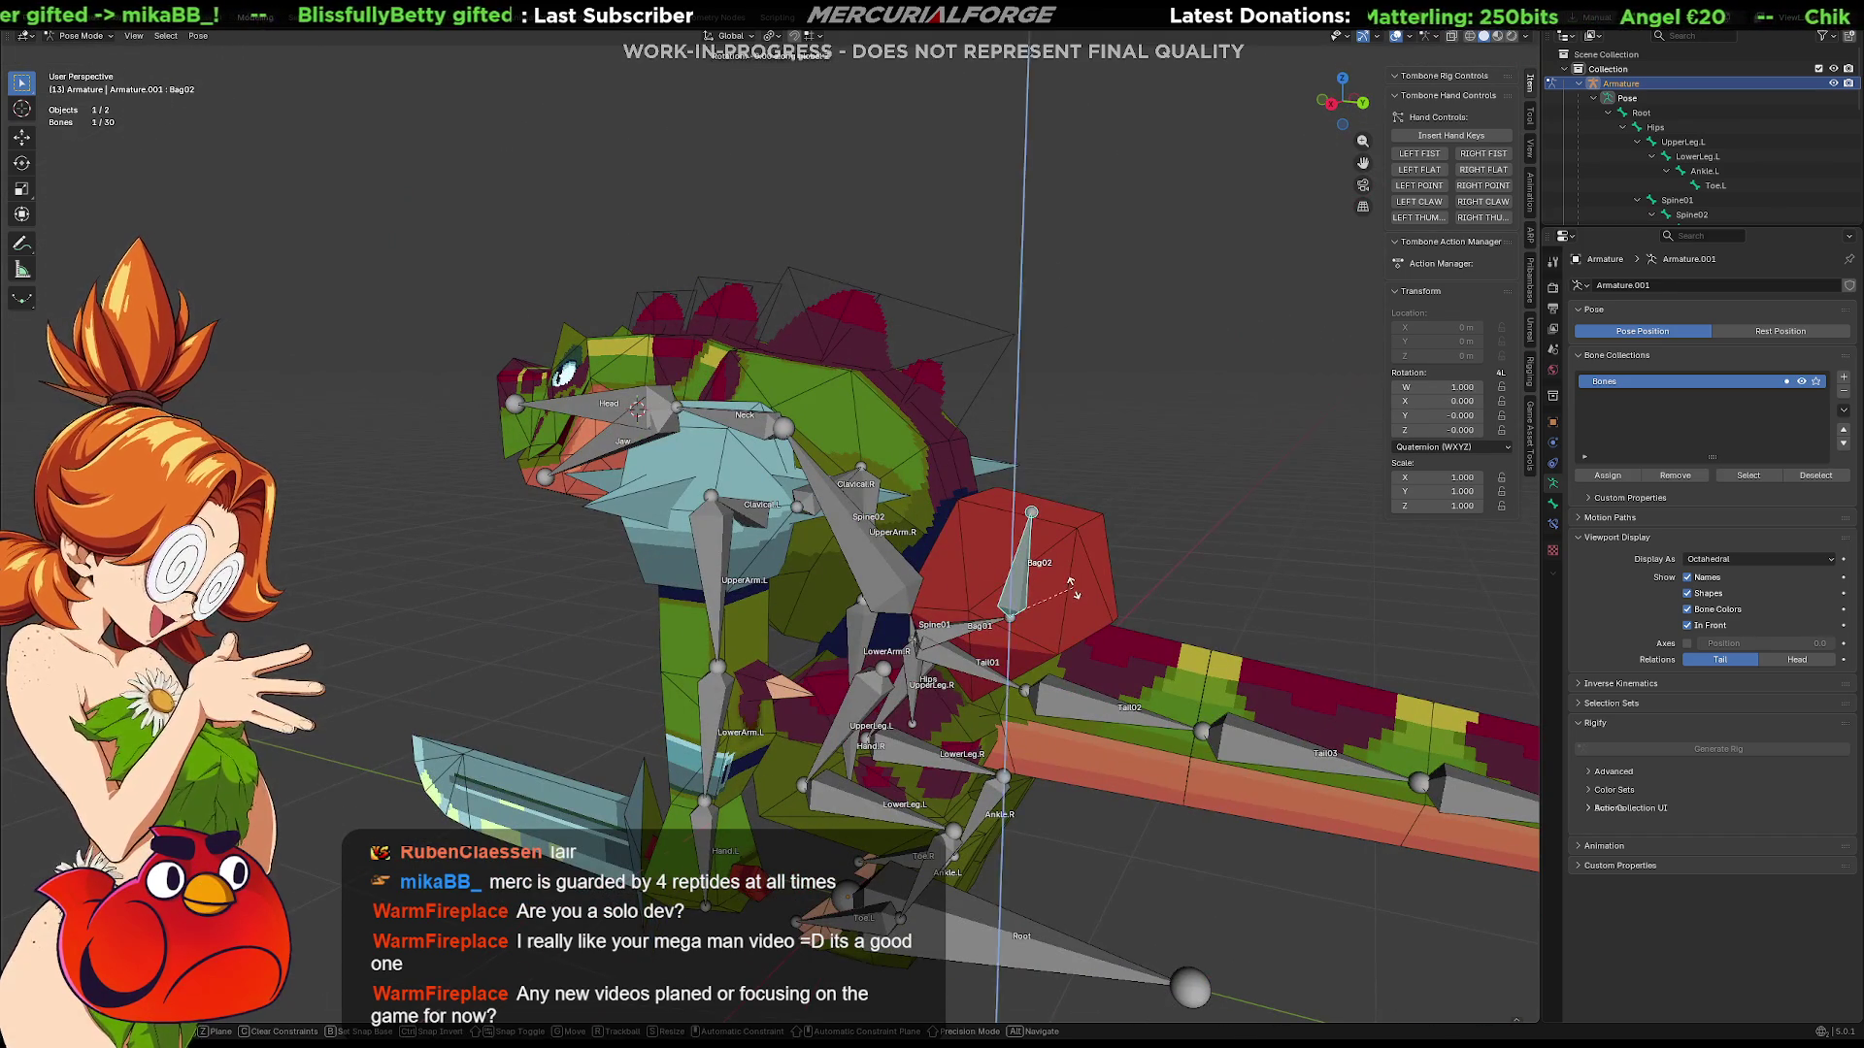
pyautogui.press('Escape')
pyautogui.moveTo(1056, 577)
pyautogui.mouseDown(button='middle')
pyautogui.moveTo(994, 555)
pyautogui.moveTo(1016, 569)
pyautogui.mouseUp(button='middle')
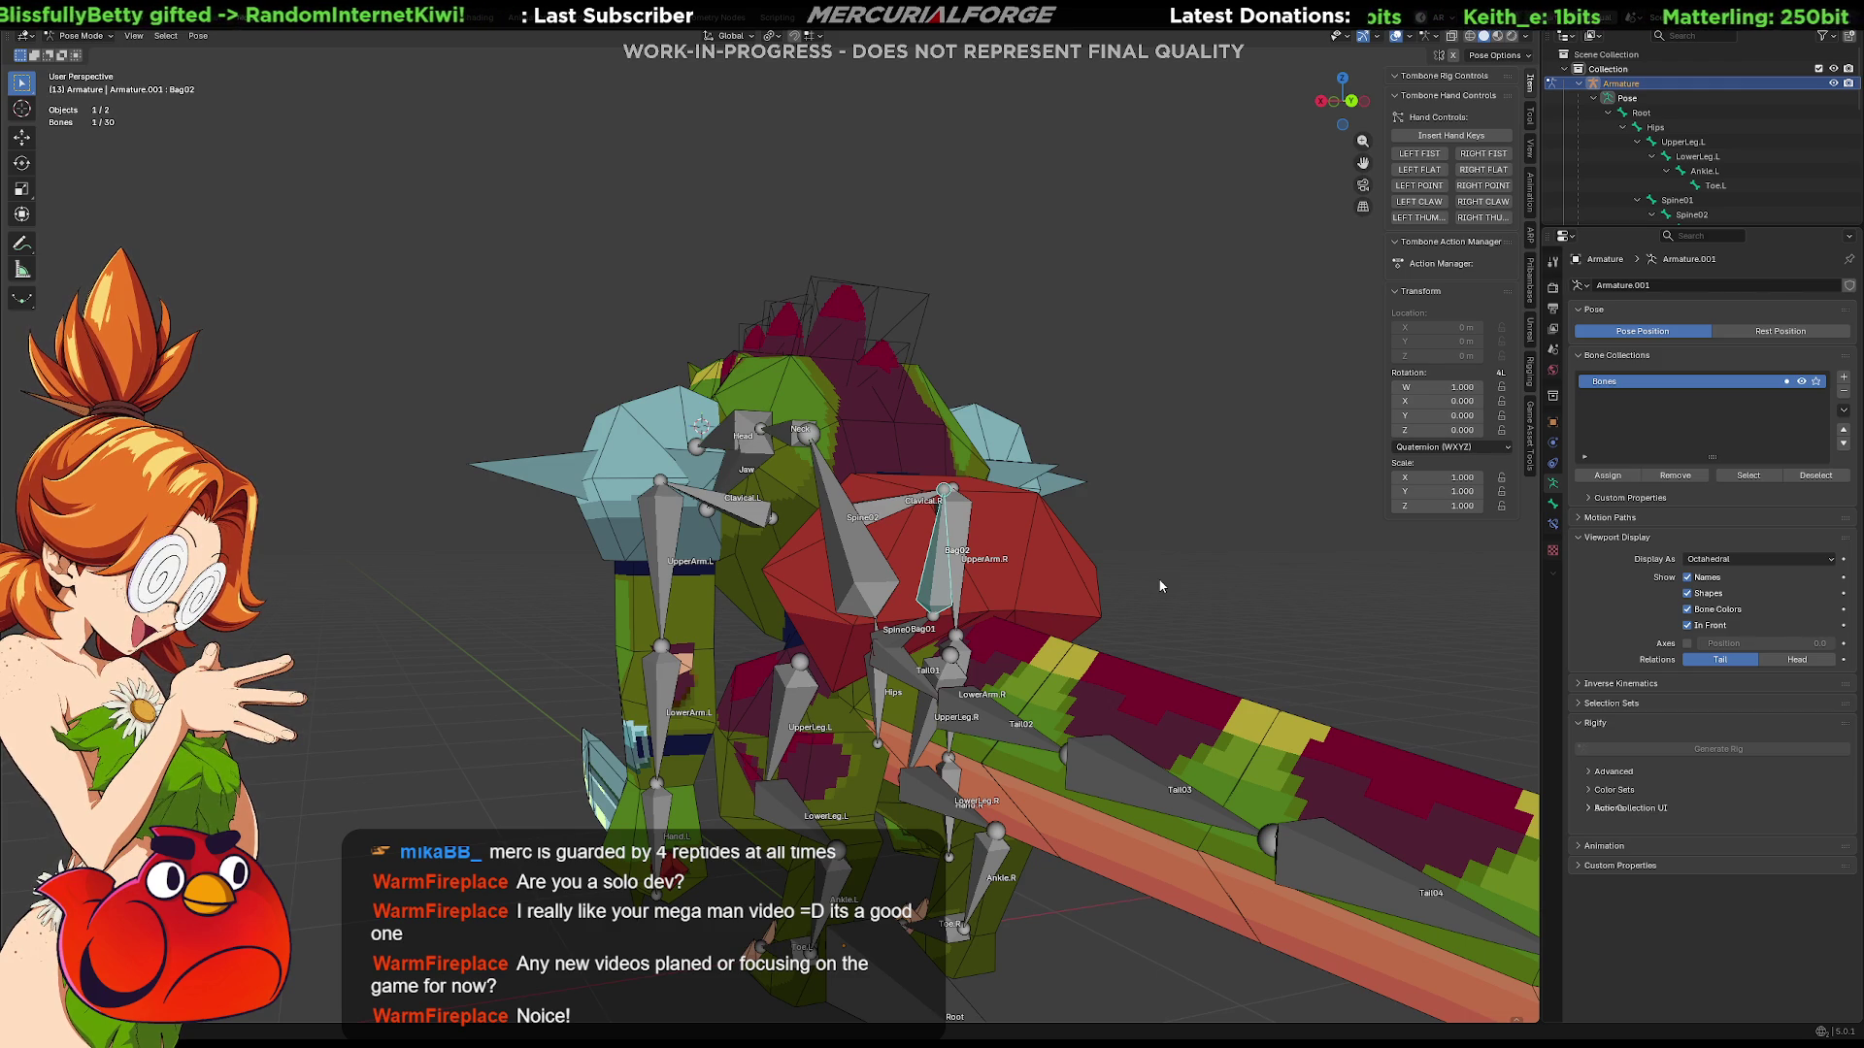
pyautogui.moveTo(1163, 585)
pyautogui.mouseDown(button='middle')
pyautogui.moveTo(994, 600)
pyautogui.moveTo(1226, 592)
pyautogui.moveTo(1153, 601)
pyautogui.mouseUp(button='middle')
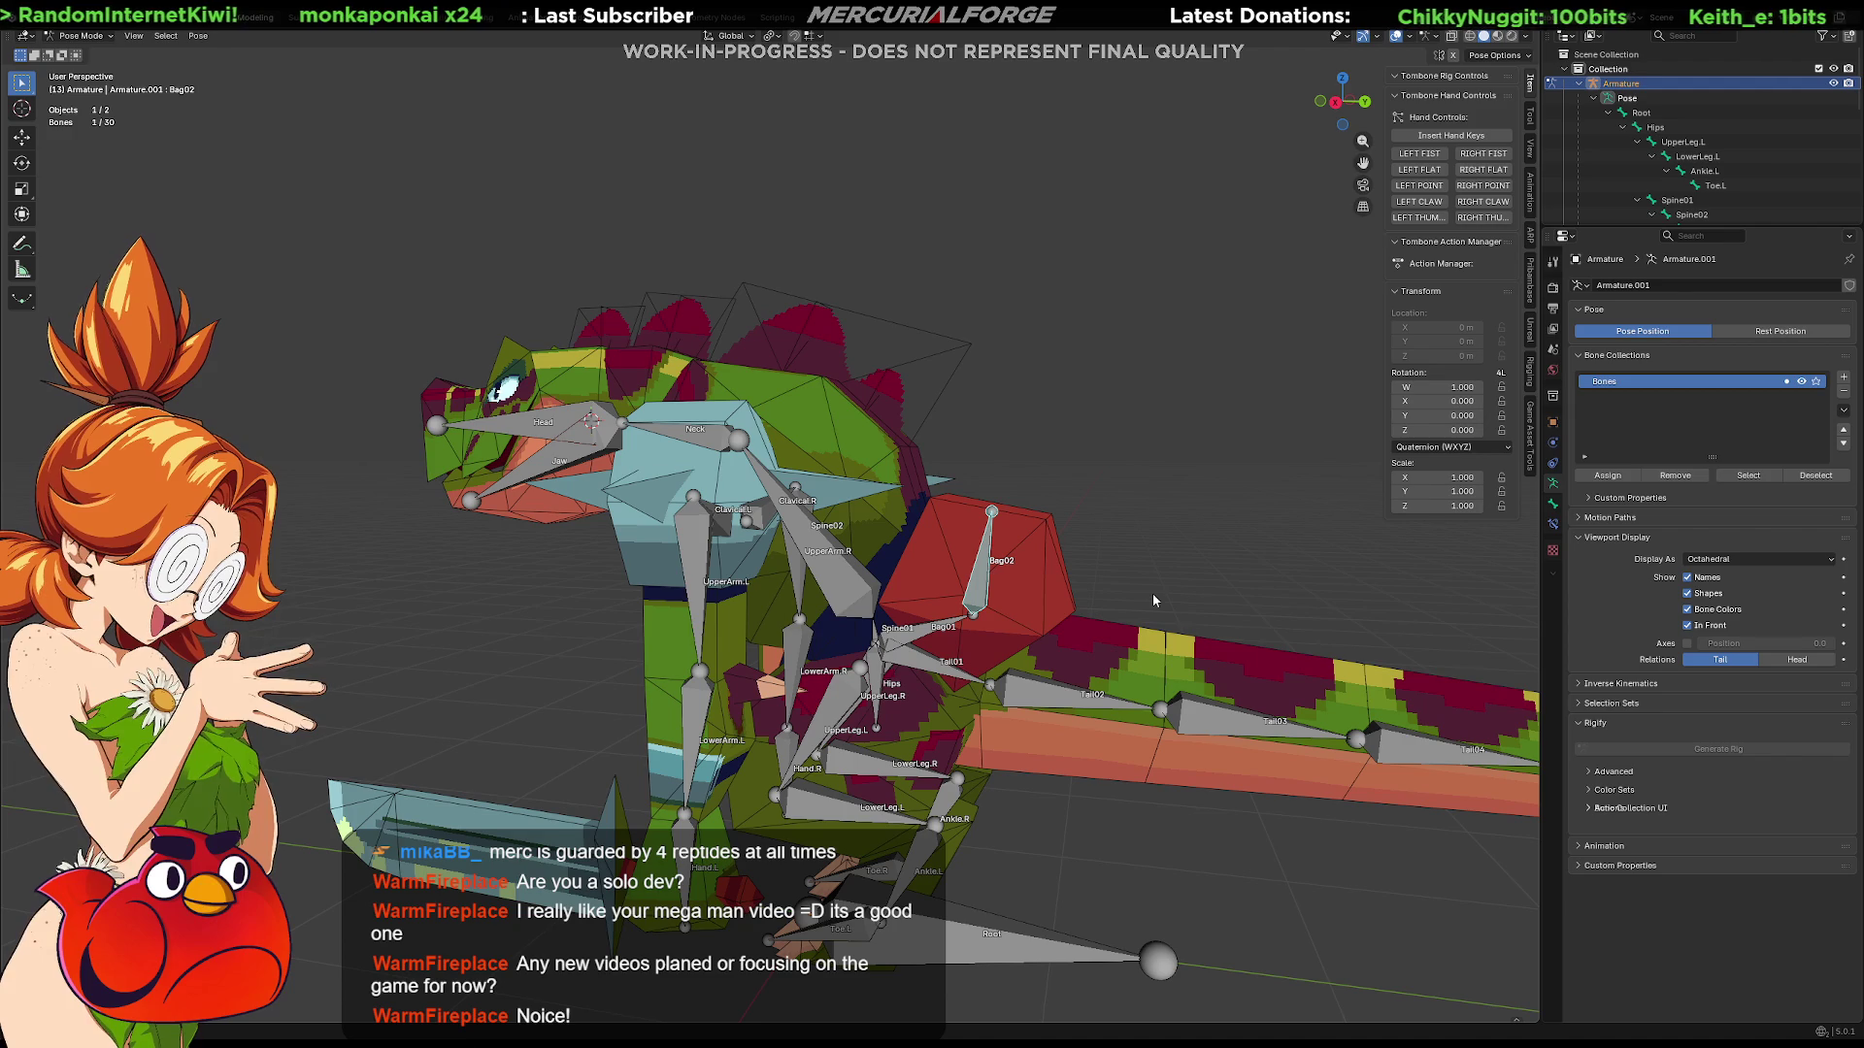
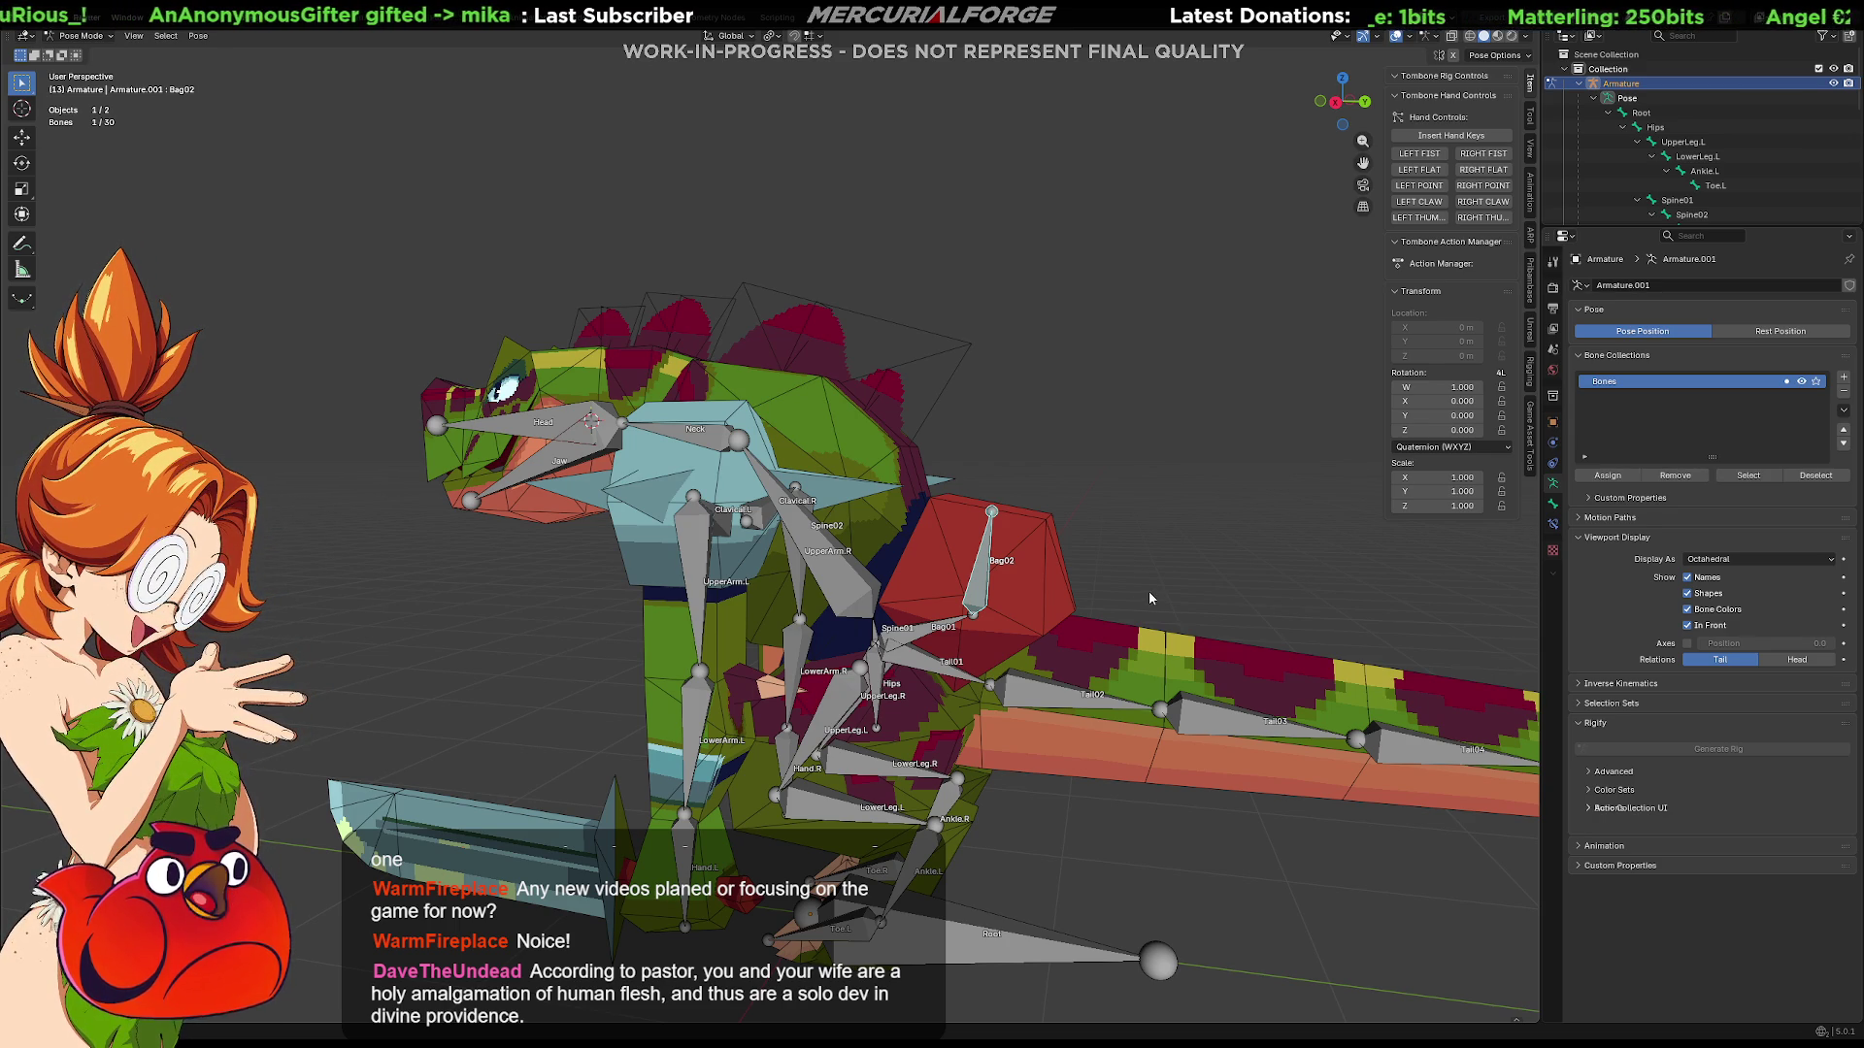
# Step: Orbit Blender's viewport around the dinosaur armature to inspect the rig and its full tail from several angles
pyautogui.moveTo(1118, 563)
pyautogui.mouseDown(button='middle')
pyautogui.moveTo(1105, 615)
pyautogui.moveTo(1149, 528)
pyautogui.moveTo(869, 570)
pyautogui.moveTo(1079, 515)
pyautogui.moveTo(1164, 516)
pyautogui.moveTo(948, 490)
pyautogui.moveTo(913, 468)
pyautogui.moveTo(995, 542)
pyautogui.moveTo(974, 594)
pyautogui.moveTo(1027, 504)
pyautogui.moveTo(928, 528)
pyautogui.moveTo(998, 474)
pyautogui.moveTo(1032, 532)
pyautogui.mouseUp(button='middle')
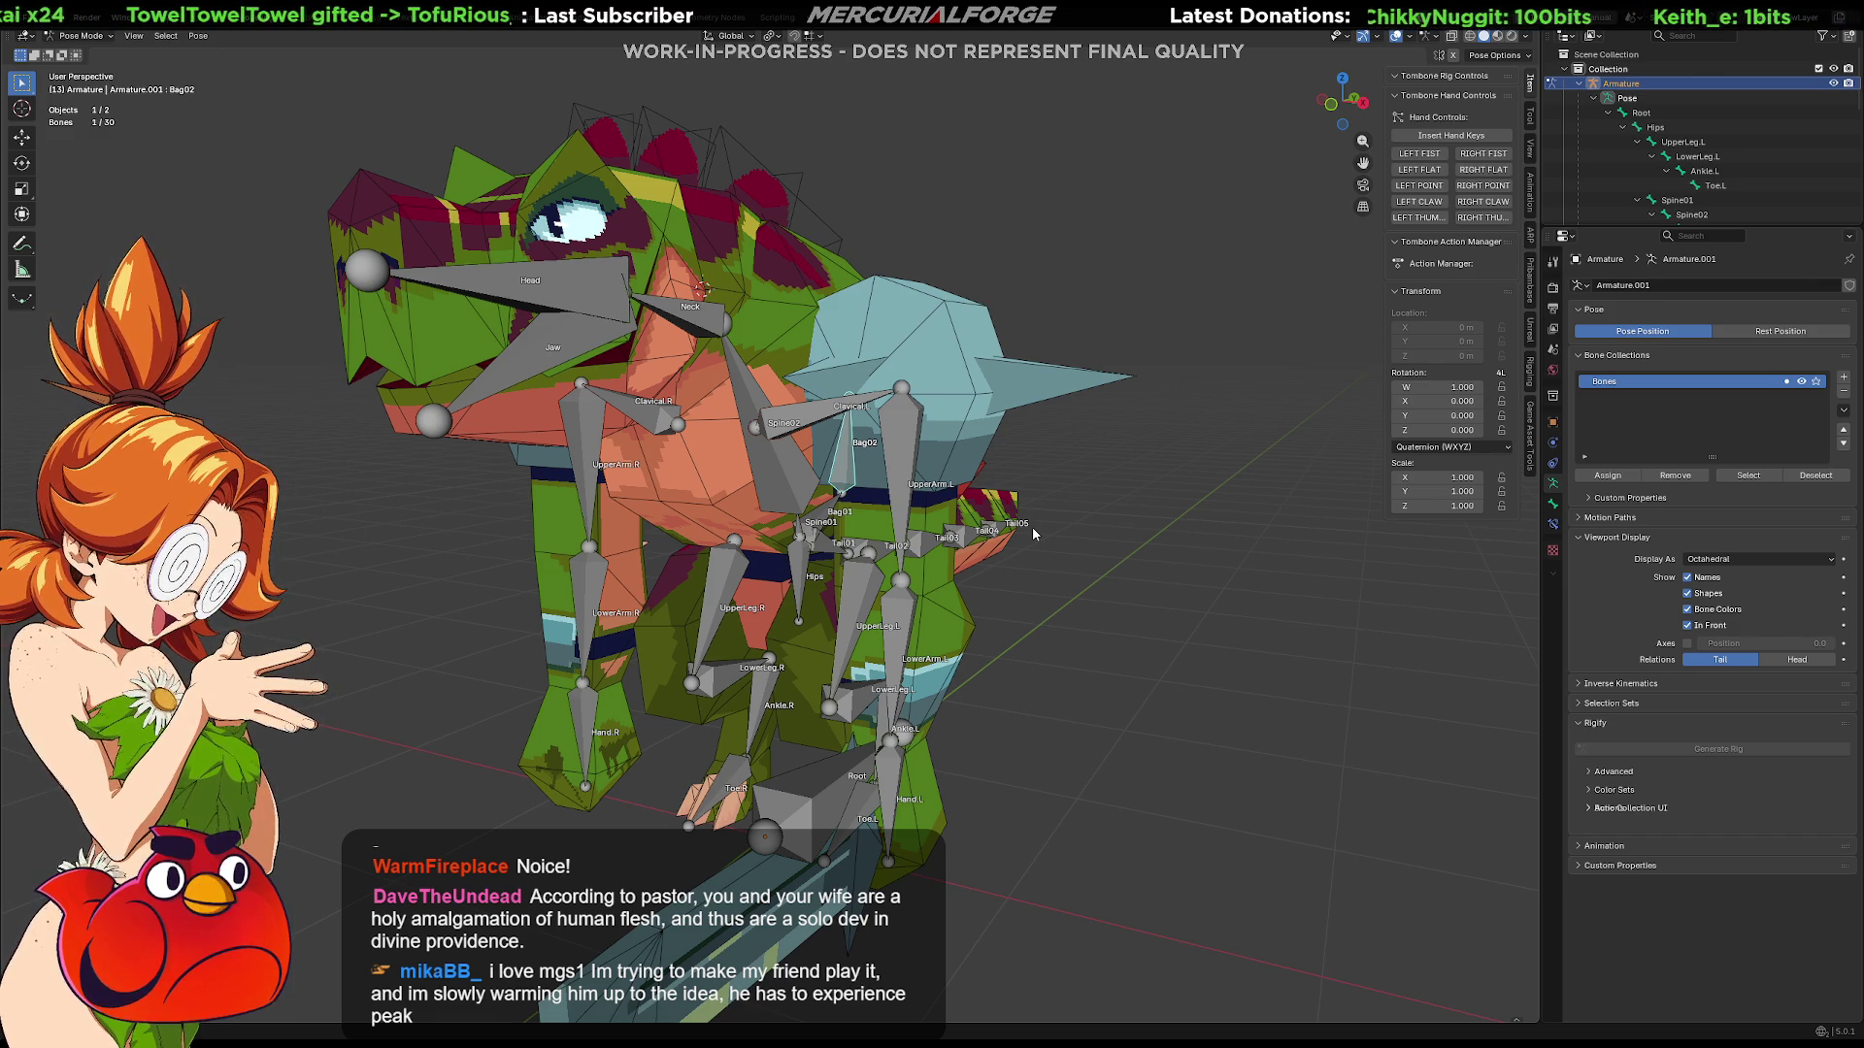
pyautogui.moveTo(950, 560)
pyautogui.mouseDown(button='middle')
pyautogui.moveTo(776, 572)
pyautogui.moveTo(868, 545)
pyautogui.mouseUp(button='middle')
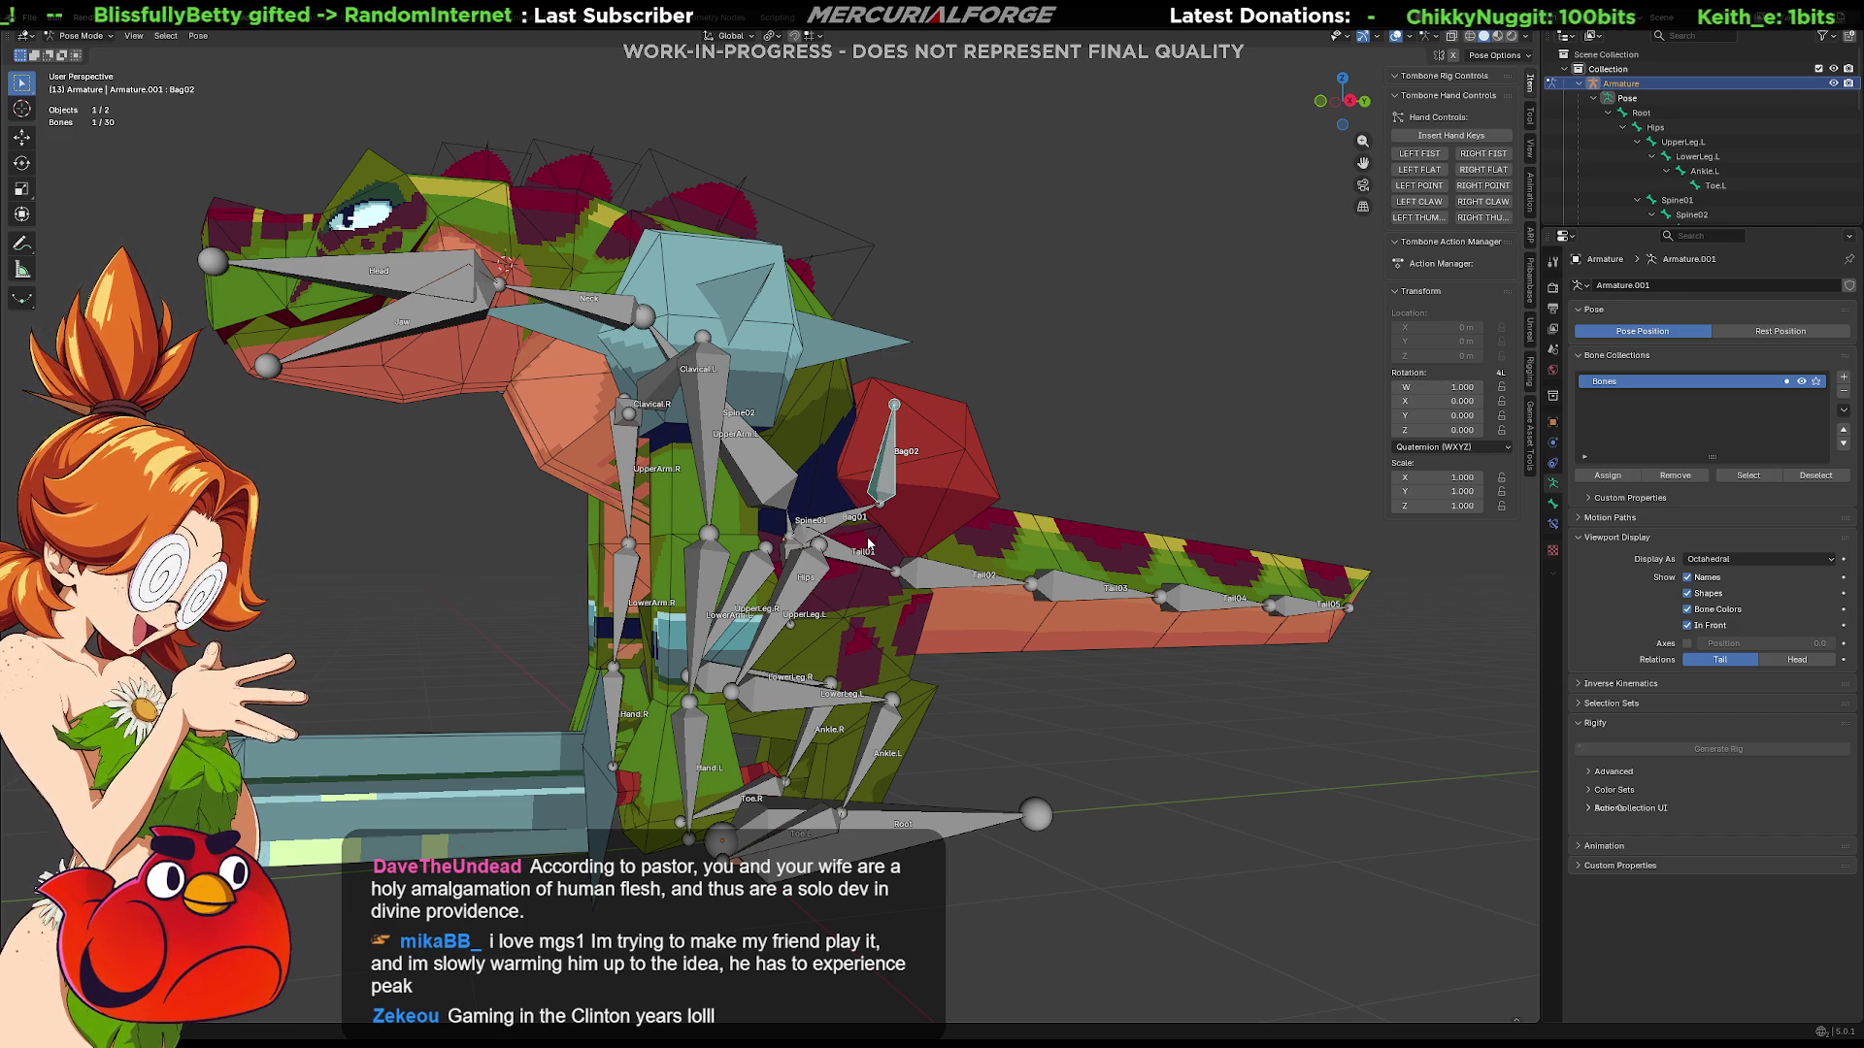
pyautogui.moveTo(648, 459)
pyautogui.mouseDown(button='middle')
pyautogui.moveTo(684, 495)
pyautogui.moveTo(640, 524)
pyautogui.mouseUp(button='middle')
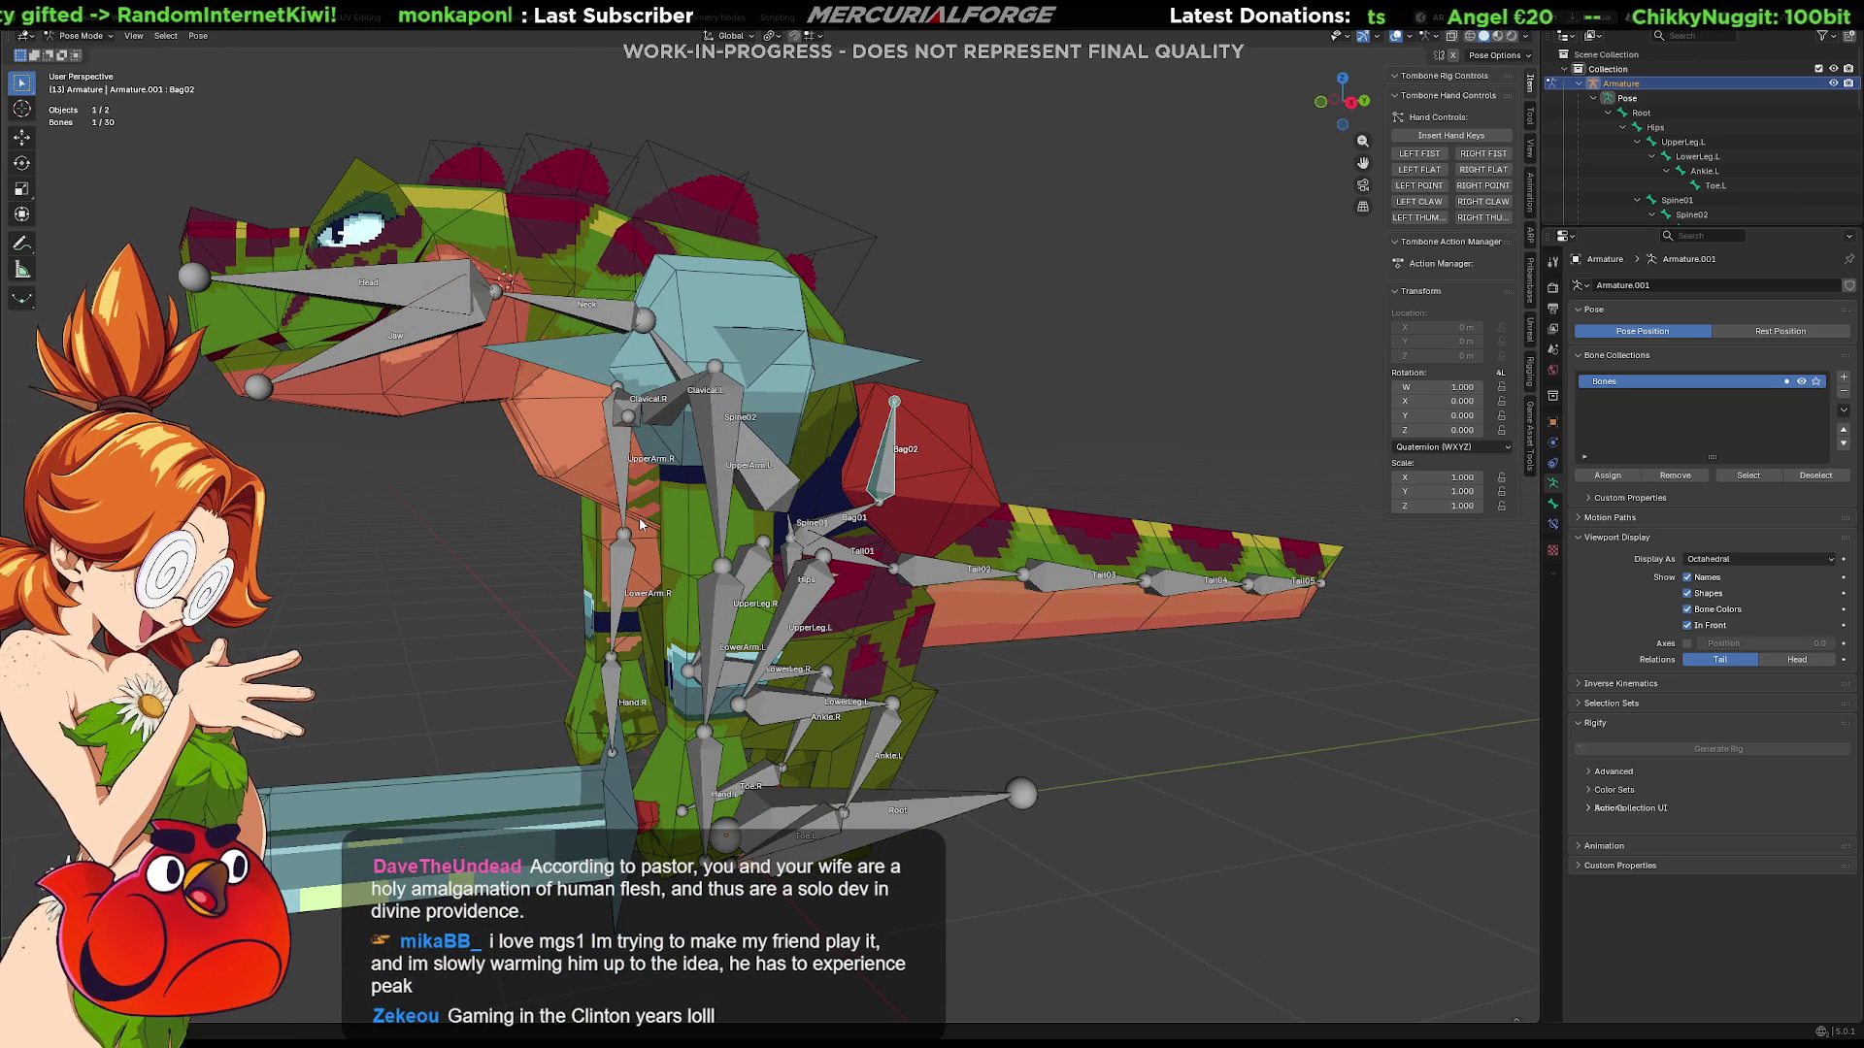
pyautogui.moveTo(780, 592)
pyautogui.mouseDown(button='middle')
pyautogui.moveTo(928, 625)
pyautogui.moveTo(841, 695)
pyautogui.moveTo(625, 675)
pyautogui.mouseUp(button='middle')
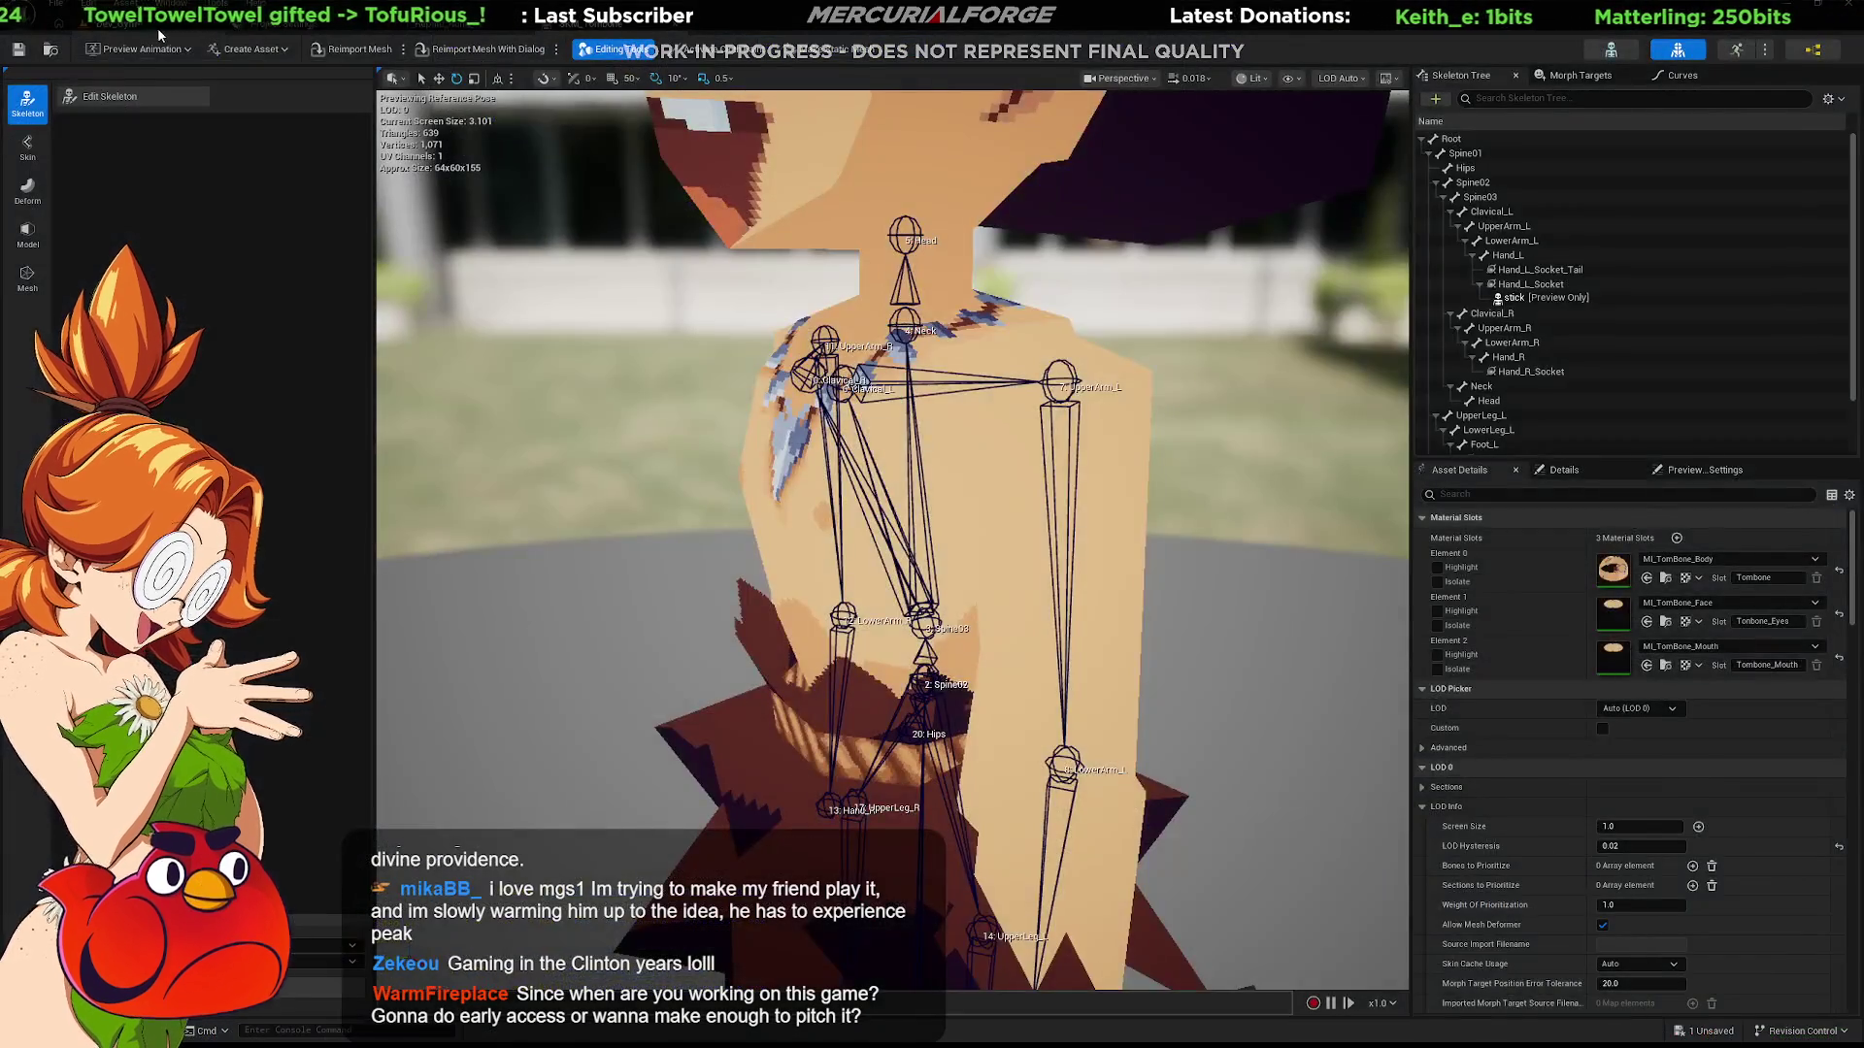
# Step: Switch back to the Dev_Gym level and launch Play In Editor with Alt+P
pyautogui.click(157, 27)
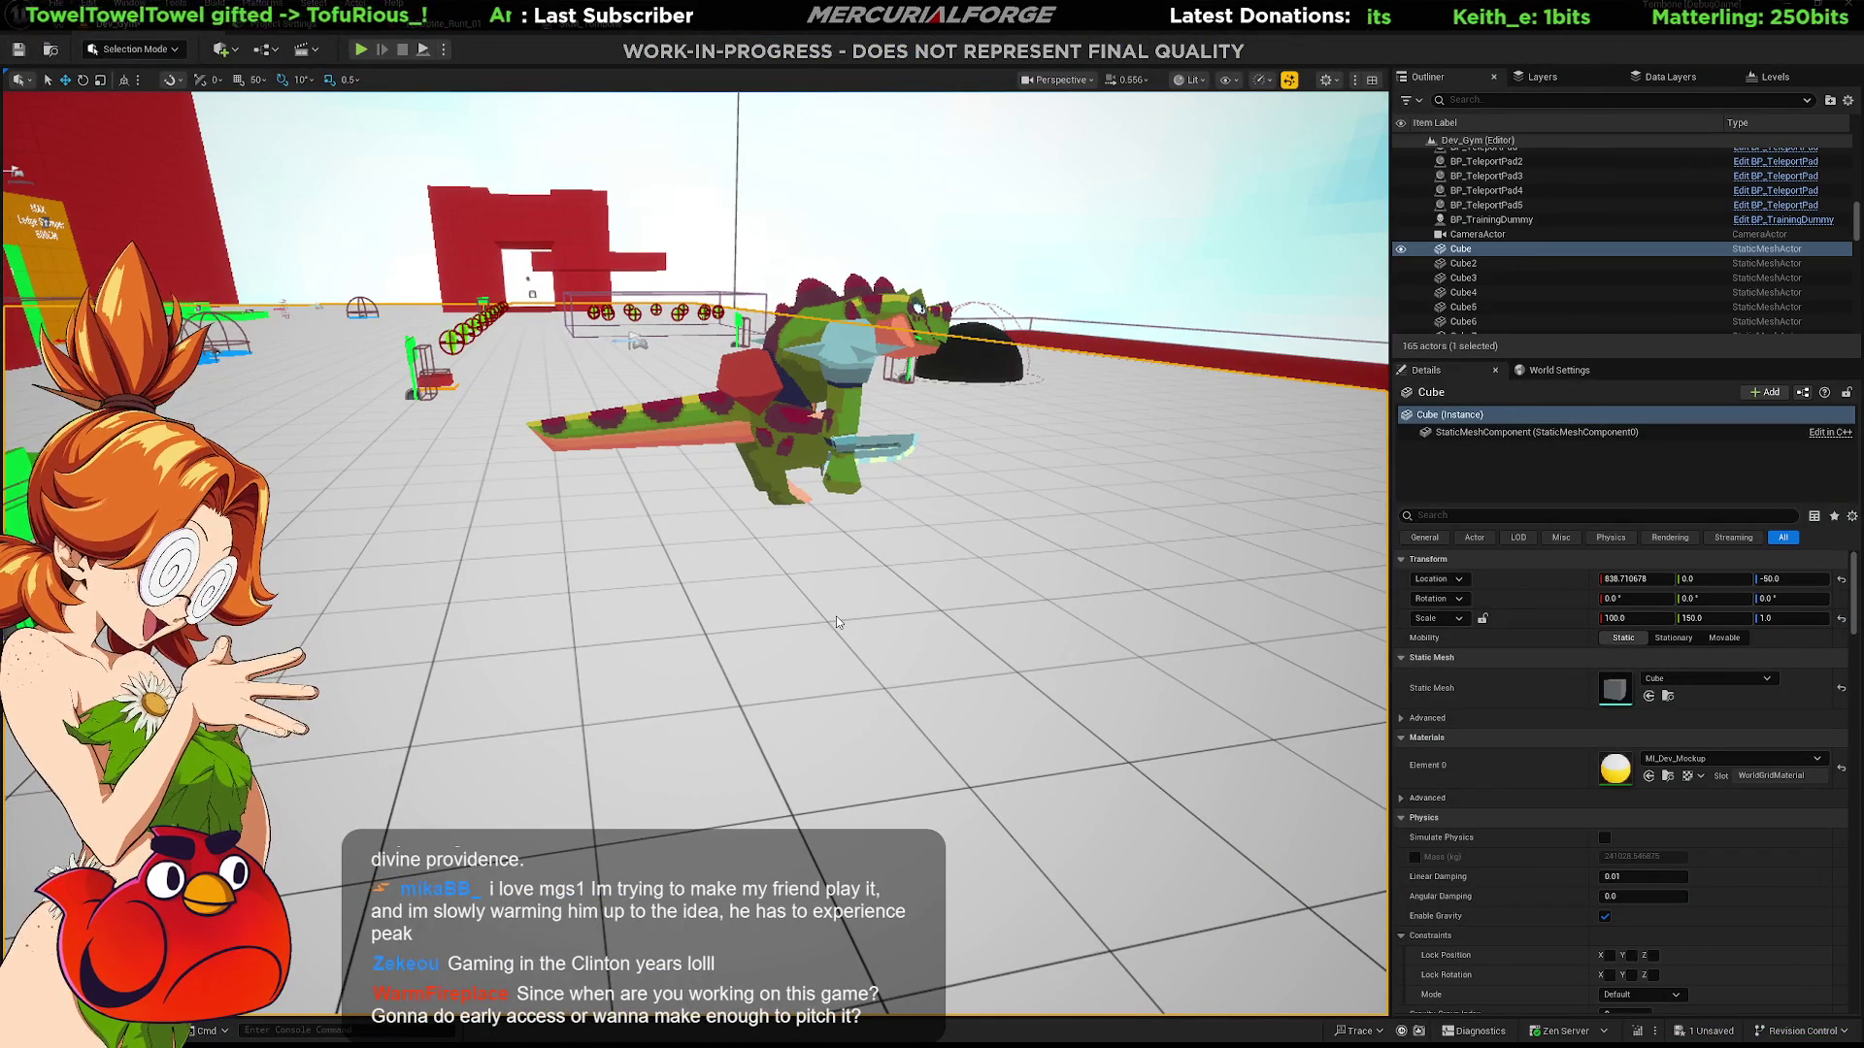
pyautogui.hotkey('alt', 'p')
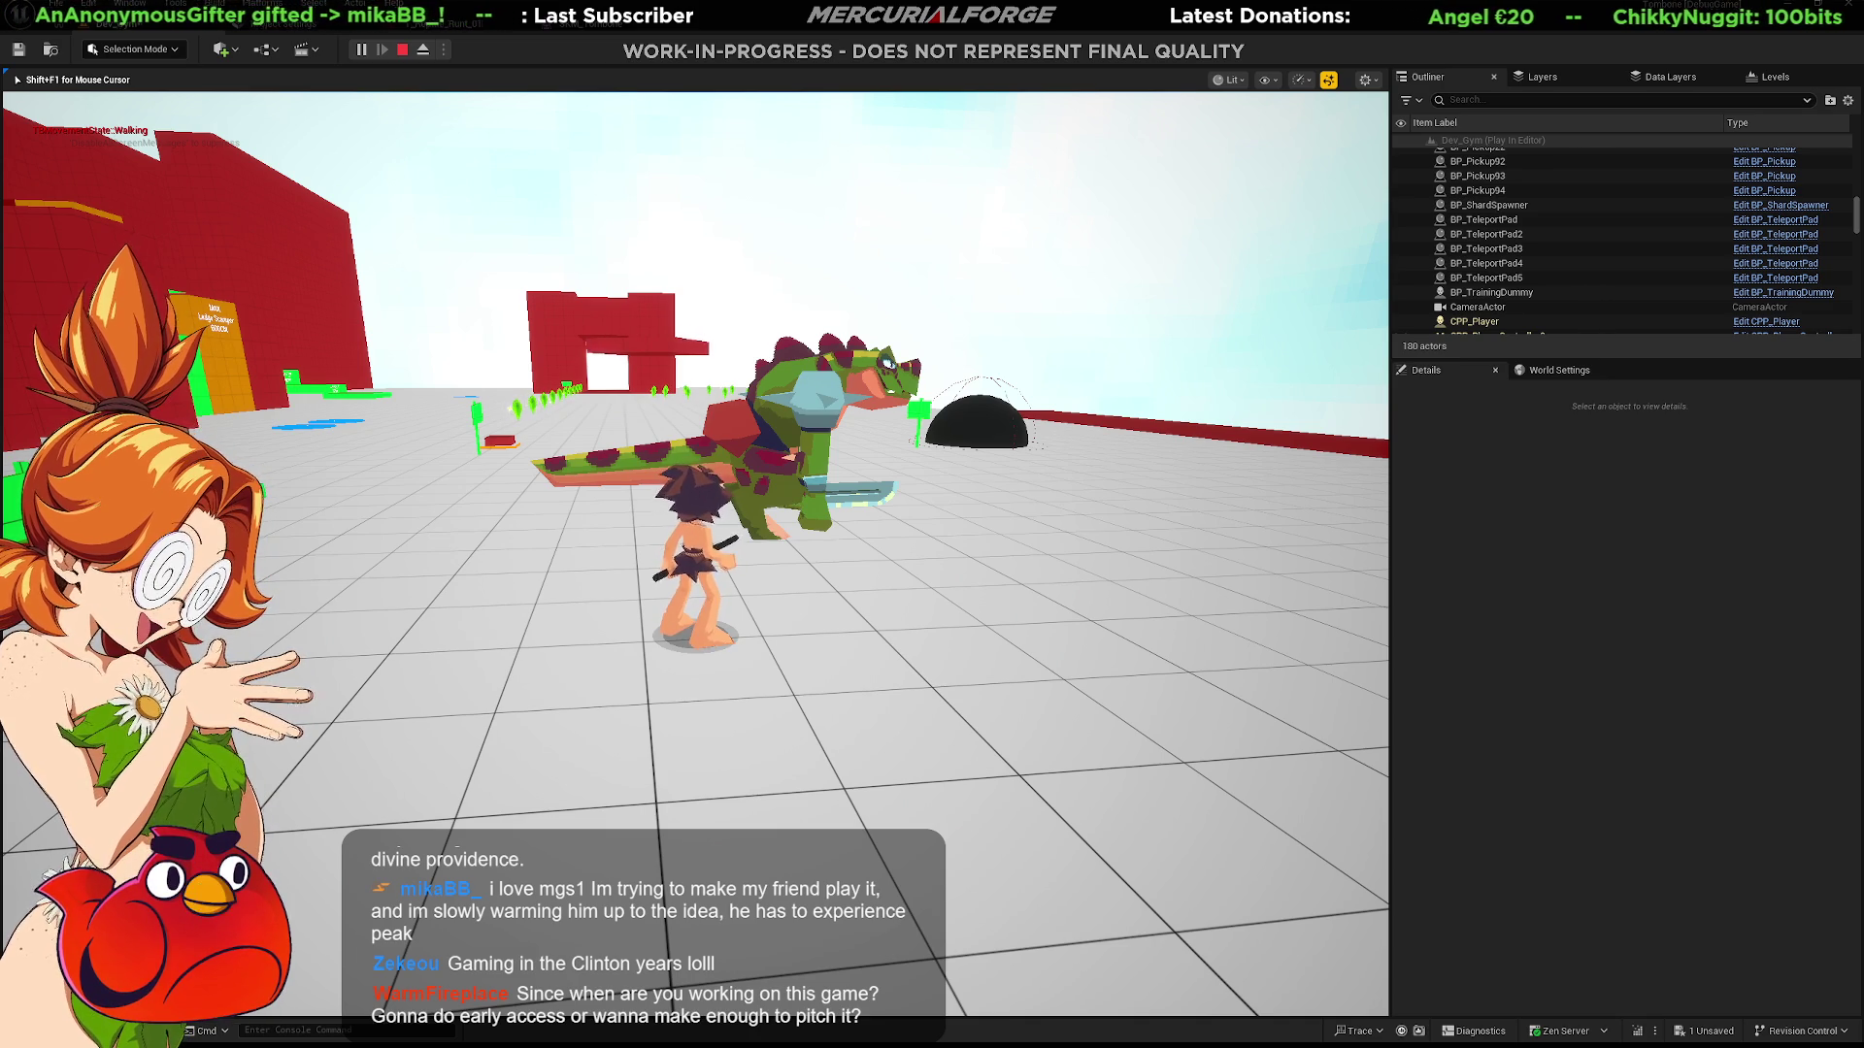
# Step: Dodge, run the caveman to the training dummy and strike it with repeated attacks
pyautogui.press('space')
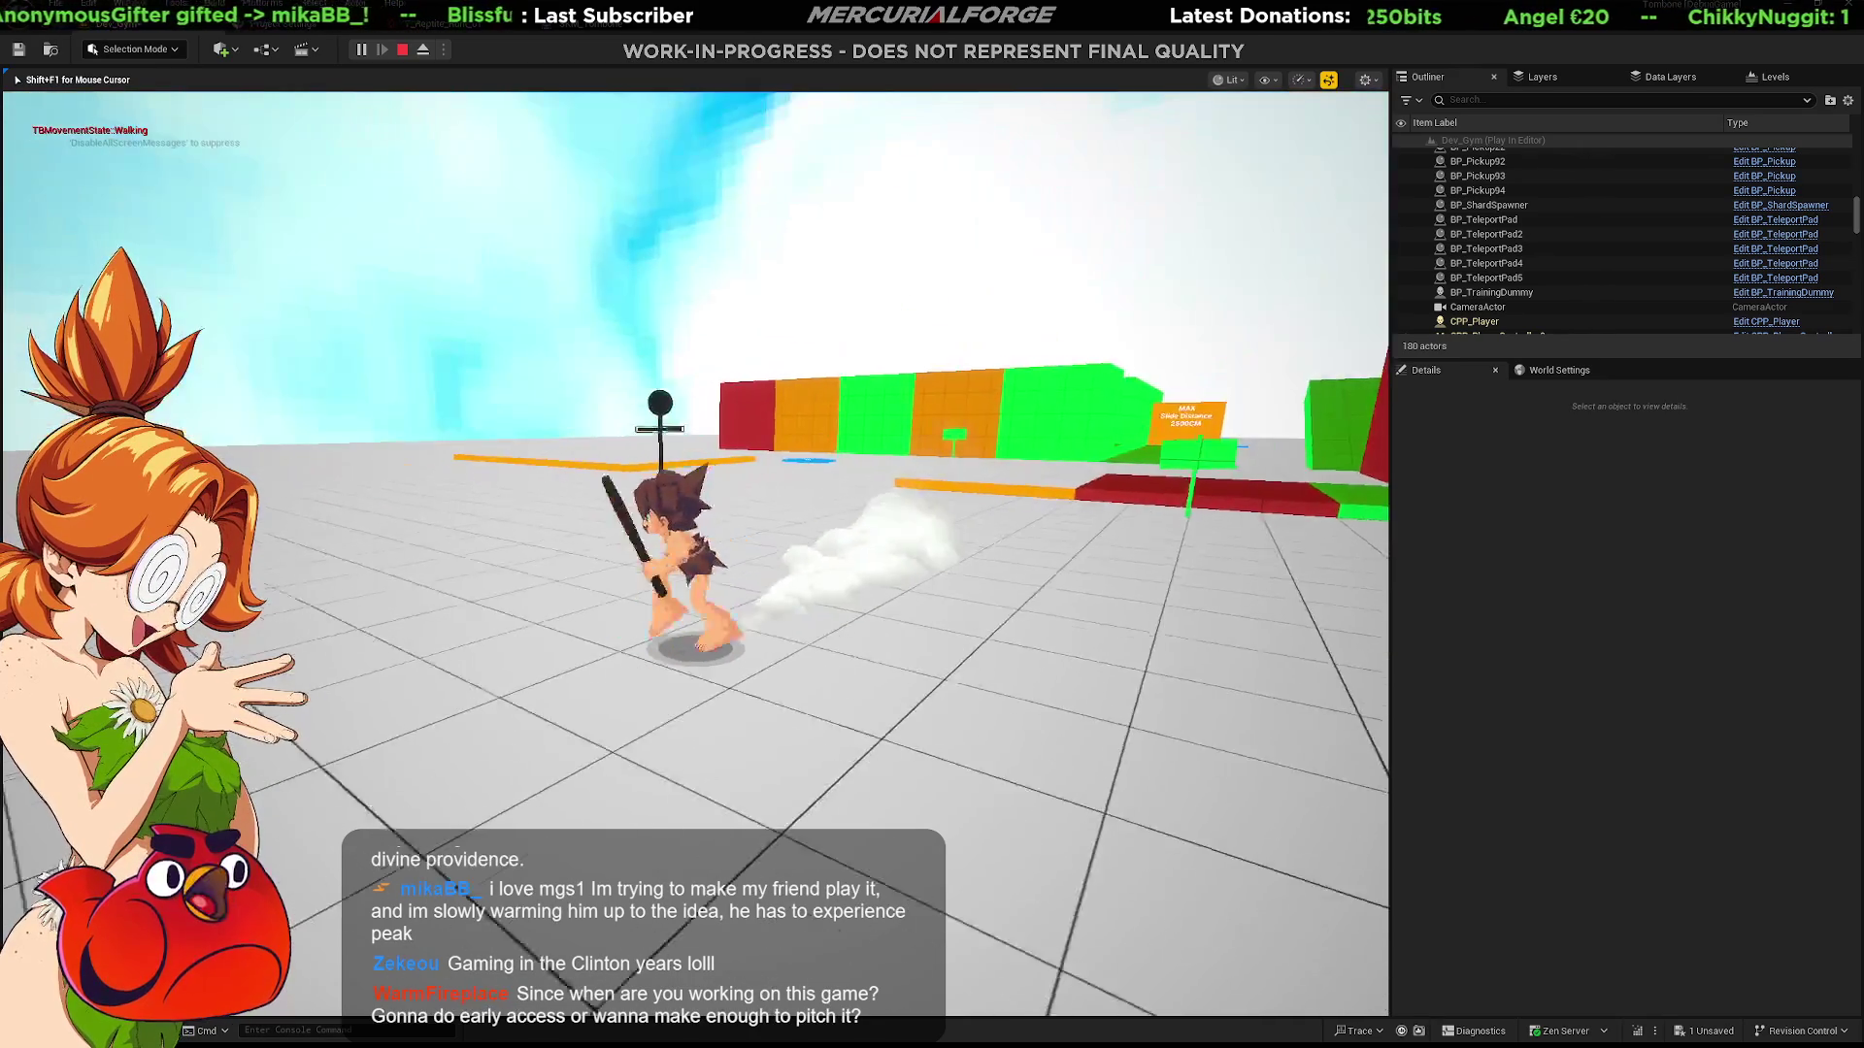
pyautogui.press('w')
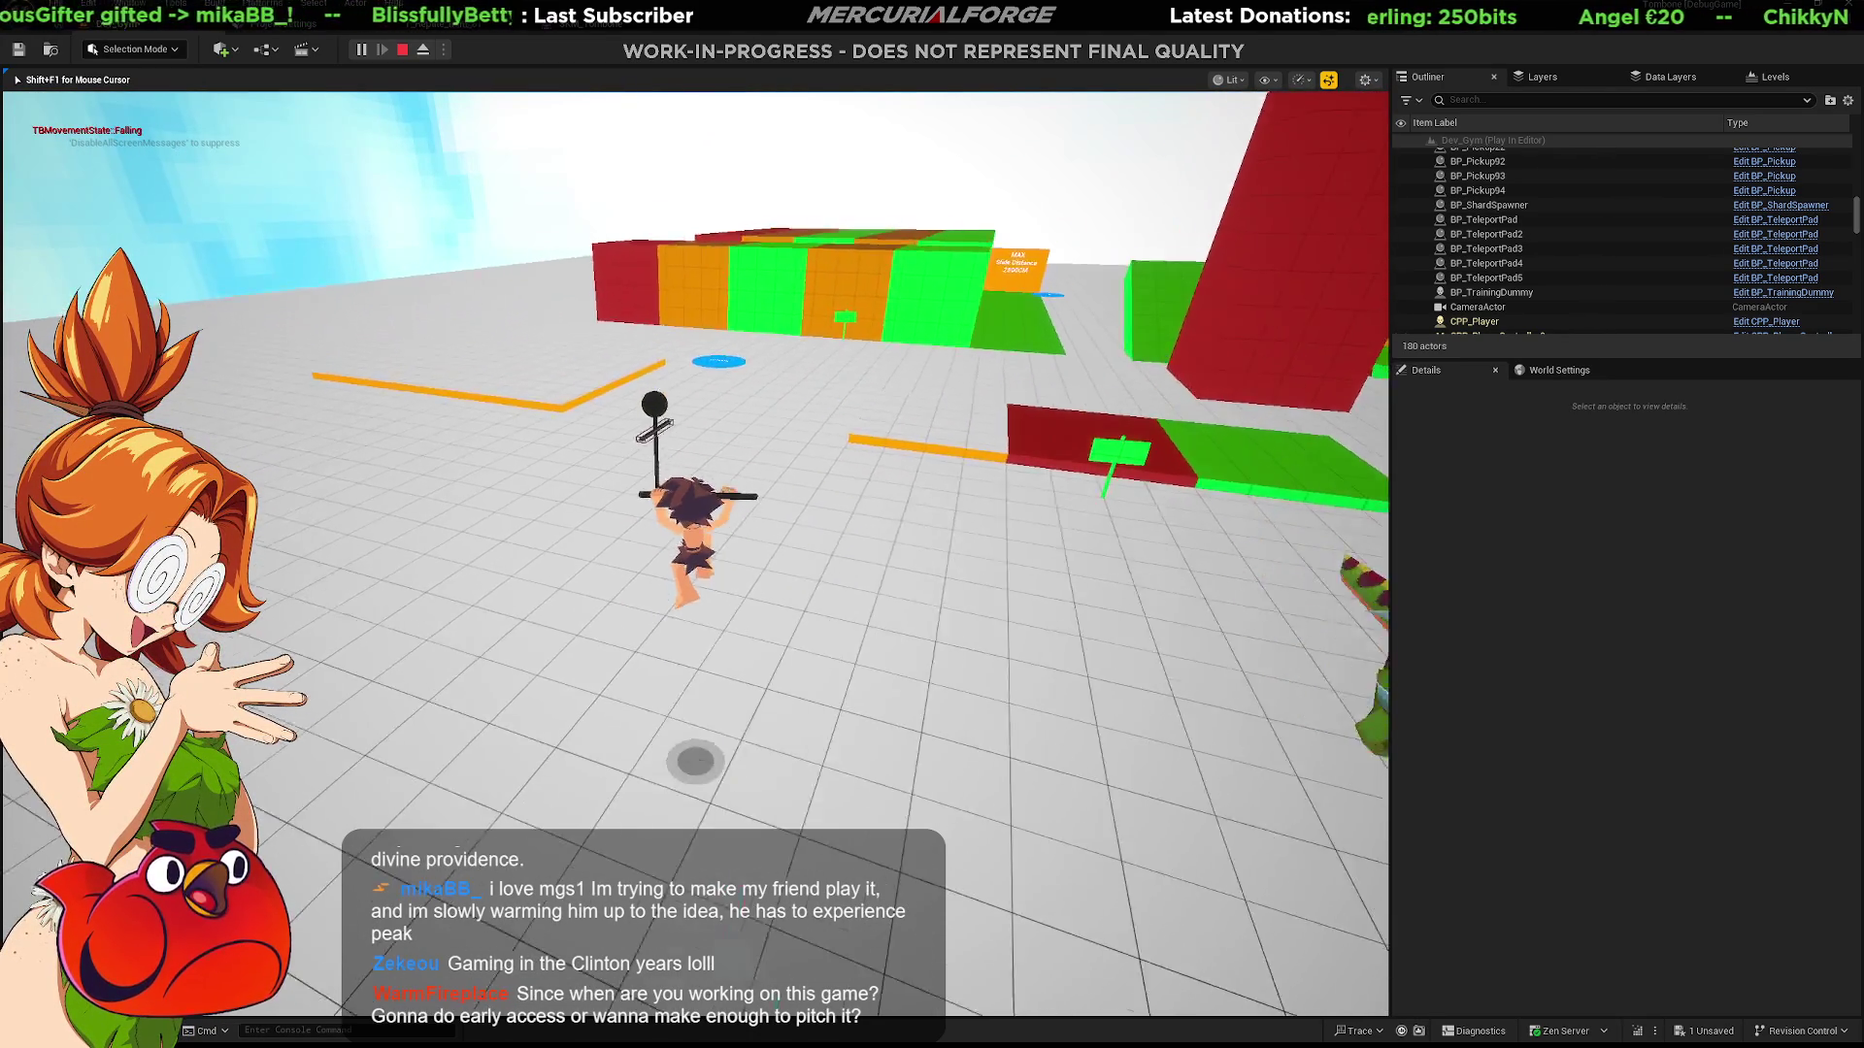
pyautogui.press('space')
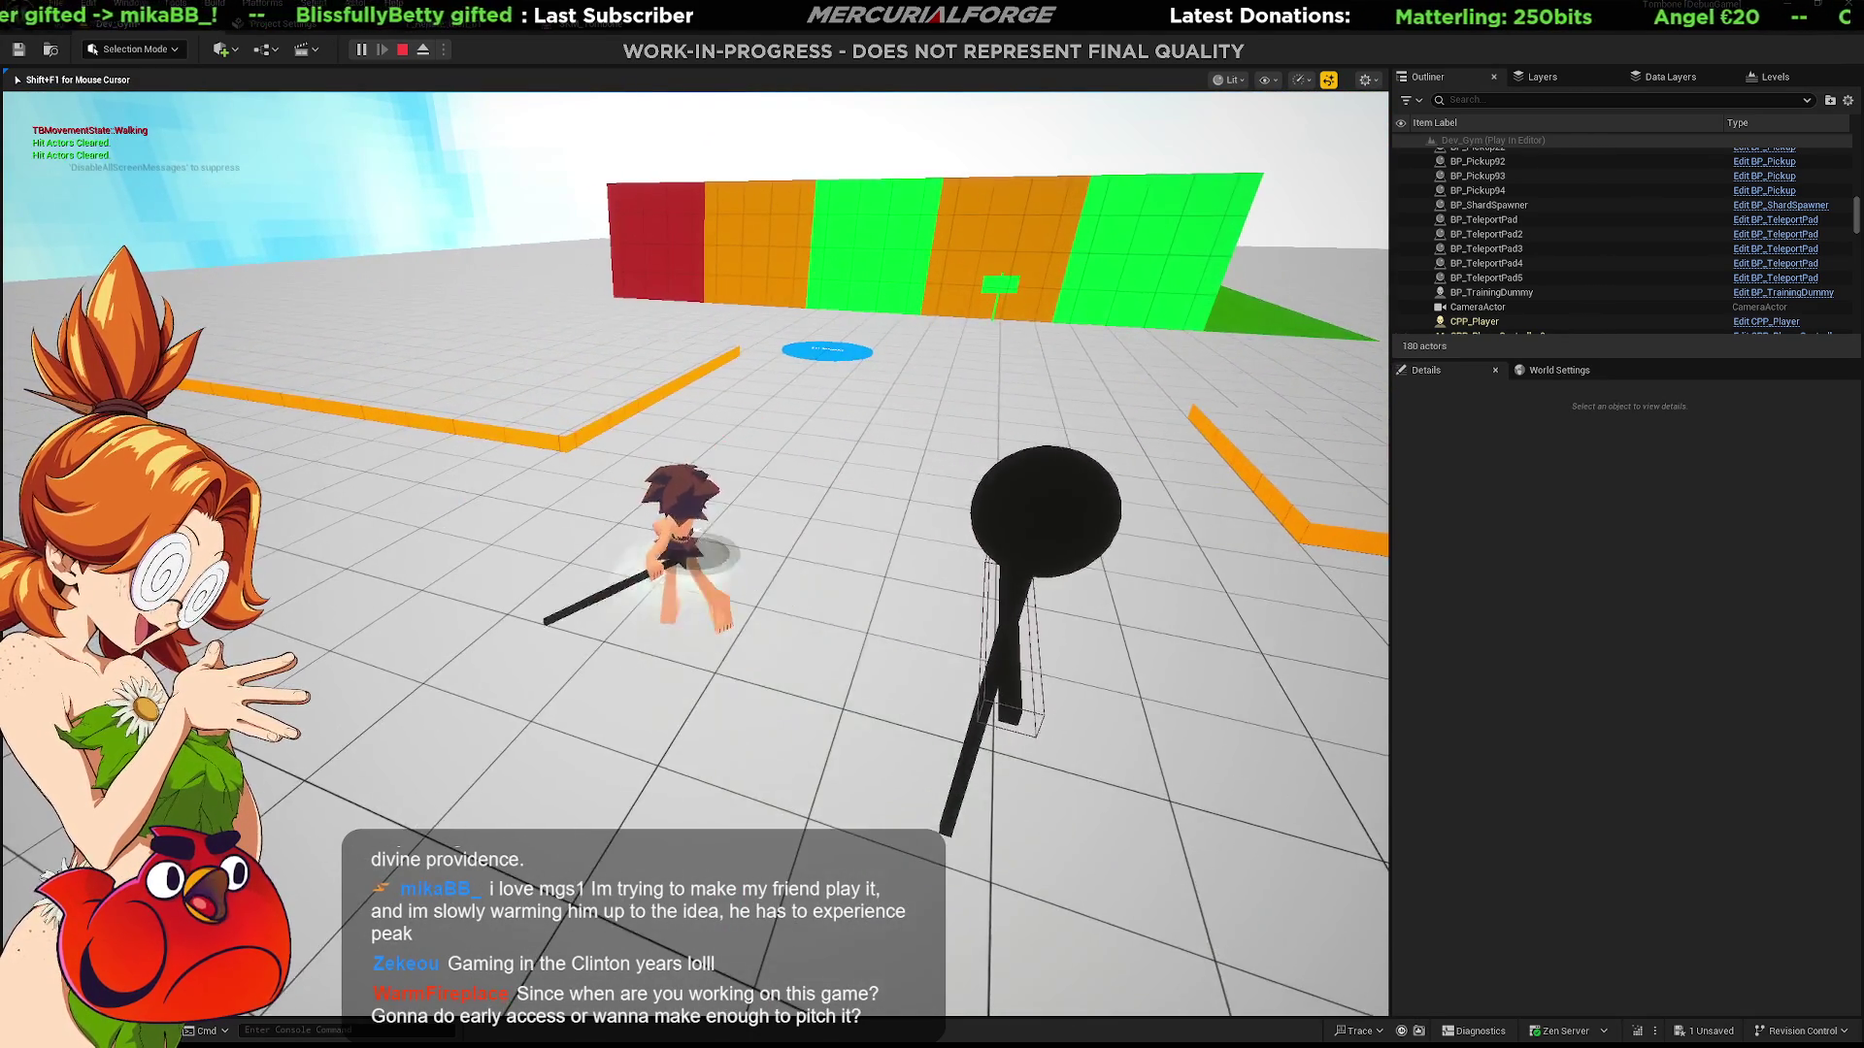
pyautogui.press('space')
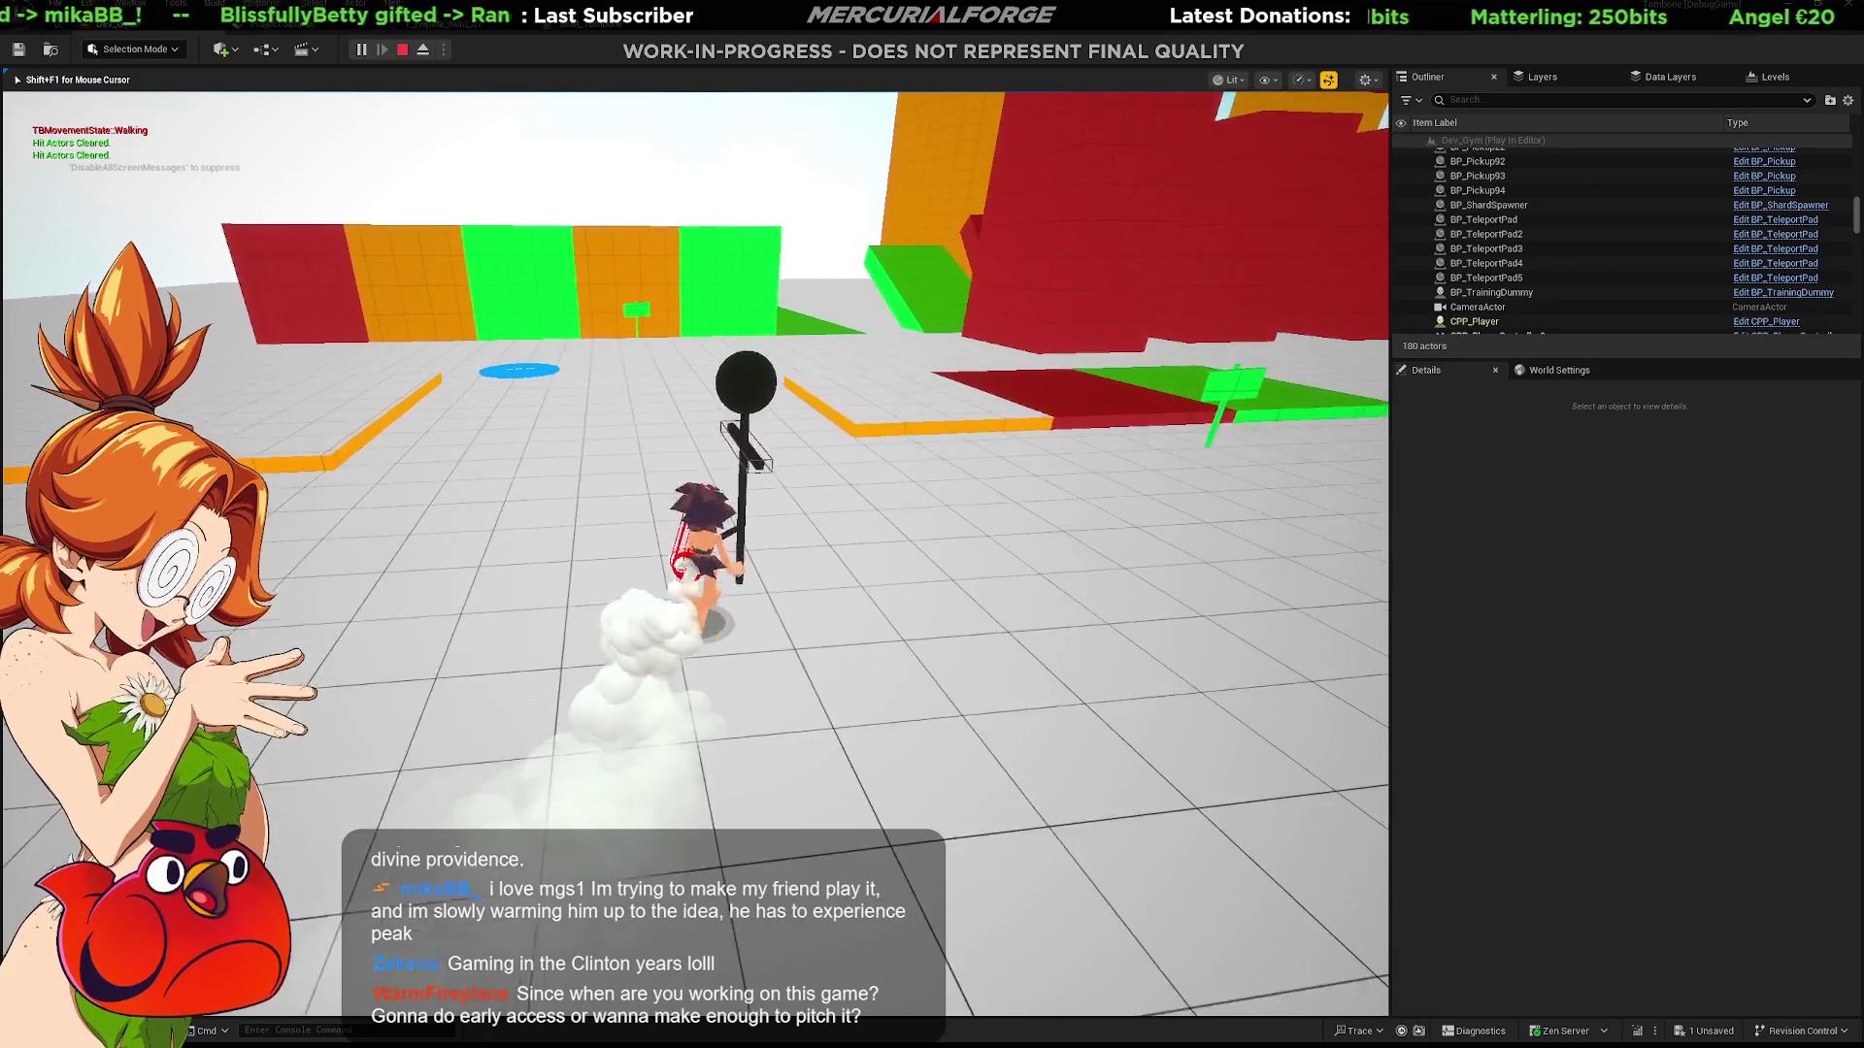
pyautogui.press('space')
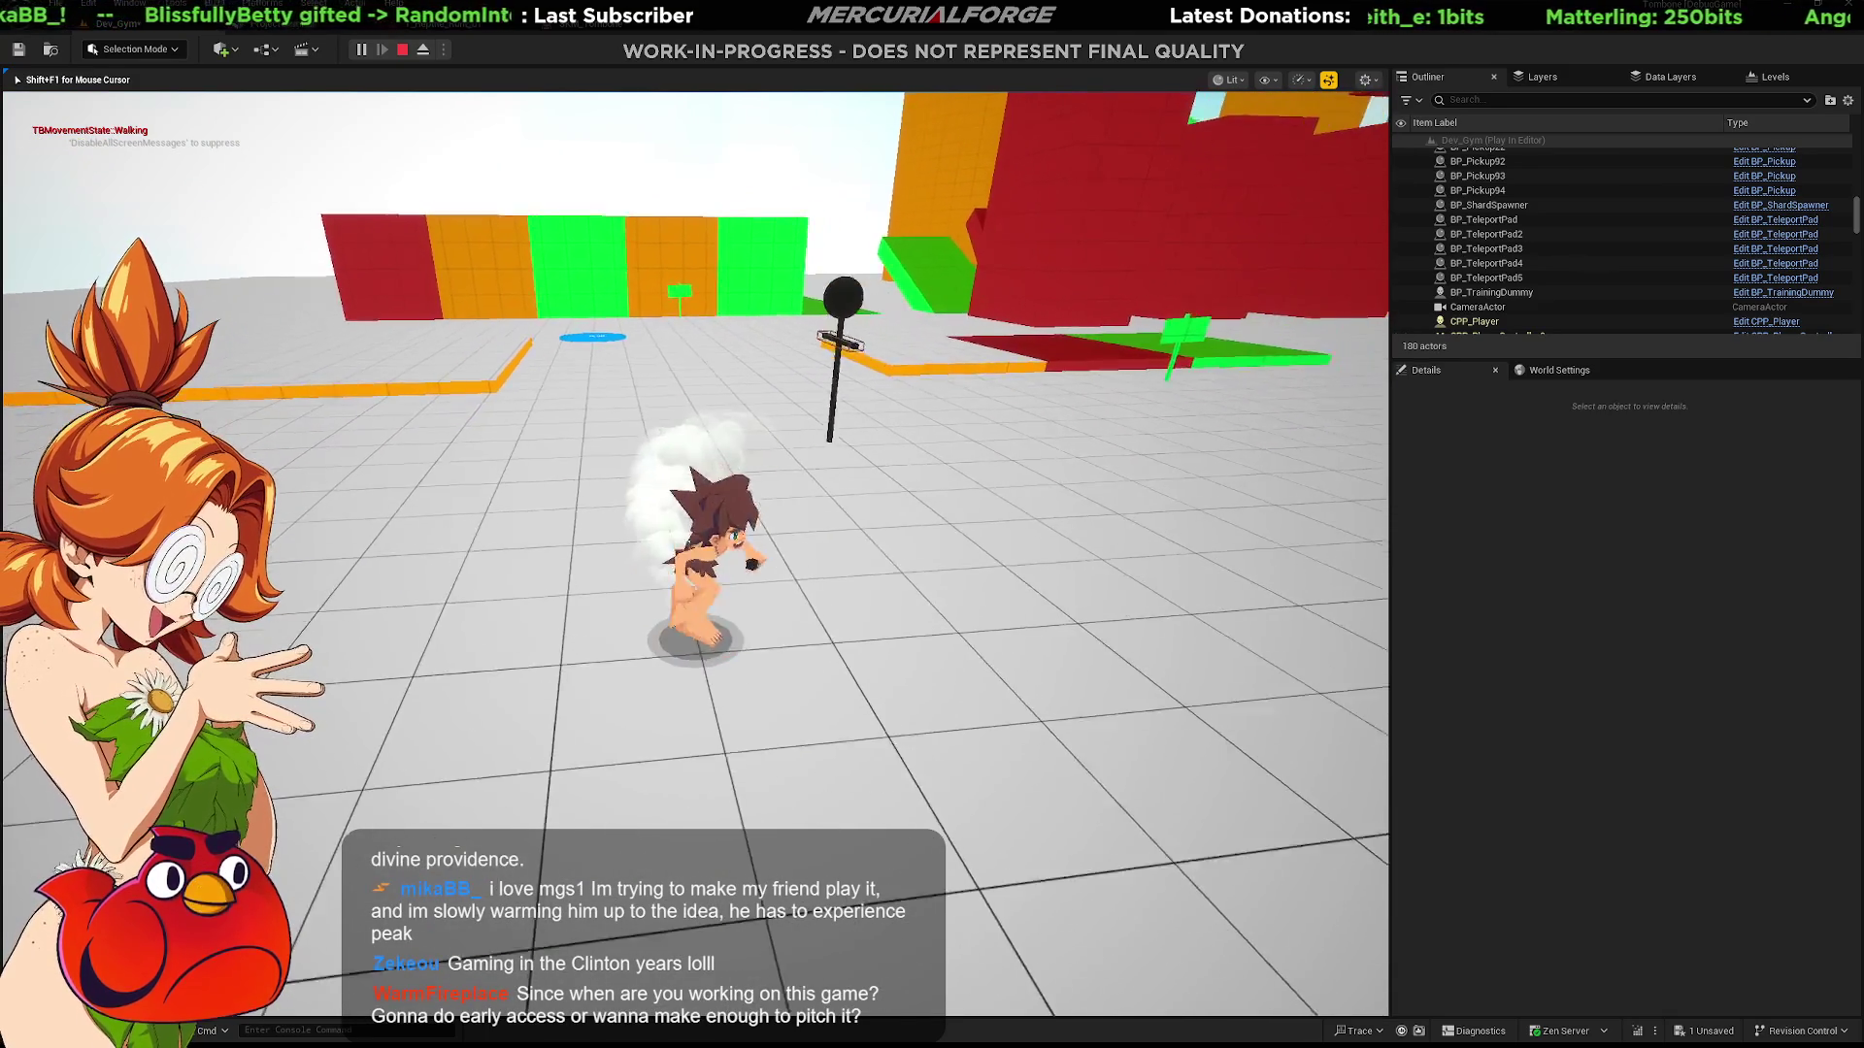
pyautogui.press('space')
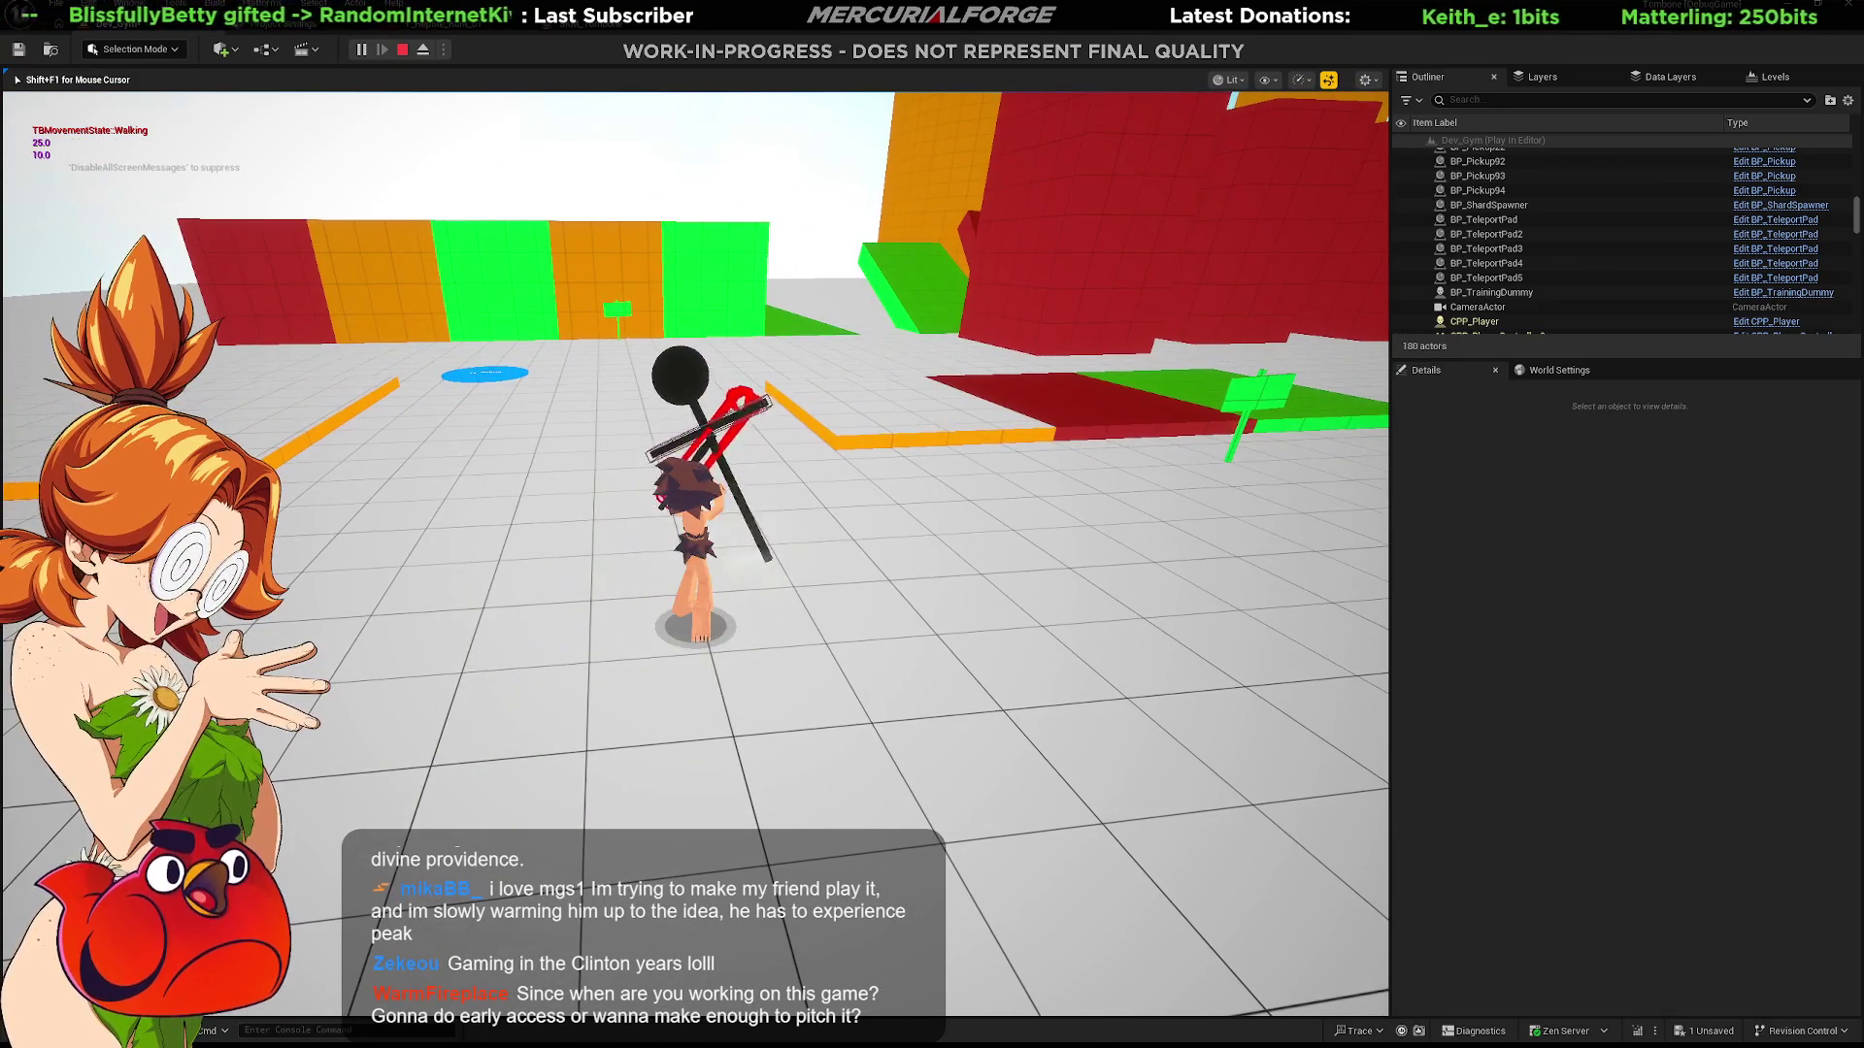
# Step: Dash forward and sideways while turning, then face the camera and swing the club
pyautogui.press('space')
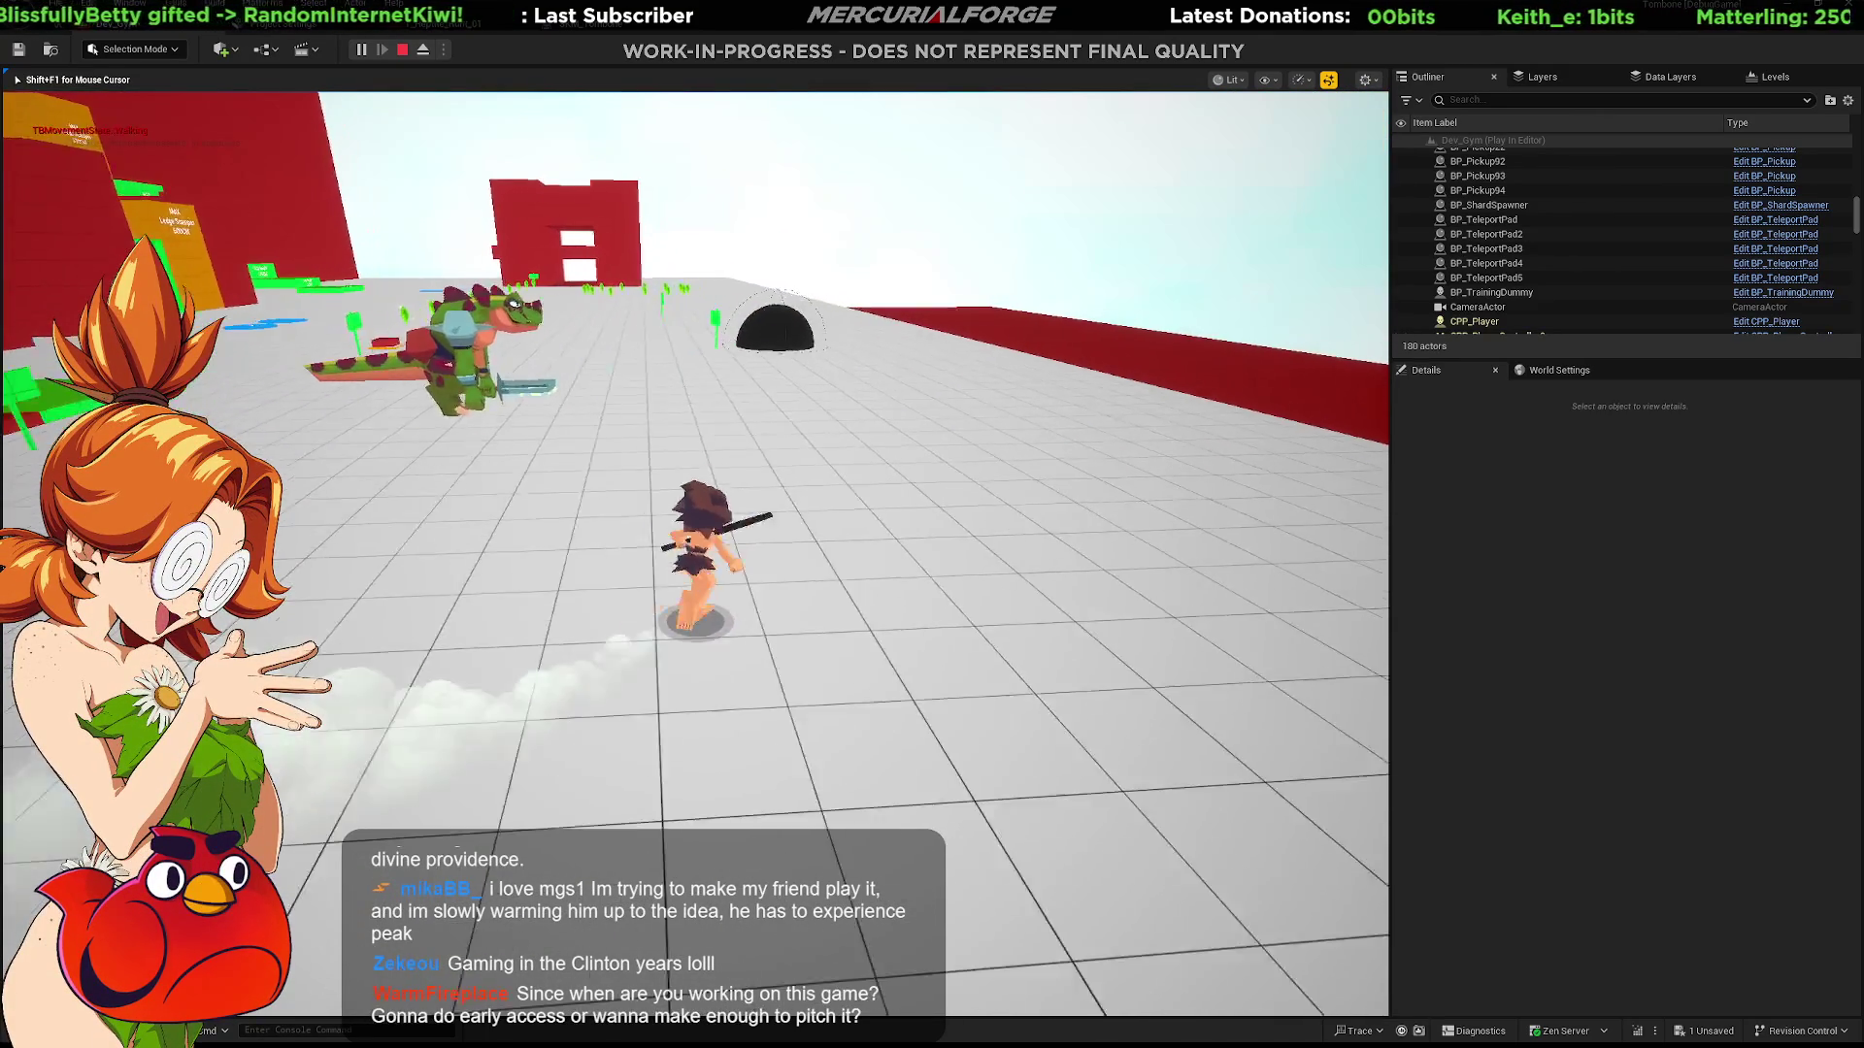
pyautogui.press('shift')
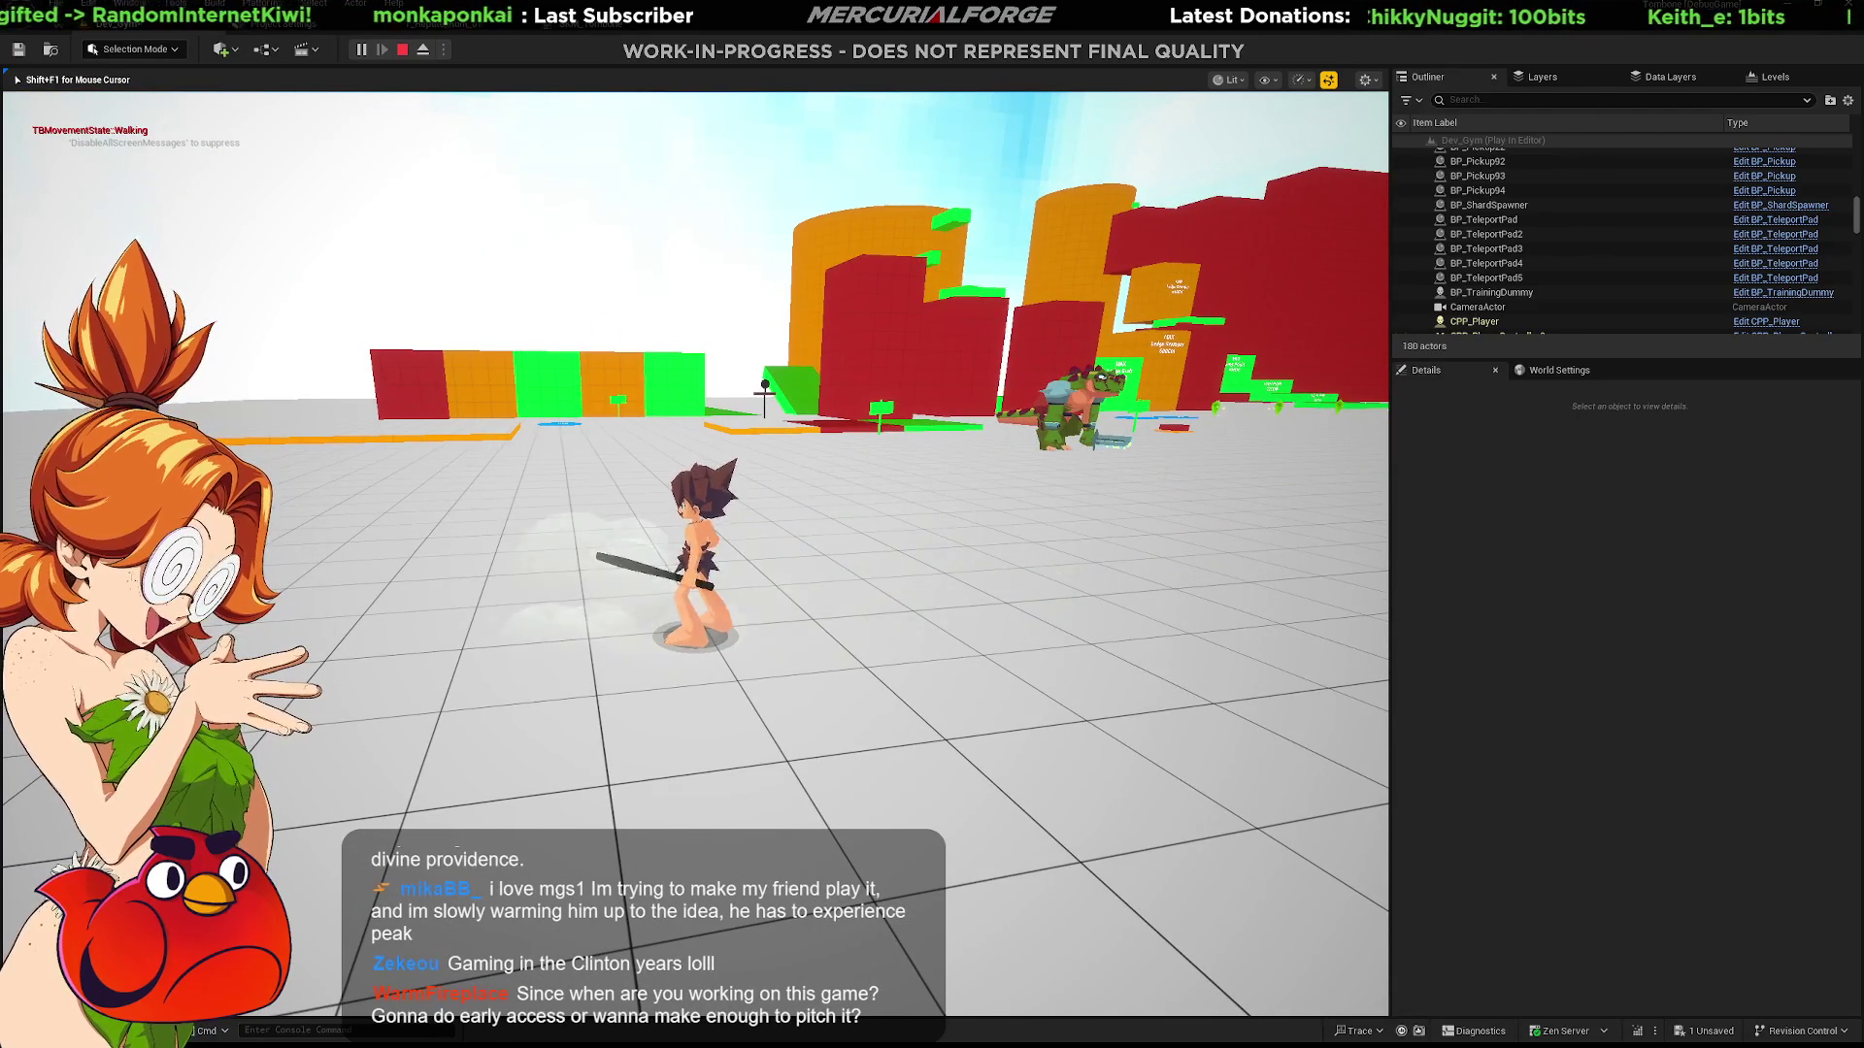
pyautogui.press('shift')
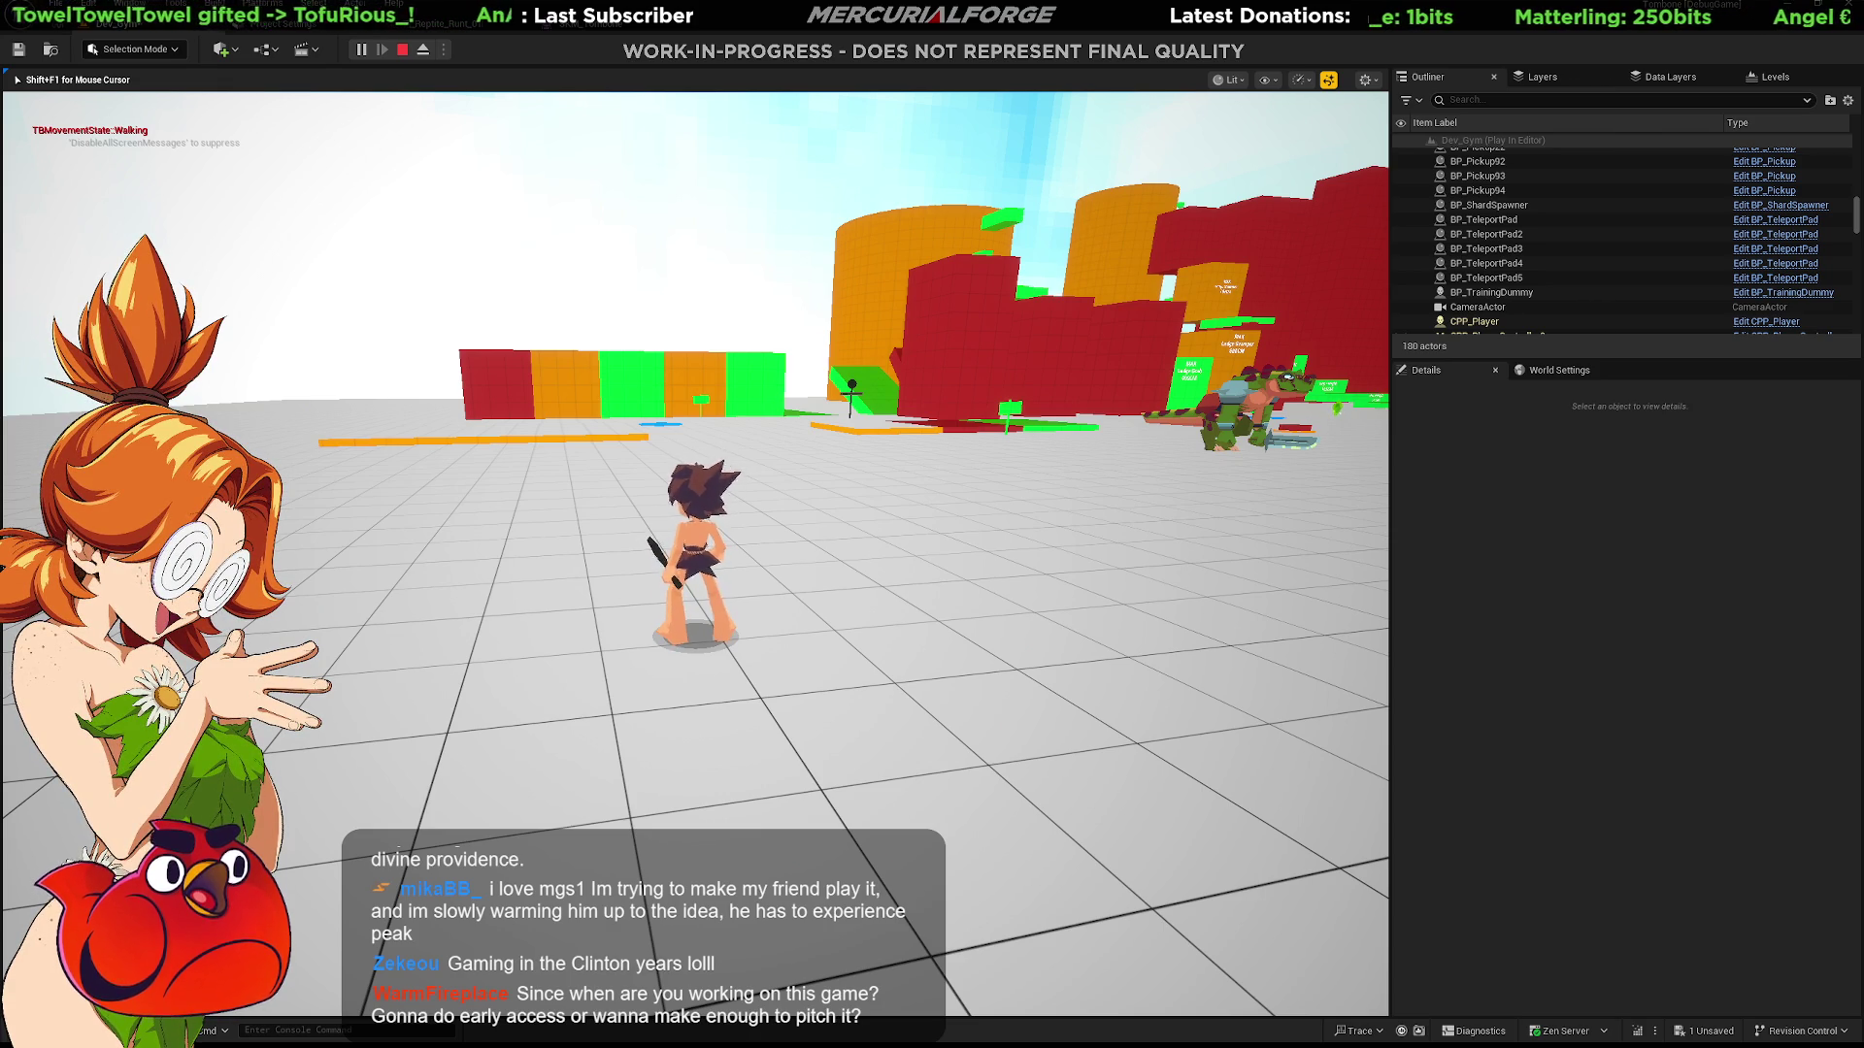
pyautogui.press('s')
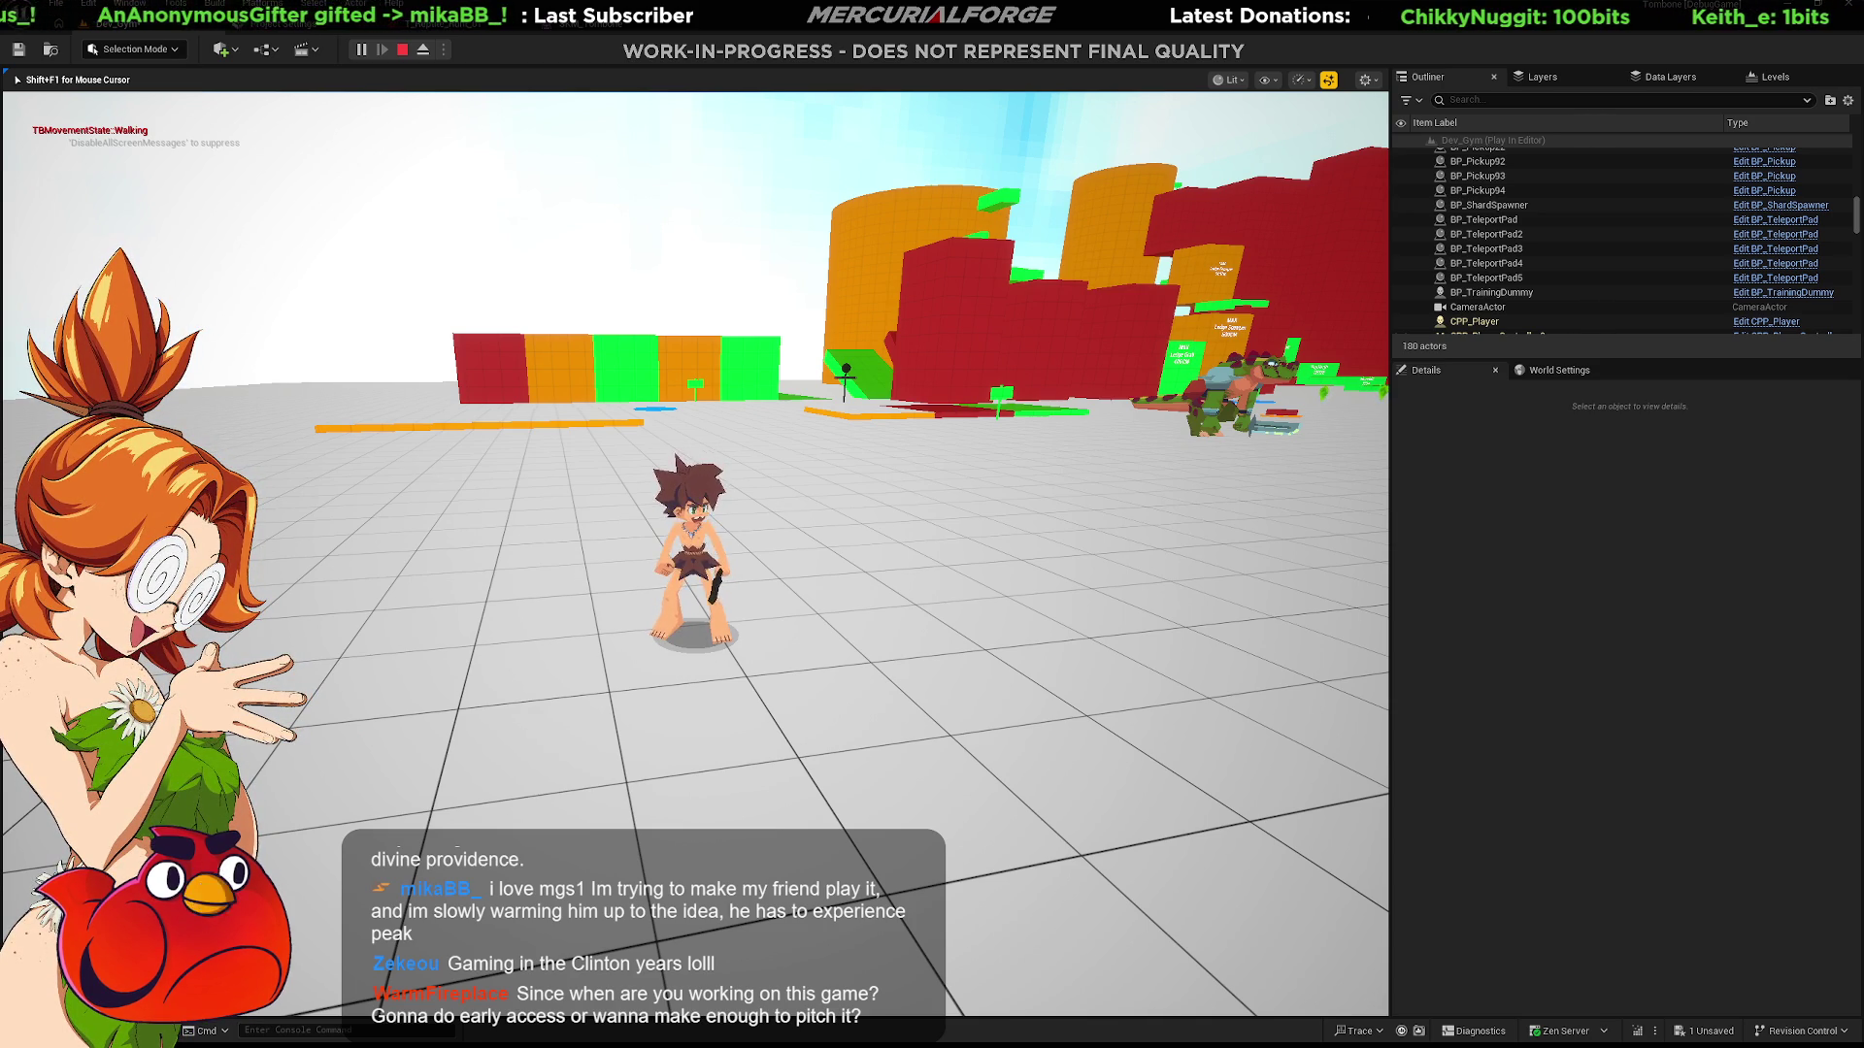
pyautogui.click(695, 553)
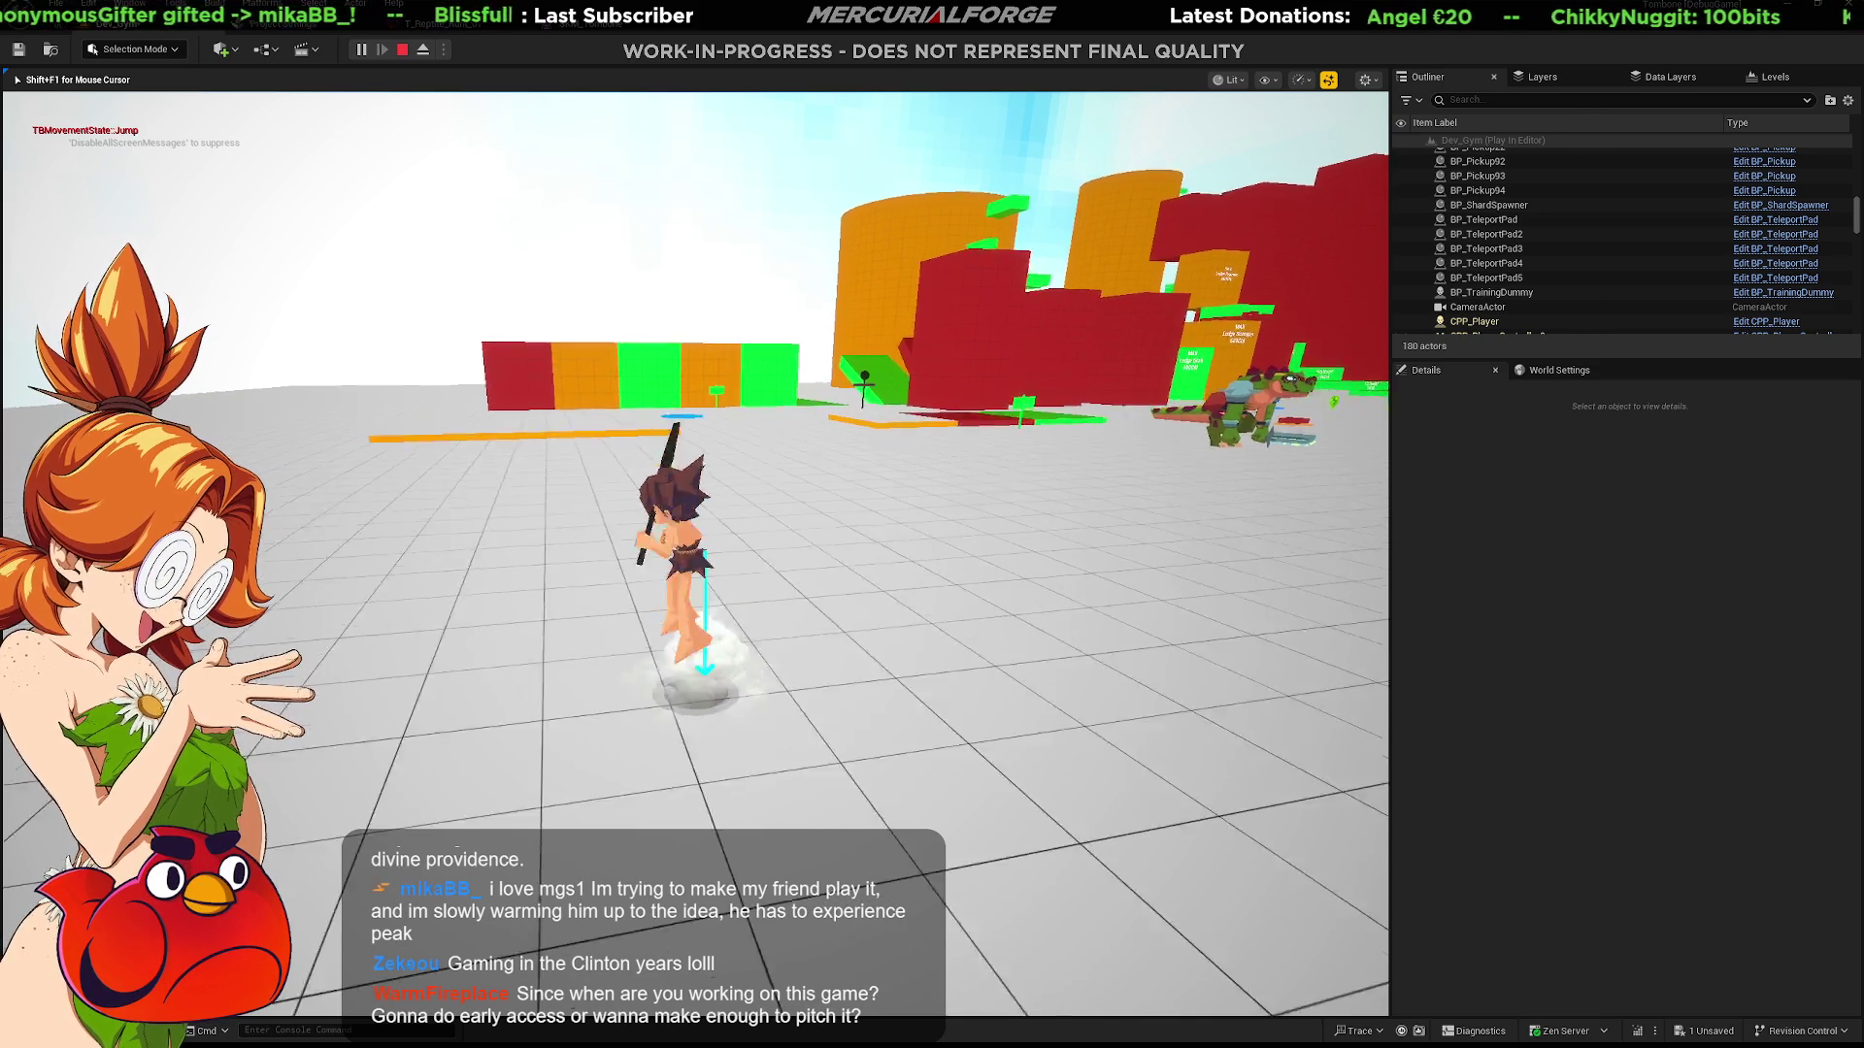
# Step: Jump, dive-roll and run the caveman toward the walls, swinging attacks along the way
pyautogui.press('space')
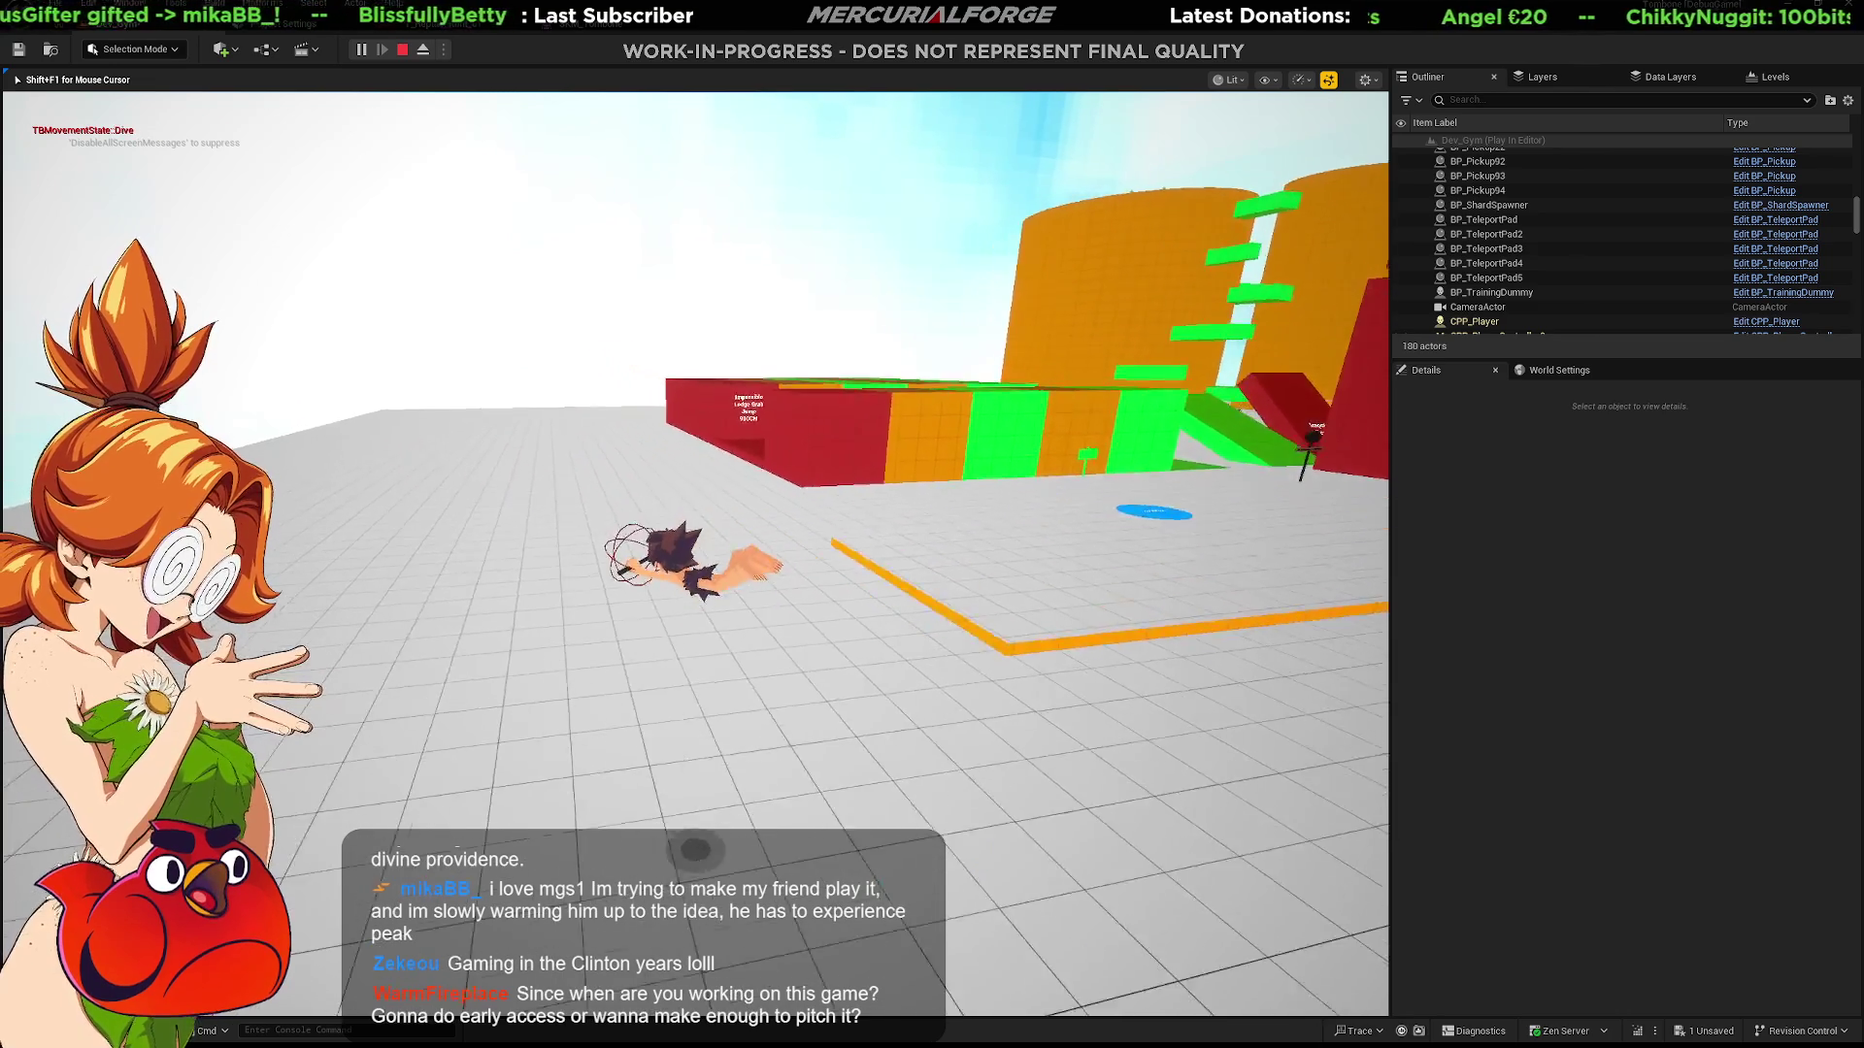
pyautogui.press('a')
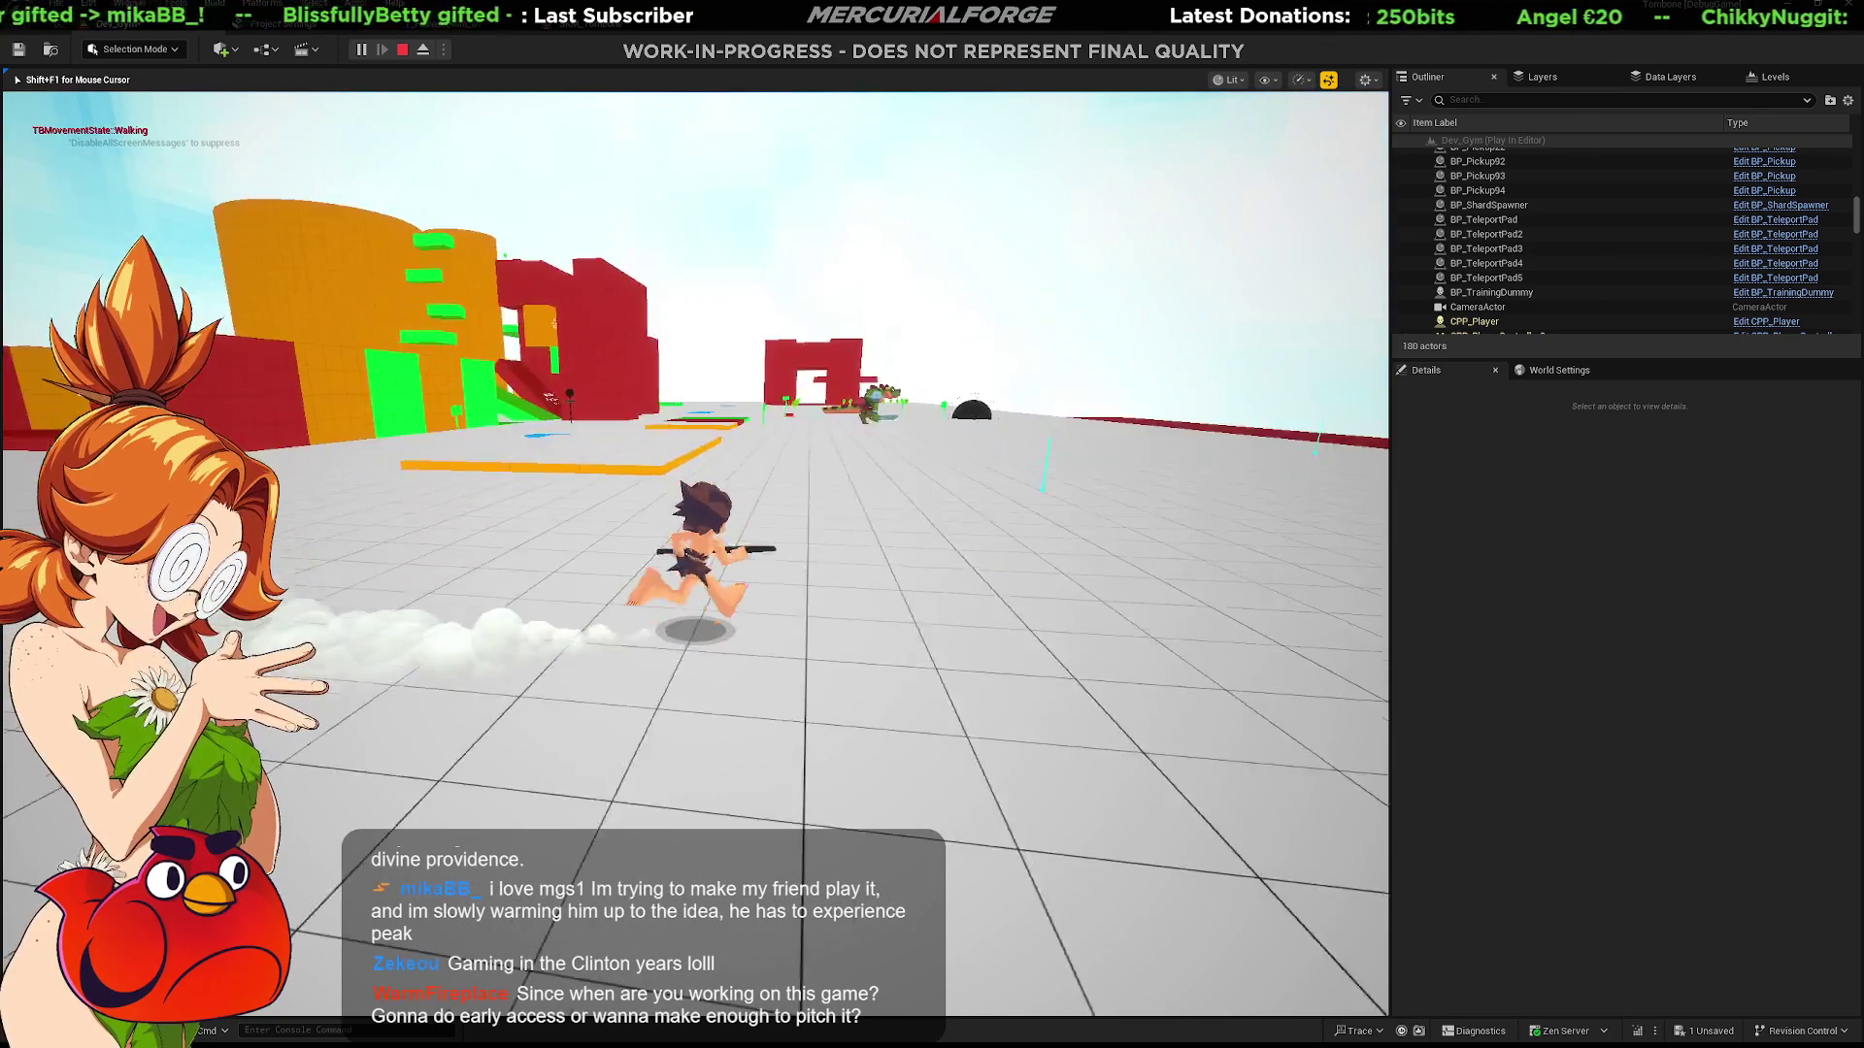
pyautogui.press('shift')
pyautogui.press('w')
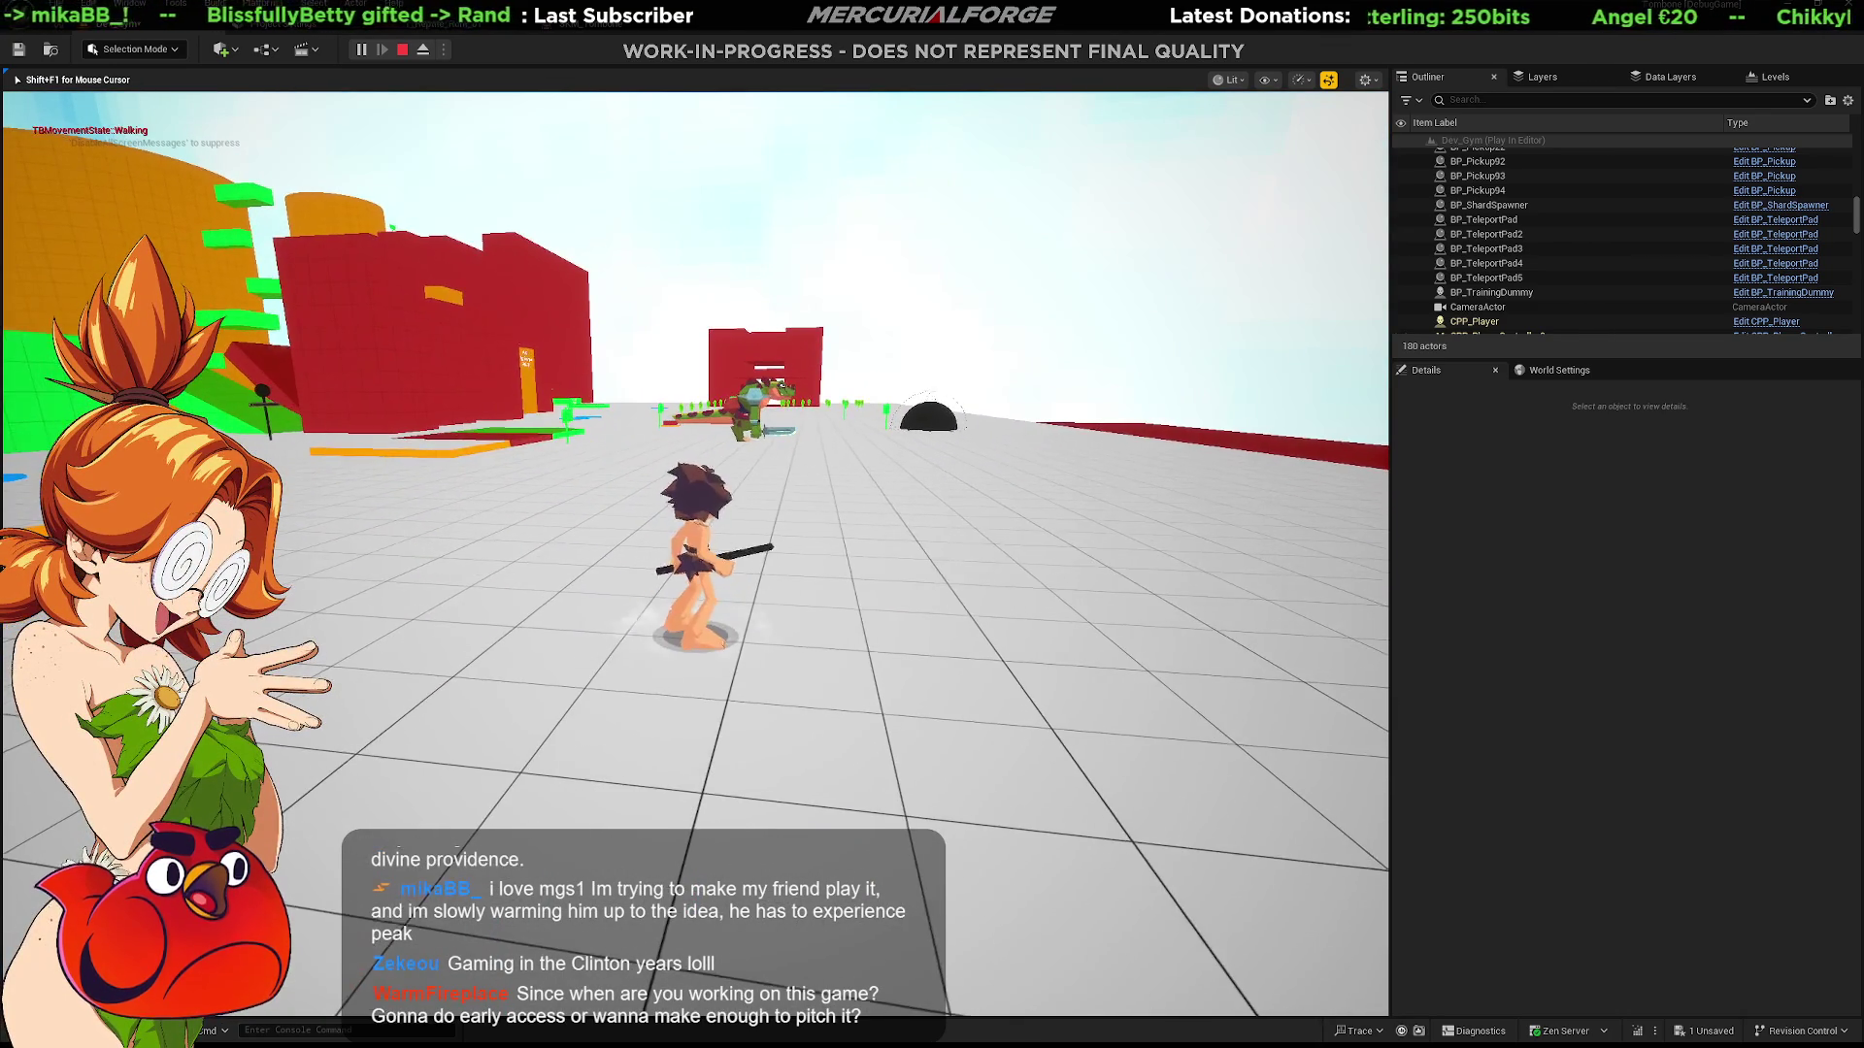
pyautogui.press('e')
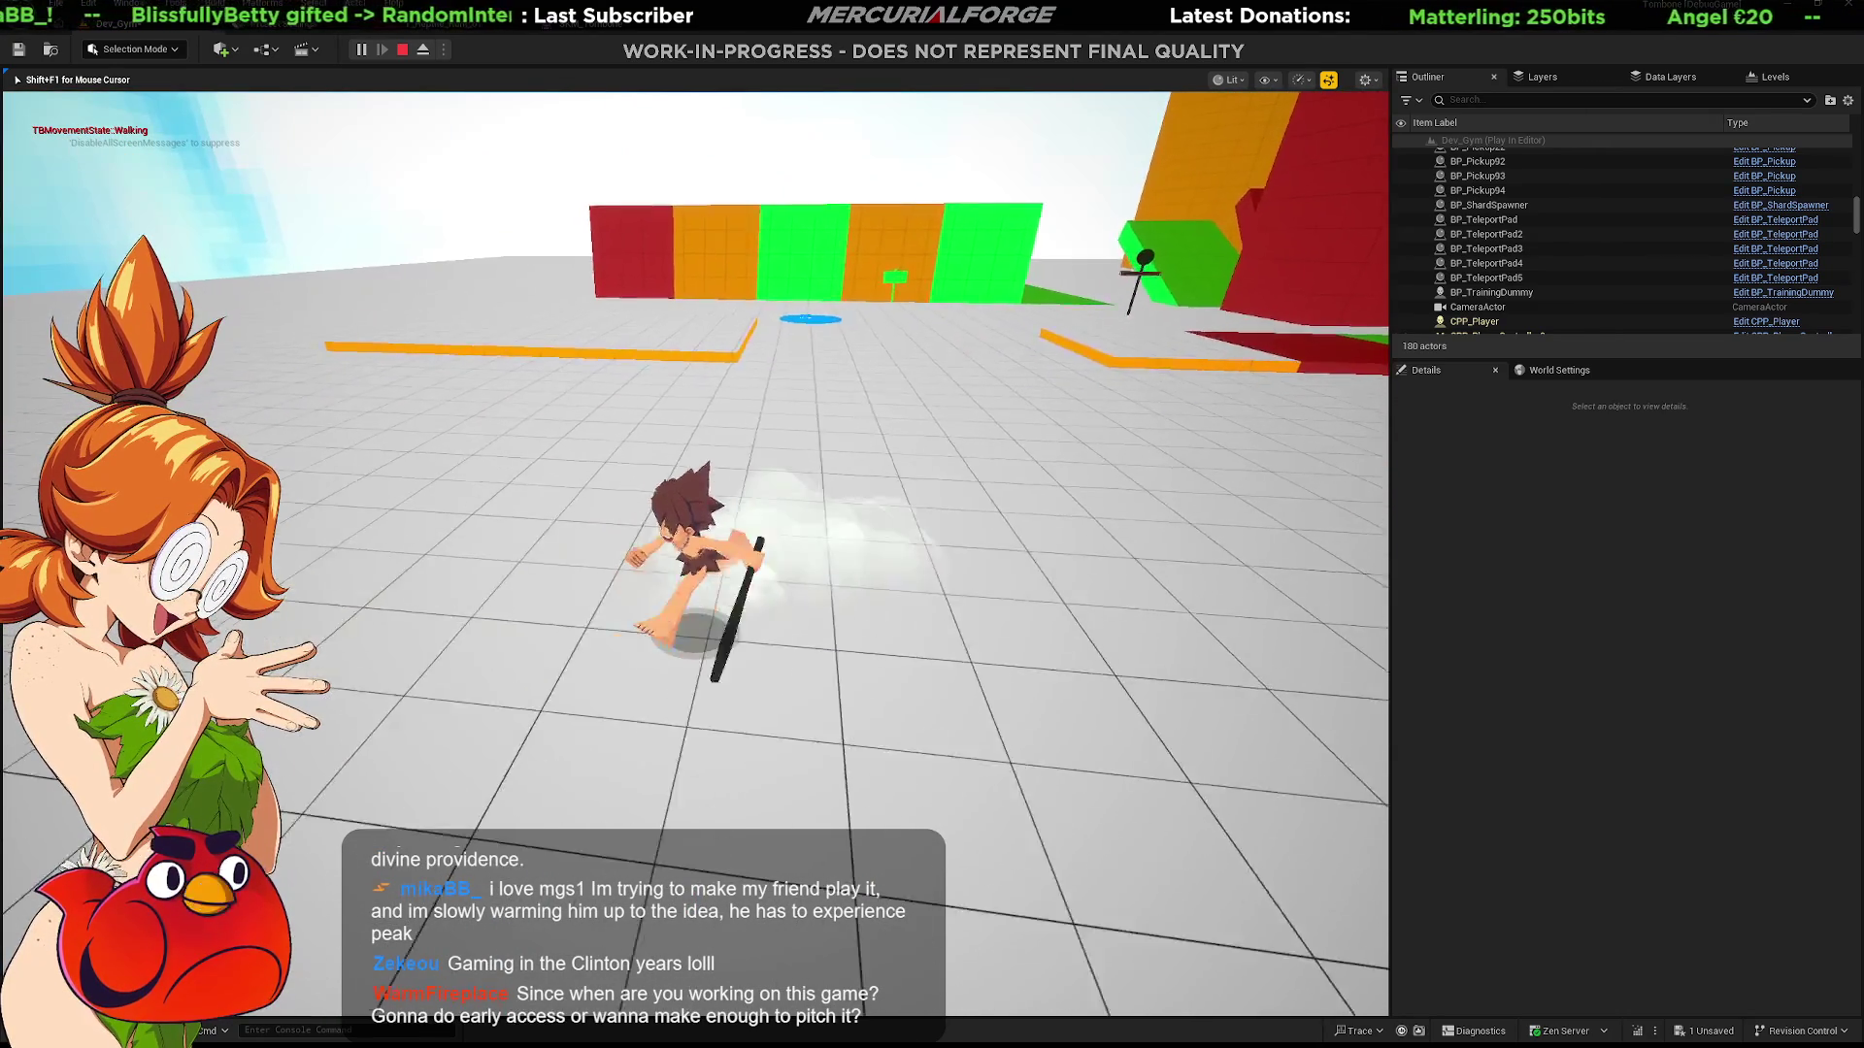
pyautogui.press('w')
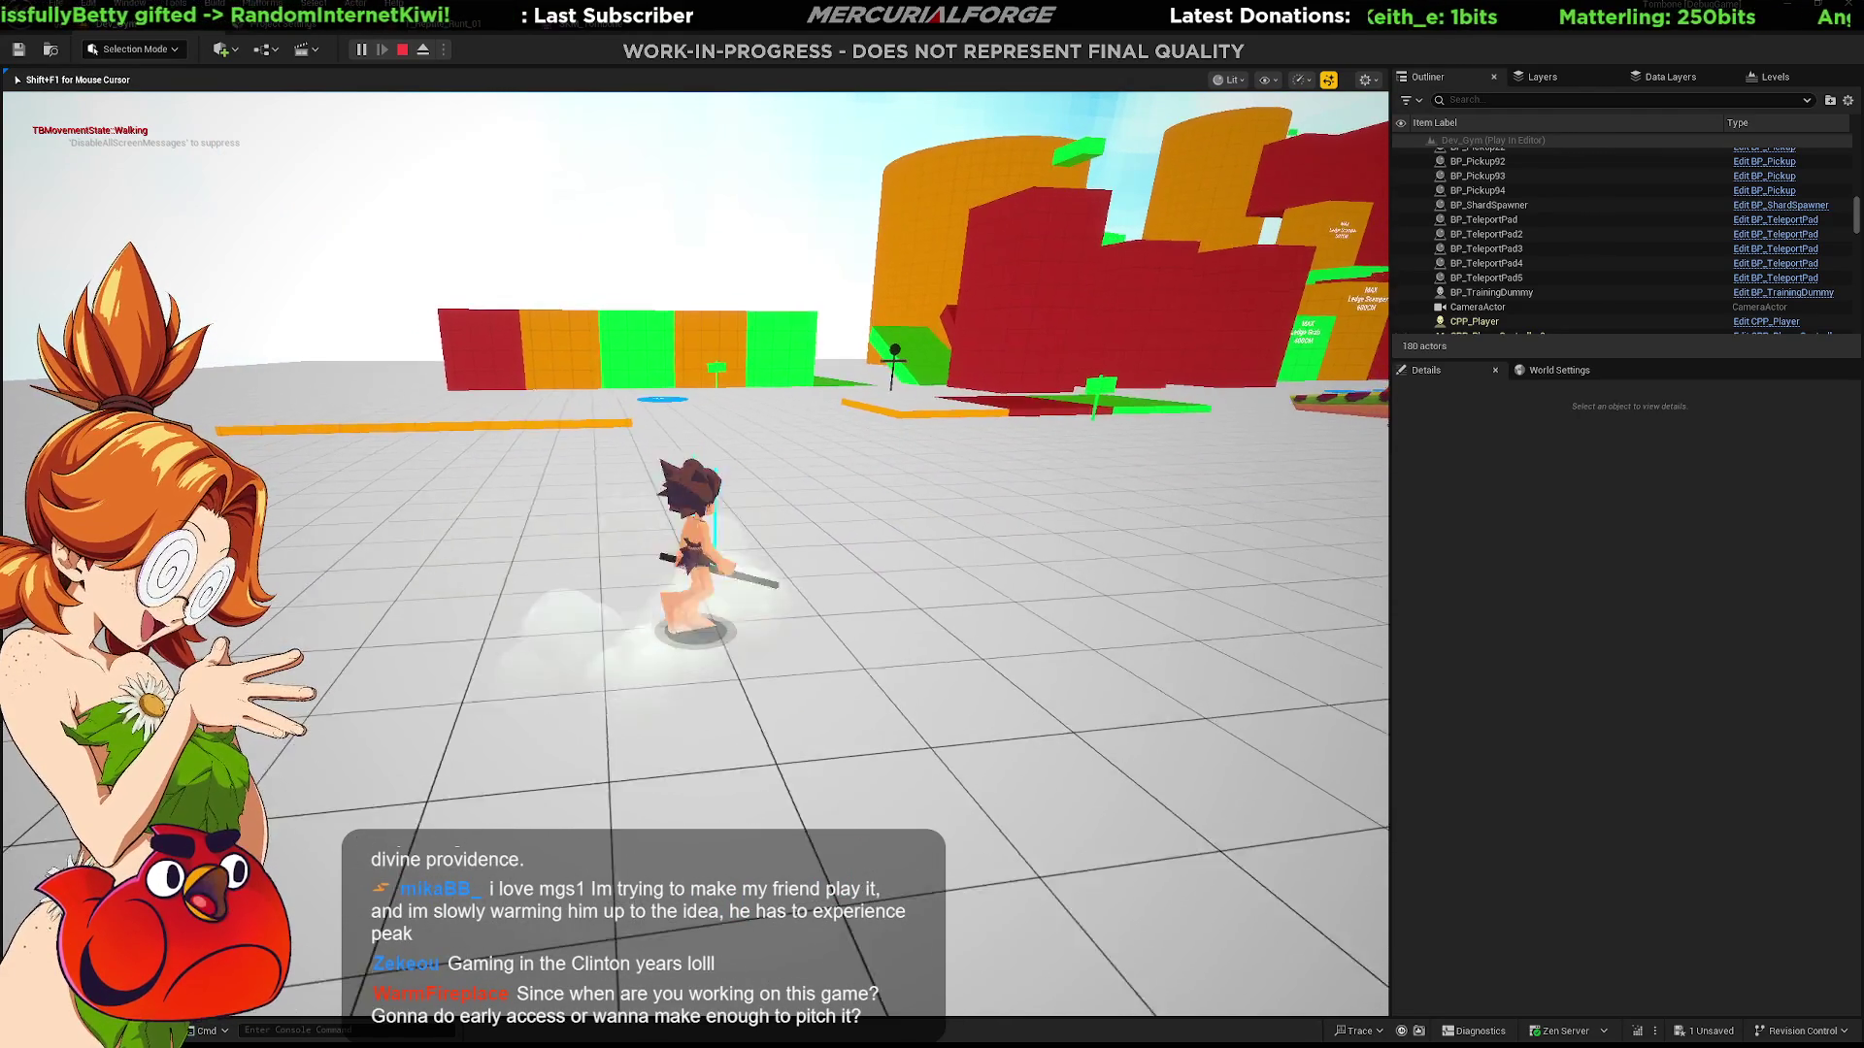
pyautogui.press('e')
pyautogui.press('w')
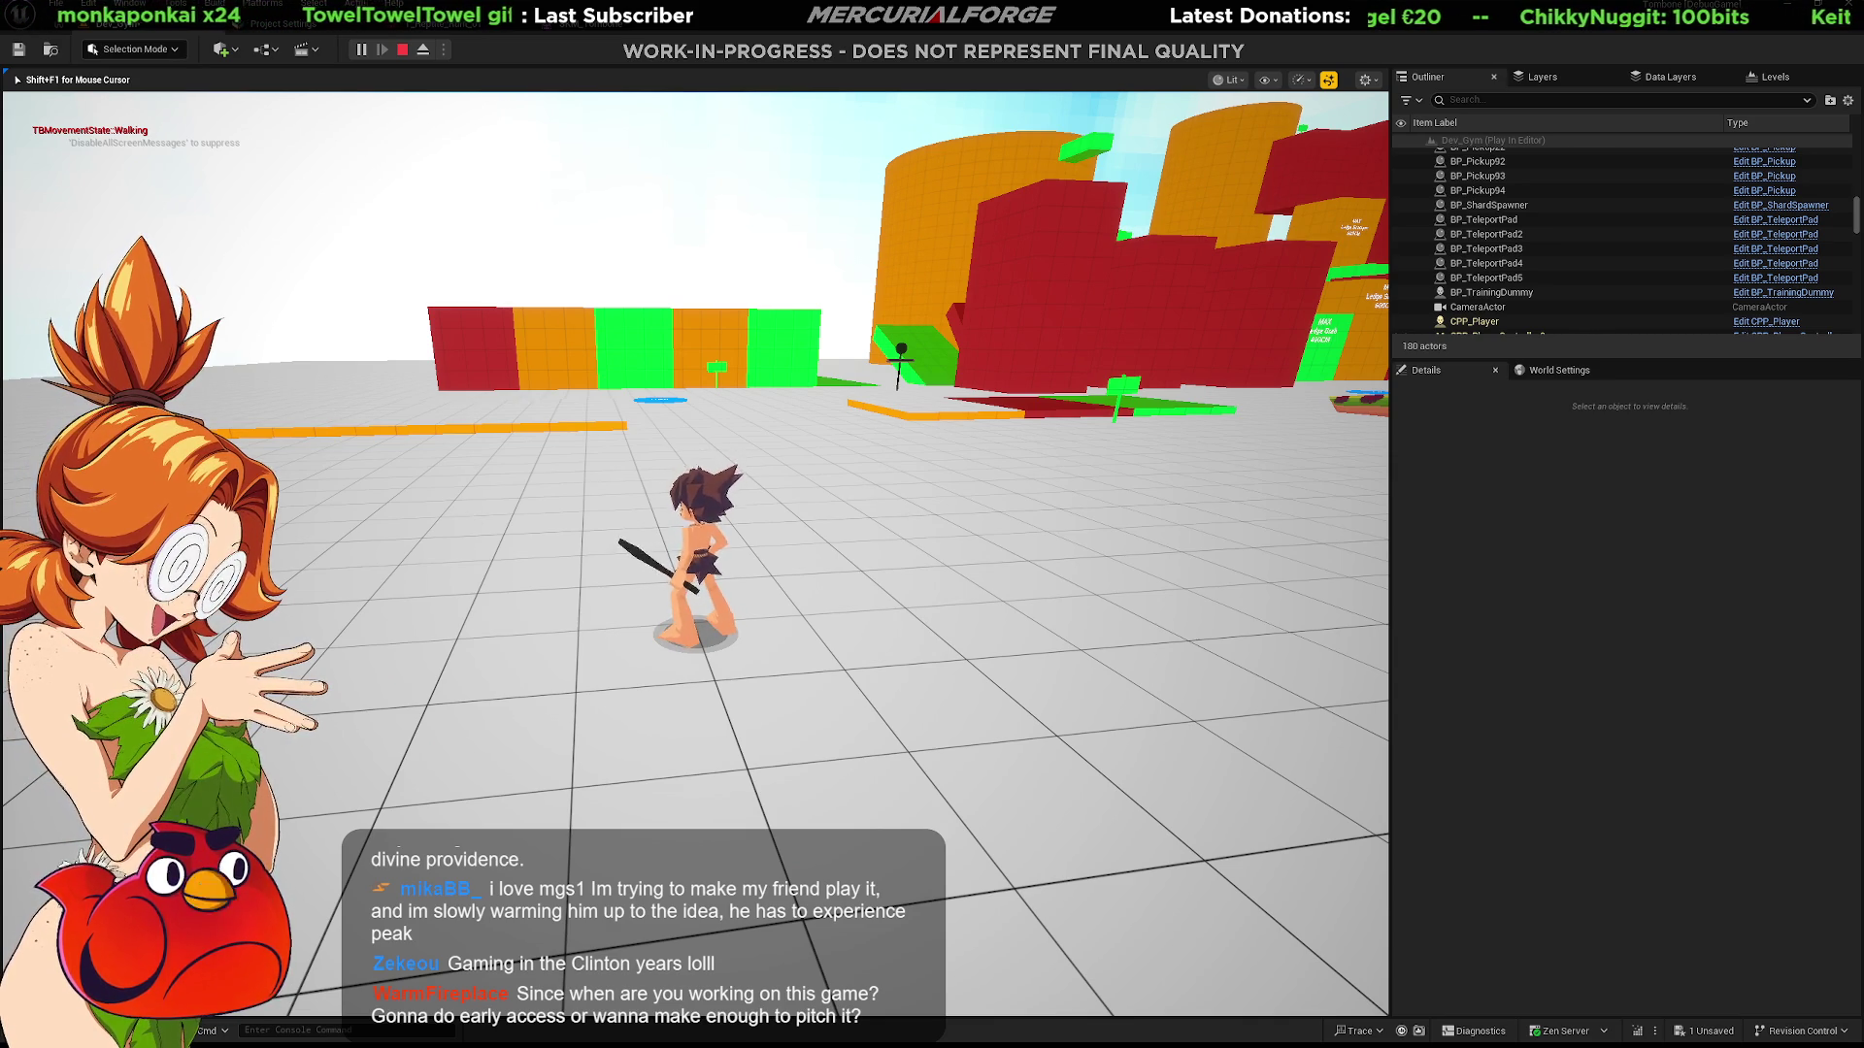
# Step: Jump repeatedly toward the green and orange wall, then dash along the platform path
pyautogui.press('space')
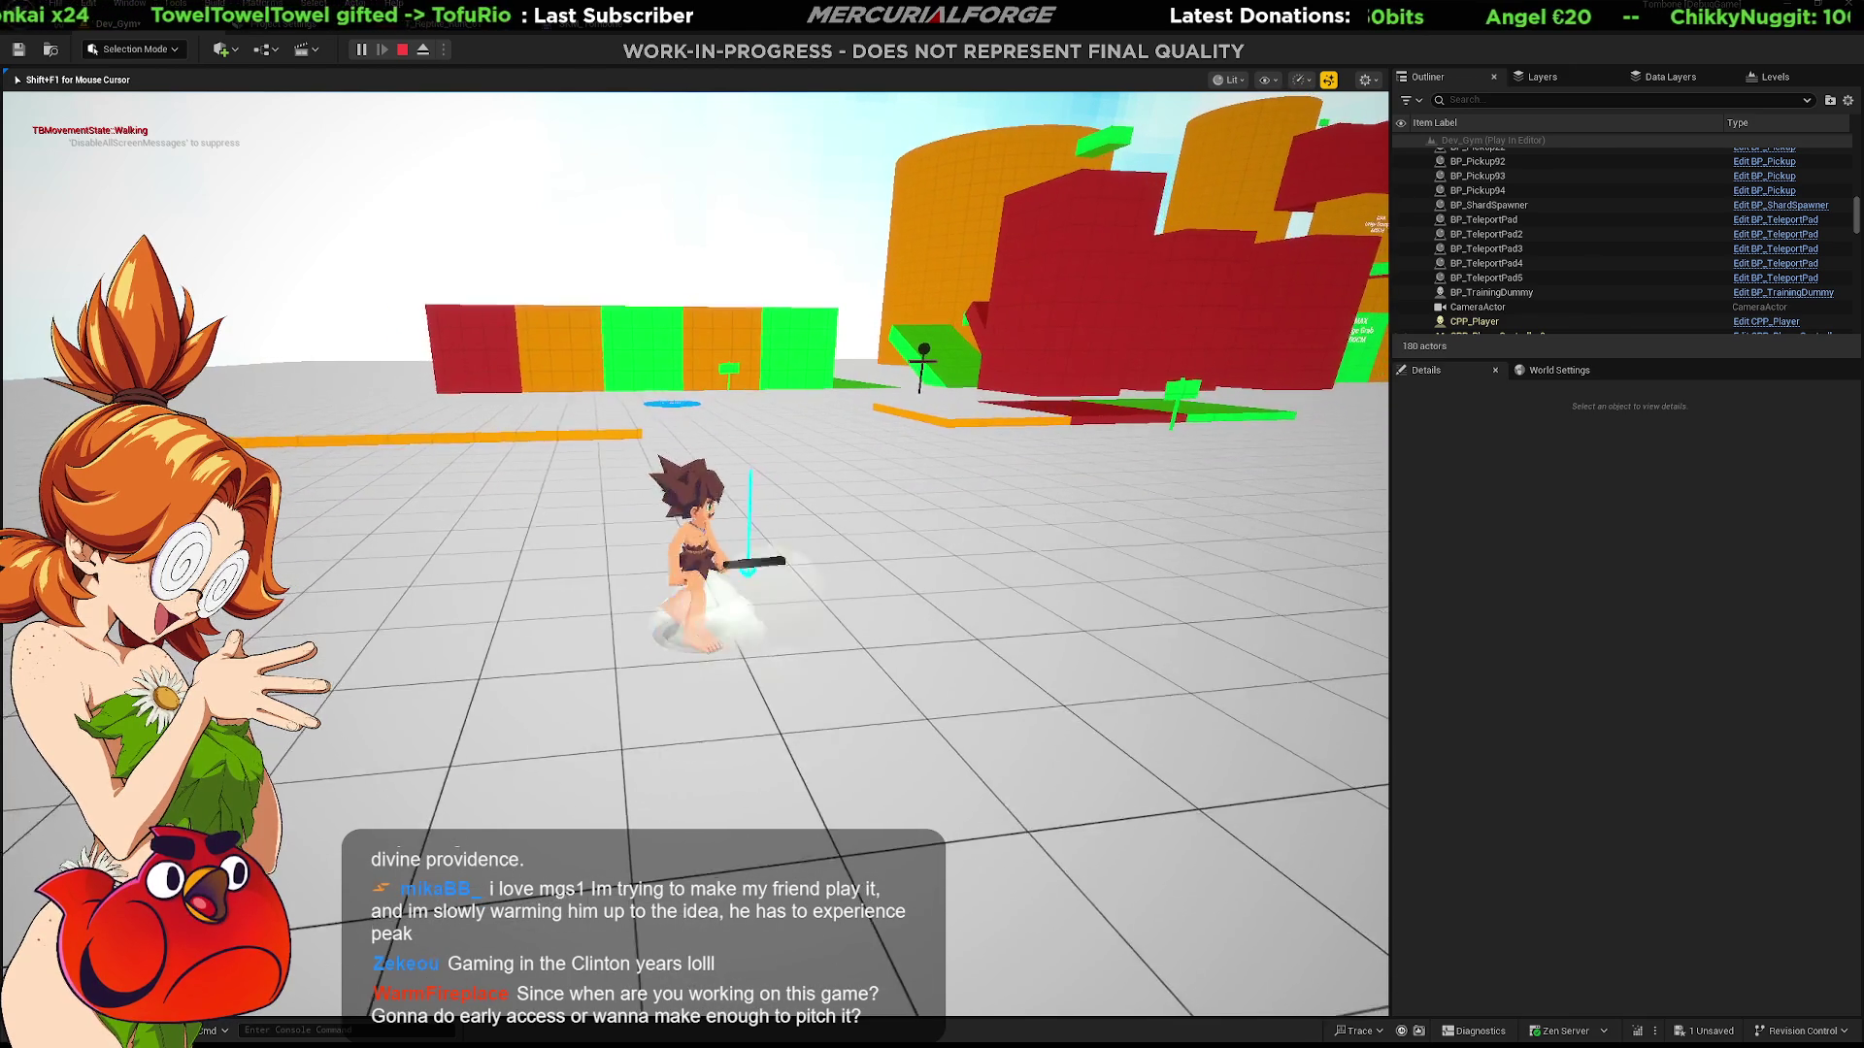
pyautogui.press('space')
pyautogui.press('w')
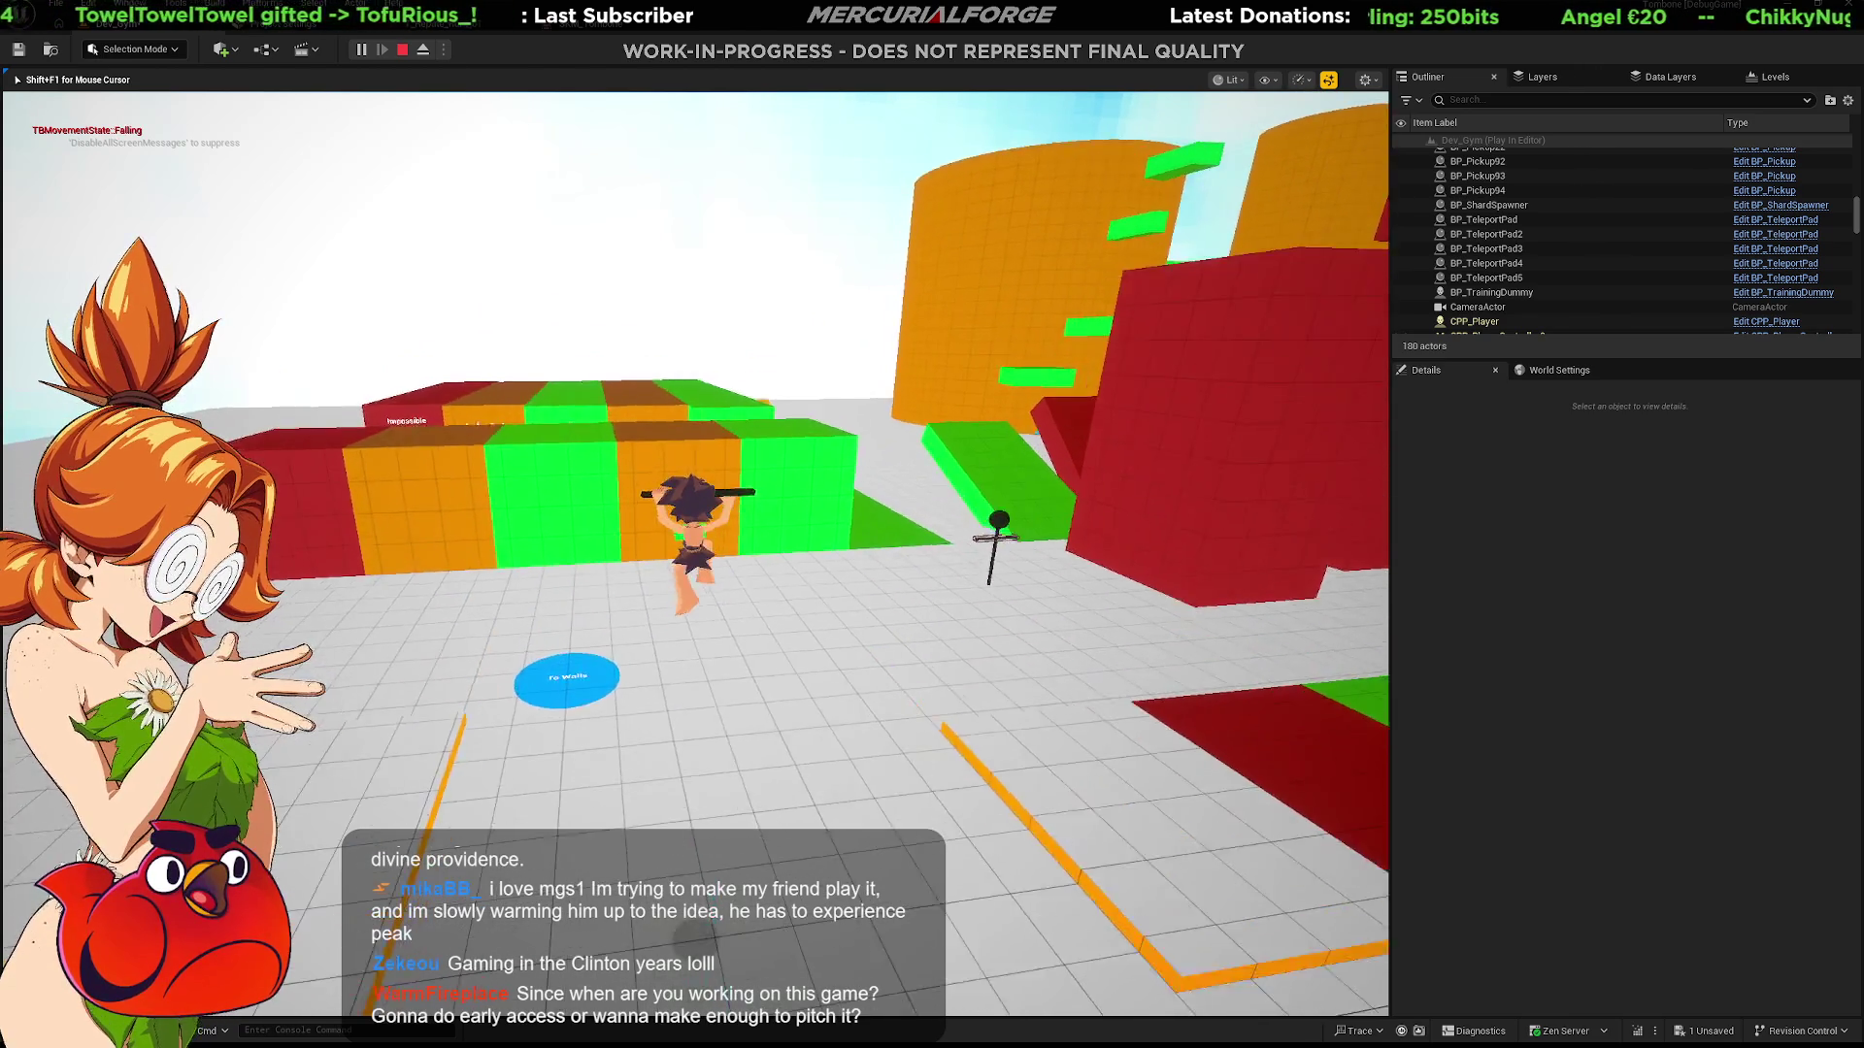
pyautogui.press('shift')
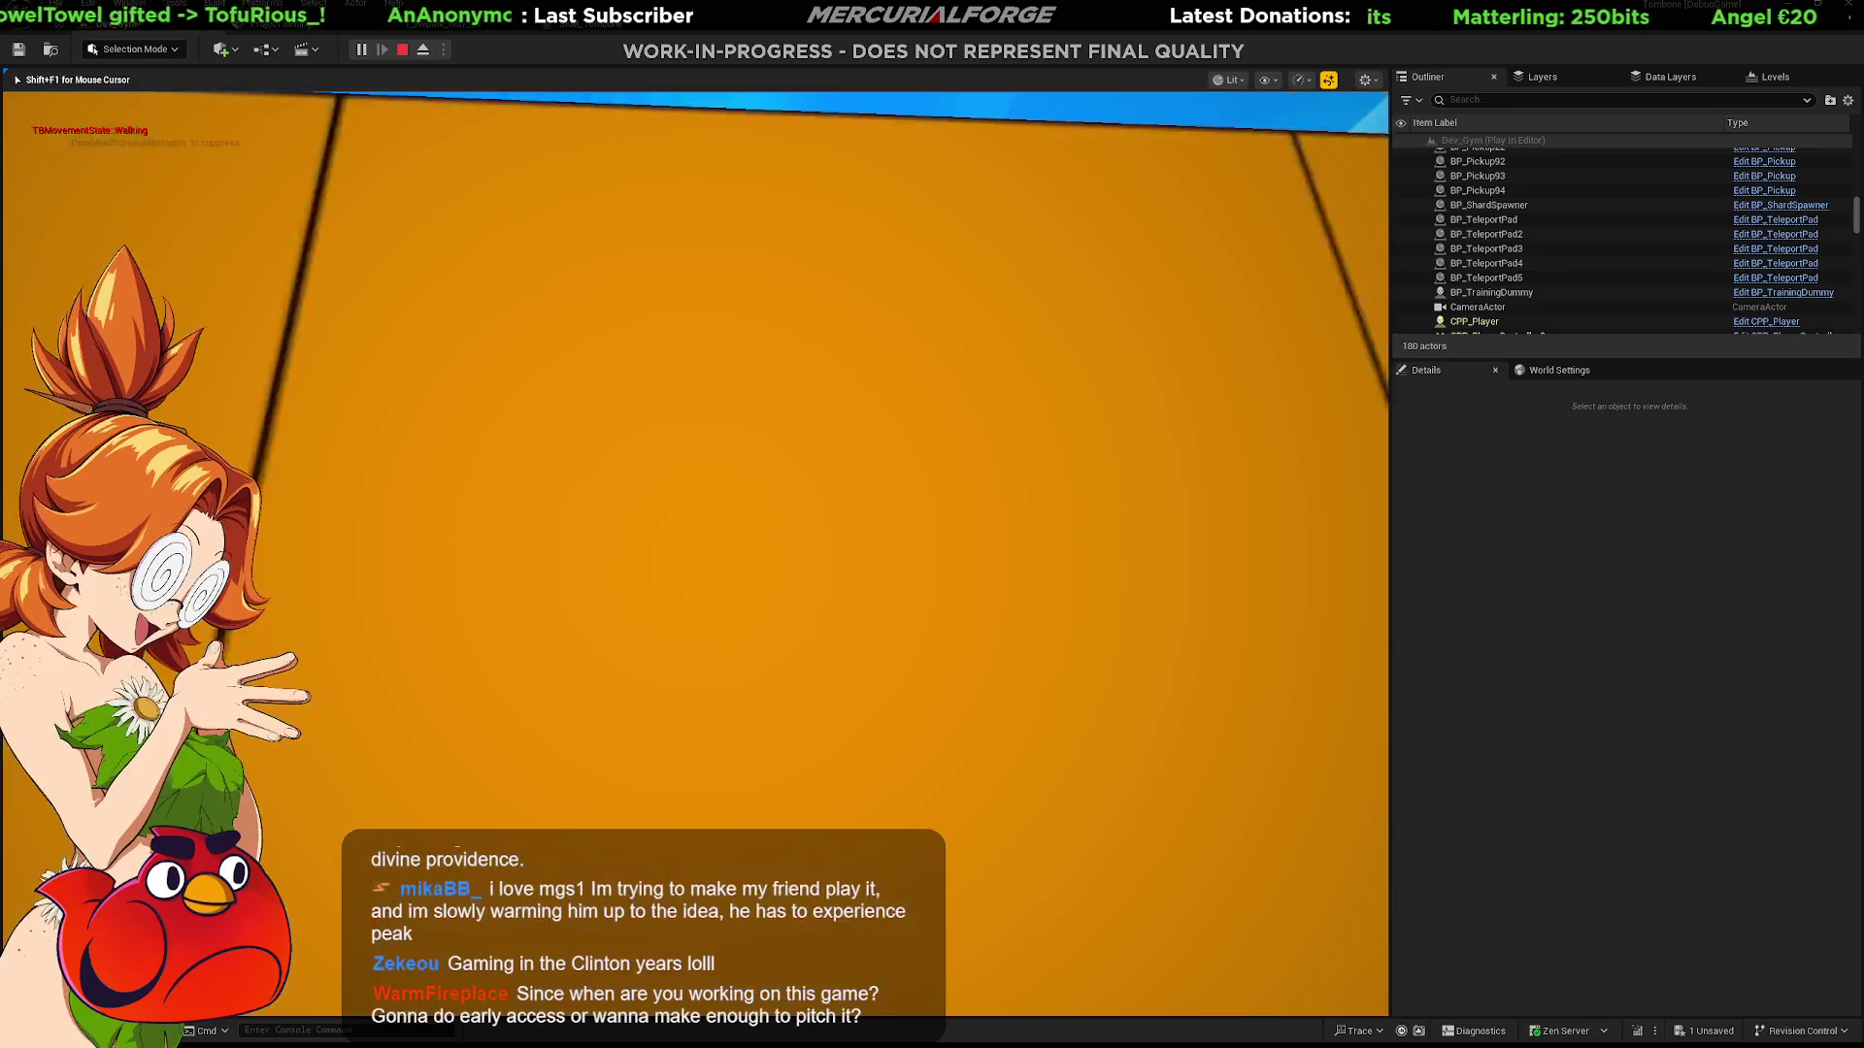
pyautogui.press('shift')
pyautogui.press('shift')
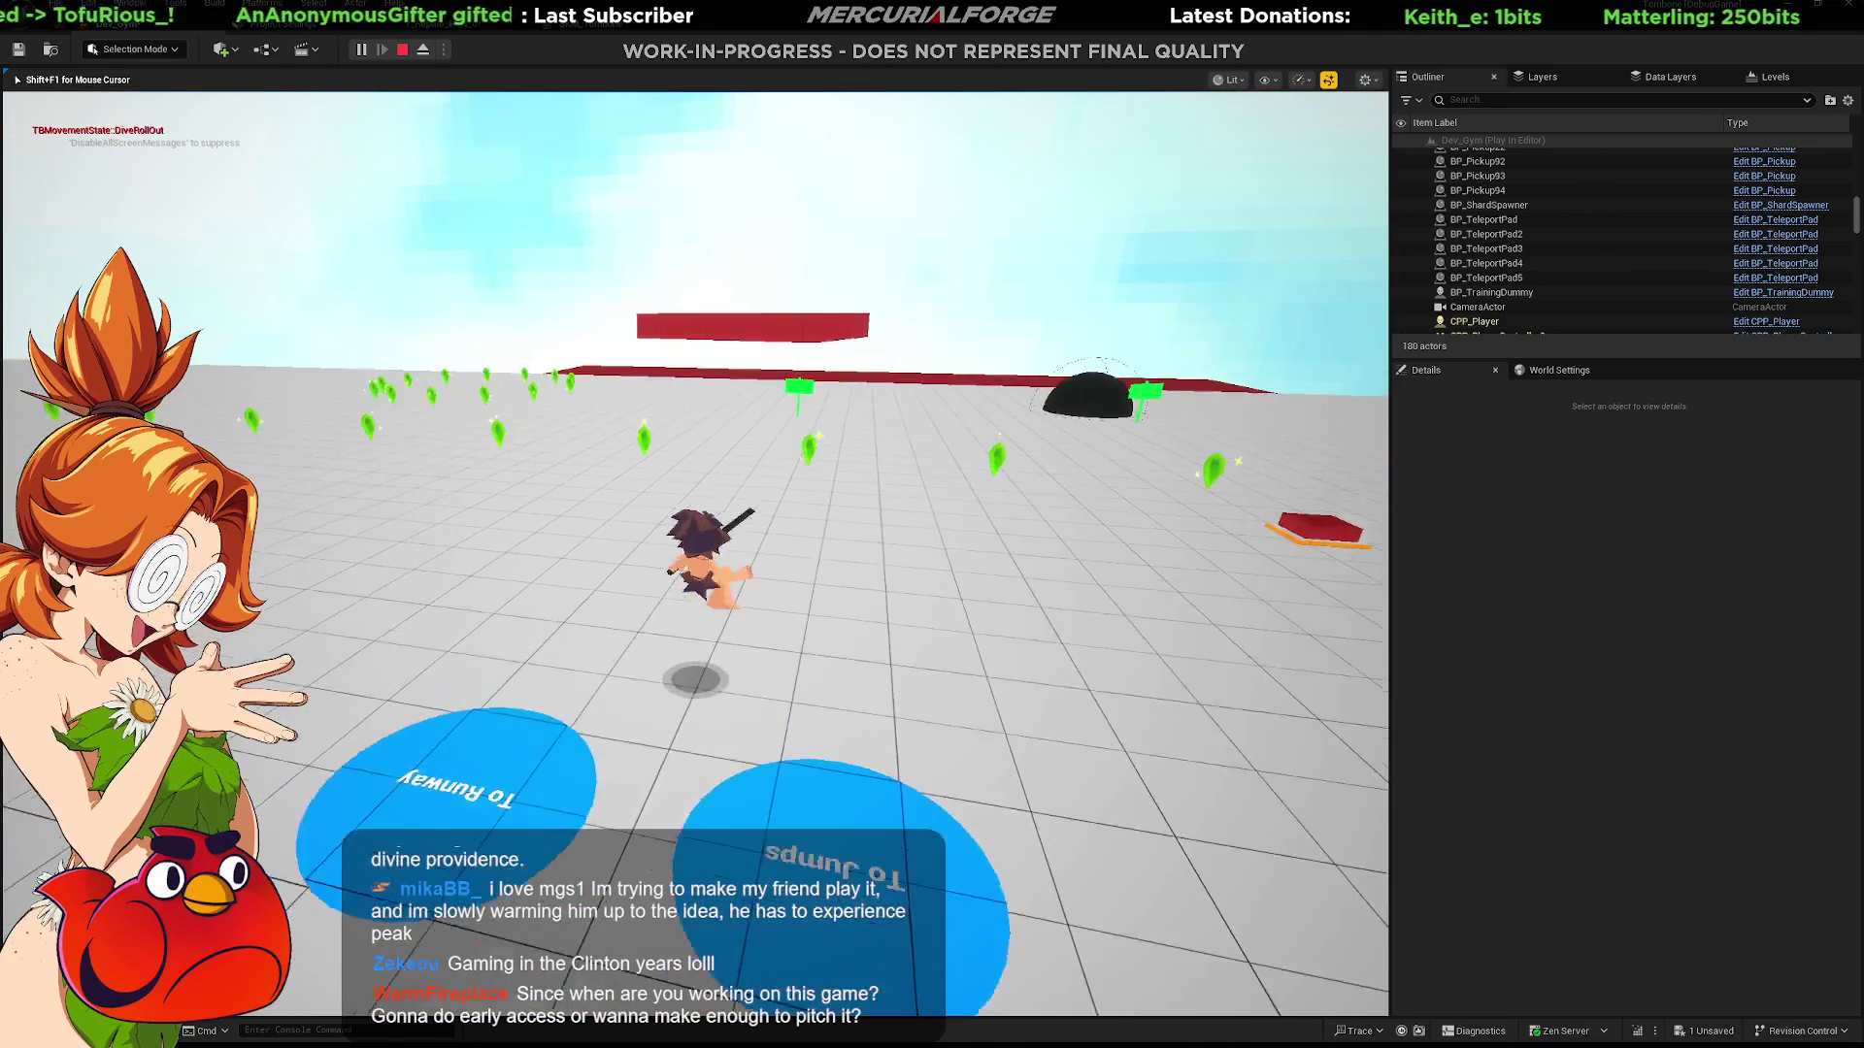
pyautogui.press('shift')
pyautogui.press('shift')
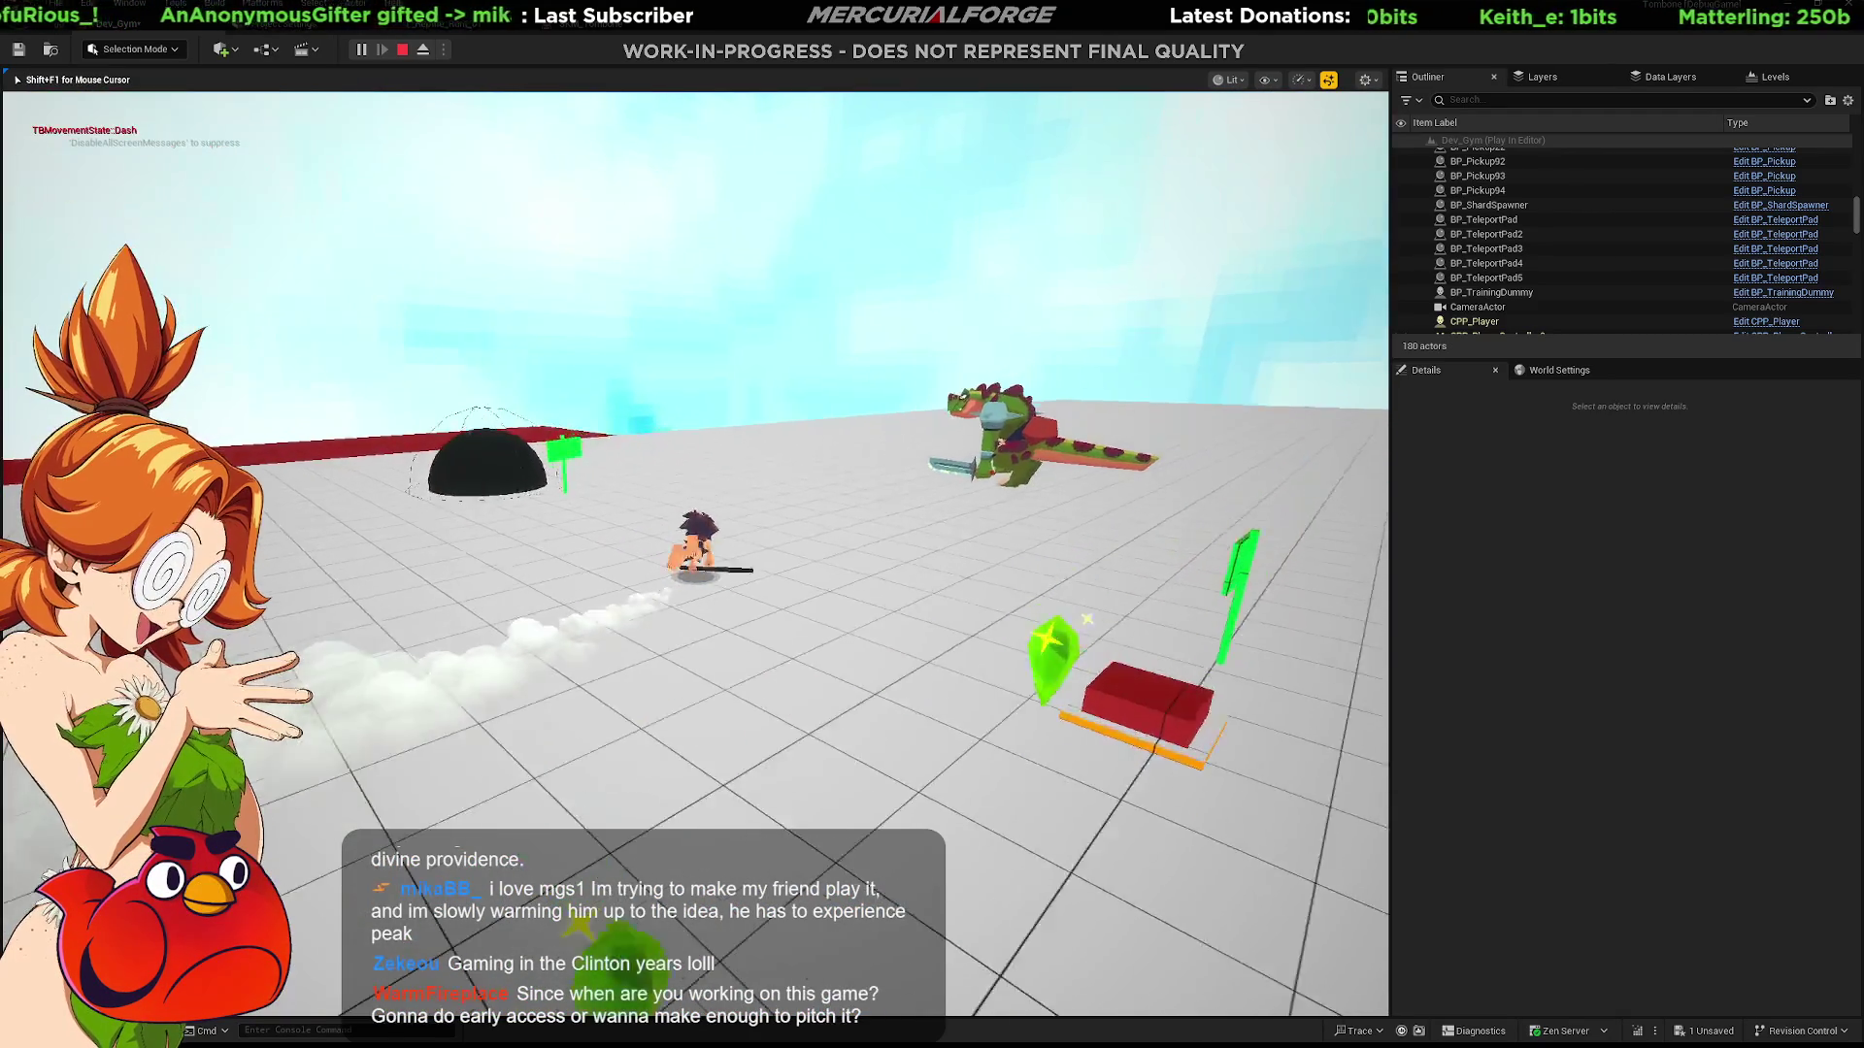
# Step: Run up to the dinosaur, attack it with the stick, then jump and dash away across the floor
pyautogui.press('w')
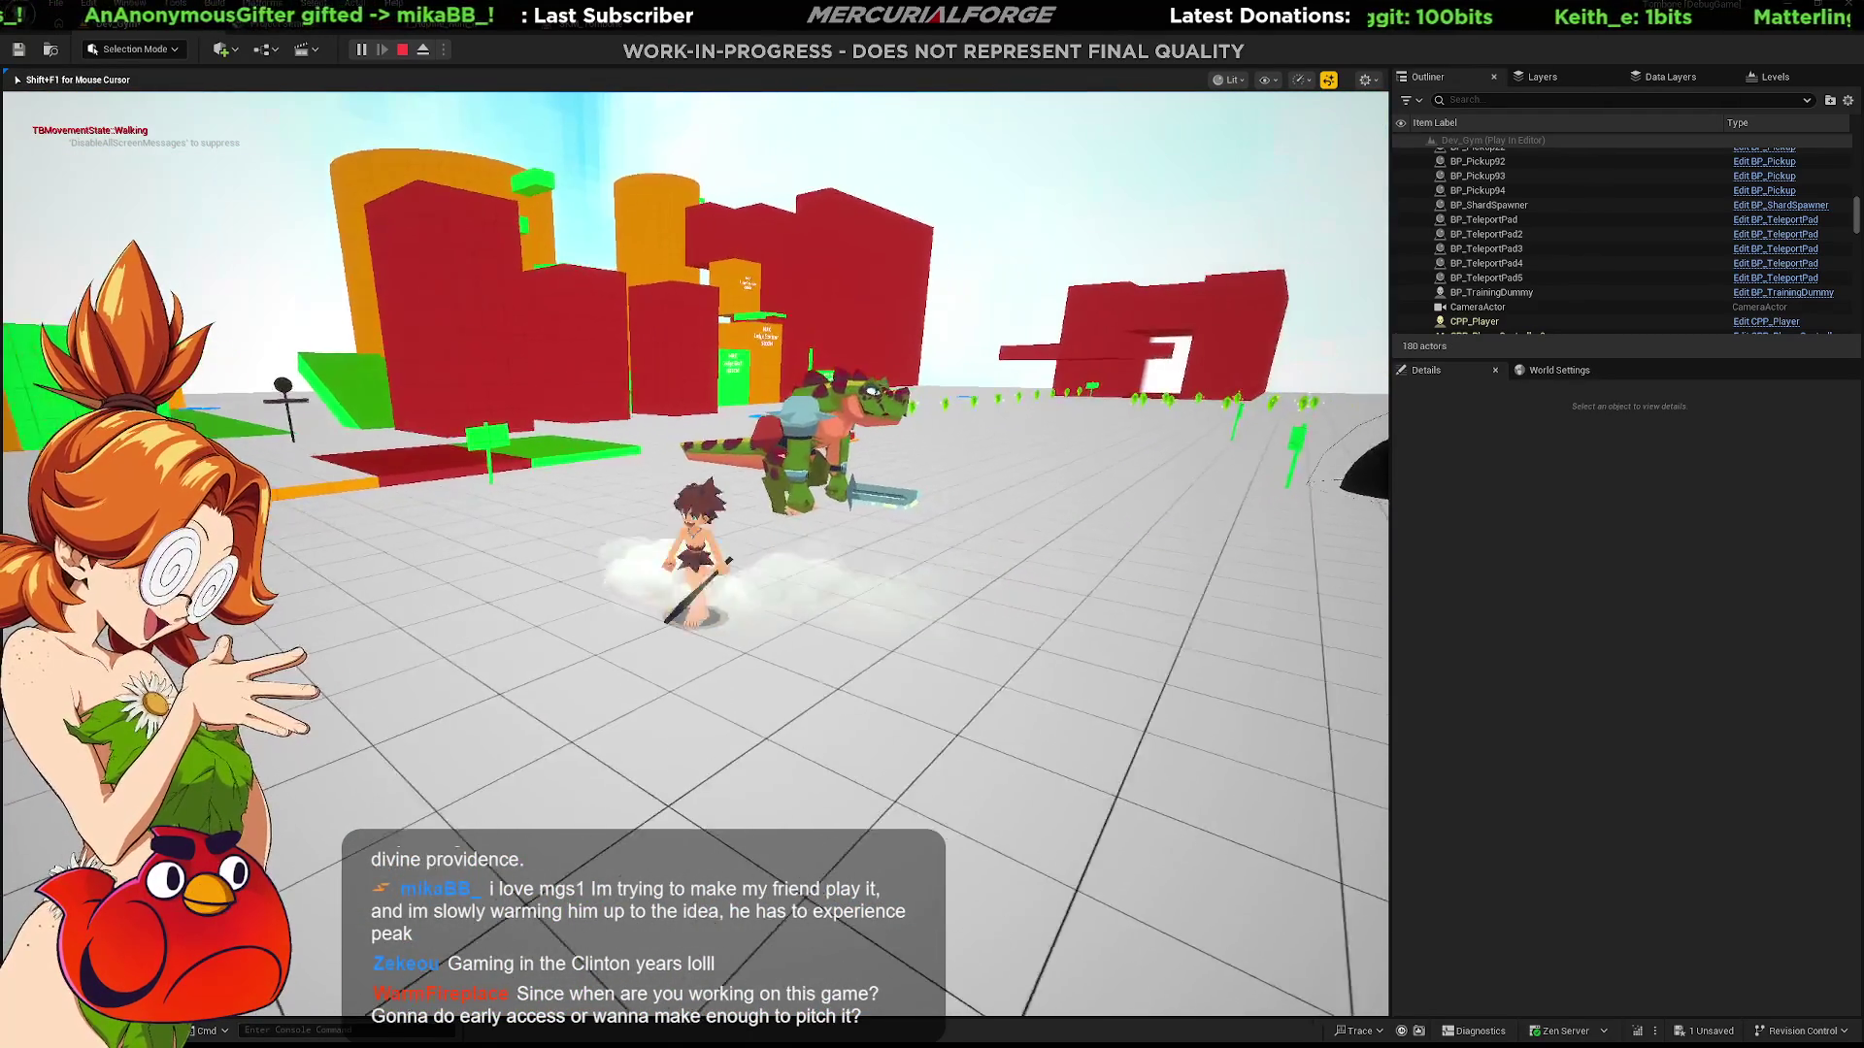
pyautogui.press('a')
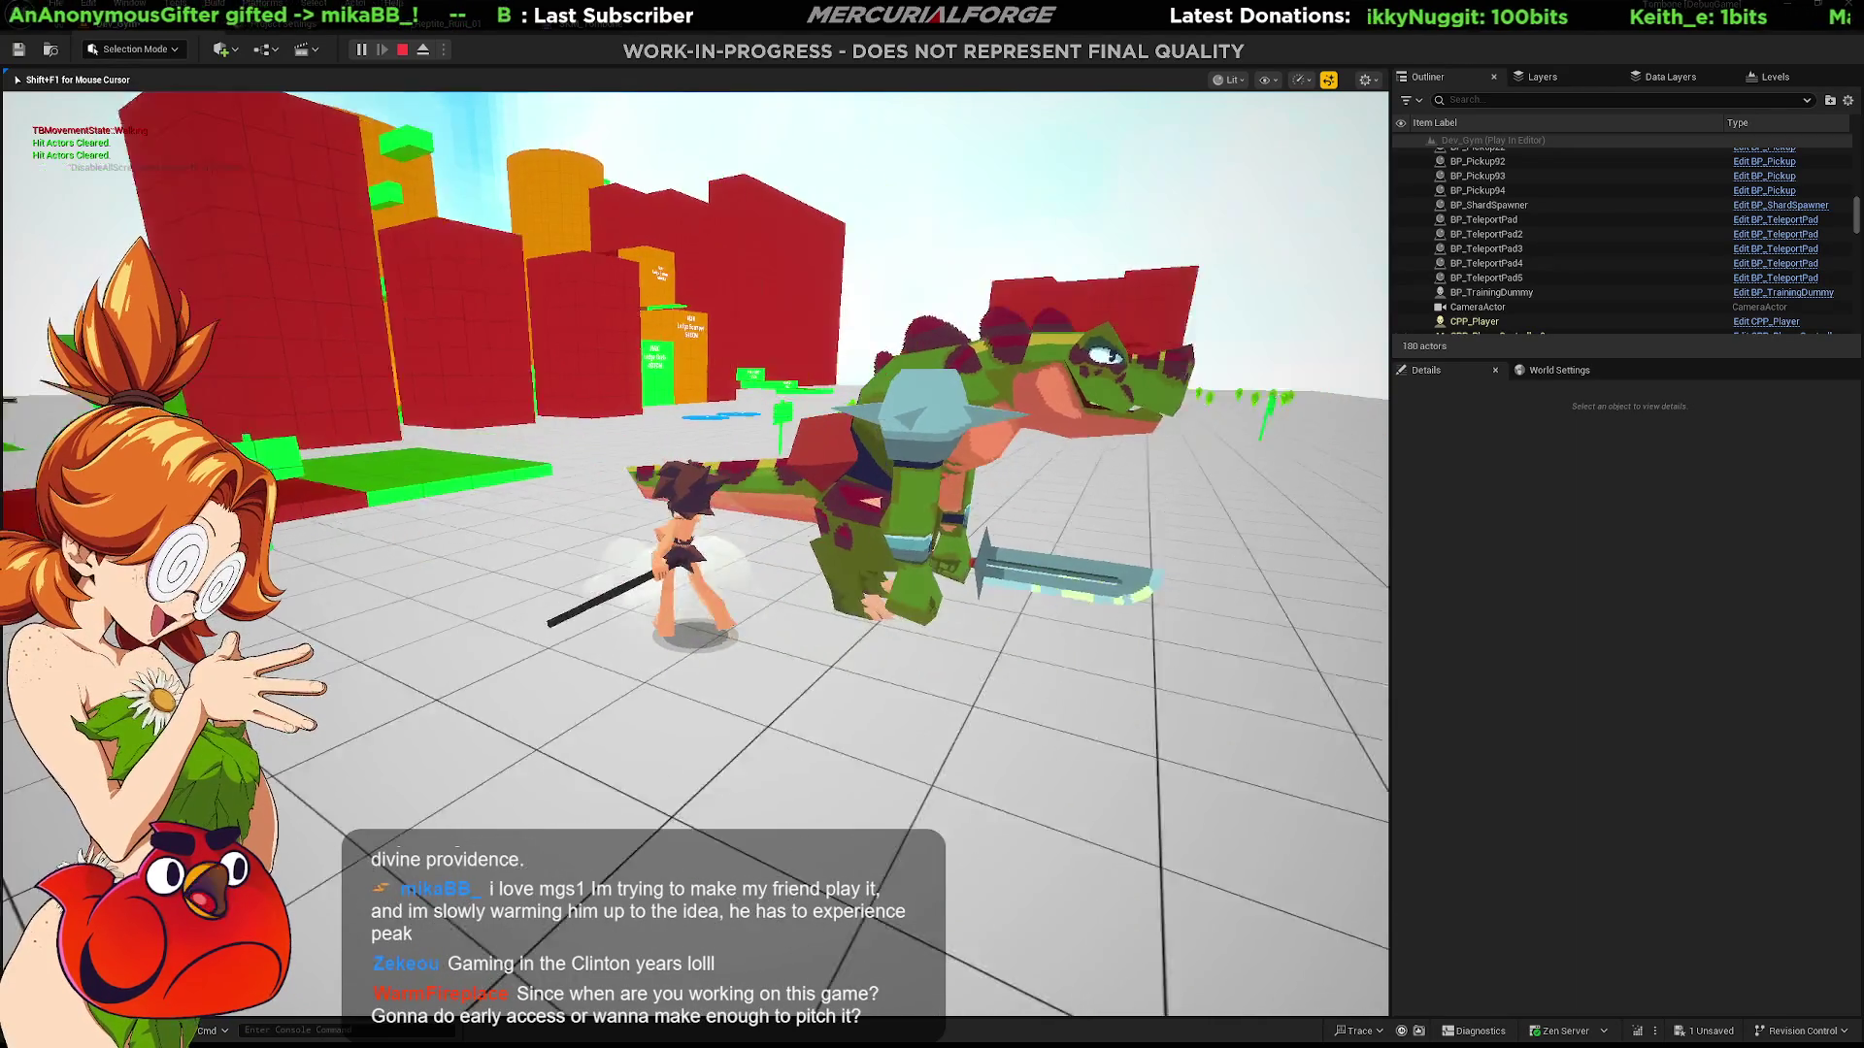
pyautogui.press('a')
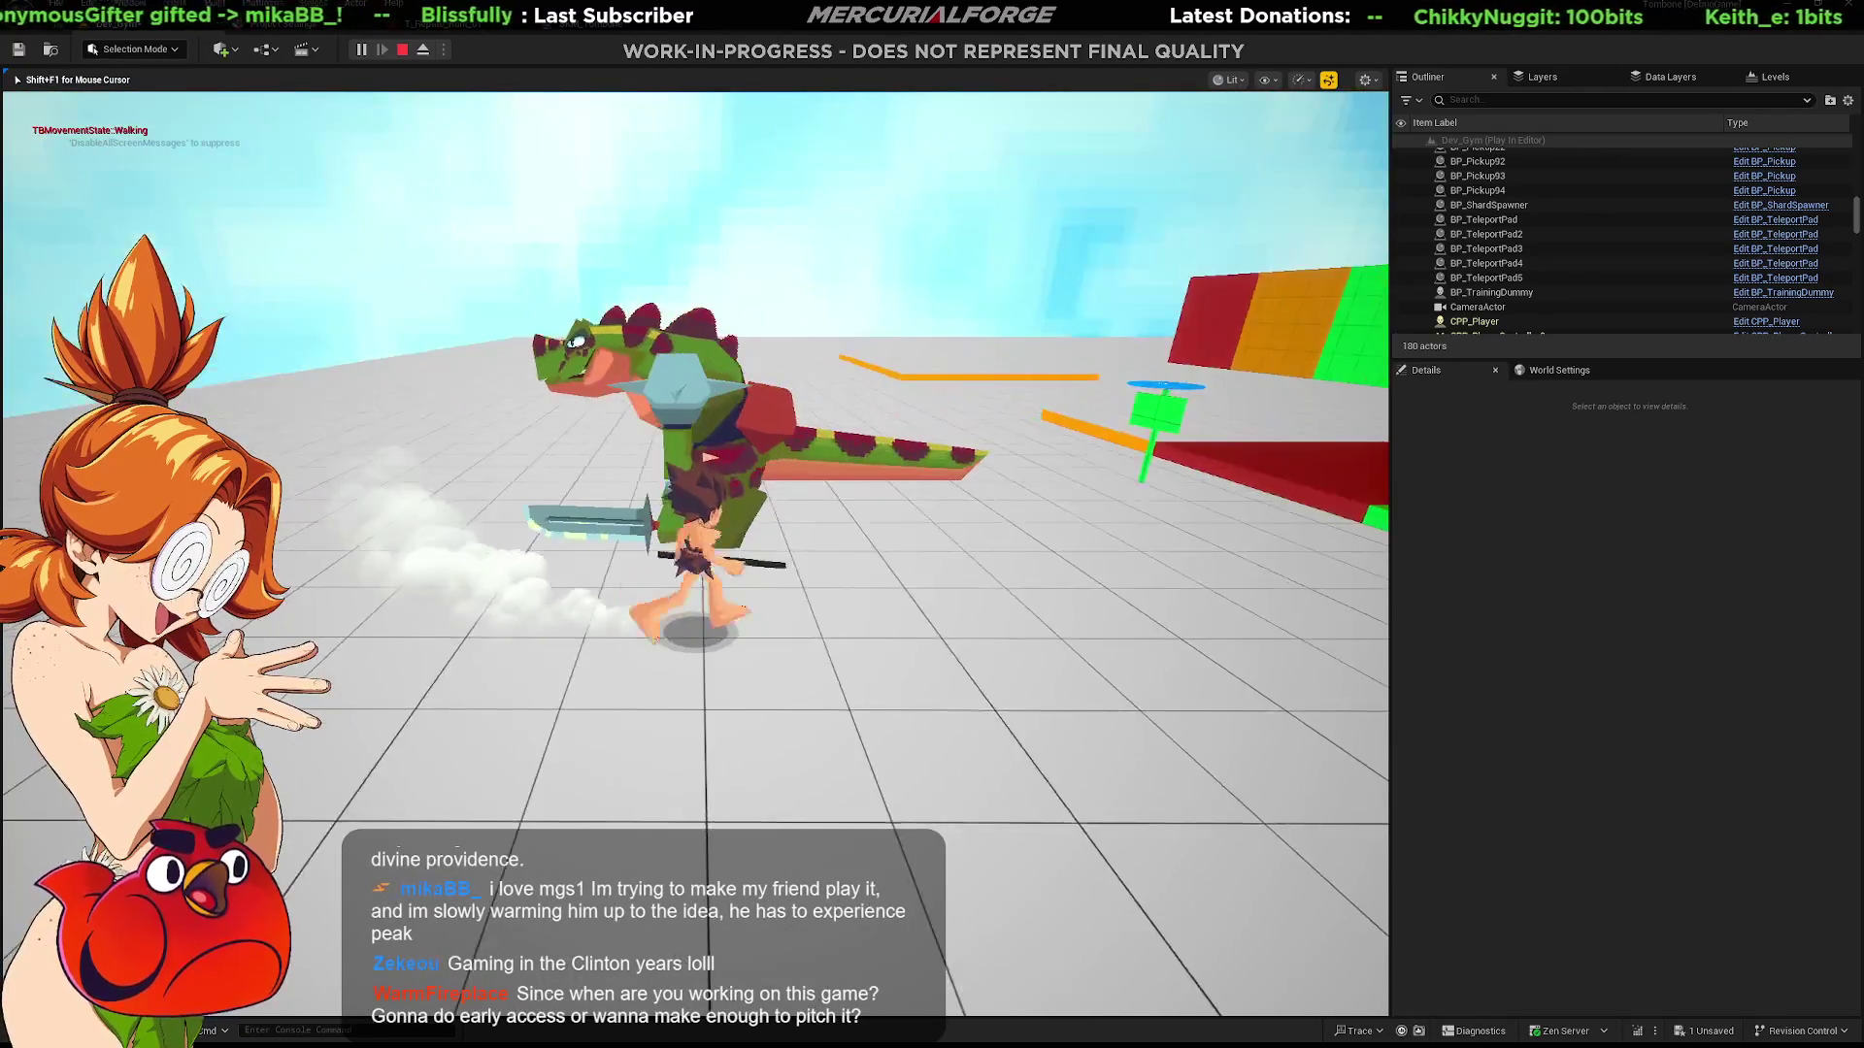
pyautogui.press('w')
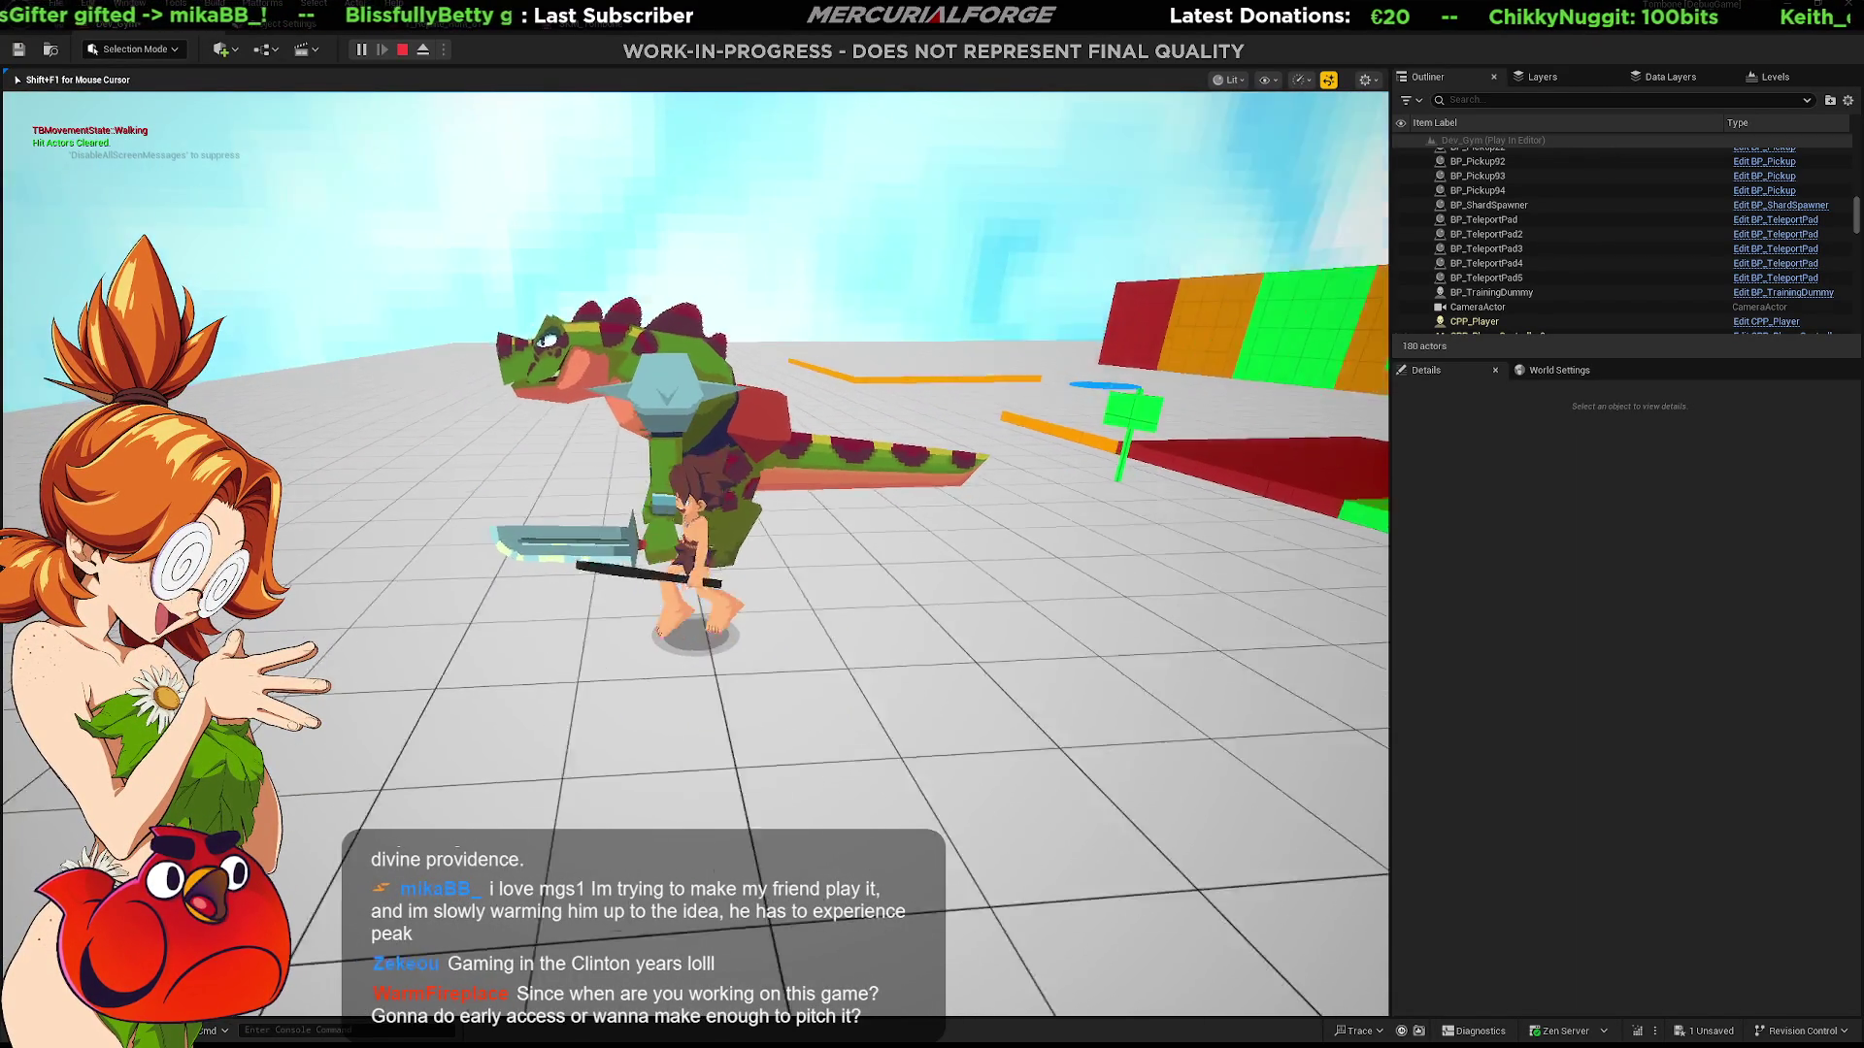
pyautogui.press('space')
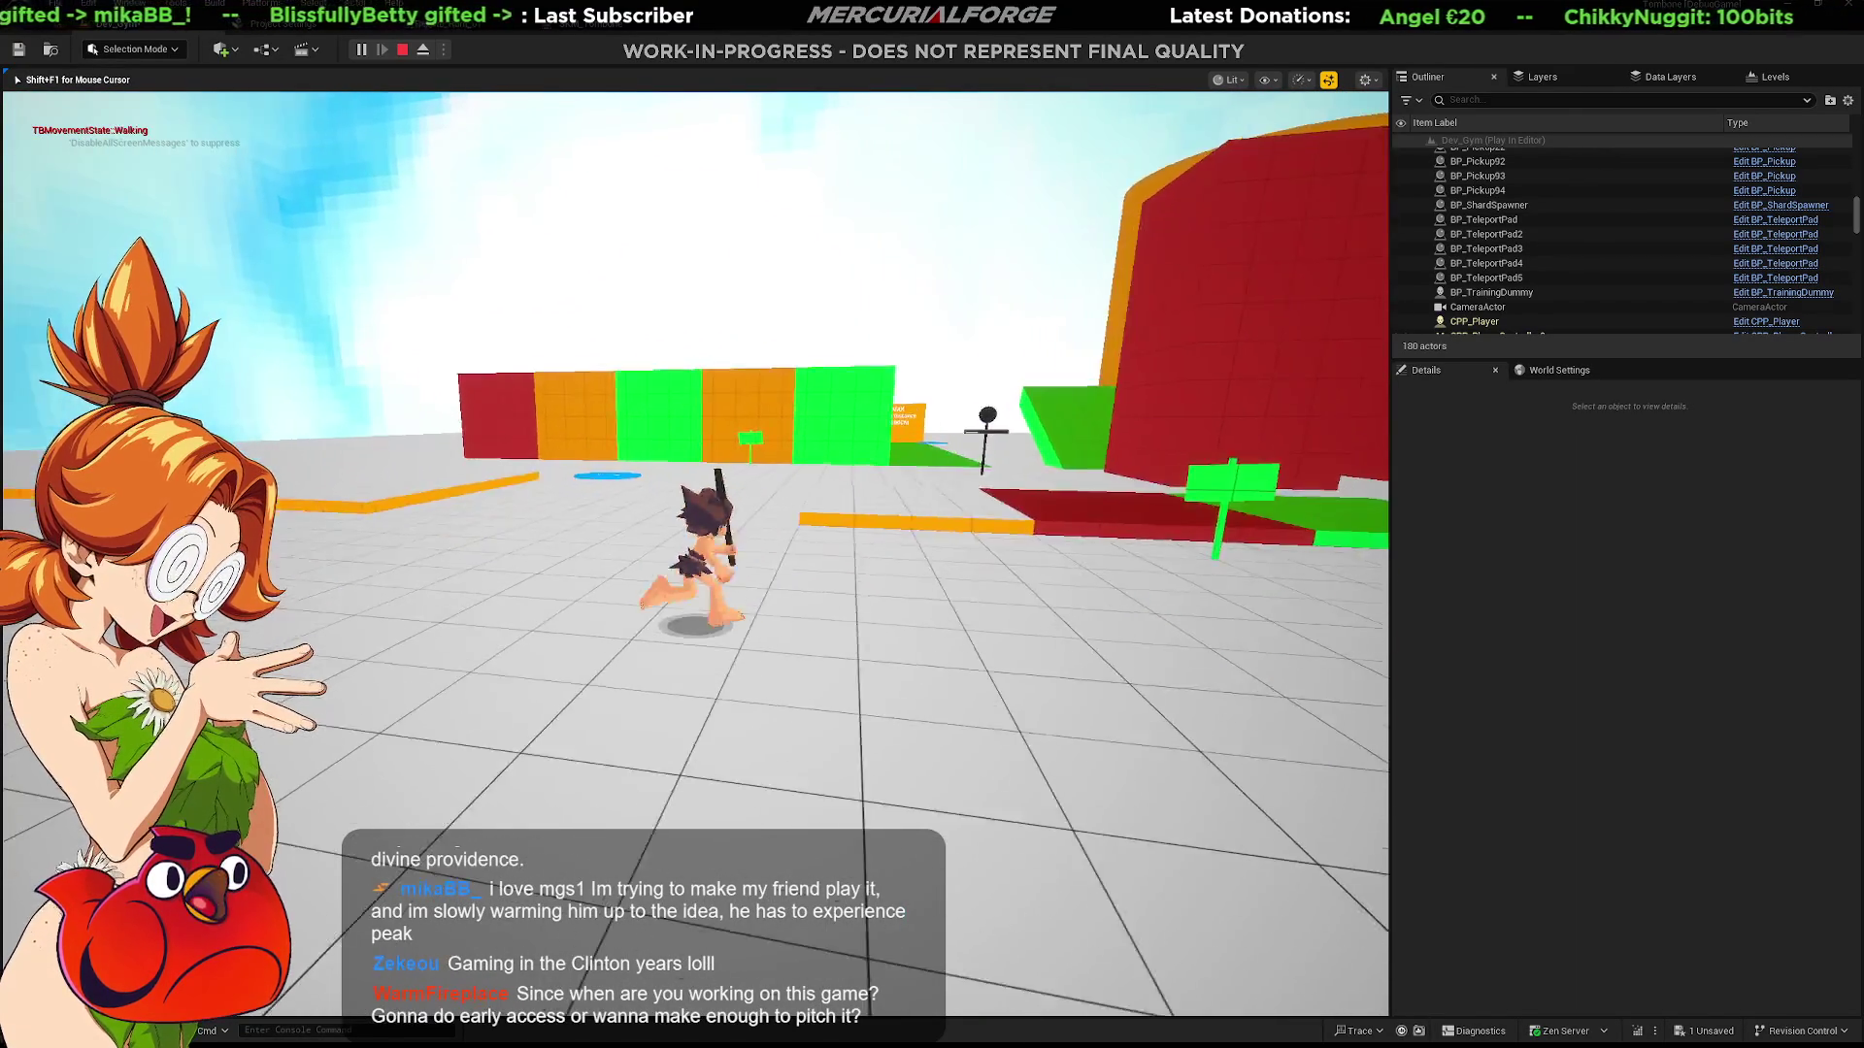
pyautogui.press('shift')
pyautogui.press('w')
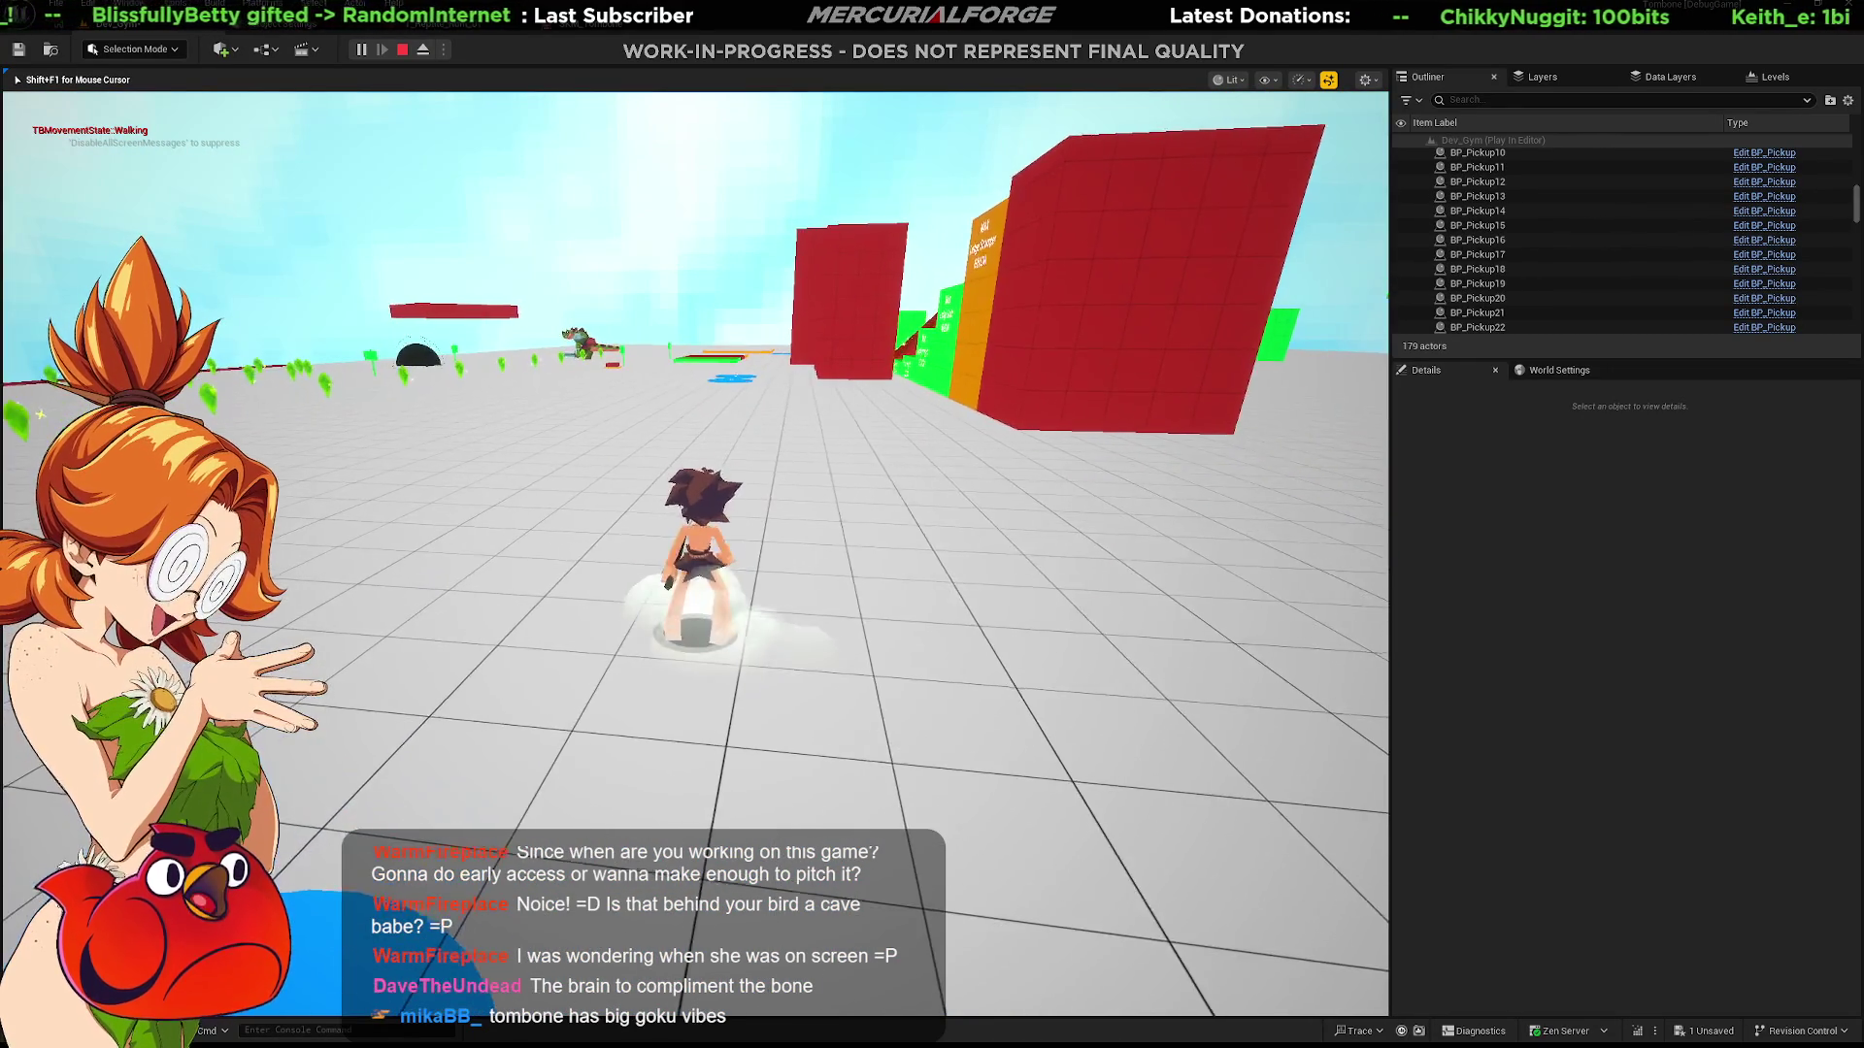
# Step: Grab and climb the red block's ledge, jump onto the green block and dash toward the red wall
pyautogui.press('space')
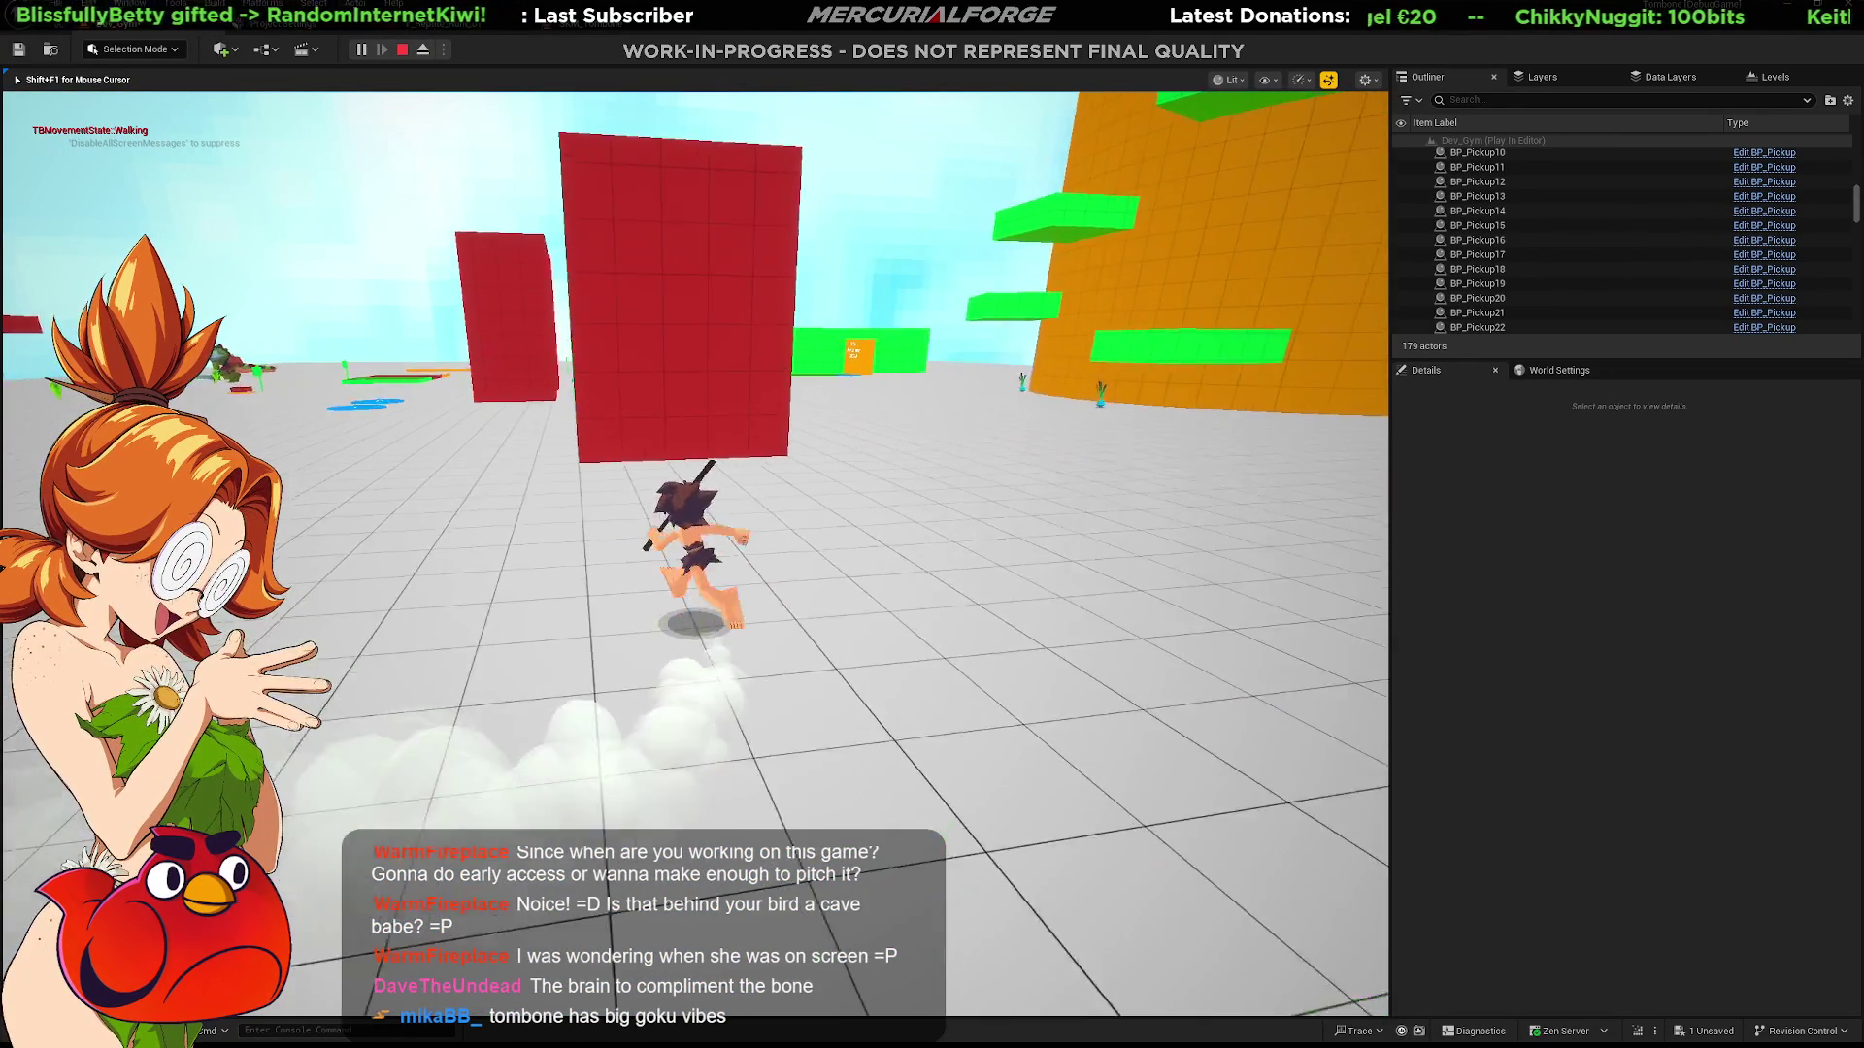
pyautogui.press('w')
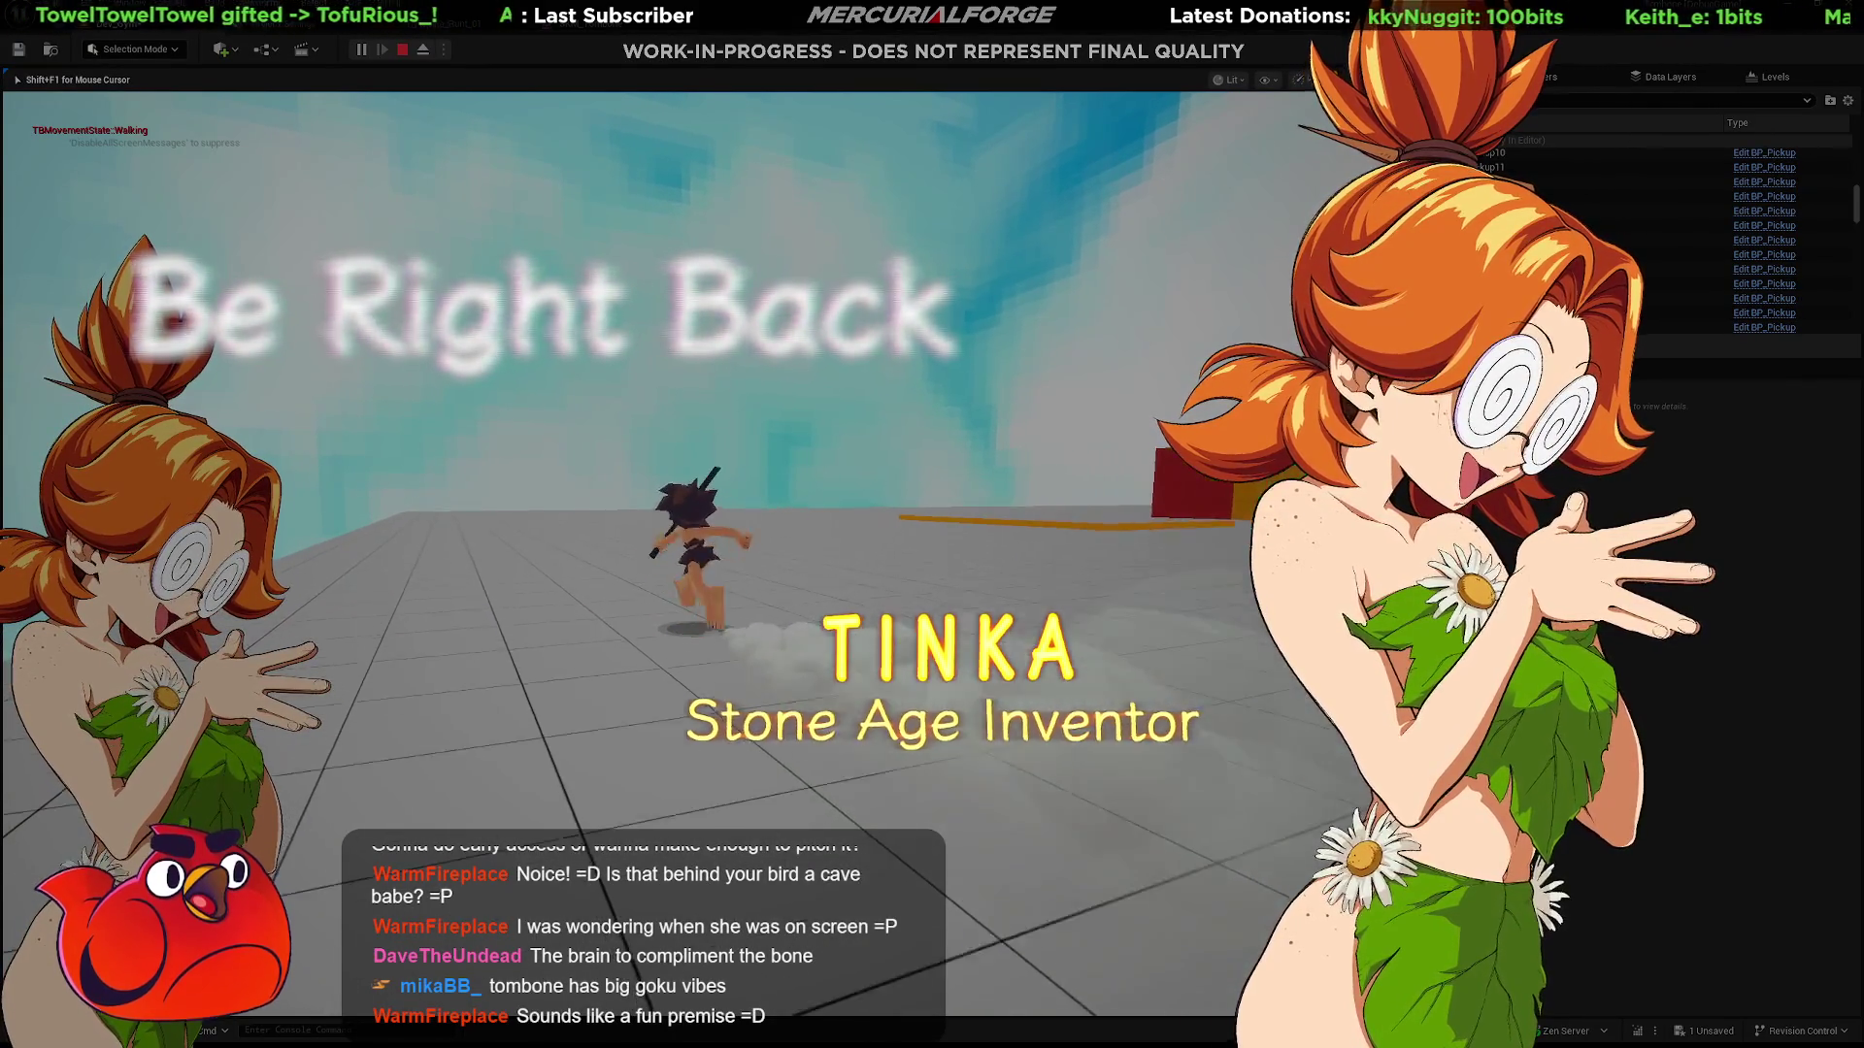
pyautogui.press('space')
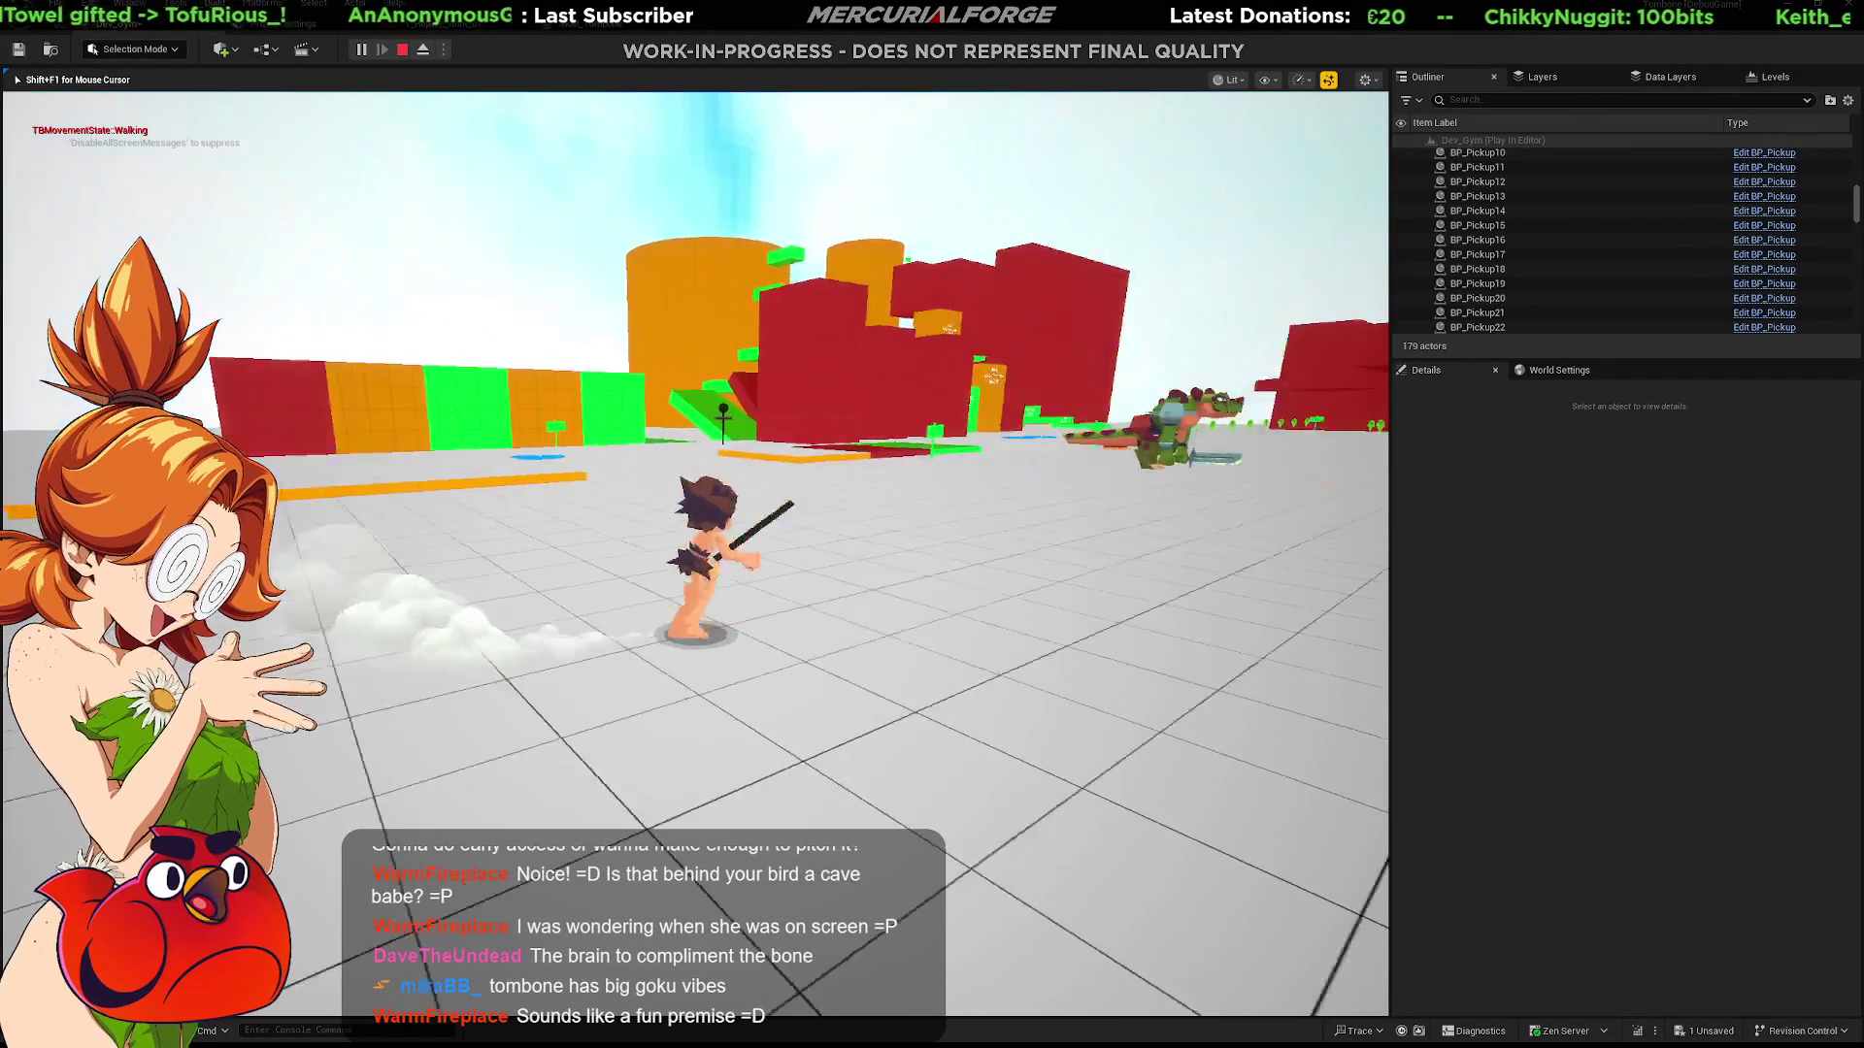
pyautogui.press('space')
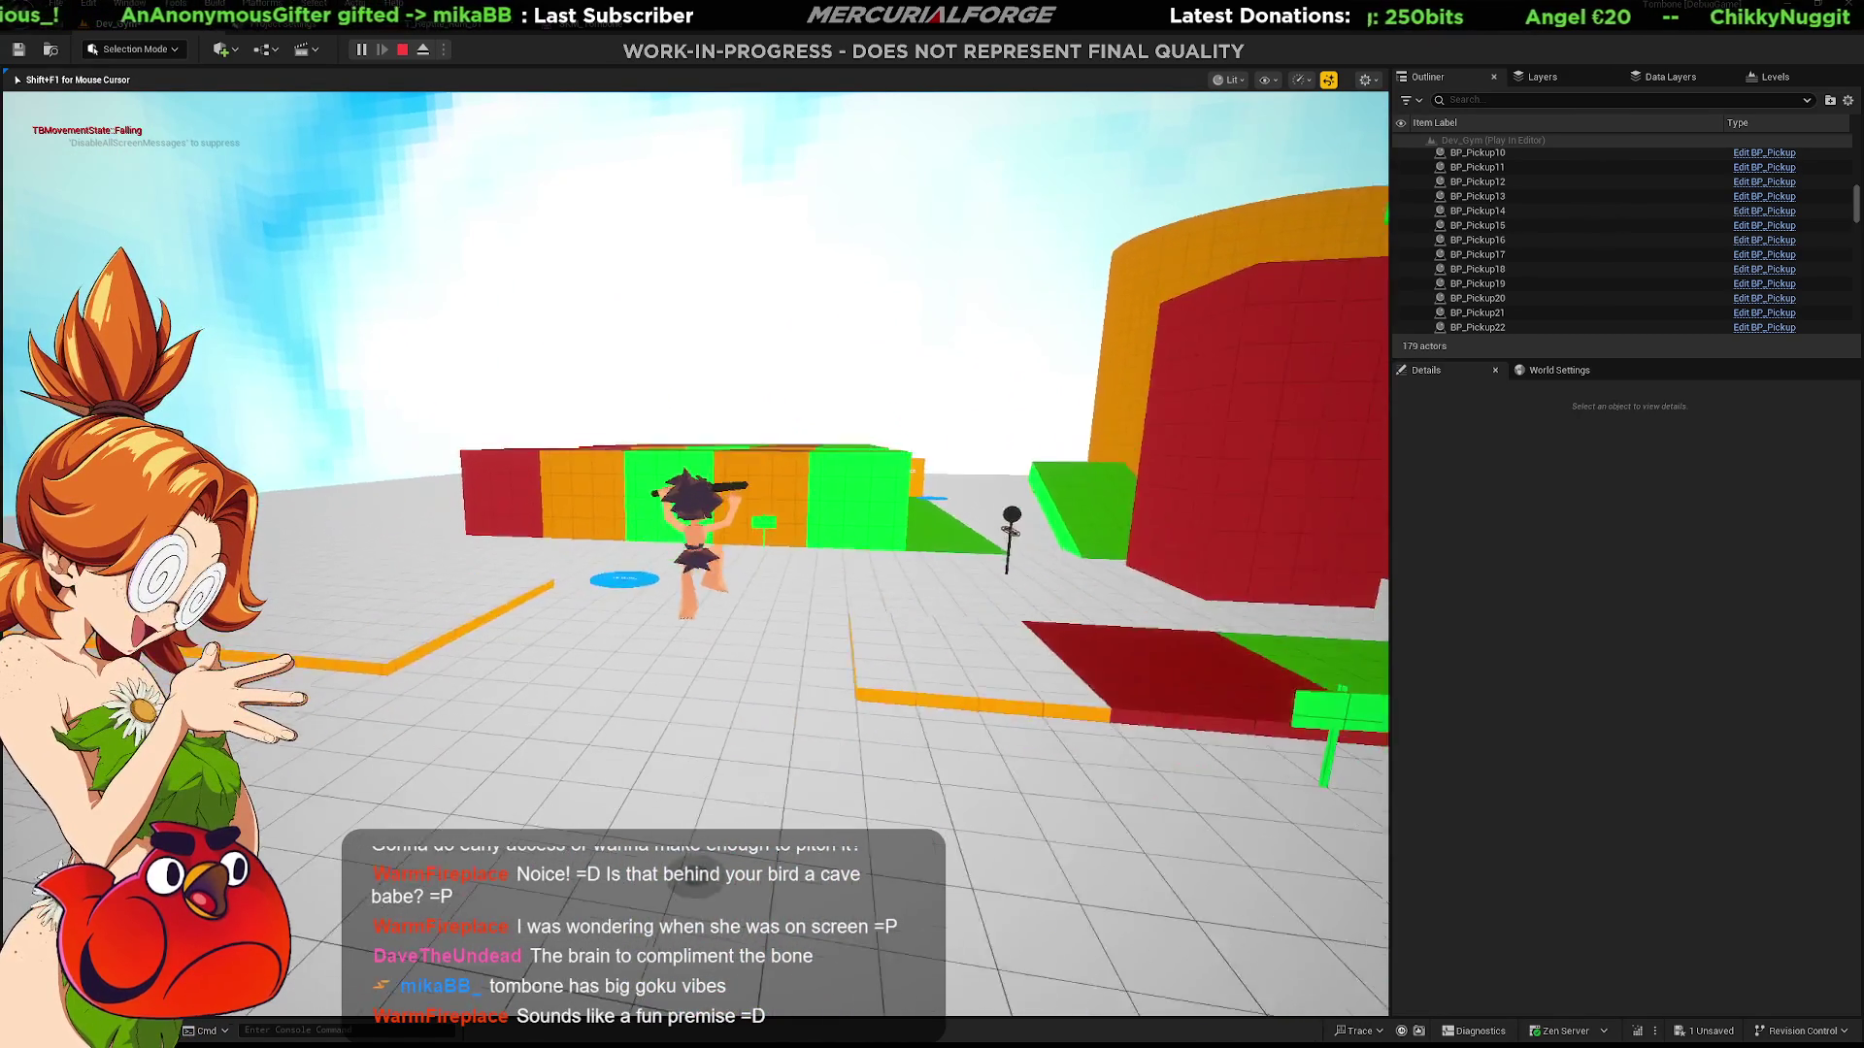
pyautogui.press('space')
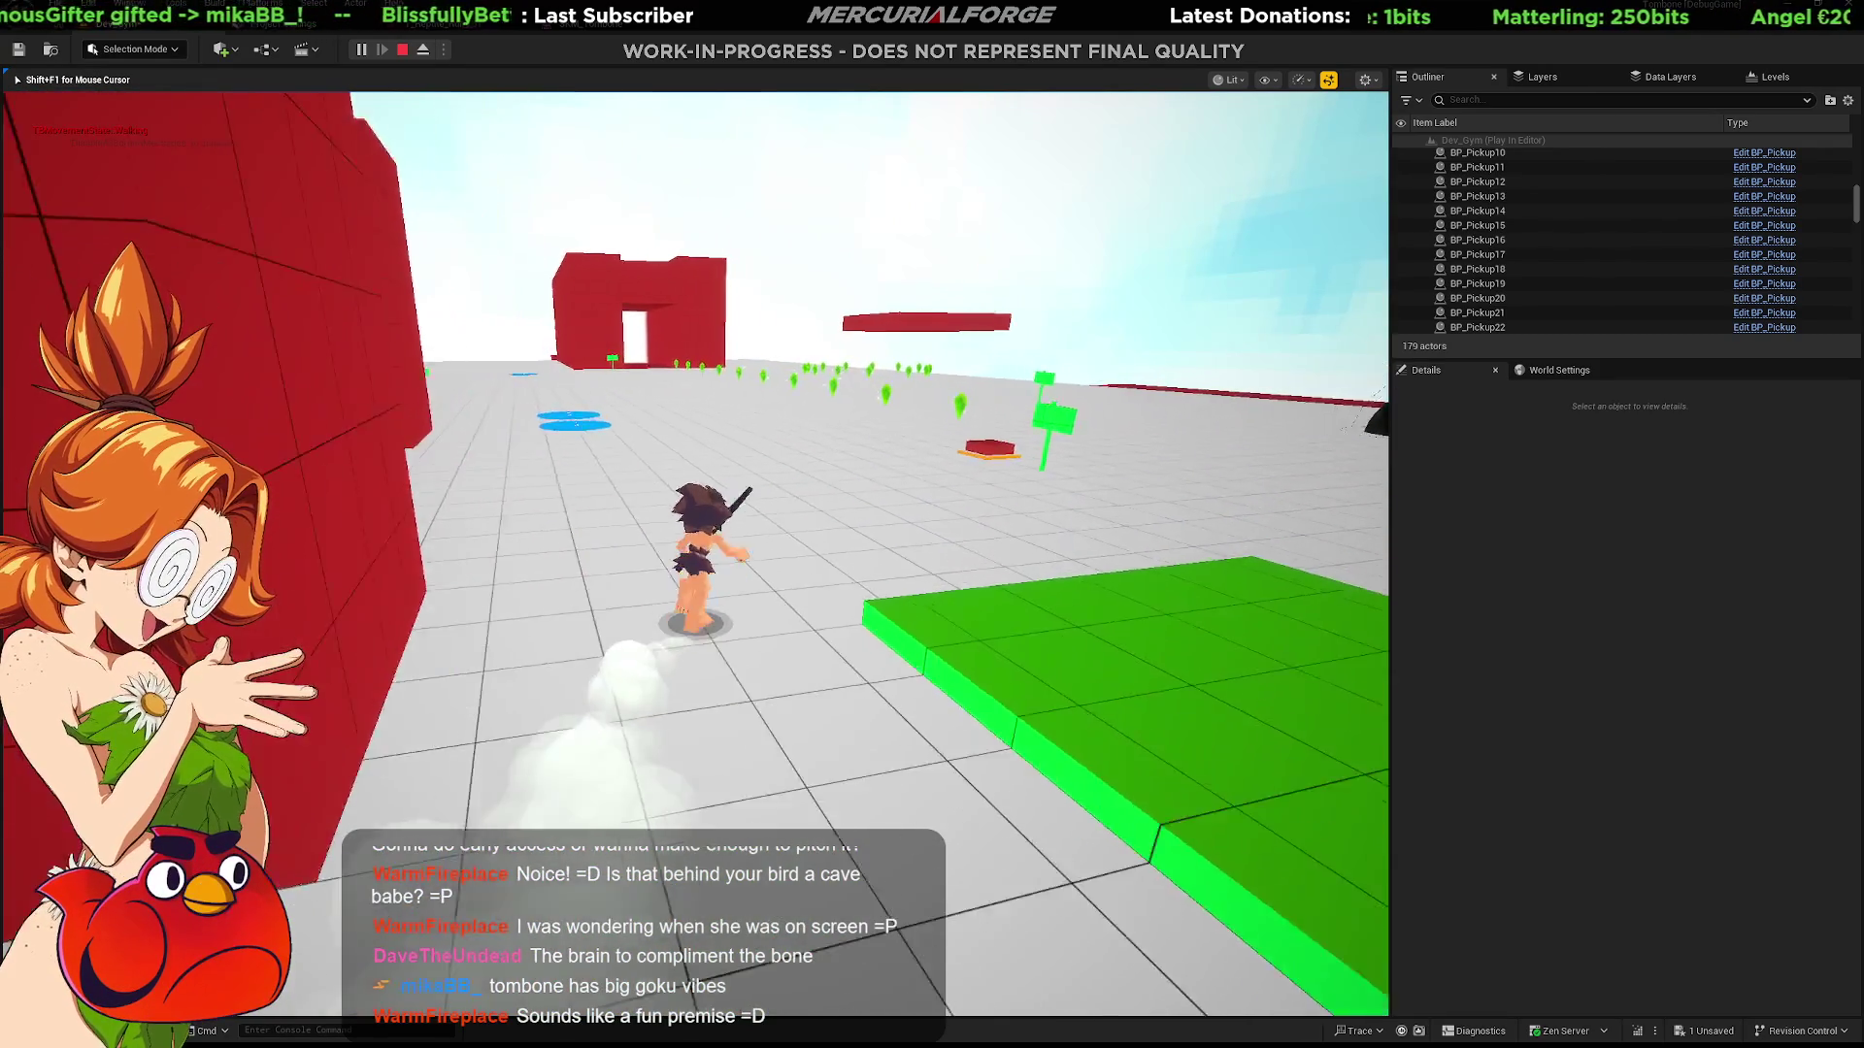
pyautogui.press('shift')
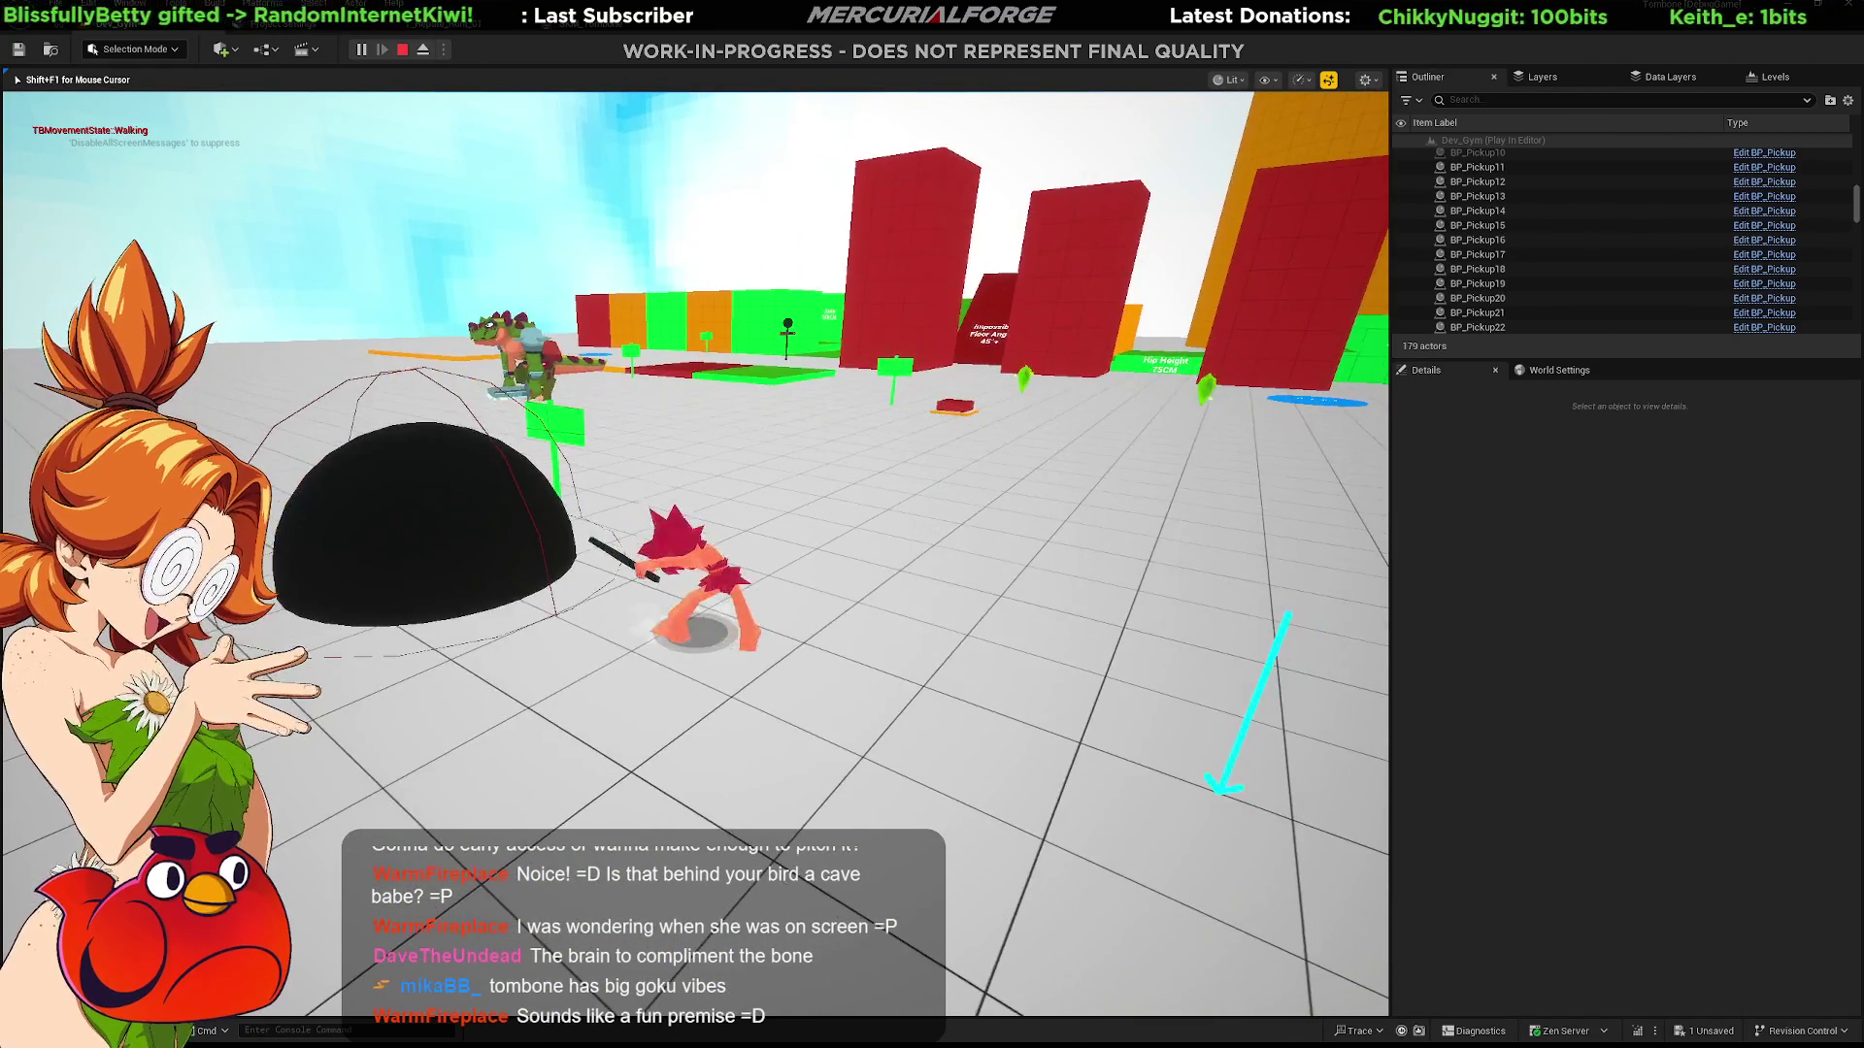
# Step: Run around the black dome swinging the stick, then steer left and dive-roll toward the red walls
pyautogui.press('a')
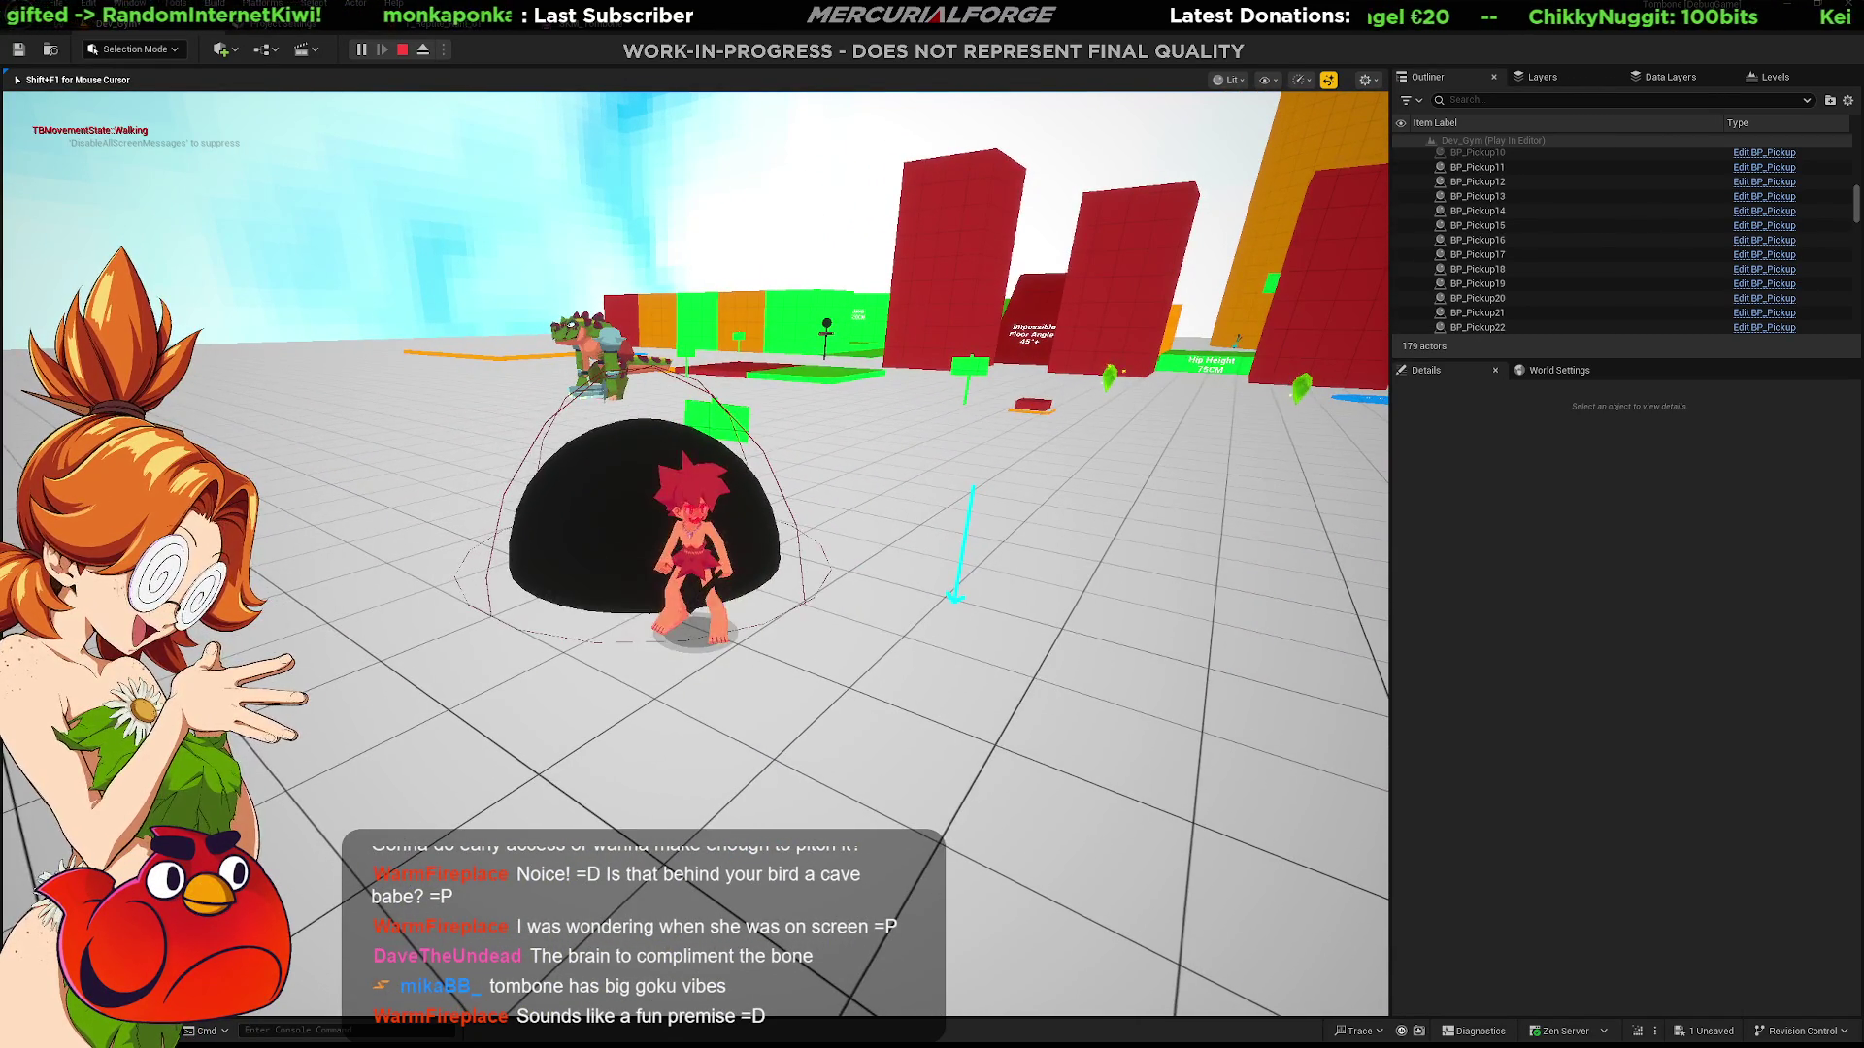
pyautogui.press('d')
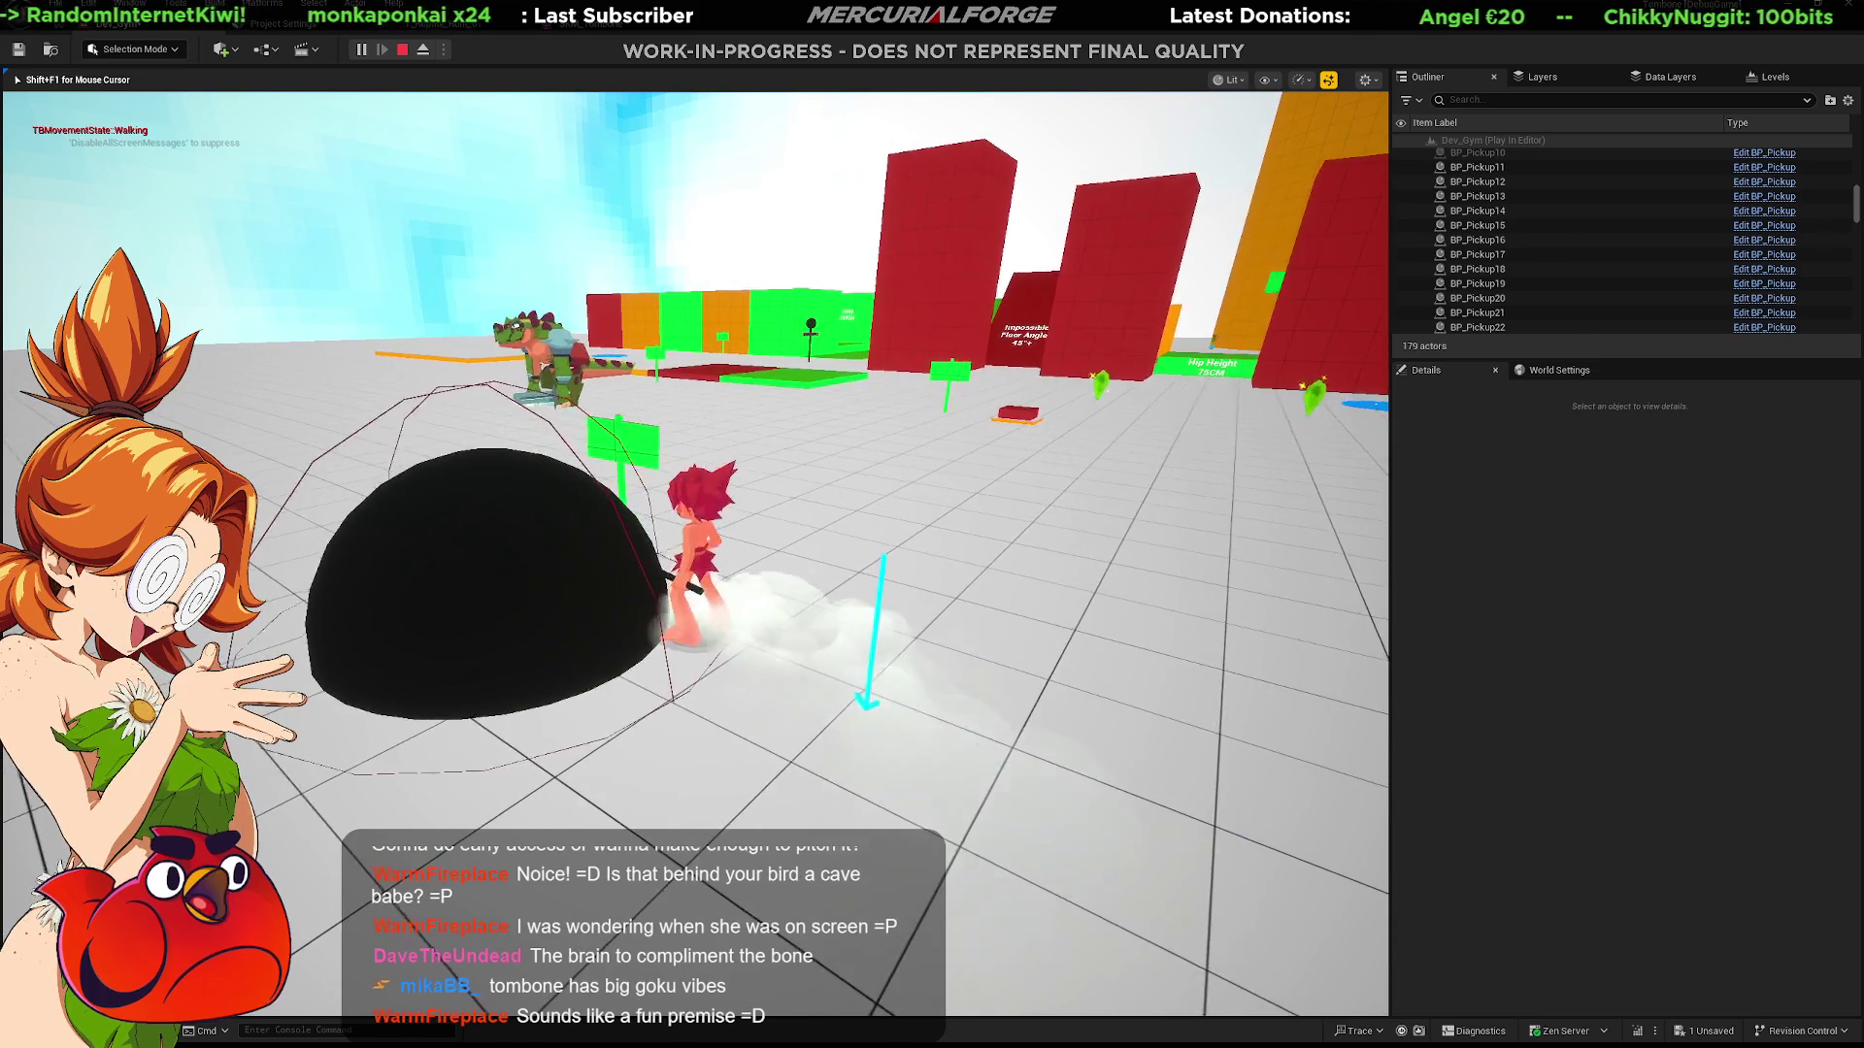
pyautogui.press('a')
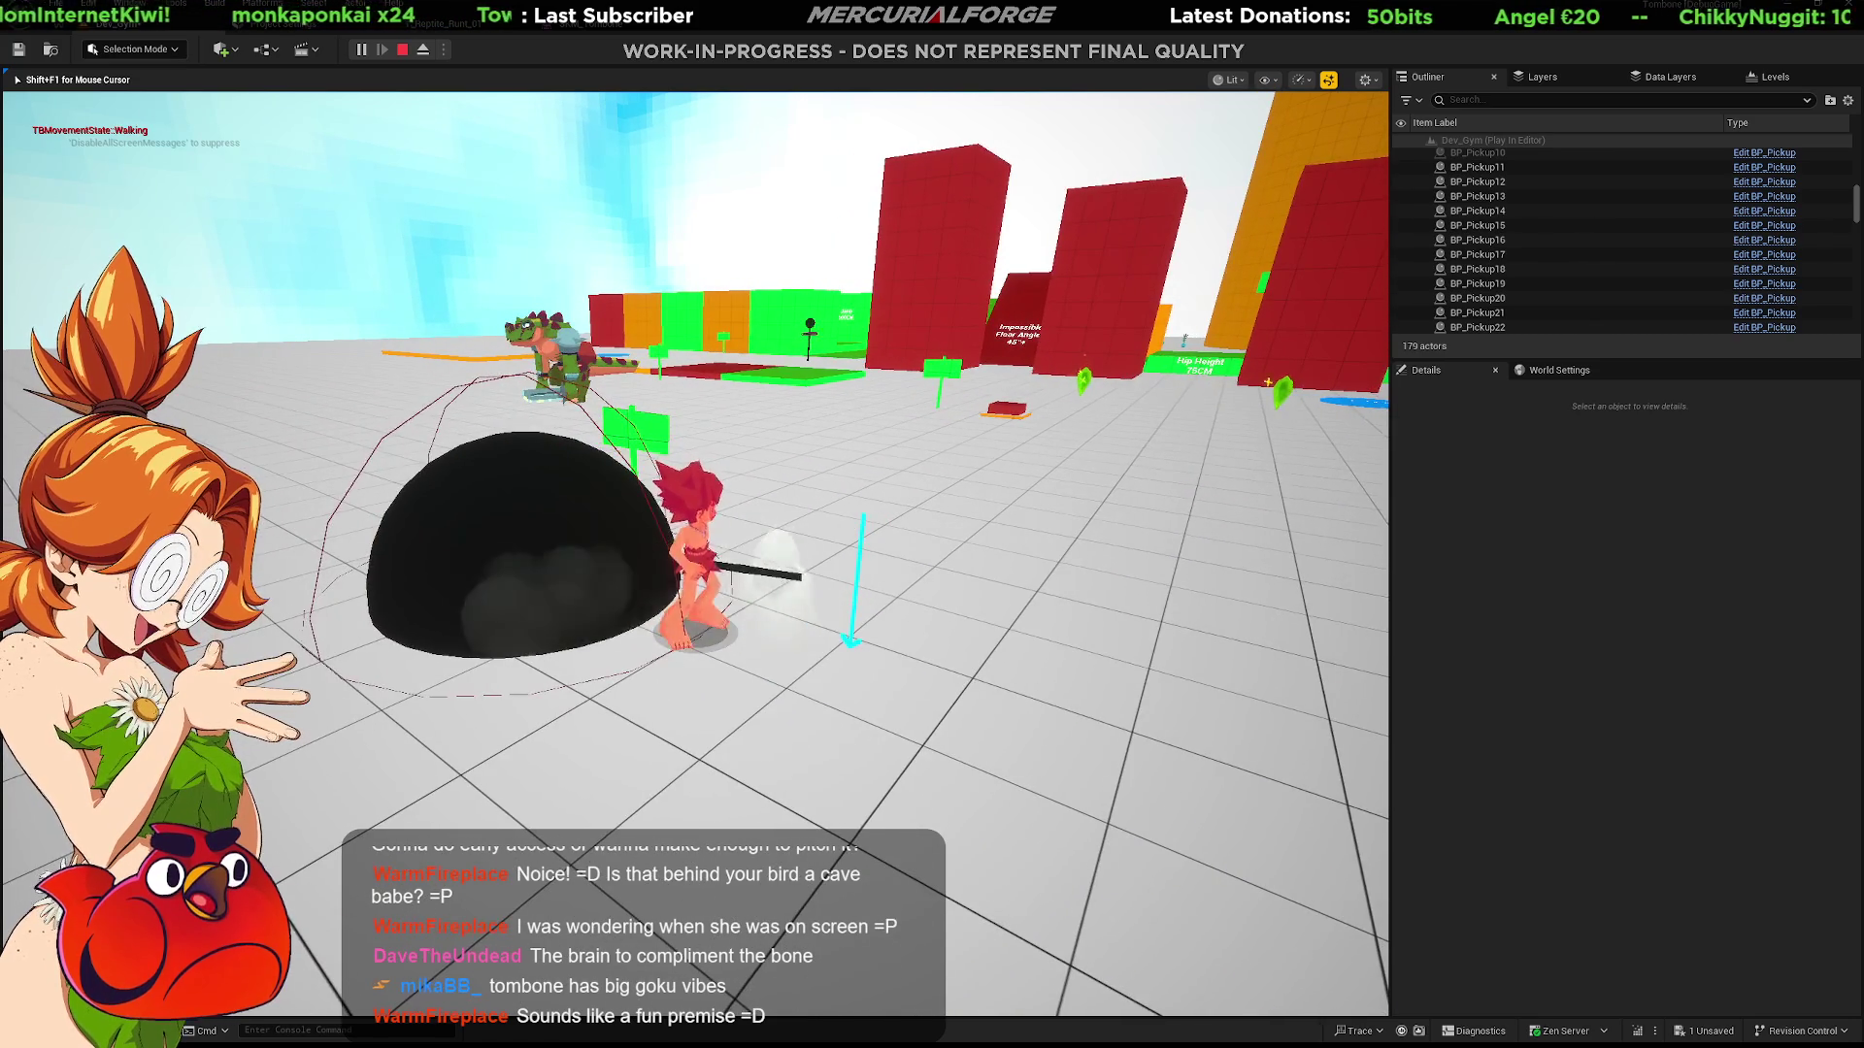
pyautogui.press('w')
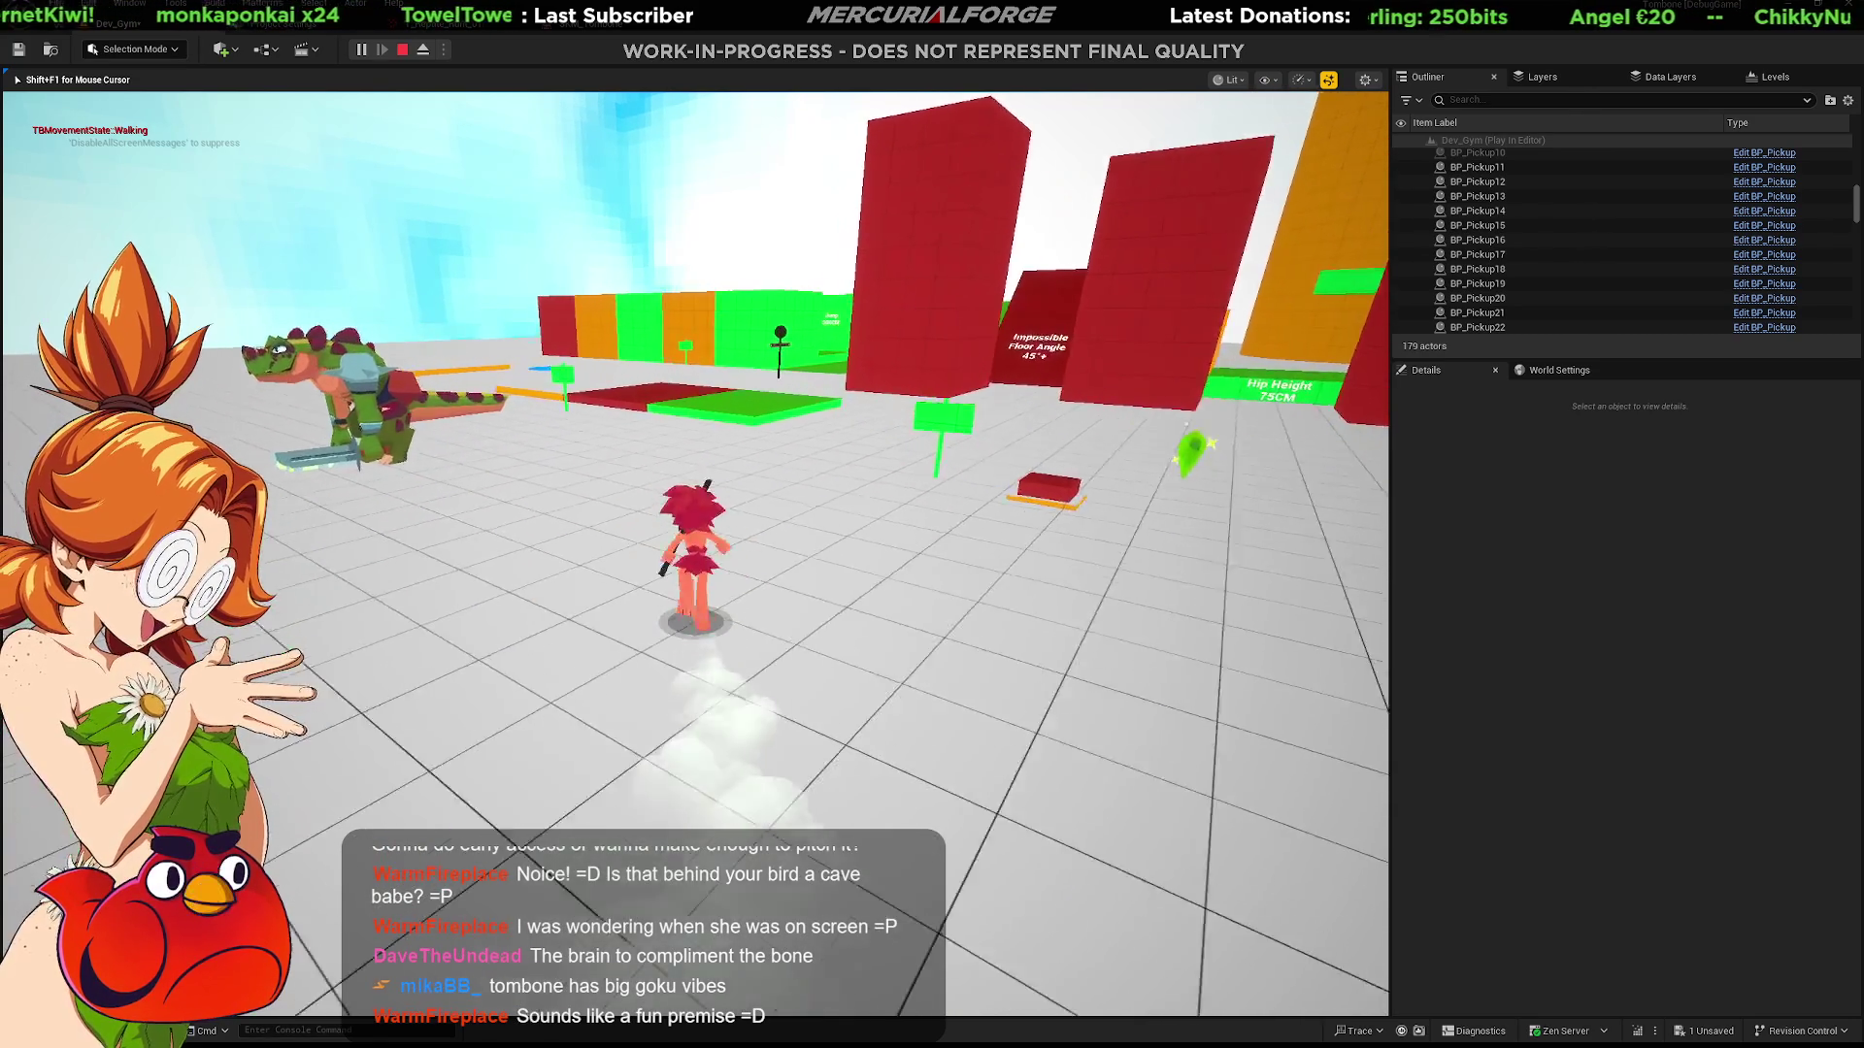
pyautogui.press('a')
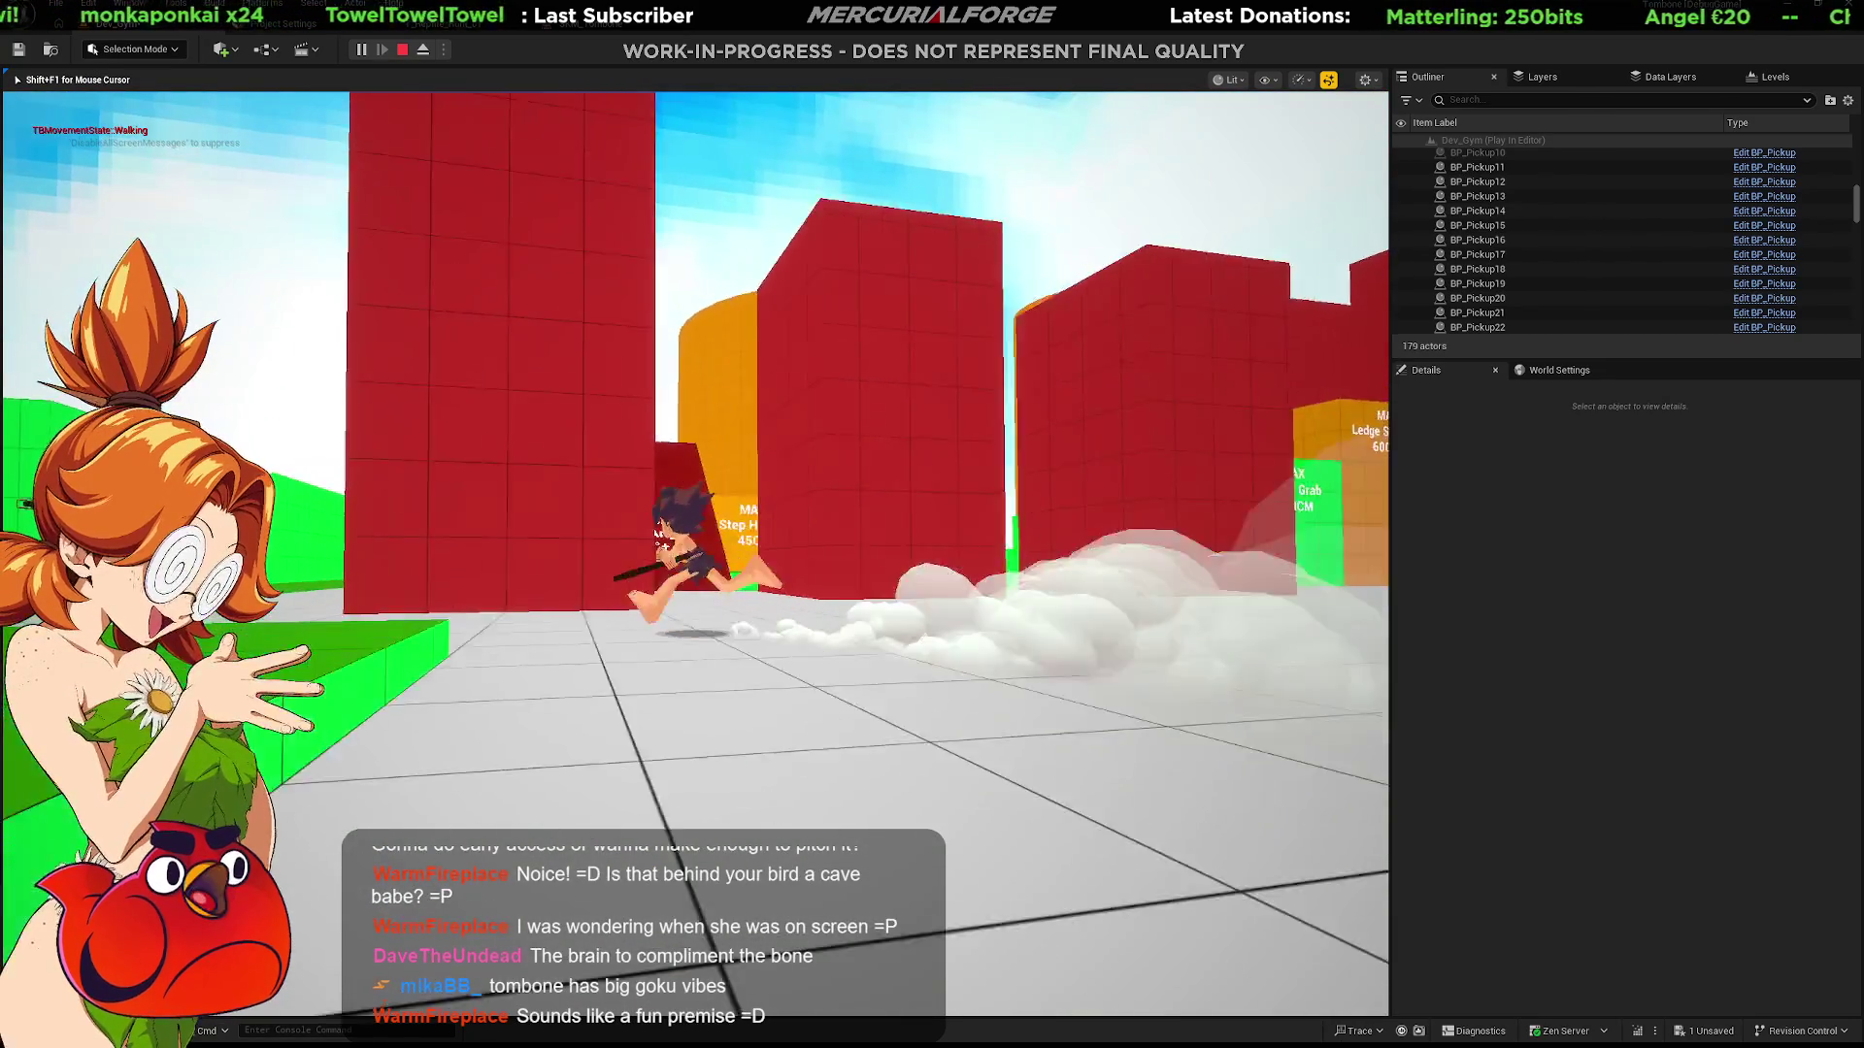
pyautogui.press('w')
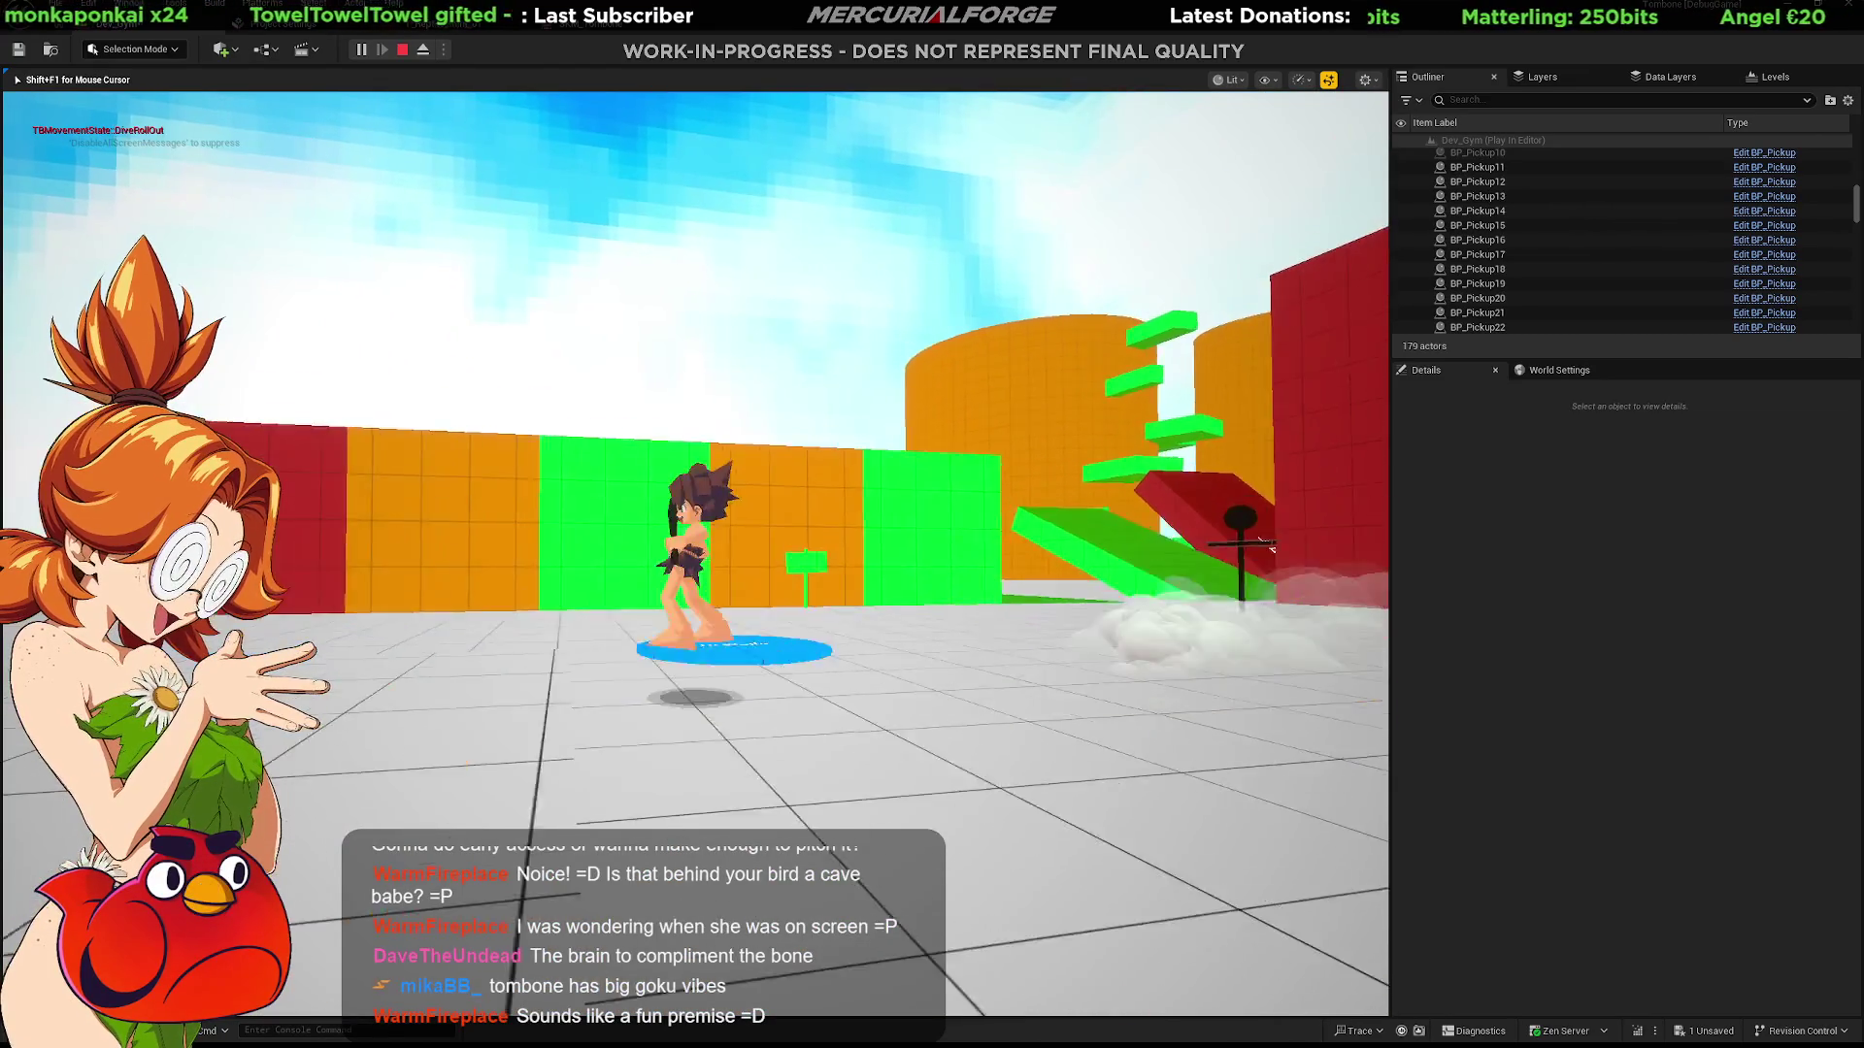
# Step: Jump-dive toward the orange walls and dash back, aiming the game camera at the orange towers
pyautogui.press('space')
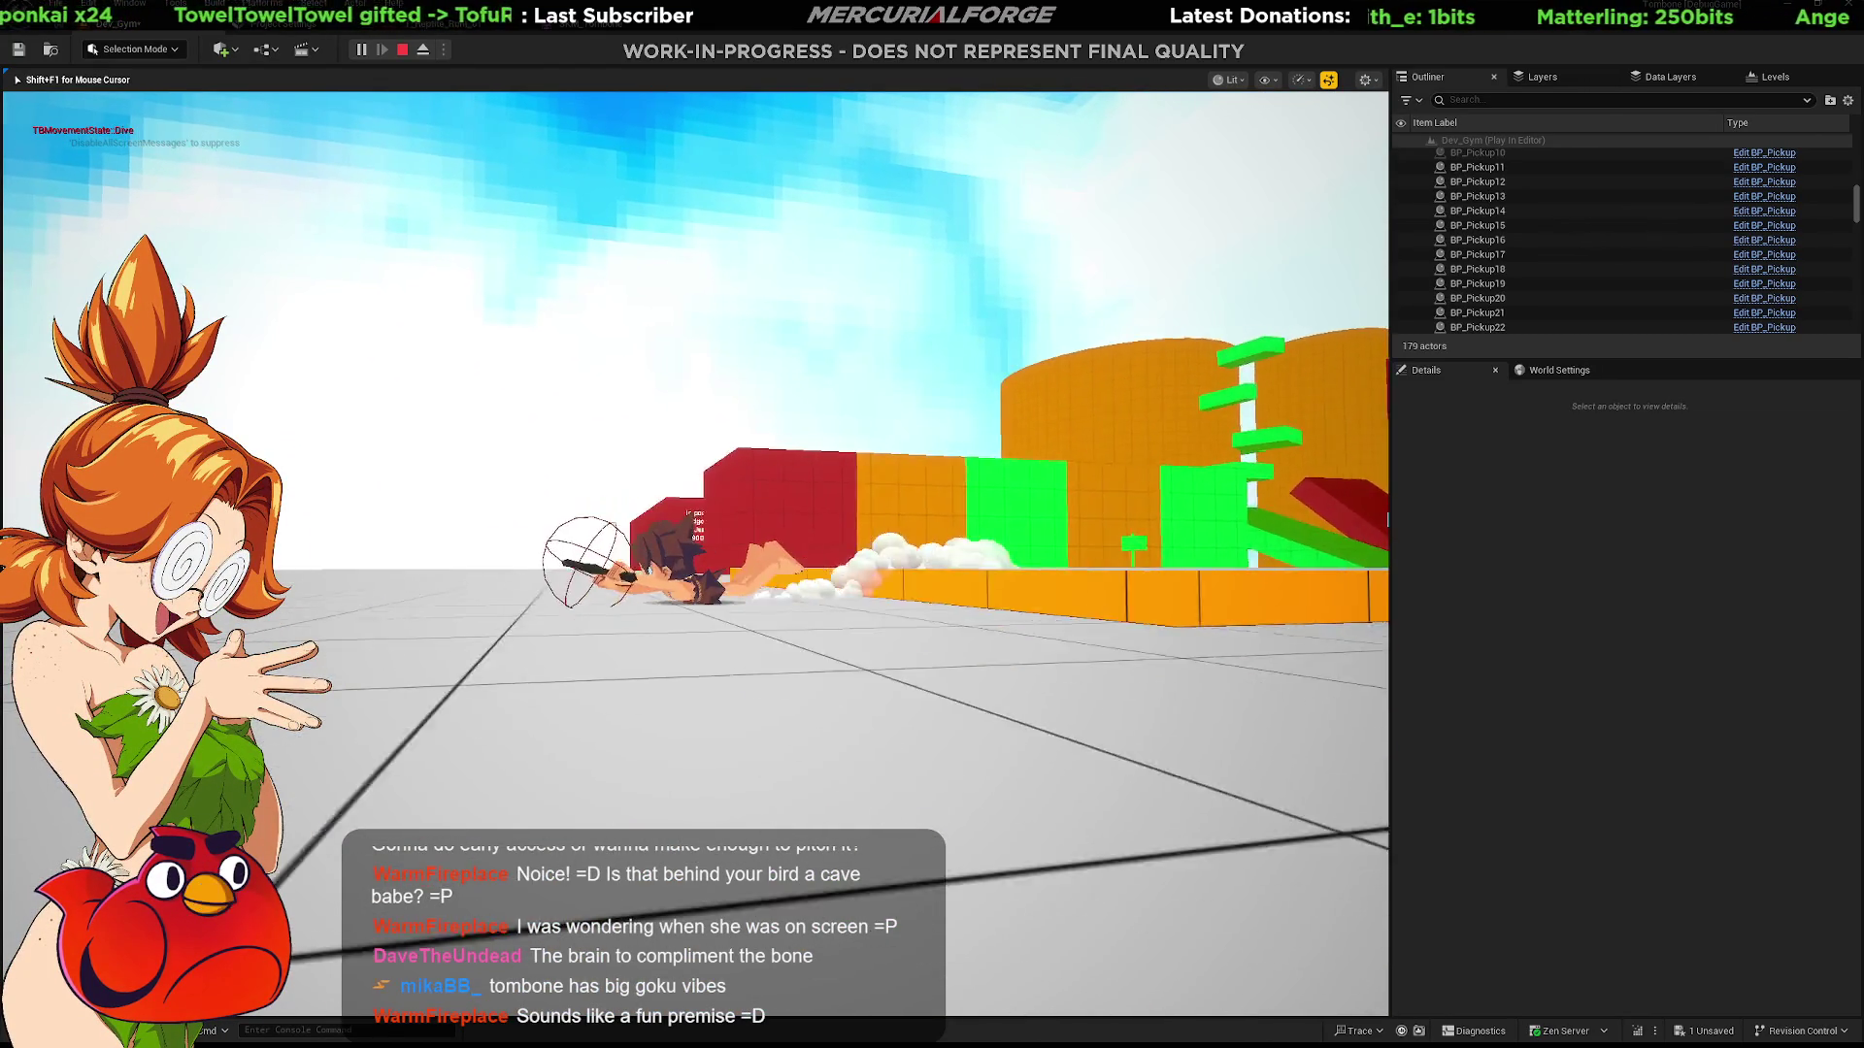
pyautogui.press('shift')
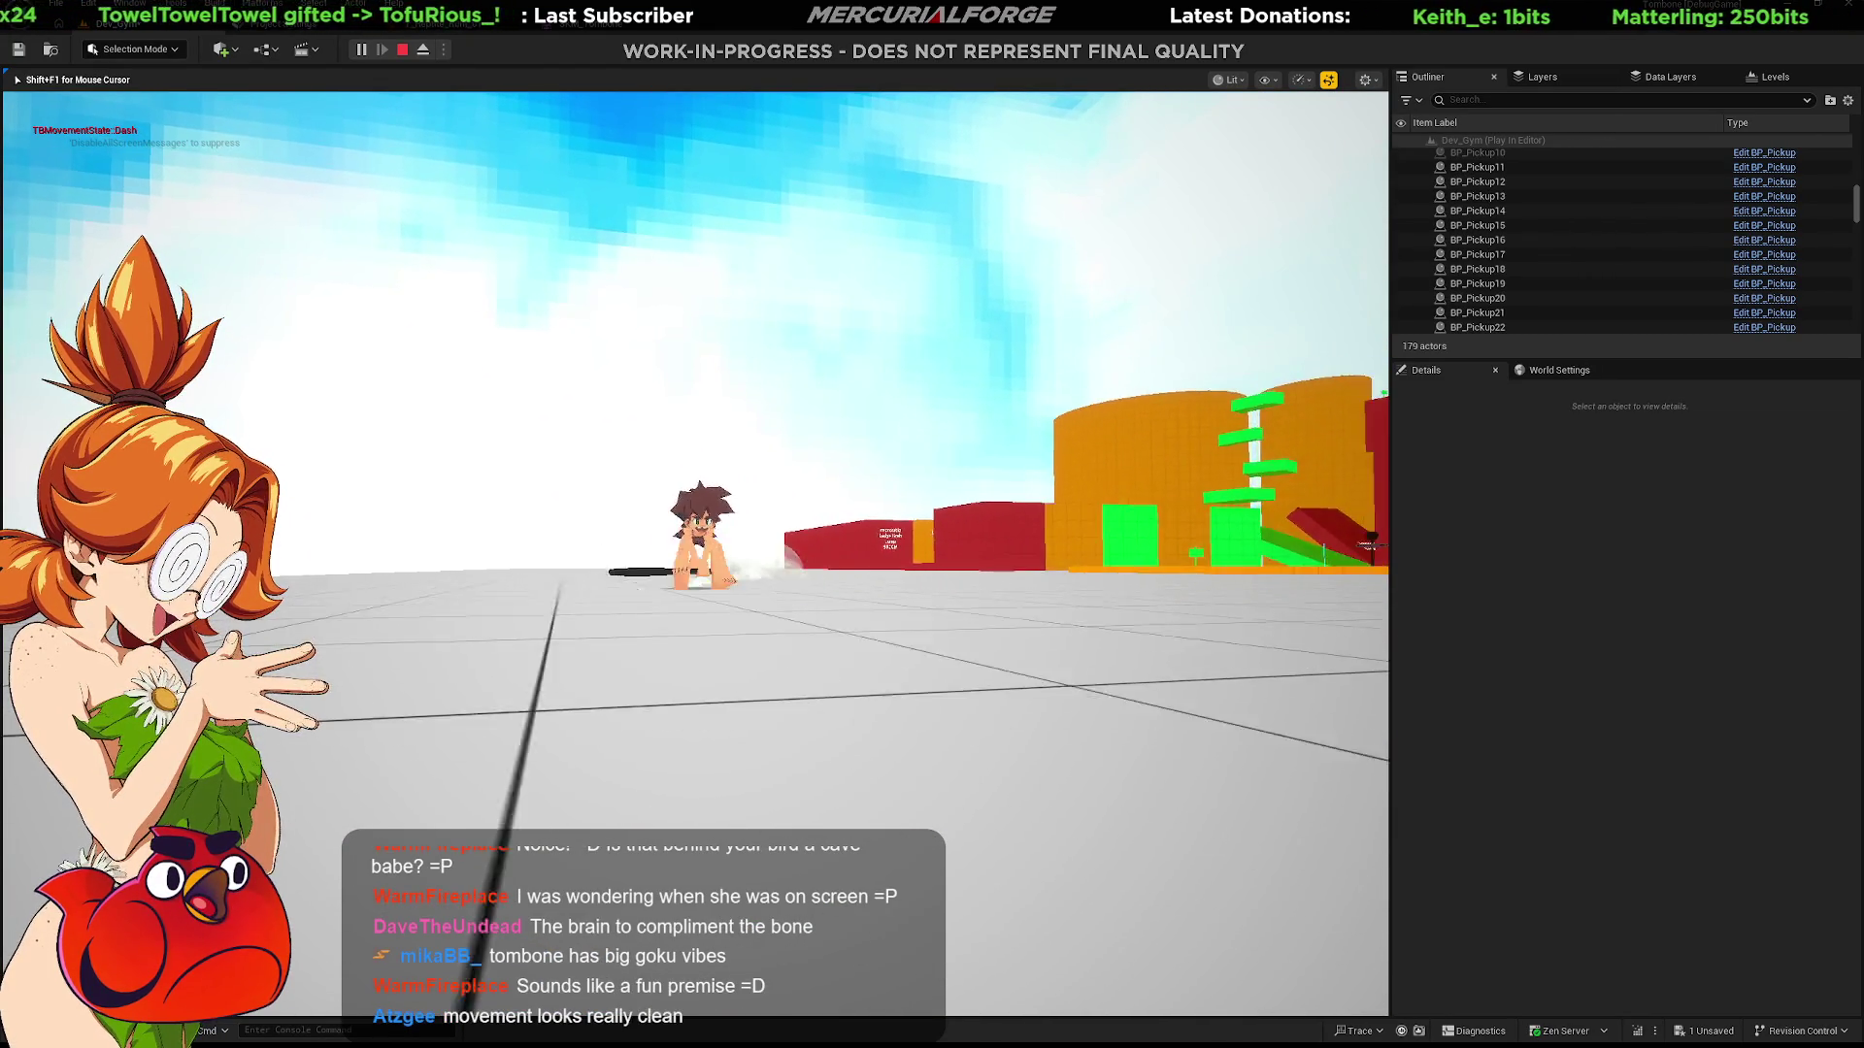
pyautogui.press('w')
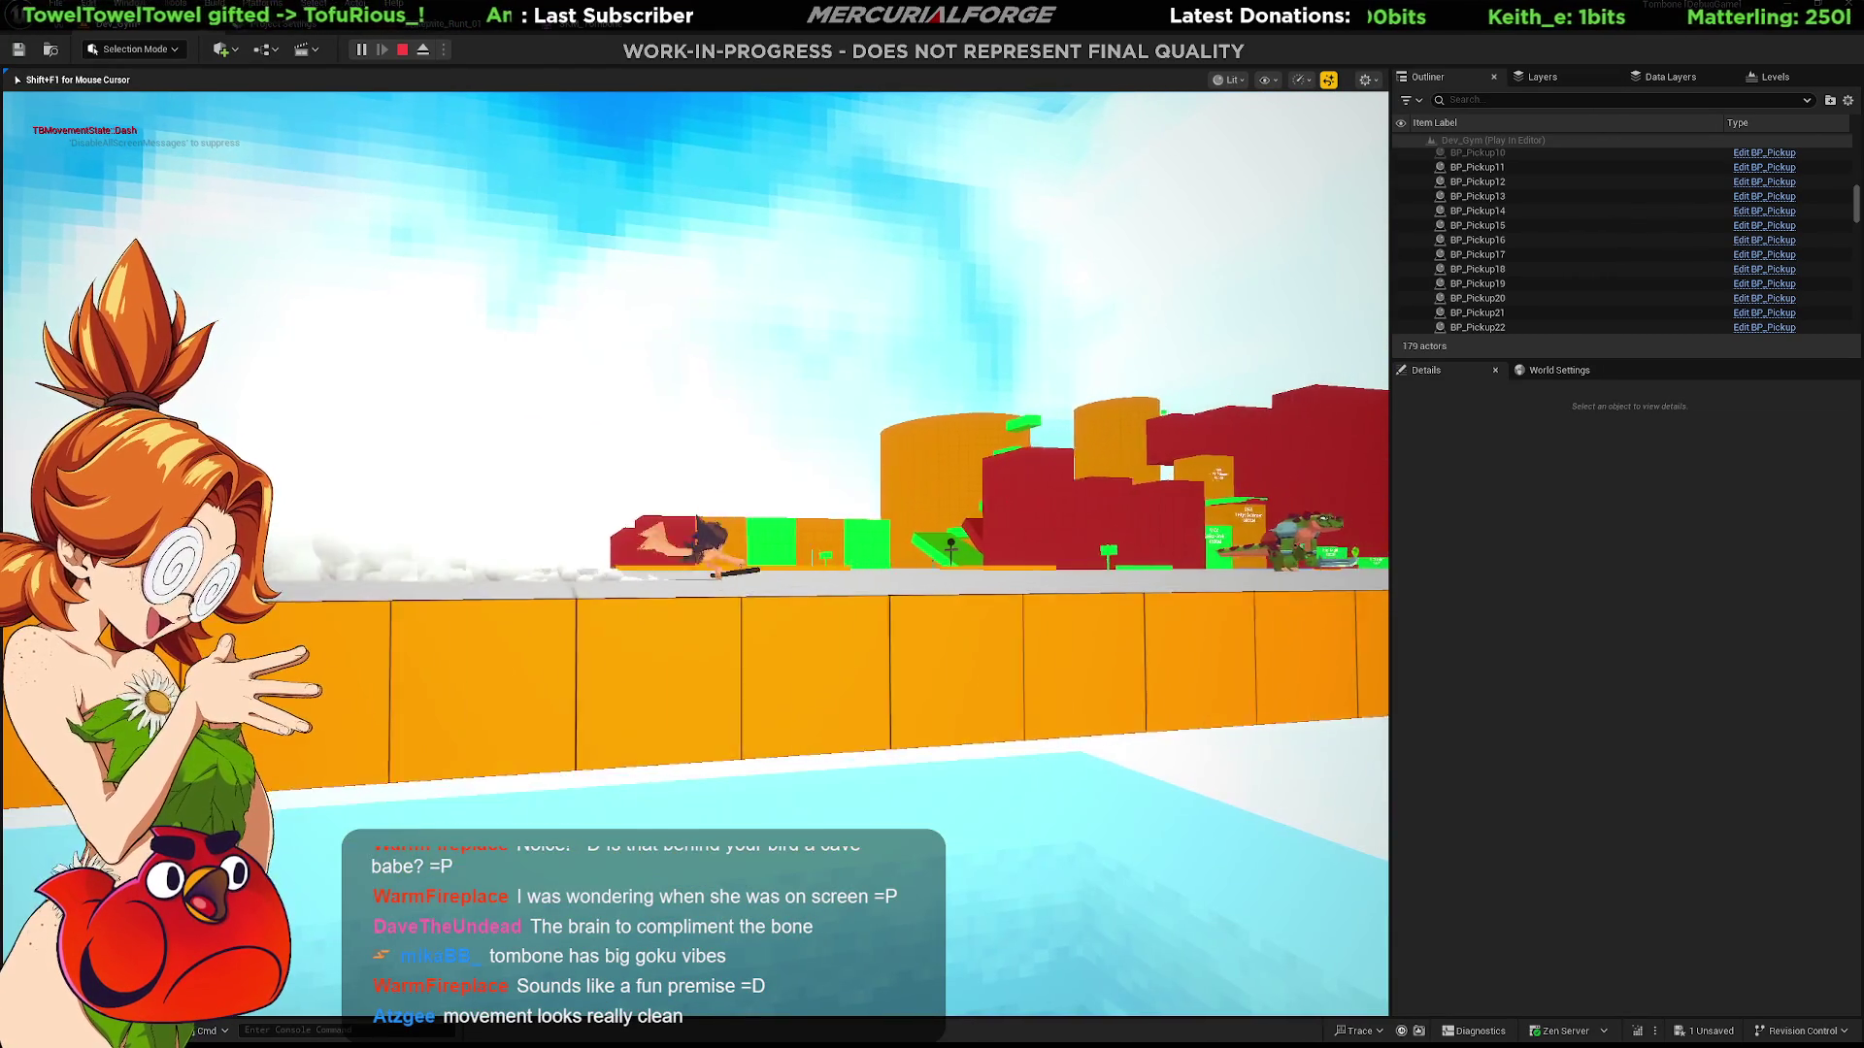
pyautogui.press('w')
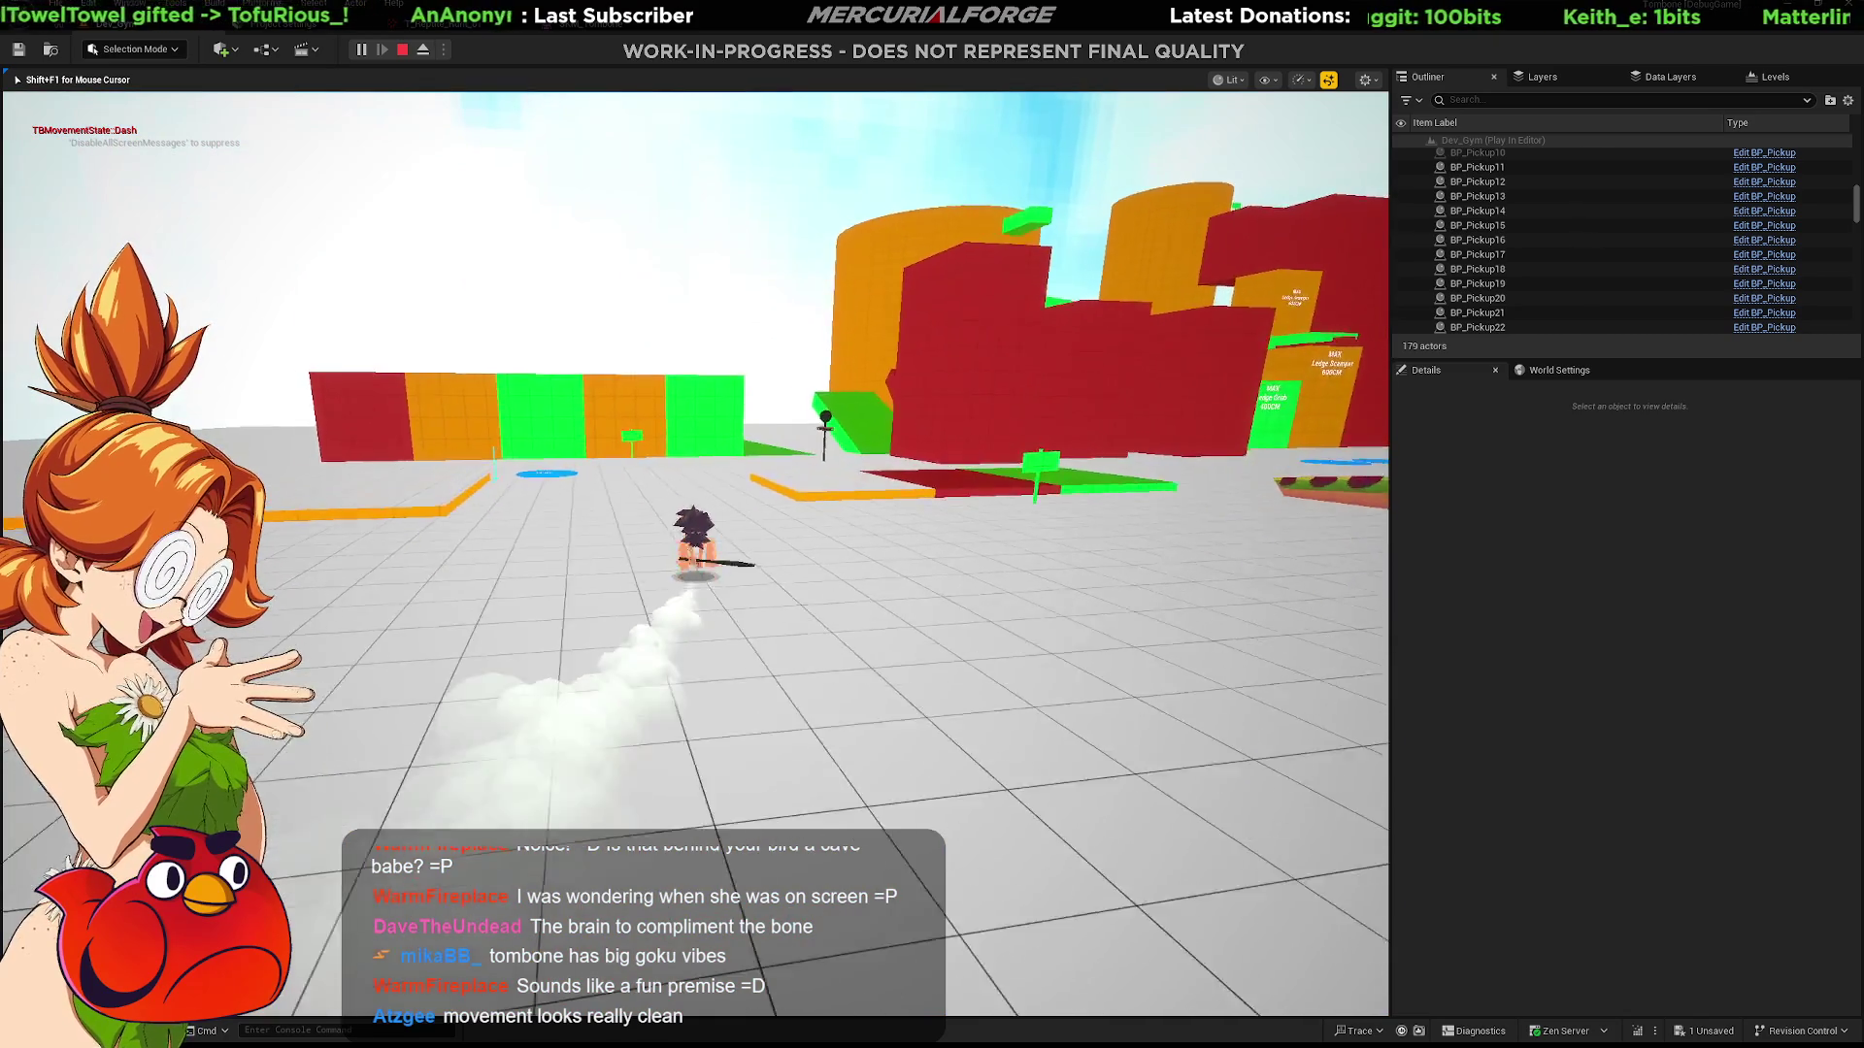
pyautogui.press('d')
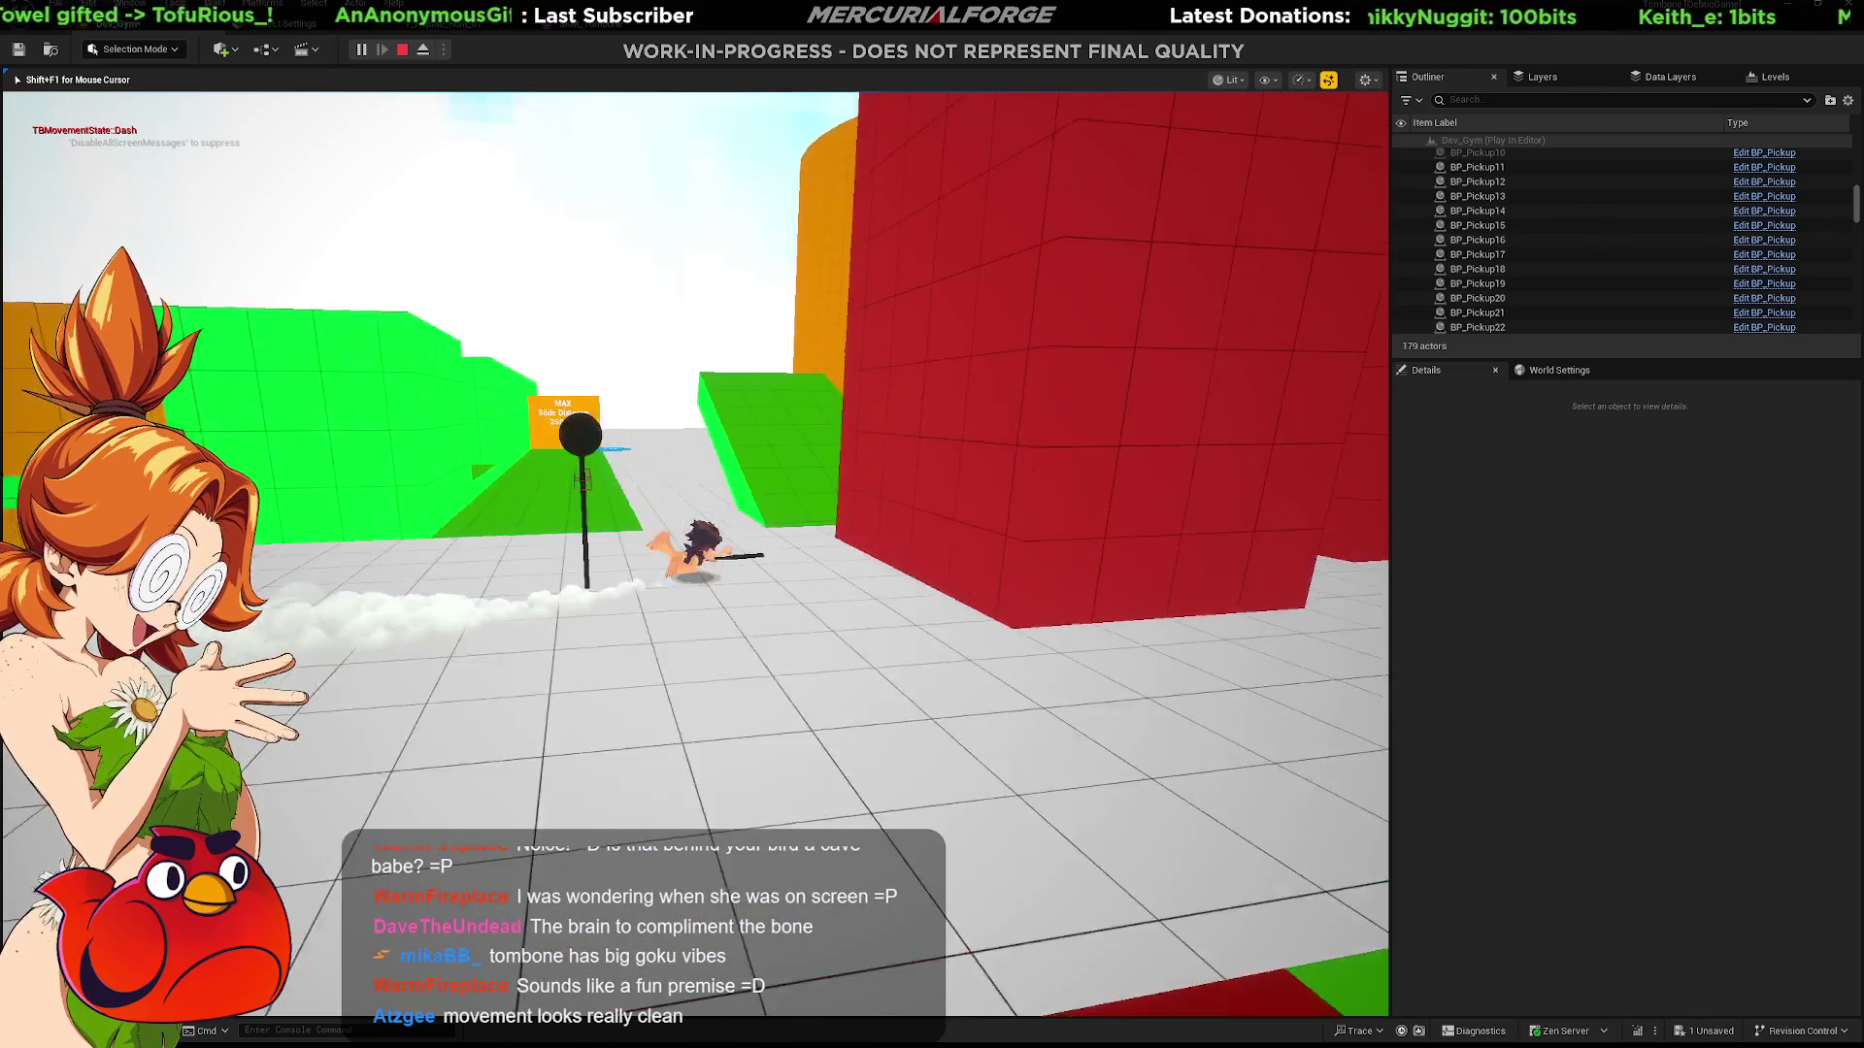
pyautogui.press('w')
pyautogui.press('w')
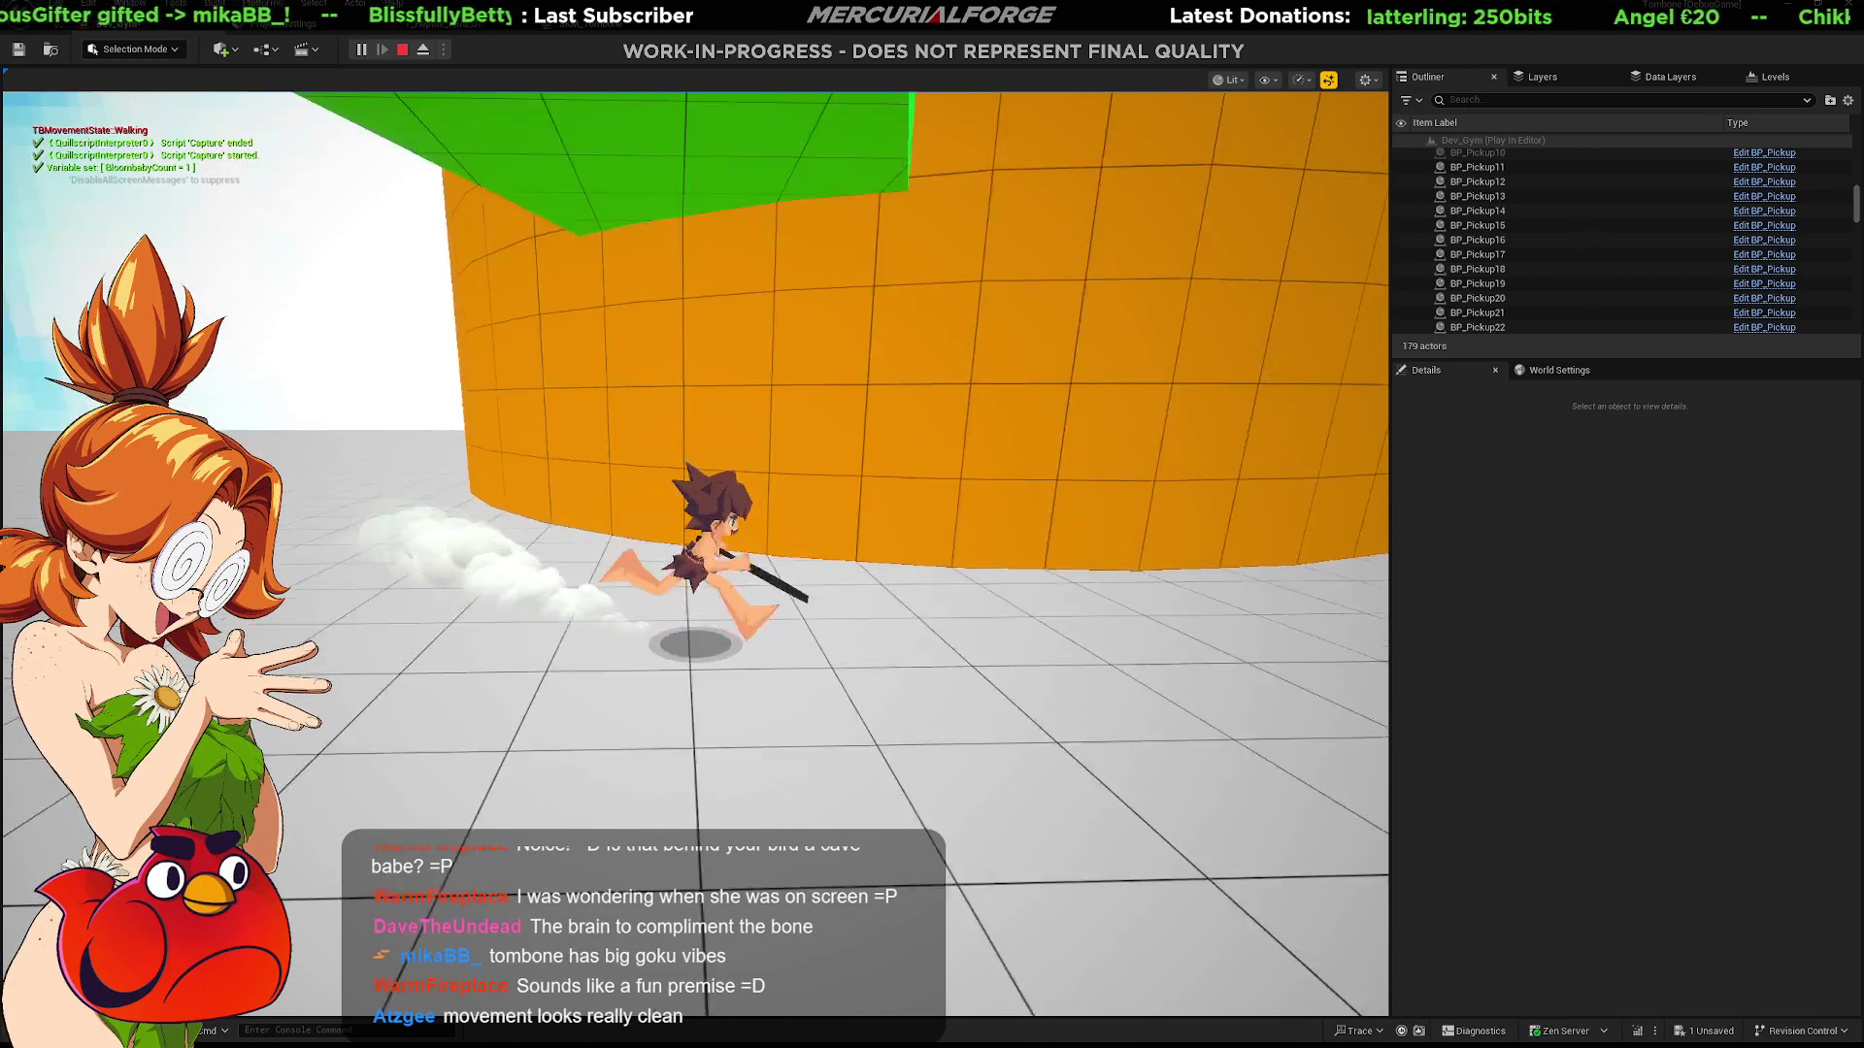
# Step: Grab and climb the green ledges, cross the platforms and dive onto the orange cylinder's top
pyautogui.press('space')
pyautogui.press('space')
pyautogui.press('space')
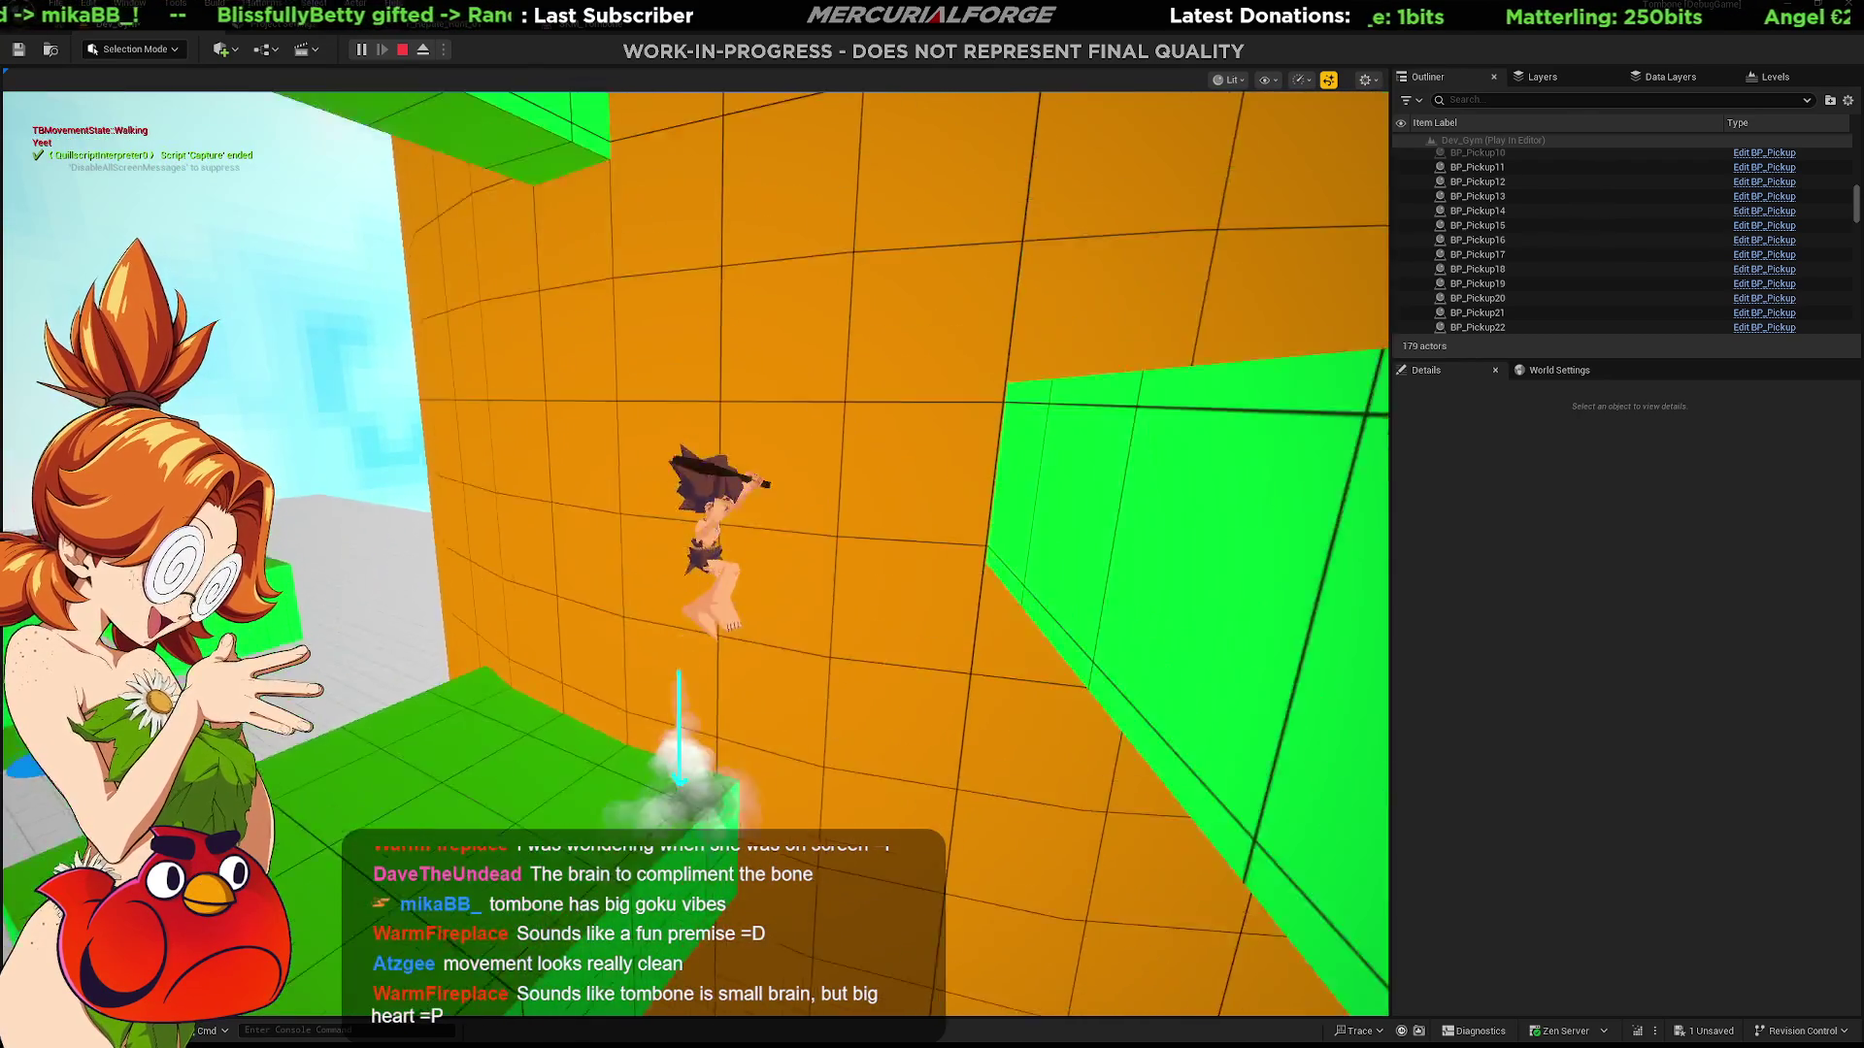
pyautogui.press('space')
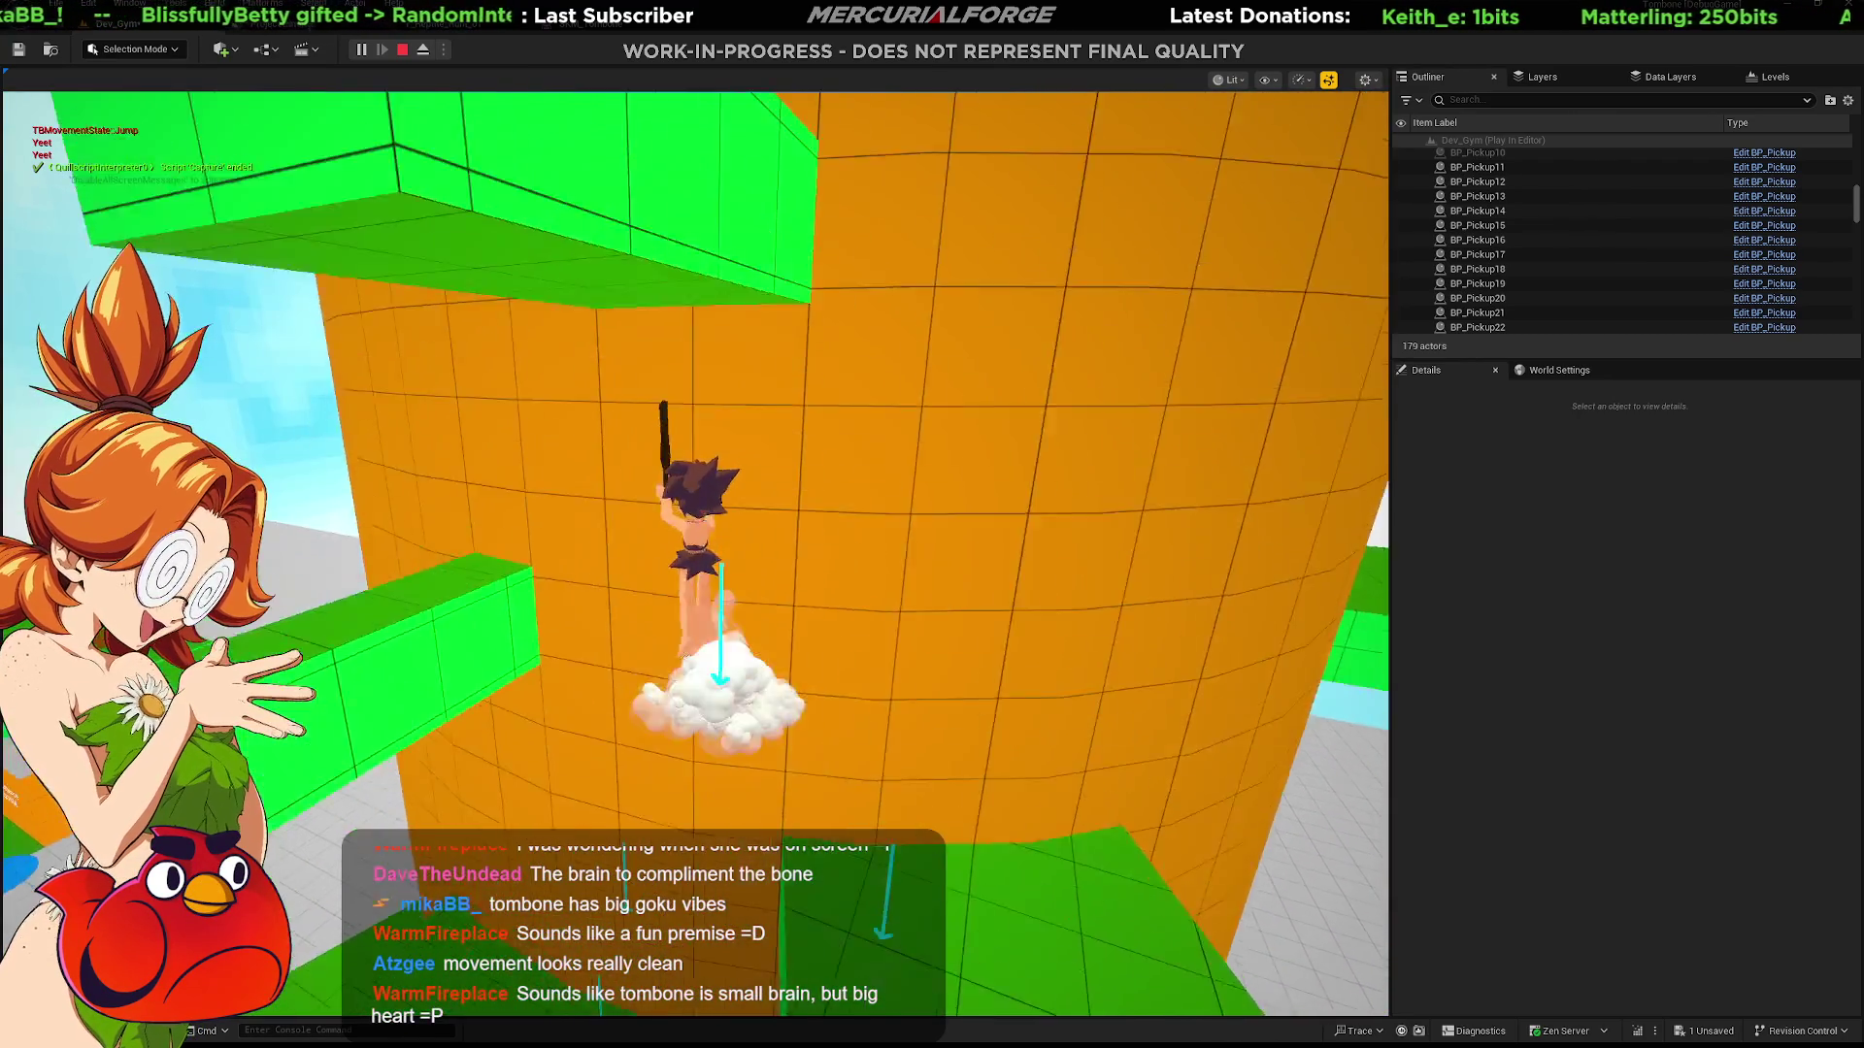
pyautogui.press('w')
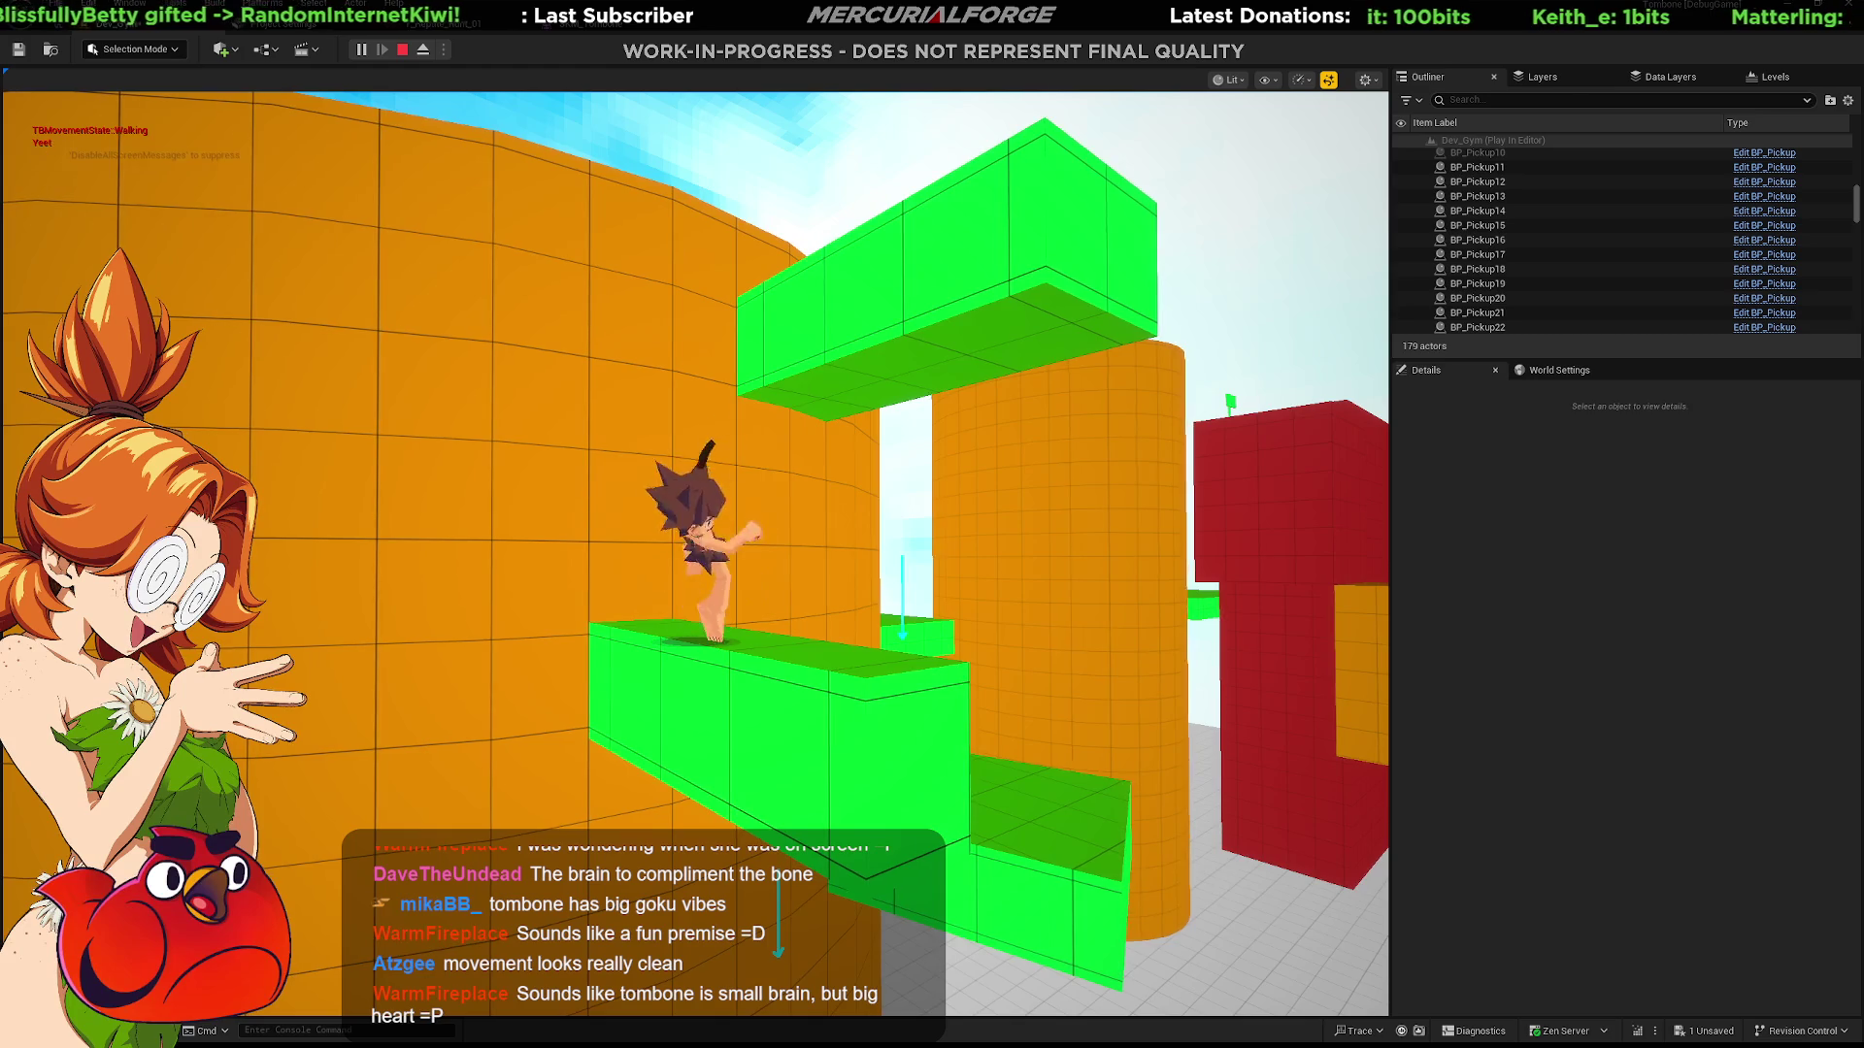
pyautogui.press('w')
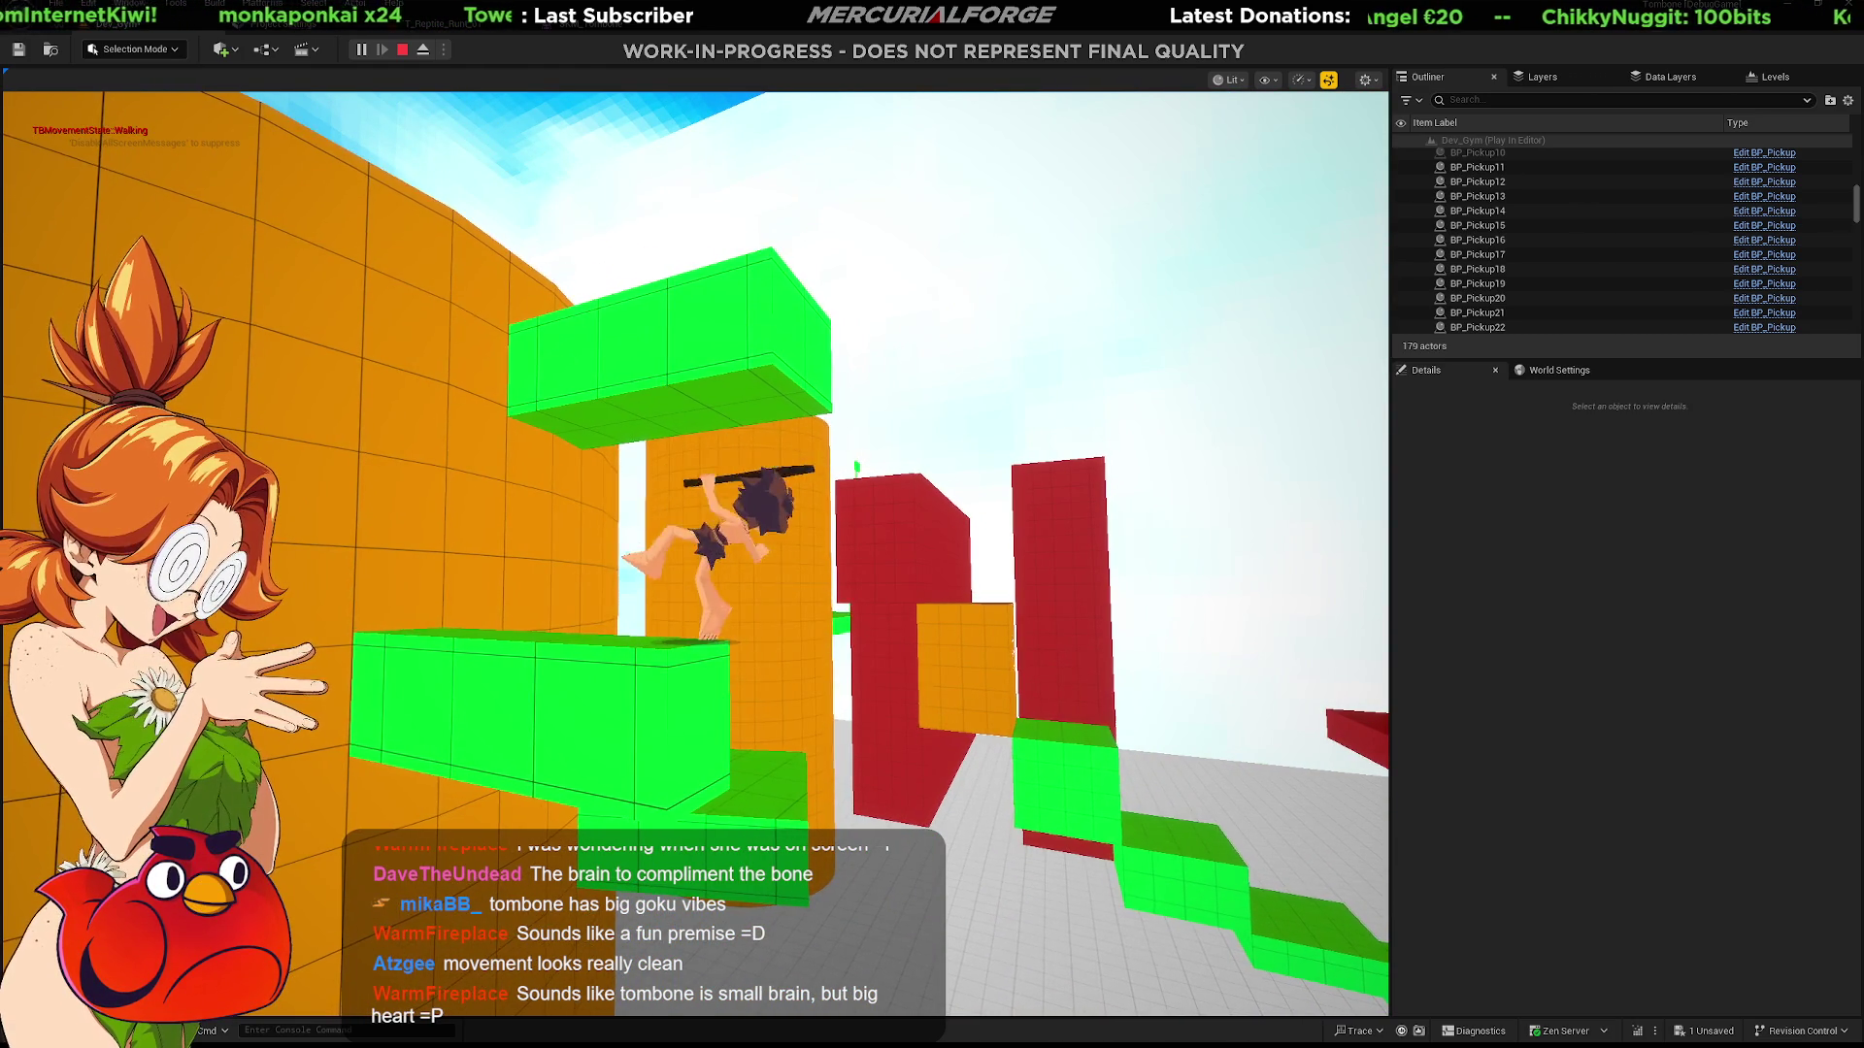
pyautogui.press('w')
pyautogui.press('w')
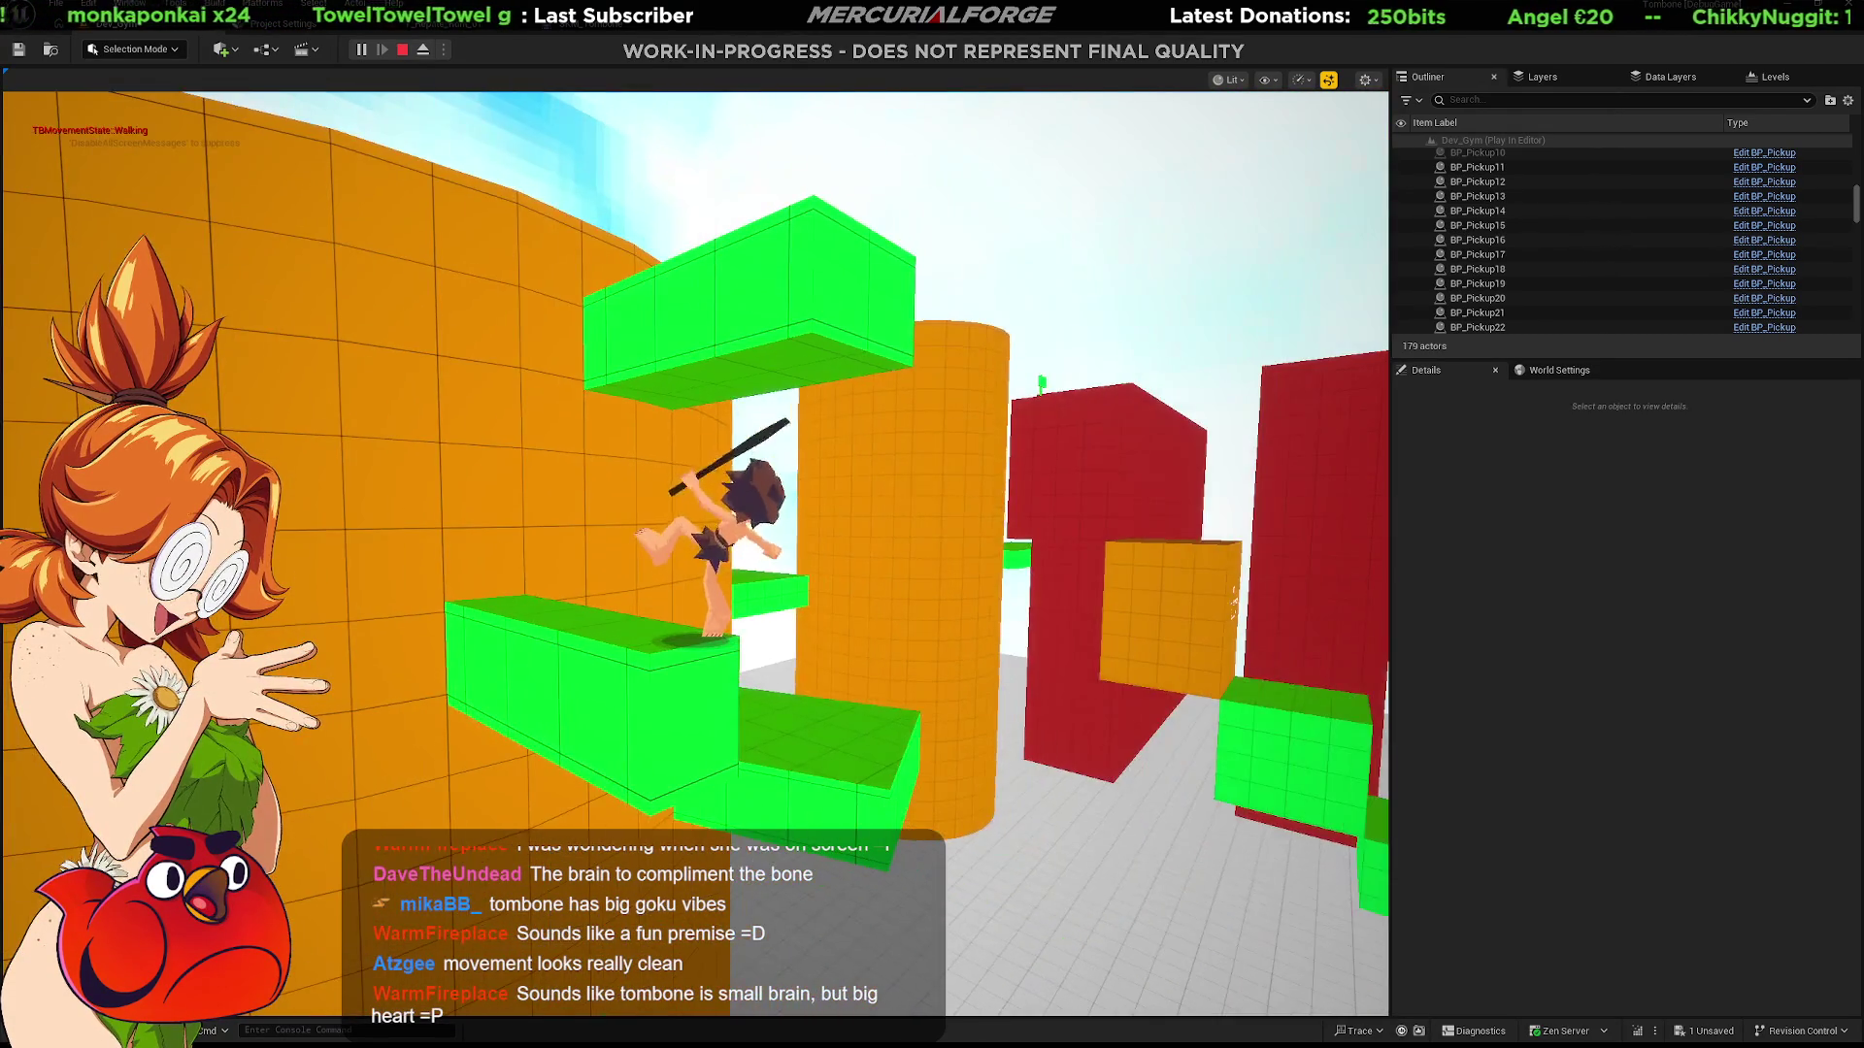
pyautogui.press('space')
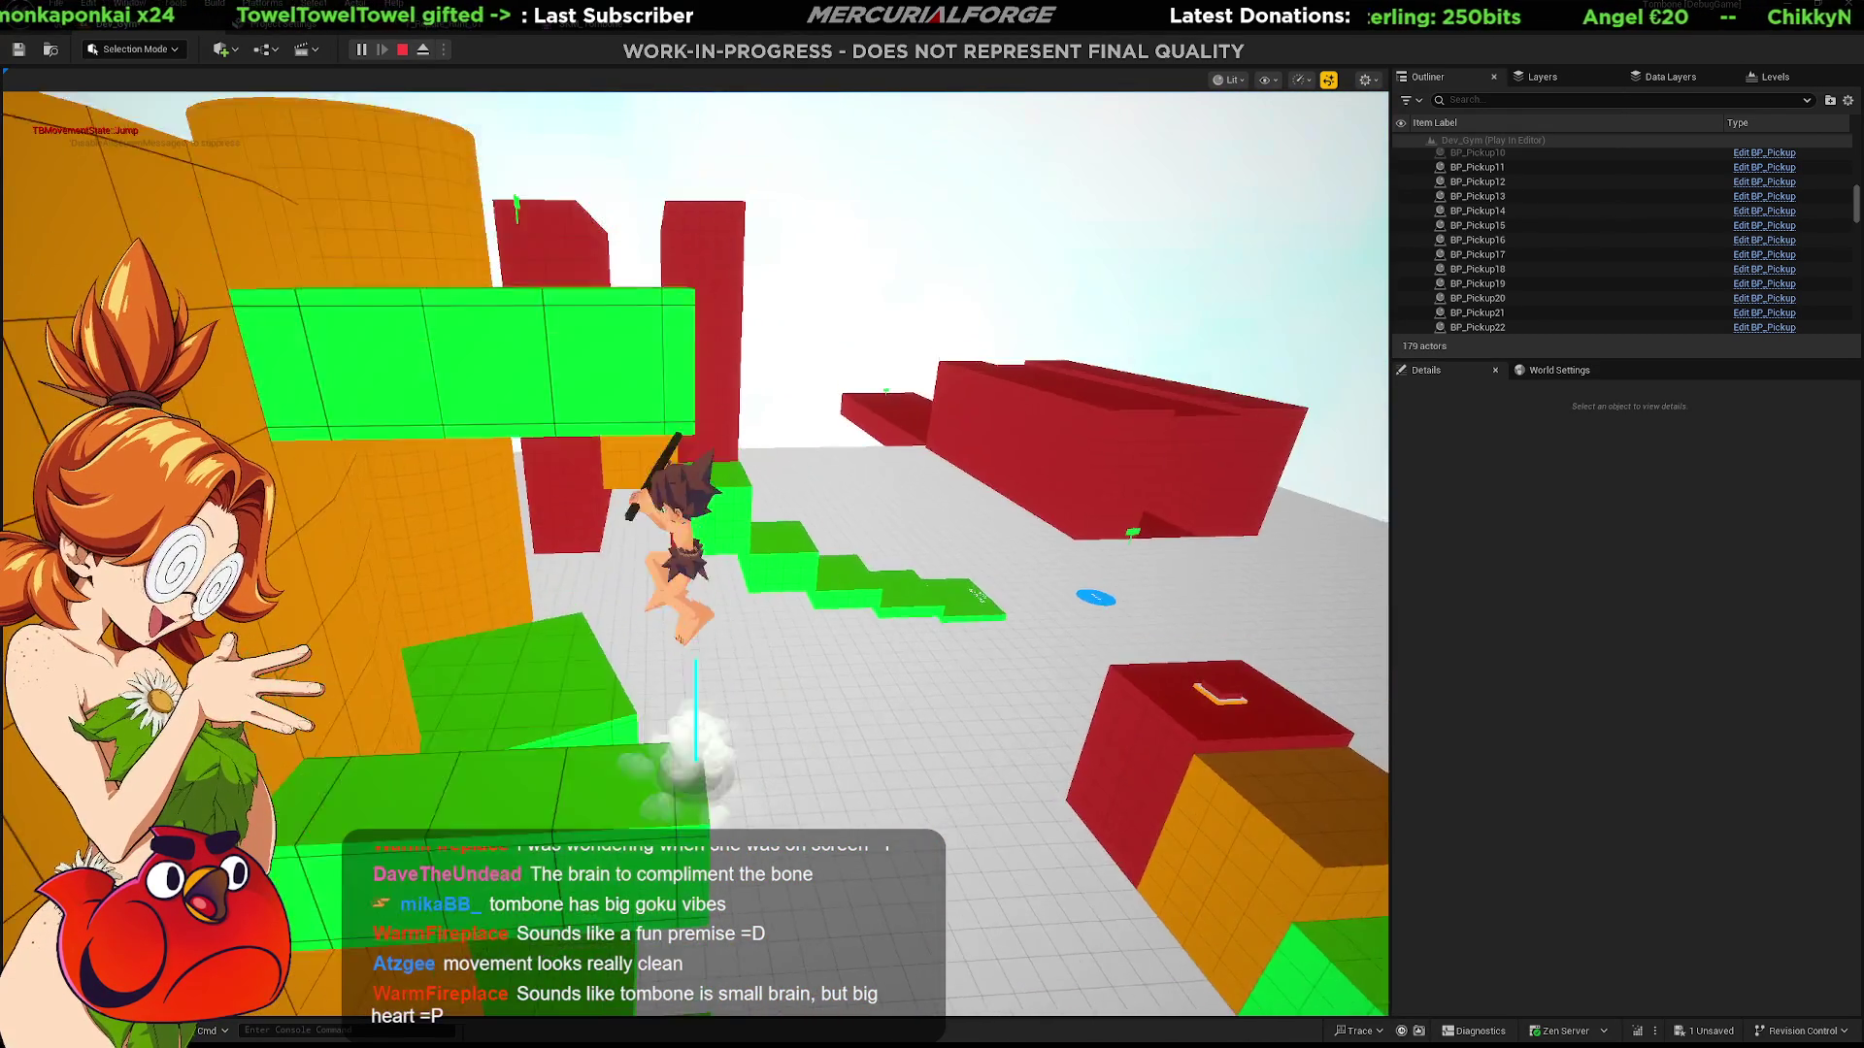
pyautogui.press('w')
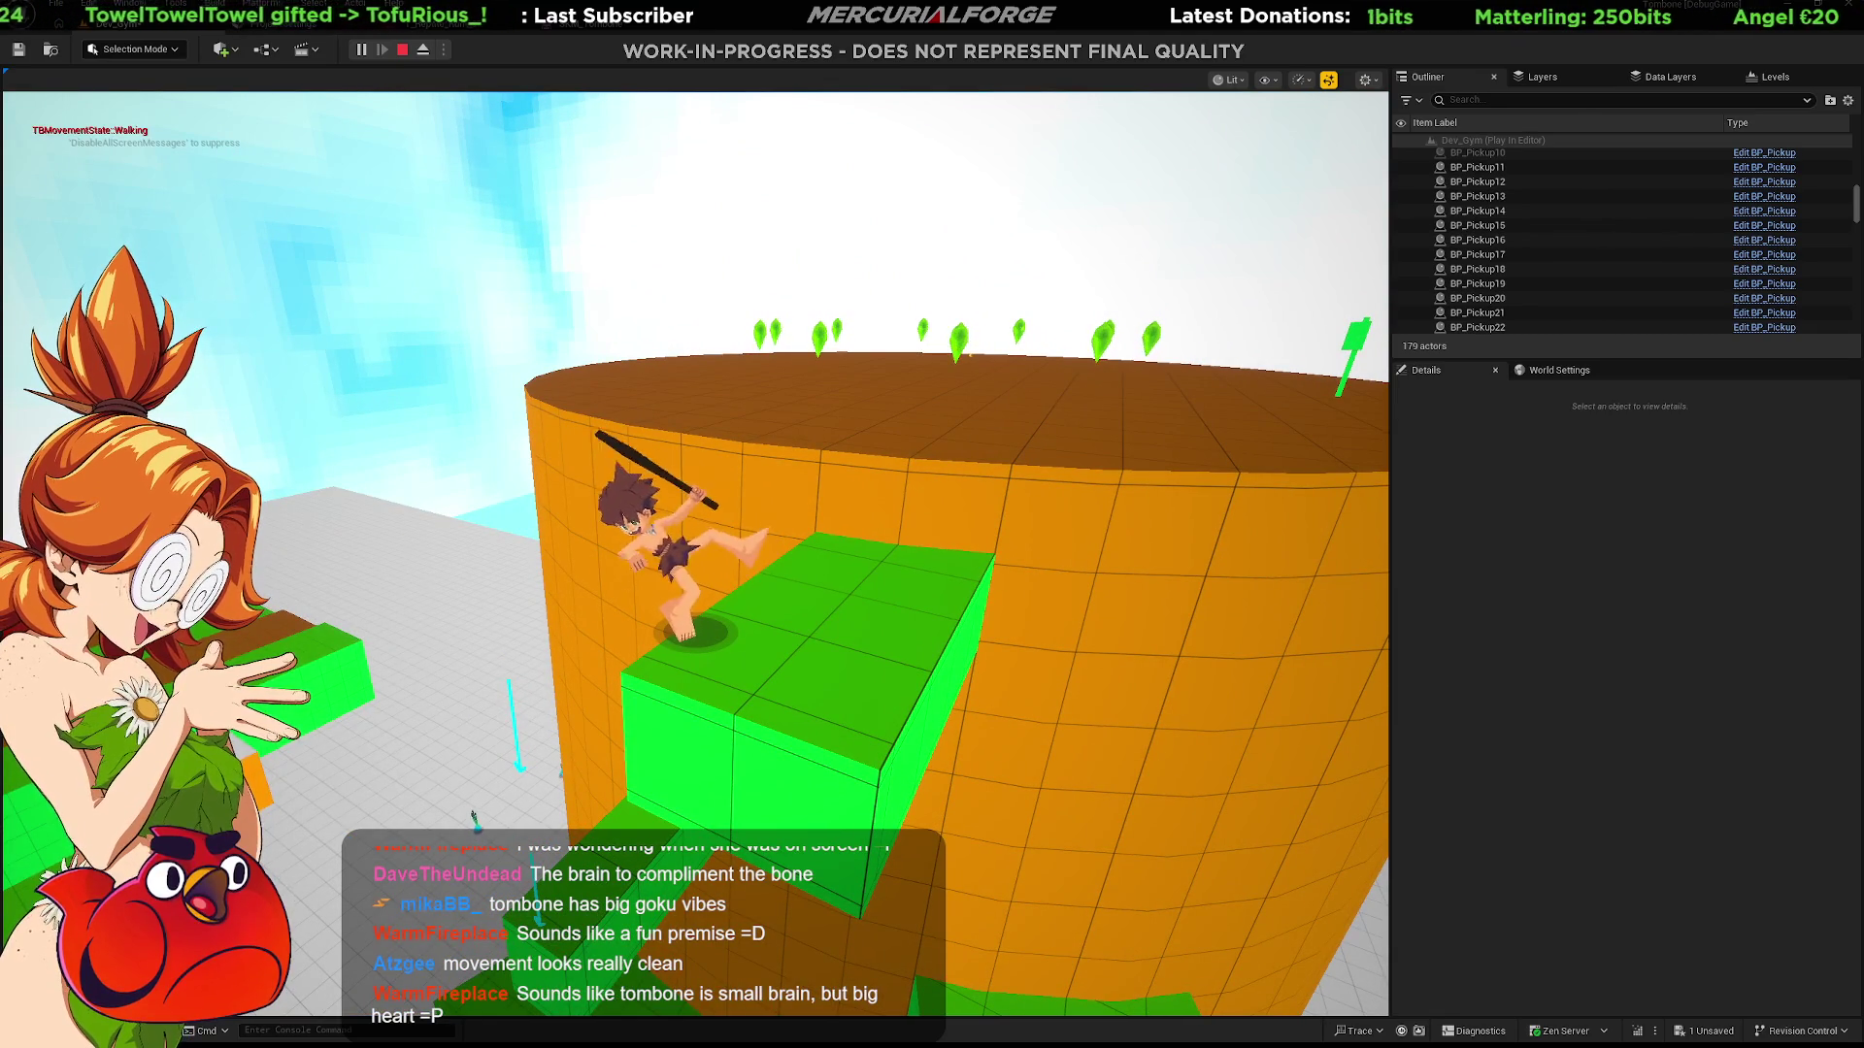
pyautogui.press('space')
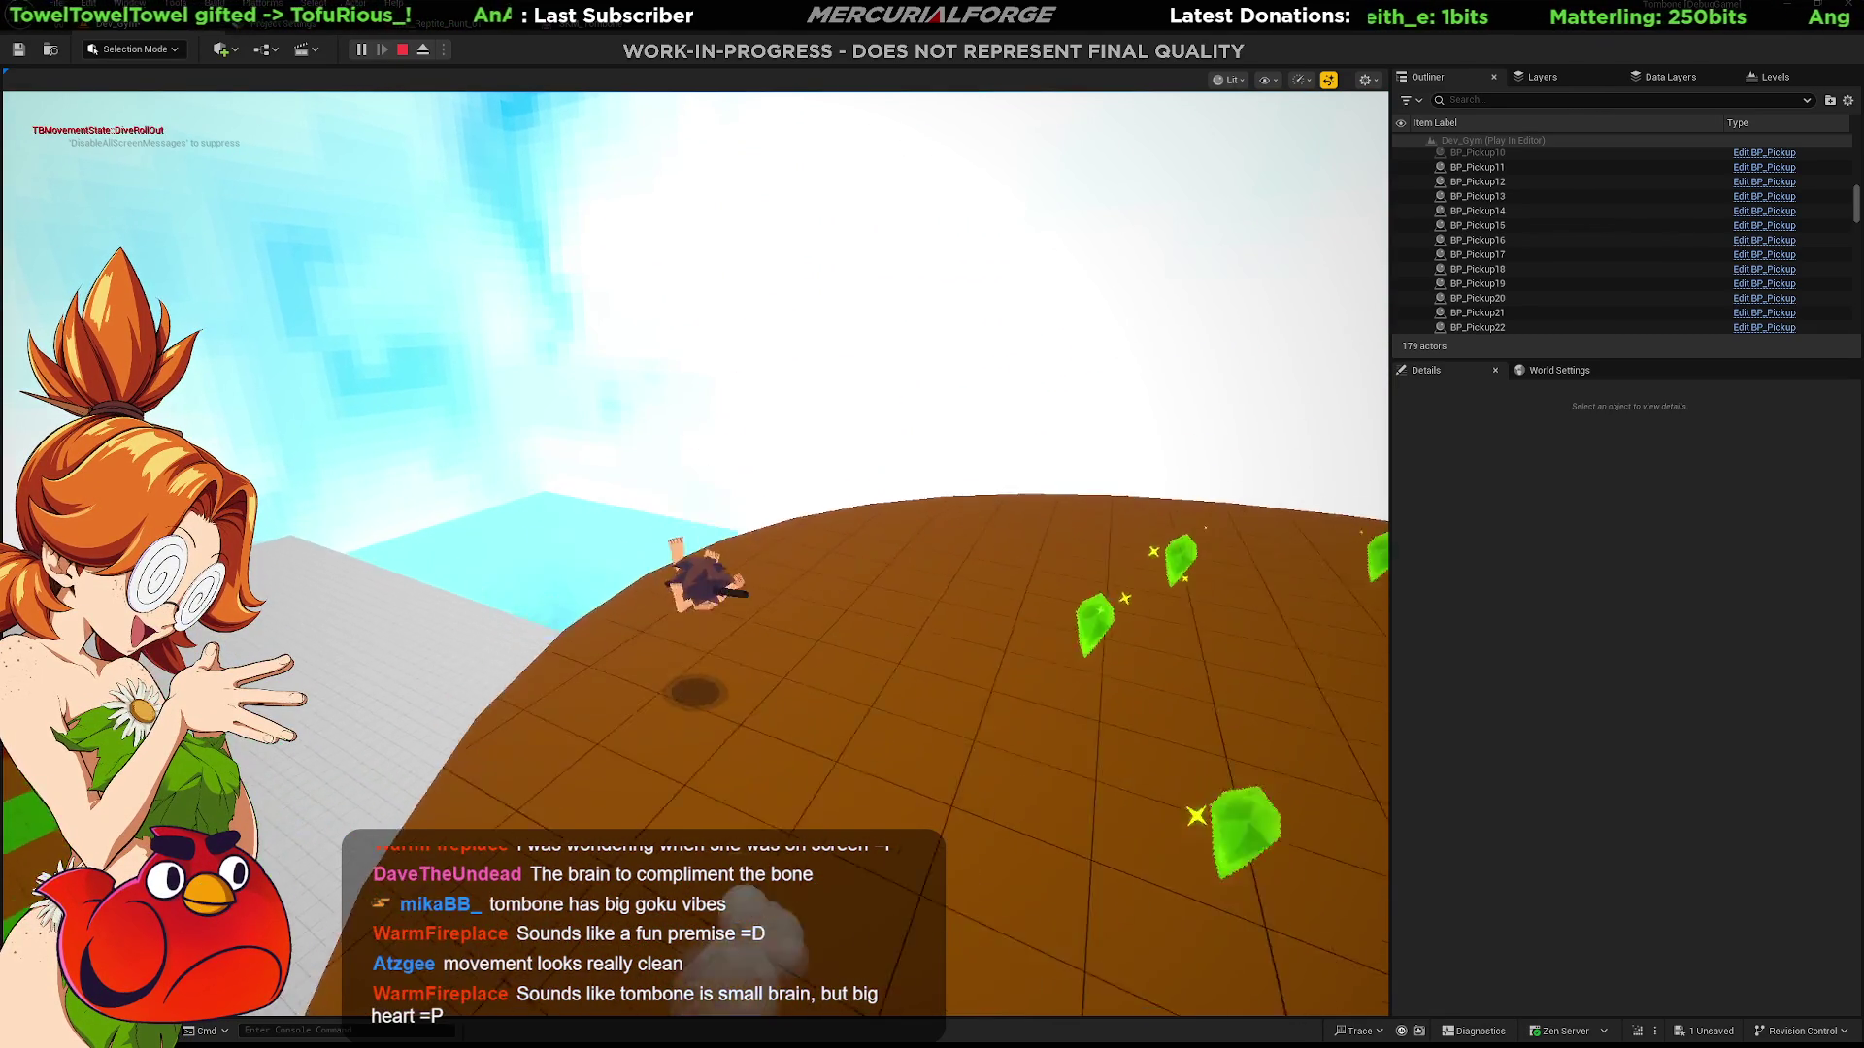
# Step: Run and jump off the cylinder top, dash through the red wall's corridor and out onto the open platform
pyautogui.press('w')
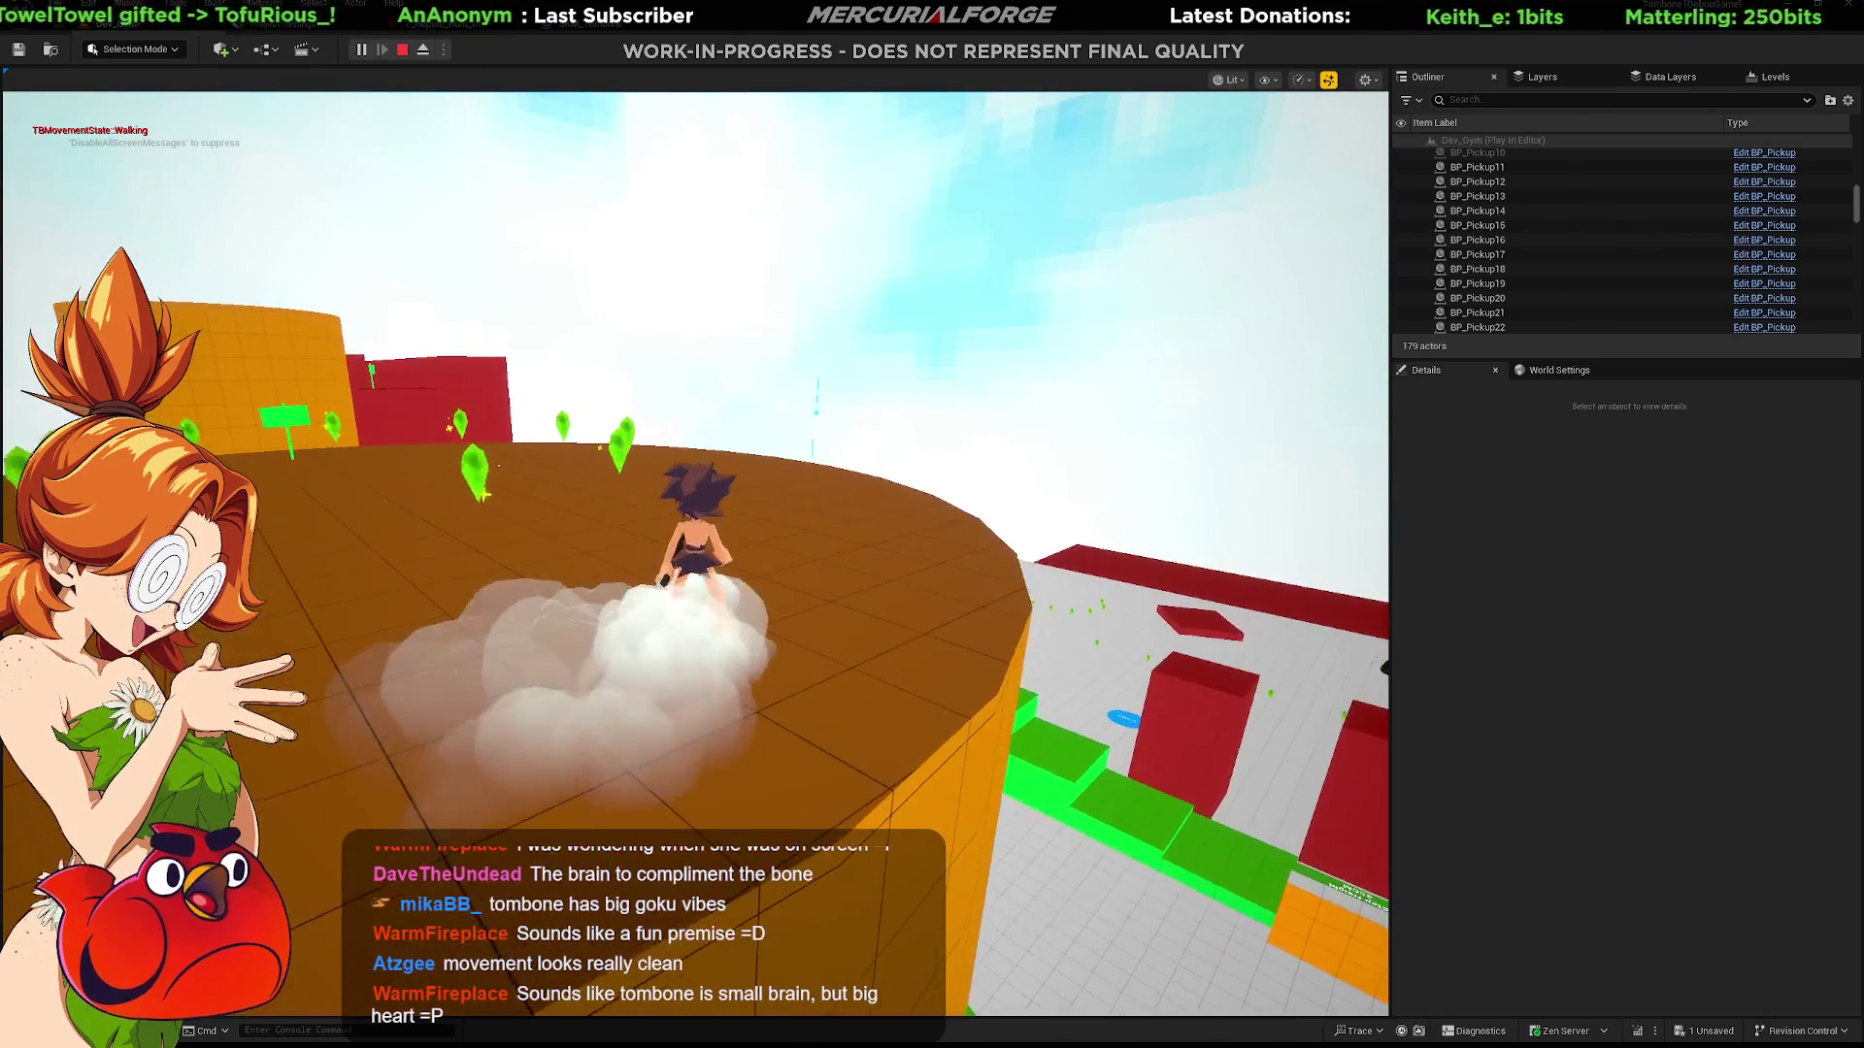
pyautogui.press('w')
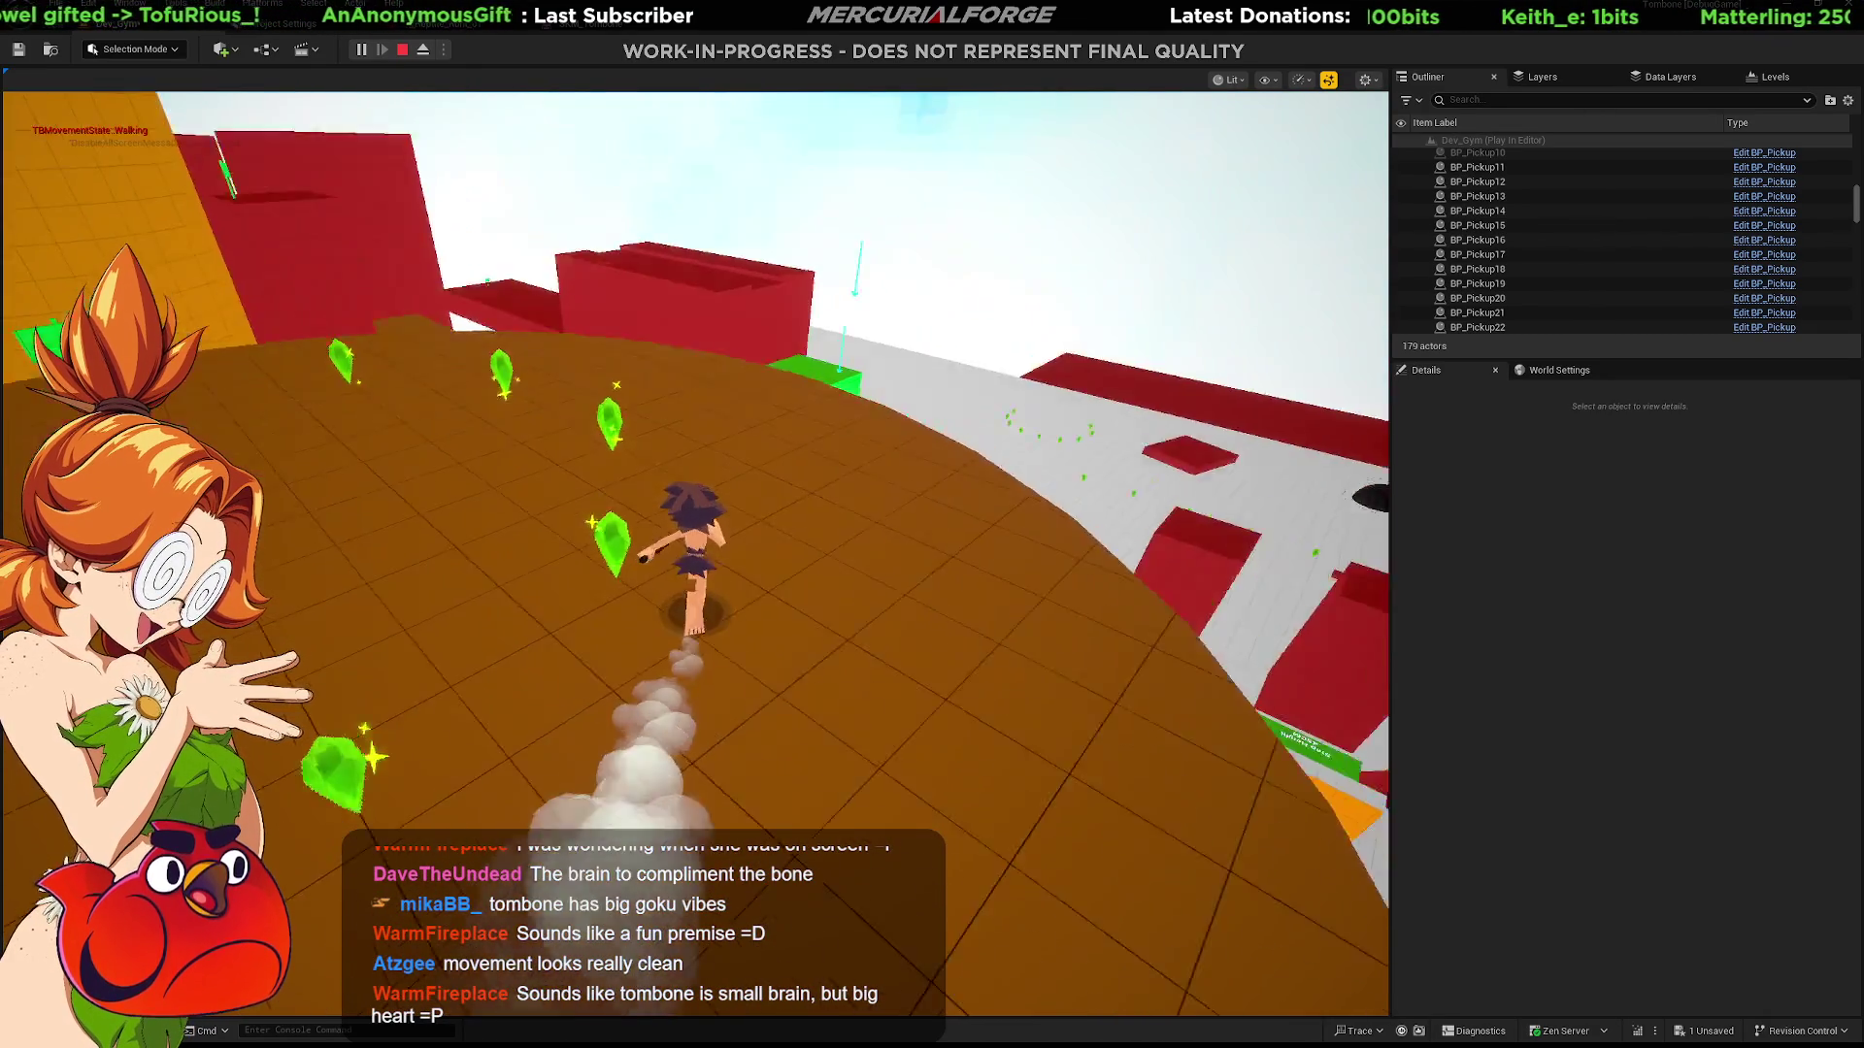
pyautogui.press('space')
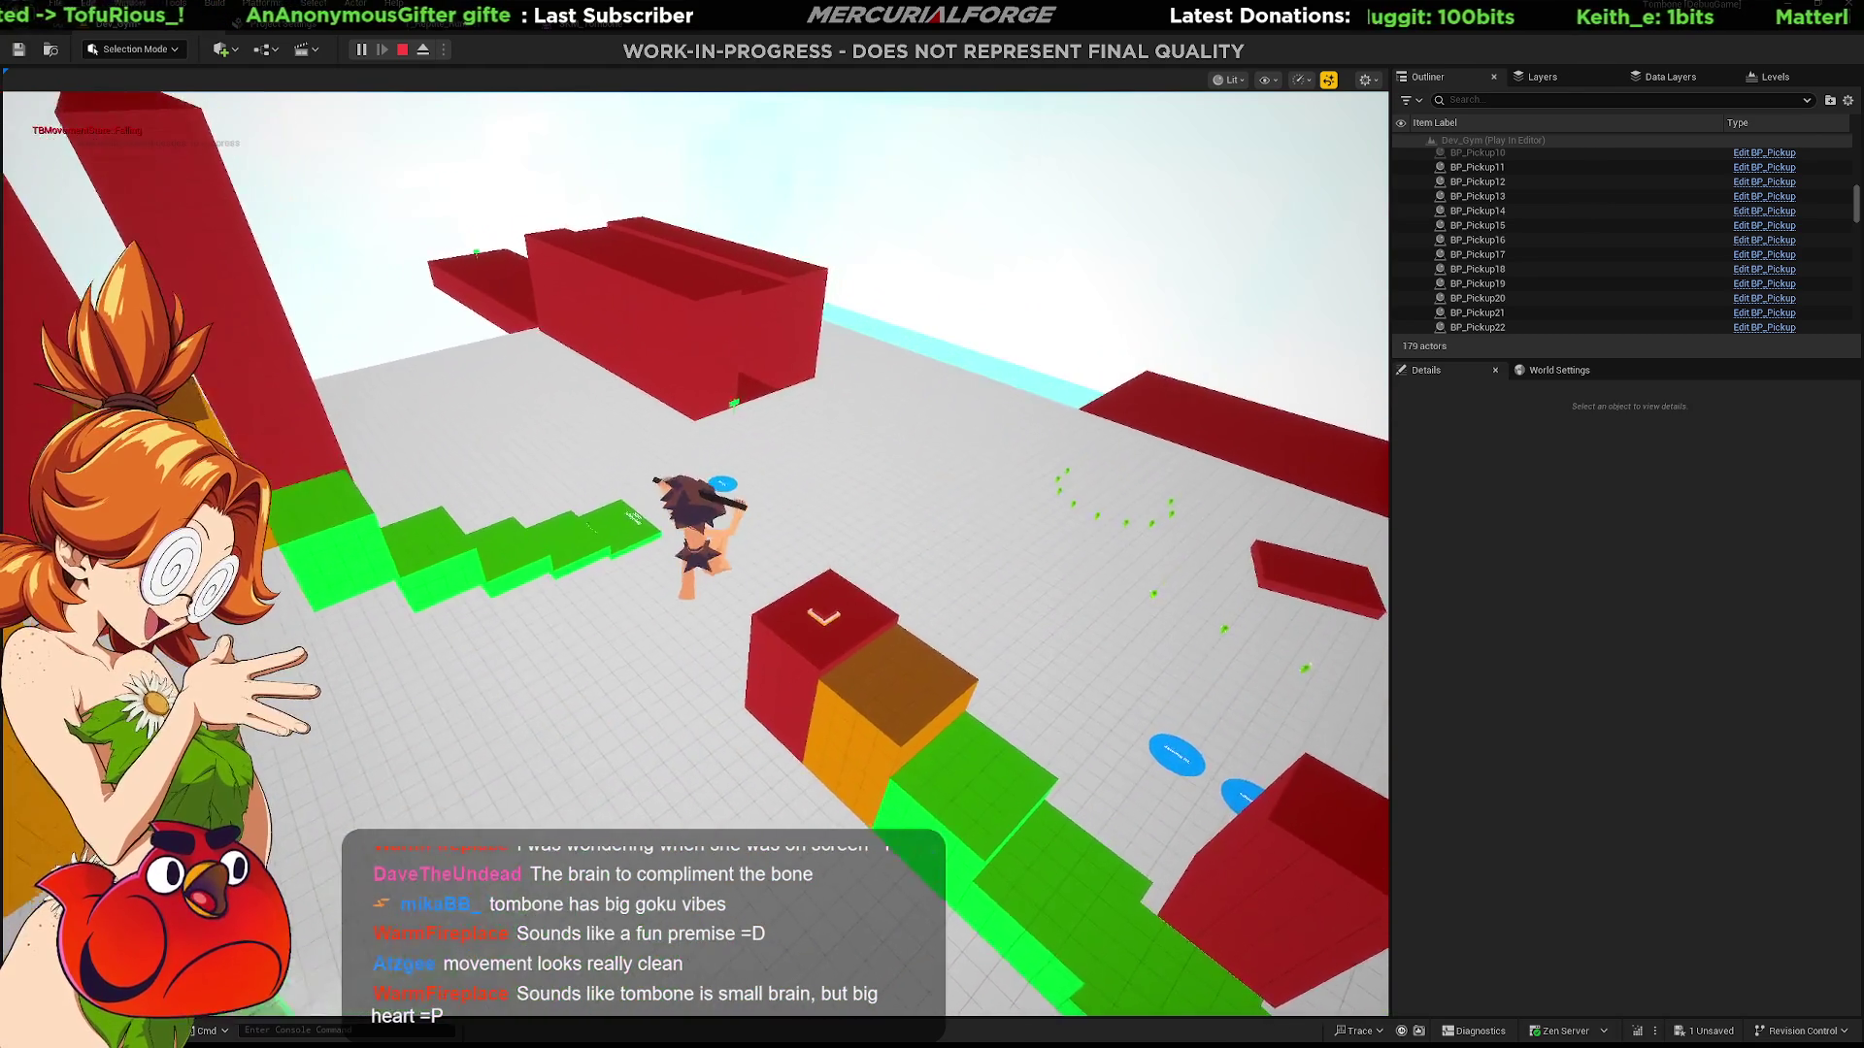
pyautogui.press('shift')
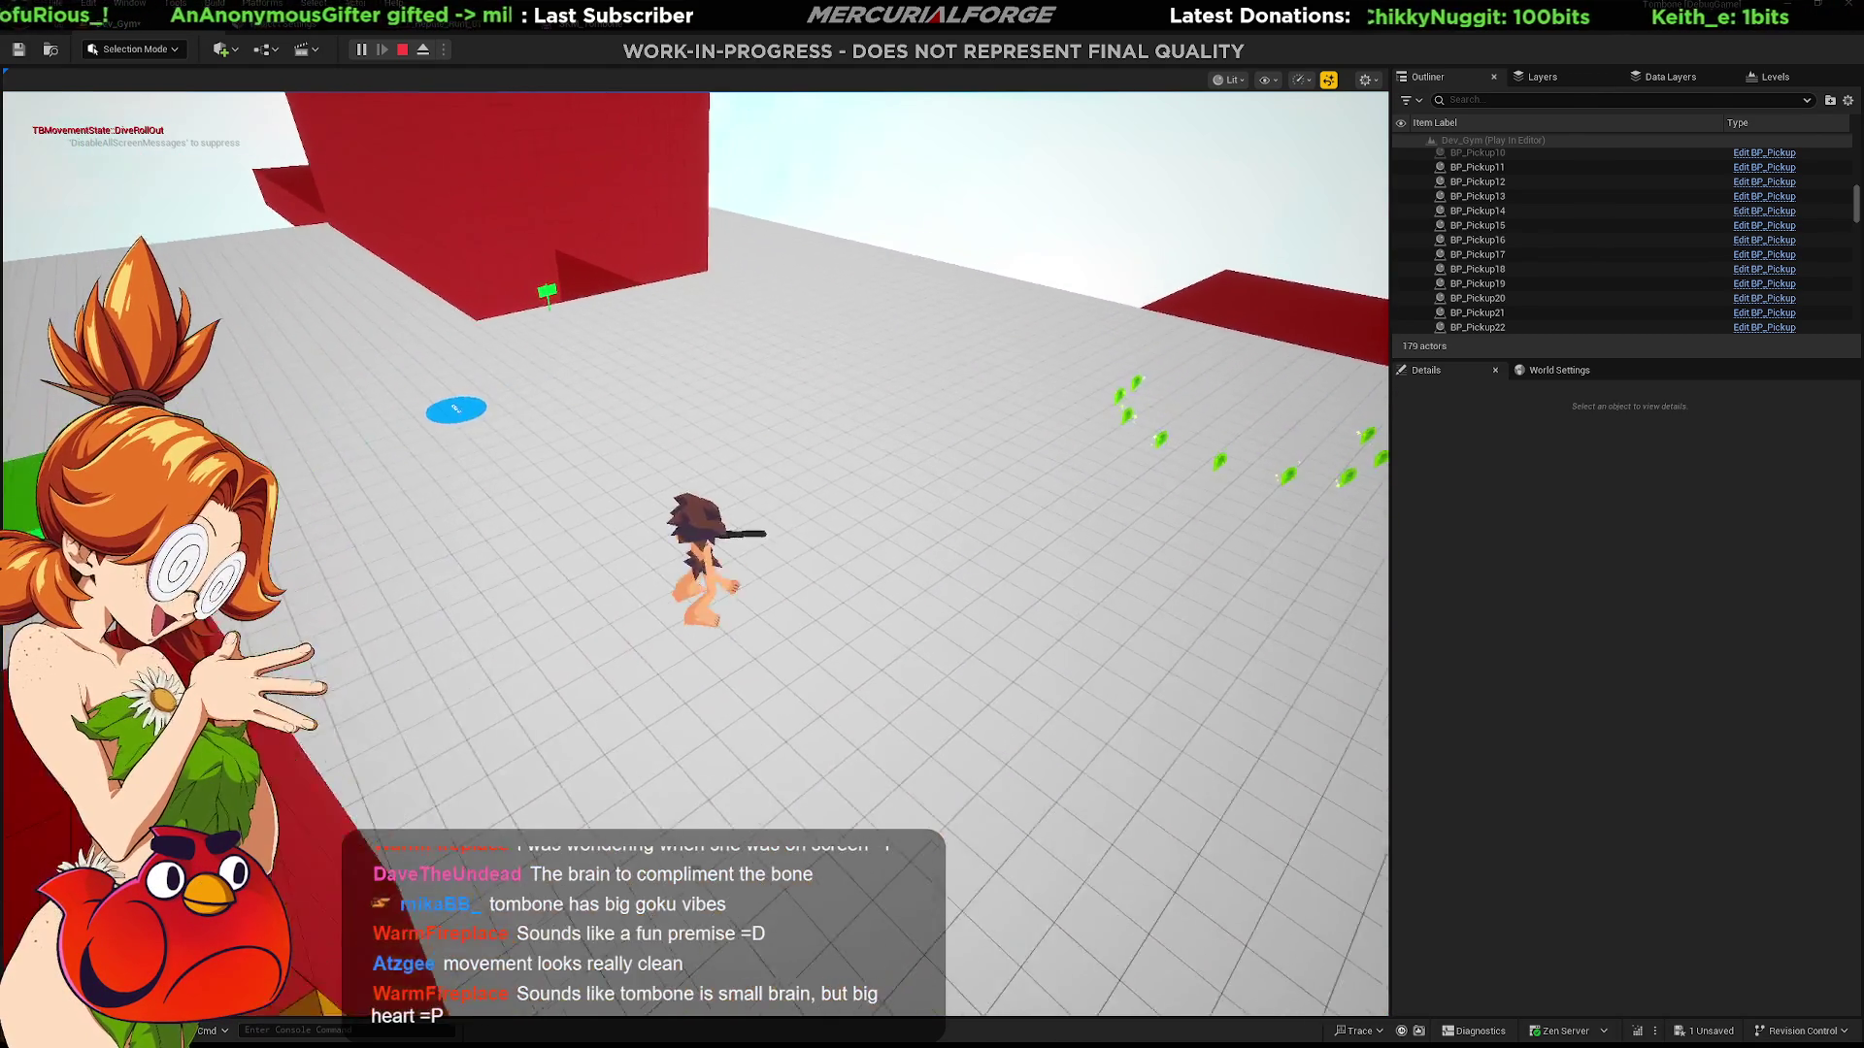
pyautogui.press('shift')
pyautogui.press('w')
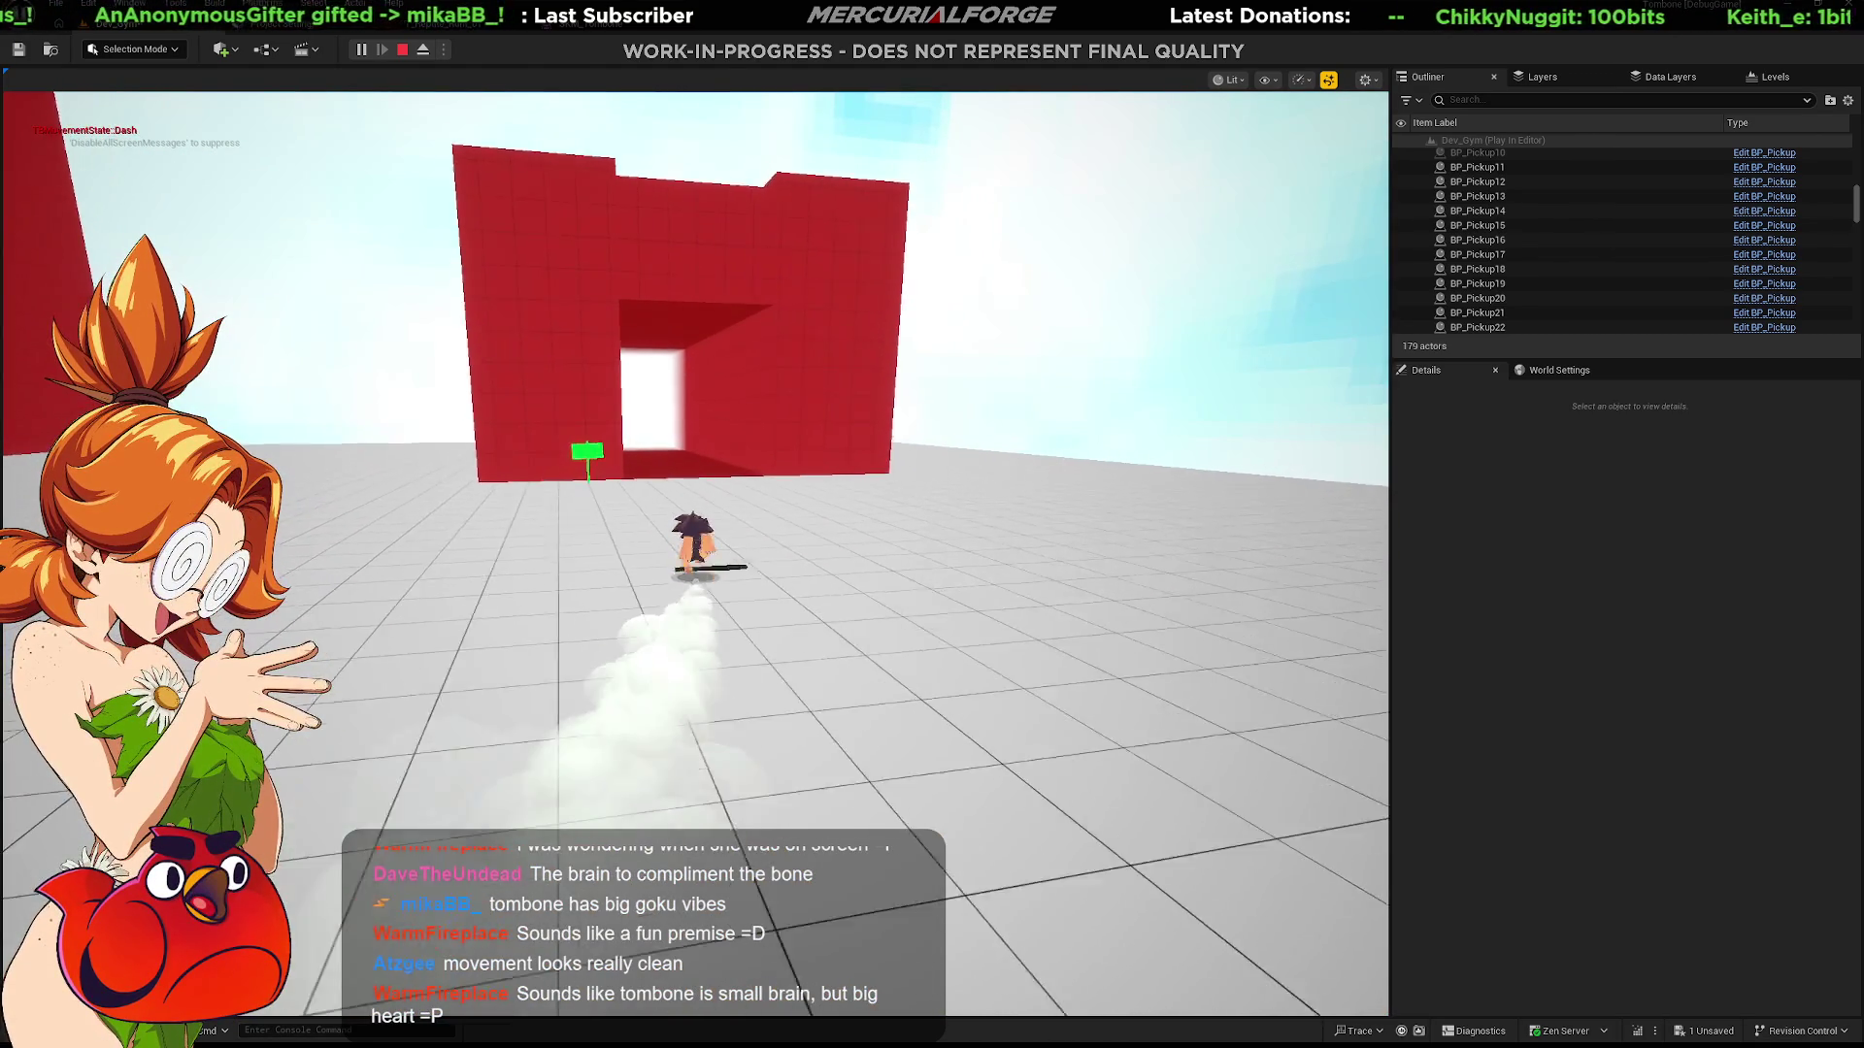
pyautogui.press('w')
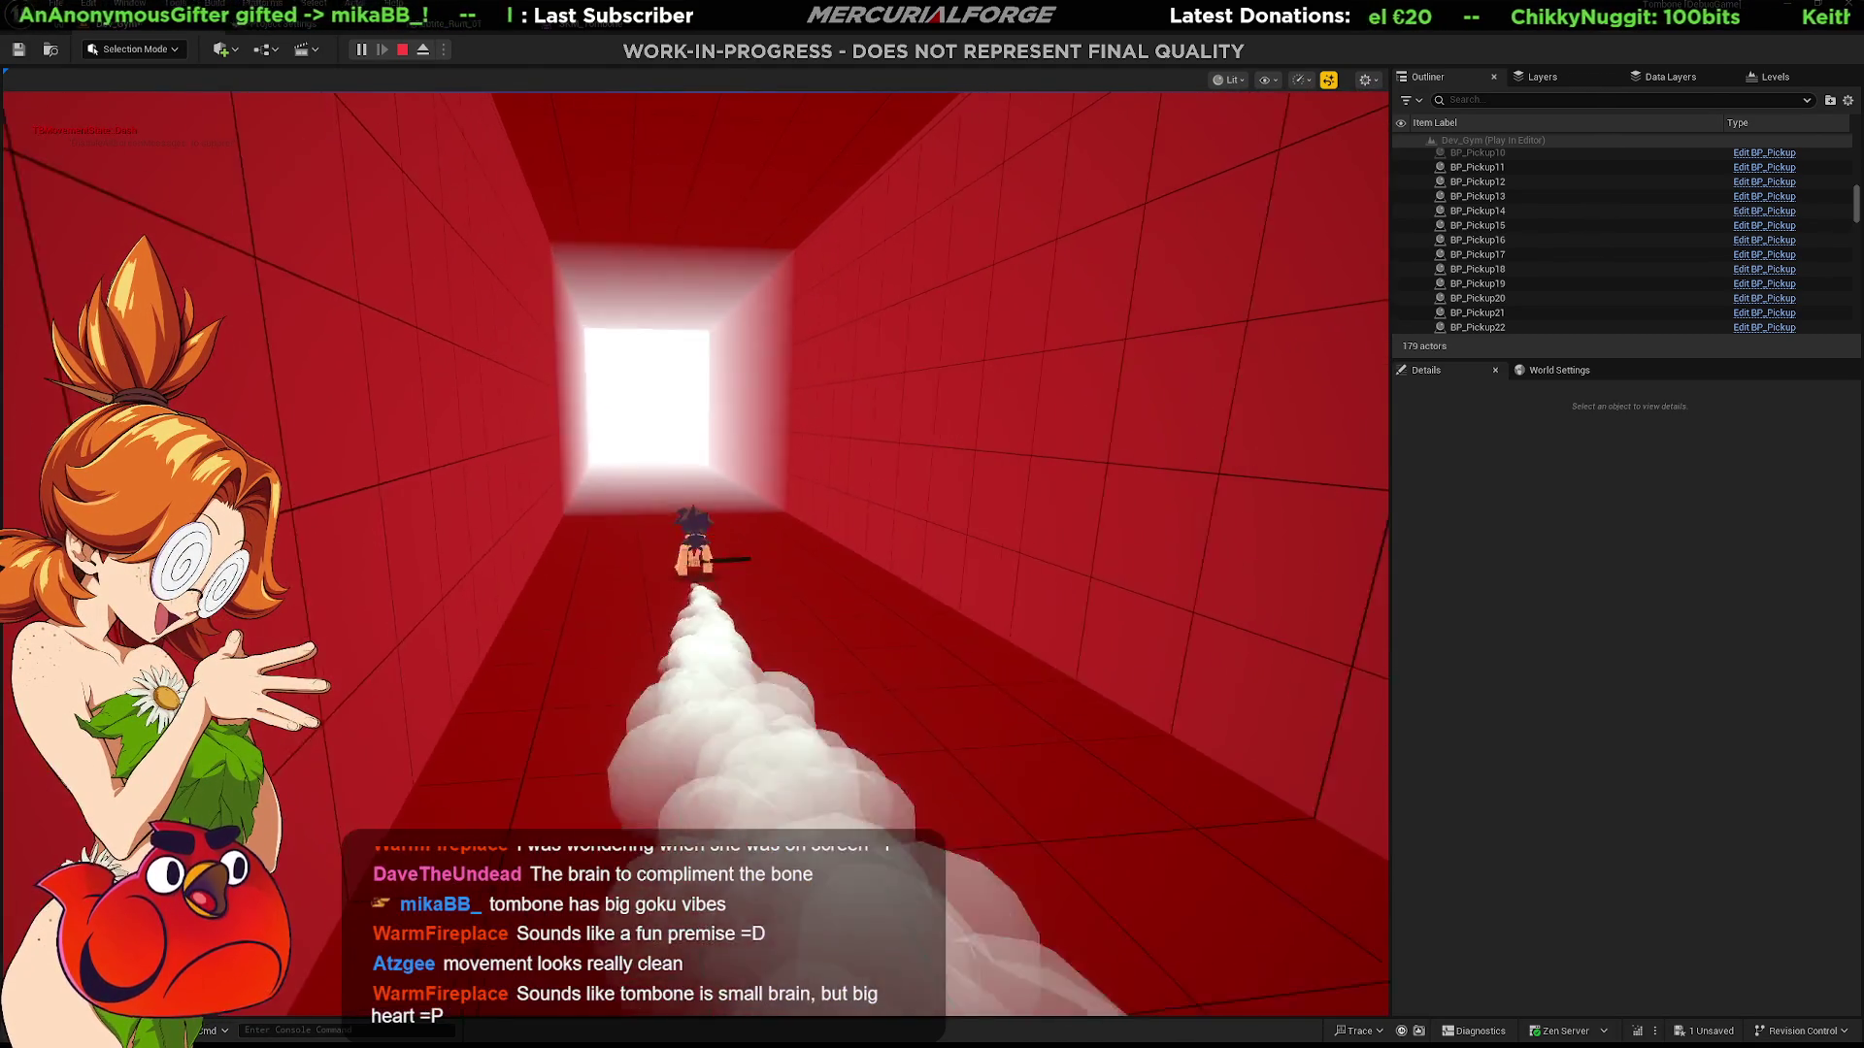
pyautogui.press('w')
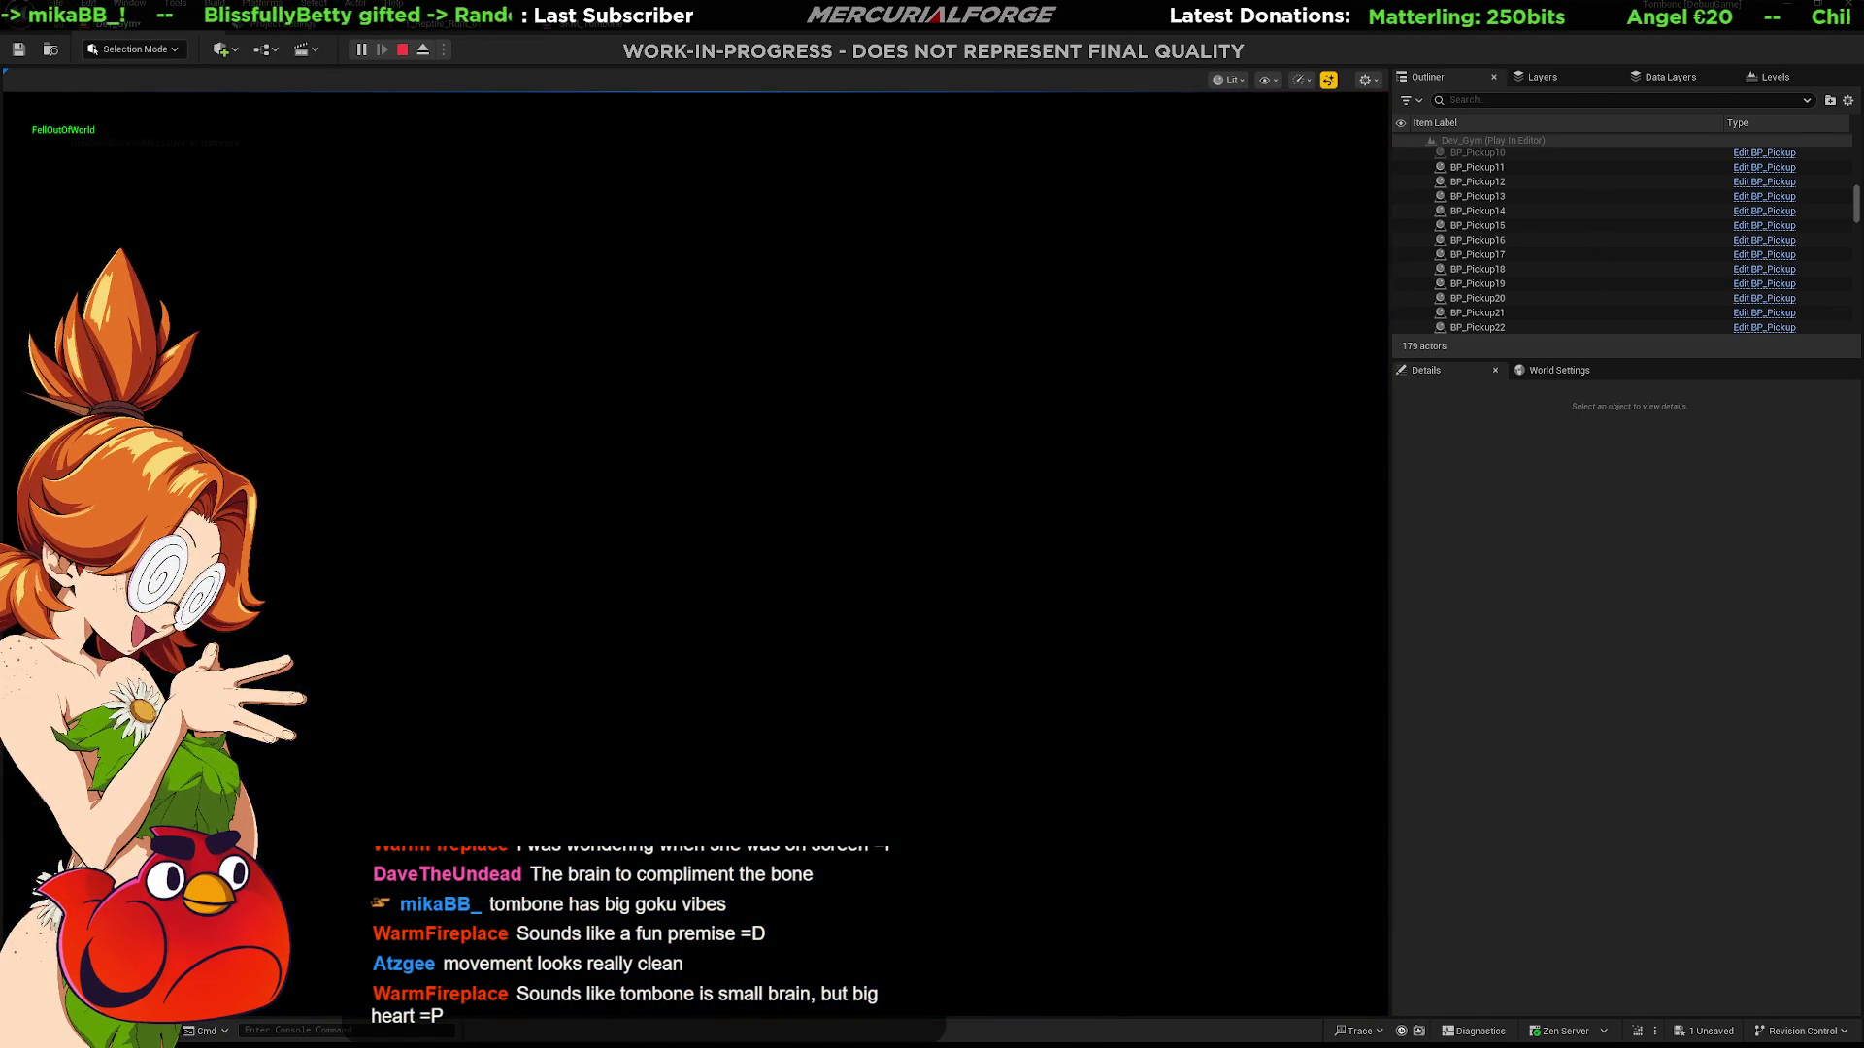
# Step: From the respawn pad, run and jump across the gym floor and stop beside the dinosaur dummy
pyautogui.press('w')
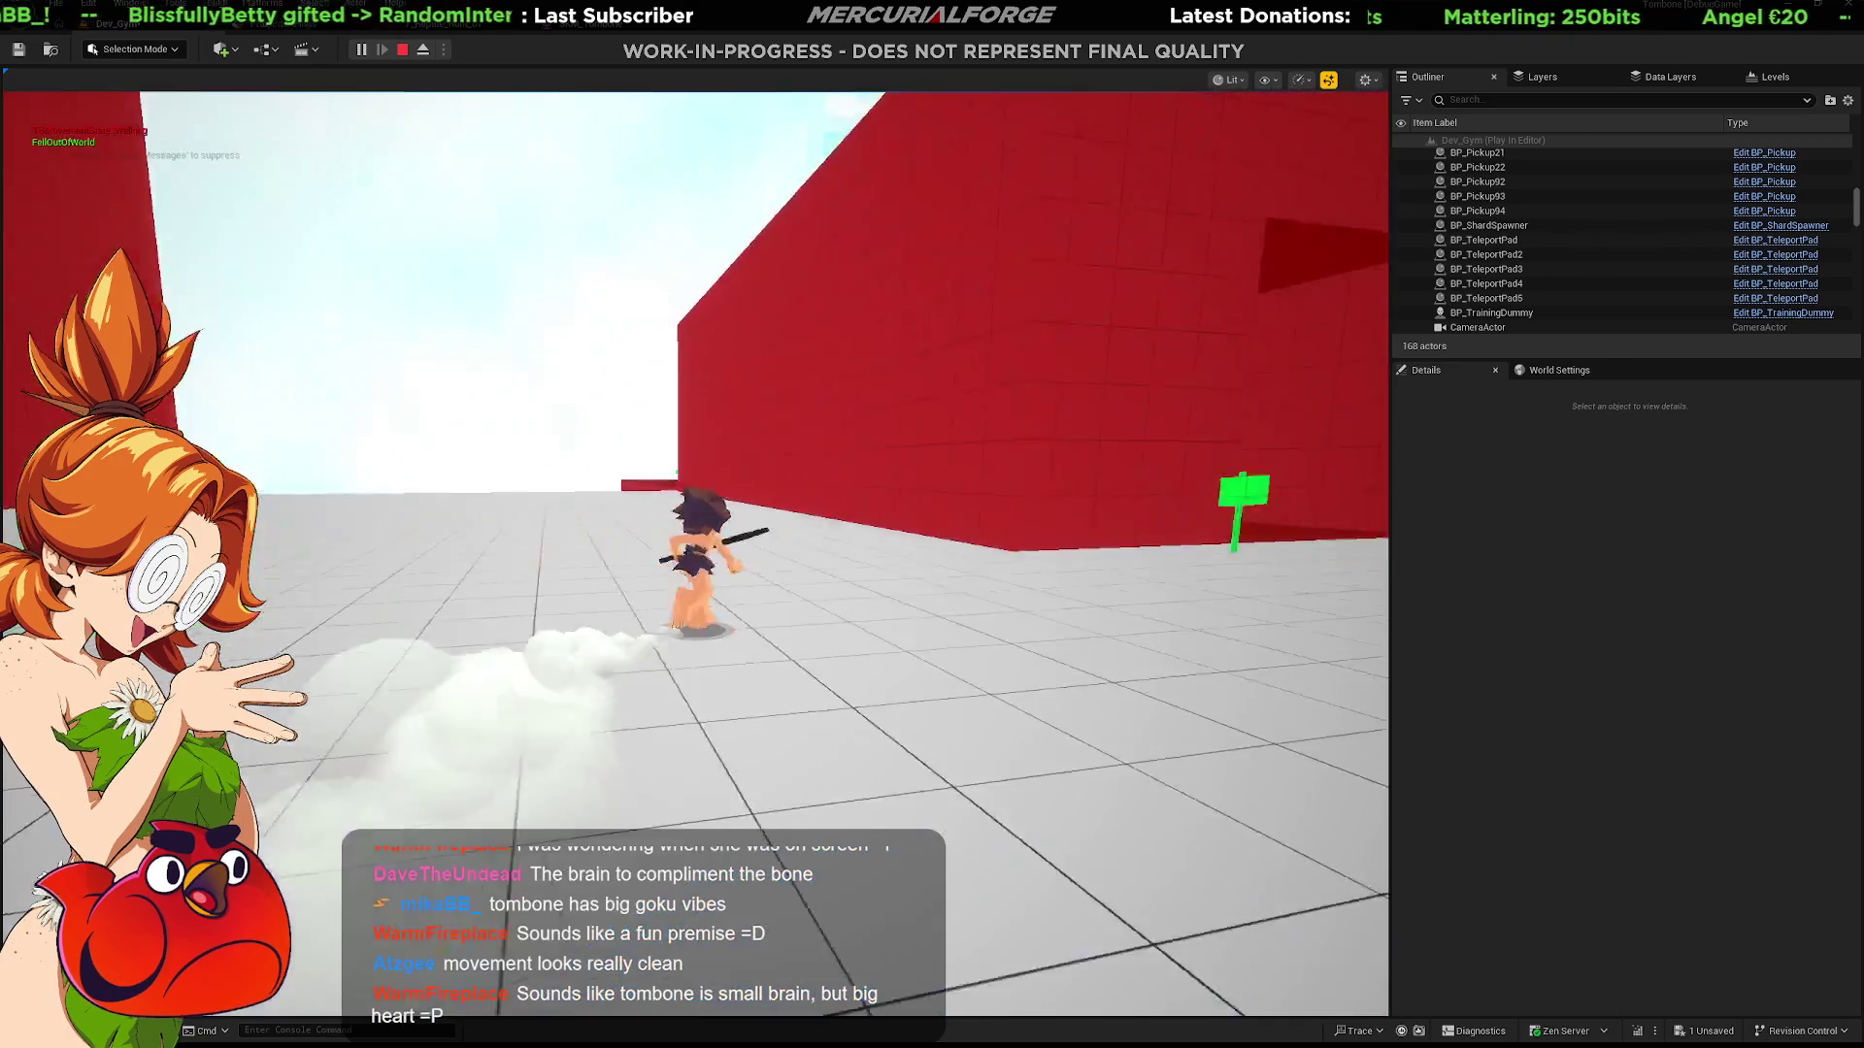
pyautogui.press('w')
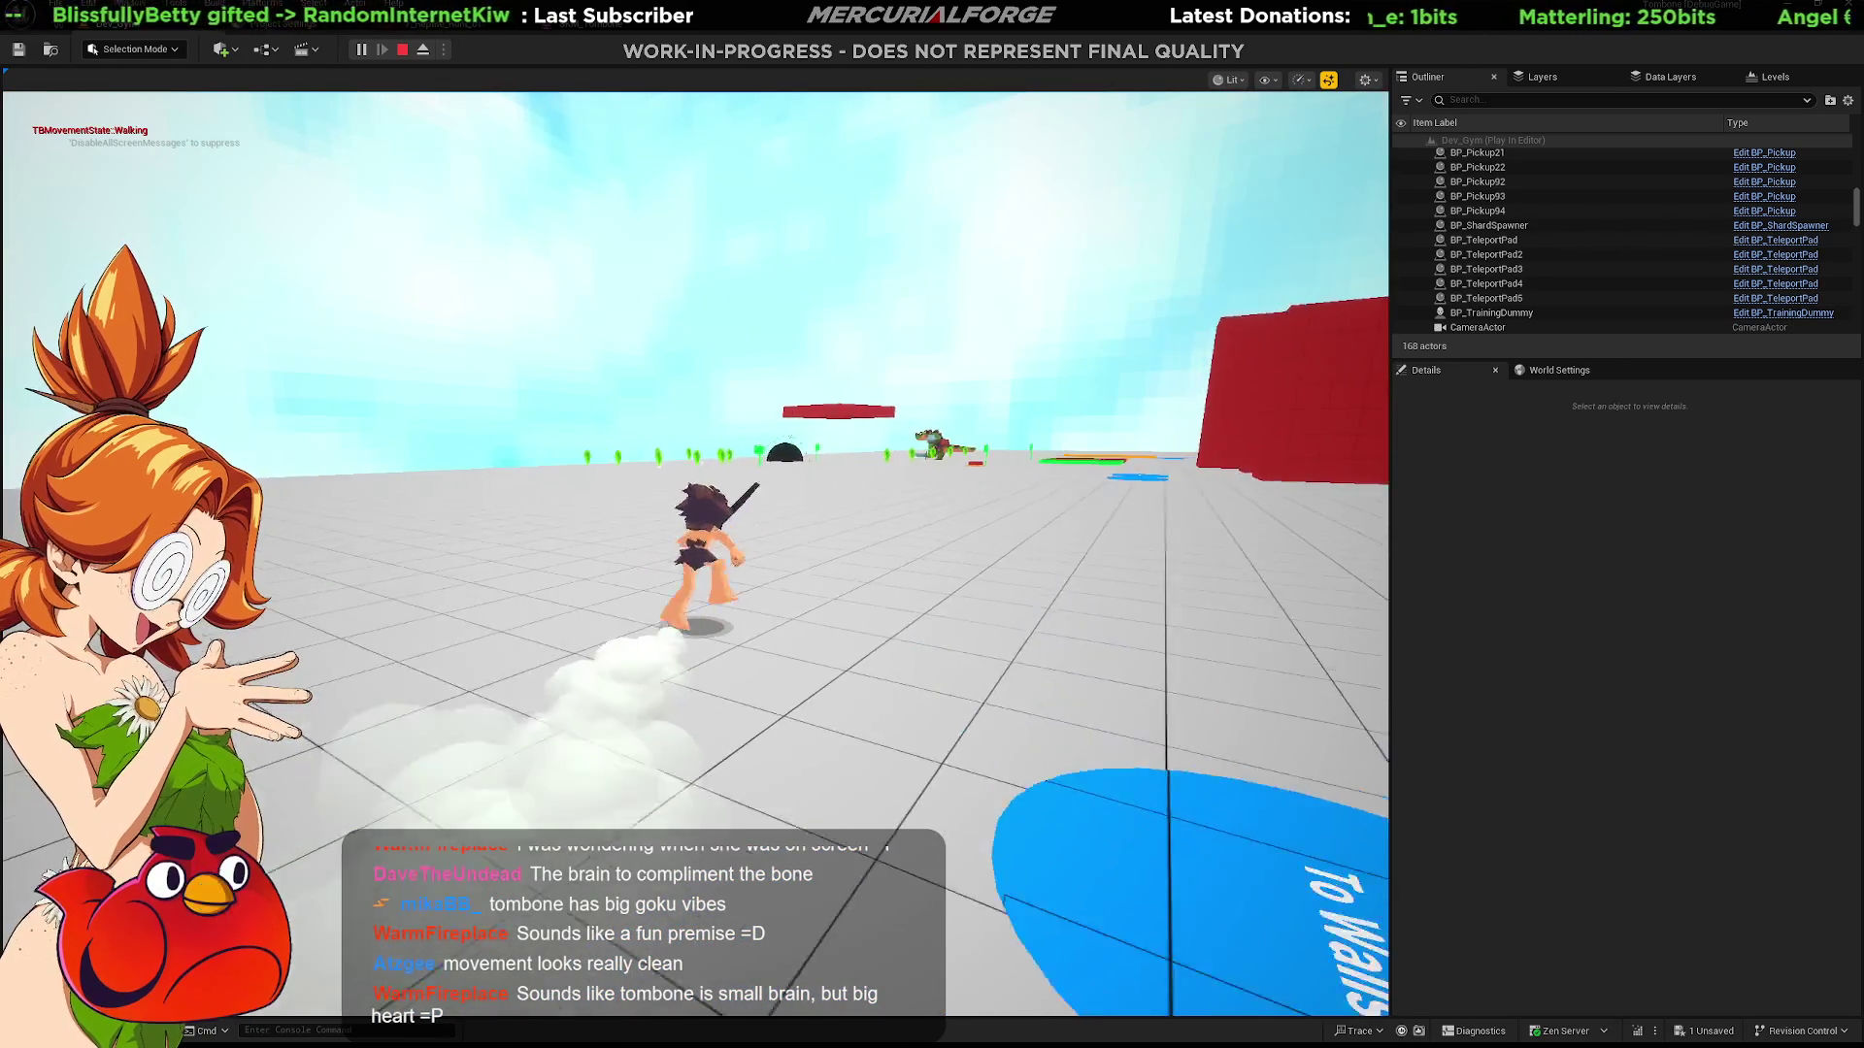
pyautogui.press('w')
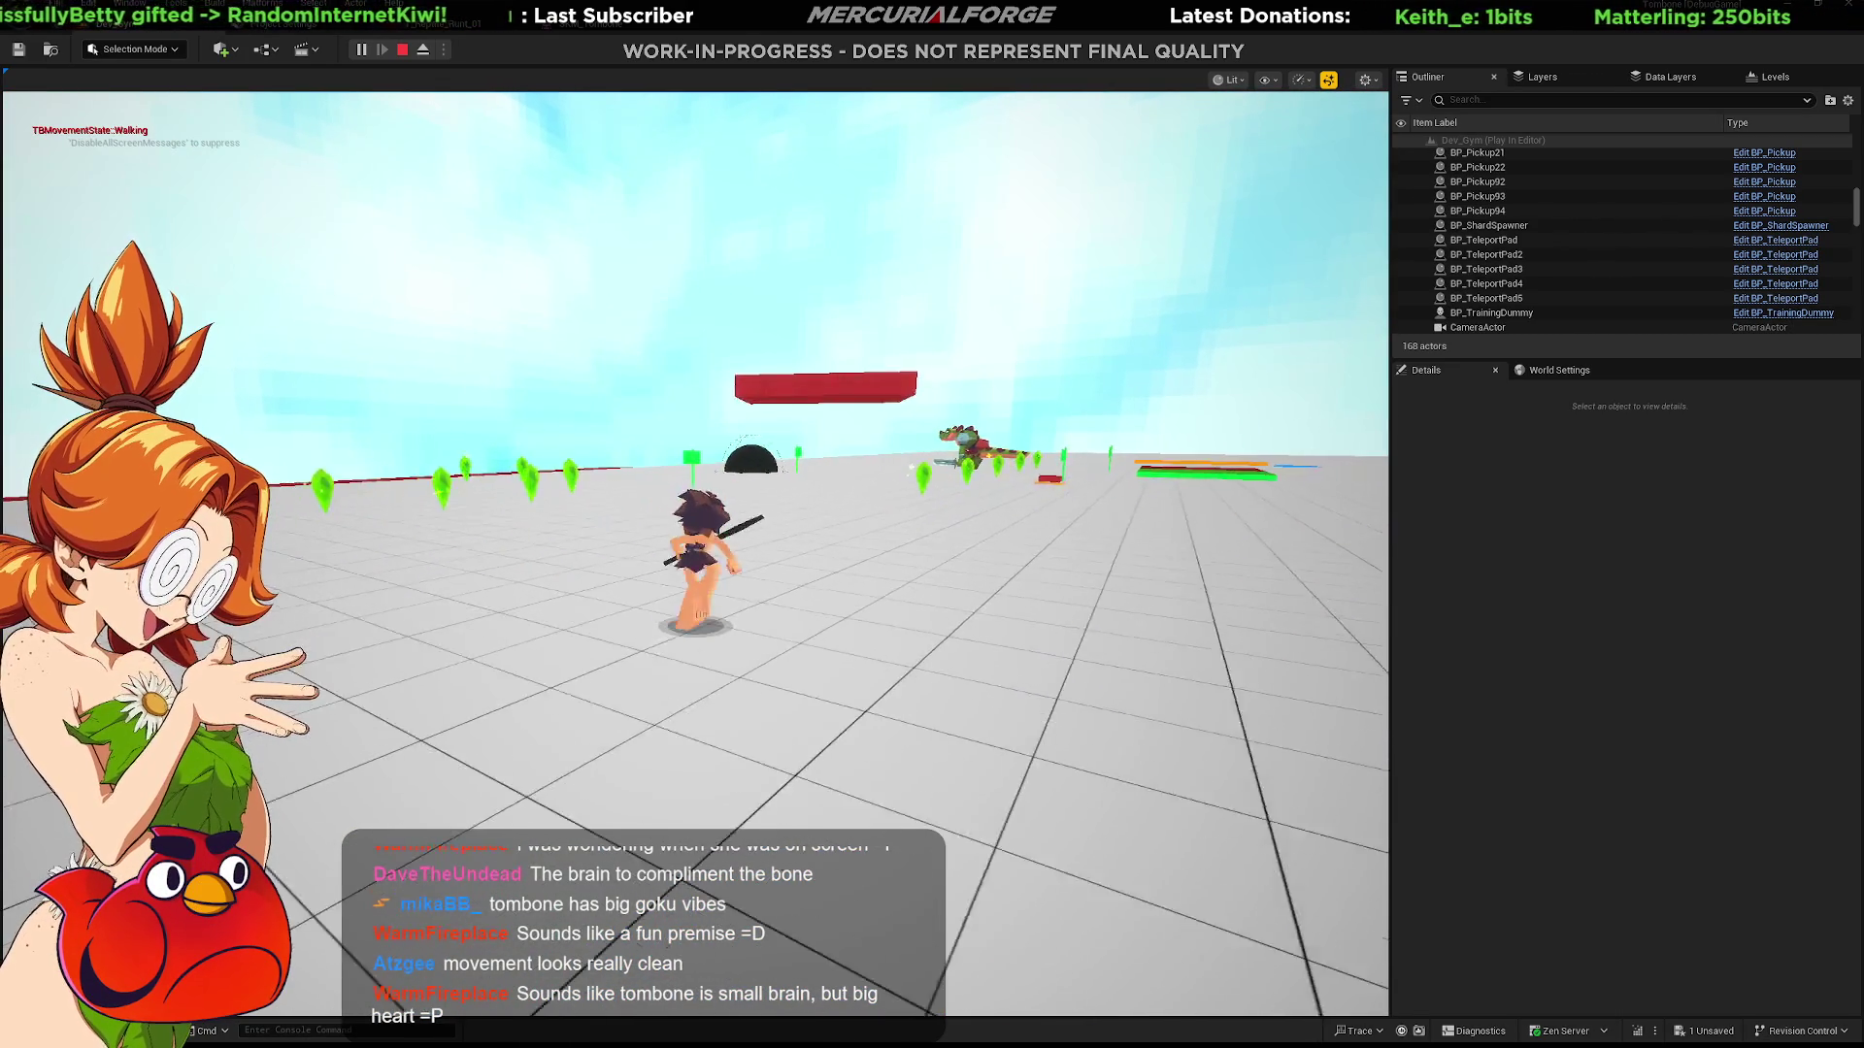
pyautogui.press('space')
pyautogui.press('w')
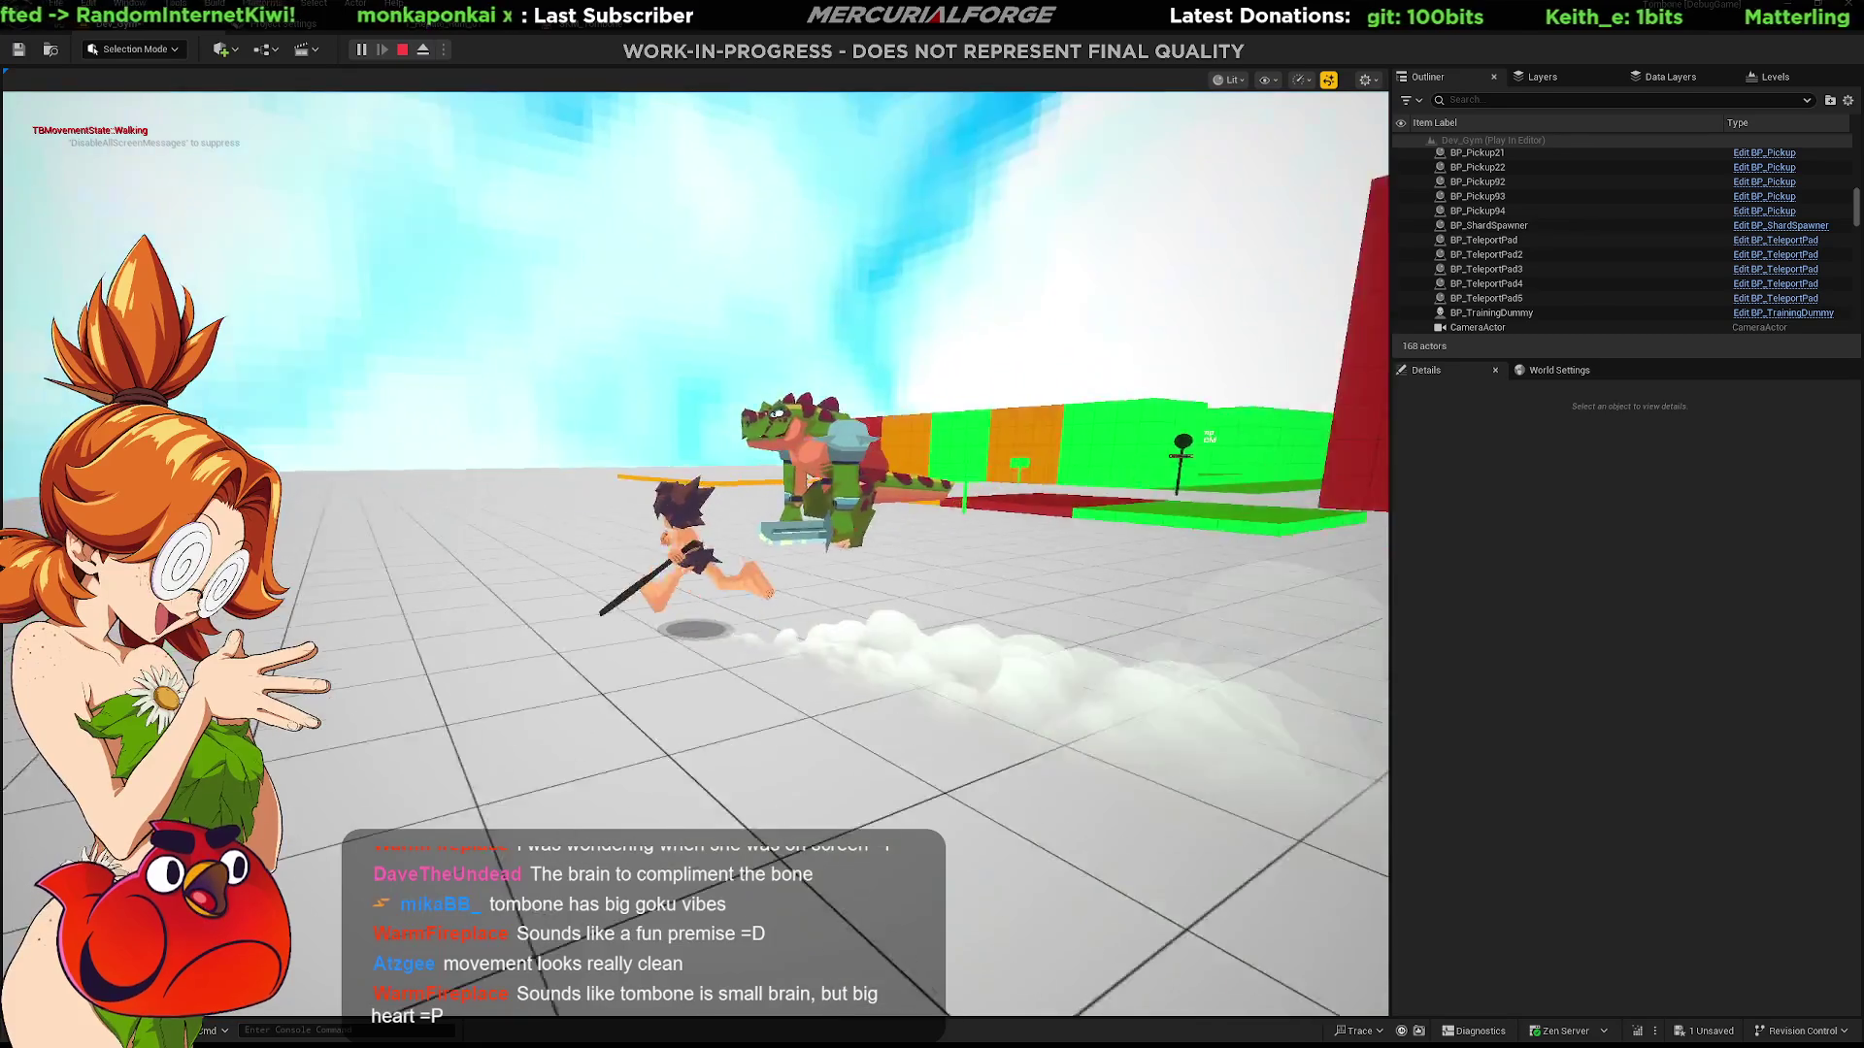
pyautogui.press('w')
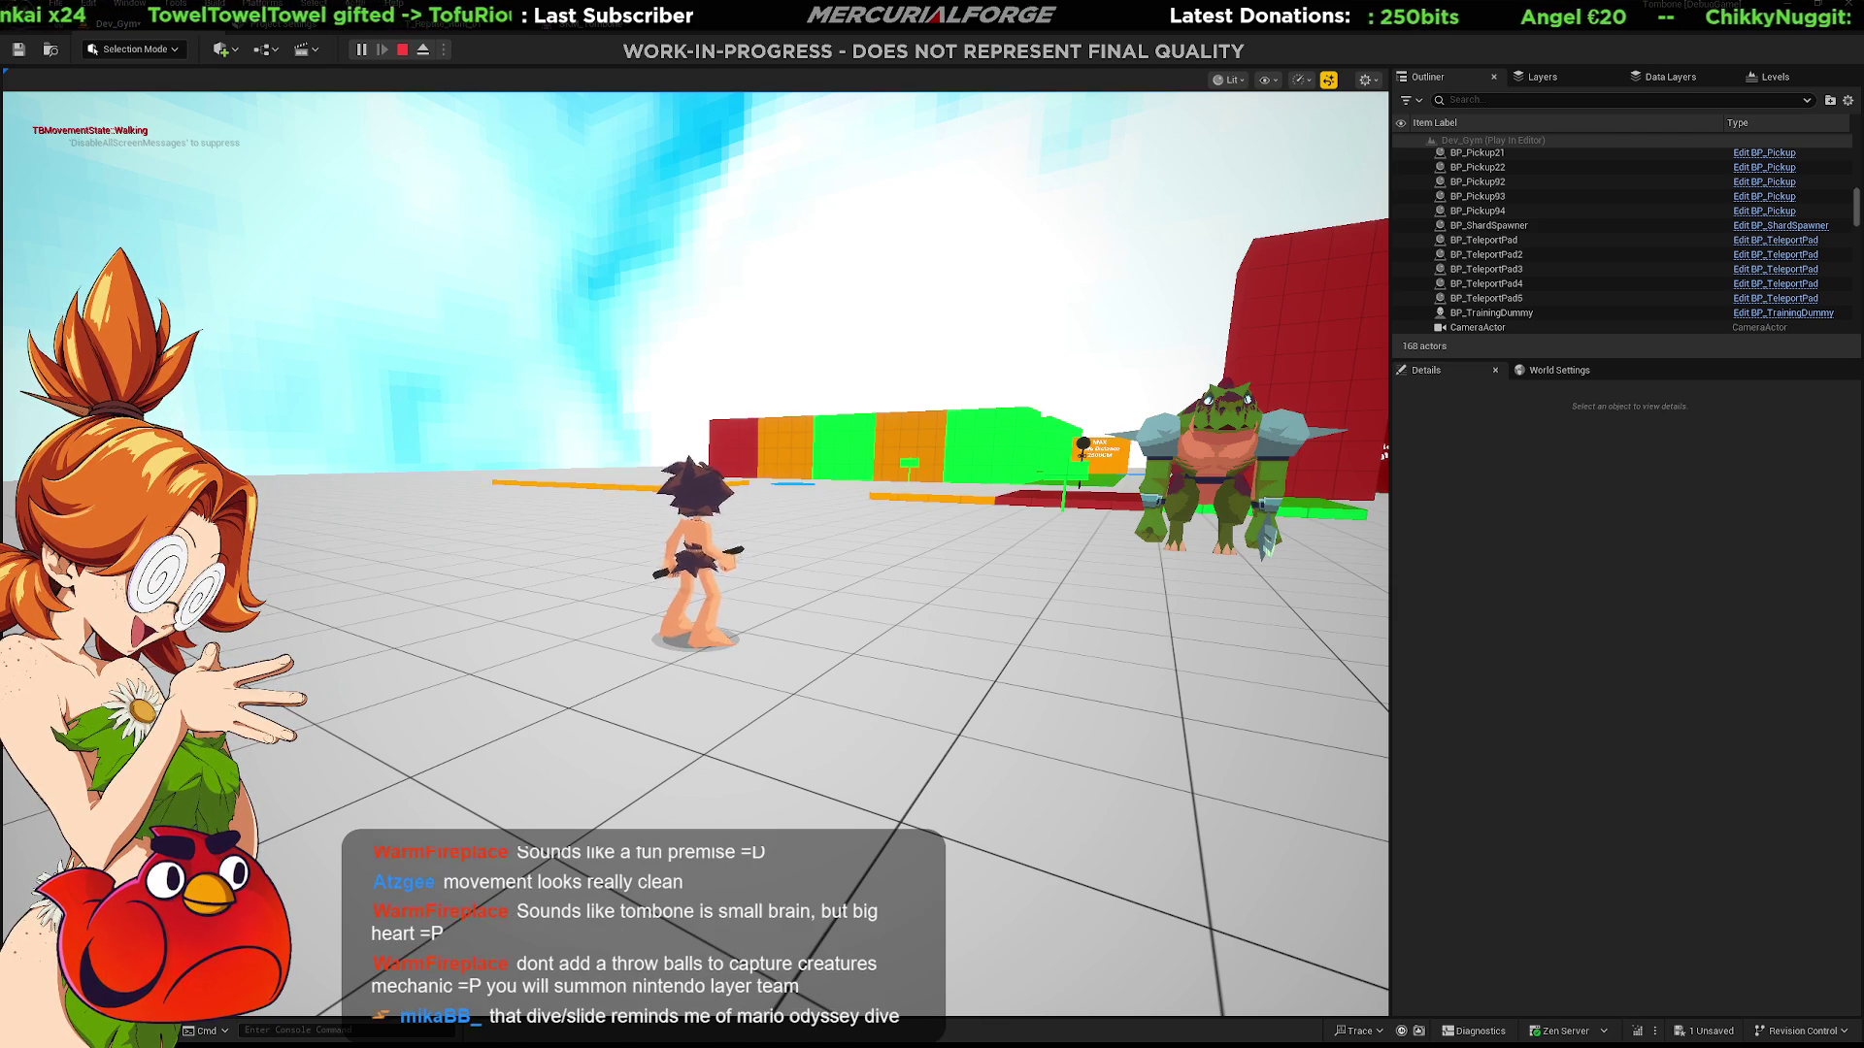
# Step: Swing the club, then run and jump off the coloured wall area back onto the grey floor
pyautogui.press('s')
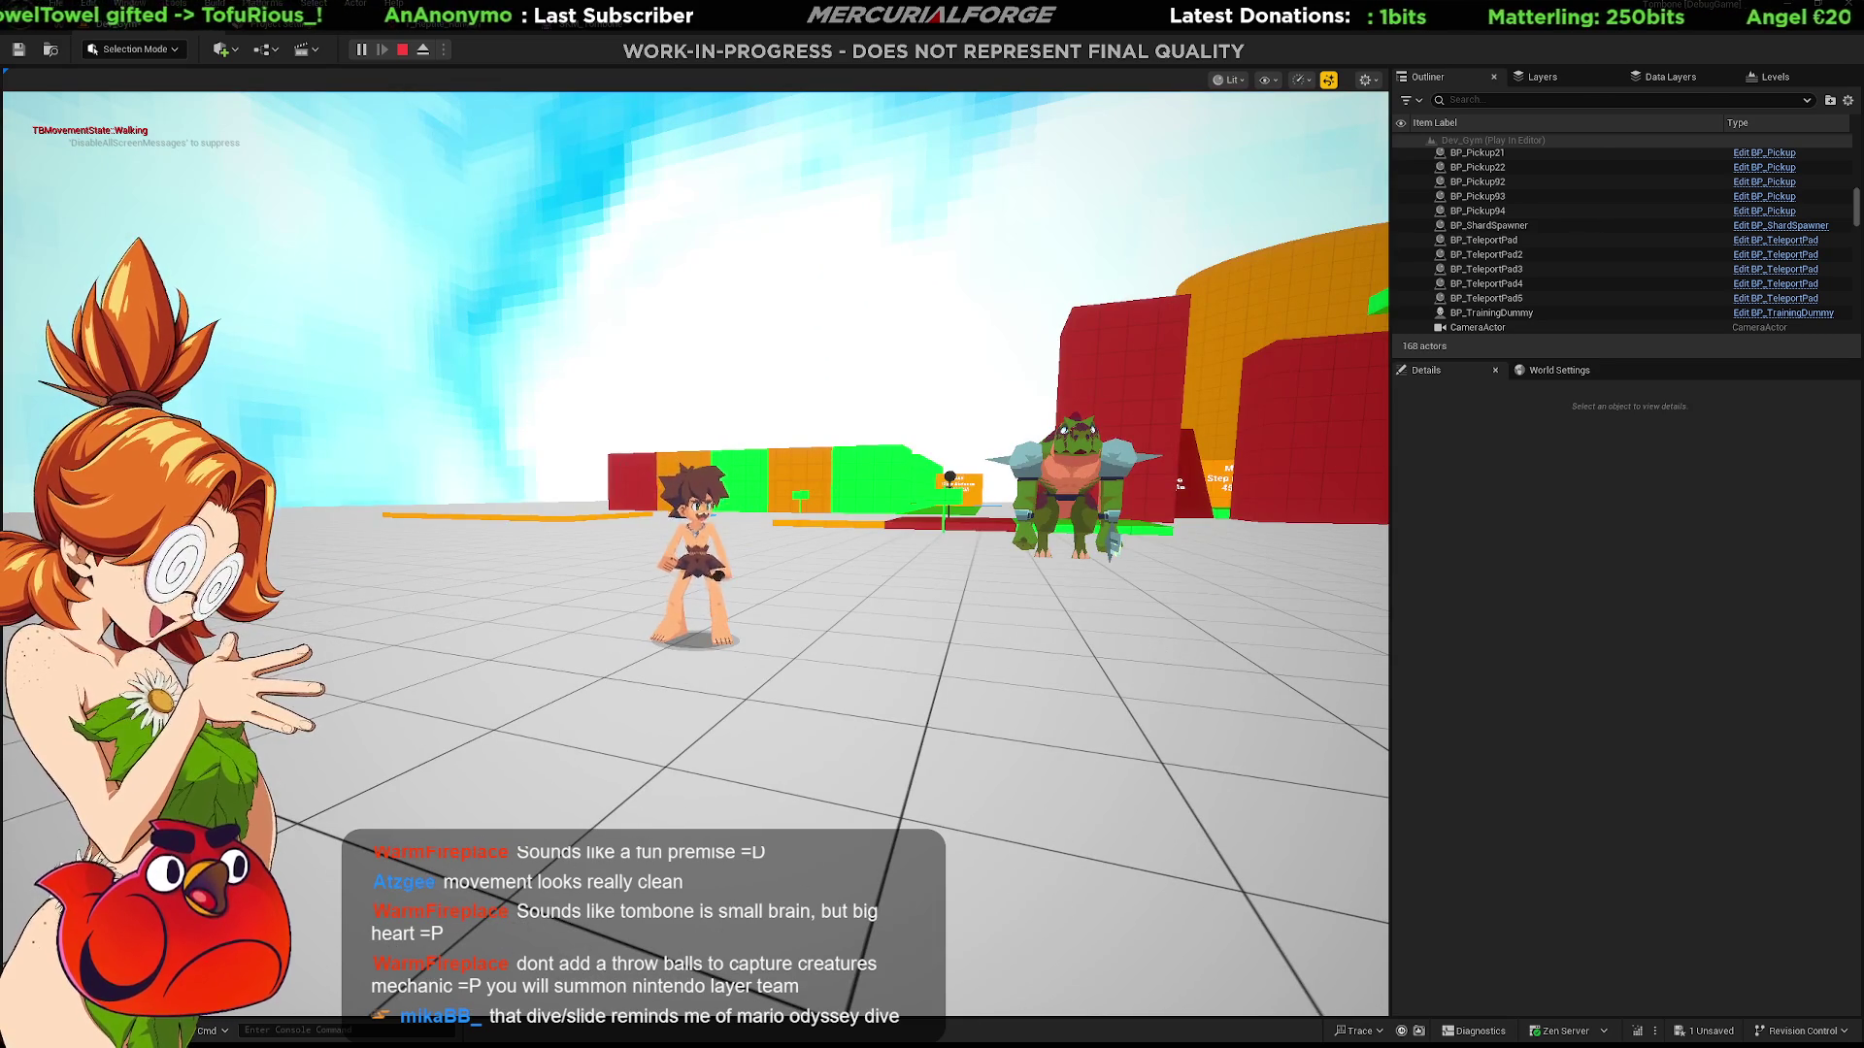
pyautogui.press('e')
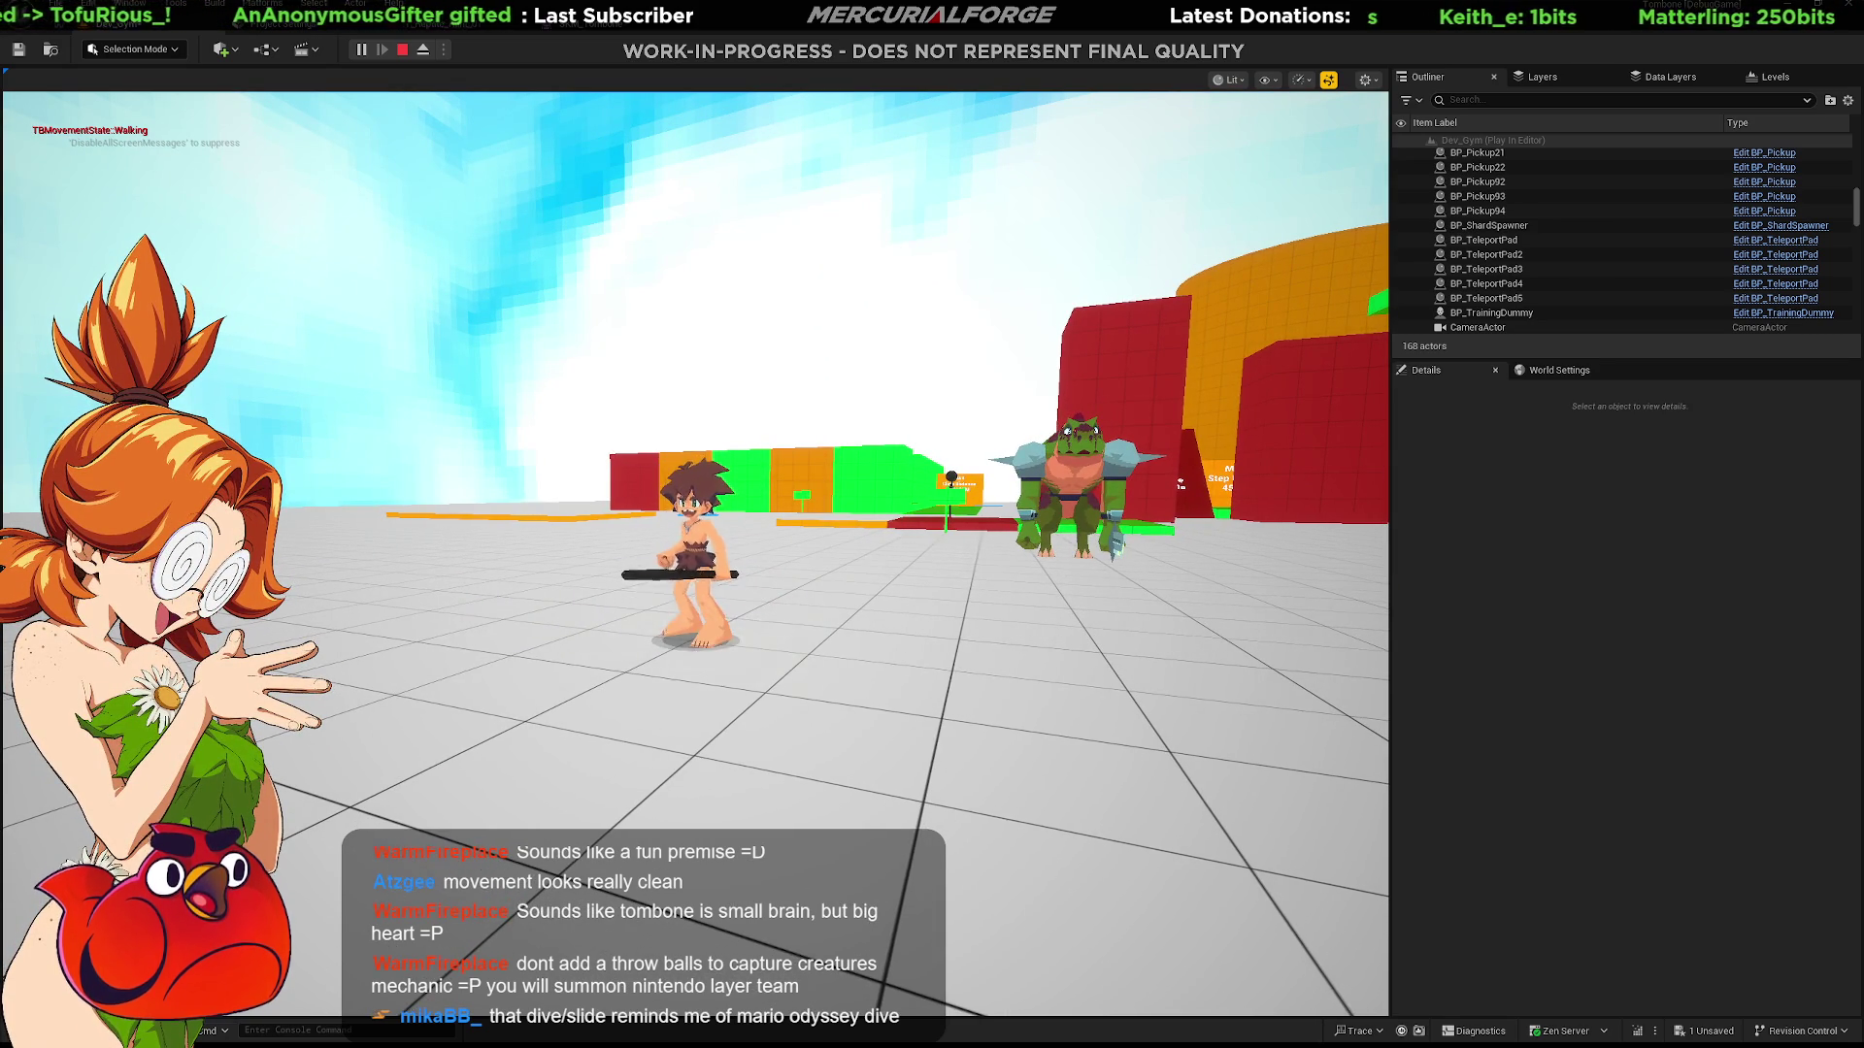
pyautogui.press('w')
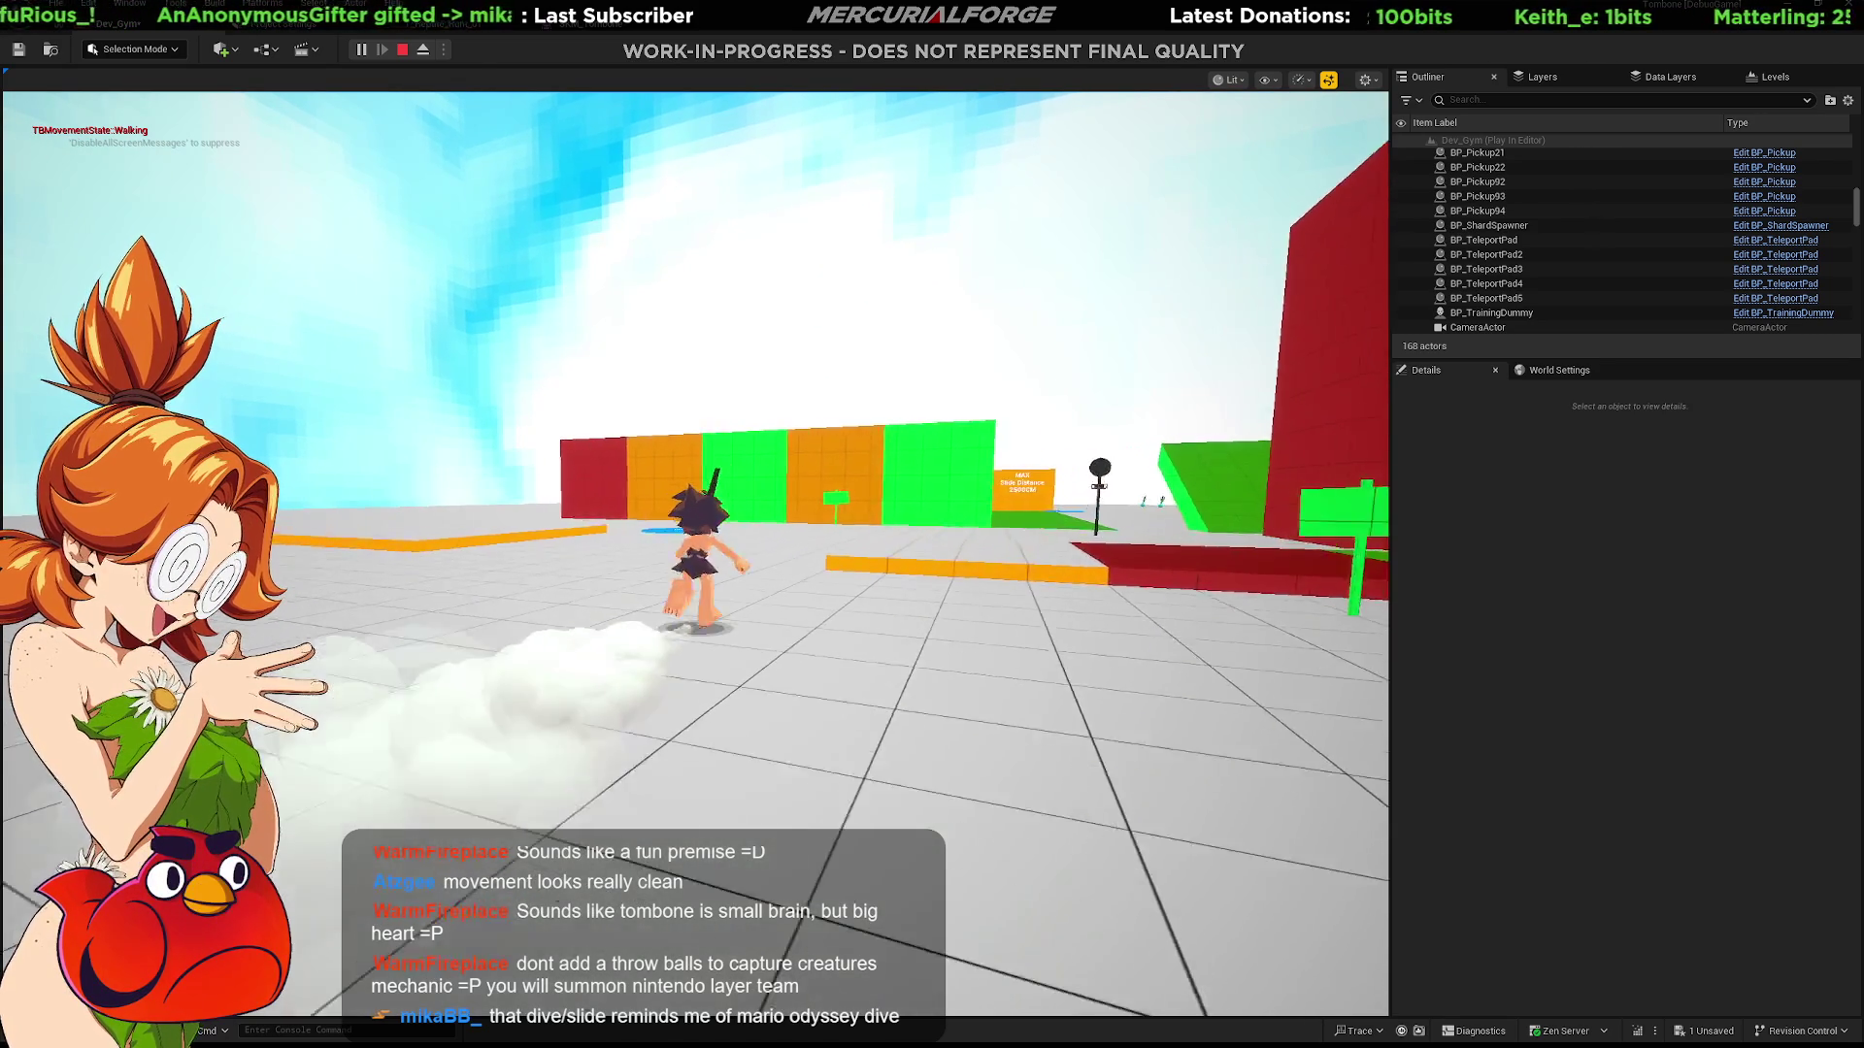
pyautogui.press('space')
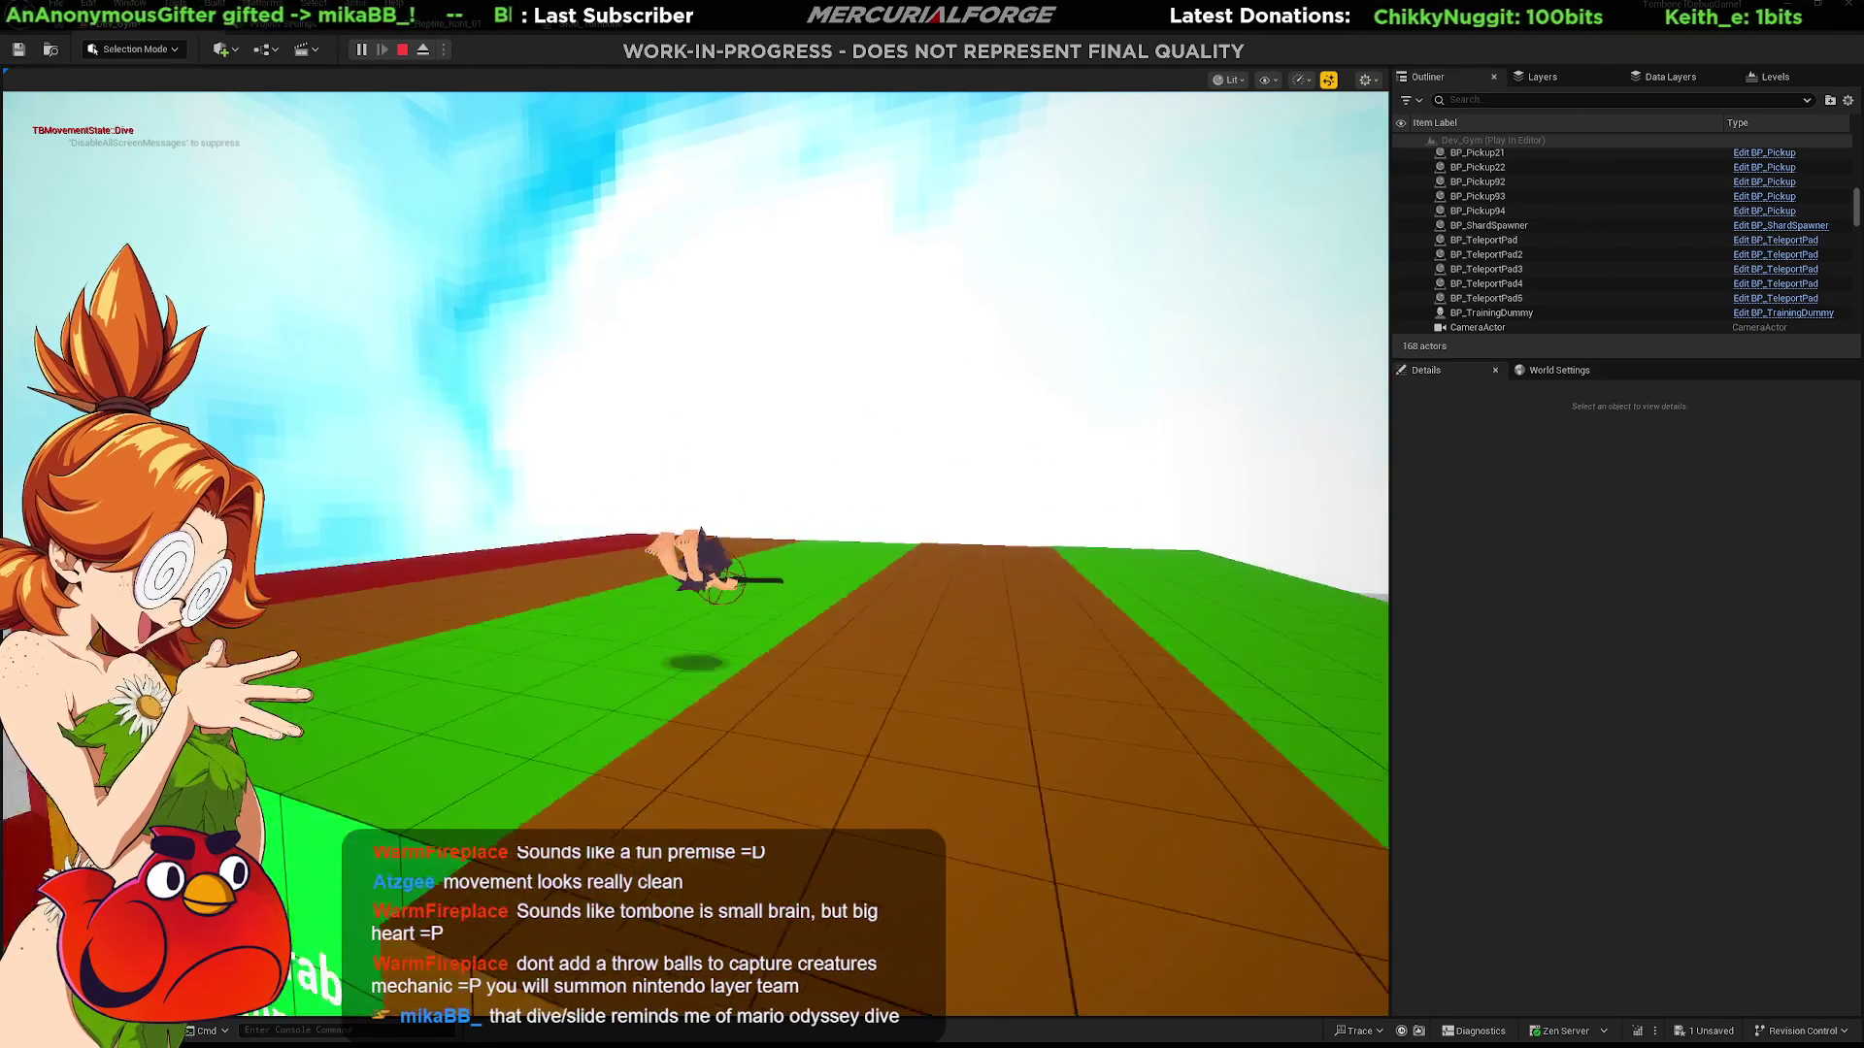
pyautogui.press('w')
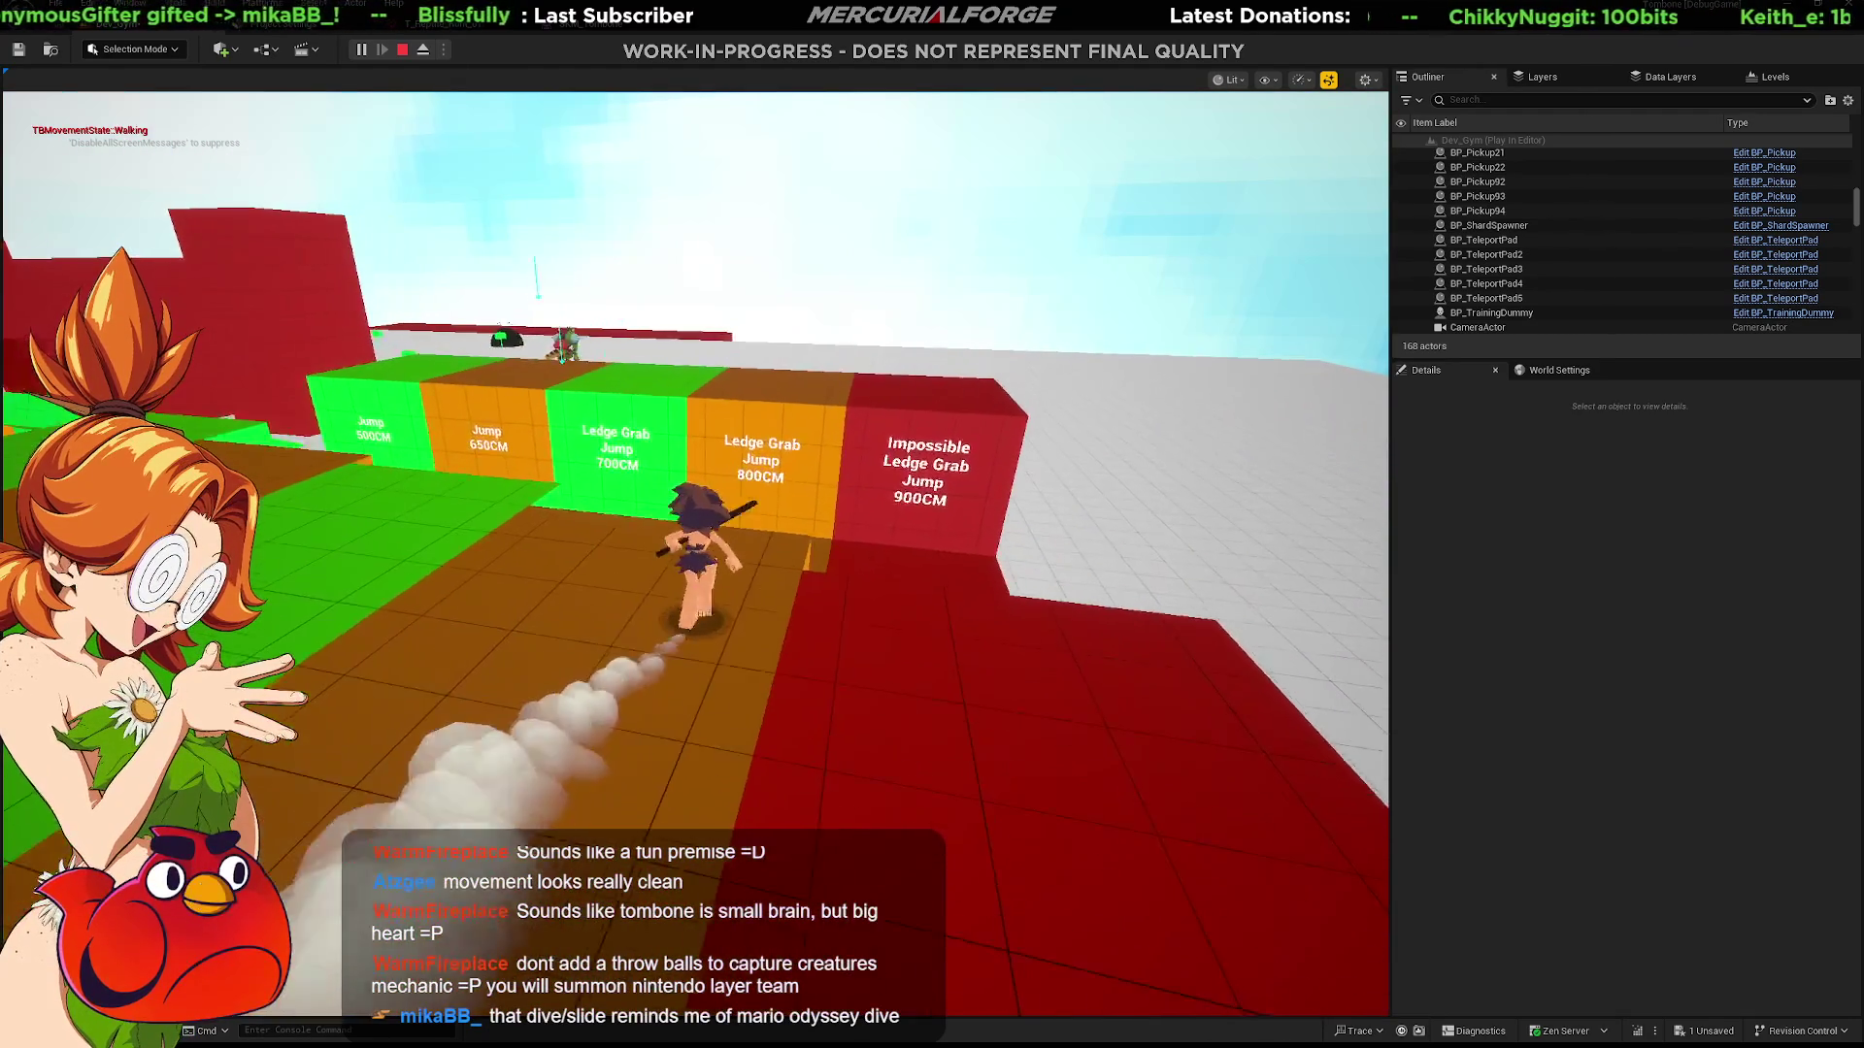
pyautogui.press('space')
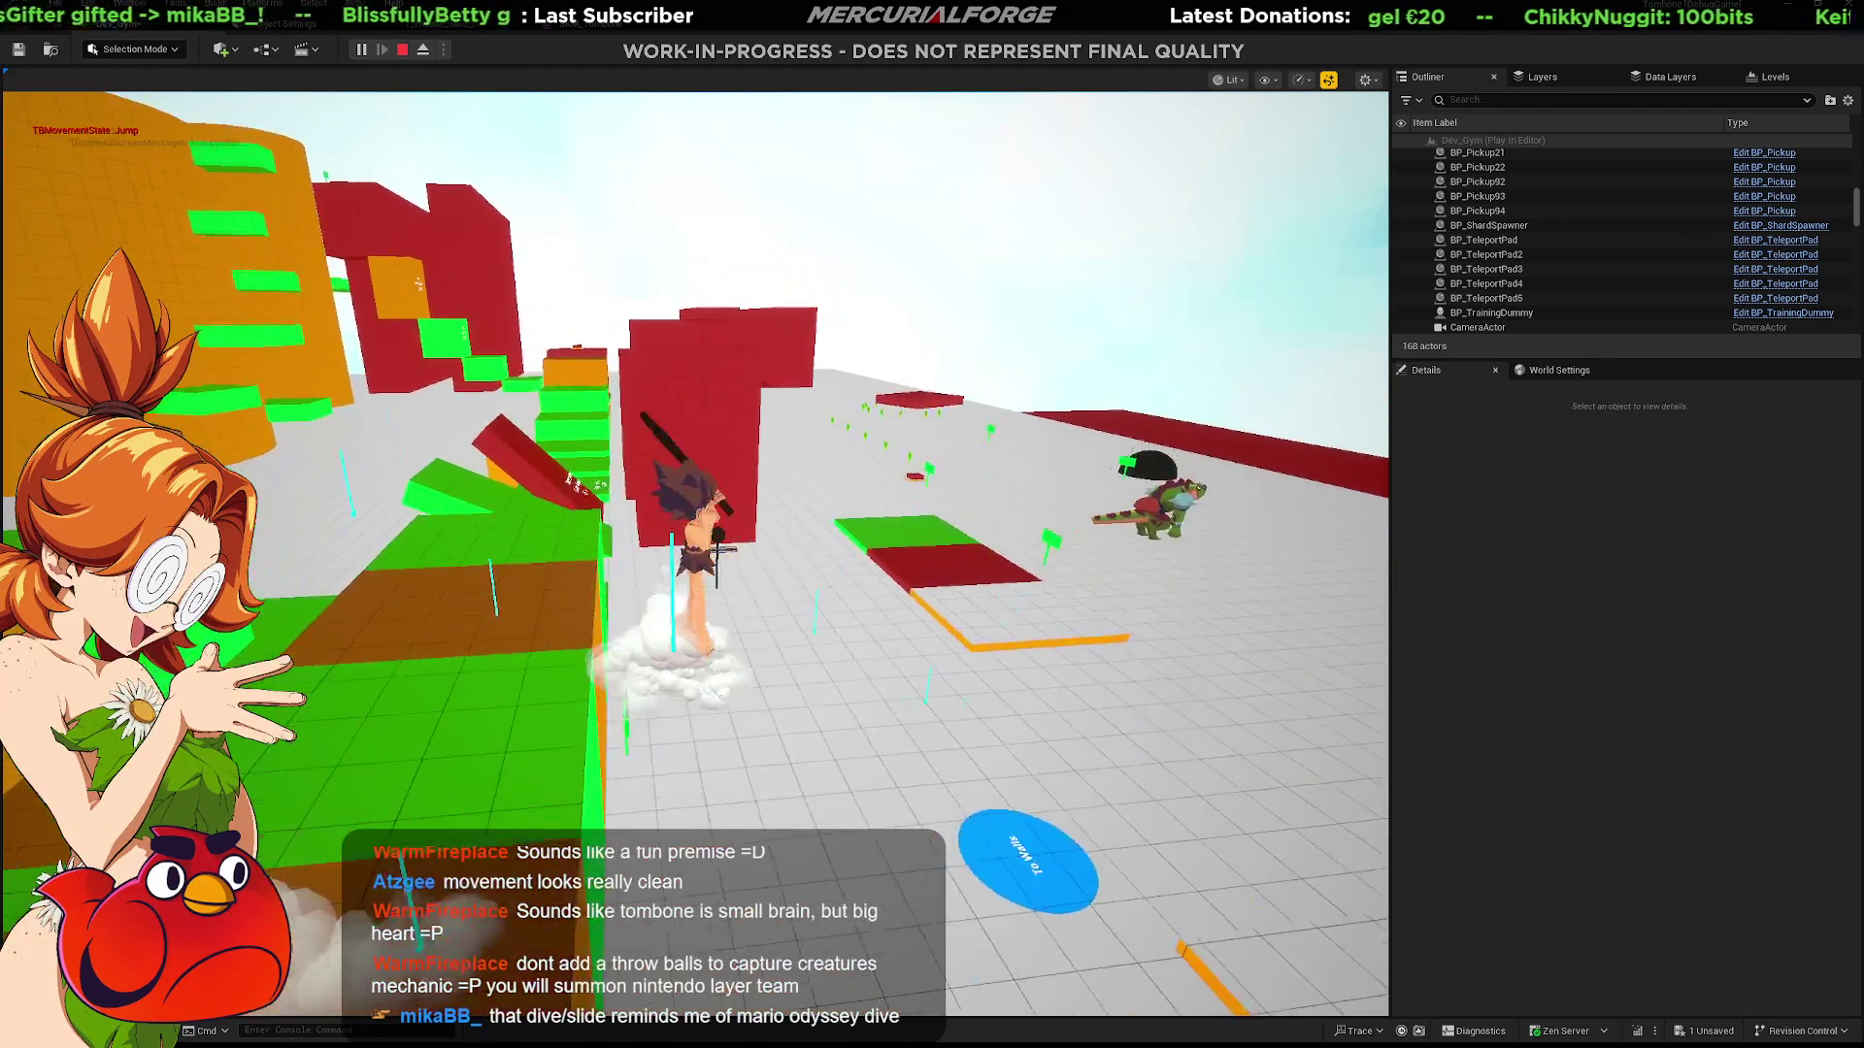
pyautogui.press('w')
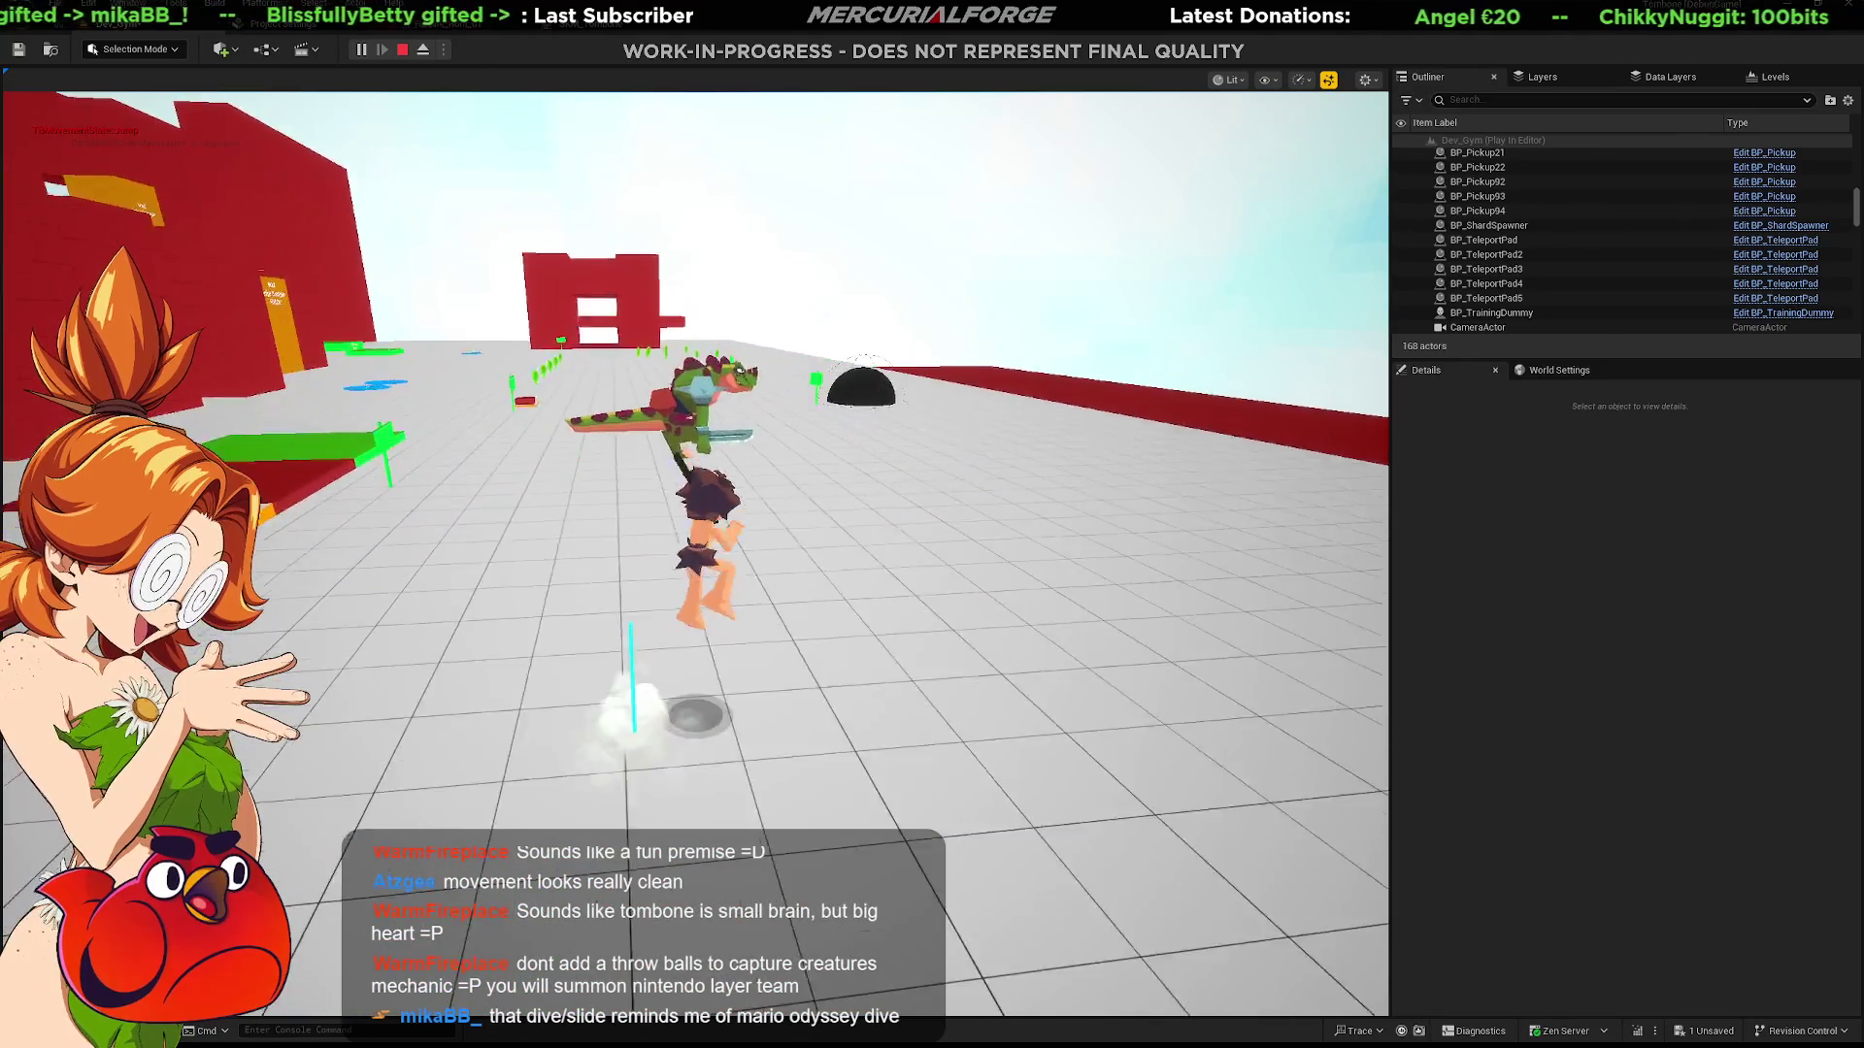
# Step: Run and dive toward the dinosaur, close in, dash past it and swing the bone
pyautogui.press('w')
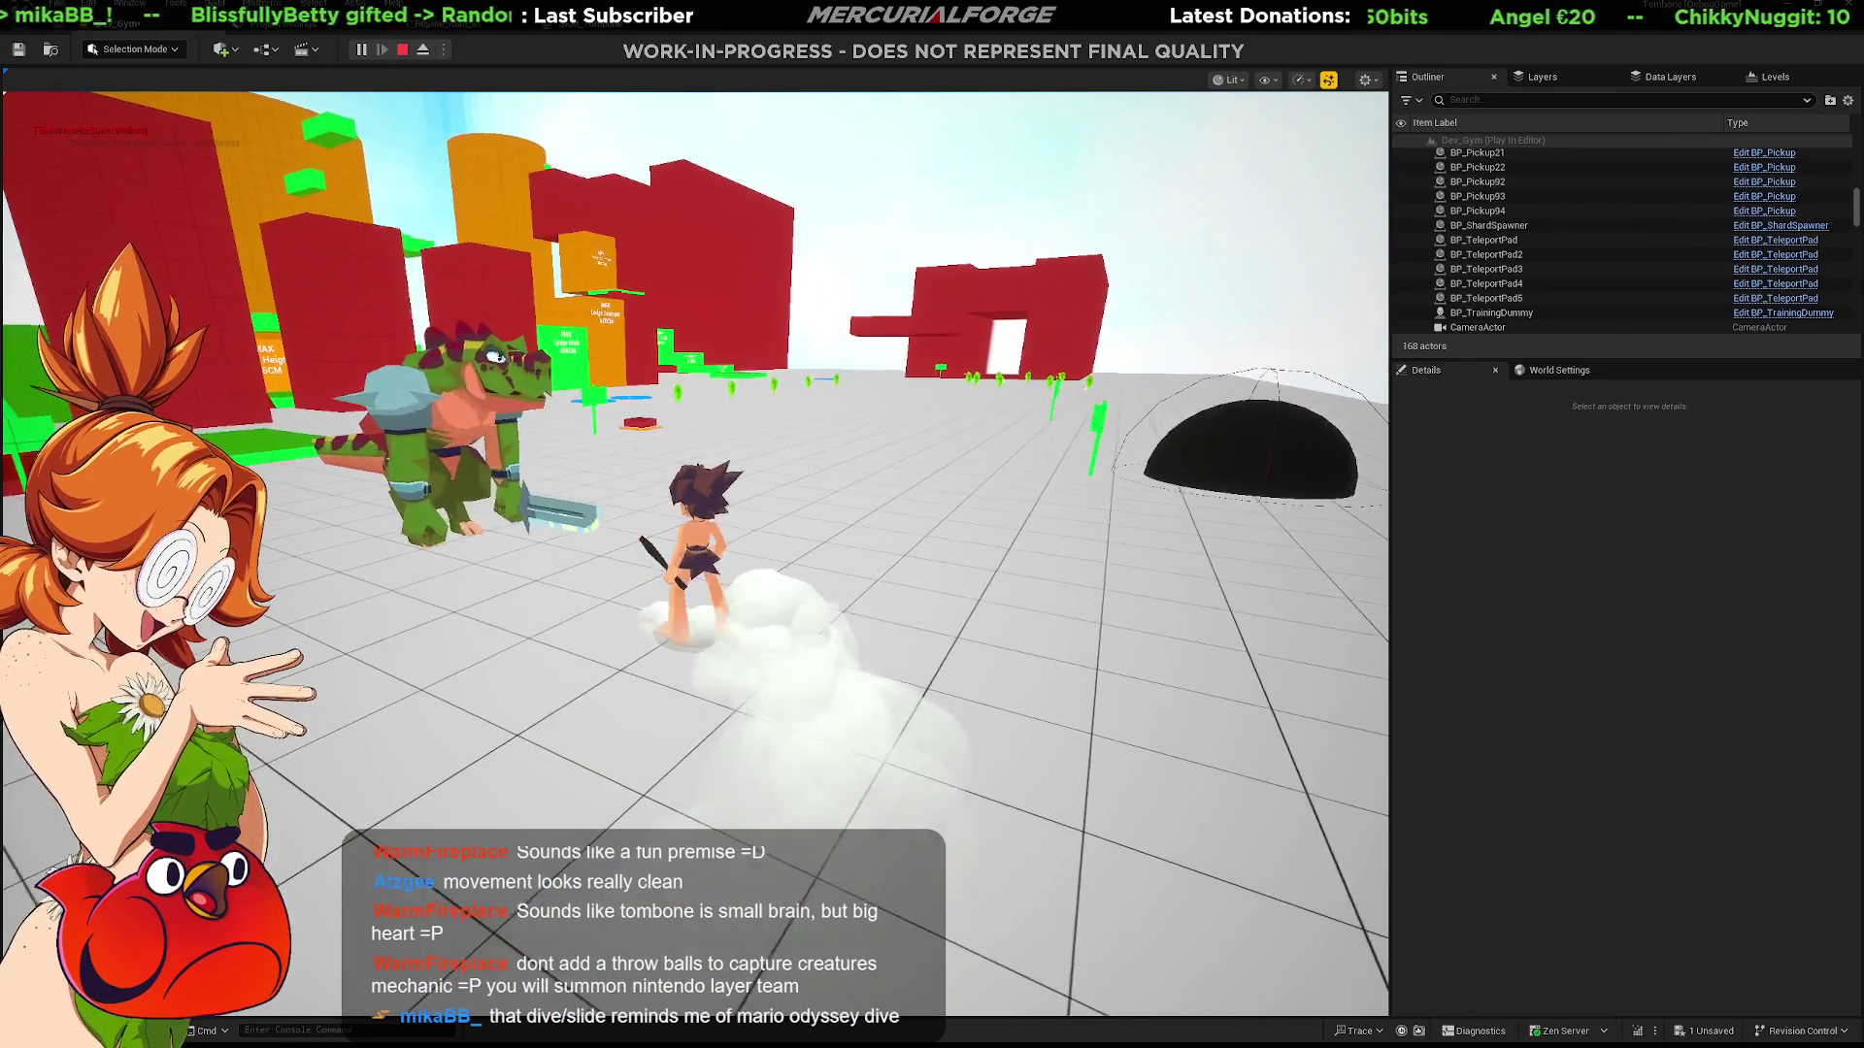
pyautogui.press('w')
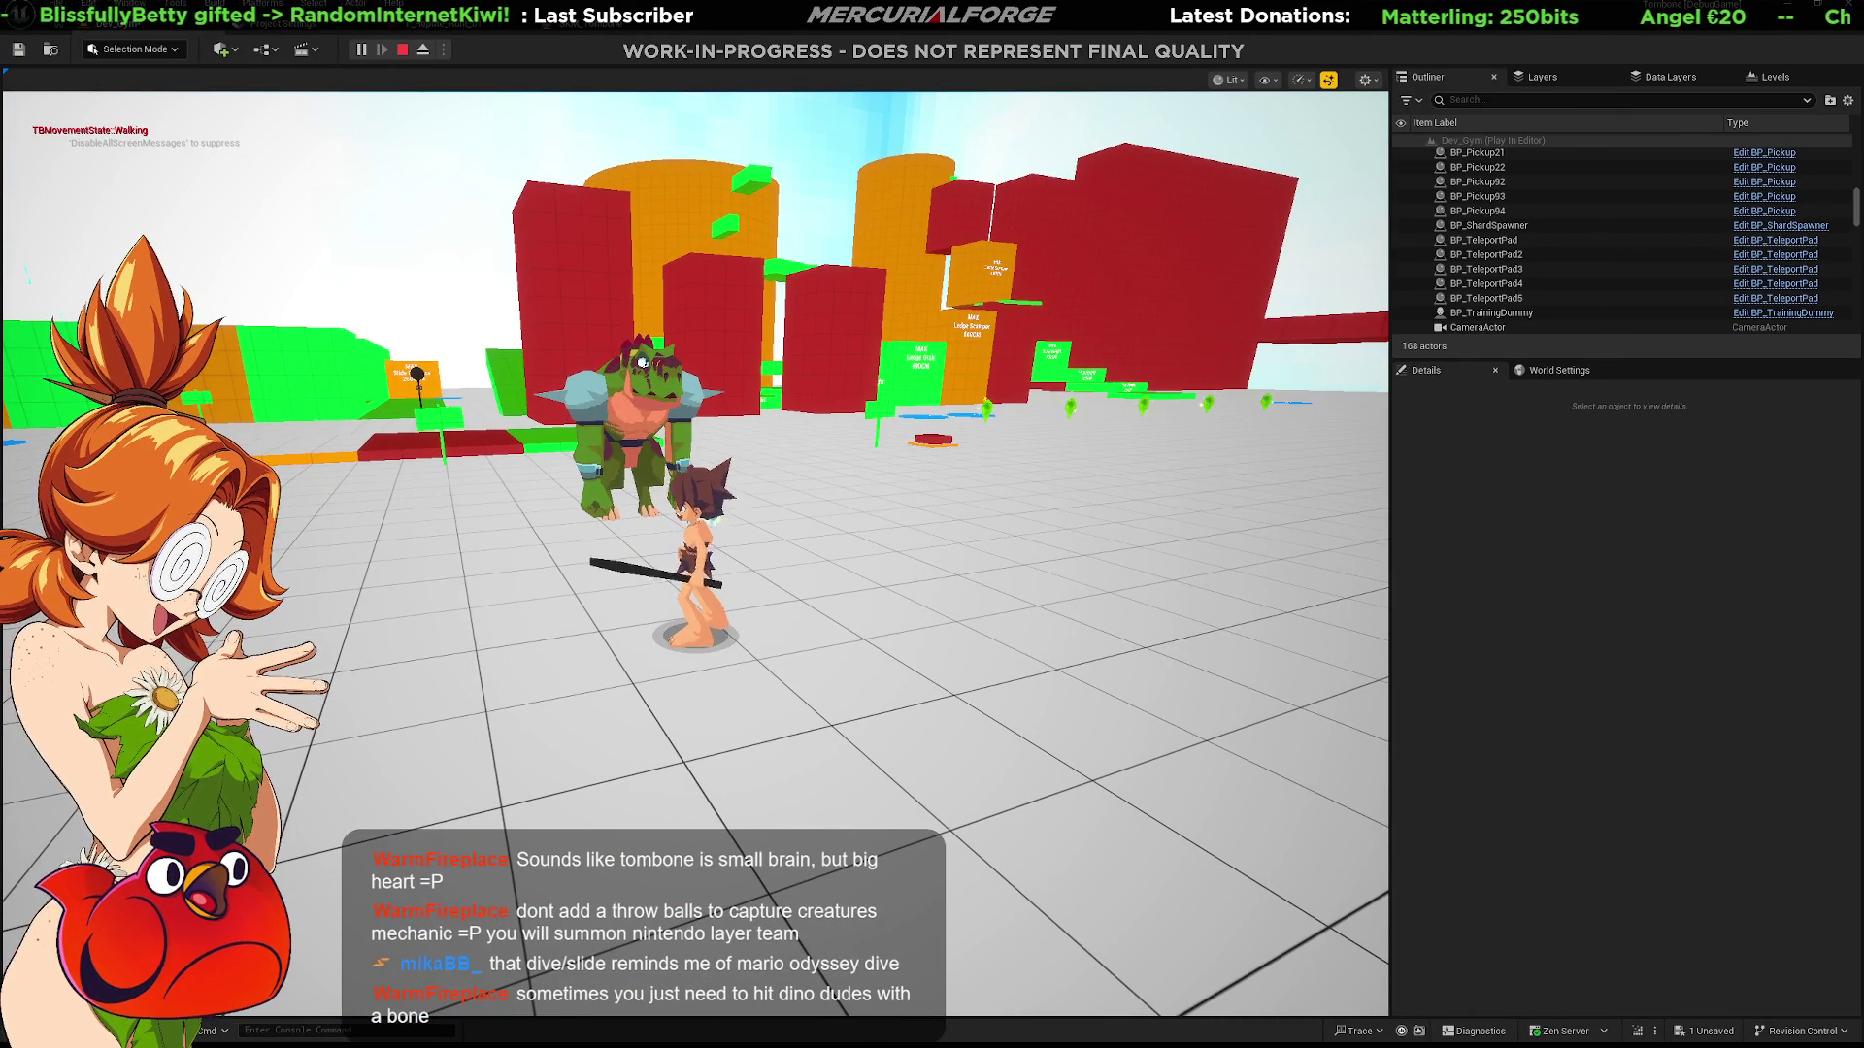
pyautogui.press('w')
pyautogui.press('w')
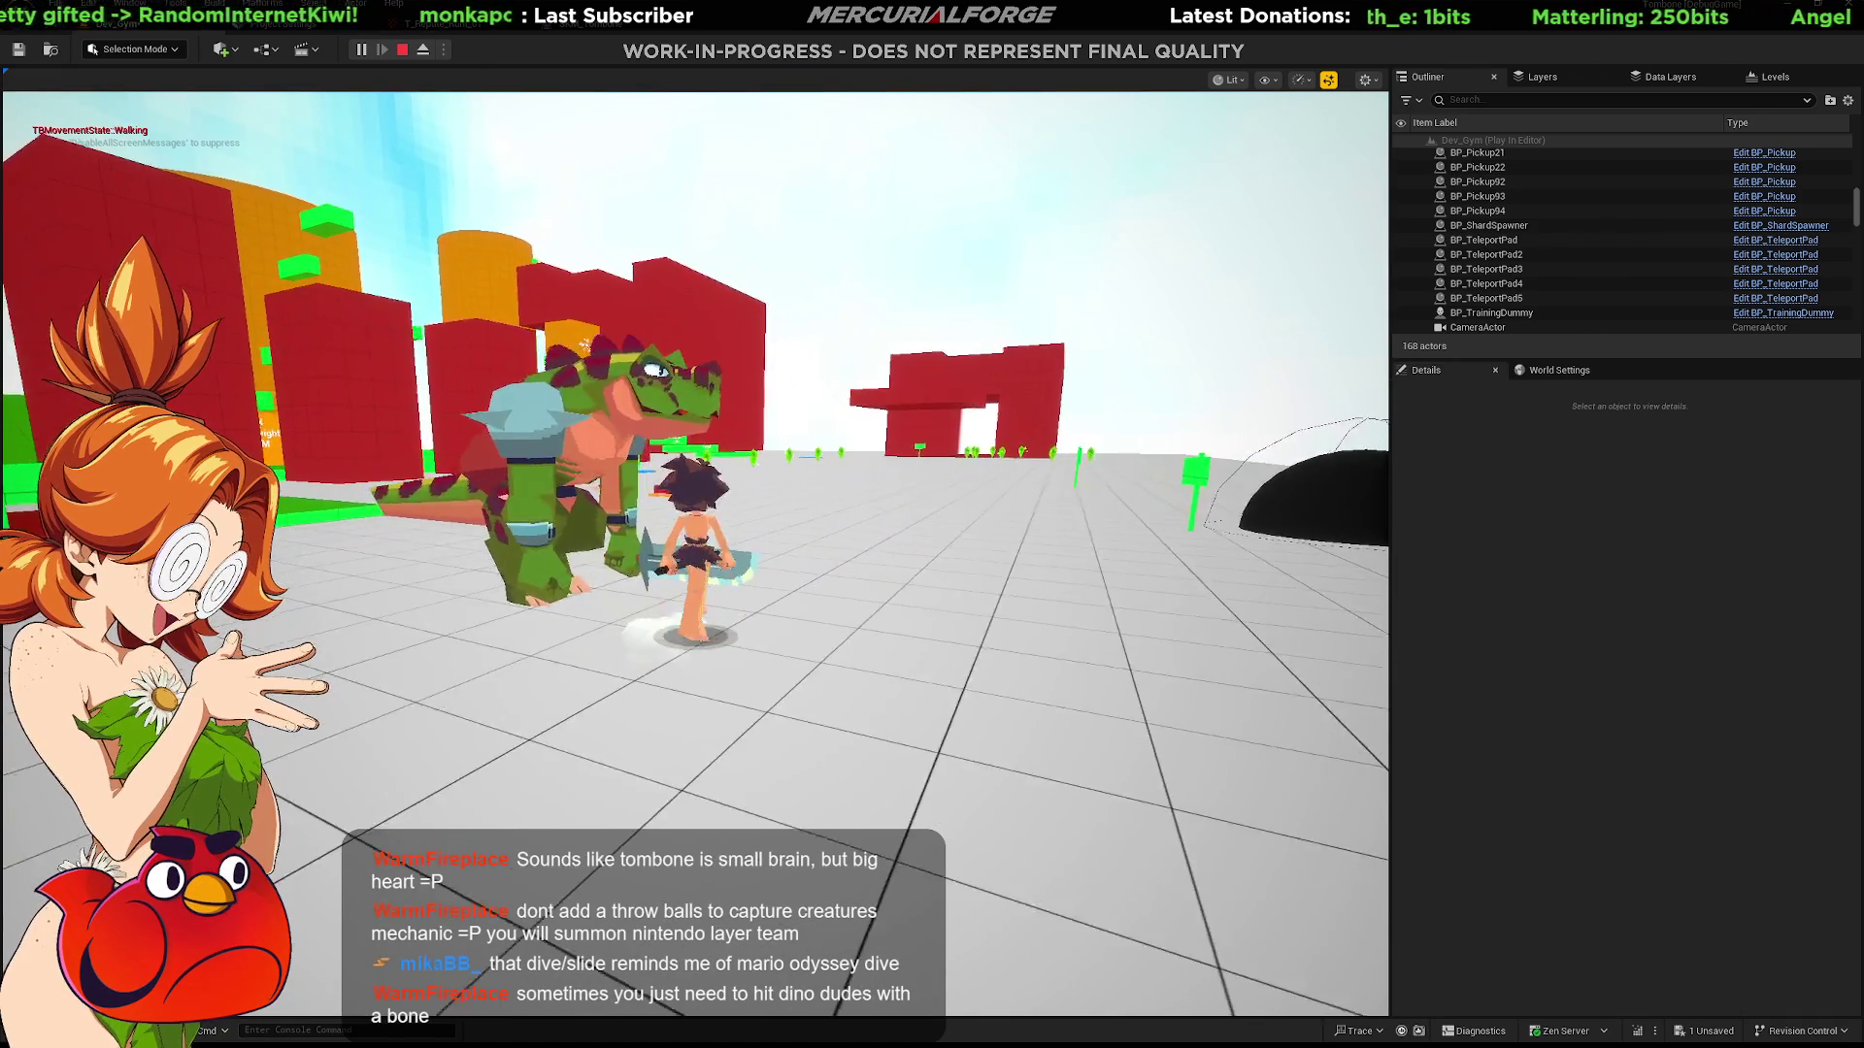
pyautogui.press('w')
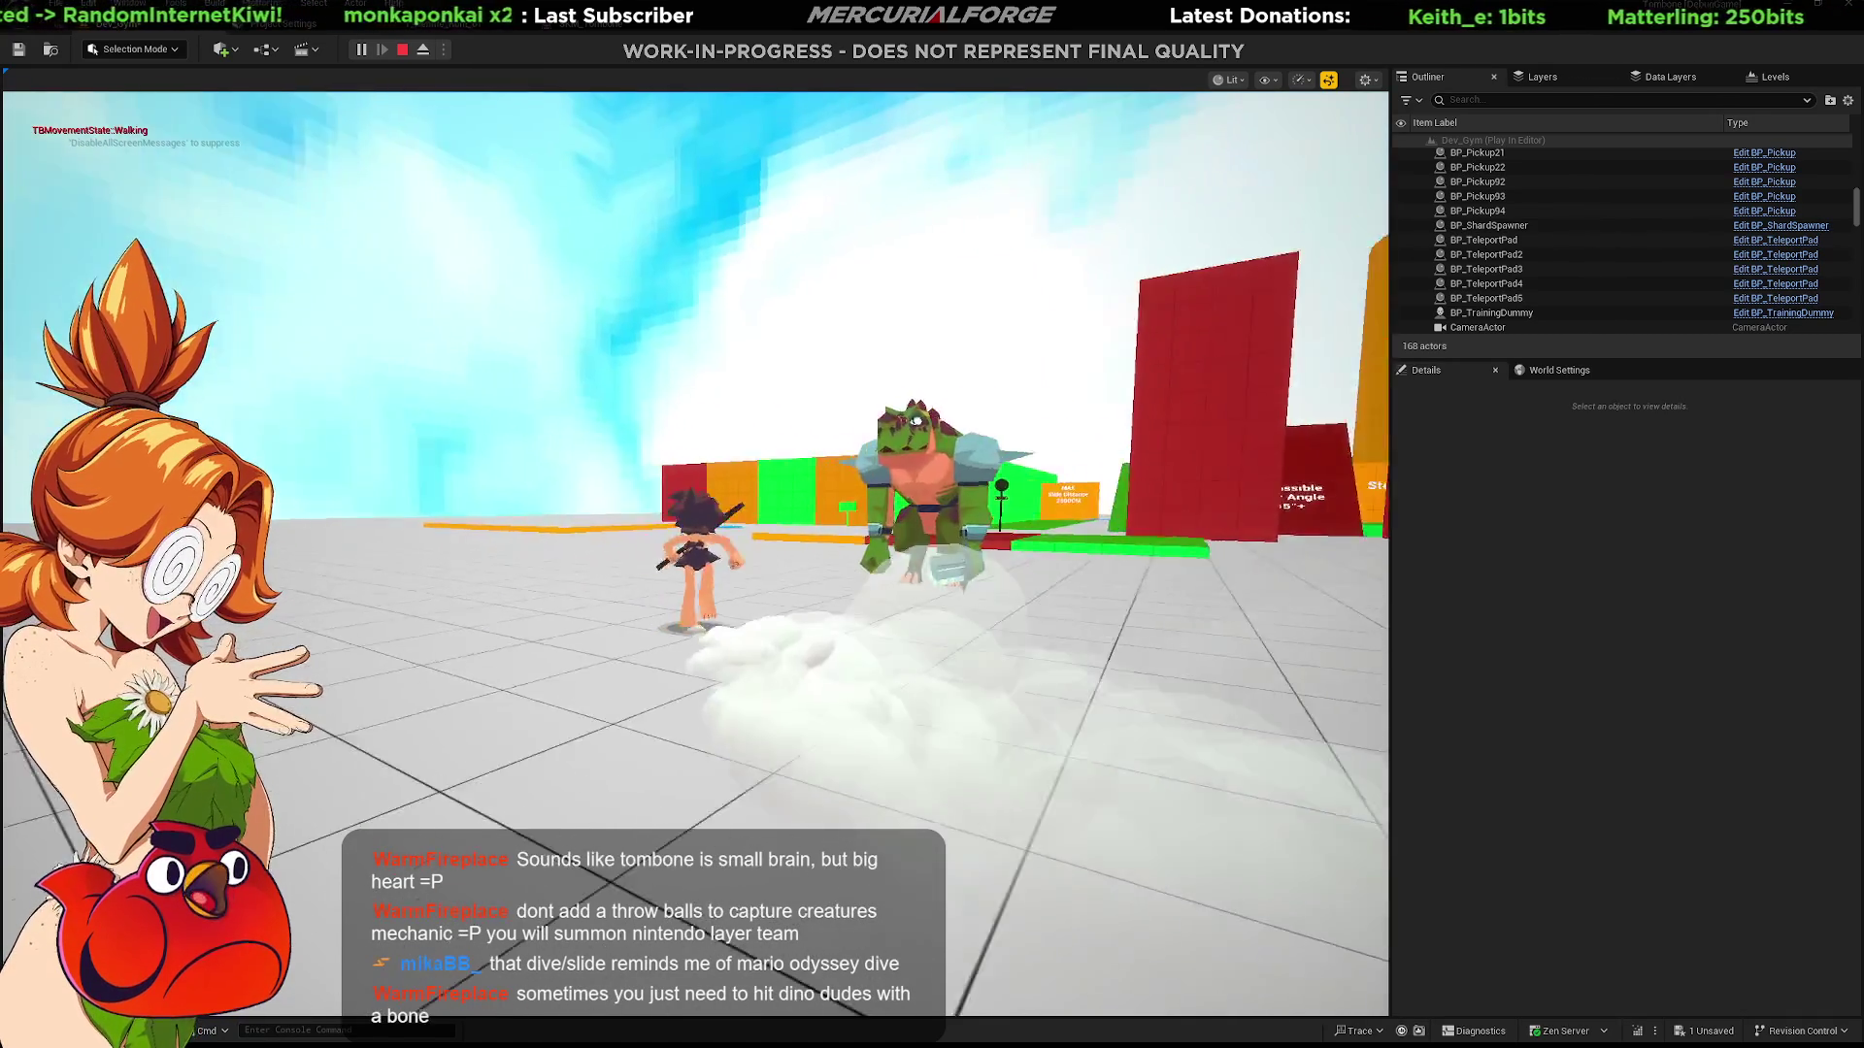
pyautogui.press('s')
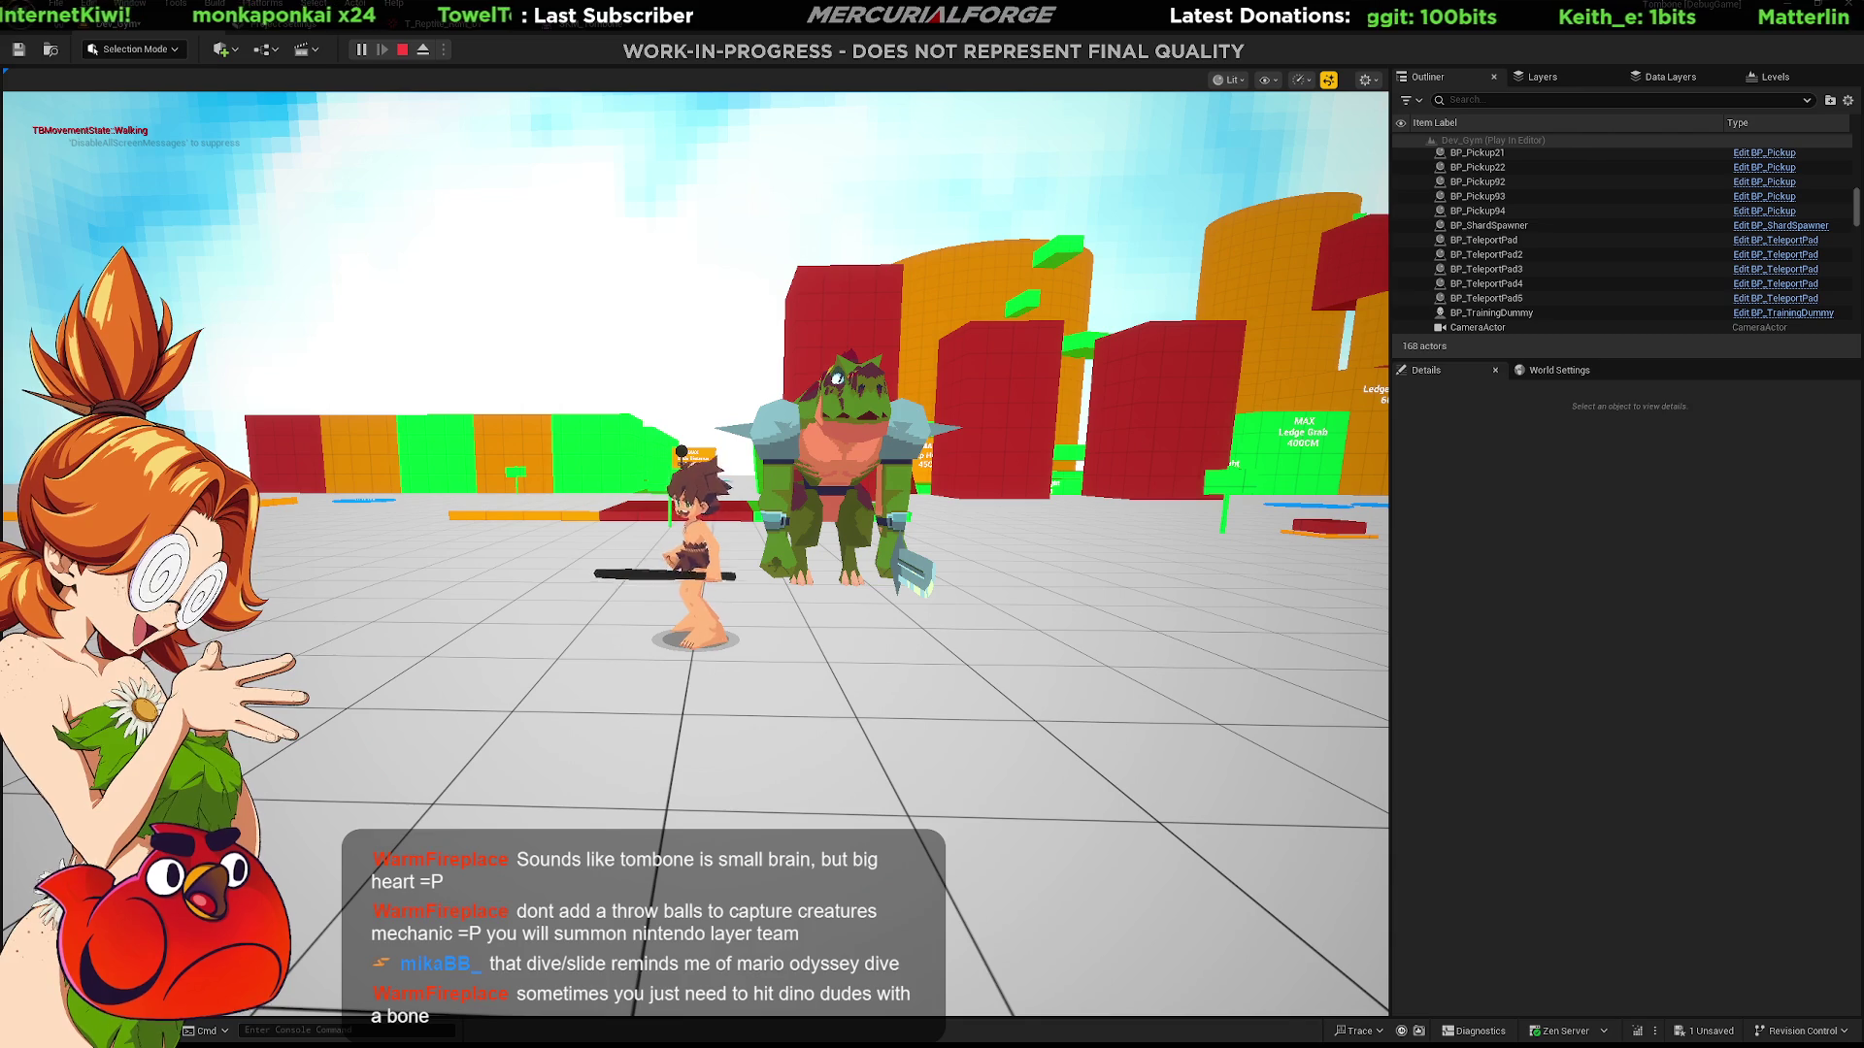
pyautogui.press('d')
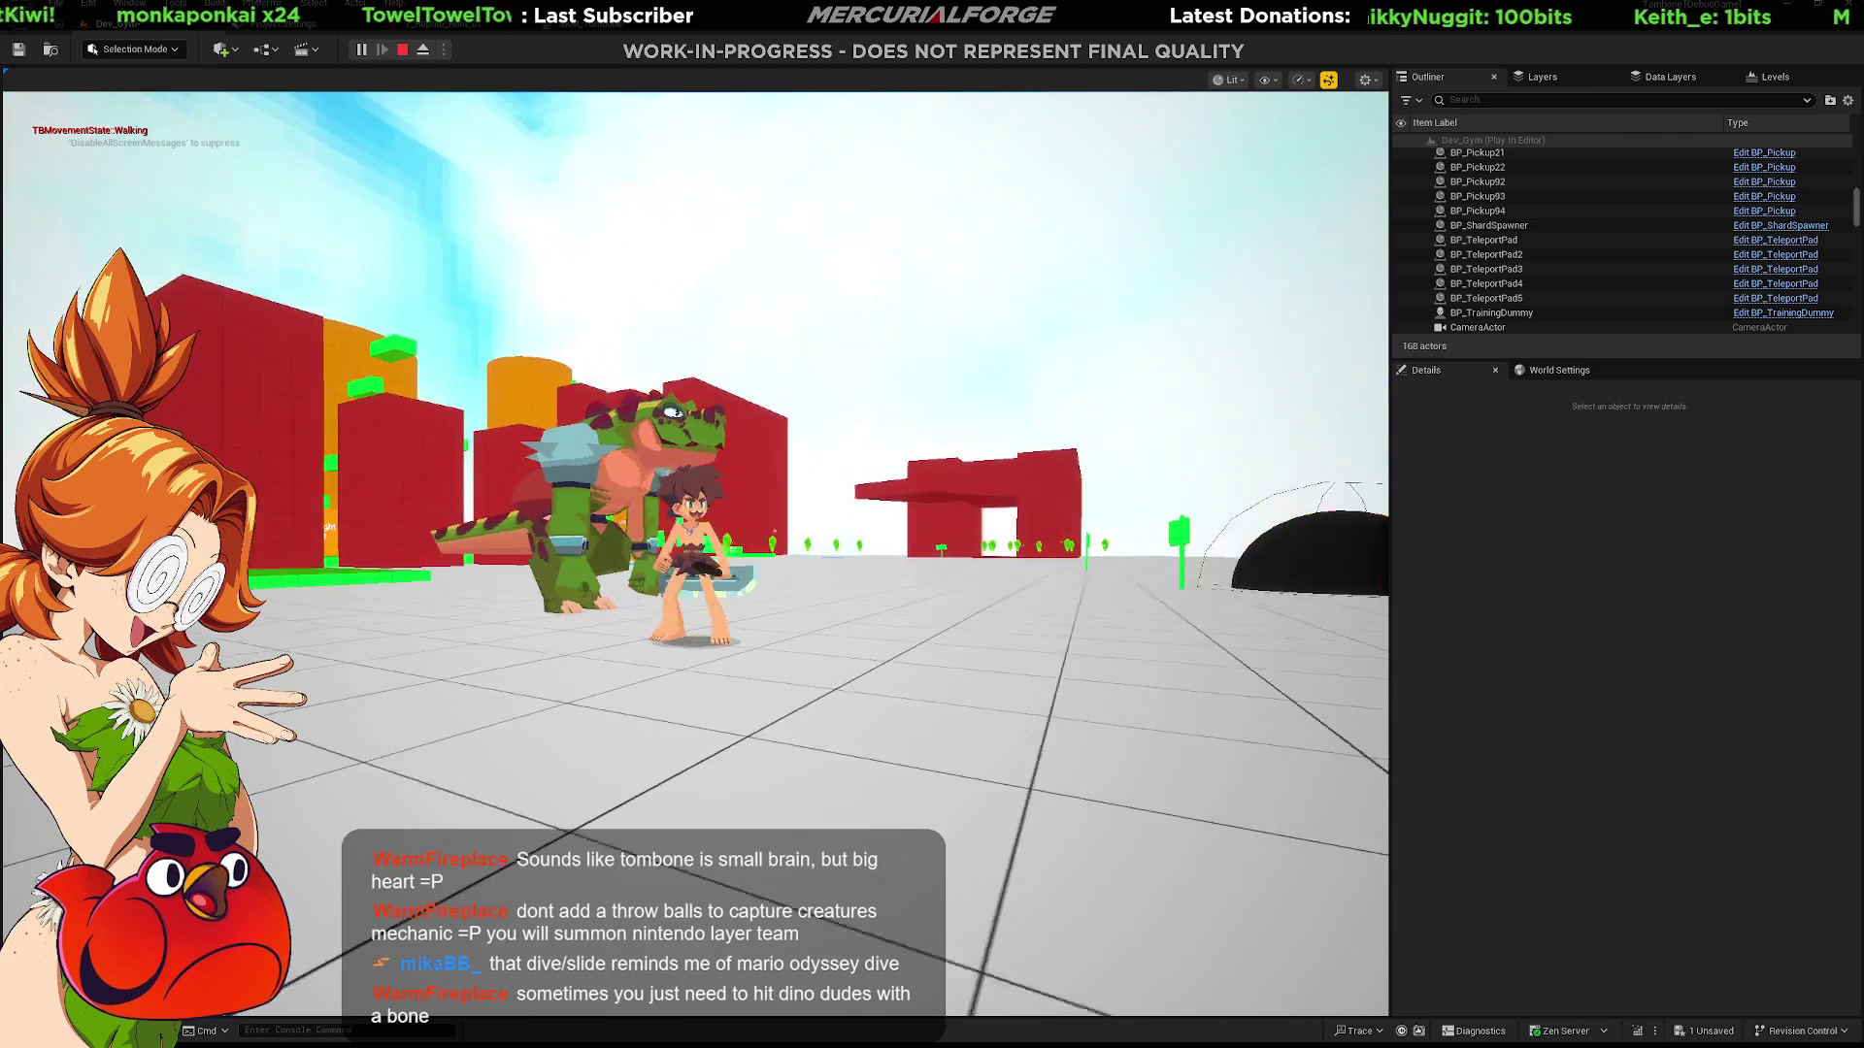
pyautogui.press('w')
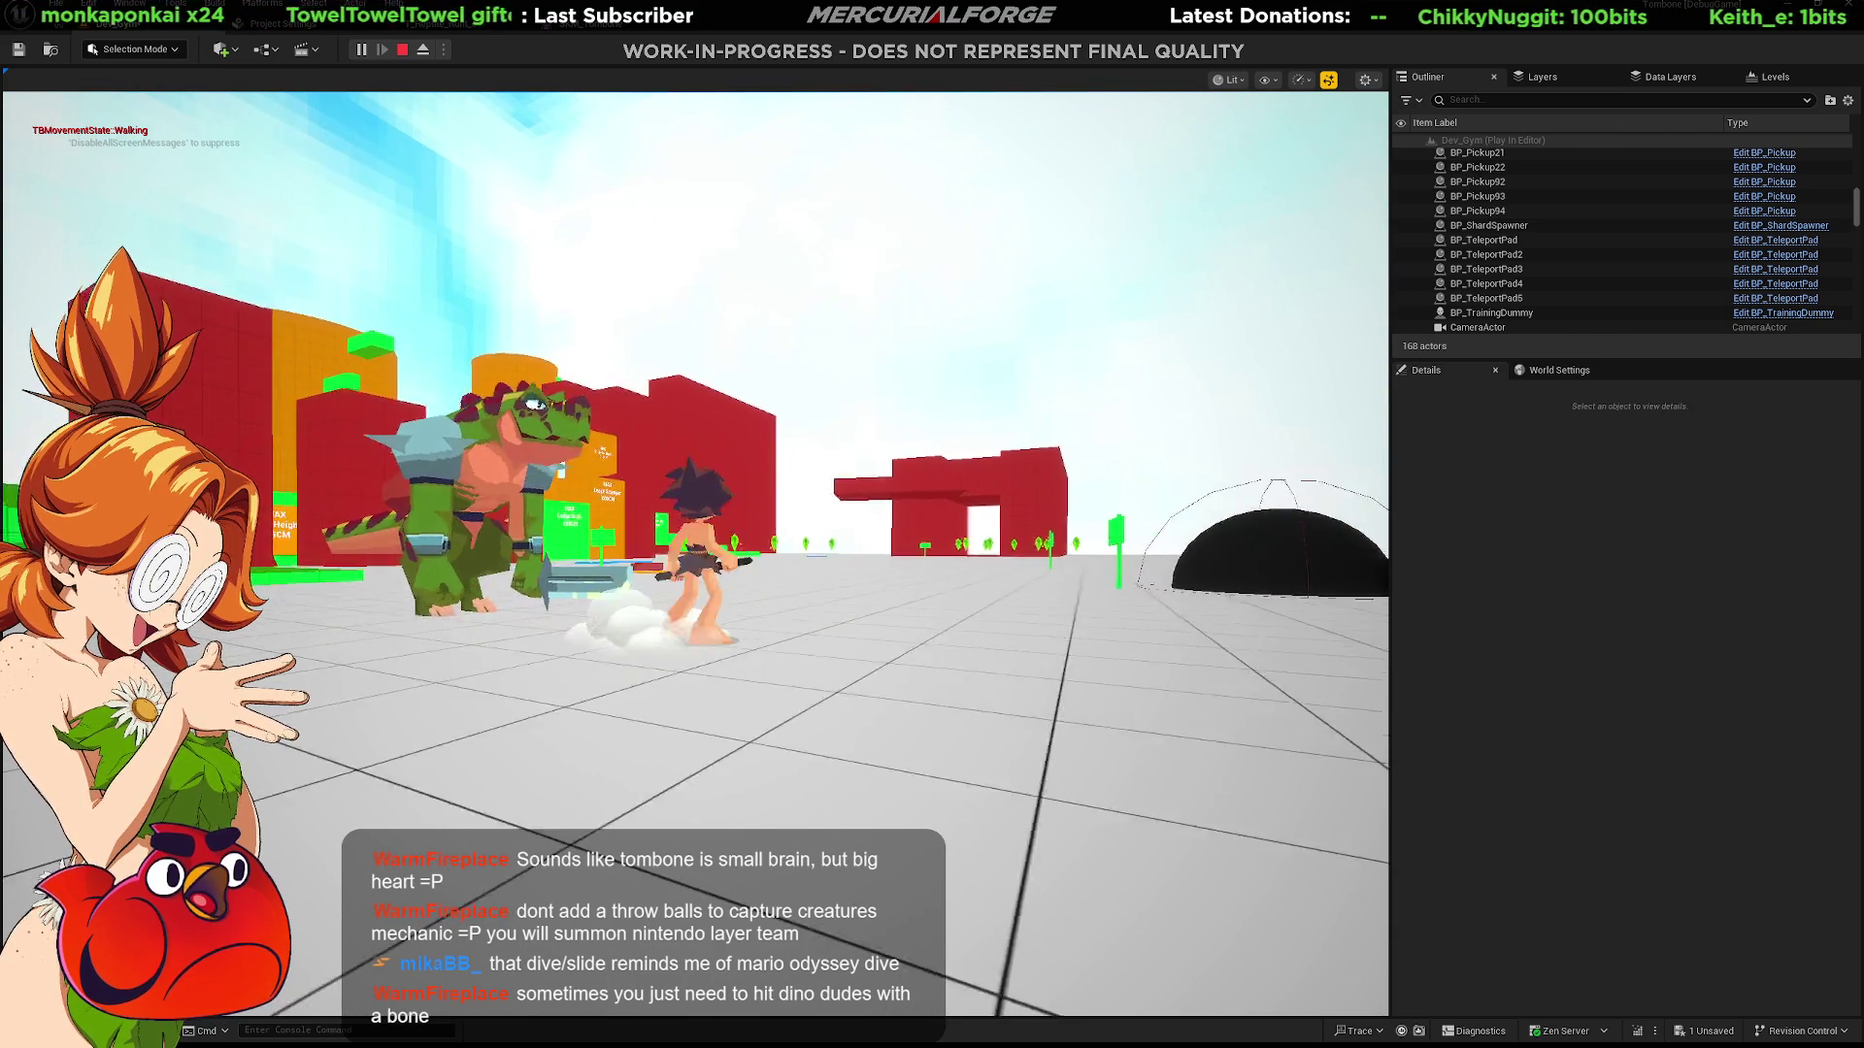
pyautogui.press('f')
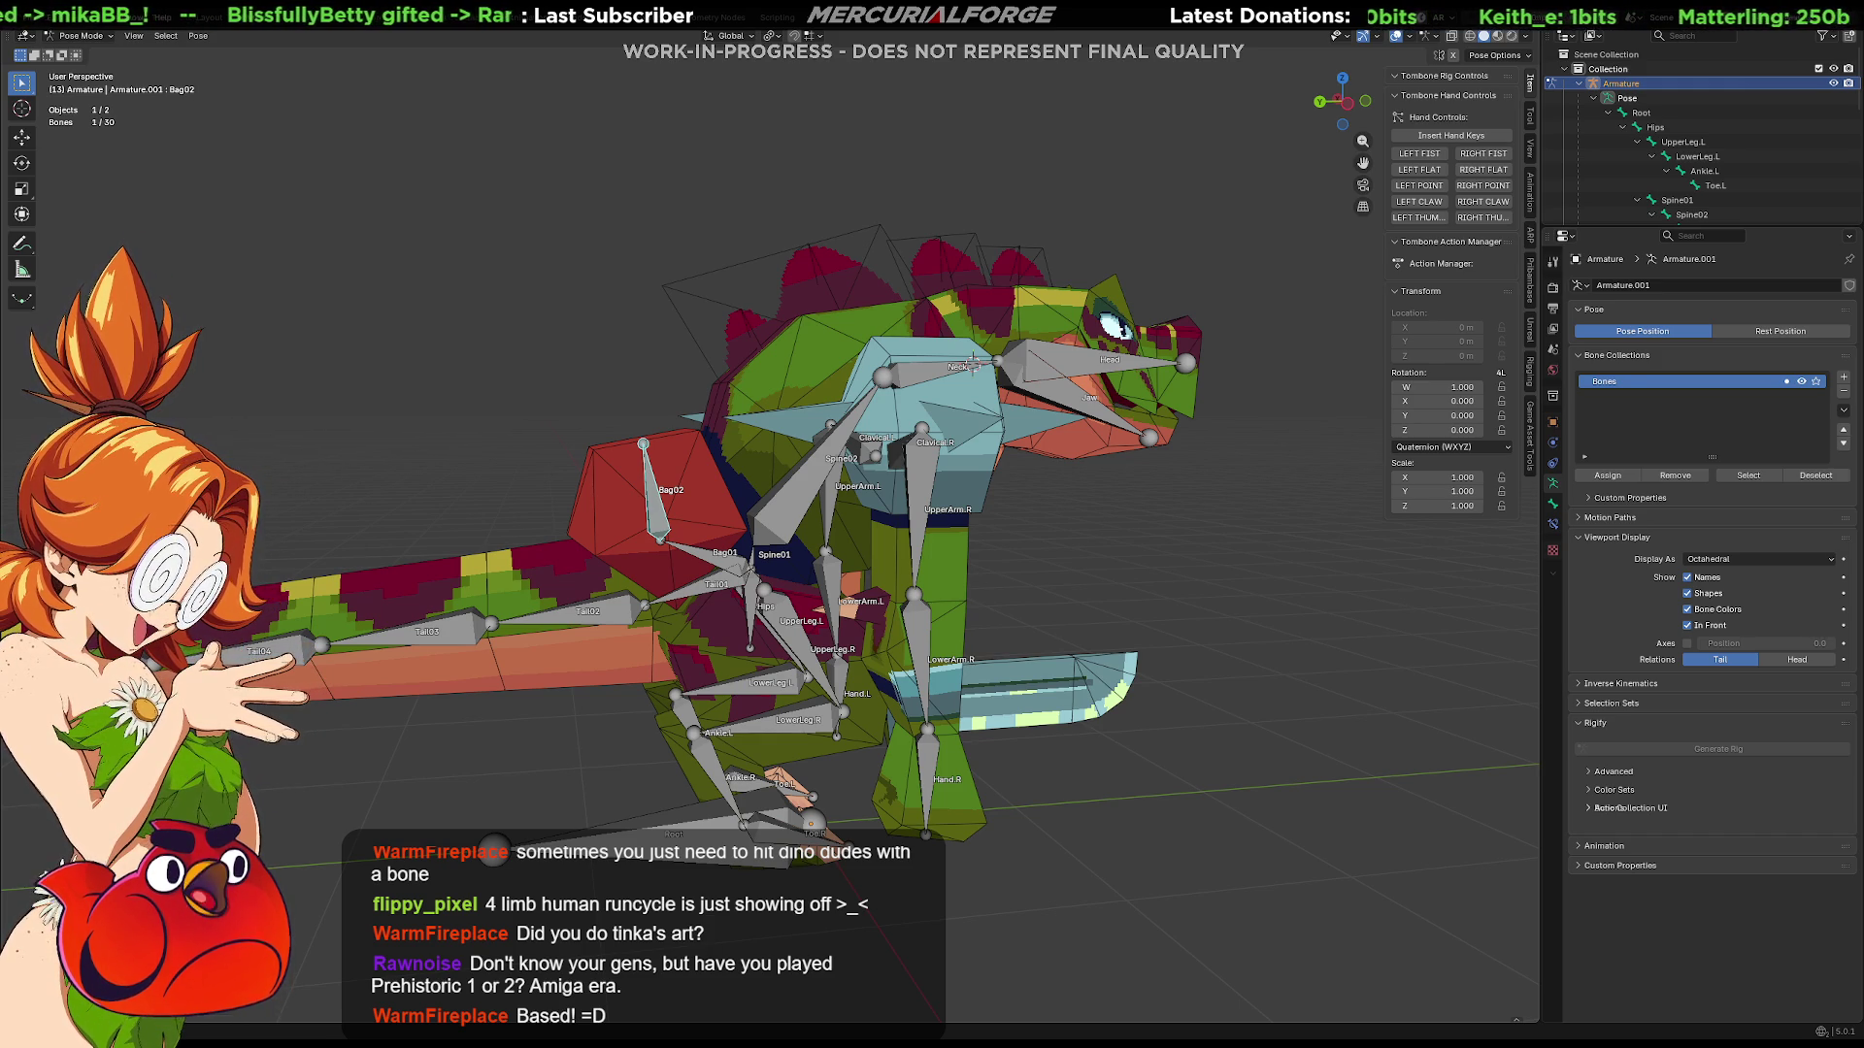
# Step: Alt+Tab from Blender back to the running Unreal play session
pyautogui.hotkey('alt', 'Tab')
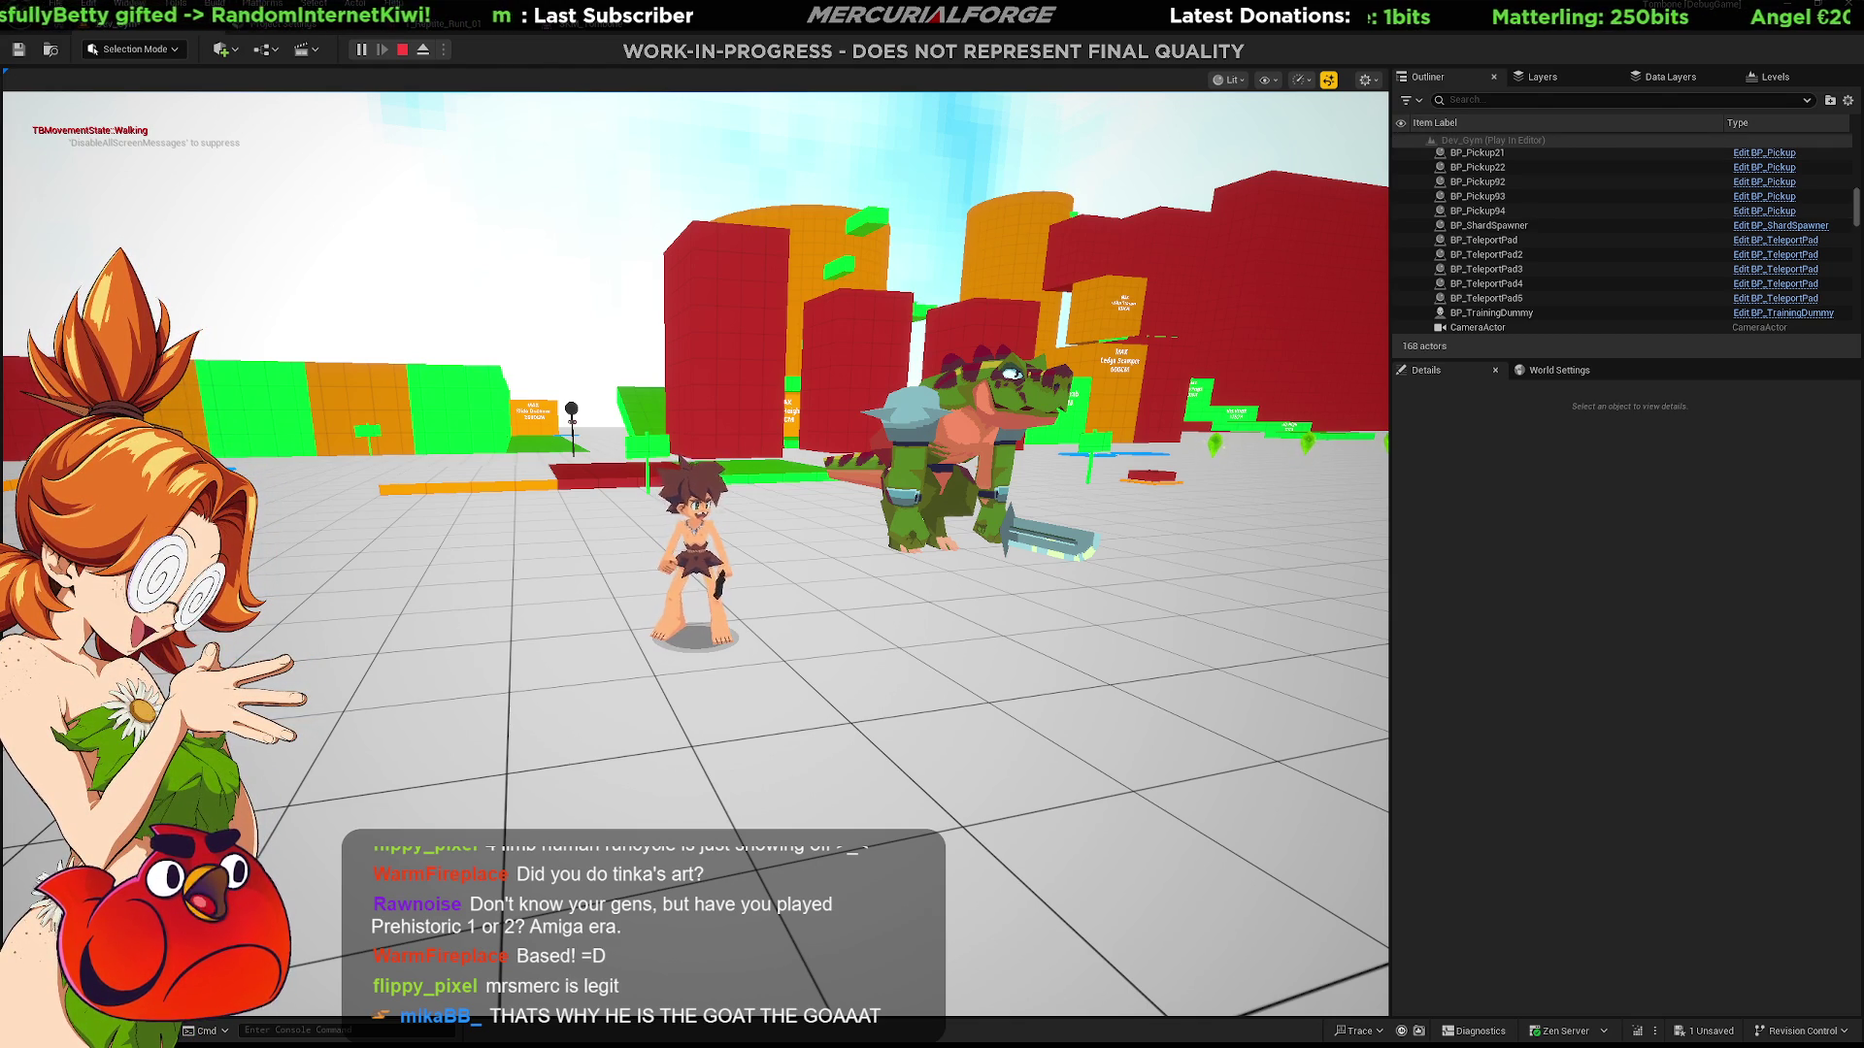
# Step: Stop the play session and fly the editor camera over the red blocks and ring markers
pyautogui.press('Escape')
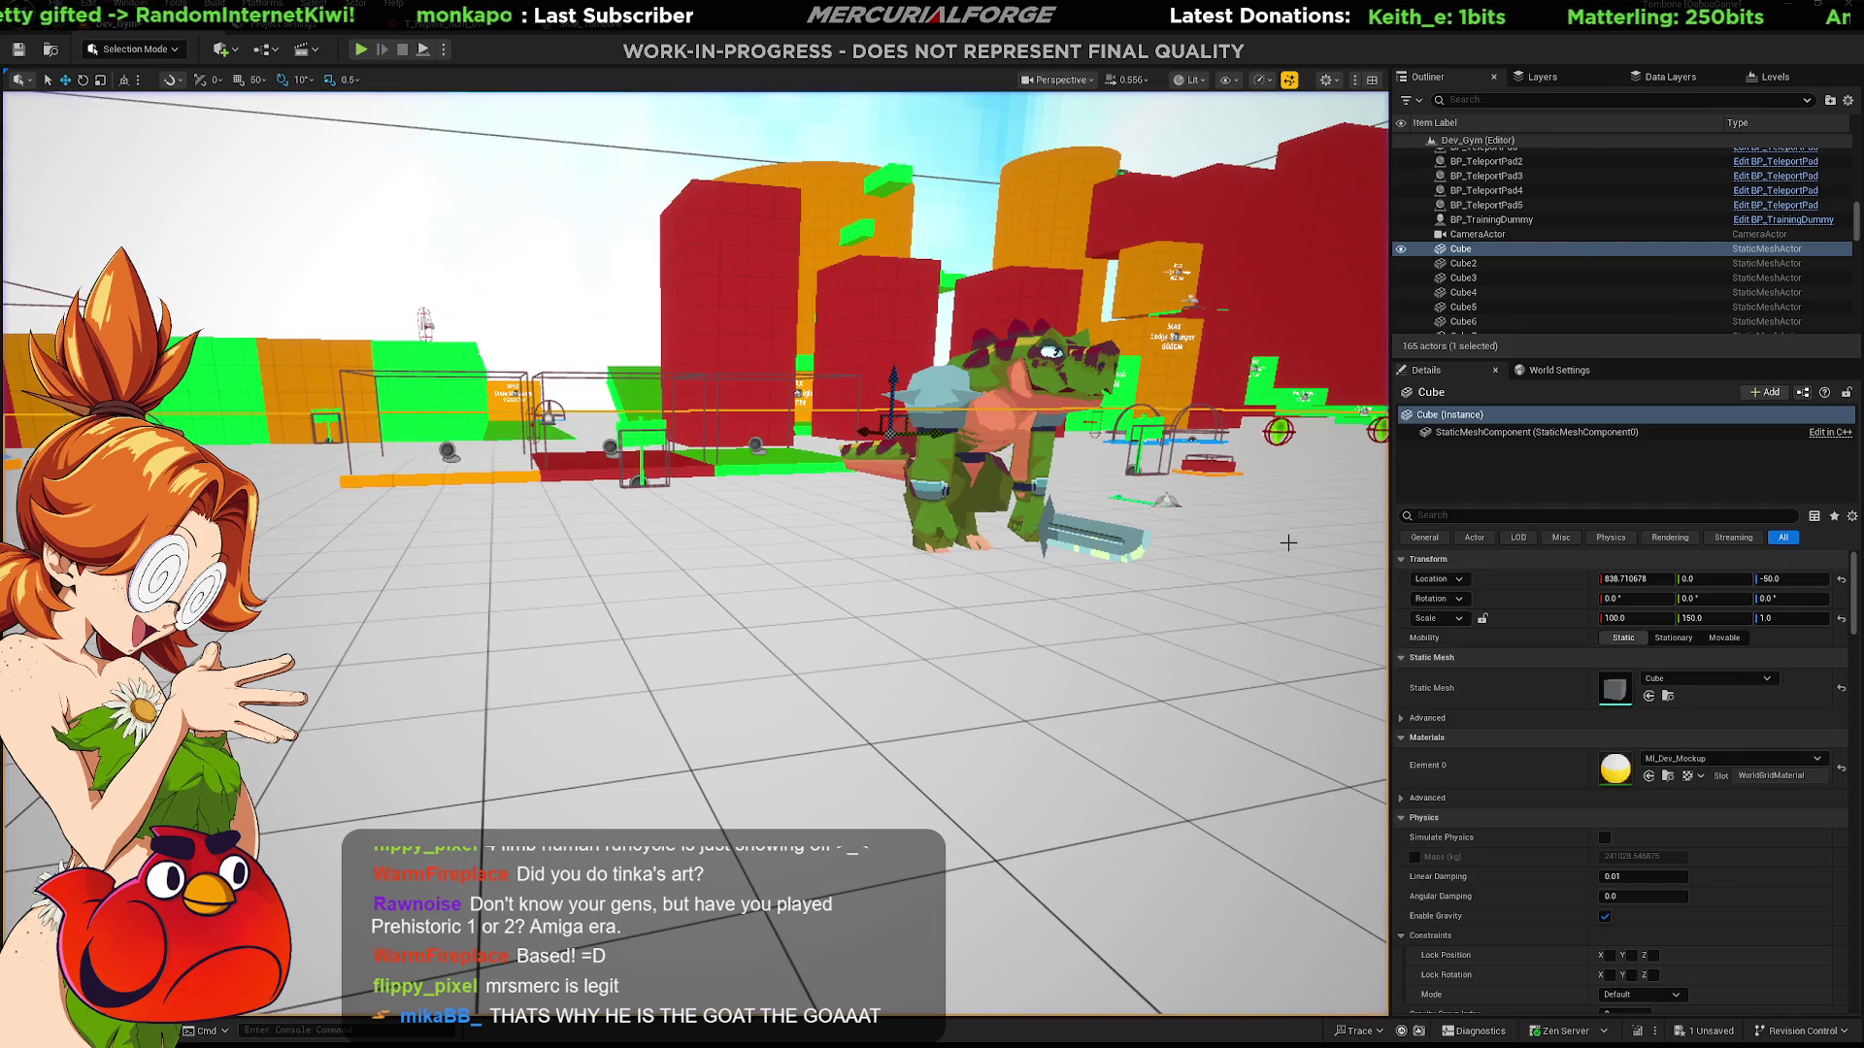
pyautogui.moveTo(694, 553); pyautogui.dragTo(694, 553, button='right')
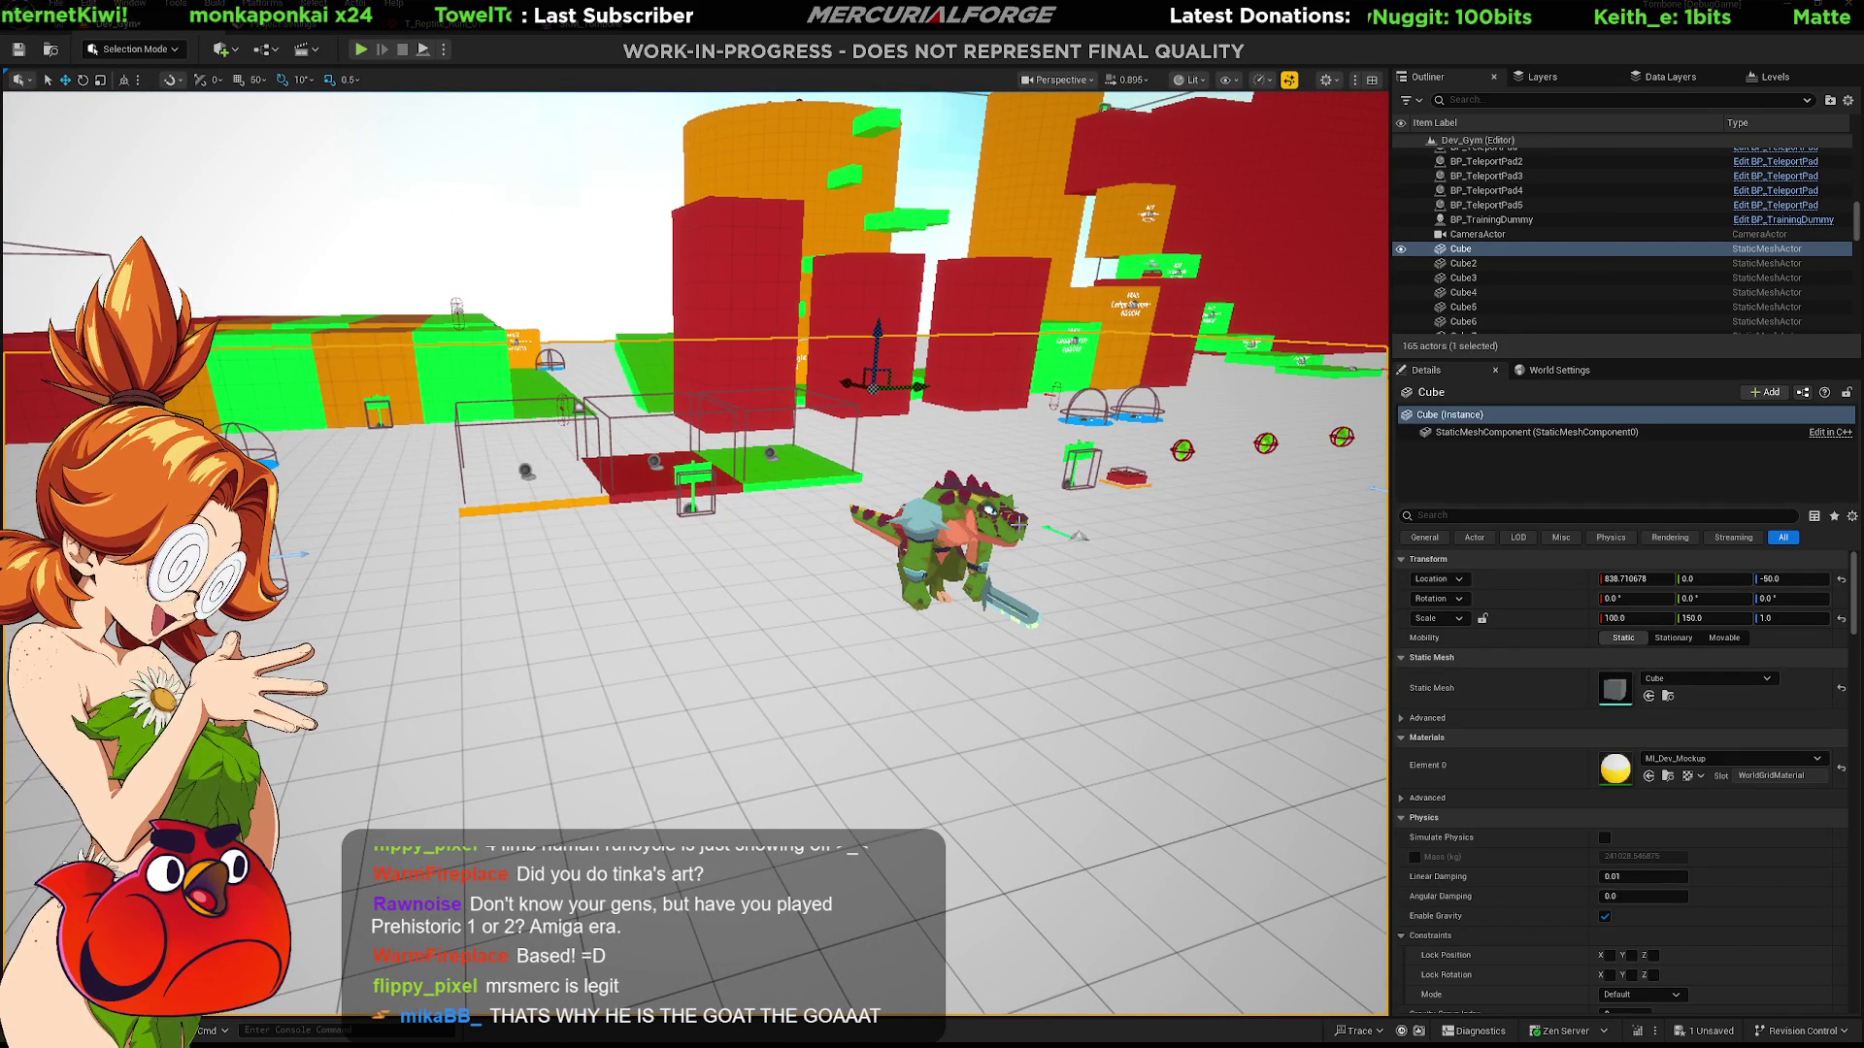
pyautogui.moveTo(682, 778); pyautogui.dragTo(681, 778, button='right')
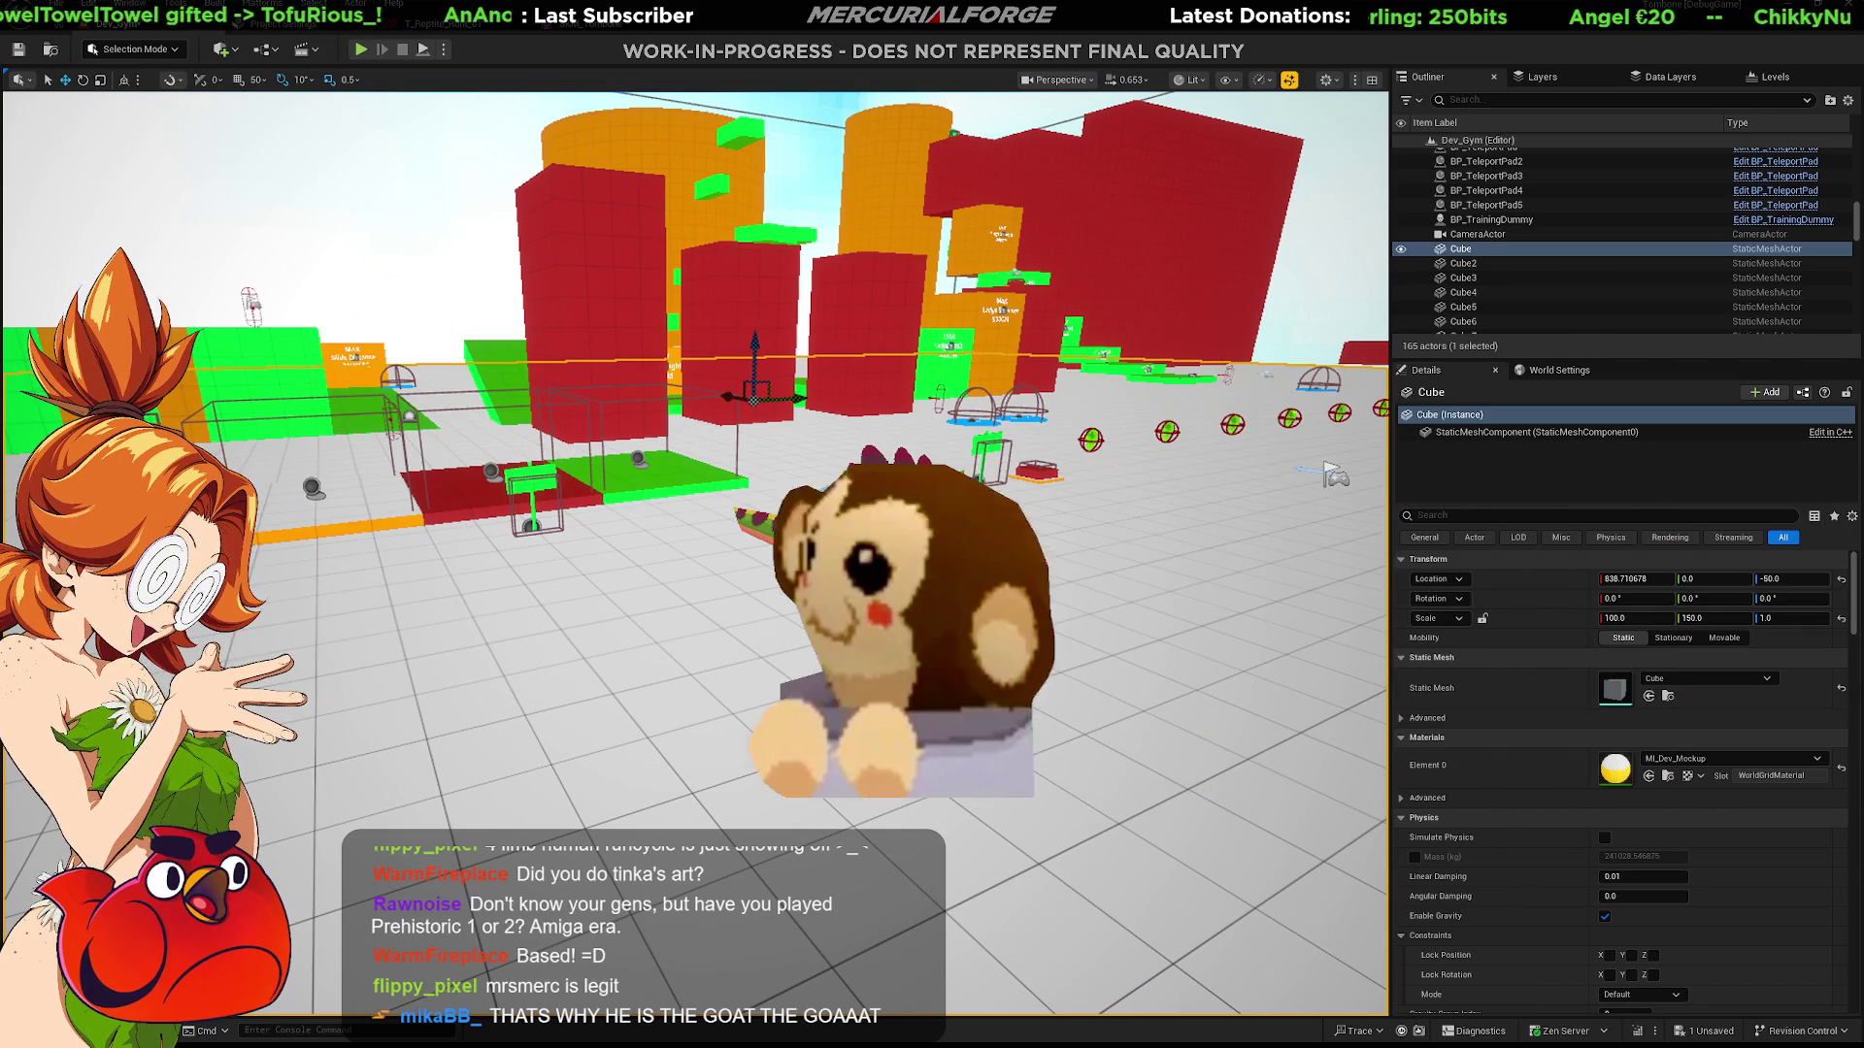
# Step: Switch to Blender to inspect the dinosaur armature in Pose Mode
pyautogui.hotkey('alt', 'Tab')
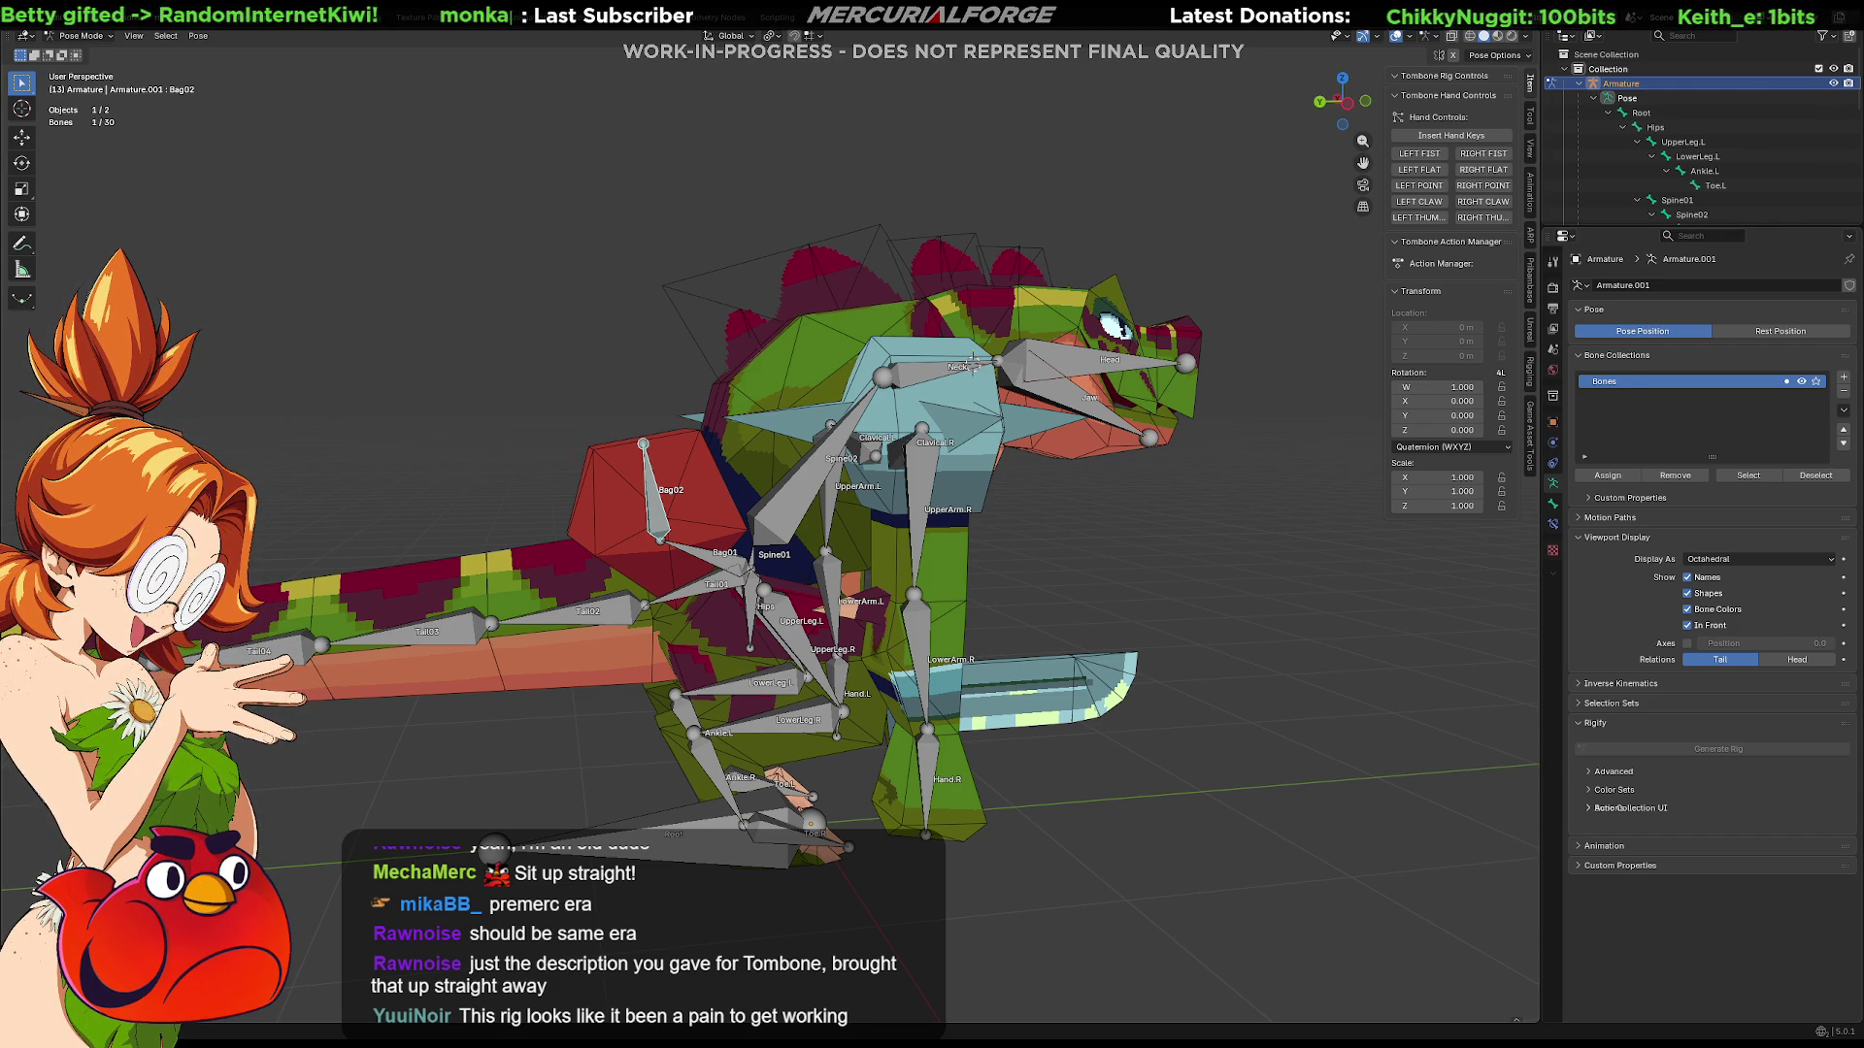
# Step: Turn the dinosaur rig toward the camera in Blender, then start Play-In-Editor in Unreal
pyautogui.moveTo(1291, 572)
pyautogui.mouseDown(button='middle')
pyautogui.moveTo(1214, 546)
pyautogui.moveTo(1256, 569)
pyautogui.moveTo(969, 635)
pyautogui.moveTo(985, 618)
pyautogui.mouseUp(button='middle')
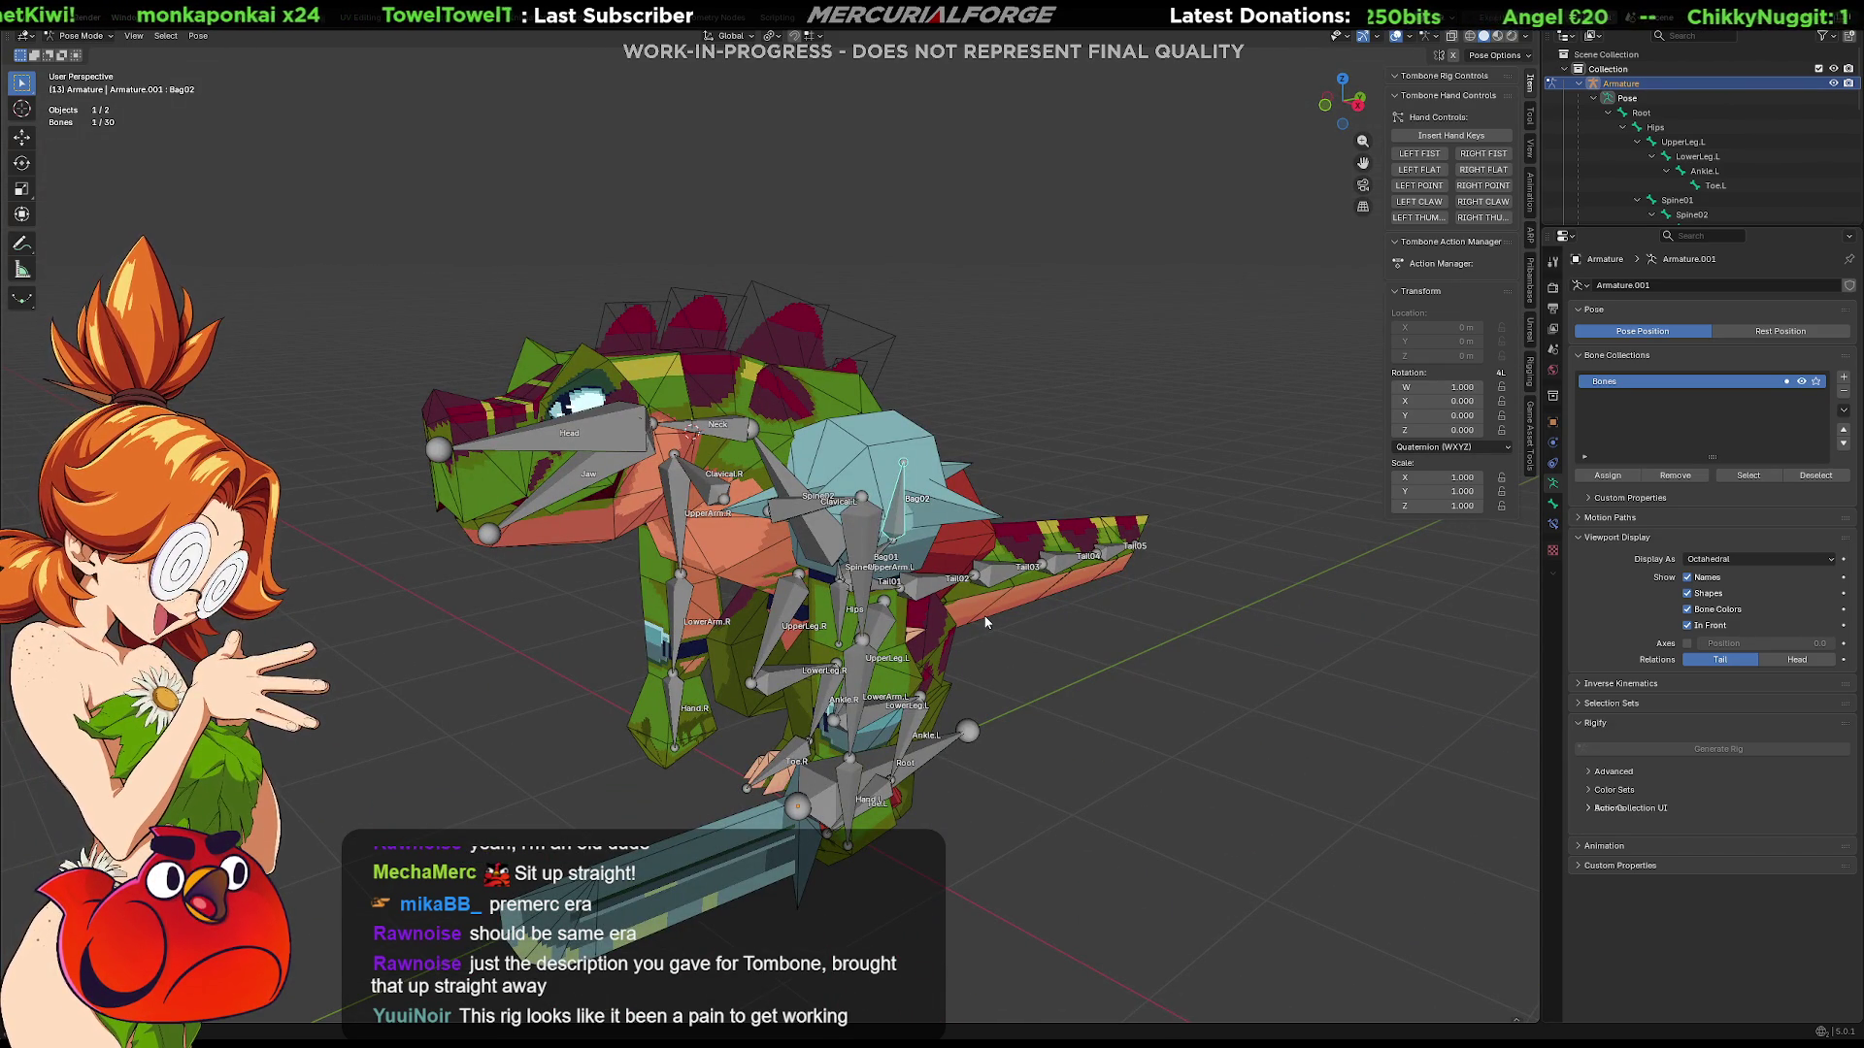
pyautogui.hotkey('alt', 'Tab')
pyautogui.hotkey('alt', 'p')
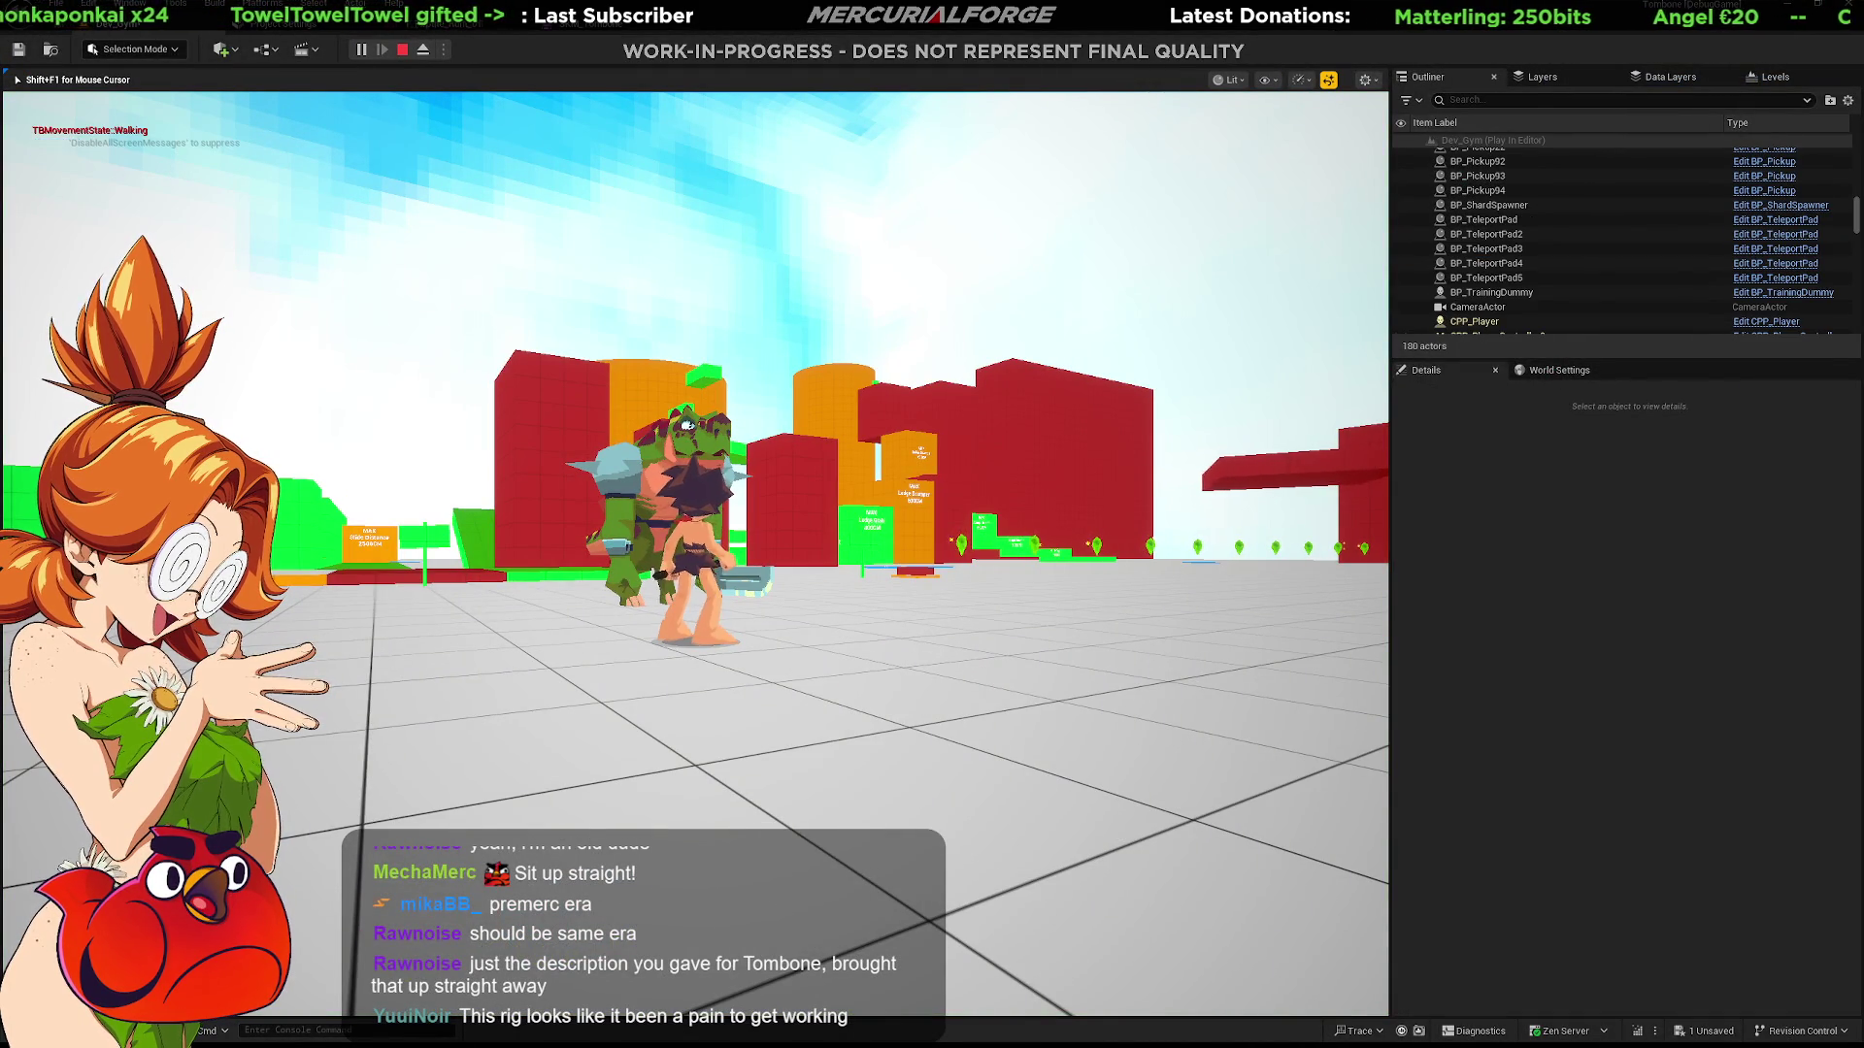
# Step: Run the caveman away from the enemy and jump onto the red platform
pyautogui.press('w')
pyautogui.press('space')
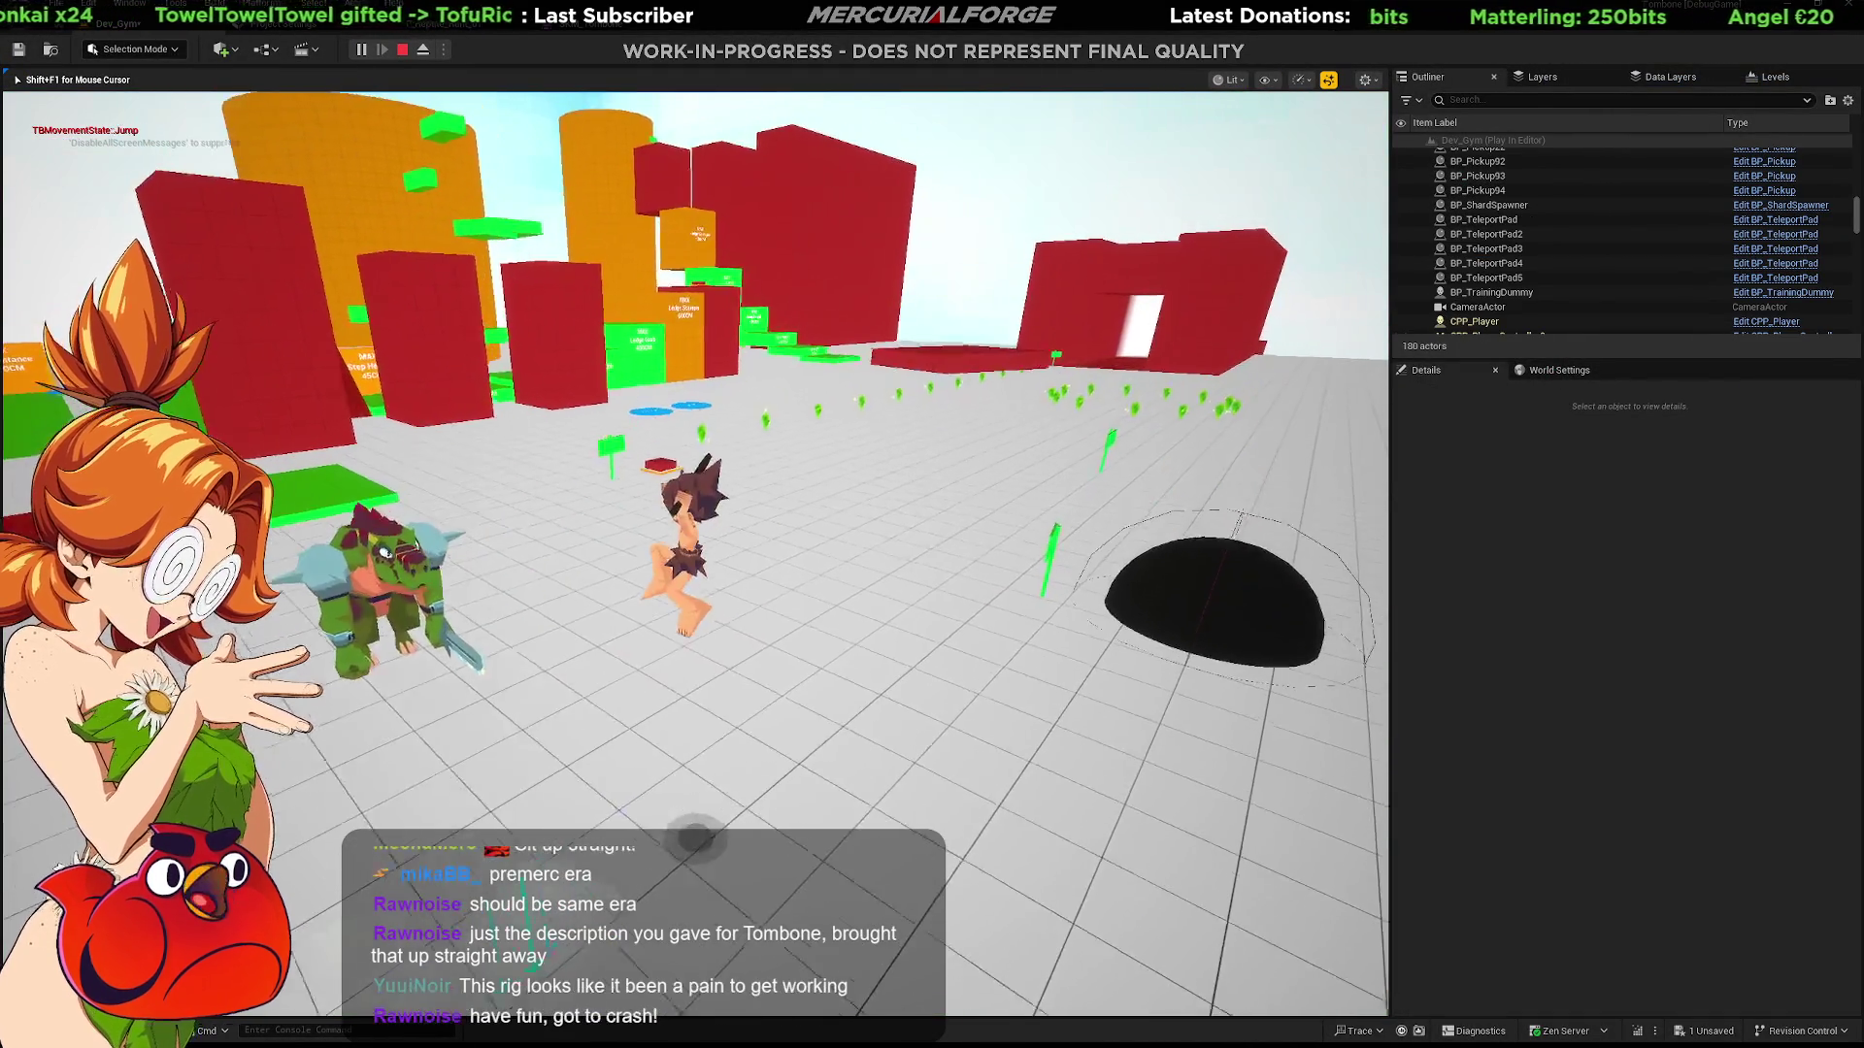
pyautogui.press('w')
pyautogui.press('space')
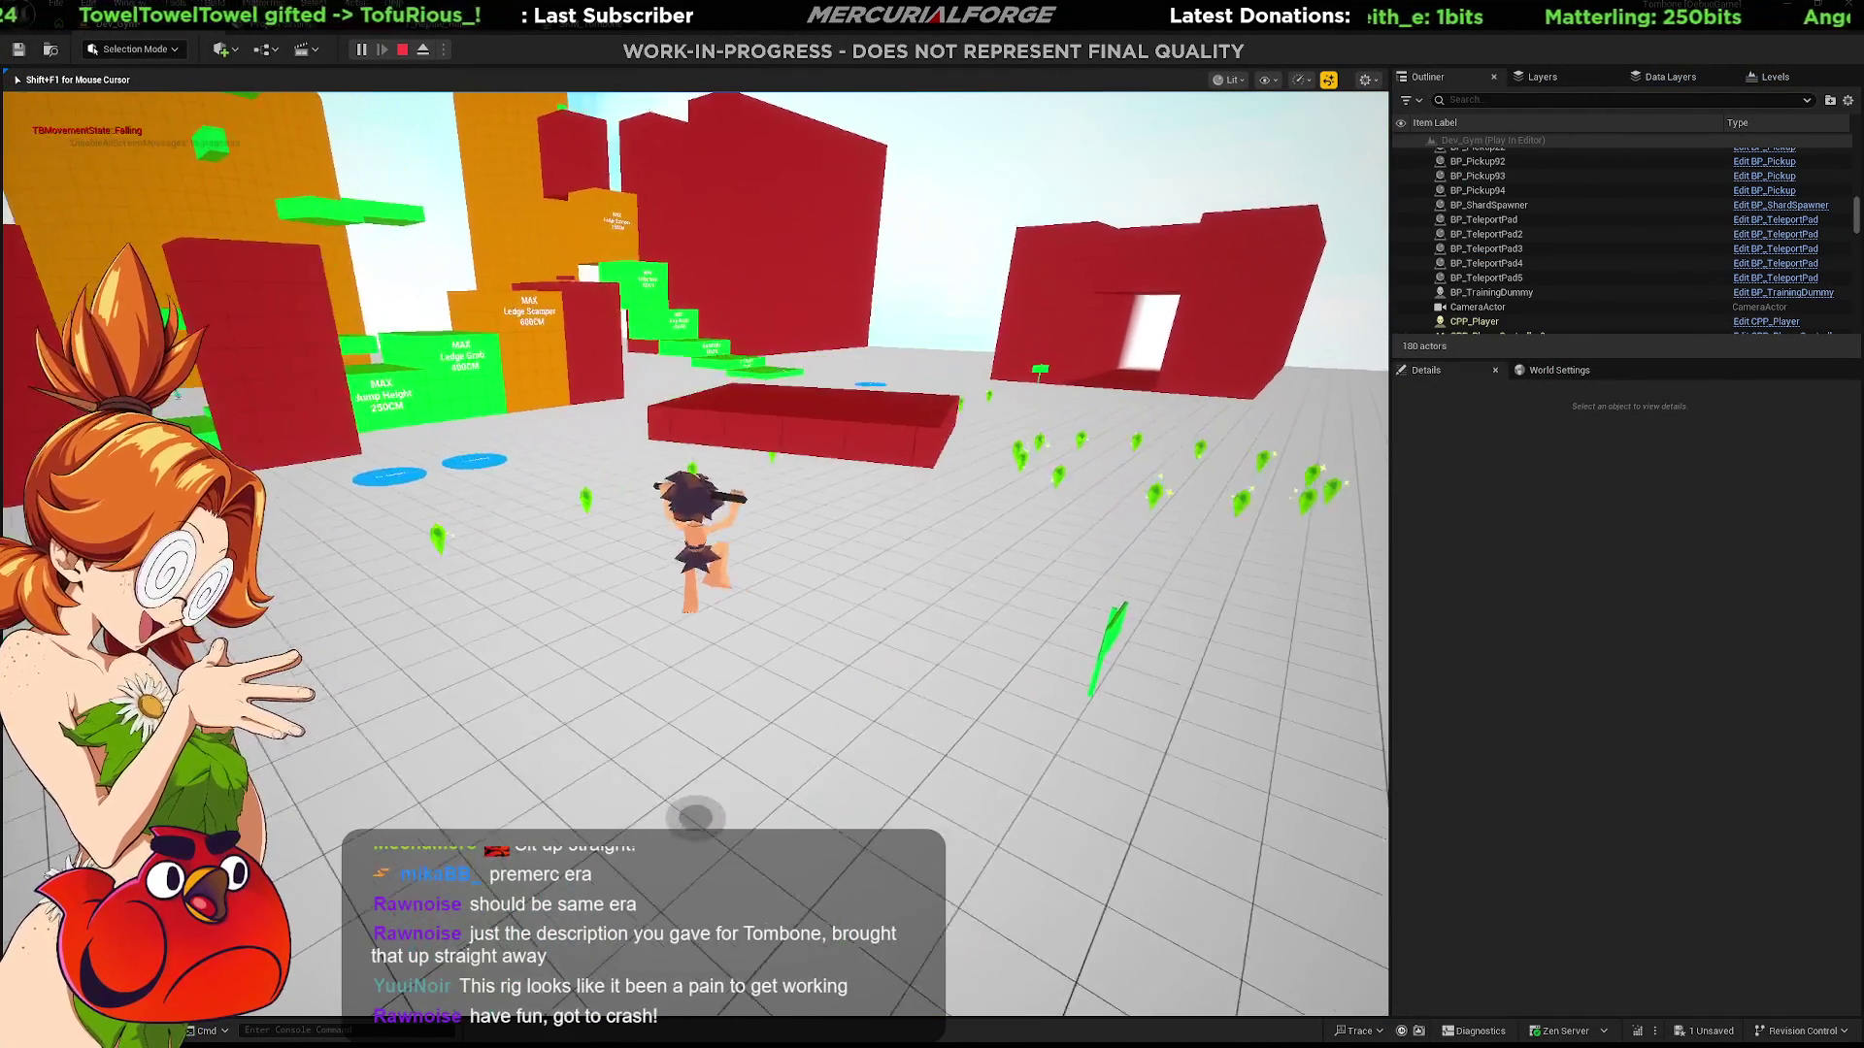
pyautogui.press('w')
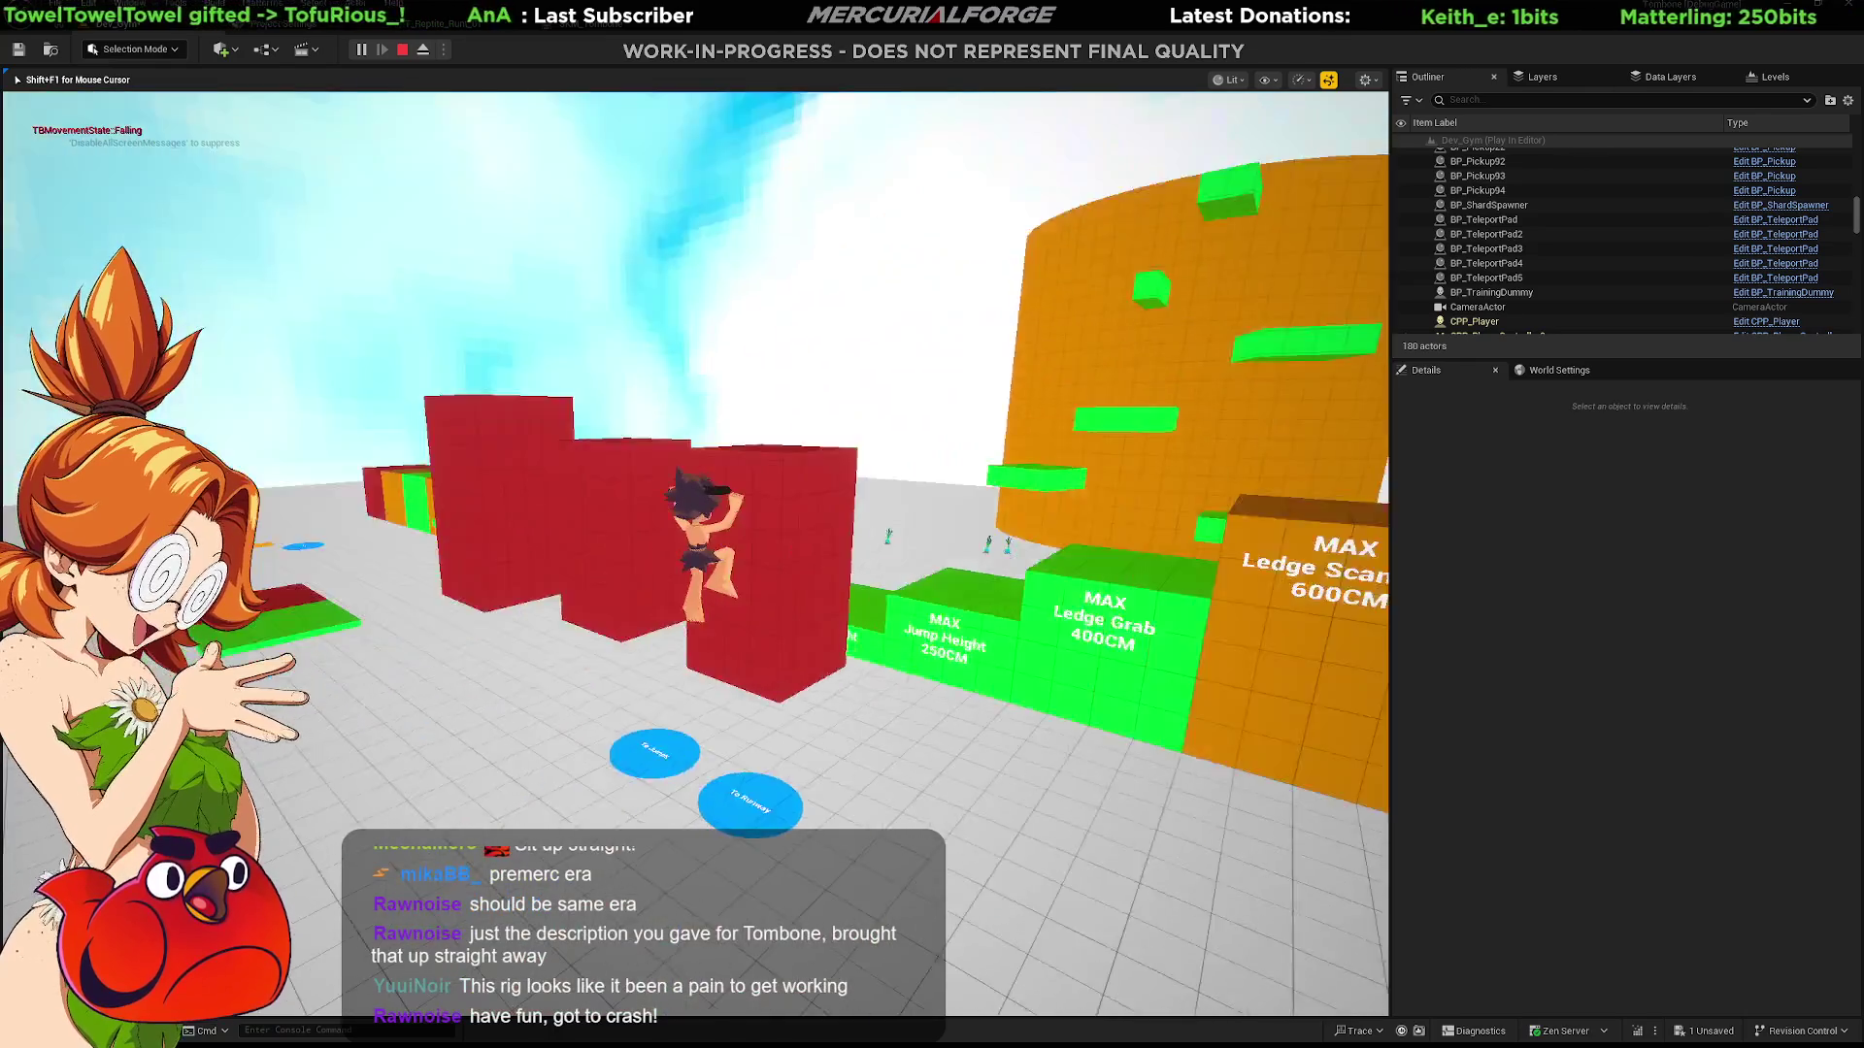
# Step: Dash through the green shards, grab the Ledge Grab wall, and drop onto the red blocks
pyautogui.press('w')
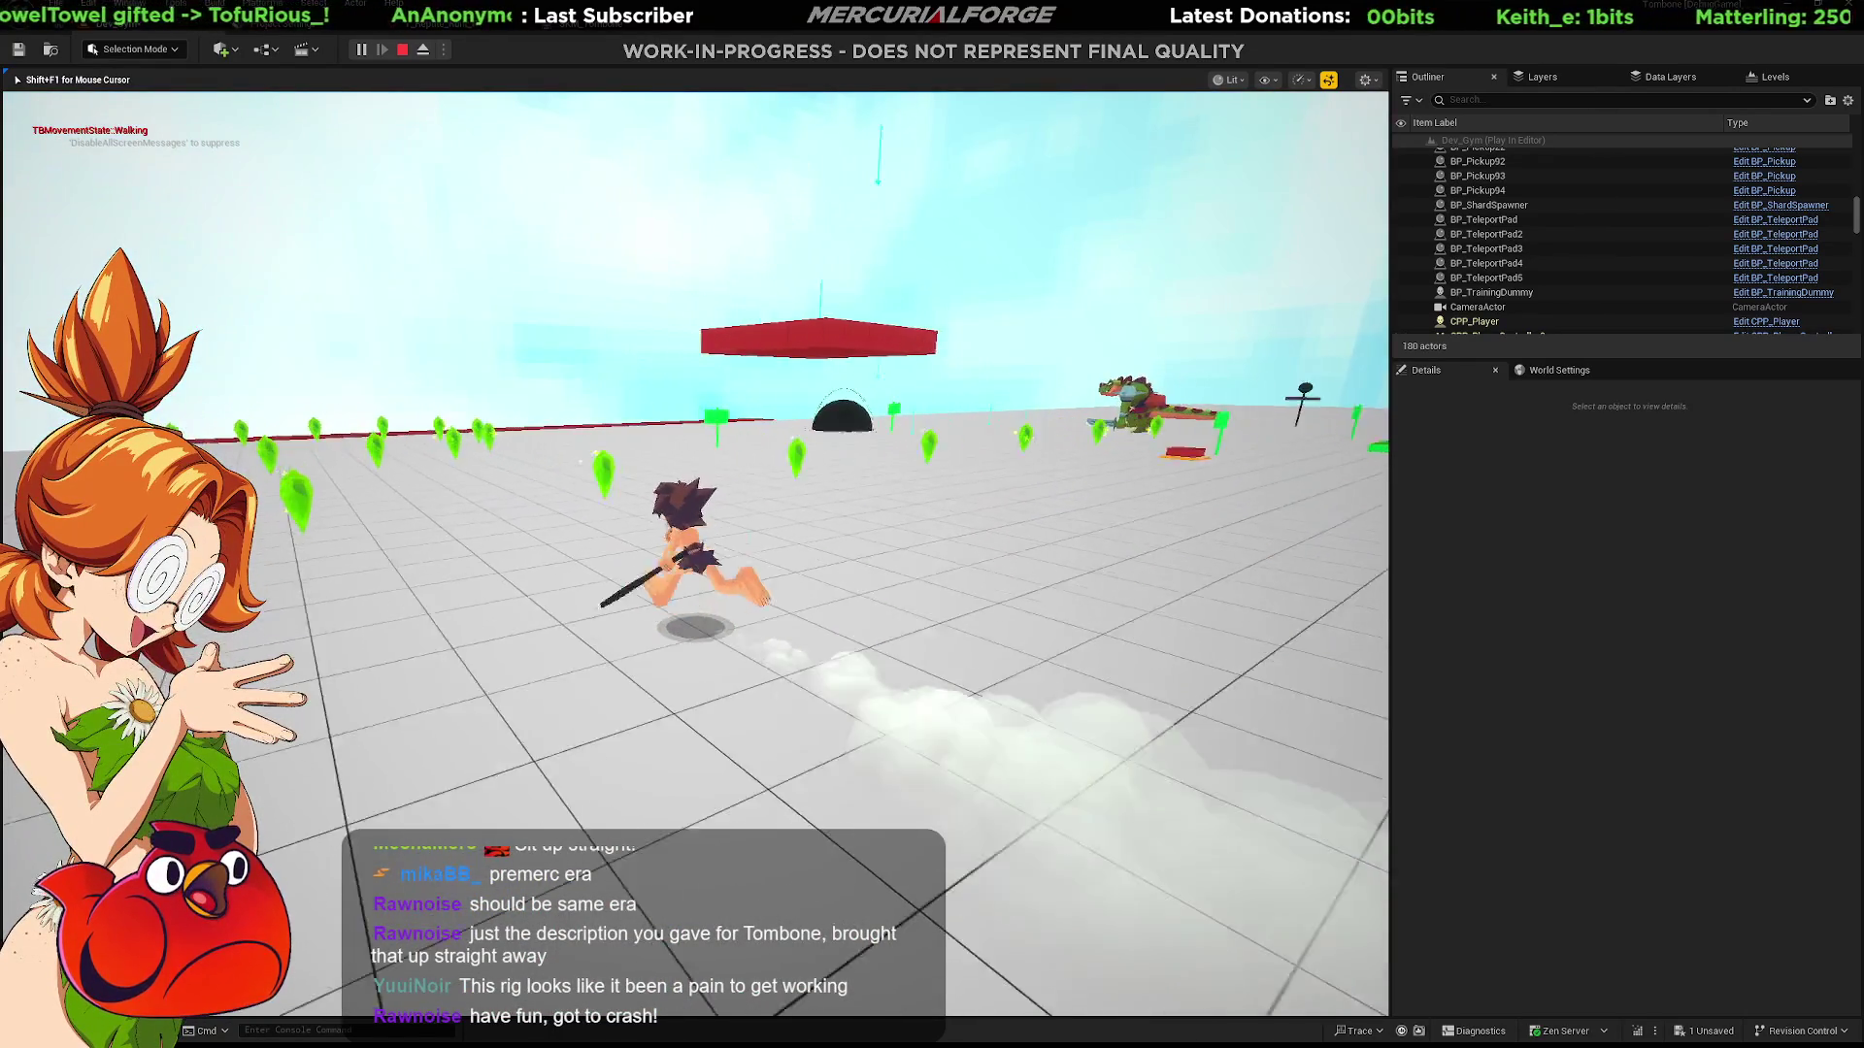
pyautogui.press('space')
pyautogui.press('w')
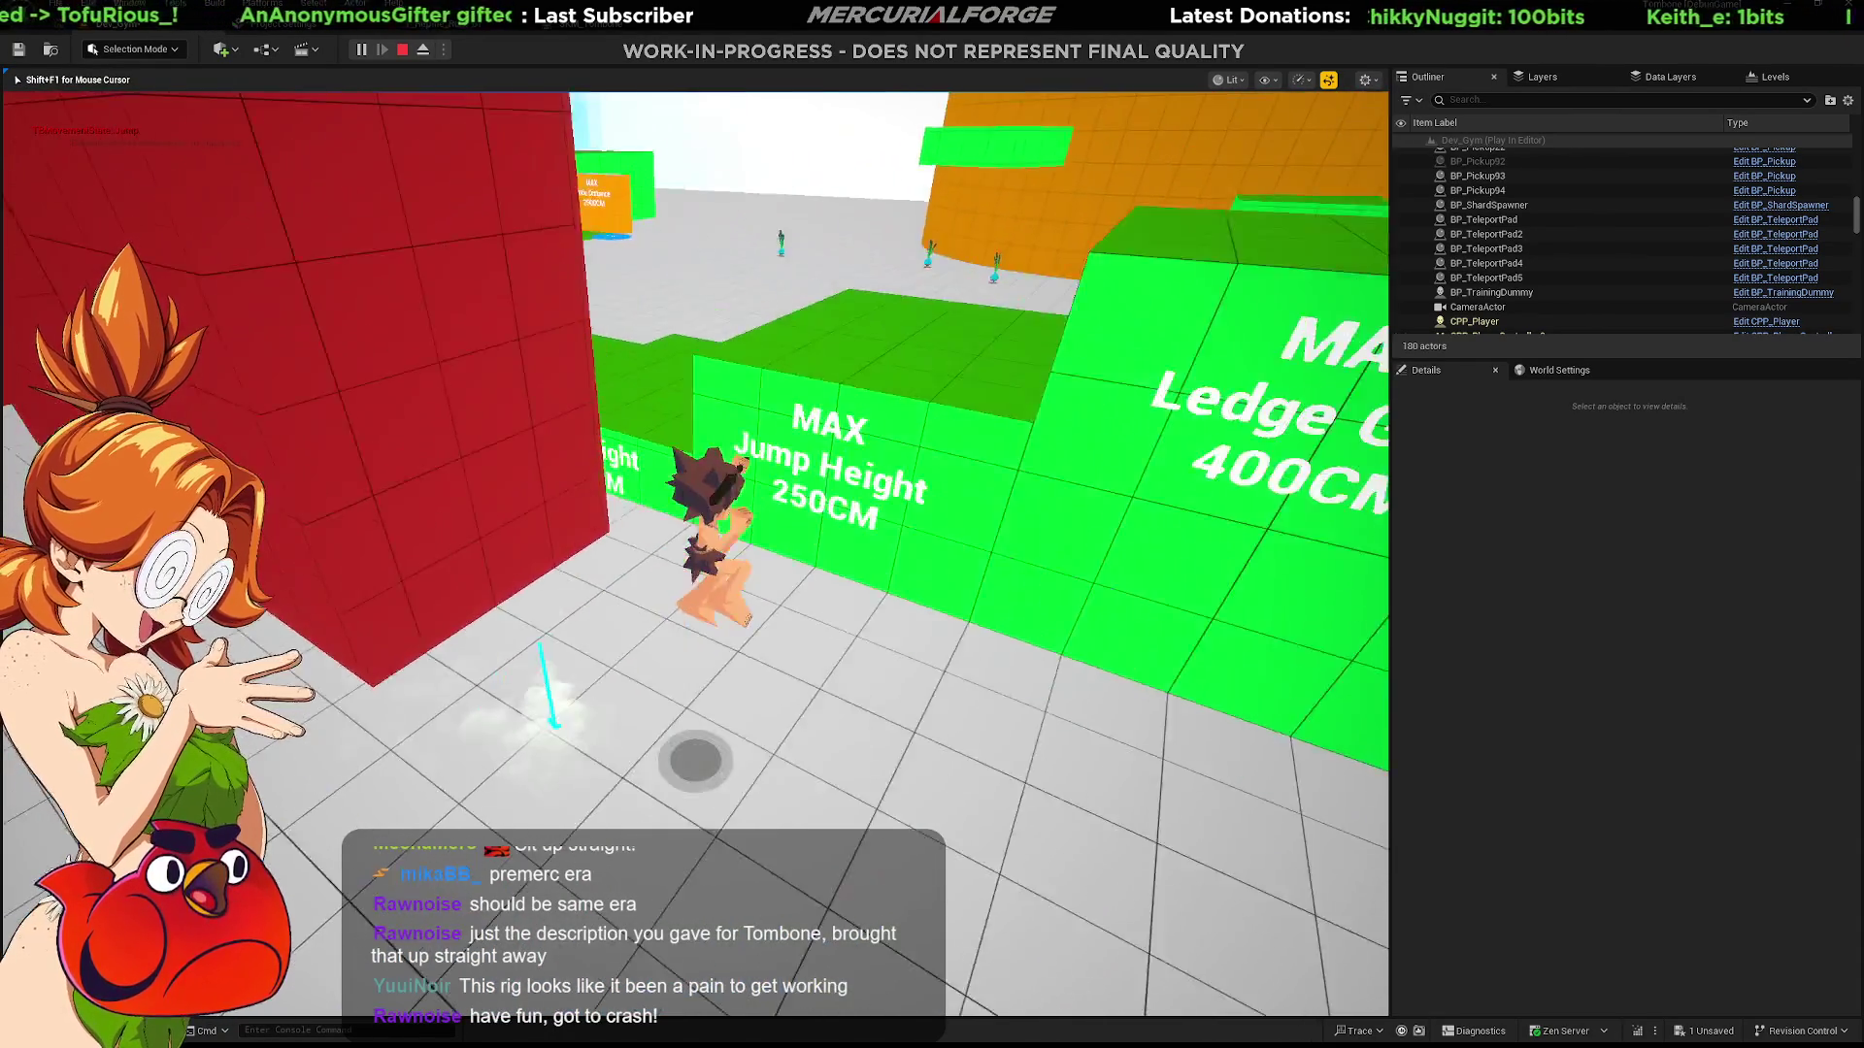
pyautogui.press('w')
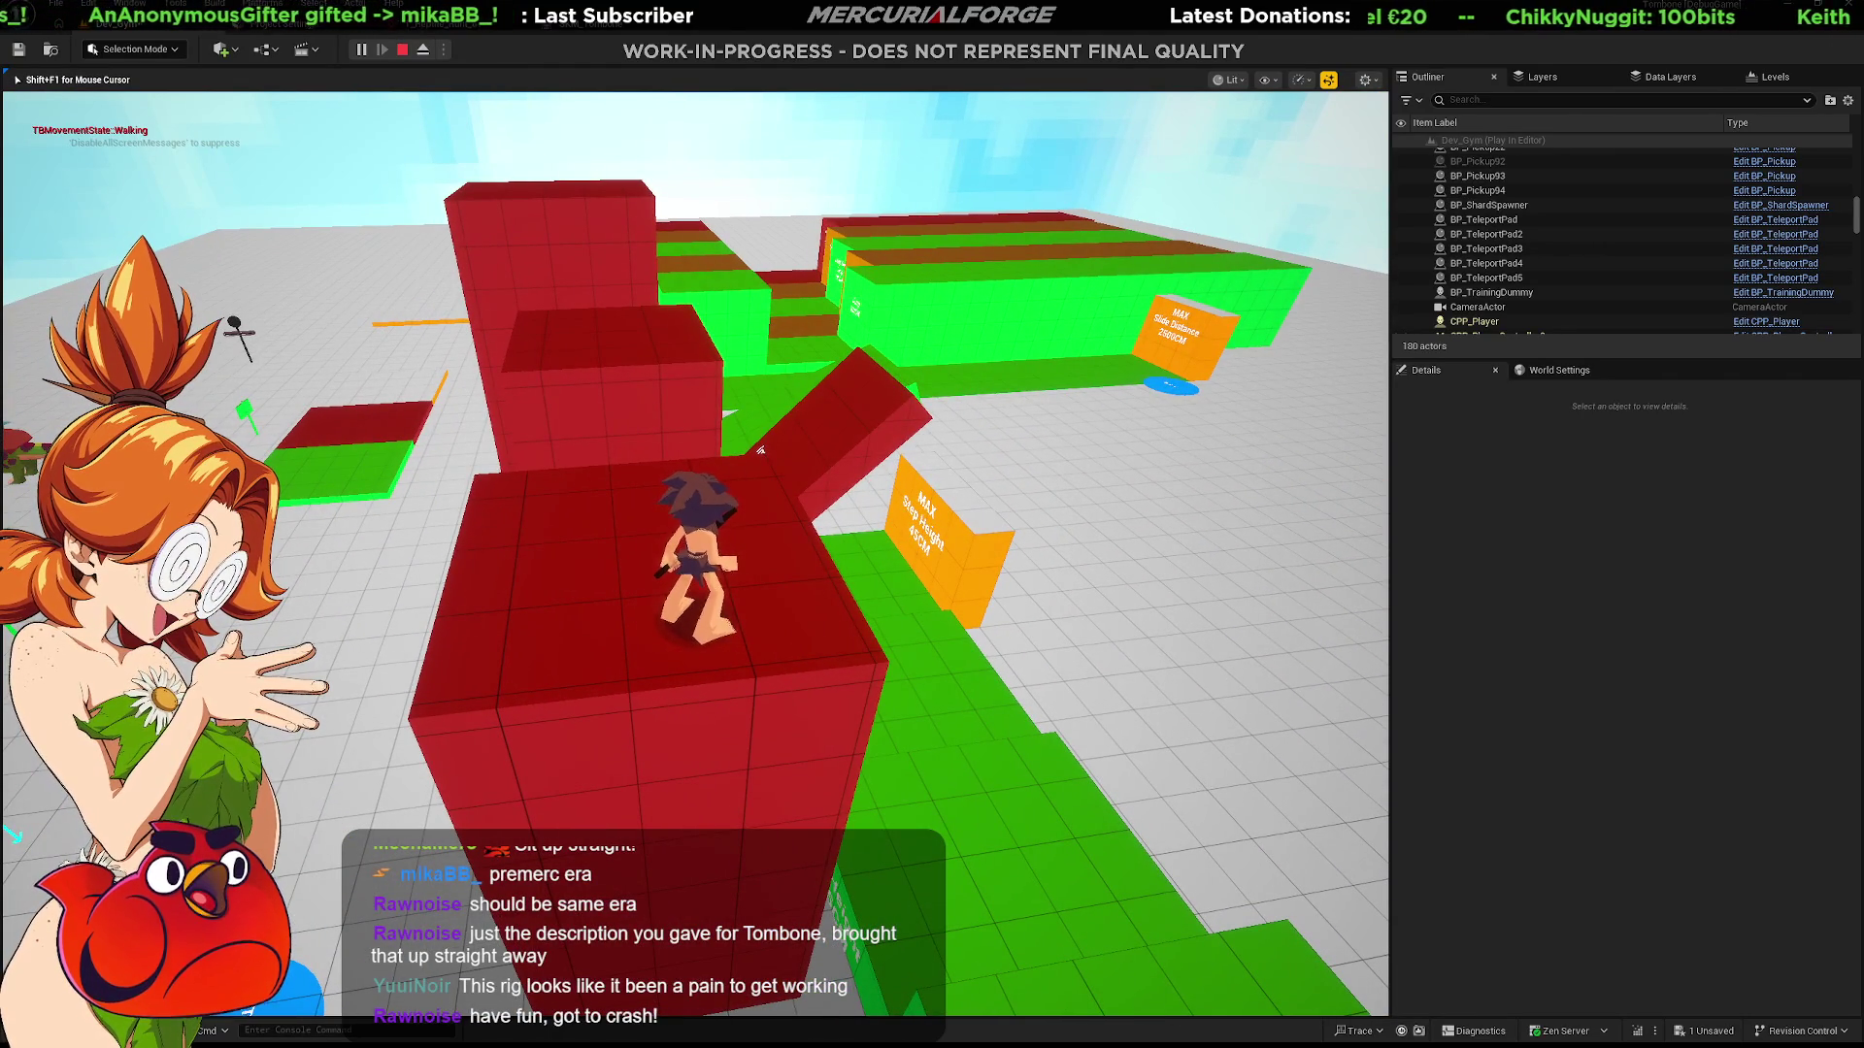
pyautogui.press('w')
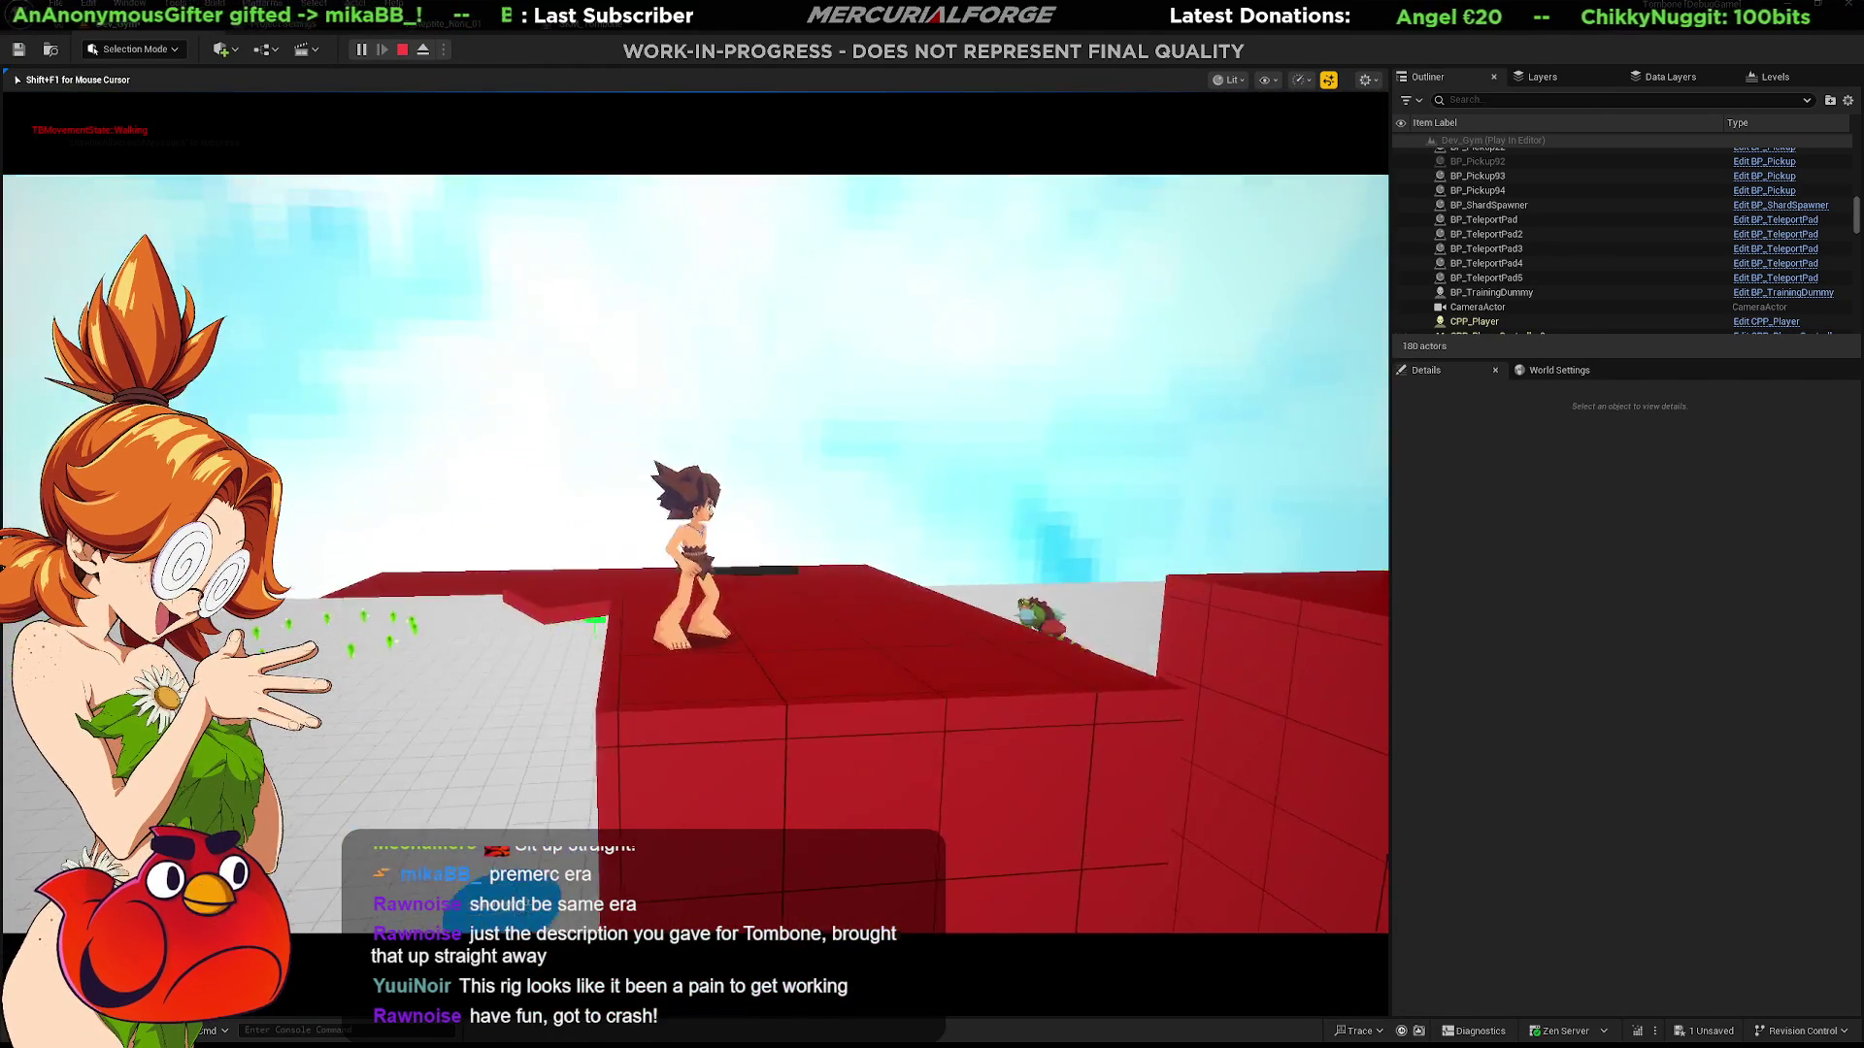
# Step: Jump off the red block, slash the training dummy, then run back and swing at the dinosaur
pyautogui.press('space')
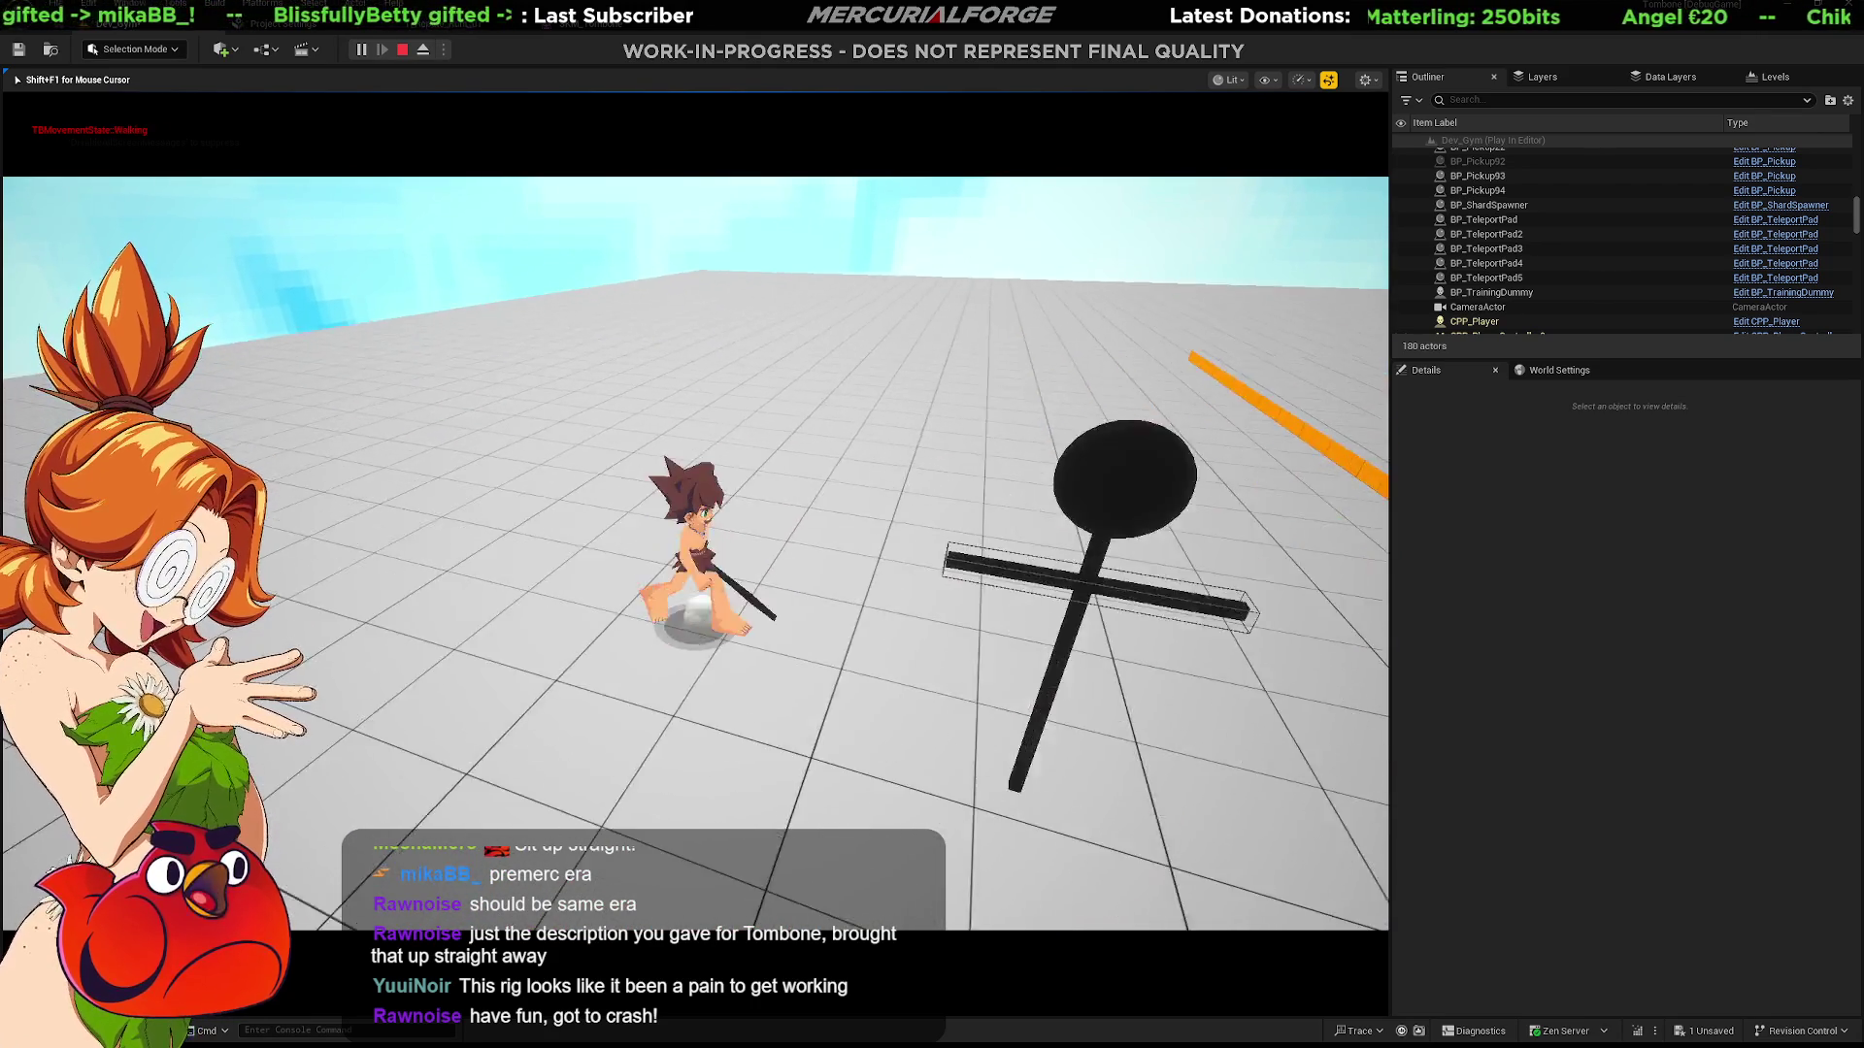
pyautogui.press('w')
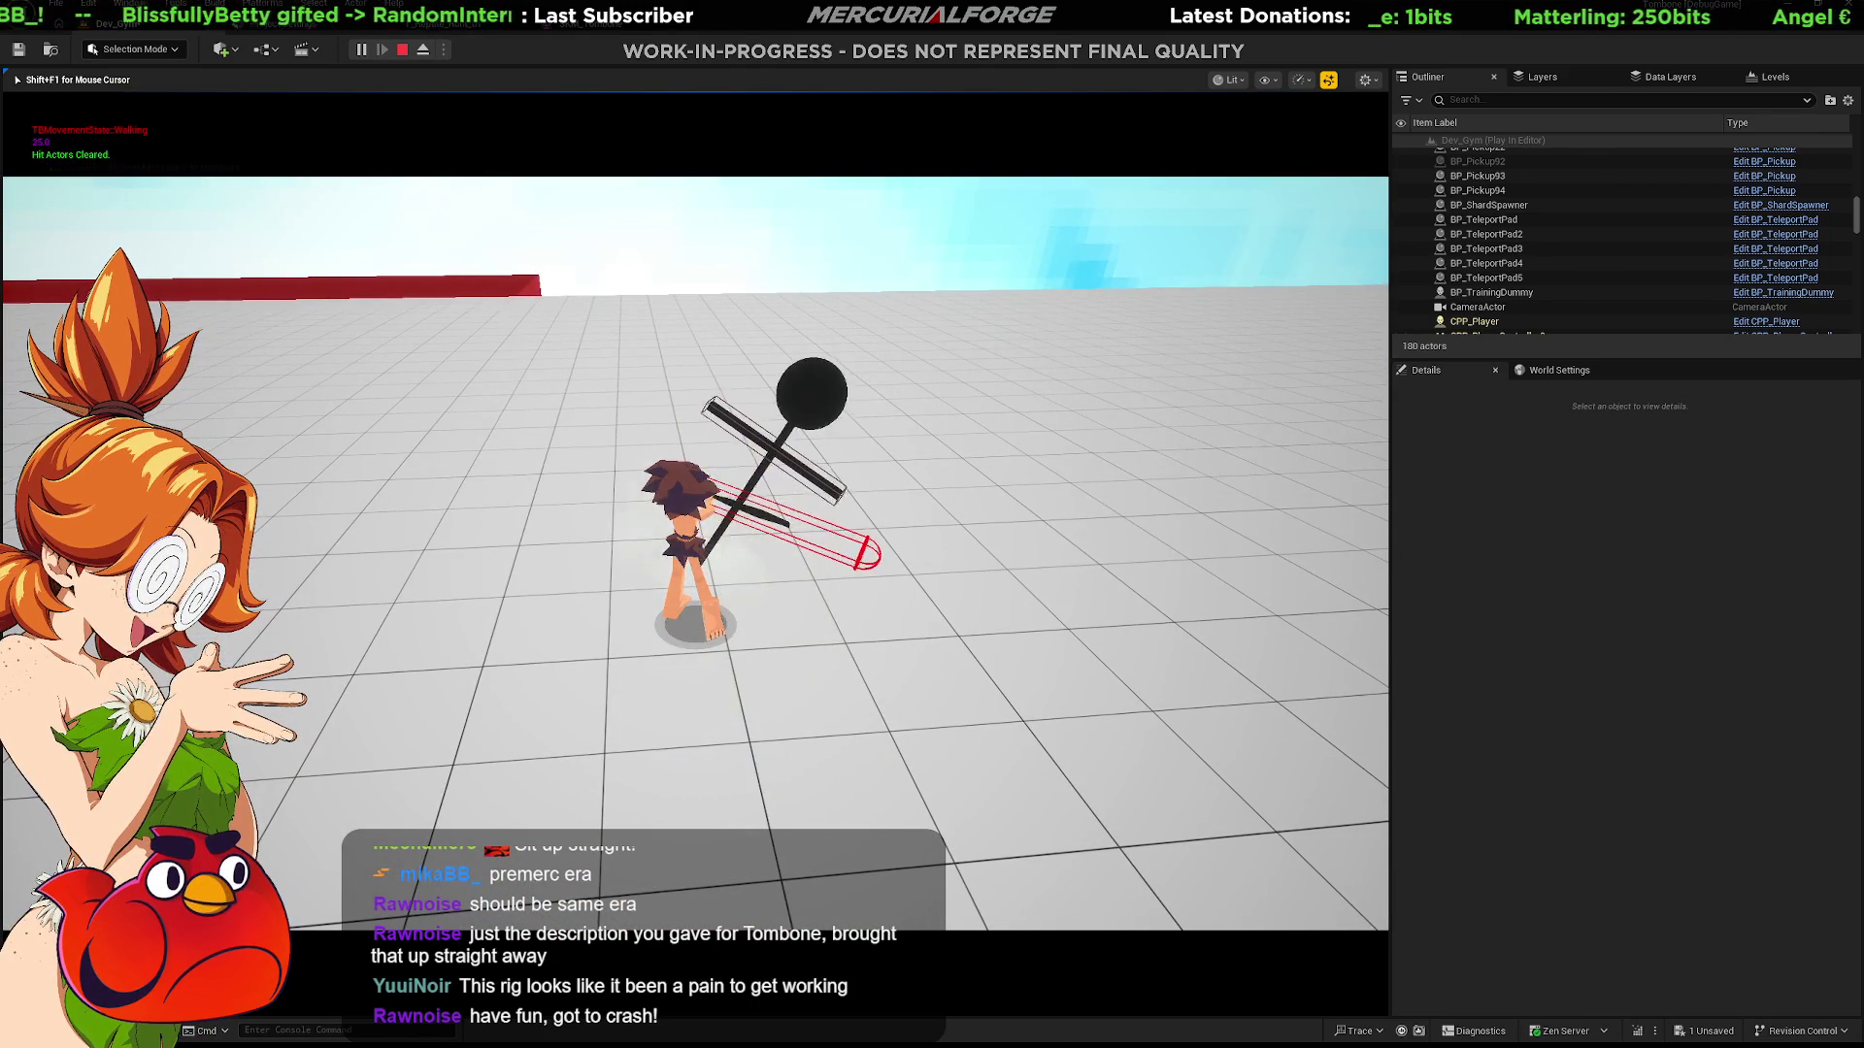
pyautogui.press('w')
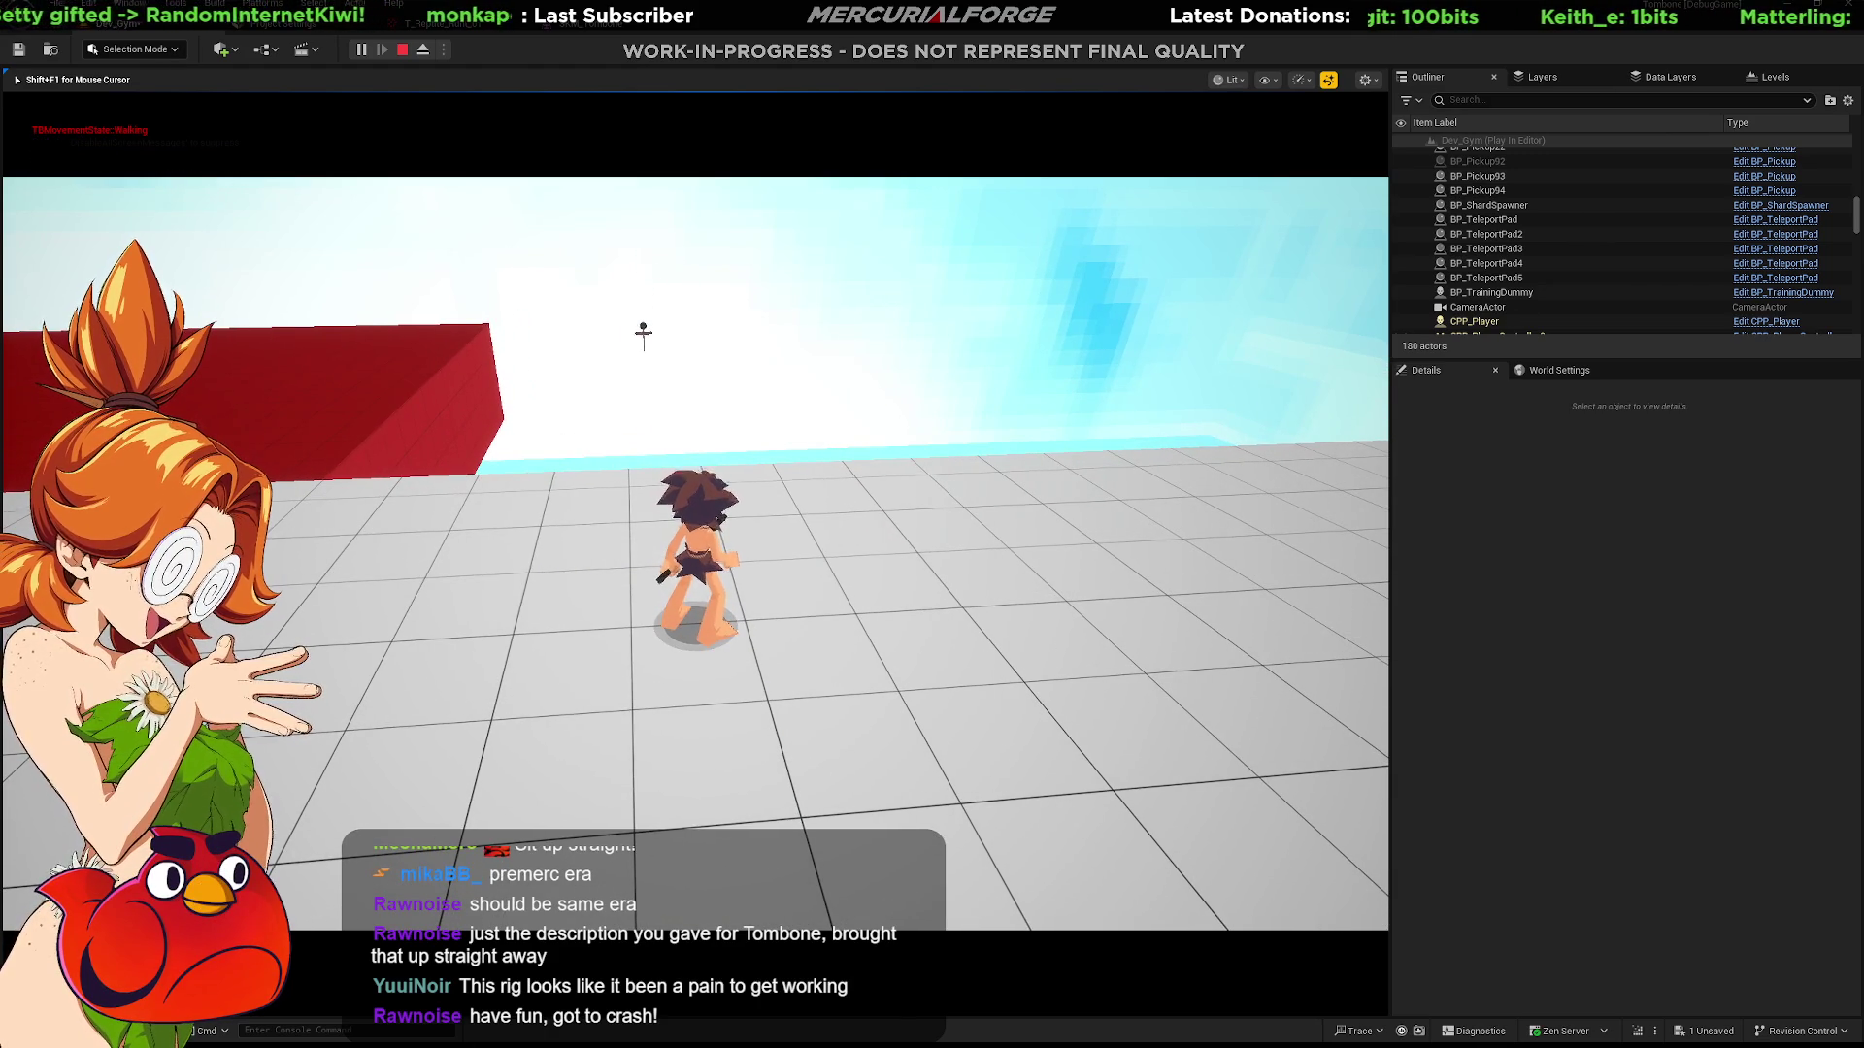
pyautogui.press('w')
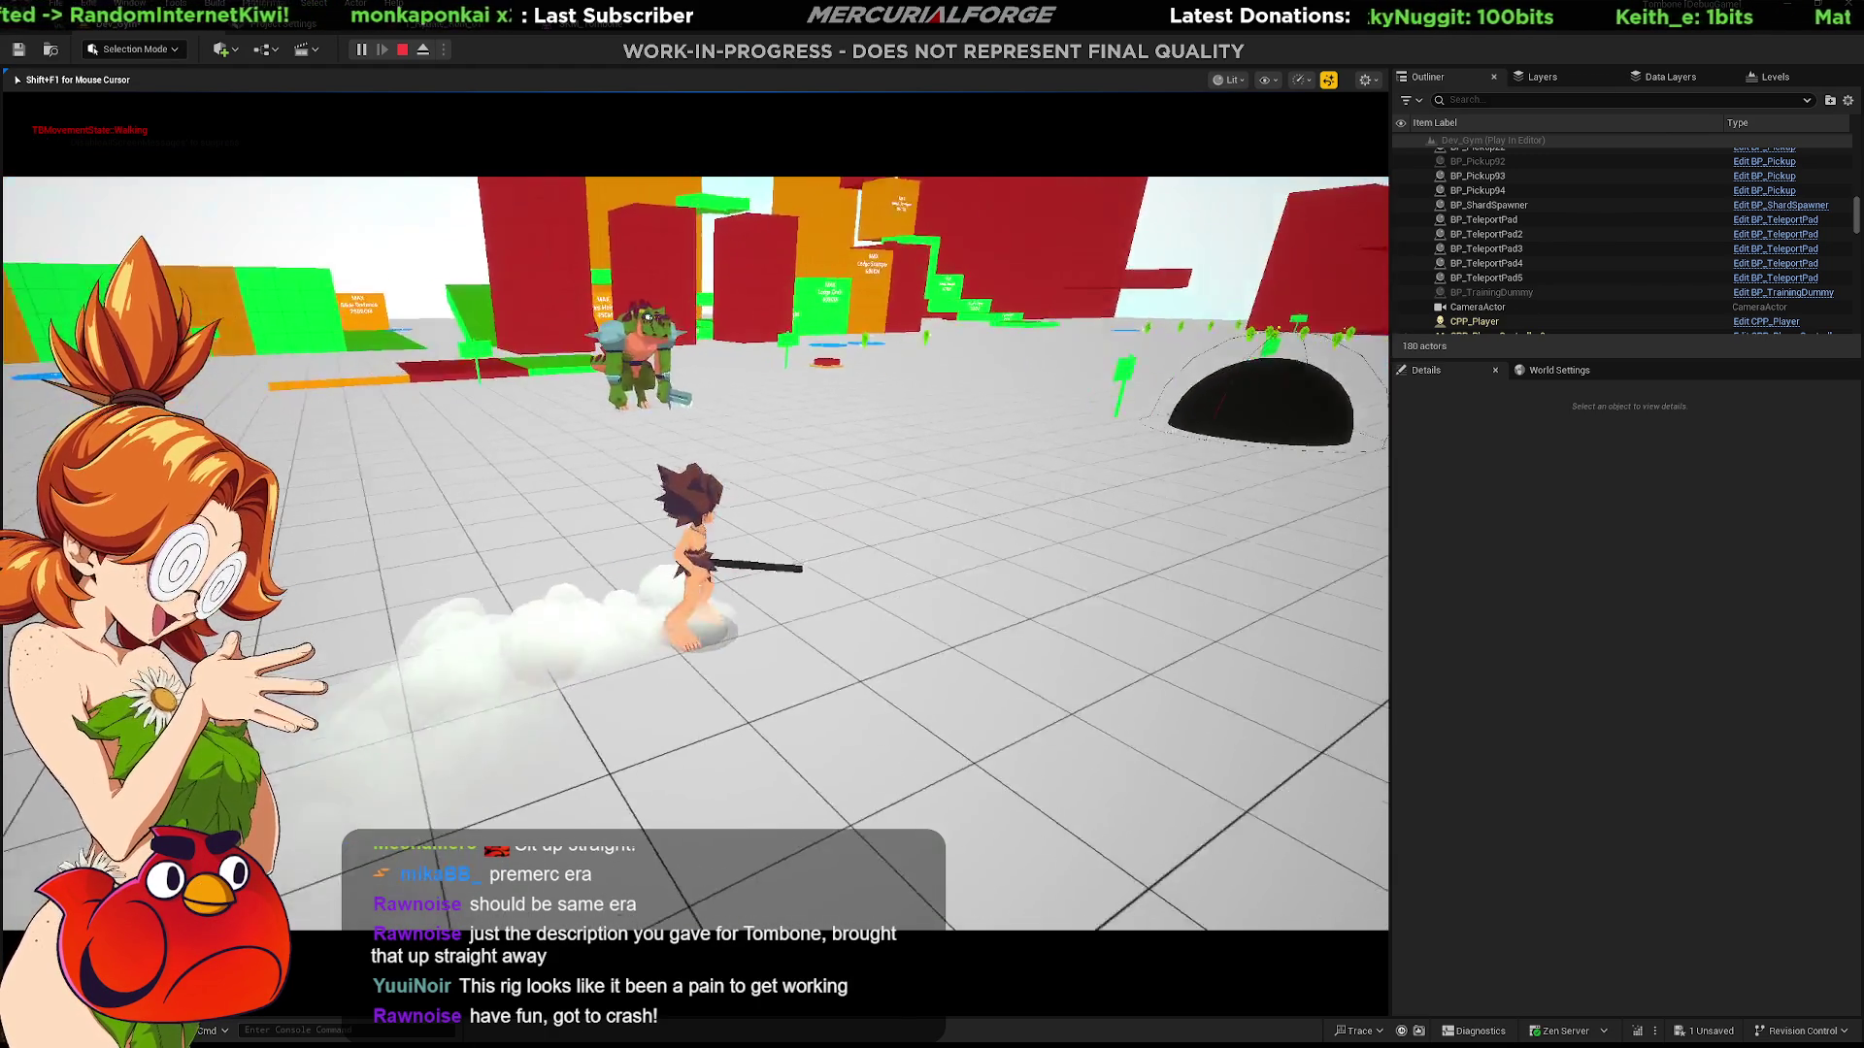
pyautogui.press('w')
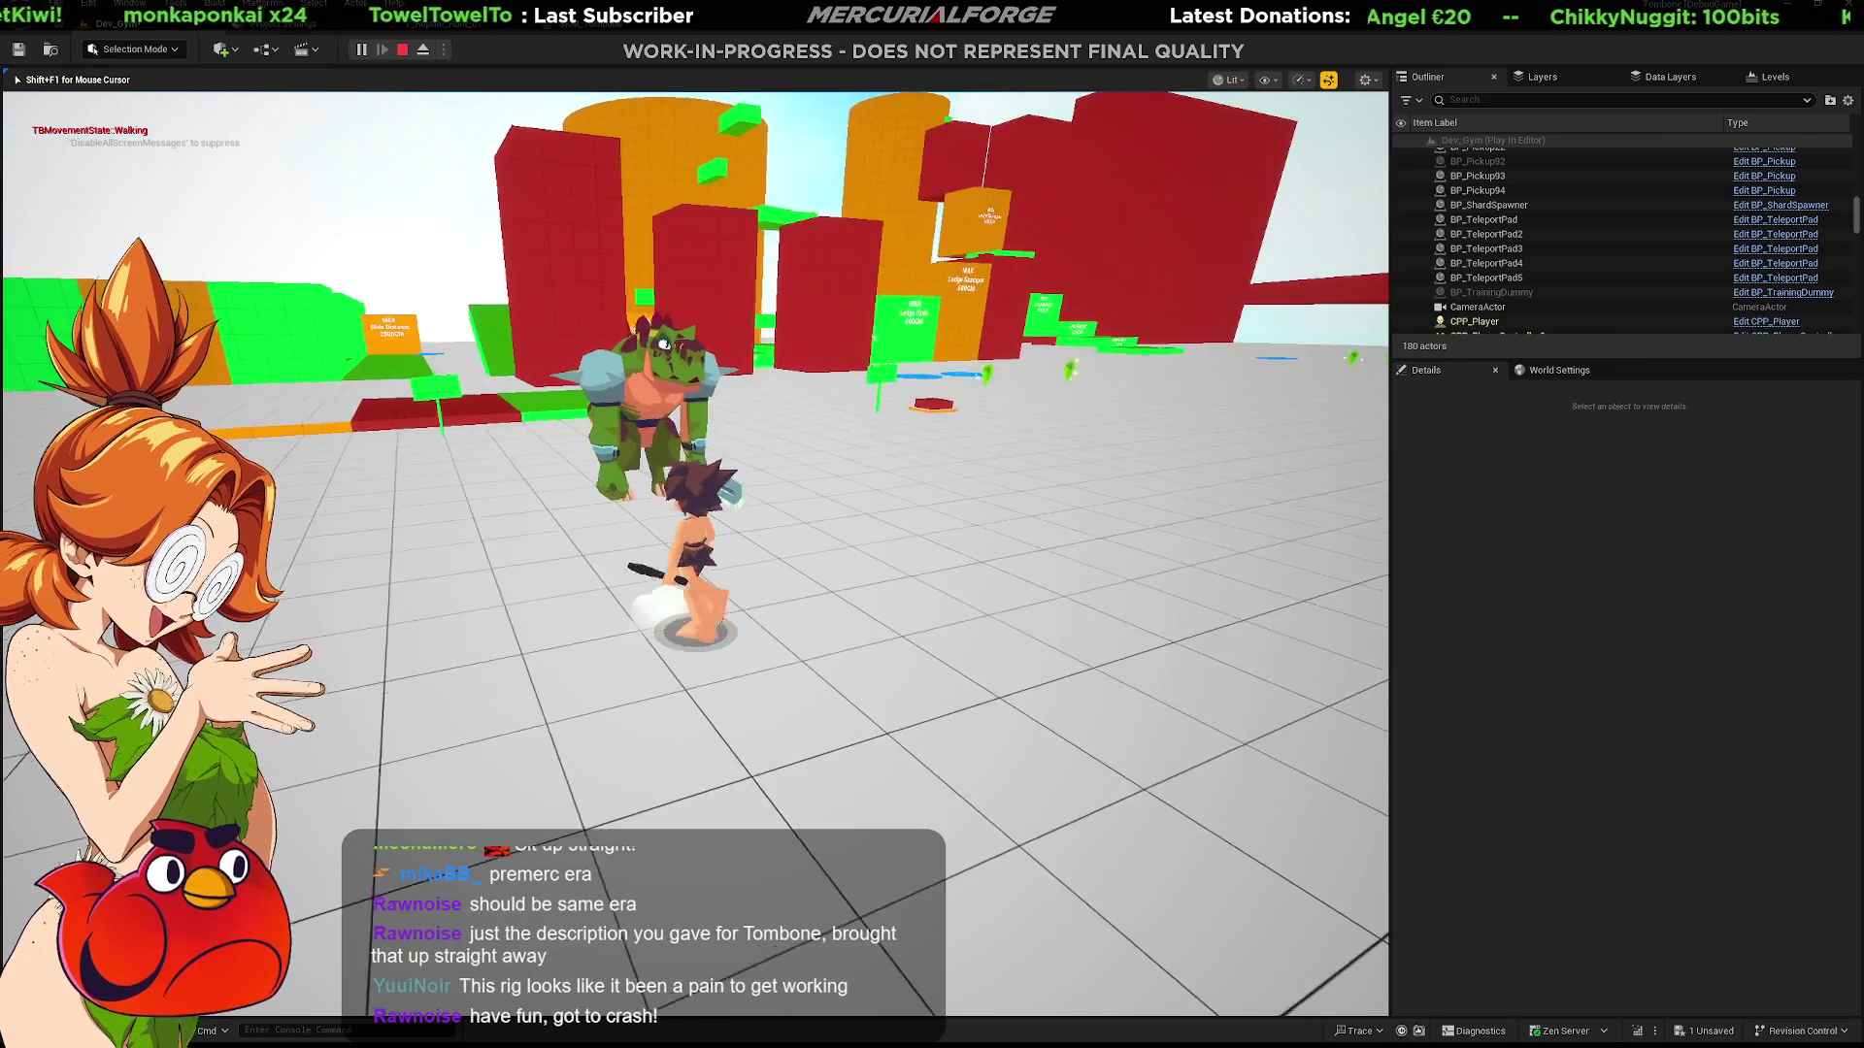
pyautogui.click(695, 553)
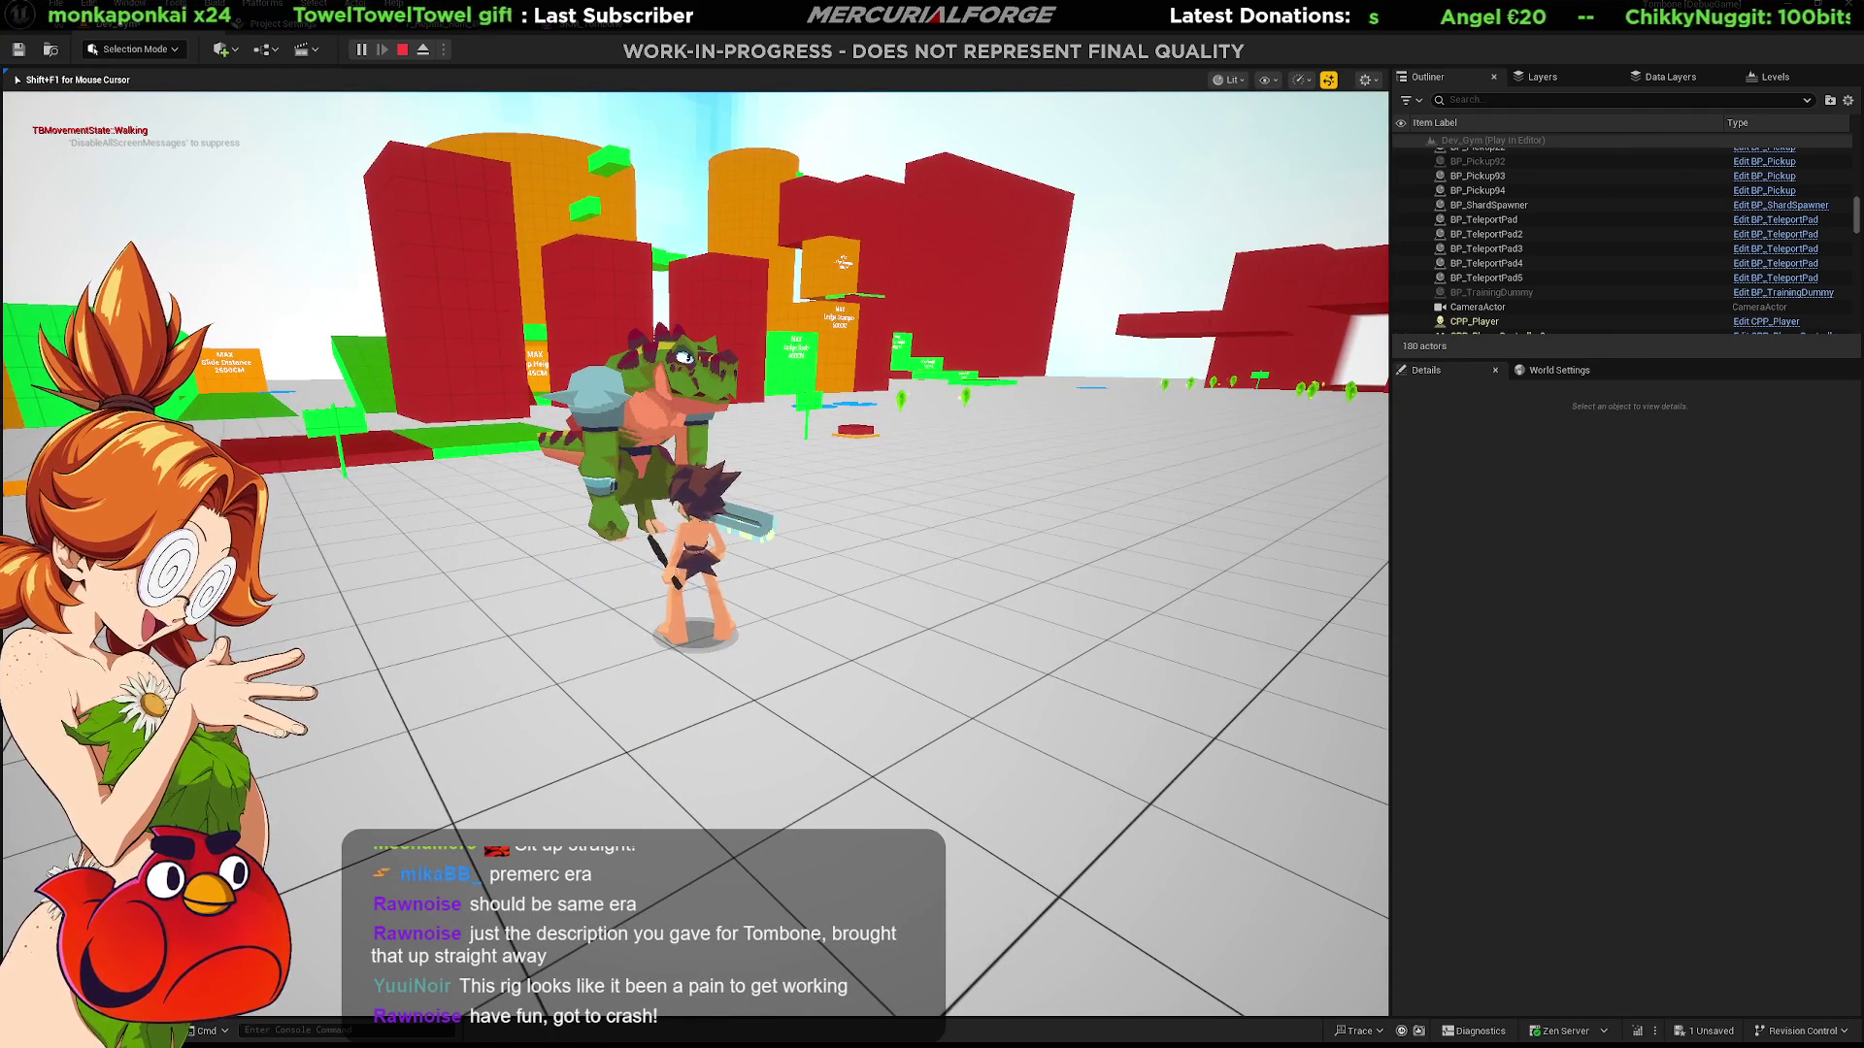